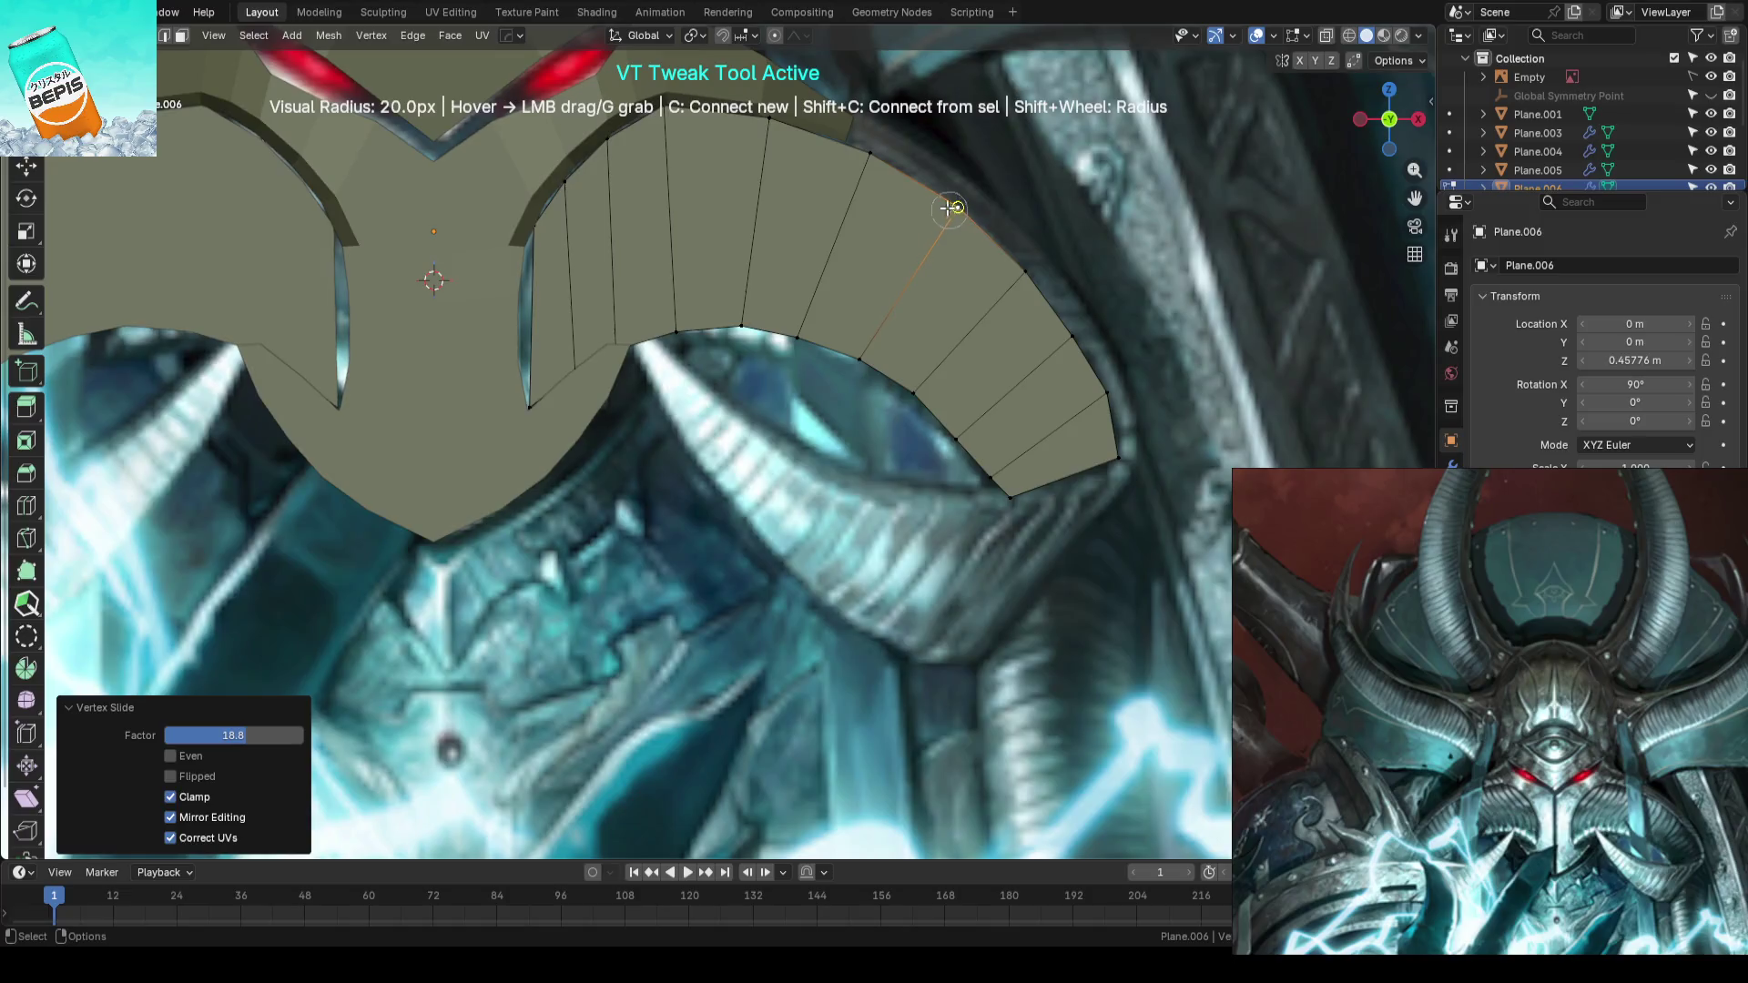
- Pull the curled plate's outer corner vertex down-right to match the horn outline
left_click_drag(777, 119, 674, 106)
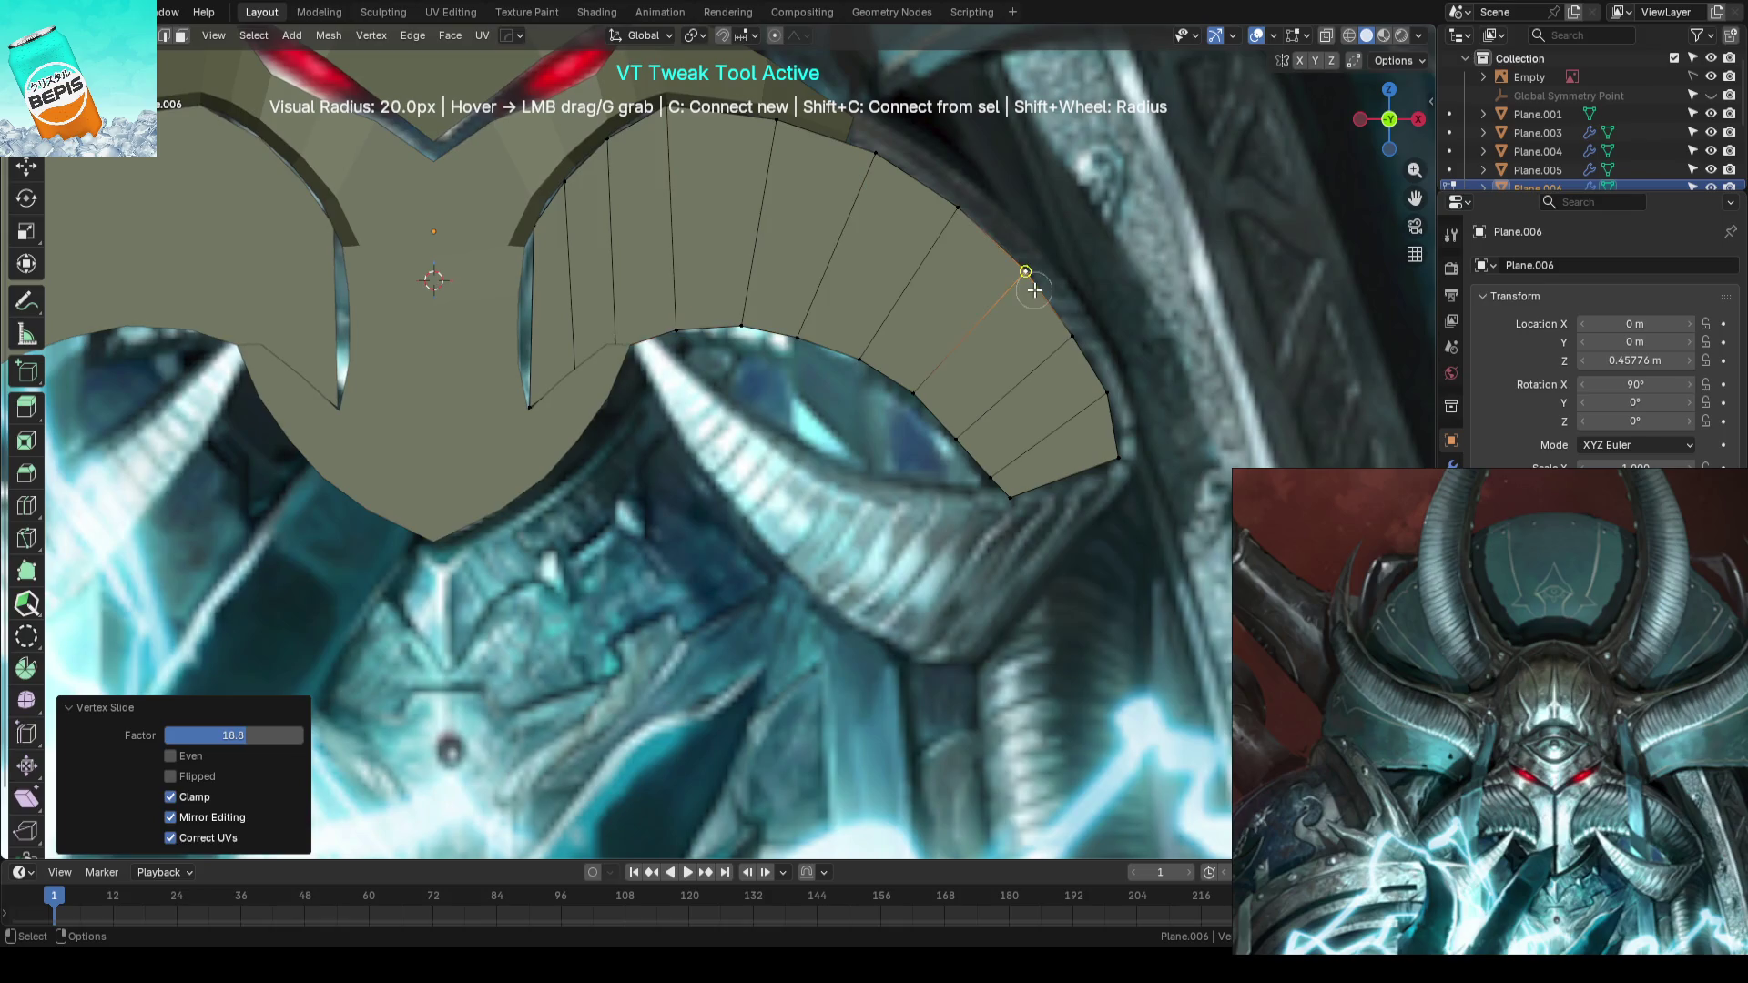
middle_click_drag(1132, 409, 1011, 464)
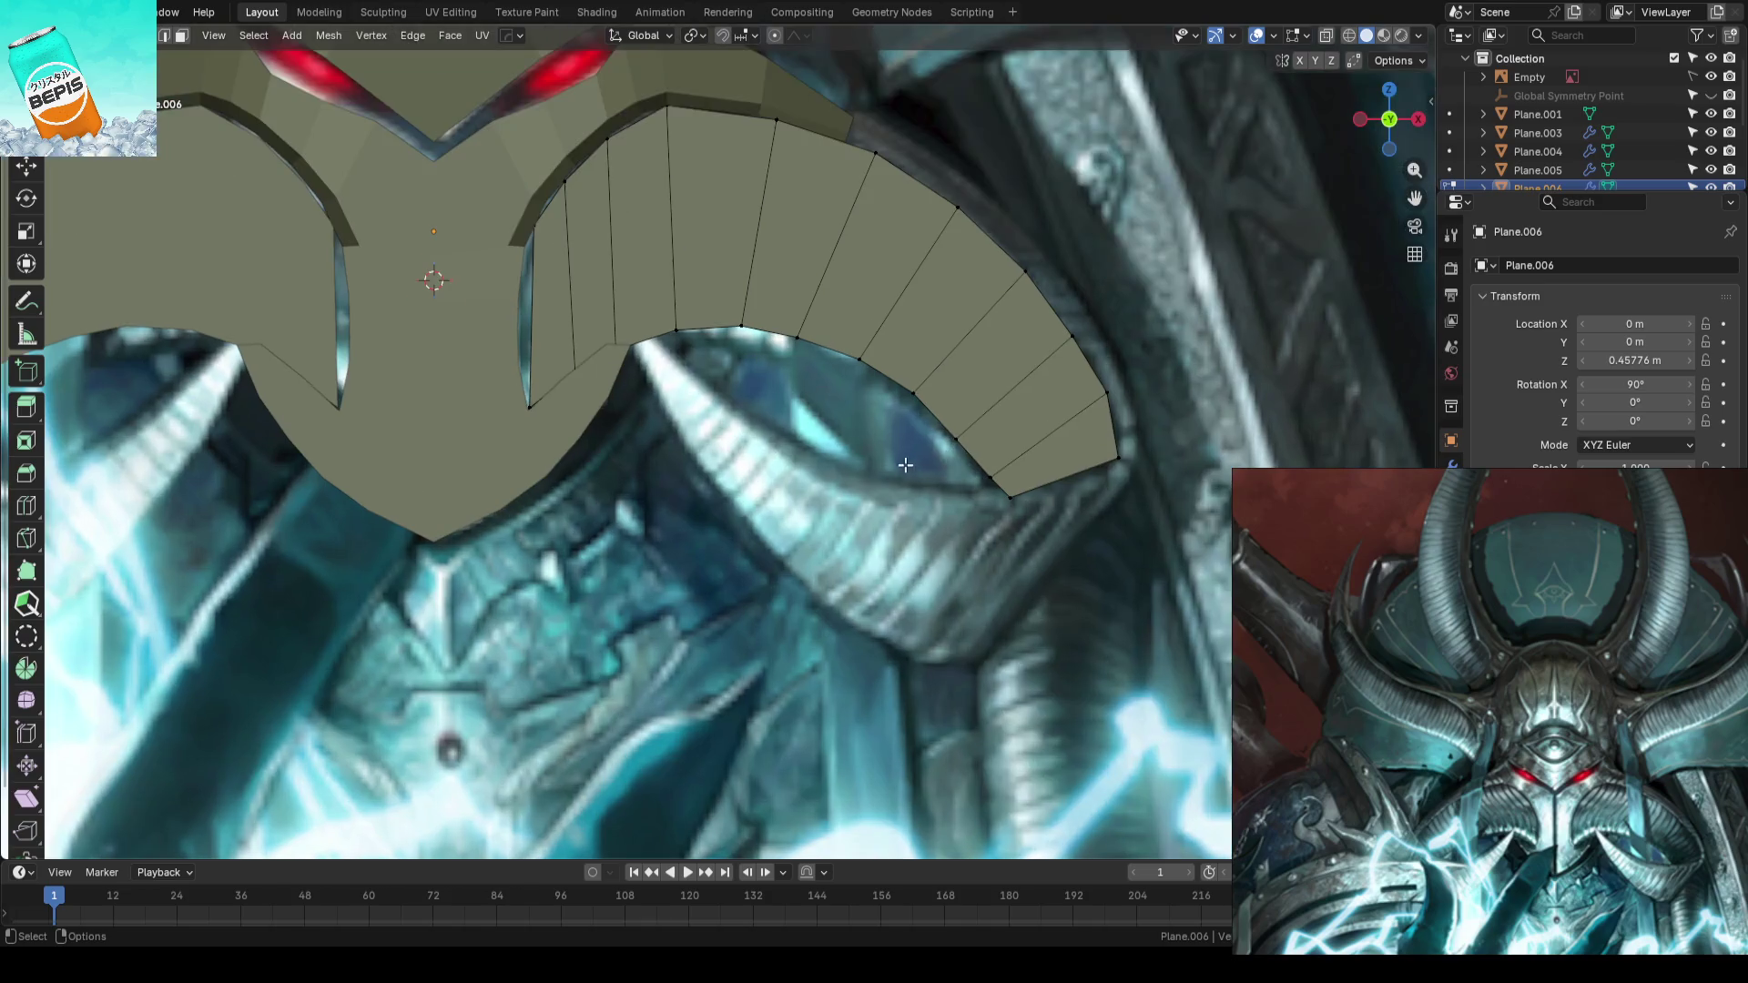
scroll(965, 477, "up", 2)
left_click_drag(968, 469, 1008, 484)
key("Escape")
scroll(1007, 478, "down", 1)
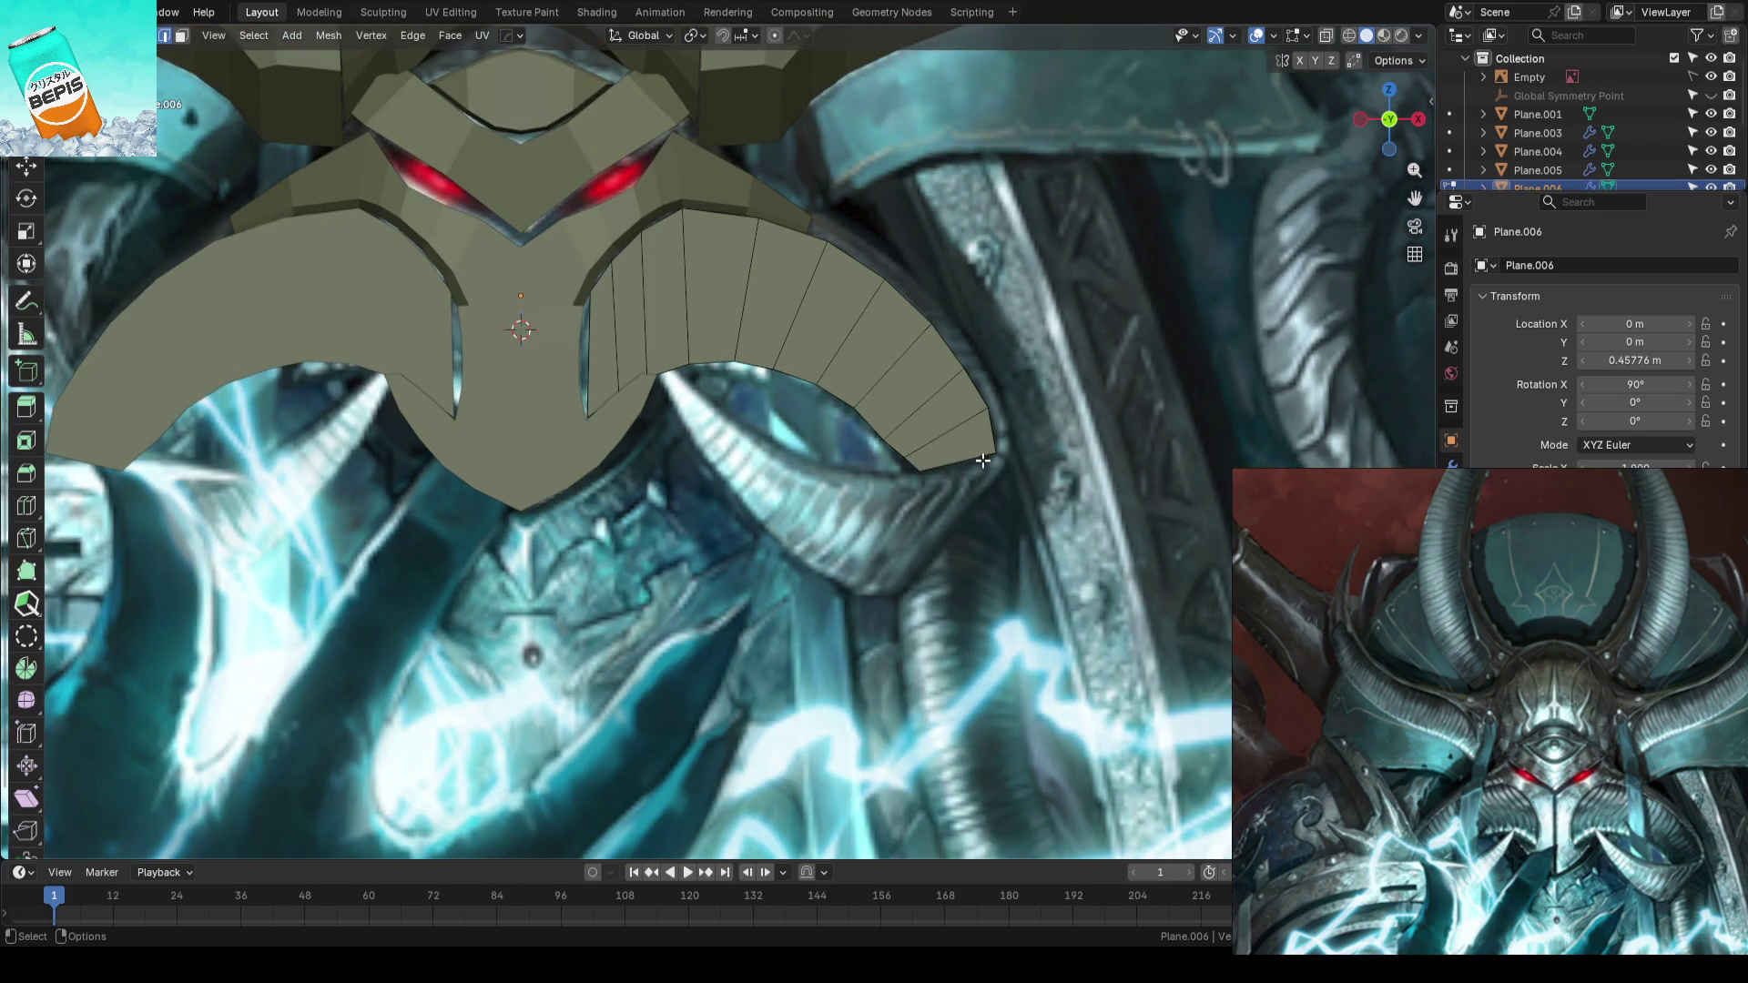
- Offset the plate's tip vertex slightly back in depth along Y and return to front view
mouse_move(1008, 455)
middle_mouse_down("shift")
mouse_move(1017, 466)
mouse_move(930, 519)
mouse_move(930, 451)
middle_mouse_up("shift")
key("shift+space")
key("g")
key("e")
right_click(952, 457)
key("g")
key("y")
left_click(860, 578)
key("KP_1")
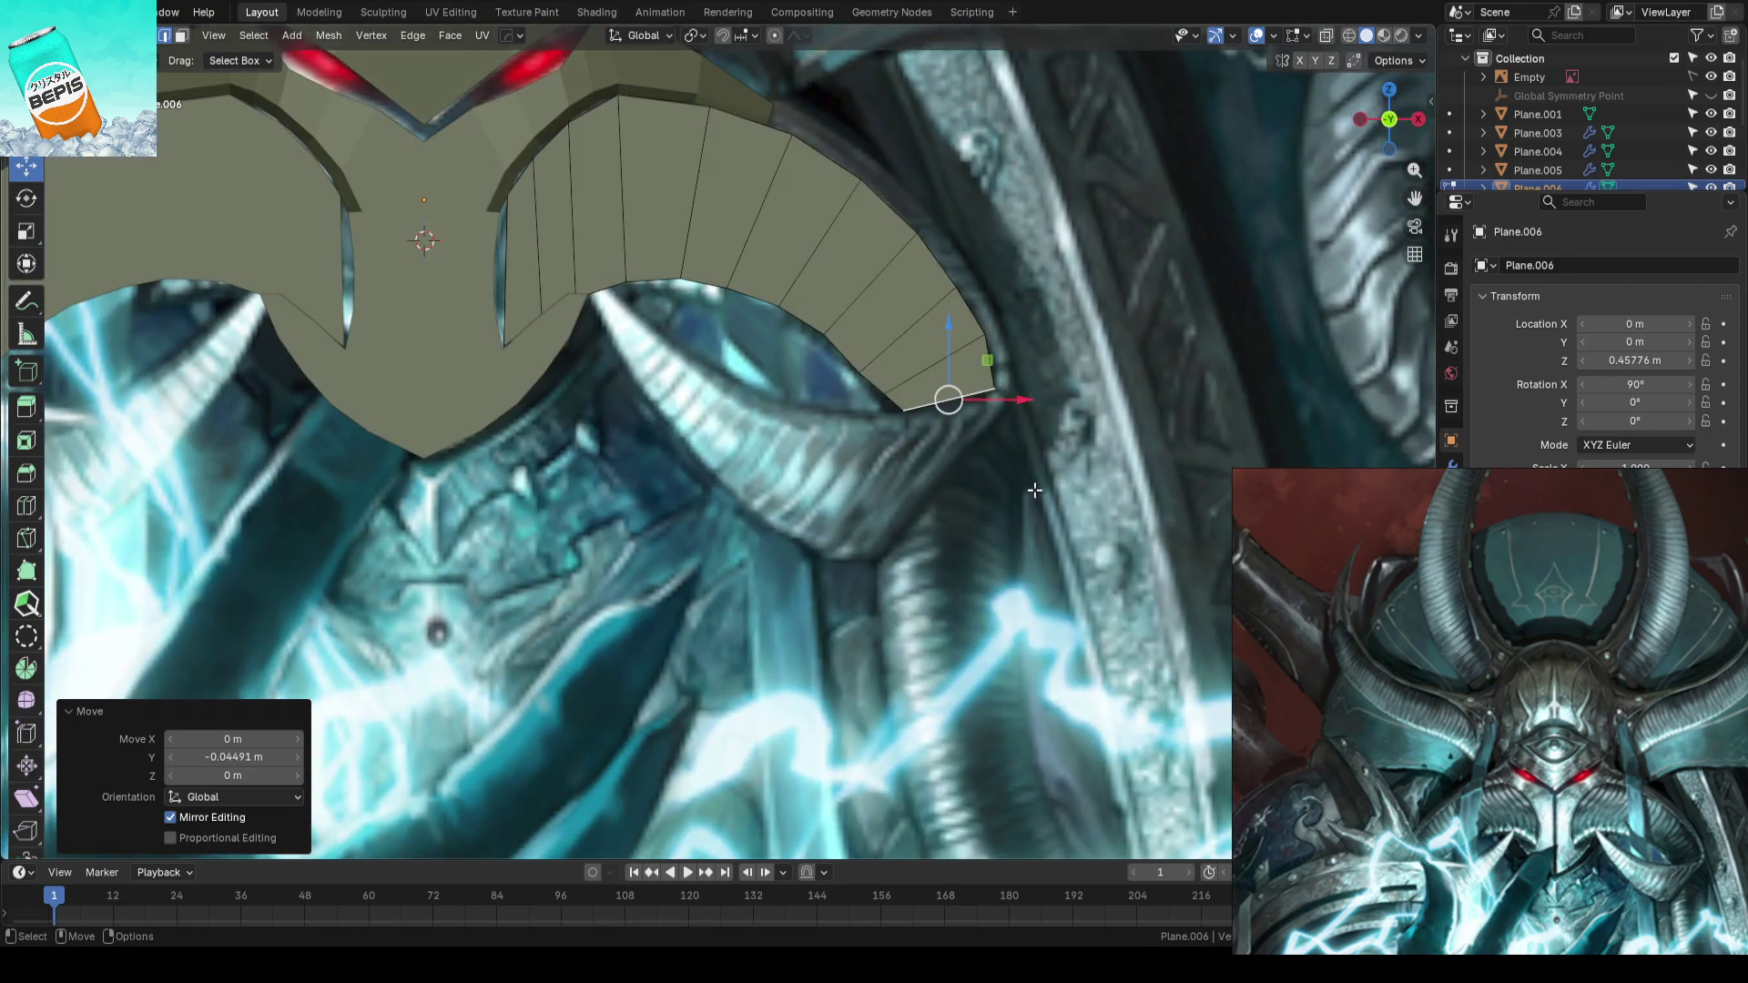
- Extrude a new face from the tip edge, rotate it upright and move it down-left beside the horn
middle_click_drag(1034, 490, 1052, 477, "shift")
key("e")
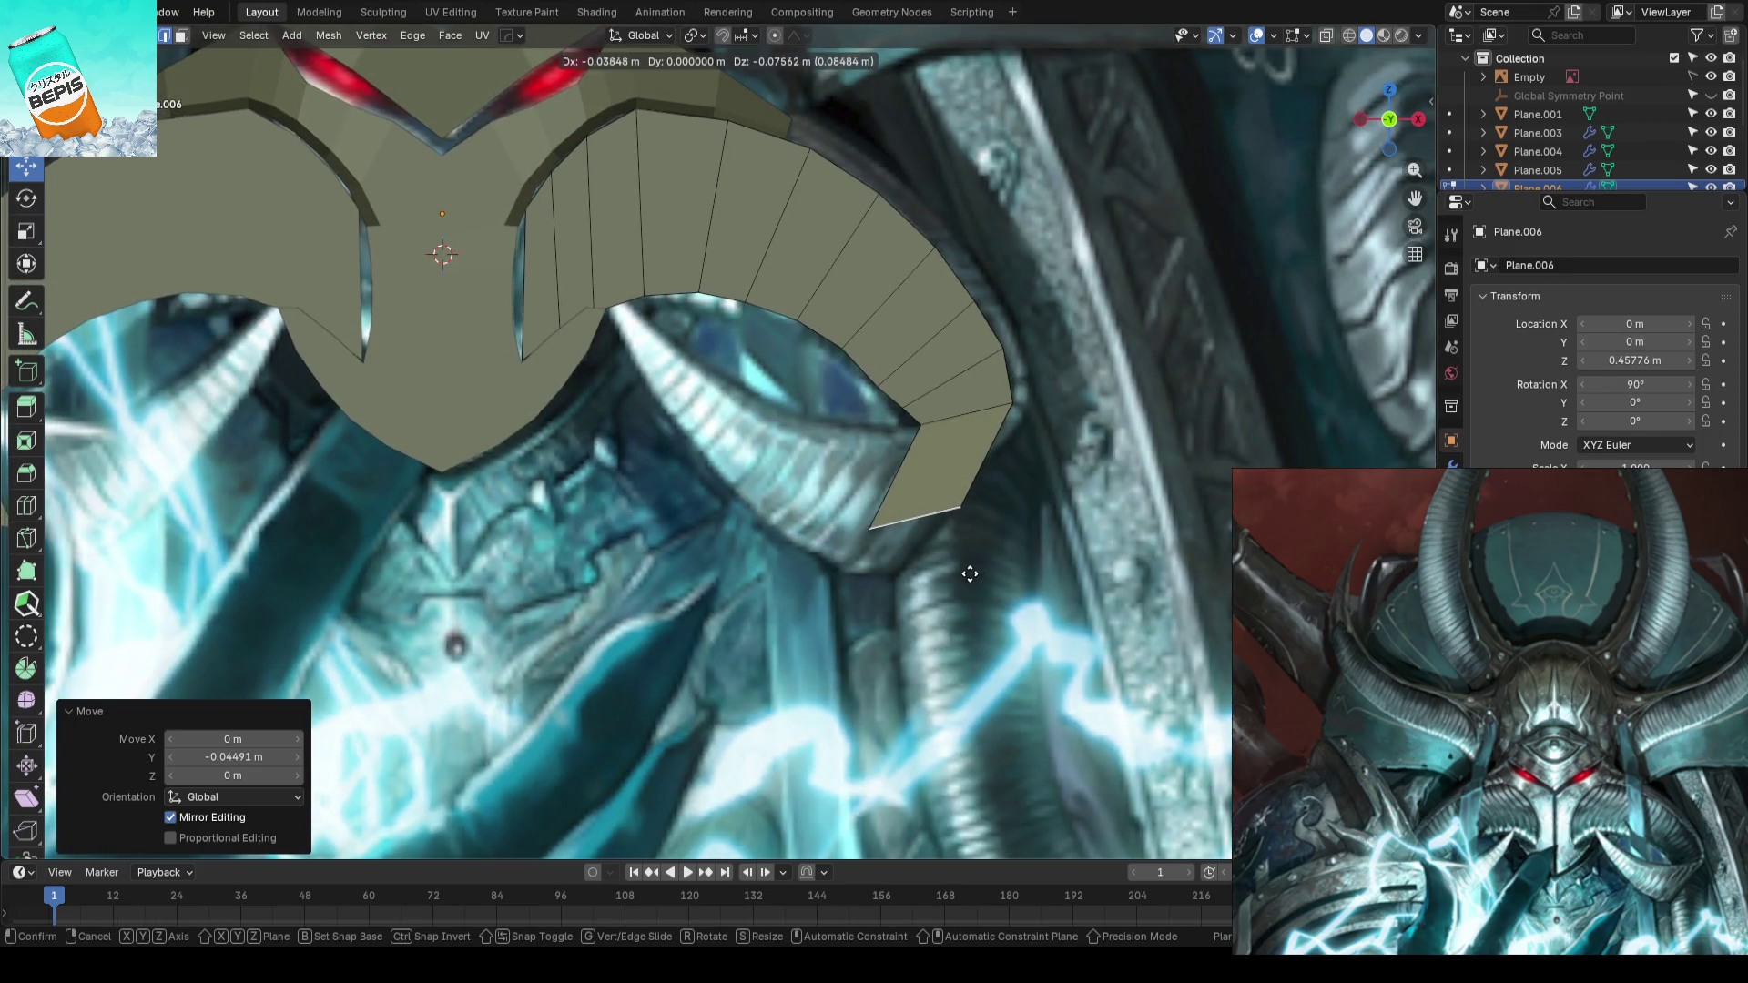
left_click(985, 554)
key("r")
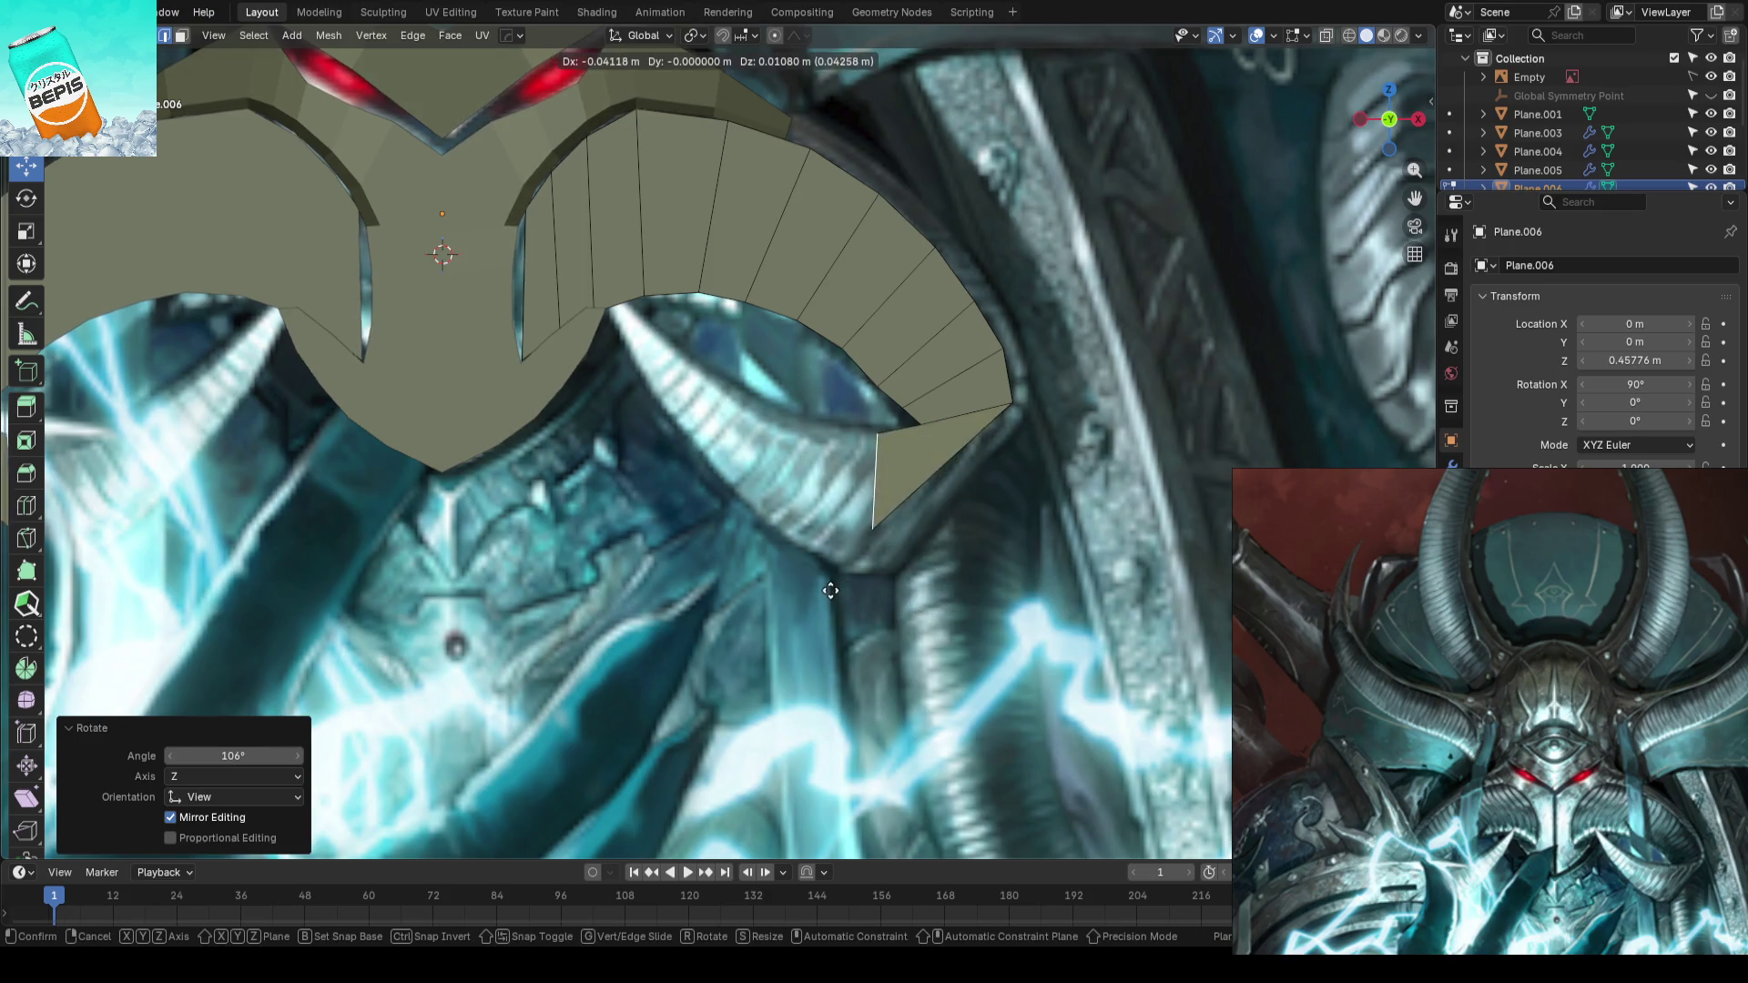
left_click(861, 574)
left_click(880, 425)
key("g")
left_click(894, 524)
key("g")
left_click(878, 573)
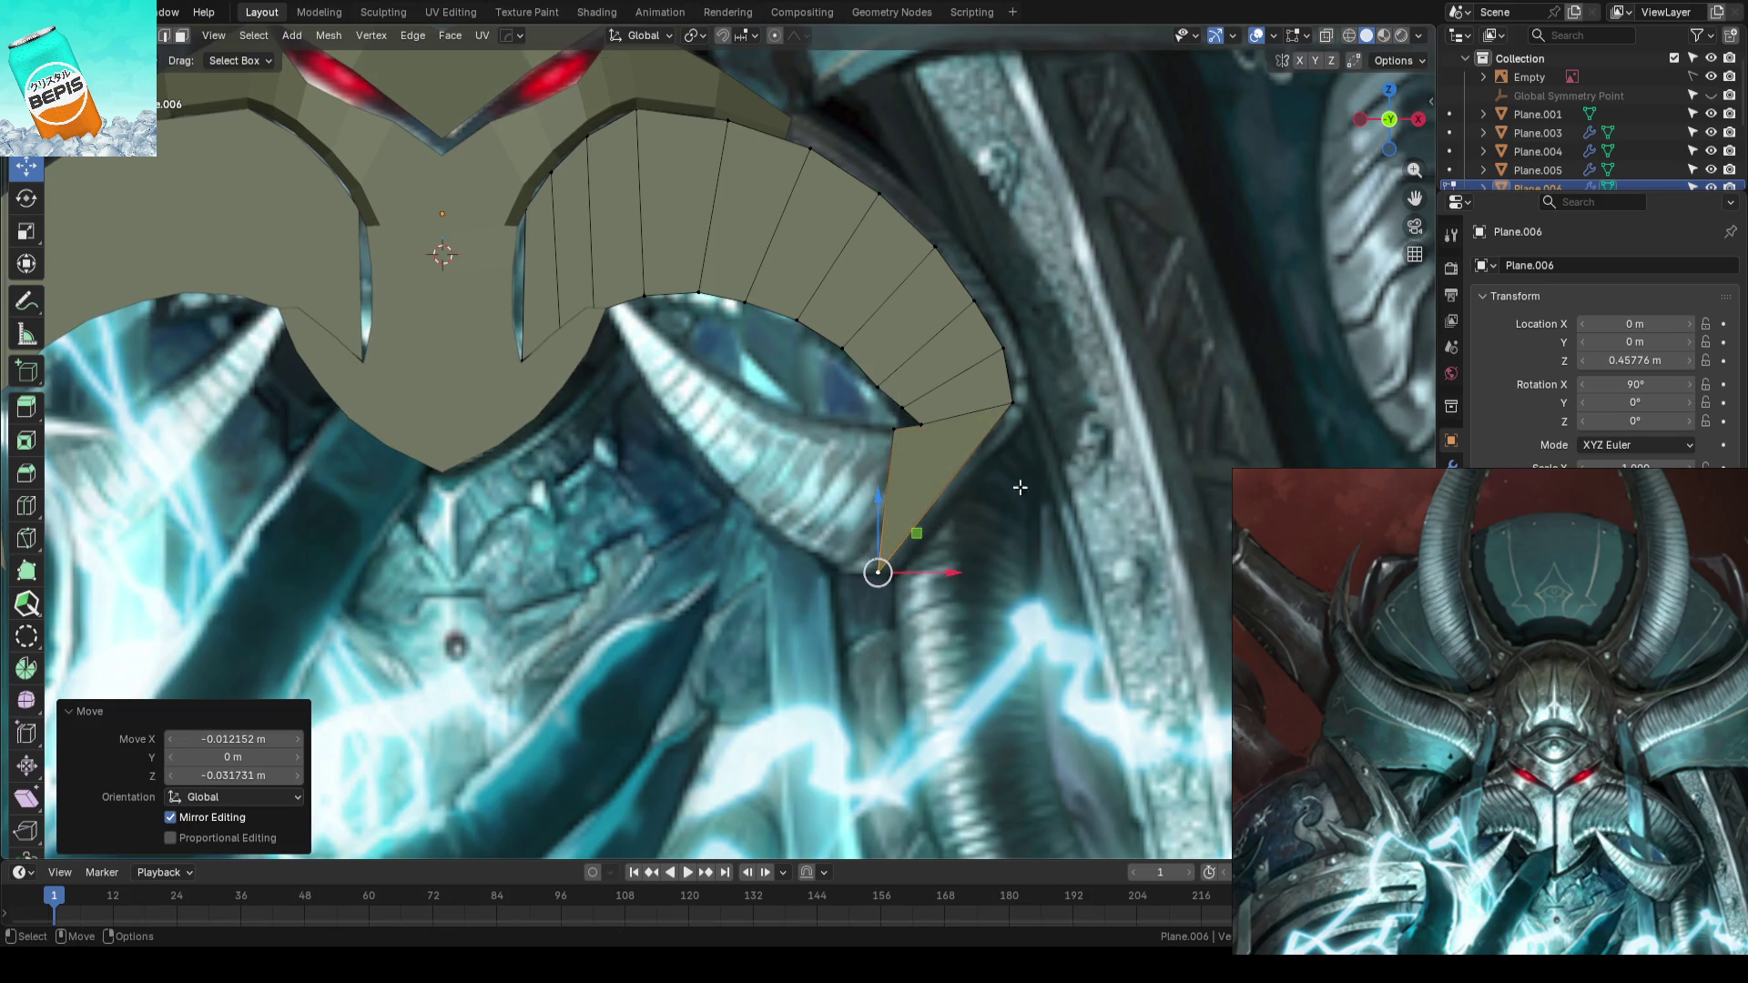
- Reposition the hanging tab's lower and upper corner vertices to follow the horn's curl
left_click(1018, 412)
key("g")
left_click(1003, 444)
left_click(1011, 352)
key("g")
left_click(1027, 389)
key("g")
left_click(980, 302)
scroll(1108, 316, "down", 2)
left_click(1106, 314)
scroll(1046, 409, "up", 1)
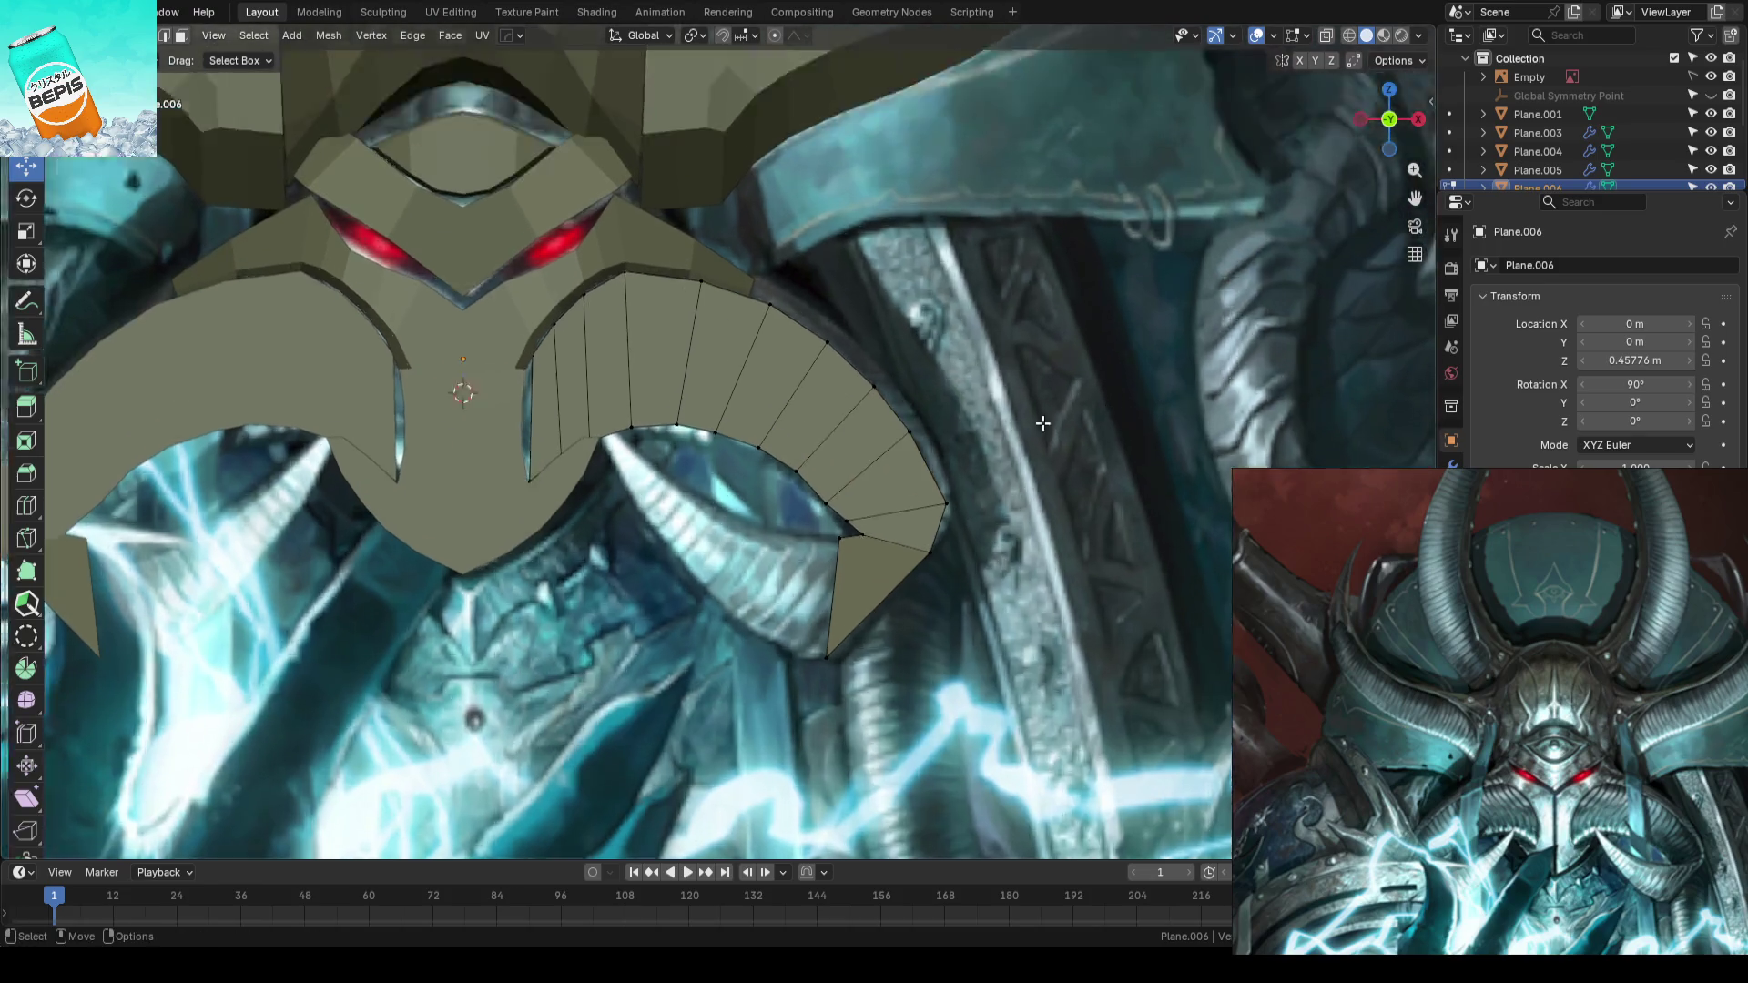
scroll(1029, 425, "up", 3)
scroll(1044, 377, "up", 2, "shift")
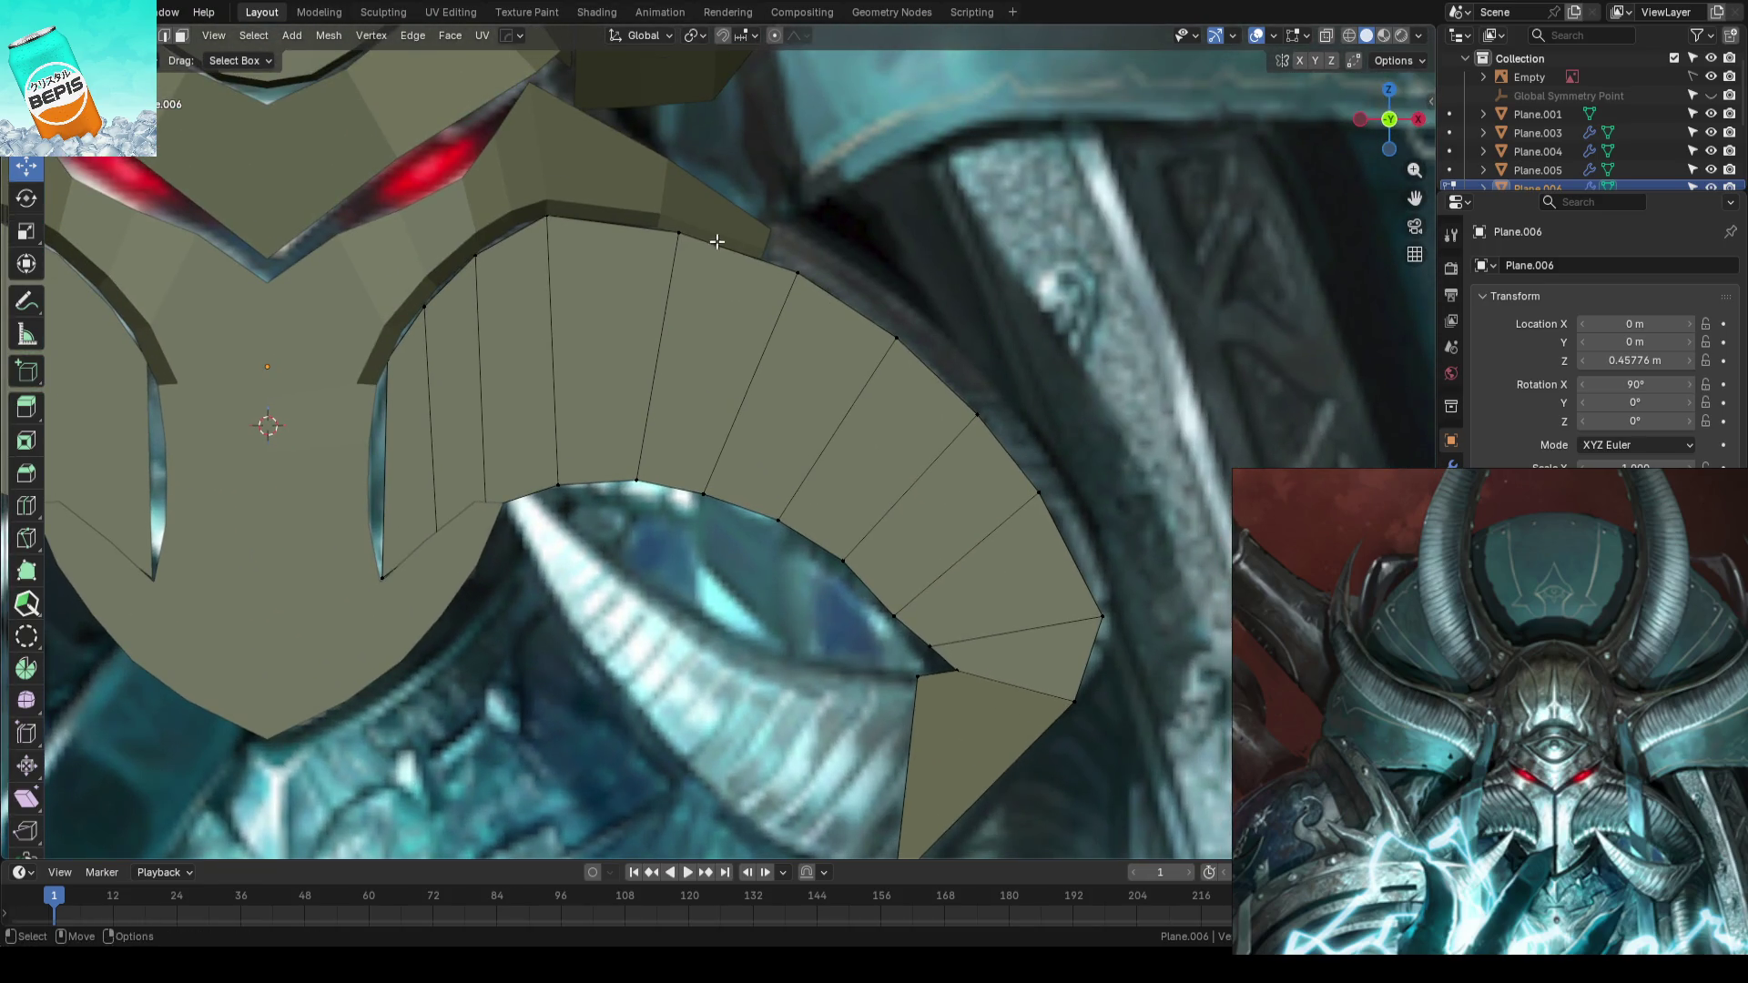
- Raise the plate's top vertex with vertex tweaking
key("g")
left_click(687, 204)
key("v")
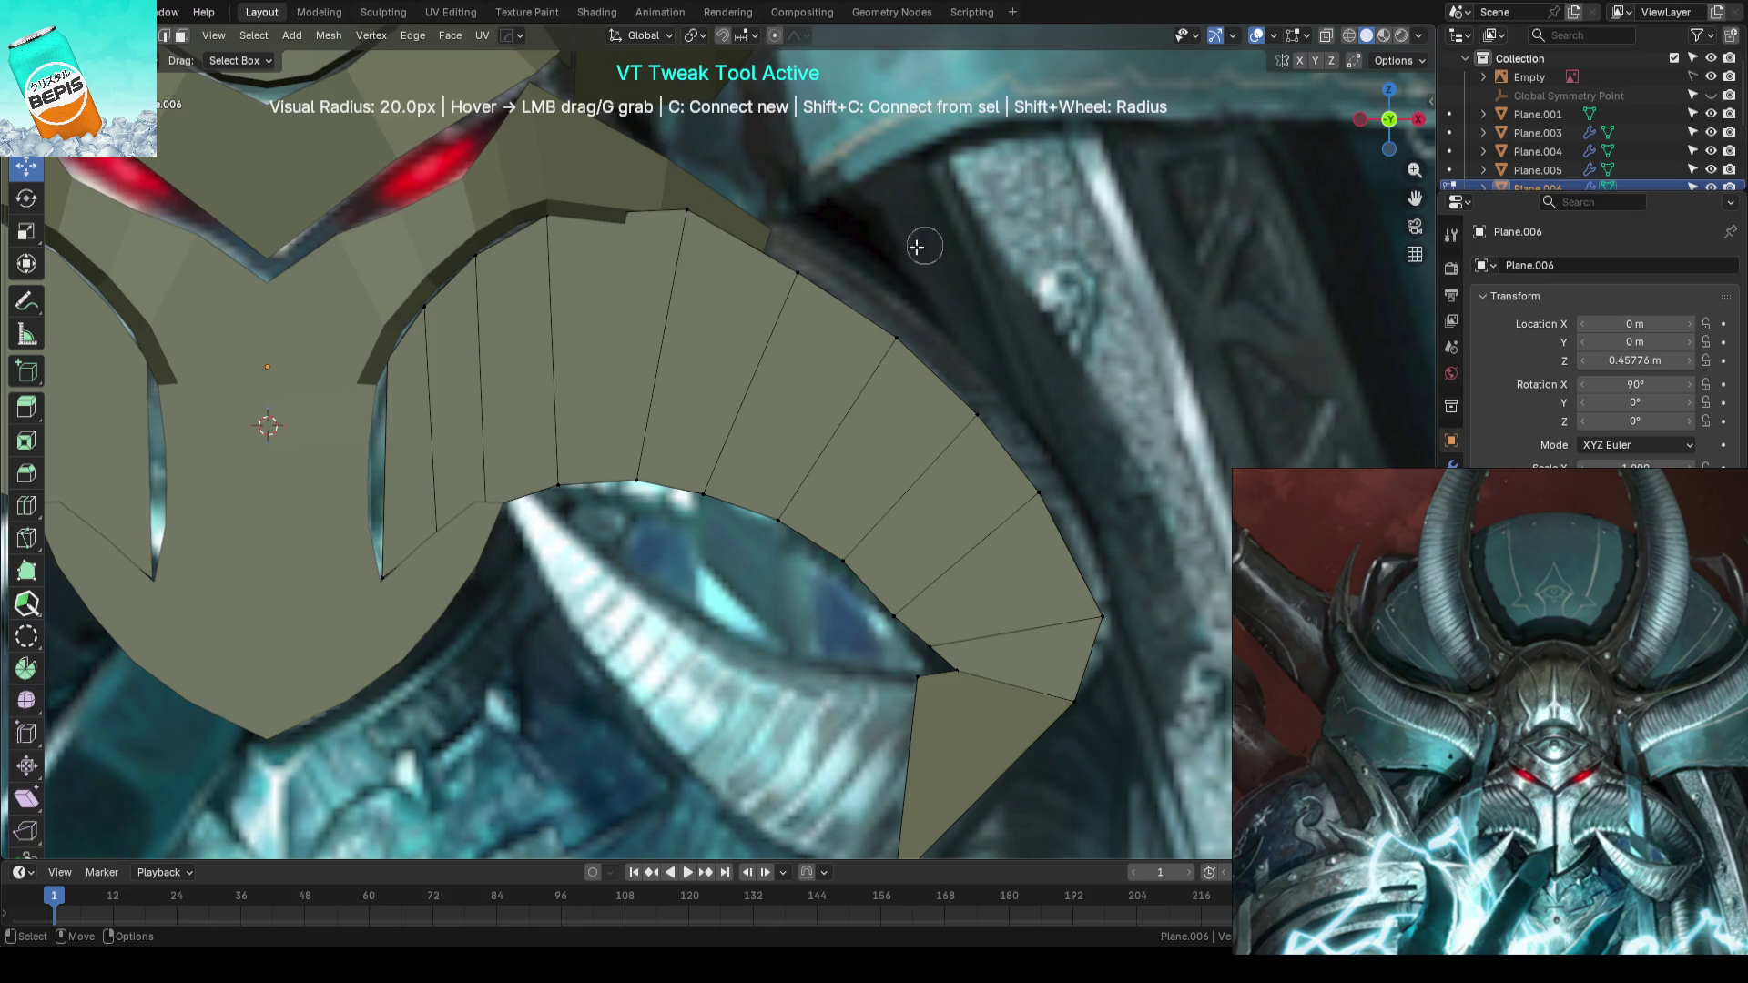
- Drag the plate's top and outer vertices outward so they sit further around the horn
left_click_drag(796, 274, 820, 242)
left_click_drag(895, 338, 944, 295)
left_click_drag(996, 407, 1031, 400)
mouse_move(1059, 486)
left_mouse_down()
mouse_move(1094, 477)
mouse_move(1103, 612)
mouse_move(1120, 604)
left_mouse_up()
middle_click_drag(1120, 605, 1093, 511, "shift")
left_click_drag(1094, 511, 1053, 495)
left_click(889, 478)
left_click_drag(889, 477, 889, 479)
- Pull the tab's bottom vertex inward and push the upper outer vertices outward
left_click(867, 683)
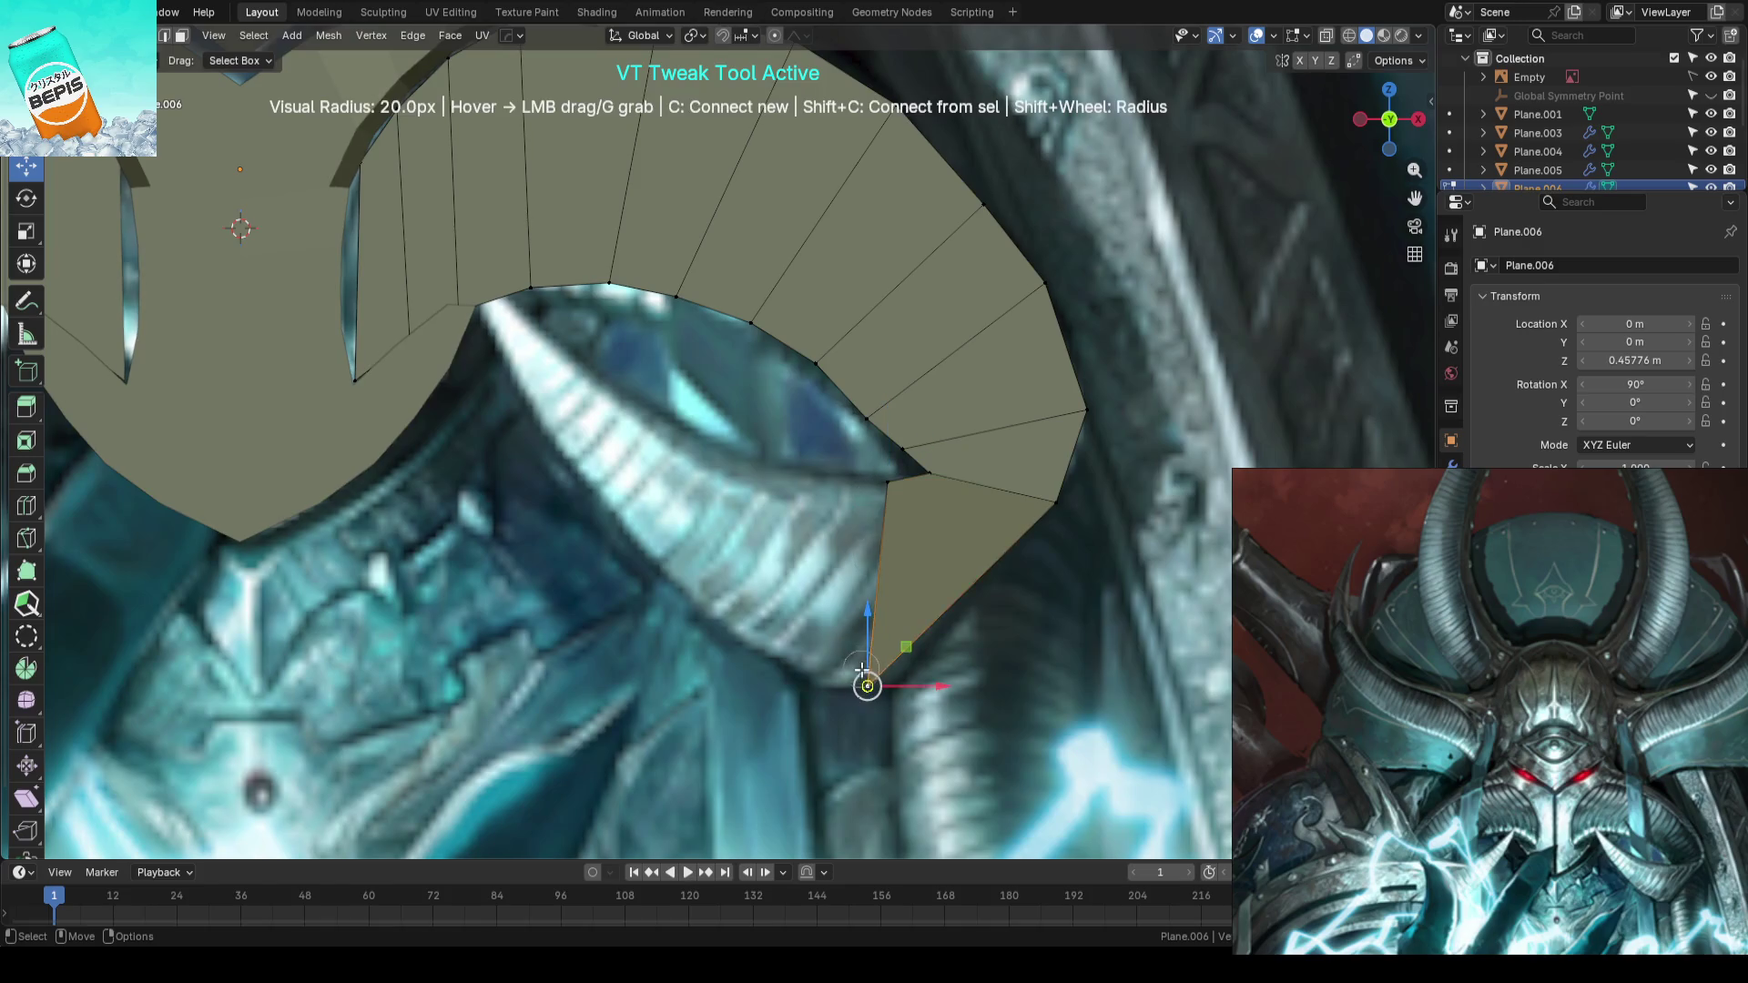
left_click_drag(1054, 502, 1025, 538)
left_click(1089, 410)
left_click(1046, 283)
left_click_drag(1046, 282, 1066, 315)
left_click(1014, 205)
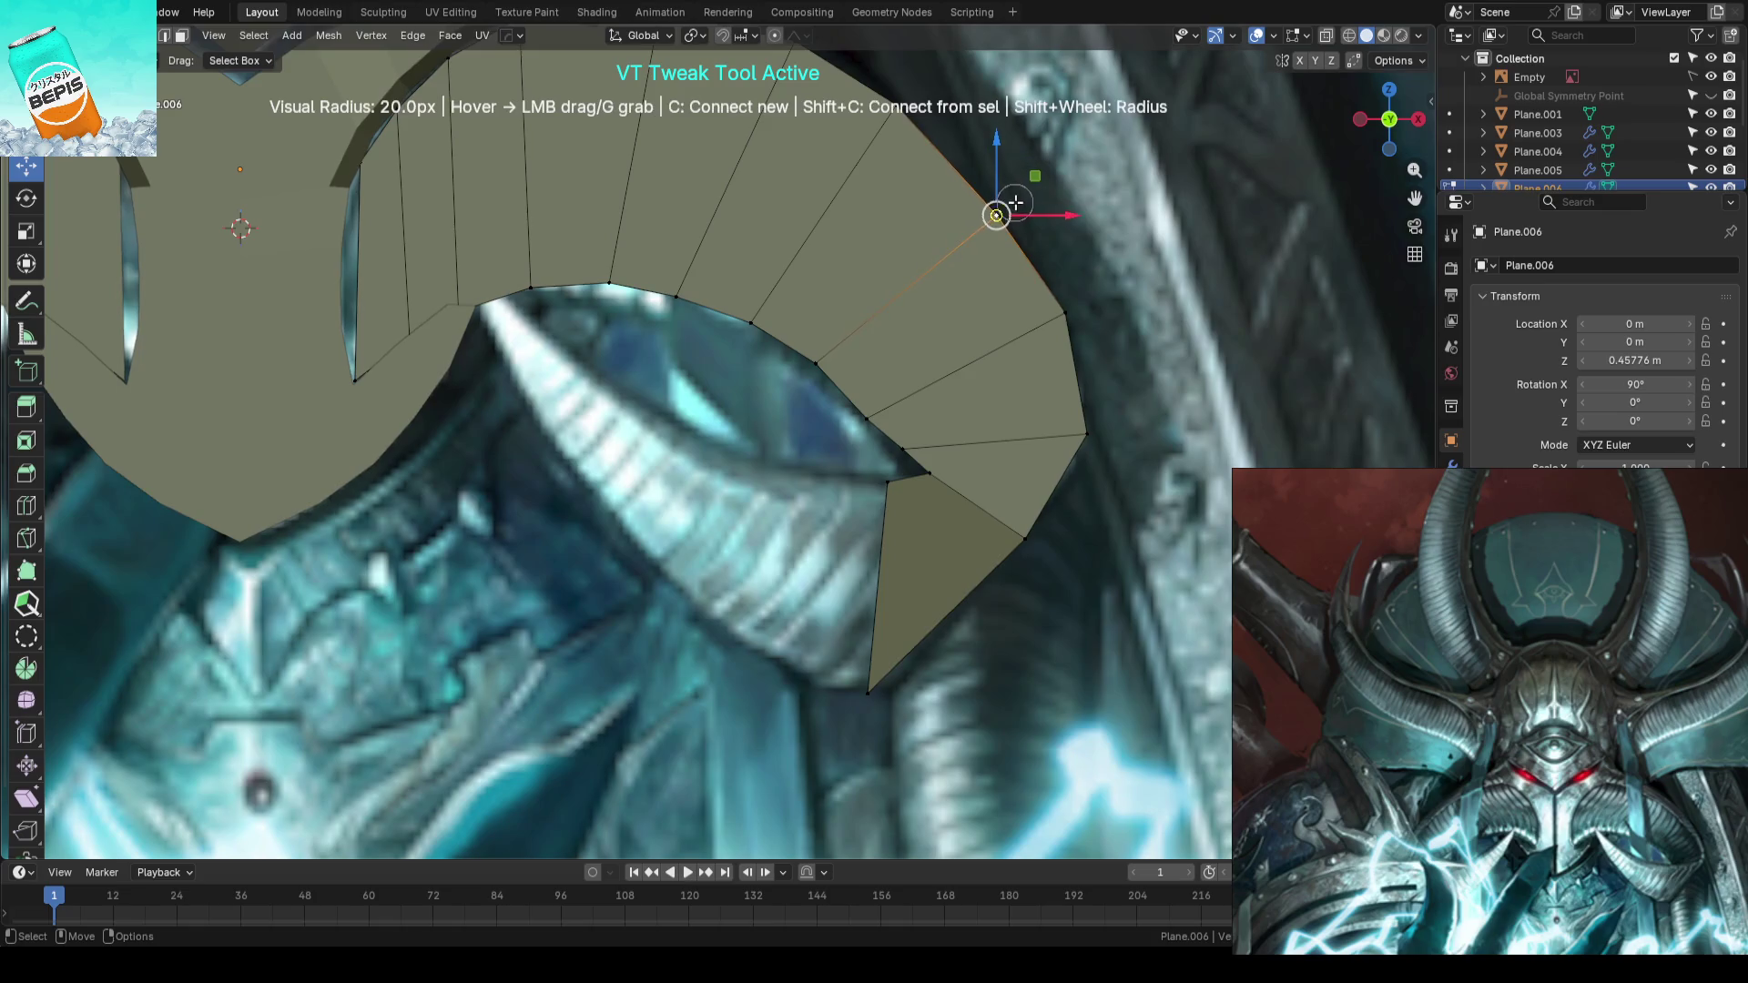
- Nudge the inner curl vertex down-right at the horn tip, leaving the lower tab in place
left_click(815, 366)
left_click(864, 418)
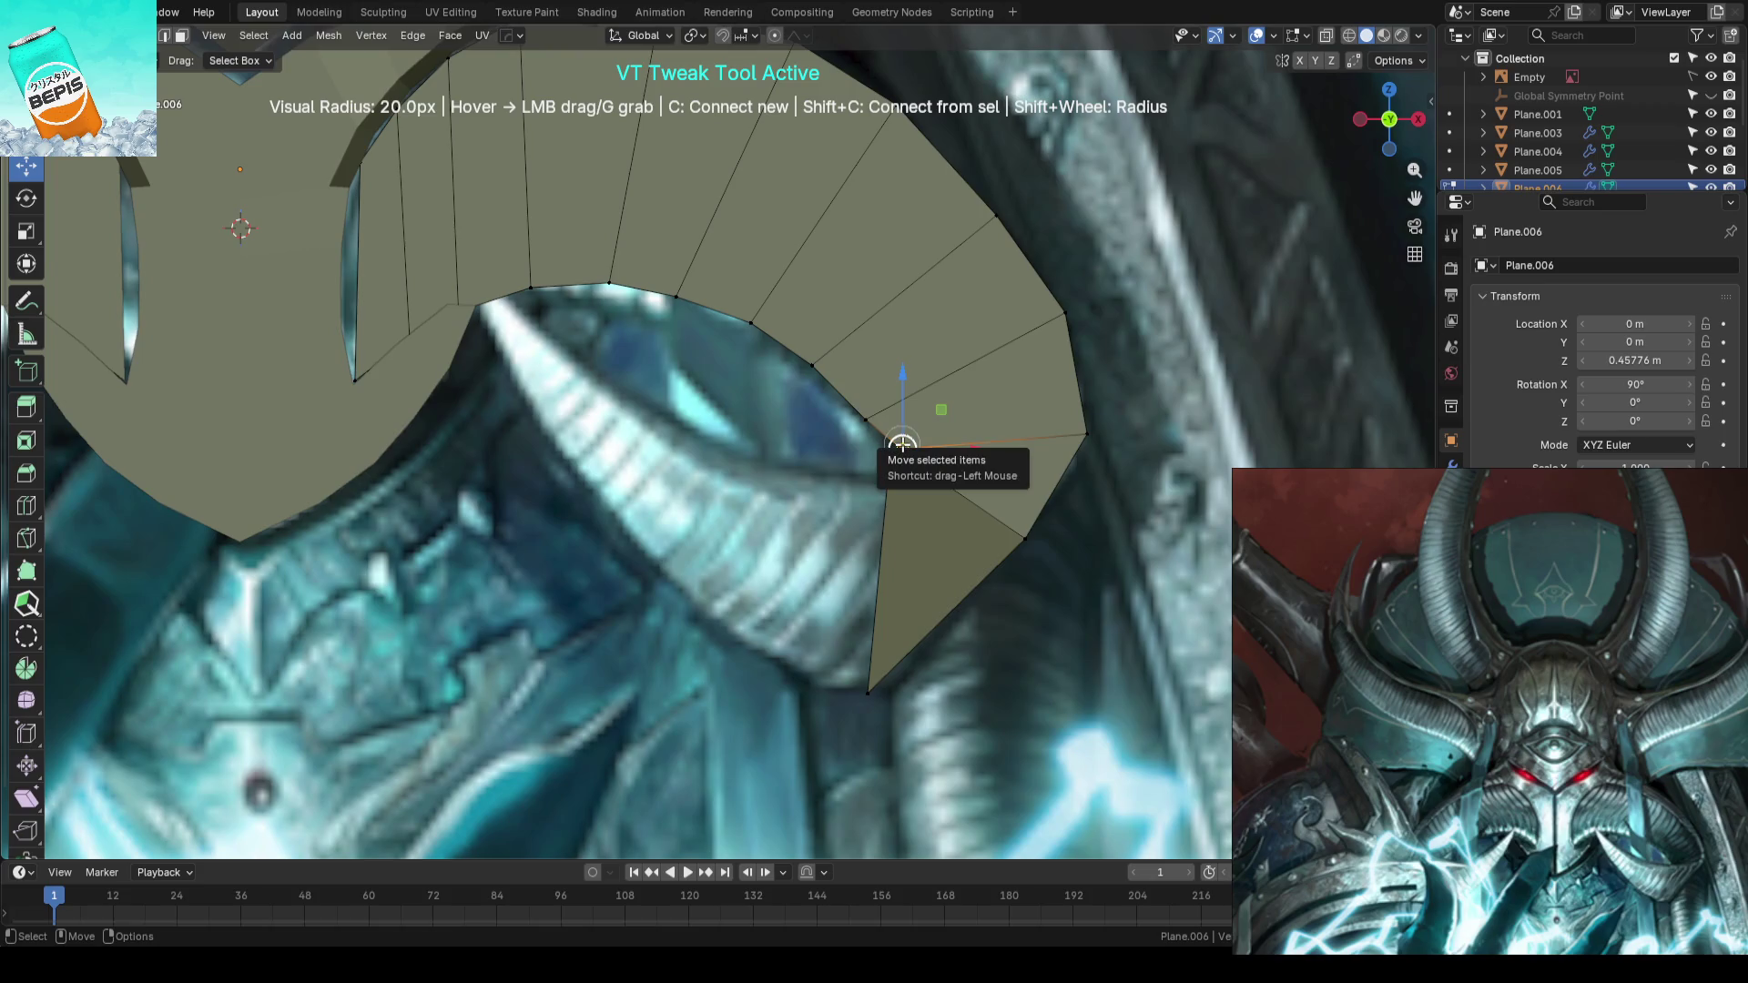
left_click_drag(902, 449, 906, 451)
left_click_drag(814, 366, 883, 431)
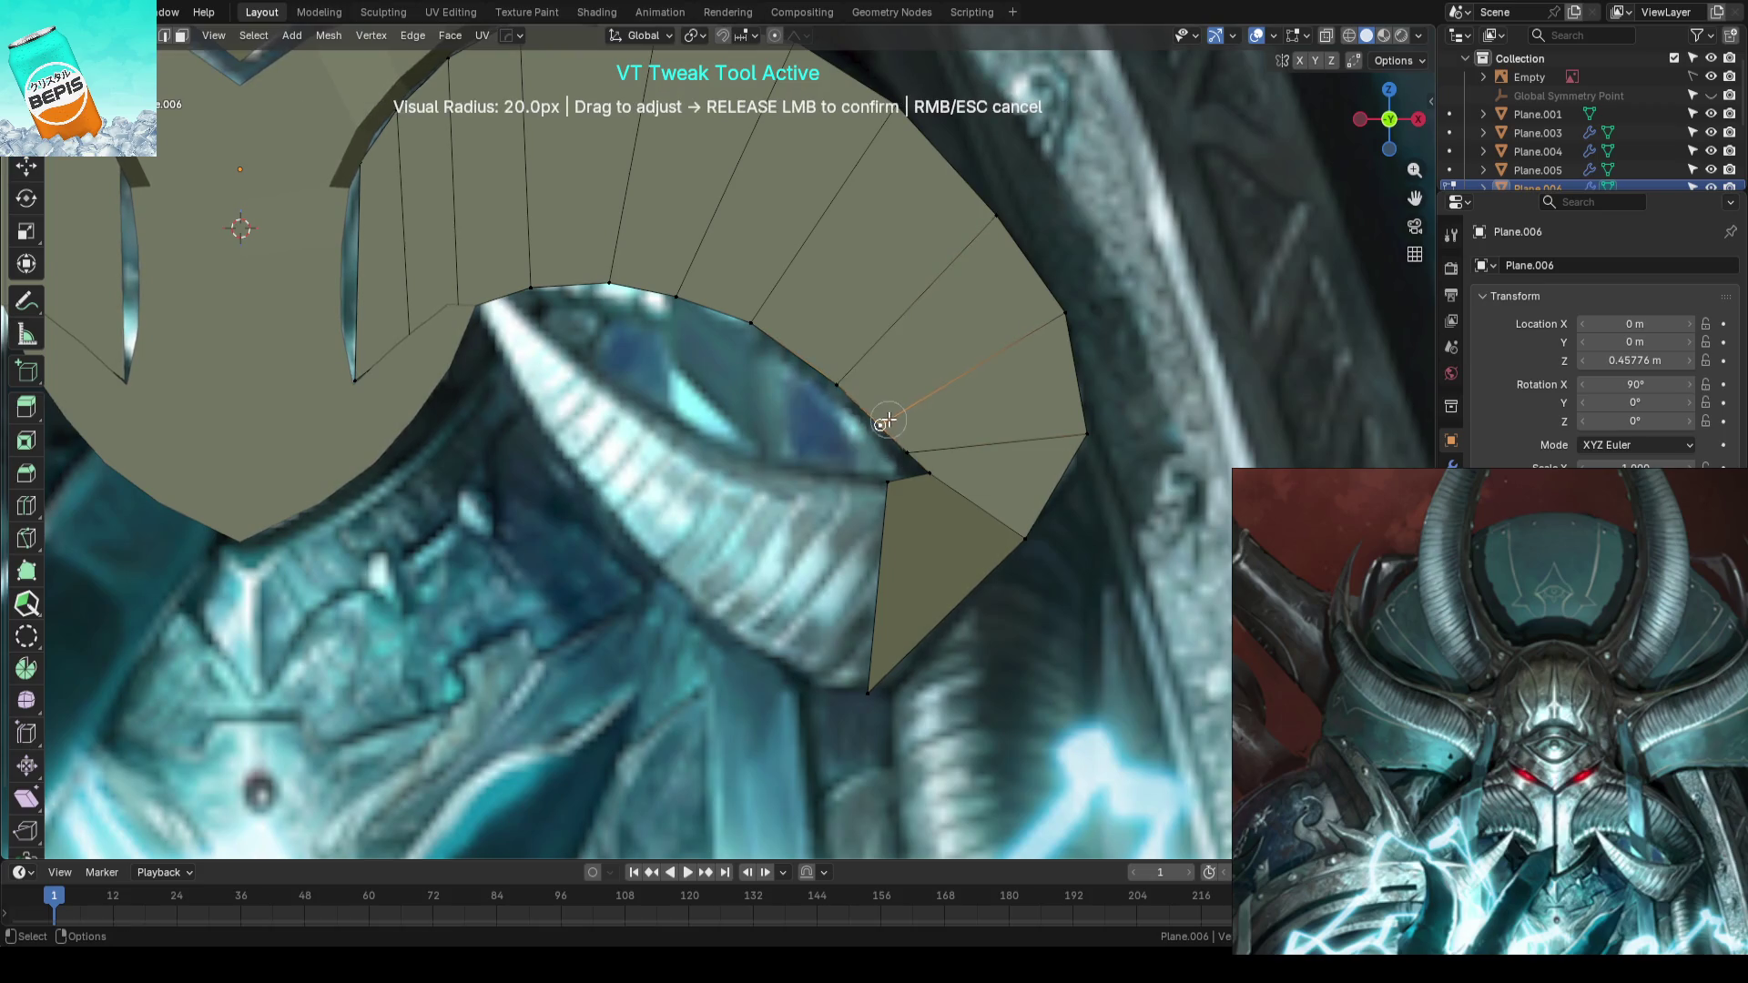
scroll(884, 431, "down", 2)
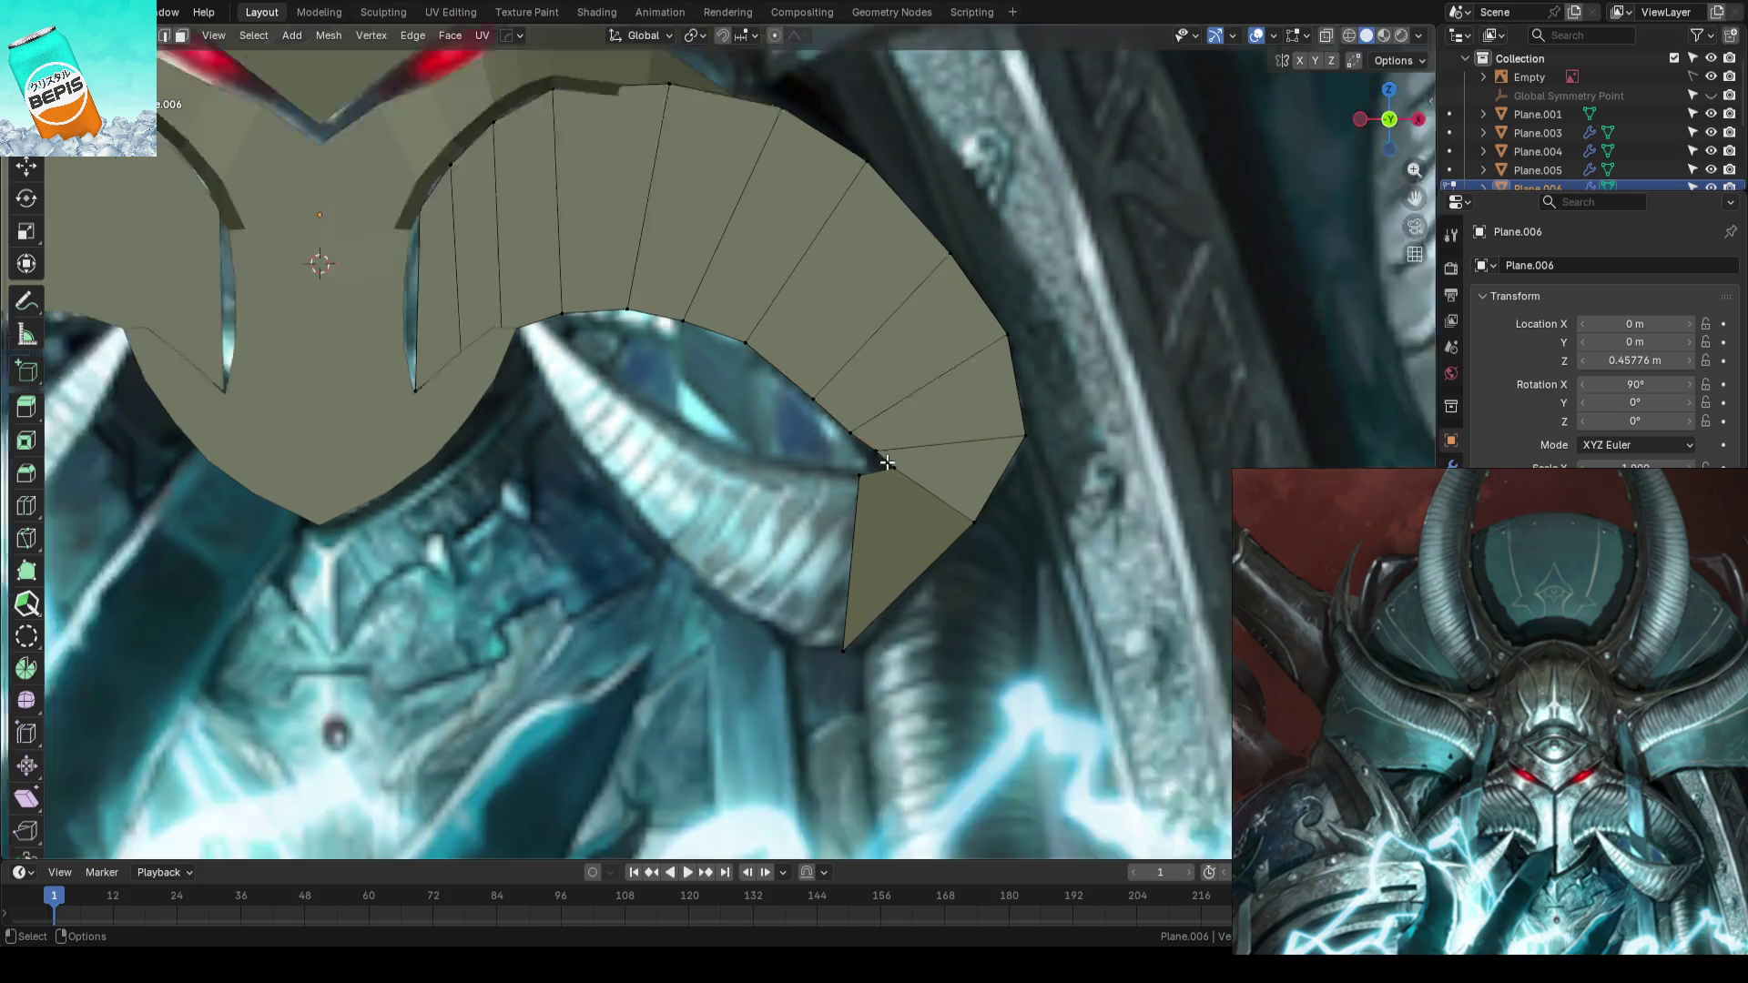
scroll(883, 432, "down", 2)
key("g")
left_click(720, 514)
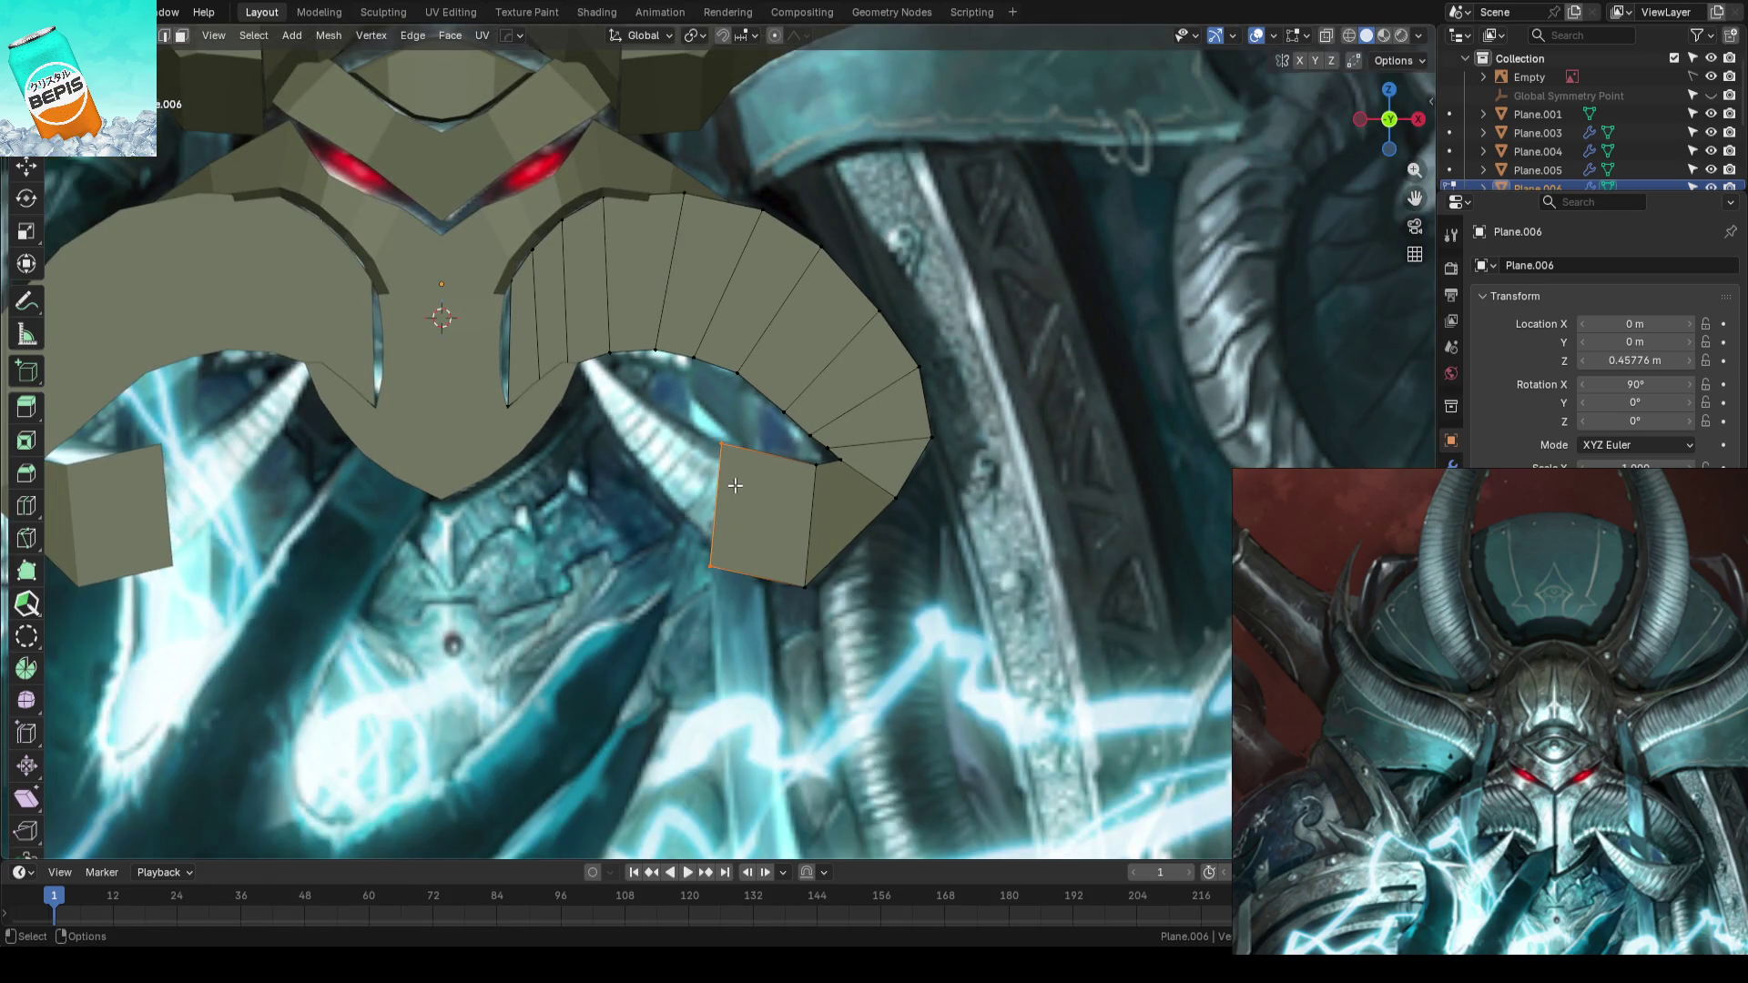
scroll(724, 443, "up", 2)
- Add a centred loop cut across the hanging tab and nudge its top vertex
left_click_drag(703, 619, 704, 619)
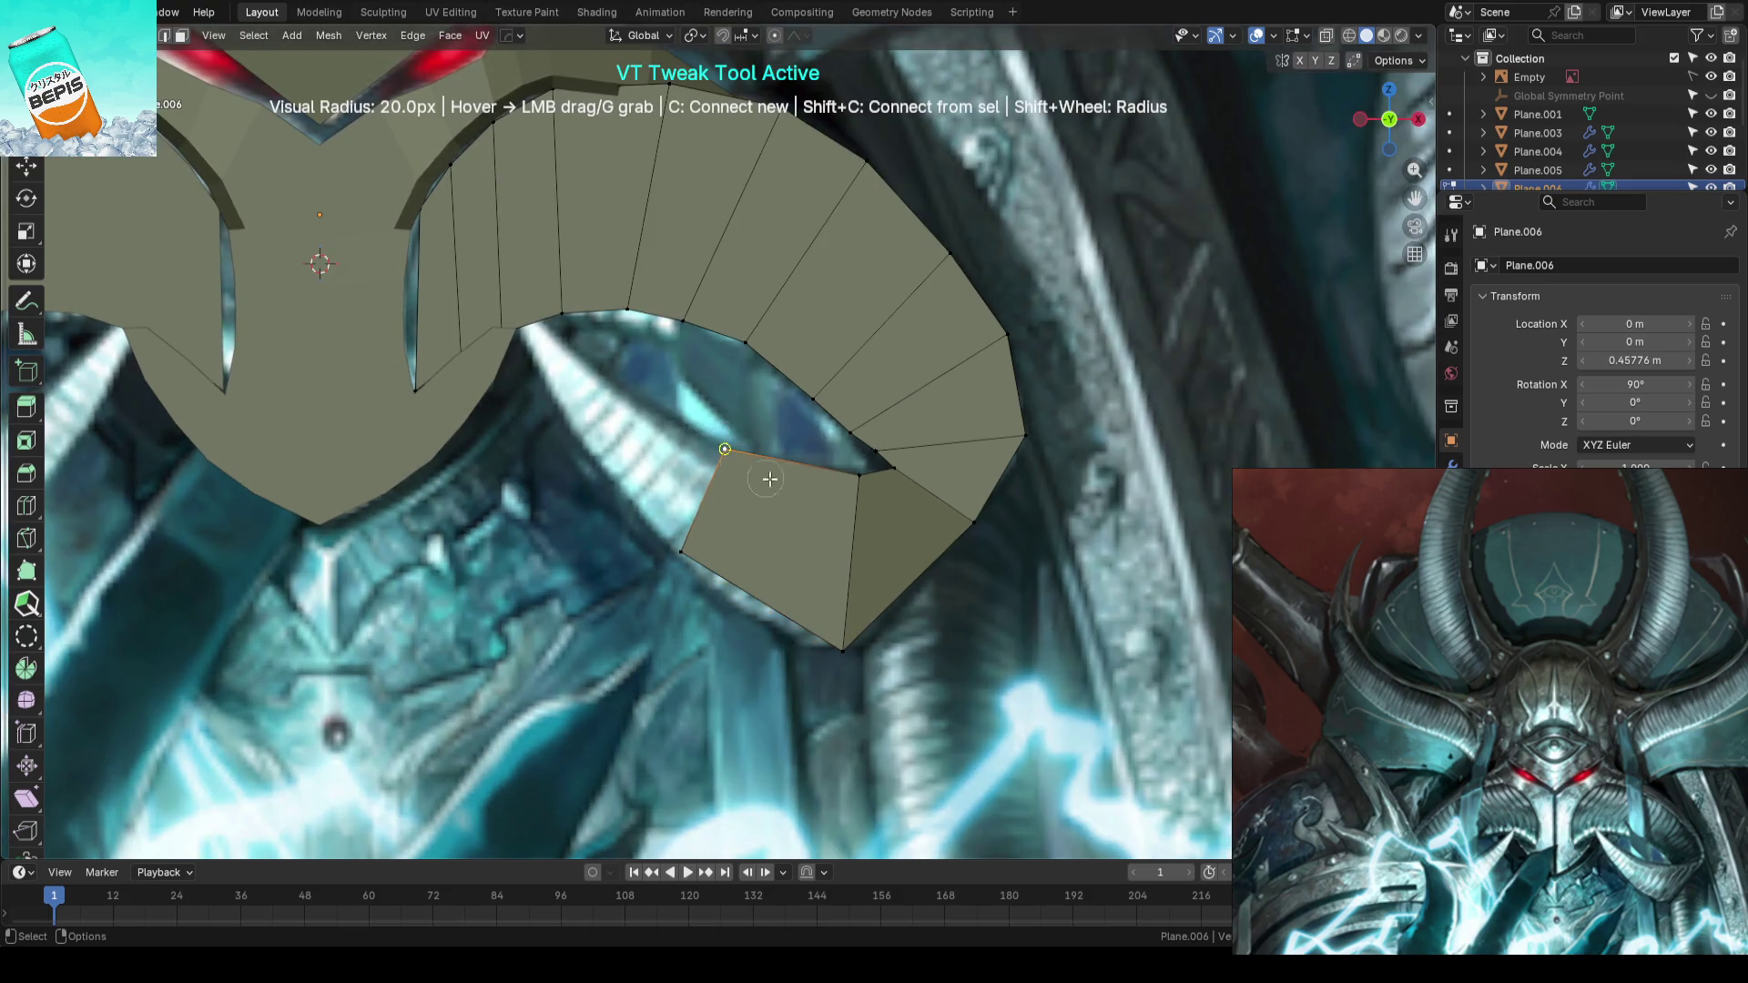
key("ctrl+r")
left_click(801, 500)
right_click(800, 501)
left_click_drag(751, 609, 752, 613)
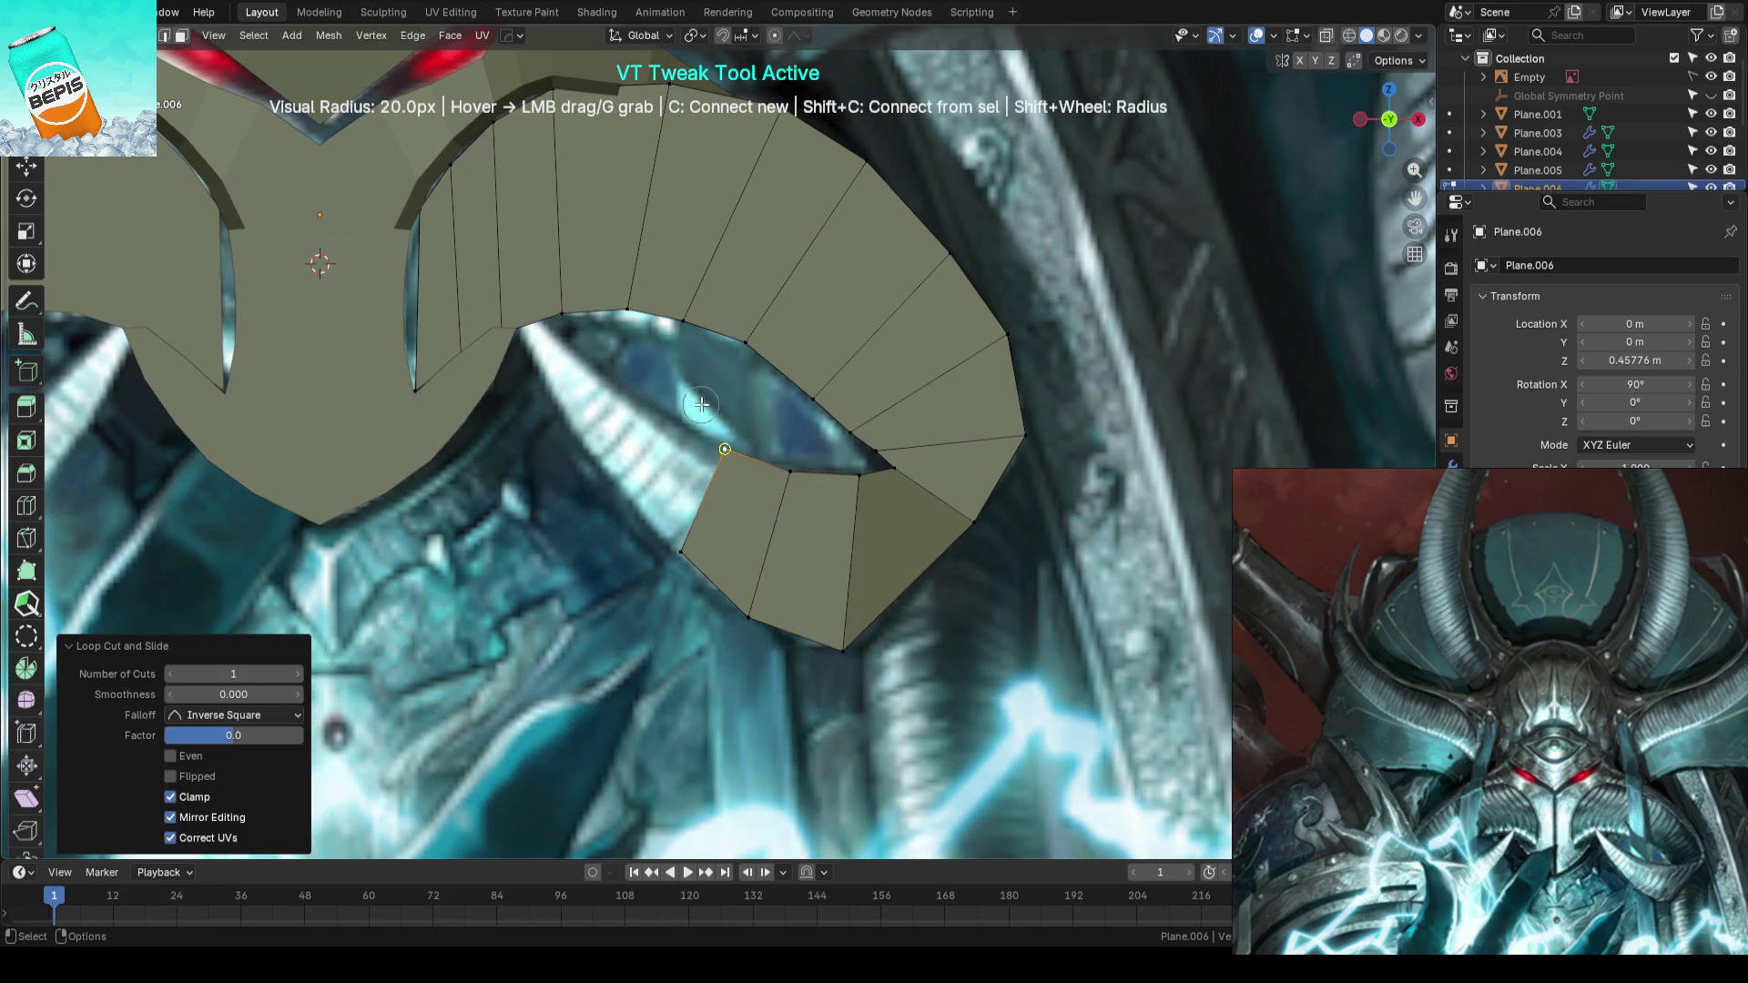
left_click_drag(725, 425, 719, 437)
- Extrude the tab's inner edge up-left under the horn, closing the curl, with another edge loop
key("e")
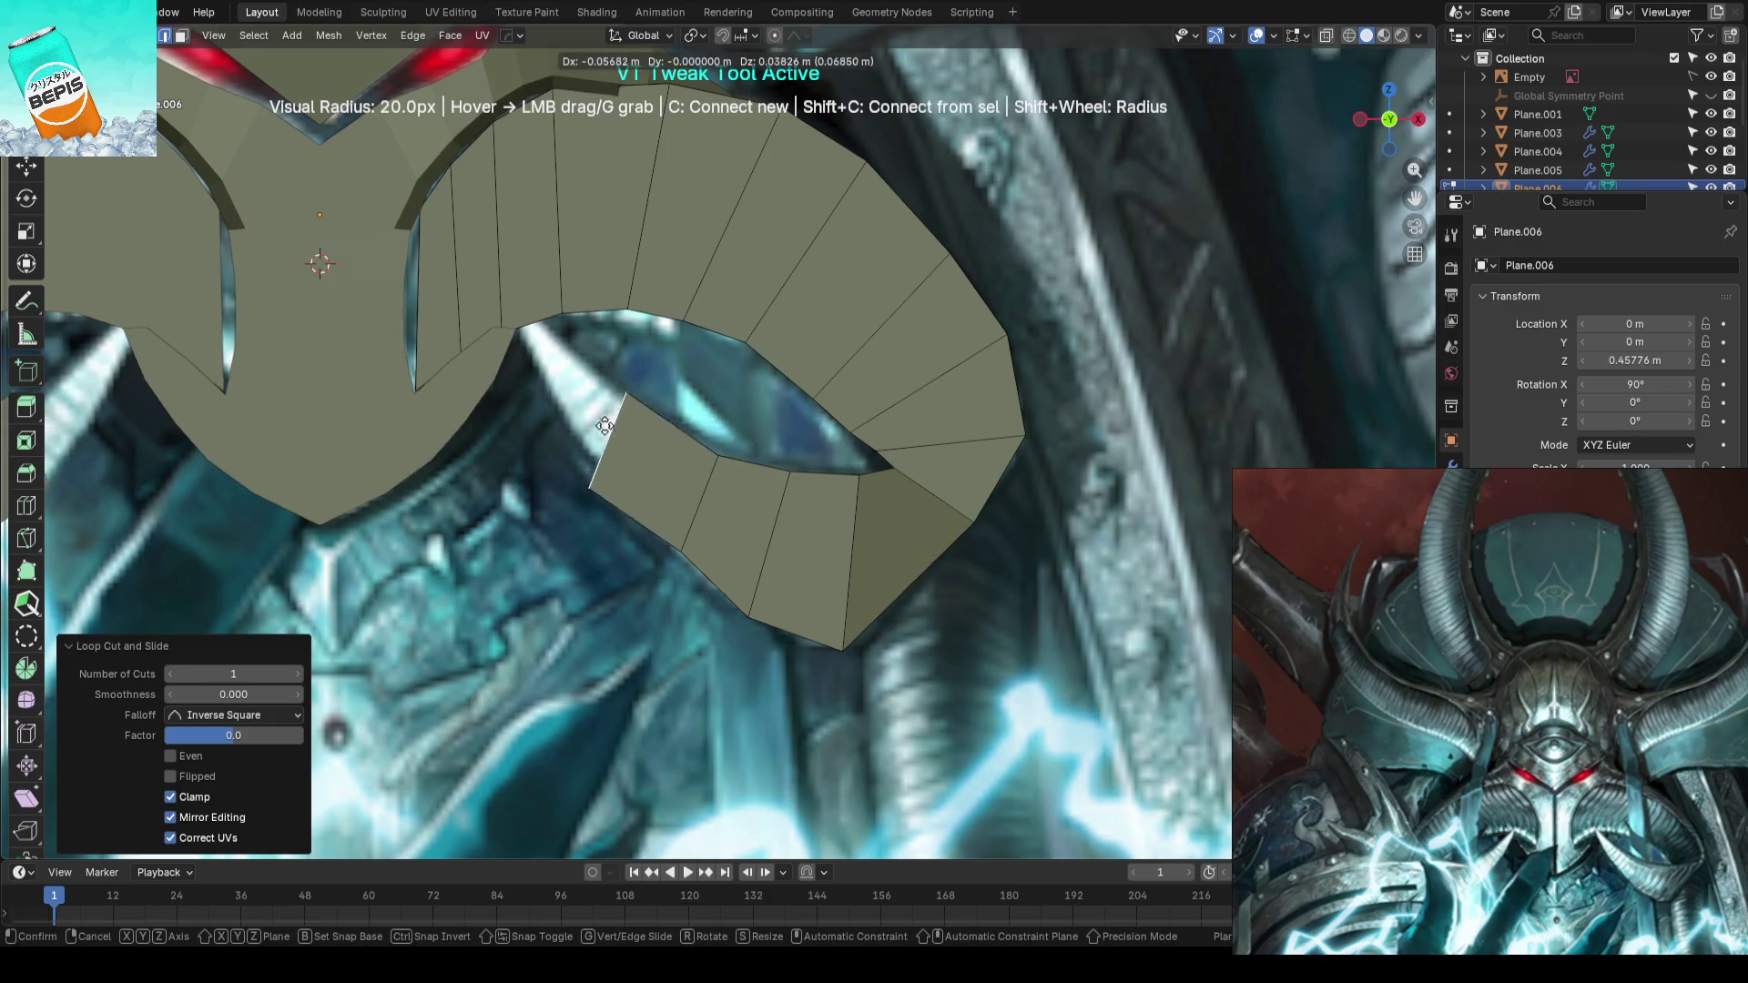
left_click(615, 363)
left_click_drag(587, 347, 545, 393)
key("c")
left_click_drag(621, 437, 605, 473)
scroll(604, 473, "down", 5)
mouse_move(605, 473)
middle_mouse_down()
mouse_move(828, 410)
mouse_move(723, 461)
mouse_move(651, 468)
mouse_move(800, 452)
mouse_move(726, 477)
mouse_move(713, 396)
mouse_move(955, 399)
middle_mouse_up()
scroll(954, 399, "up", 1)
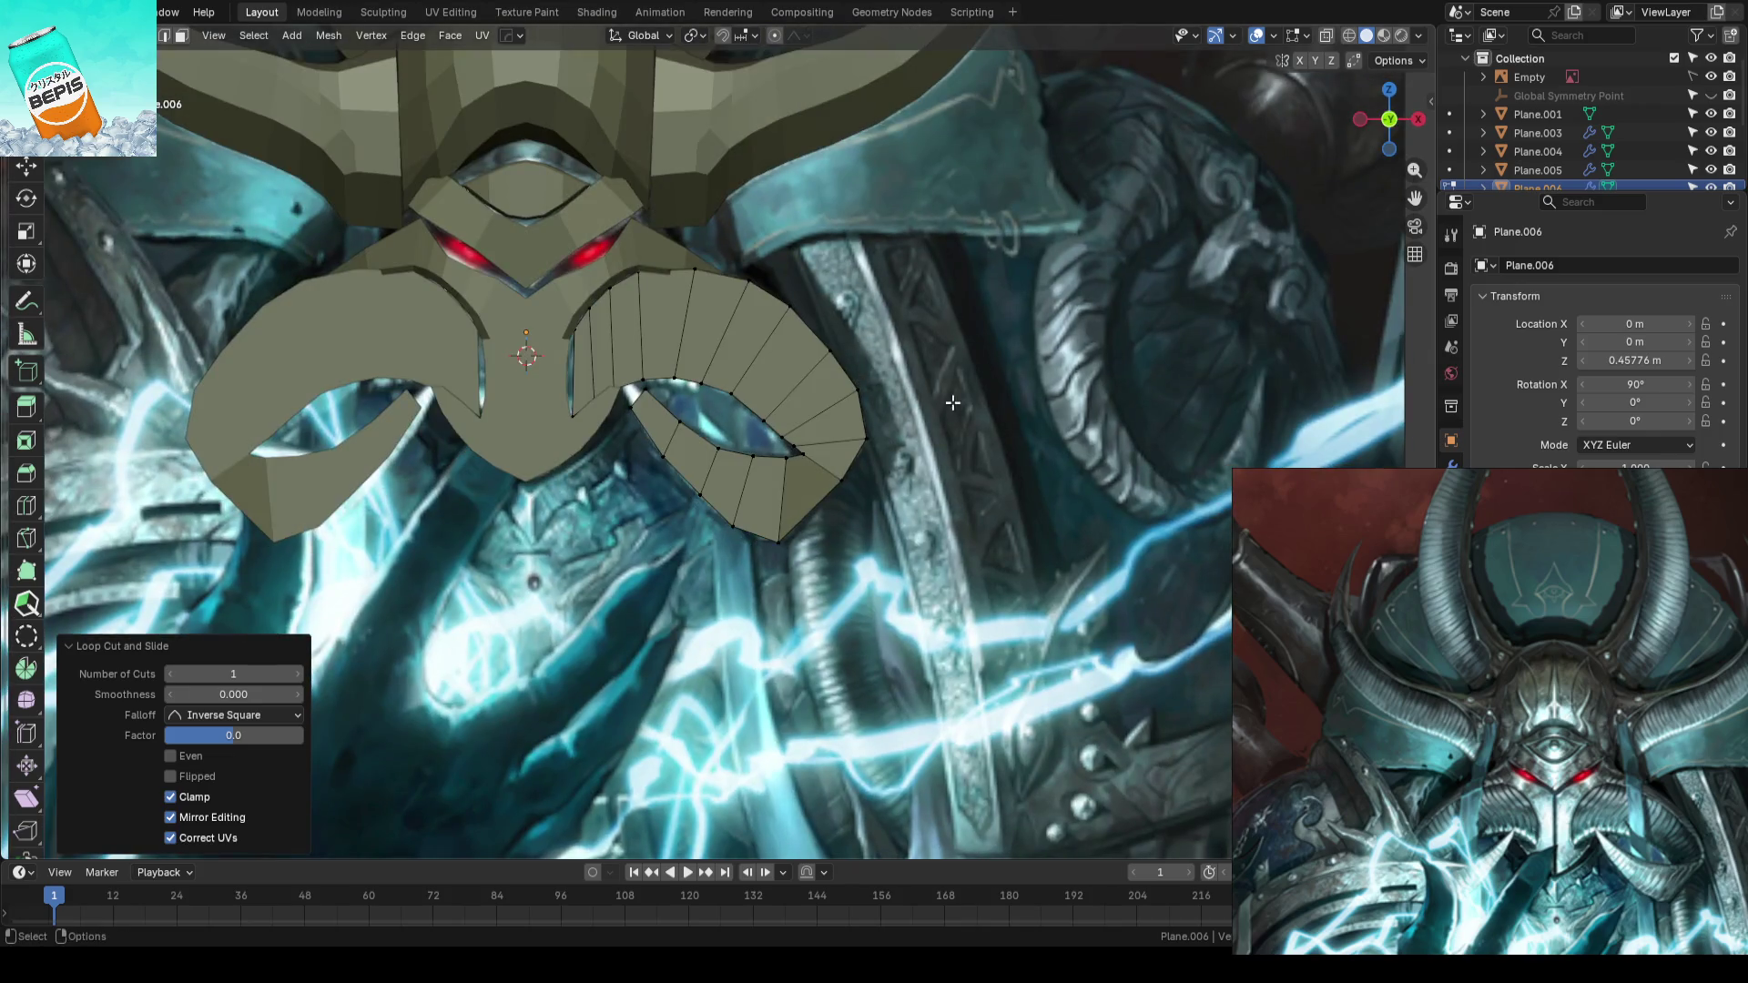
scroll(954, 399, "up", 2)
scroll(954, 399, "up", 2)
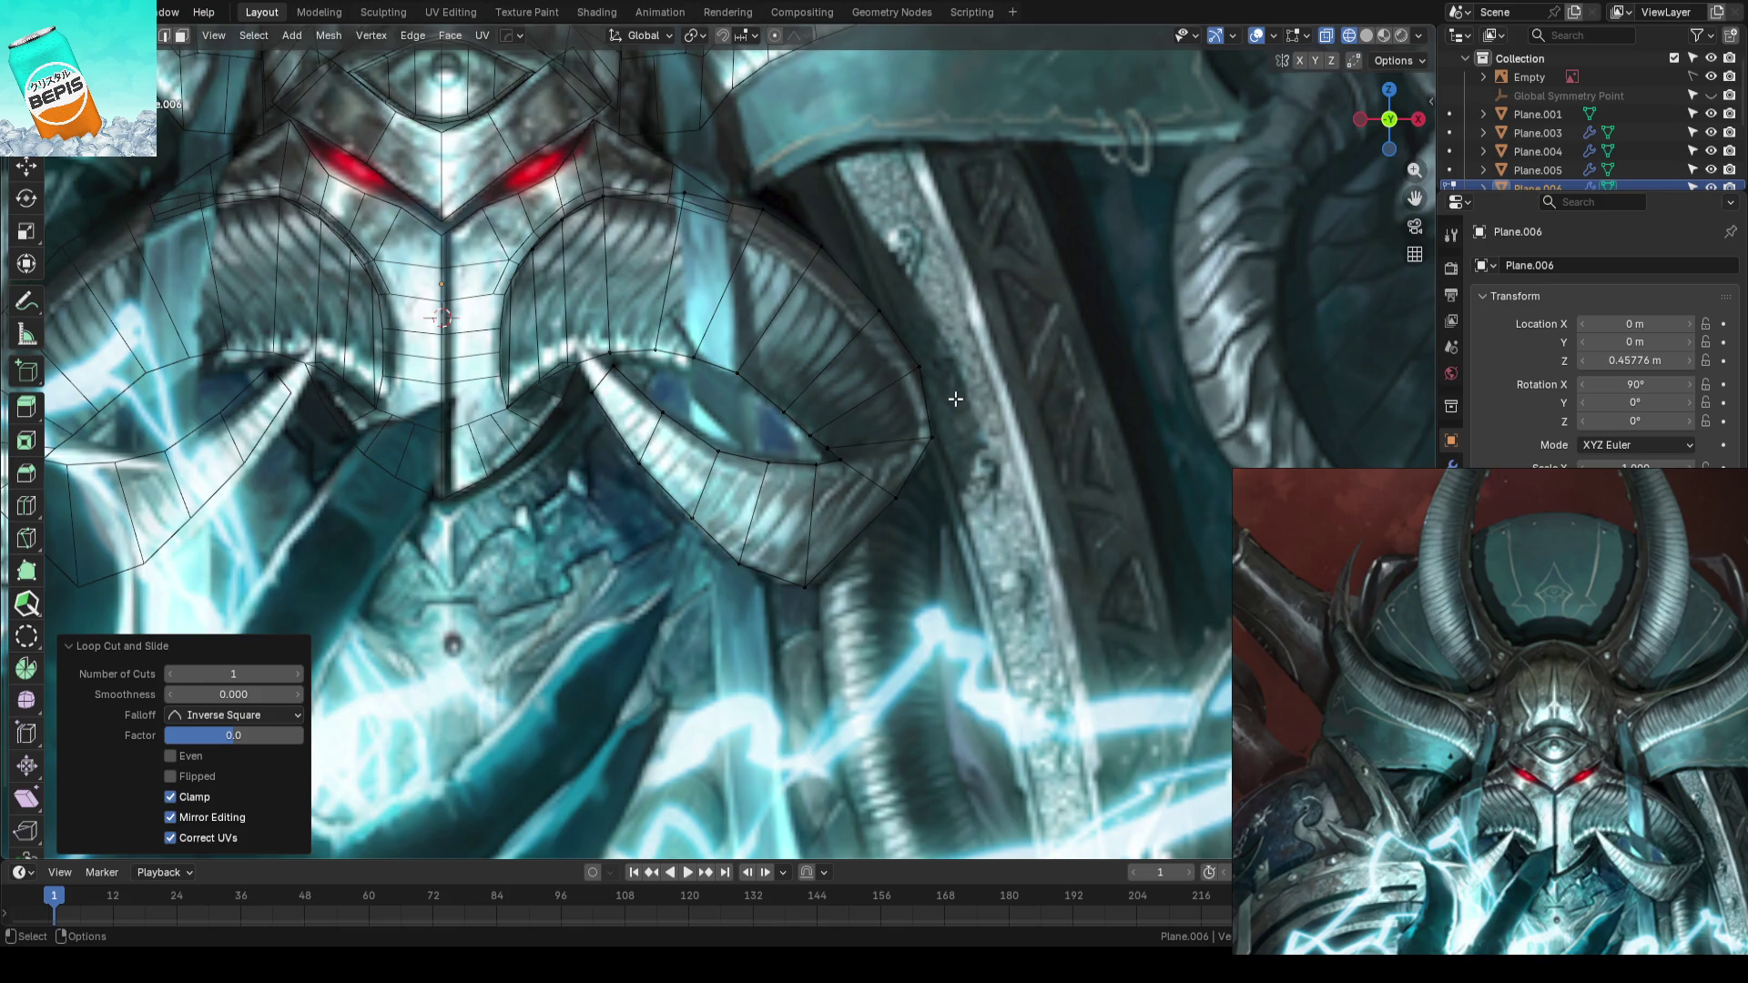
- View the curl from the side and try a depth move on the thin curl strip
key("shift+alt+z")
key("shift+alt+z")
mouse_move(955, 399)
middle_mouse_down()
mouse_move(954, 474)
mouse_move(796, 429)
middle_mouse_up()
mouse_move(783, 348)
middle_mouse_down()
mouse_move(816, 343)
mouse_move(752, 332)
middle_mouse_up()
left_click_drag(746, 318, 802, 517)
key("g")
key("y")
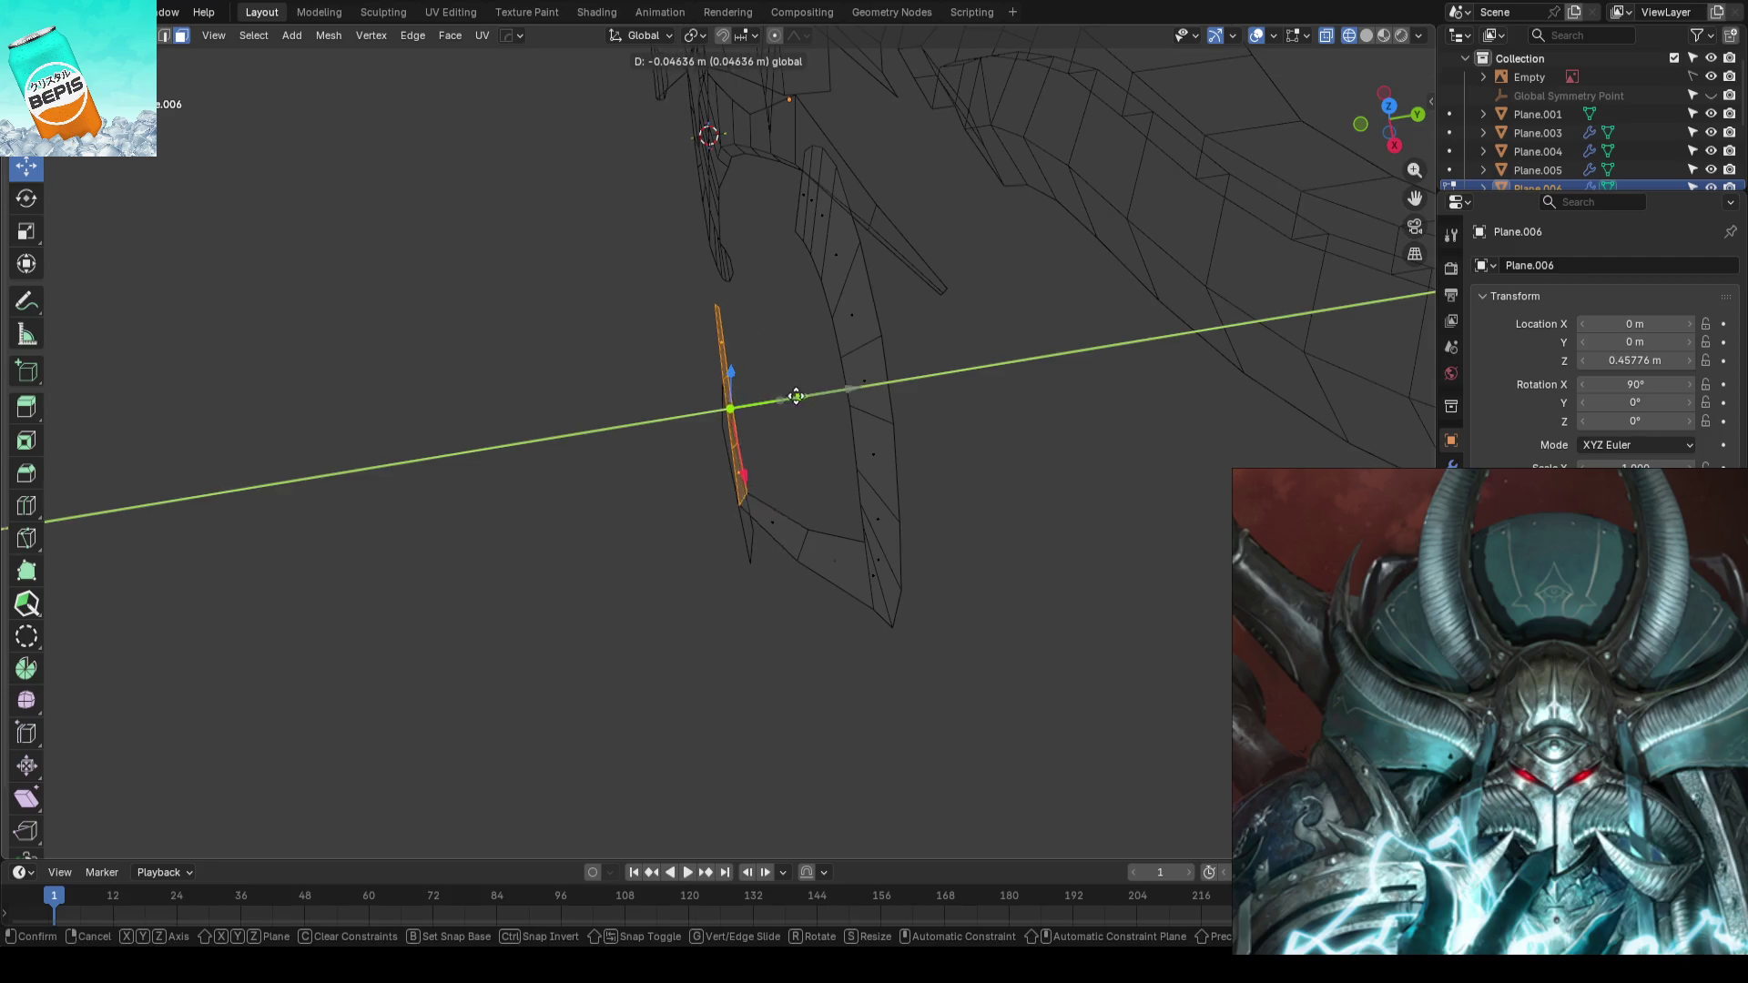
key("Escape")
- Push individual lower curl vertices back along the depth axis
left_click(802, 546)
mouse_move(875, 532)
left_mouse_down()
mouse_move(866, 577)
mouse_move(936, 569)
left_mouse_up()
left_click(874, 574)
left_click(825, 524)
left_click(924, 573)
mouse_move(811, 441)
middle_mouse_down()
mouse_move(886, 303)
mouse_move(796, 452)
middle_mouse_up()
scroll(800, 574, "up", 4)
- Move one more curl vertex in depth and return to the front view
left_click(912, 467)
middle_click_drag(918, 471, 943, 409)
left_click_drag(948, 405, 937, 409)
middle_click_drag(937, 410, 843, 456)
scroll(843, 456, "down", 3)
key("KP_1")
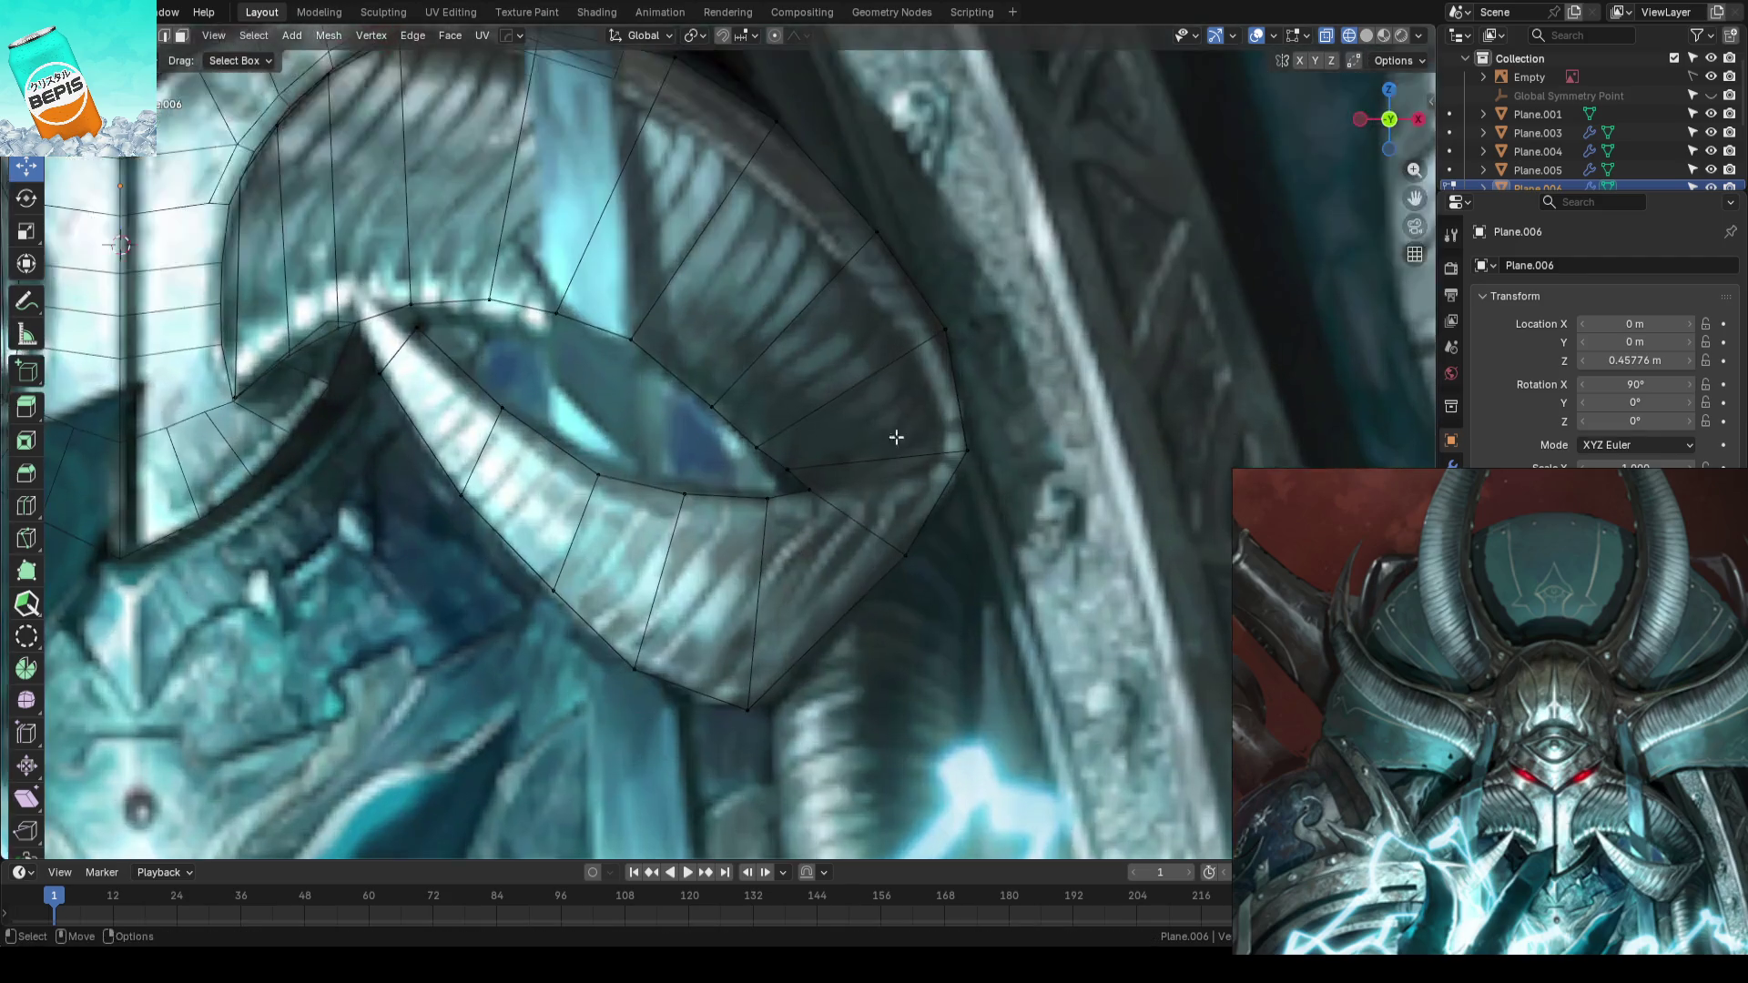
scroll(888, 510, "down", 2)
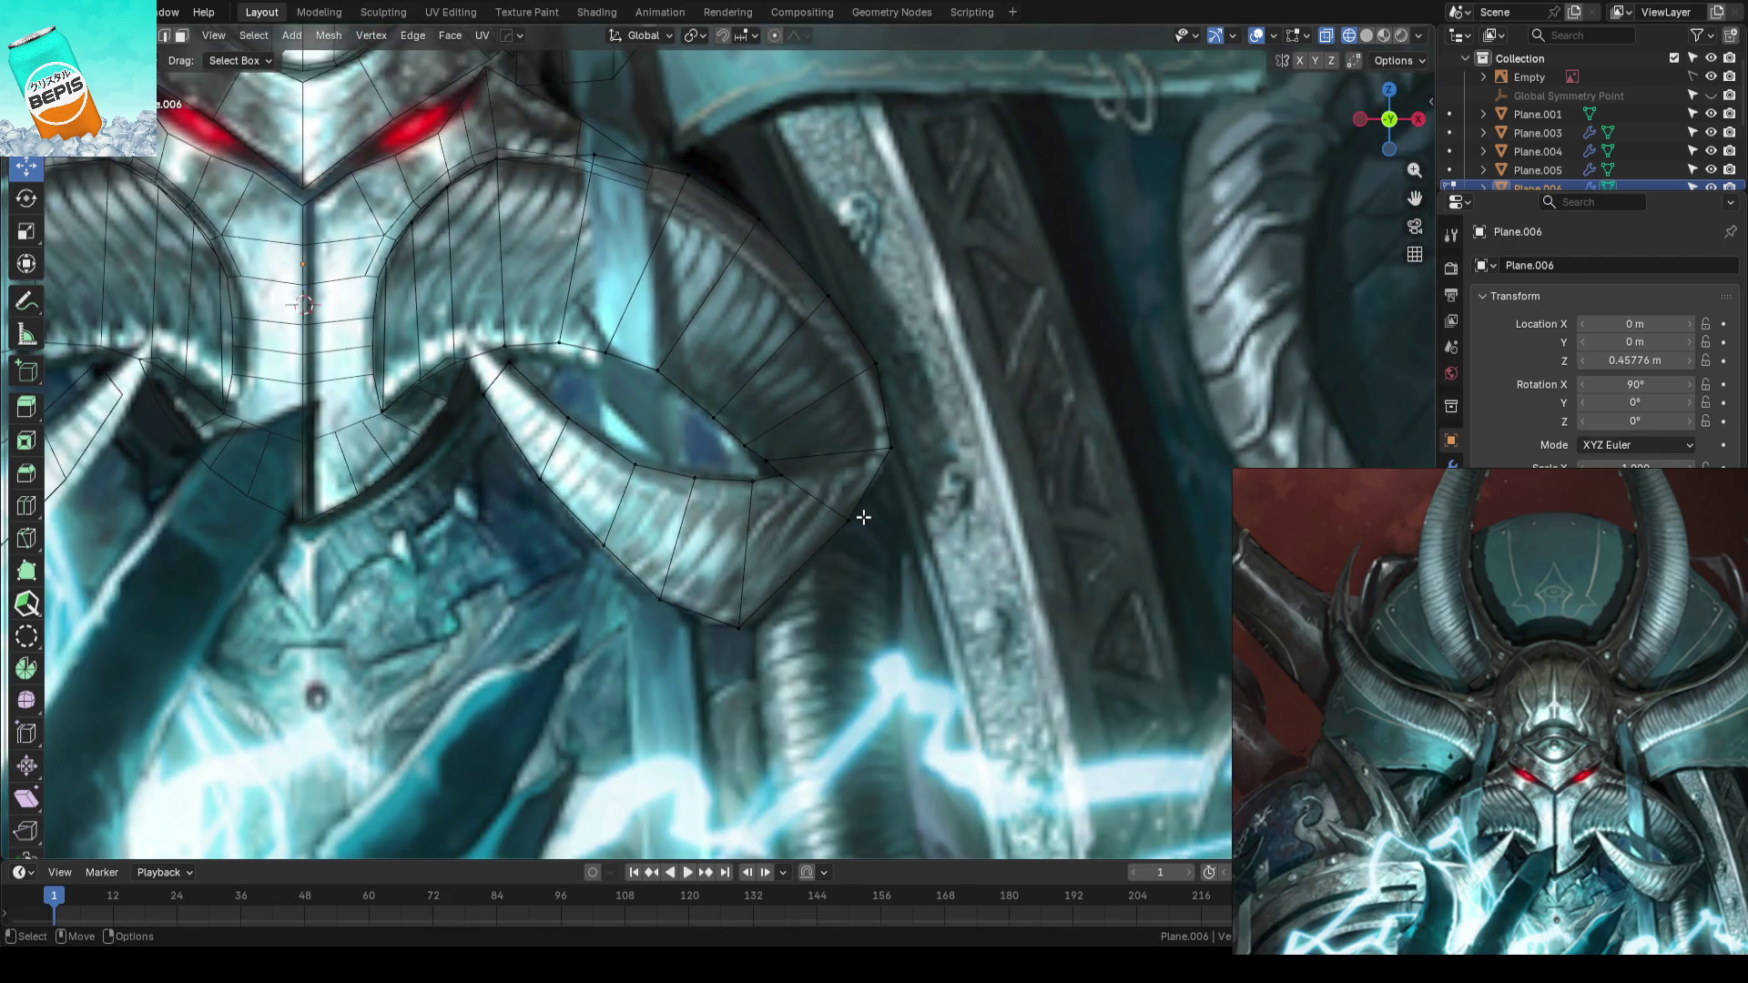
scroll(863, 517, "up", 3)
- Knife two new cuts across the curl and clear the selection
key("k")
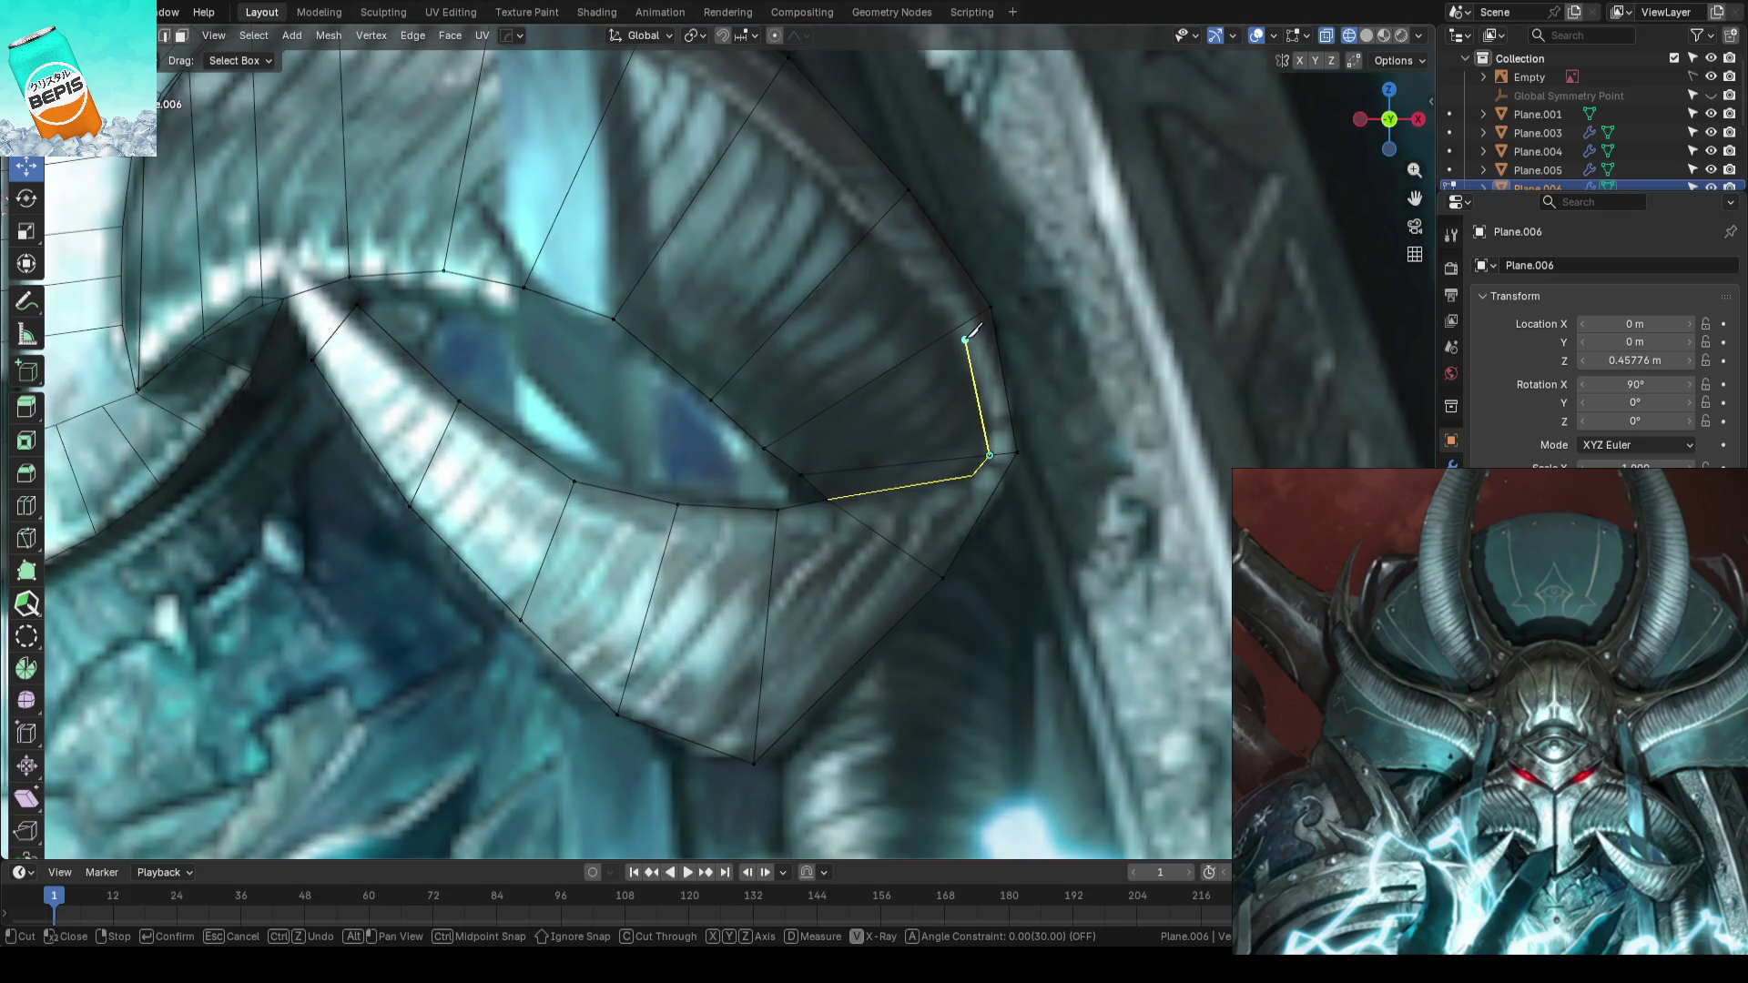
key("Return")
scroll(876, 219, "down", 3)
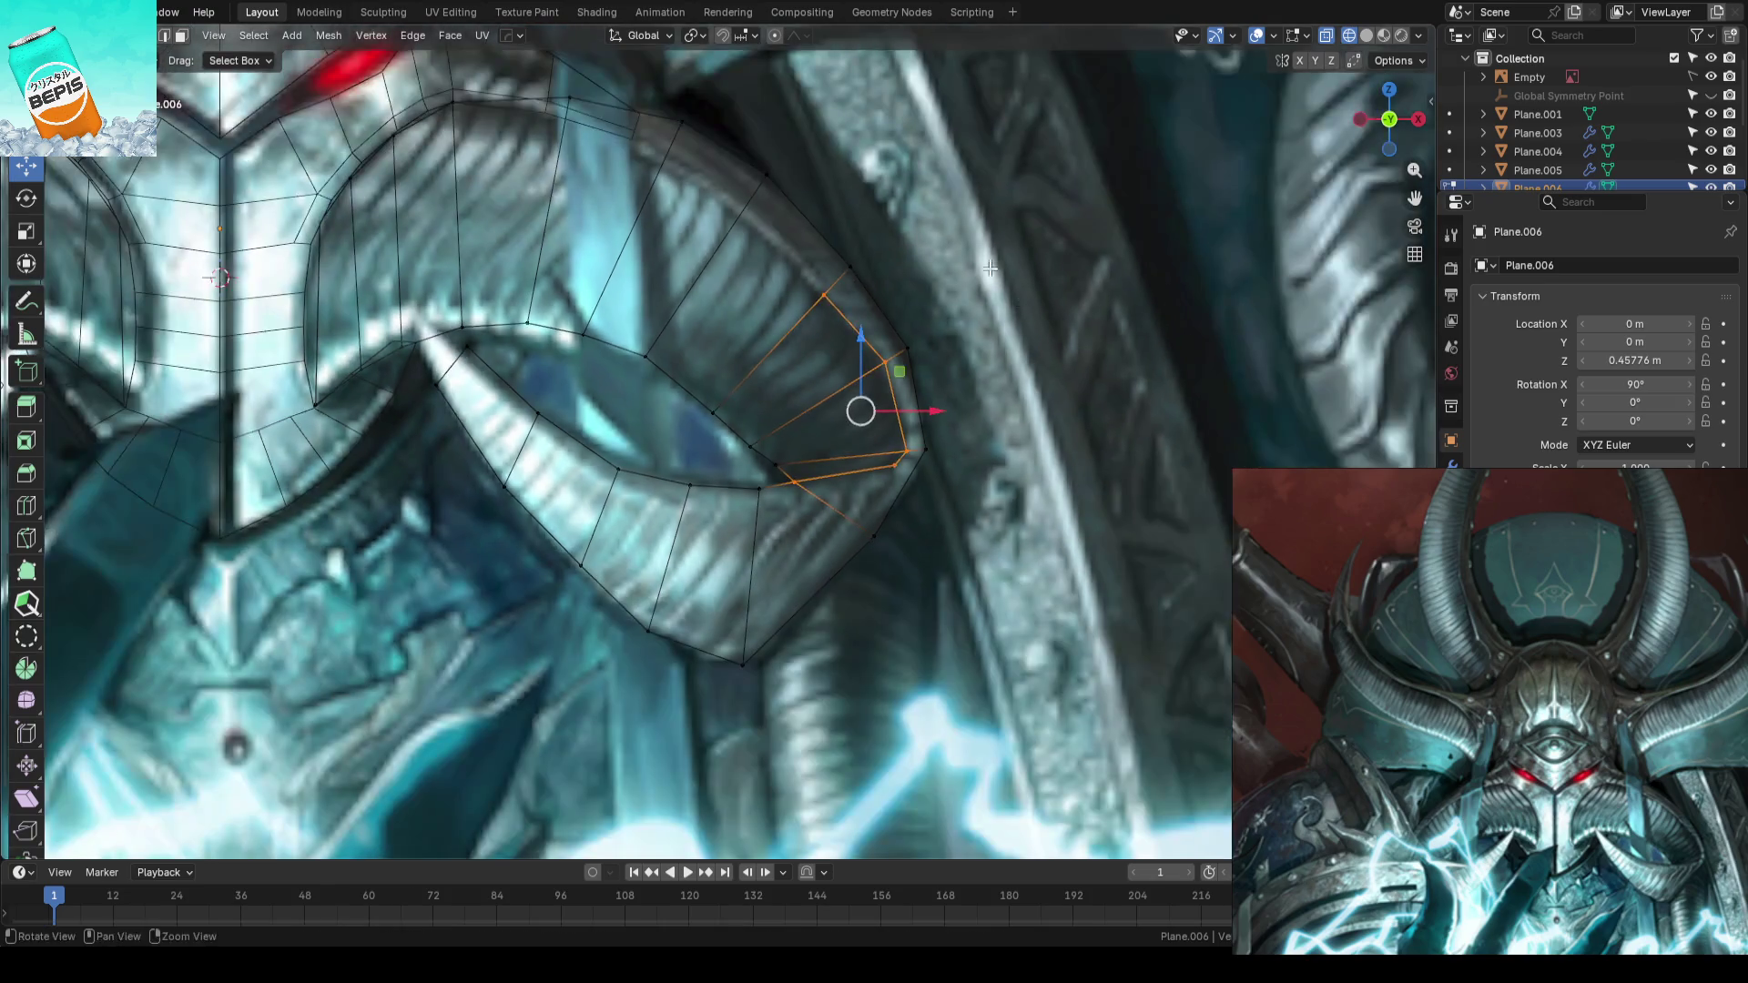
scroll(1106, 478, "up", 2)
key("k")
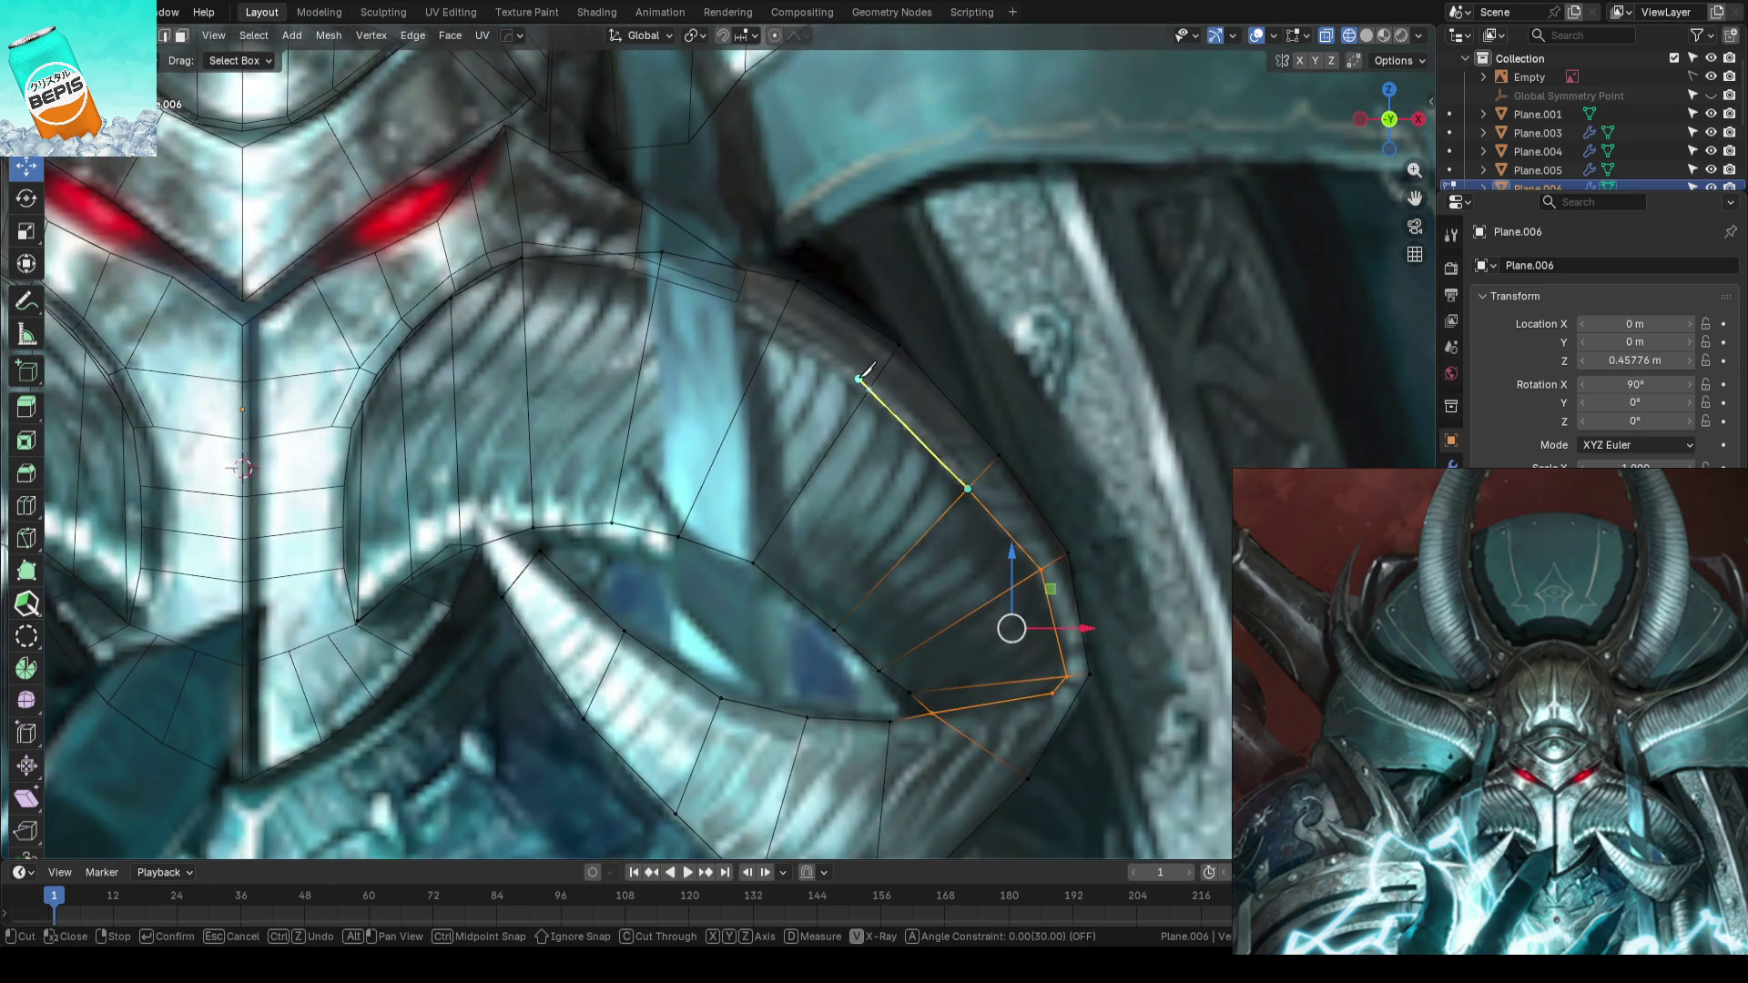
key("Return")
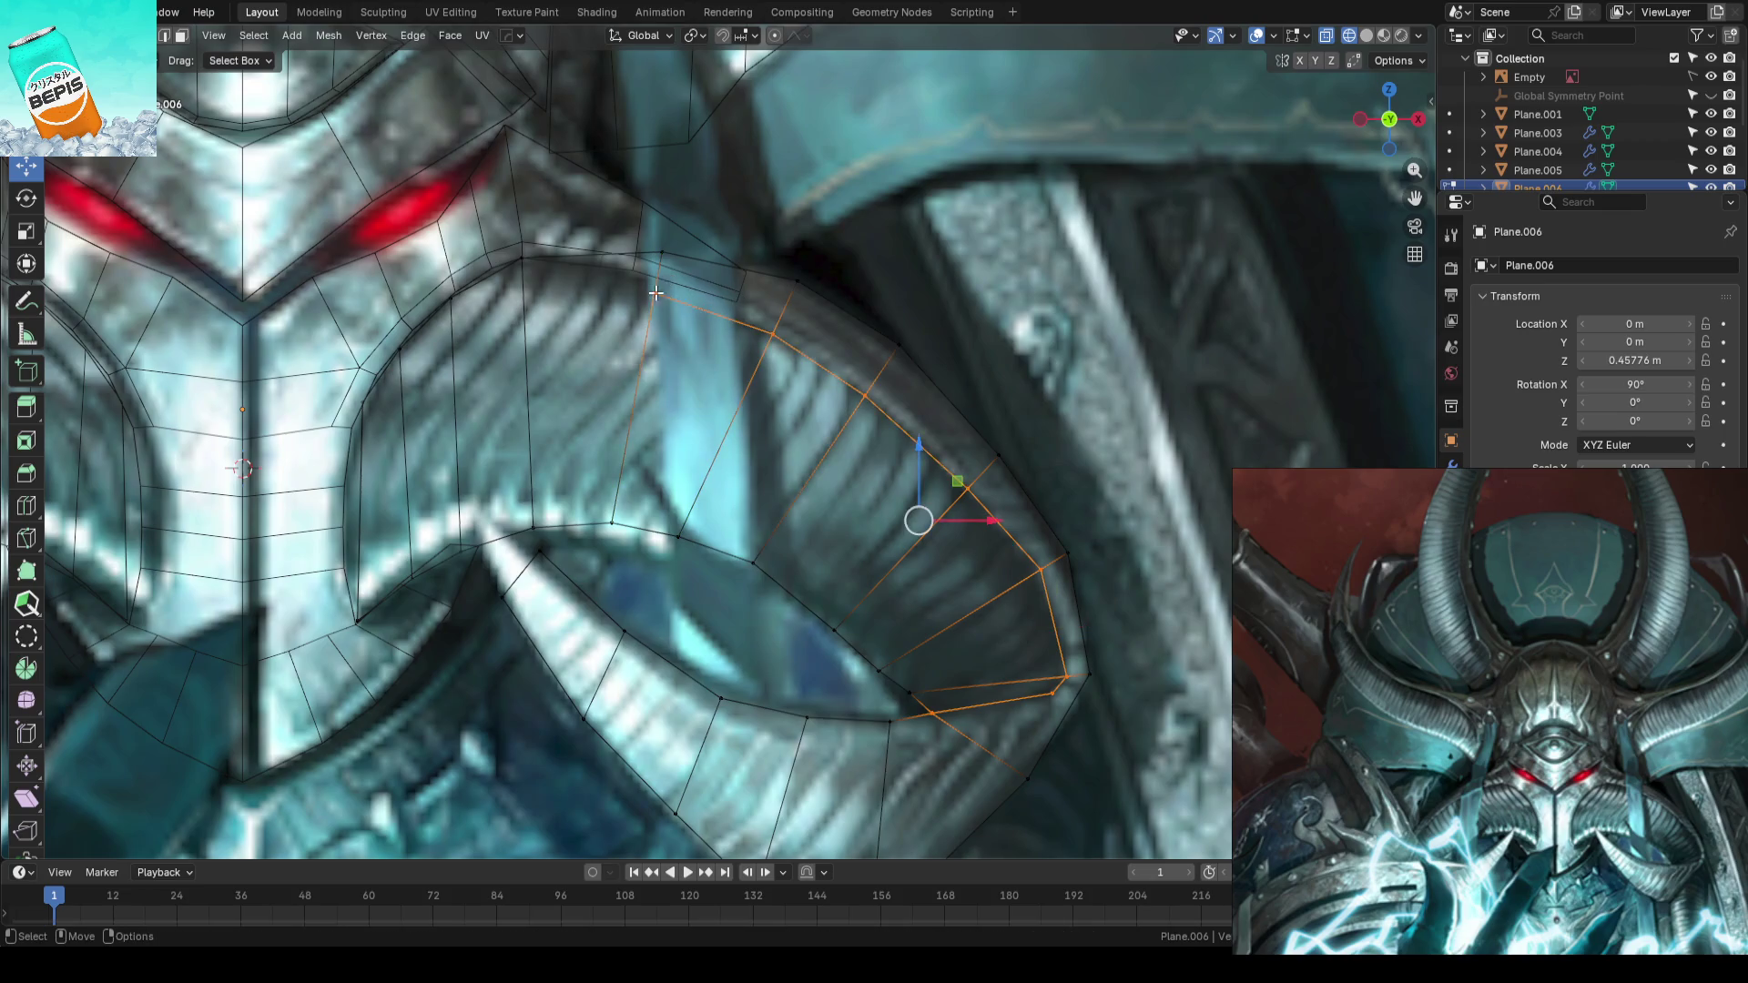
key("Escape")
key("alt+a")
scroll(1208, 459, "down", 3)
scroll(1120, 546, "up", 2)
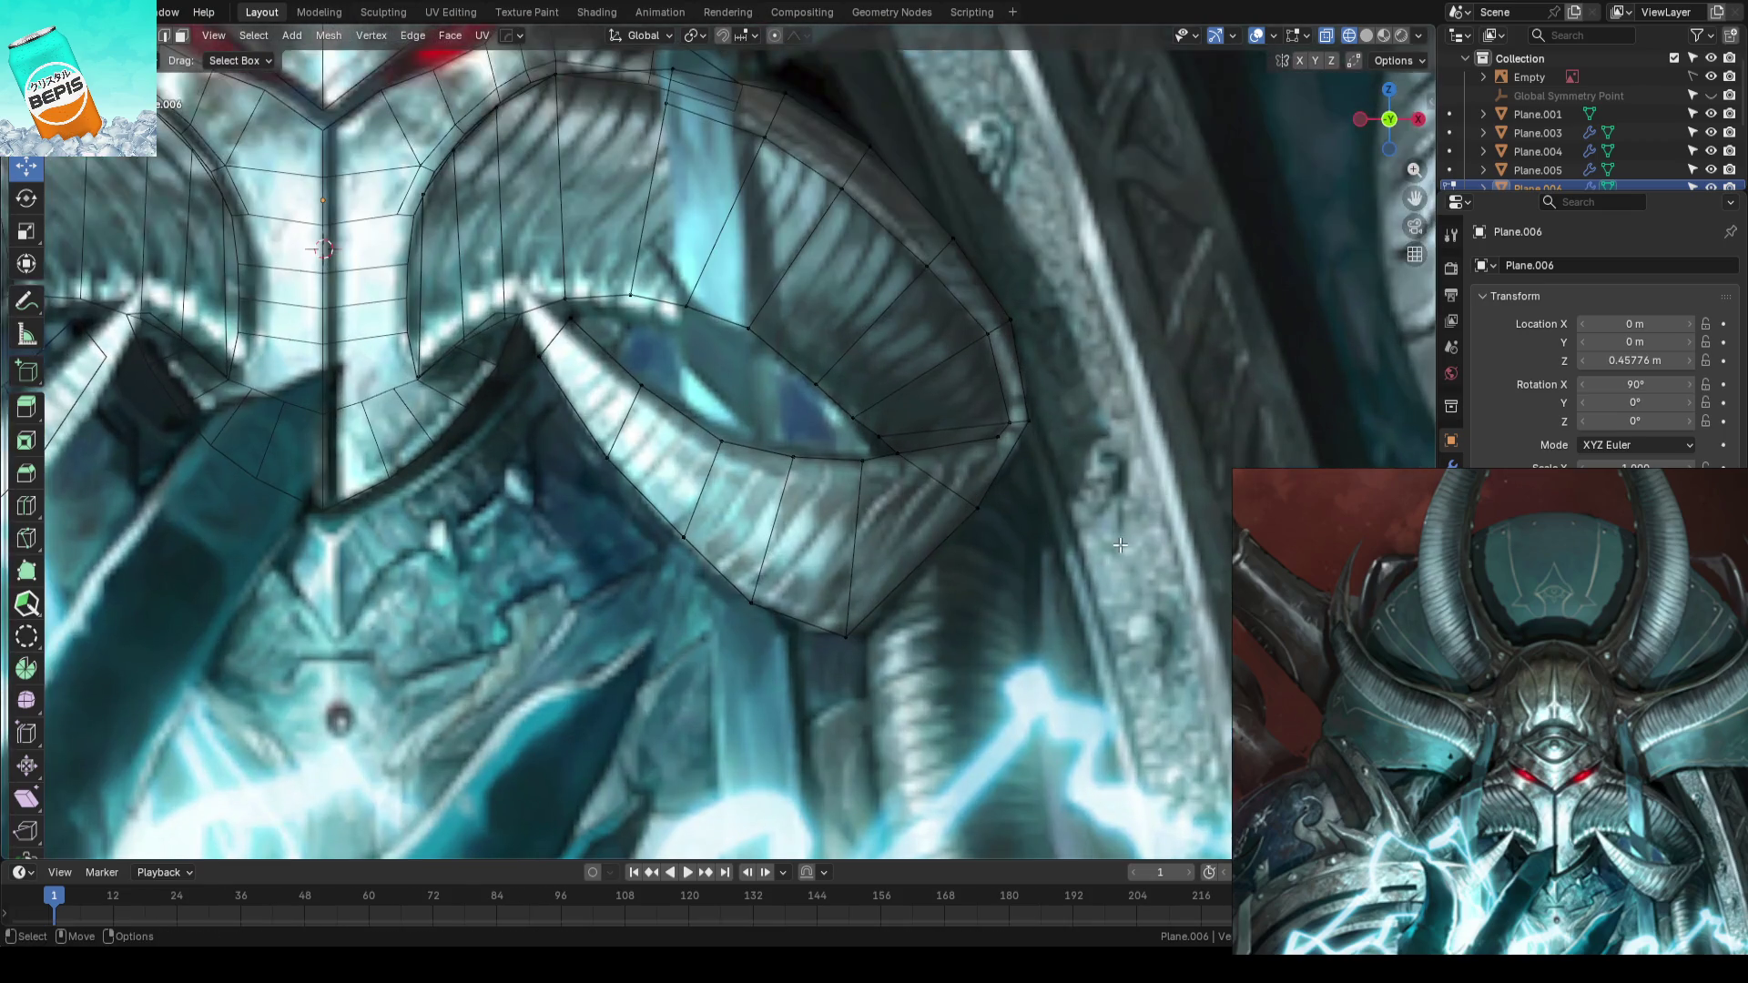
scroll(1120, 546, "down", 3)
scroll(1119, 547, "up", 3)
- Shift a lower-tab vertex slightly in depth, then return to front view in object mode
mouse_move(1120, 546)
middle_mouse_down()
mouse_move(940, 633)
mouse_move(779, 515)
mouse_move(846, 500)
middle_mouse_up()
left_click(870, 477)
left_click_drag(935, 456, 839, 492)
mouse_move(839, 491)
middle_mouse_down()
mouse_move(714, 606)
mouse_move(675, 598)
mouse_move(789, 473)
middle_mouse_up()
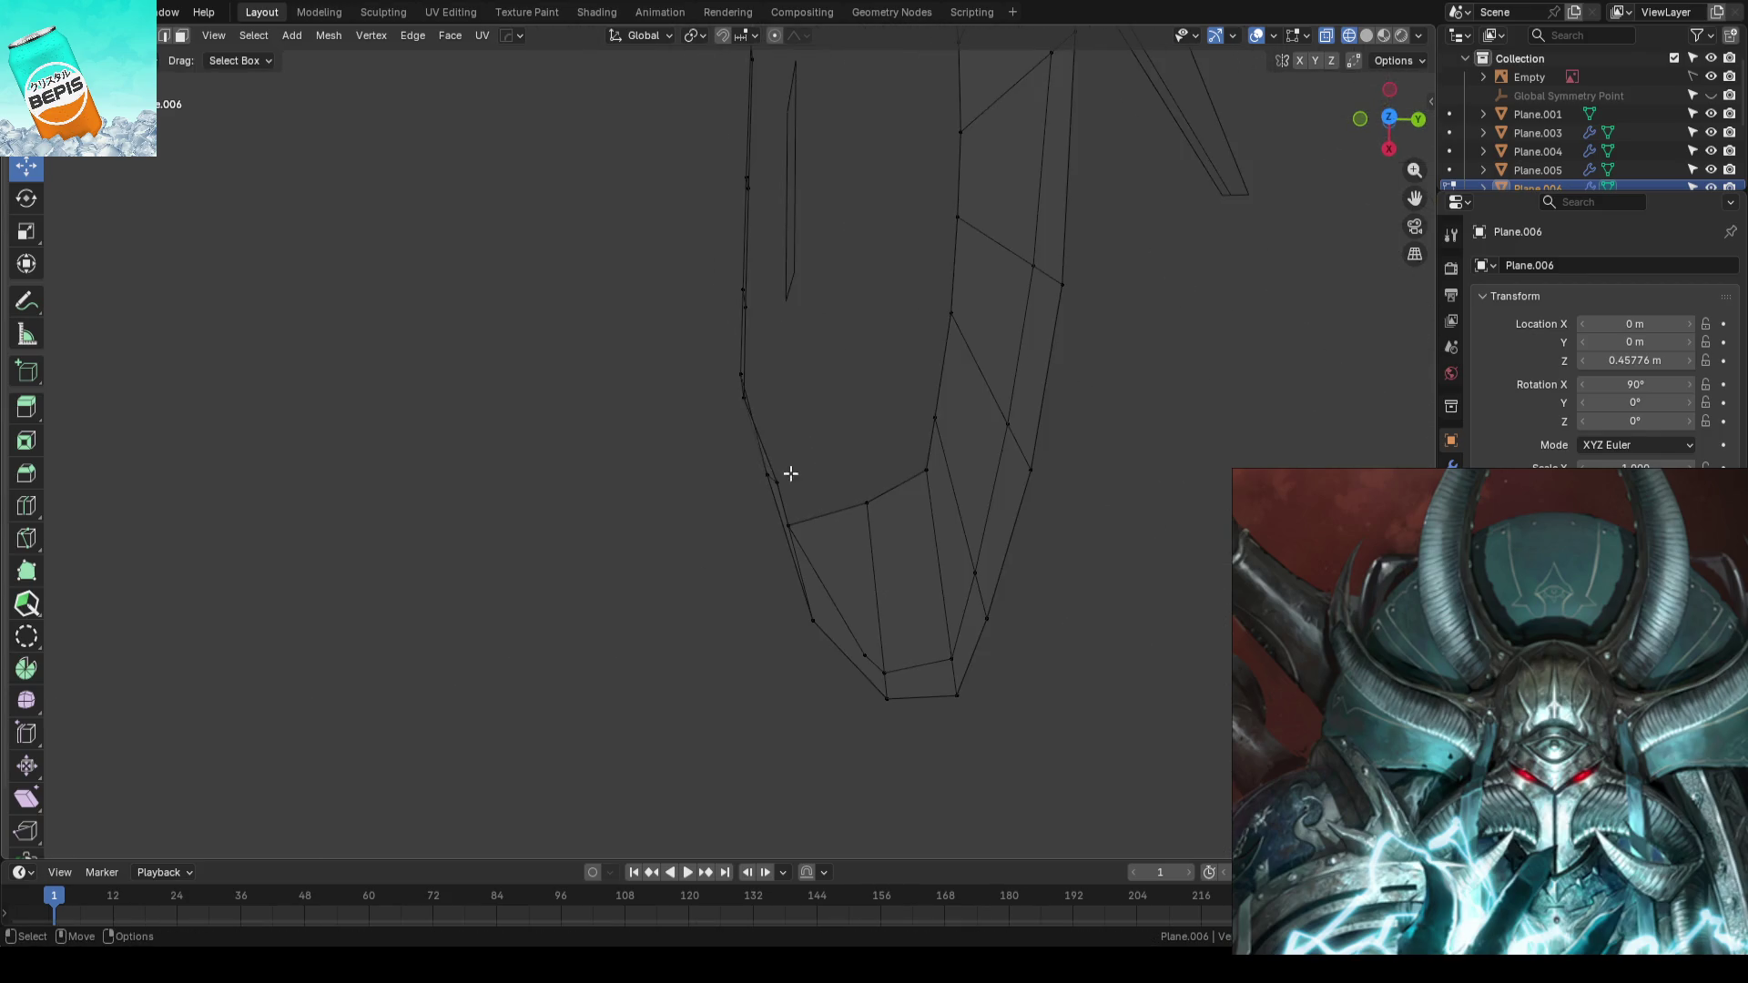
left_click_drag(837, 485, 823, 484)
left_click(782, 482)
mouse_move(823, 483)
middle_mouse_down()
mouse_move(671, 515)
mouse_move(706, 578)
mouse_move(856, 492)
mouse_move(931, 485)
mouse_move(846, 474)
middle_mouse_up()
key("KP_1")
key("Tab")
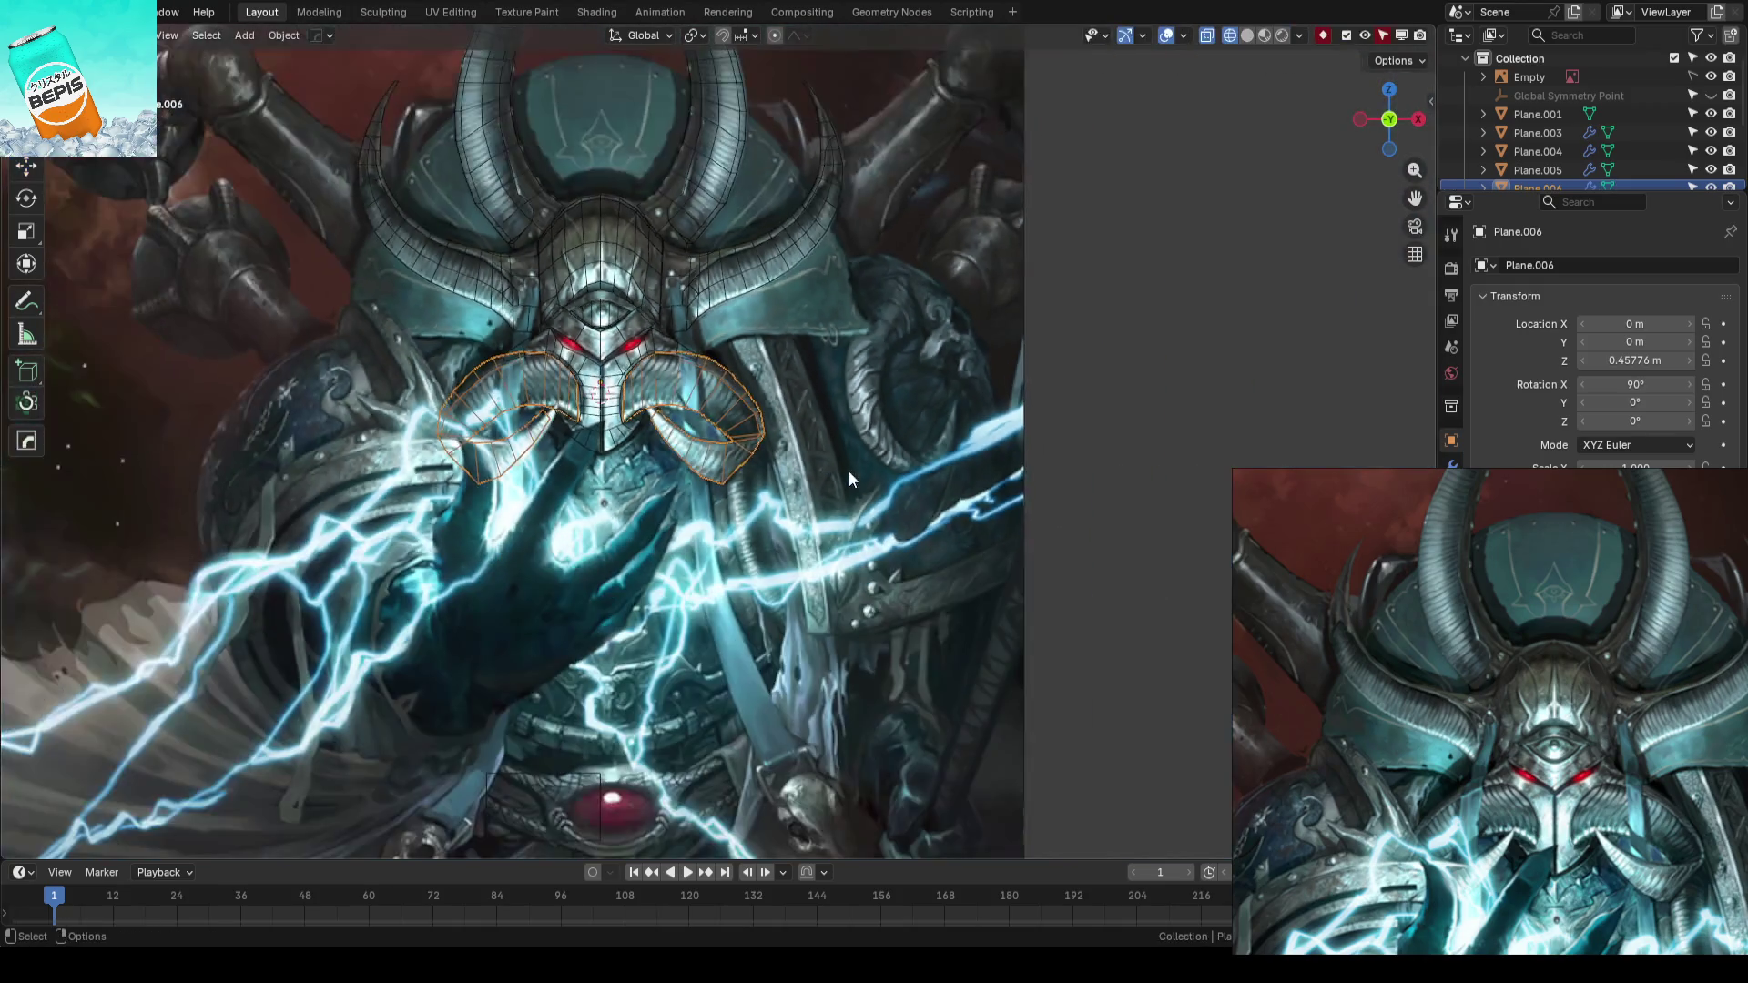
- Save the file, re-enter editing and nudge the plate's lower border vertex left along X
key("ctrl+s")
key("Tab")
key("shift+z")
scroll(841, 474, "up", 3)
scroll(841, 478, "up", 1)
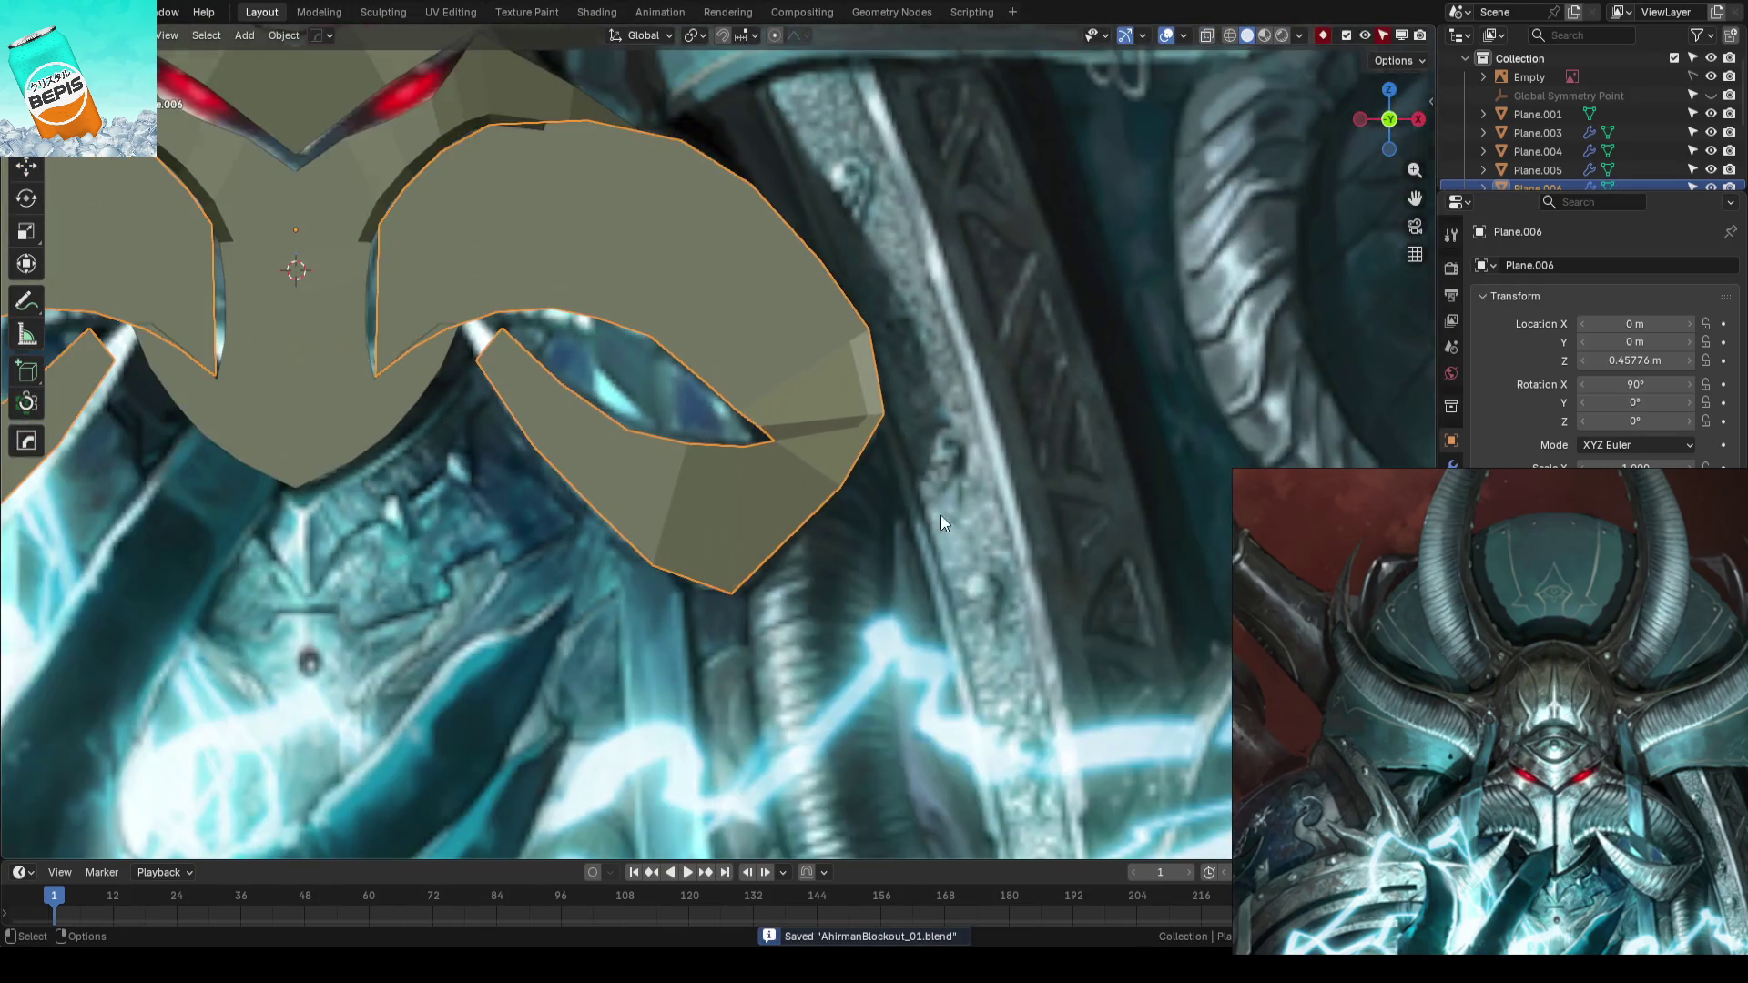
scroll(721, 544, "up", 3)
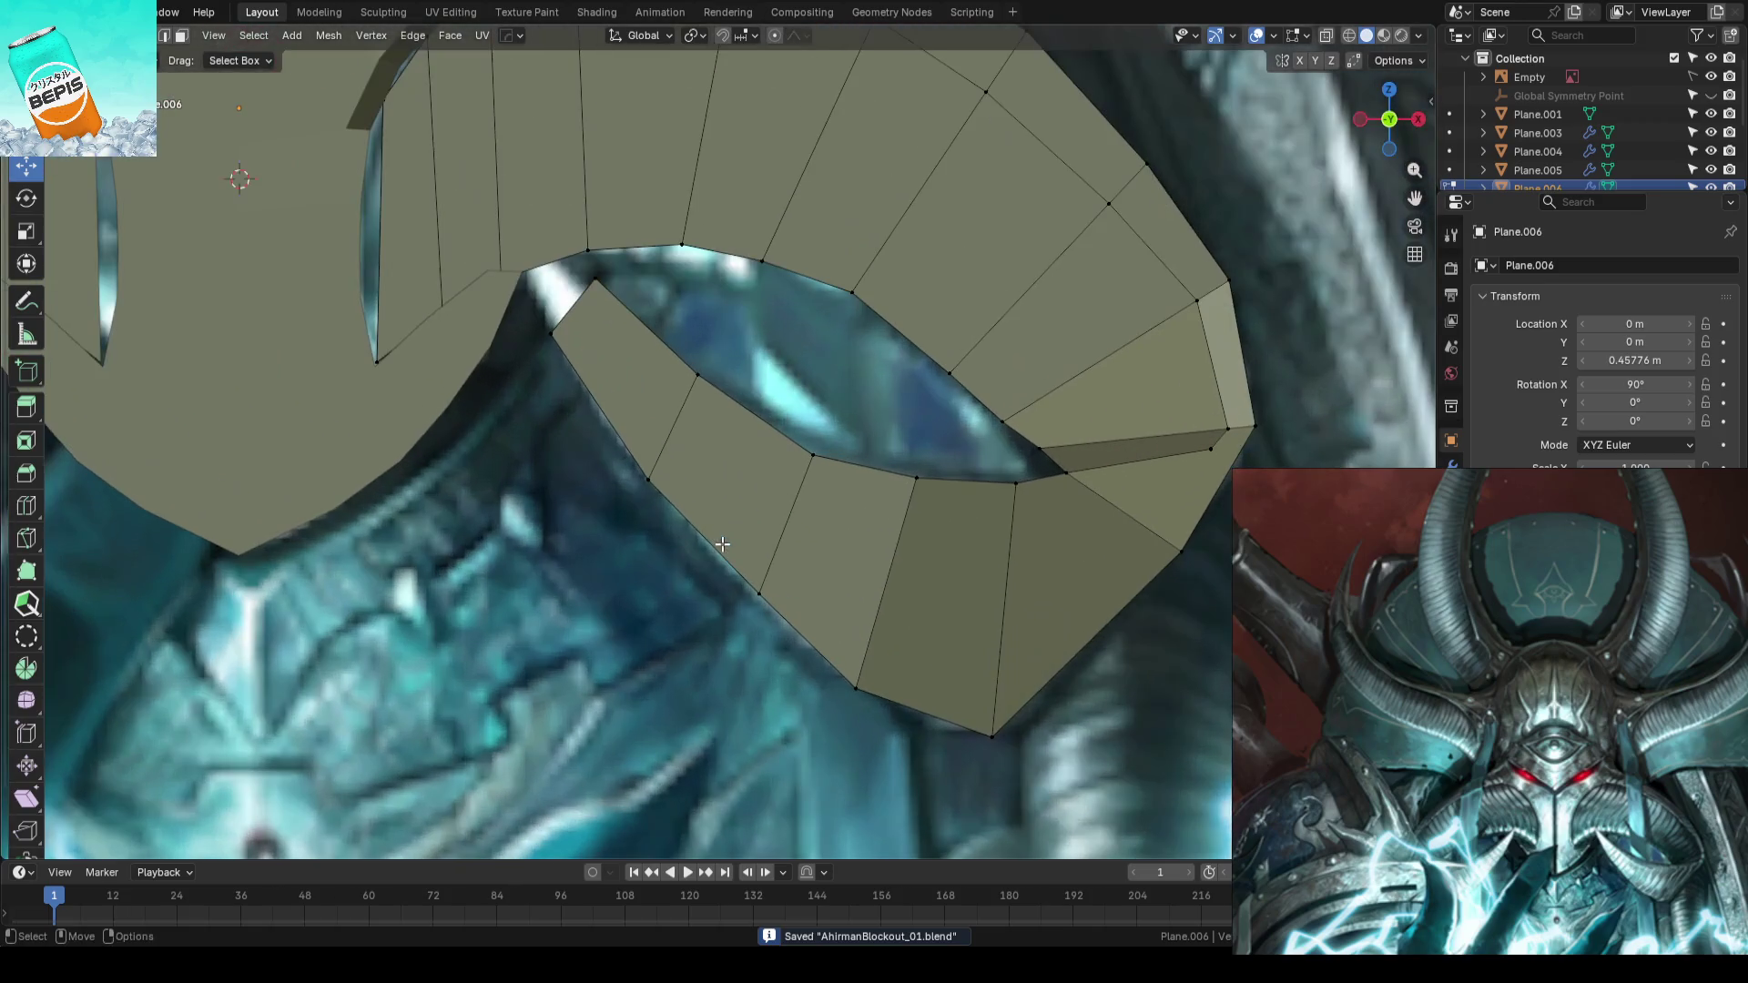
left_click(761, 594)
key("g")
key("x")
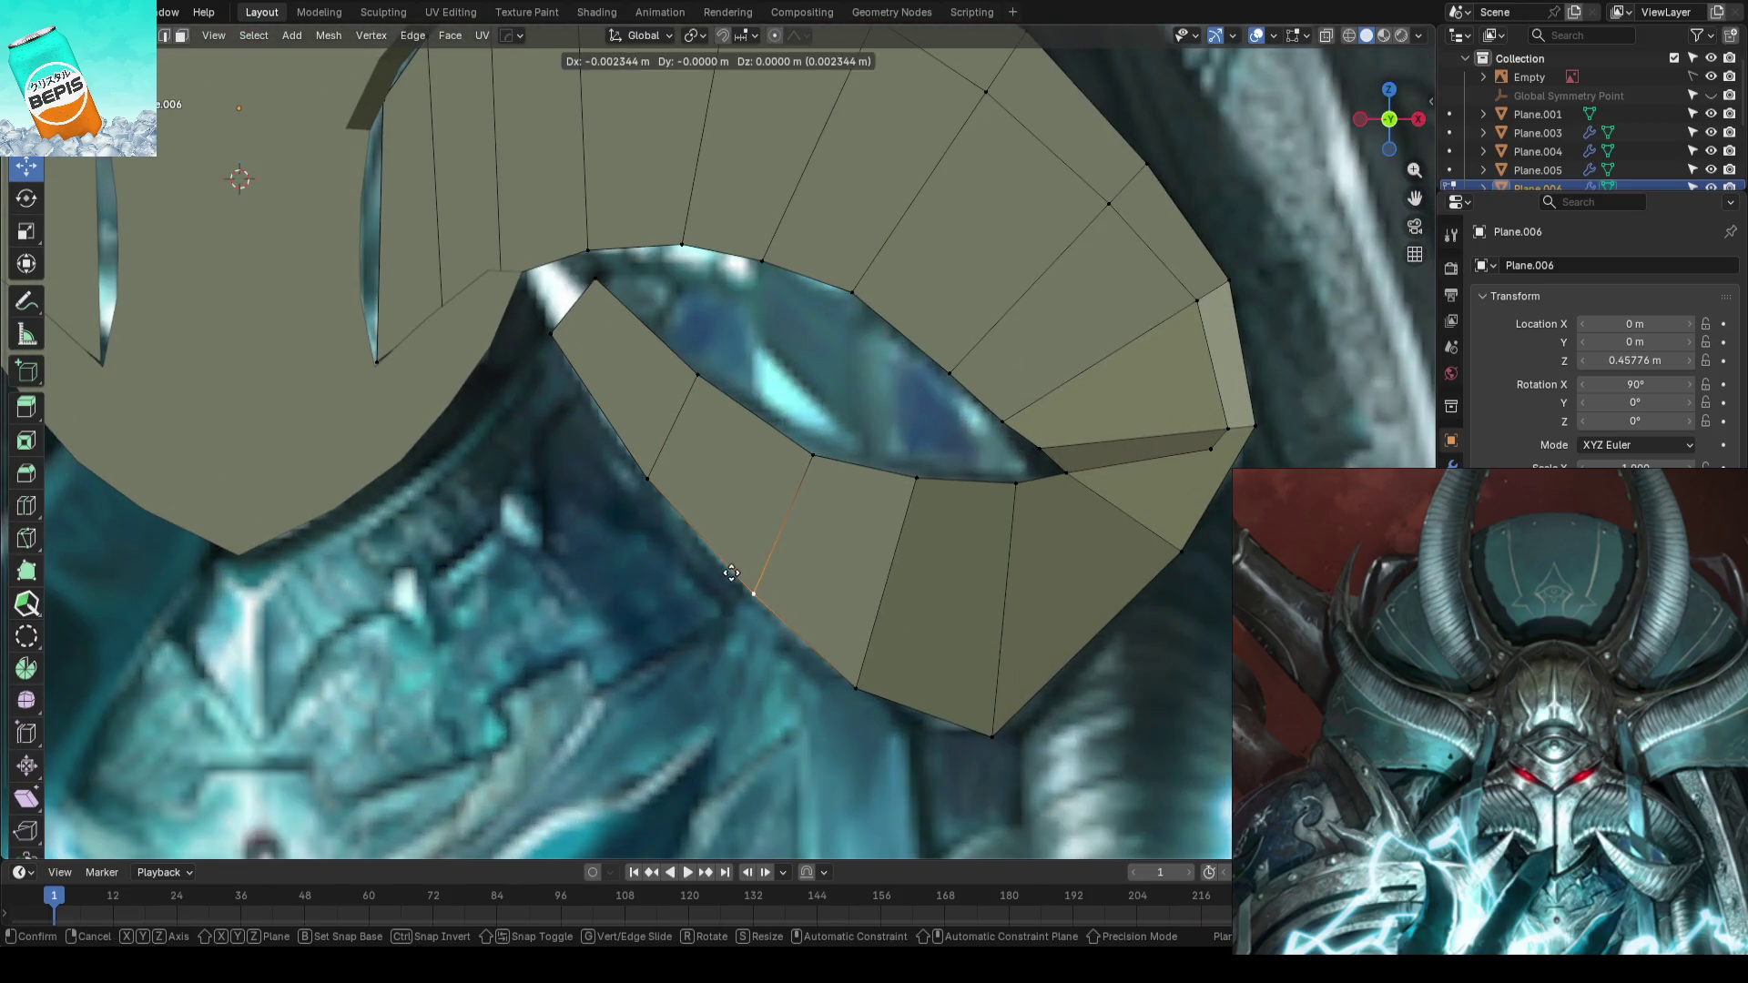
left_click(800, 647)
- Nudge the next lower-edge vertices up-left to follow the reference outline
left_click(845, 685)
key("g")
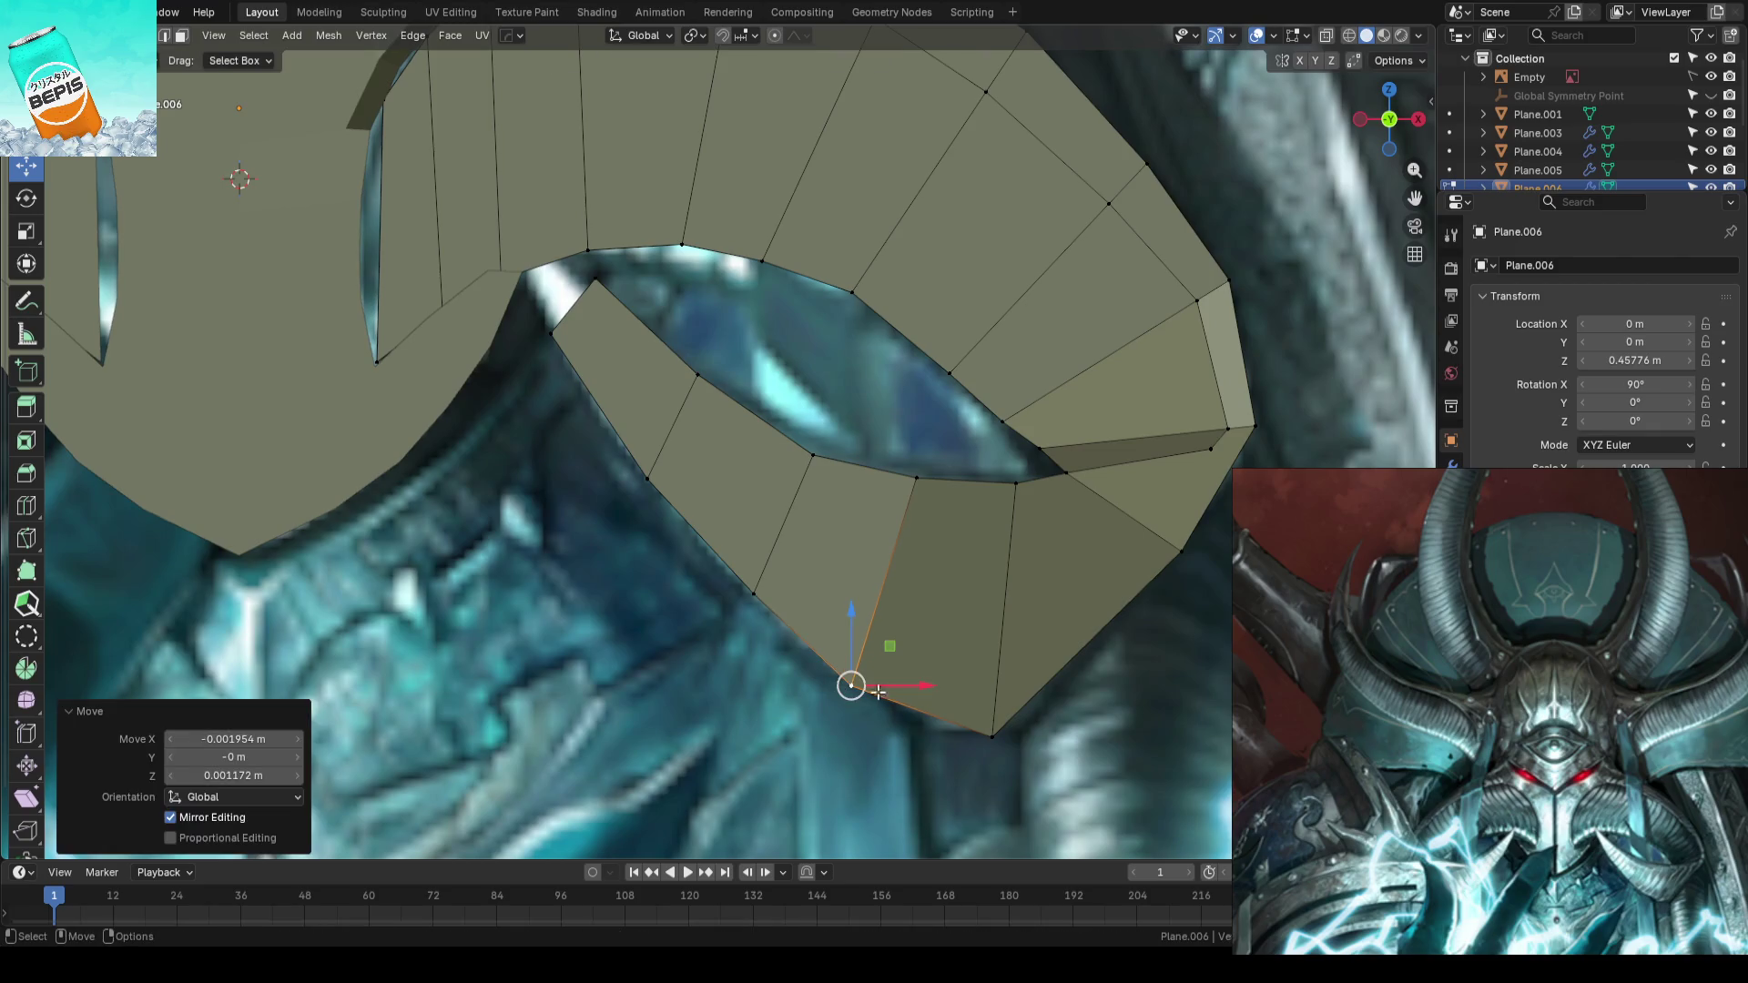
key("g")
key("Escape")
key("g")
left_click(806, 640)
left_click(752, 593)
key("g")
left_click(990, 733)
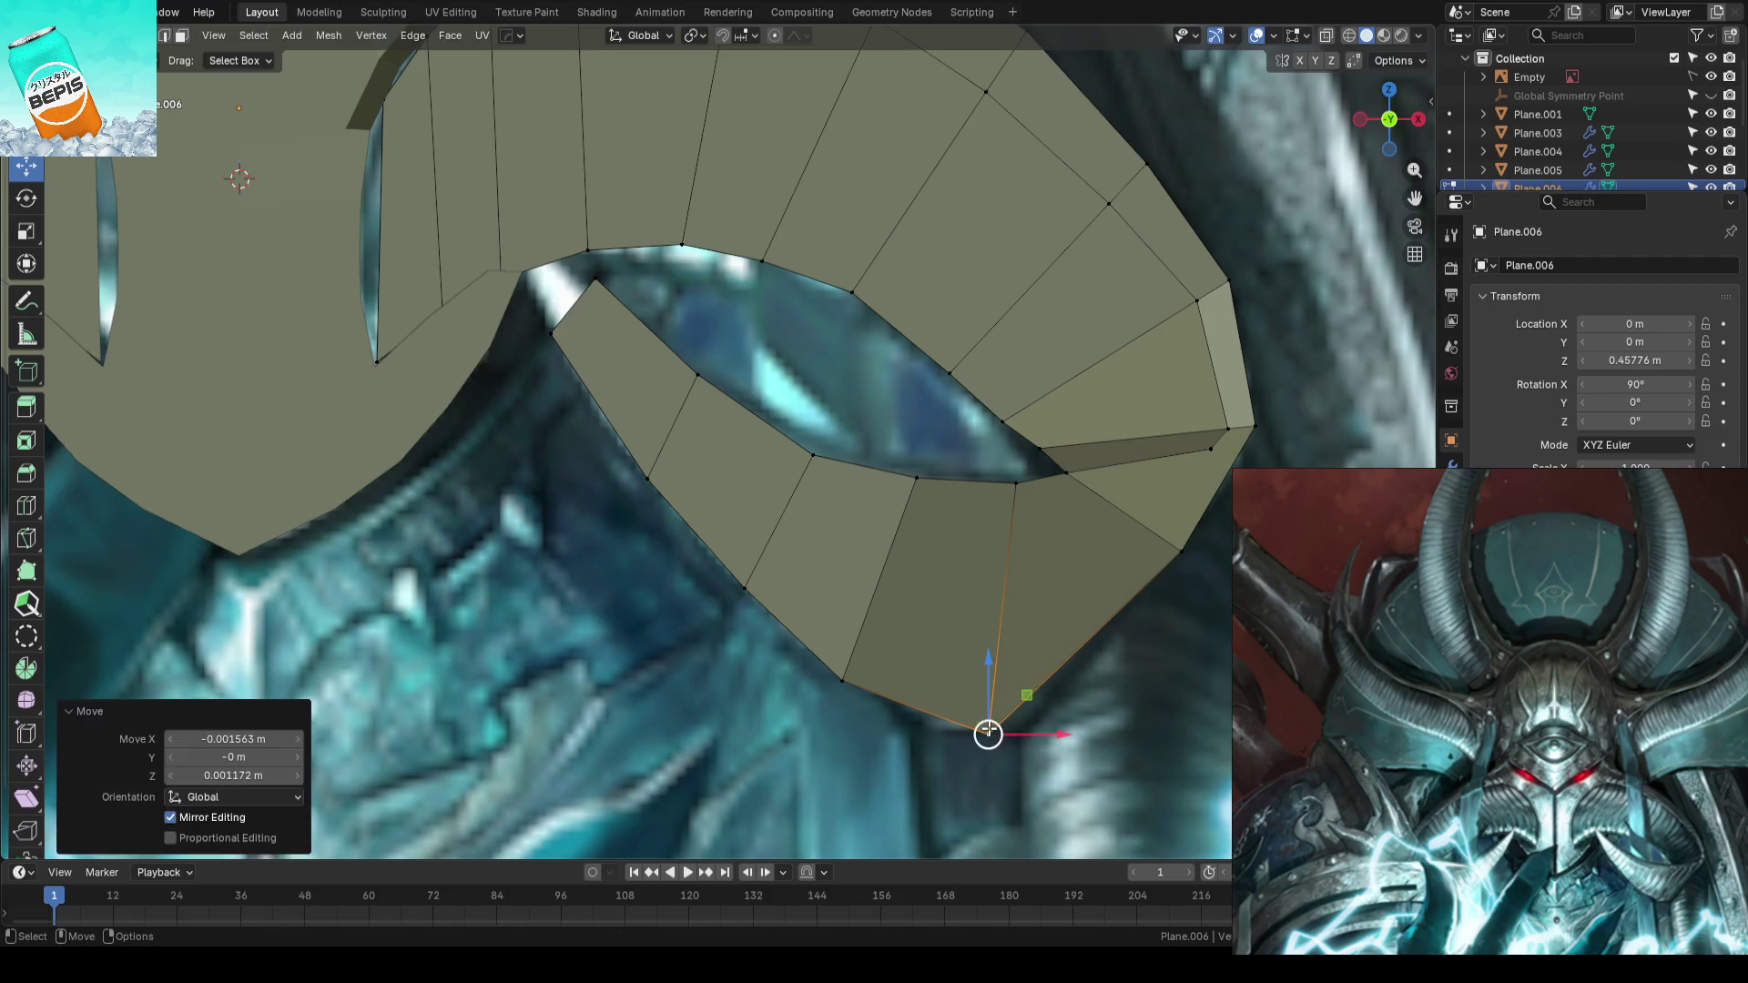
left_click(1155, 708)
- Place the bottom tip vertex lower-right, leave edit mode and save the blockout file
left_click(1110, 597)
key("g")
key("g")
left_click(1150, 701)
key("Tab")
scroll(1103, 678, "down", 4)
key("ctrl+s")
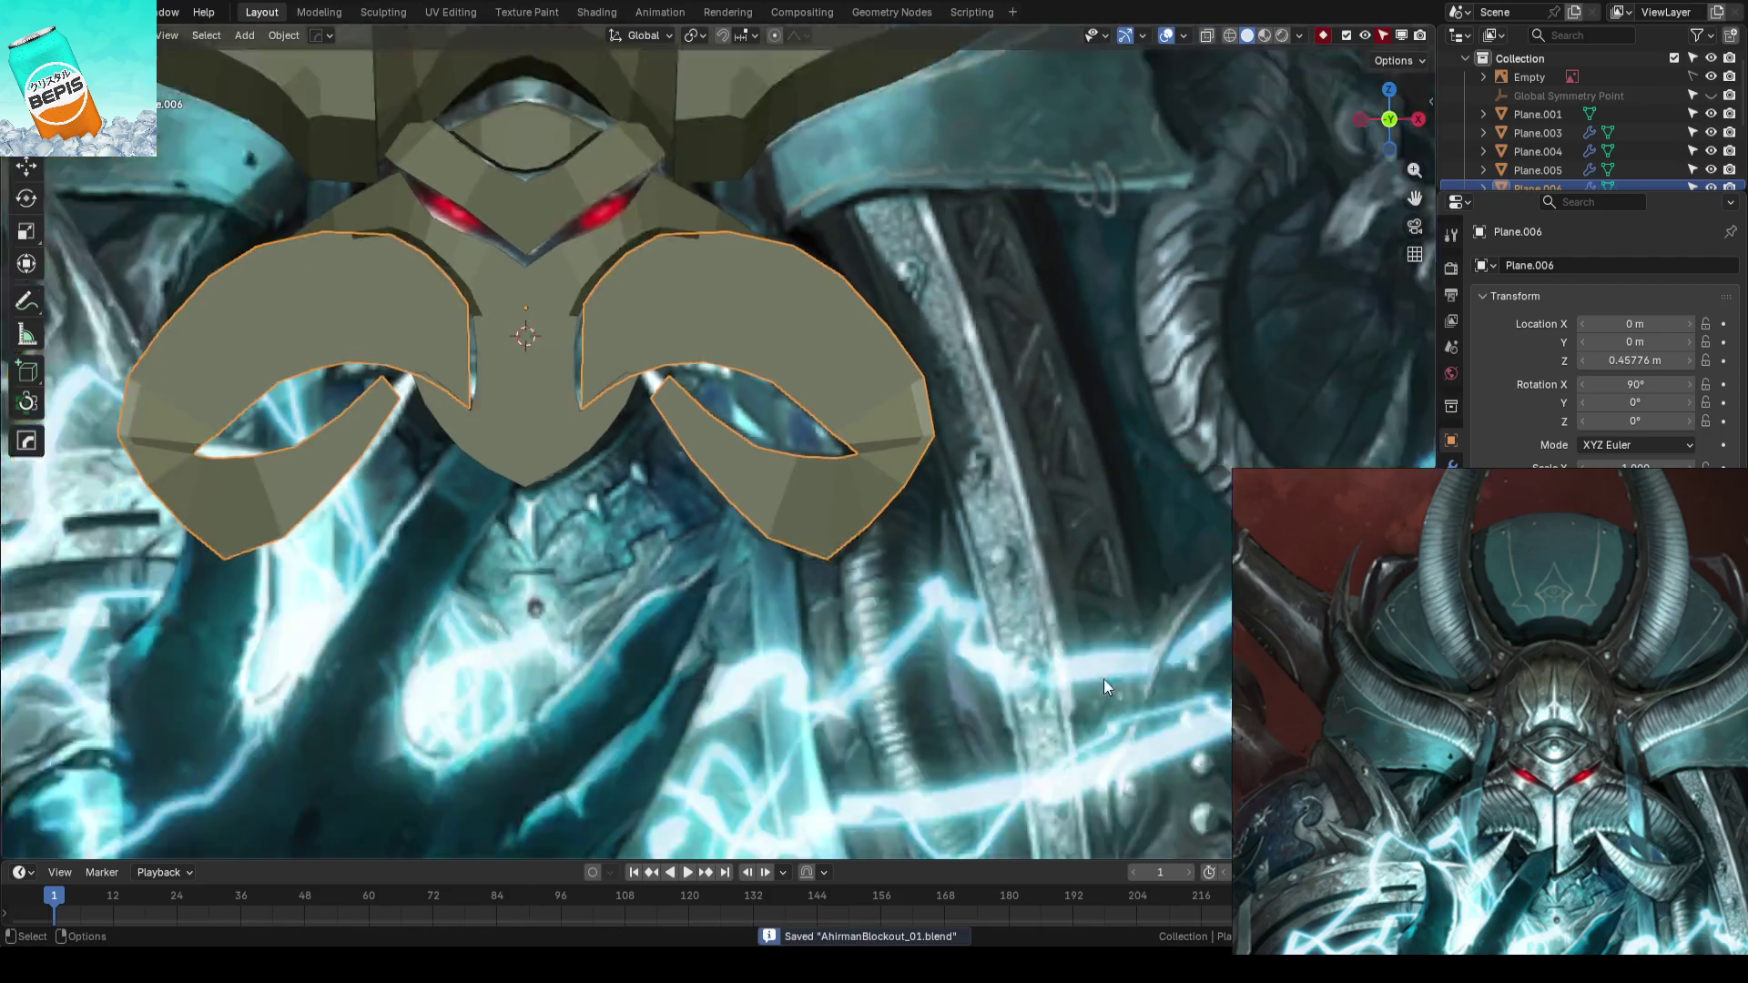
scroll(851, 509, "up", 2)
mouse_move(851, 507)
middle_mouse_down()
mouse_move(893, 571)
mouse_move(854, 492)
mouse_move(980, 401)
mouse_move(677, 451)
mouse_move(766, 516)
mouse_move(725, 525)
middle_mouse_up()
key("shift+z")
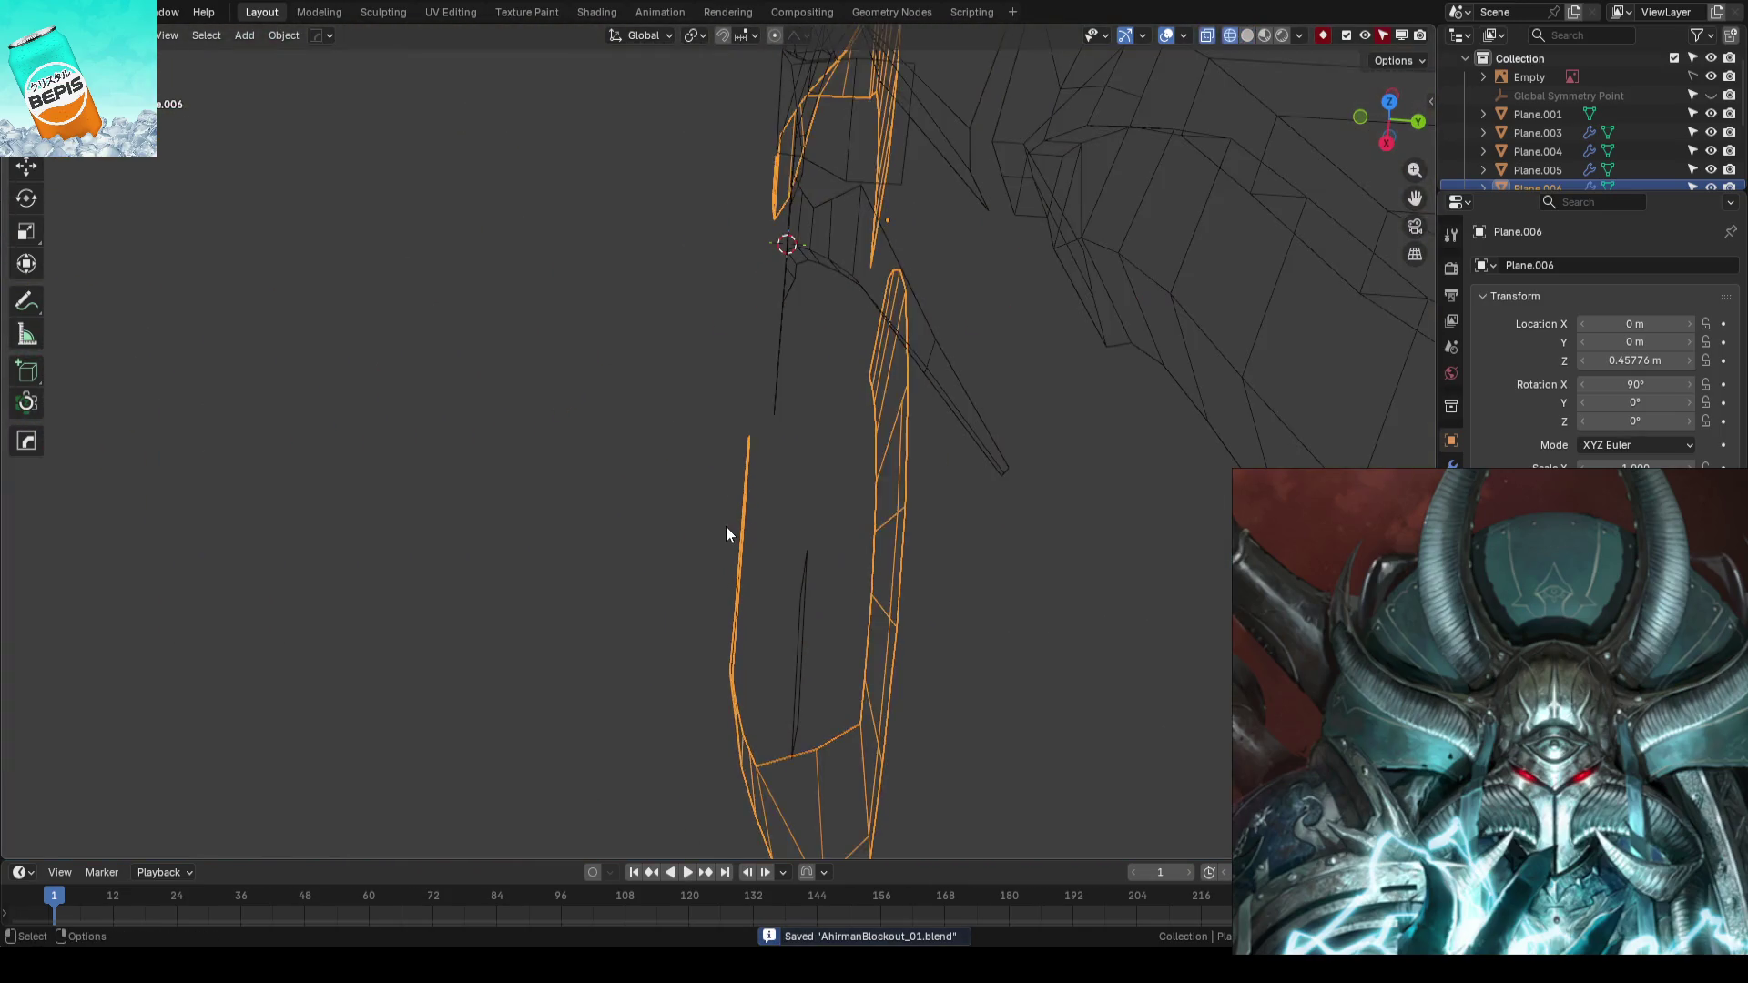
- Try a few depth moves on the plate's tab vertices in Edit Mode, undoing each attempt
key("Tab")
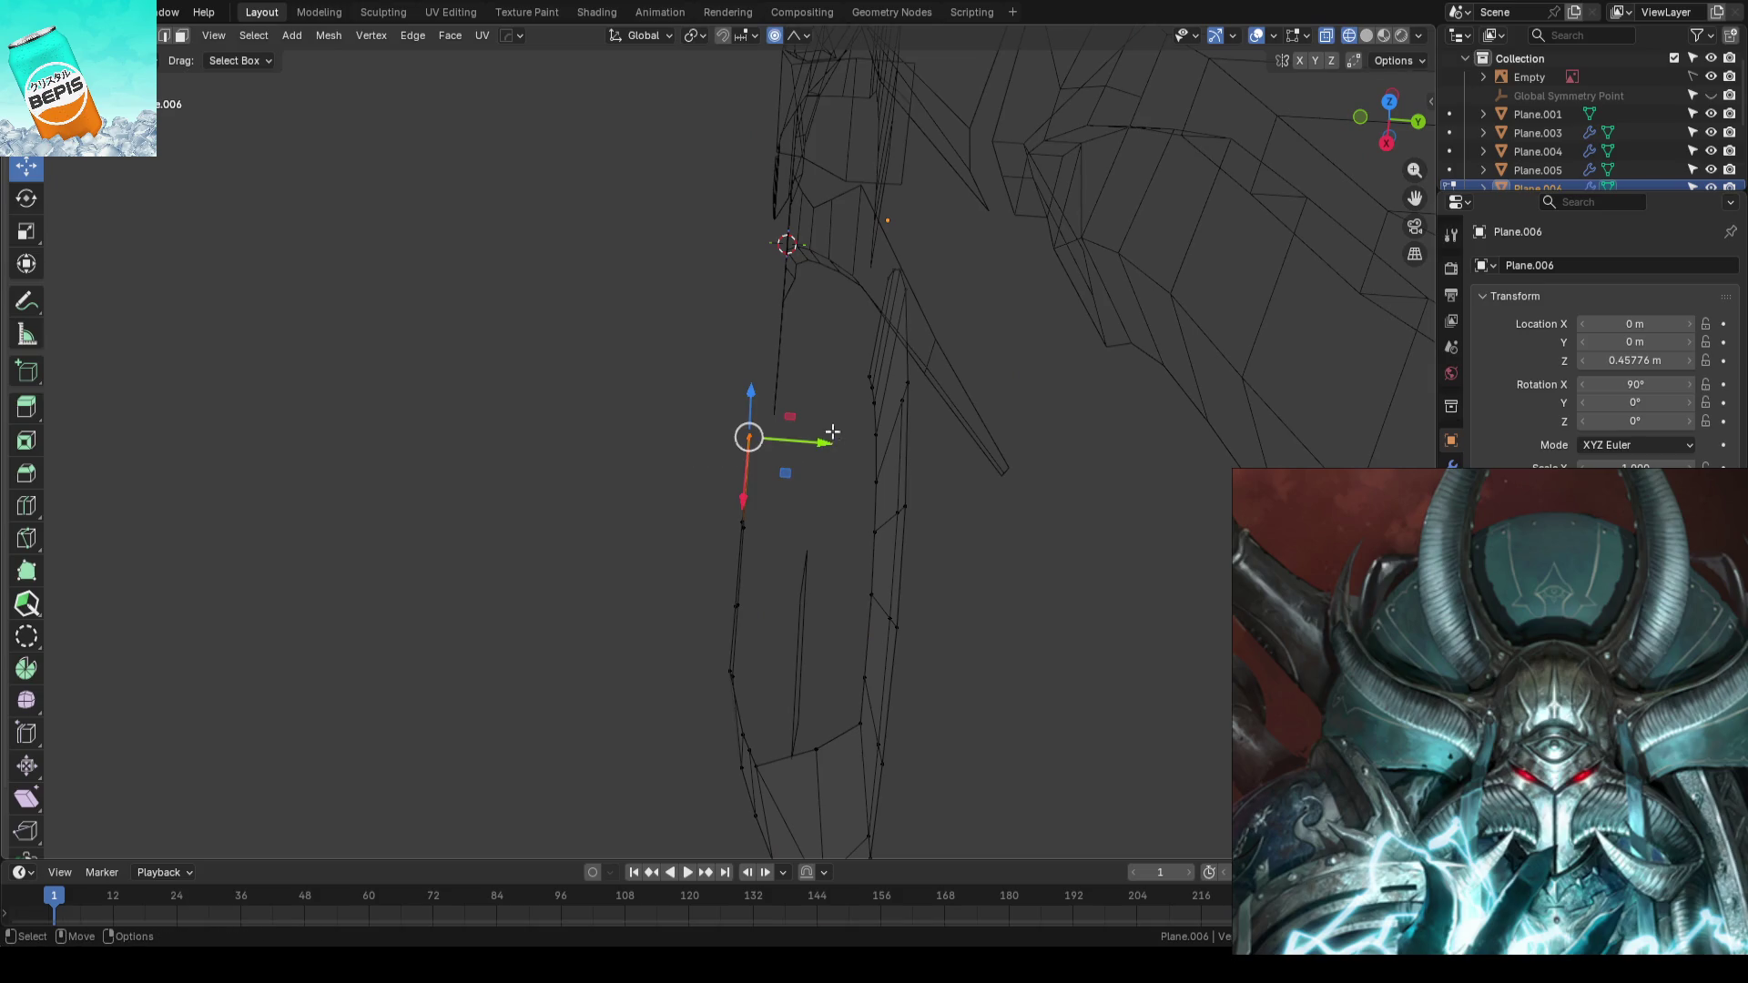
left_click_drag(832, 432, 800, 437)
key("ctrl+z")
mouse_move(865, 418)
middle_mouse_down()
mouse_move(859, 468)
mouse_move(783, 425)
middle_mouse_up()
mouse_move(782, 425)
left_mouse_down()
mouse_move(777, 499)
mouse_move(710, 581)
left_mouse_up()
key("ctrl+z")
key("ctrl+z")
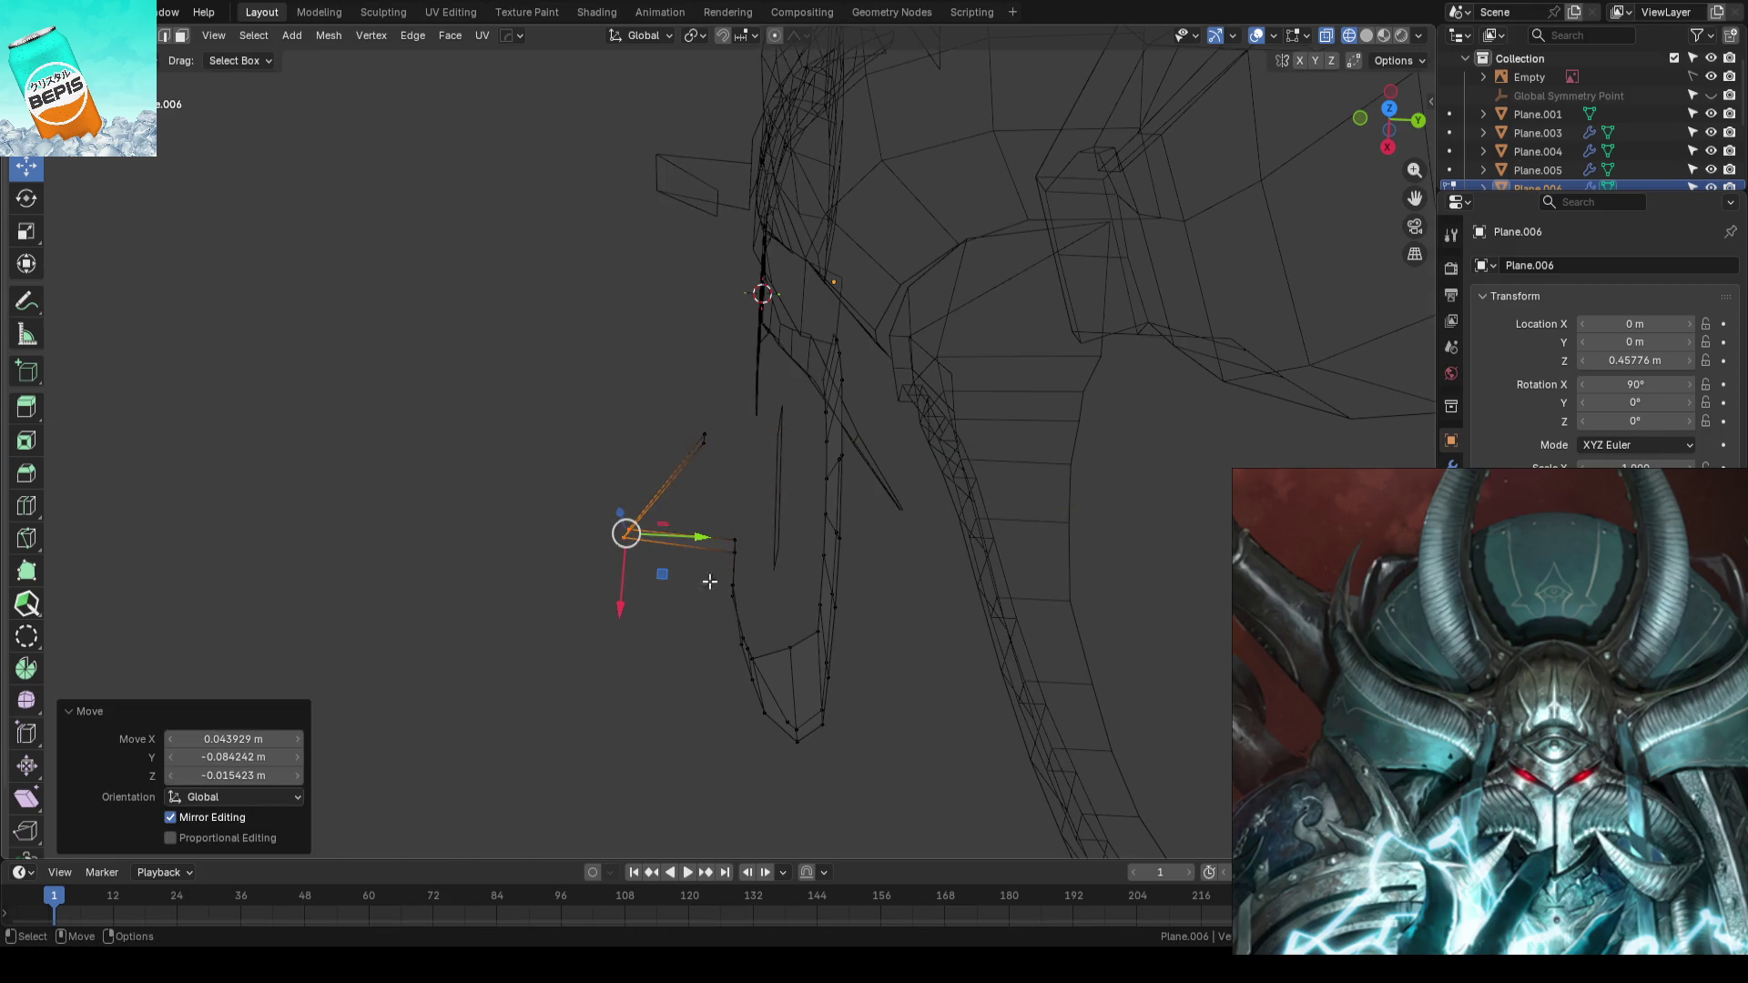
key("ctrl+z")
left_click_drag(765, 494, 772, 591)
key("ctrl+z")
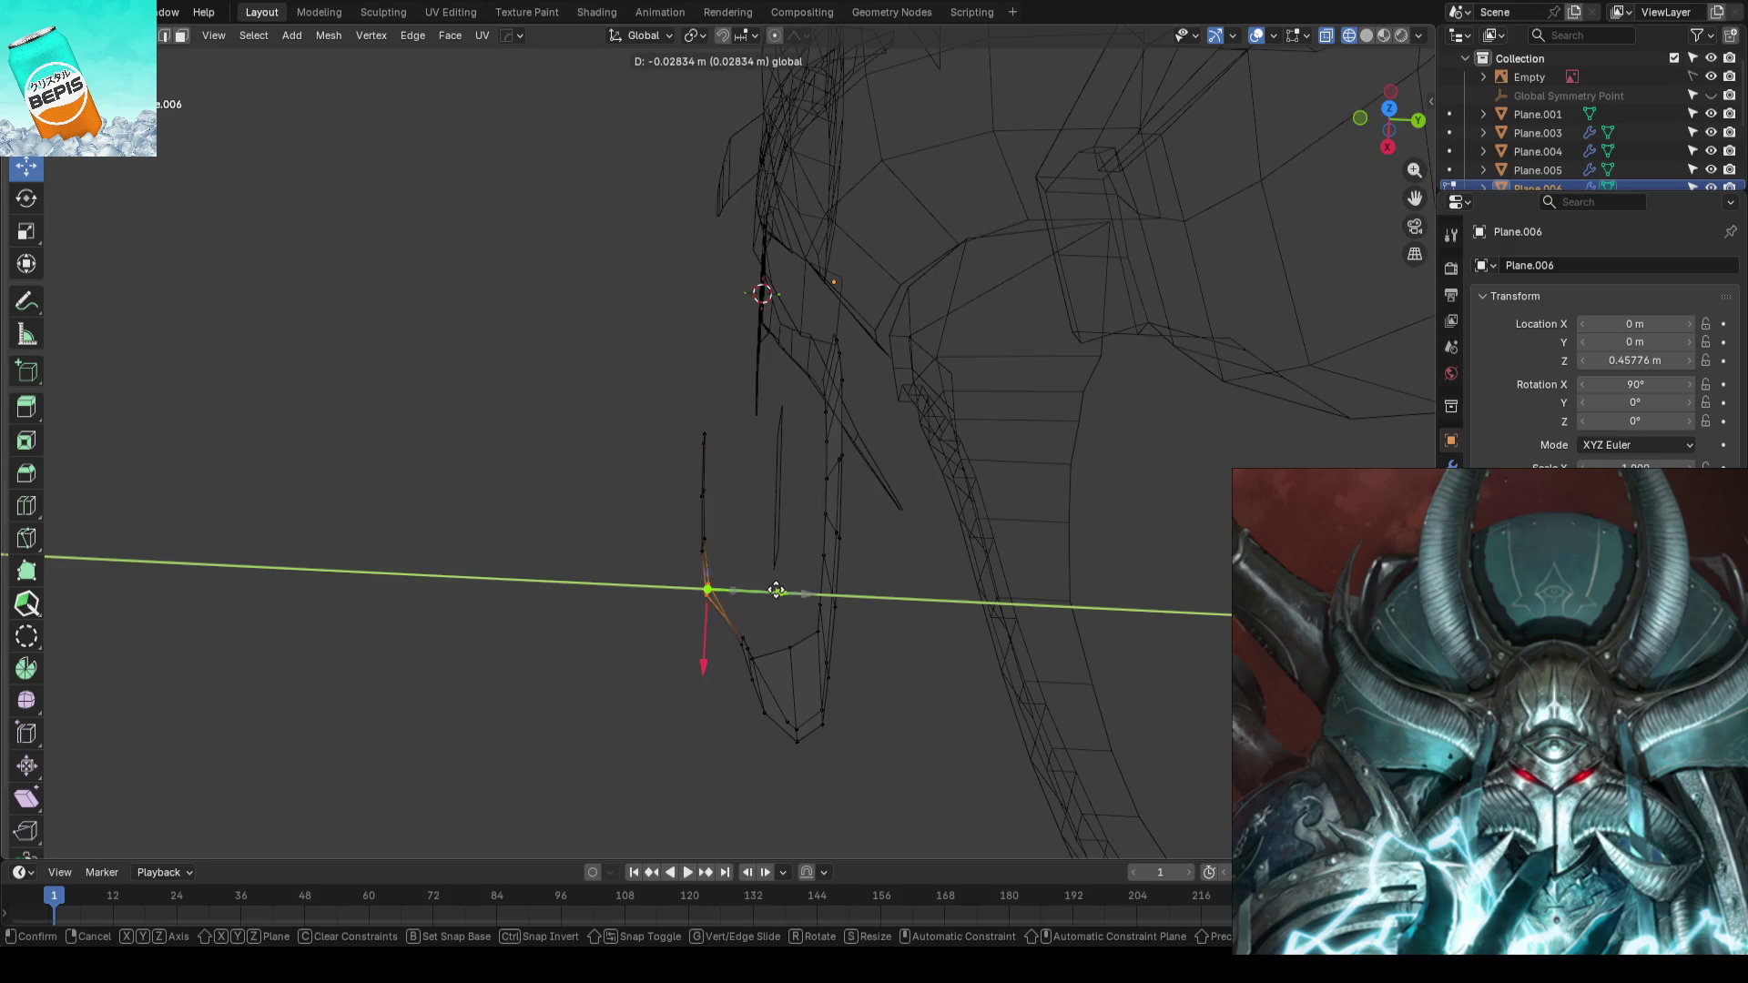
scroll(752, 546, "up", 2)
- Box-select the tab's lower vertices and push them outward in depth, then return to solid object mode
left_click(707, 561)
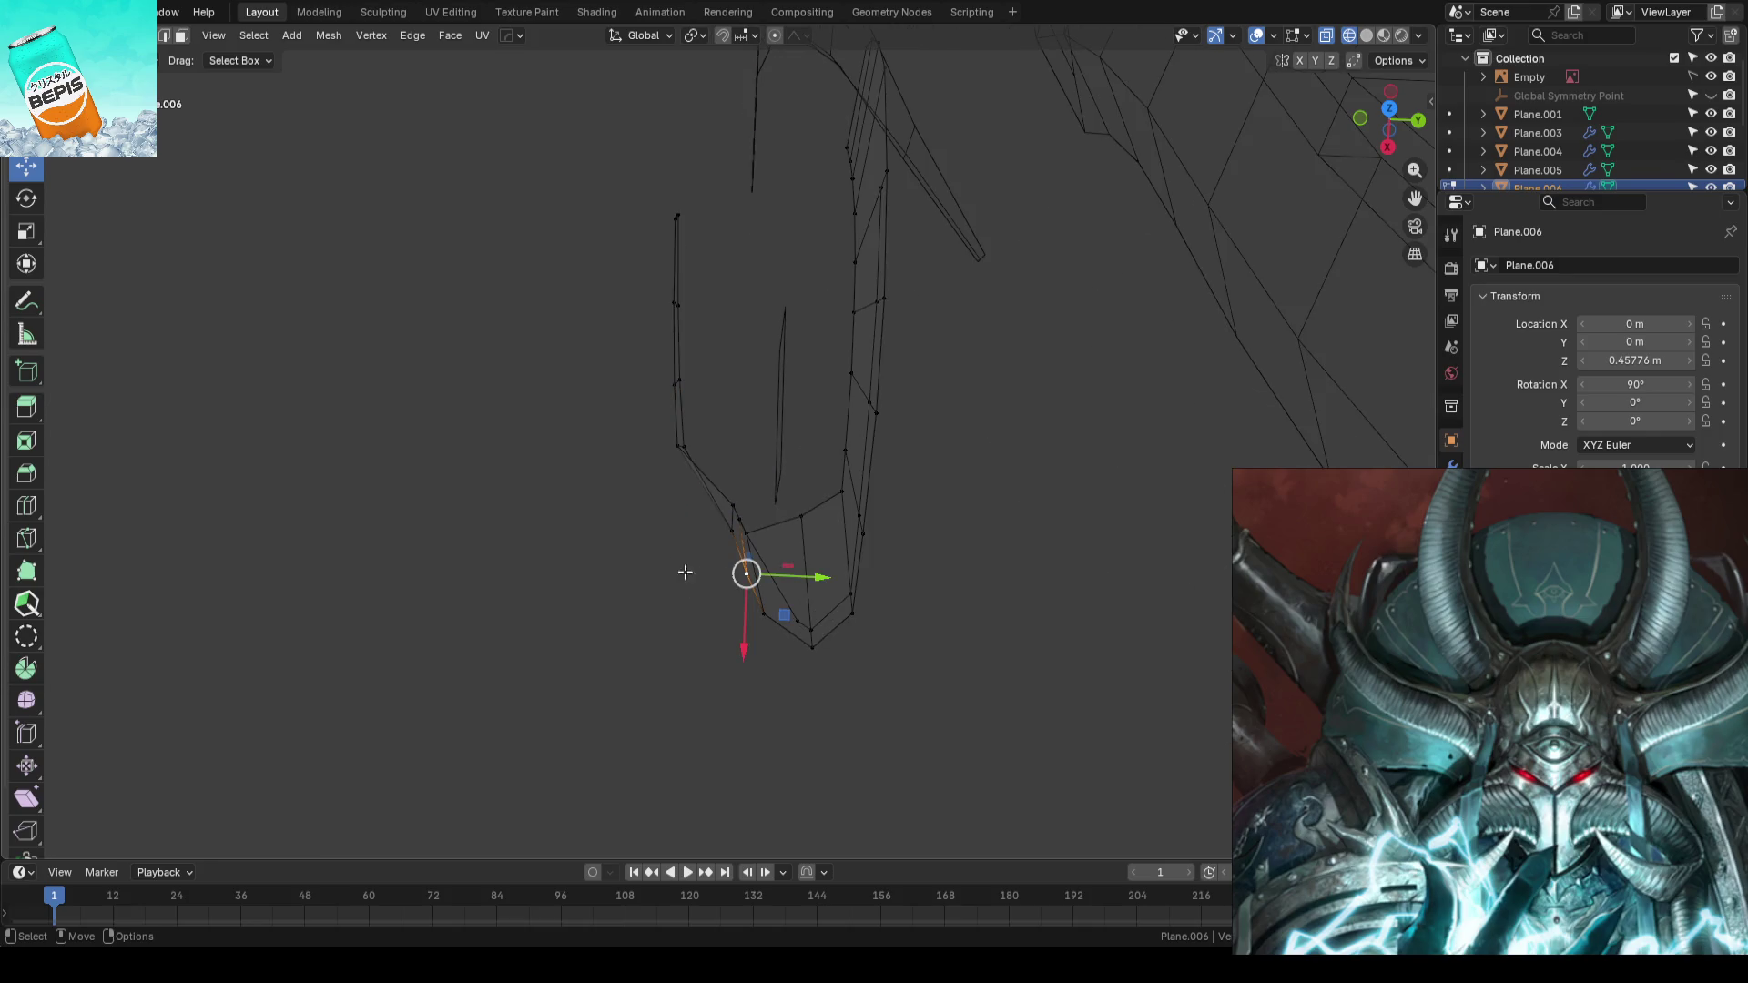
left_click_drag(677, 489, 764, 642)
middle_click_drag(765, 642, 721, 604)
left_click_drag(721, 604, 749, 613)
middle_click_drag(749, 613, 799, 546)
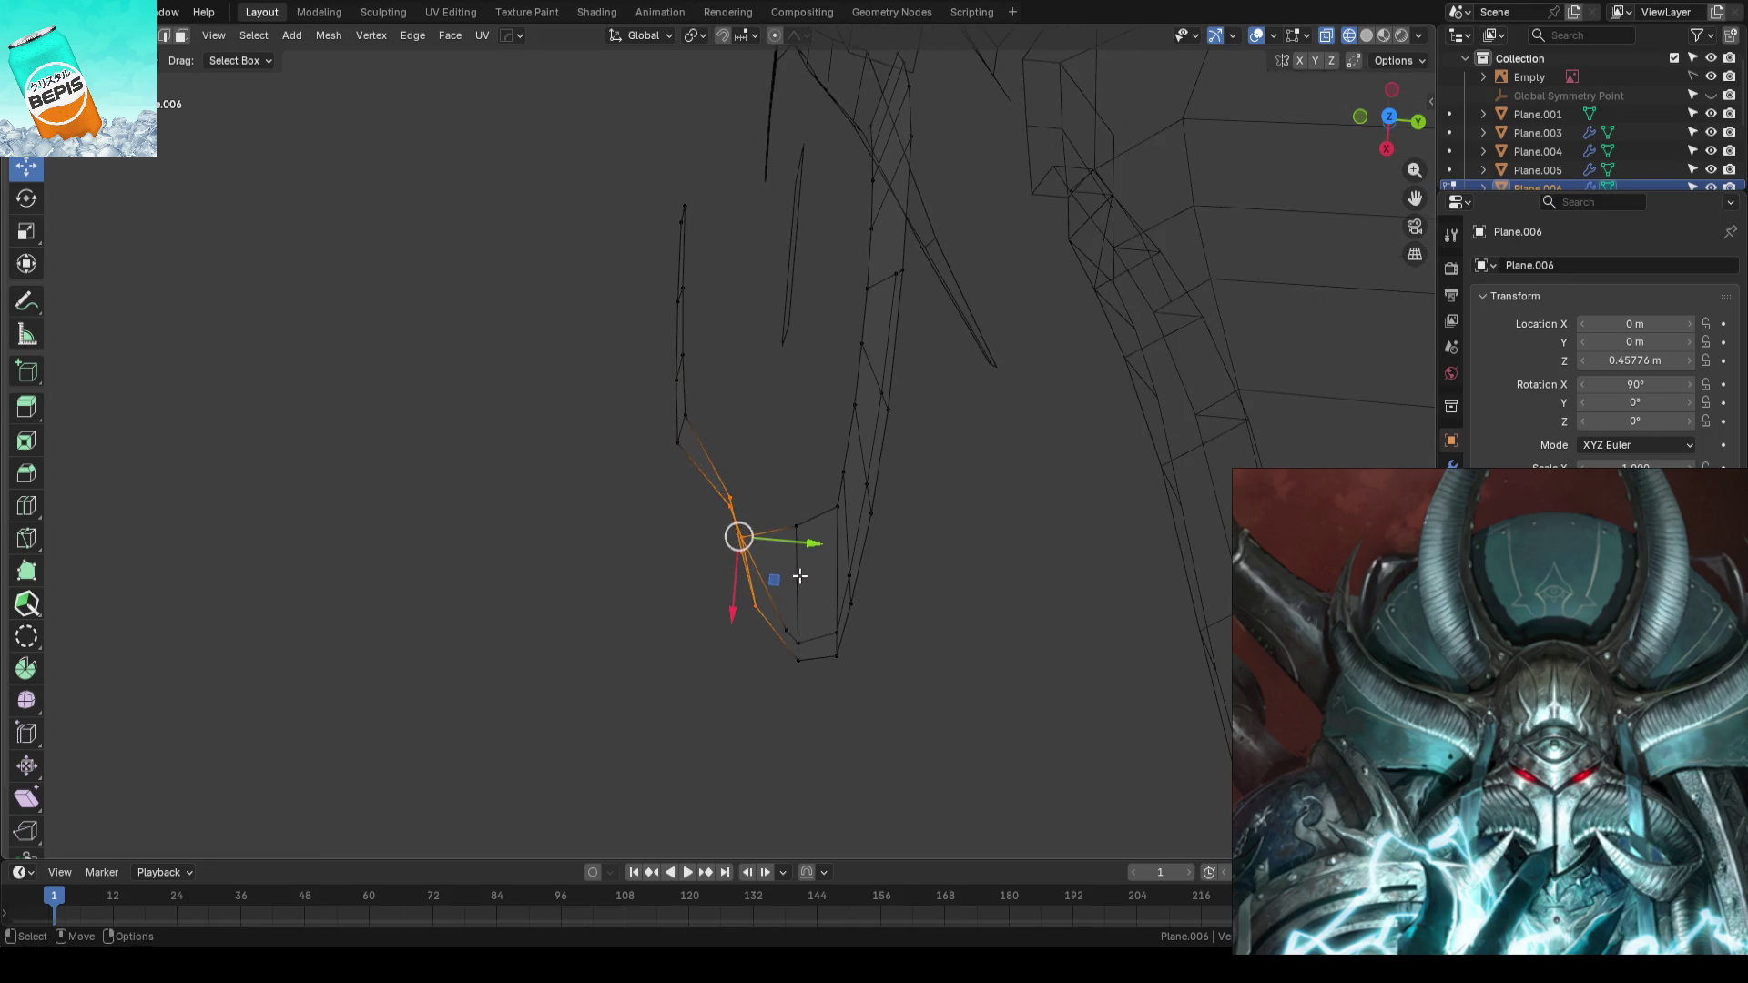
left_click_drag(803, 543, 775, 544)
left_click(772, 544)
key("KP_1")
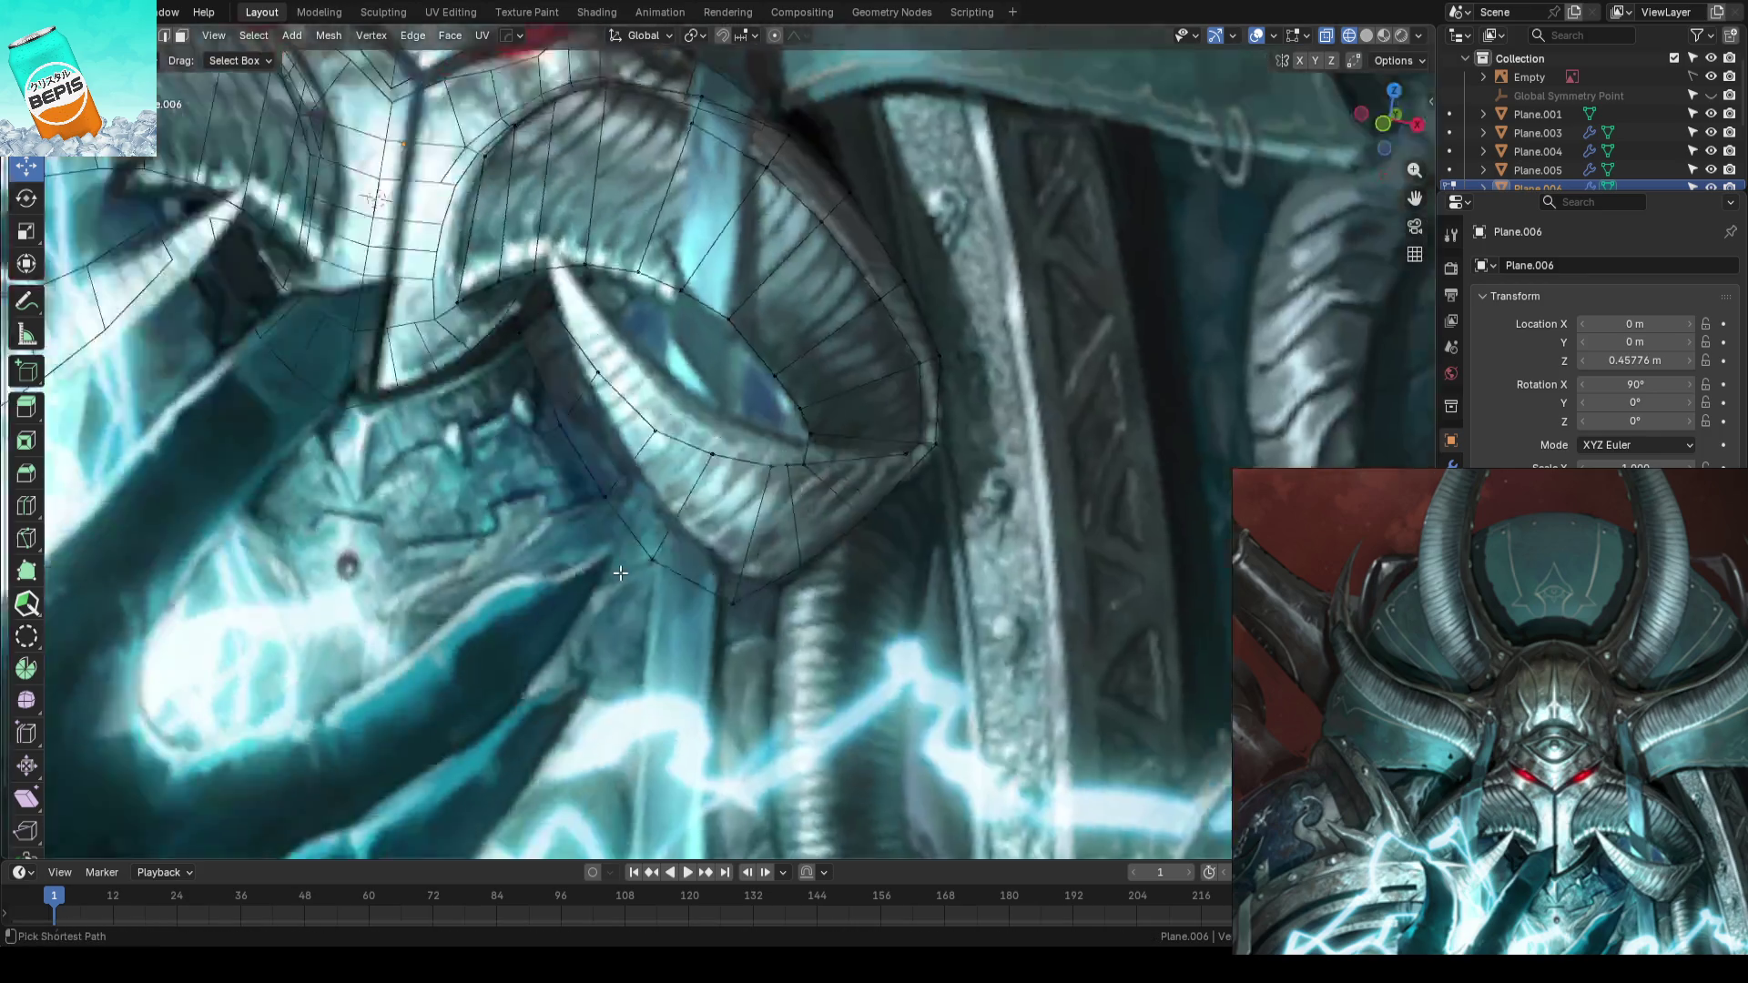
key("alt+z")
key("Tab")
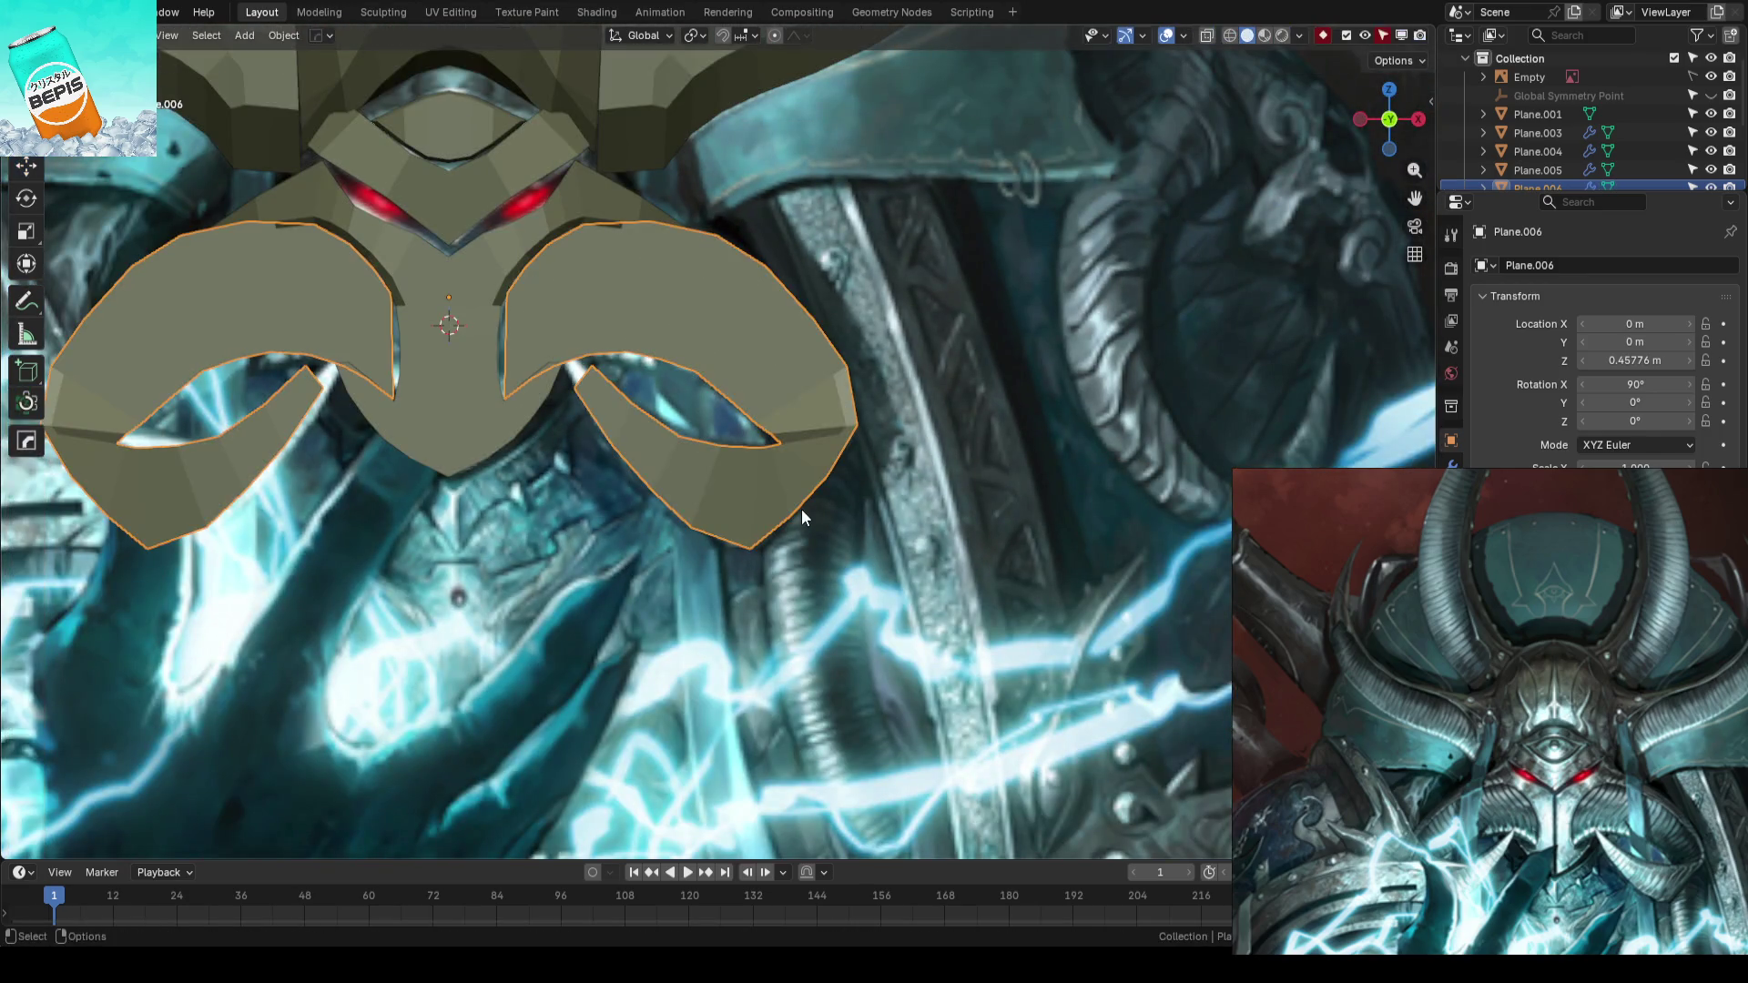
scroll(801, 510, "down", 2)
scroll(846, 502, "down", 2)
- Deselect everything, save the file and review the model from the front
key("alt+a")
key("ctrl+s")
scroll(977, 436, "up", 4)
mouse_move(816, 390)
middle_mouse_down()
mouse_move(692, 355)
mouse_move(639, 533)
mouse_move(1003, 491)
mouse_move(811, 496)
mouse_move(523, 796)
middle_mouse_up()
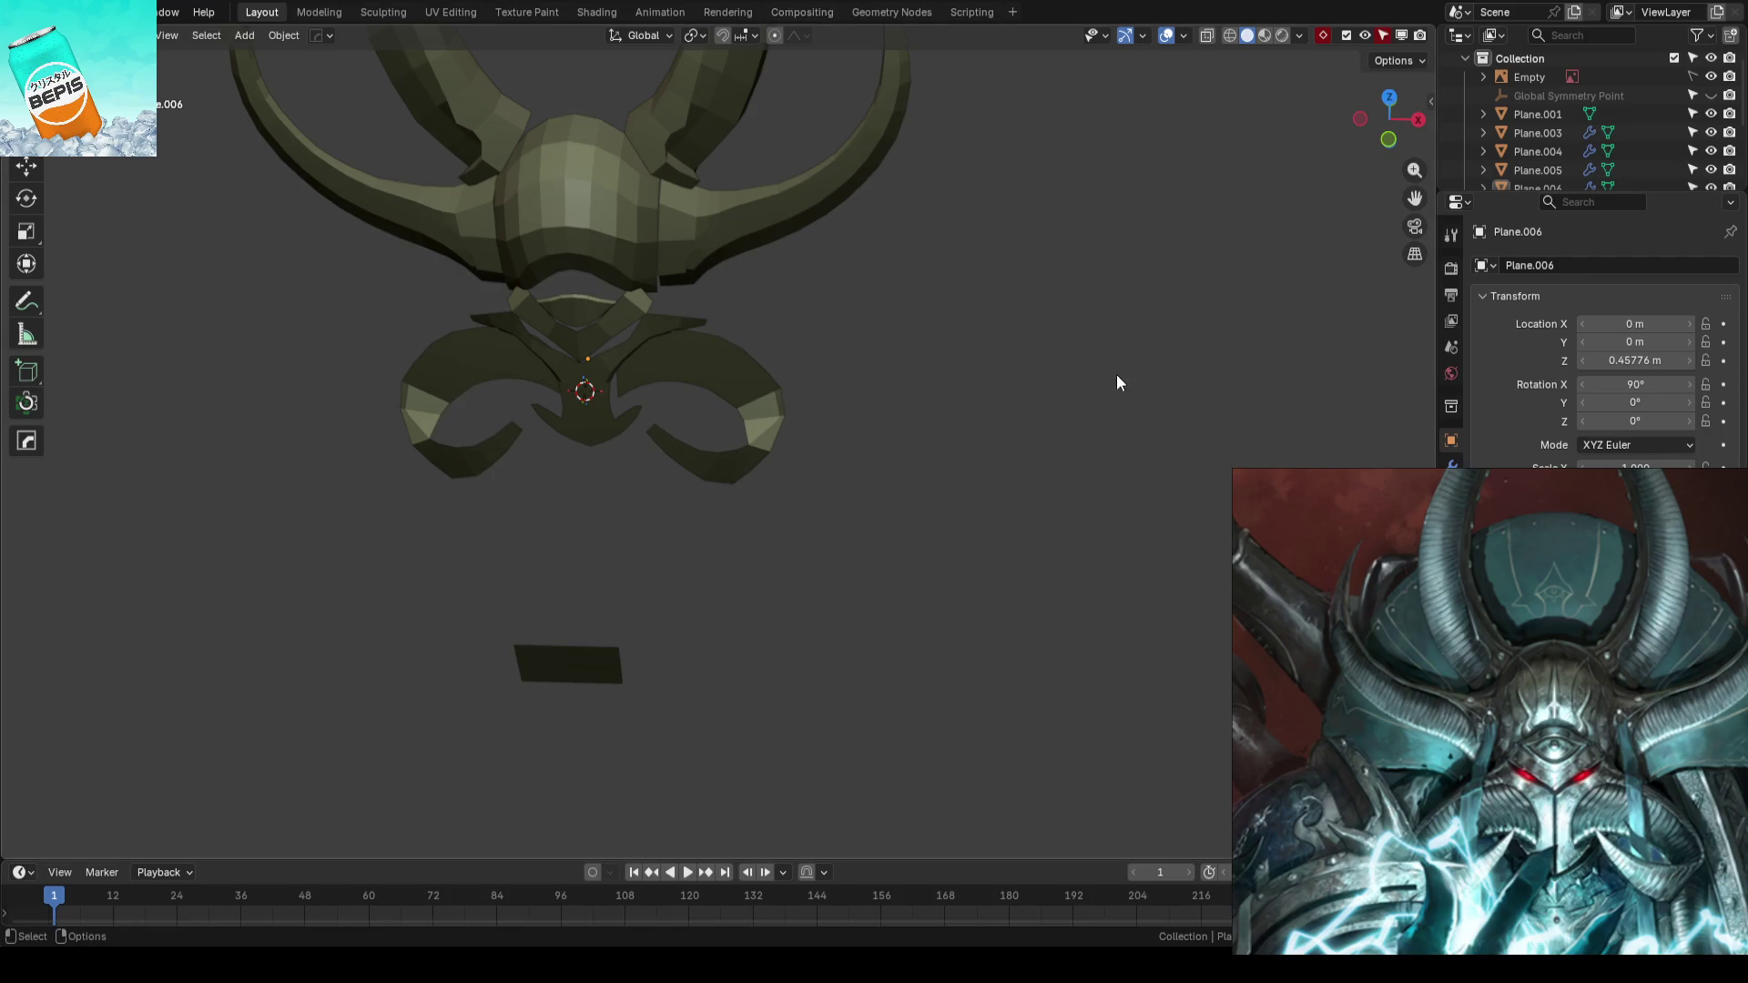
key("KP_1")
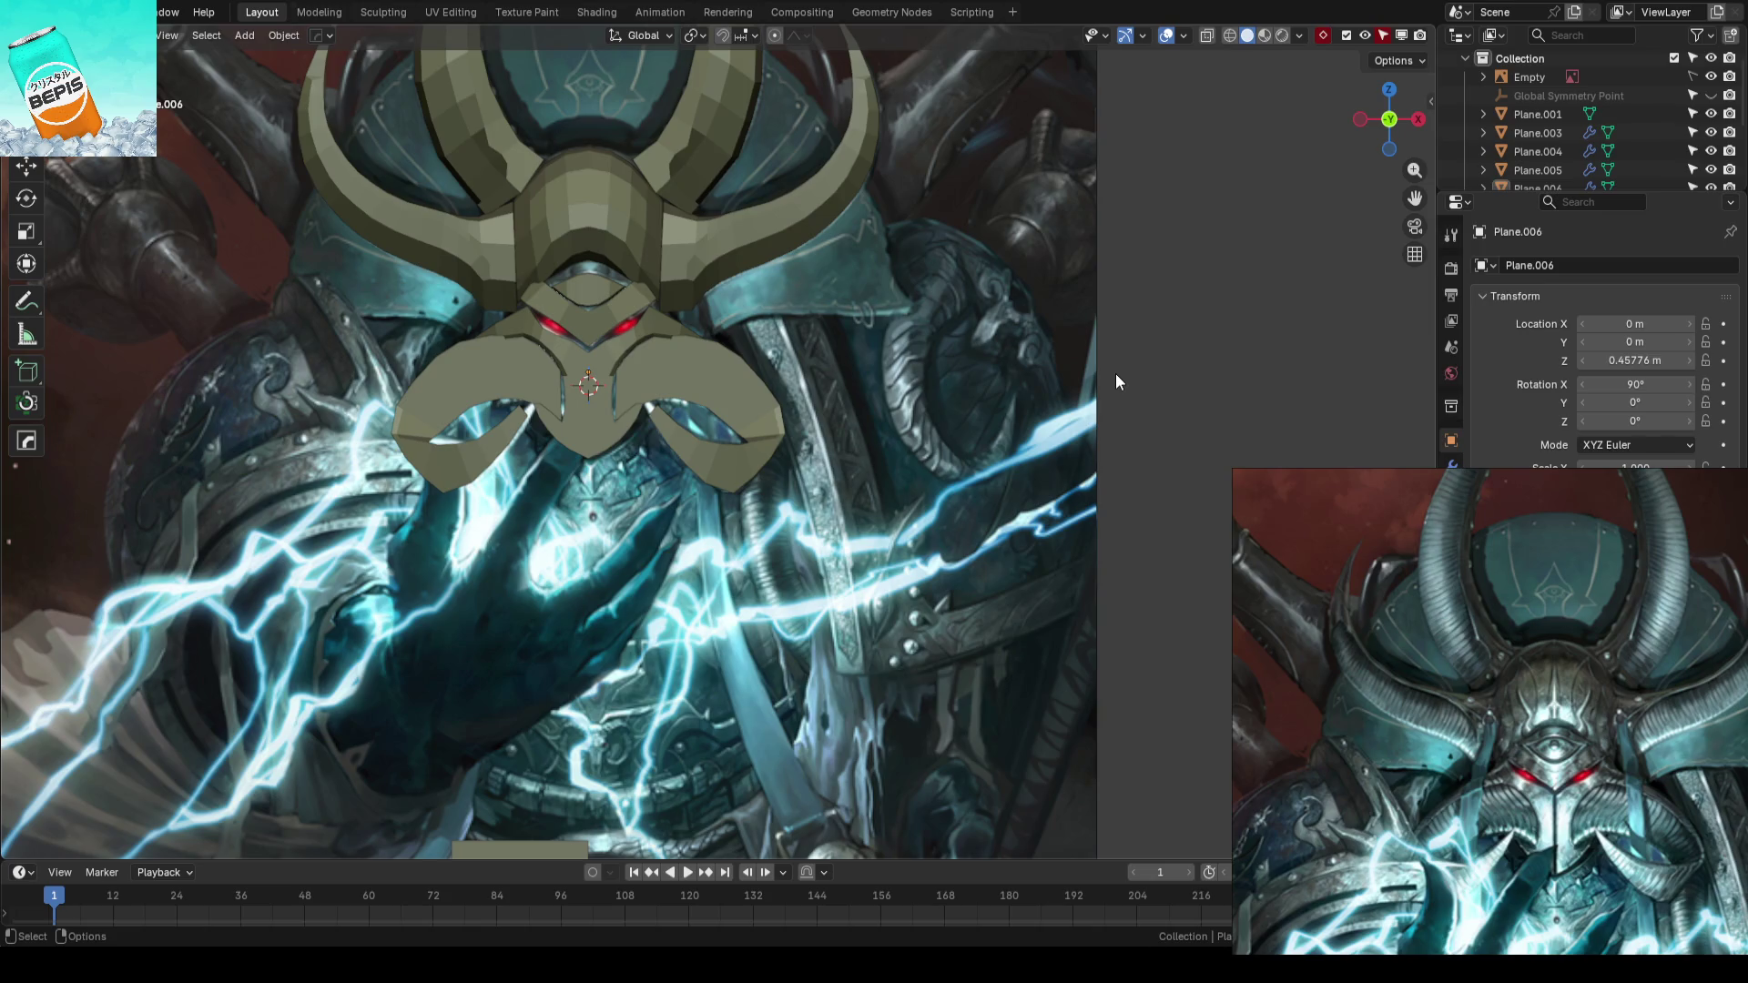
scroll(766, 291, "up", 3)
scroll(871, 393, "up", 1)
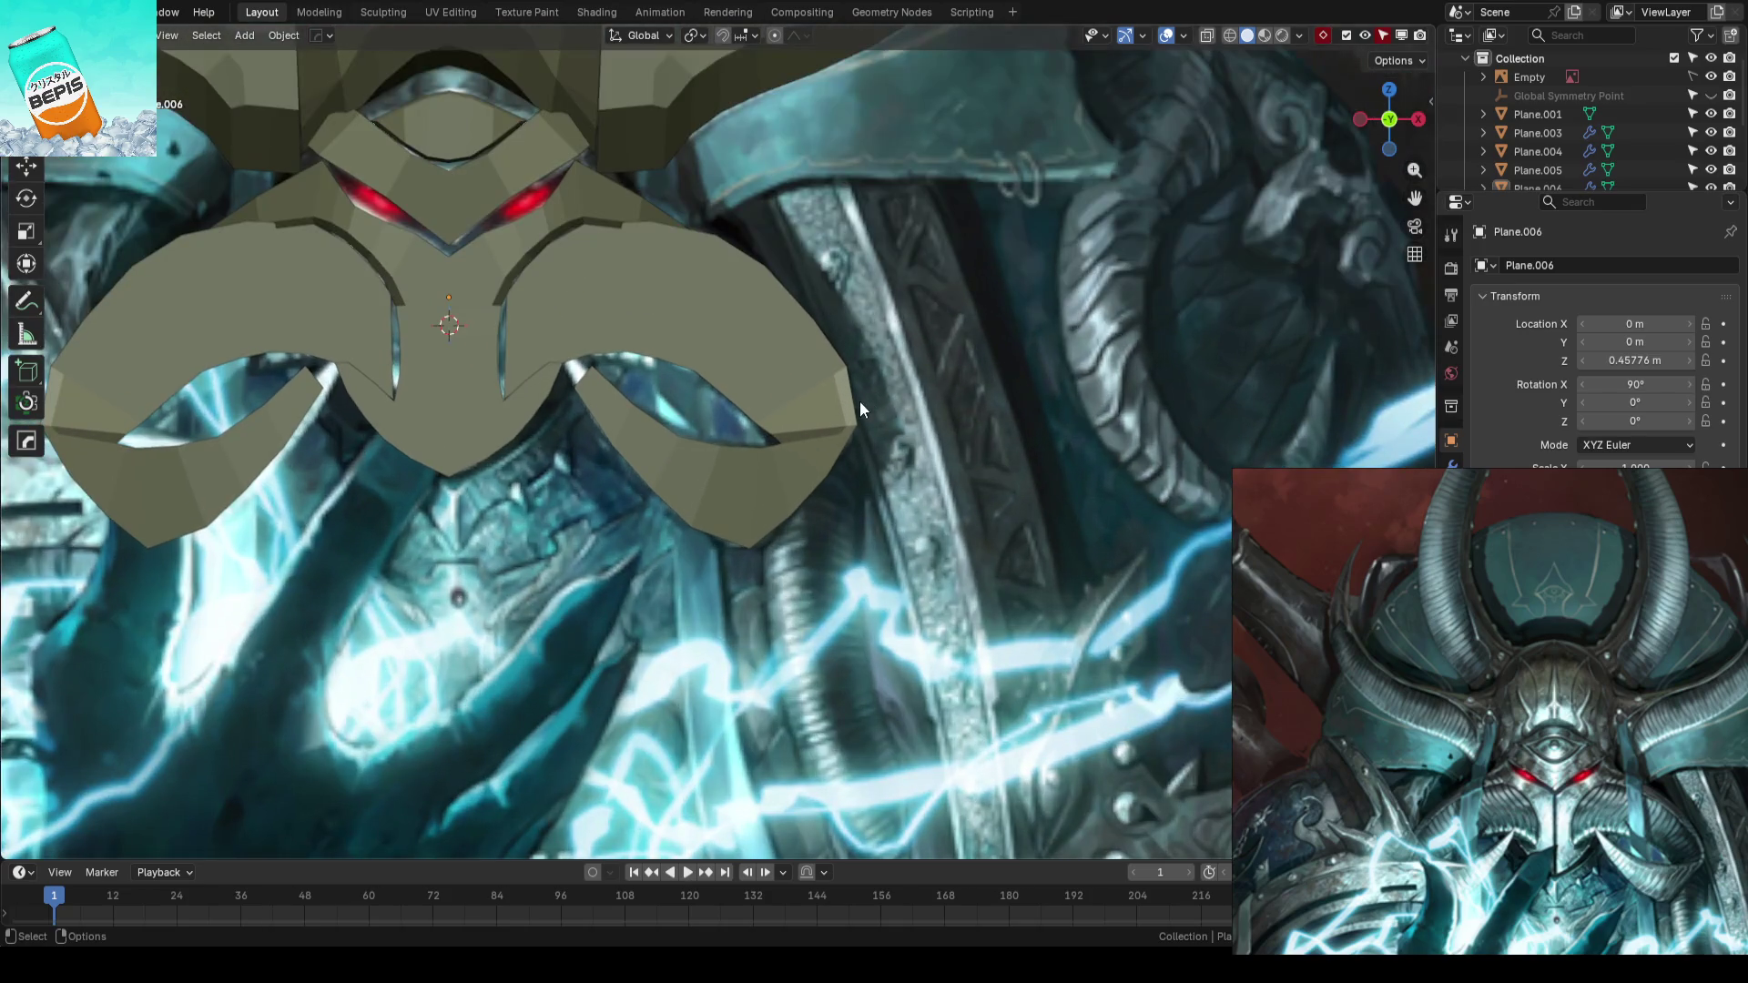
- Select the curled face plate and enter vertex editing on it
mouse_move(854, 406)
middle_mouse_down()
mouse_move(745, 563)
mouse_move(964, 546)
mouse_move(941, 559)
mouse_move(1038, 597)
mouse_move(974, 593)
mouse_move(766, 427)
mouse_move(878, 522)
mouse_move(670, 433)
mouse_move(618, 312)
mouse_move(495, 479)
mouse_move(687, 519)
mouse_move(913, 382)
mouse_move(860, 242)
mouse_move(643, 469)
mouse_move(715, 500)
mouse_move(660, 397)
mouse_move(797, 453)
middle_mouse_up()
left_click(764, 427)
key("Tab")
- Move the plate's inner-edge vertices, top to bottom, further back in depth
left_click(738, 417)
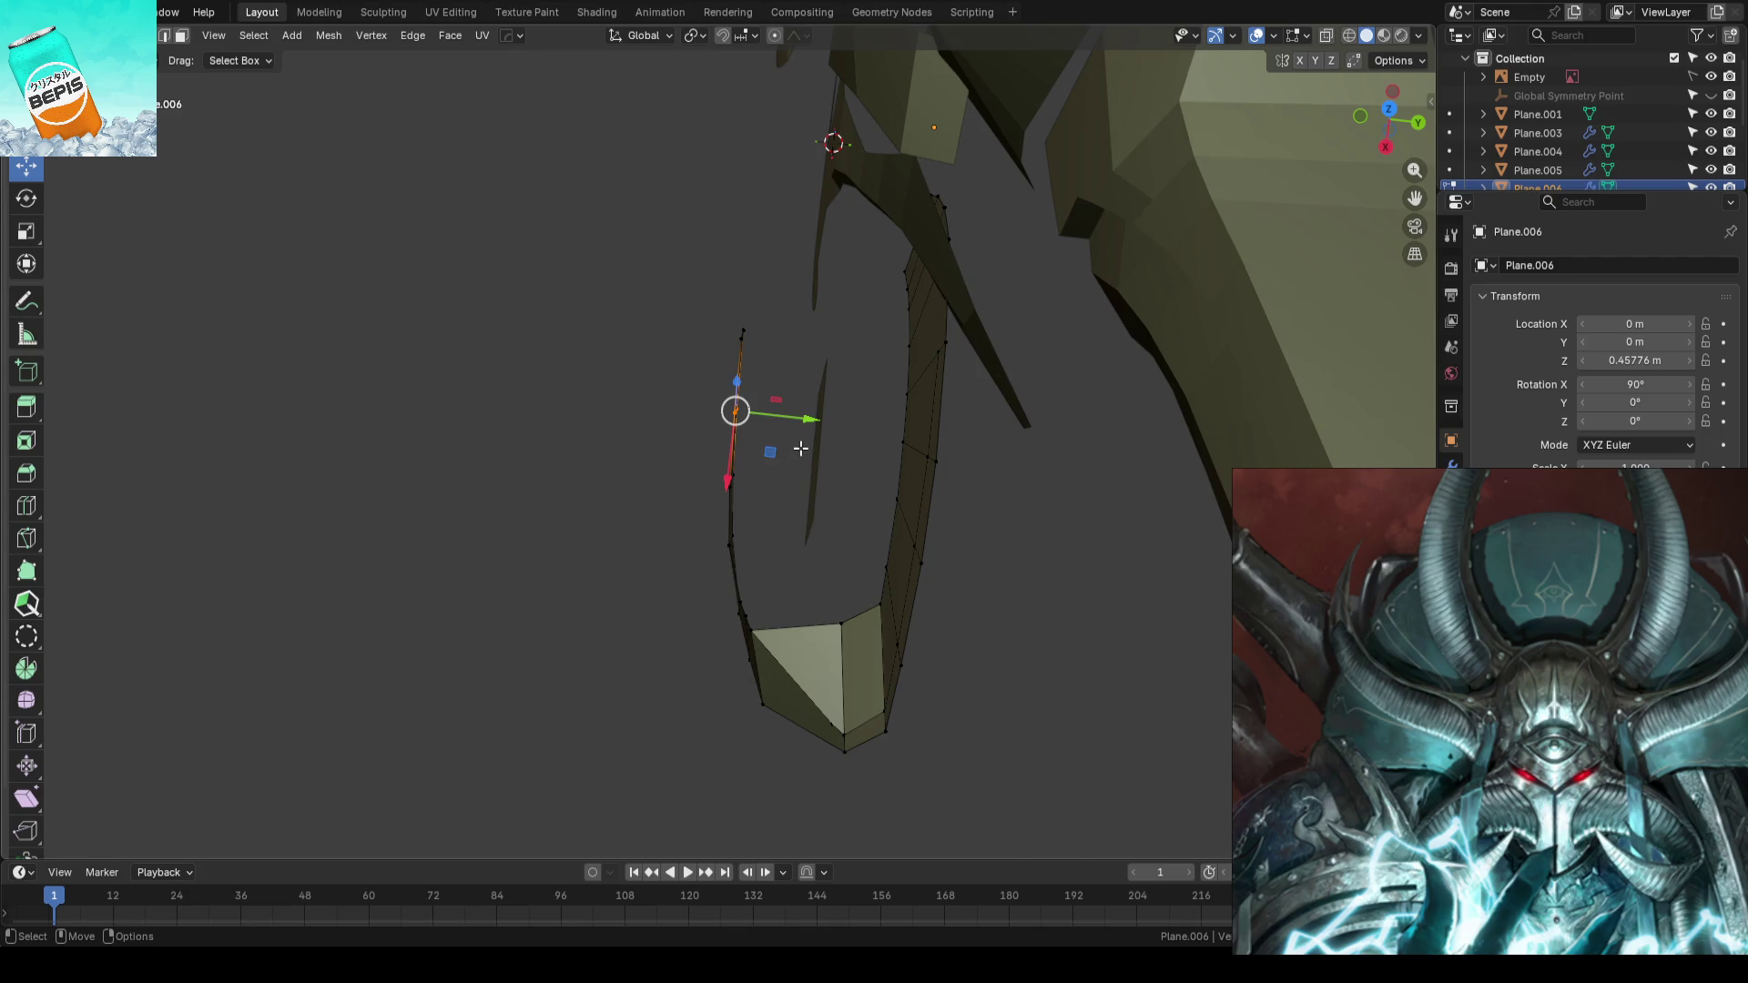
left_click_drag(805, 420, 776, 417)
left_click(731, 476)
left_click_drag(803, 481, 769, 487)
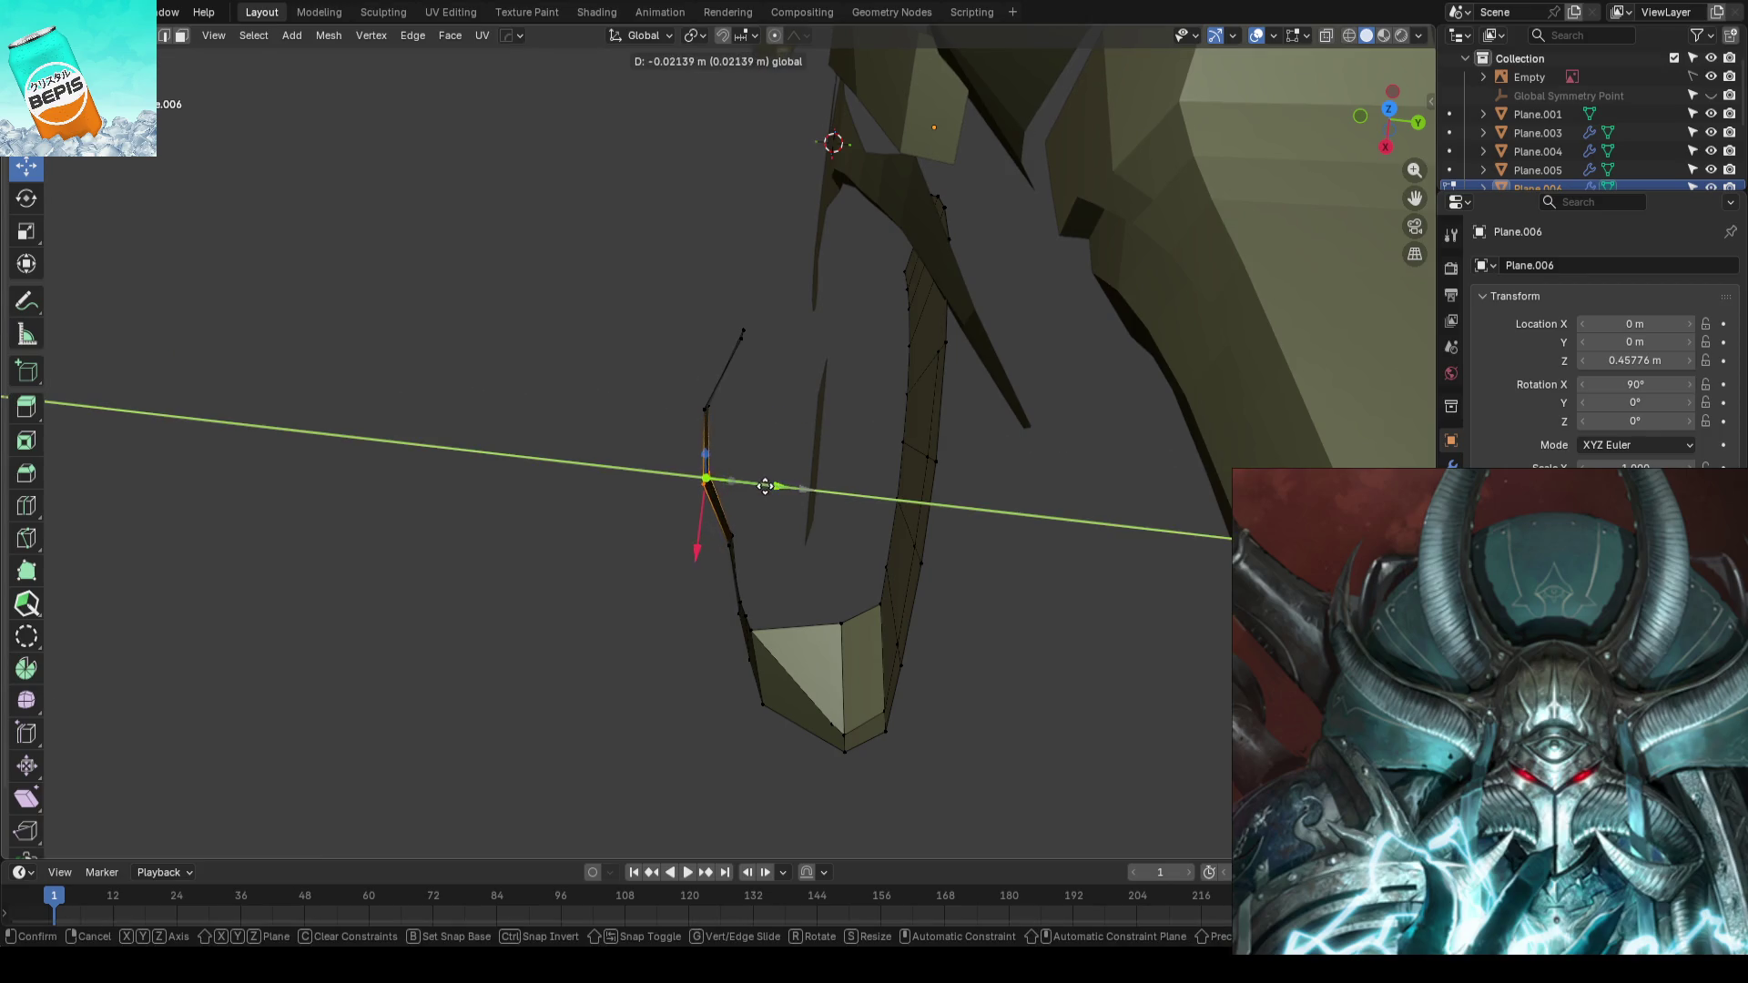
left_click(730, 539)
left_click_drag(776, 548, 752, 546)
mouse_move(668, 660)
left_mouse_down()
mouse_move(761, 588)
mouse_move(738, 628)
left_mouse_up()
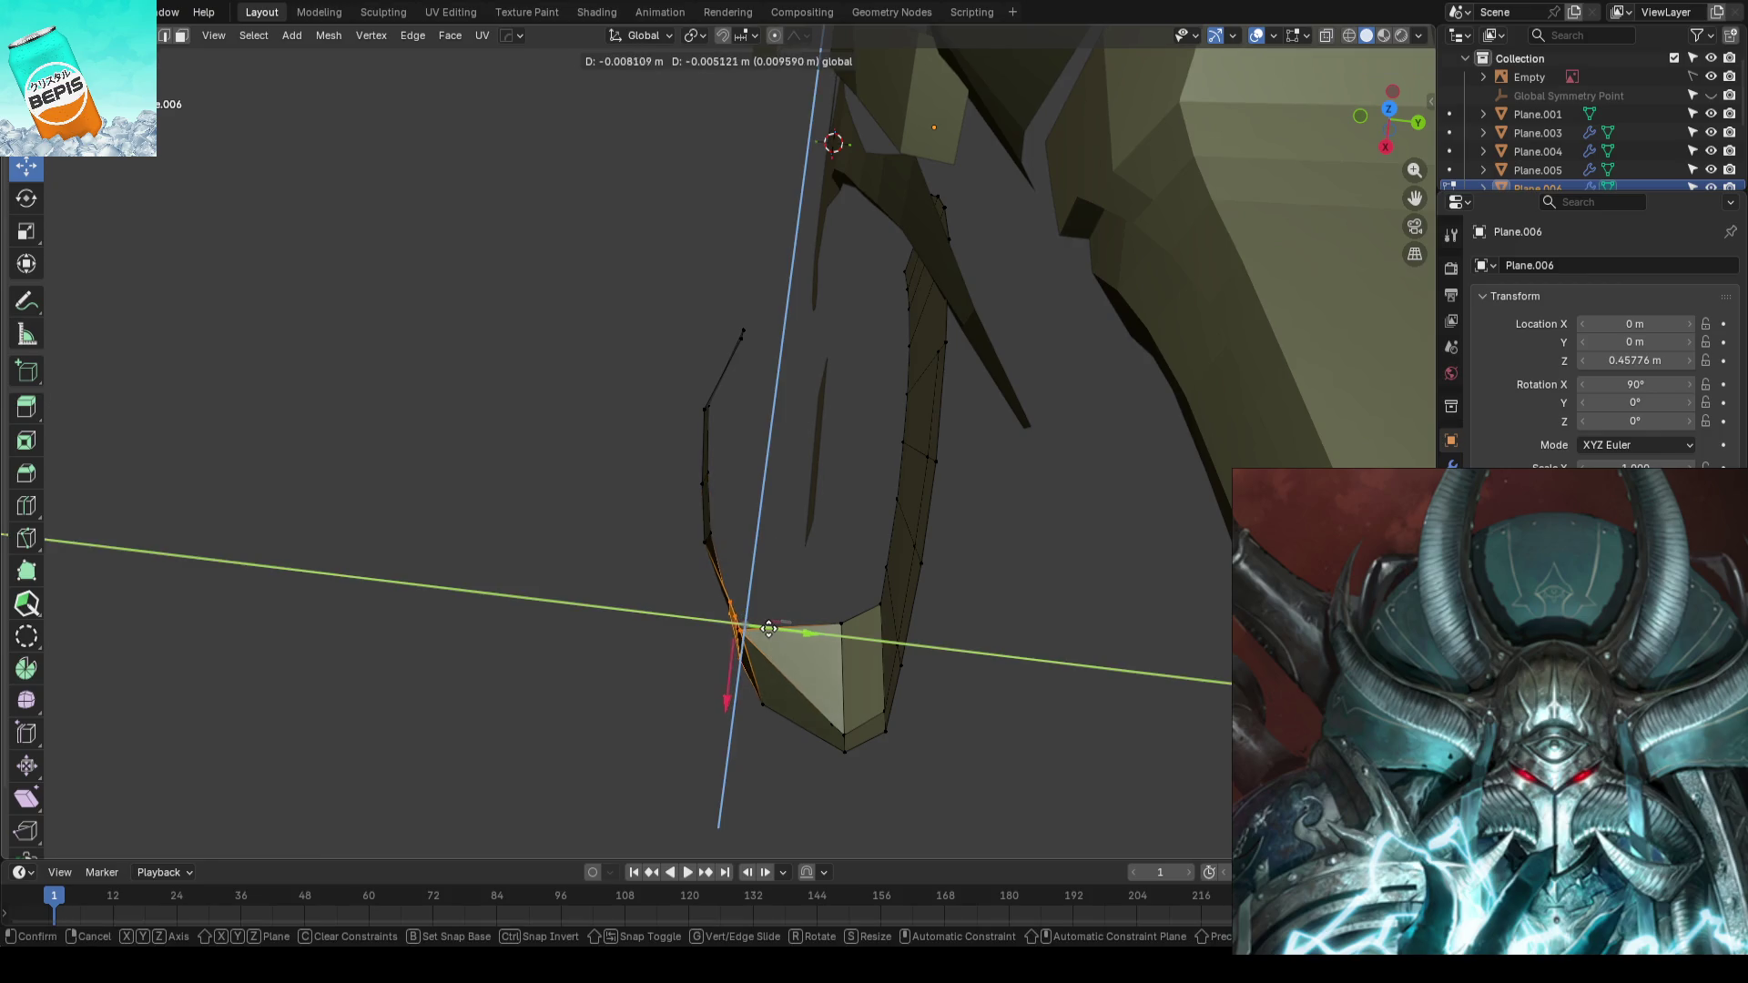
left_click(624, 628)
- Return to object mode and save the file
key("Tab")
scroll(625, 628, "down", 5)
scroll(938, 583, "down", 2)
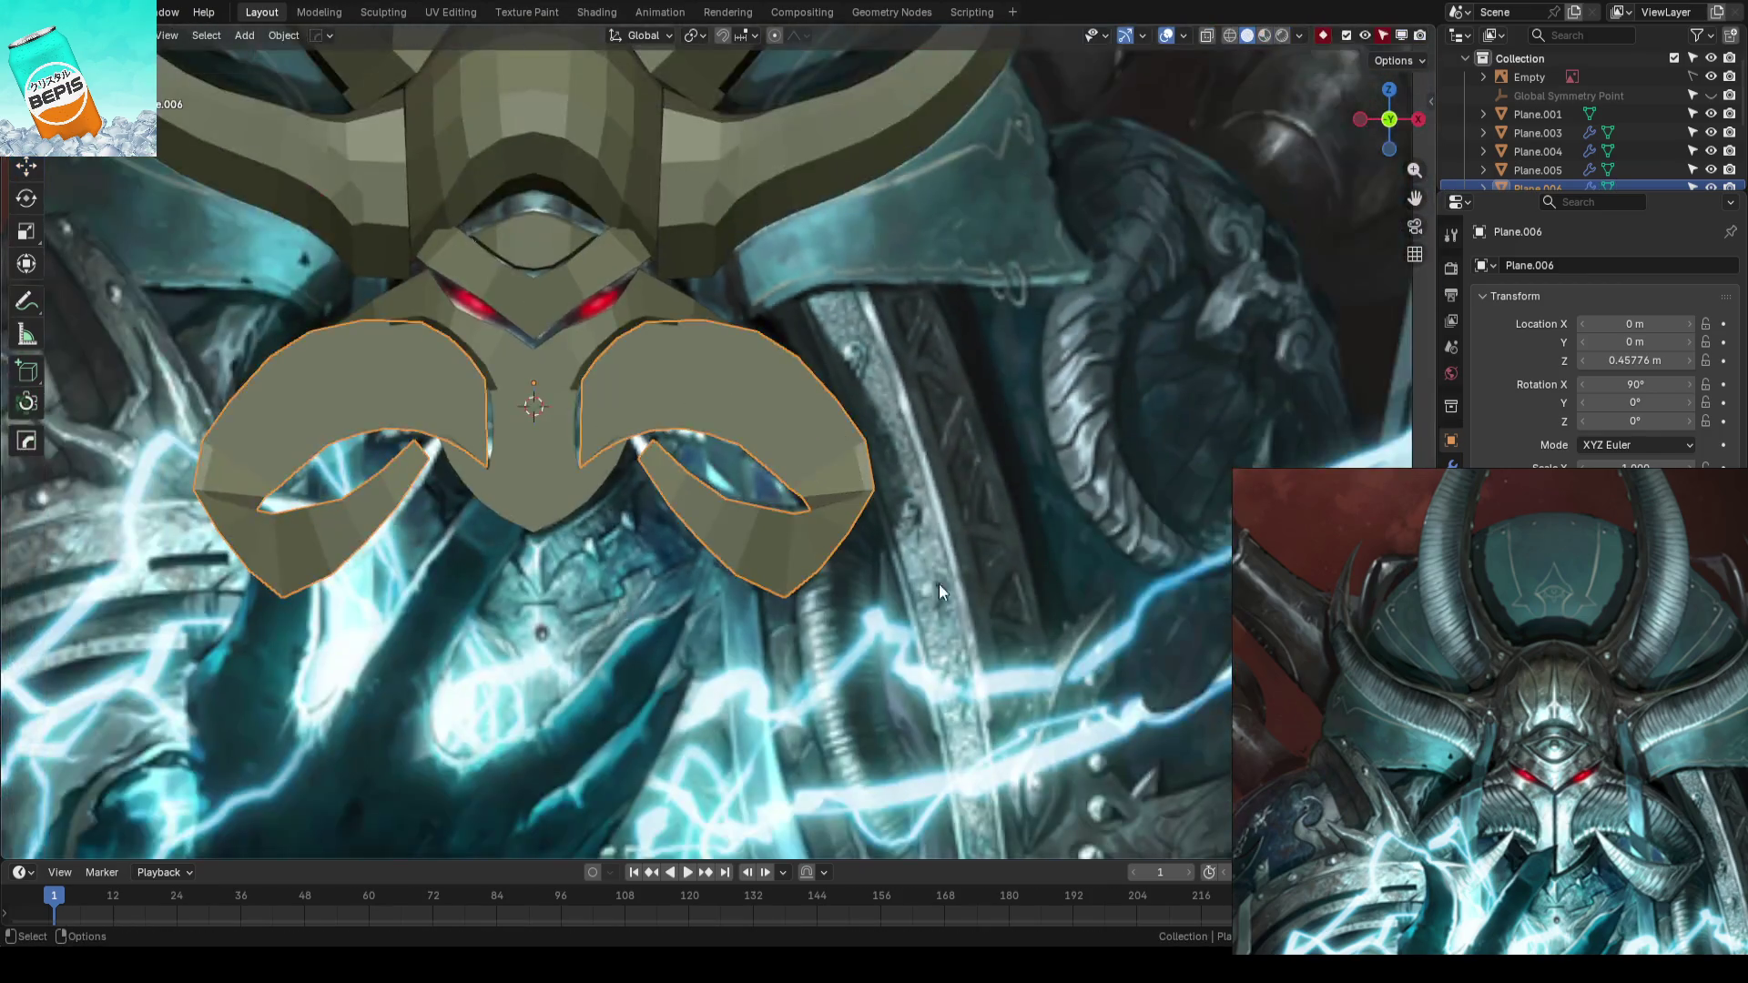
scroll(989, 539, "down", 2)
scroll(990, 539, "down", 2)
key("ctrl+s")
mouse_move(828, 466)
middle_mouse_down()
mouse_move(761, 531)
mouse_move(644, 543)
mouse_move(677, 560)
middle_mouse_up()
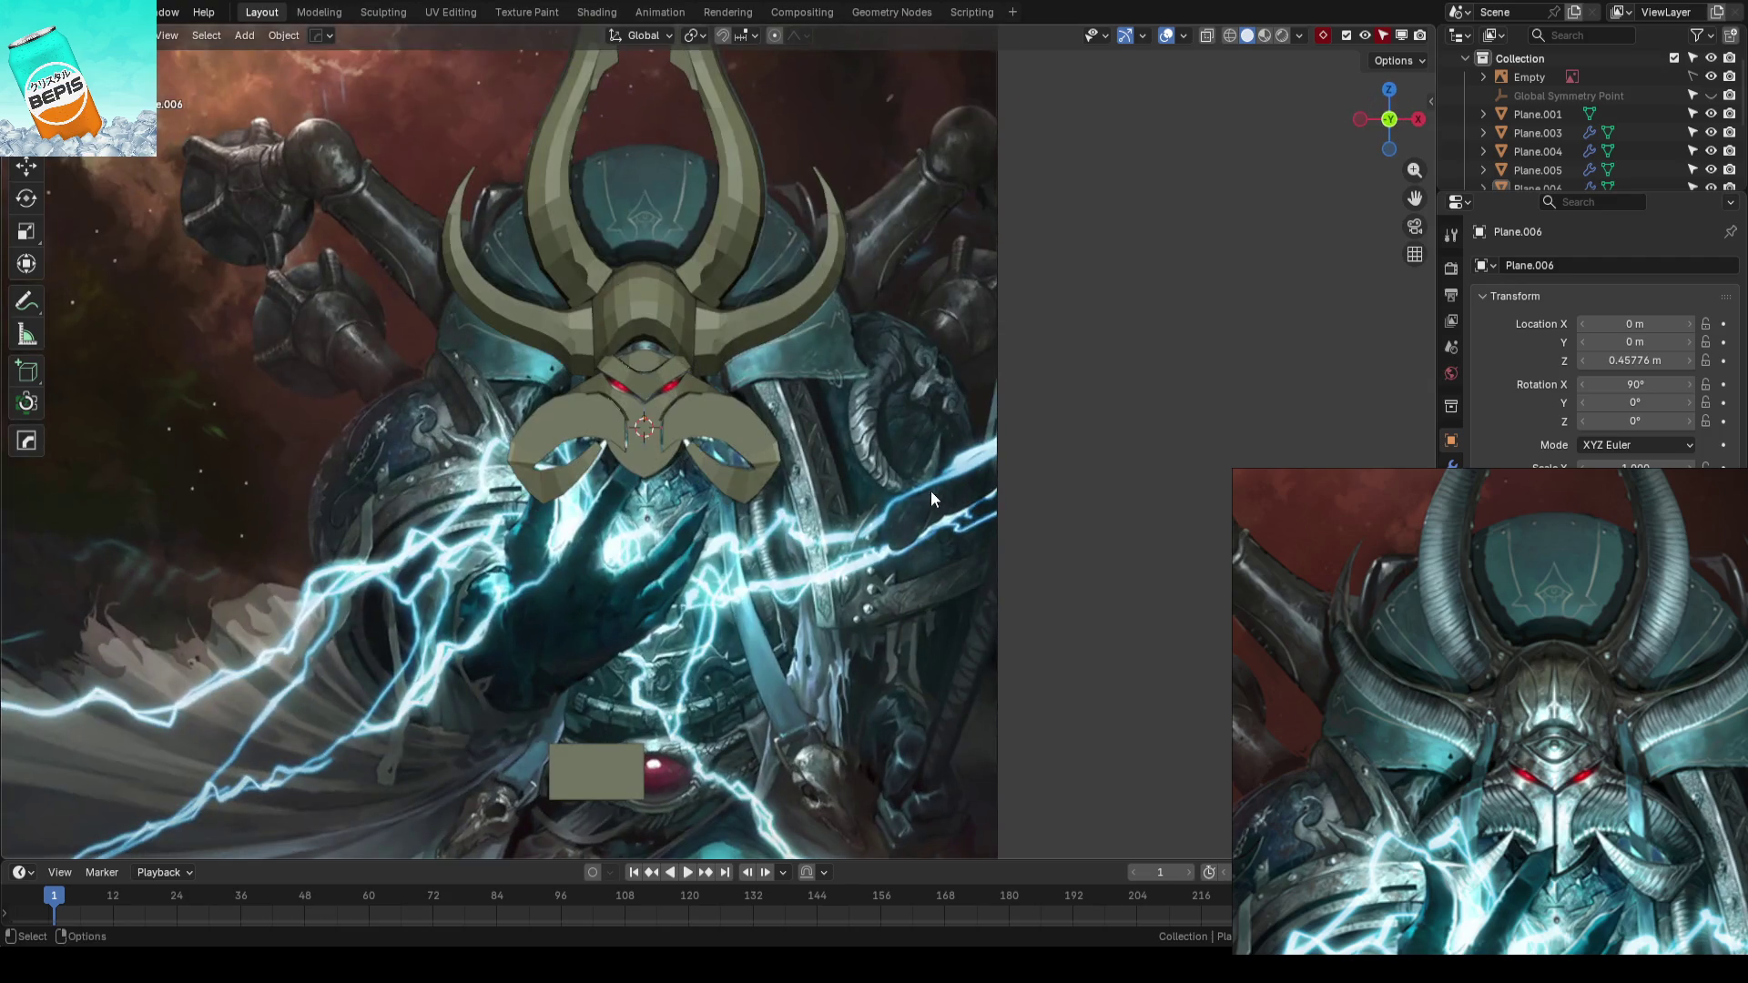
- Save the file, orbit to an oblique angle and enter vertex editing on the curled face plate
key("ctrl+s")
mouse_move(784, 433)
middle_mouse_down()
mouse_move(690, 448)
mouse_move(816, 477)
middle_mouse_up()
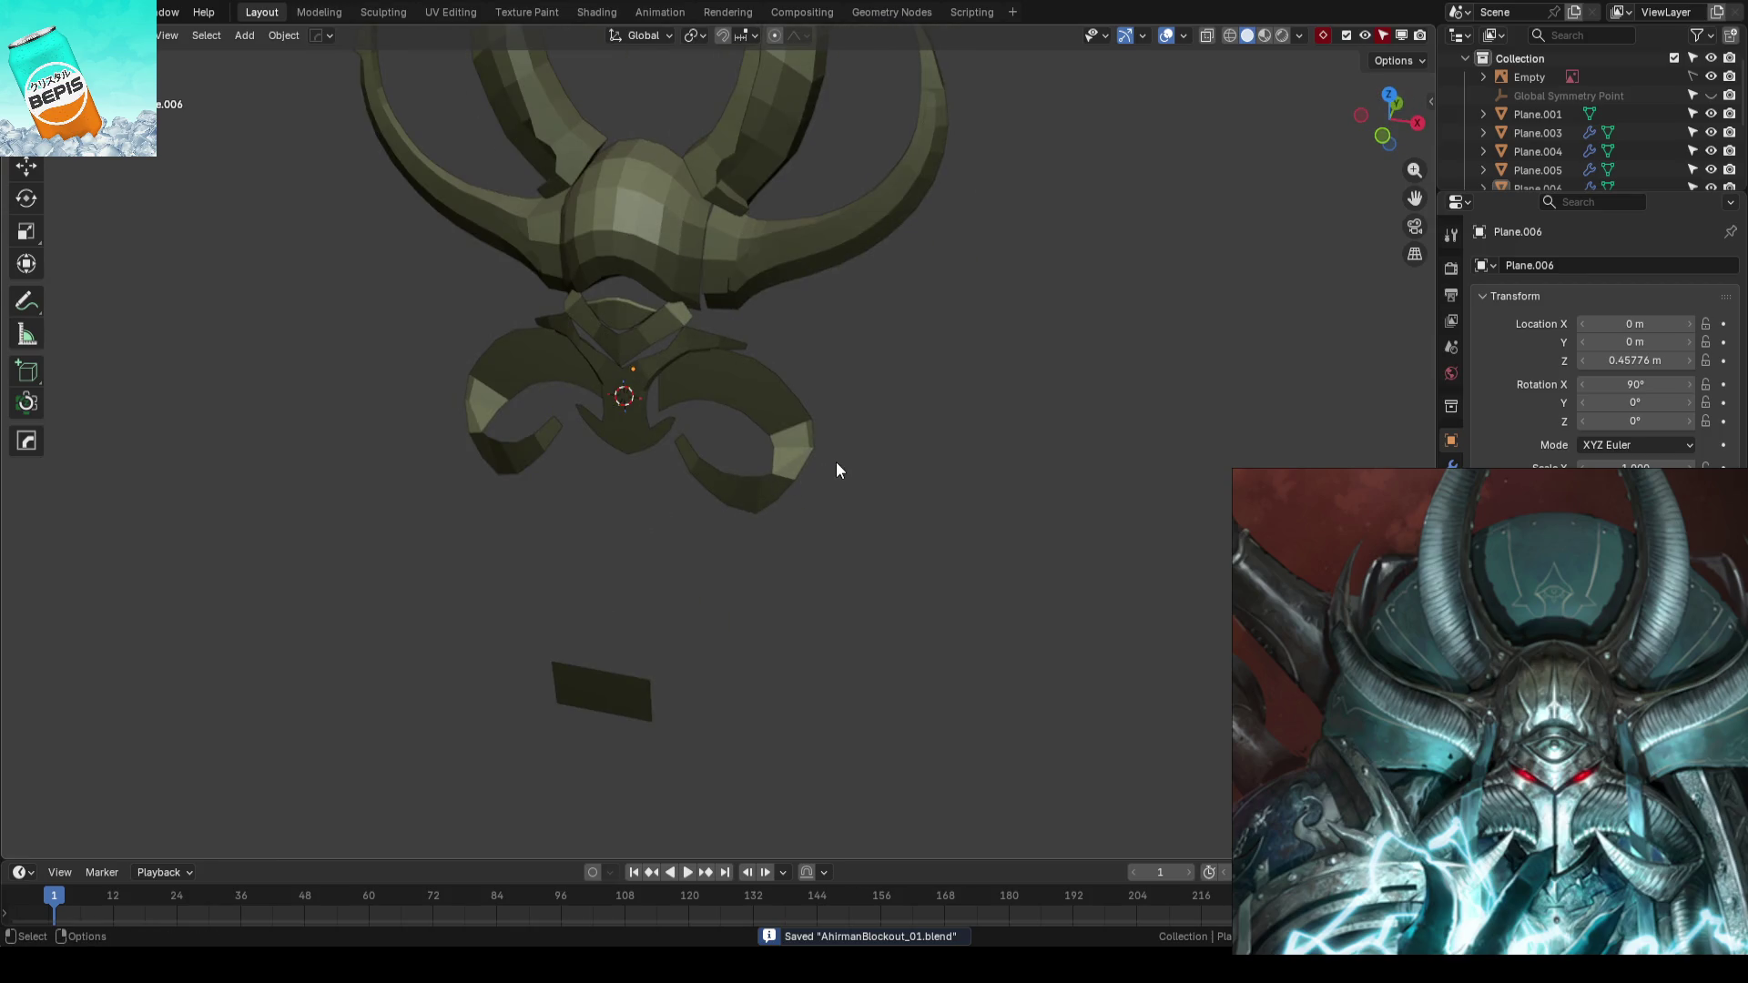
scroll(834, 459, "up", 2)
scroll(885, 360, "up", 2)
mouse_move(946, 457)
middle_mouse_down()
mouse_move(789, 500)
mouse_move(800, 369)
mouse_move(857, 396)
middle_mouse_up()
left_click(794, 417)
key("Tab")
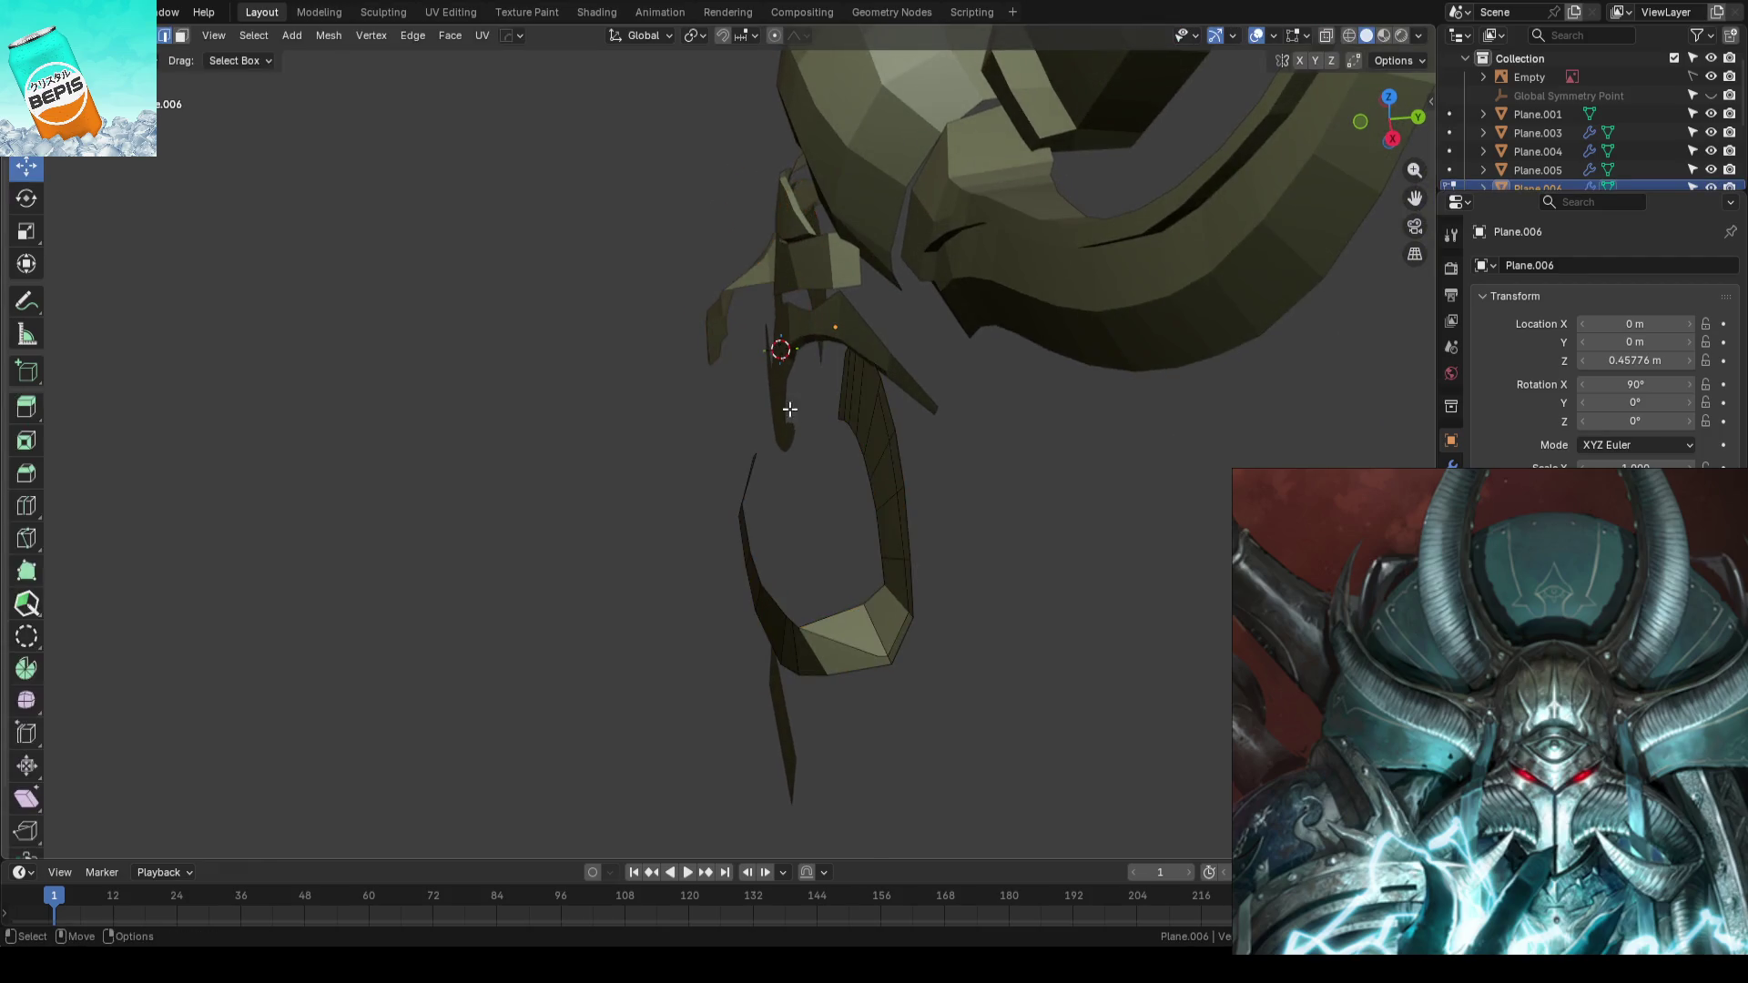
- Nudge an upper plate vertex along Y with proportional editing enabled, then save in object mode
key("l")
left_click(838, 382)
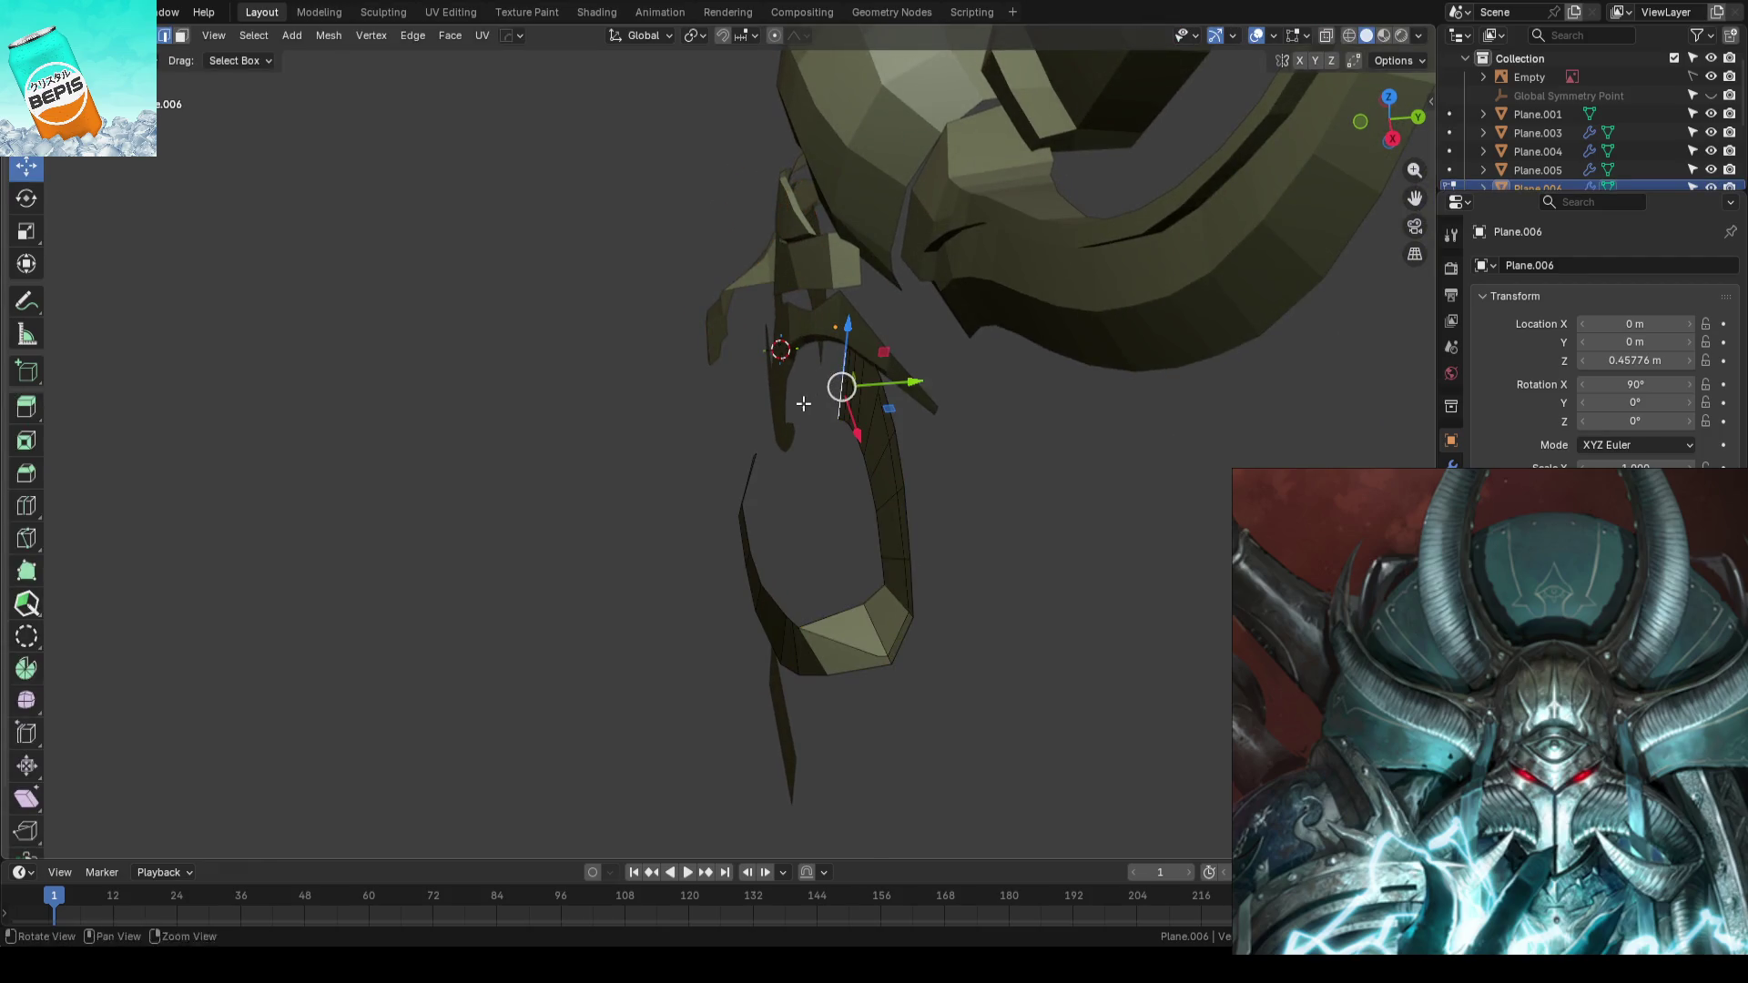
key("o")
key("g")
key("y")
scroll(875, 379, "up", 10)
scroll(849, 380, "down", 2)
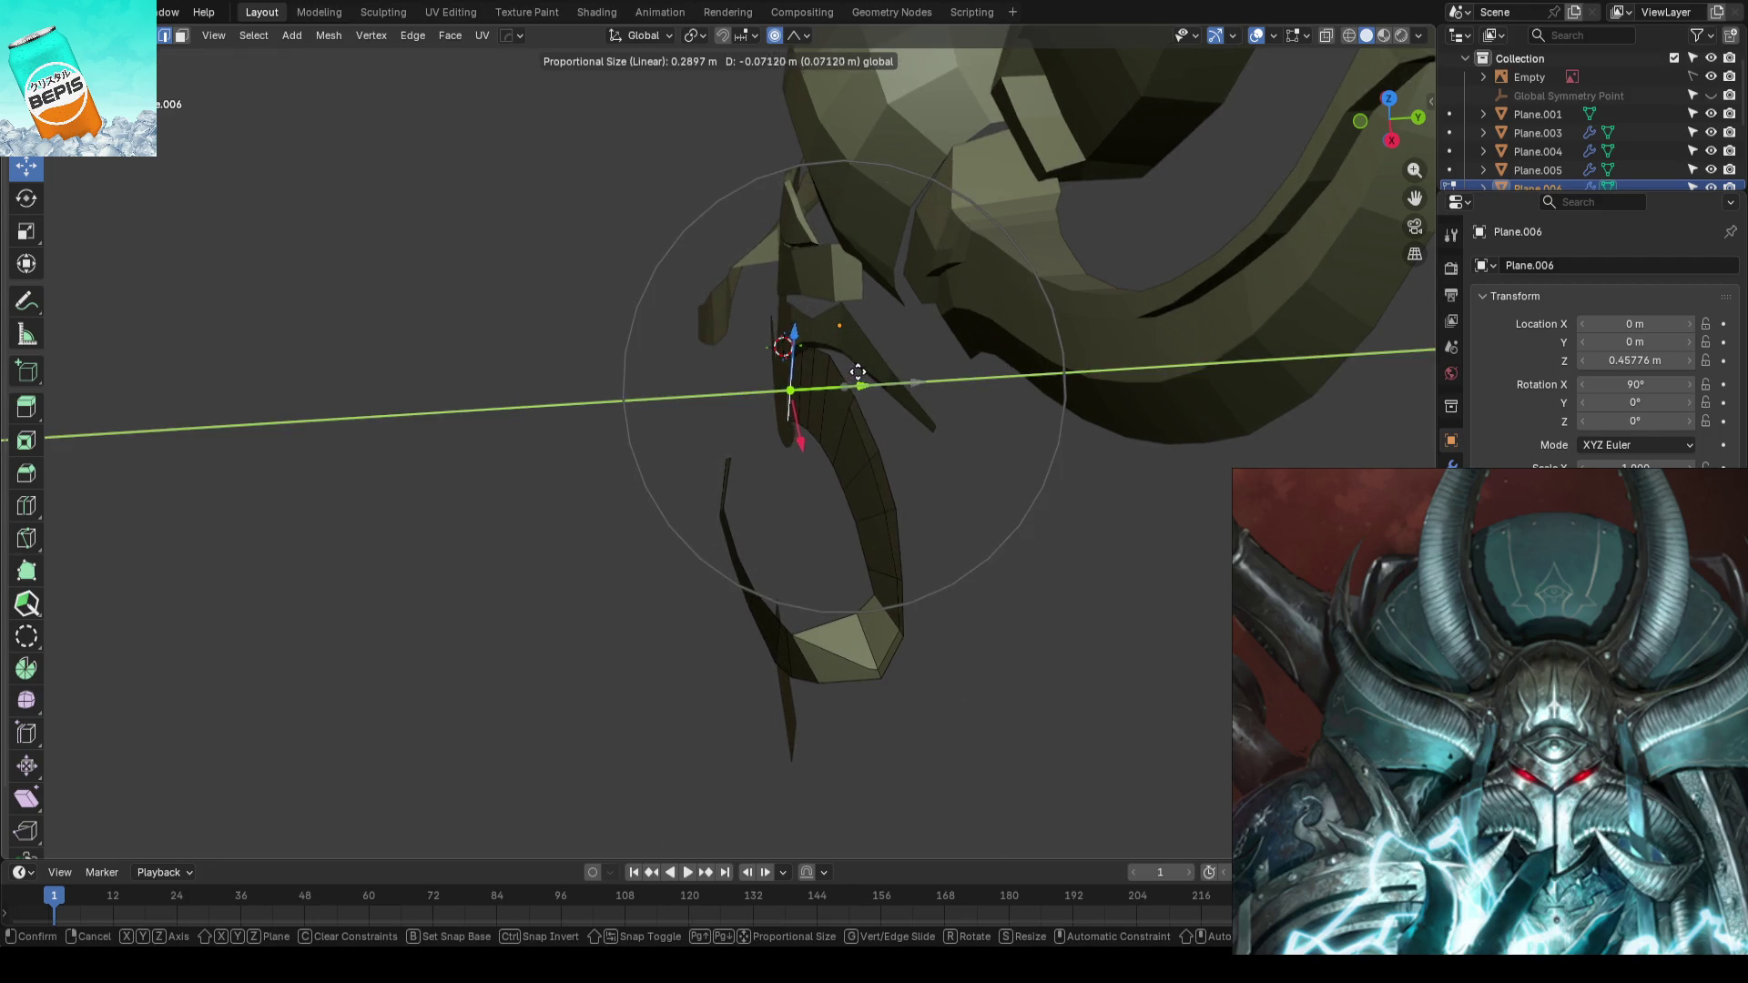
left_click(850, 376)
mouse_move(849, 375)
middle_mouse_down()
mouse_move(987, 336)
mouse_move(887, 401)
mouse_move(903, 253)
mouse_move(1026, 390)
middle_mouse_up()
key("g")
key("y")
key("Escape")
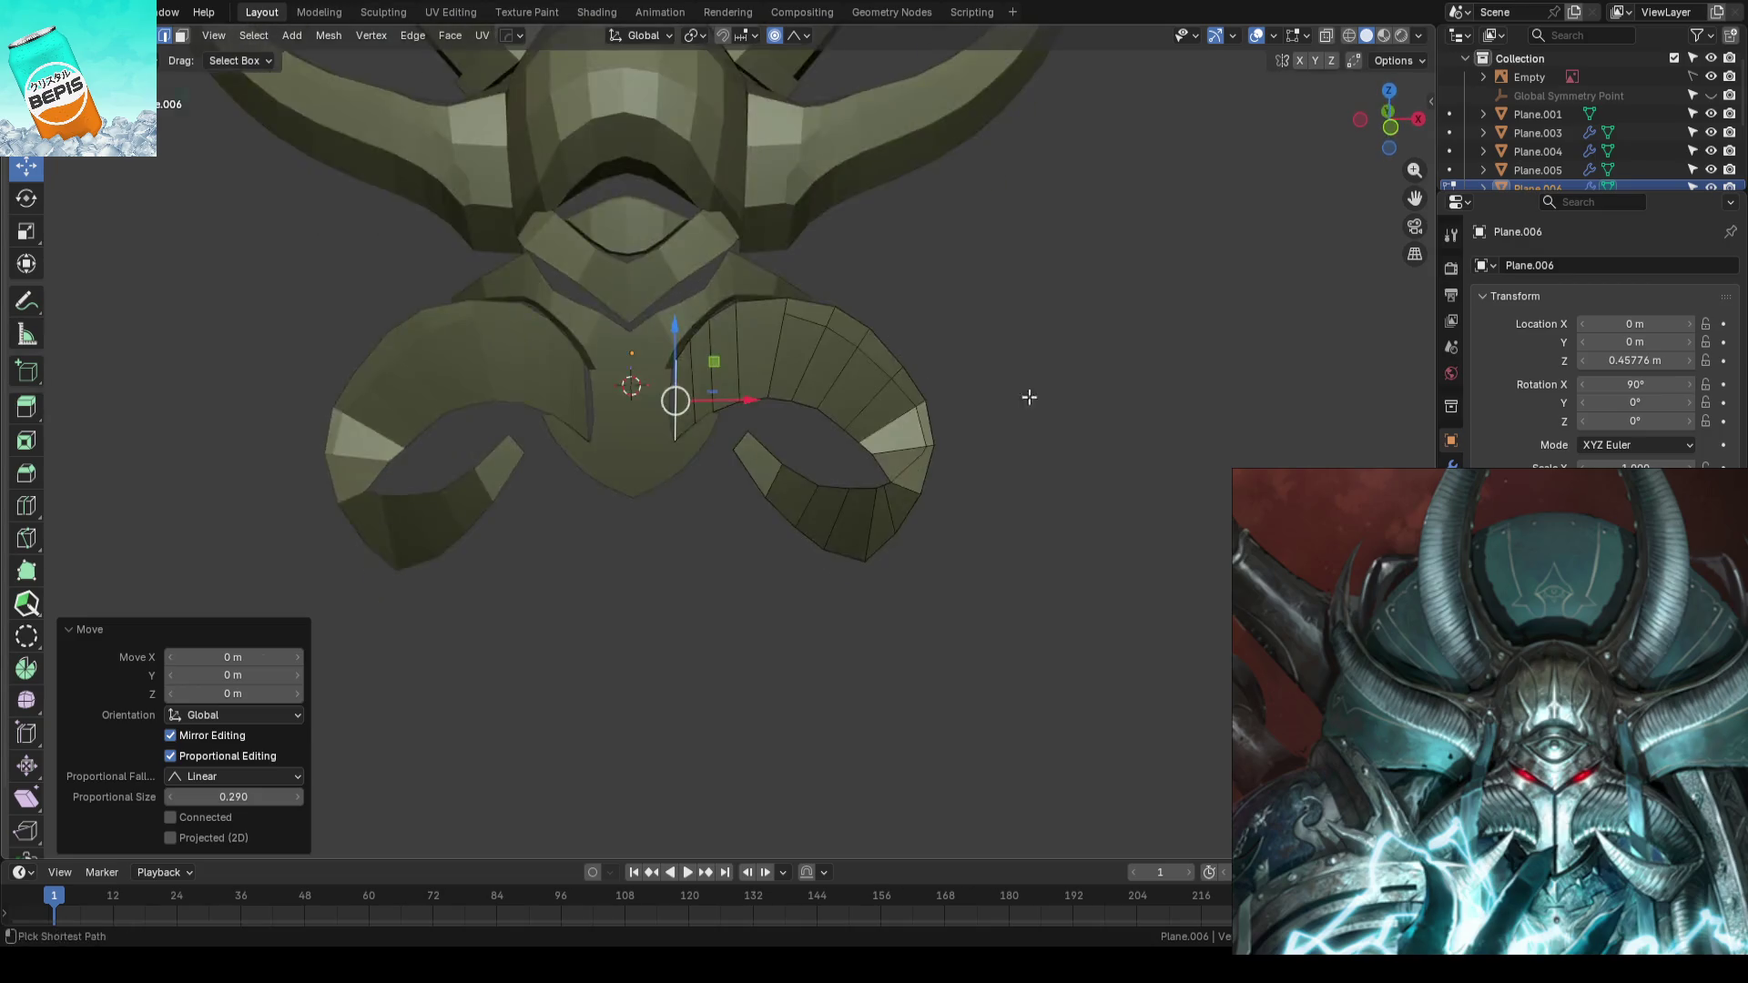
key("Tab")
key("ctrl+s")
scroll(833, 400, "down", 2)
- Apply a second soft-falloff Y move to another plate vertex, check from the front and save
mouse_move(834, 400)
middle_mouse_down()
mouse_move(816, 473)
mouse_move(996, 477)
mouse_move(789, 523)
middle_mouse_up()
scroll(787, 522, "up", 3)
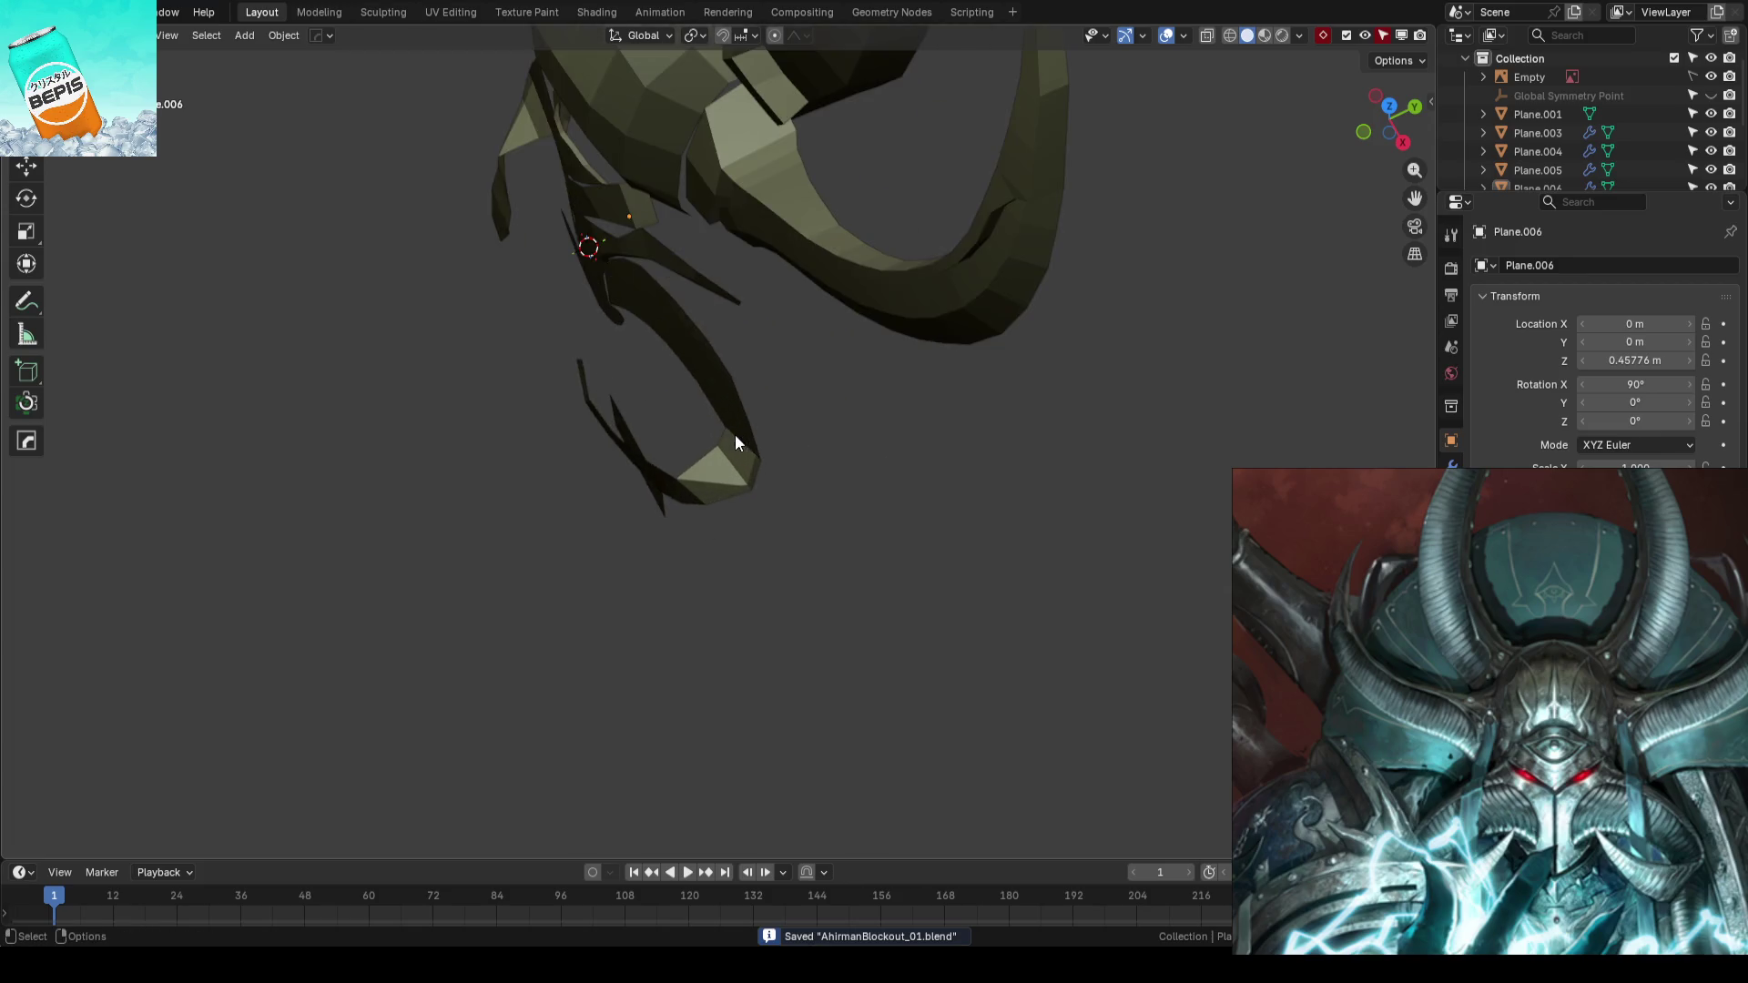
key("Tab")
scroll(726, 394, "up", 2)
mouse_move(725, 395)
middle_mouse_down()
mouse_move(733, 425)
mouse_move(702, 379)
middle_mouse_up()
scroll(732, 425, "up", 2)
left_click(697, 370)
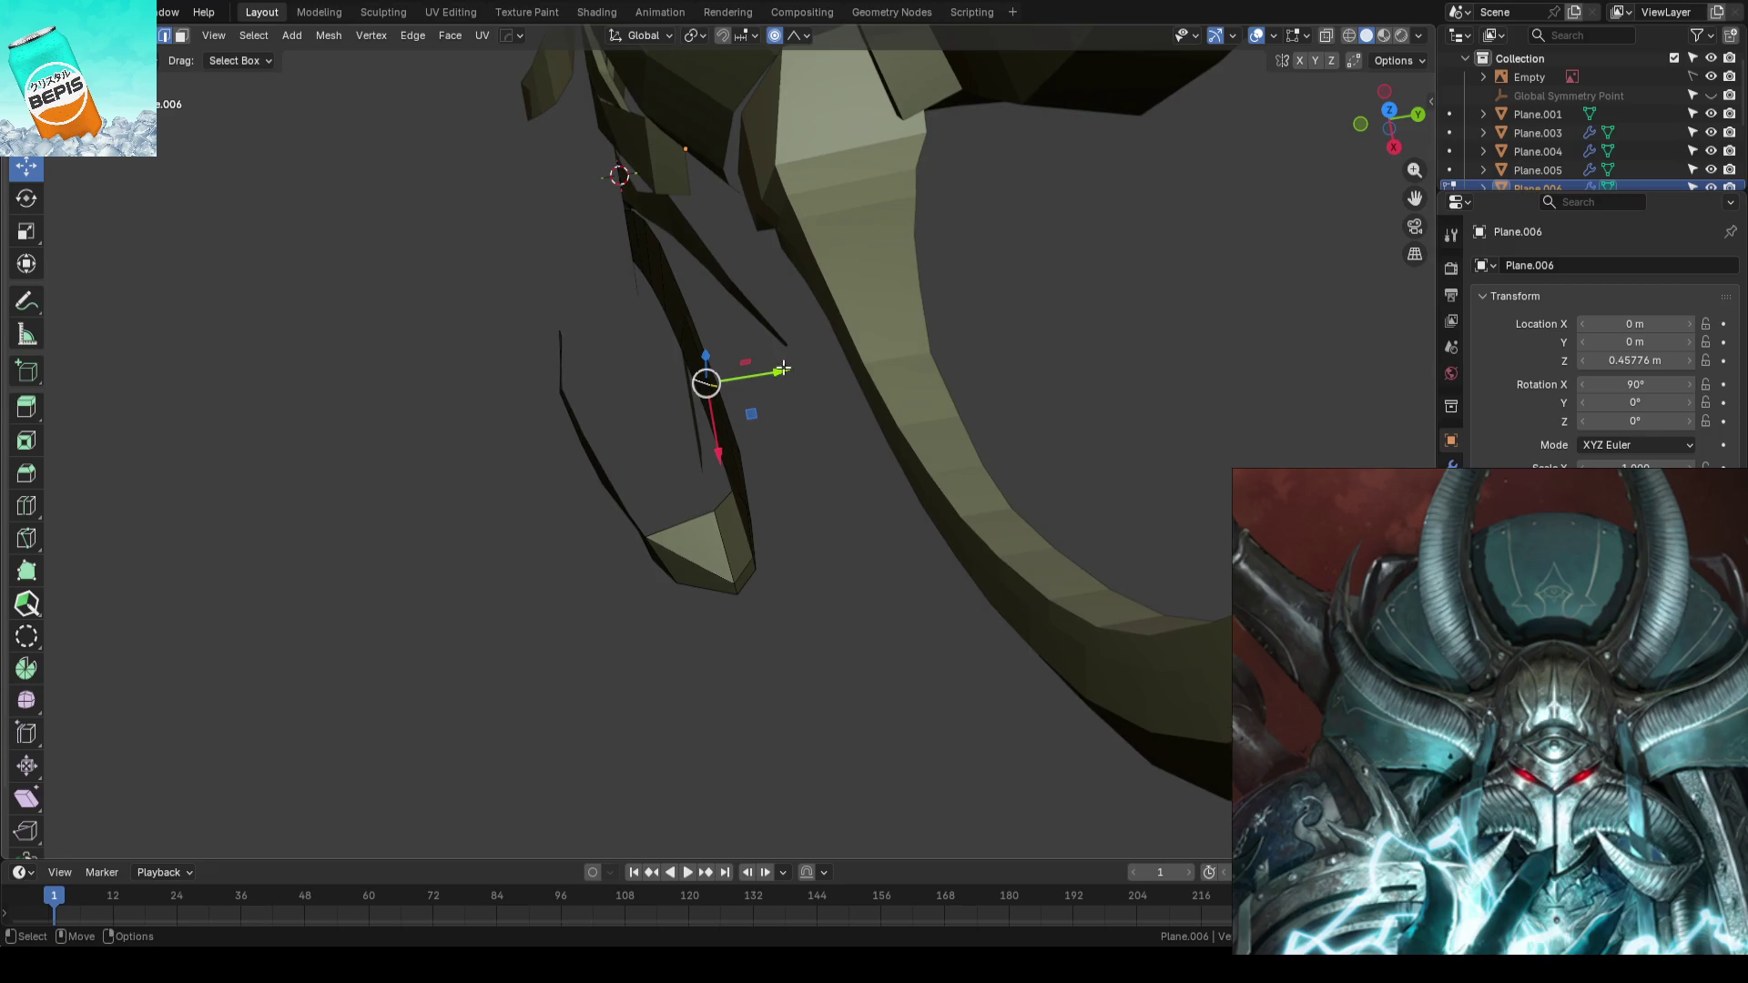
key("g")
key("y")
scroll(794, 370, "up", 4)
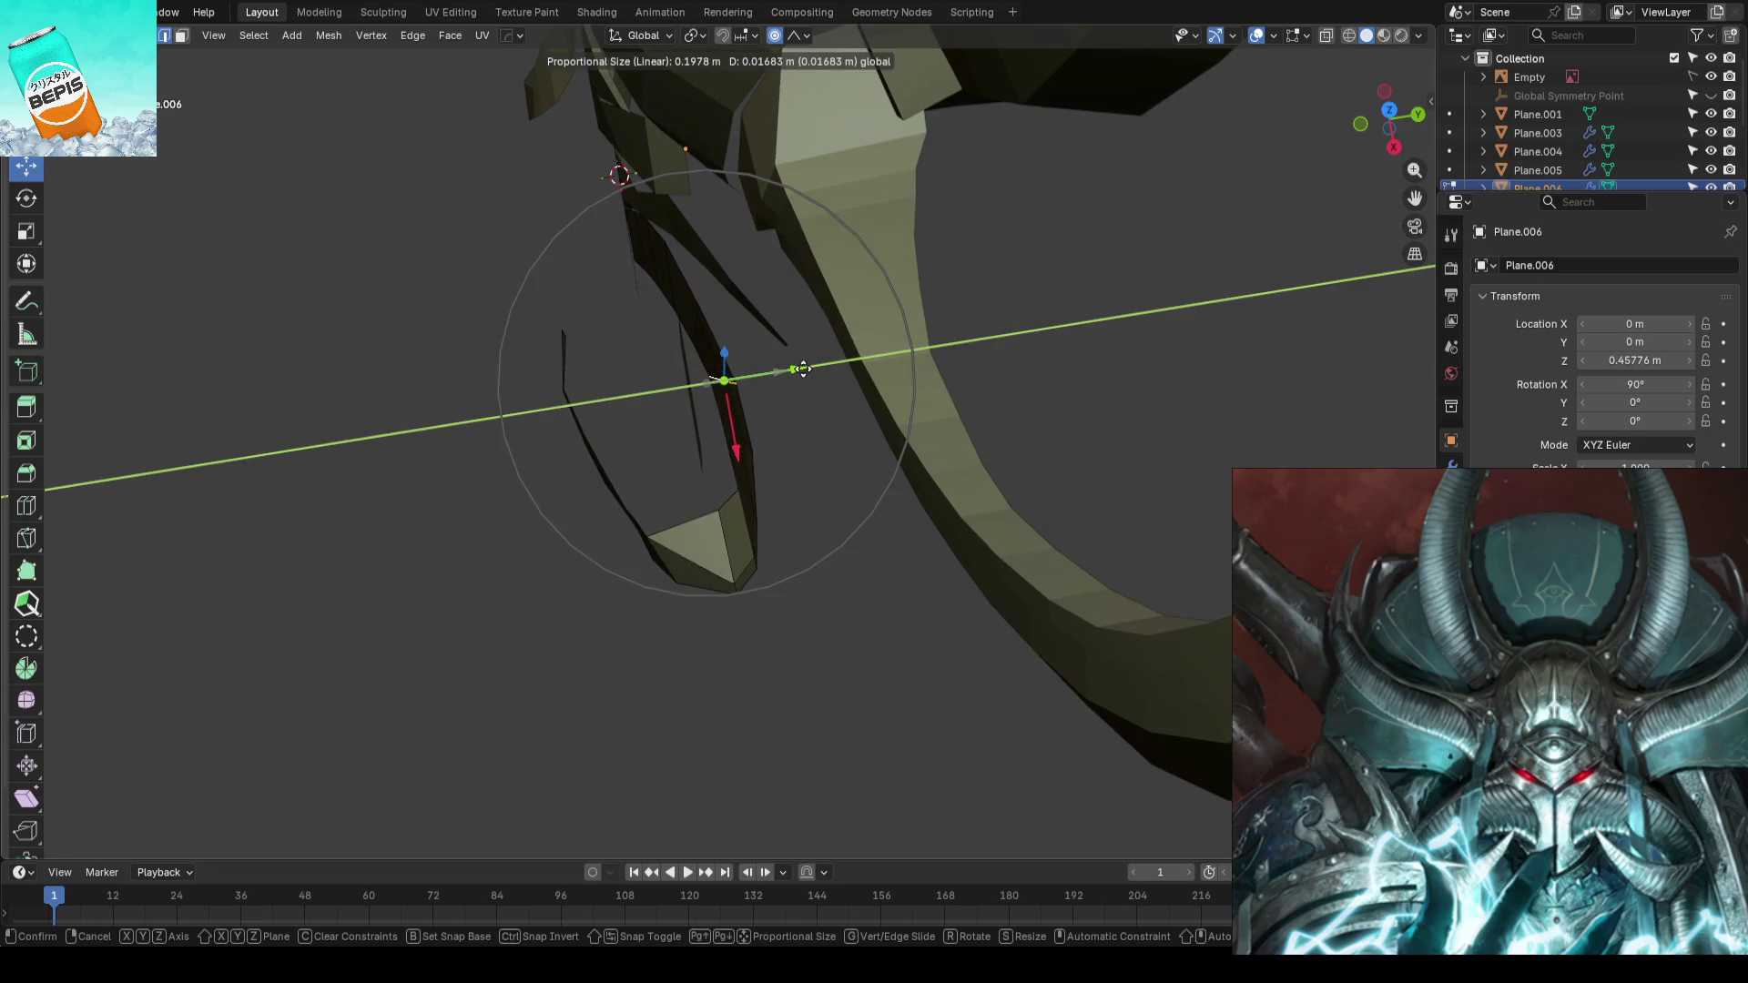
left_click(799, 368)
mouse_move(799, 368)
middle_mouse_down()
mouse_move(718, 364)
mouse_move(796, 602)
middle_mouse_up()
key("g")
key("y")
key("Escape")
key("KP_1")
scroll(816, 604, "down", 2)
key("Tab")
mouse_move(1053, 466)
middle_mouse_down()
mouse_move(813, 489)
mouse_move(953, 530)
middle_mouse_up()
key("ctrl+s")
scroll(808, 498, "up", 2)
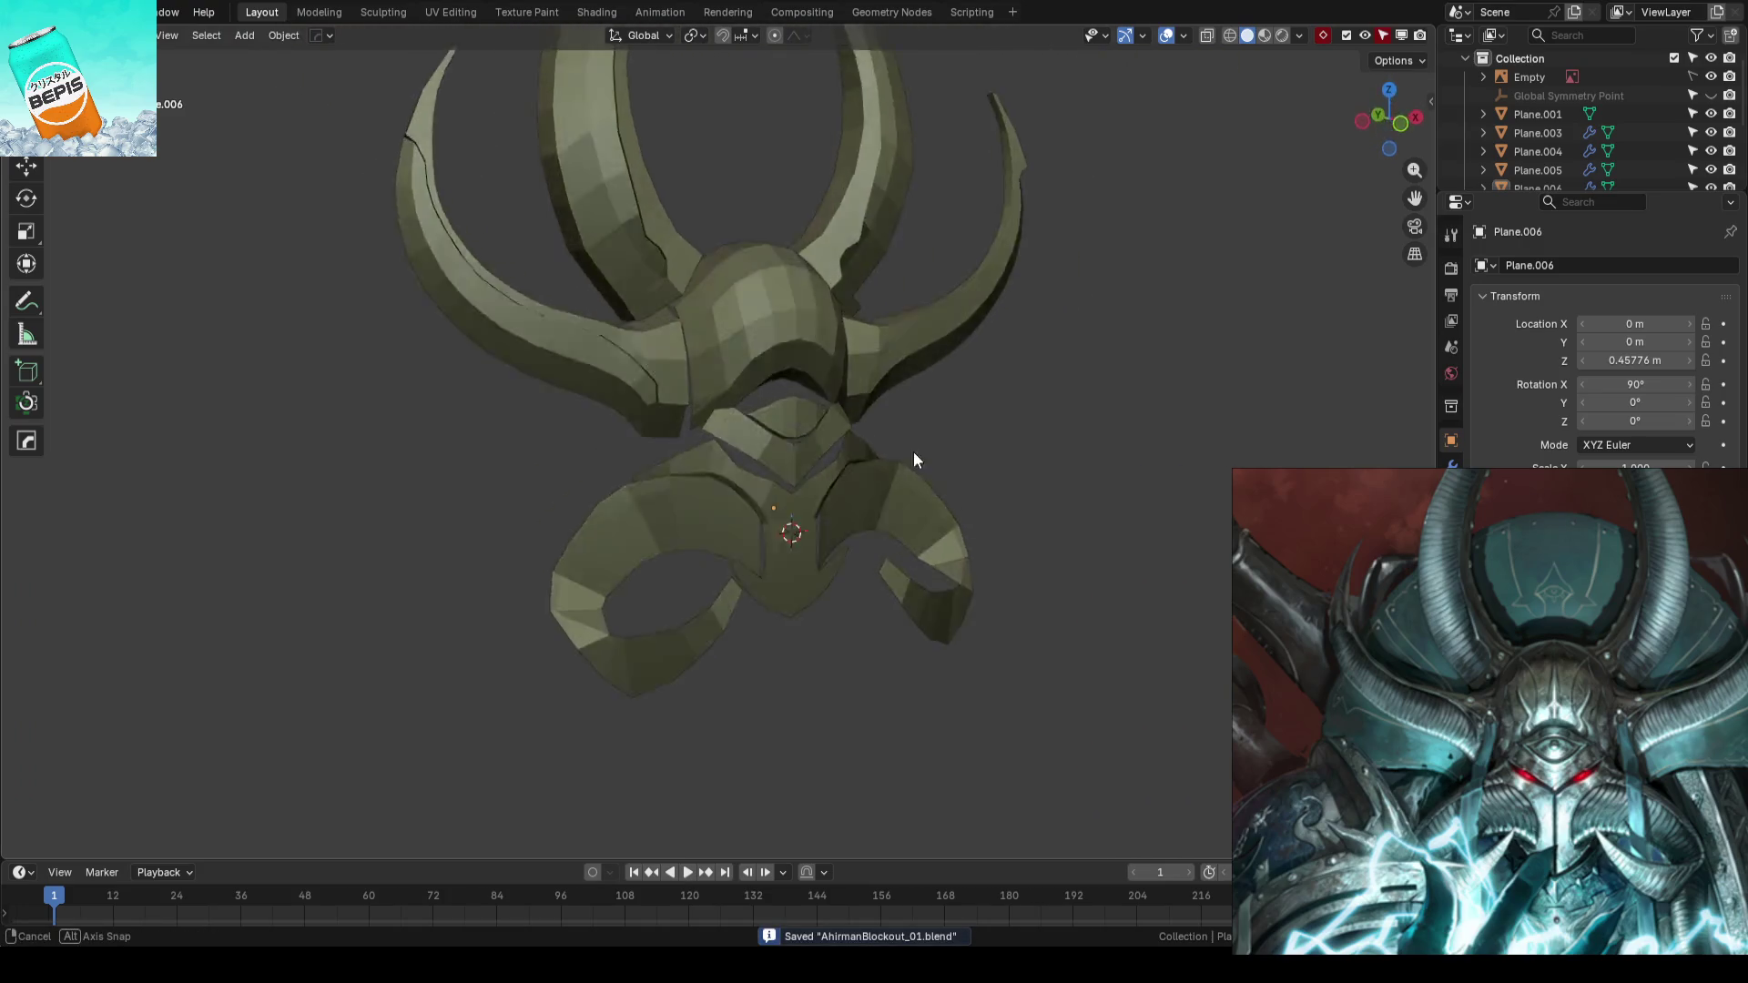
mouse_move(953, 523)
middle_mouse_down()
mouse_move(909, 507)
mouse_move(881, 529)
middle_mouse_up()
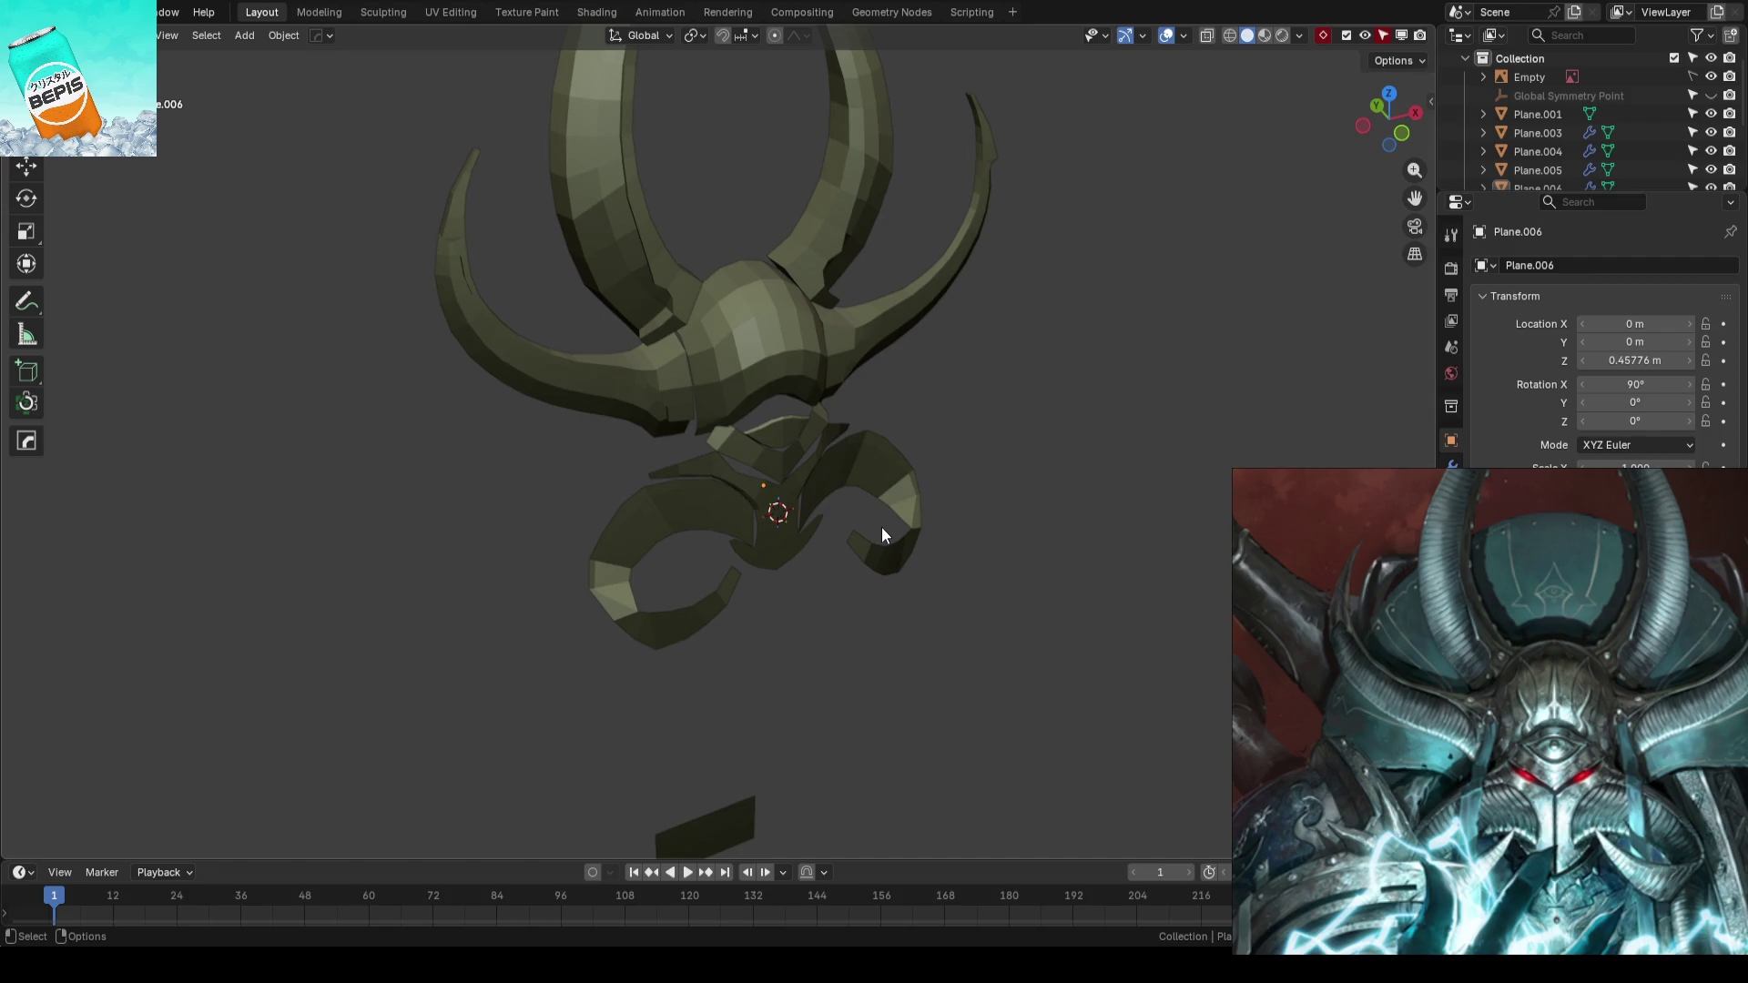
mouse_move(880, 535)
middle_mouse_down()
mouse_move(913, 536)
mouse_move(802, 345)
mouse_move(895, 440)
mouse_move(986, 466)
mouse_move(995, 496)
mouse_move(944, 529)
mouse_move(826, 544)
mouse_move(717, 524)
mouse_move(610, 464)
mouse_move(780, 558)
mouse_move(750, 488)
mouse_move(851, 530)
mouse_move(1058, 545)
mouse_move(1053, 519)
middle_mouse_up()
left_click(749, 488)
- Select the dome's lower edge path and push it along Y with soft falloff
key("Tab")
left_click(674, 435)
left_click(656, 567, "ctrl")
key("shift+space")
key("g")
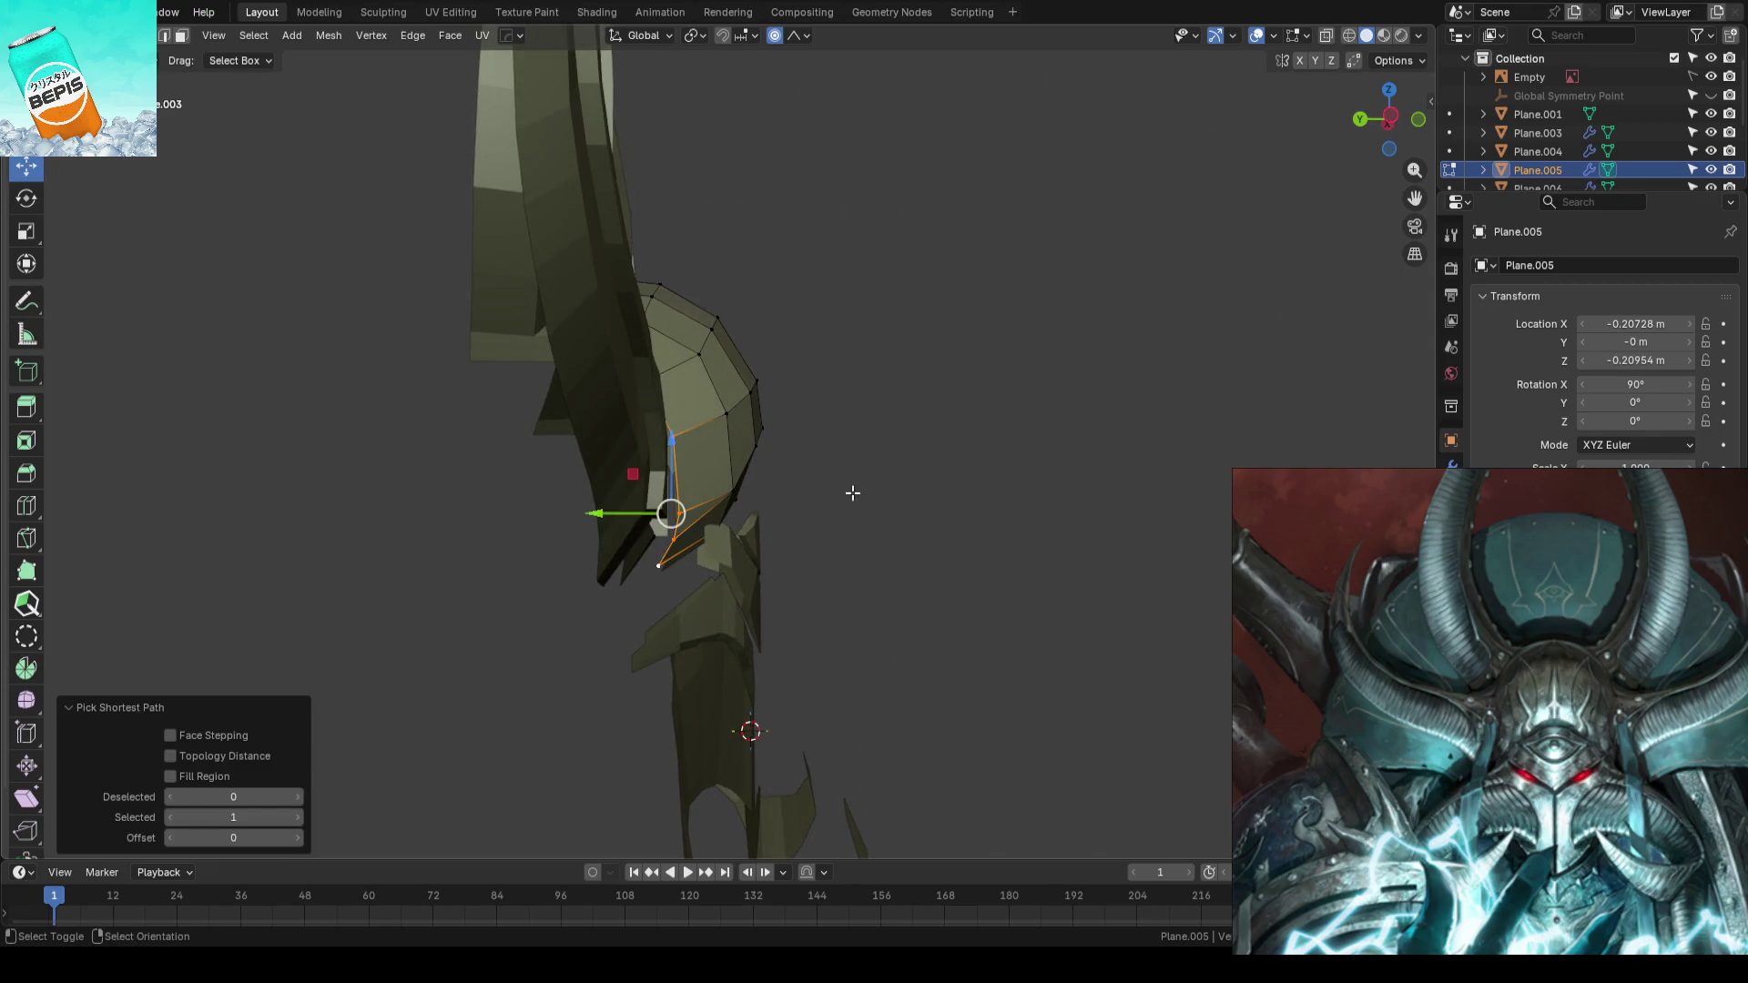
key("comma")
left_click(834, 489)
key("g")
key("y")
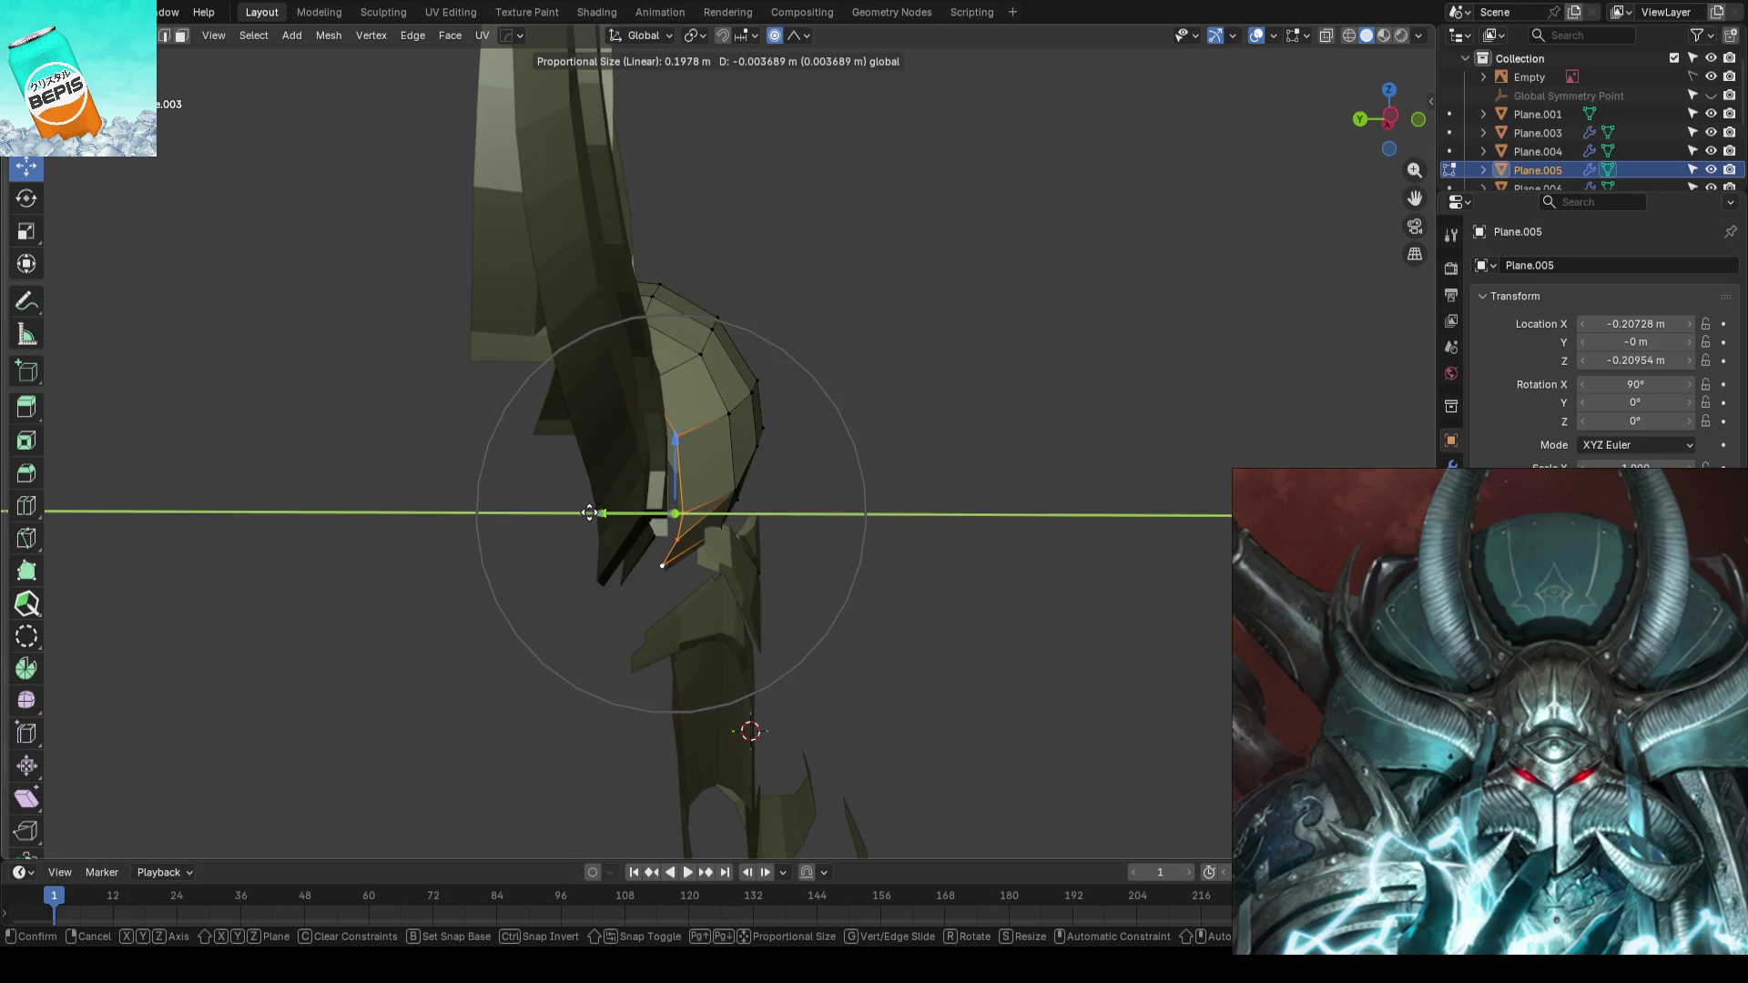
left_click(924, 495)
- Push the dome's top-edge vertices along Y the same way
mouse_move(943, 507)
middle_mouse_down()
mouse_move(820, 406)
mouse_move(817, 443)
middle_mouse_up()
left_click(820, 405)
key("g")
key("y")
left_click(817, 445)
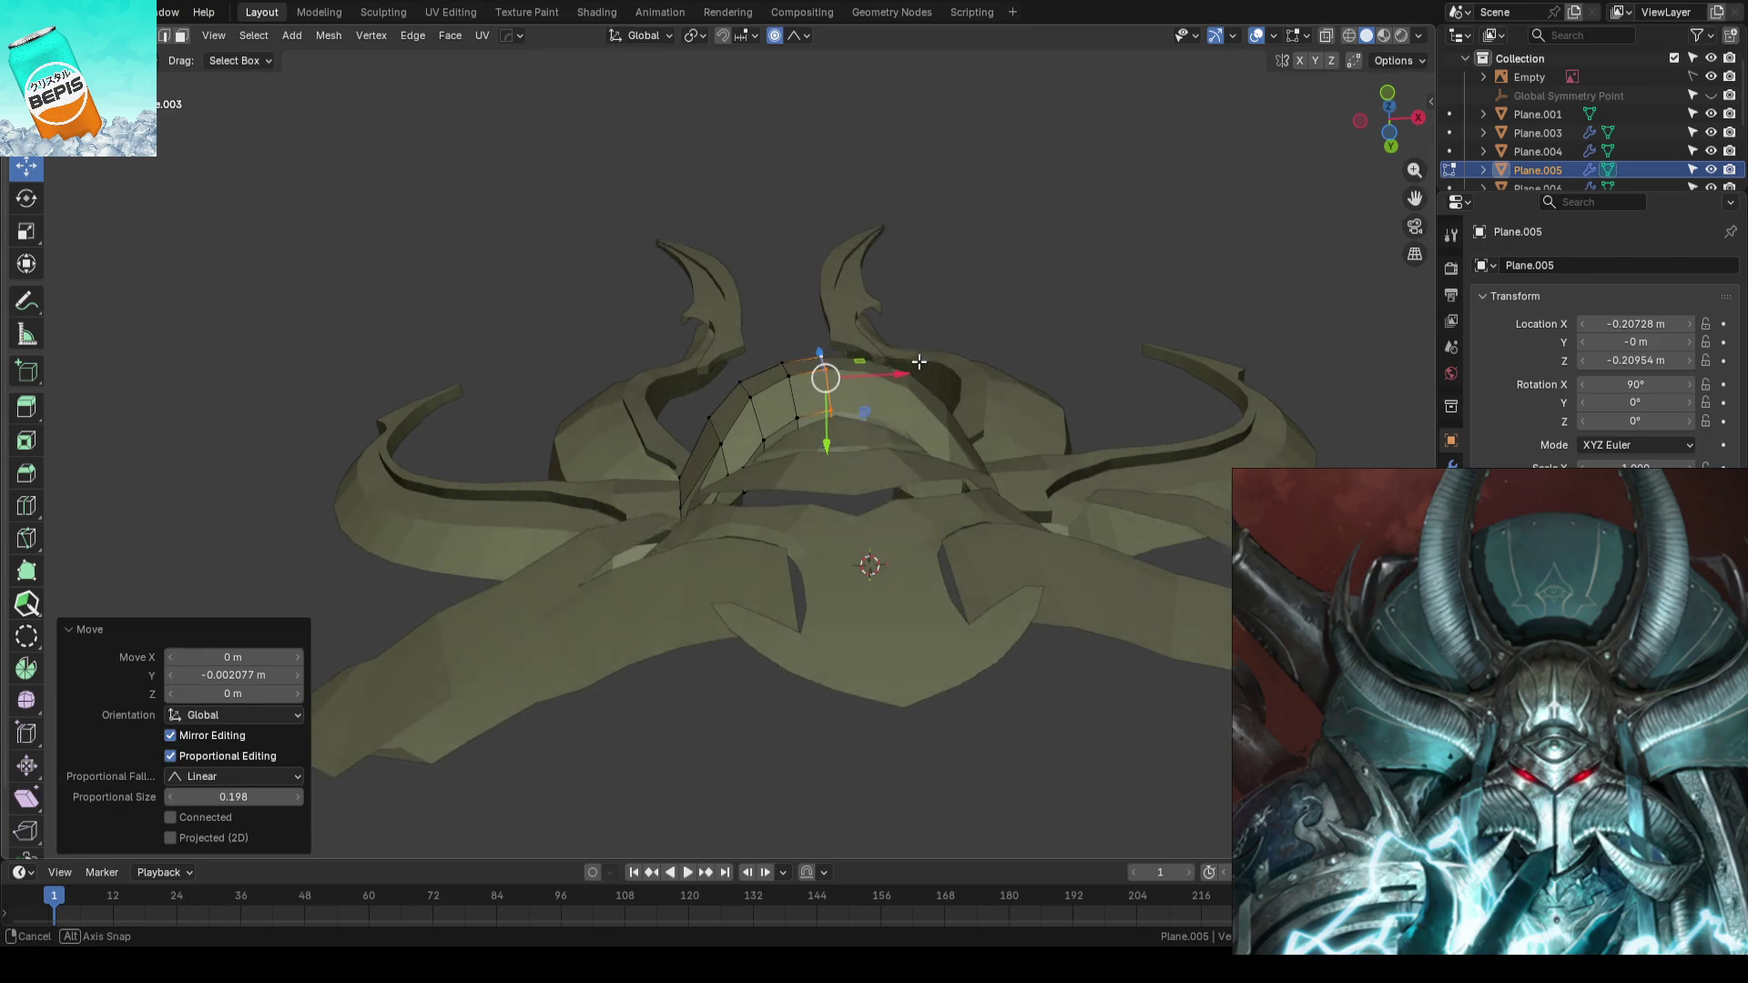
scroll(875, 492, "up", 3)
left_click(923, 491)
- Select another lower-edge path, cancel its Y move, and return to object mode in front view
mouse_move(923, 490)
middle_mouse_down()
mouse_move(775, 410)
mouse_move(785, 573)
middle_mouse_up()
left_click(775, 409)
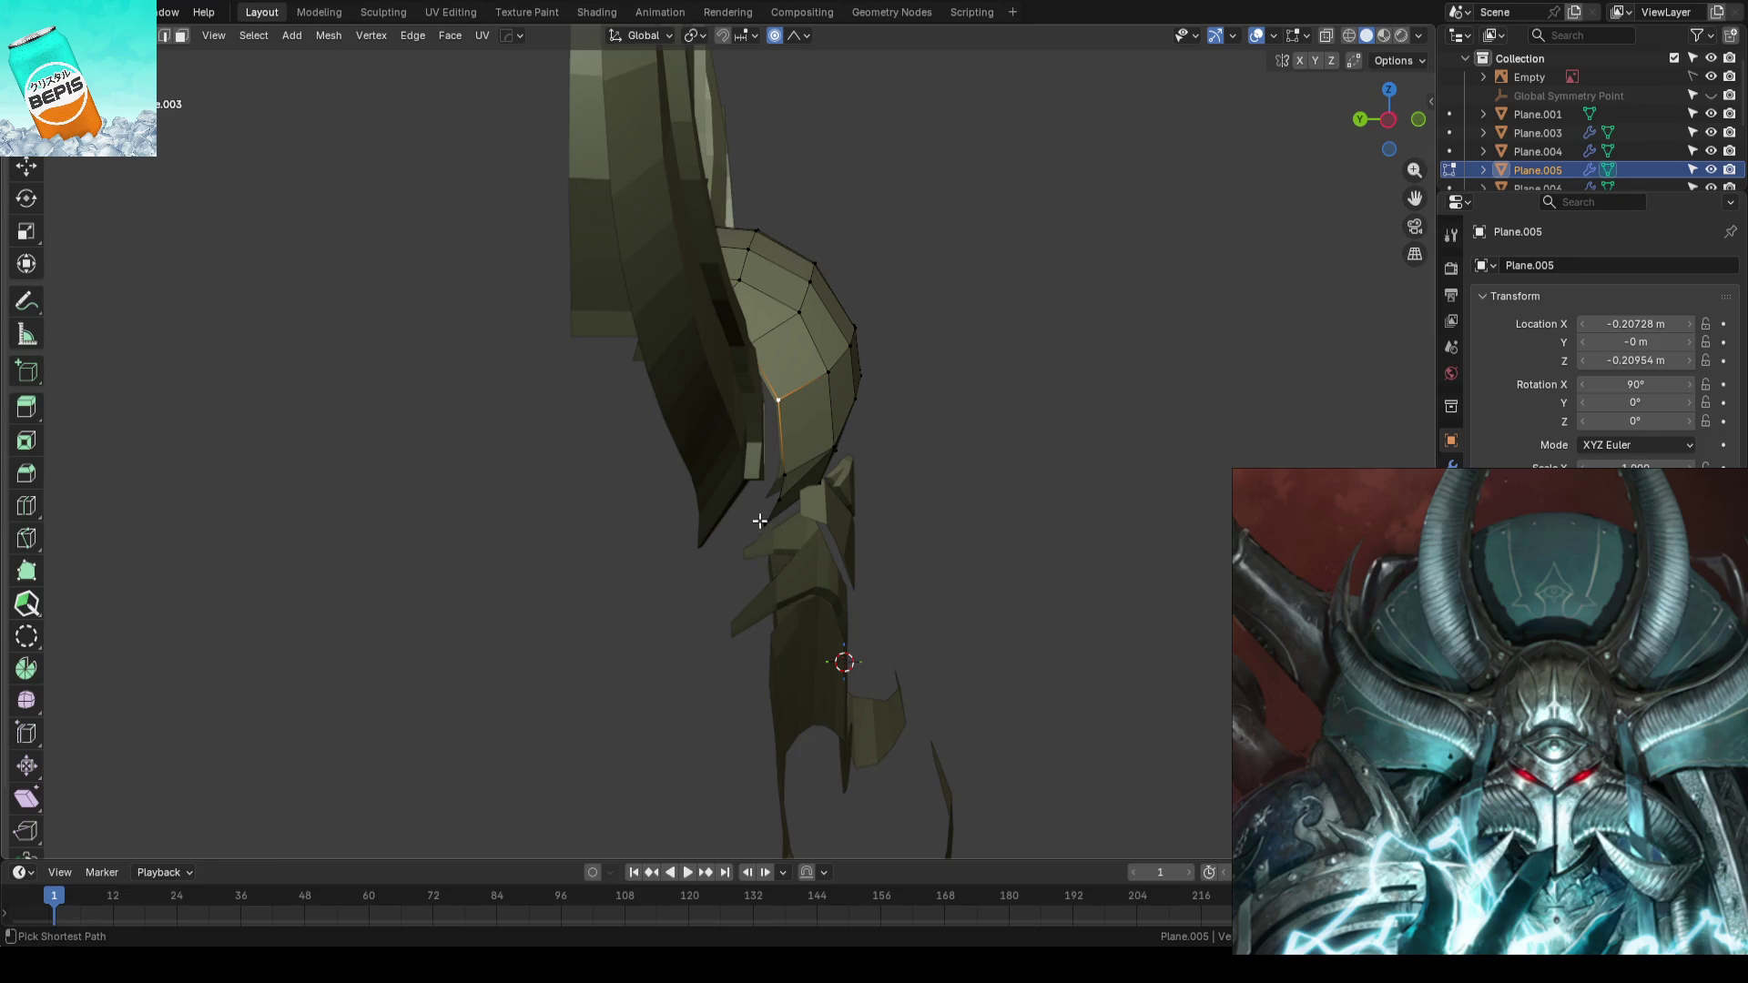
left_click(765, 523, "ctrl")
key("g")
key("y")
key("Escape")
mouse_move(1112, 534)
middle_mouse_down()
mouse_move(829, 434)
mouse_move(851, 725)
mouse_move(937, 616)
mouse_move(1020, 629)
mouse_move(977, 637)
middle_mouse_up()
key("Tab")
key("KP_1")
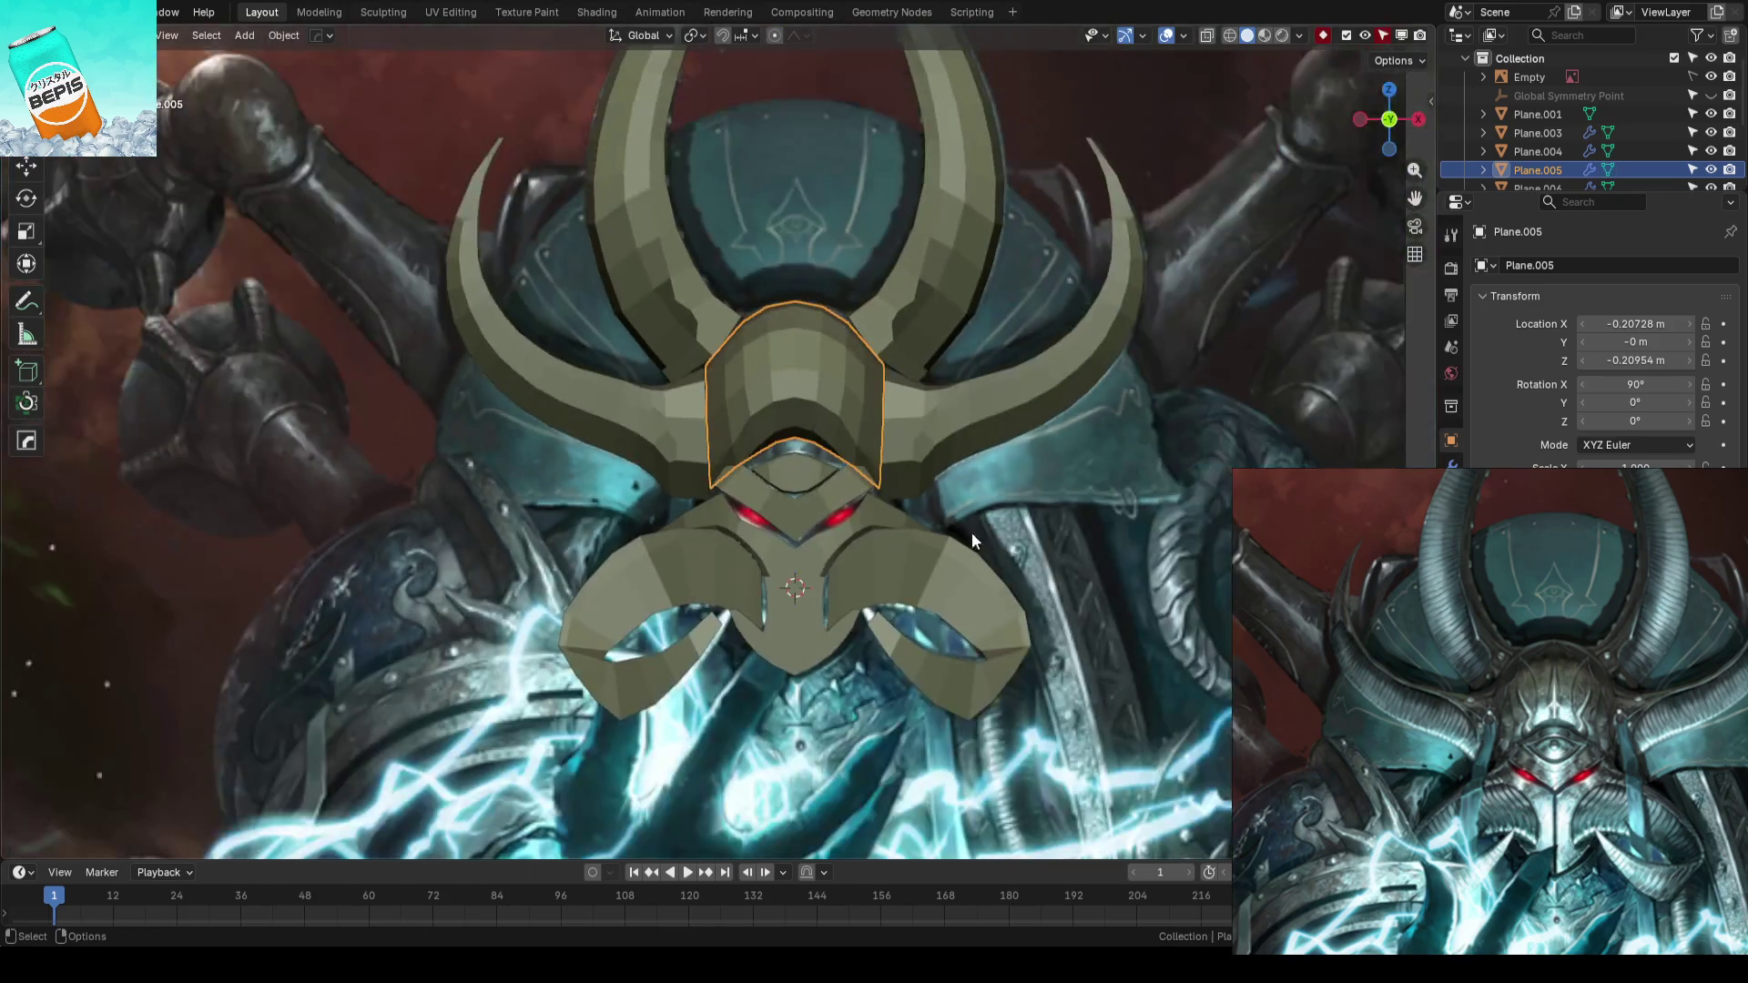
scroll(971, 532, "down", 2)
- Save, then nudge the side horn's base vertex along Y and slightly down along Z with soft falloff
key("ctrl+s")
scroll(821, 473, "up", 2)
mouse_move(820, 474)
middle_mouse_down()
mouse_move(925, 543)
mouse_move(1020, 545)
mouse_move(903, 573)
mouse_move(842, 536)
middle_mouse_up()
scroll(732, 450, "up", 2)
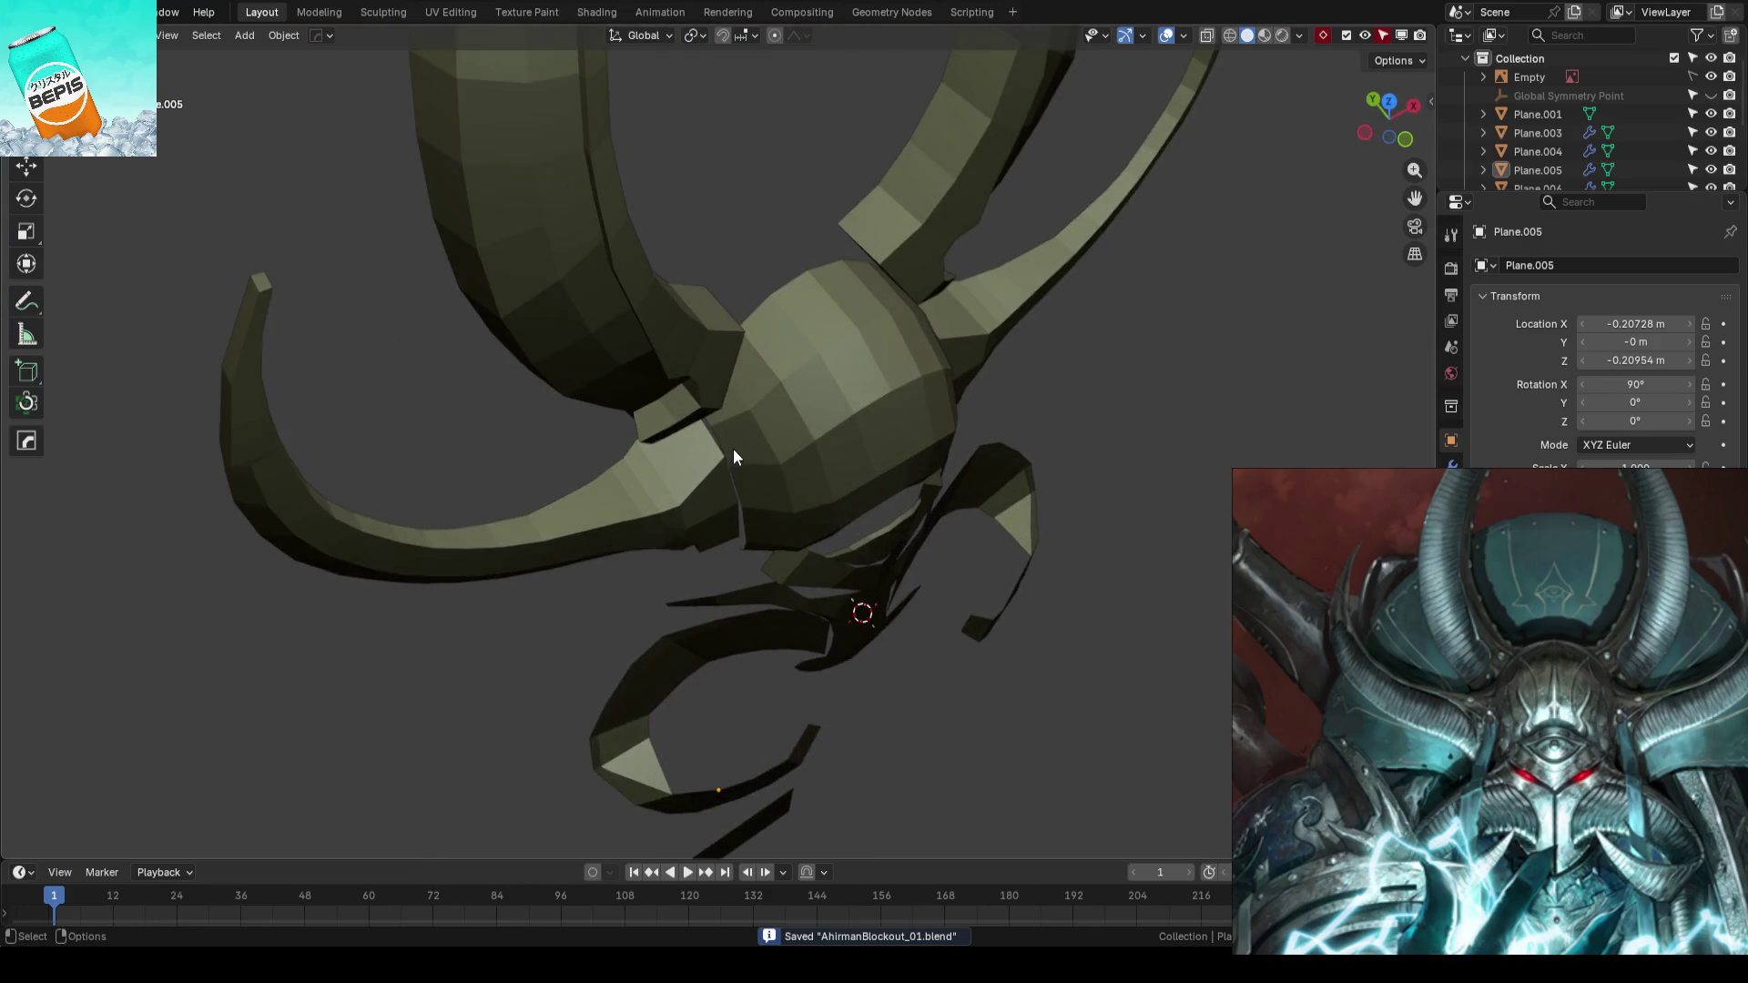
left_click(733, 451)
key("Tab")
mouse_move(724, 456)
middle_mouse_down()
mouse_move(769, 452)
mouse_move(723, 379)
mouse_move(637, 324)
mouse_move(701, 441)
mouse_move(691, 429)
middle_mouse_up()
key("g")
key("y")
left_click(730, 434)
key("g")
key("z")
left_click(660, 346)
scroll(701, 442, "down", 3)
scroll(691, 429, "up", 1)
scroll(692, 429, "up", 2)
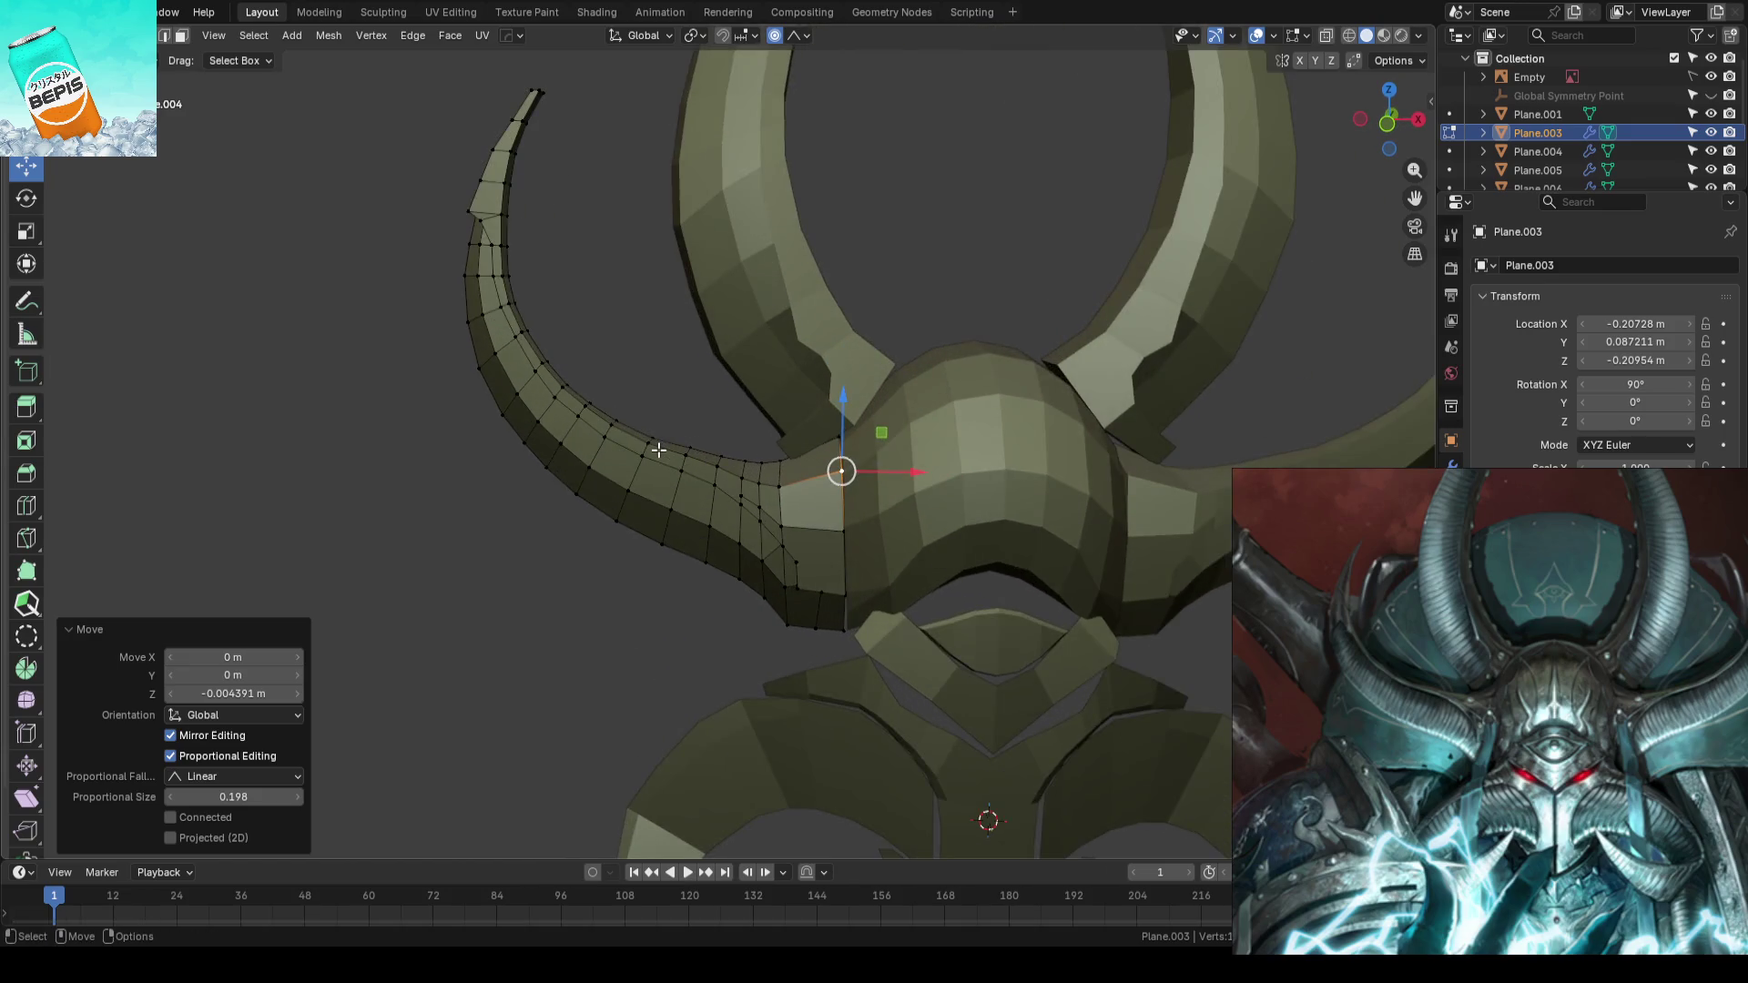
scroll(658, 451, "down", 3)
- Check against the camera reference, return to object mode and save the file
key("KP_0")
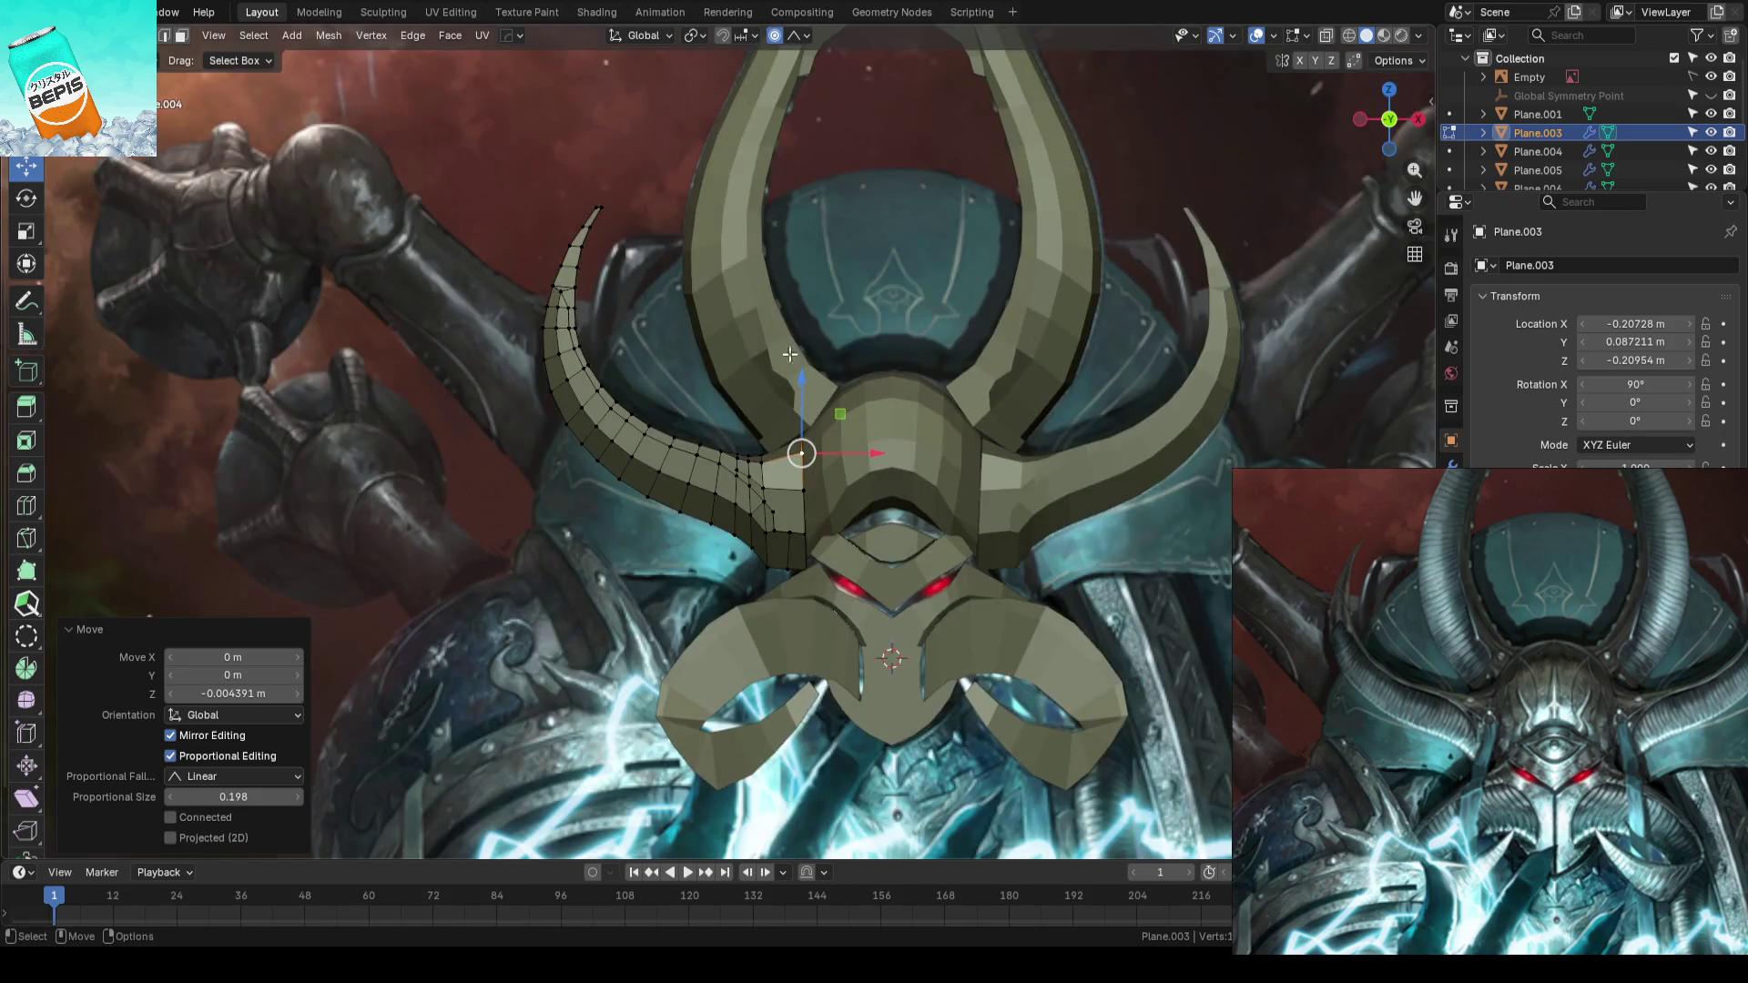
key("Tab")
left_click(892, 302)
key("ctrl+s")
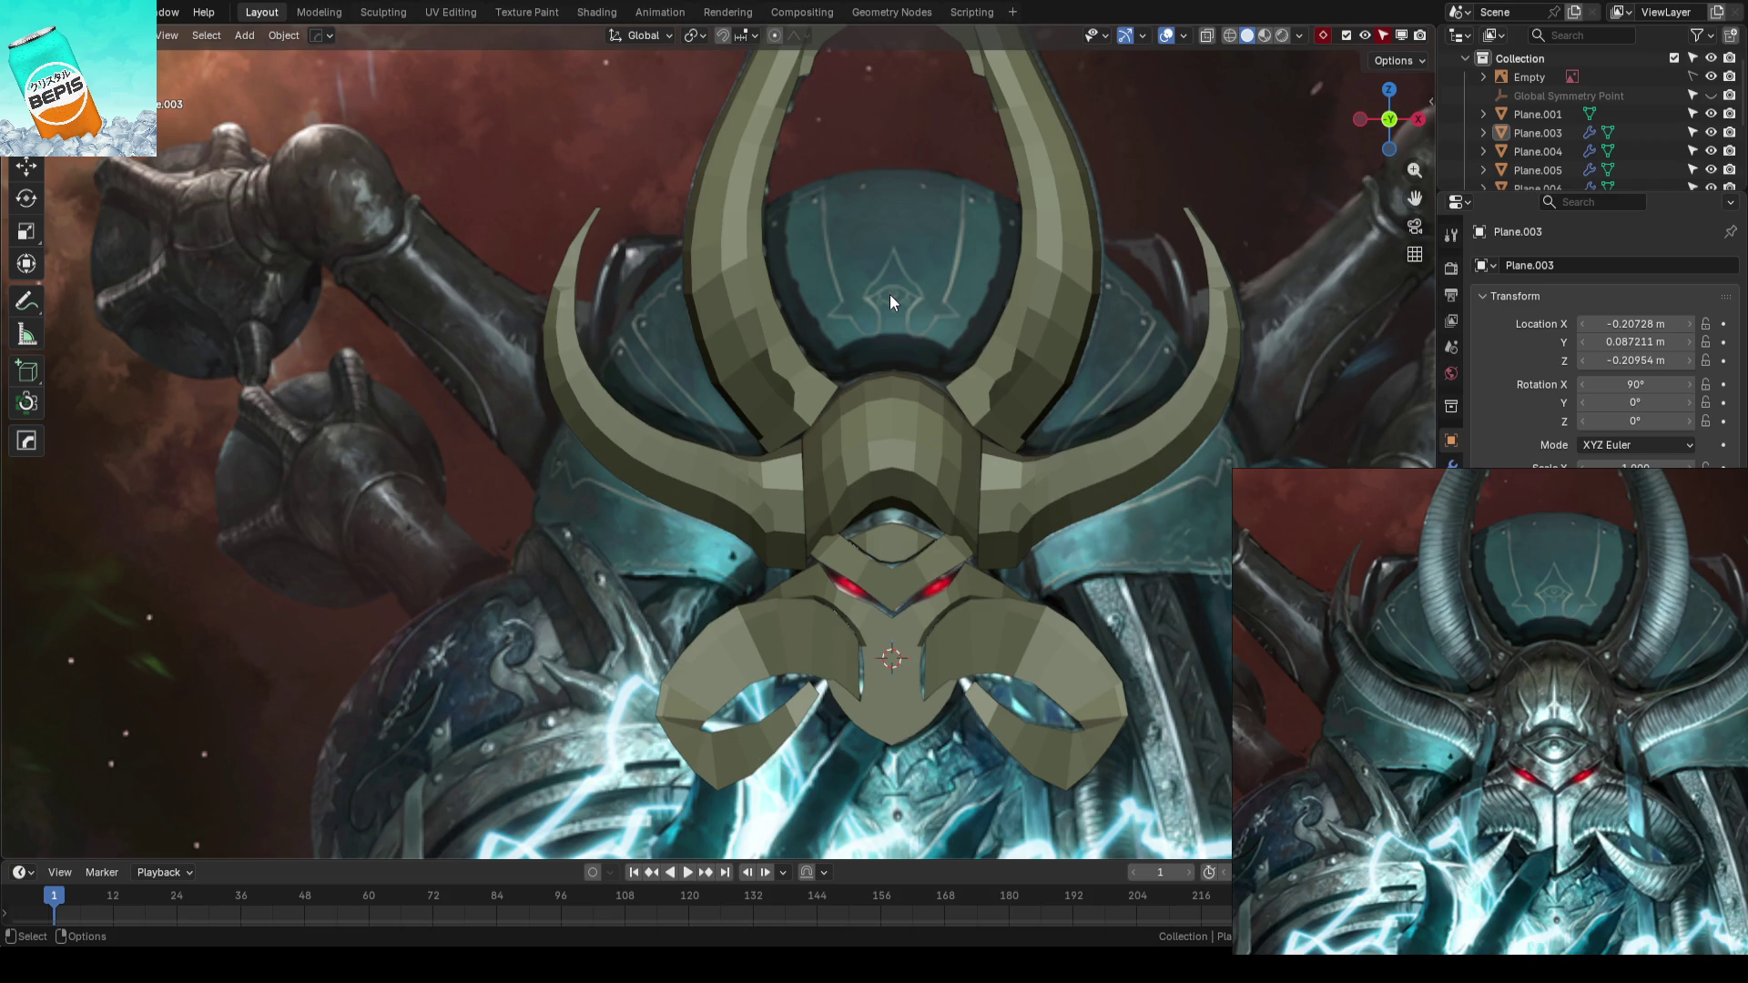
scroll(889, 294, "down", 1)
scroll(890, 294, "down", 1)
scroll(889, 294, "down", 1)
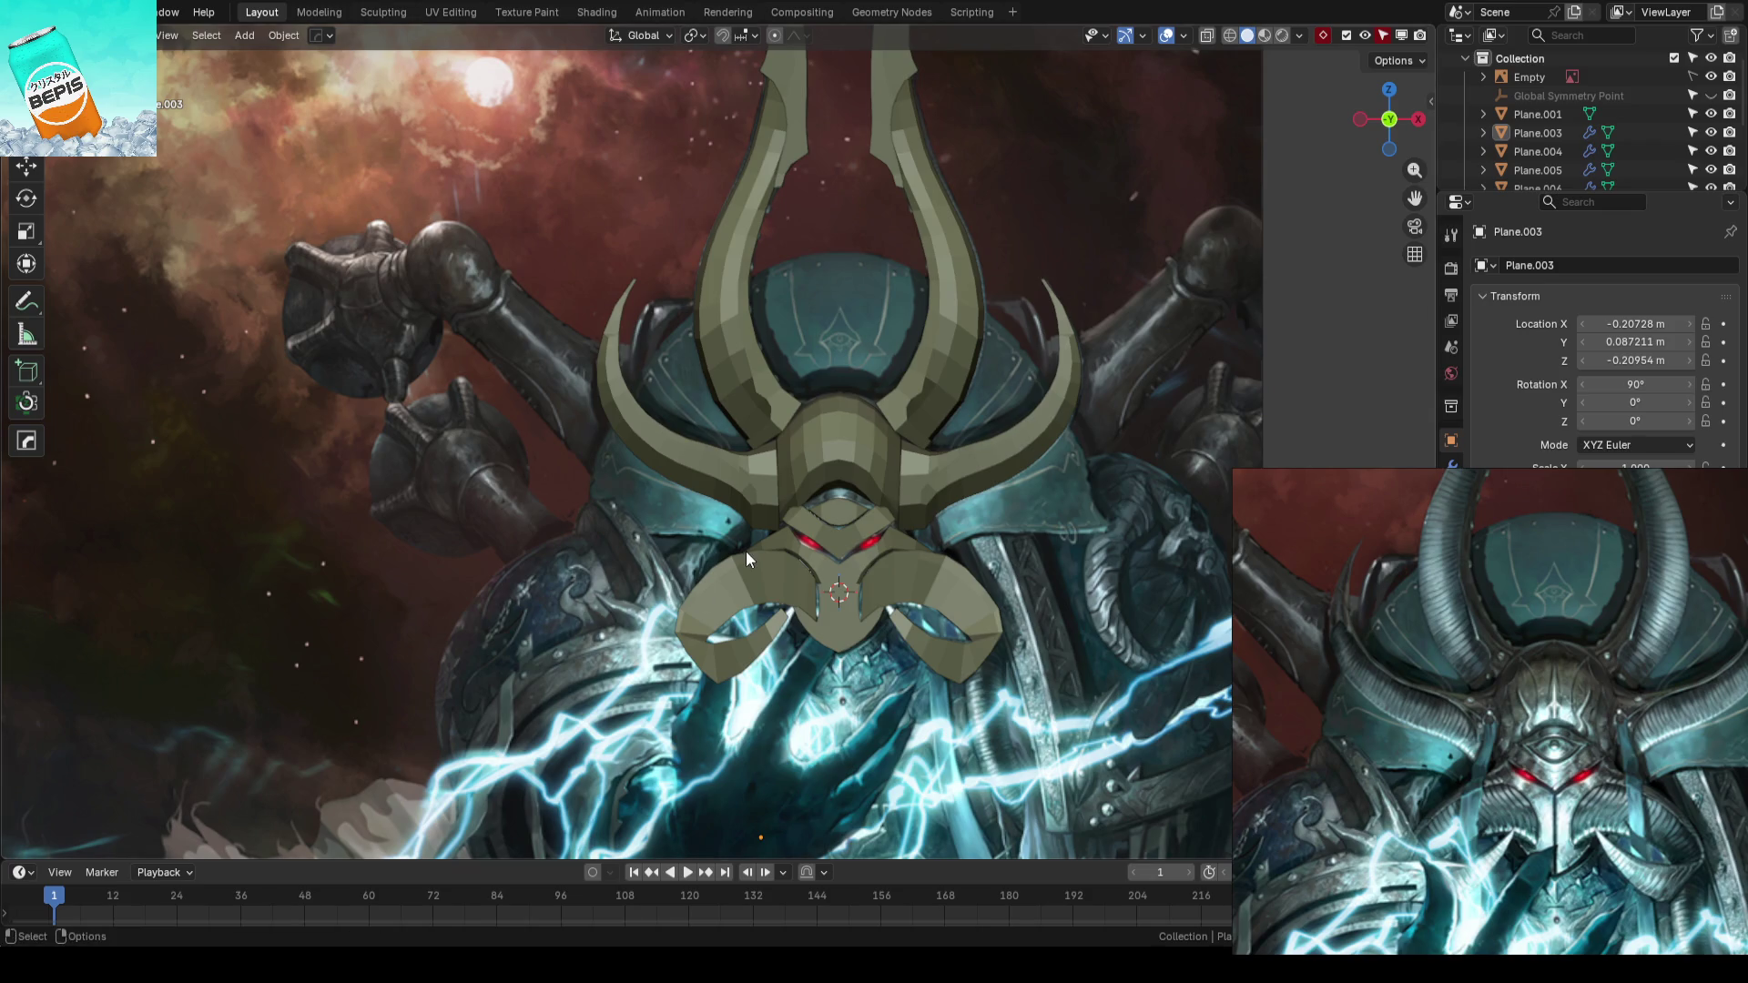
key("ctrl+s")
scroll(690, 403, "up", 2)
mouse_move(690, 403)
middle_mouse_down()
mouse_move(816, 556)
mouse_move(814, 435)
mouse_move(844, 406)
middle_mouse_up()
scroll(845, 406, "up", 3)
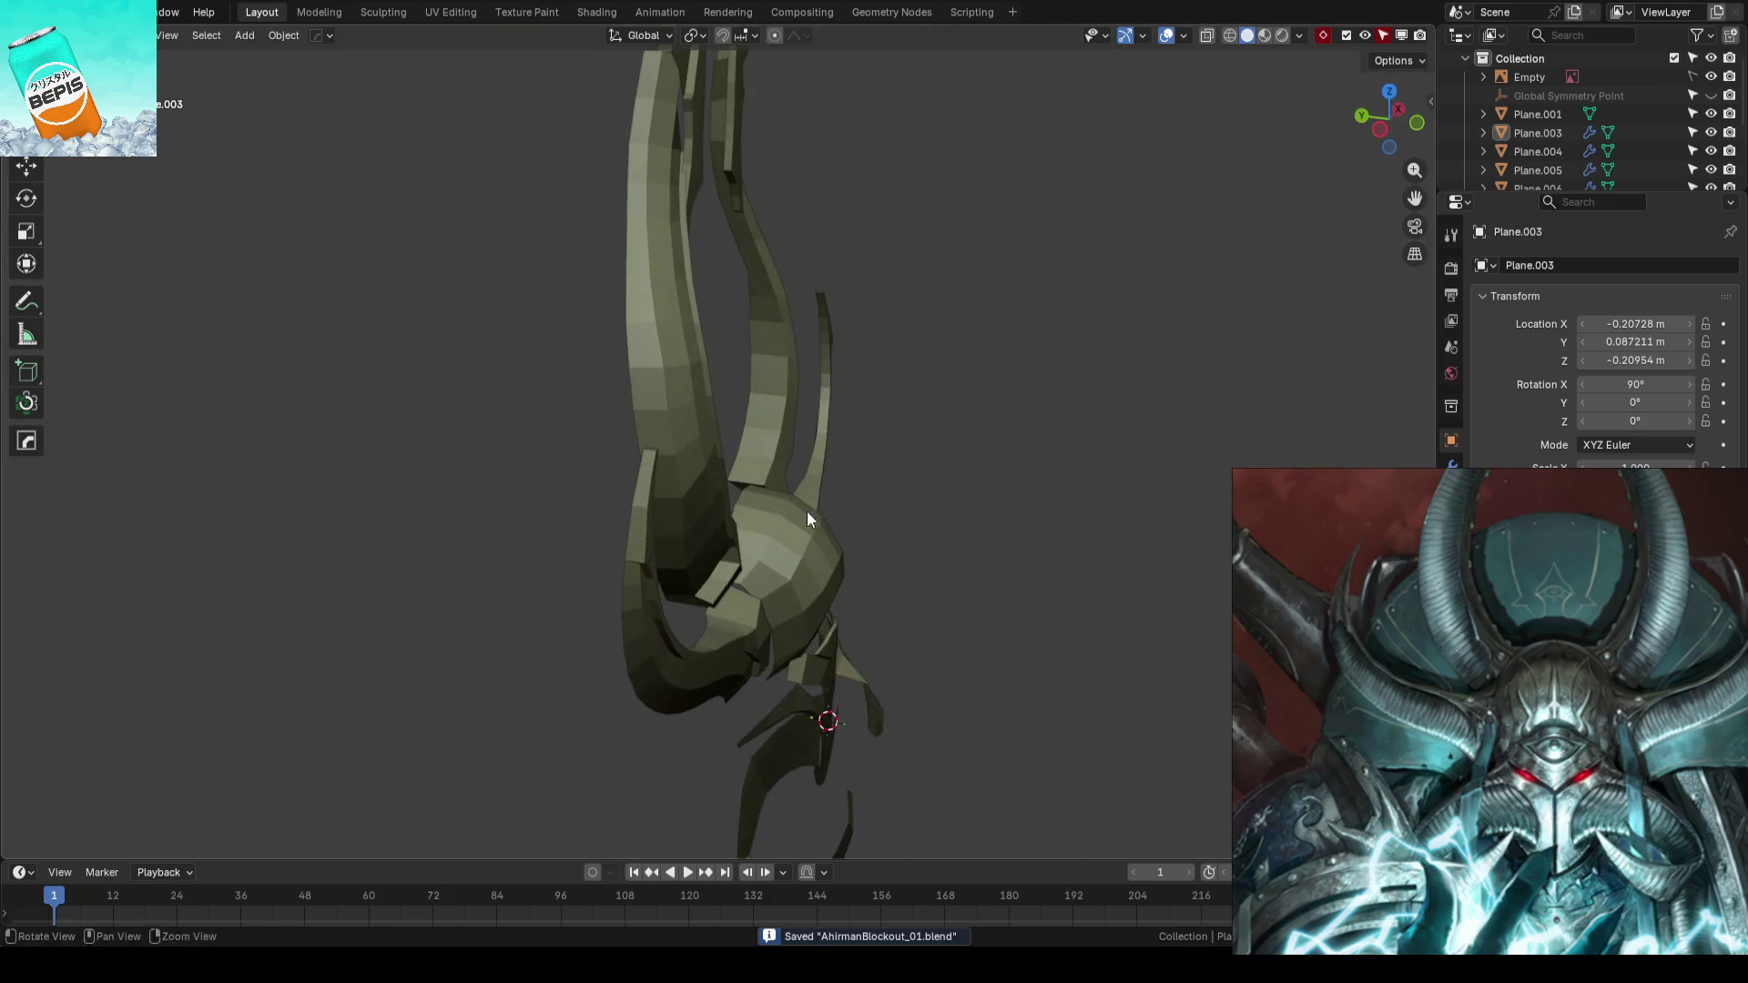
scroll(807, 510, "up", 2)
- Push a horizontal edge loop of the tall horns along Y with proportional editing
left_click(676, 444)
key("Tab")
middle_click_drag(748, 381, 689, 317)
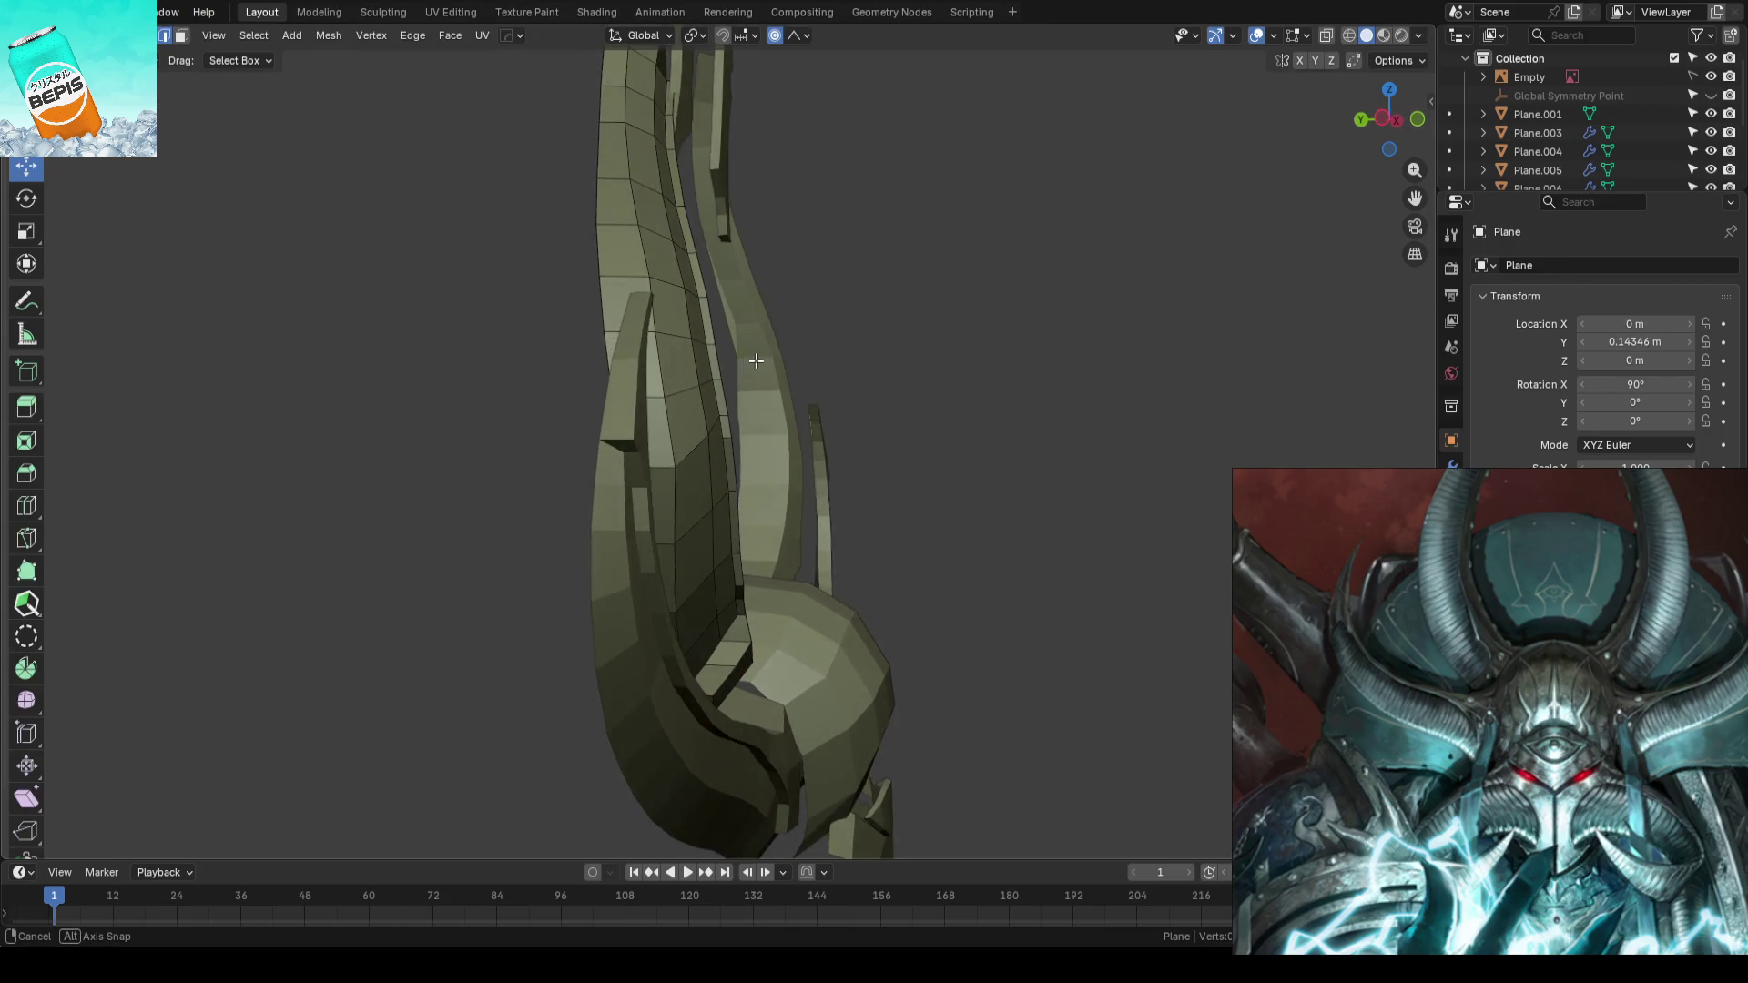
left_click(675, 335, "alt")
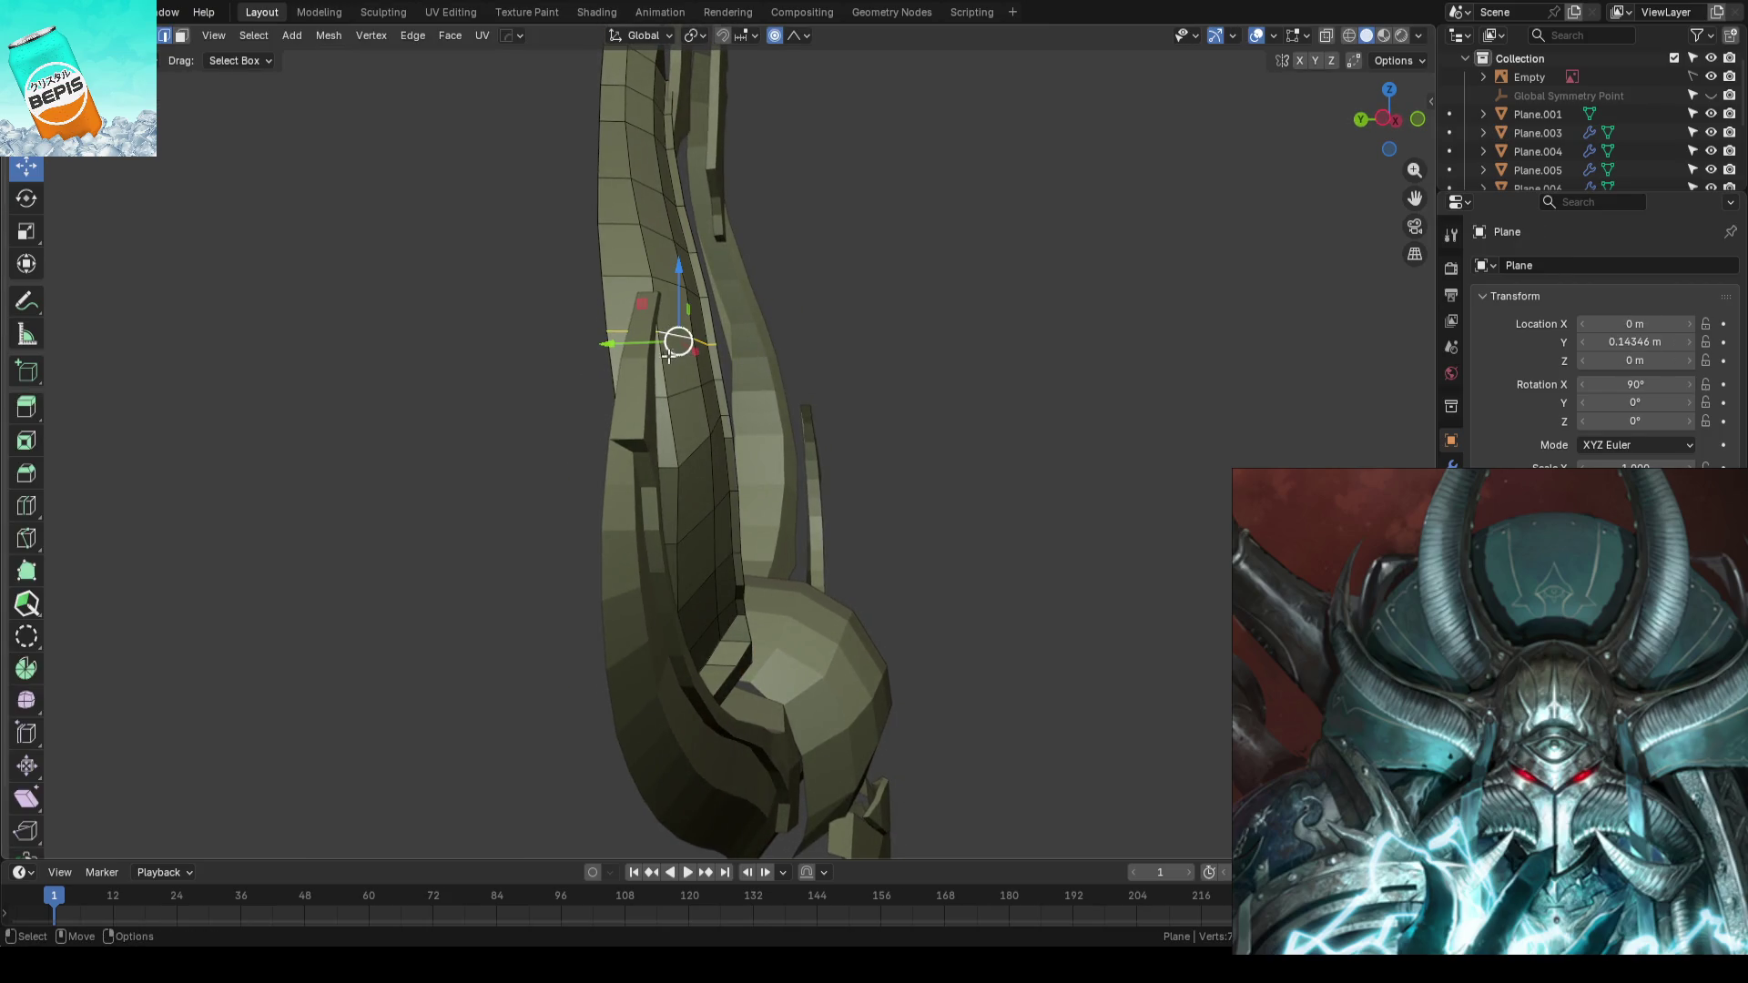
key("g")
key("y")
left_click(624, 341)
mouse_move(625, 341)
middle_mouse_down()
mouse_move(1050, 379)
mouse_move(637, 414)
mouse_move(779, 390)
middle_mouse_up()
scroll(819, 344, "up", 2)
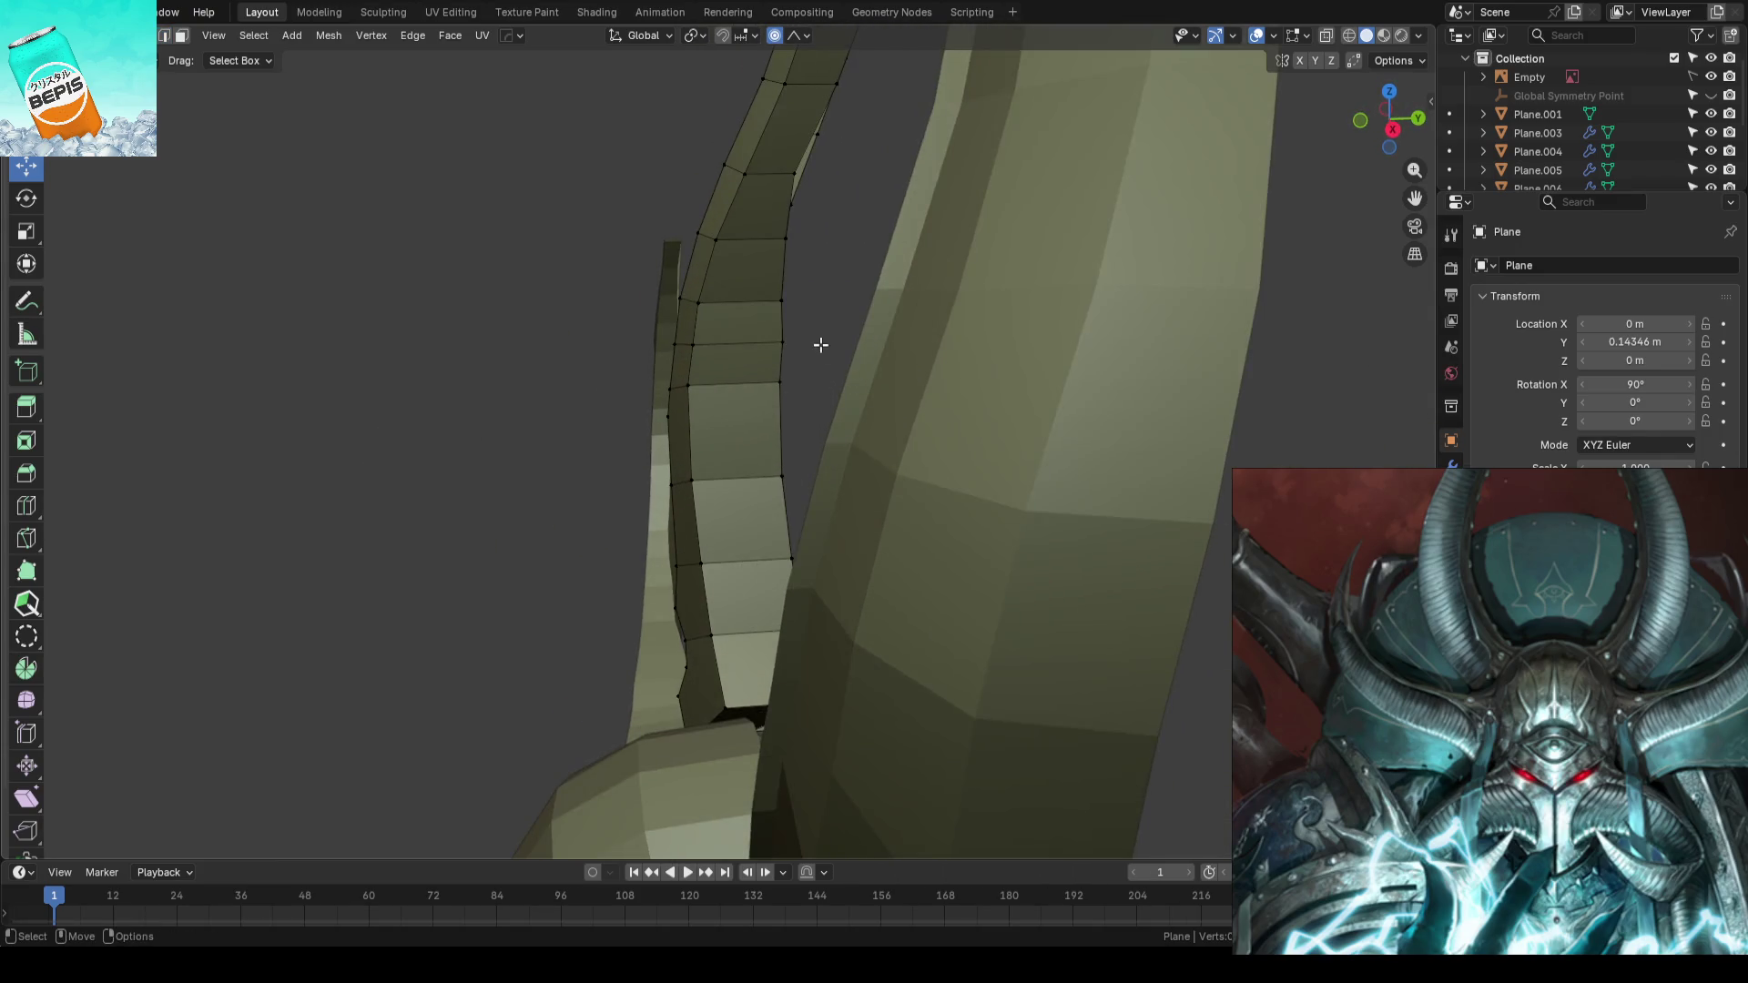
- Slide two horn vertices along their edges, then try and undo another Y move
key("g")
key("g")
left_click(889, 342)
key("g")
key("g")
left_click(843, 299)
scroll(844, 299, "down", 3)
mouse_move(637, 369)
middle_mouse_down()
mouse_move(1015, 378)
mouse_move(920, 370)
mouse_move(934, 363)
middle_mouse_up()
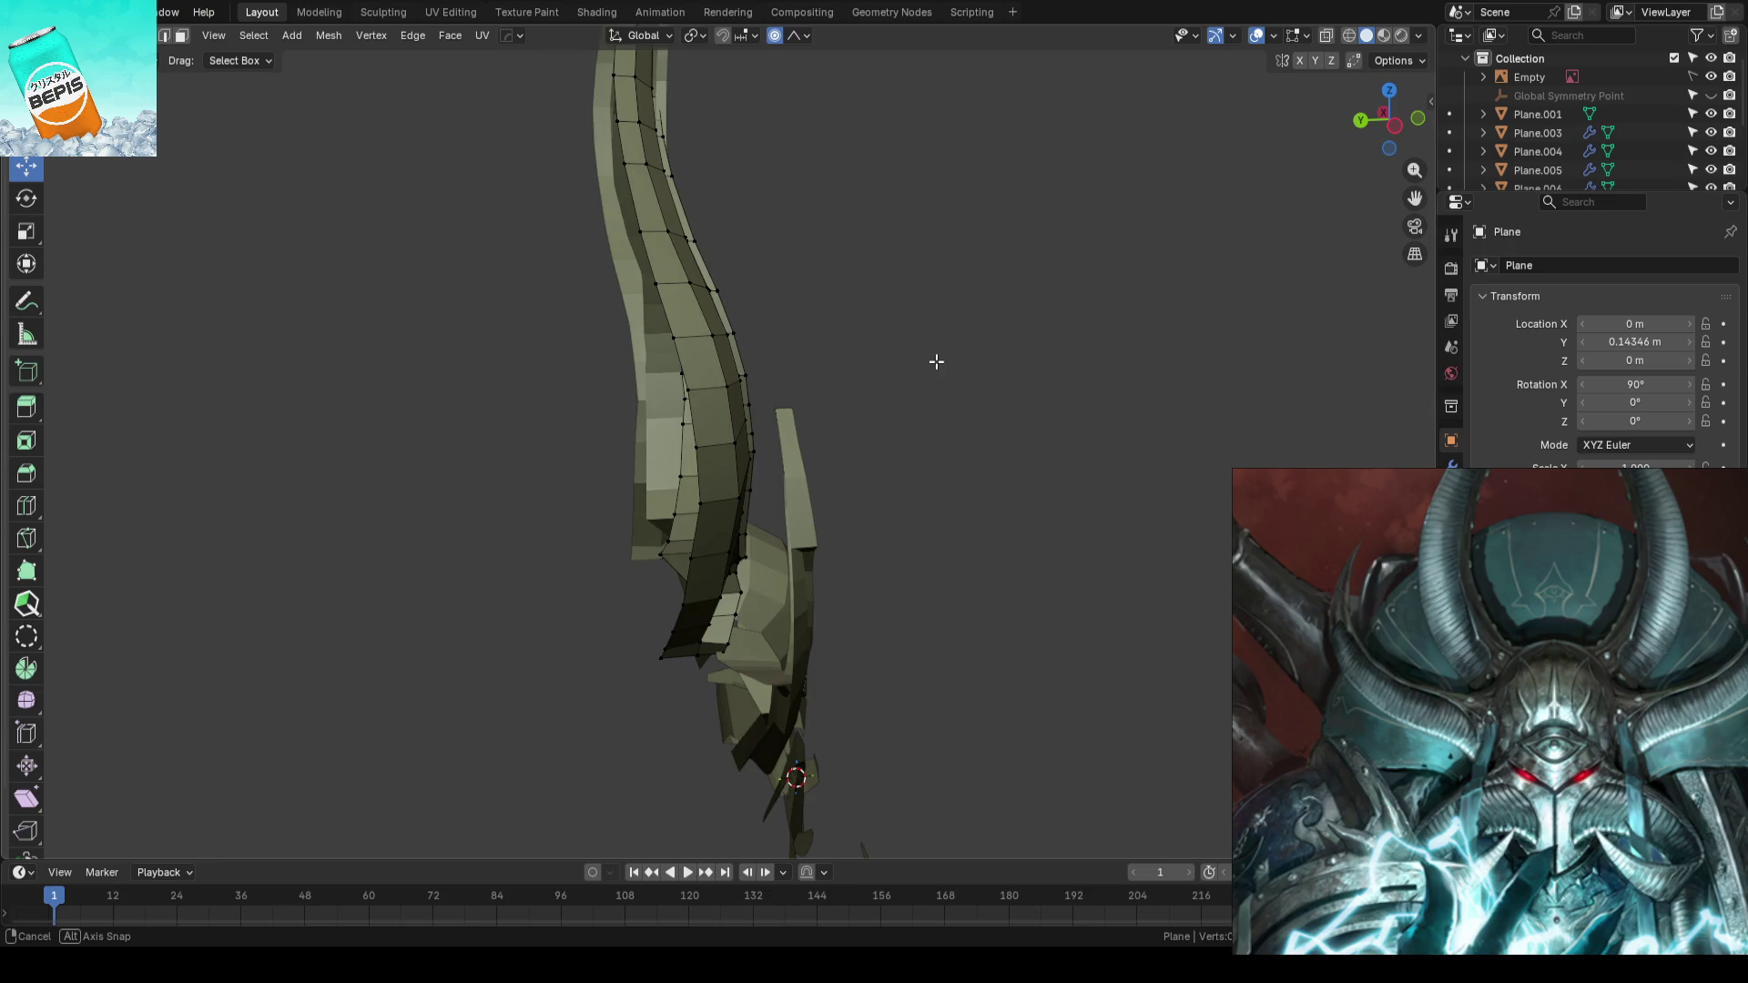
mouse_move(936, 362)
middle_mouse_down()
mouse_move(530, 379)
mouse_move(502, 400)
mouse_move(870, 260)
mouse_move(796, 382)
mouse_move(826, 385)
middle_mouse_up()
scroll(538, 375, "up", 2)
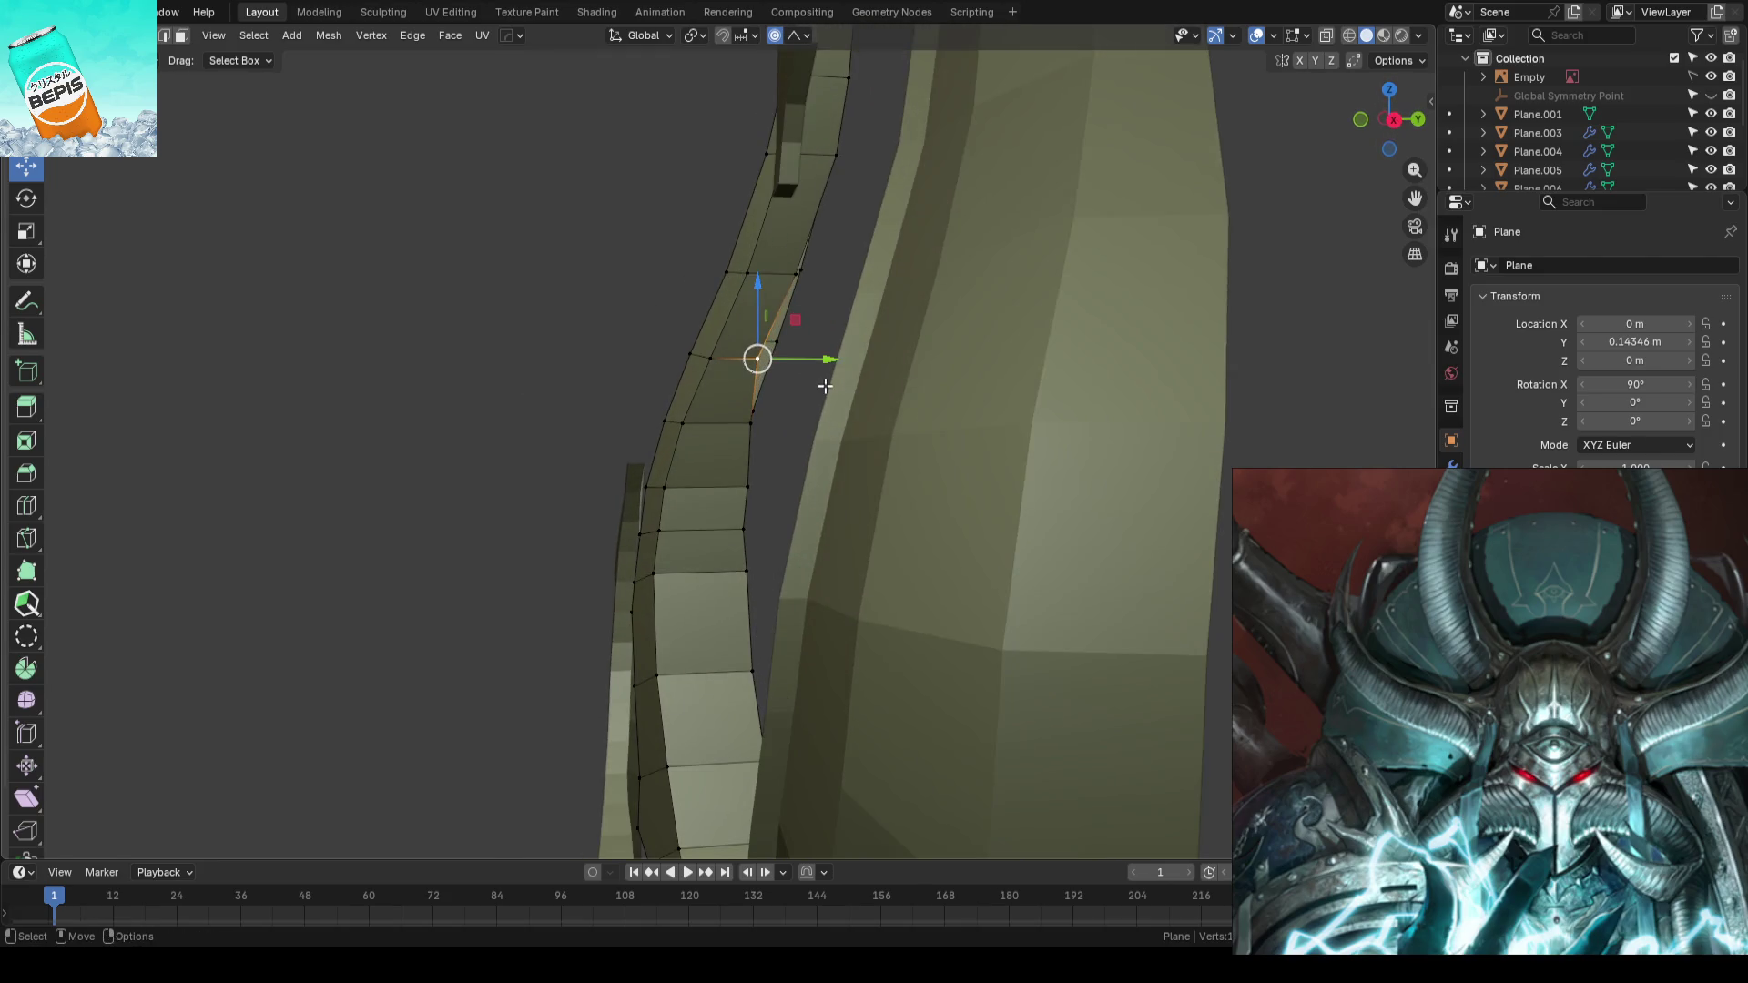
left_click_drag(829, 362, 762, 352)
scroll(836, 362, "up", 2)
key("ctrl+z")
mouse_move(652, 359)
middle_mouse_down()
mouse_move(413, 406)
mouse_move(751, 440)
middle_mouse_up()
scroll(750, 441, "down", 4)
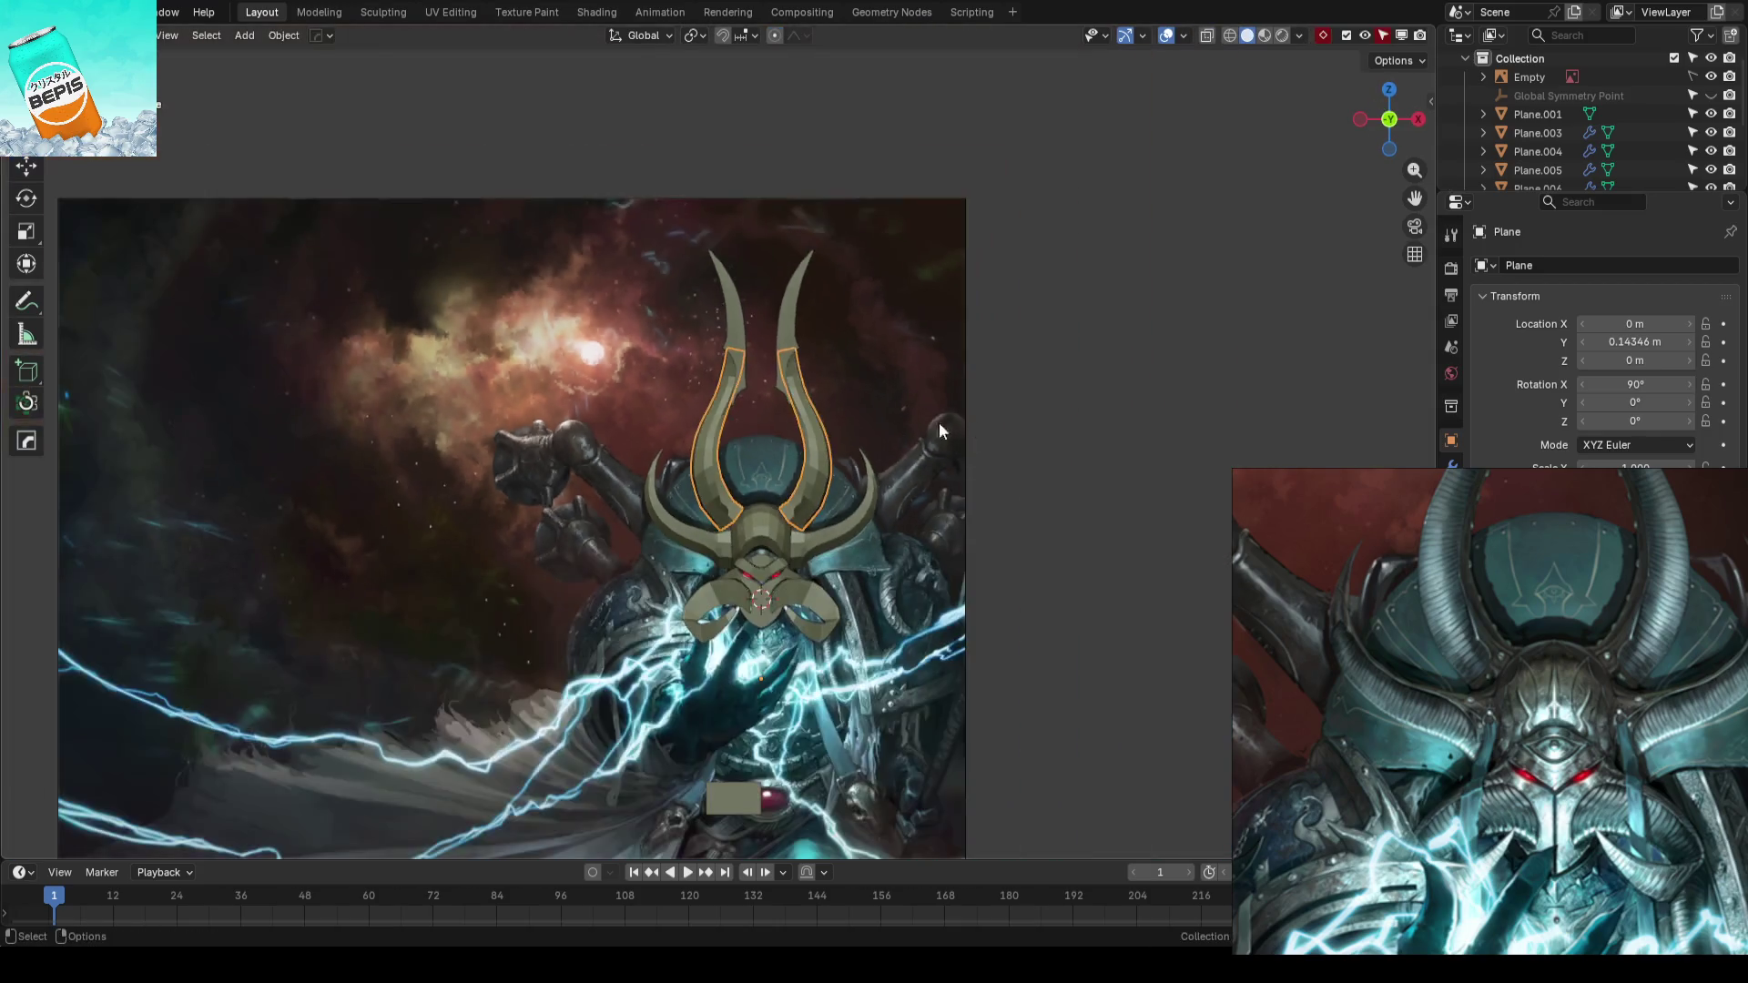
- Leave horn editing, save, and enter vertex editing on the curled centre face plate
key("Tab")
key("ctrl+s")
mouse_move(1055, 382)
middle_mouse_down()
mouse_move(820, 465)
mouse_move(873, 370)
mouse_move(821, 447)
mouse_move(687, 406)
mouse_move(612, 420)
mouse_move(681, 436)
mouse_move(551, 504)
mouse_move(723, 508)
mouse_move(709, 498)
mouse_move(694, 531)
mouse_move(769, 468)
mouse_move(952, 441)
mouse_move(846, 499)
mouse_move(859, 406)
mouse_move(948, 392)
middle_mouse_up()
scroll(693, 530, "up", 3)
scroll(702, 519, "up", 2)
left_click(594, 476)
scroll(646, 509, "up", 2)
key("Tab")
key("Tab")
- Snap to front view, deselect, save again and re-enter vertex editing on the plate
key("KP_1")
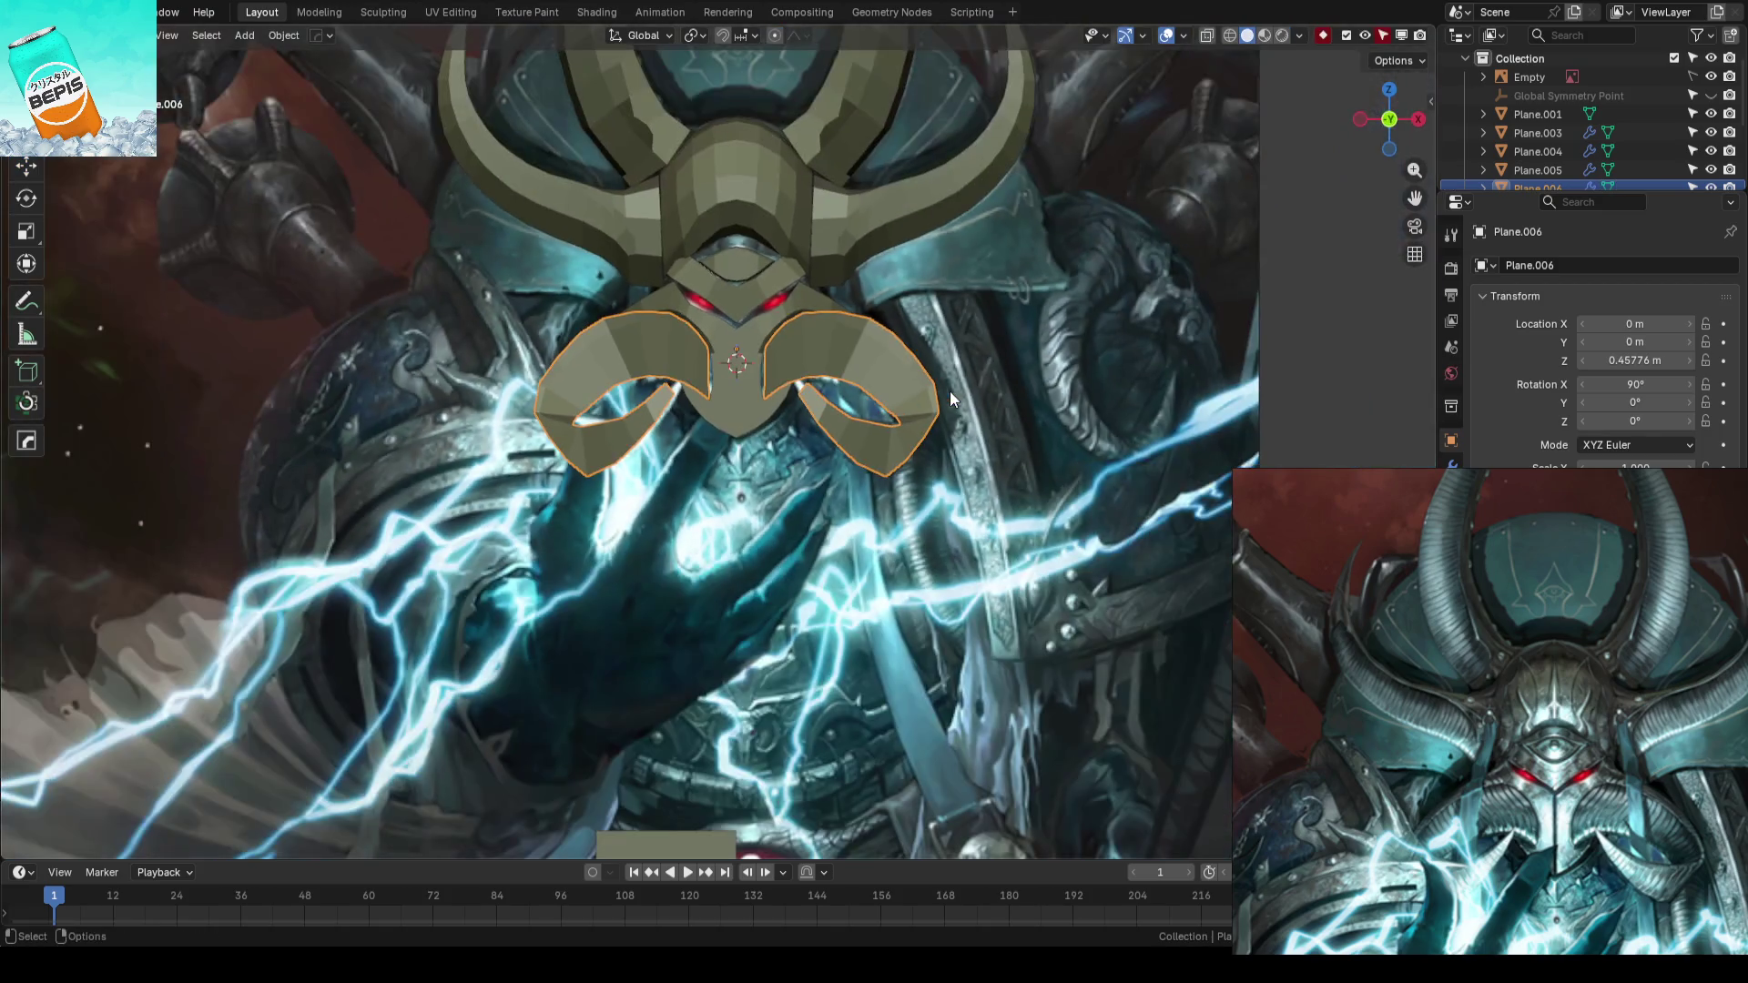
key("alt+a")
key("ctrl+s")
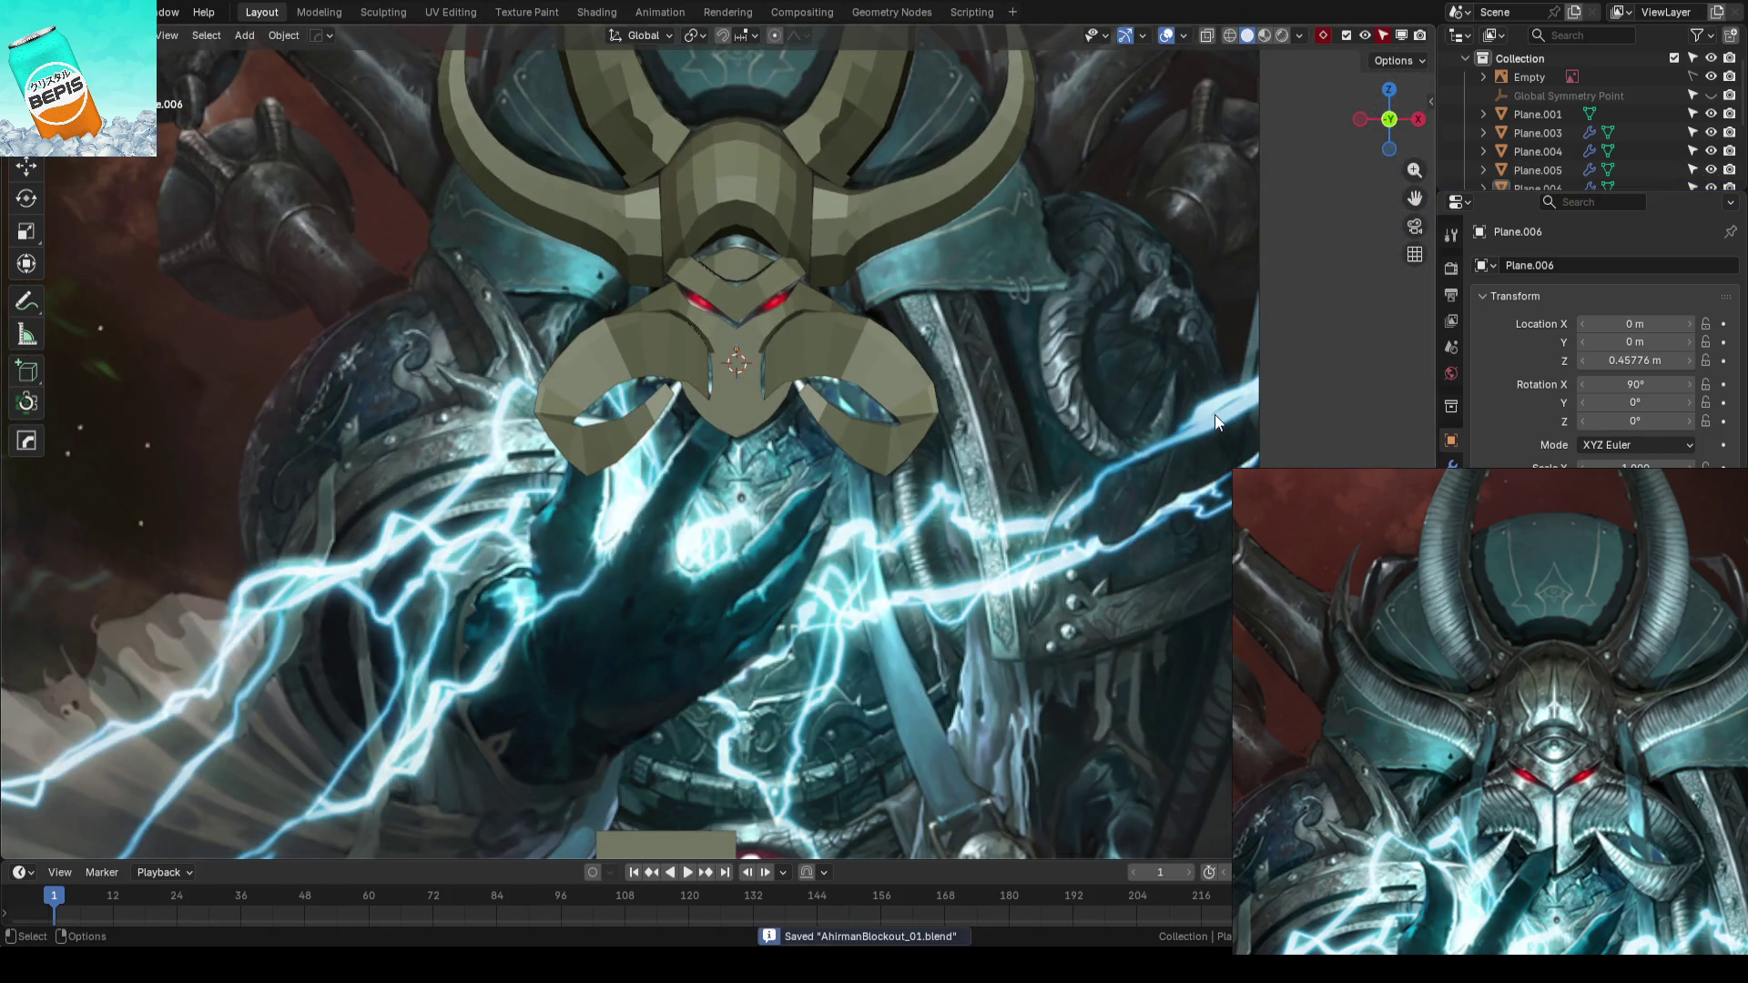
scroll(1214, 414, "up", 2)
key("Tab")
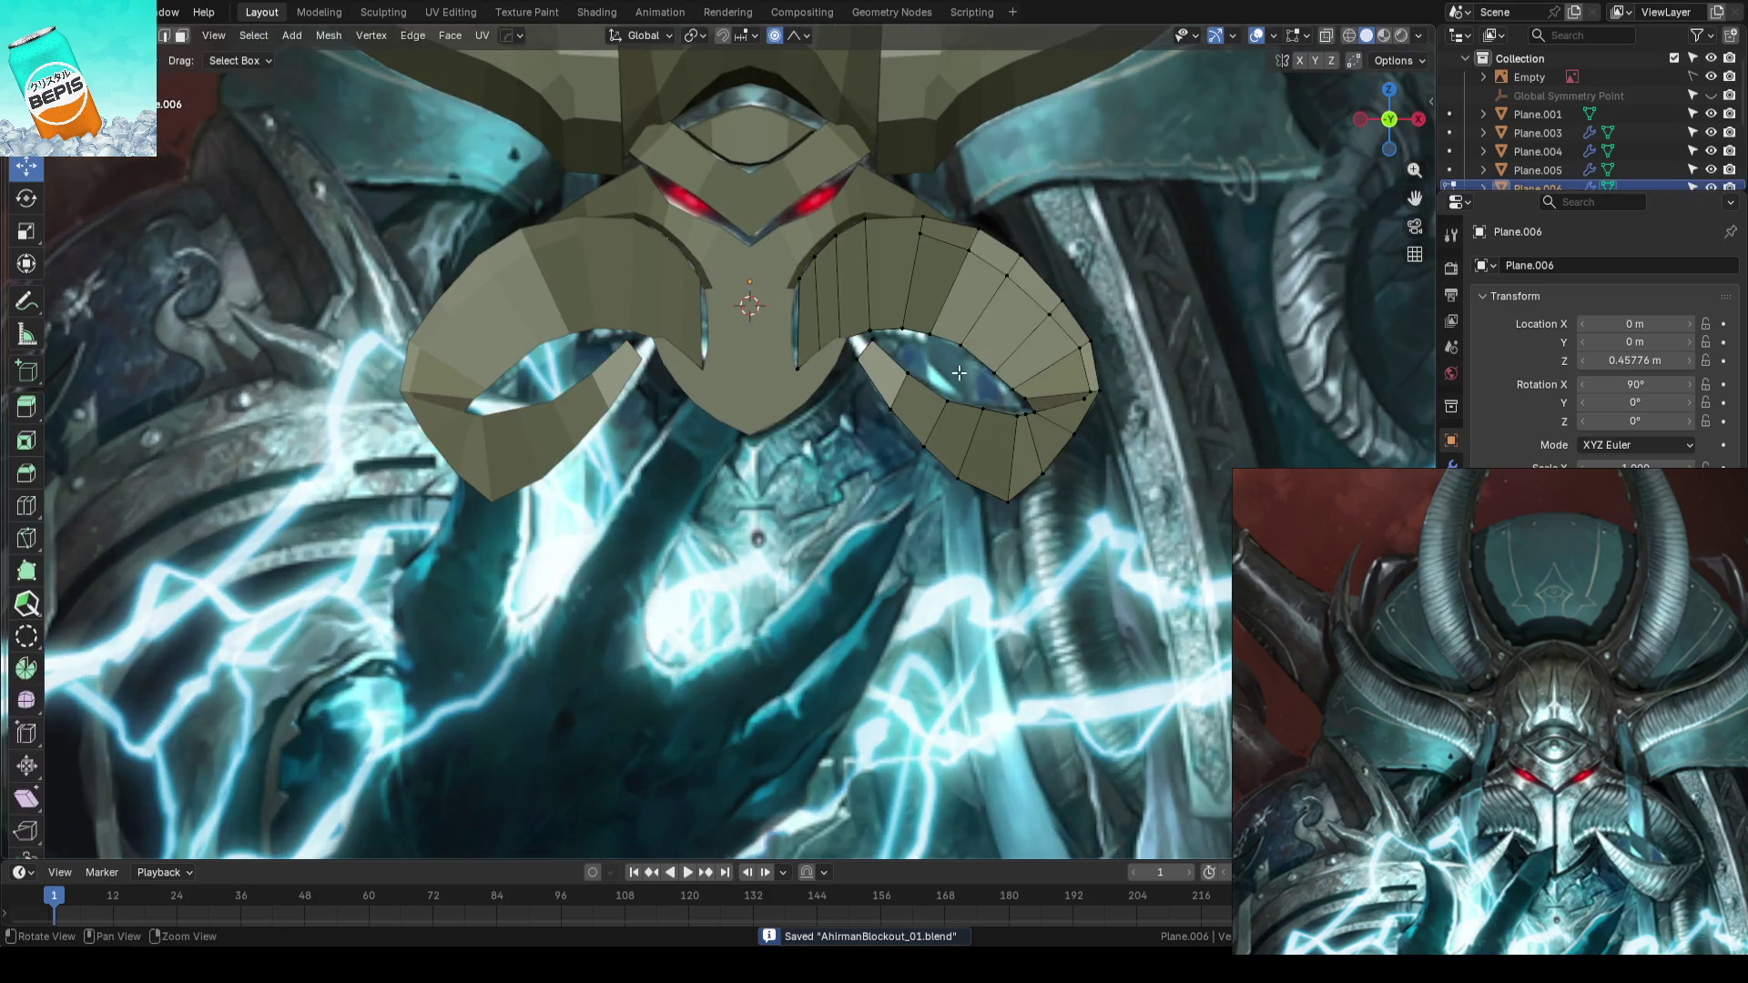
scroll(889, 580, "up", 2)
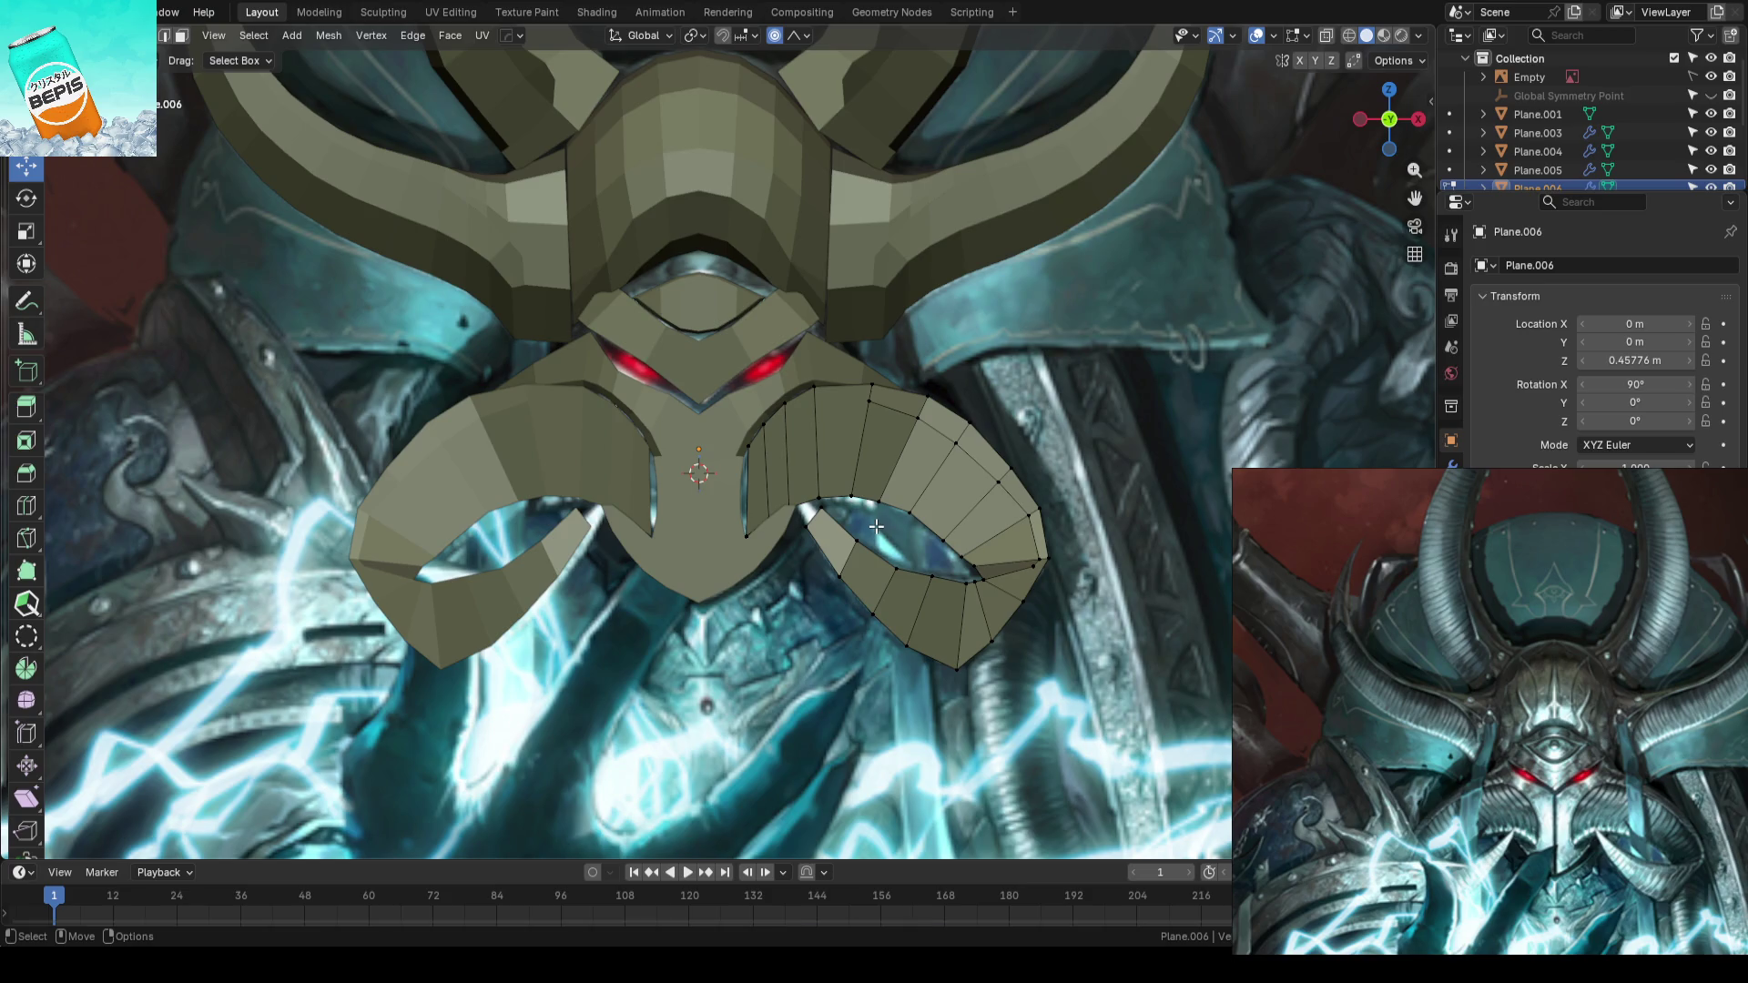
scroll(870, 523, "up", 1)
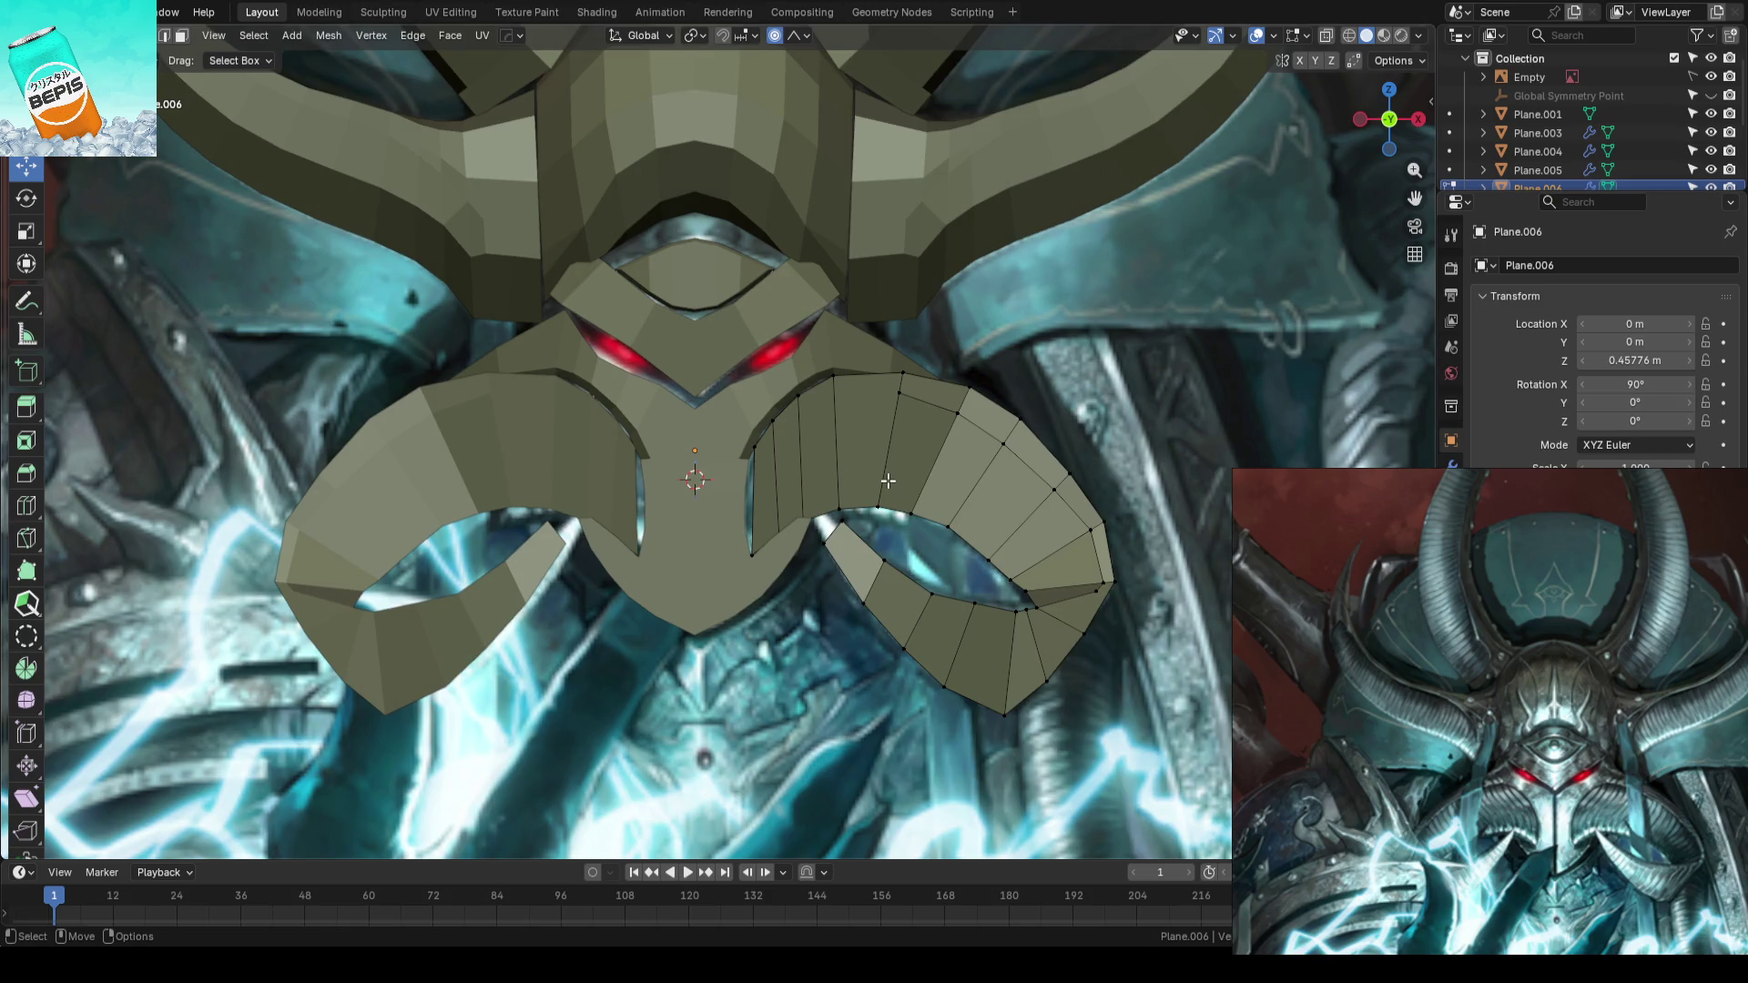
- Toggle Edit Mode to compare the plate with the reference, then save in object mode
key("Tab")
scroll(781, 534, "up", 3)
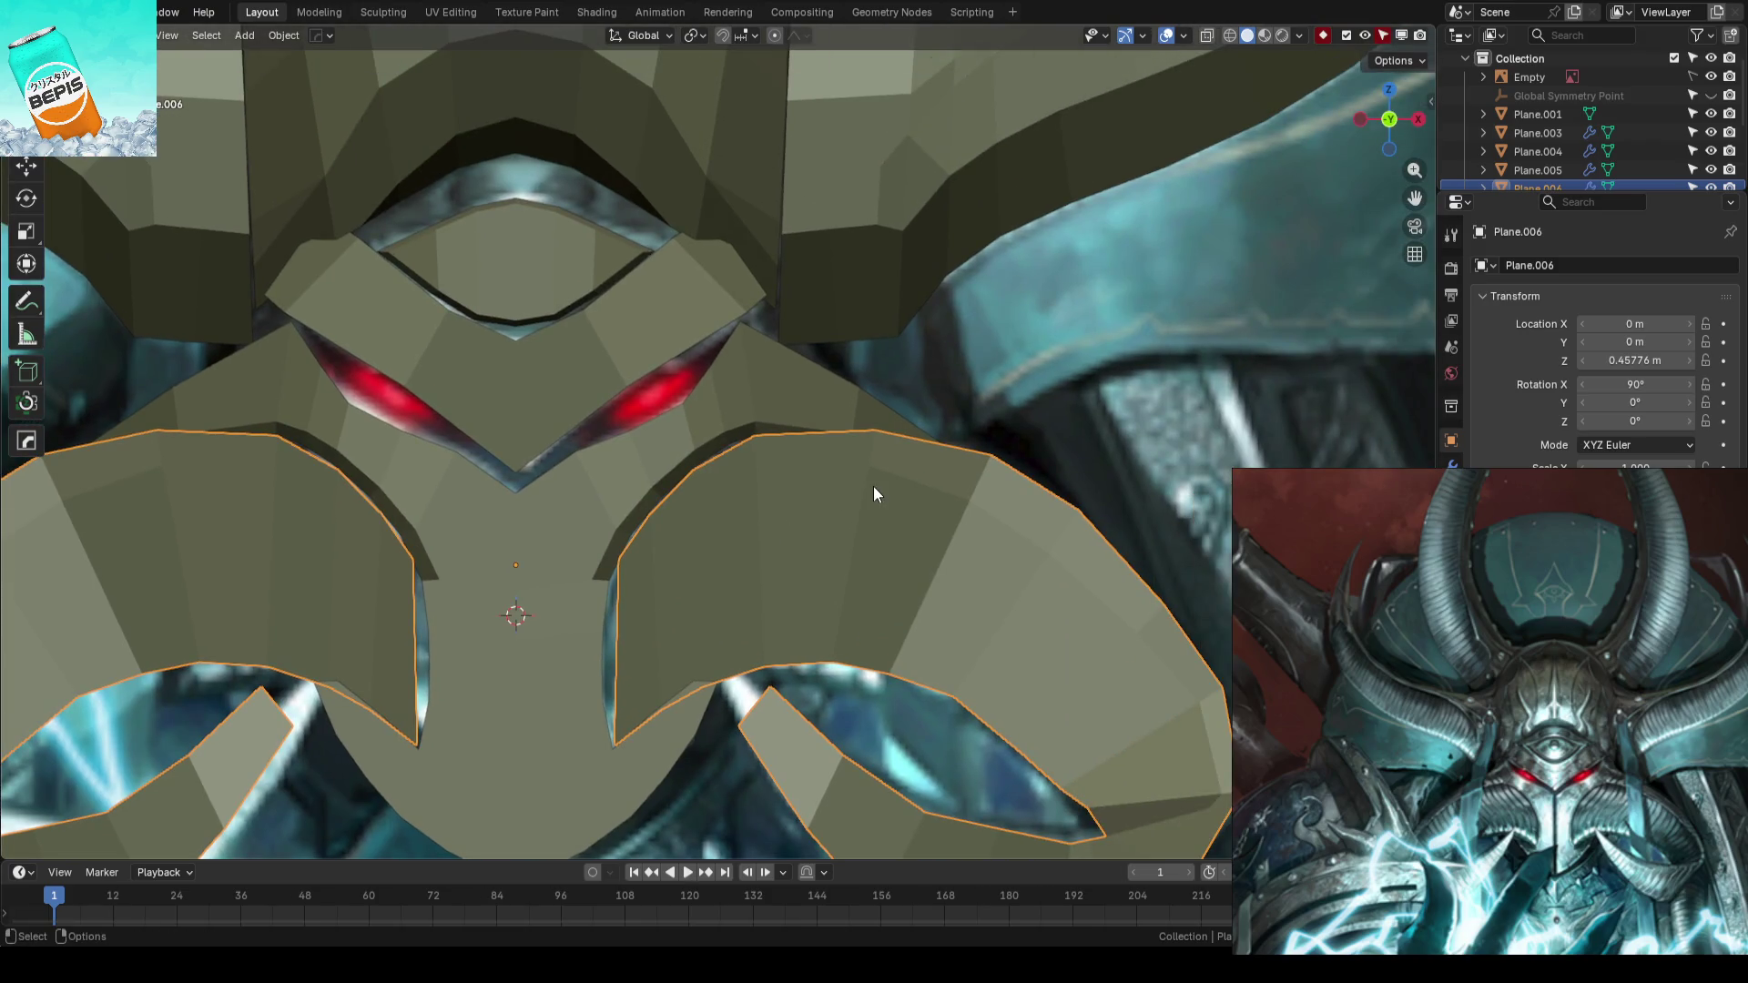
key("Tab")
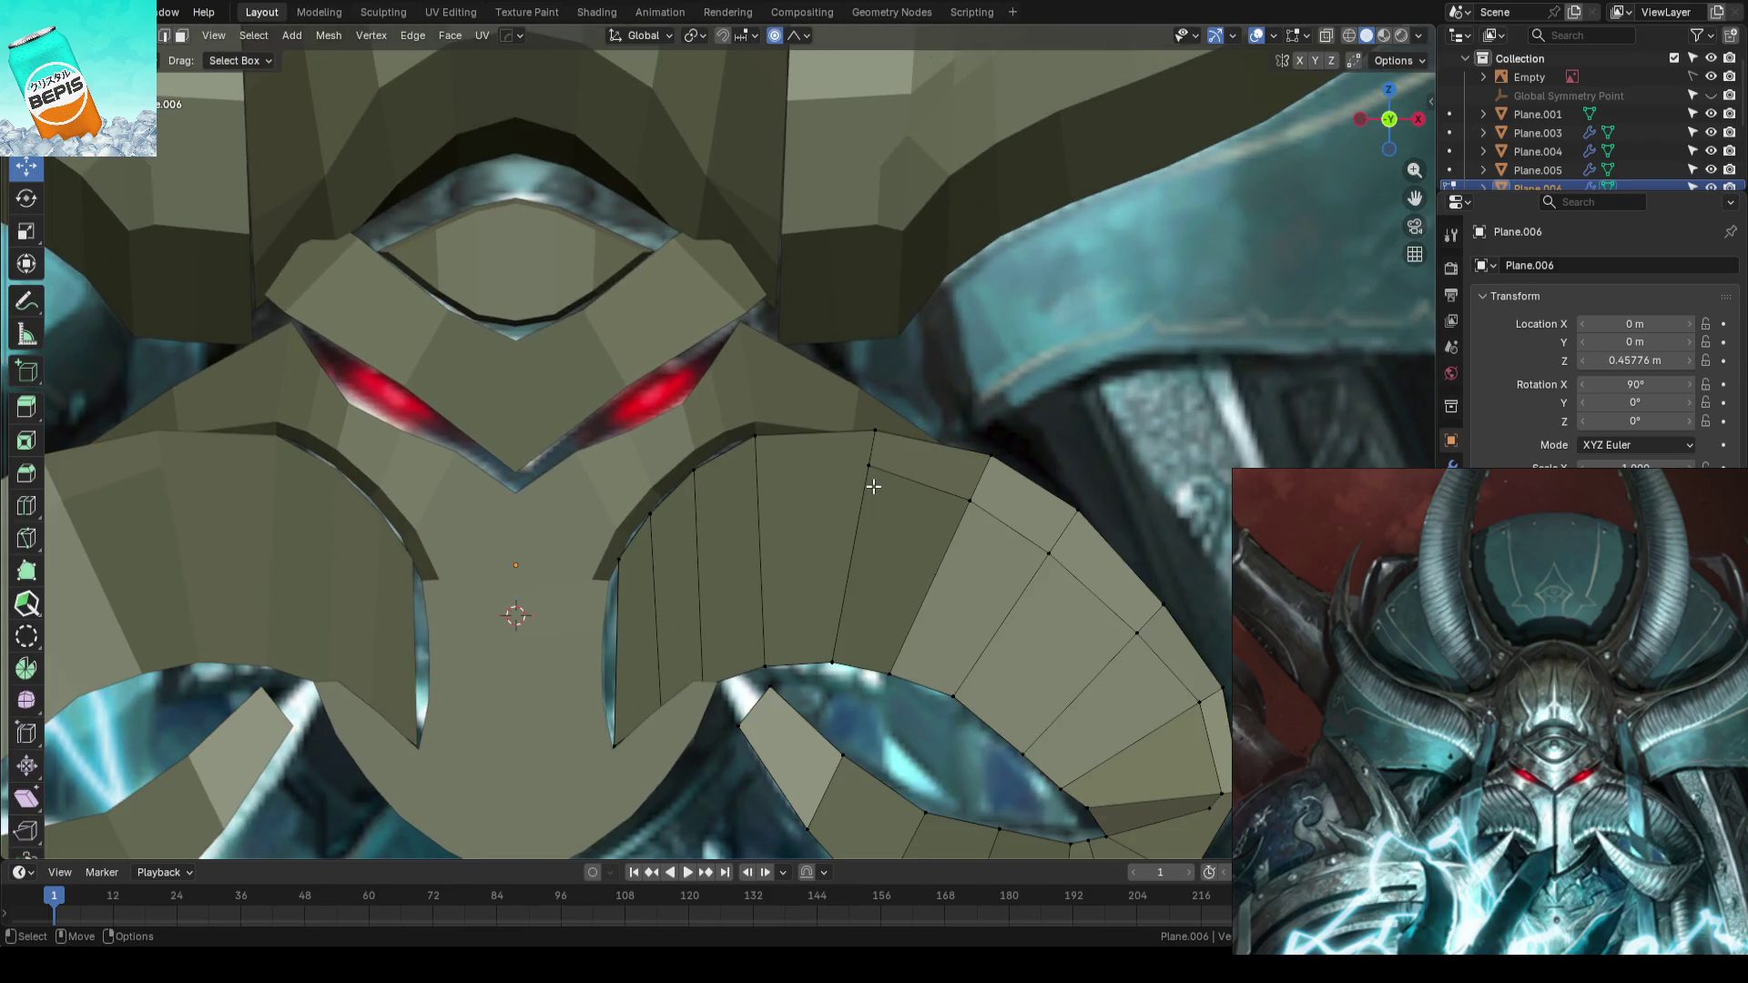
scroll(873, 485, "up", 2)
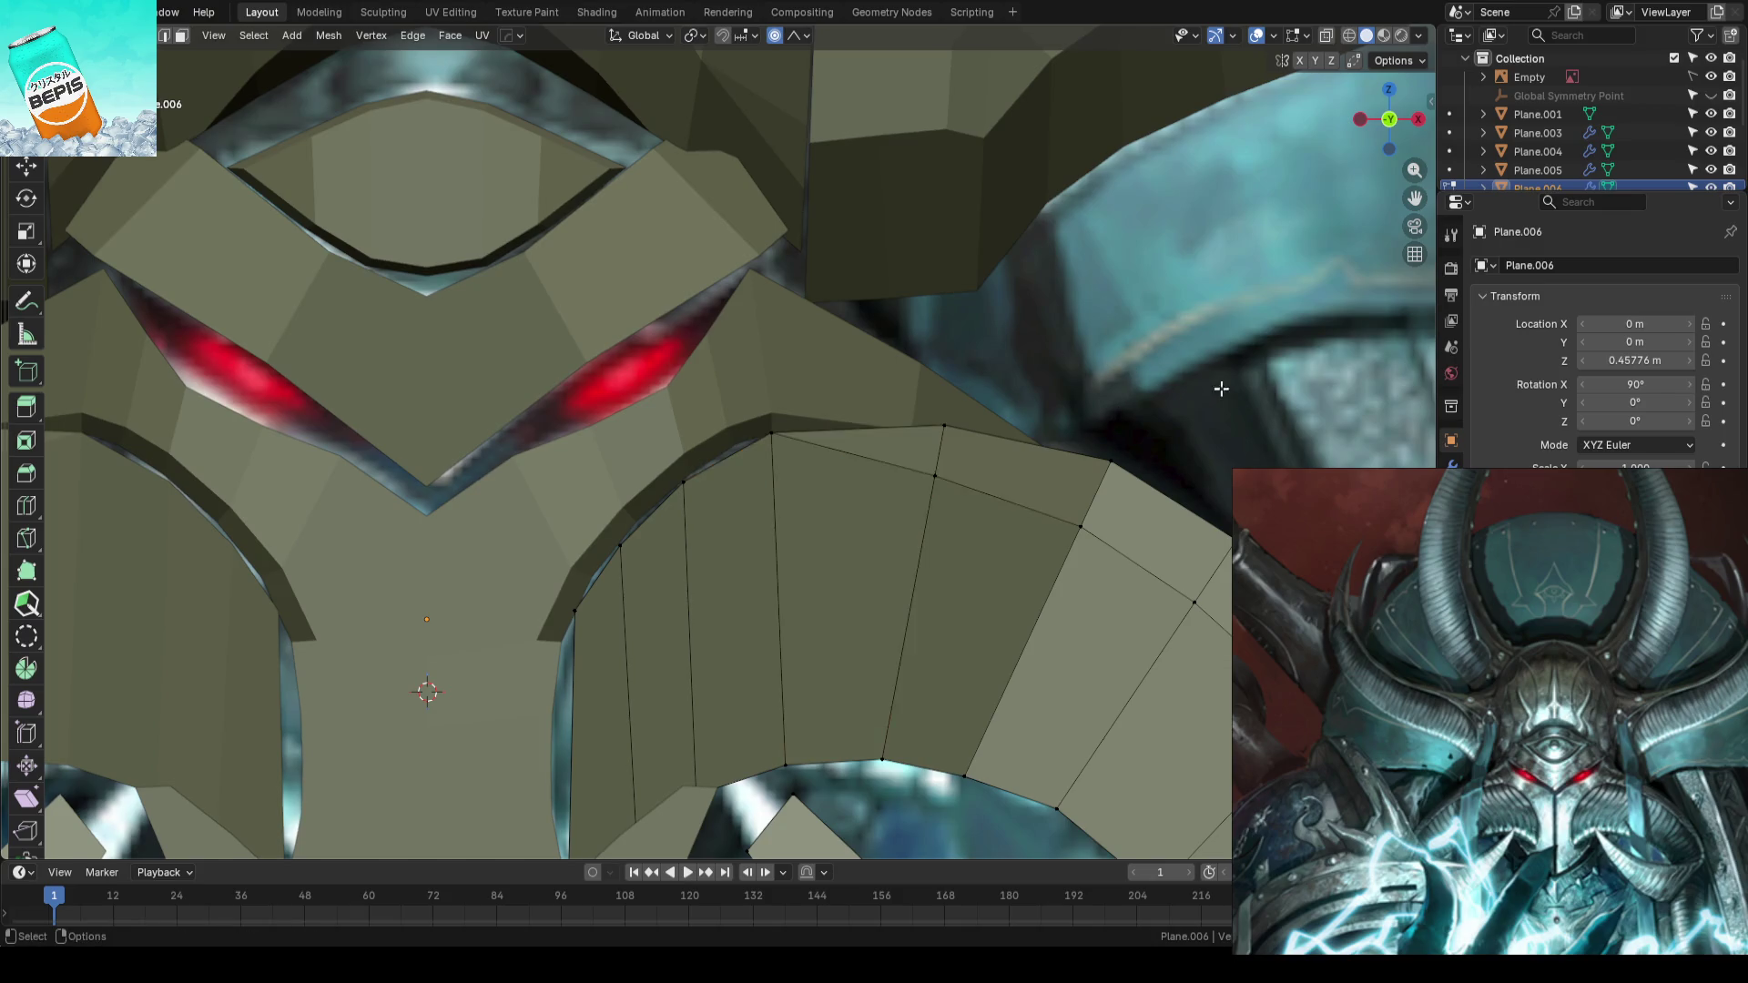
key("Tab")
scroll(1219, 388, "down", 3)
key("ctrl+s")
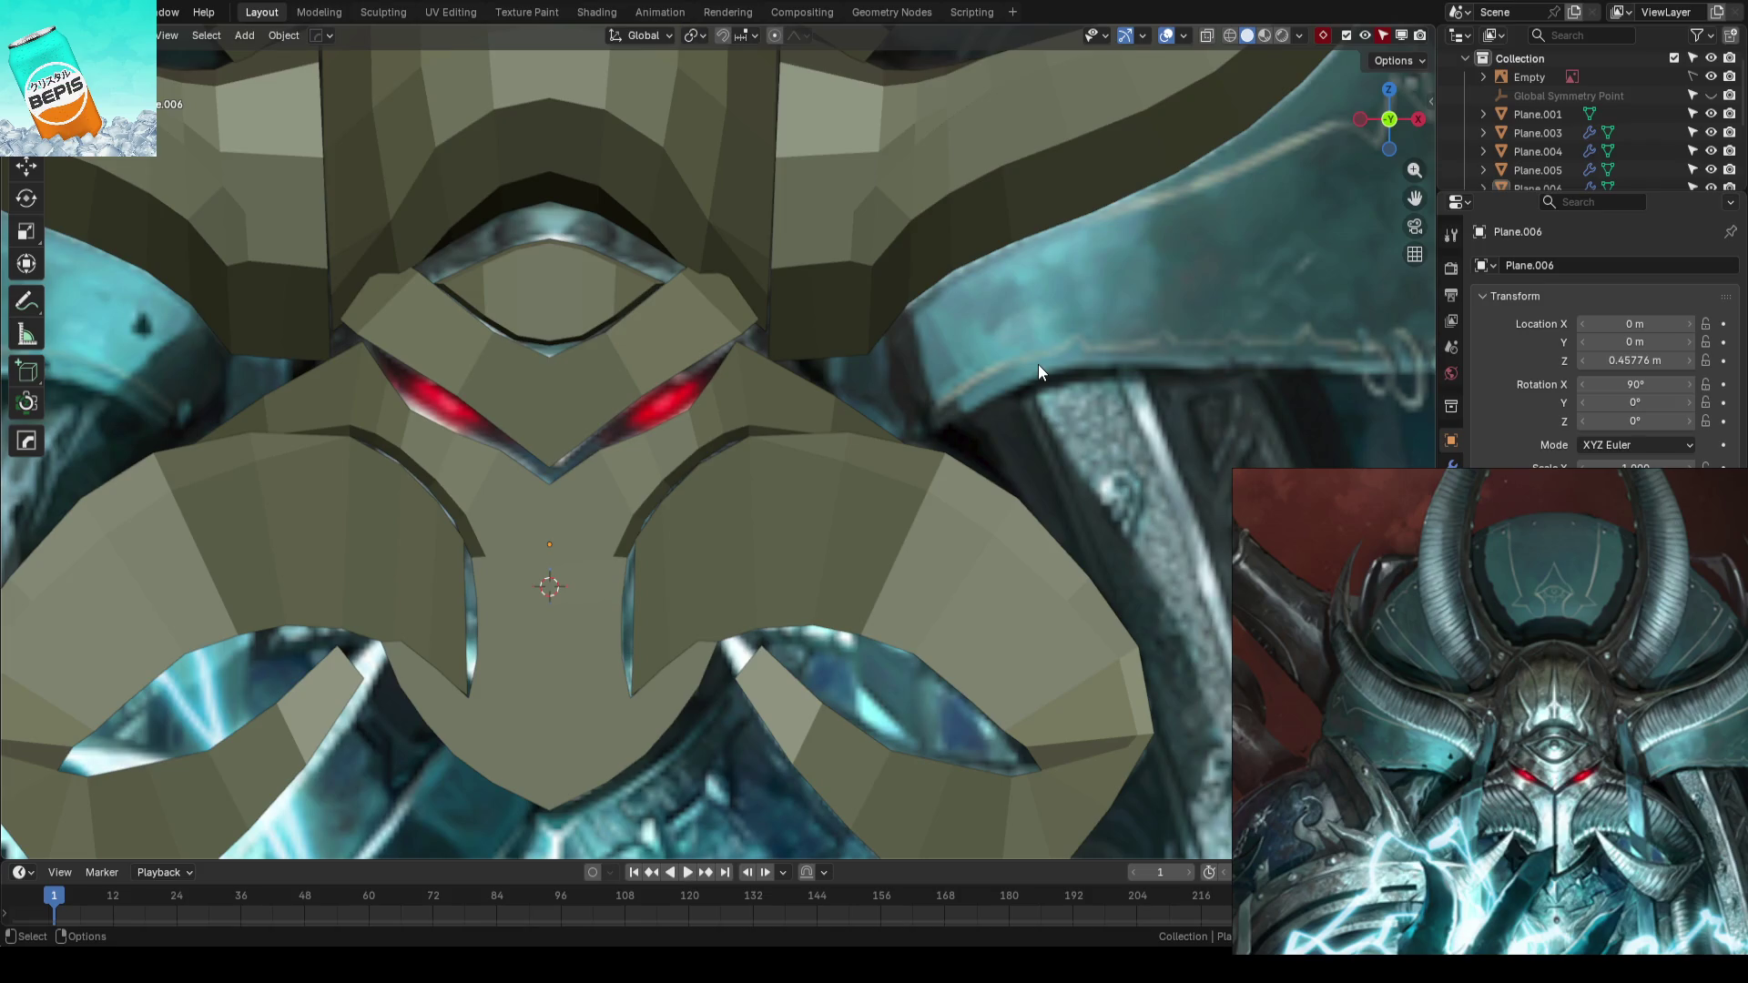
scroll(919, 434, "down", 2)
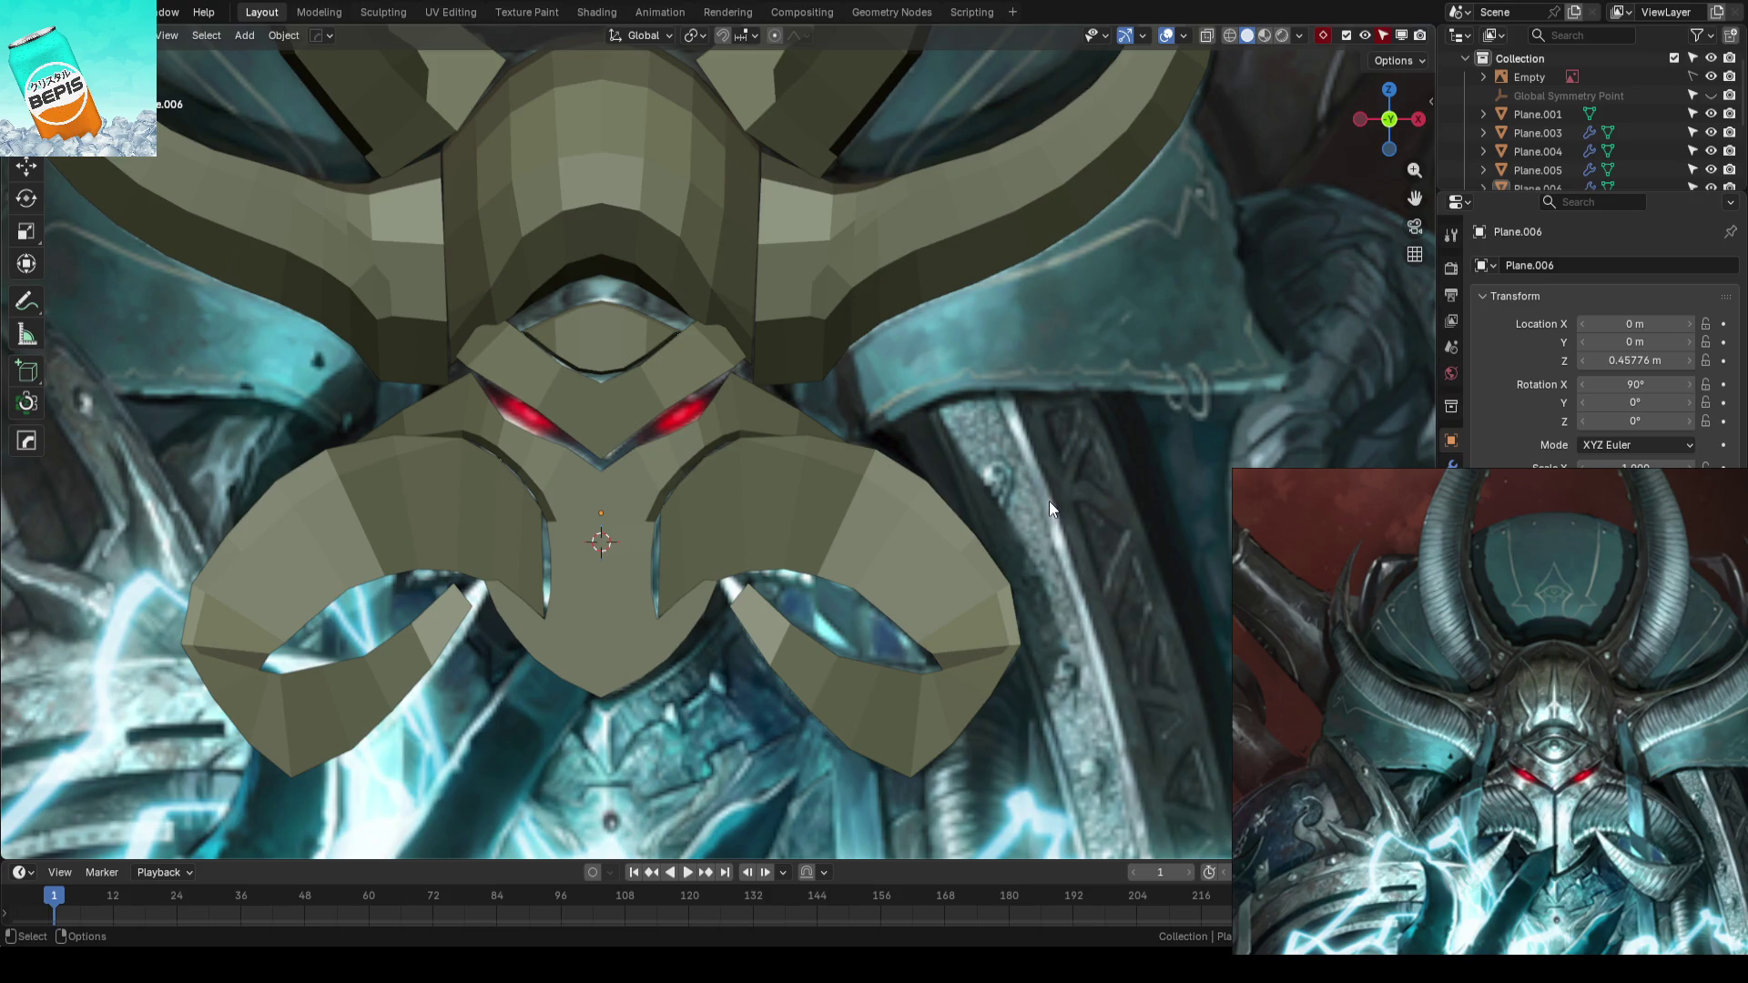
scroll(1048, 502, "down", 3)
- Nudge the curled face plate's selected vertices along Y twice with proportional falloff
mouse_move(1048, 502)
middle_mouse_down()
mouse_move(851, 562)
mouse_move(871, 578)
mouse_move(862, 476)
mouse_move(820, 457)
mouse_move(924, 464)
mouse_move(936, 483)
middle_mouse_up()
left_click(833, 476)
key("Tab")
key("shift+space")
key("g")
left_click_drag(866, 513, 925, 500)
scroll(925, 502, "down", 3)
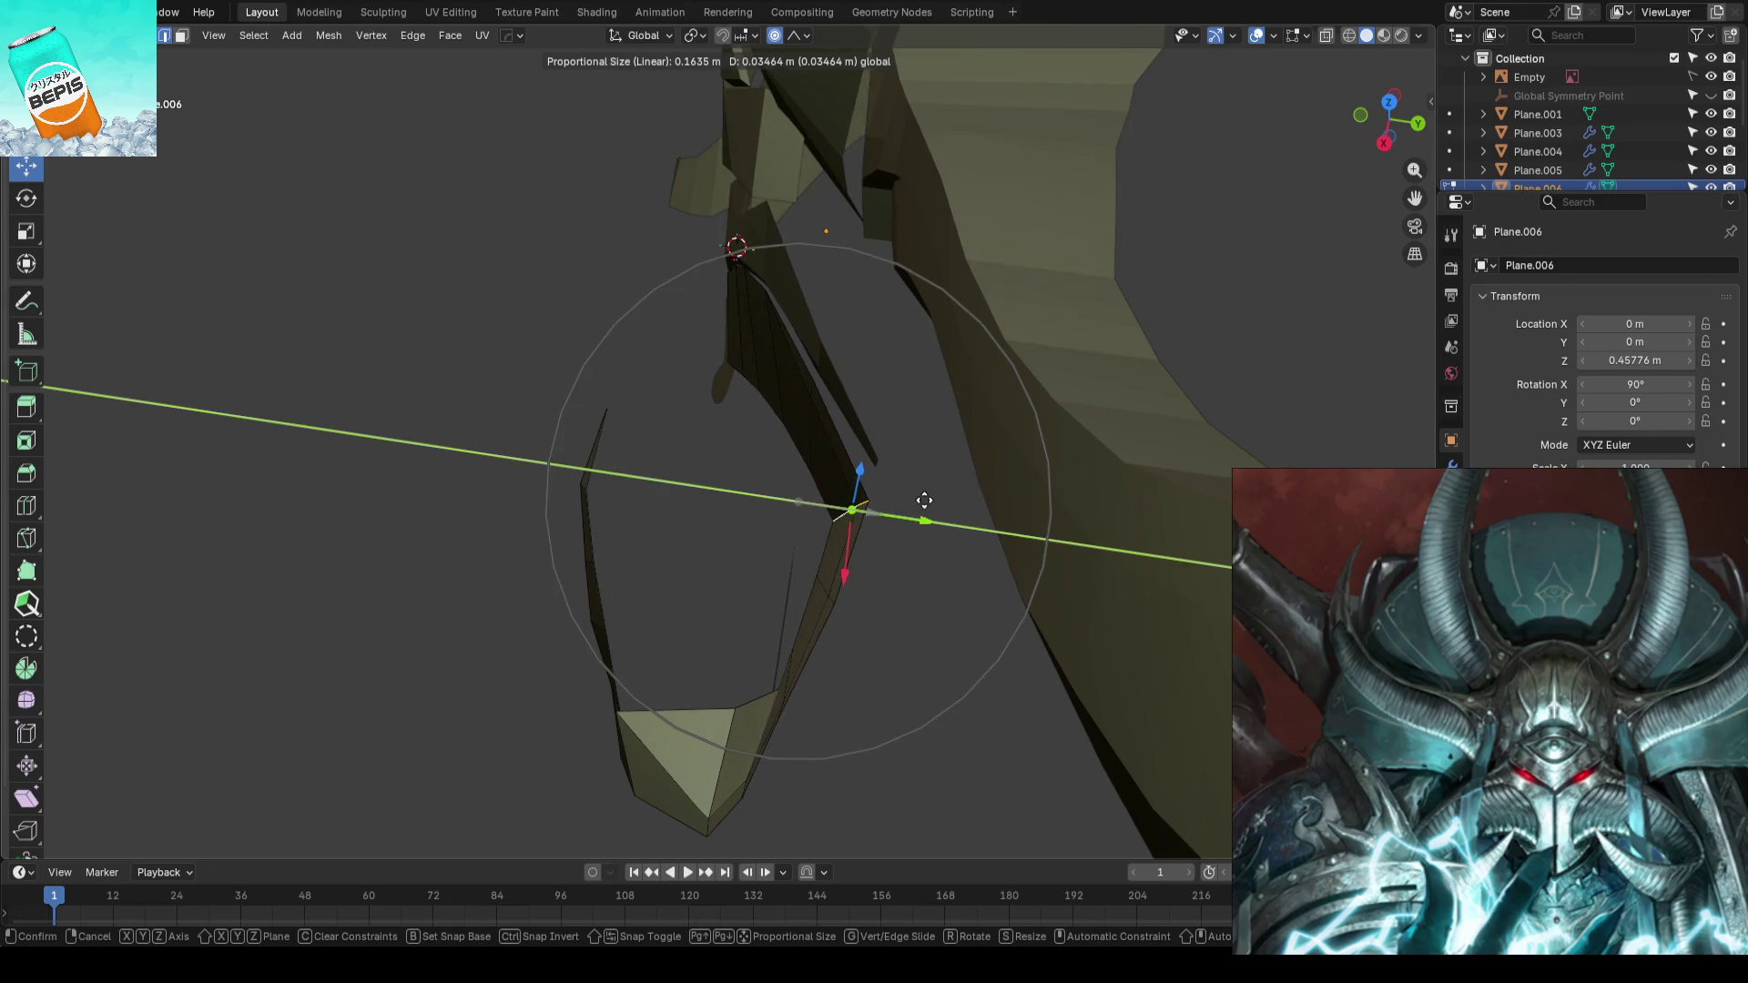
left_click(924, 501)
mouse_move(925, 502)
middle_mouse_down()
mouse_move(960, 433)
mouse_move(1133, 402)
mouse_move(1002, 422)
mouse_move(811, 519)
mouse_move(785, 448)
mouse_move(905, 514)
mouse_move(827, 495)
mouse_move(800, 527)
mouse_move(832, 510)
mouse_move(810, 472)
mouse_move(890, 480)
mouse_move(862, 496)
mouse_move(837, 427)
middle_mouse_up()
key("g")
key("y")
left_click(795, 429)
- Shift a vertex on the plate's edge along Y, check against the front reference and save
key("g")
key("y")
scroll(878, 495, "down", 2)
left_click(887, 495)
left_click(853, 342)
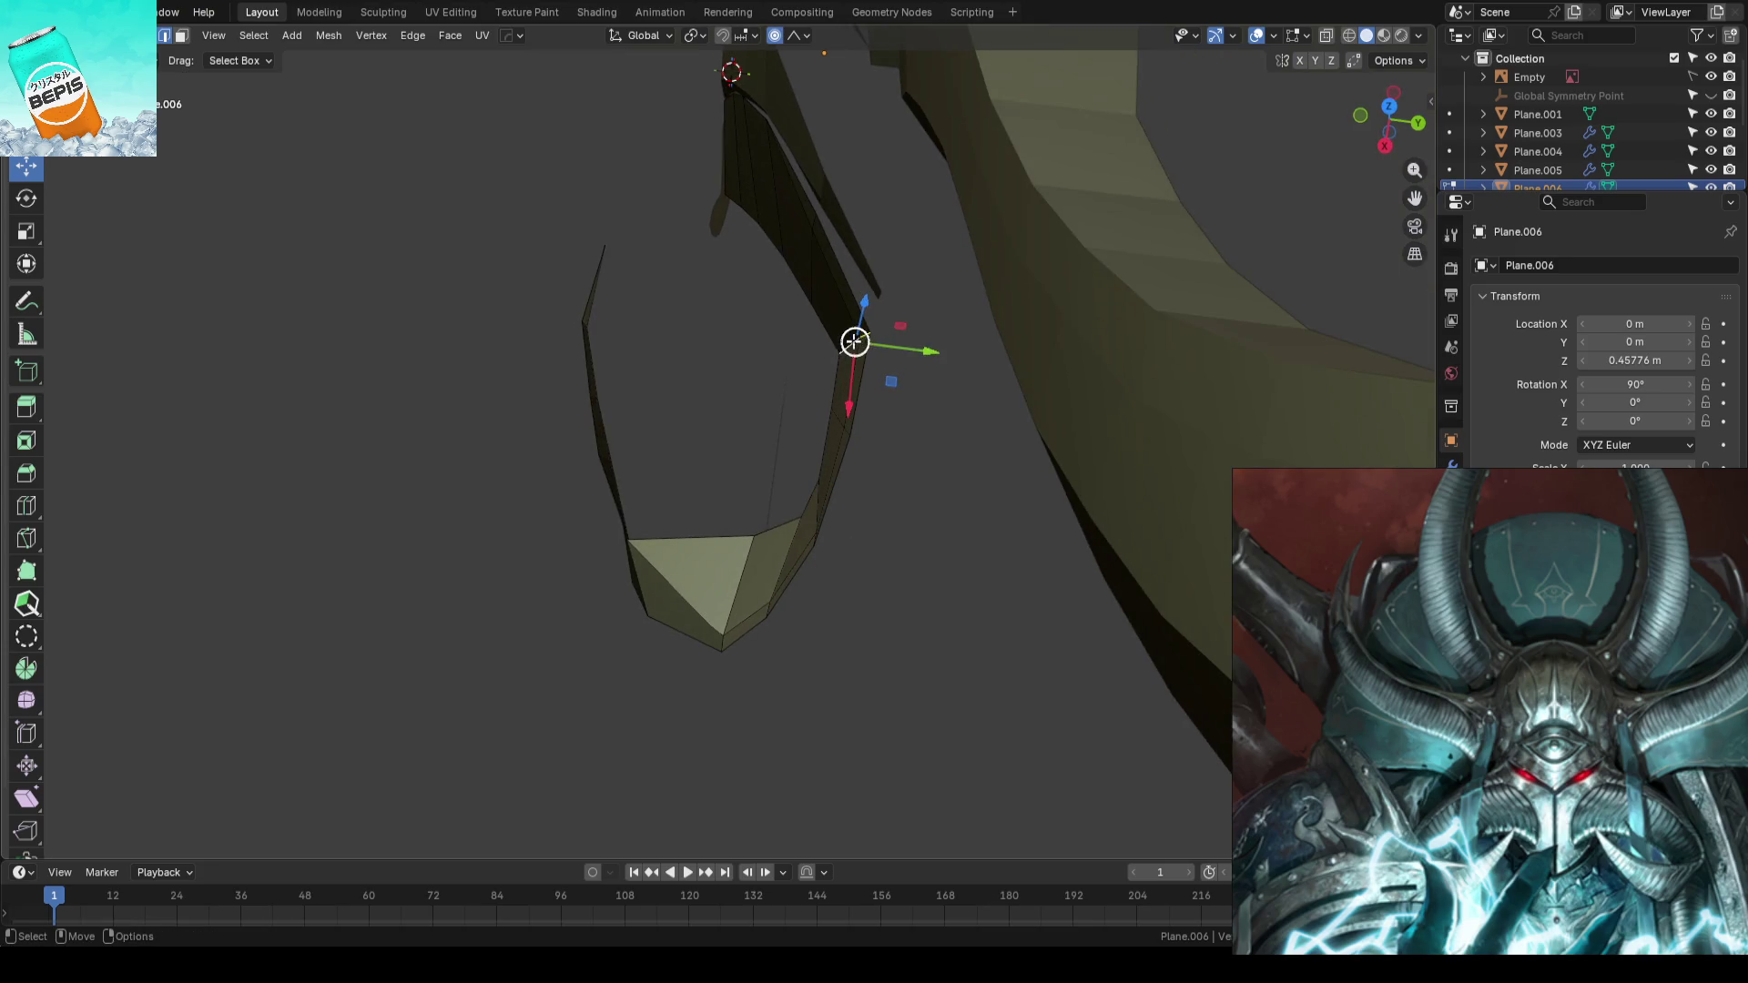
key("g")
key("y")
left_click(938, 441)
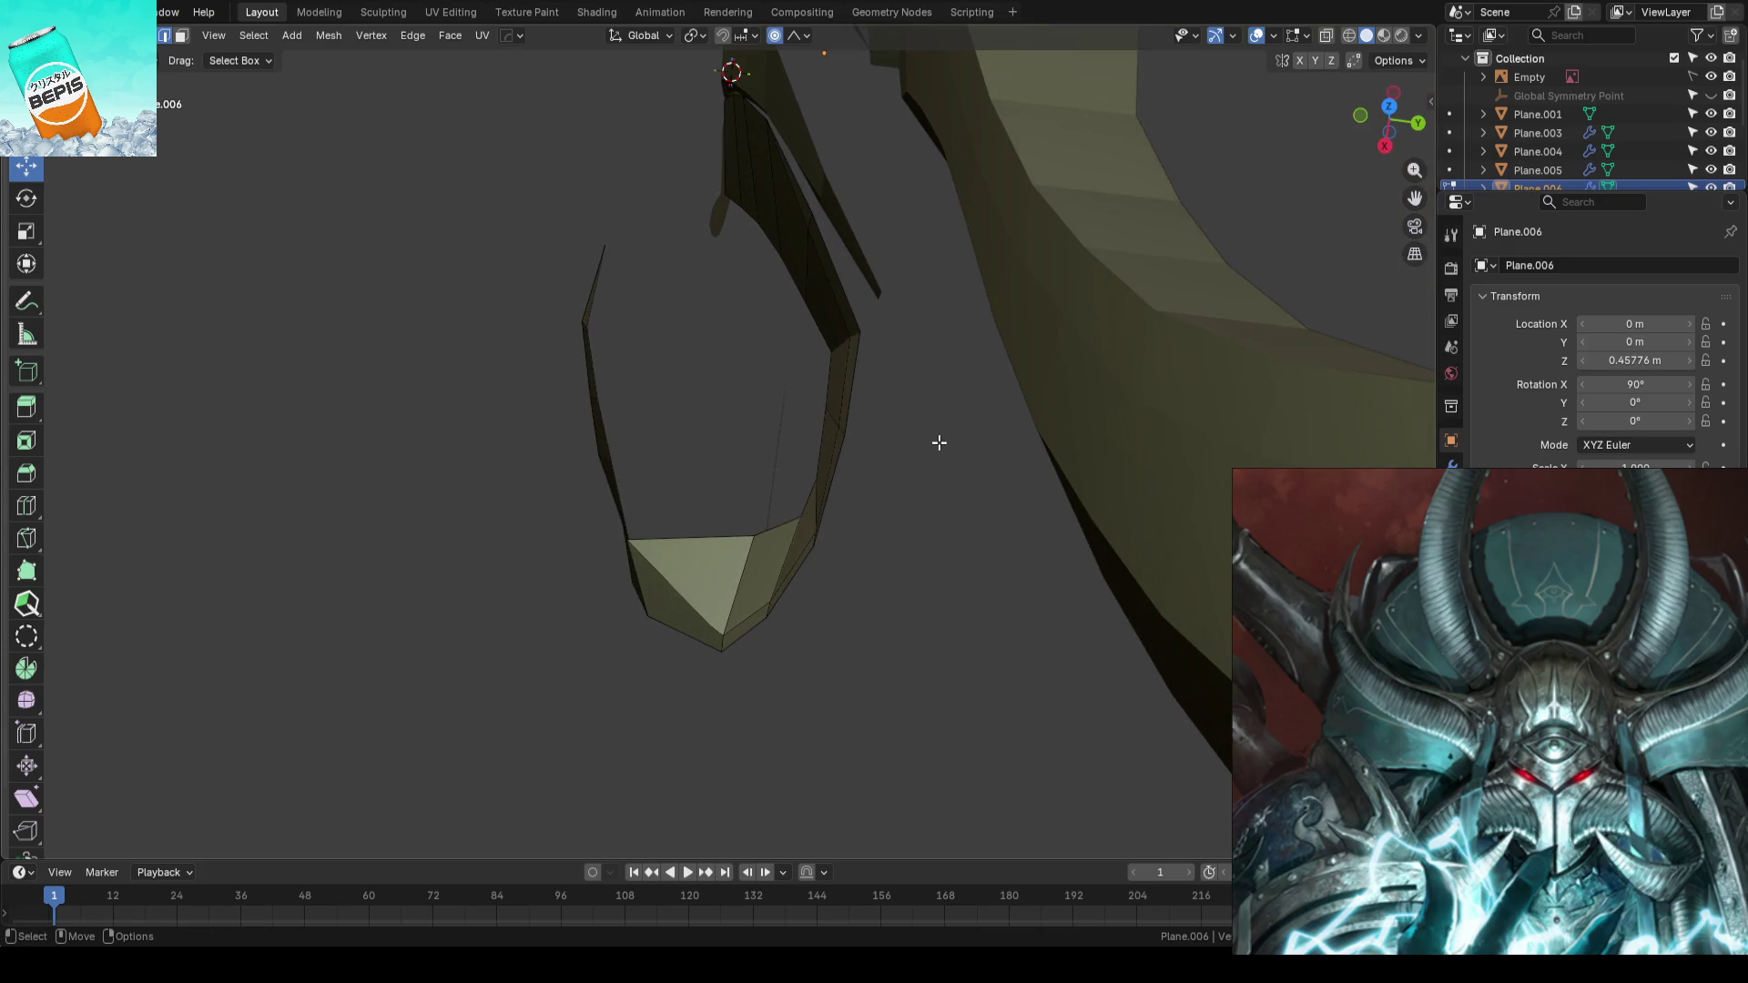
key("KP_1")
scroll(948, 446, "down", 2)
key("Tab")
key("ctrl+s")
key("b")
key("Escape")
mouse_move(1200, 419)
middle_mouse_down()
mouse_move(801, 537)
mouse_move(911, 552)
mouse_move(793, 507)
mouse_move(803, 476)
middle_mouse_up()
- Move a vertex on the plate's inner edge along Y, verify in front view and save
key("Tab")
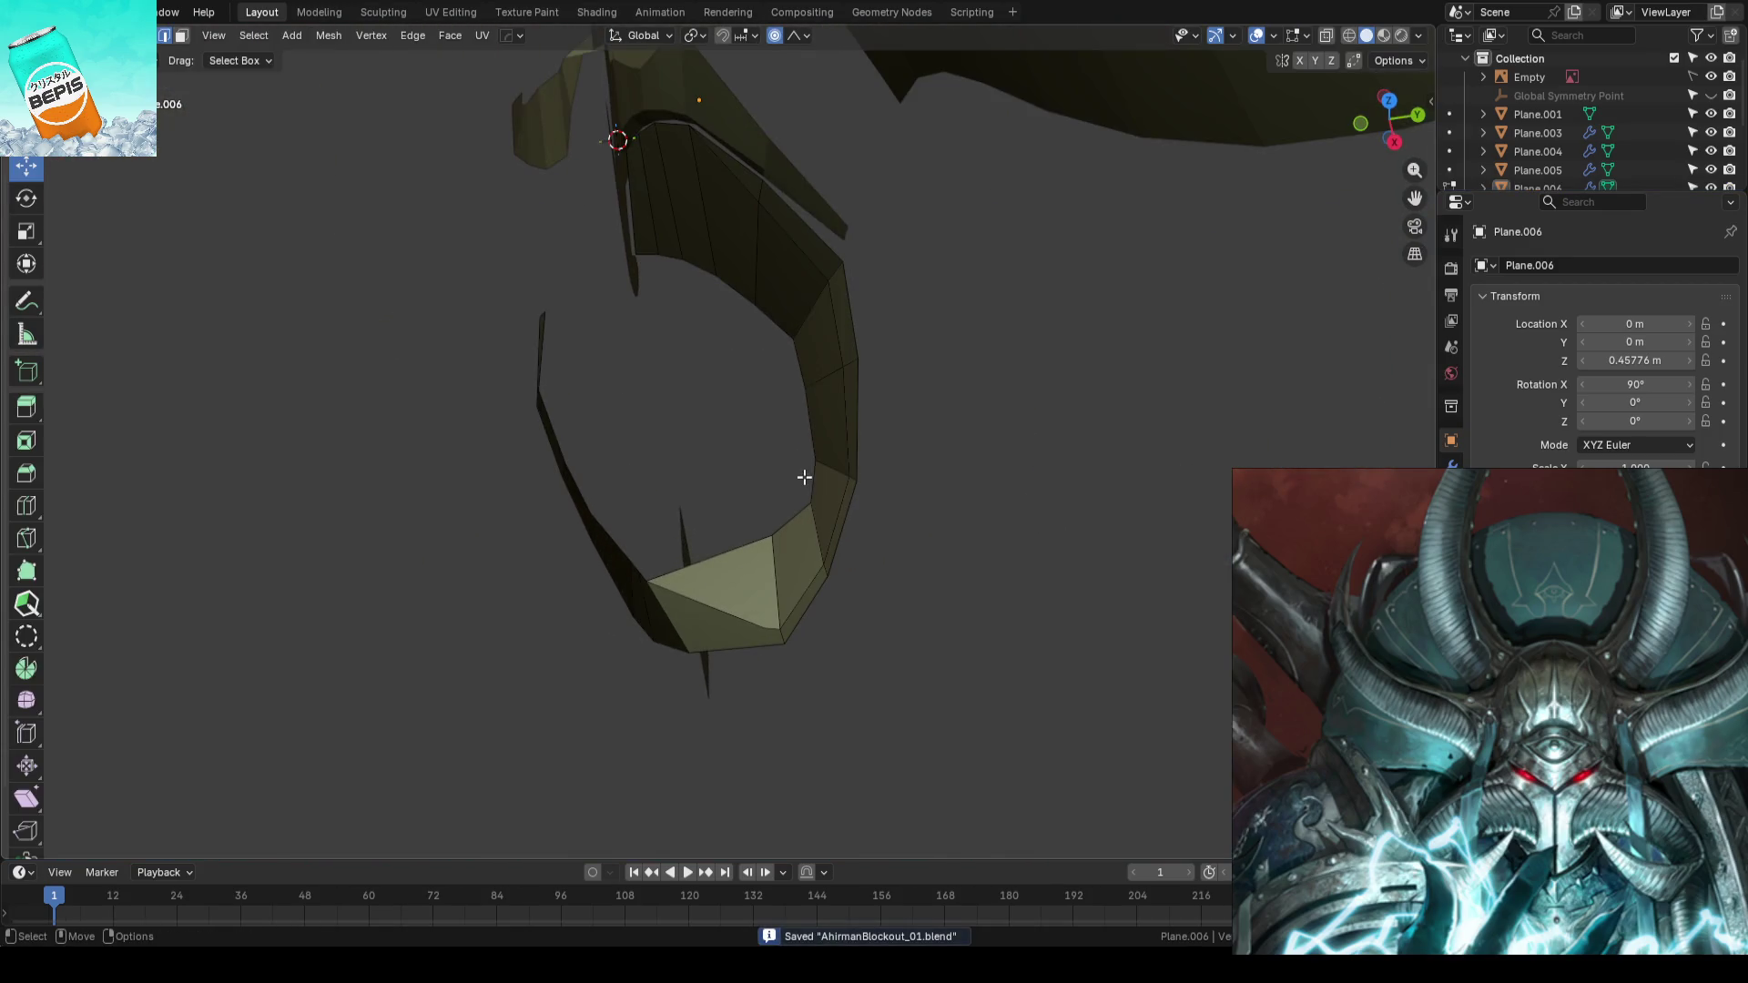
left_click(809, 308)
middle_click_drag(810, 308, 895, 339)
key("g")
key("y")
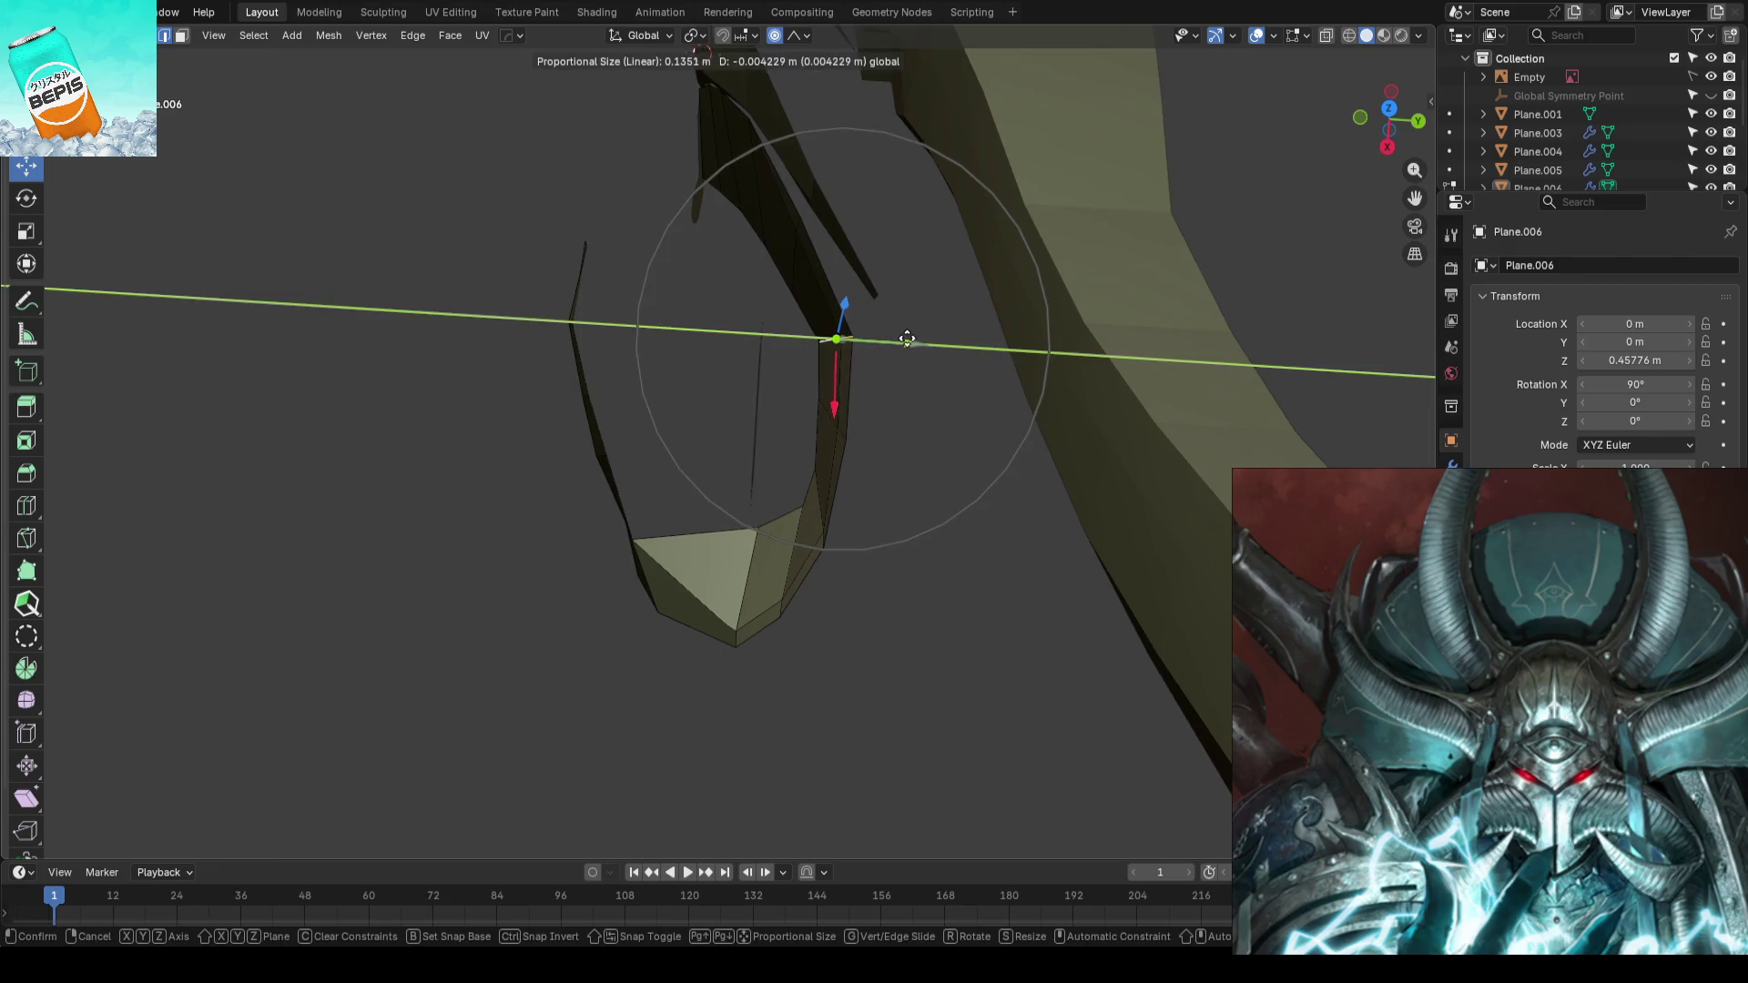
left_click(895, 337)
key("KP_1")
scroll(943, 411, "down", 2)
key("Tab")
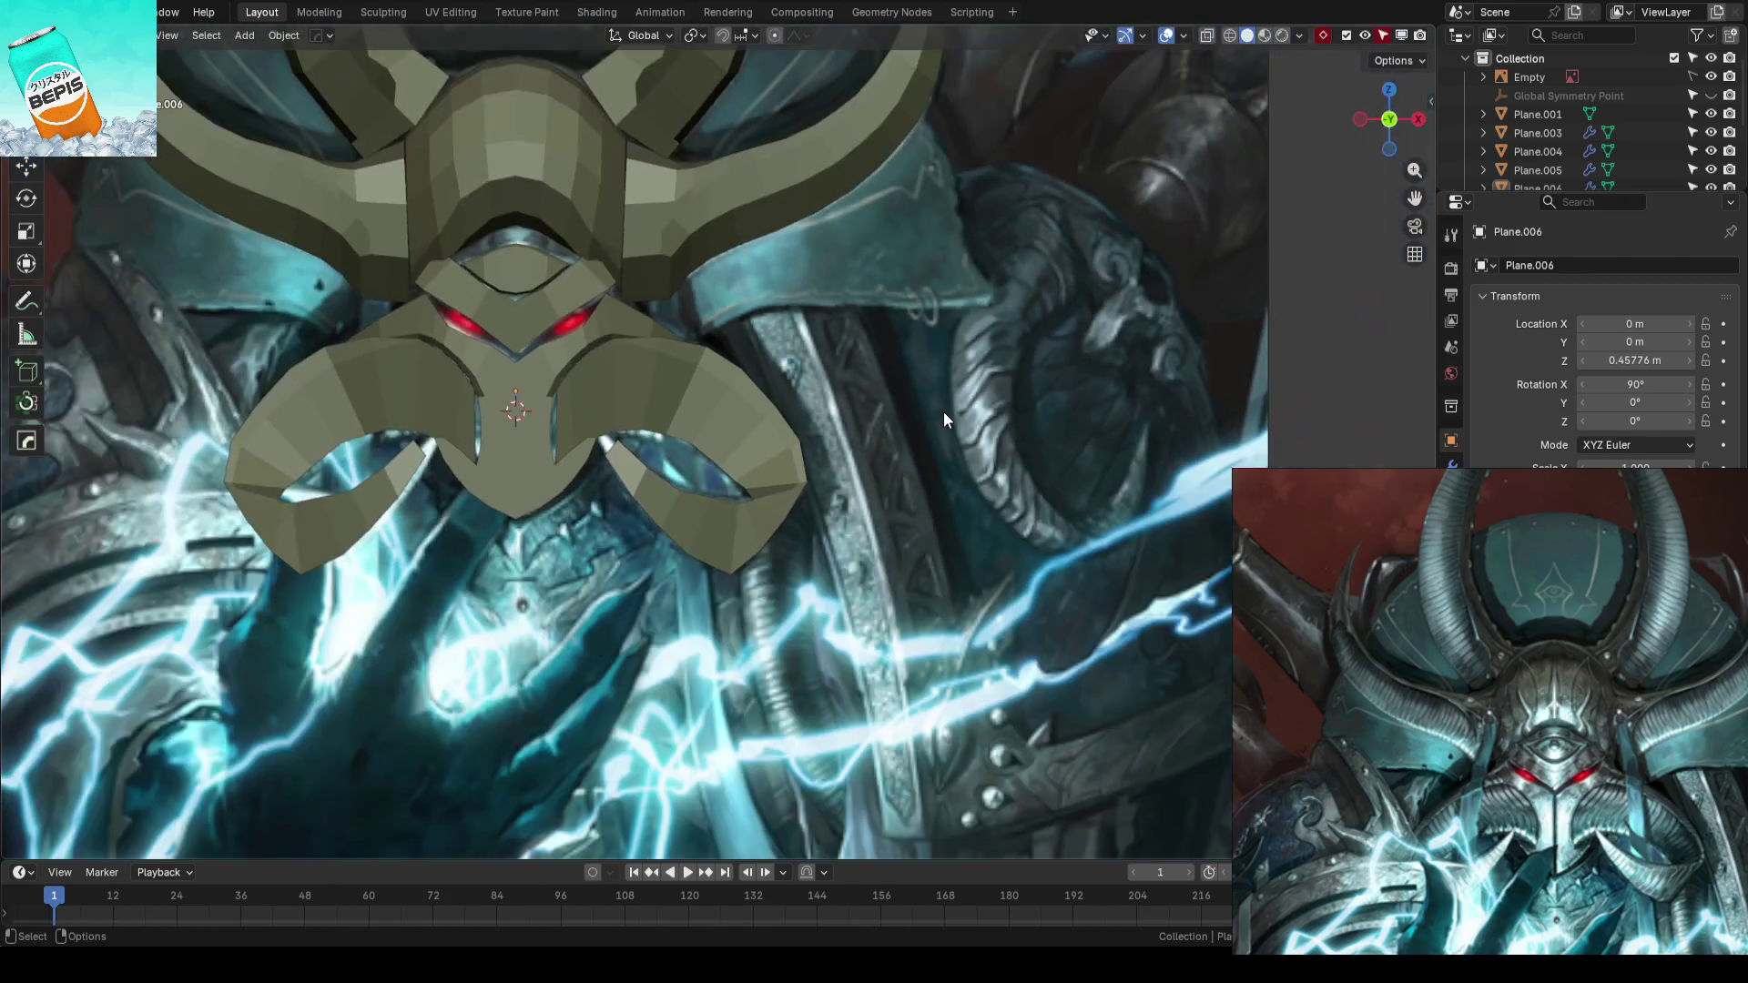
key("ctrl+s")
mouse_move(944, 411)
middle_mouse_down()
mouse_move(815, 430)
mouse_move(717, 488)
mouse_move(859, 456)
mouse_move(820, 495)
mouse_move(862, 428)
middle_mouse_up()
scroll(906, 473, "up", 3)
- Pull the centre plate's spike tip along Y, check it from the front and save the blockout
left_click(857, 448)
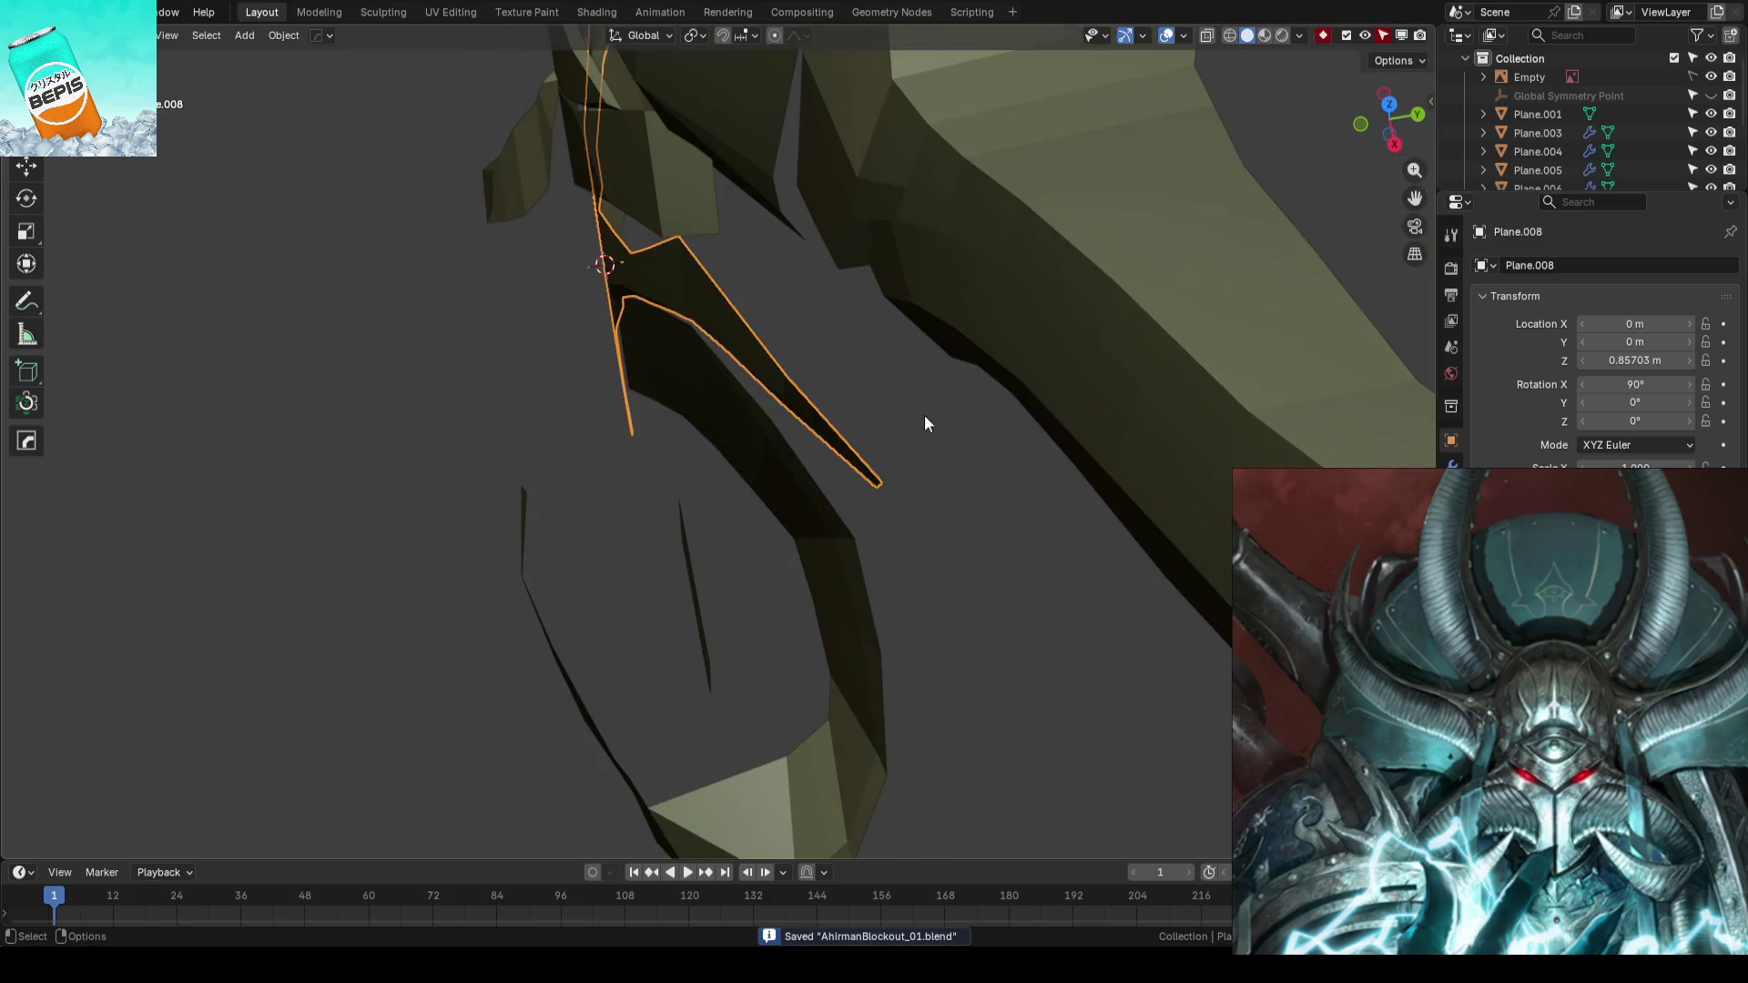
key("Tab")
scroll(927, 382, "up", 2)
left_click_drag(1096, 373, 968, 514)
mouse_move(967, 514)
middle_mouse_down()
mouse_move(937, 565)
mouse_move(940, 496)
middle_mouse_up()
key("g")
key("y")
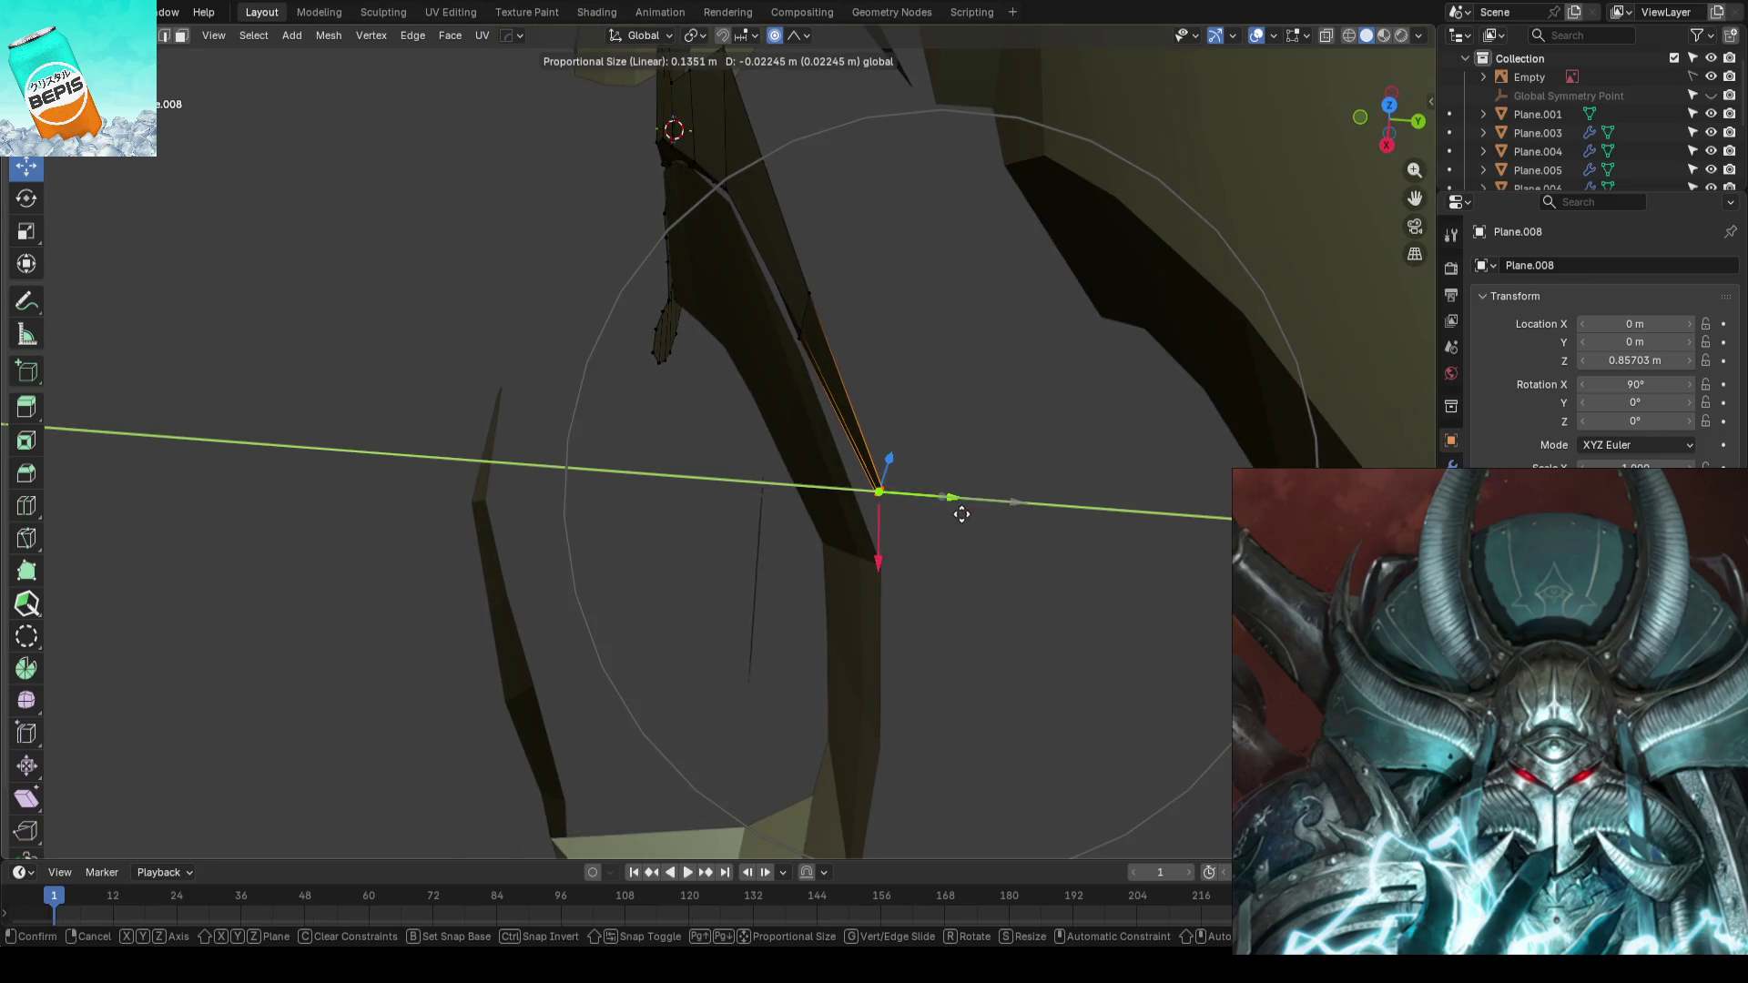
left_click(960, 514)
key("KP_1")
key("Tab")
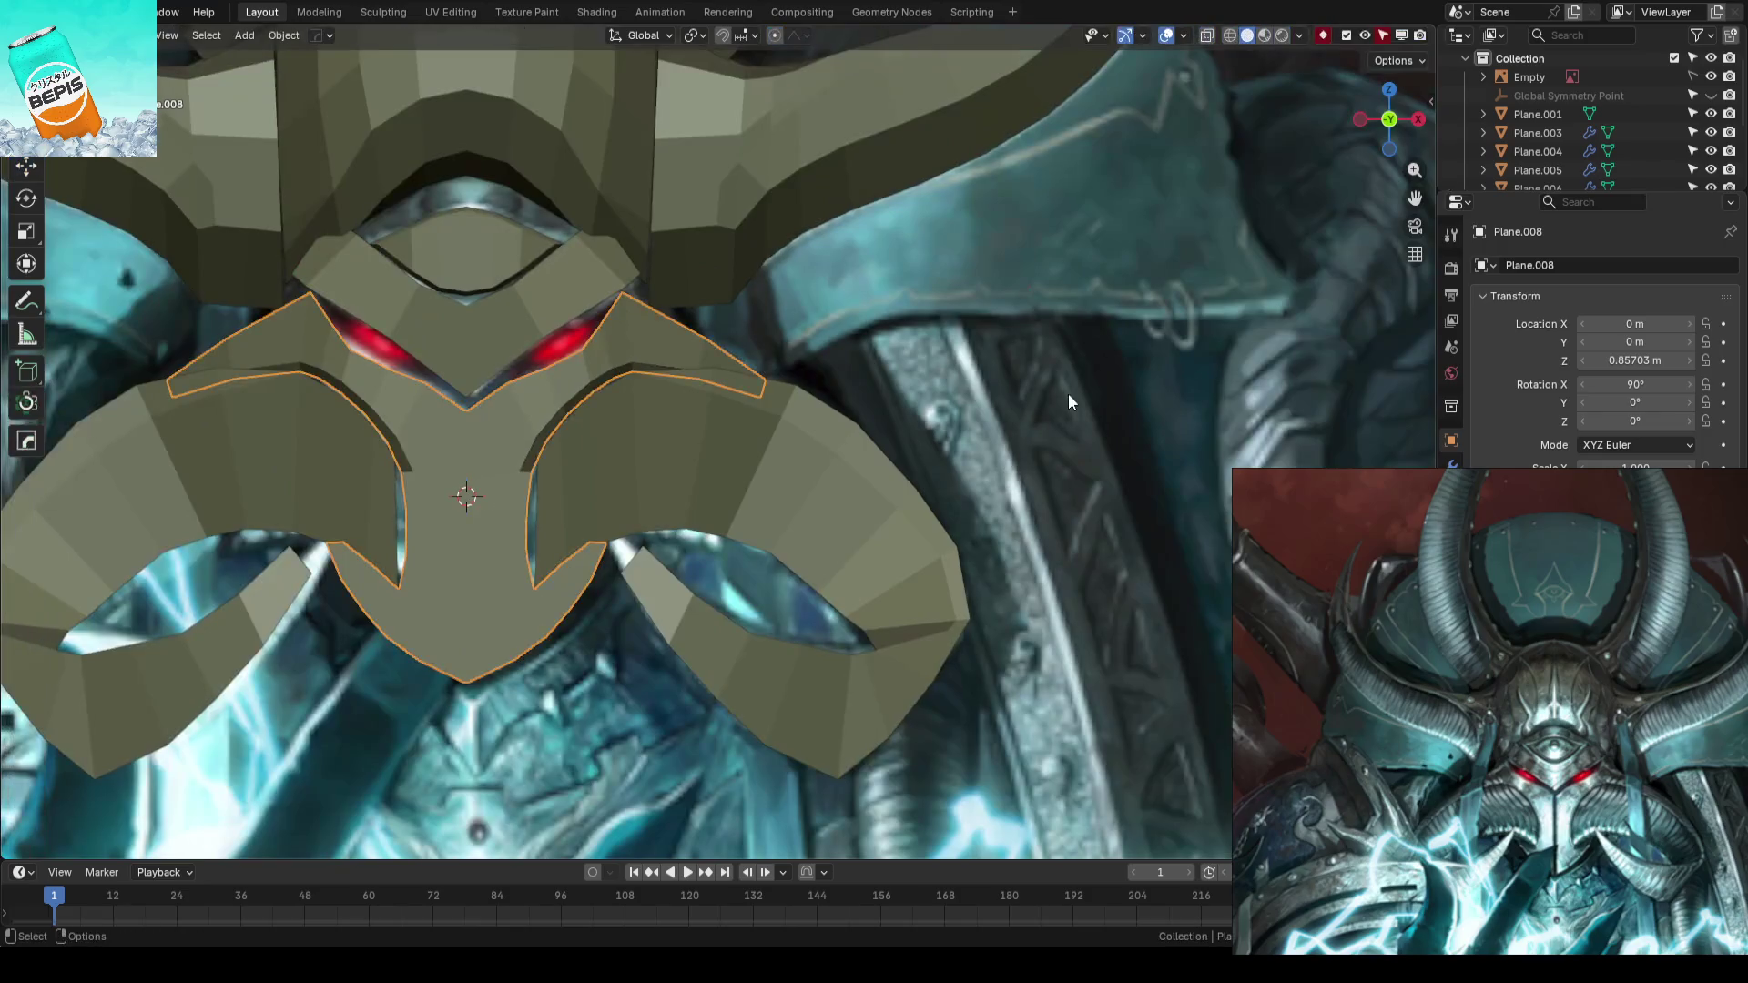
key("ctrl+s")
scroll(895, 442, "down", 3)
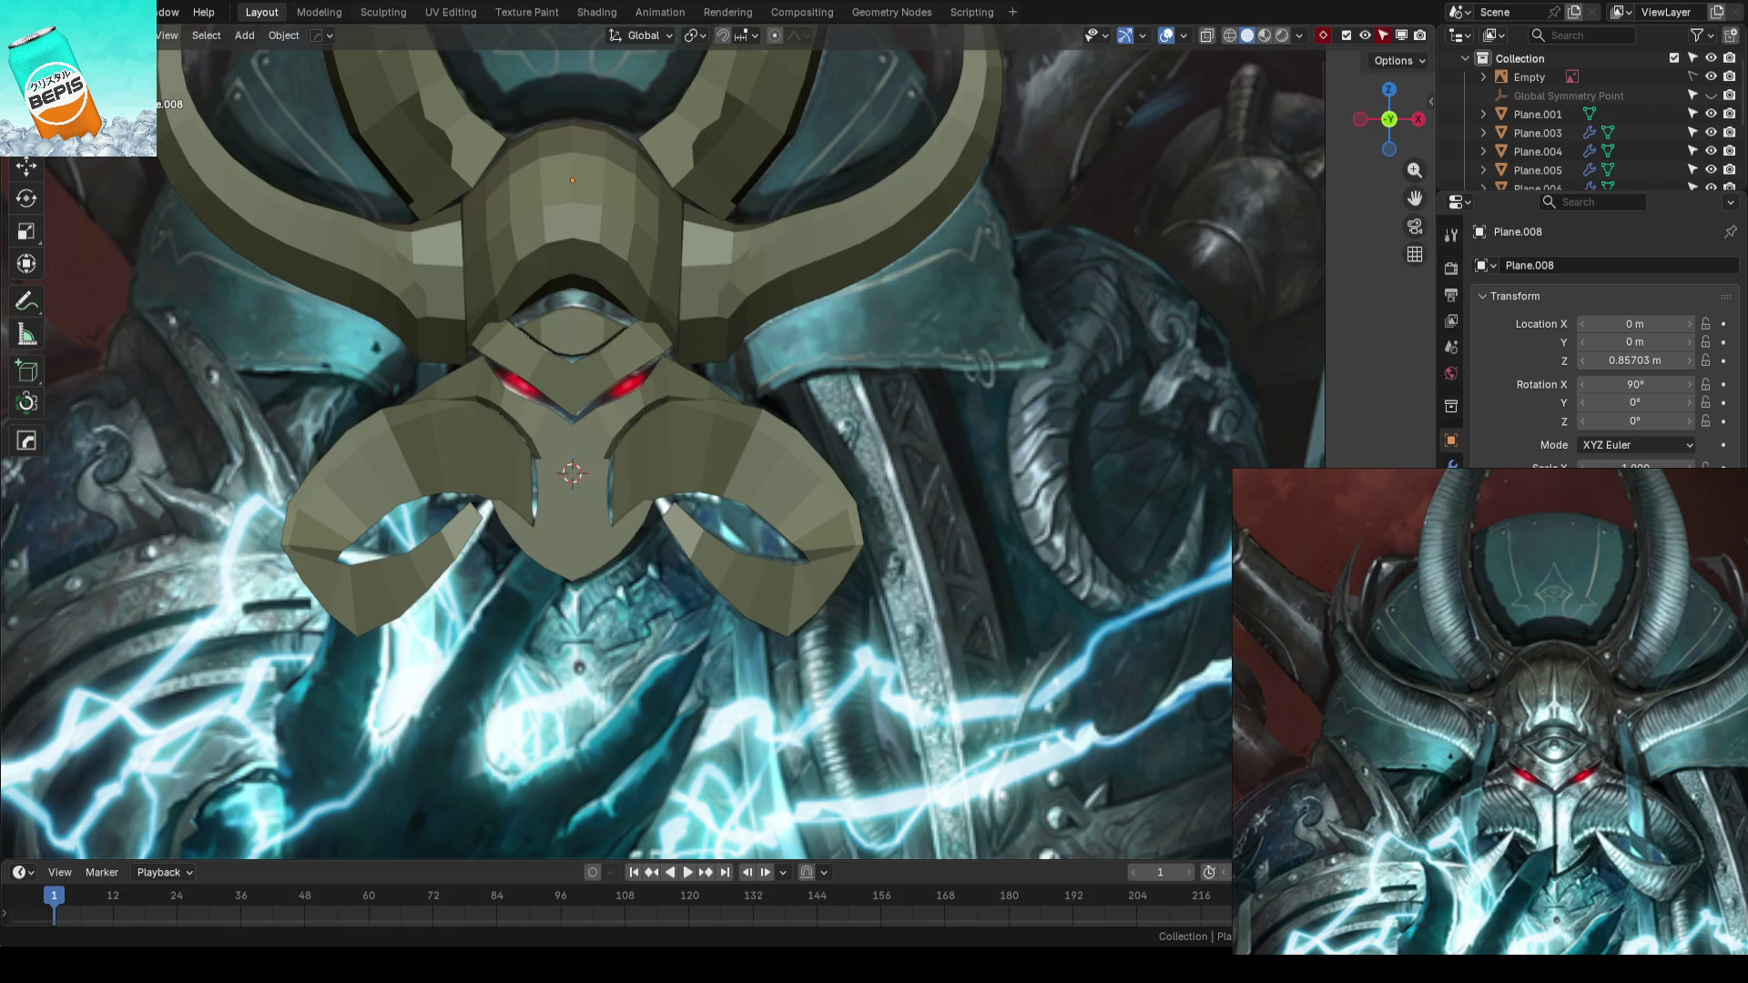
scroll(870, 396, "down", 3)
scroll(866, 386, "up", 4)
middle_click_drag(866, 385, 746, 461)
scroll(747, 461, "up", 2)
scroll(838, 456, "up", 2)
scroll(772, 477, "up", 2)
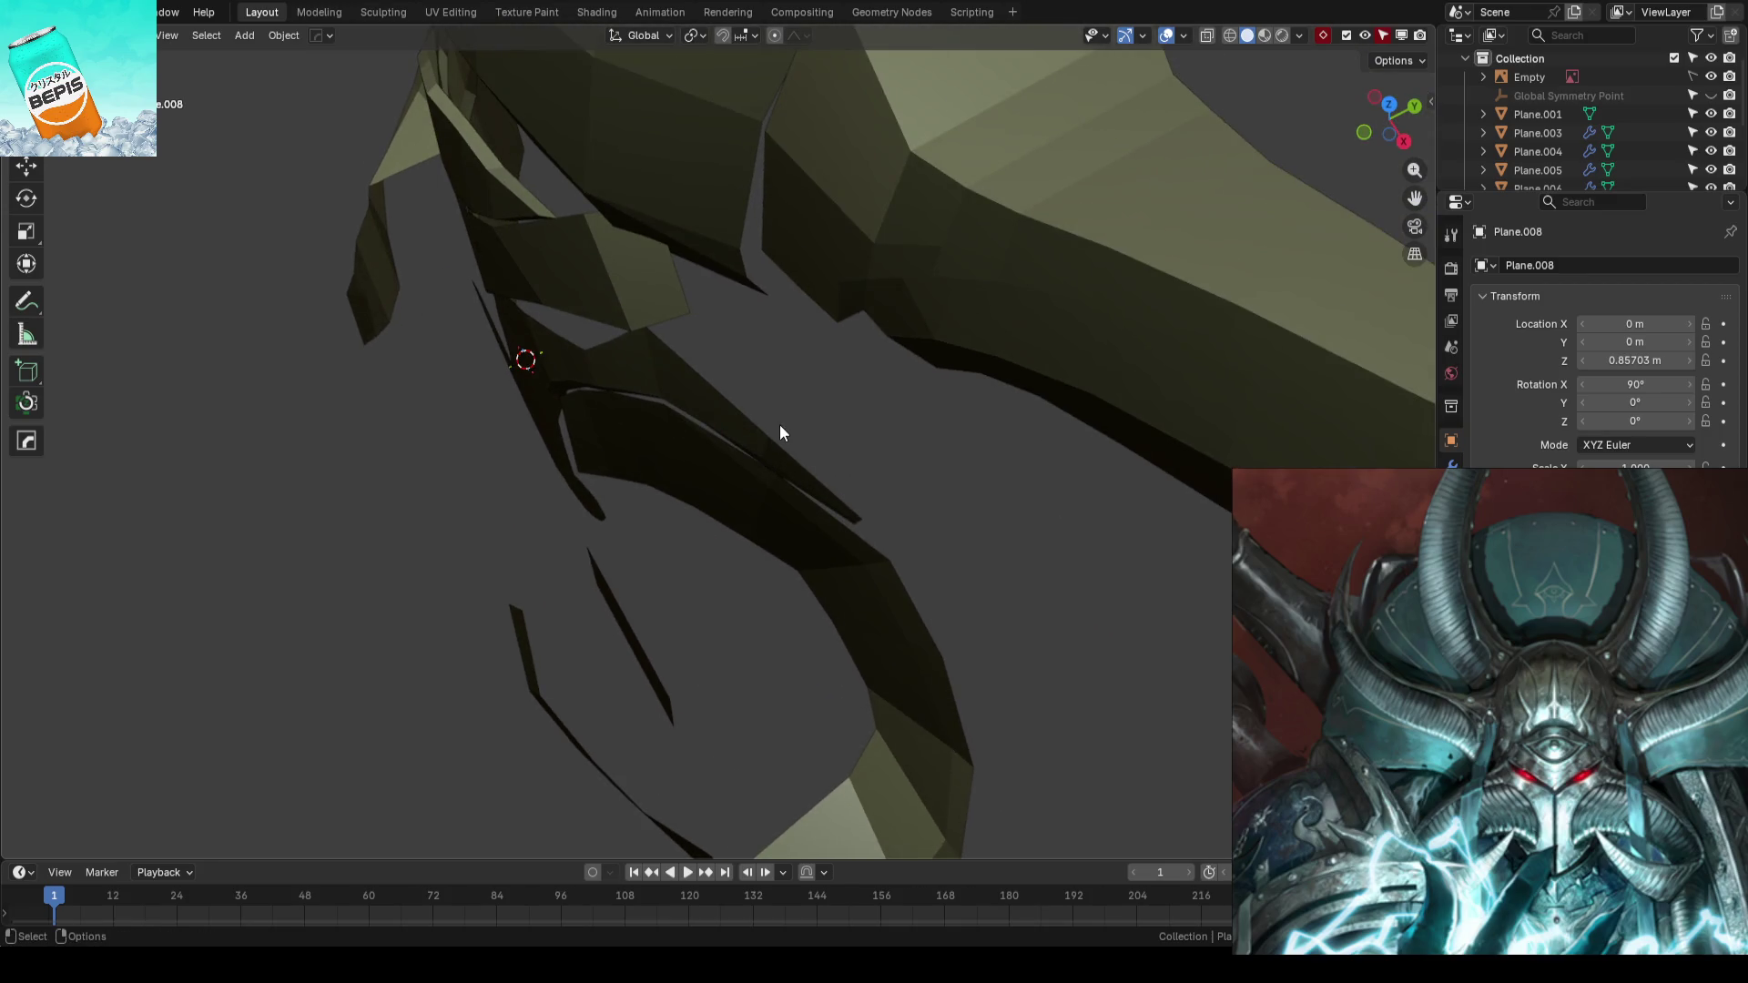
key("Tab")
- Box-select the centre plate's thin tab faces in wireframe and move them further along Y
mouse_move(830, 397)
middle_mouse_down()
mouse_move(865, 410)
mouse_move(1010, 379)
middle_mouse_up()
key("shift+z")
mouse_move(1028, 345)
left_mouse_down()
mouse_move(883, 483)
mouse_move(874, 471)
left_mouse_up()
key("shift+z")
middle_click_drag(875, 472, 882, 440)
key("g")
key("y")
scroll(882, 440, "up", 5)
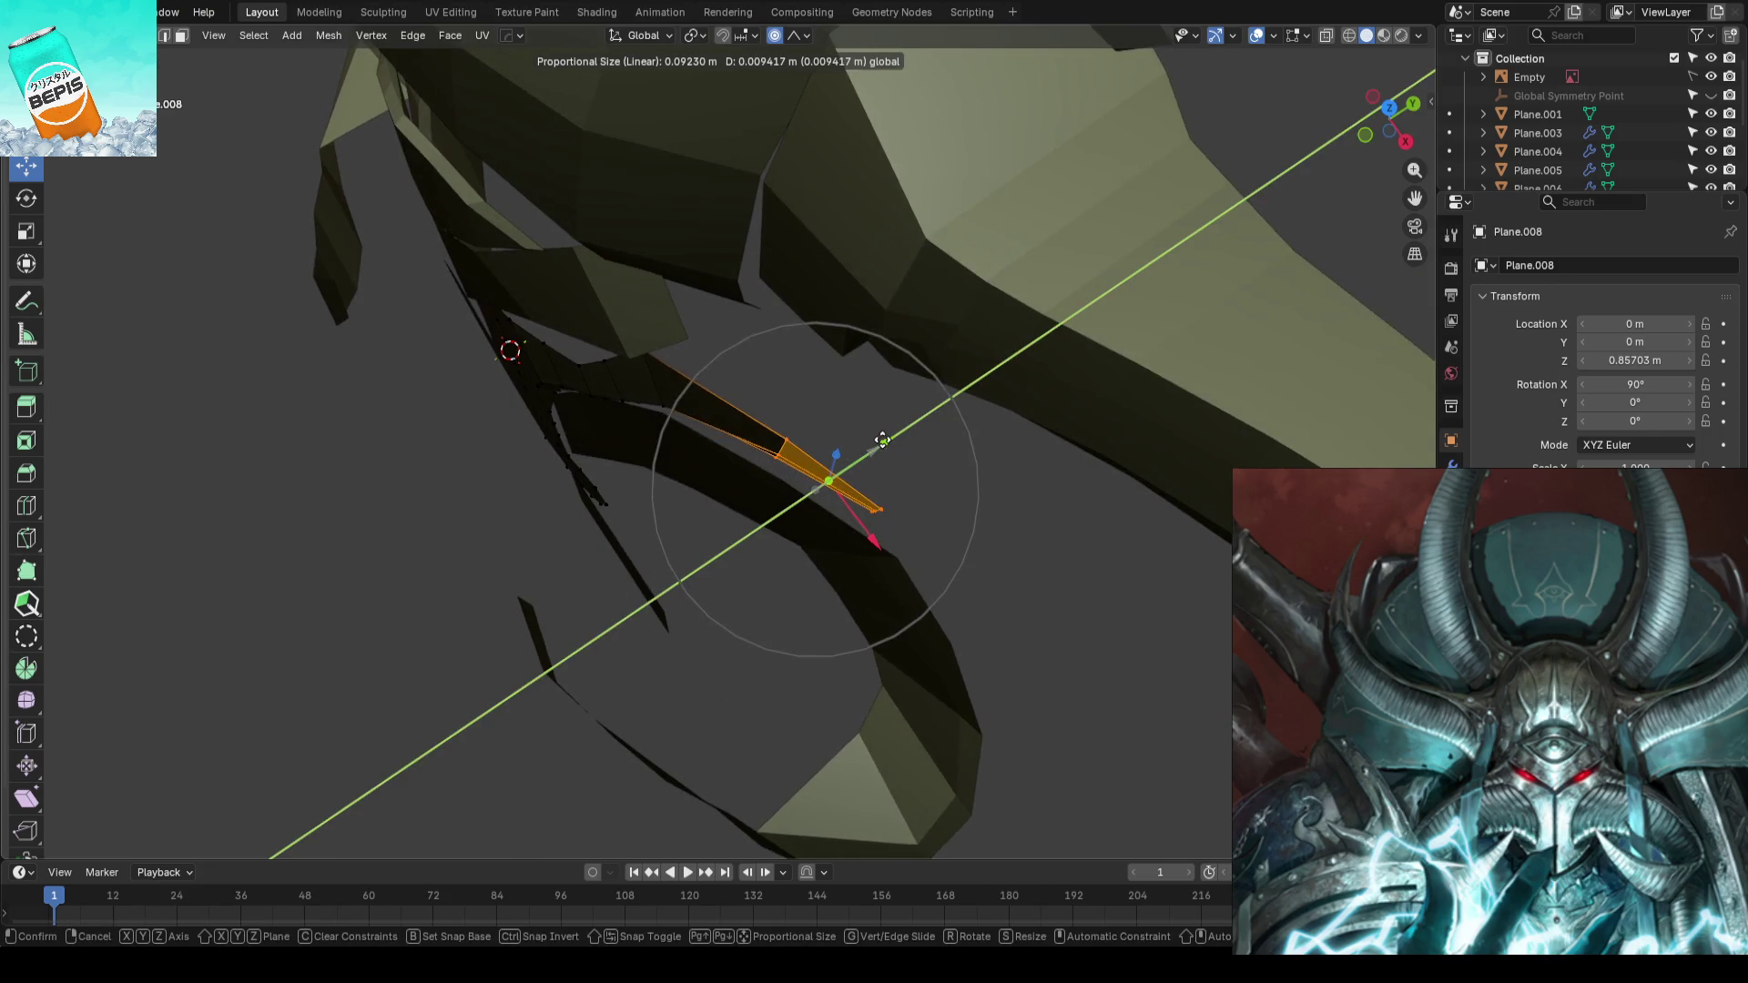
left_click(894, 432)
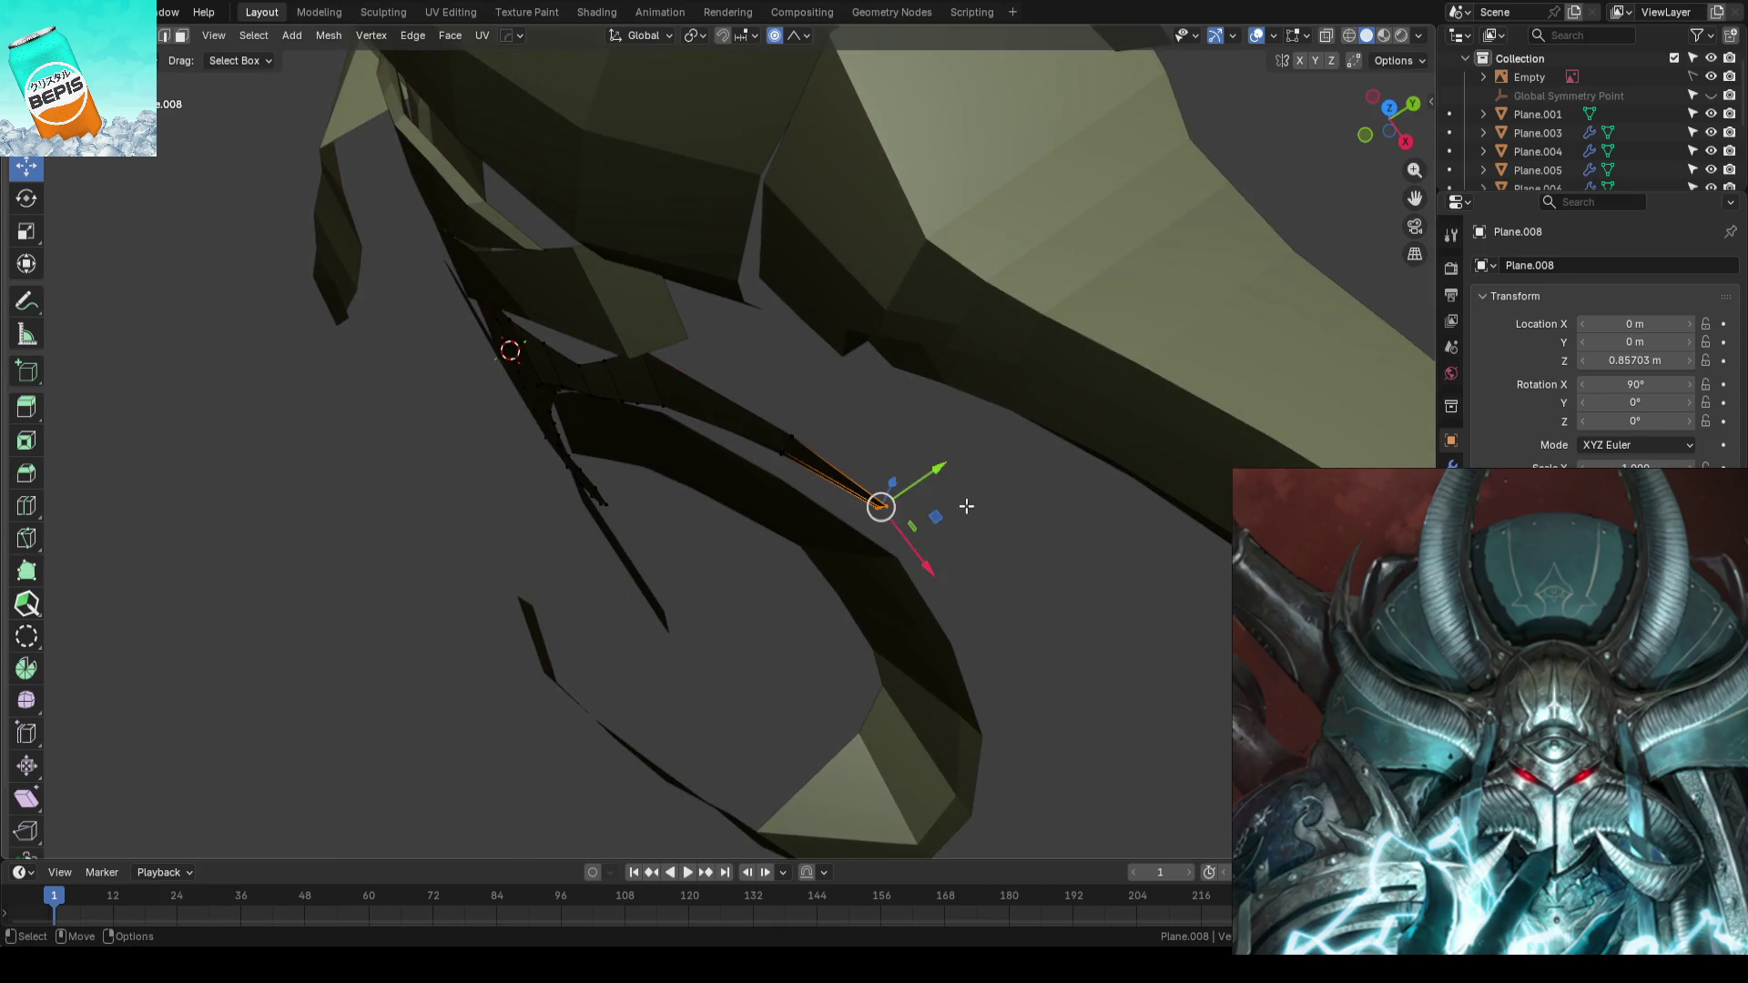
key("g")
key("y")
left_click(983, 435)
- Switch to the curled face plate and move a vertex on its inner curve along Y
mouse_move(983, 434)
middle_mouse_down()
mouse_move(809, 443)
mouse_move(808, 394)
mouse_move(827, 374)
mouse_move(947, 461)
mouse_move(843, 497)
mouse_move(889, 451)
mouse_move(793, 471)
mouse_move(820, 482)
middle_mouse_up()
key("Tab")
left_click(820, 481)
key("Tab")
left_click(793, 469)
key("g")
key("y")
scroll(853, 460, "down", 3)
scroll(852, 461, "down", 1)
left_click(856, 468)
- Move the neighbouring curve vertex along Y, check the helmet from the front and save
middle_click_drag(855, 467, 938, 366)
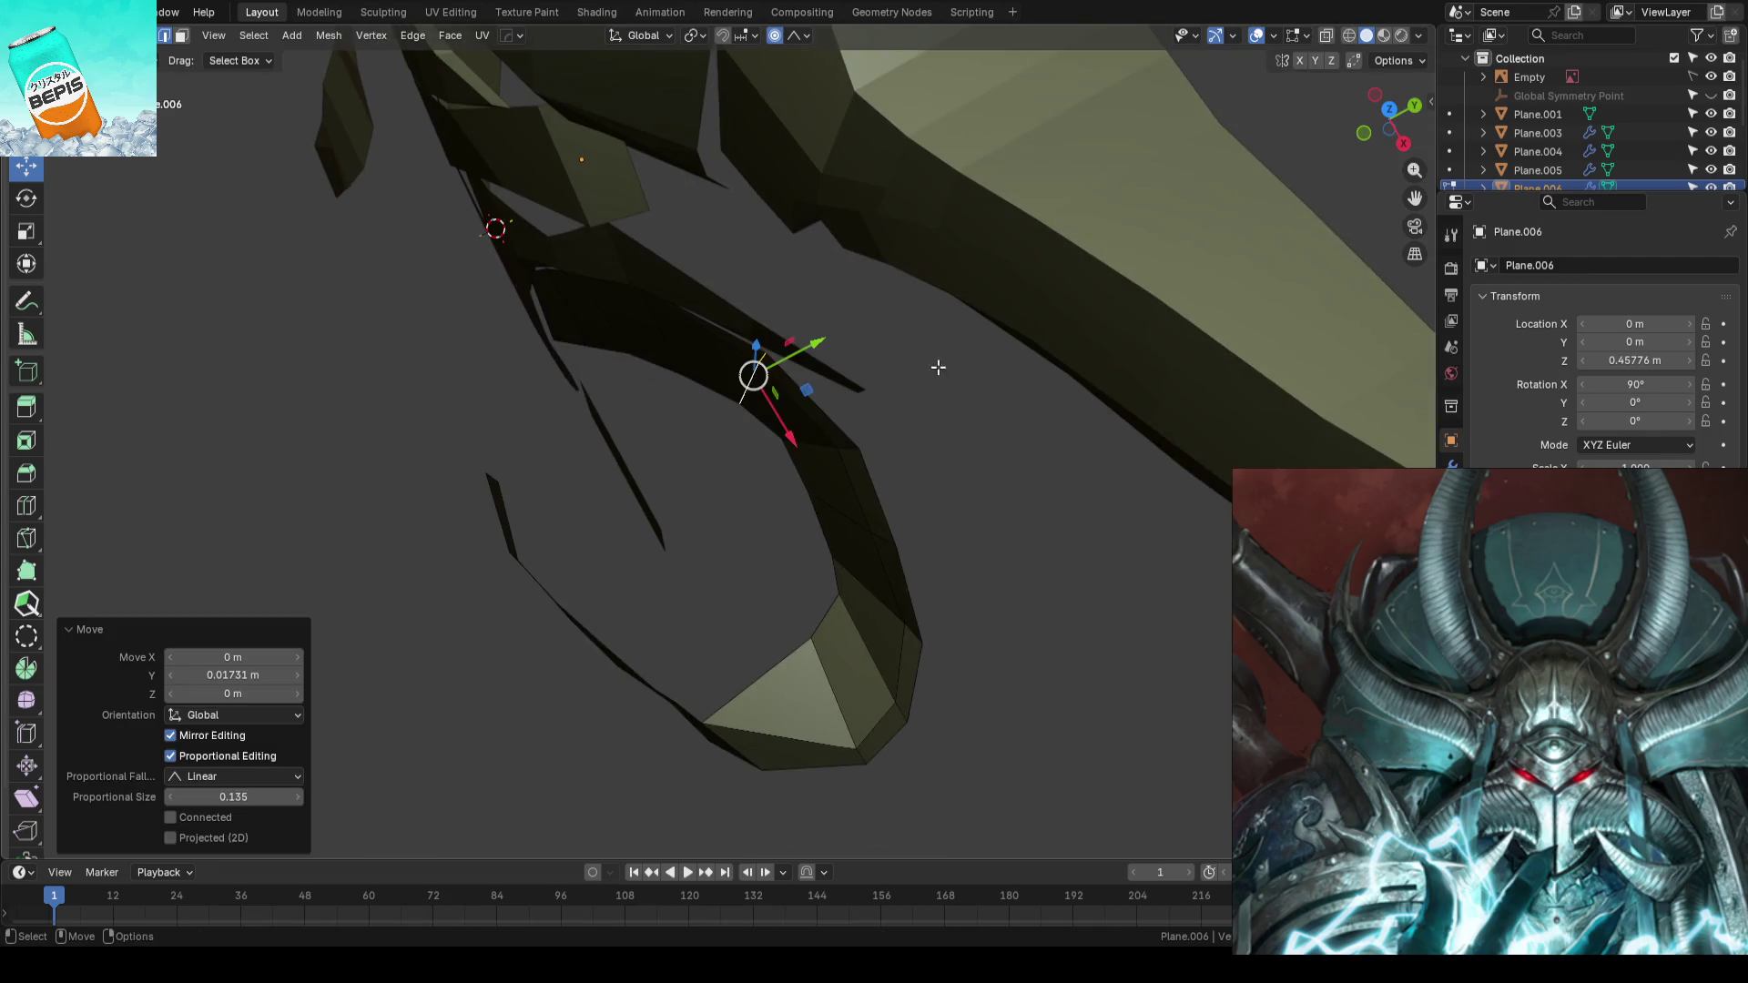
left_click(817, 450)
key("g")
key("y")
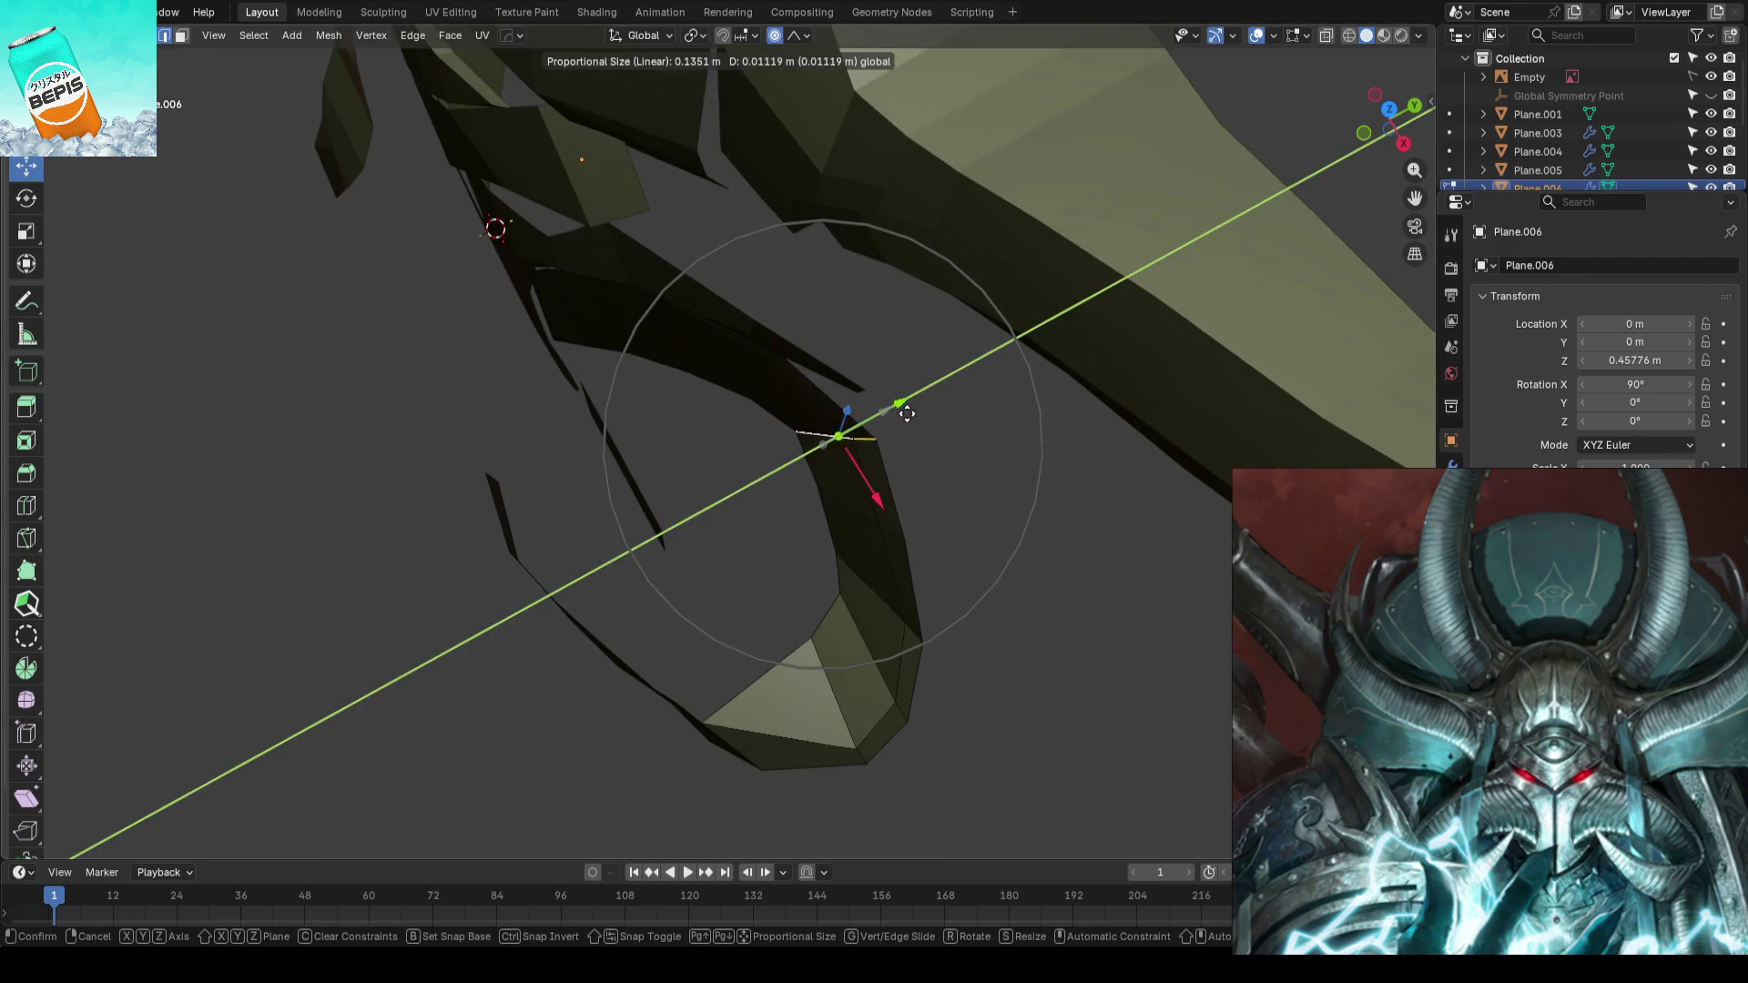
left_click(1034, 510)
key("KP_1")
key("Tab")
key("ctrl+s")
- Reopen the curled face plate and select a vertex at its loose end in wireframe
mouse_move(1157, 386)
middle_mouse_down()
mouse_move(746, 447)
mouse_move(570, 500)
mouse_move(678, 505)
mouse_move(801, 474)
mouse_move(637, 443)
middle_mouse_up()
left_click(766, 474)
key("Tab")
scroll(780, 460, "up", 3)
key("shift+z")
left_click_drag(644, 468, 731, 491)
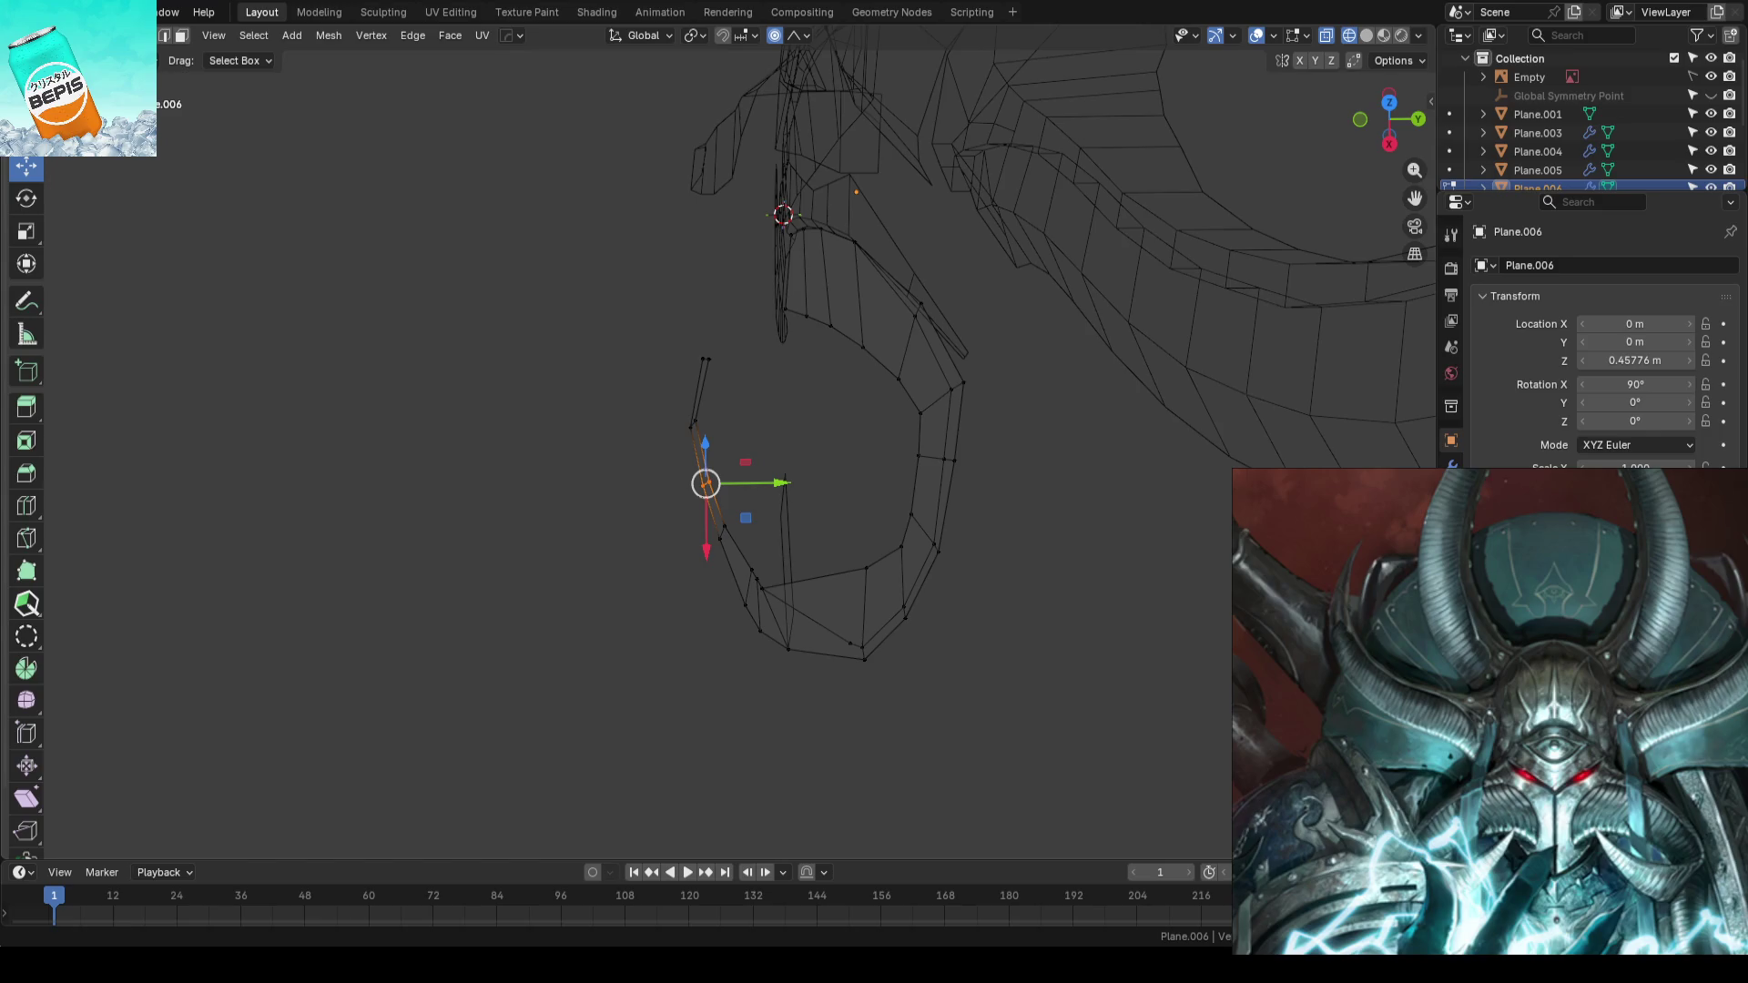
- Push the curled plate's loose inner-end vertex along Y and compare with the front reference
middle_click_drag(800, 396, 778, 454)
key("g")
key("y")
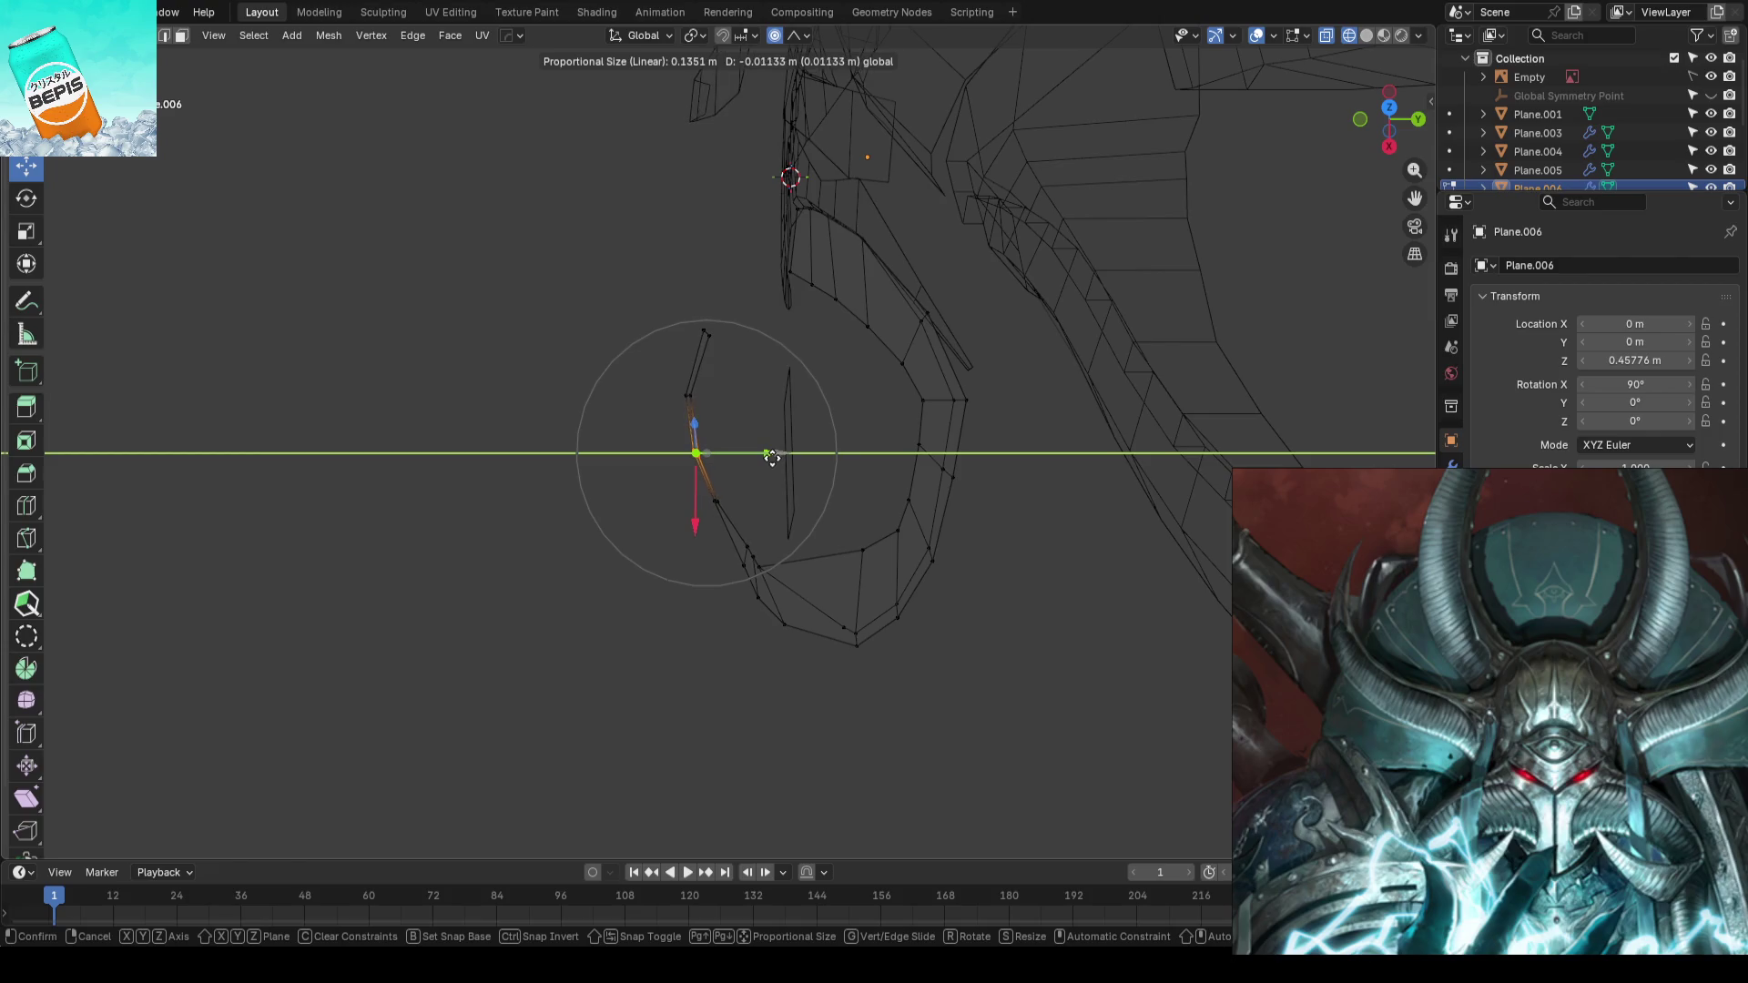
left_click(772, 456)
left_click(754, 542)
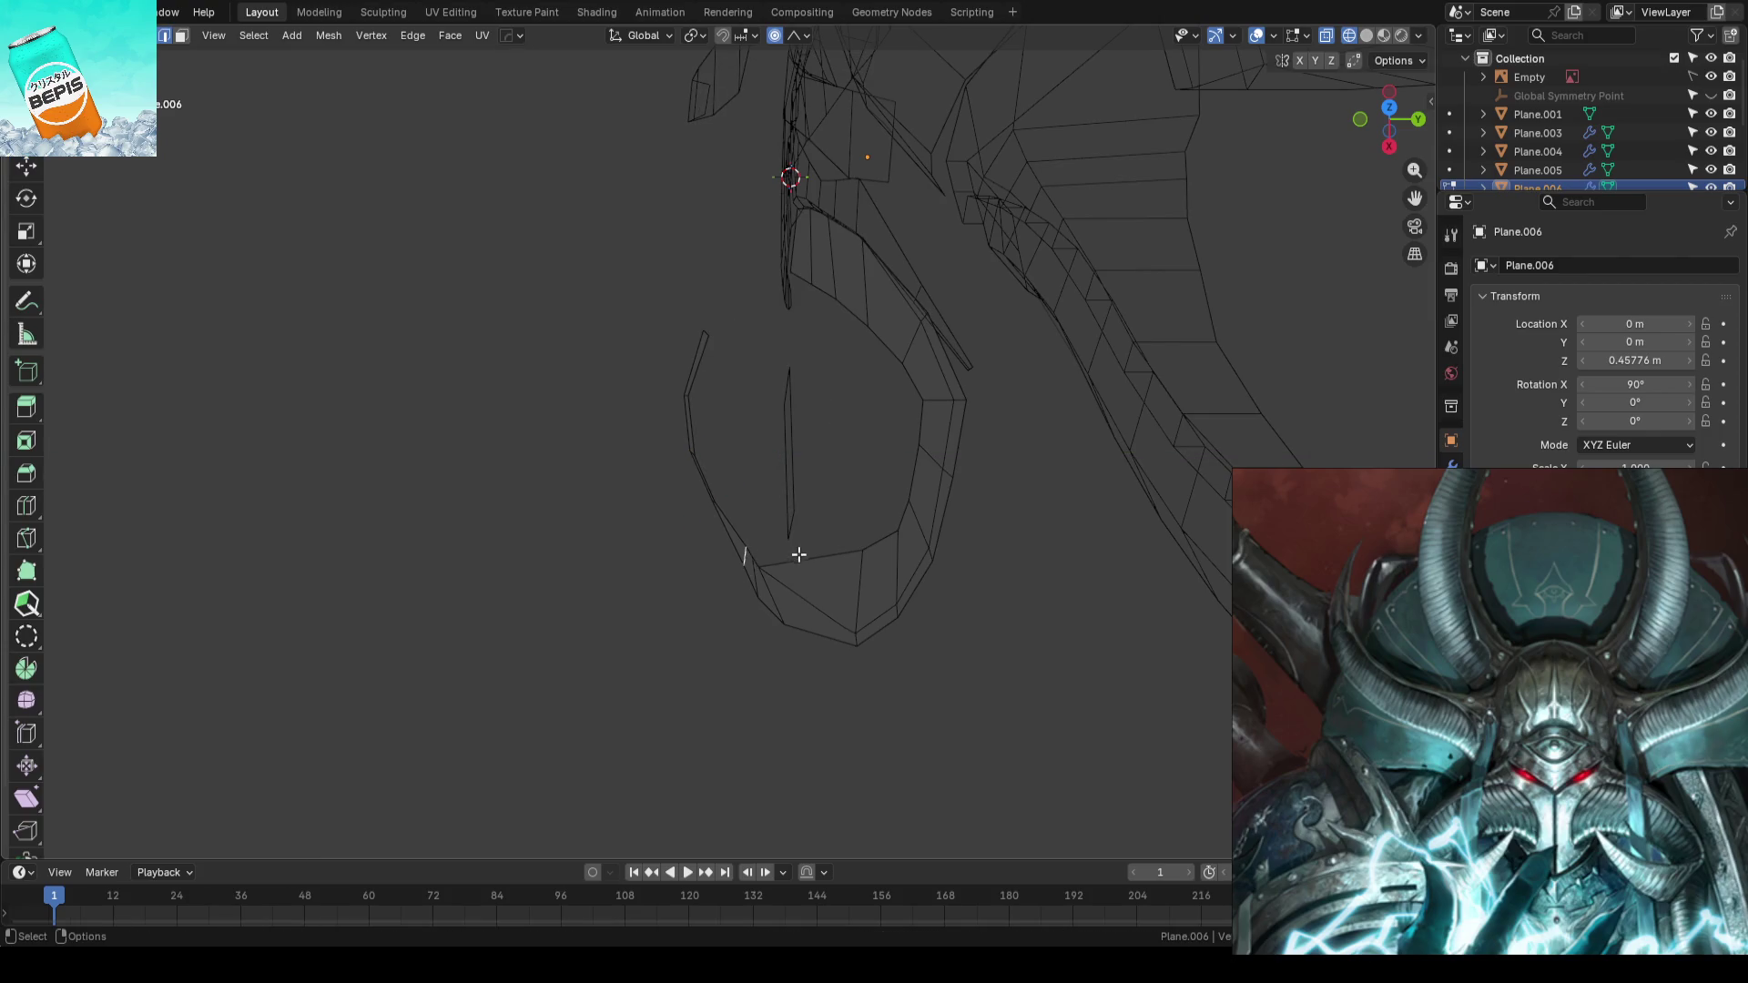
left_click_drag(797, 555, 779, 556)
key("Tab")
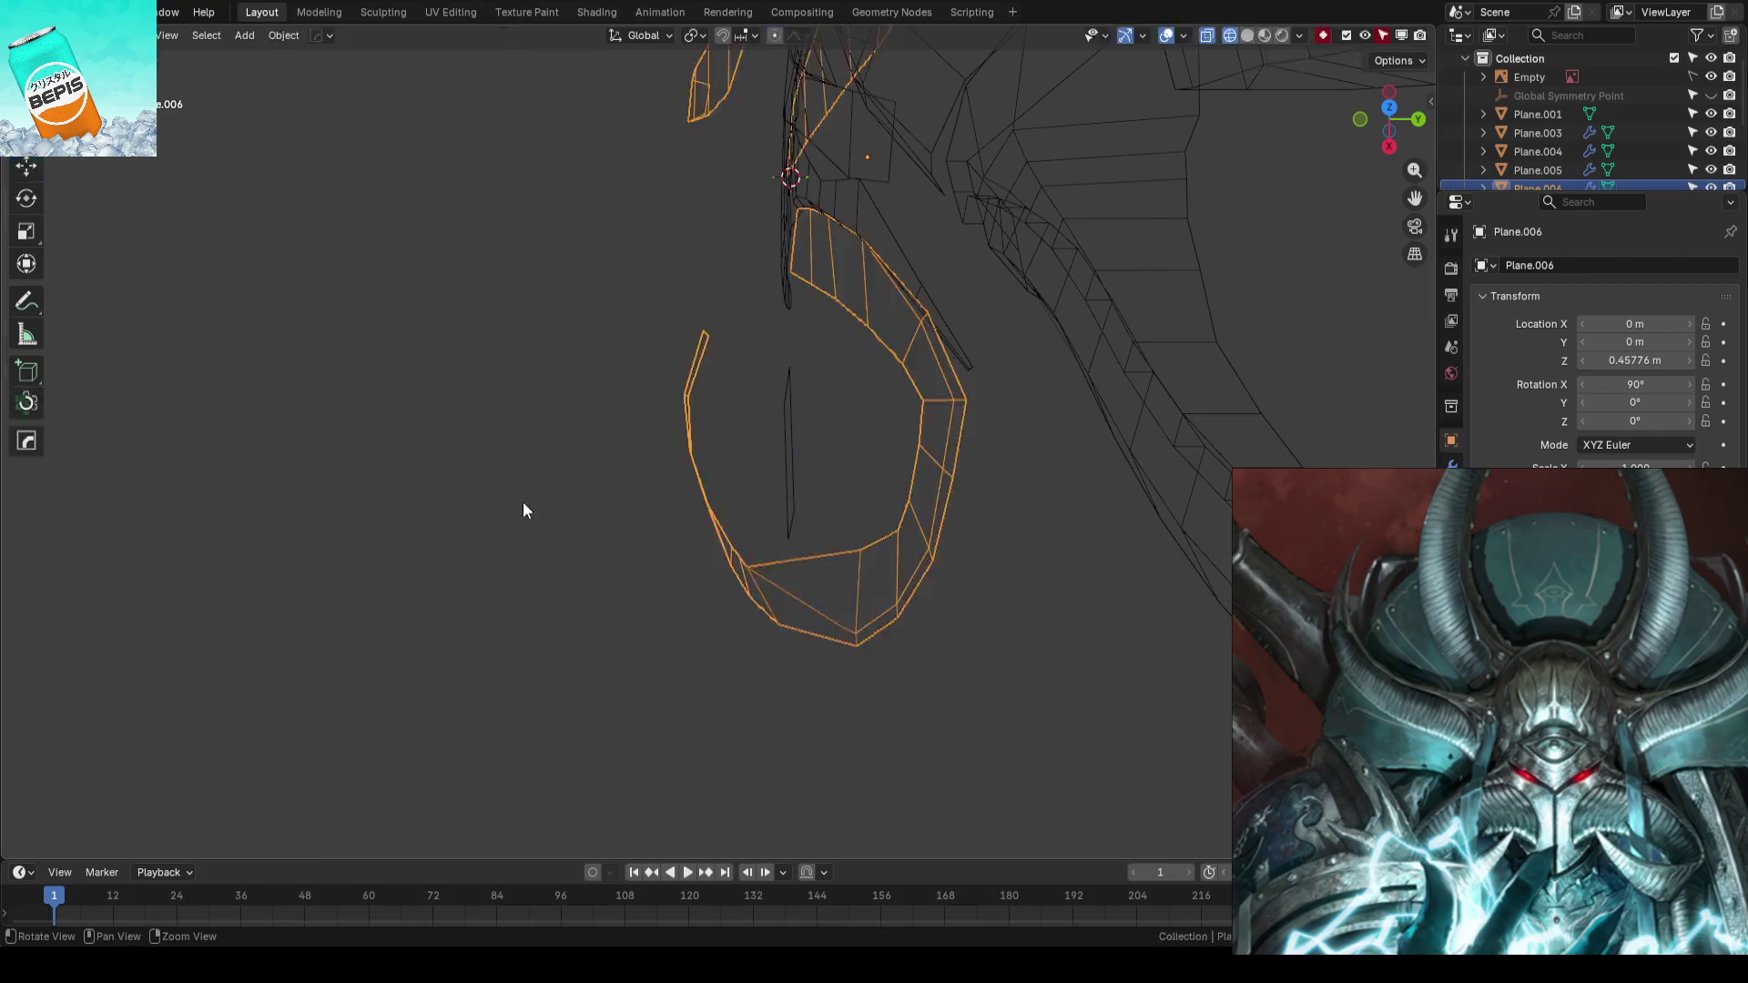
key("KP_1")
scroll(525, 509, "down", 3)
key("Tab")
scroll(1214, 344, "down", 1)
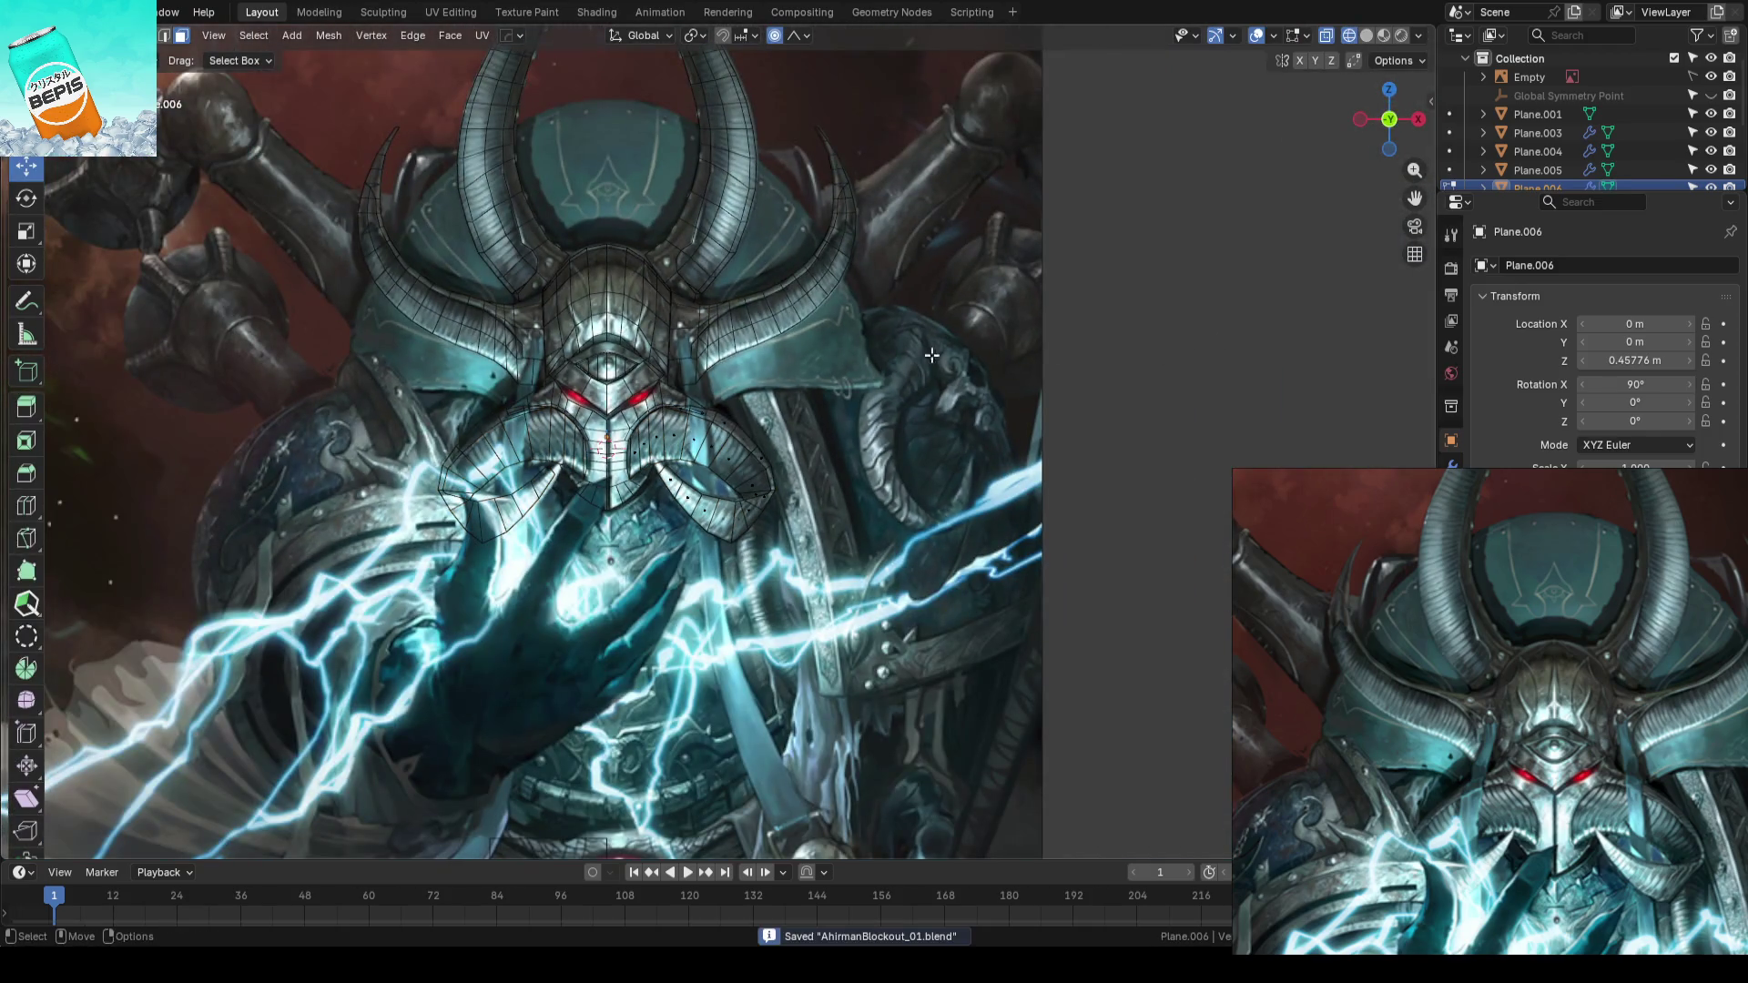
key("Tab")
mouse_move(914, 358)
middle_mouse_down()
mouse_move(852, 480)
mouse_move(853, 506)
mouse_move(898, 499)
middle_mouse_up()
- Move a vertex on the plate's upper edge along Y with a wider proportional radius, then check in front view
left_click(732, 441)
scroll(732, 441, "up", 2)
key("Tab")
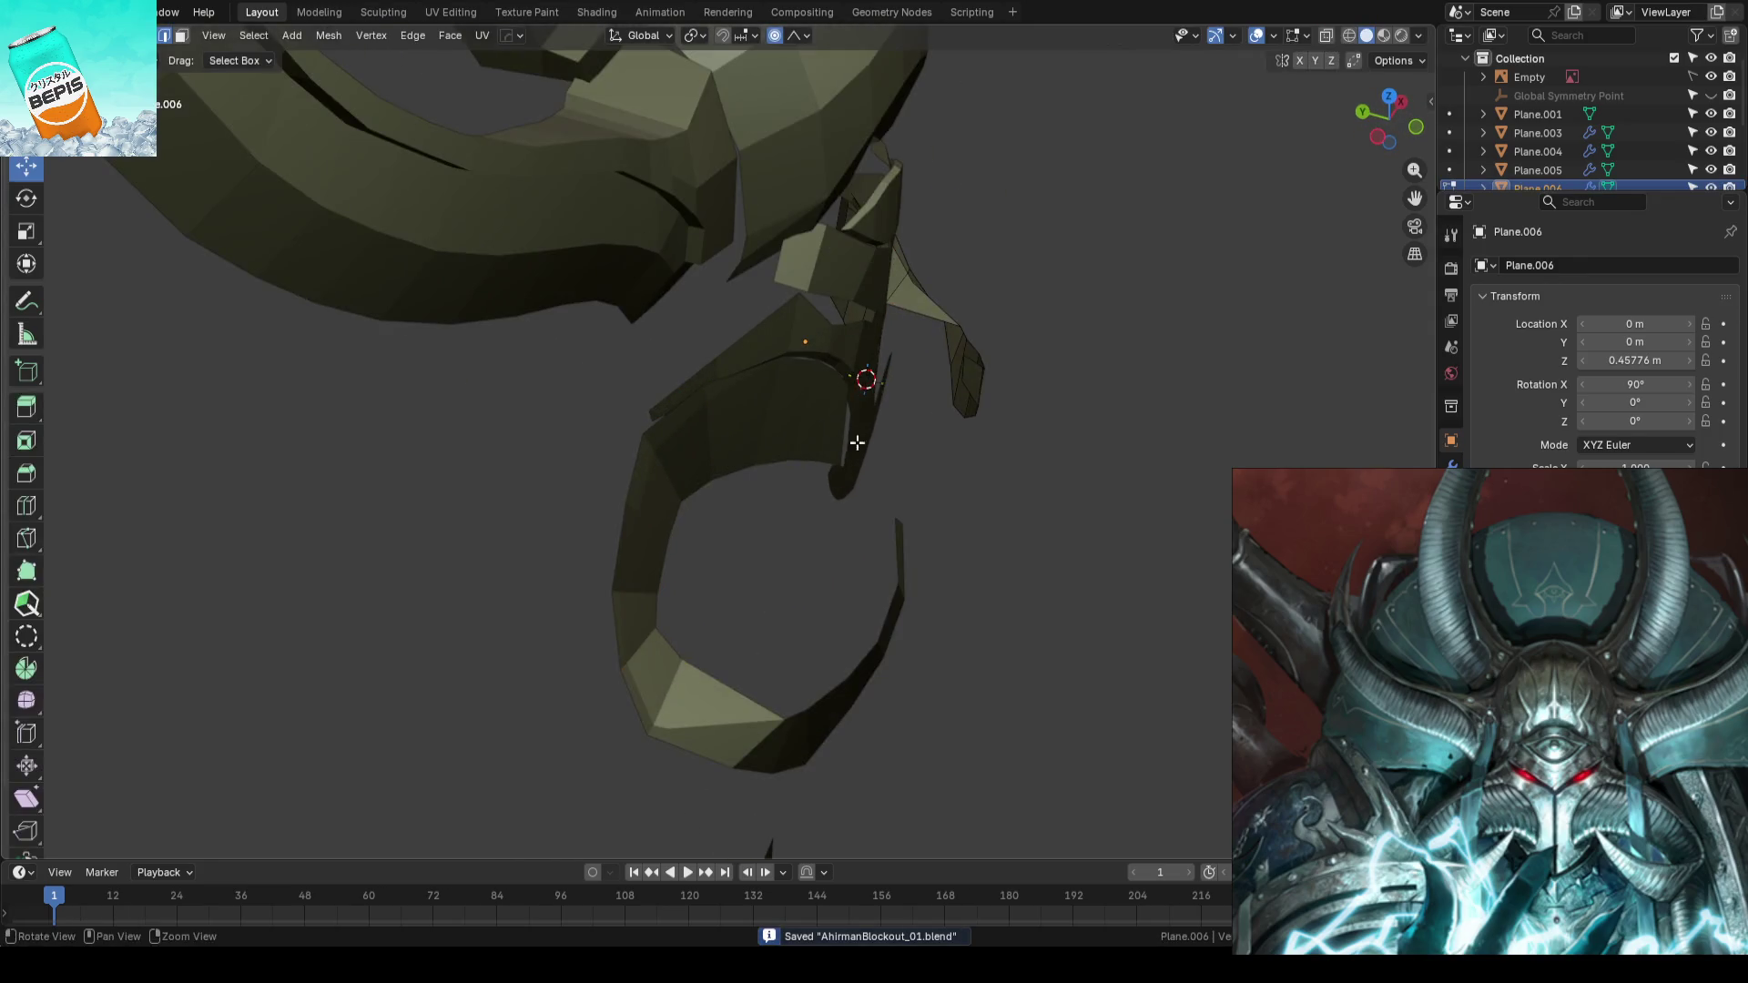
scroll(848, 433, "up", 3)
scroll(847, 434, "down", 3)
scroll(706, 418, "down", 2)
mouse_move(752, 383)
middle_mouse_down()
mouse_move(698, 365)
mouse_move(794, 375)
middle_mouse_up()
left_click(728, 382)
key("g")
key("y")
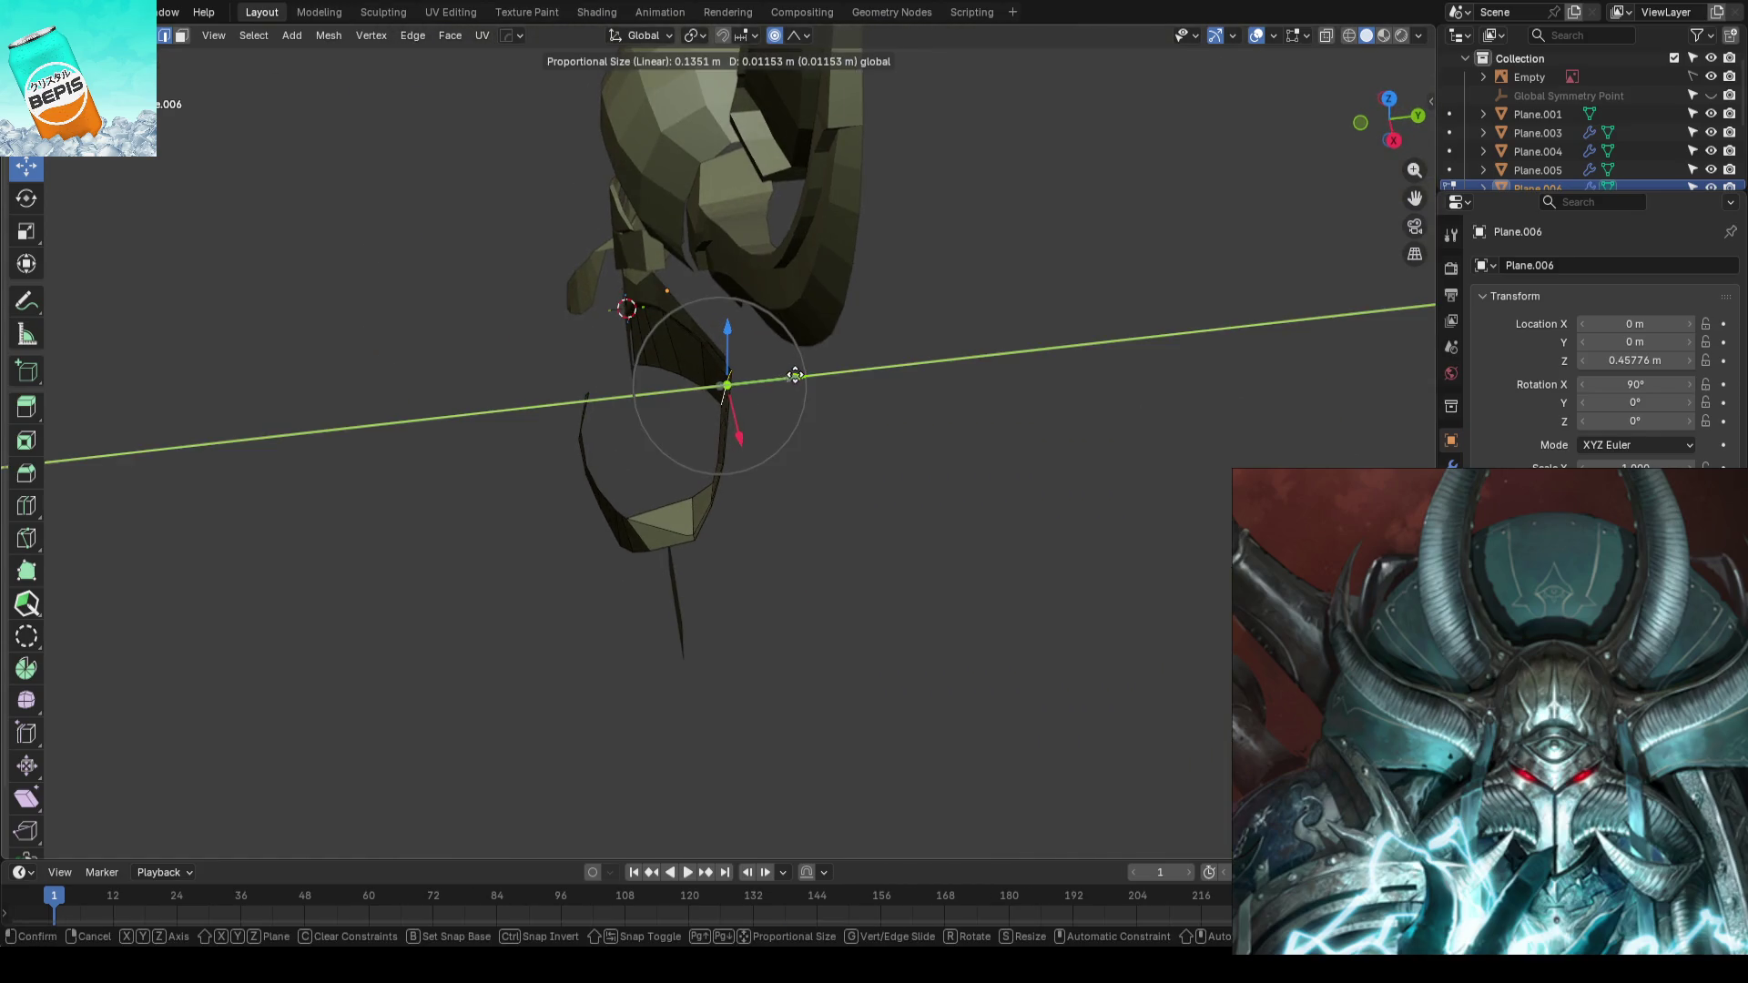
scroll(797, 375, "down", 3)
scroll(800, 376, "down", 1)
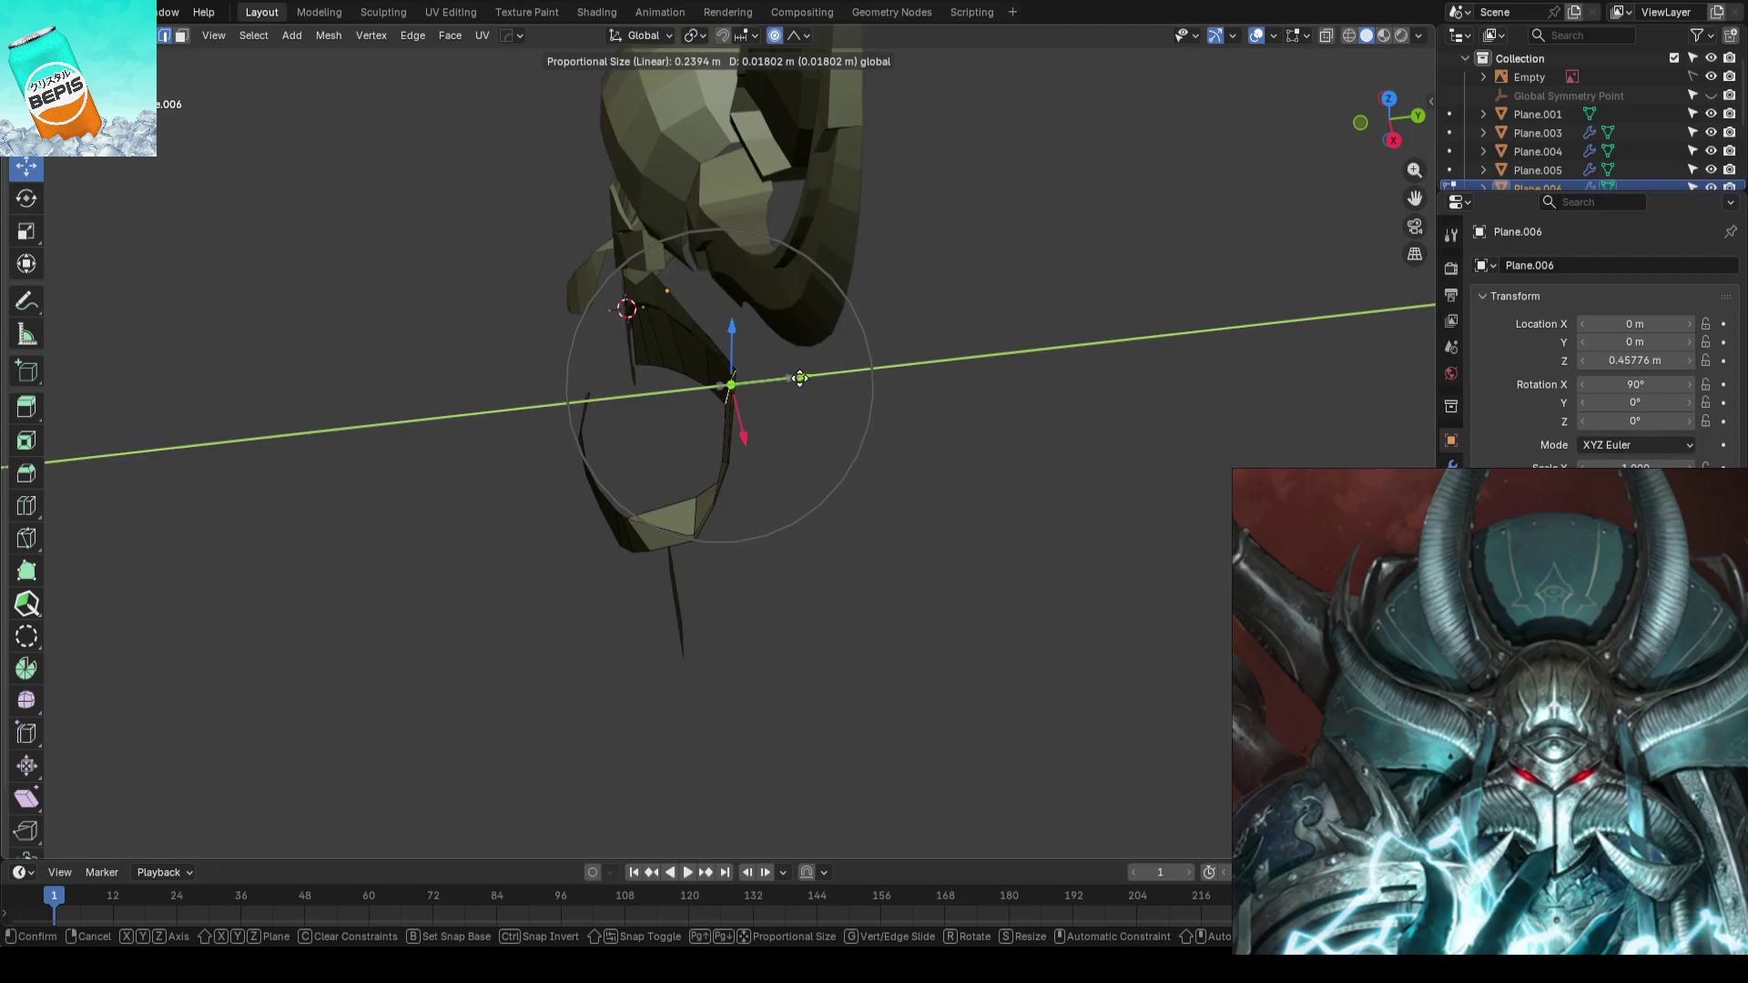
left_click(799, 377)
mouse_move(846, 429)
middle_mouse_down()
mouse_move(1092, 378)
mouse_move(937, 383)
mouse_move(1019, 418)
middle_mouse_up()
key("KP_1")
scroll(1017, 409, "up", 2)
key("Tab")
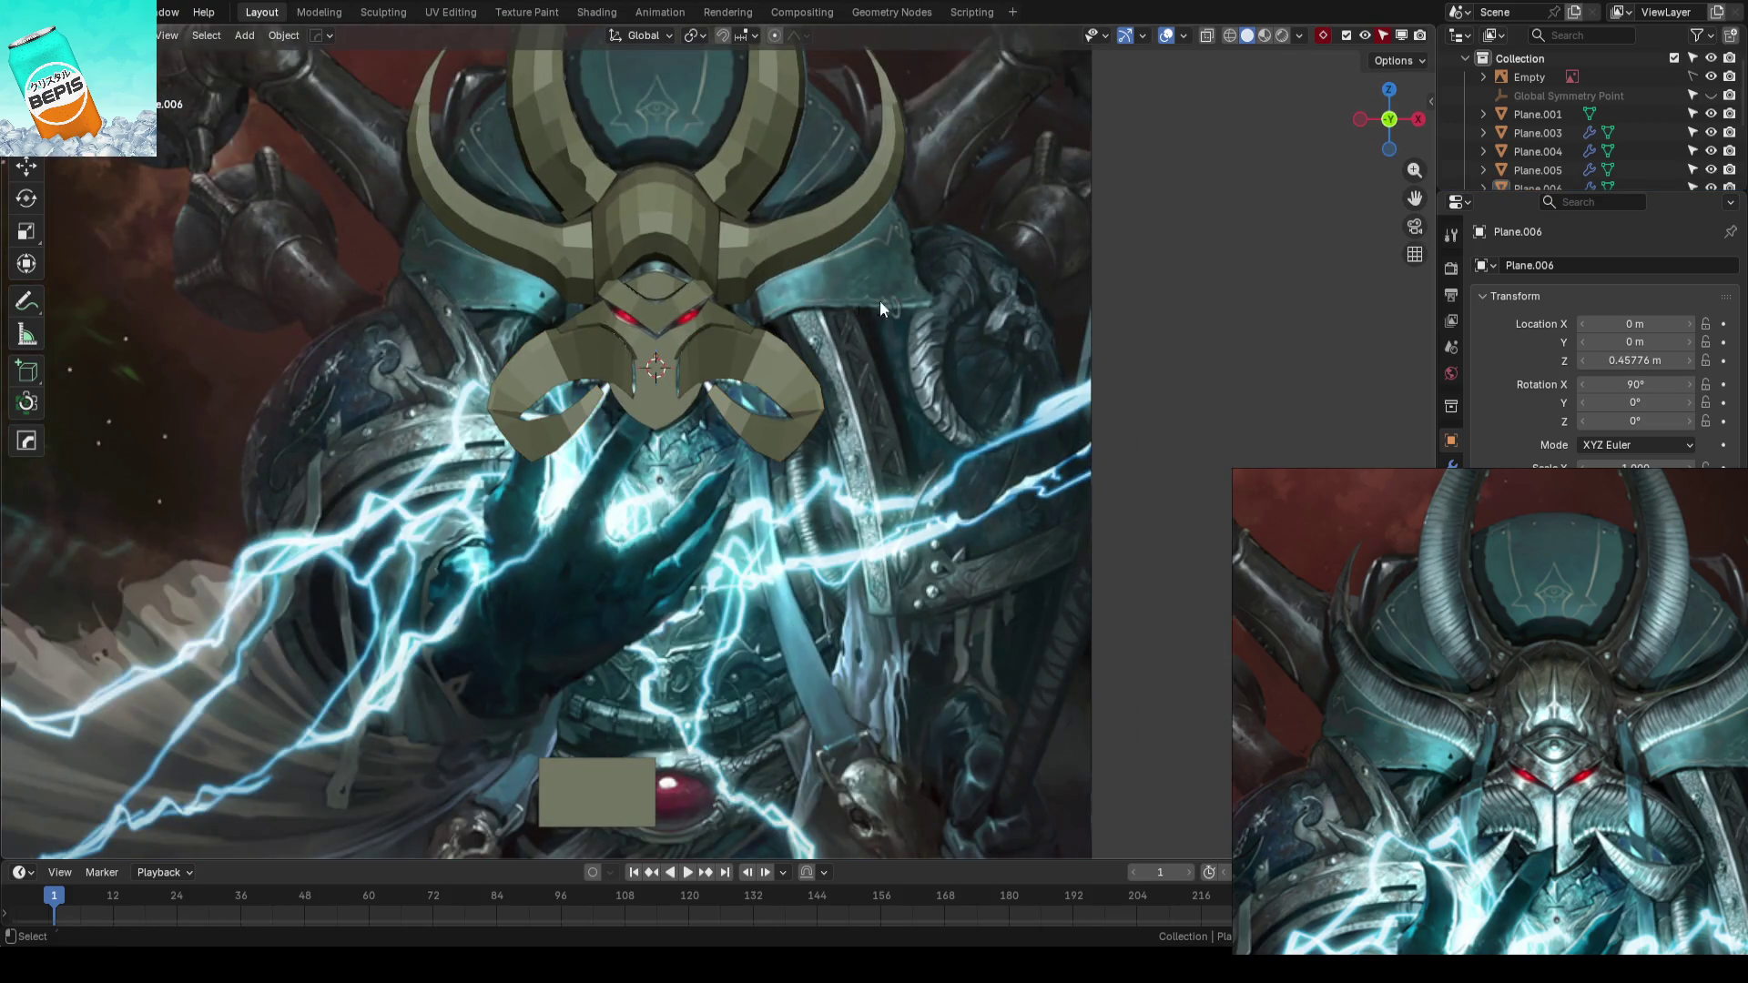
- Save the blockout, then give the curled face plate's vertex another depth move along Y
key("ctrl+s")
scroll(781, 310, "up", 2)
scroll(786, 395, "up", 2)
mouse_move(750, 365)
middle_mouse_down()
mouse_move(834, 361)
mouse_move(873, 433)
mouse_move(1049, 414)
mouse_move(762, 402)
mouse_move(783, 477)
mouse_move(833, 462)
mouse_move(704, 459)
middle_mouse_up()
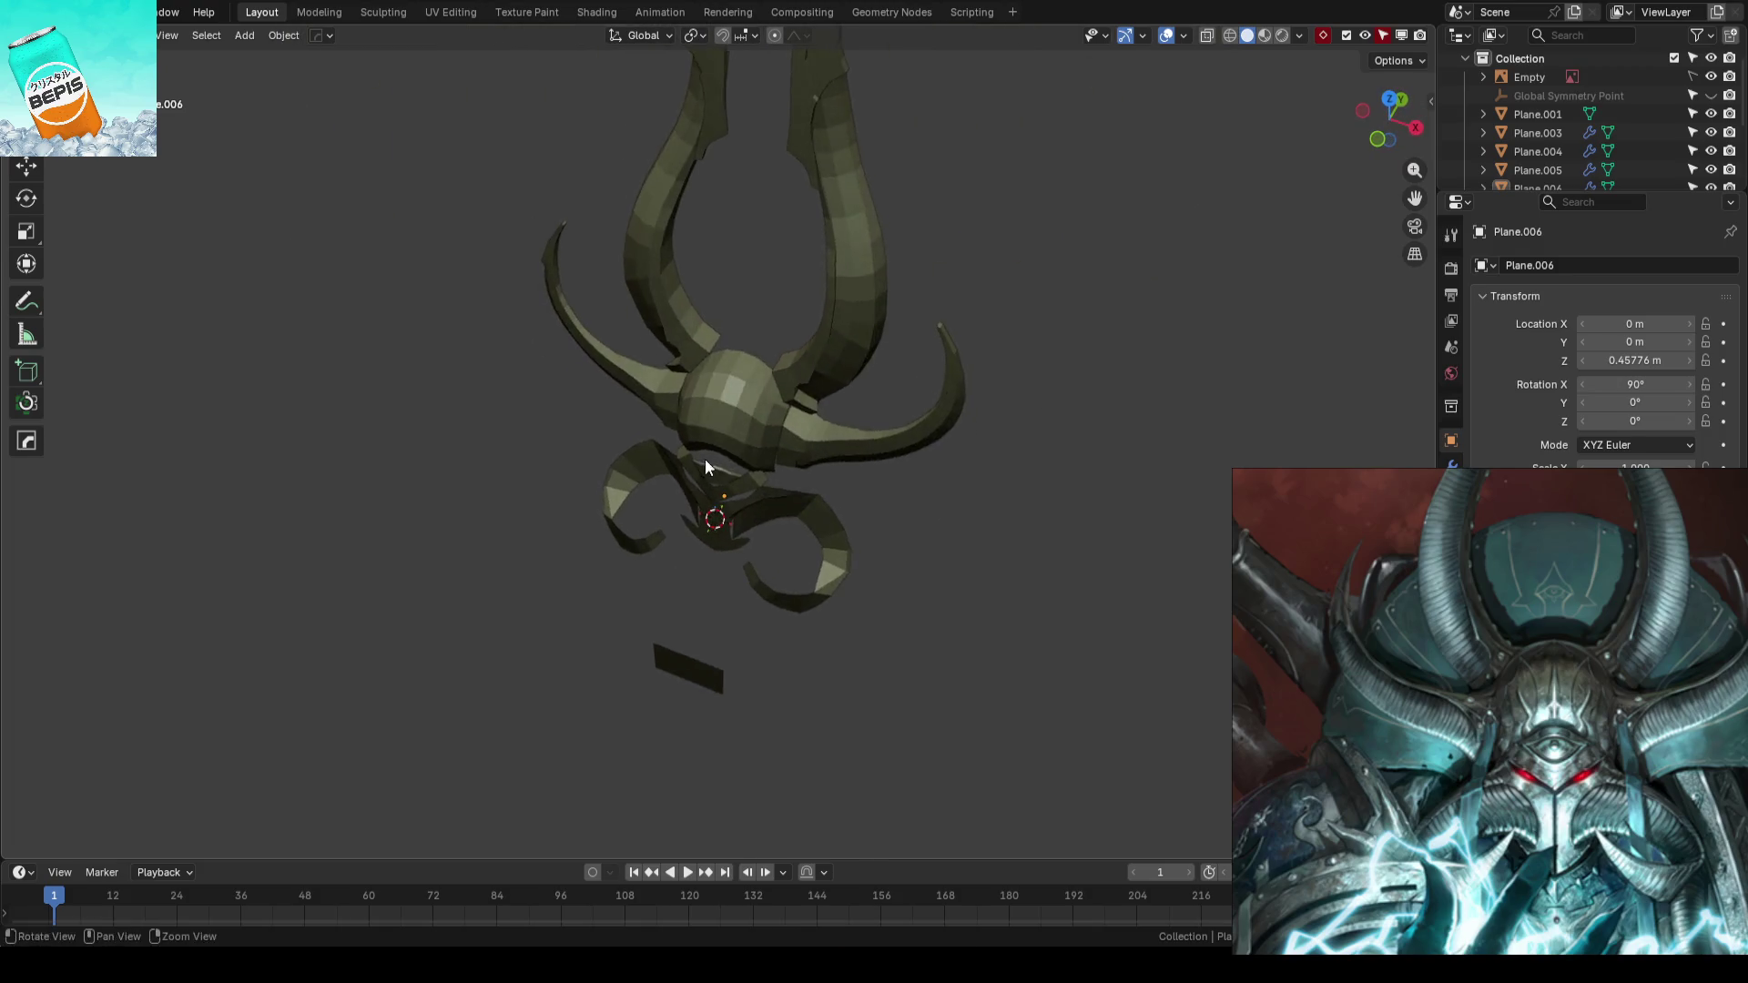
scroll(704, 468, "up", 2)
left_click(731, 358)
key("Tab")
scroll(751, 259, "up", 3)
scroll(800, 389, "up", 2)
mouse_move(801, 389)
middle_mouse_down()
mouse_move(831, 450)
mouse_move(804, 414)
mouse_move(813, 434)
middle_mouse_up()
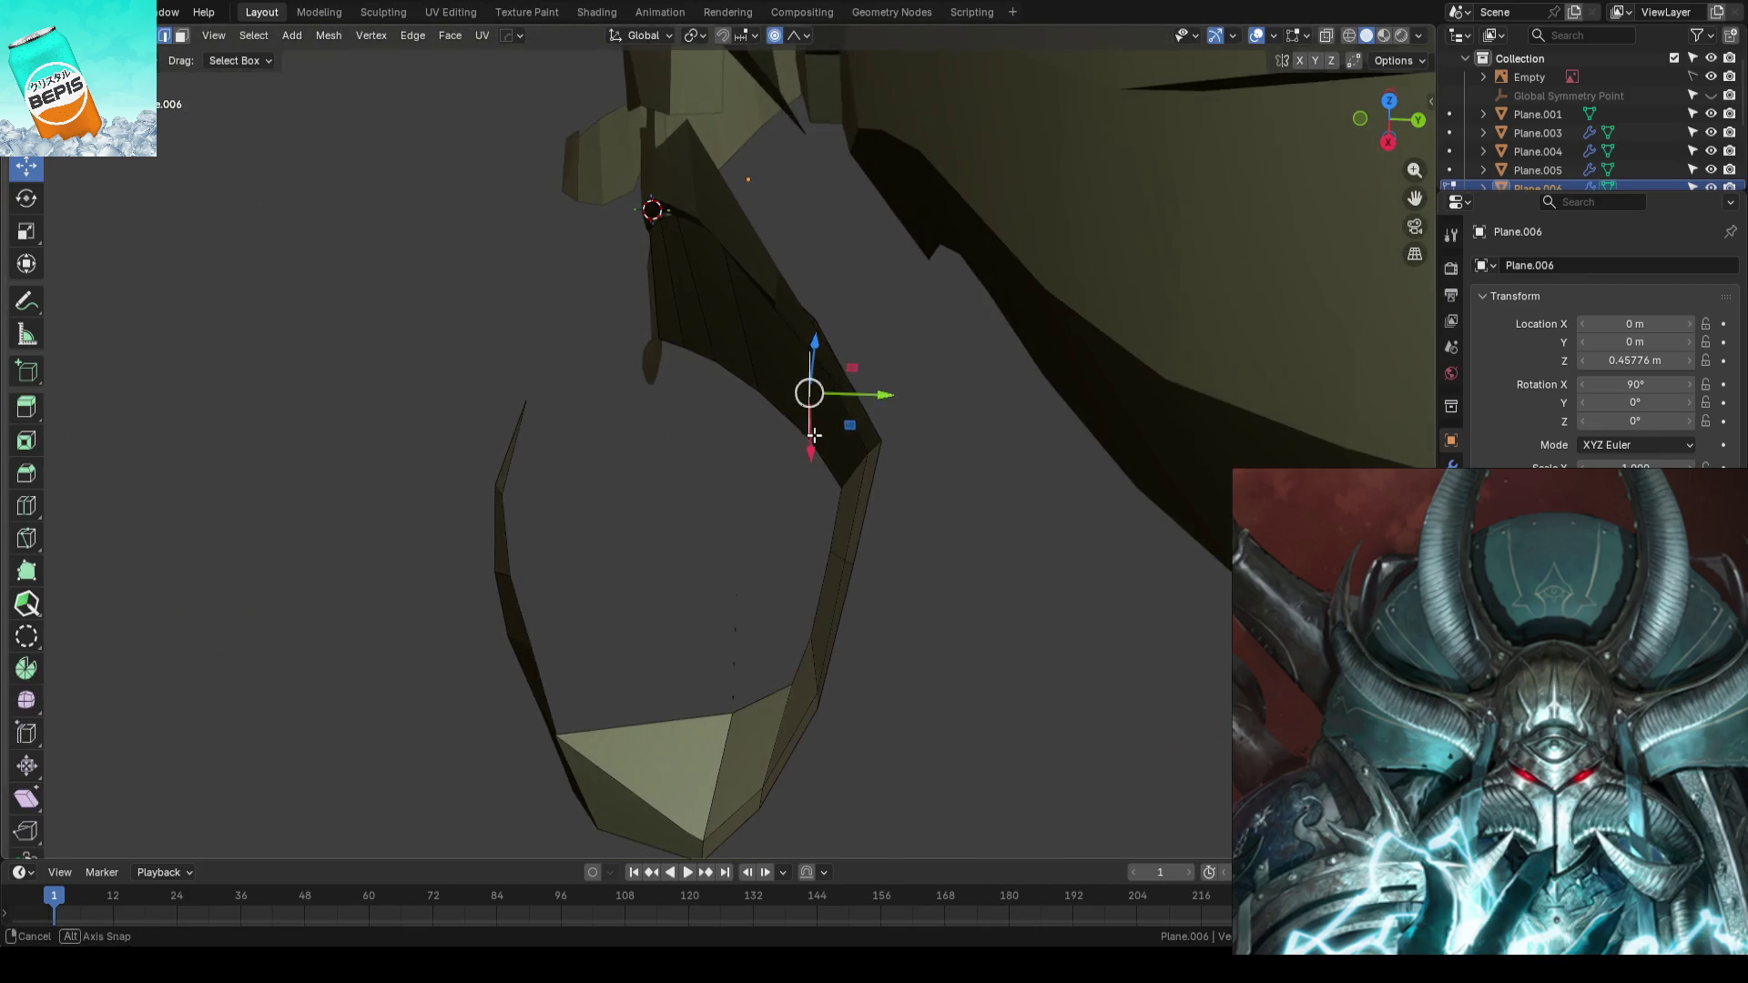
key("g")
key("y")
scroll(887, 390, "up", 2)
scroll(887, 391, "up", 2)
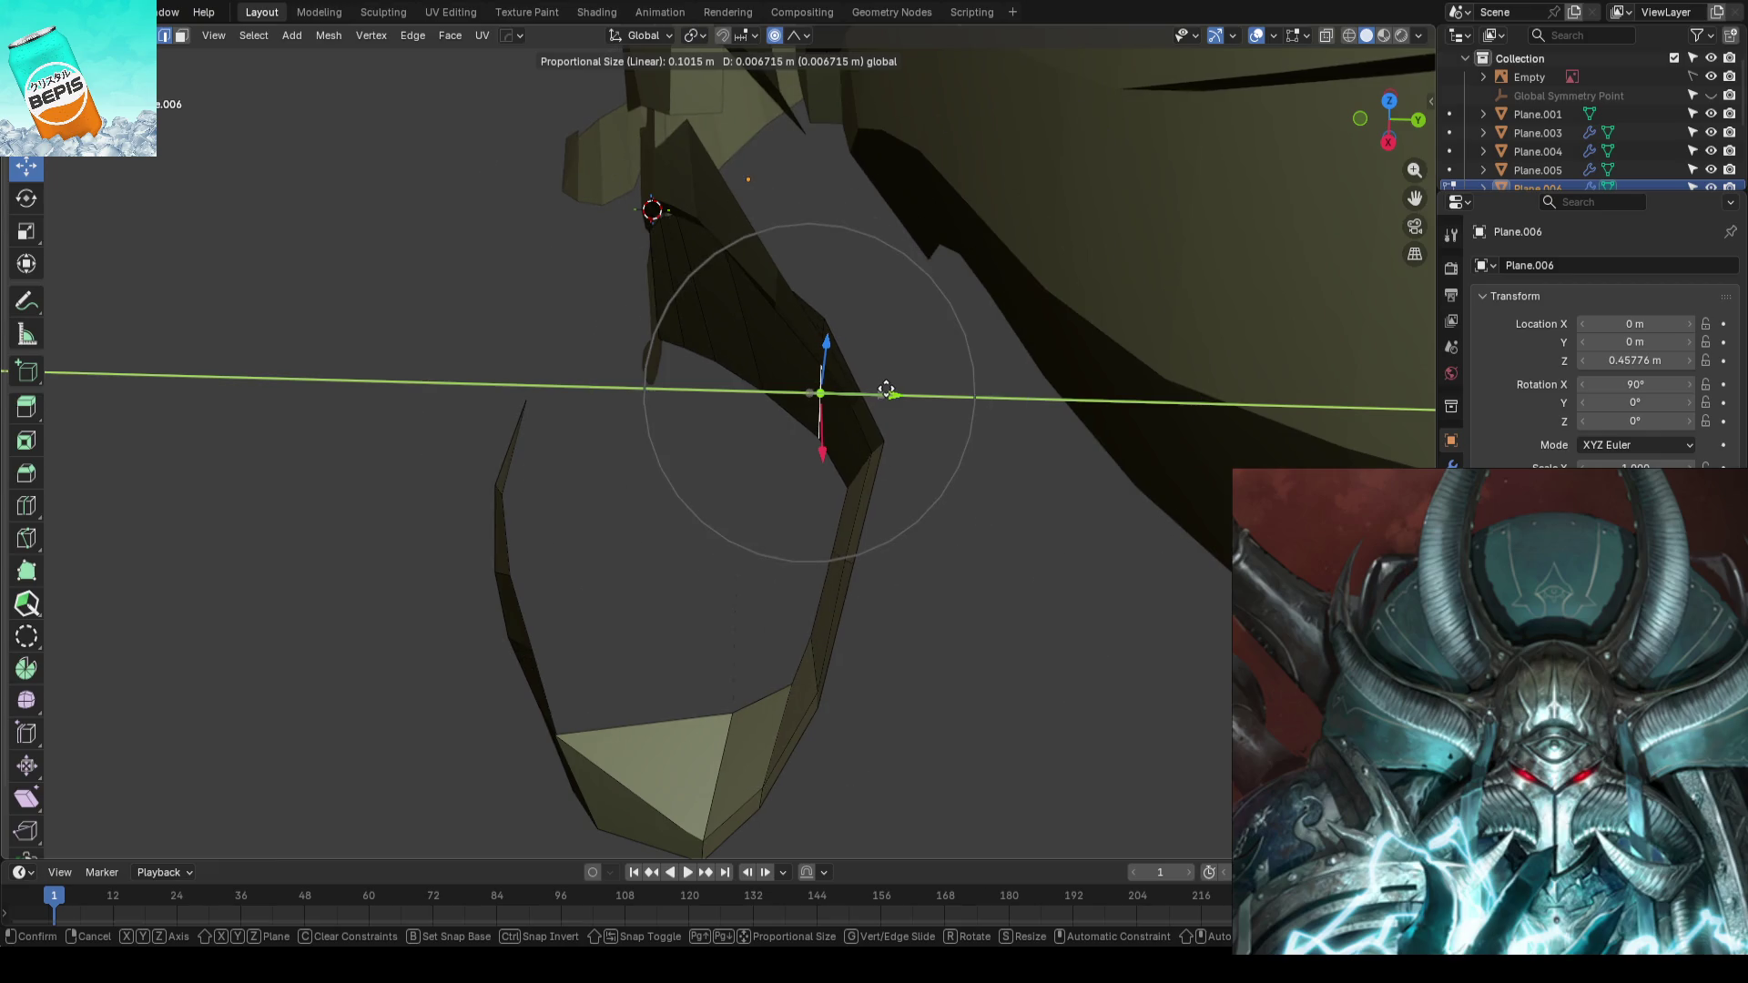
left_click(885, 390)
- Apply a second Y adjustment, confirm against the front reference and save again
mouse_move(885, 391)
middle_mouse_down()
mouse_move(868, 312)
mouse_move(873, 341)
middle_mouse_up()
key("g")
key("y")
key("Return")
key("KP_1")
key("Tab")
scroll(1100, 458, "down", 2)
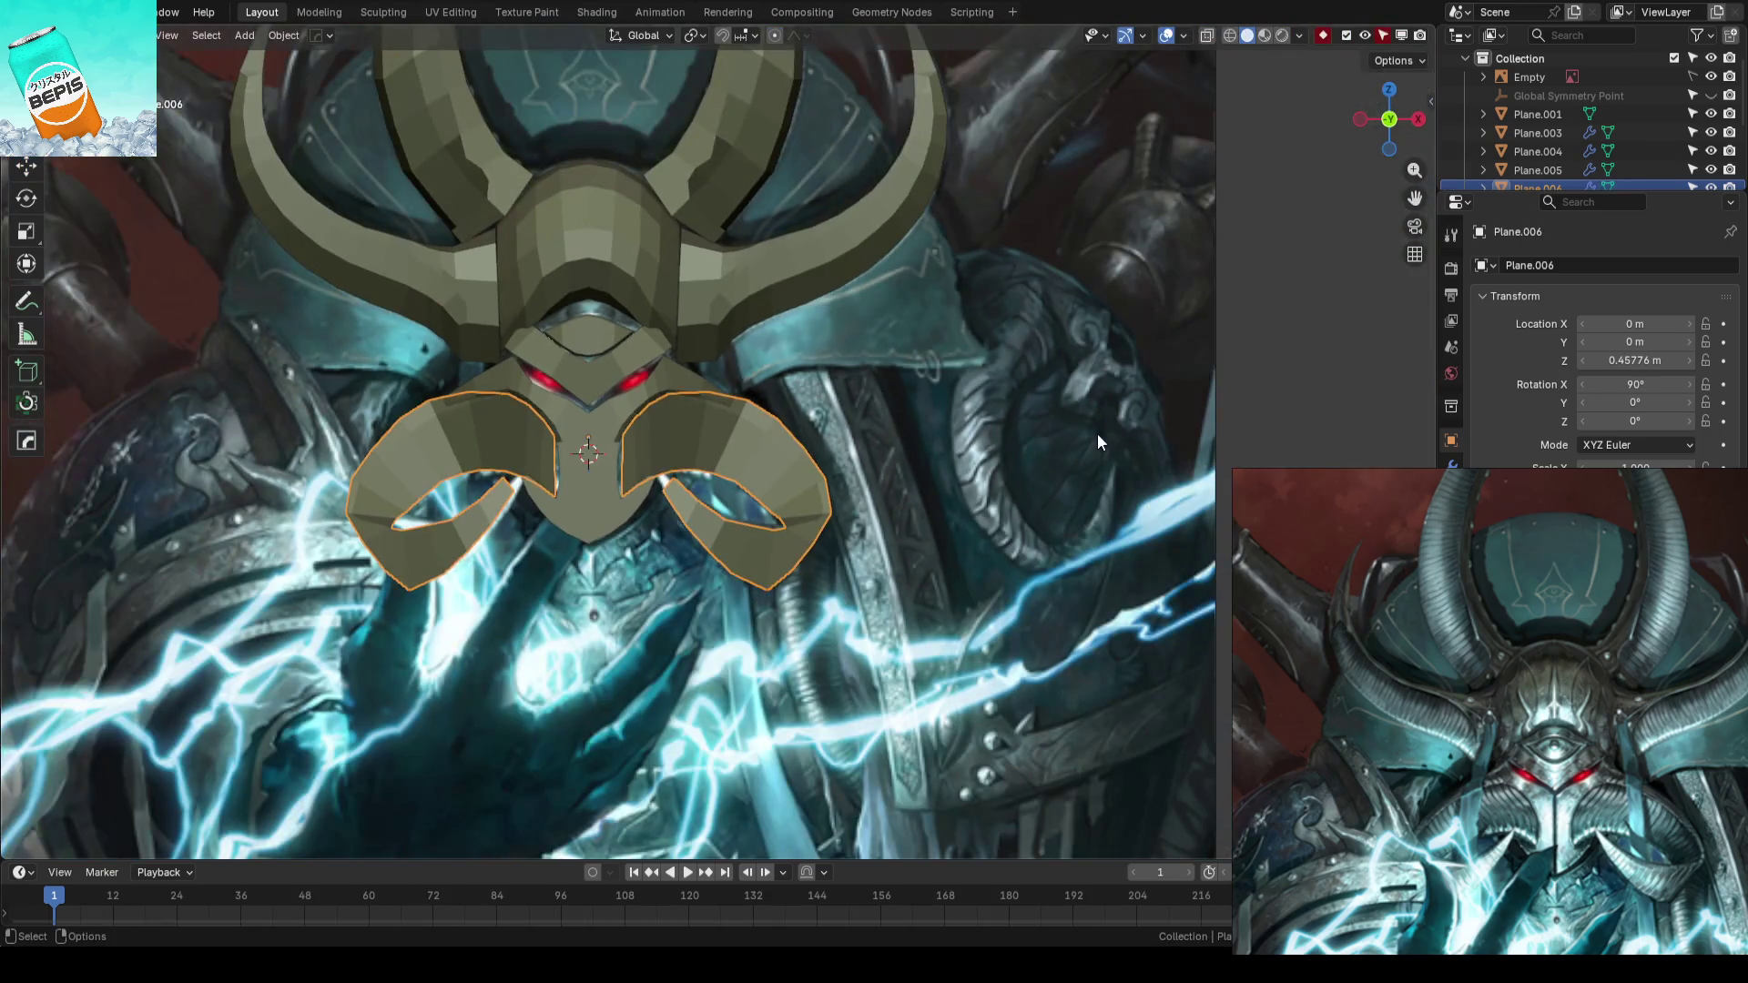
key("ctrl+s")
- Drag a lower-side vertex of Plane.005 along the Y gizmo with soft falloff, deselect and save
mouse_move(883, 421)
middle_mouse_down()
mouse_move(938, 487)
mouse_move(731, 558)
mouse_move(964, 538)
mouse_move(715, 499)
mouse_move(614, 550)
mouse_move(560, 532)
mouse_move(788, 373)
middle_mouse_up()
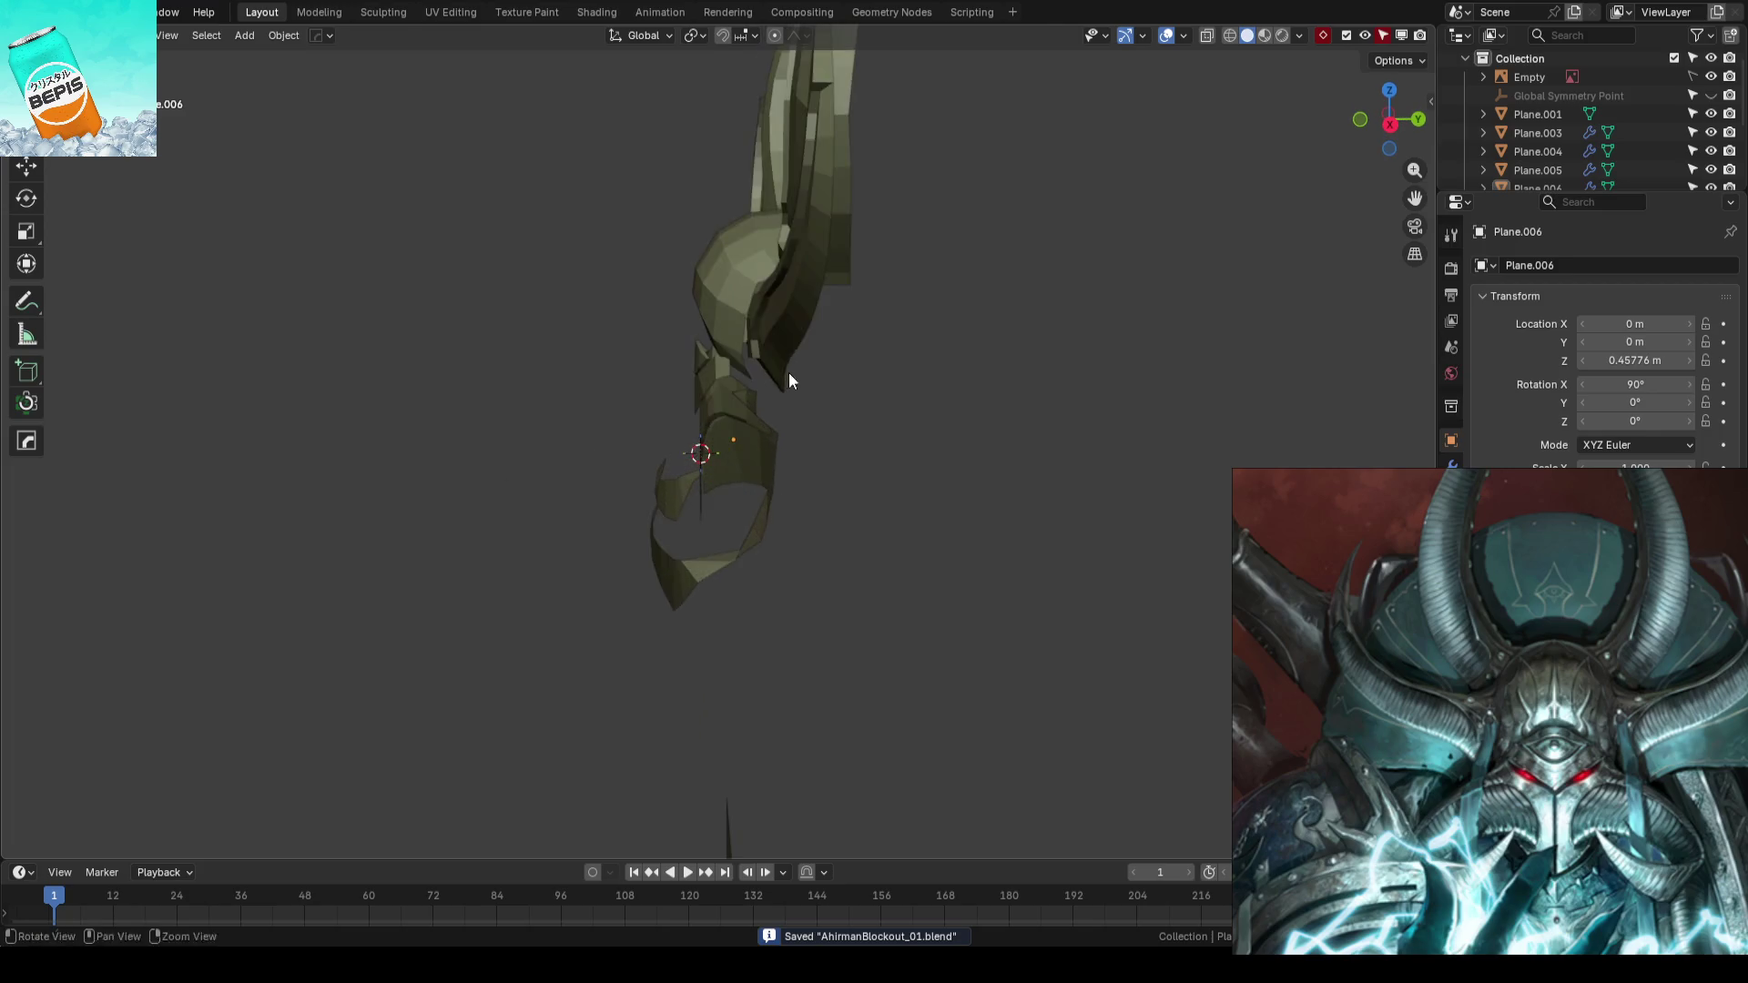
scroll(836, 455, "up", 3)
left_click(837, 455)
key("Tab")
mouse_move(883, 414)
middle_mouse_down()
mouse_move(978, 400)
mouse_move(777, 440)
mouse_move(665, 441)
mouse_move(603, 402)
middle_mouse_up()
left_click(532, 406, "ctrl")
key("shift+space")
key("g")
left_click_drag(464, 388, 426, 387)
mouse_move(1019, 355)
middle_mouse_down()
mouse_move(874, 395)
mouse_move(1137, 461)
mouse_move(1080, 496)
mouse_move(1115, 505)
middle_mouse_up()
key("Tab")
key("KP_1")
scroll(1115, 504, "down", 3)
key("alt+a")
key("ctrl+s")
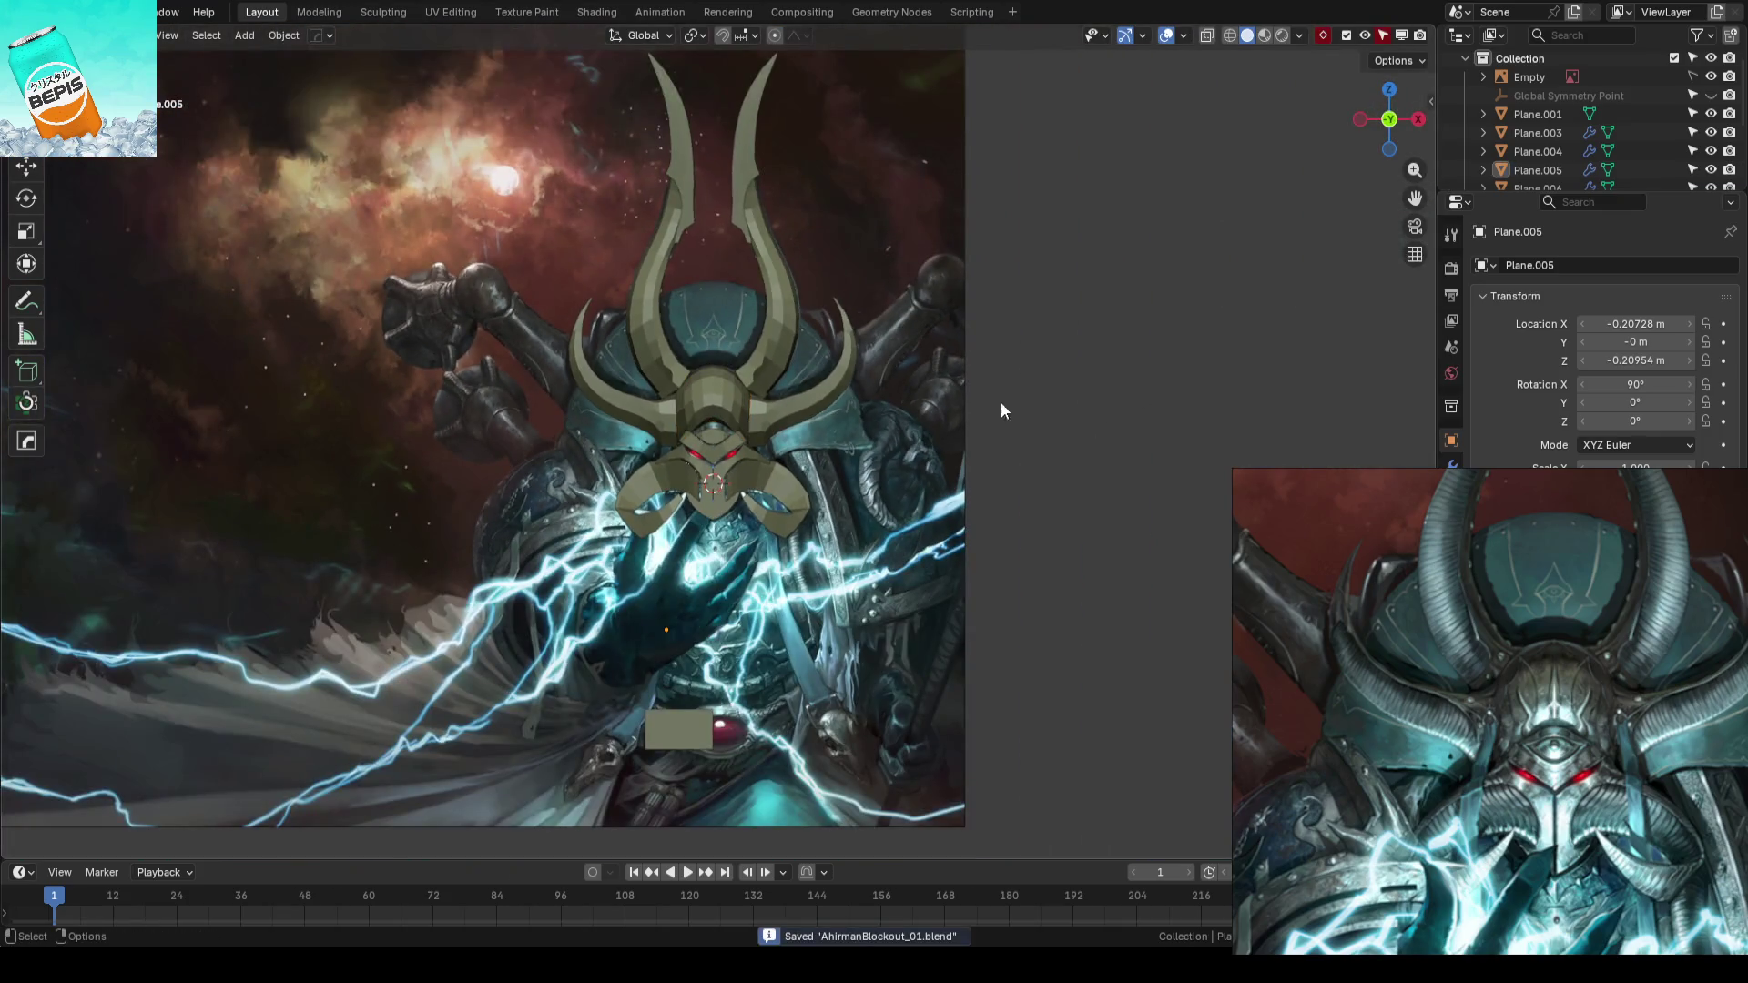
scroll(1003, 411, "up", 3)
- Check the helmet against the front reference and enter edge editing on the curled face plate
mouse_move(944, 356)
middle_mouse_down()
mouse_move(937, 422)
mouse_move(787, 451)
mouse_move(1070, 451)
middle_mouse_up()
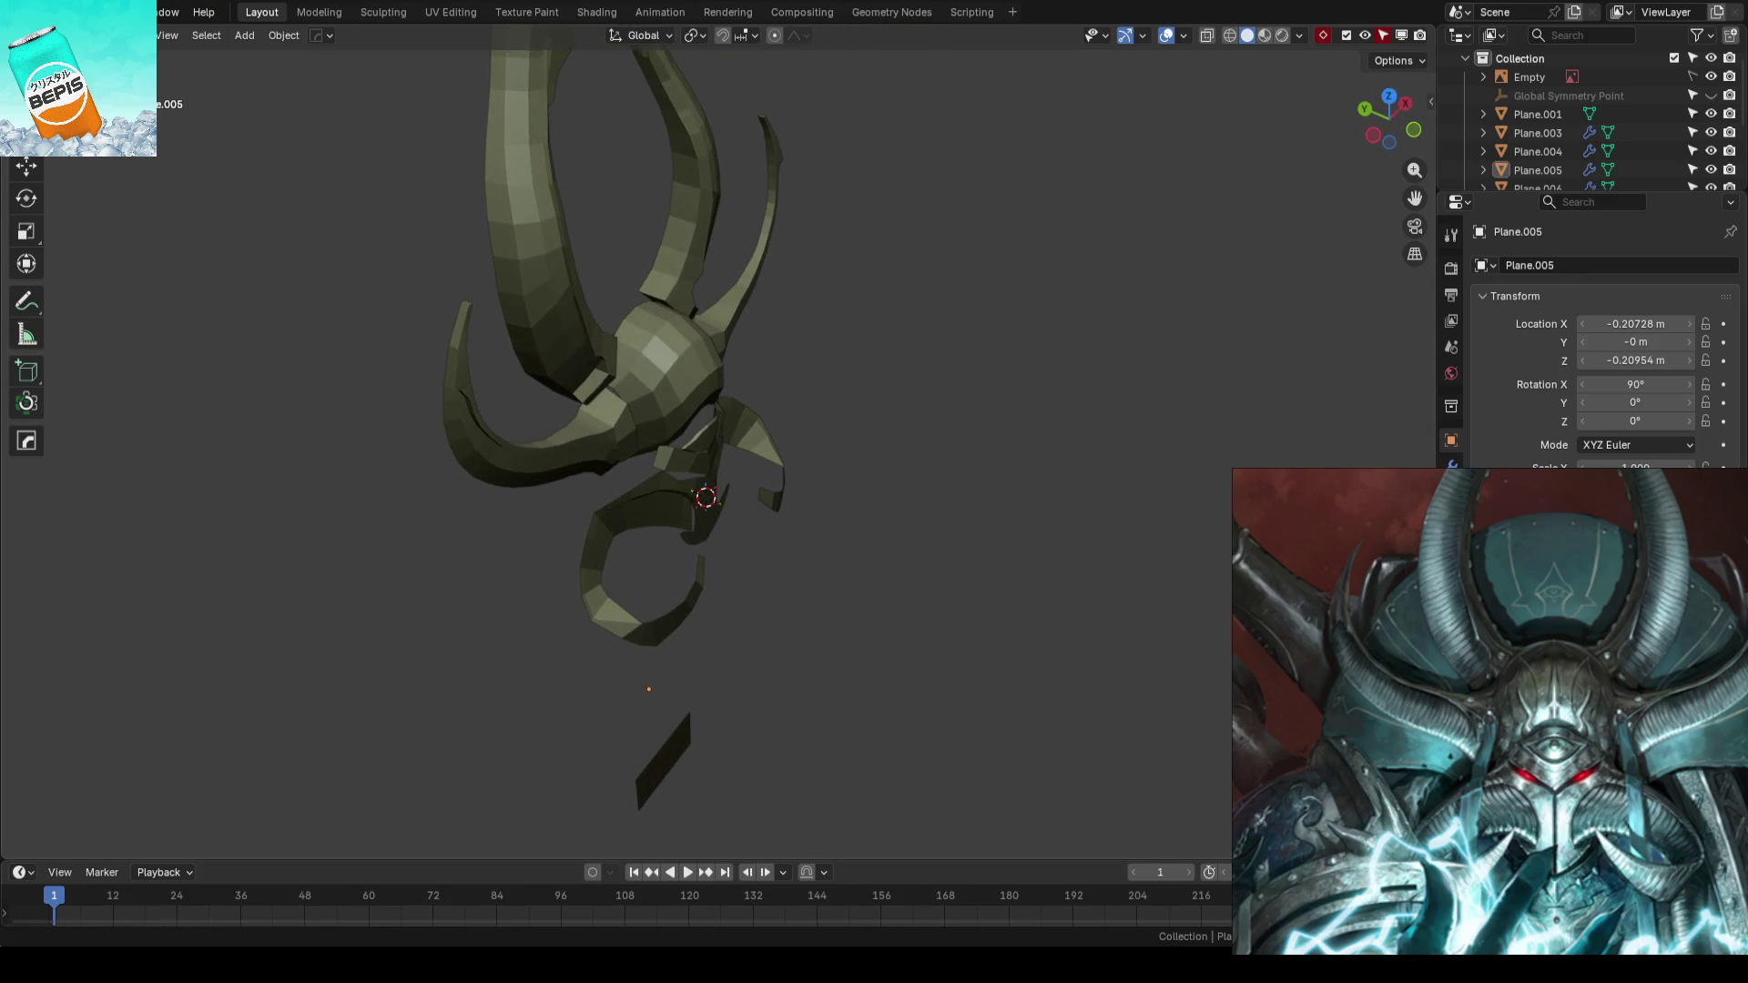
key("KP_1")
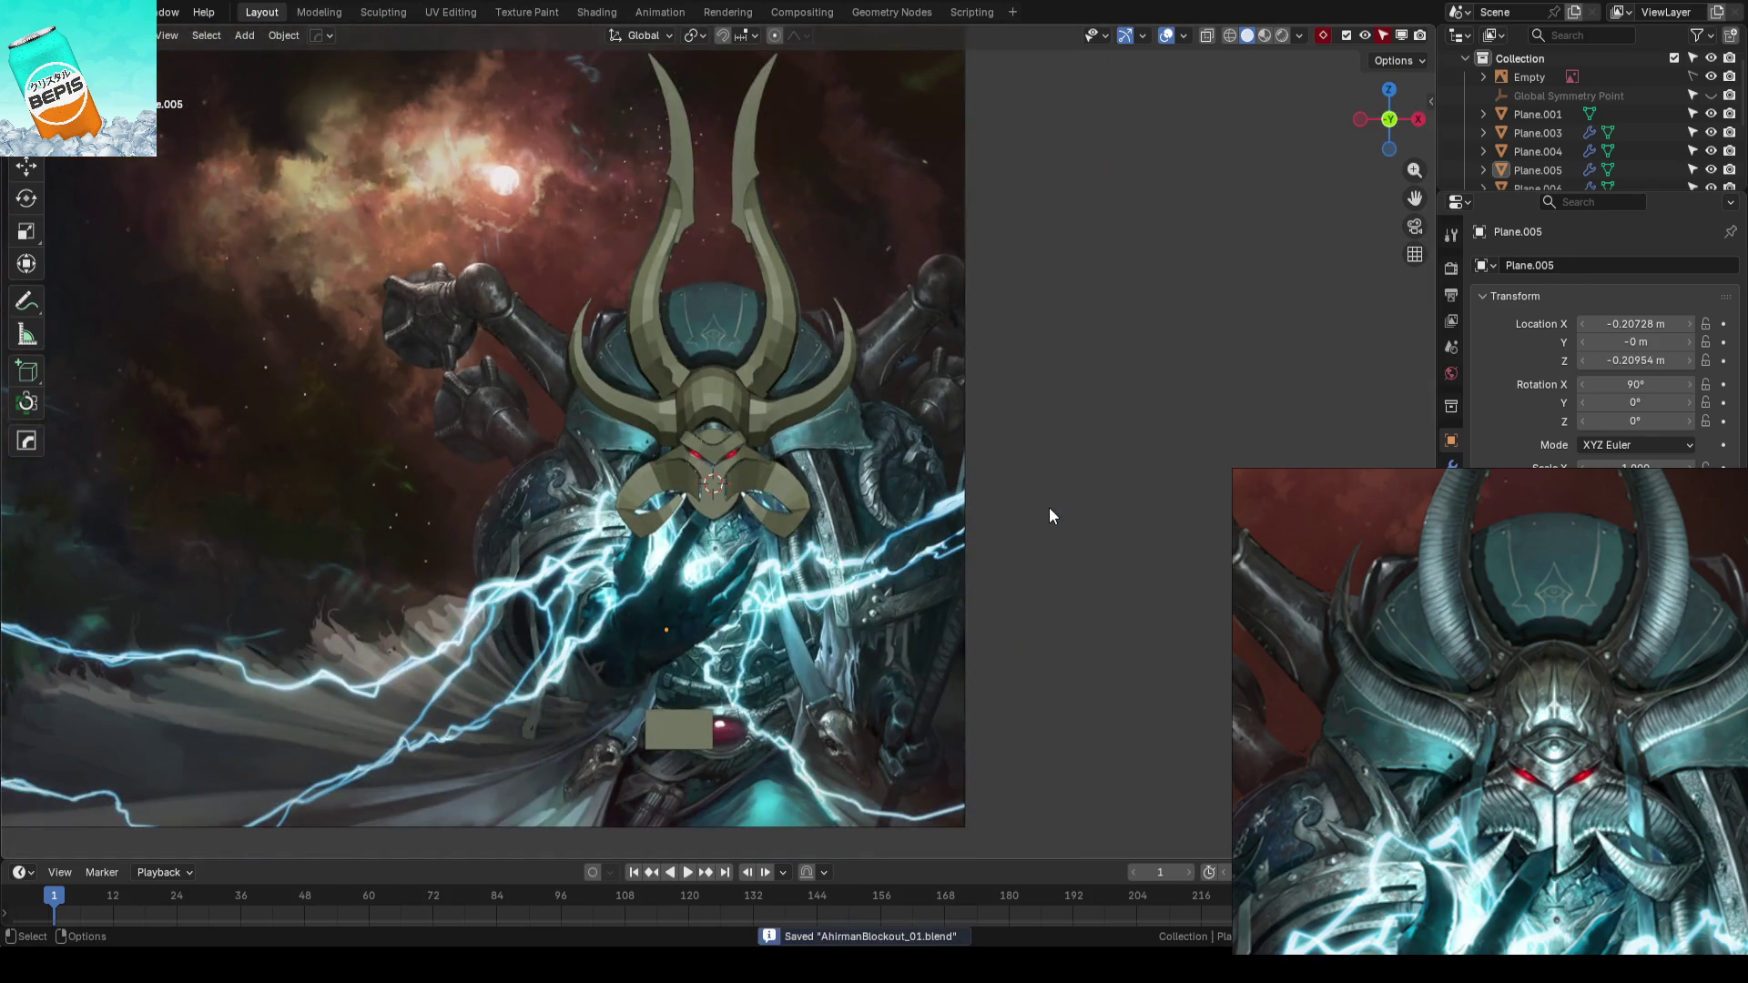
scroll(1049, 516, "up", 2)
scroll(953, 439, "up", 2)
mouse_move(952, 439)
middle_mouse_down()
mouse_move(829, 525)
mouse_move(801, 500)
mouse_move(820, 503)
middle_mouse_up()
left_click(819, 502)
key("Tab")
mouse_move(928, 500)
middle_mouse_down()
mouse_move(910, 550)
mouse_move(781, 503)
middle_mouse_up()
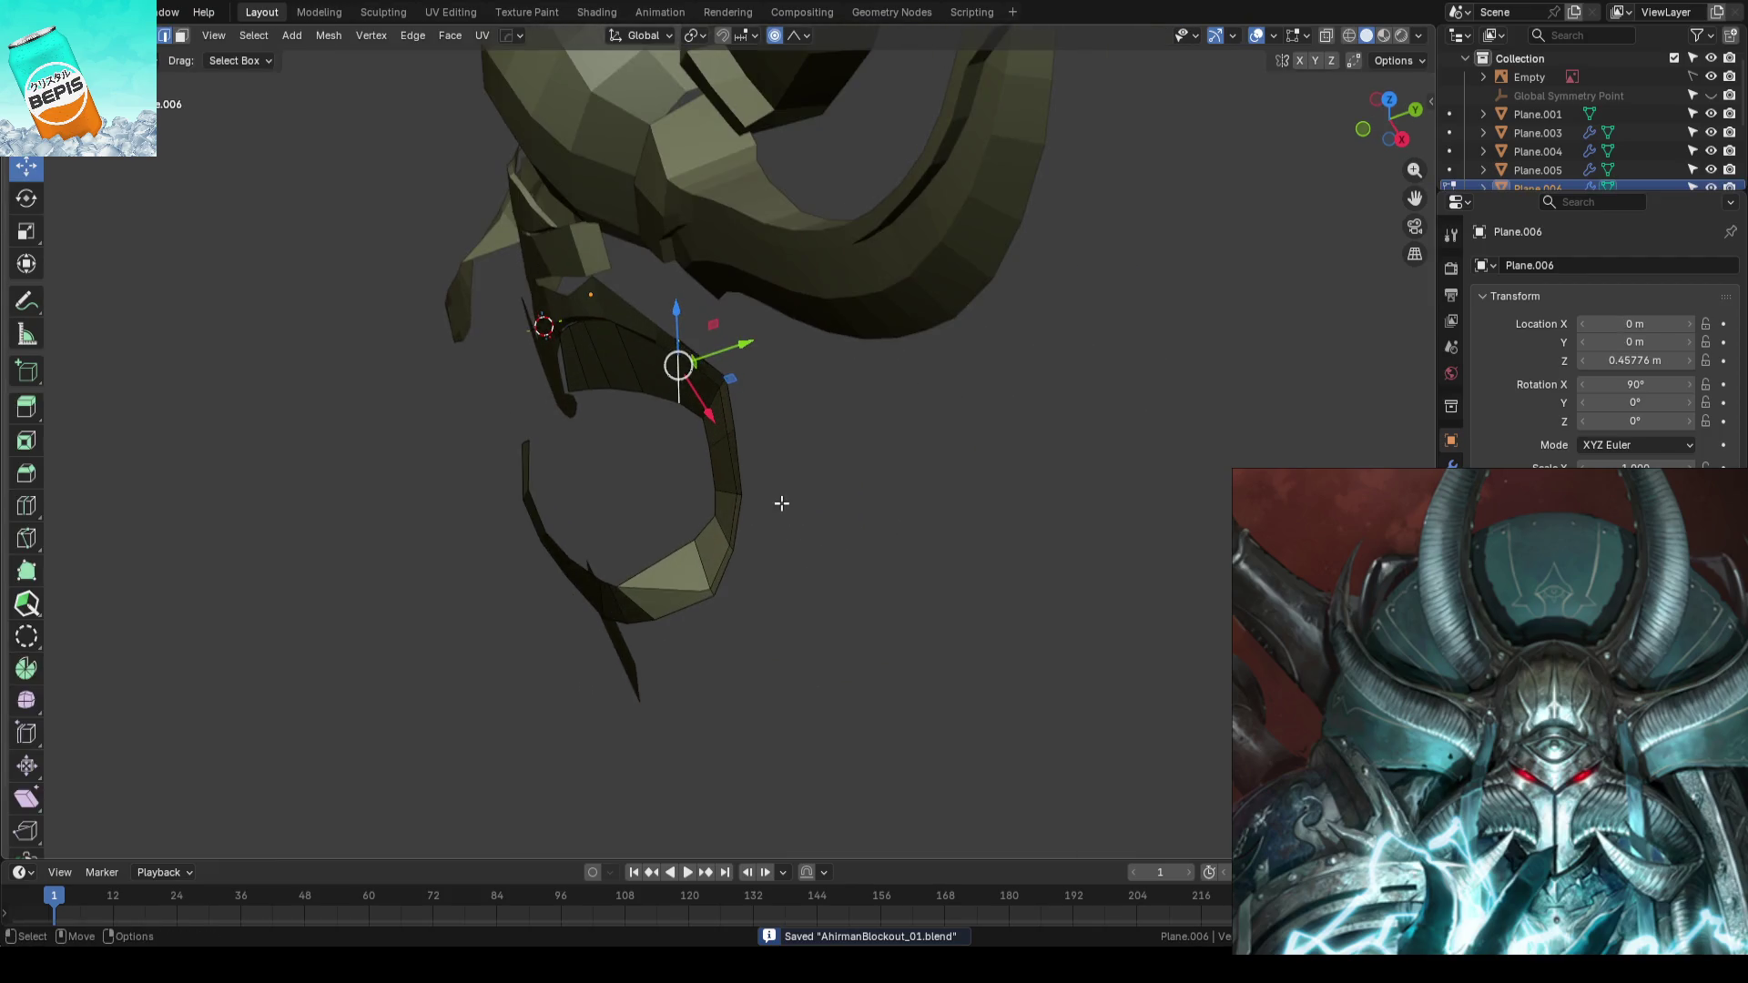
key("2")
key("w")
- Shift two edges on the plate's curl slightly along Y, then leave mesh editing
left_click(769, 436, "ctrl")
middle_click_drag(770, 437, 831, 500)
key("shift+space")
key("g")
left_click_drag(785, 421, 820, 416)
left_click(748, 492, "ctrl")
left_click_drag(812, 493, 950, 516)
key("Tab")
scroll(1046, 406, "down", 5)
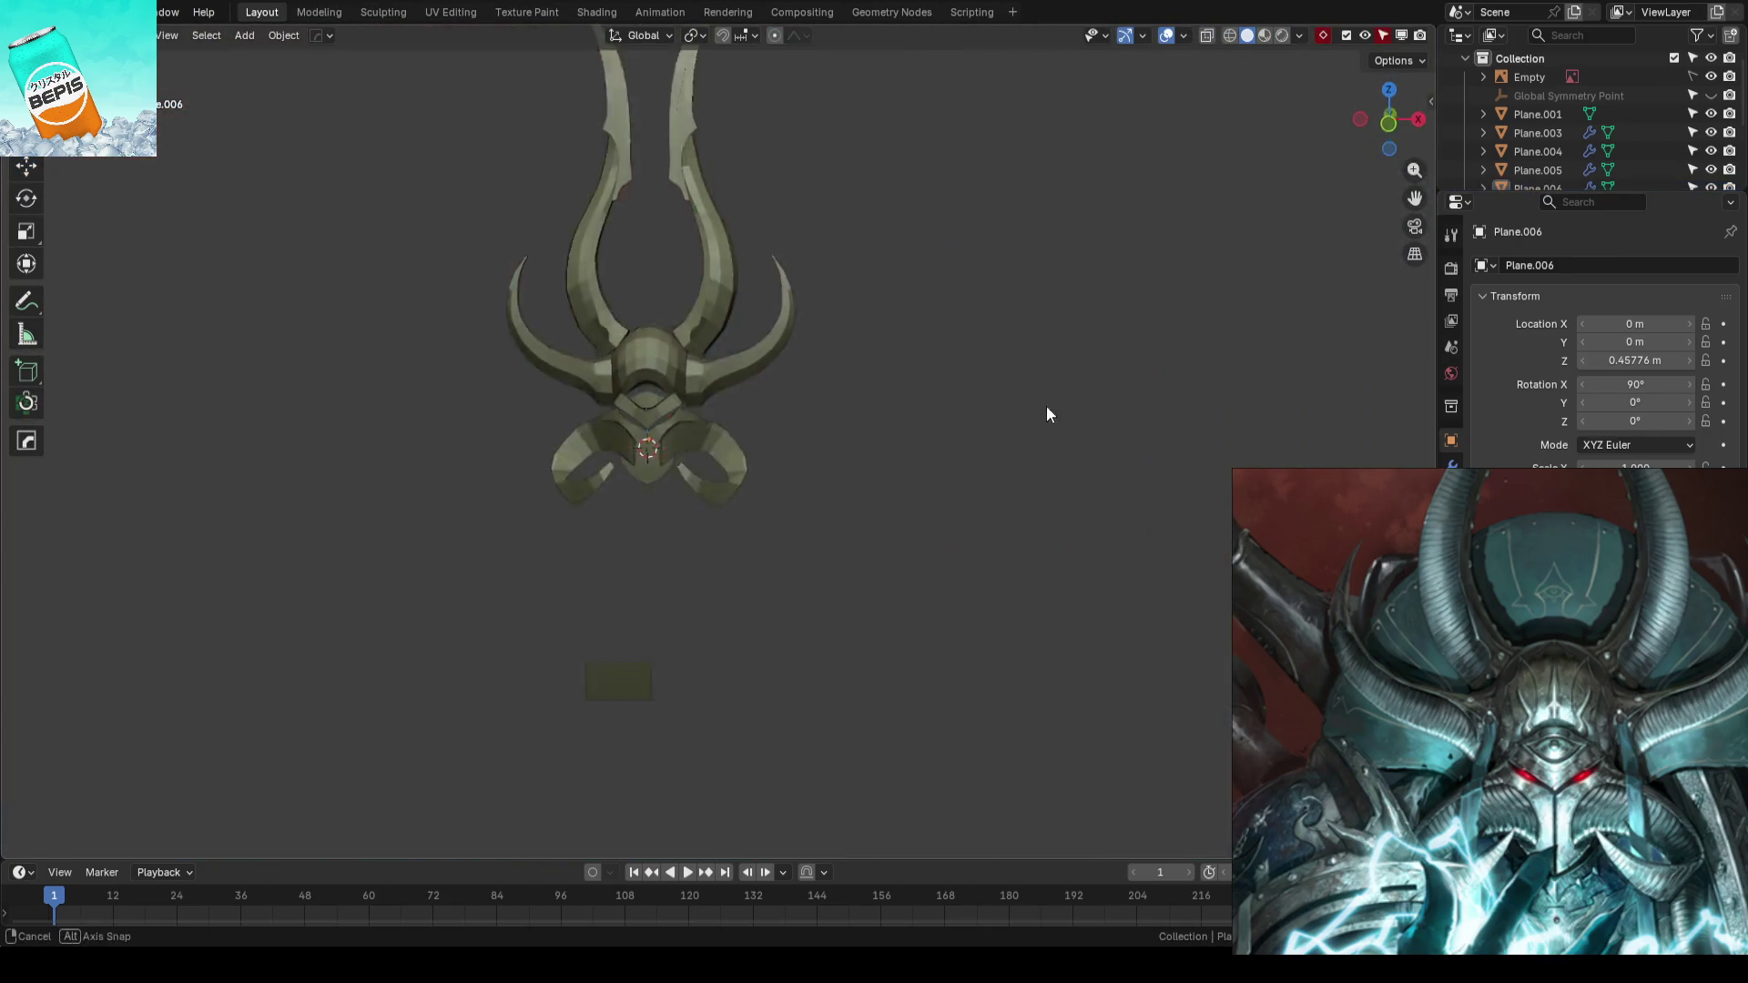
- Save the blockout file and enter mesh editing on the horn piece
key("ctrl+s")
mouse_move(752, 454)
middle_mouse_down()
mouse_move(741, 491)
mouse_move(857, 477)
mouse_move(714, 468)
mouse_move(547, 492)
mouse_move(735, 443)
mouse_move(990, 525)
middle_mouse_up()
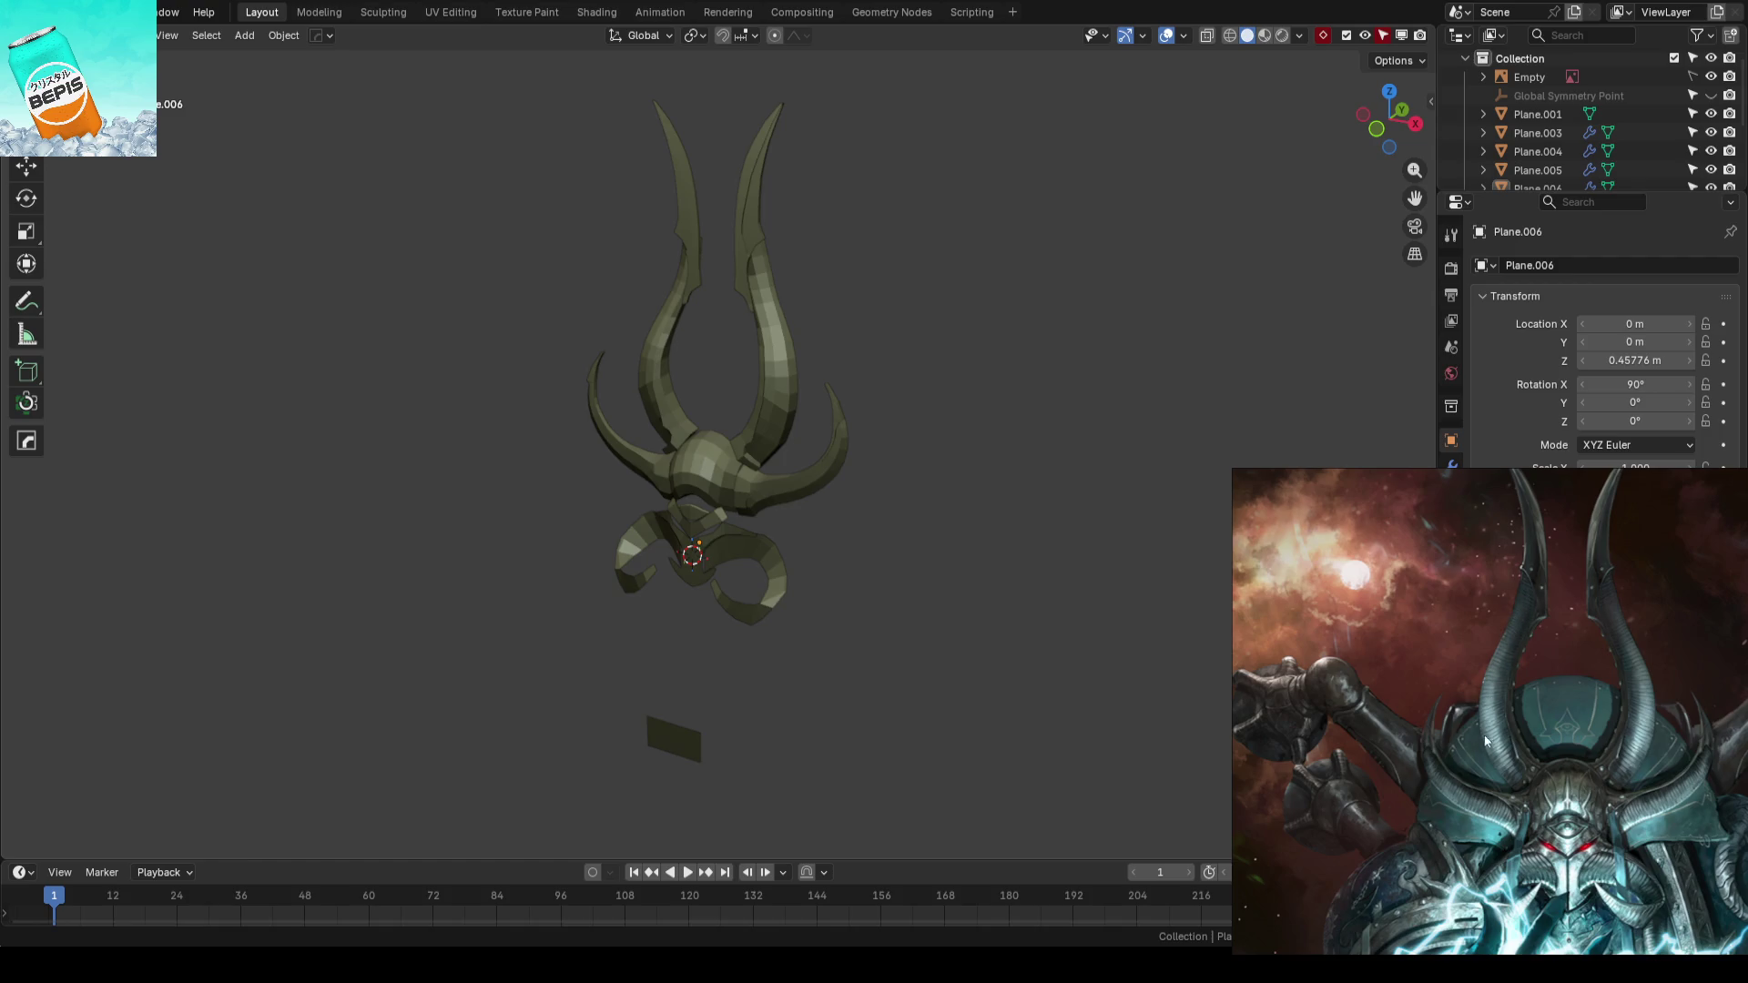
middle_click_drag(721, 354, 747, 379)
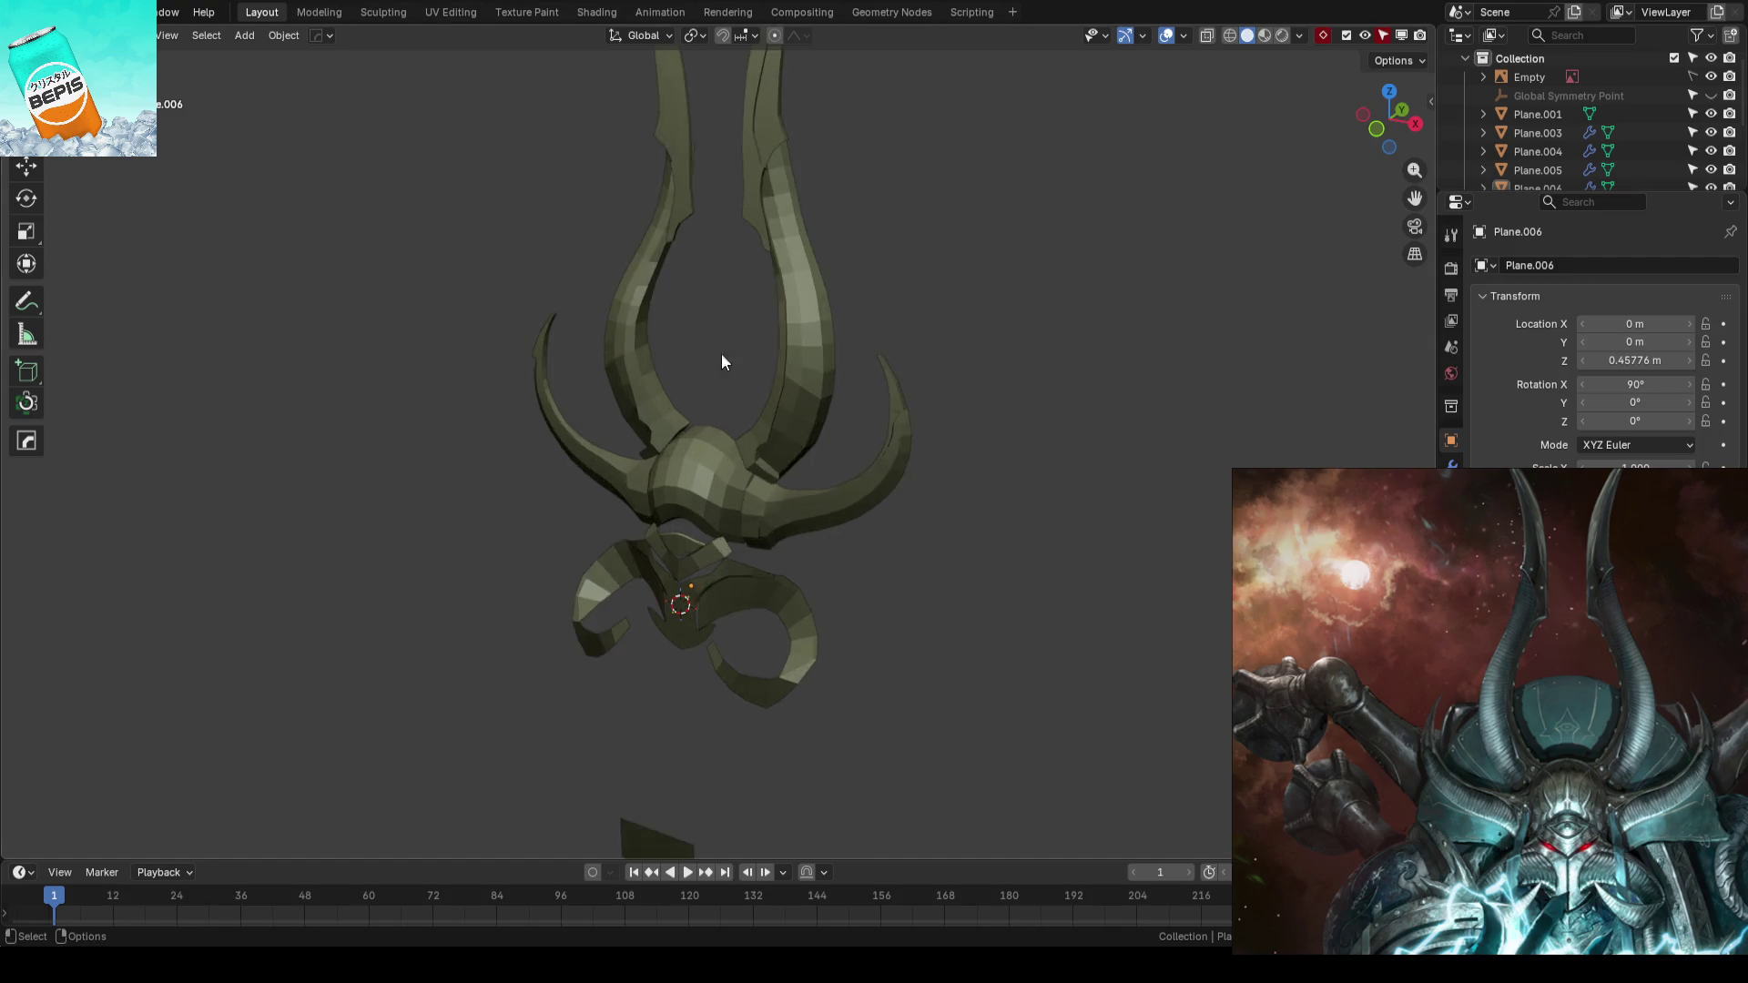
left_click(711, 390)
scroll(747, 380, "up", 1)
key("Tab")
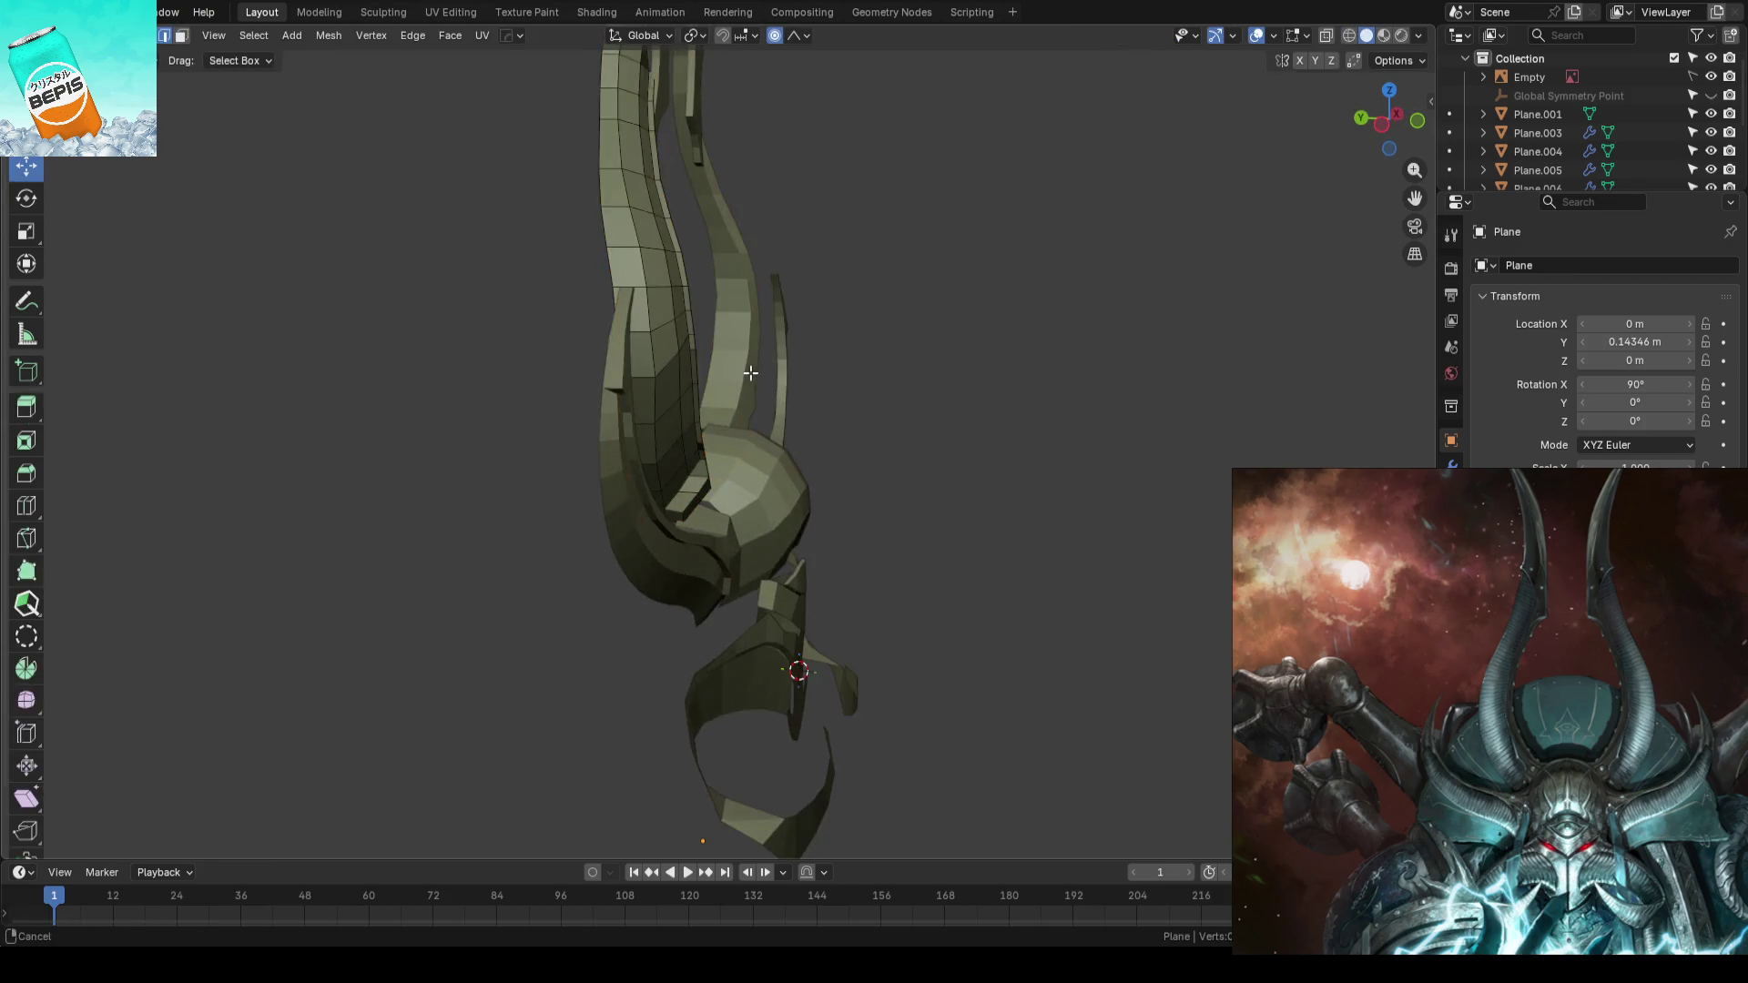
scroll(723, 383, "up", 1)
- Shift an edge loop on the horn slightly along Y and return to object mode in front view
left_click(720, 384, "alt")
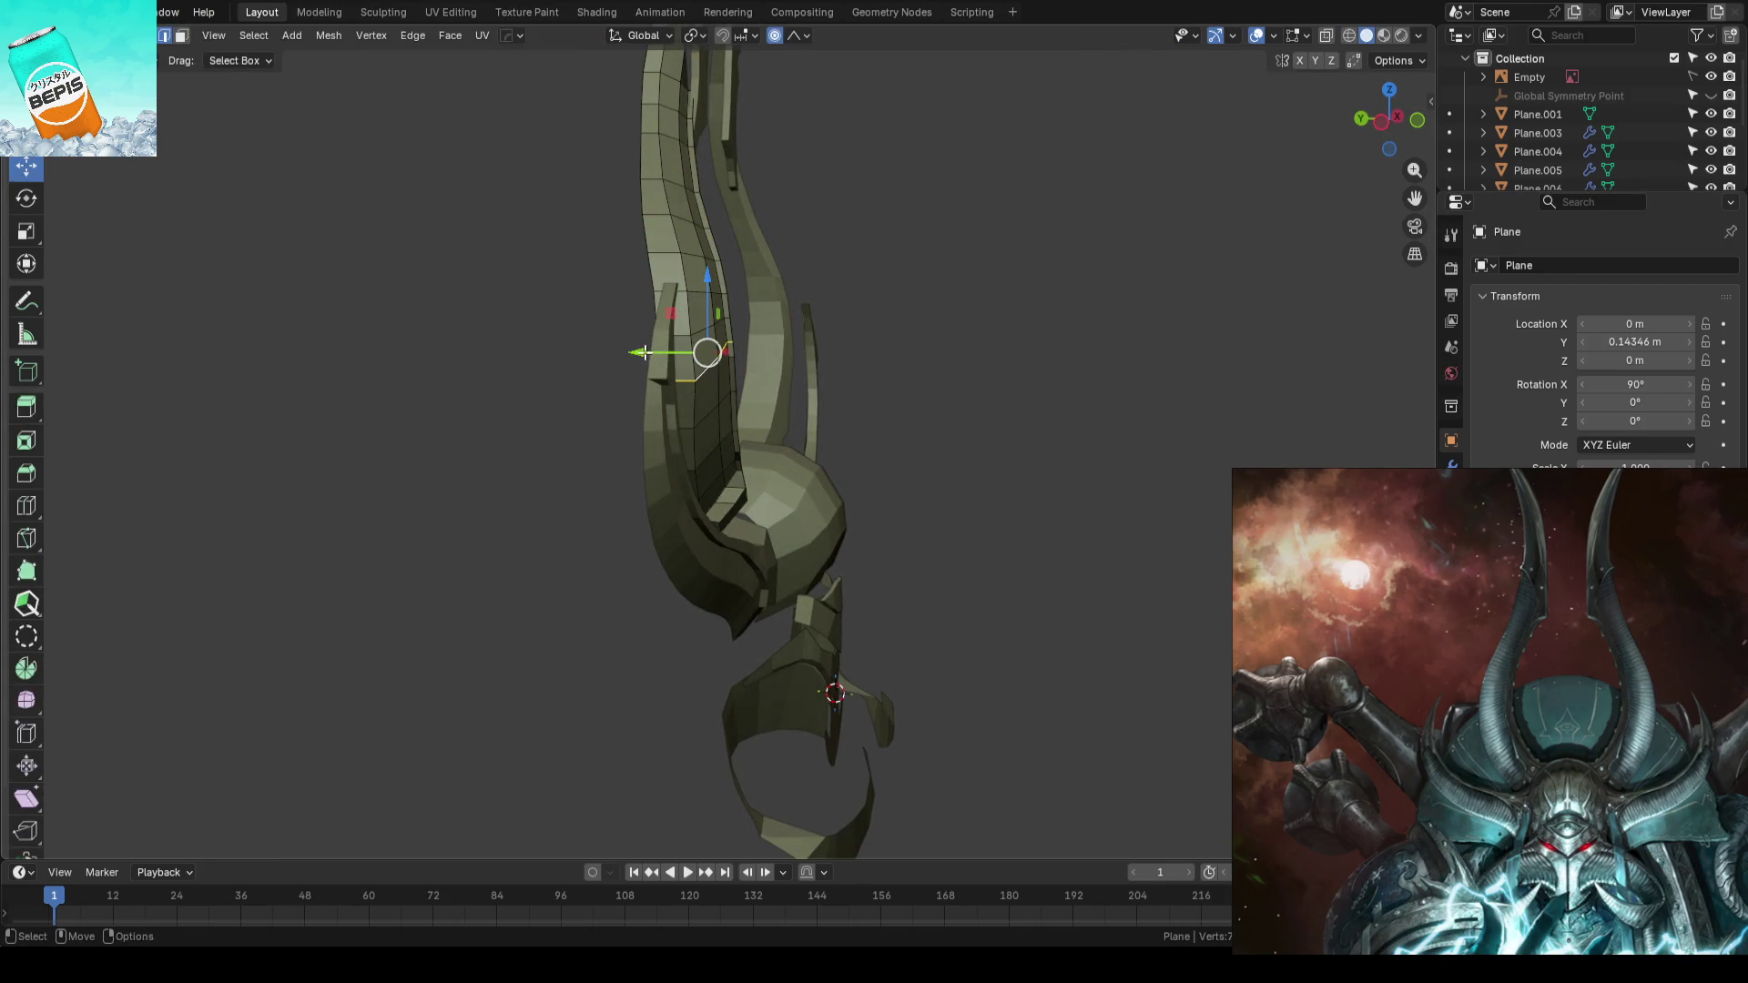
mouse_move(642, 353)
left_mouse_down()
mouse_move(711, 358)
mouse_move(643, 352)
left_mouse_up()
key("ctrl+z")
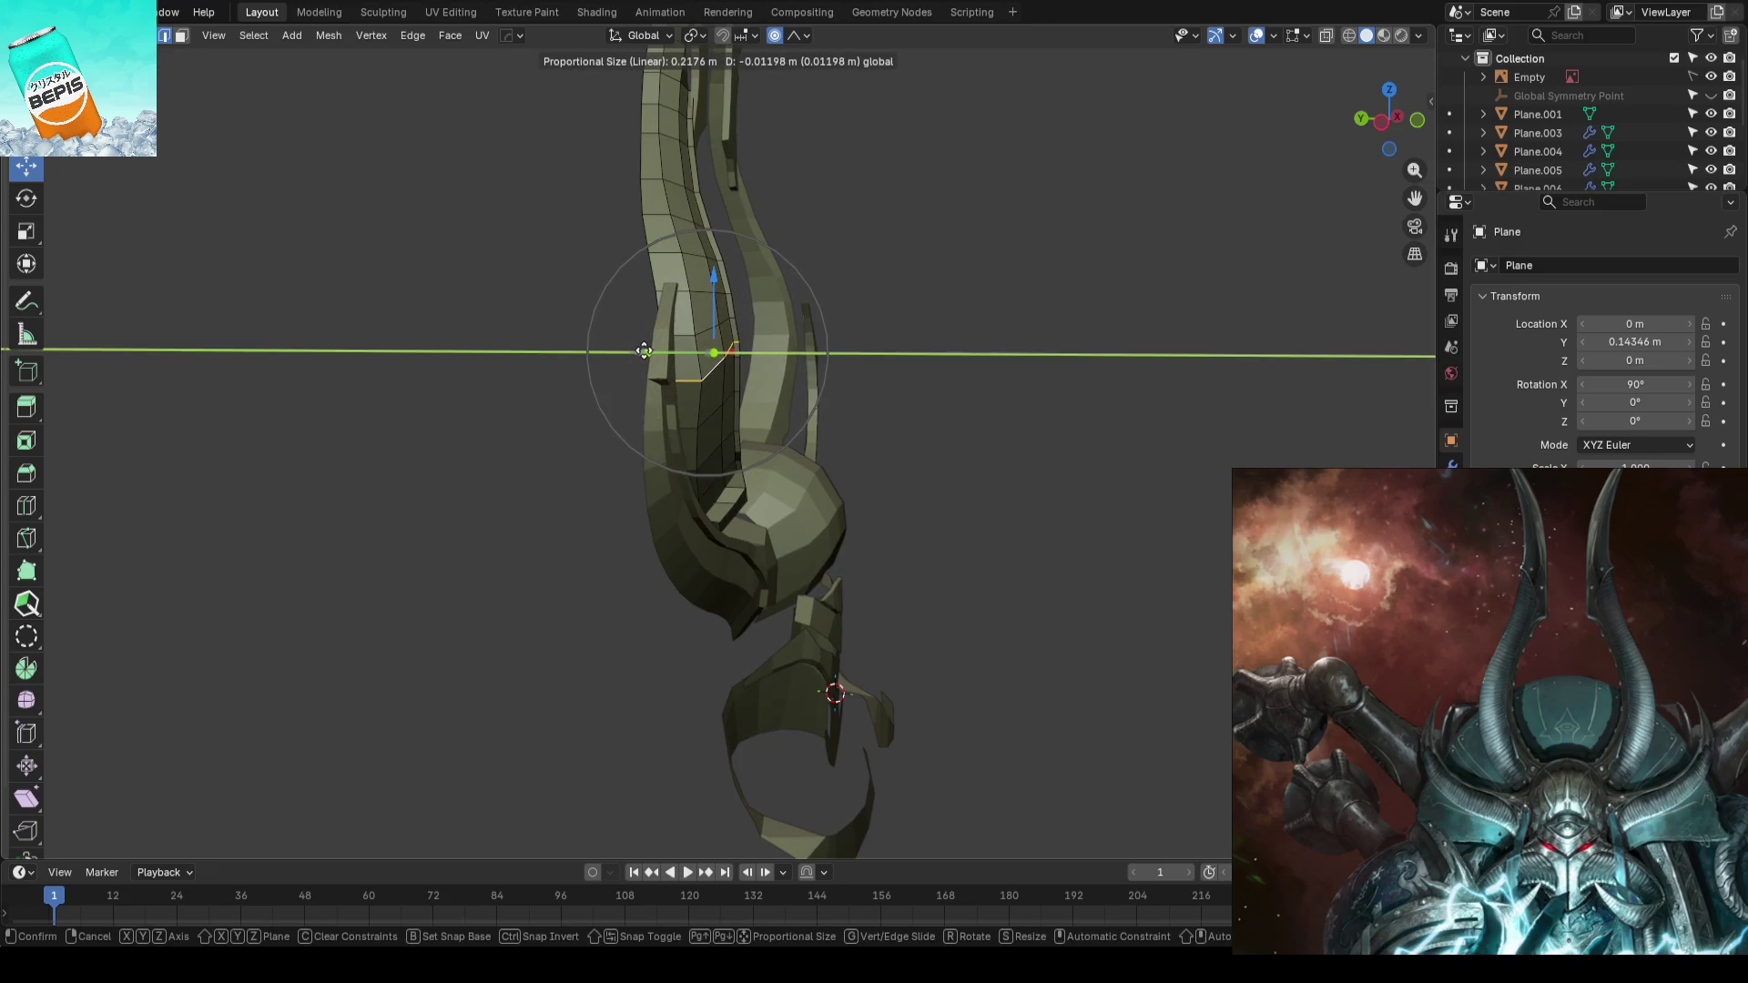
key("Tab")
key("KP_1")
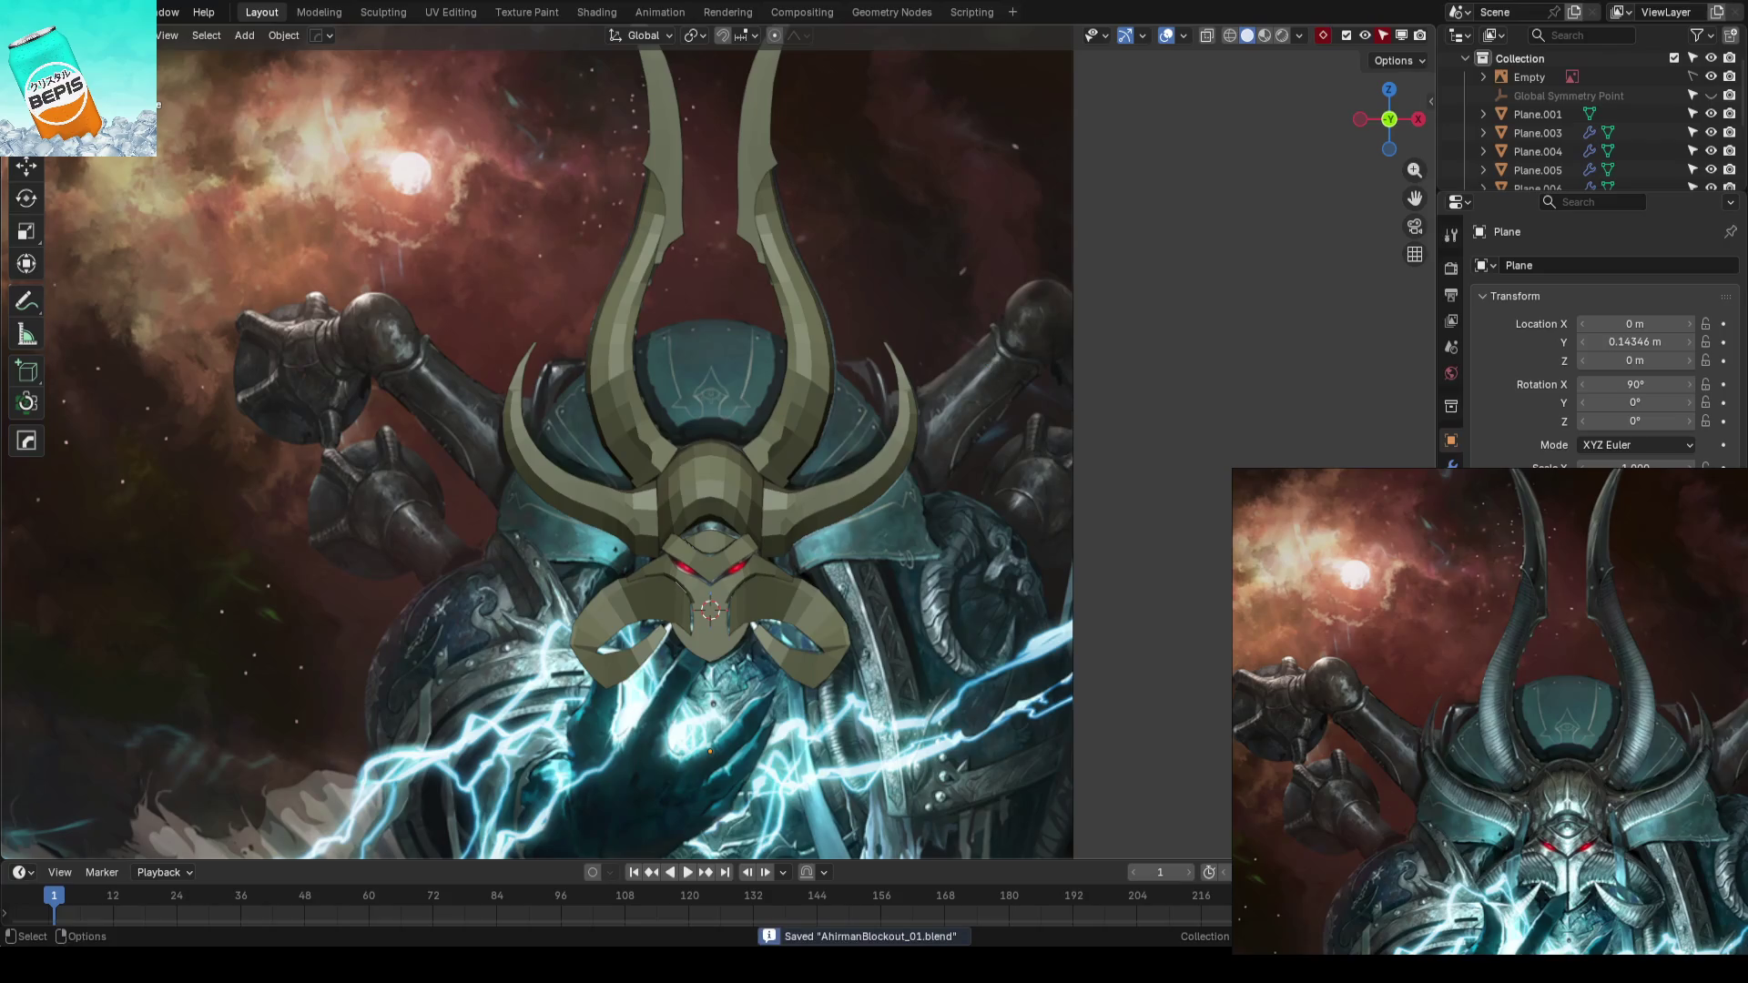
- Reframe the reference on the face and select the curled plate plus the centre plate
middle_click_drag(1519, 820, 1519, 768)
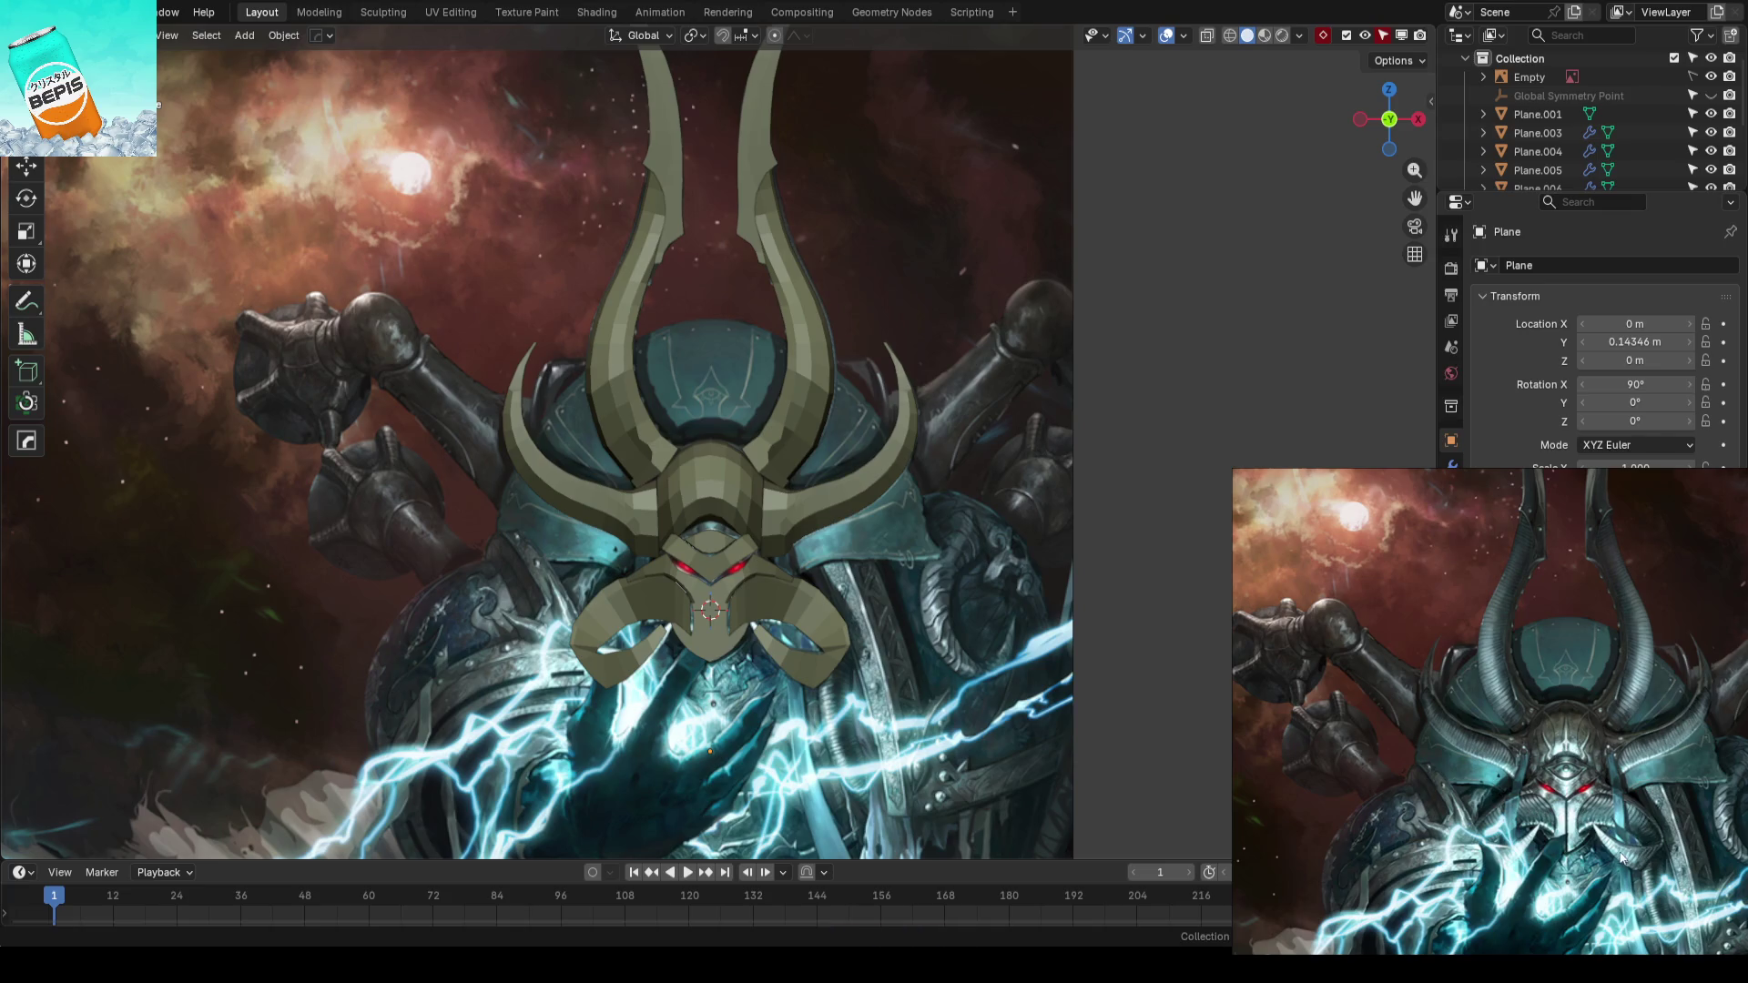
mouse_move(703, 550)
middle_mouse_down()
mouse_move(756, 512)
mouse_move(683, 426)
middle_mouse_up()
left_click(761, 515)
left_click(736, 412, "shift")
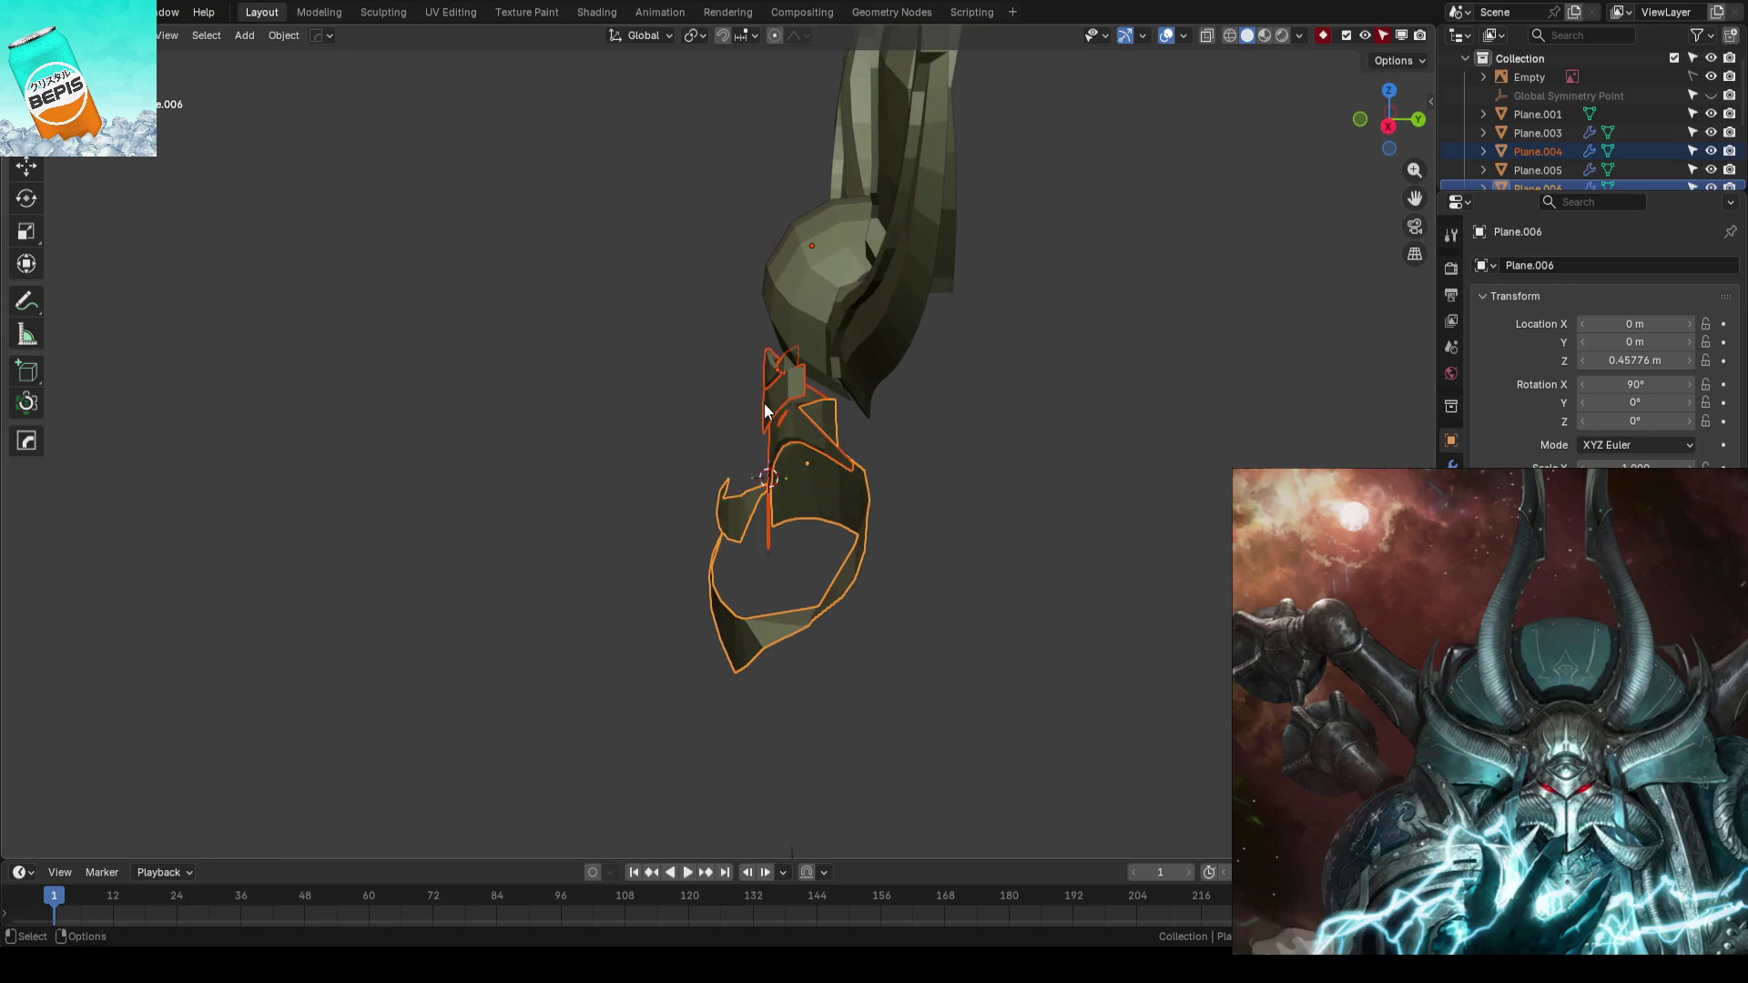
- Nudge both plates along Y, then proportionally move the side plate's vertices in depth
left_click_drag(882, 331, 862, 425)
left_click(862, 426)
mouse_move(862, 433)
middle_mouse_down()
mouse_move(768, 354)
mouse_move(1096, 460)
mouse_move(981, 507)
middle_mouse_up()
left_click(830, 452)
scroll(839, 441, "up", 3)
key("Tab")
mouse_move(871, 453)
middle_mouse_down()
mouse_move(779, 357)
mouse_move(838, 391)
middle_mouse_up()
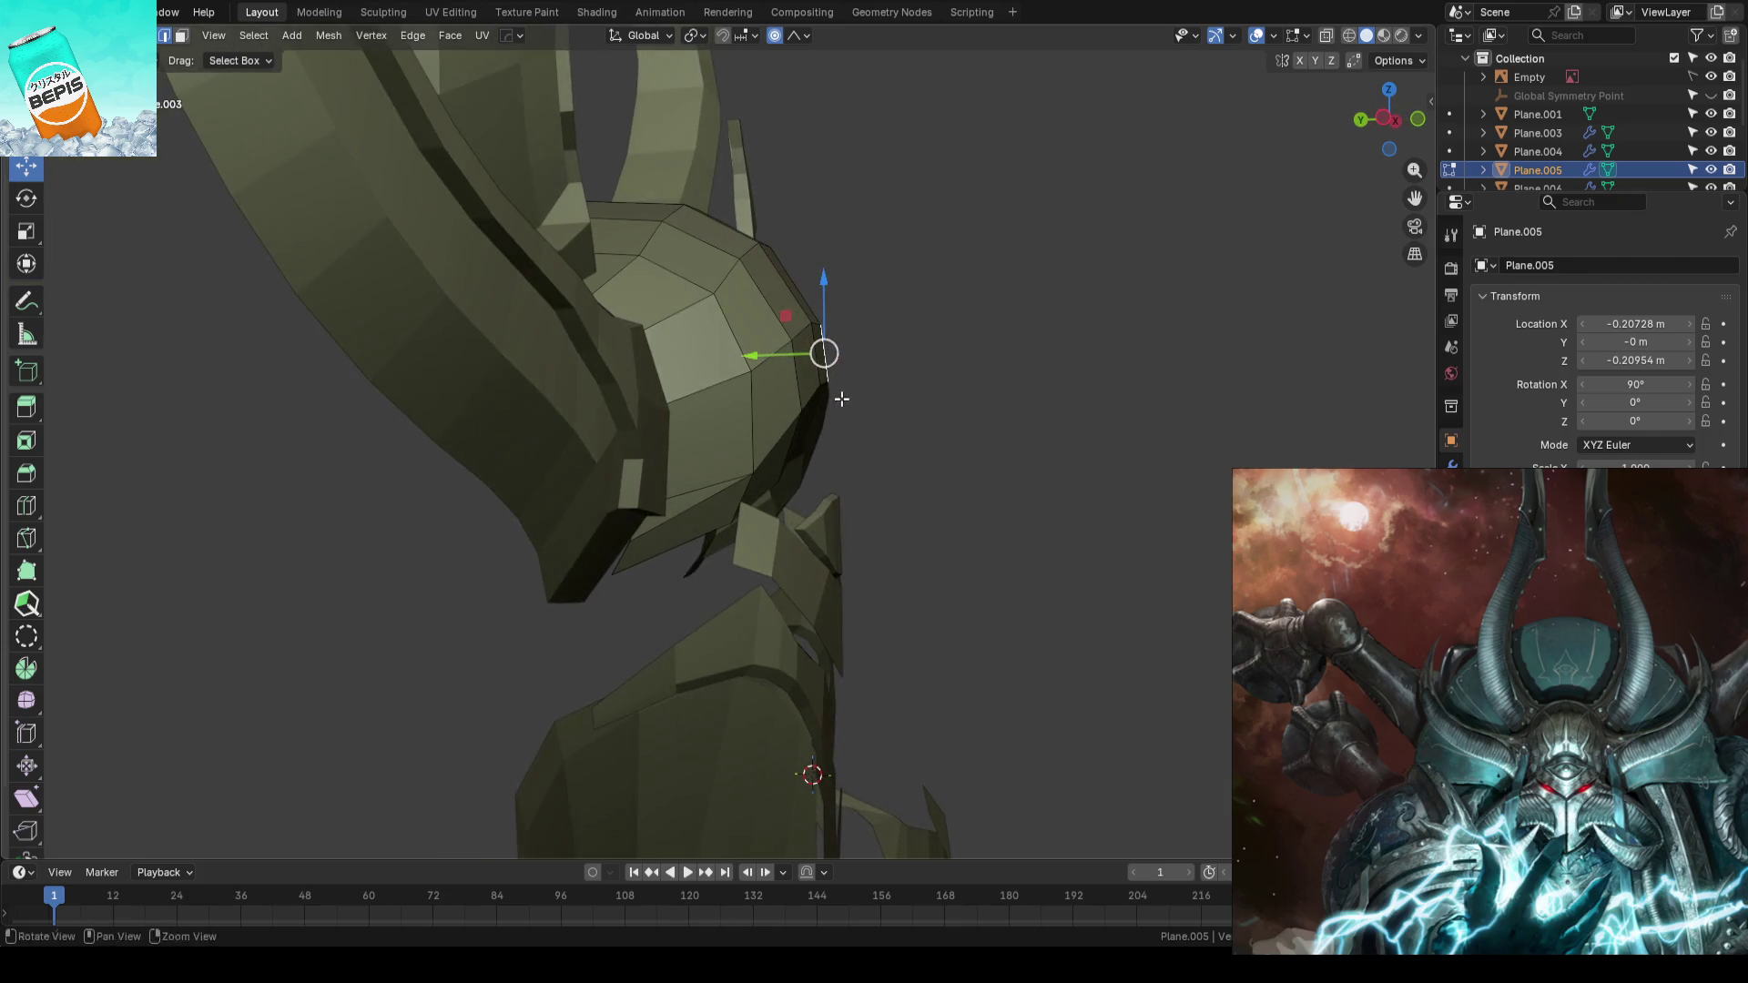
key("g")
key("y")
left_click(973, 402)
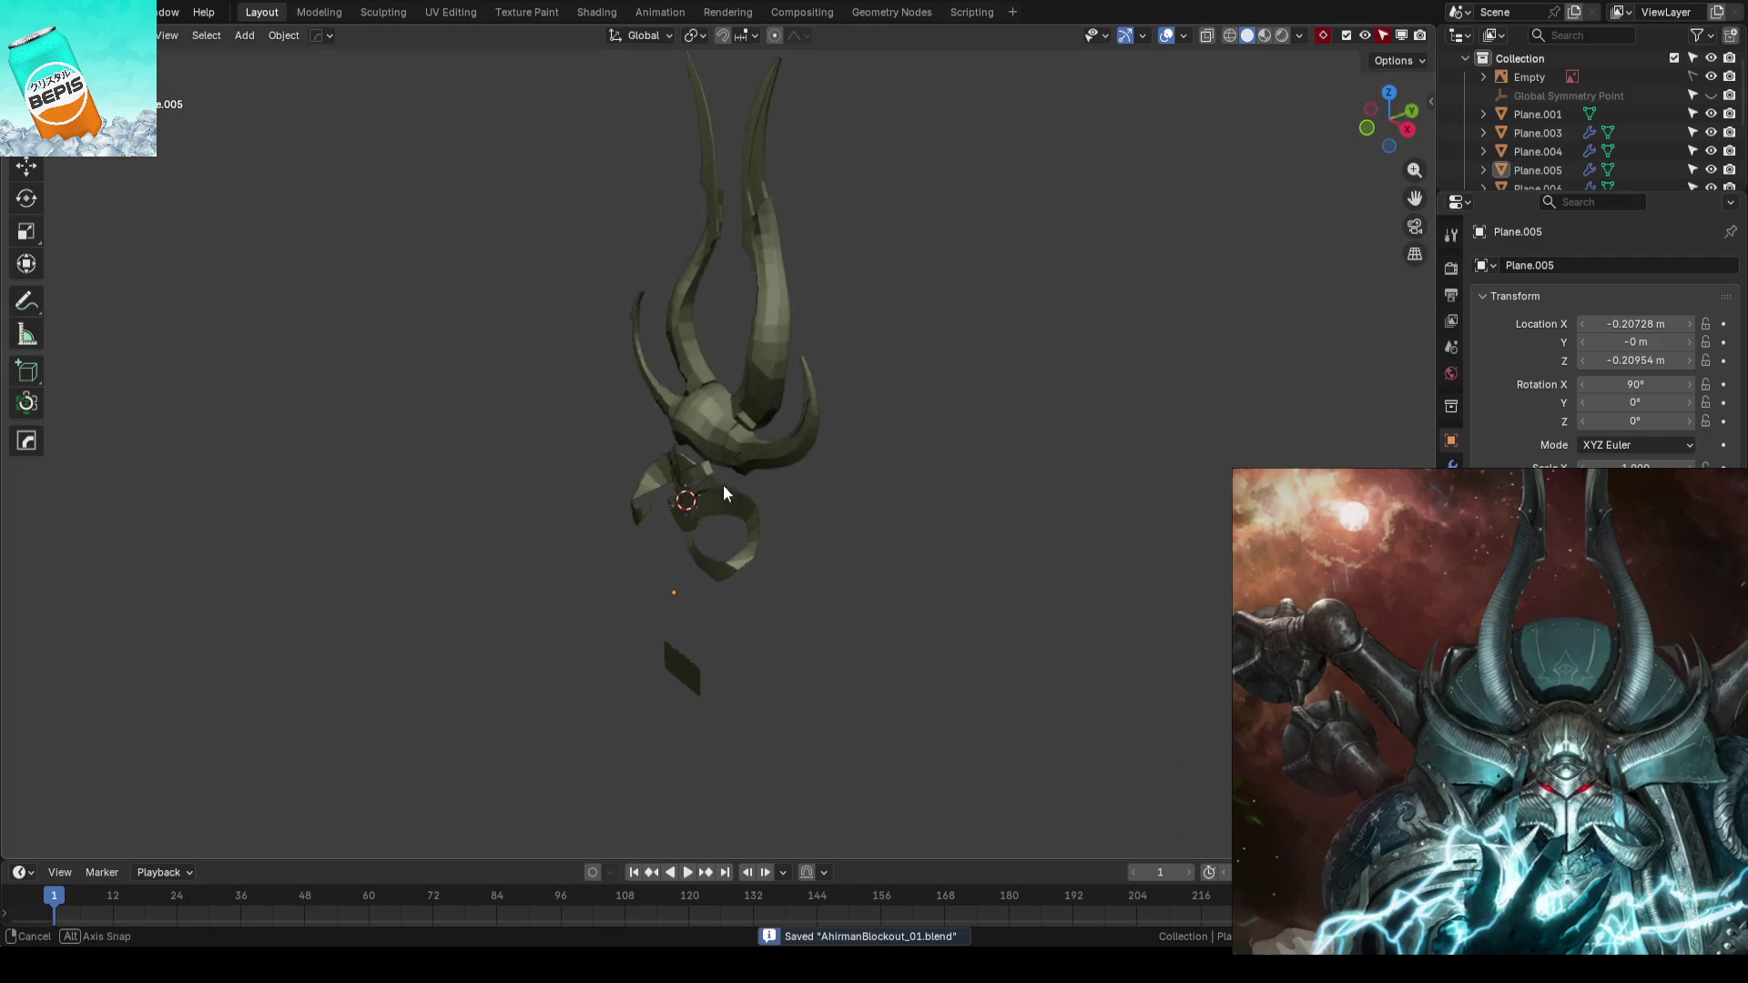
- Move part of the centre face plate along X and leave mesh editing
mouse_move(723, 495)
middle_mouse_down()
mouse_move(926, 473)
mouse_move(709, 438)
mouse_move(729, 408)
mouse_move(751, 416)
mouse_move(712, 392)
middle_mouse_up()
scroll(748, 484, "up", 5)
left_click(709, 437)
scroll(723, 425, "up", 3)
key("Tab")
left_click(744, 412)
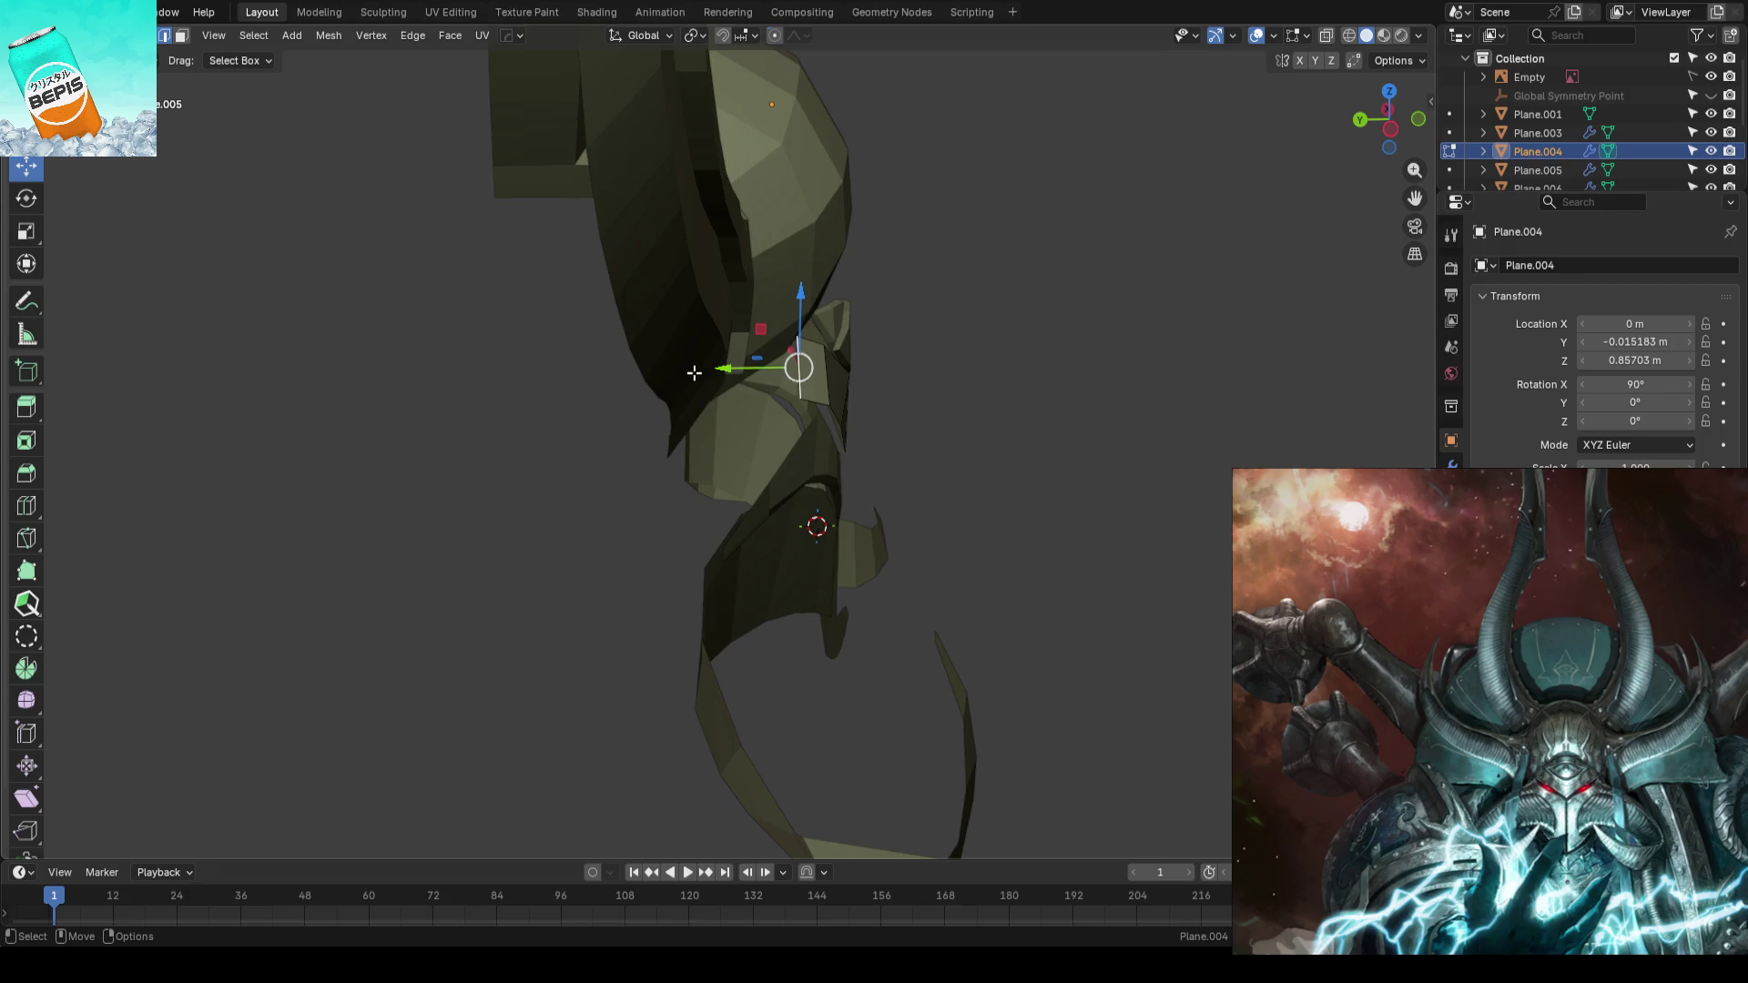
left_click_drag(726, 370, 778, 371)
scroll(1066, 383, "down", 3)
middle_click_drag(1065, 382, 1069, 465)
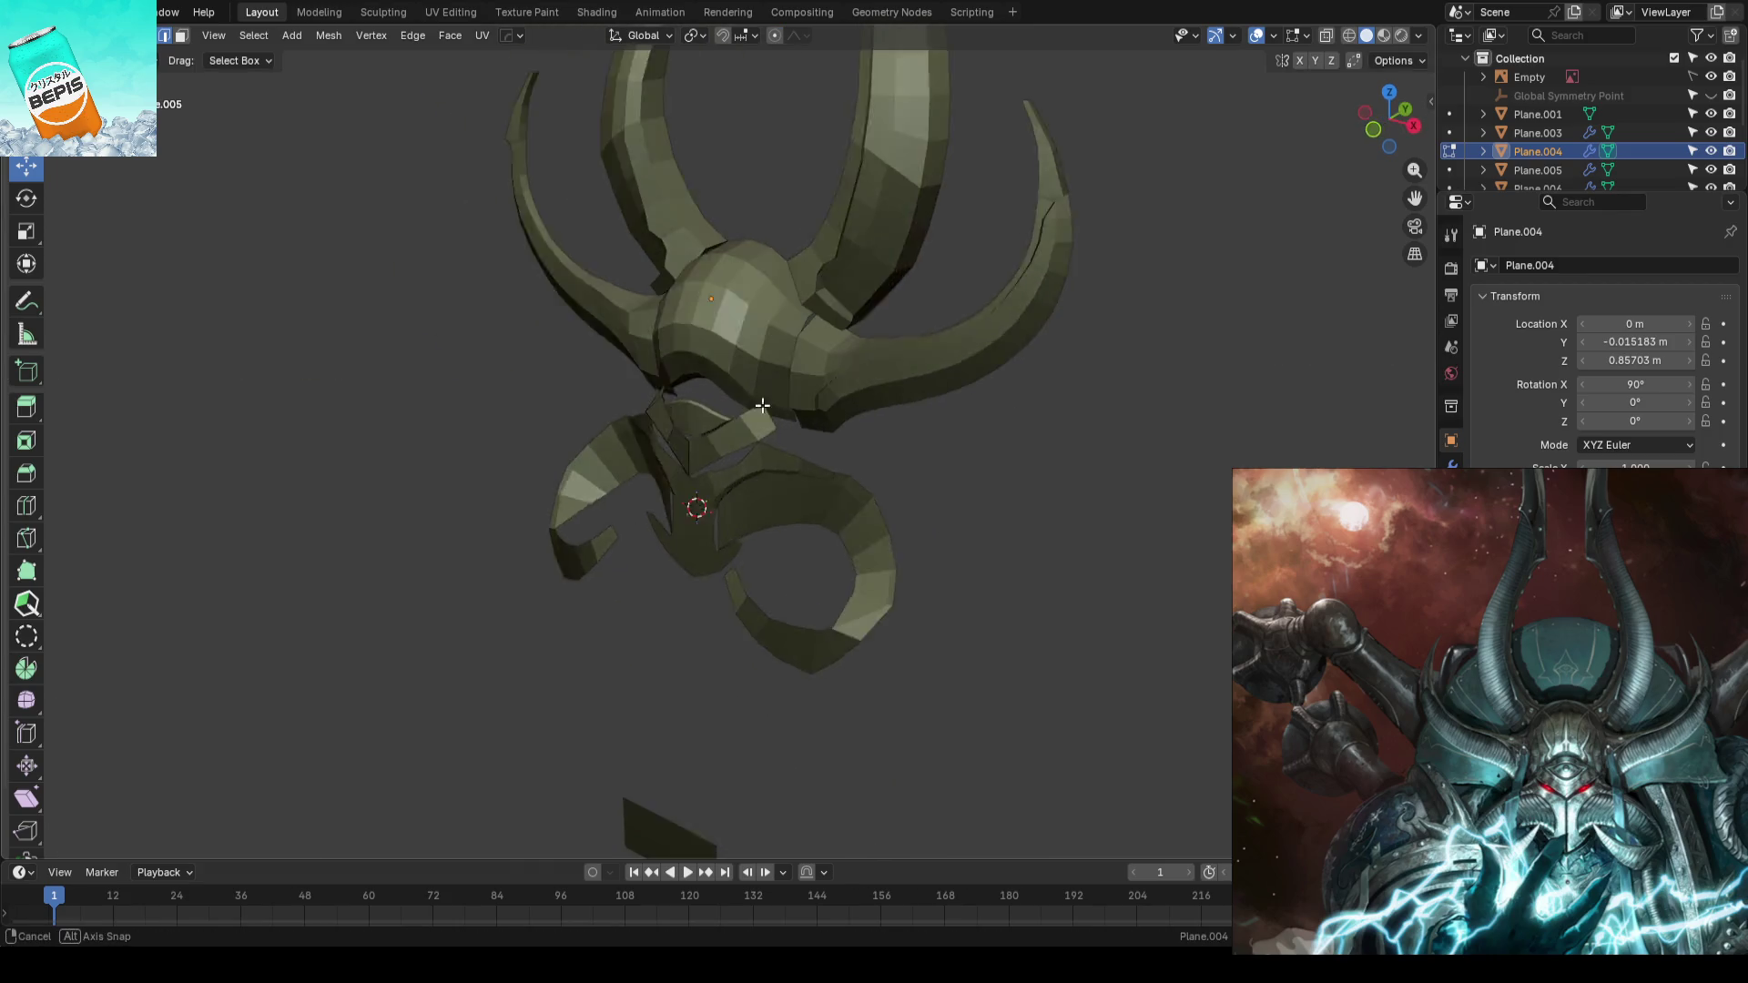
key("Tab")
scroll(1068, 465, "down", 2)
- Save the blockout file and check the model from the front over the reference
key("ctrl+s")
mouse_move(959, 464)
middle_mouse_down()
mouse_move(851, 511)
mouse_move(948, 465)
mouse_move(840, 535)
mouse_move(871, 532)
middle_mouse_up()
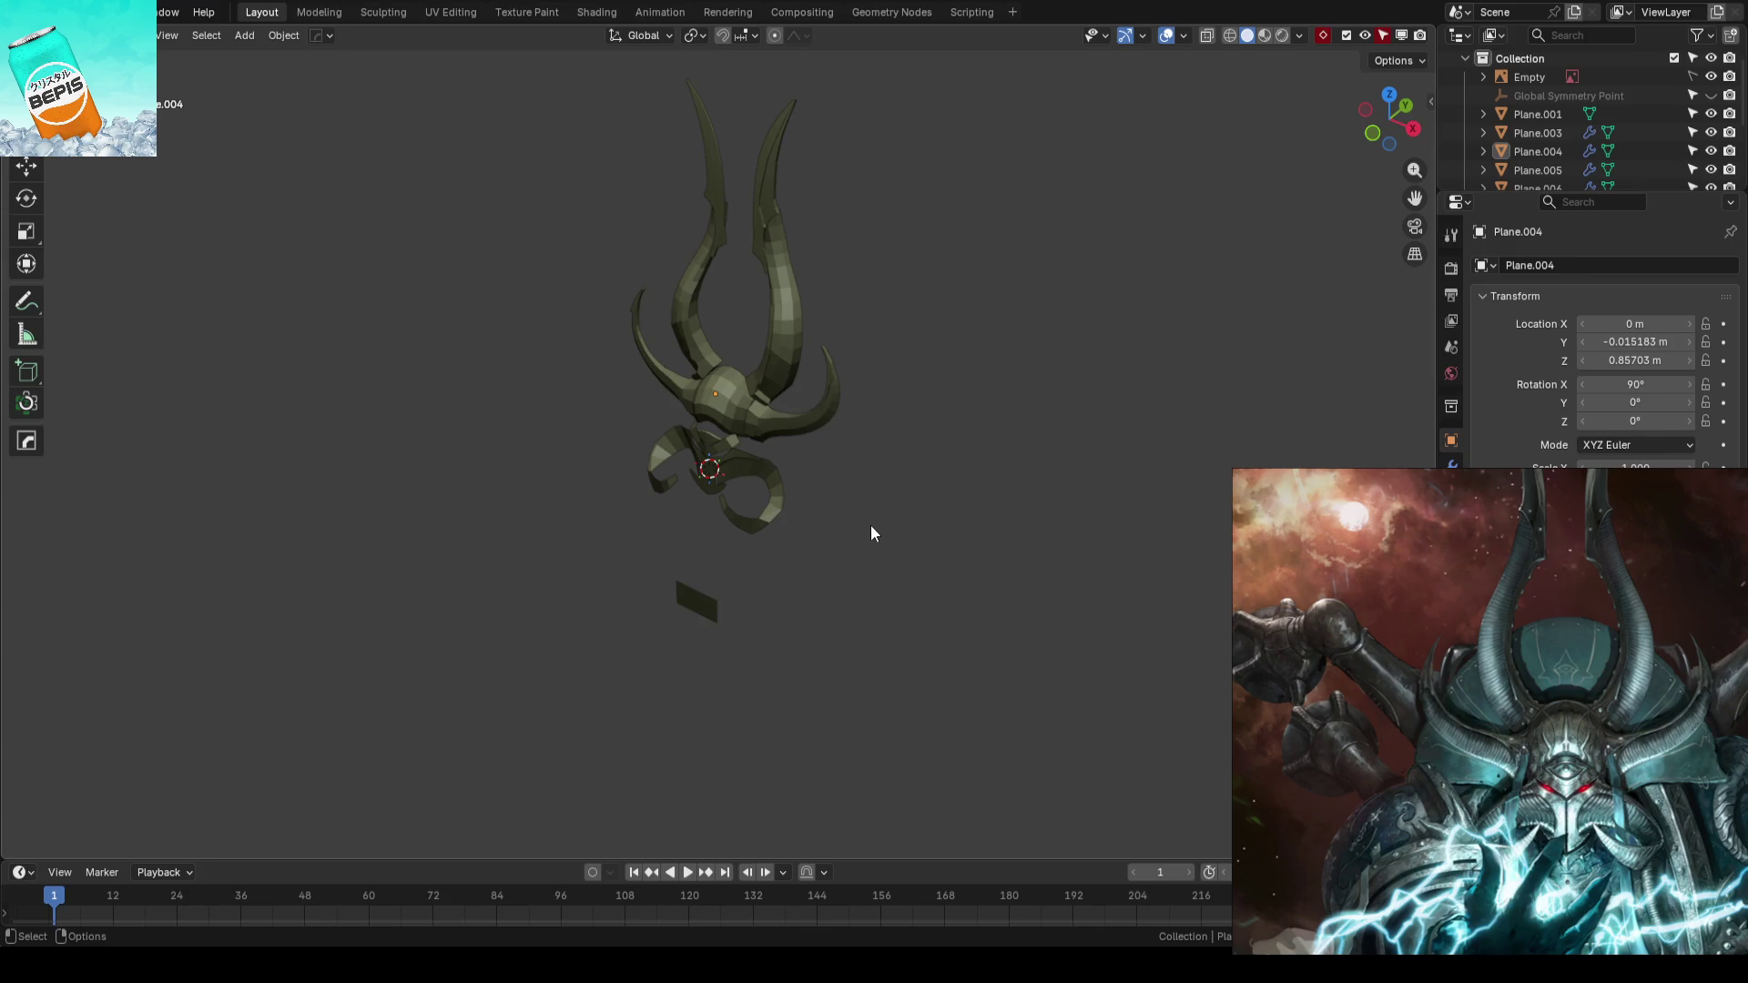
key("KP_1")
scroll(870, 526, "up", 3)
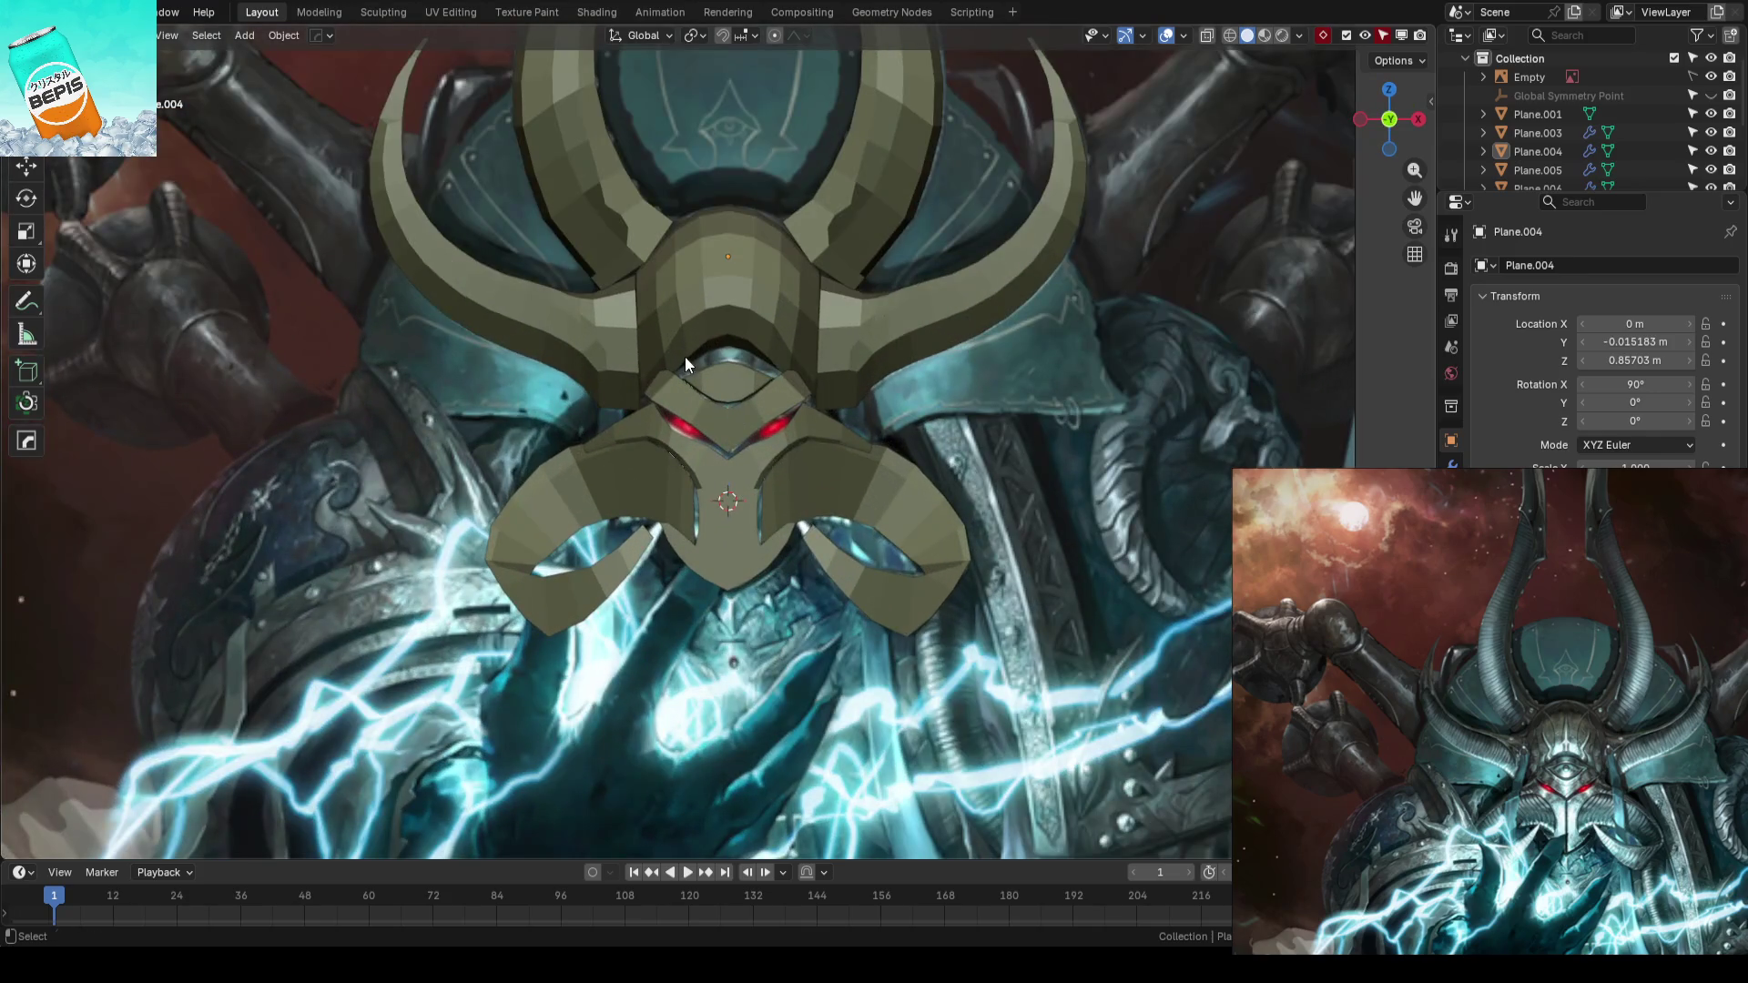
- Save the file, enter edit mode on the side horn and select an edge path along it
key("ctrl+s")
scroll(939, 477, "down", 2)
mouse_move(940, 476)
middle_mouse_down()
mouse_move(862, 506)
mouse_move(889, 414)
middle_mouse_up()
scroll(829, 551, "up", 3)
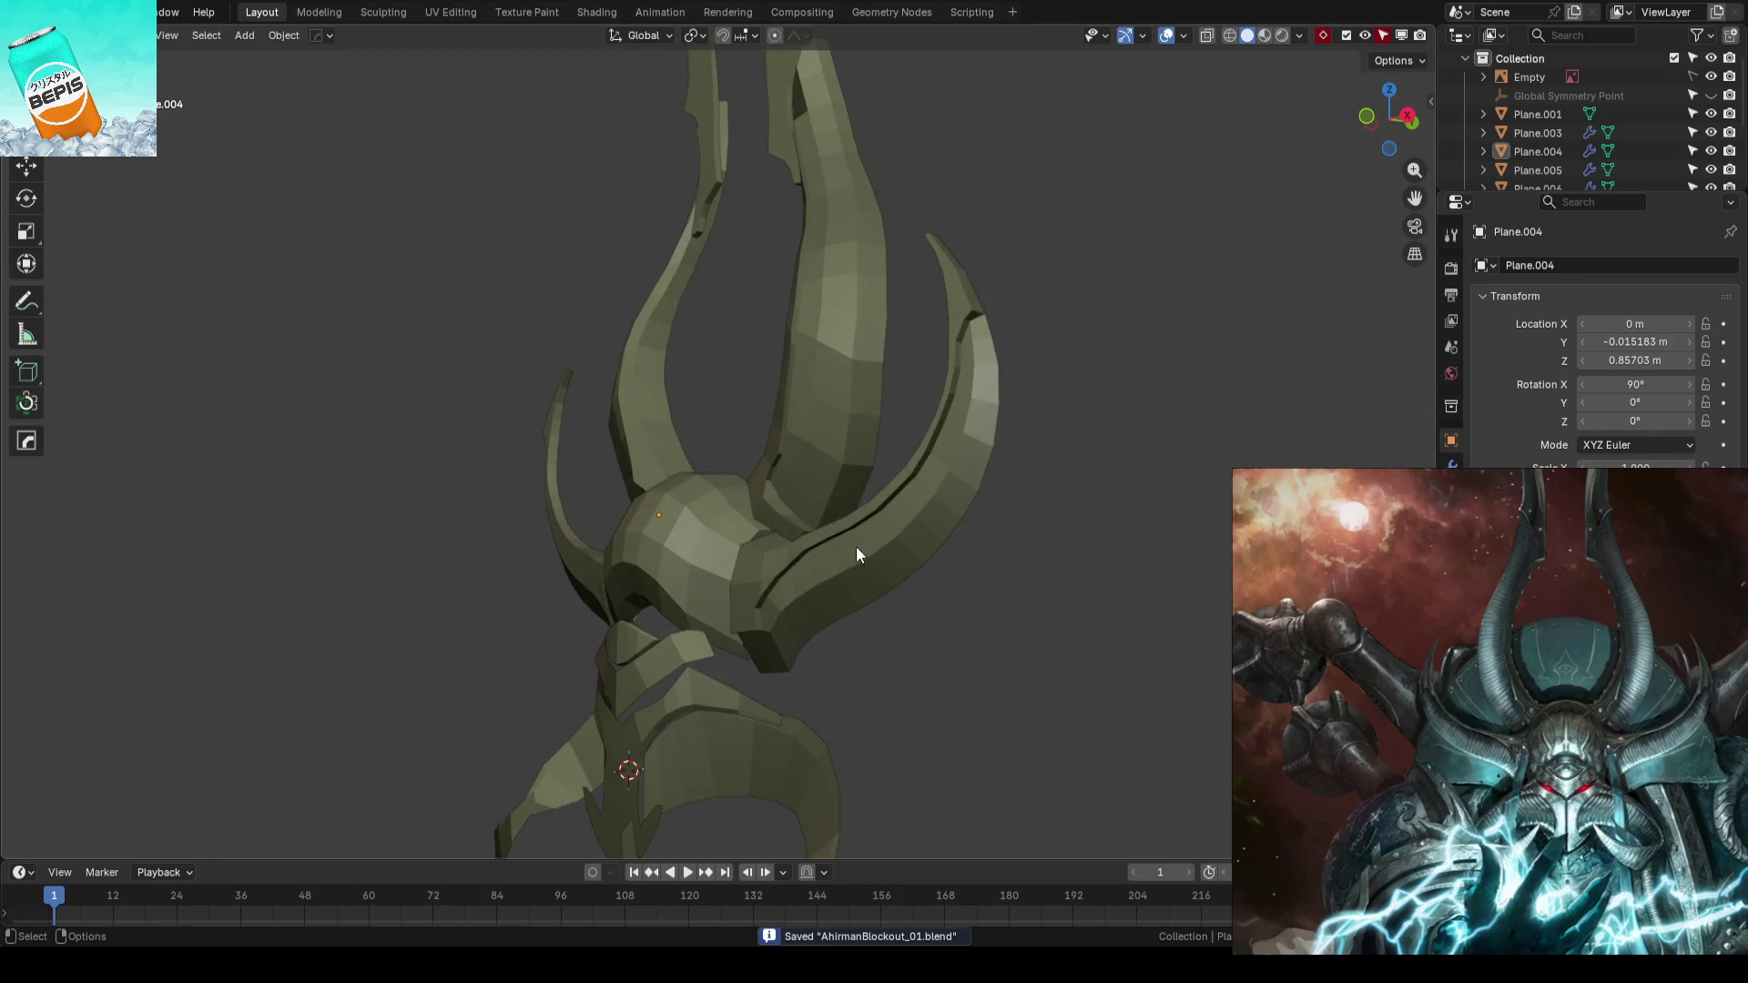
left_click(856, 546)
key("Tab")
mouse_move(857, 546)
middle_mouse_down()
mouse_move(928, 626)
mouse_move(838, 548)
middle_mouse_up()
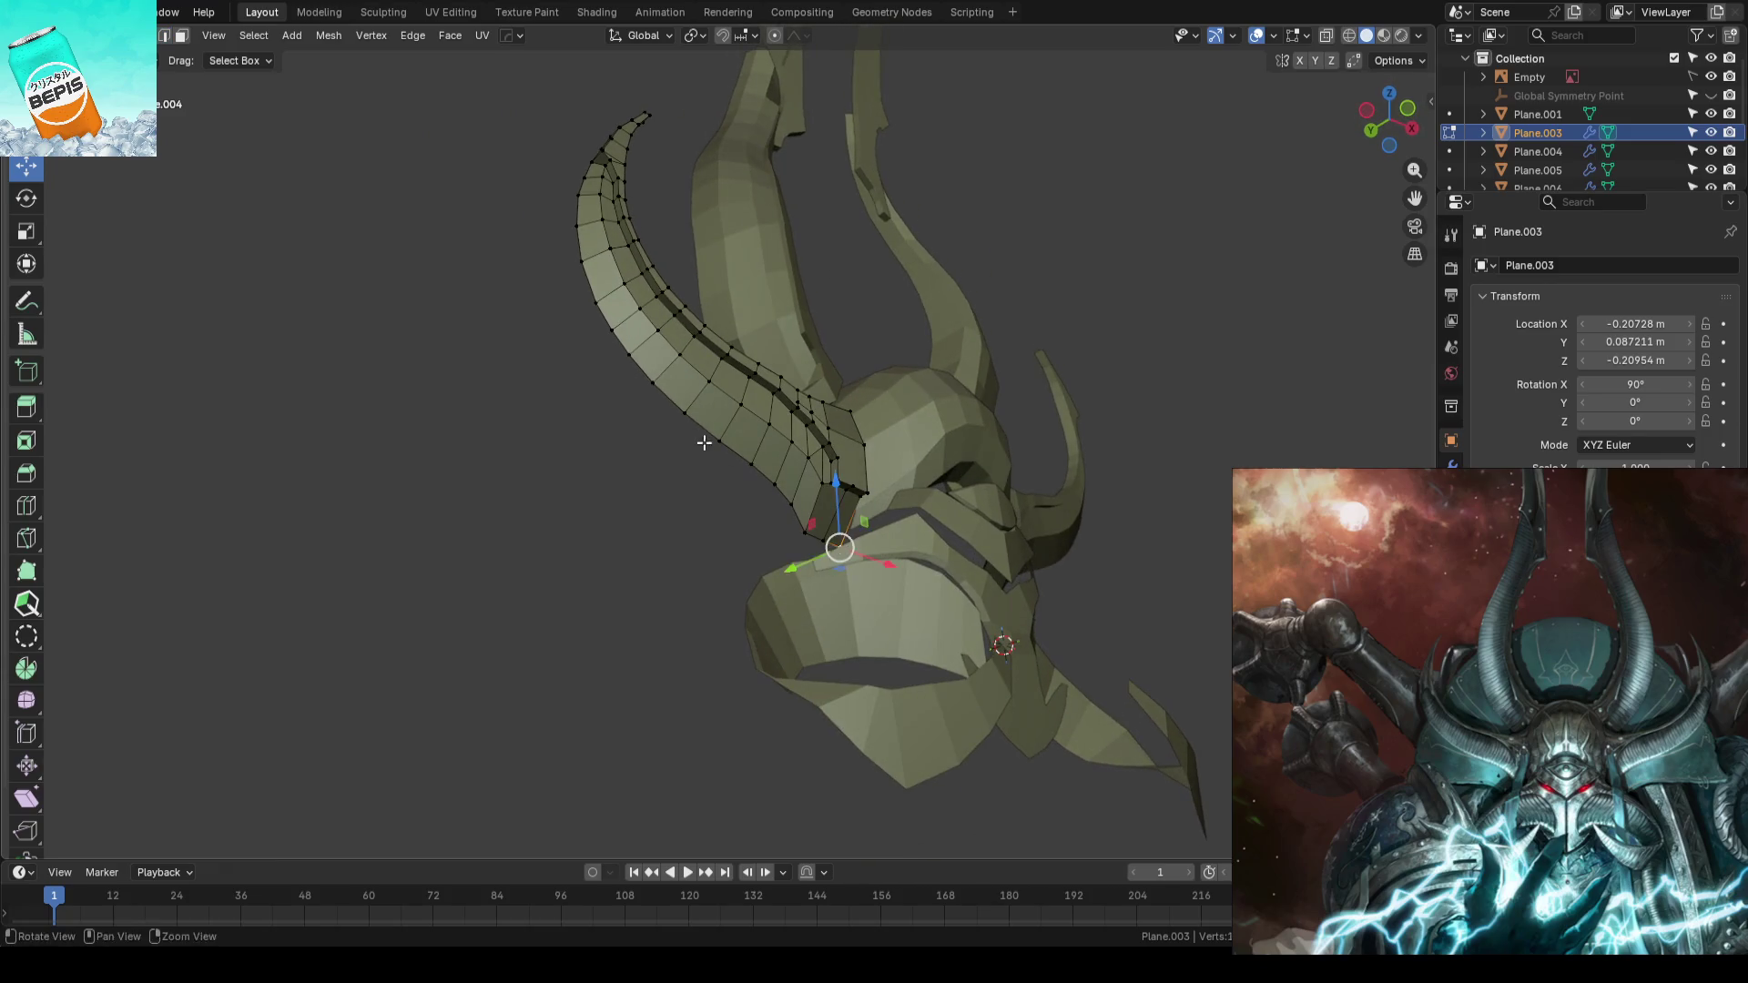
middle_click_drag(703, 441, 759, 489)
mouse_move(705, 400)
middle_mouse_down()
mouse_move(741, 450)
mouse_move(768, 302)
mouse_move(779, 353)
middle_mouse_up()
left_click(809, 482, "ctrl")
- Push the horn's edge path outward along Y in a few small moves, then clear the selection
middle_click_drag(739, 418, 778, 471)
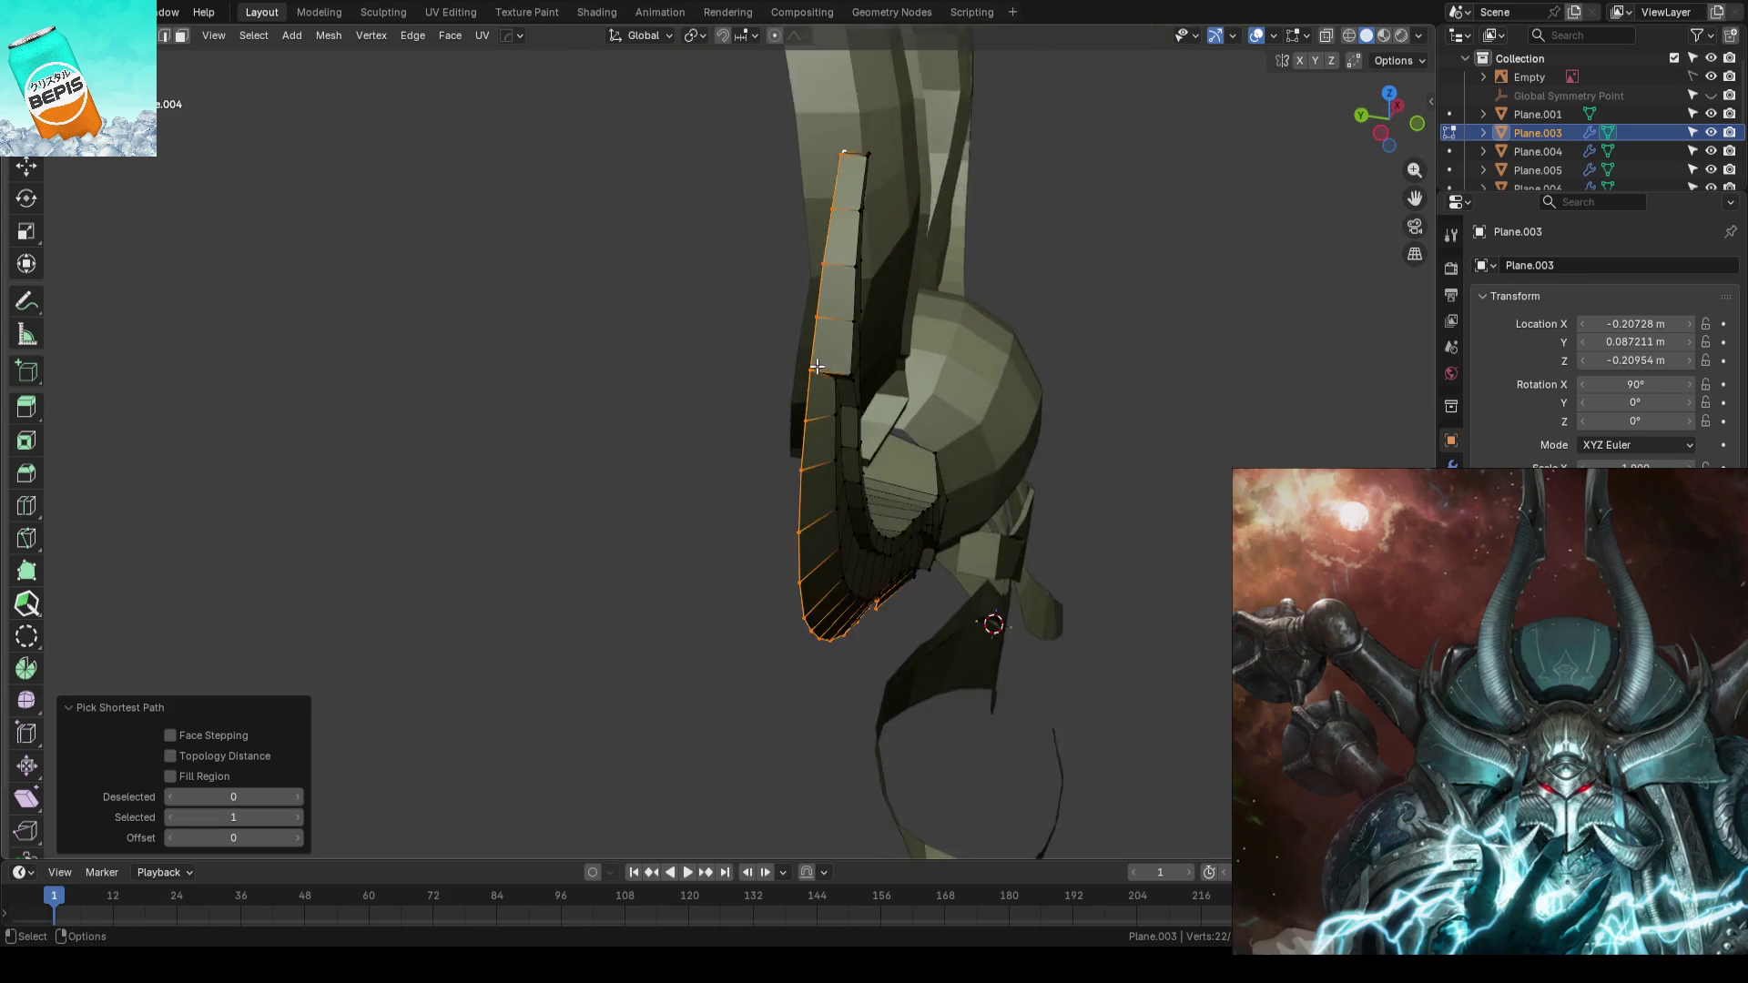
key("g")
key("y")
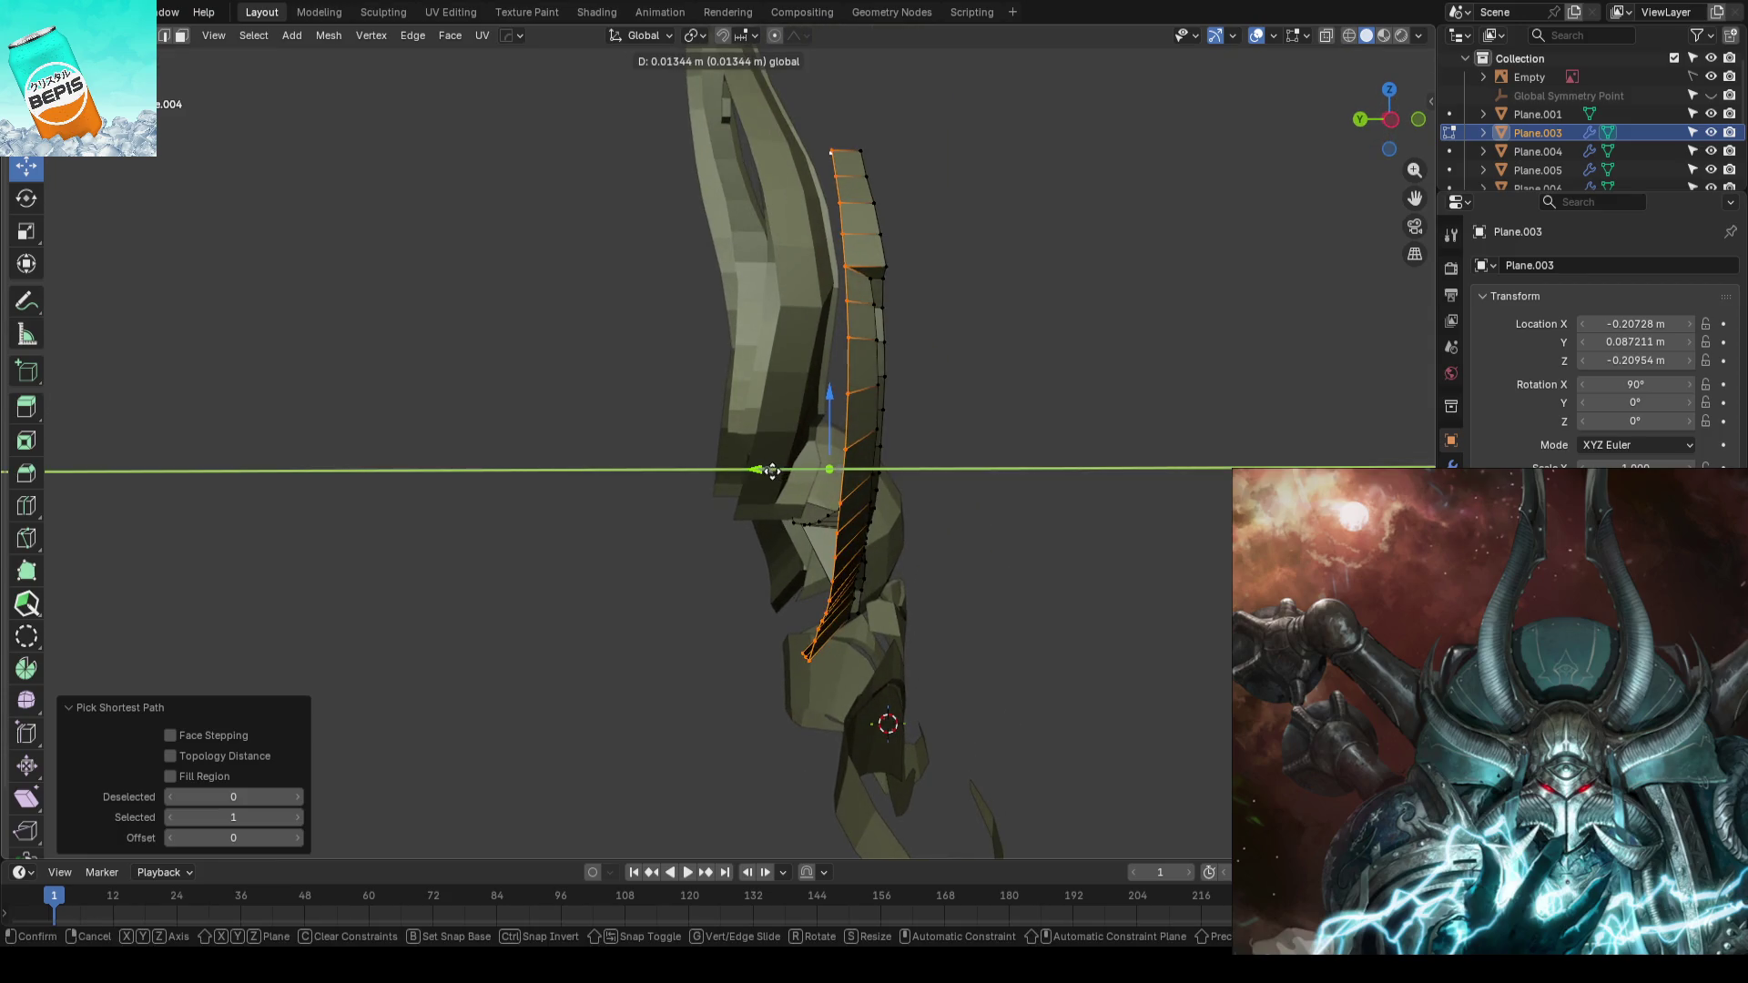
left_click(780, 470)
middle_click_drag(1064, 446, 933, 283)
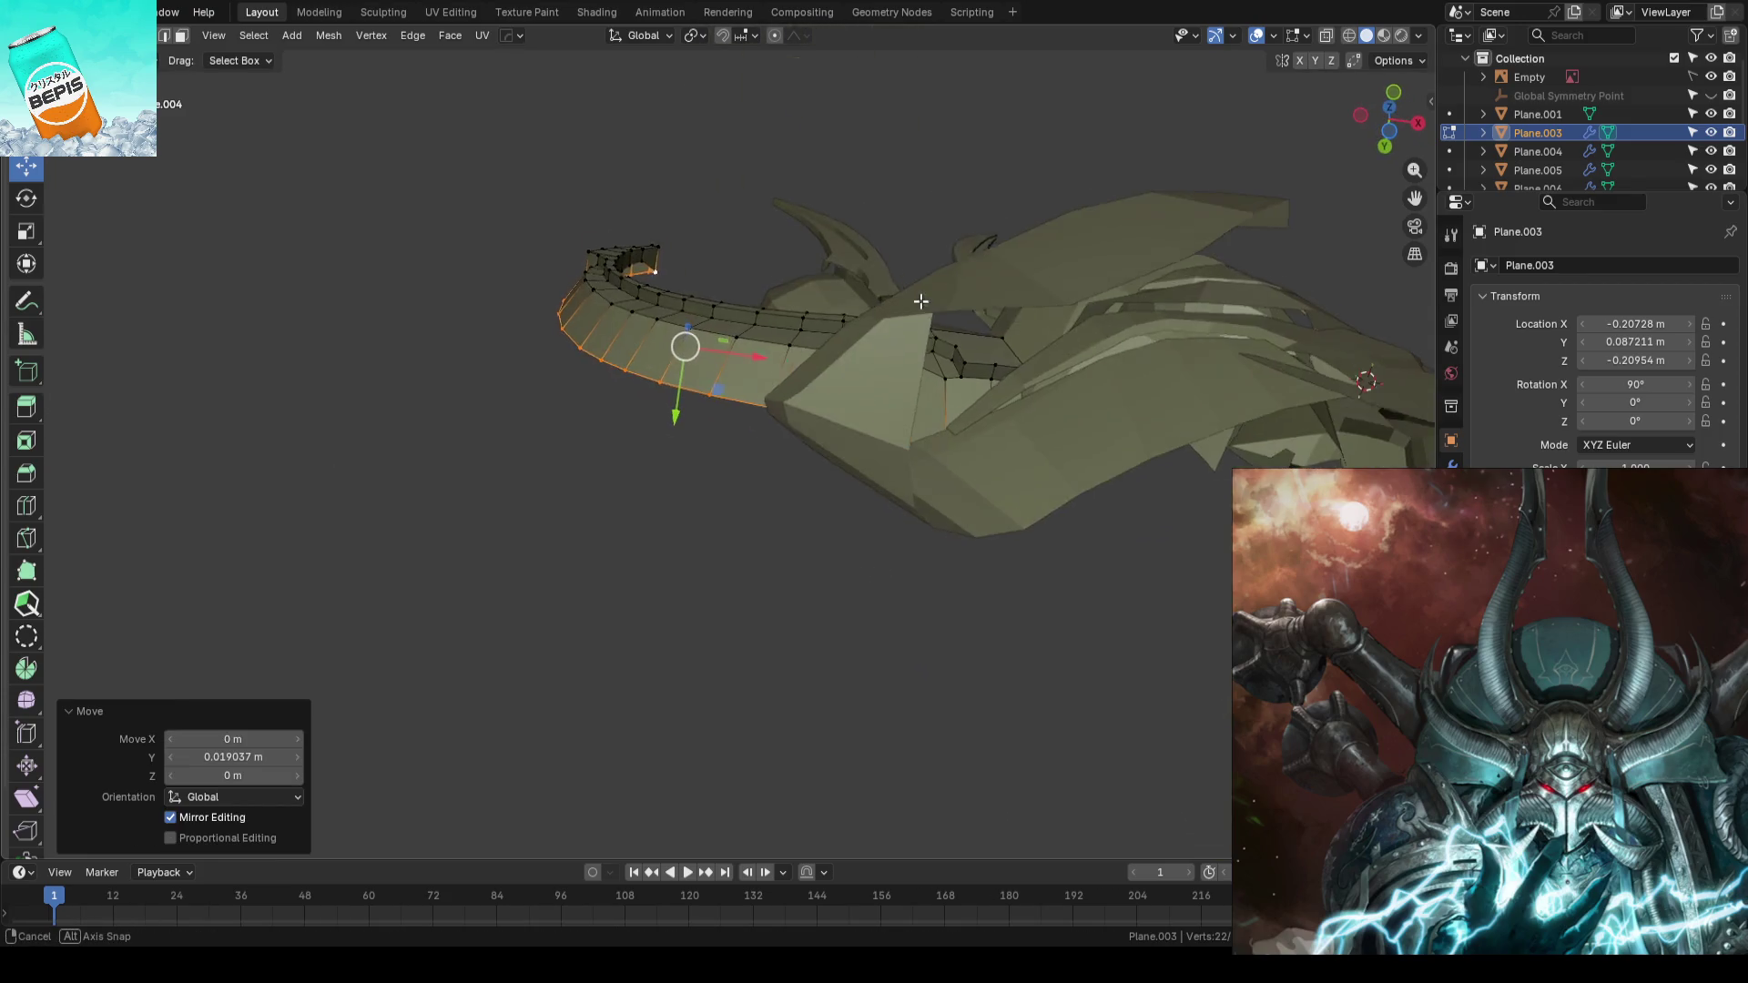
key("g")
key("y")
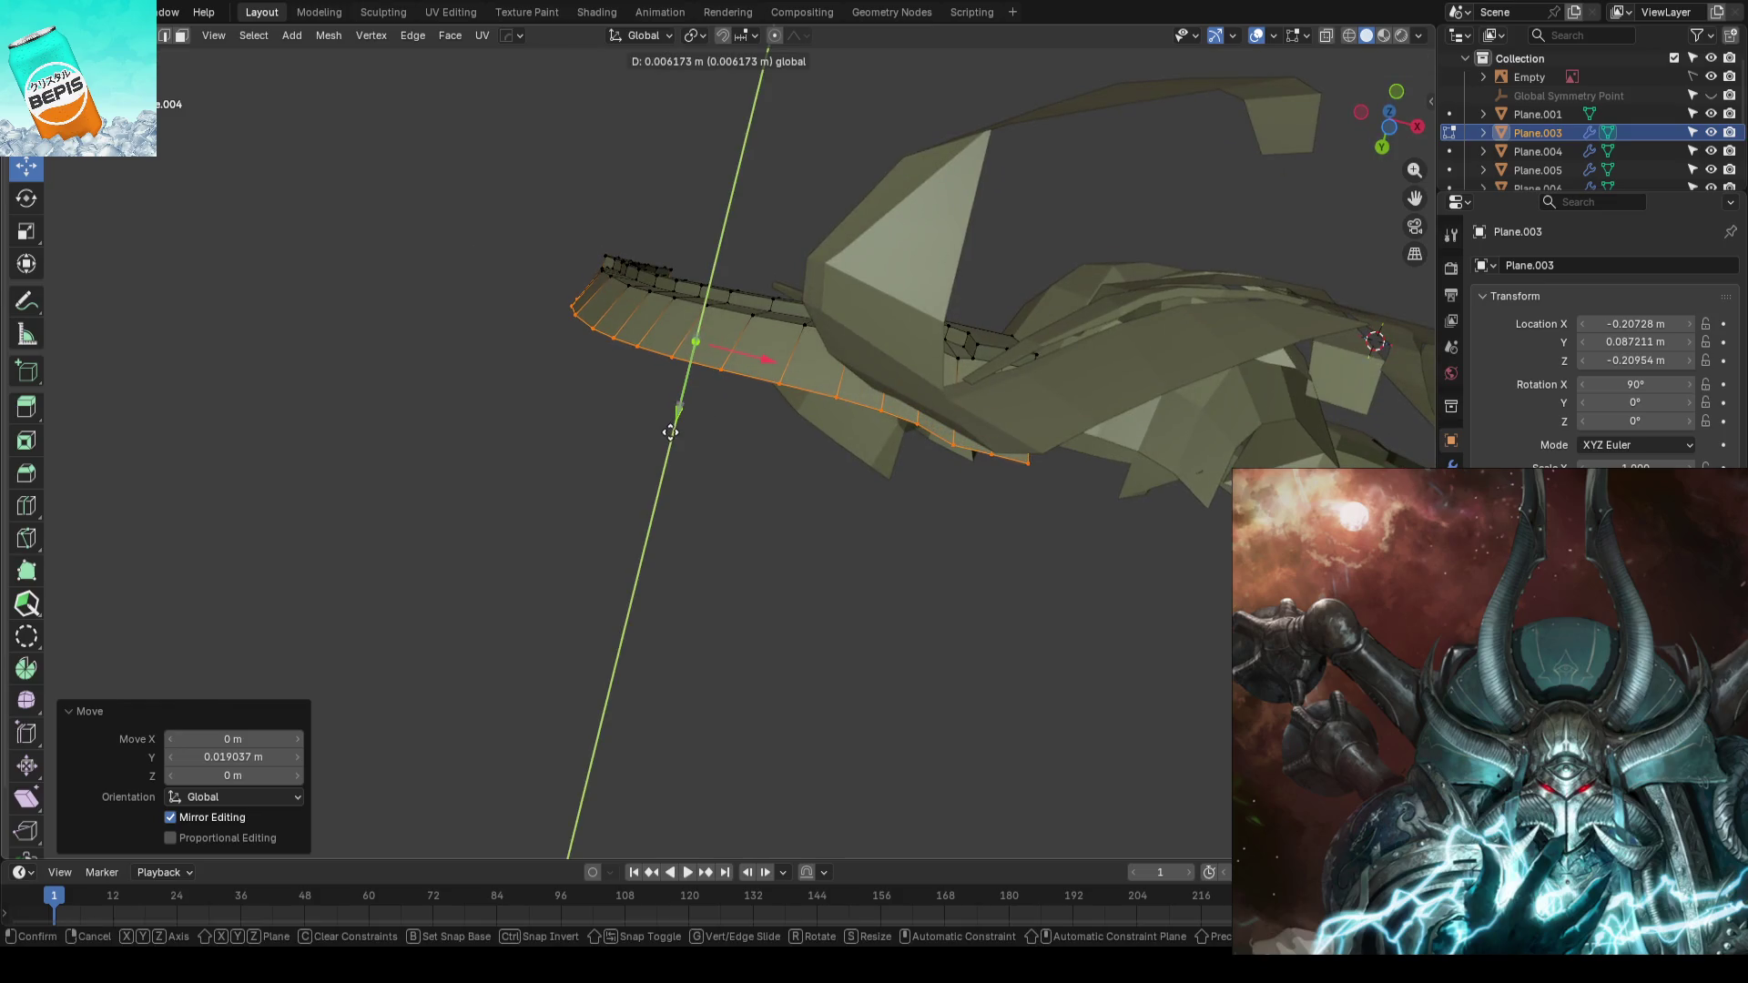
left_click(672, 434)
mouse_move(673, 434)
middle_mouse_down()
mouse_move(955, 393)
mouse_move(1066, 505)
middle_mouse_up()
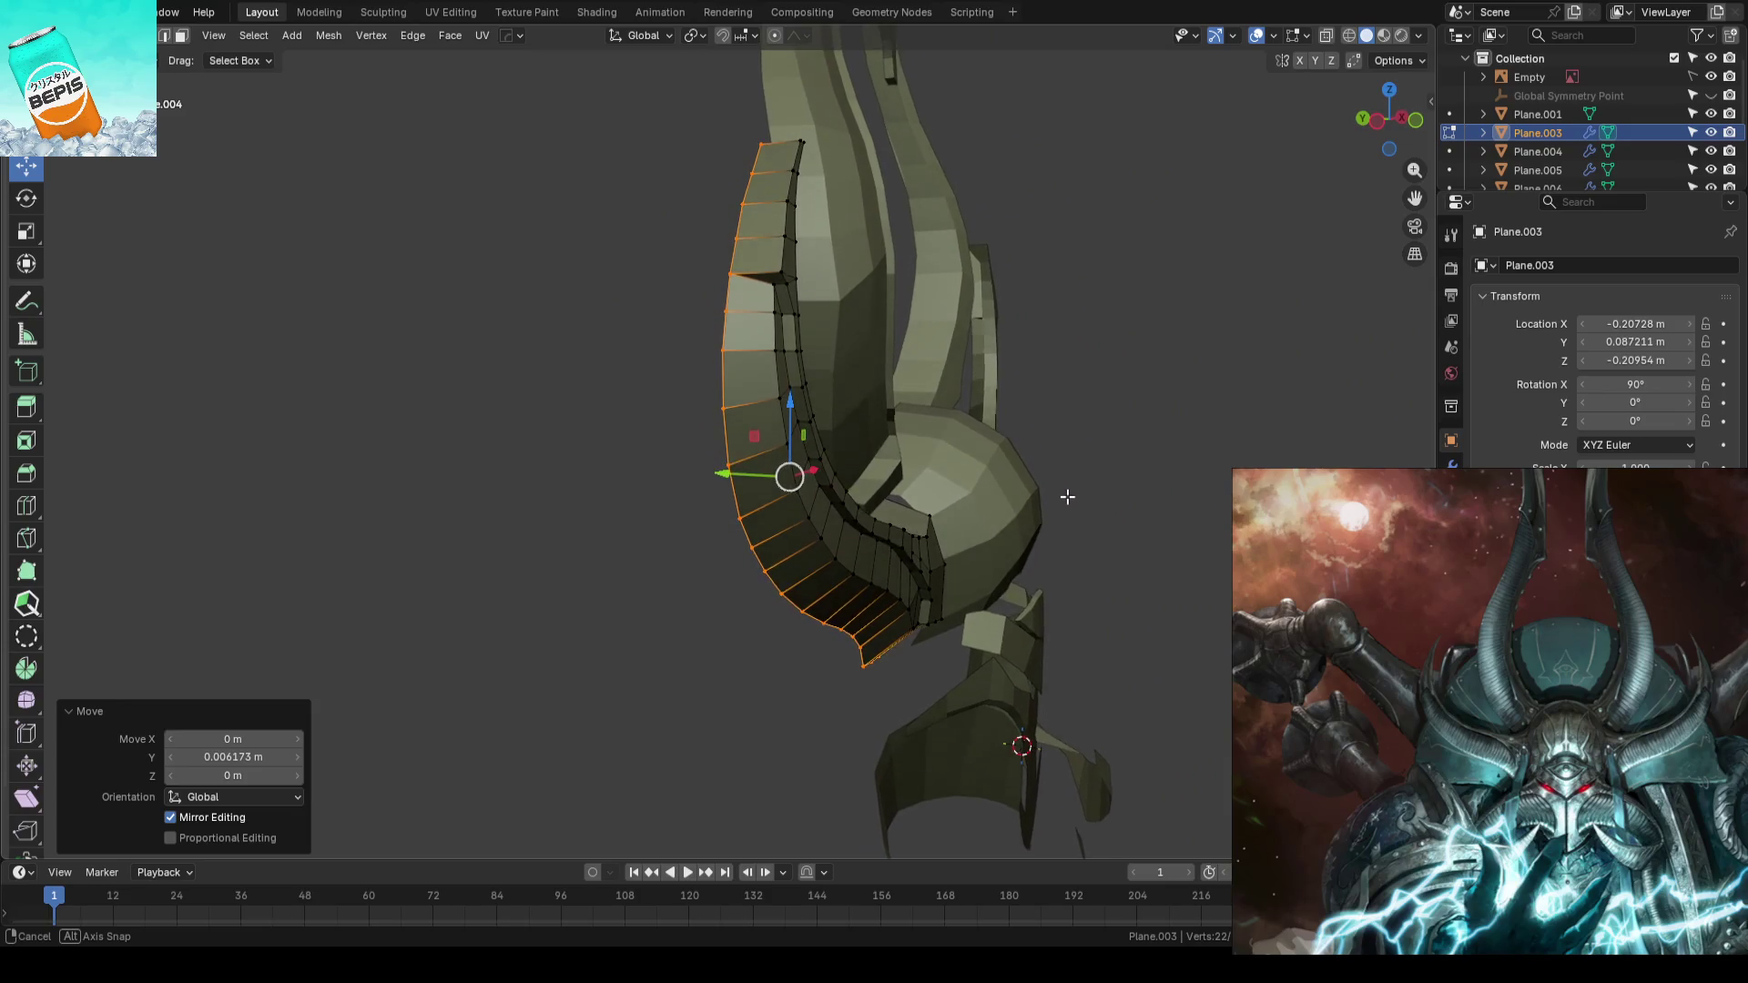
middle_click_drag(1067, 504, 888, 622)
left_click_drag(750, 469, 745, 467)
key("alt+a")
- Select an edge chain running from the horn's top down its front
middle_click_drag(819, 280, 943, 489)
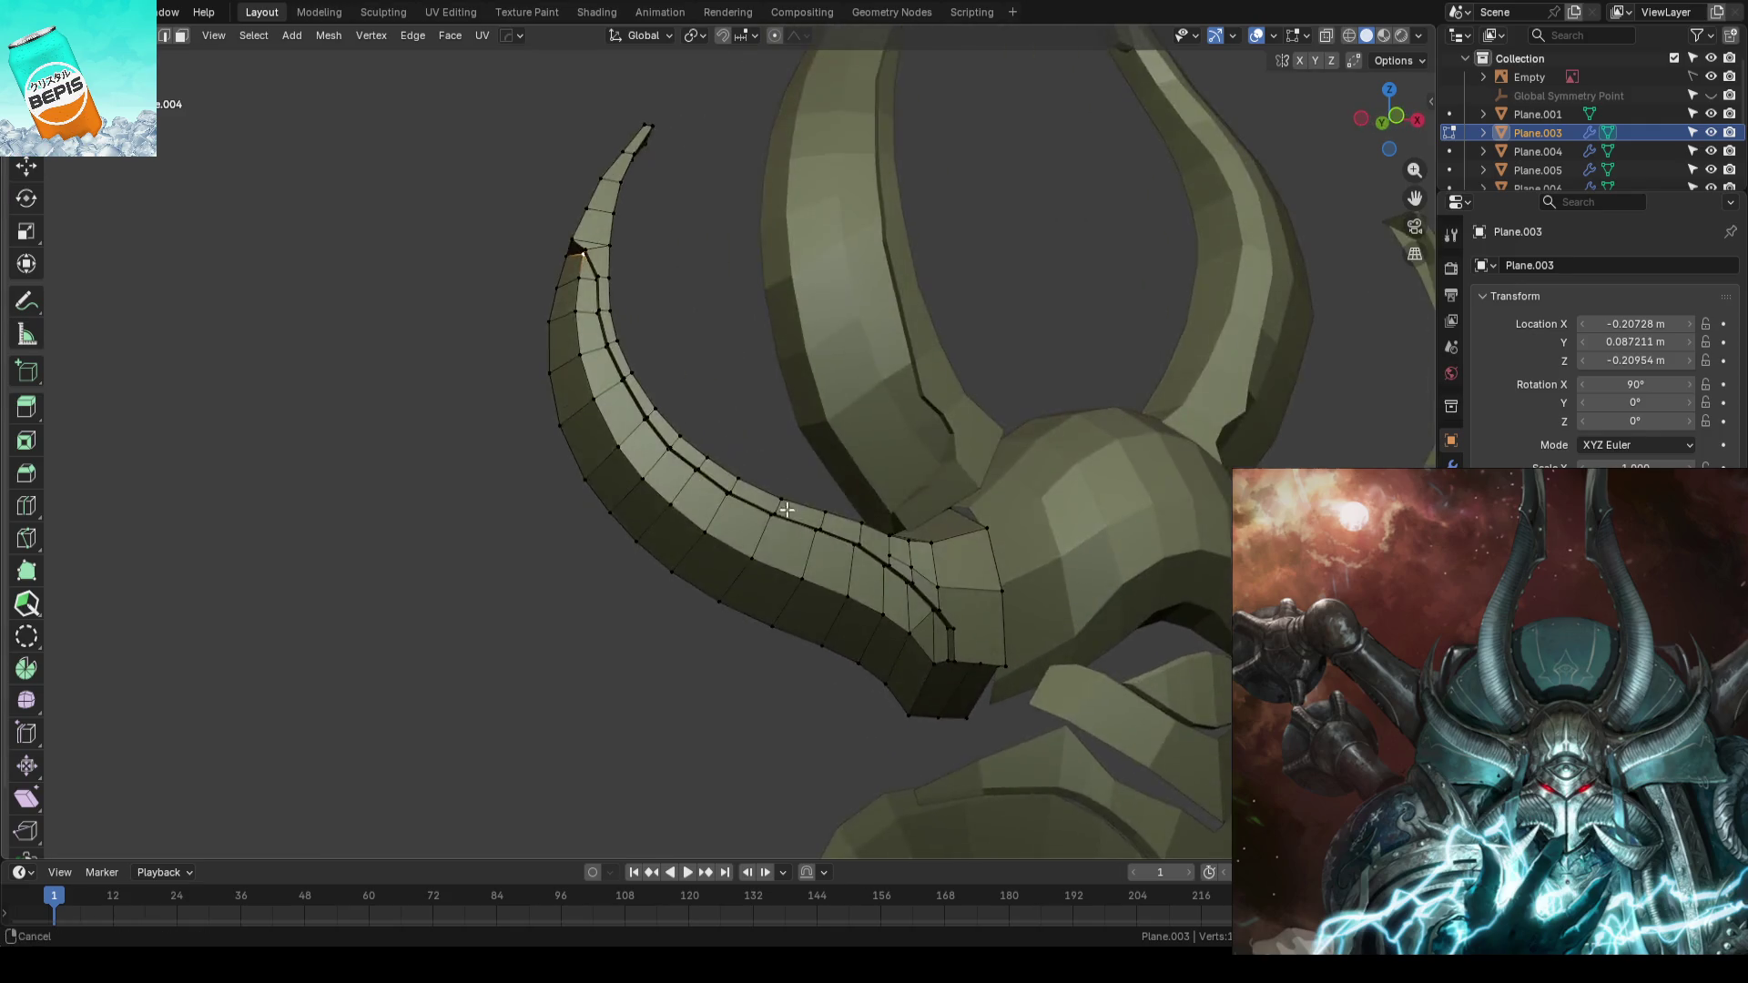
scroll(944, 490, "up", 4)
left_click(1083, 506, "ctrl")
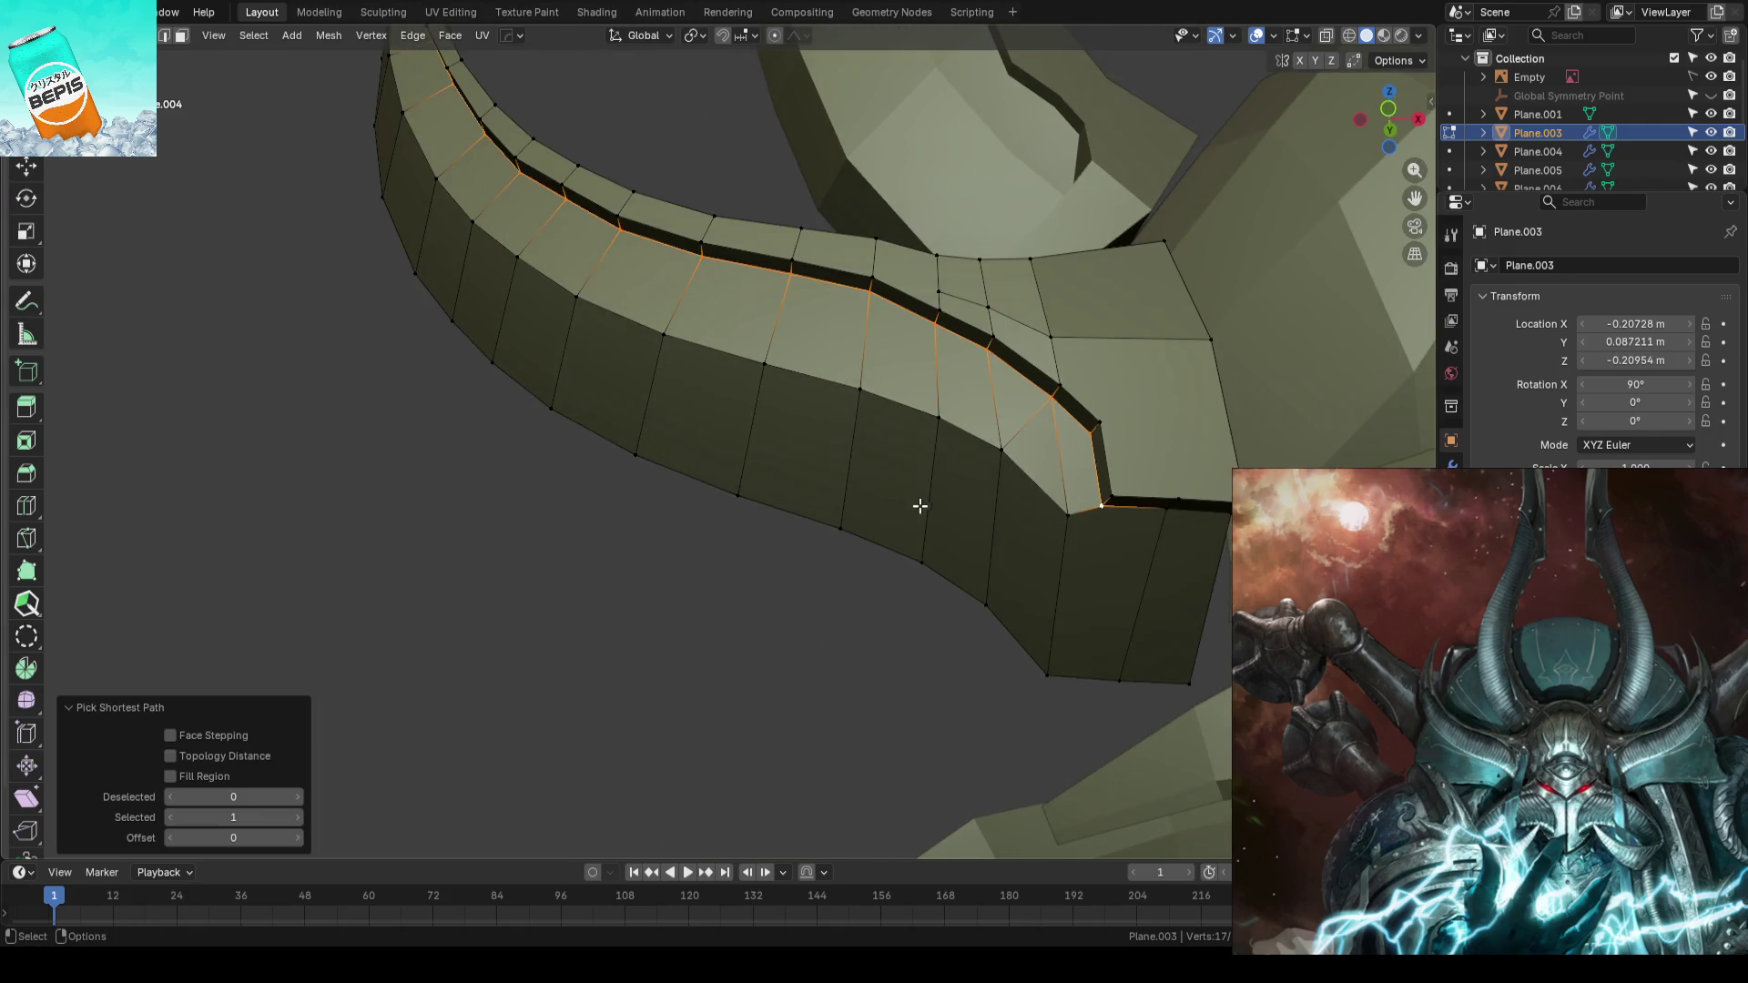
left_click(1058, 511)
scroll(1058, 510, "down", 3)
middle_click_drag(956, 451, 712, 326)
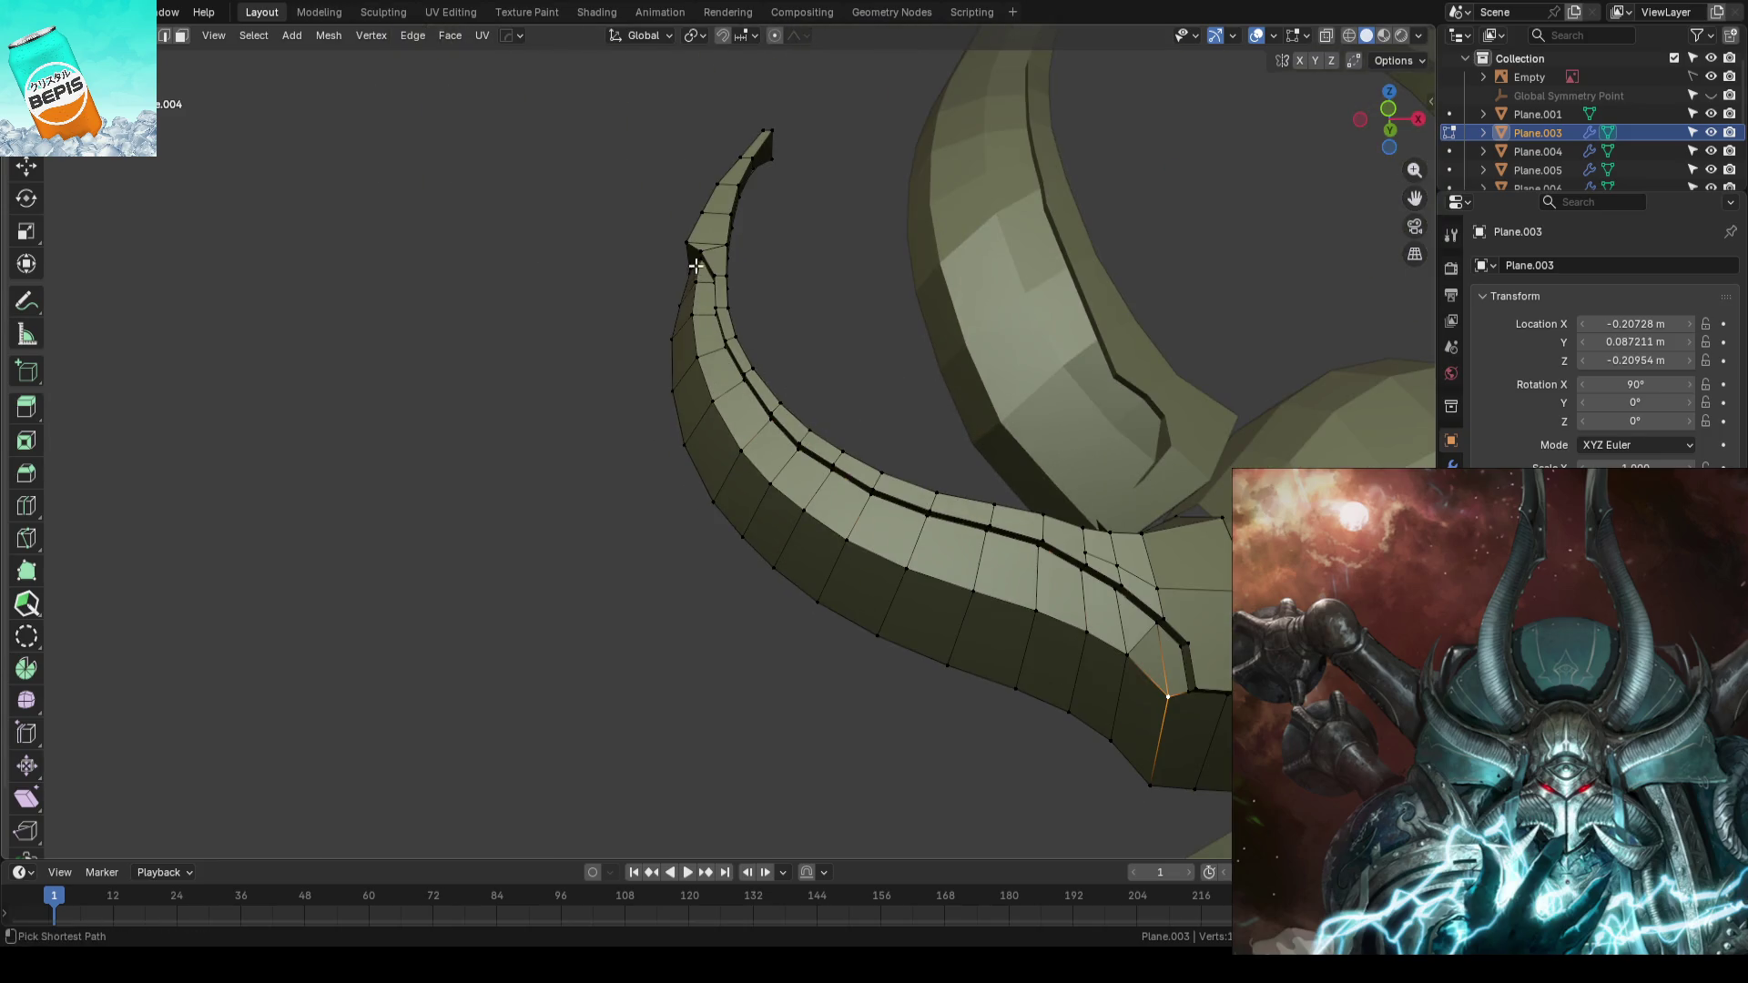
left_click(695, 263, "ctrl")
middle_click_drag(695, 264, 752, 279)
left_click(752, 280)
left_click(785, 477, "ctrl")
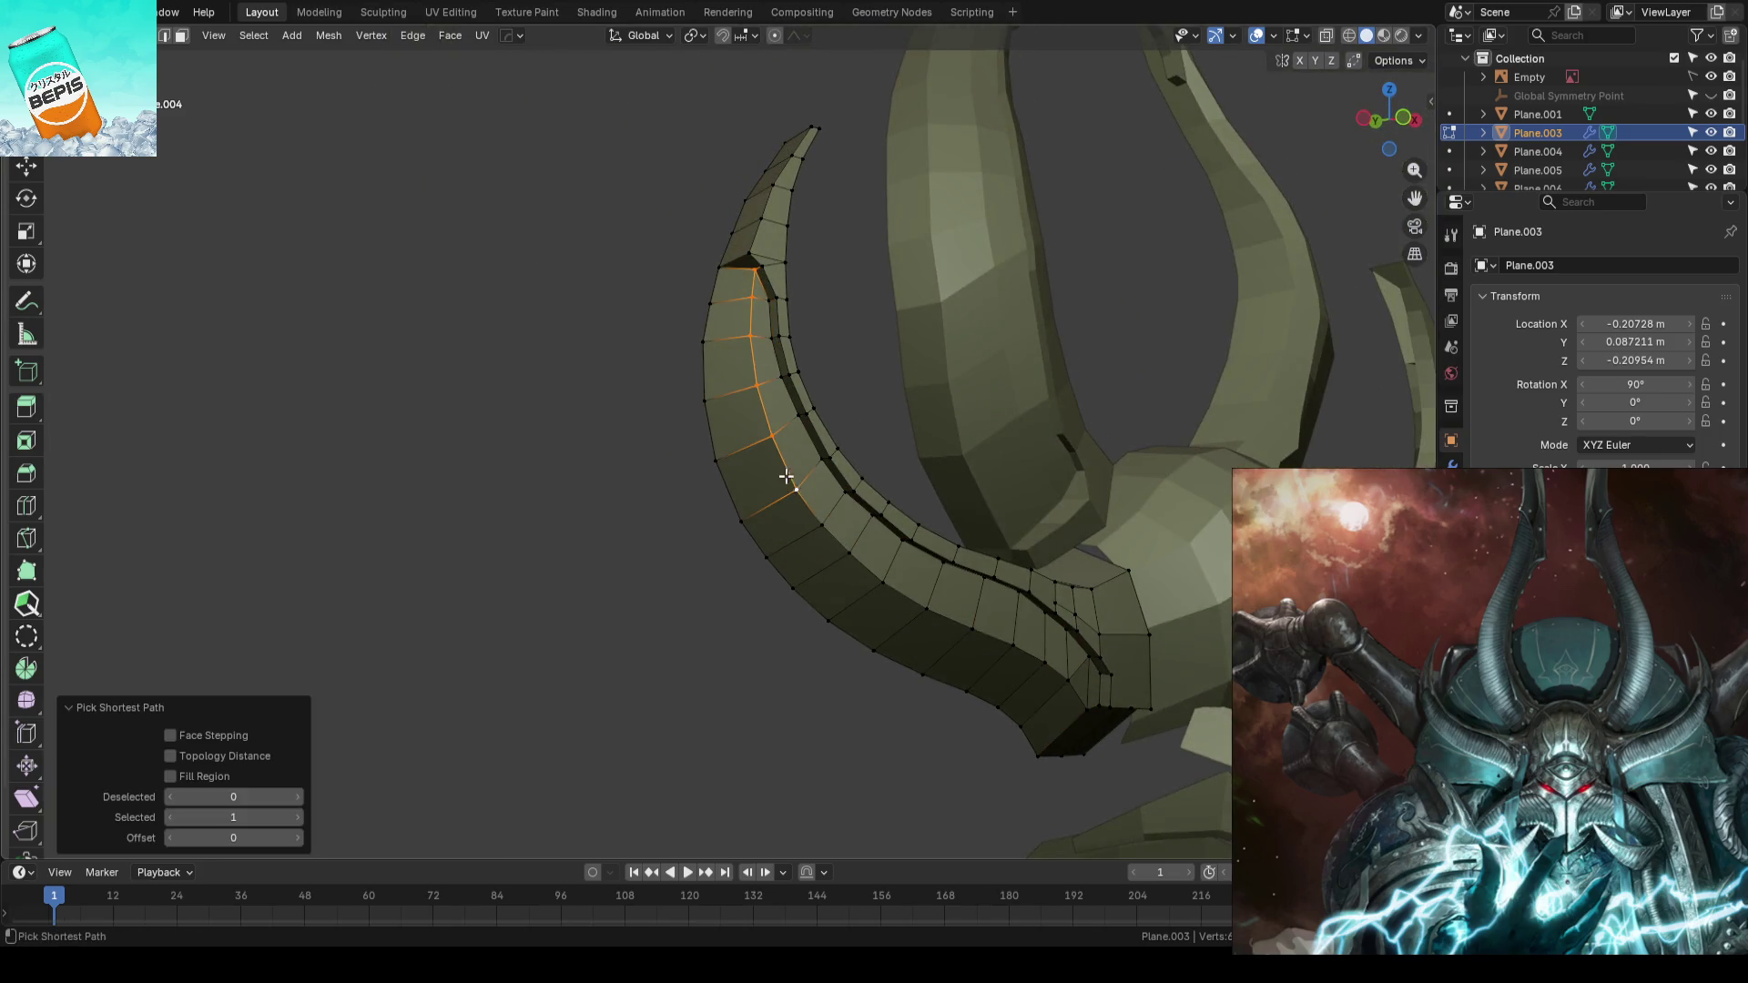
middle_click_drag(785, 477, 813, 444)
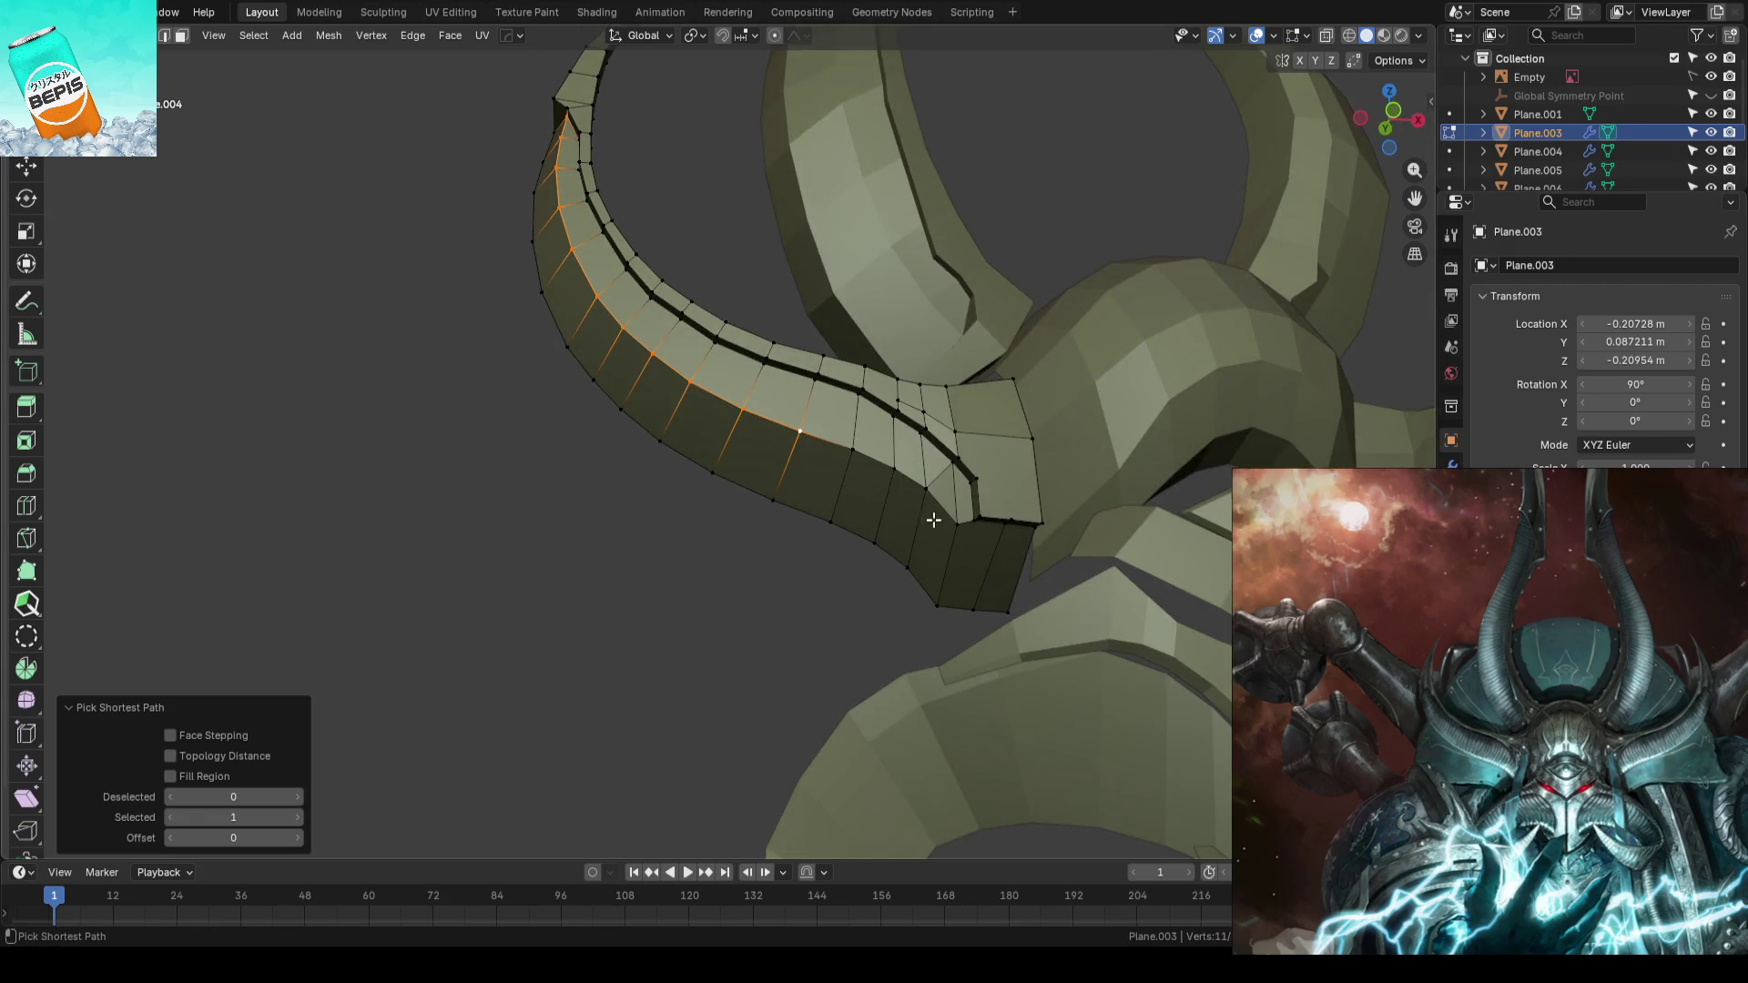
- Shift the front edge chain along Y and return to object mode in front view
middle_click_drag(906, 539, 963, 532)
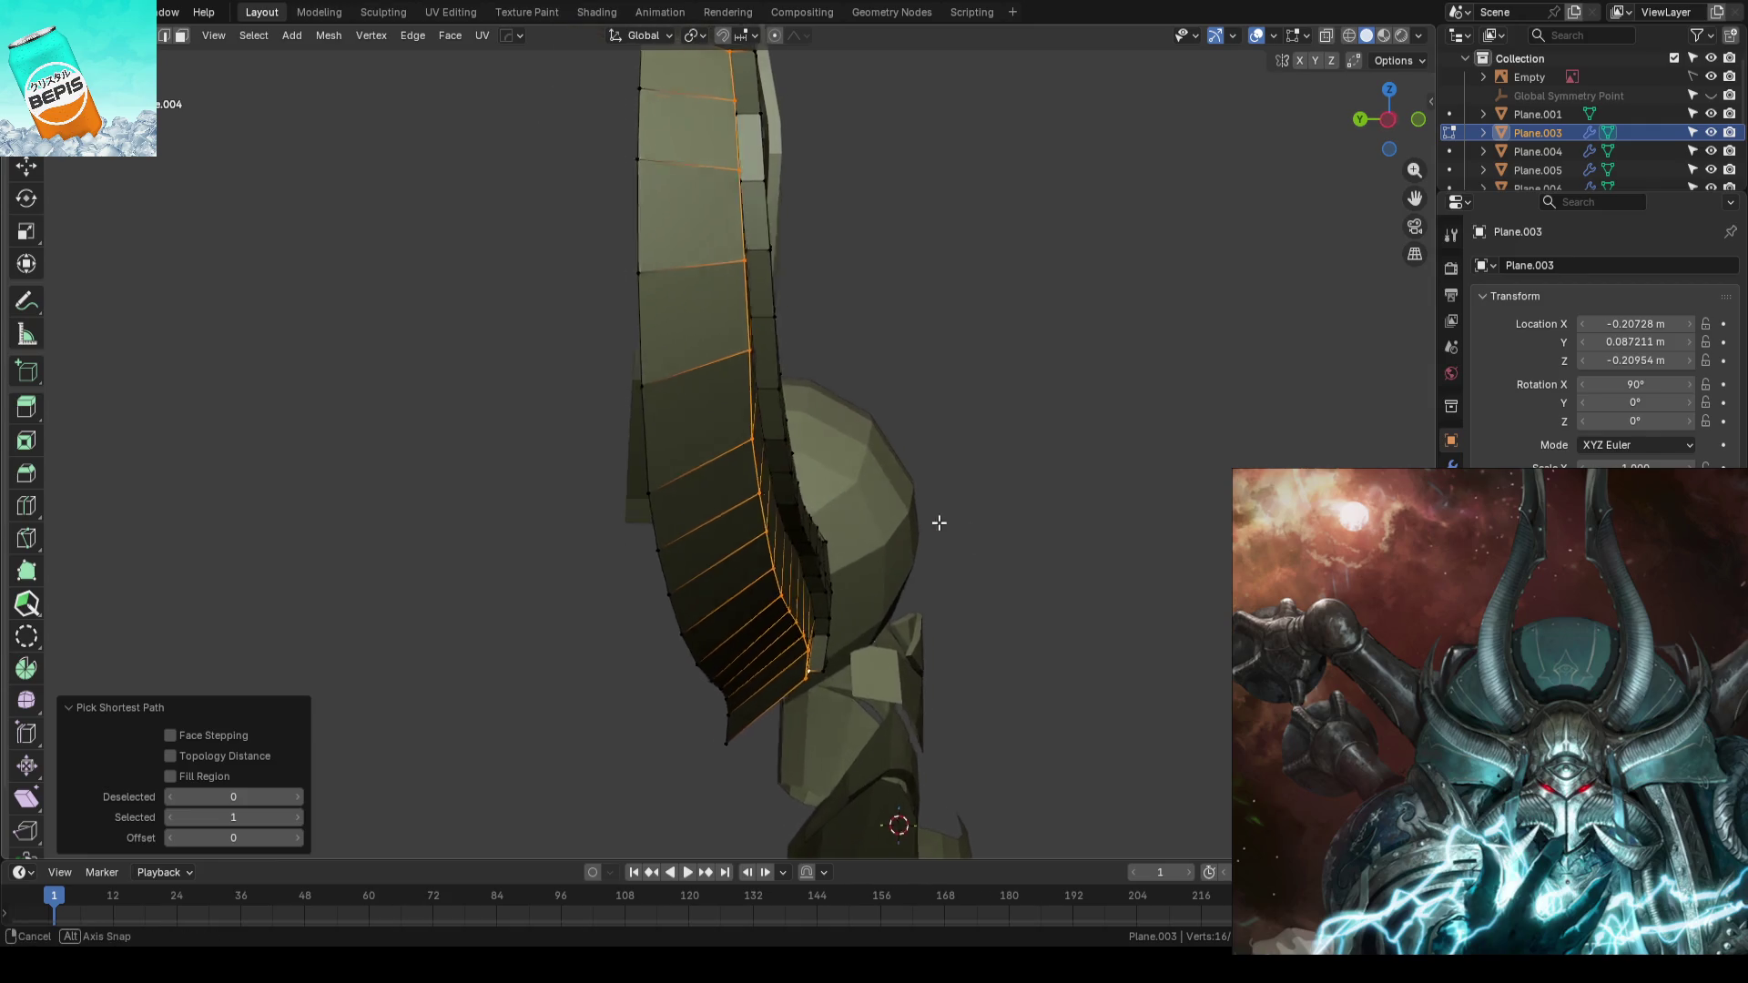
middle_click_drag(963, 533, 937, 456)
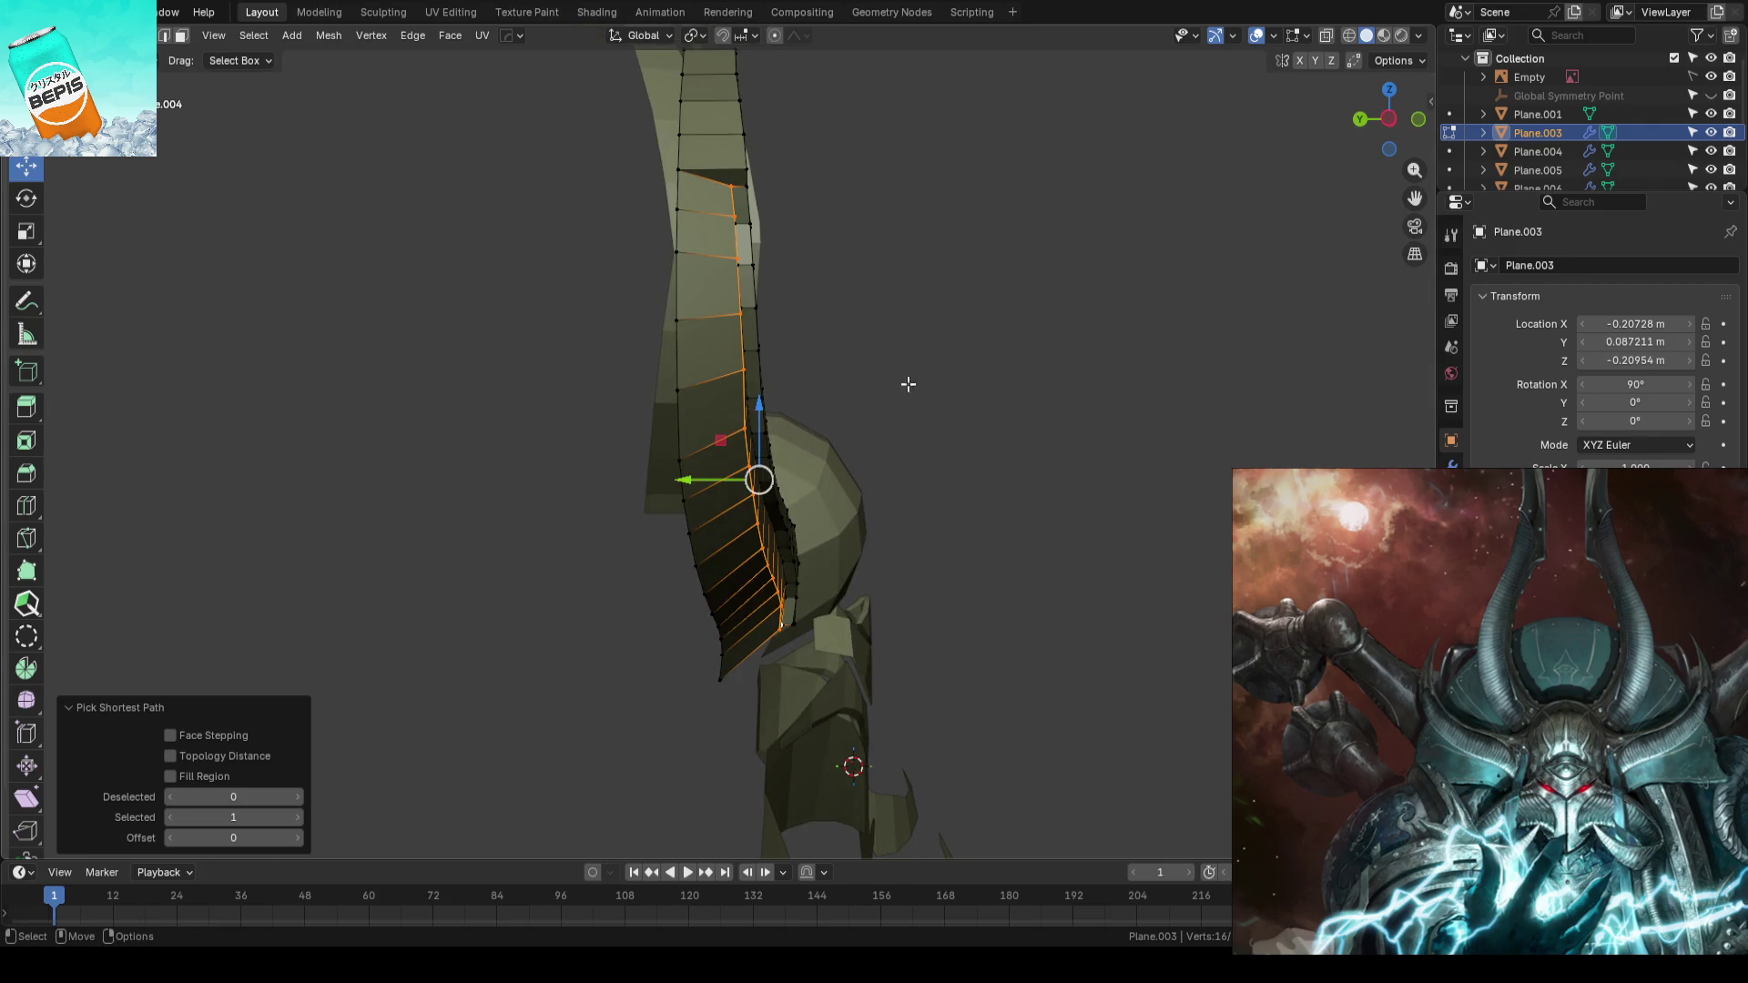
middle_click_drag(908, 383, 874, 410)
key("g")
key("y")
left_click(814, 478)
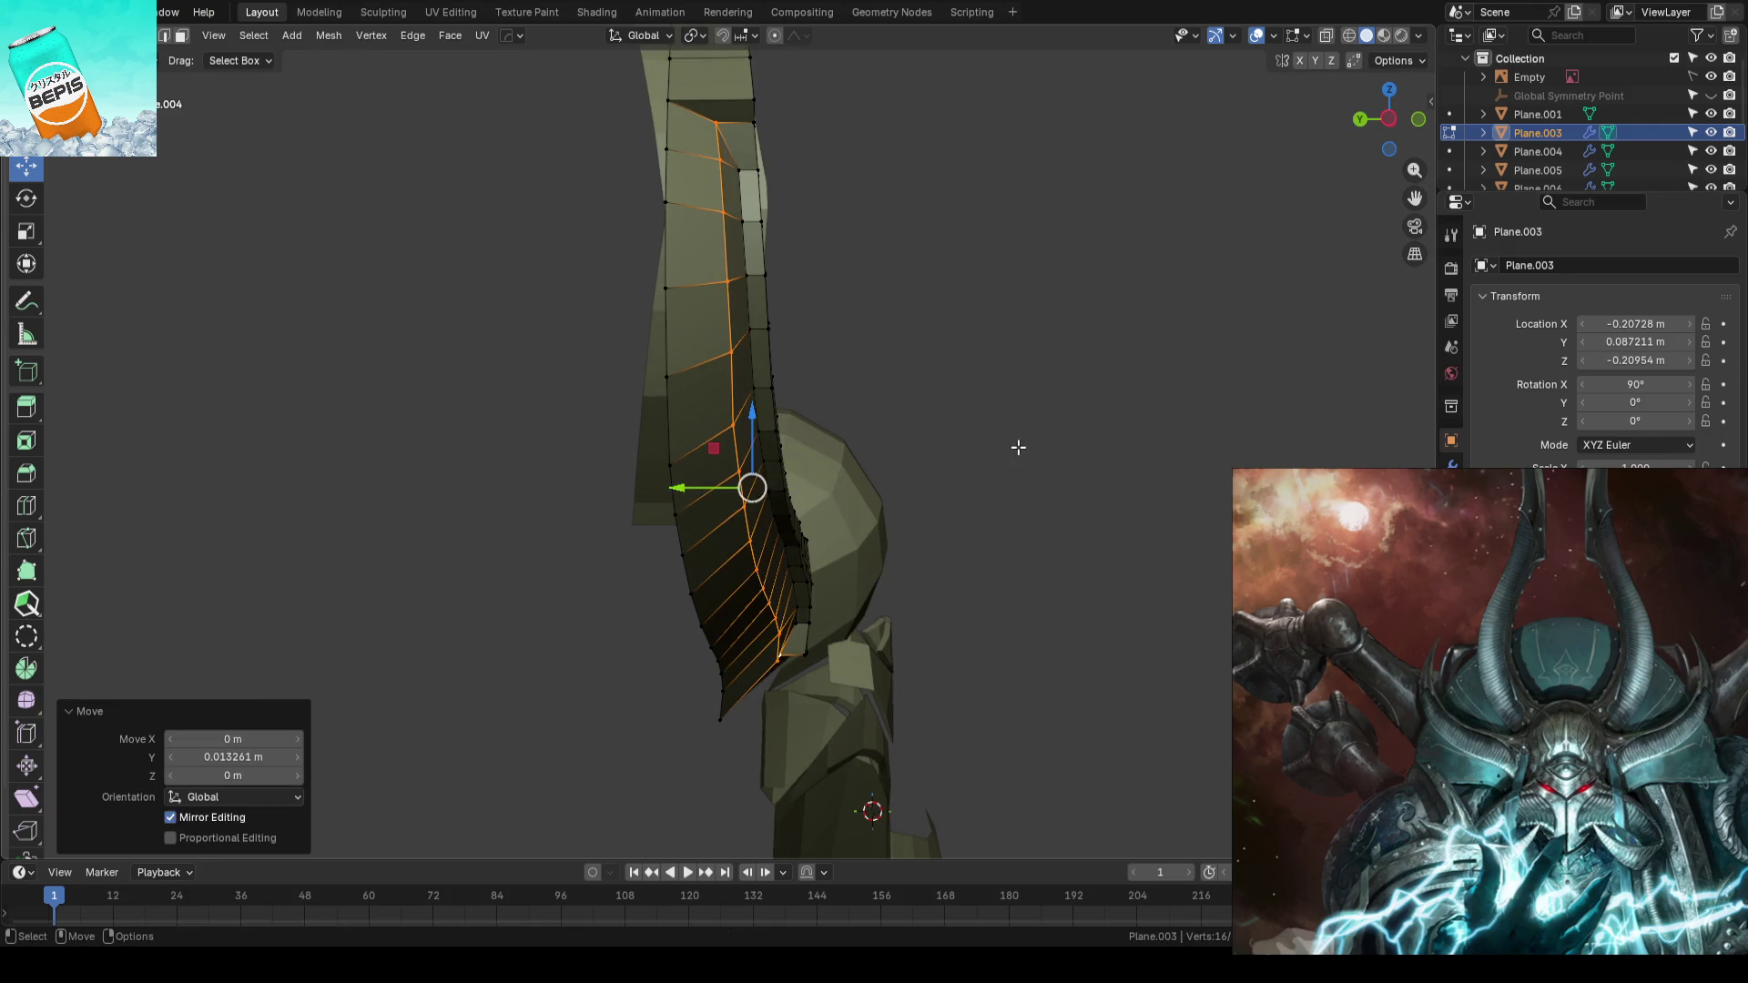
key("Tab")
key("KP_1")
scroll(1037, 432, "down", 4)
scroll(1066, 482, "up", 2)
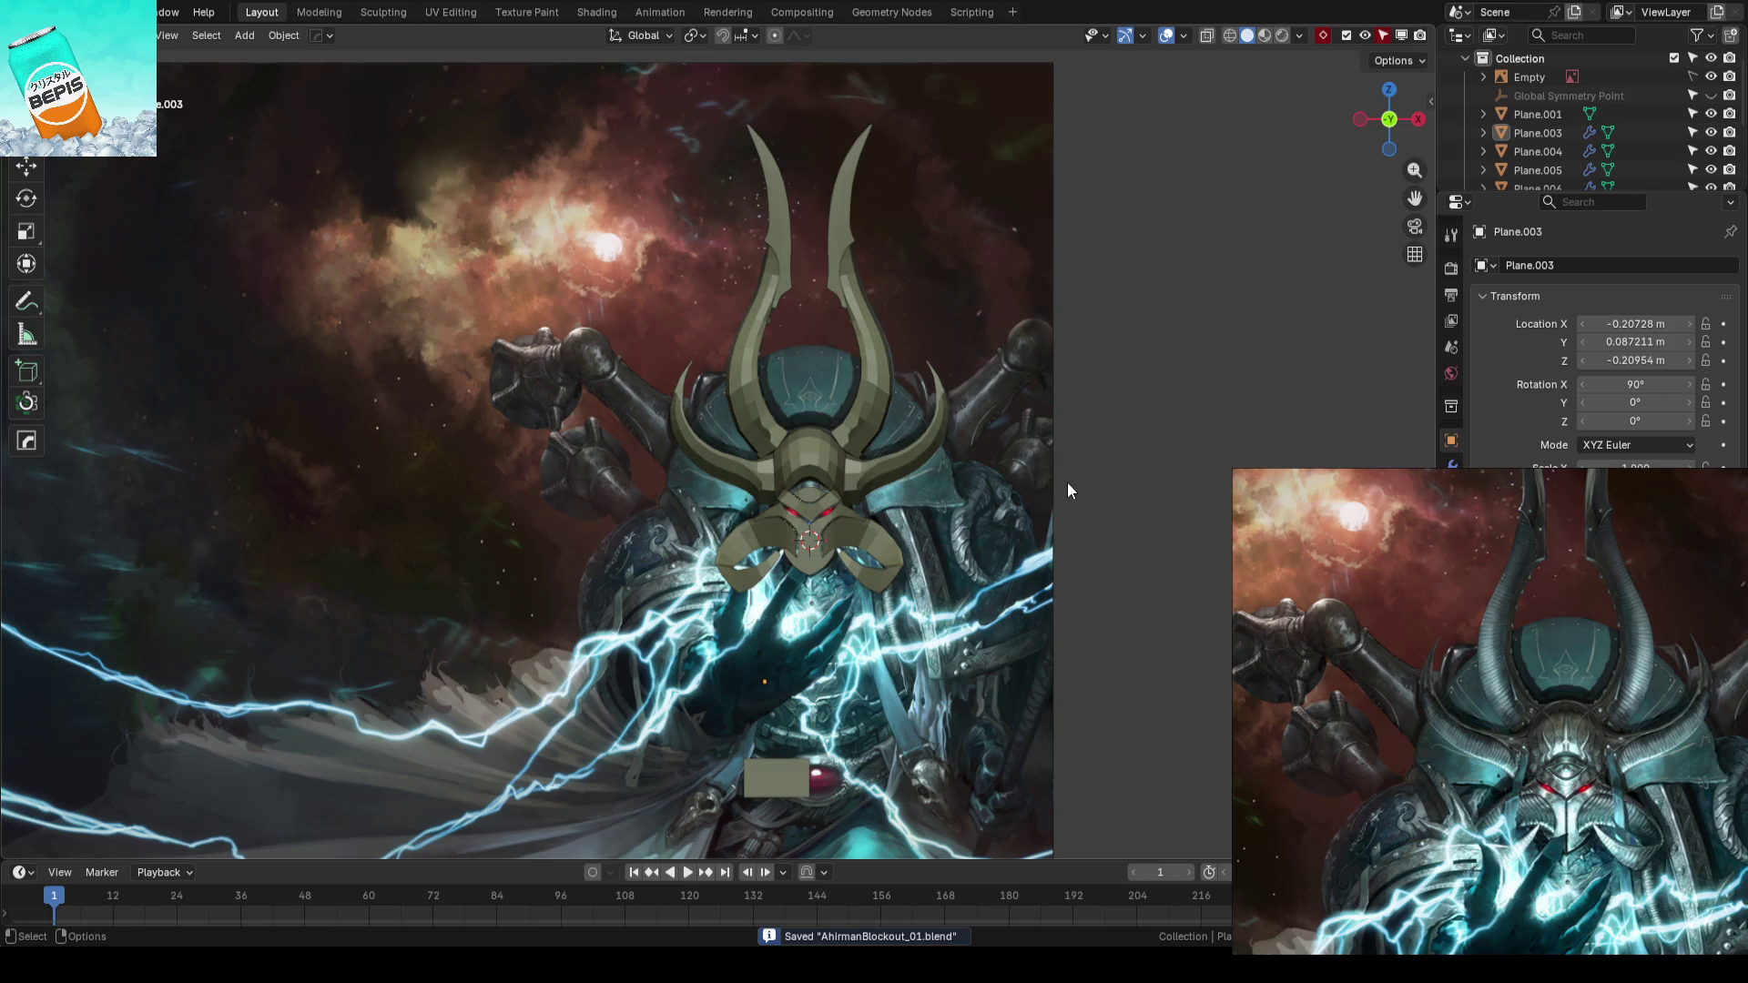
scroll(1066, 481, "up", 5)
scroll(888, 506, "up", 3)
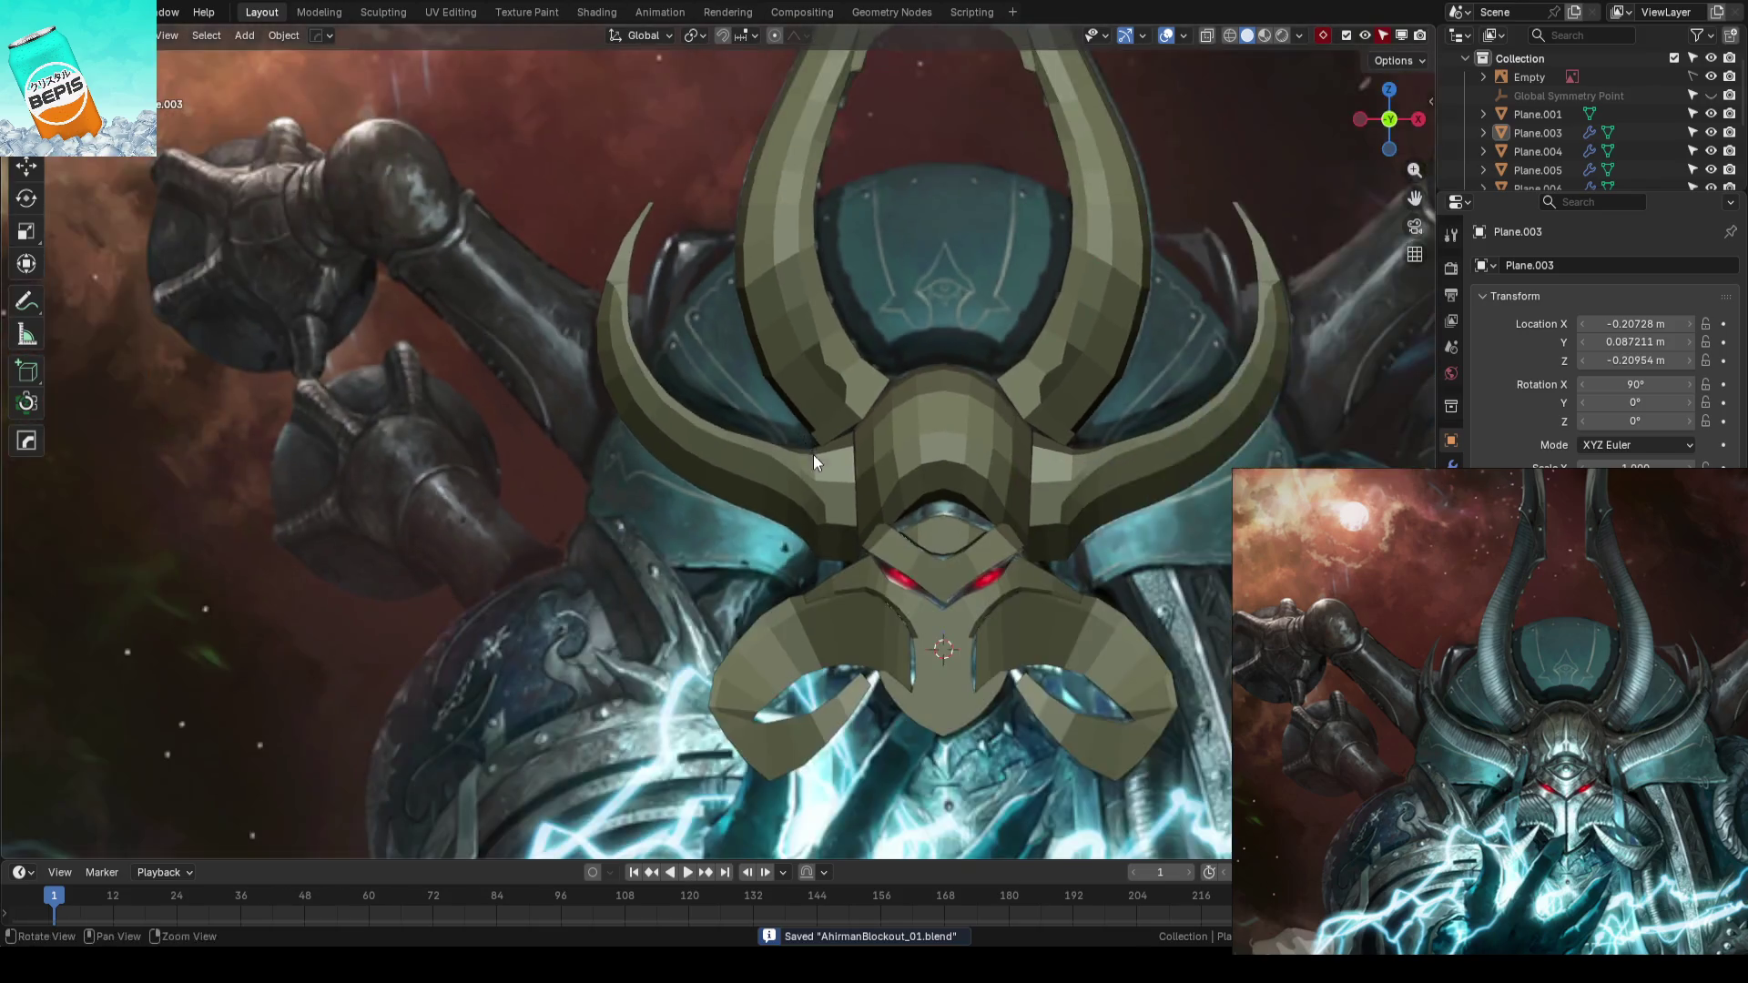
scroll(824, 465, "up", 3)
scroll(823, 464, "up", 2)
- Select the horn's inner-curve edge path and raise it slightly along Z in front view
key("Tab")
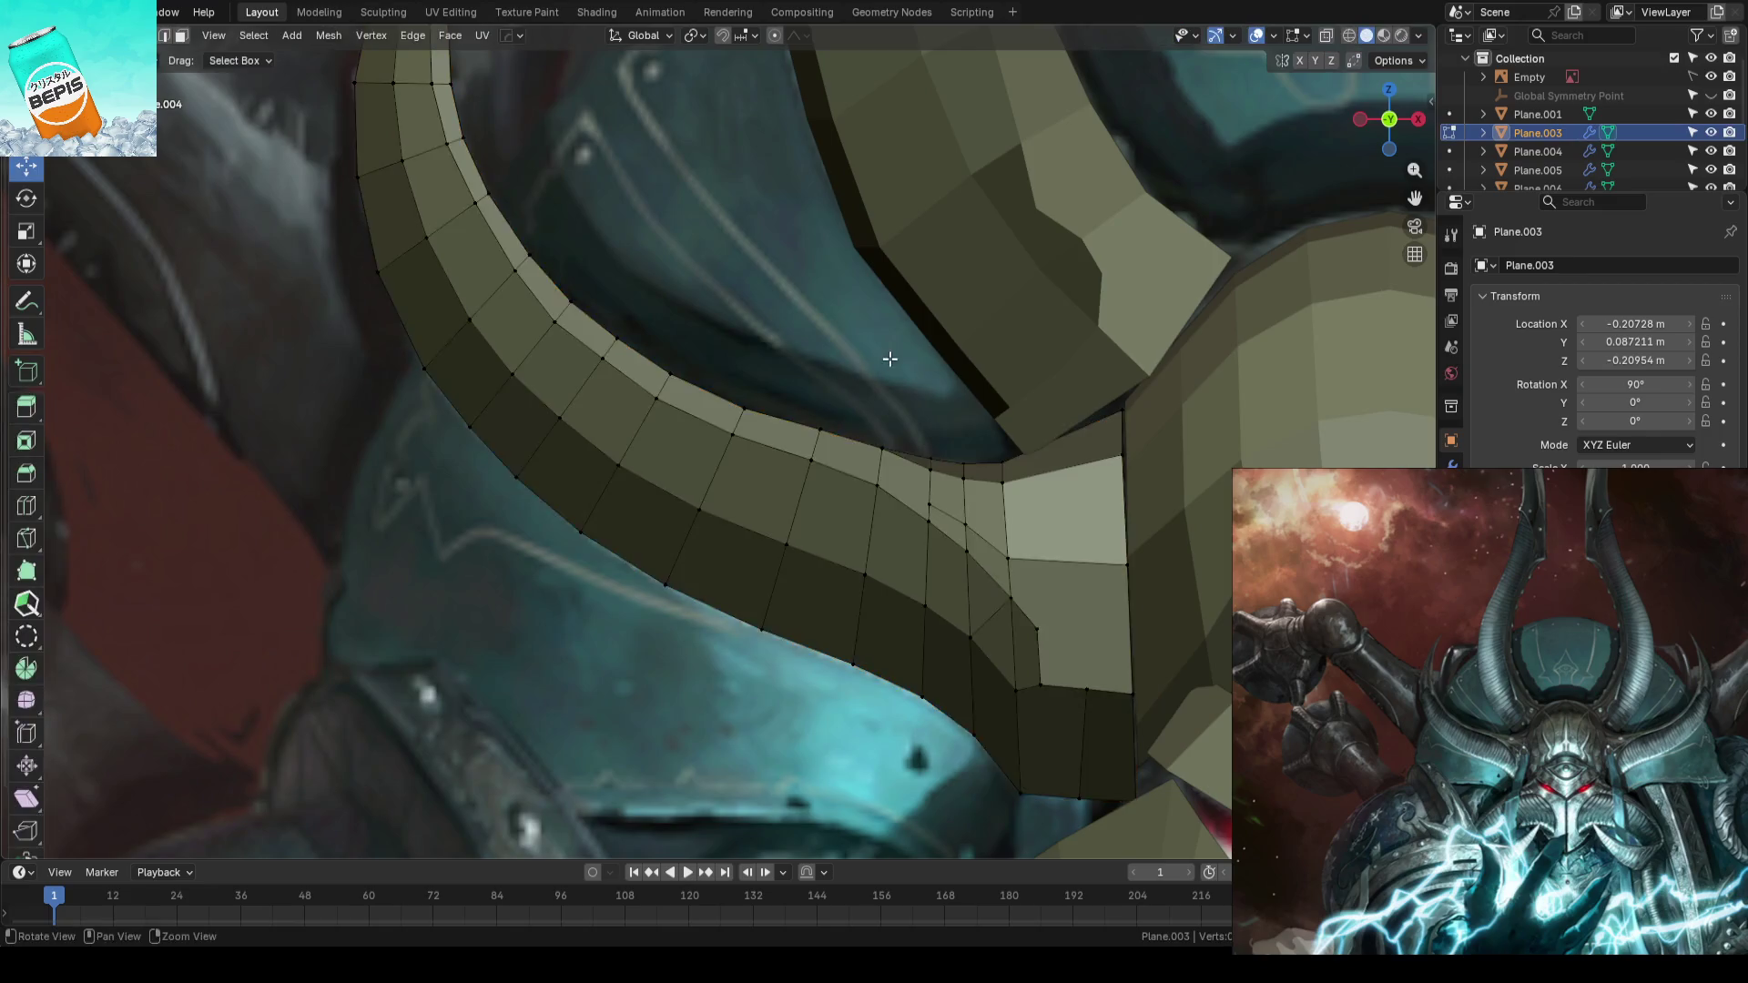
mouse_move(890, 358)
middle_mouse_down()
mouse_move(875, 402)
mouse_move(793, 422)
mouse_move(806, 418)
middle_mouse_up()
middle_click_drag(970, 483, 1052, 519)
middle_click_drag(936, 386, 945, 474)
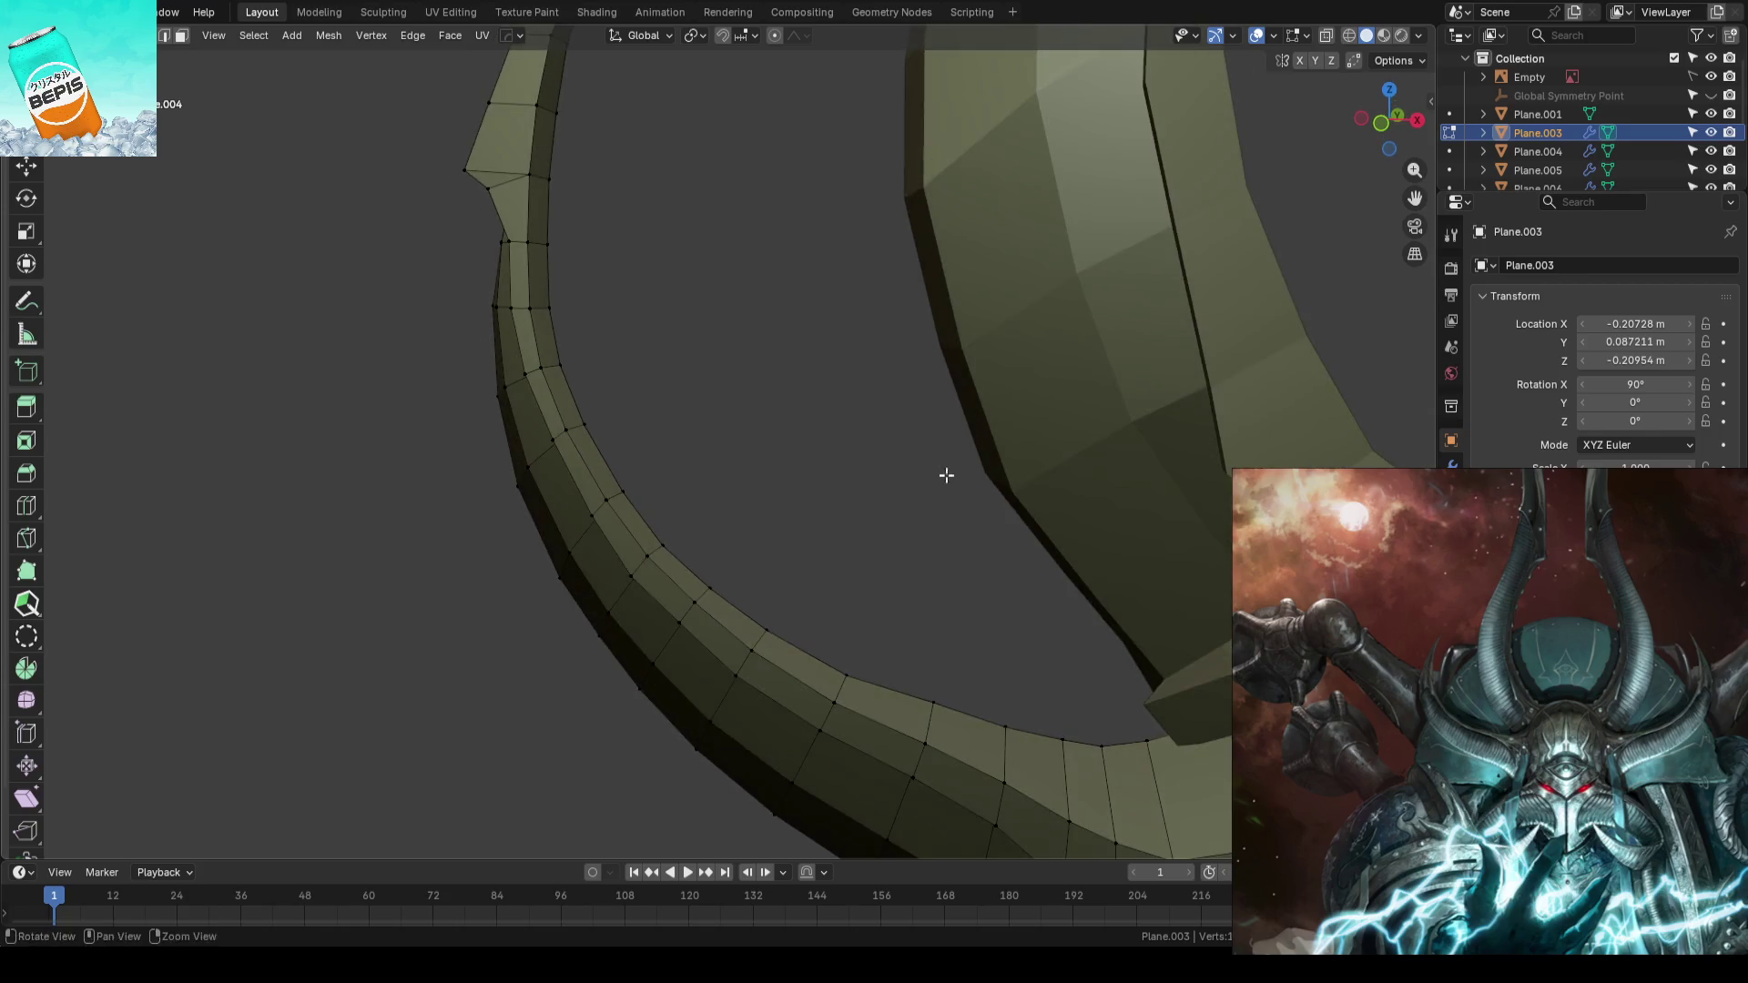
left_click(601, 413, "ctrl")
key("KP_1")
scroll(929, 431, "up", 1)
key("shift+space")
key("g")
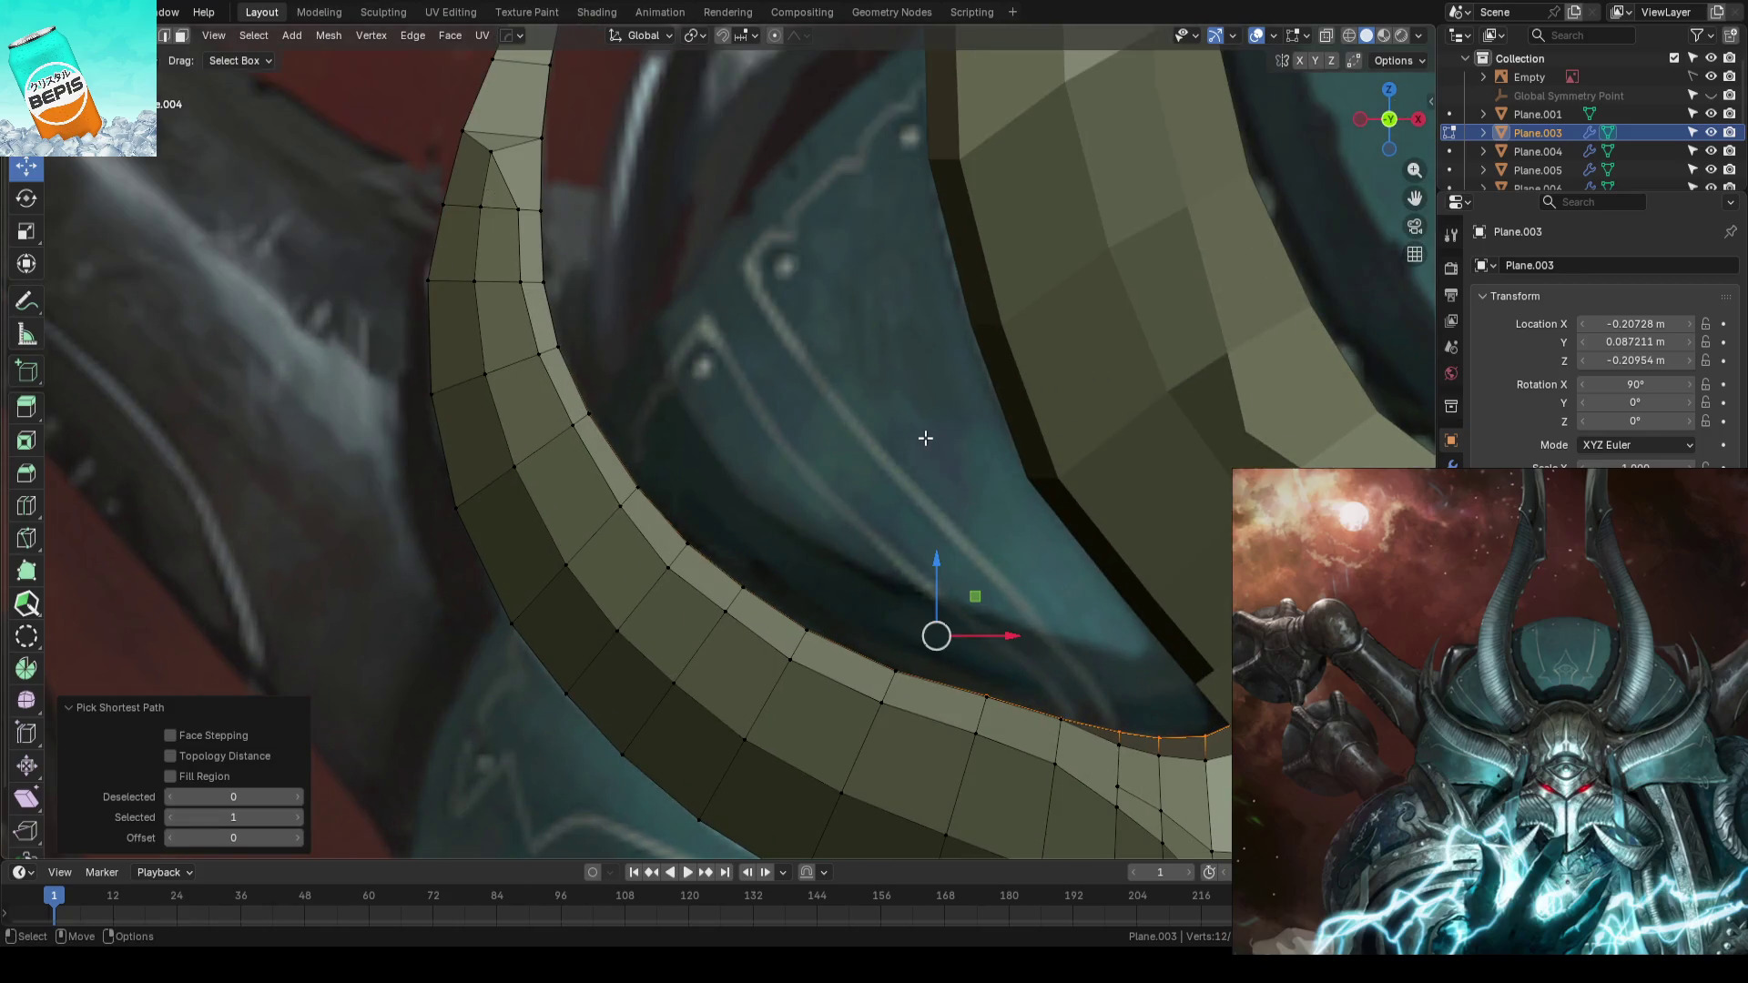
left_click_drag(940, 571, 938, 546)
middle_click_drag(1061, 582, 1076, 524)
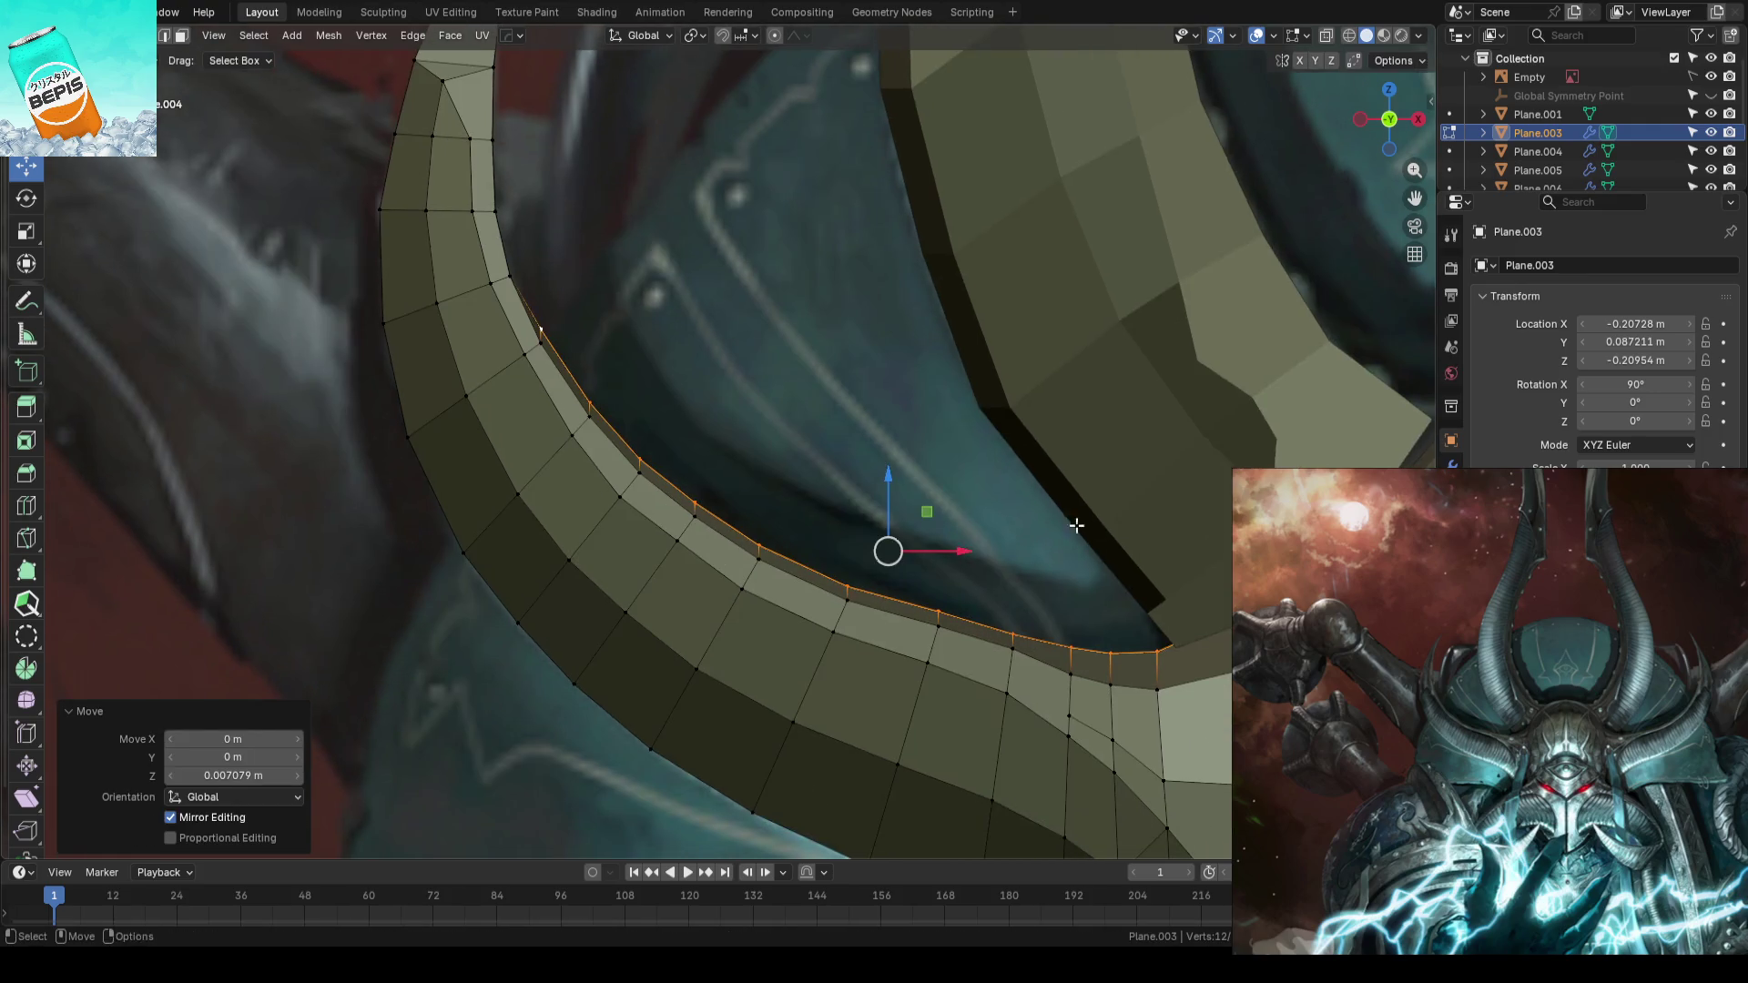
- Narrow the rim edges along X and slide them sideways, undoing a move that overshot
key("s")
key("x")
left_click(1131, 520)
left_click_drag(964, 552, 978, 553)
scroll(957, 520, "down", 3)
scroll(928, 505, "up", 4)
left_click(905, 488)
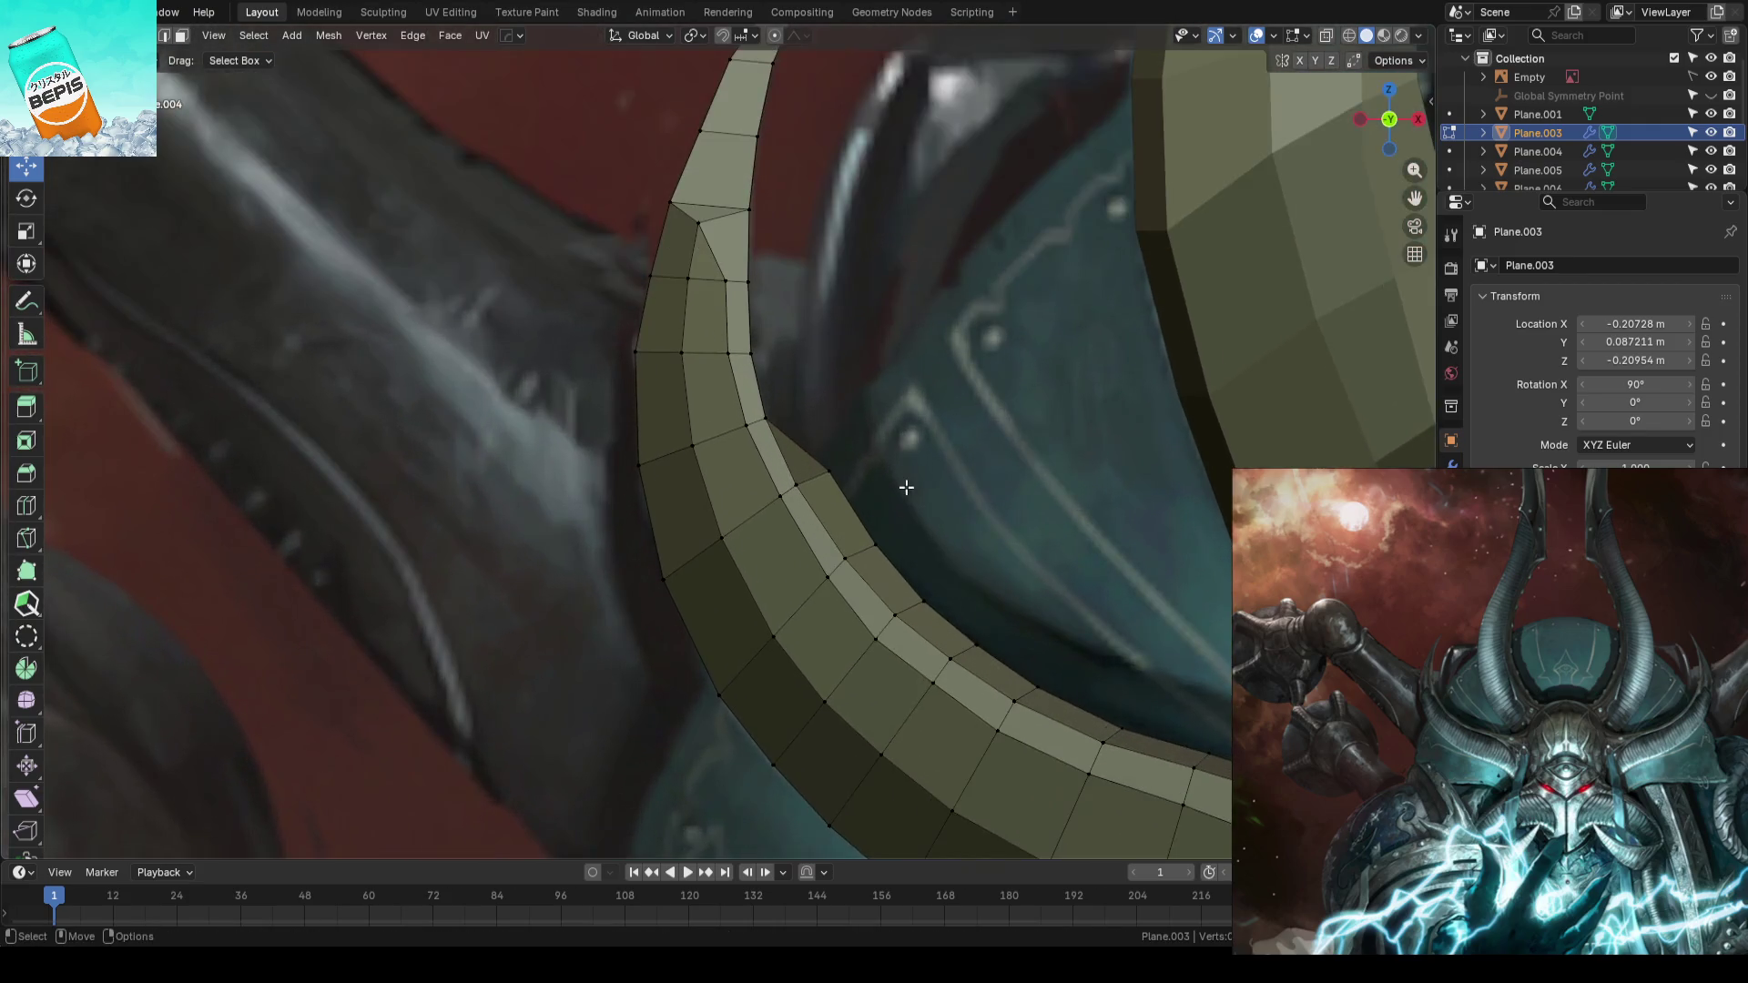
middle_click_drag(906, 488, 942, 451)
key("s")
key("x")
left_click(964, 433)
left_click_drag(977, 573, 1002, 577)
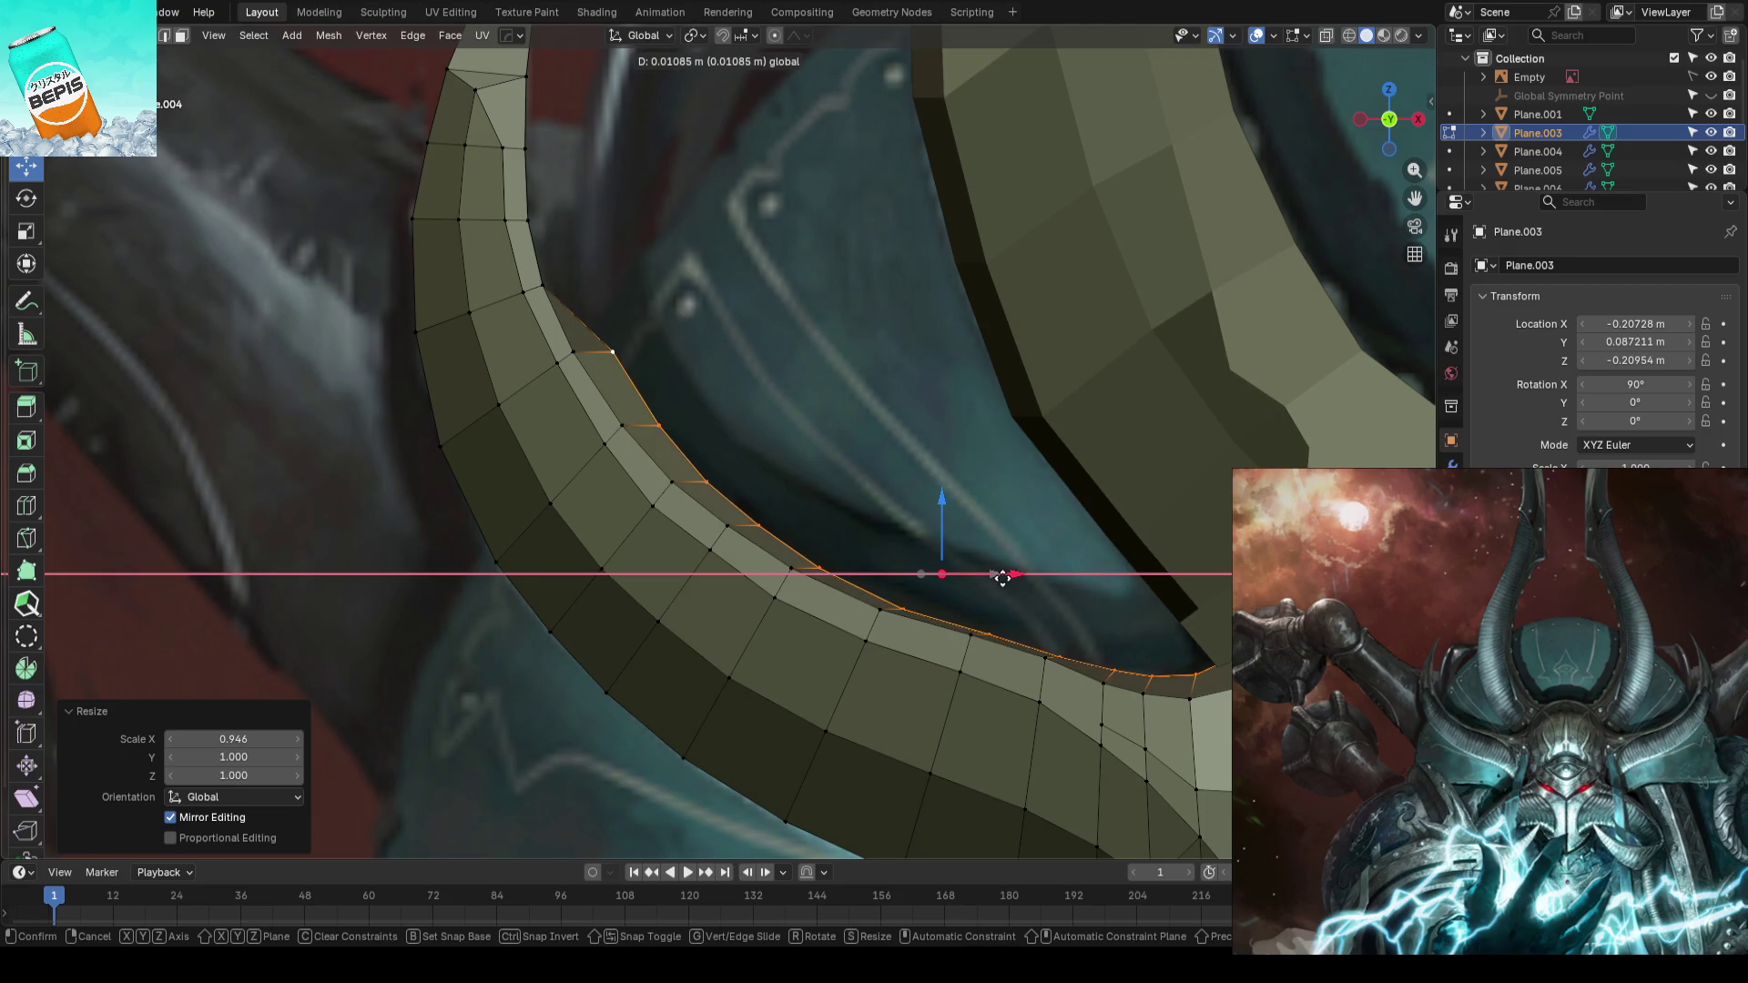
key("Escape")
key("s")
key("x")
left_click(997, 498)
- Rescale the rim width in X and shift it sideways to follow the reference outline
key("ctrl+z")
key("s")
key("x")
left_click(992, 497)
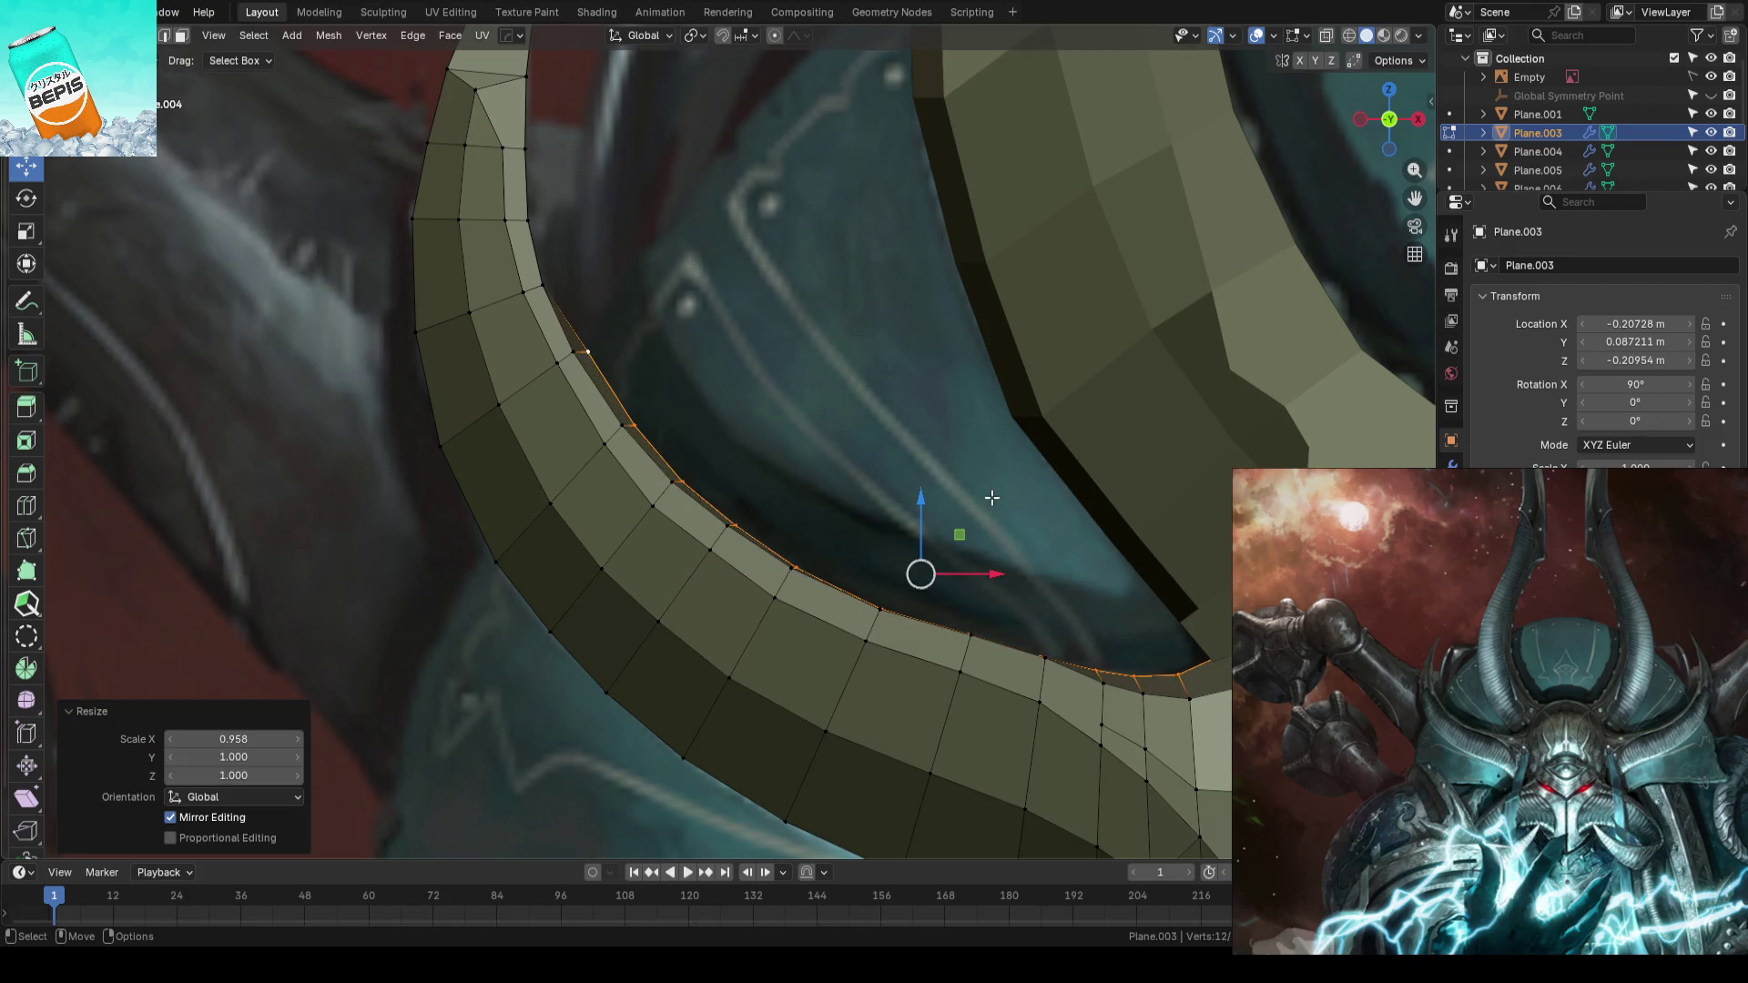
key("g")
key("x")
left_click(999, 572)
key("s")
key("x")
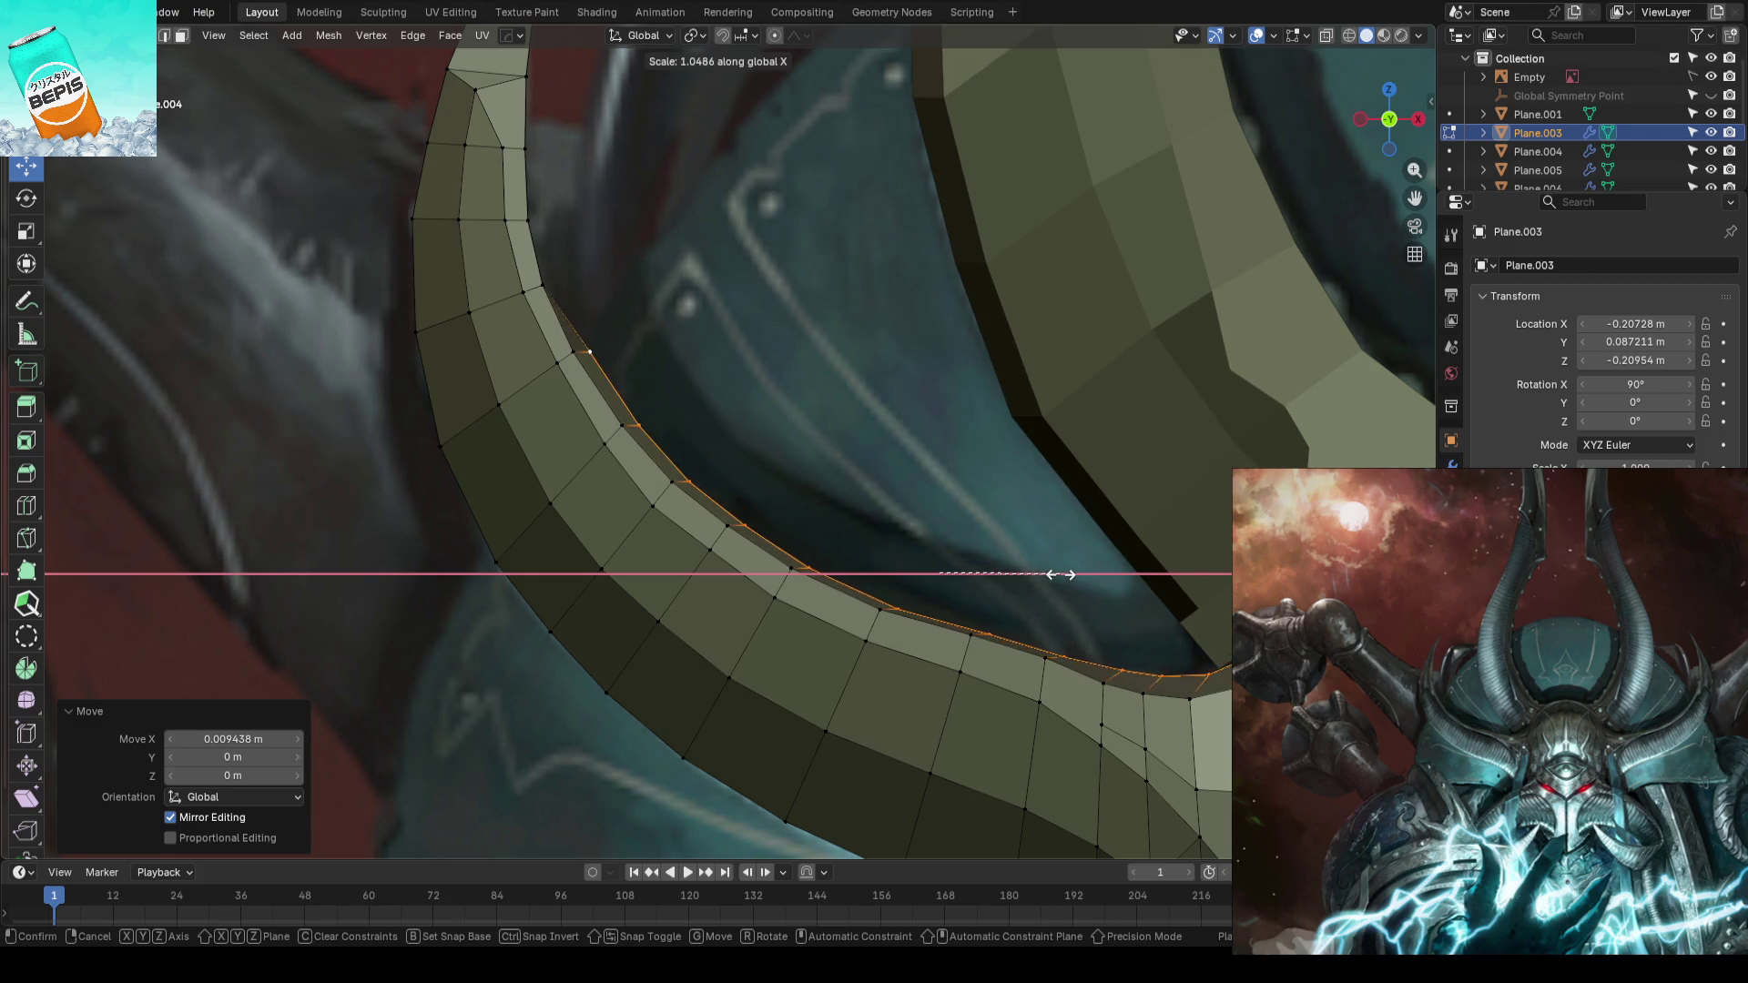
left_click(1058, 582)
- Fine-tune the rim with further G X shifts and S X scales to its final width
key("g")
key("x")
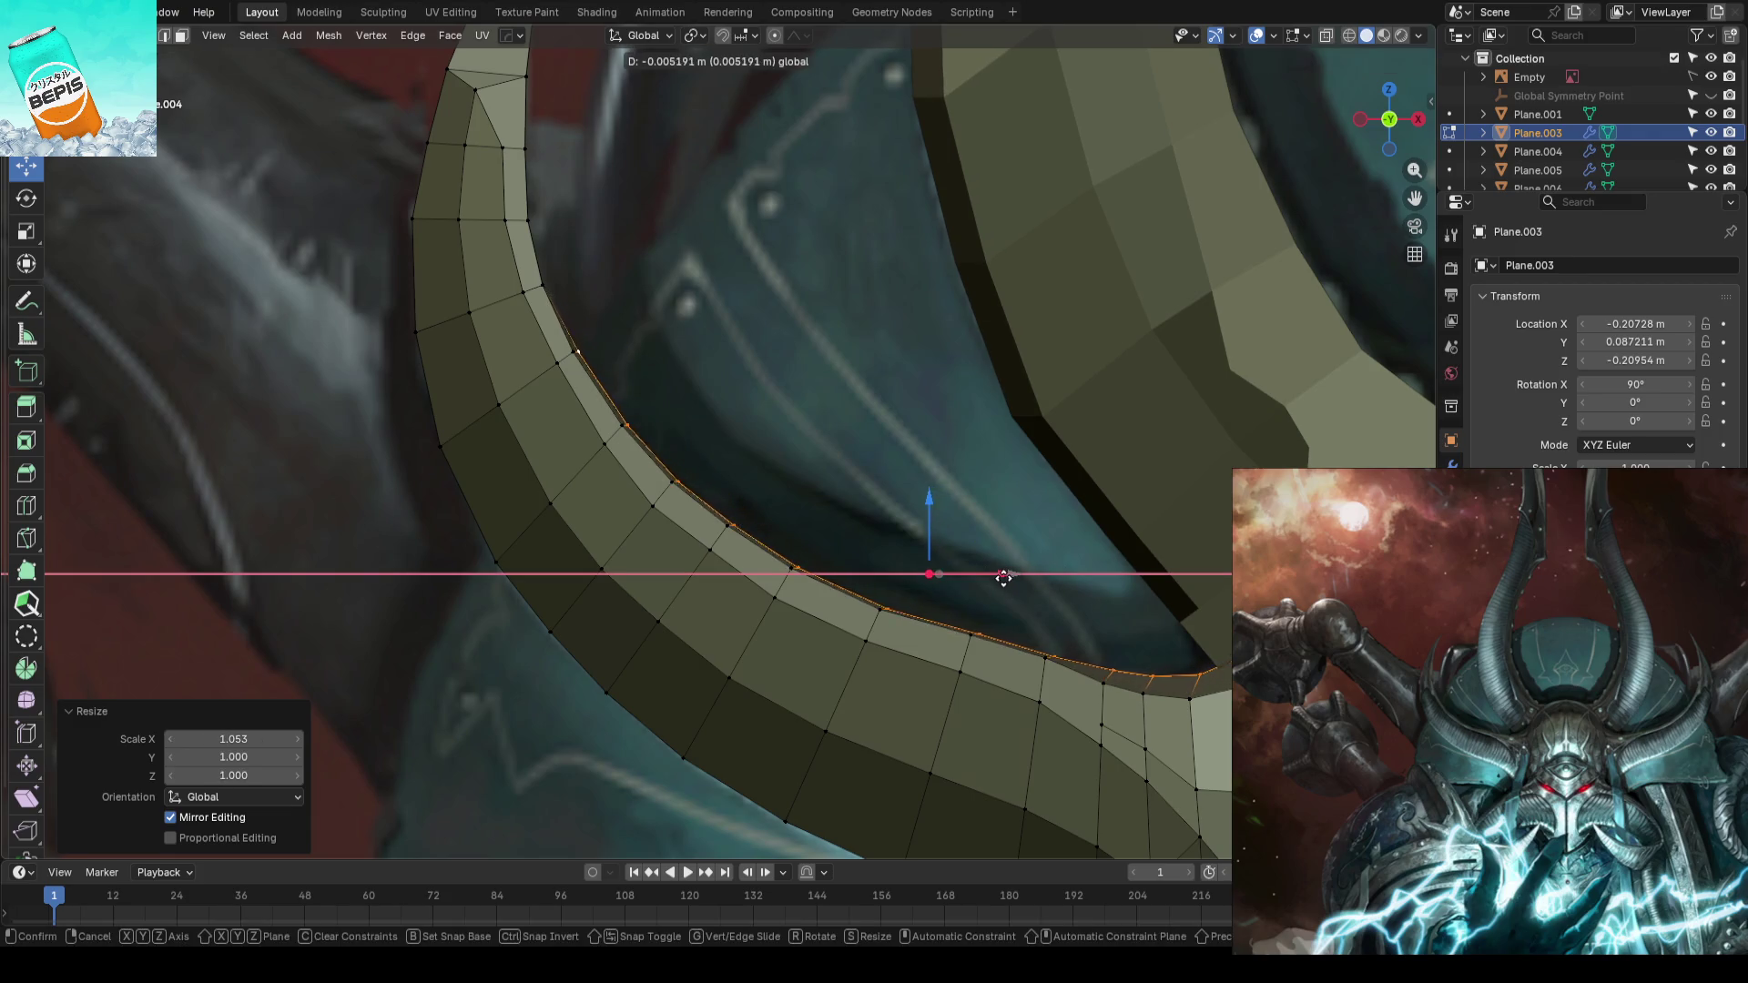
left_click(1002, 578)
key("s")
key("x")
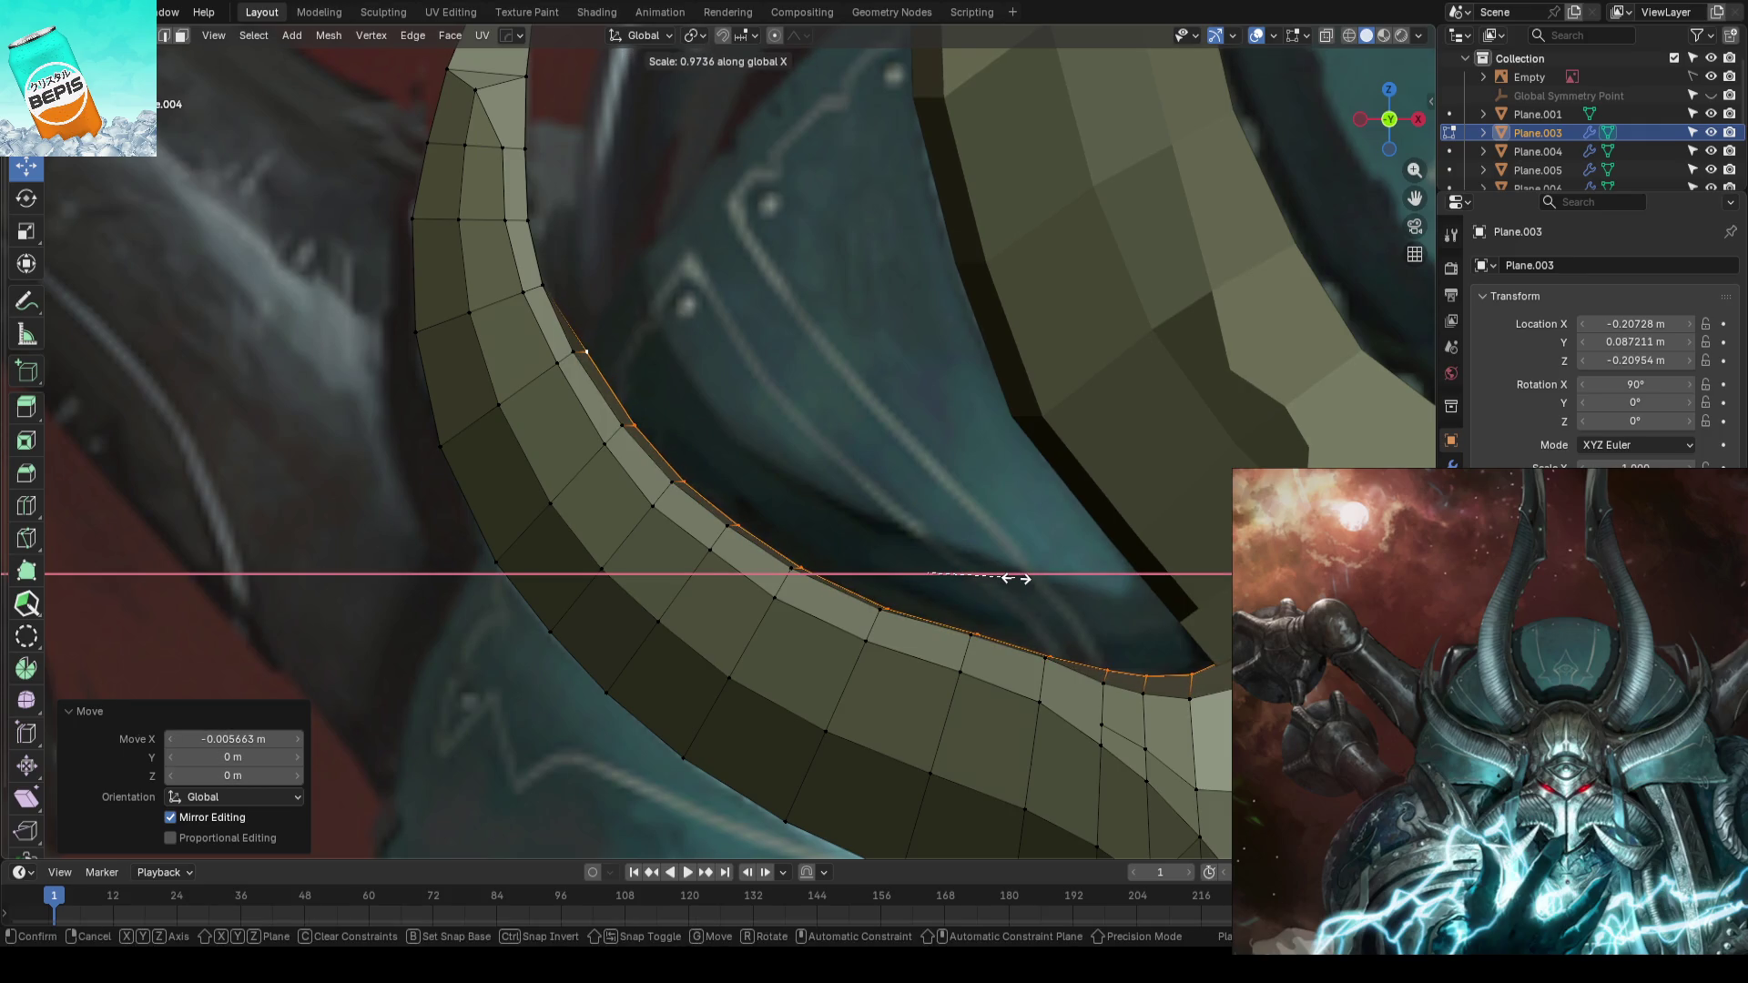
left_click(1018, 577)
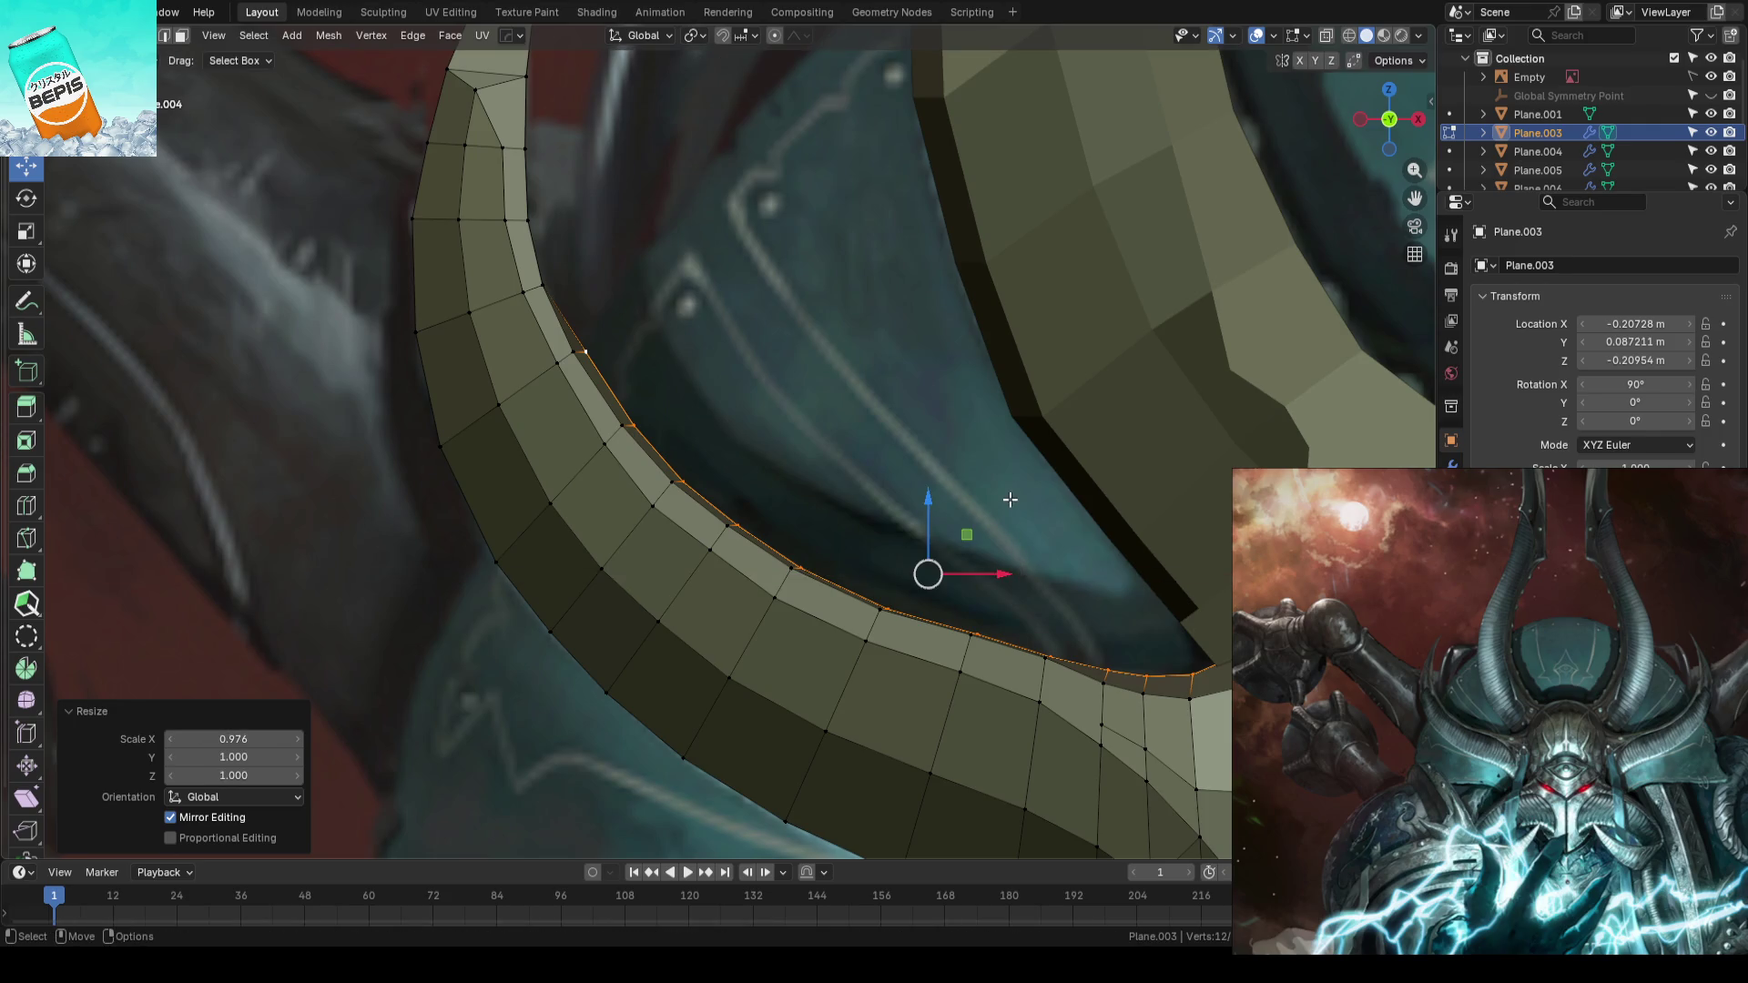
key("g")
key("x")
- Confirm the sideways nudge, then isolate the horn pieces in local view for editing
left_click(1010, 570)
scroll(1010, 569, "down", 5)
scroll(1085, 476, "down", 3)
key("Tab")
middle_click_drag(1086, 475, 1047, 532)
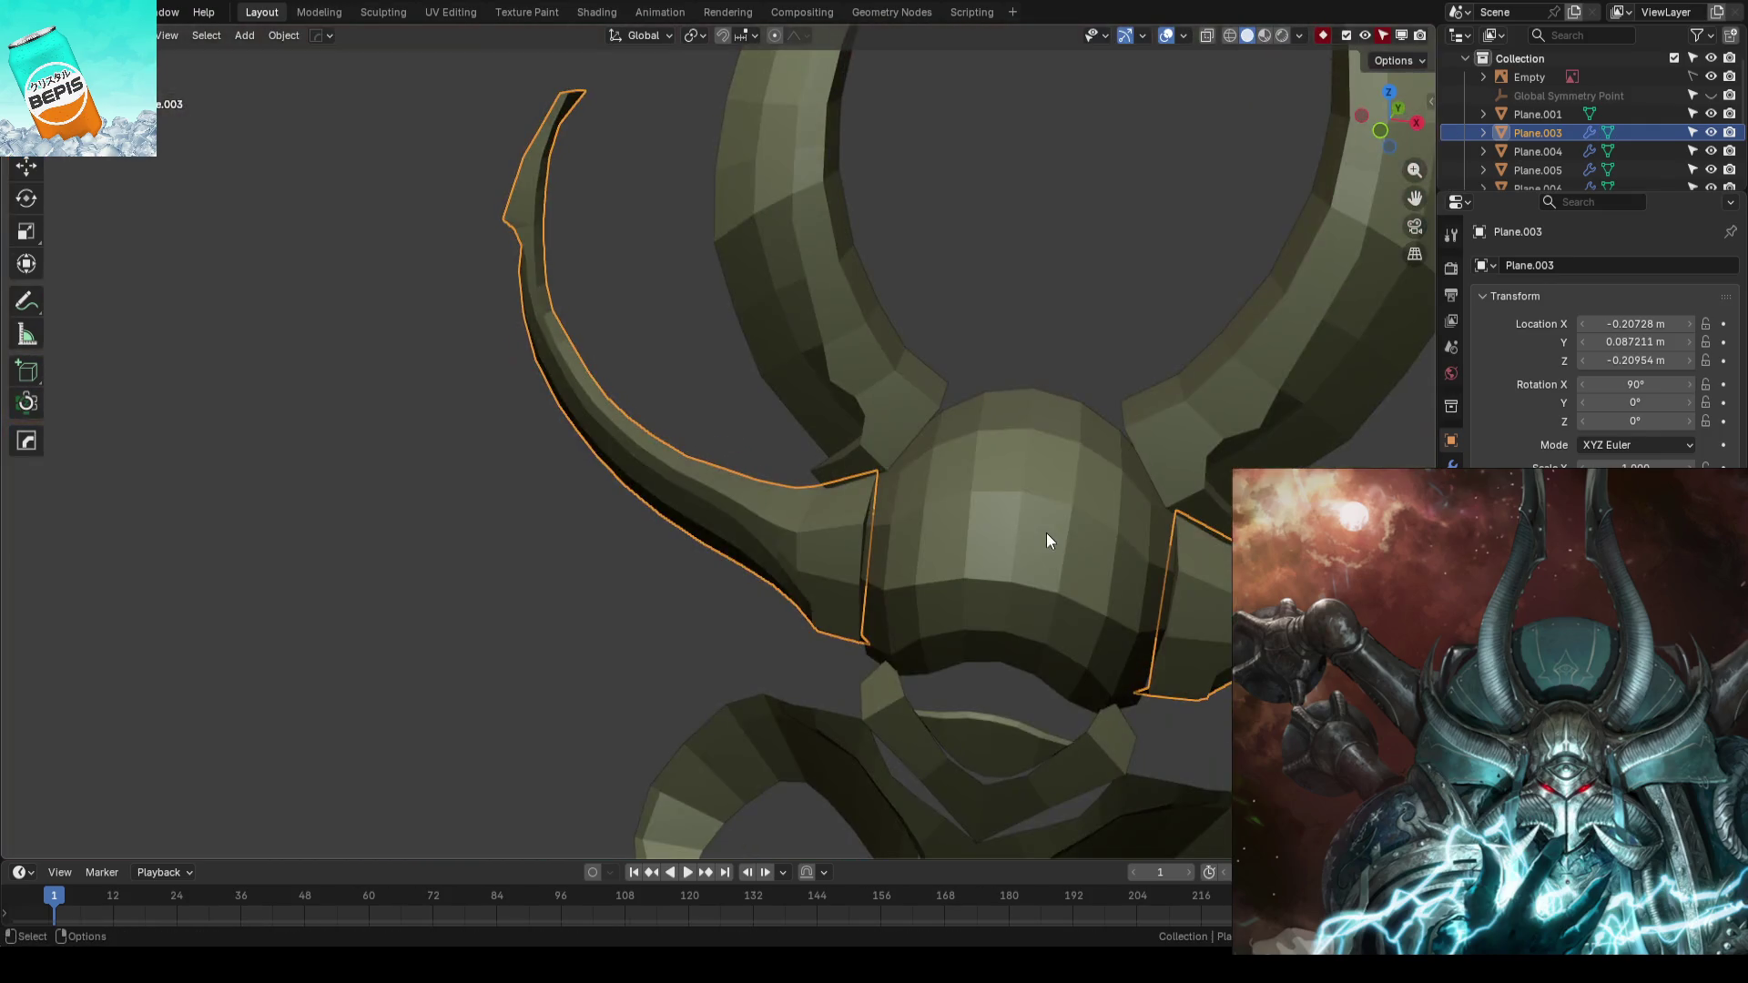
key("KP_Divide")
key("Tab")
scroll(615, 487, "up", 3)
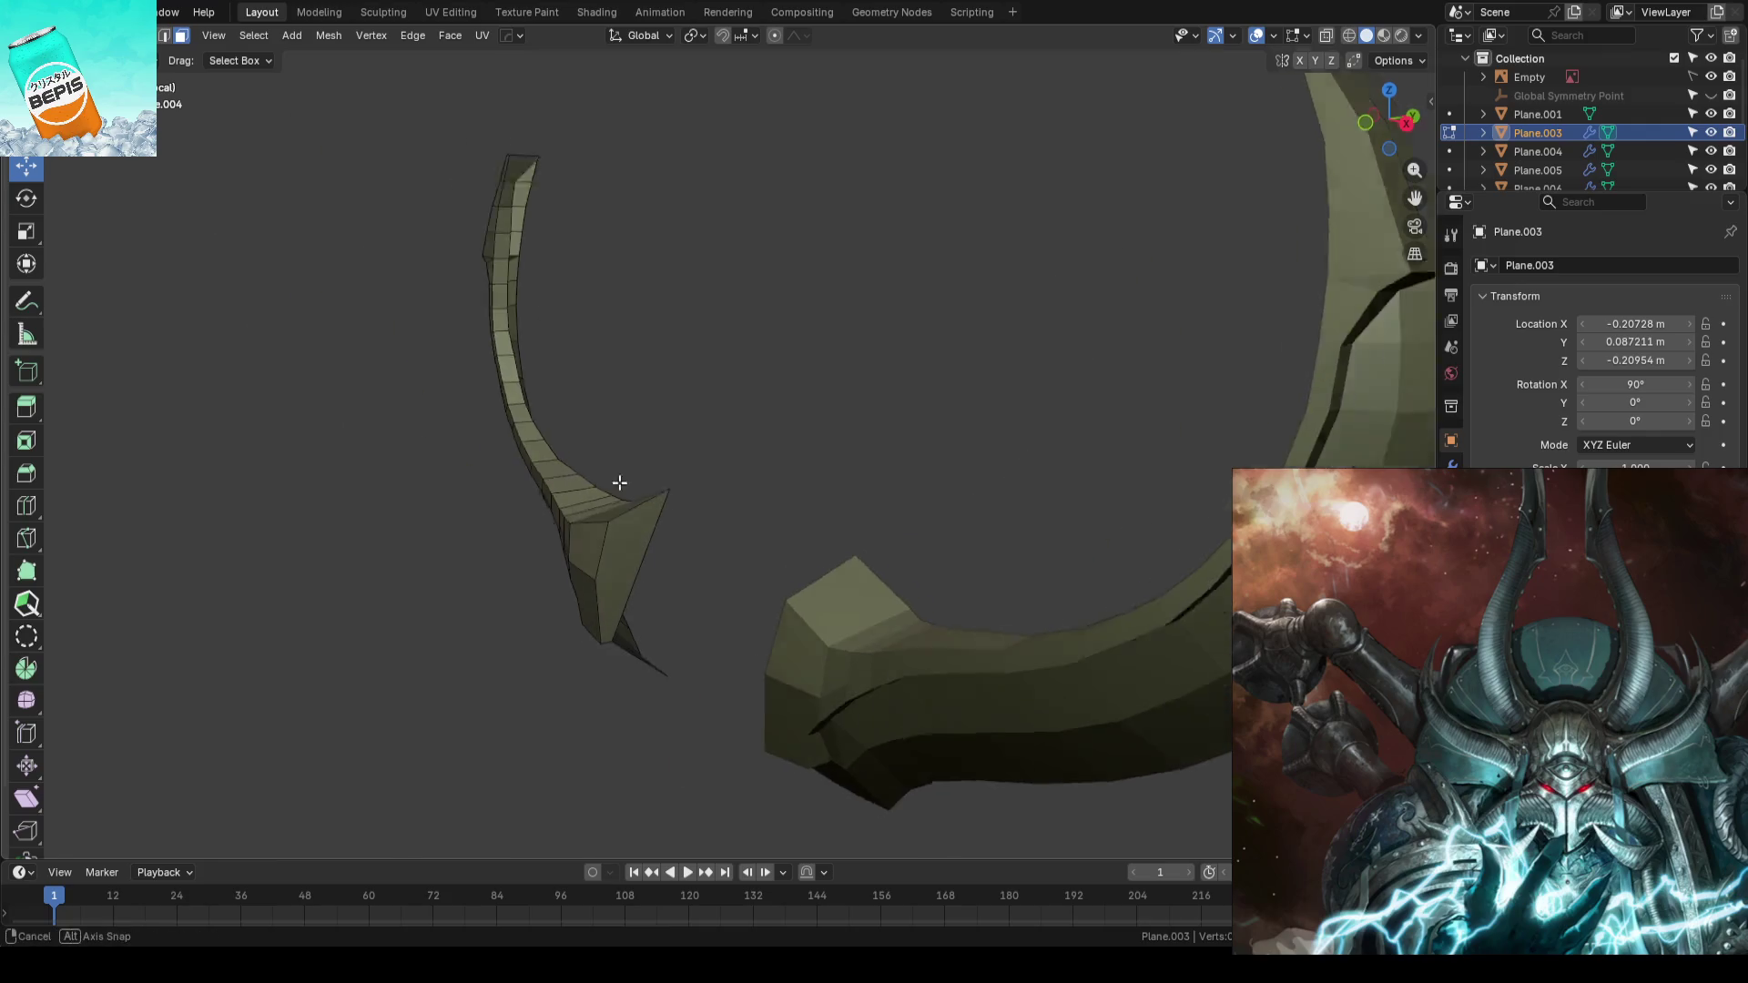
scroll(770, 482, "up", 3)
mouse_move(590, 636)
middle_mouse_down()
mouse_move(683, 613)
mouse_move(839, 519)
mouse_move(778, 561)
mouse_move(929, 506)
mouse_move(1042, 519)
mouse_move(1087, 496)
mouse_move(917, 486)
middle_mouse_up()
scroll(808, 450, "up", 2)
scroll(851, 506, "up", 3)
- Shift a vertex near the side horn's lower end along Y, save, and show the whole helmet again
left_click(826, 512)
key("g")
key("y")
left_click(996, 519)
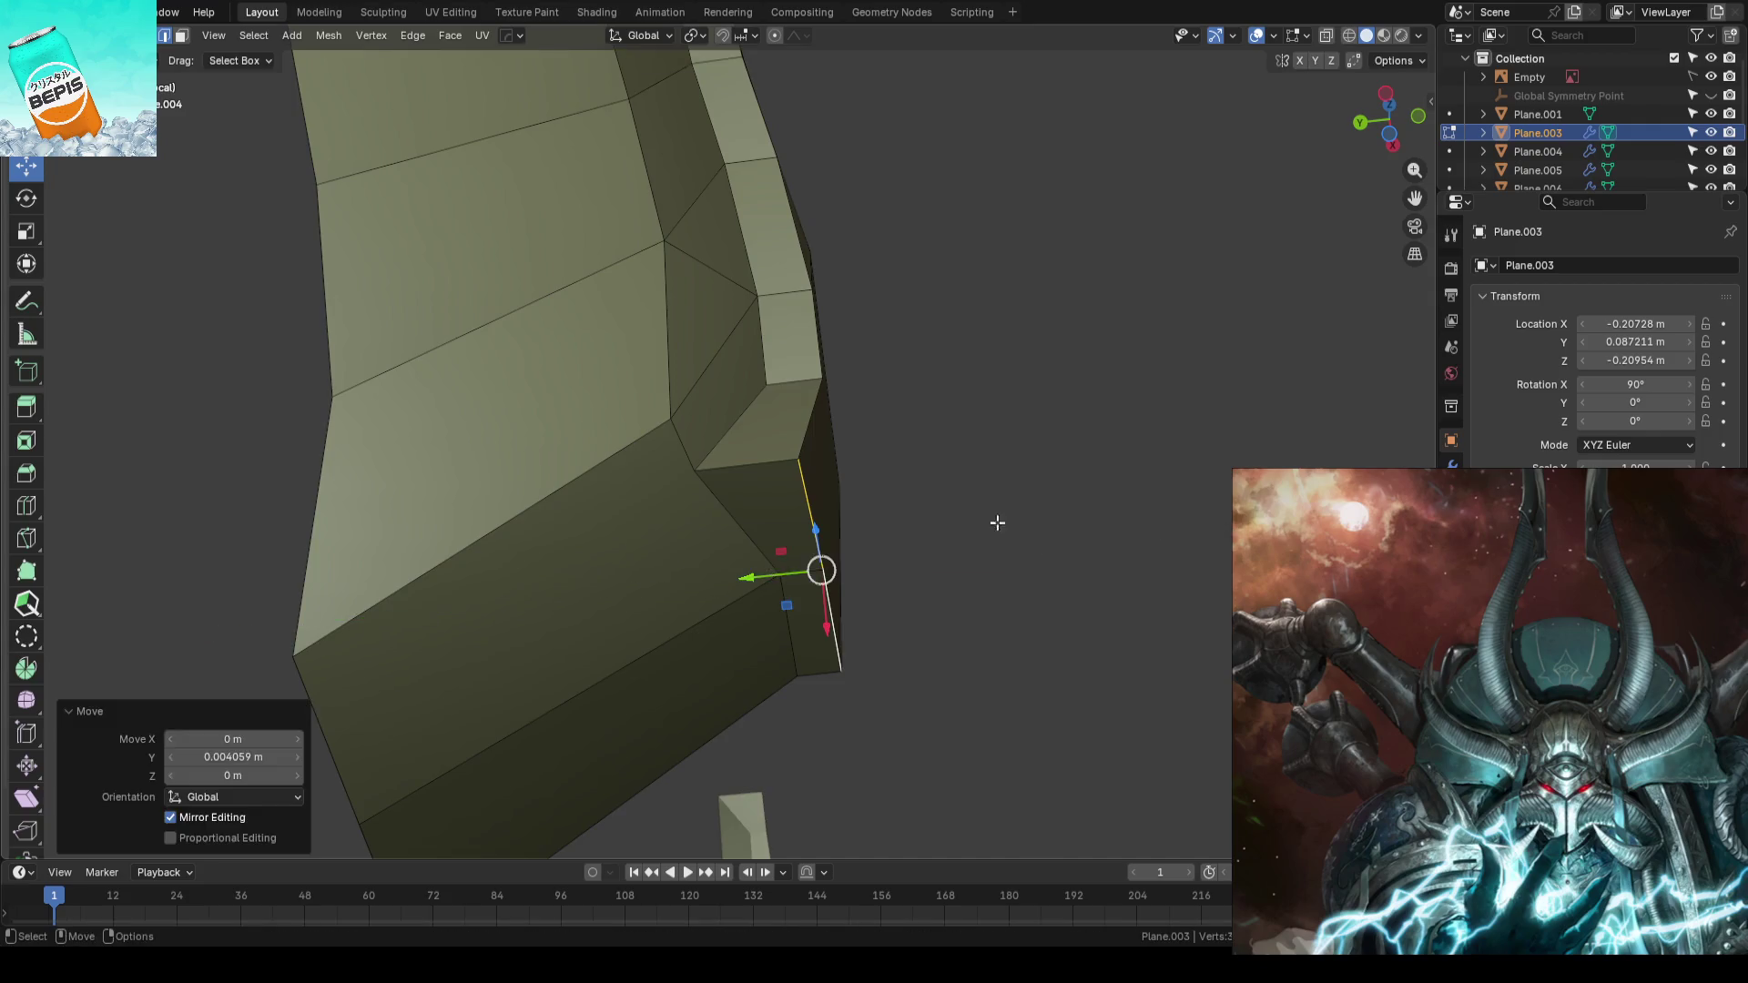
key("KP_1")
key("Tab")
scroll(897, 383, "down", 3)
scroll(855, 356, "down", 3)
key("ctrl+s")
mouse_move(855, 355)
middle_mouse_down()
mouse_move(862, 456)
mouse_move(939, 540)
mouse_move(681, 525)
mouse_move(707, 531)
middle_mouse_up()
key("KP_Divide")
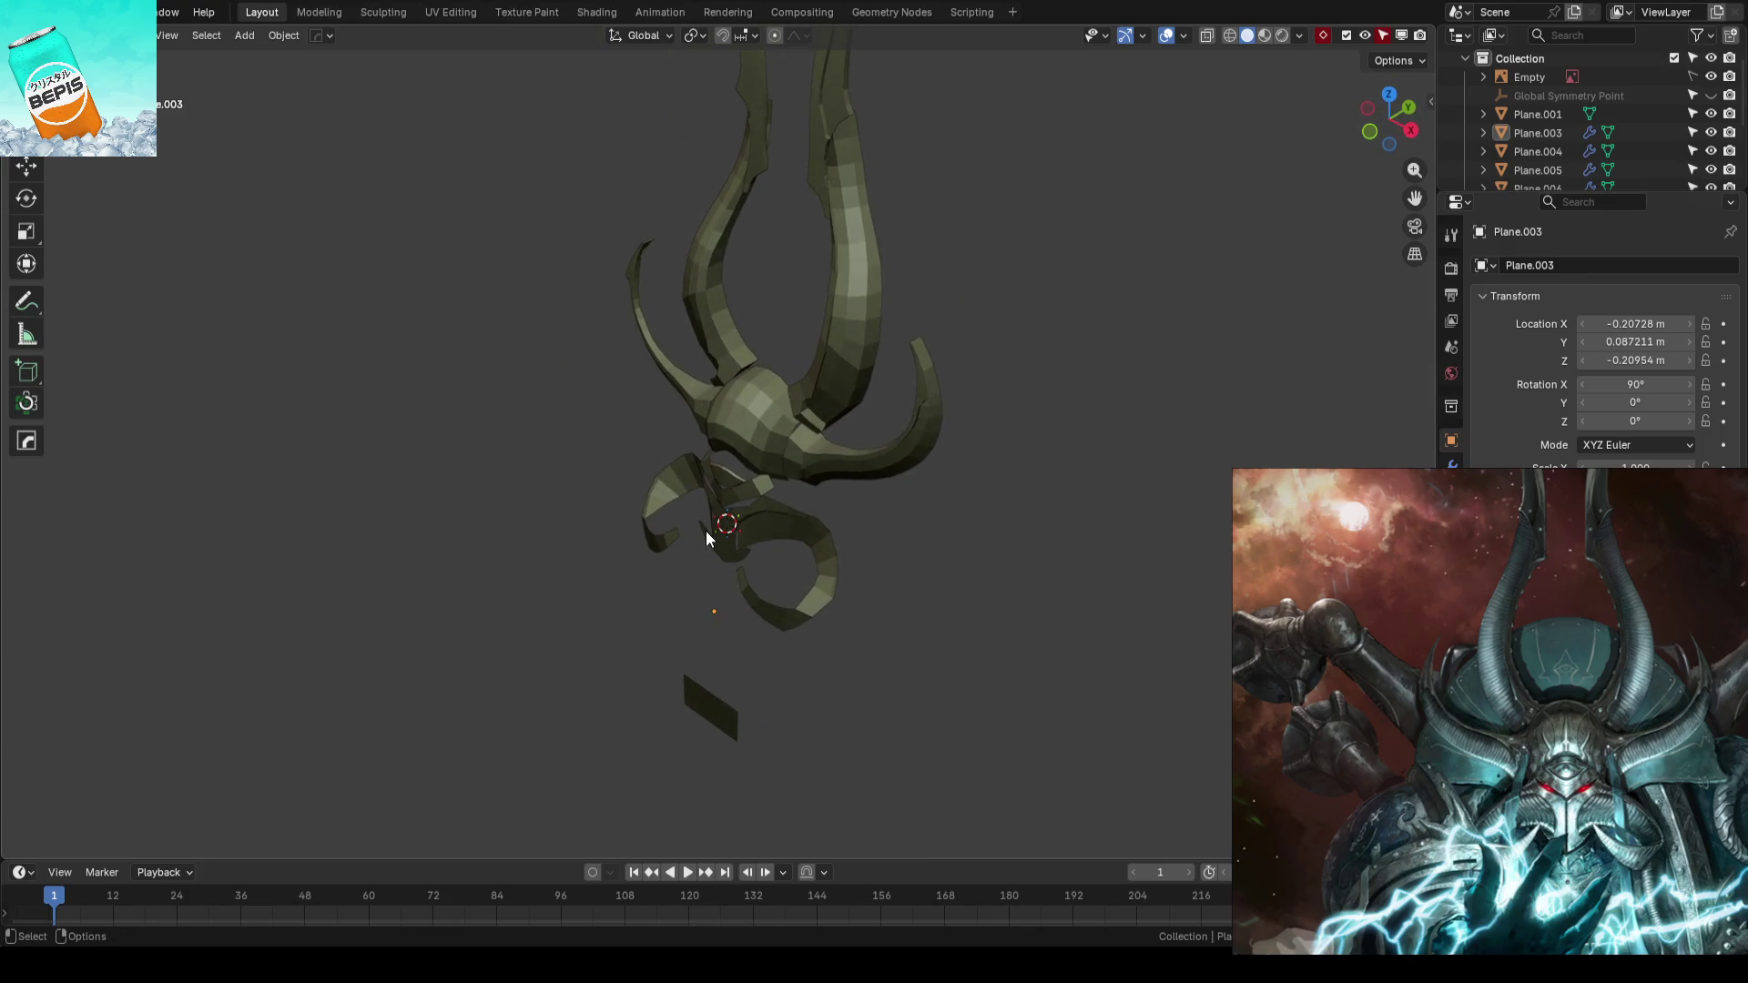
- Save, then push an edge of the curled face plates along Y with the gizmo and finish editing
key("ctrl+s")
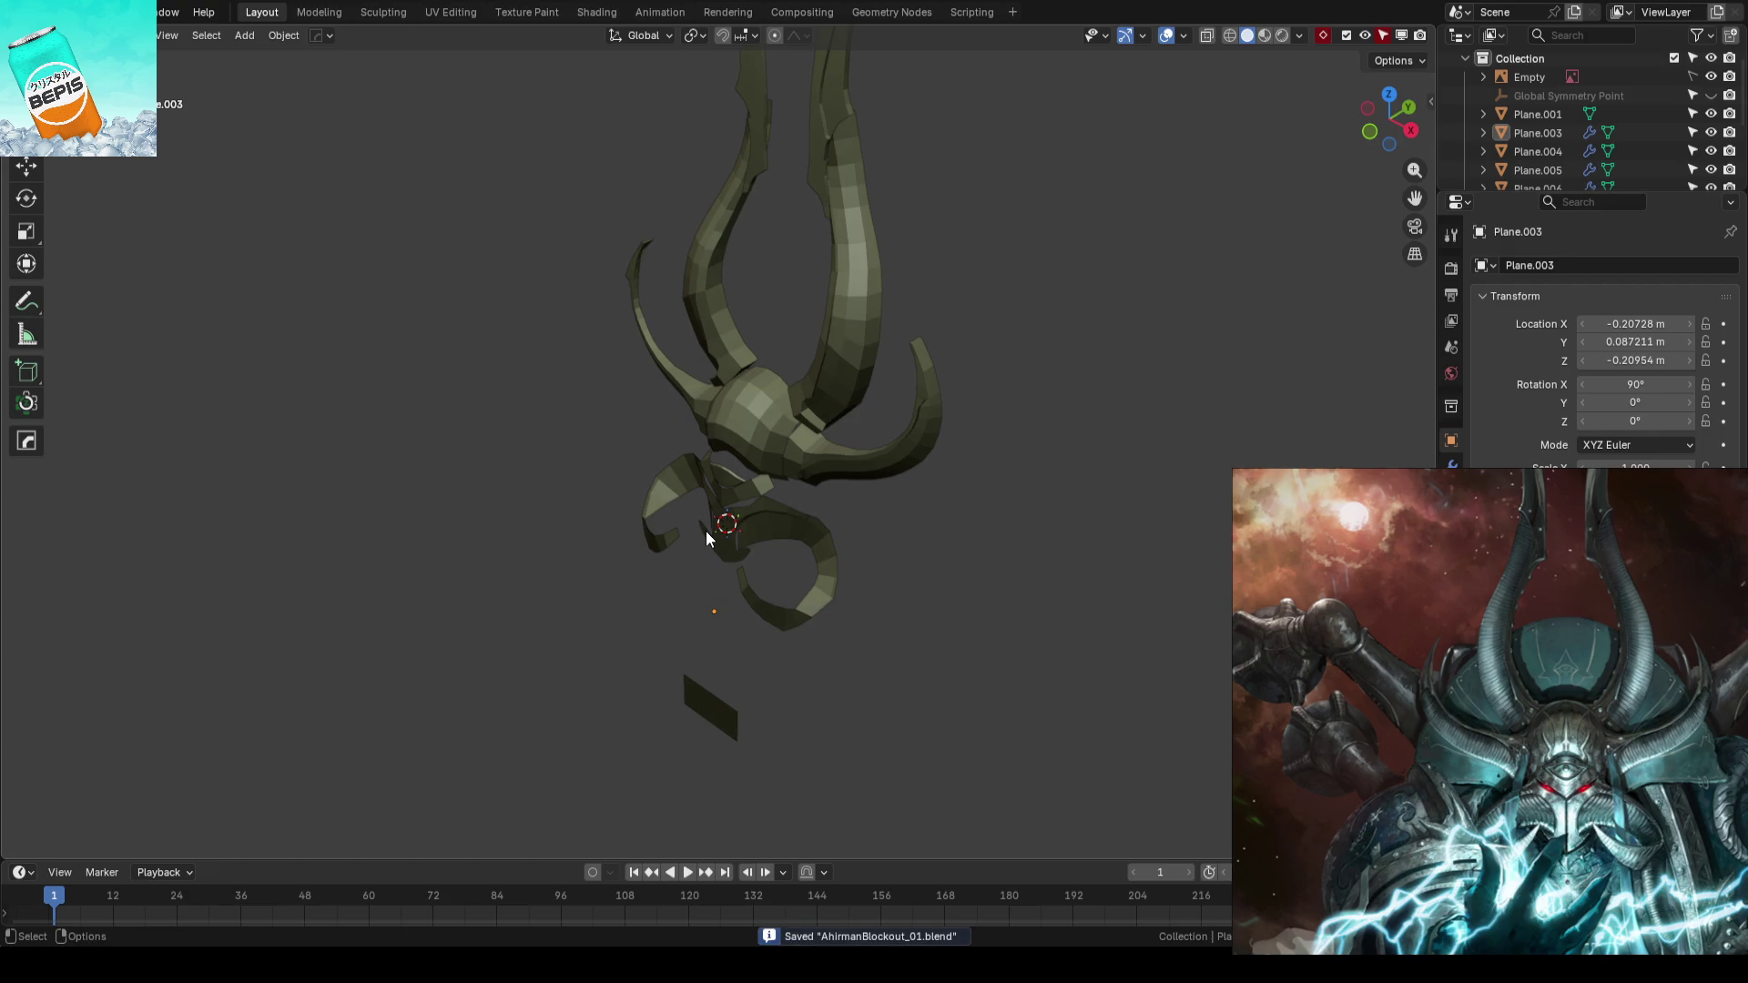
scroll(706, 530, "up", 2)
scroll(703, 533, "up", 3)
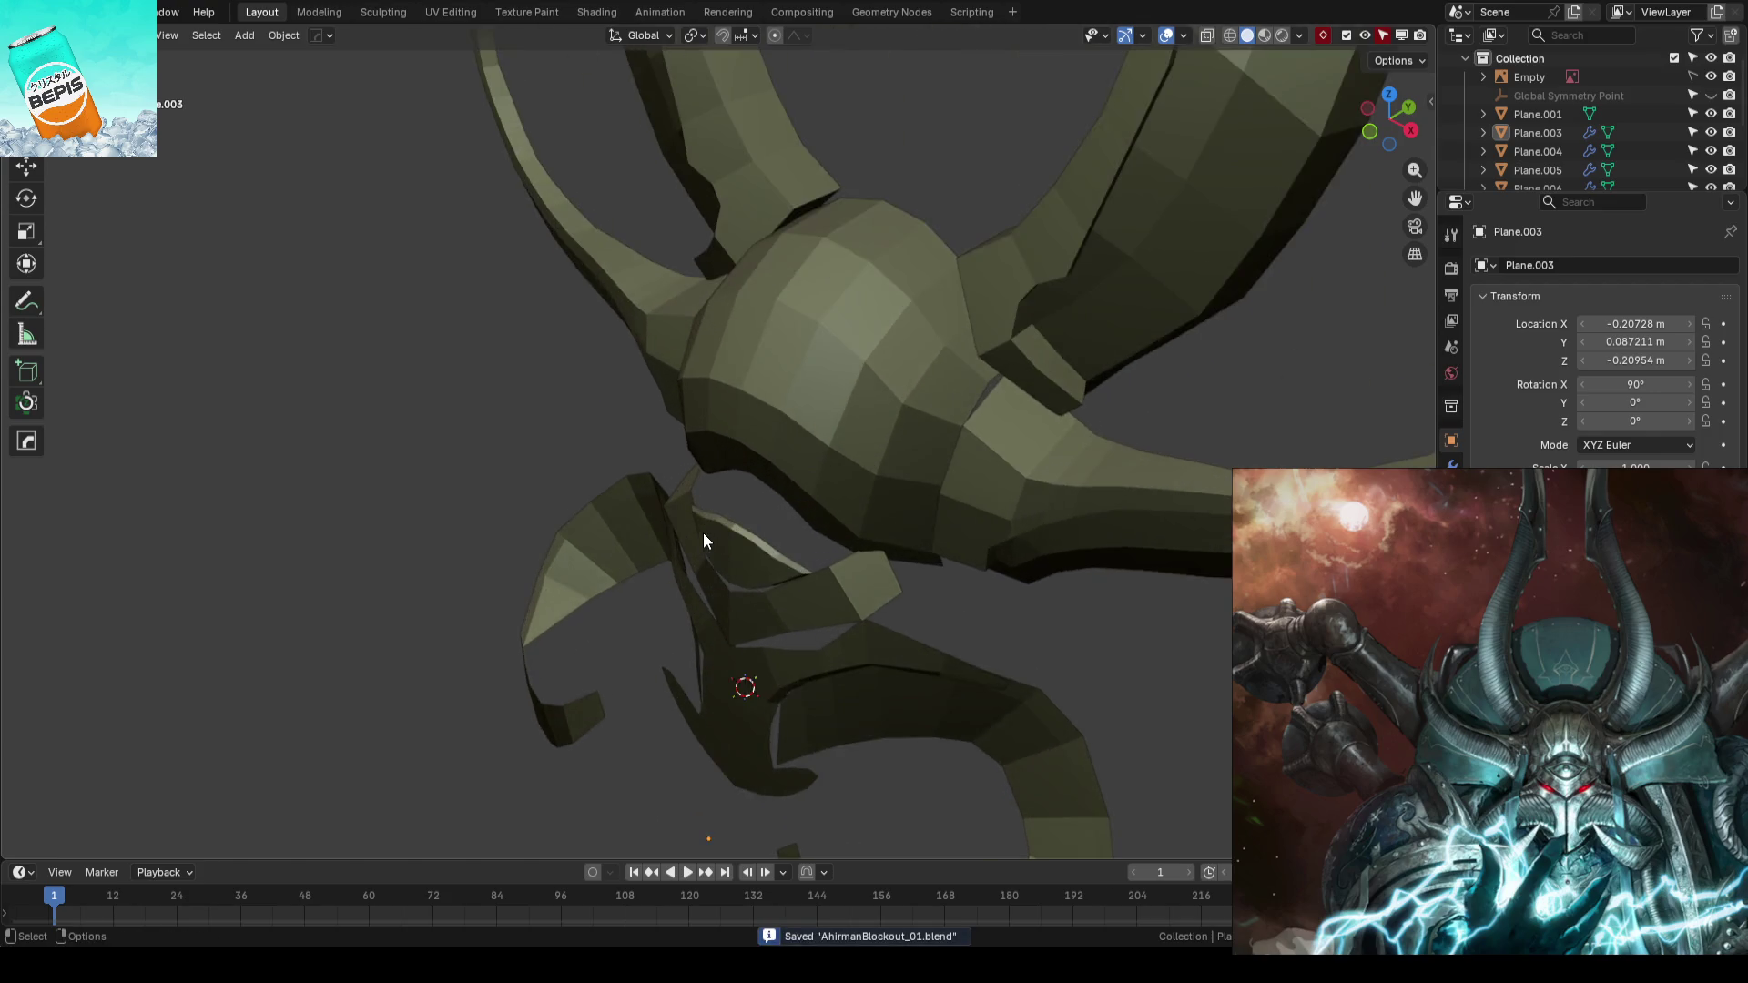
mouse_move(672, 574)
middle_mouse_down()
mouse_move(830, 548)
mouse_move(734, 562)
mouse_move(746, 520)
mouse_move(916, 488)
mouse_move(730, 511)
mouse_move(819, 461)
middle_mouse_up()
left_click(752, 520)
key("Tab")
left_click_drag(926, 440, 937, 441)
mouse_move(877, 469)
middle_mouse_down()
mouse_move(778, 569)
mouse_move(853, 509)
middle_mouse_up()
left_click_drag(907, 471, 907, 457)
mouse_move(908, 456)
middle_mouse_down()
mouse_move(1010, 511)
mouse_move(1082, 476)
mouse_move(1135, 419)
mouse_move(1007, 480)
mouse_move(1013, 555)
mouse_move(886, 502)
middle_mouse_up()
left_click(1006, 480)
key("Tab")
- Save the blockout and review the whole helmet head-on over the front reference with nothing selected
key("KP_1")
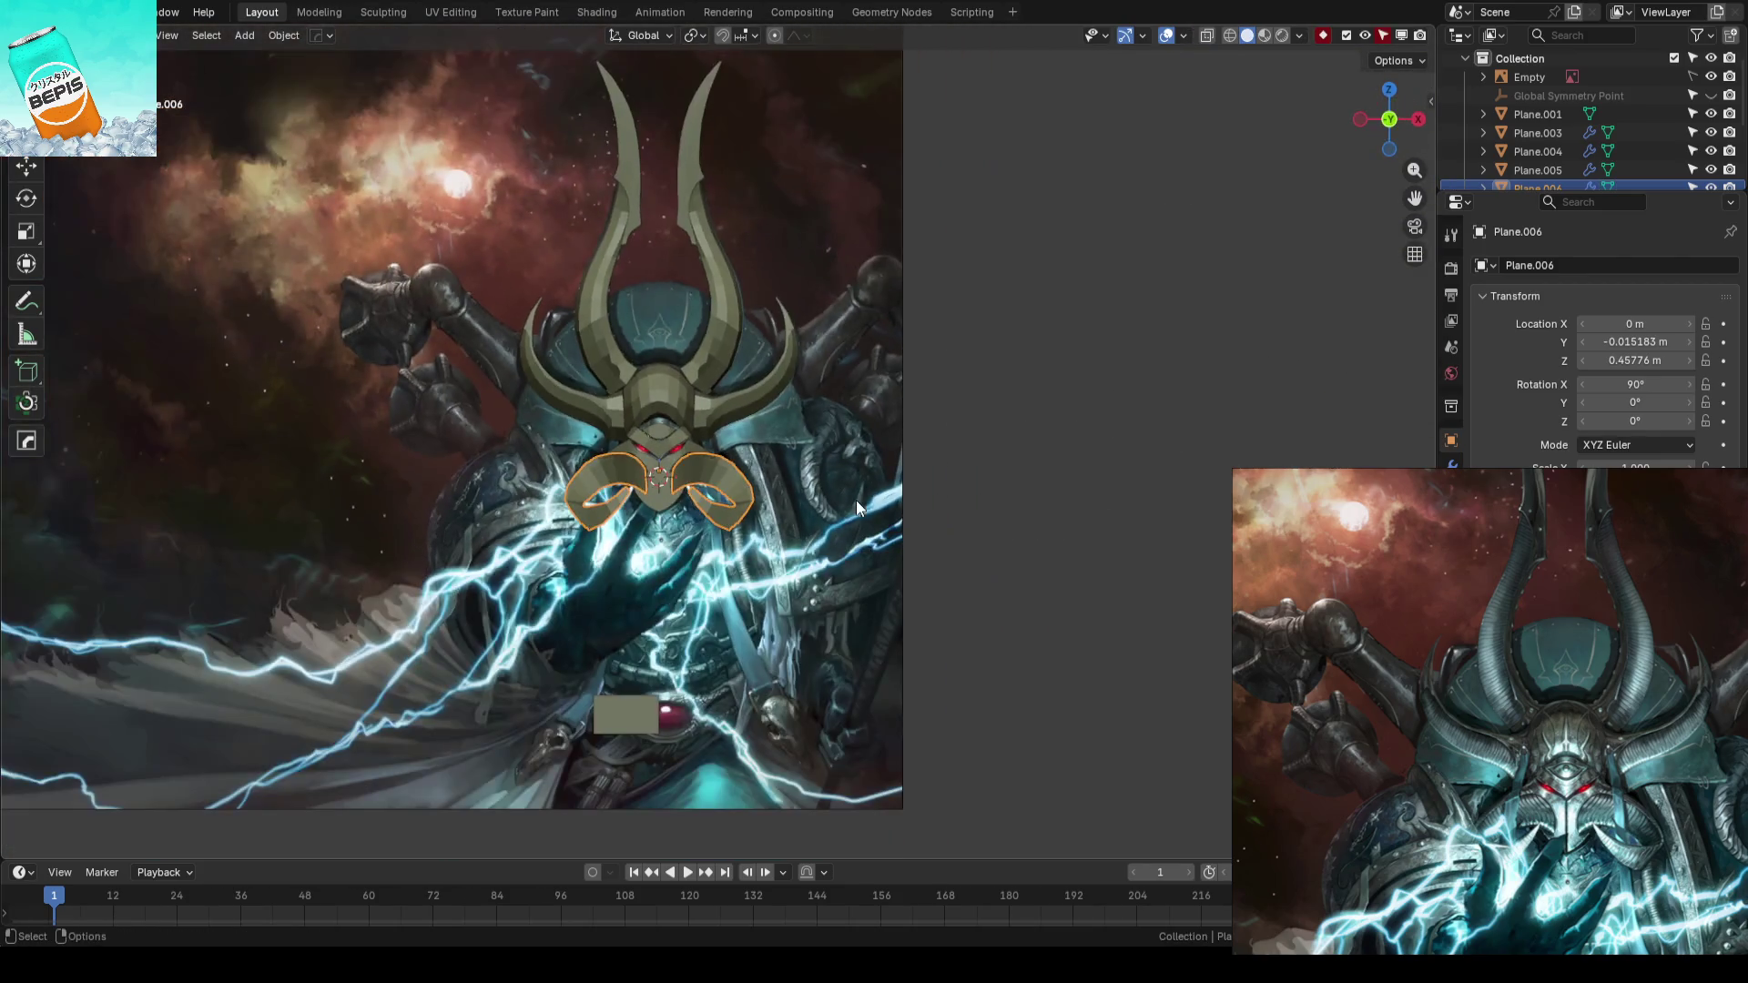
key("ctrl+s")
scroll(1001, 454, "up", 2)
scroll(860, 406, "down", 4)
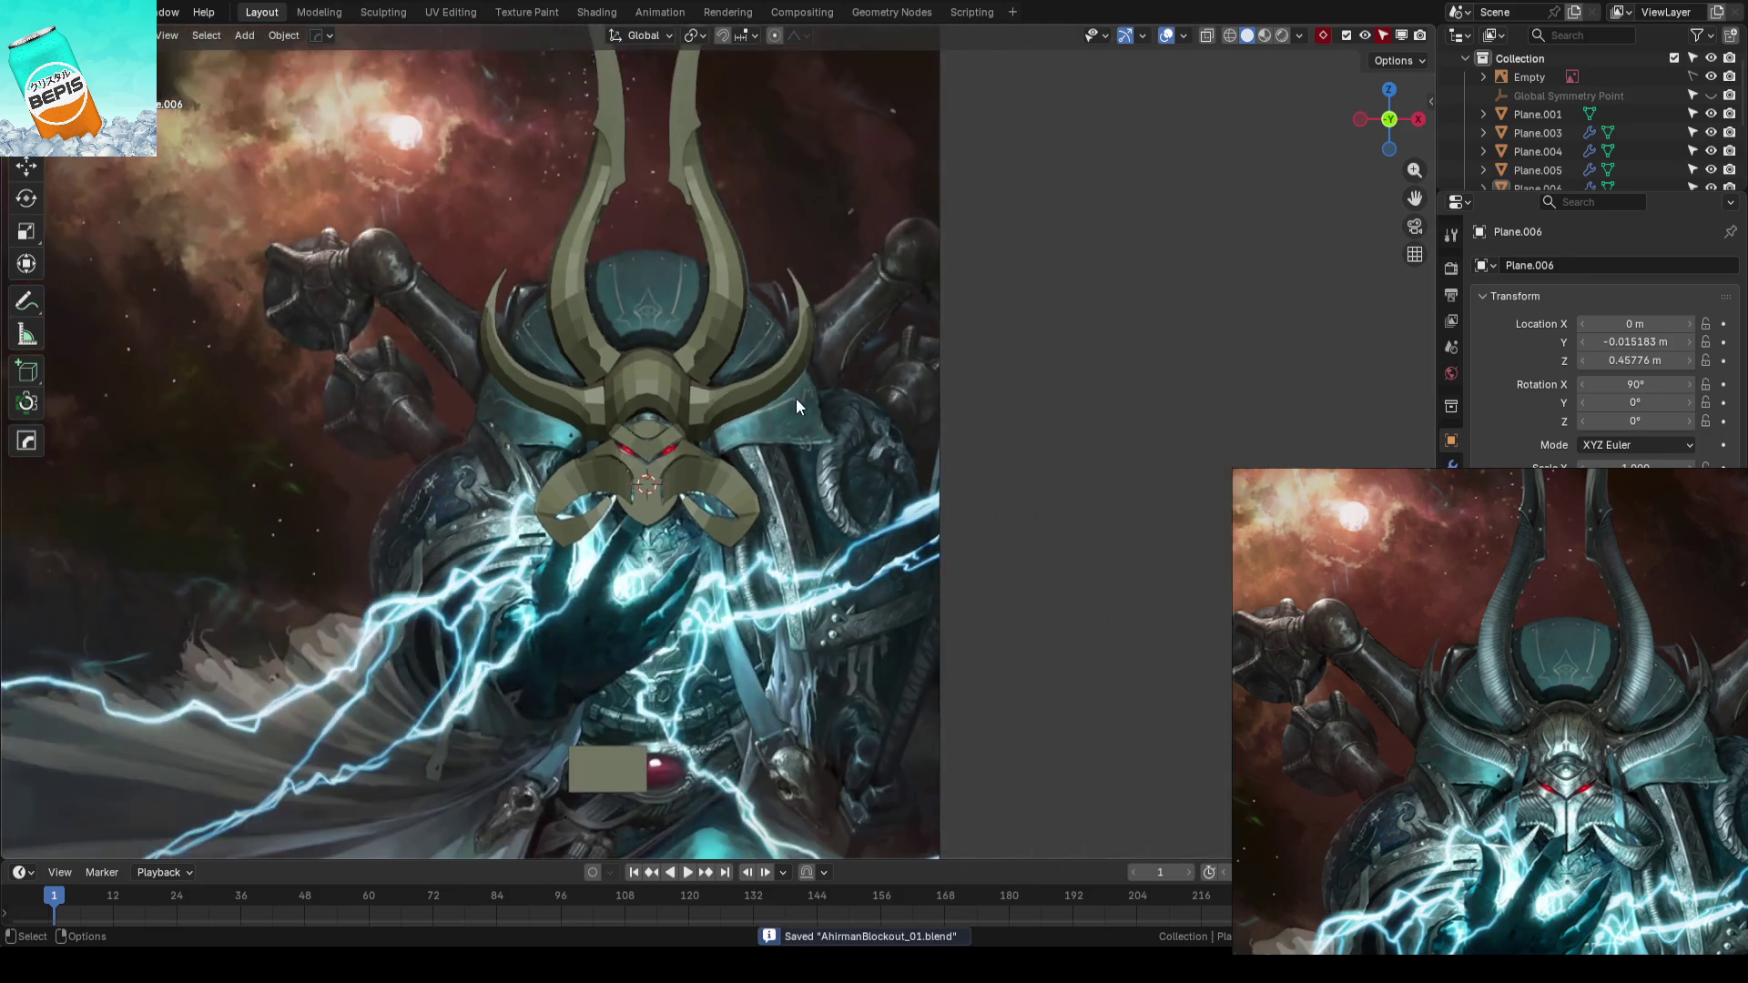
scroll(794, 398, "up", 2)
mouse_move(929, 462)
middle_mouse_down()
mouse_move(908, 429)
mouse_move(833, 485)
mouse_move(695, 512)
mouse_move(940, 497)
mouse_move(802, 534)
mouse_move(845, 510)
middle_mouse_up()
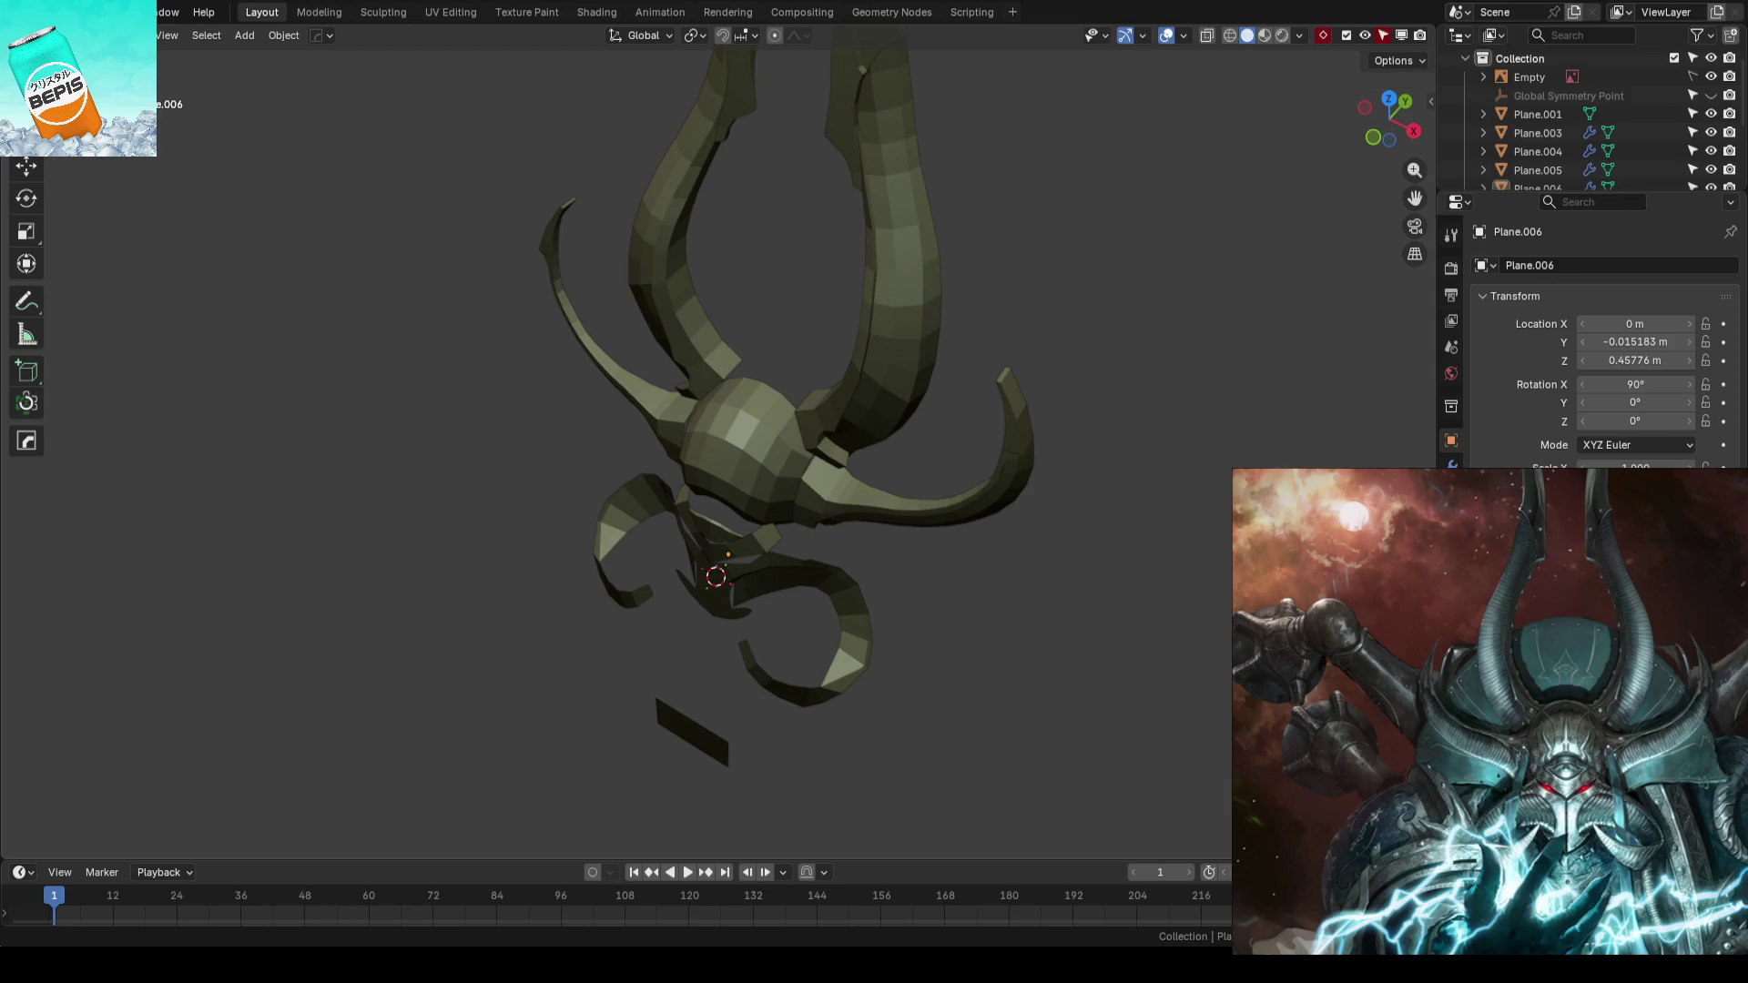
middle_click_drag(598, 460, 914, 439)
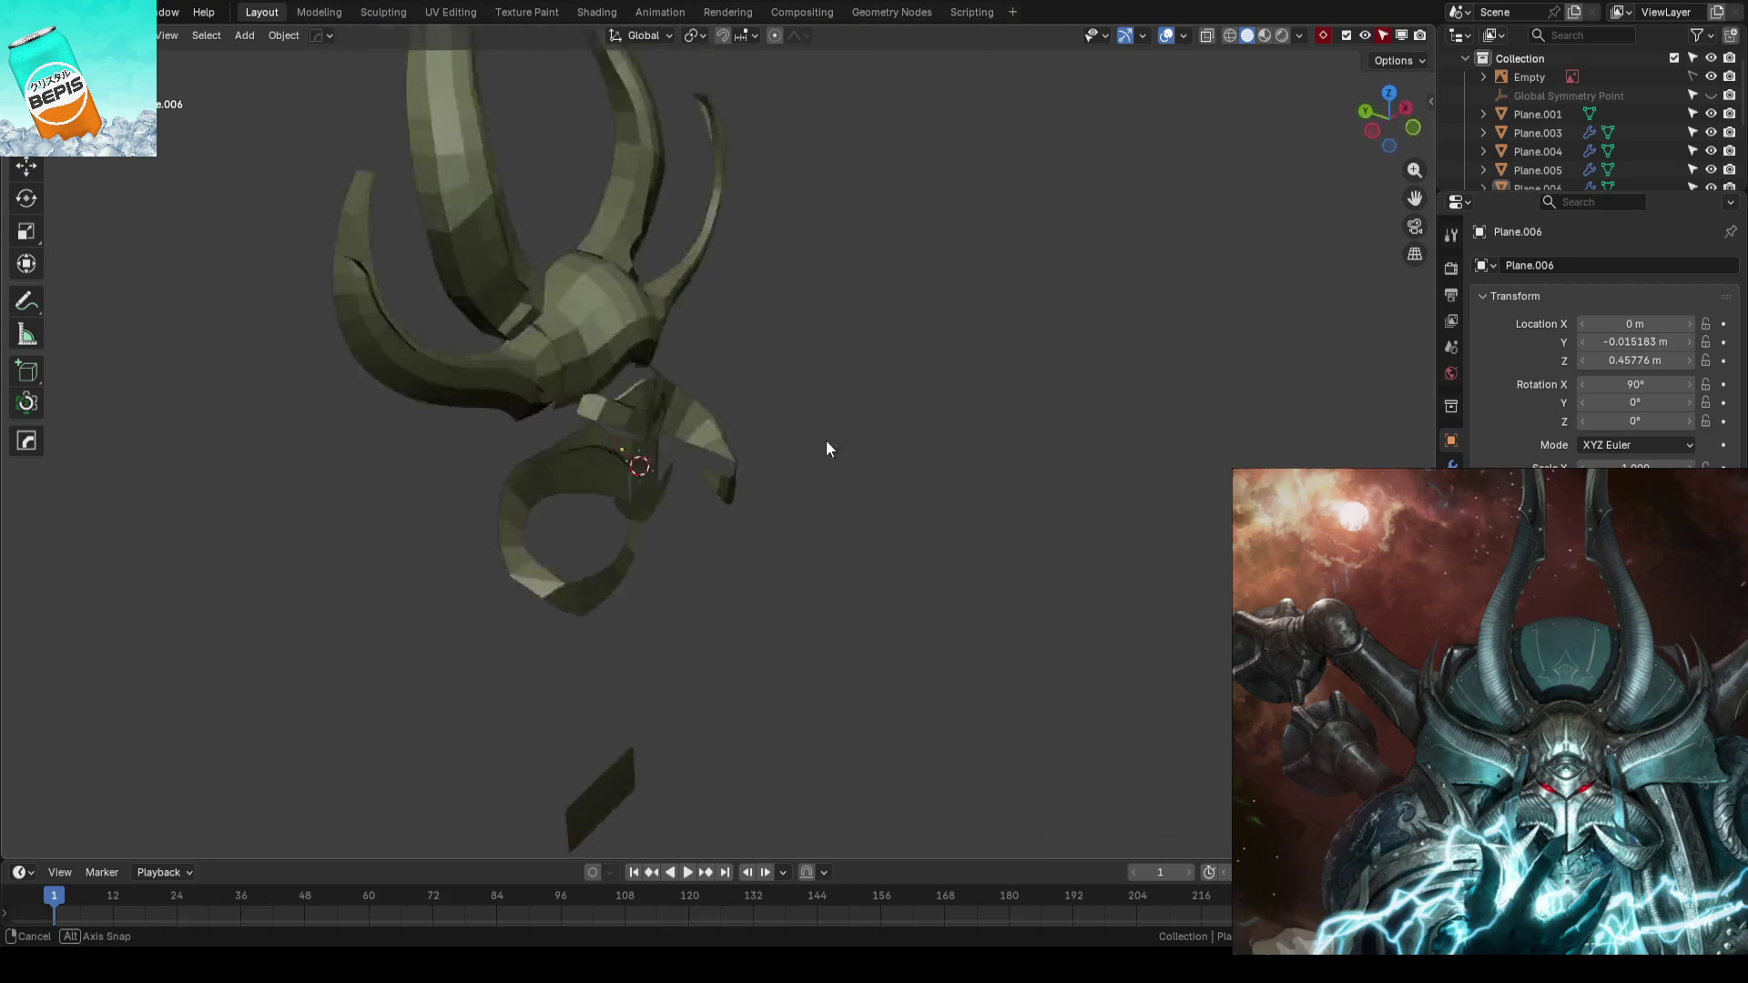
middle_click_drag(913, 439, 550, 467)
scroll(551, 467, "up", 2)
left_click(615, 478)
key("alt+a")
key("KP_1")
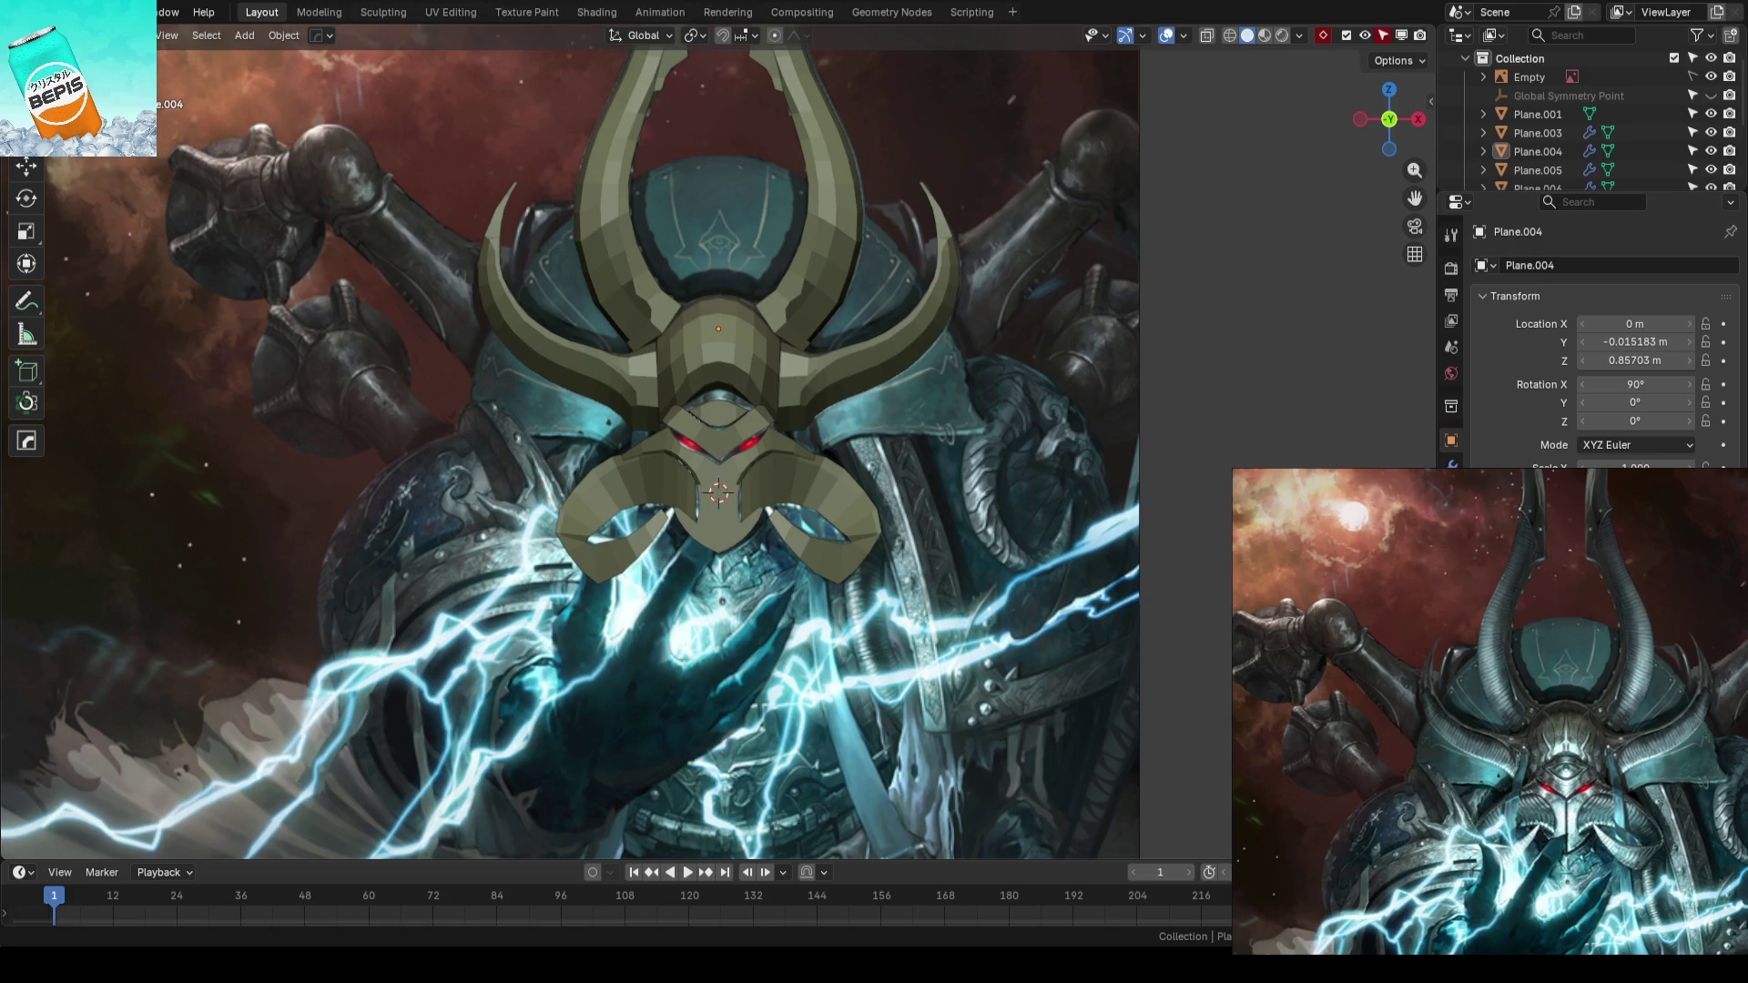
scroll(926, 536, "up", 2)
scroll(796, 536, "up", 3)
left_click(928, 519)
key("Tab")
mouse_move(1101, 490)
middle_mouse_down()
mouse_move(949, 513)
mouse_move(1187, 459)
middle_mouse_up()
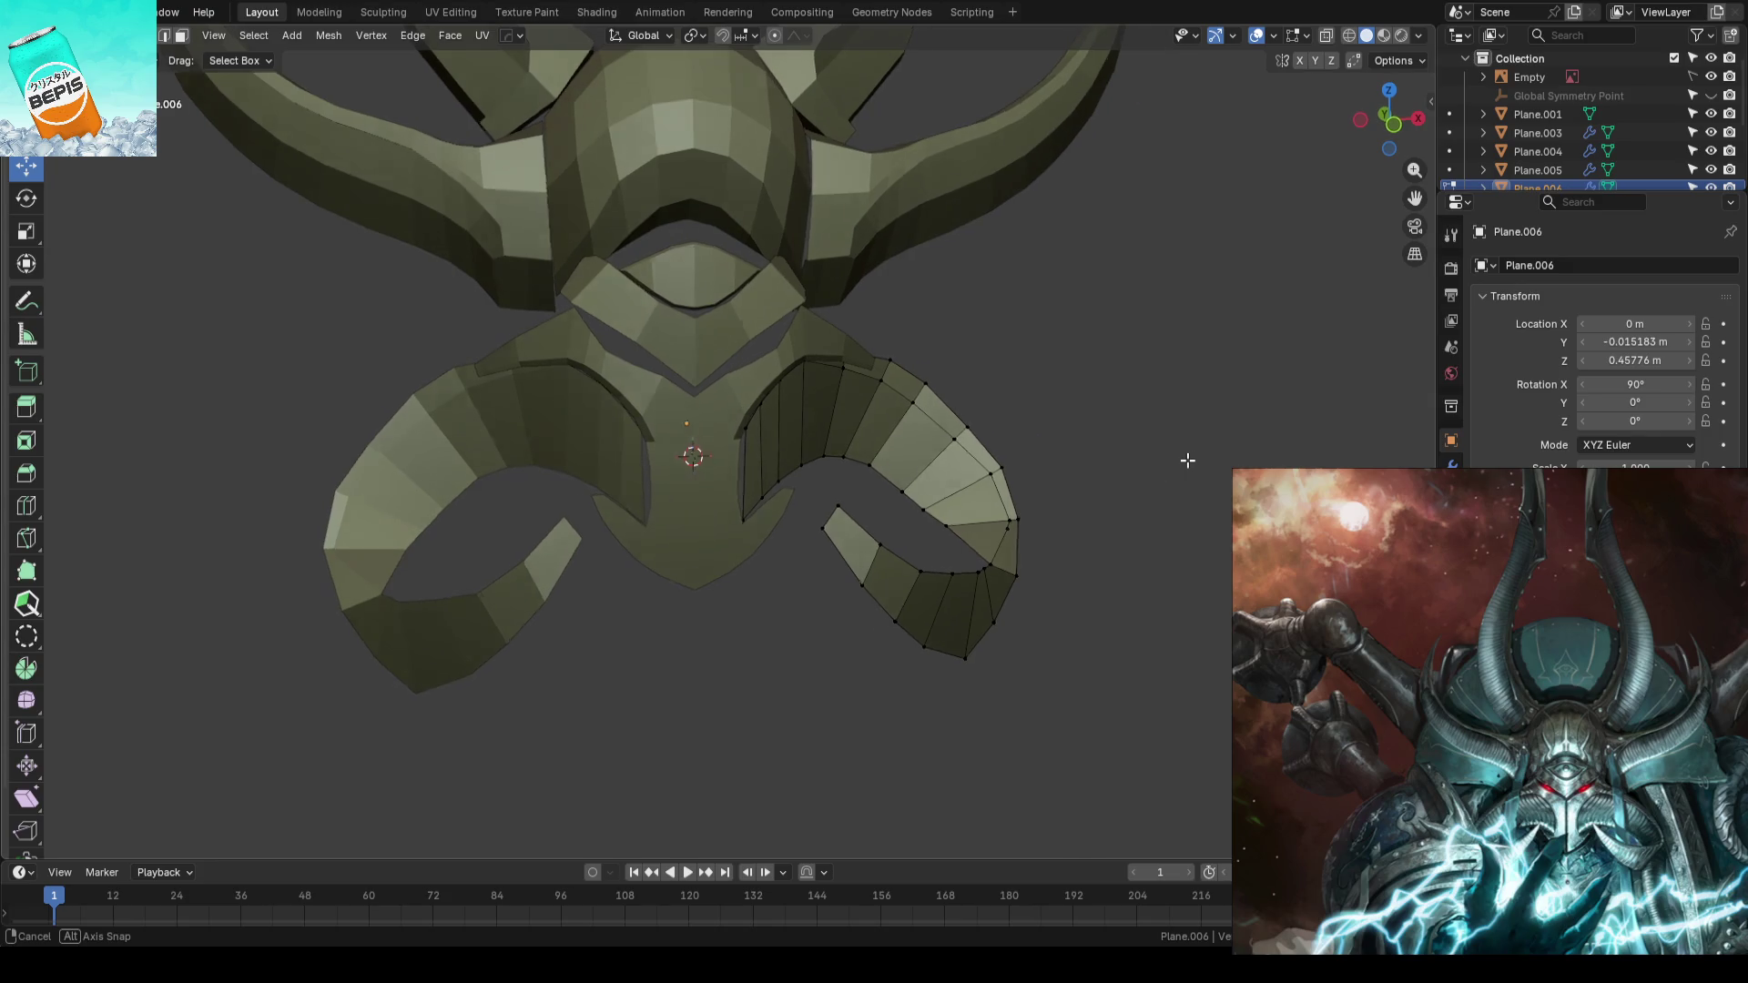
middle_click_drag(1187, 460, 1047, 456)
key("Tab")
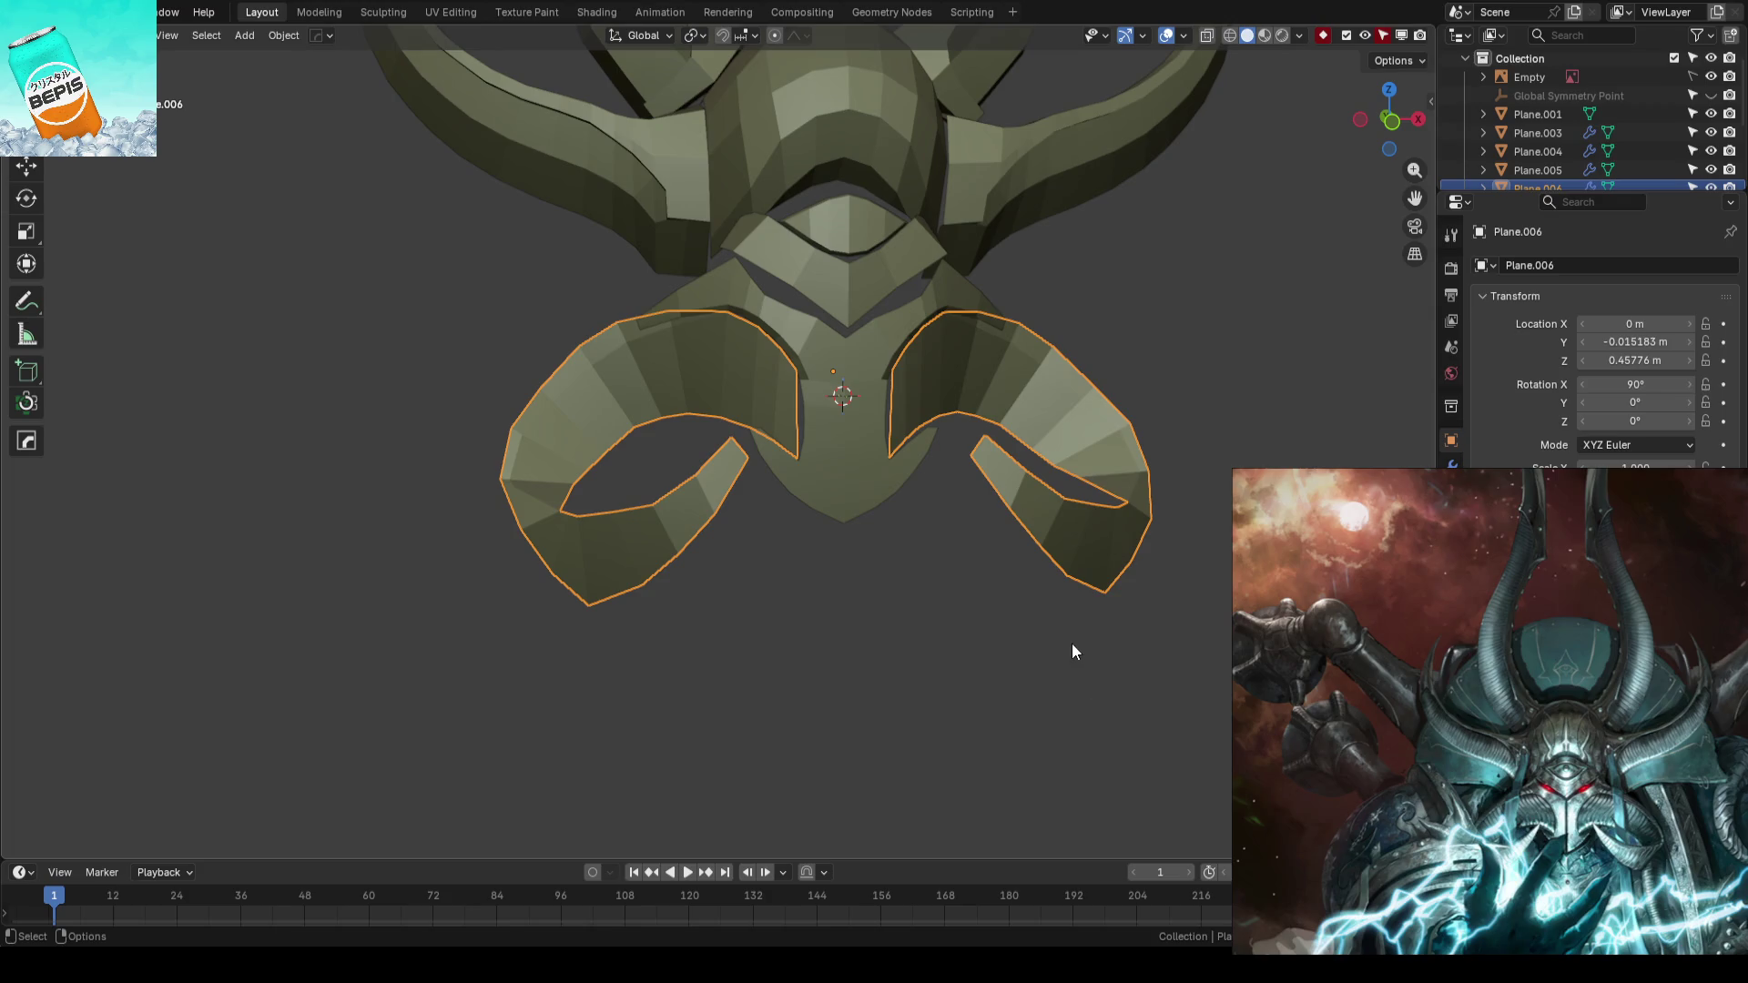
scroll(1008, 601, "up", 2)
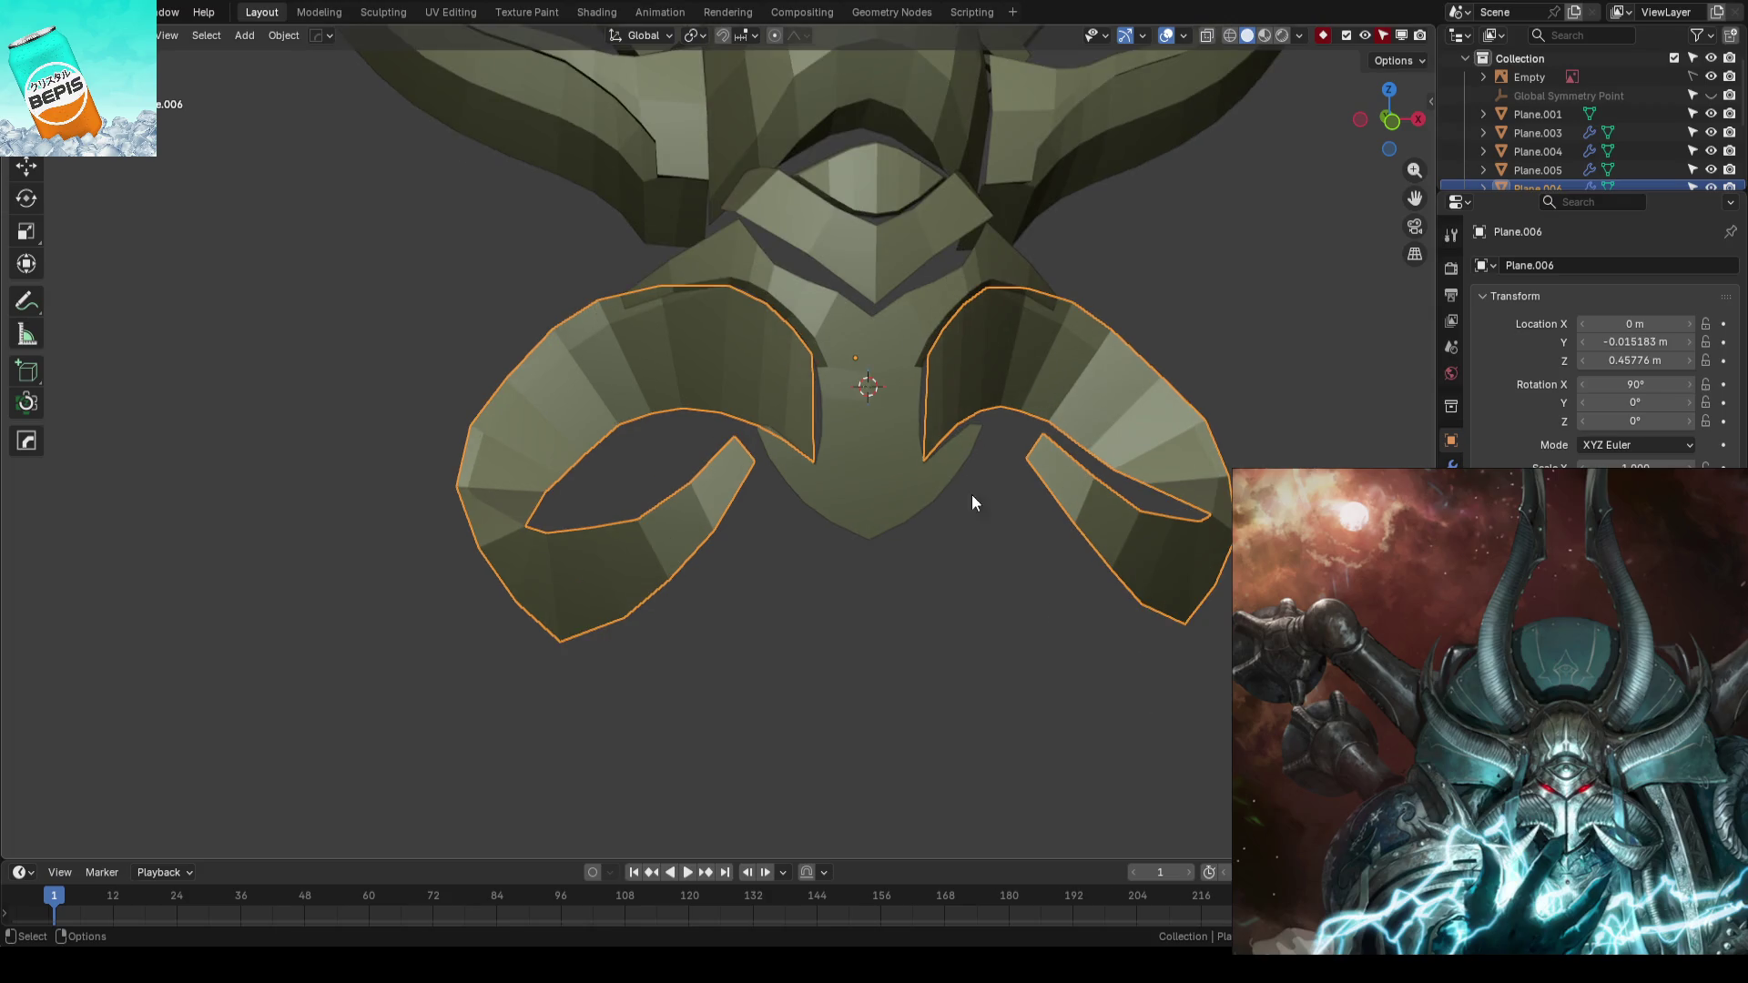
left_click(971, 494)
key("shift+d")
- Edit the centre plate with a knife cut along the right tab's inner edge, then clear the selection
mouse_move(949, 529)
middle_mouse_down()
mouse_move(1036, 385)
mouse_move(925, 647)
mouse_move(862, 638)
mouse_move(953, 651)
middle_mouse_up()
key("Tab")
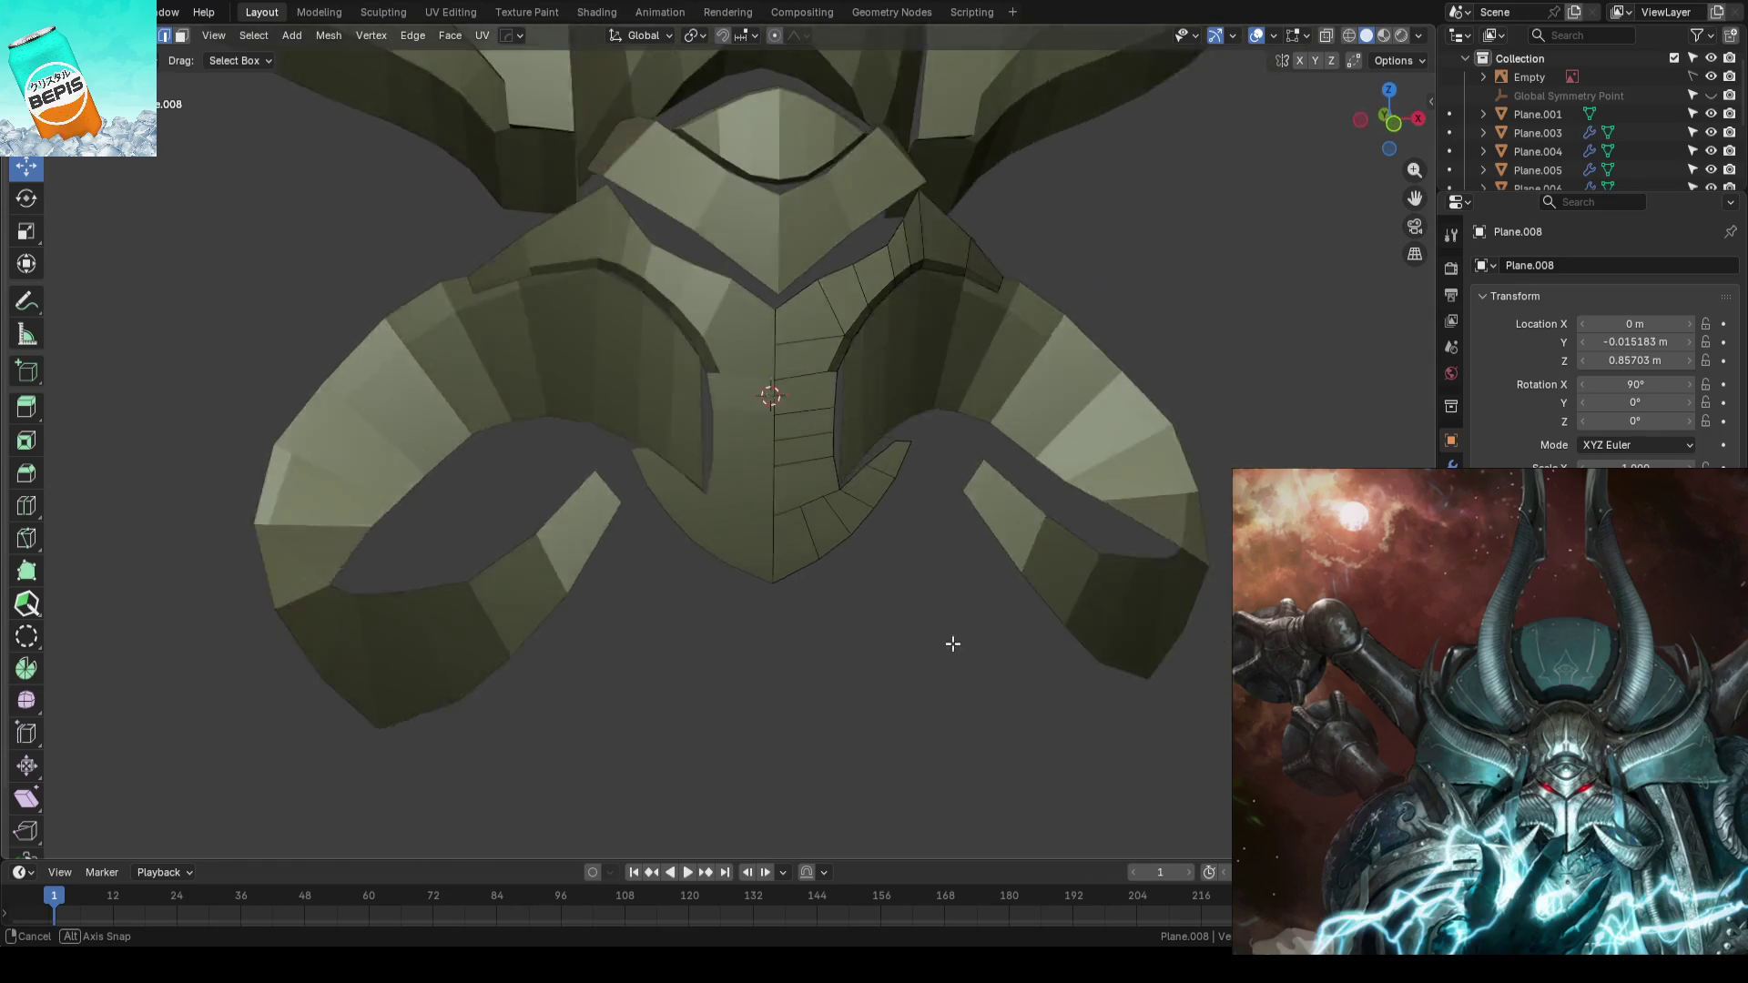
scroll(914, 651, "up", 3)
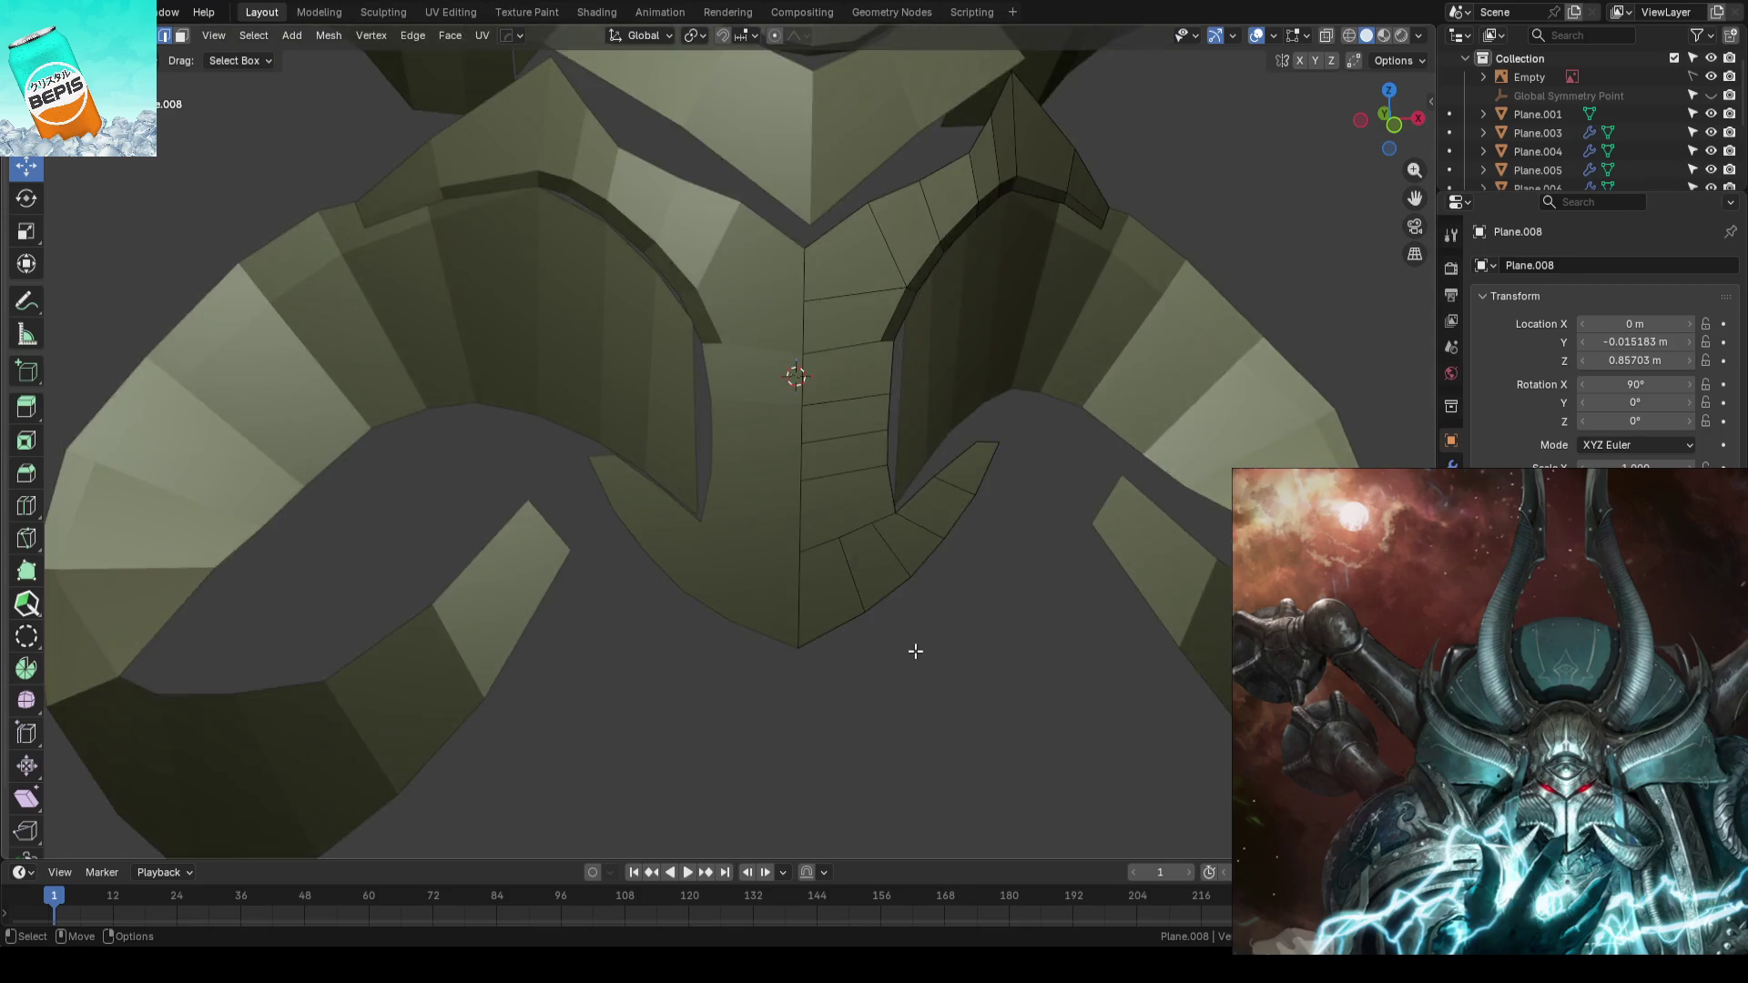
scroll(914, 651, "up", 3)
scroll(819, 628, "up", 2)
middle_click_drag(780, 616, 748, 432)
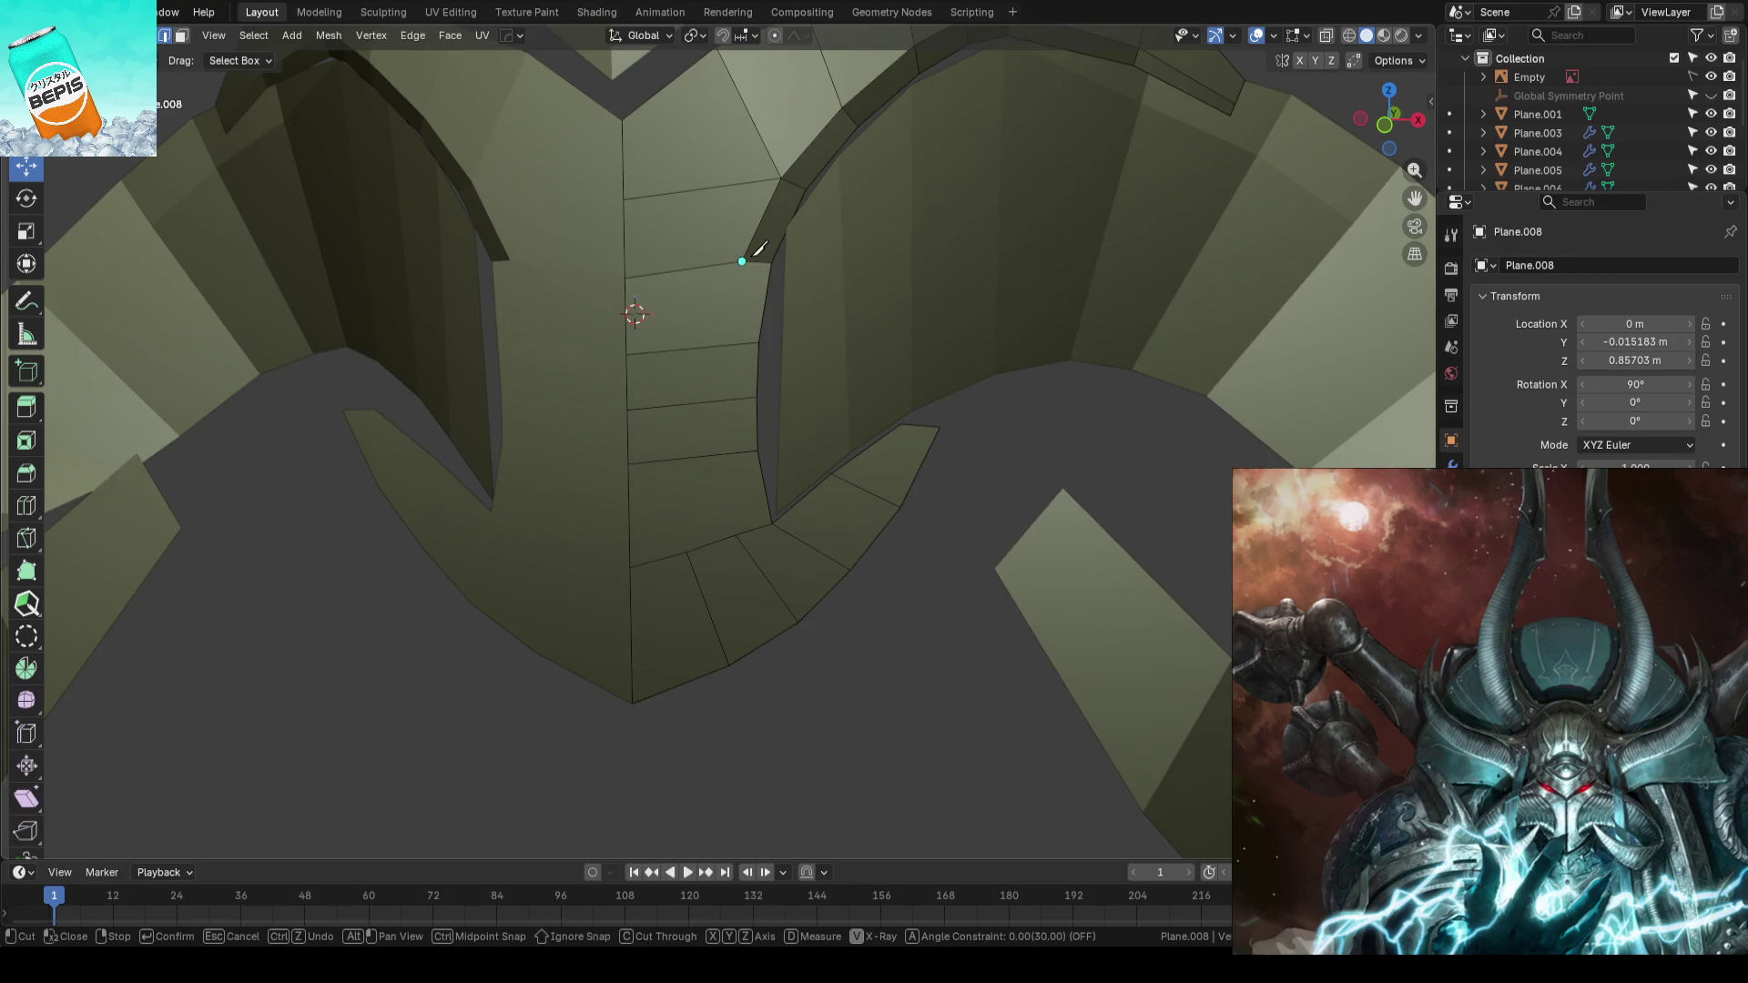
scroll(759, 247, "up", 1)
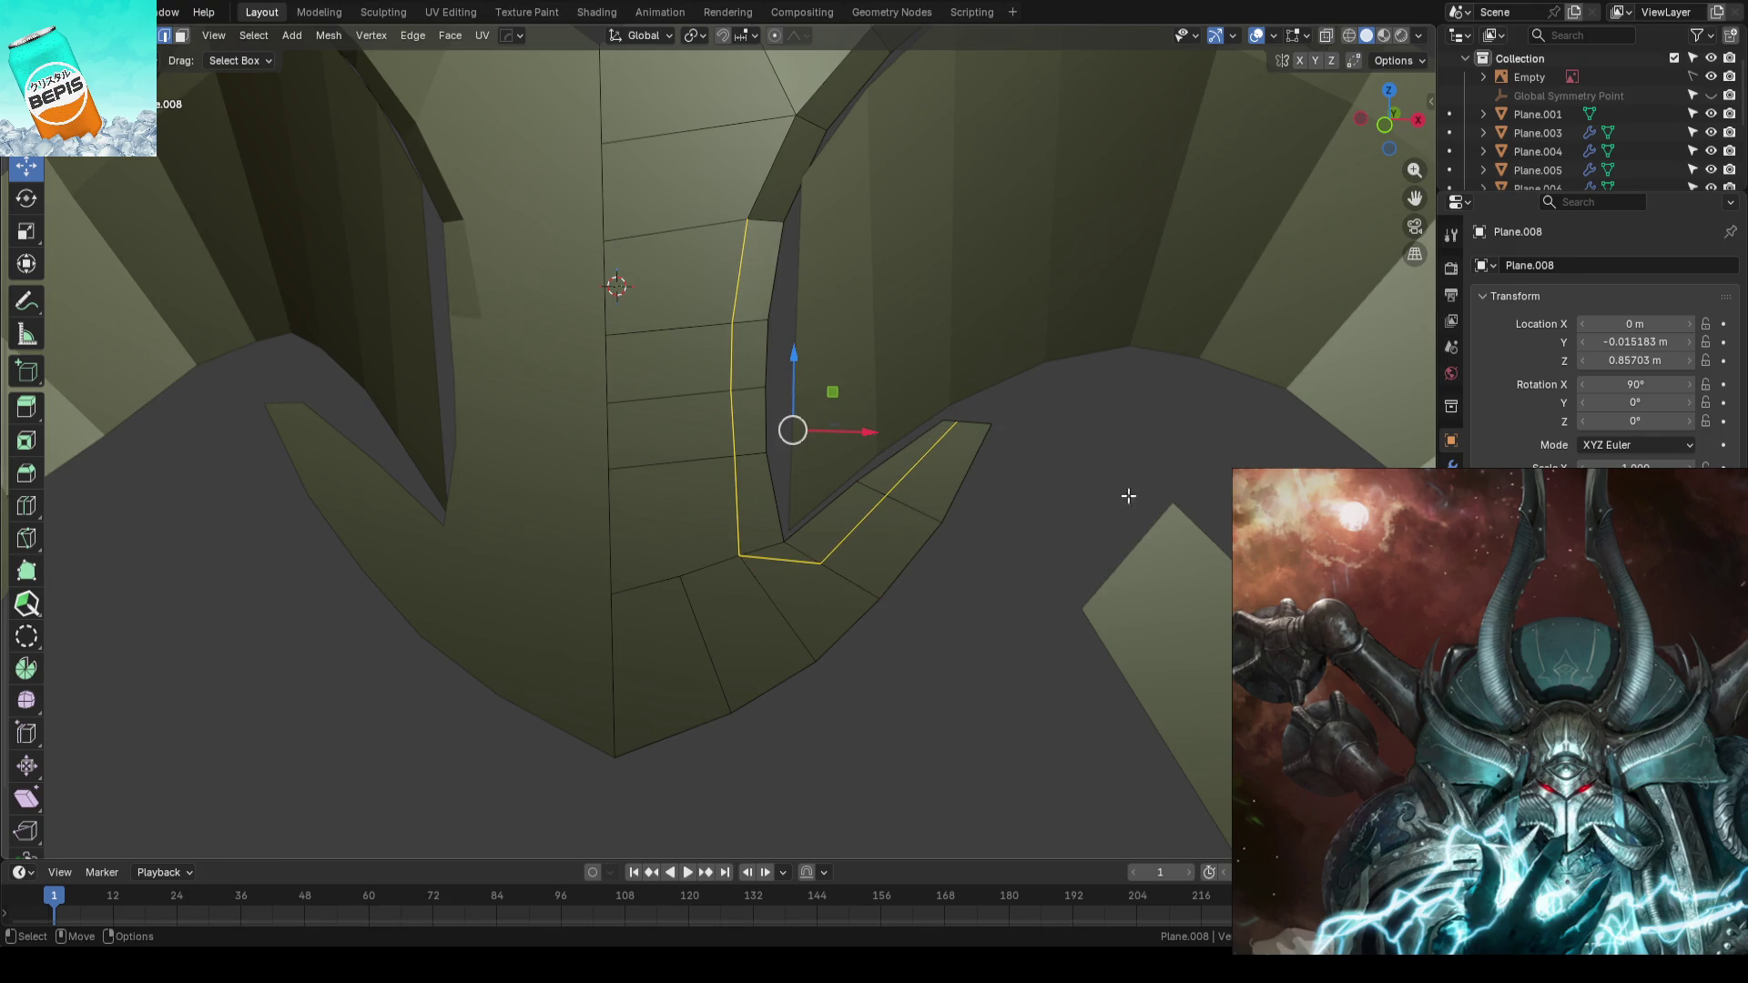
left_click(1037, 529)
middle_click_drag(1037, 529, 1040, 488)
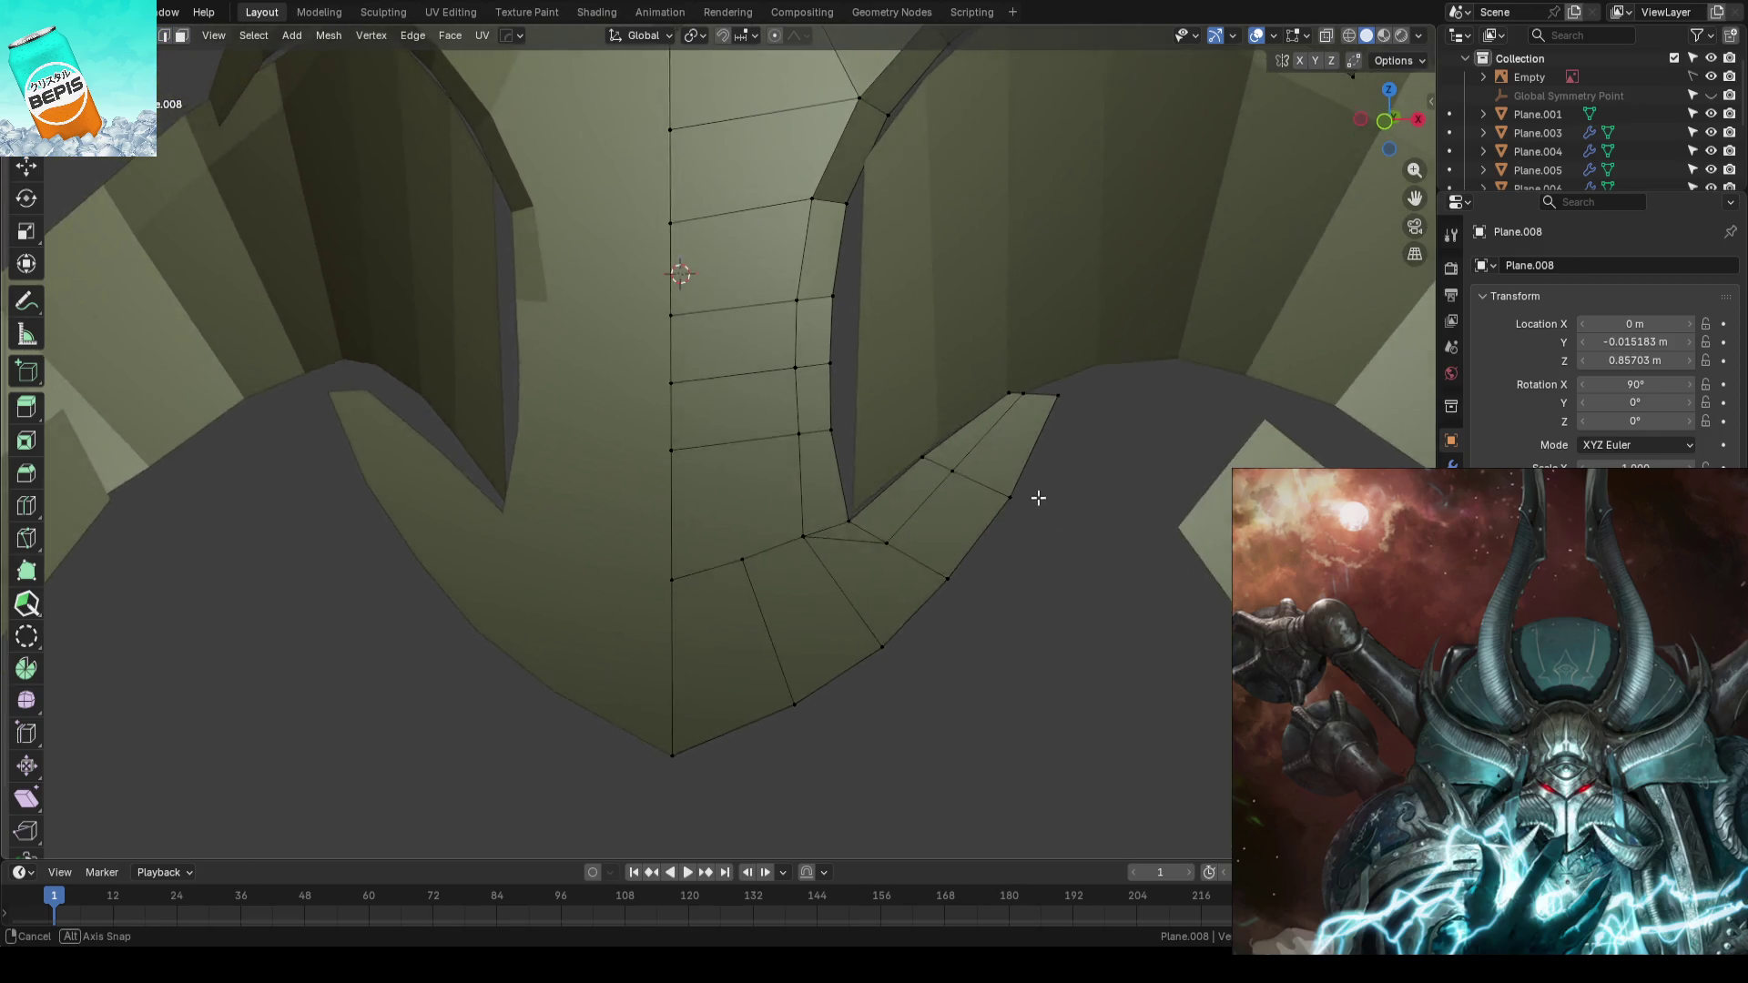
- Slide the vertex where the right tab joins the plate along its edge
left_click(847, 505)
key("g")
key("g")
key("g")
key("g")
left_click(822, 506)
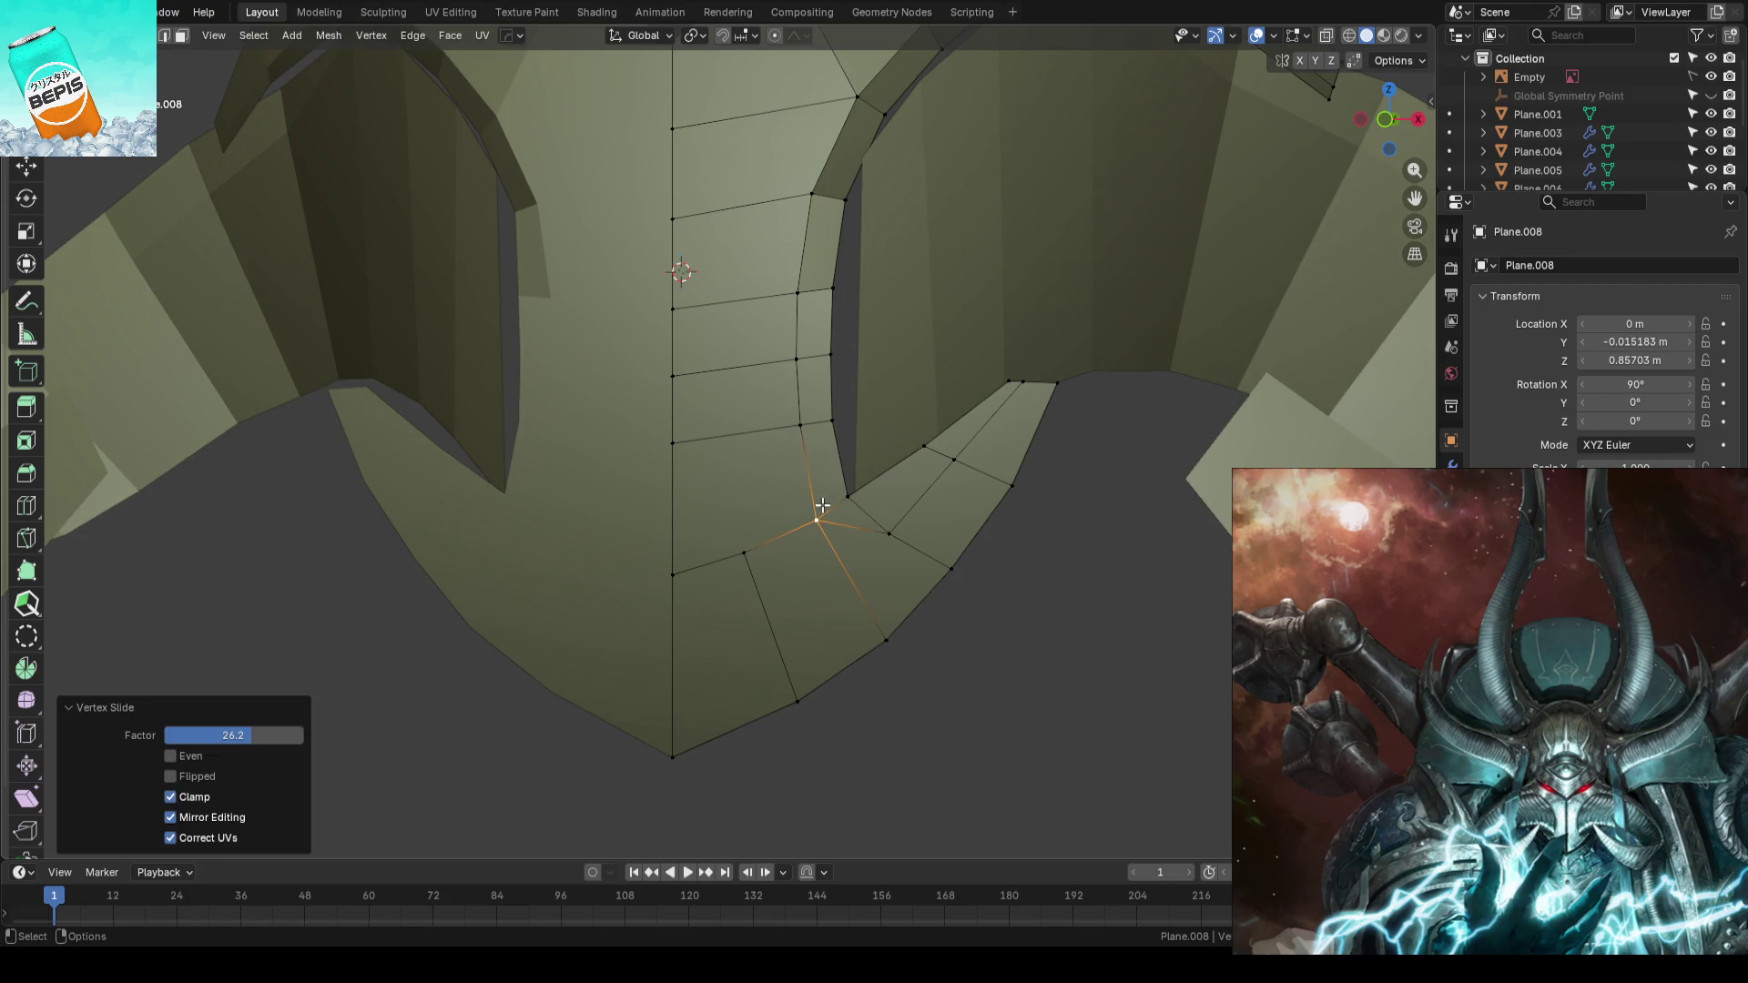
mouse_move(1097, 607)
middle_mouse_down()
mouse_move(934, 449)
mouse_move(749, 664)
mouse_move(839, 629)
mouse_move(937, 542)
mouse_move(1047, 519)
mouse_move(1087, 468)
mouse_move(1078, 529)
mouse_move(999, 632)
mouse_move(974, 591)
mouse_move(987, 566)
mouse_move(881, 589)
middle_mouse_up()
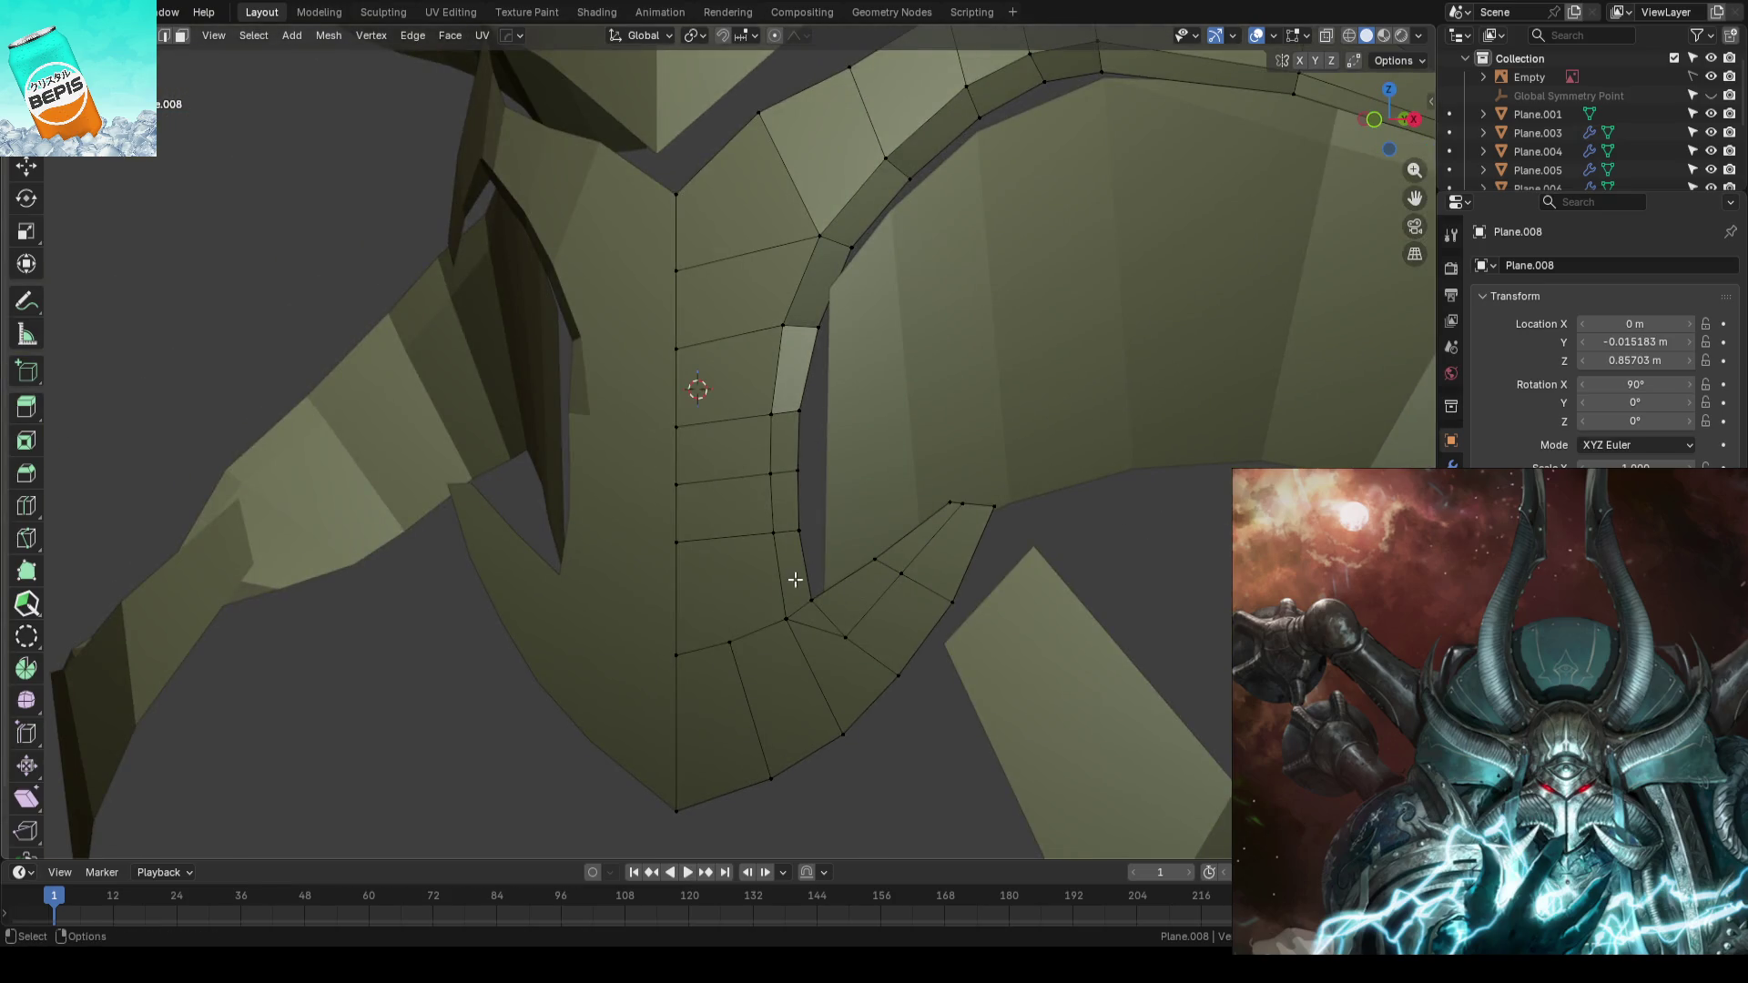
scroll(820, 571, "down", 2)
scroll(860, 553, "up", 1)
scroll(867, 544, "up", 2)
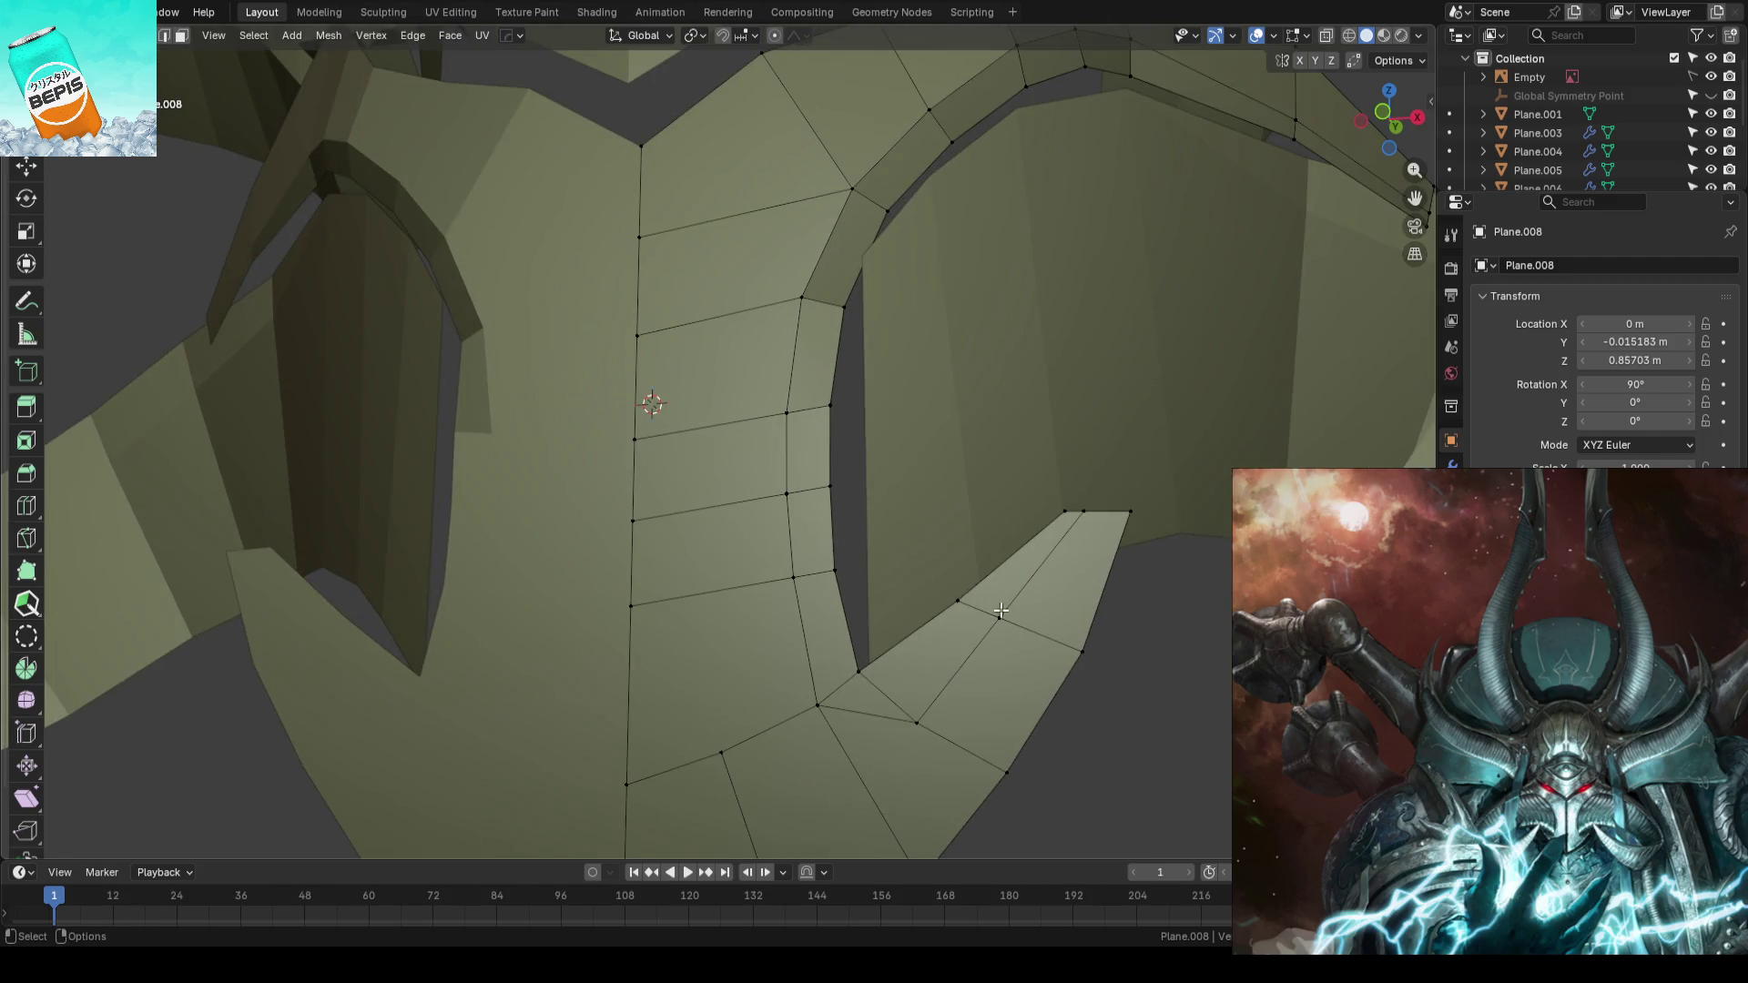
- Slide the tip vertex of the right lower tab along its edge
middle_click_drag(1000, 609, 940, 527, "shift")
left_click(947, 525)
key("g")
key("g")
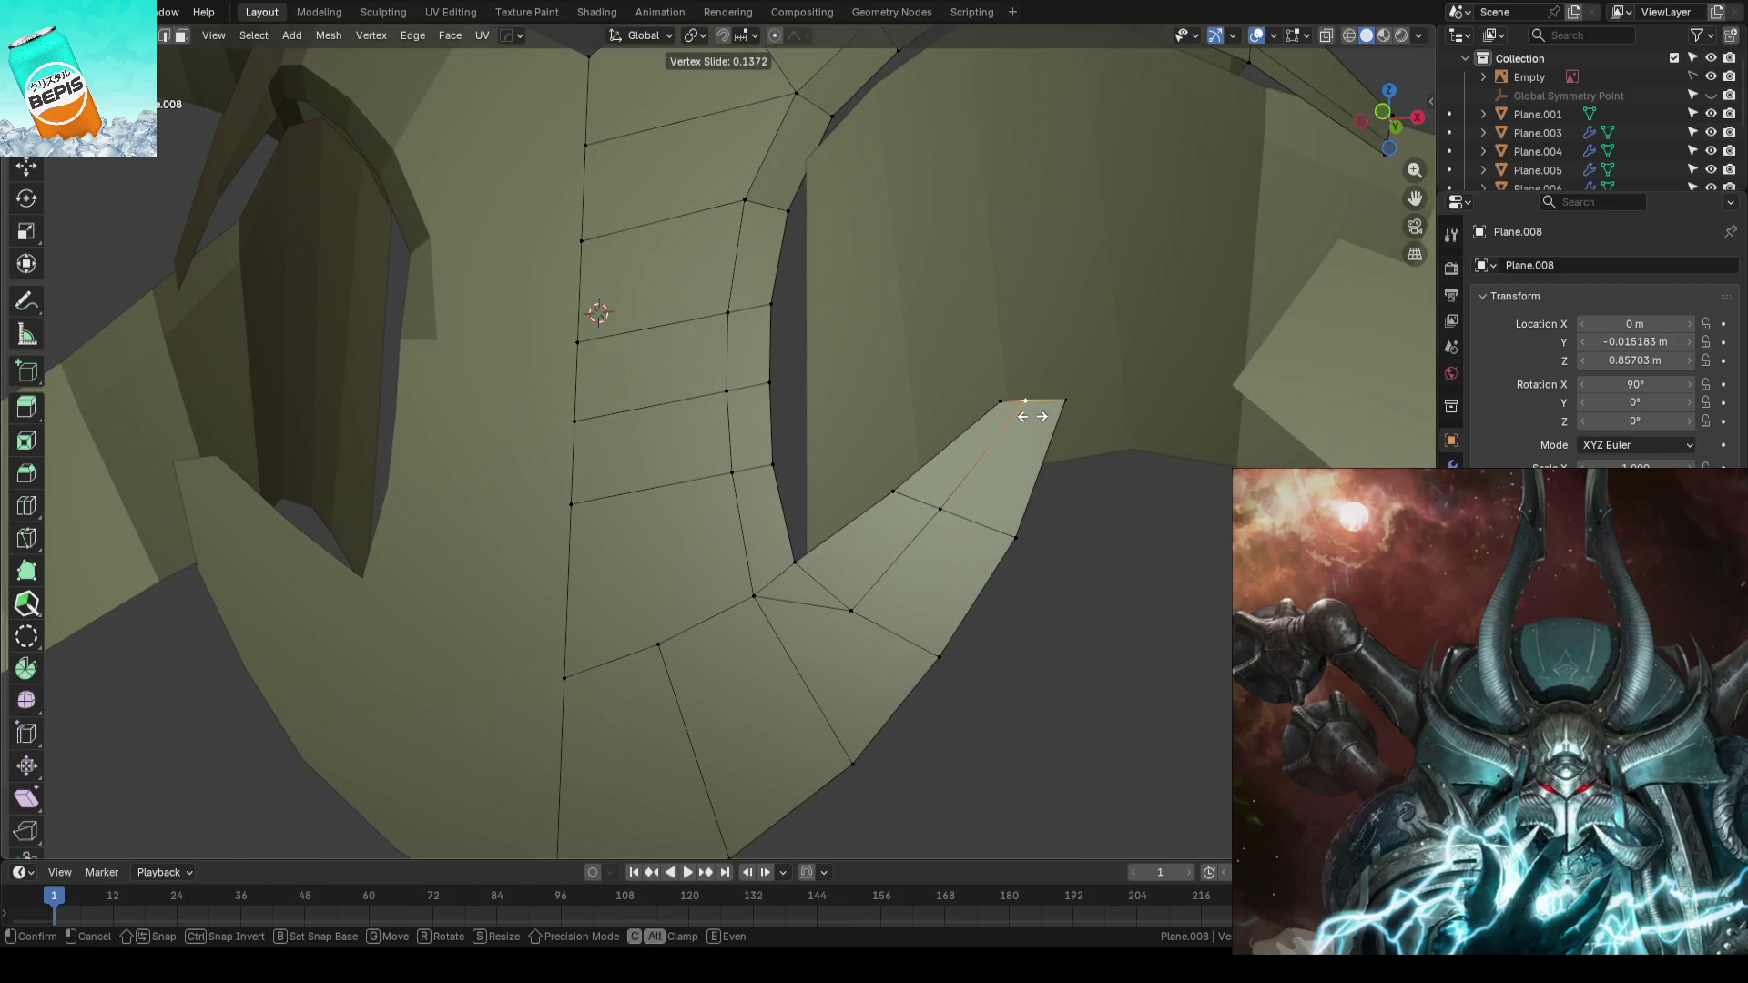
left_click(1034, 416)
mouse_move(1033, 415)
middle_mouse_down()
mouse_move(876, 632)
mouse_move(871, 616)
middle_mouse_up()
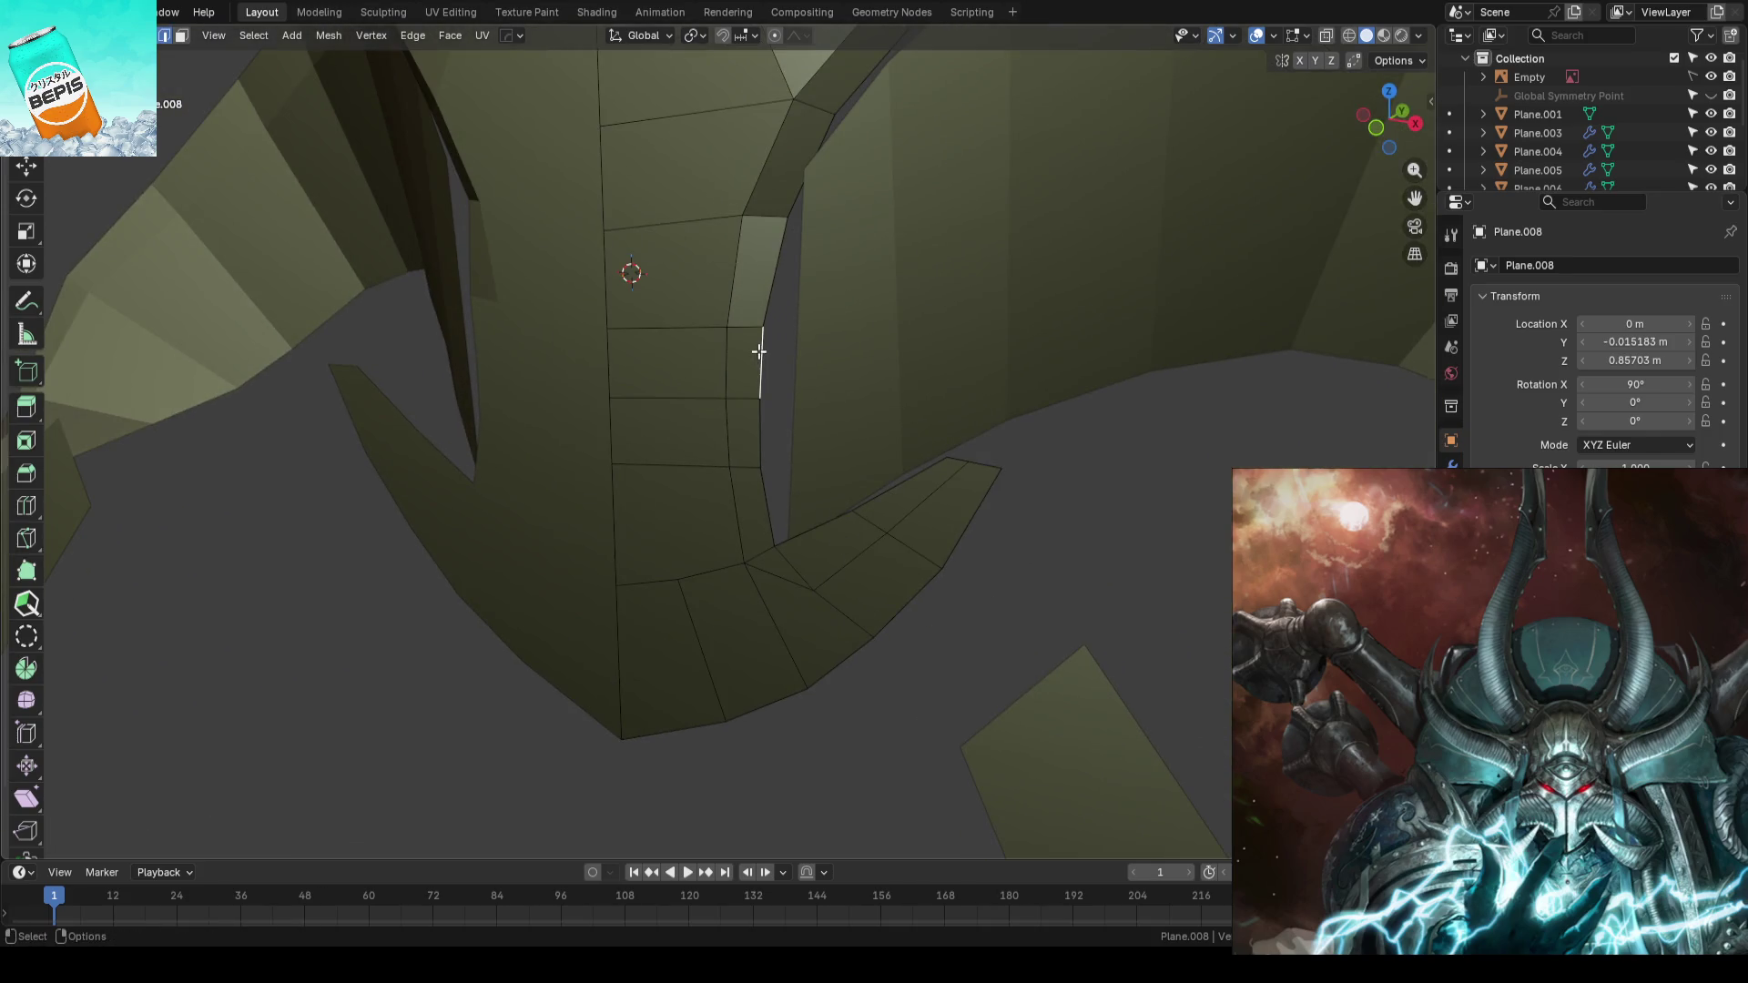
- Move the tab's inner edge path along Y with the gizmo in global orientation, nudging it twice
left_click(983, 463, "ctrl")
mouse_move(984, 461)
middle_mouse_down()
mouse_move(851, 558)
mouse_move(839, 519)
middle_mouse_up()
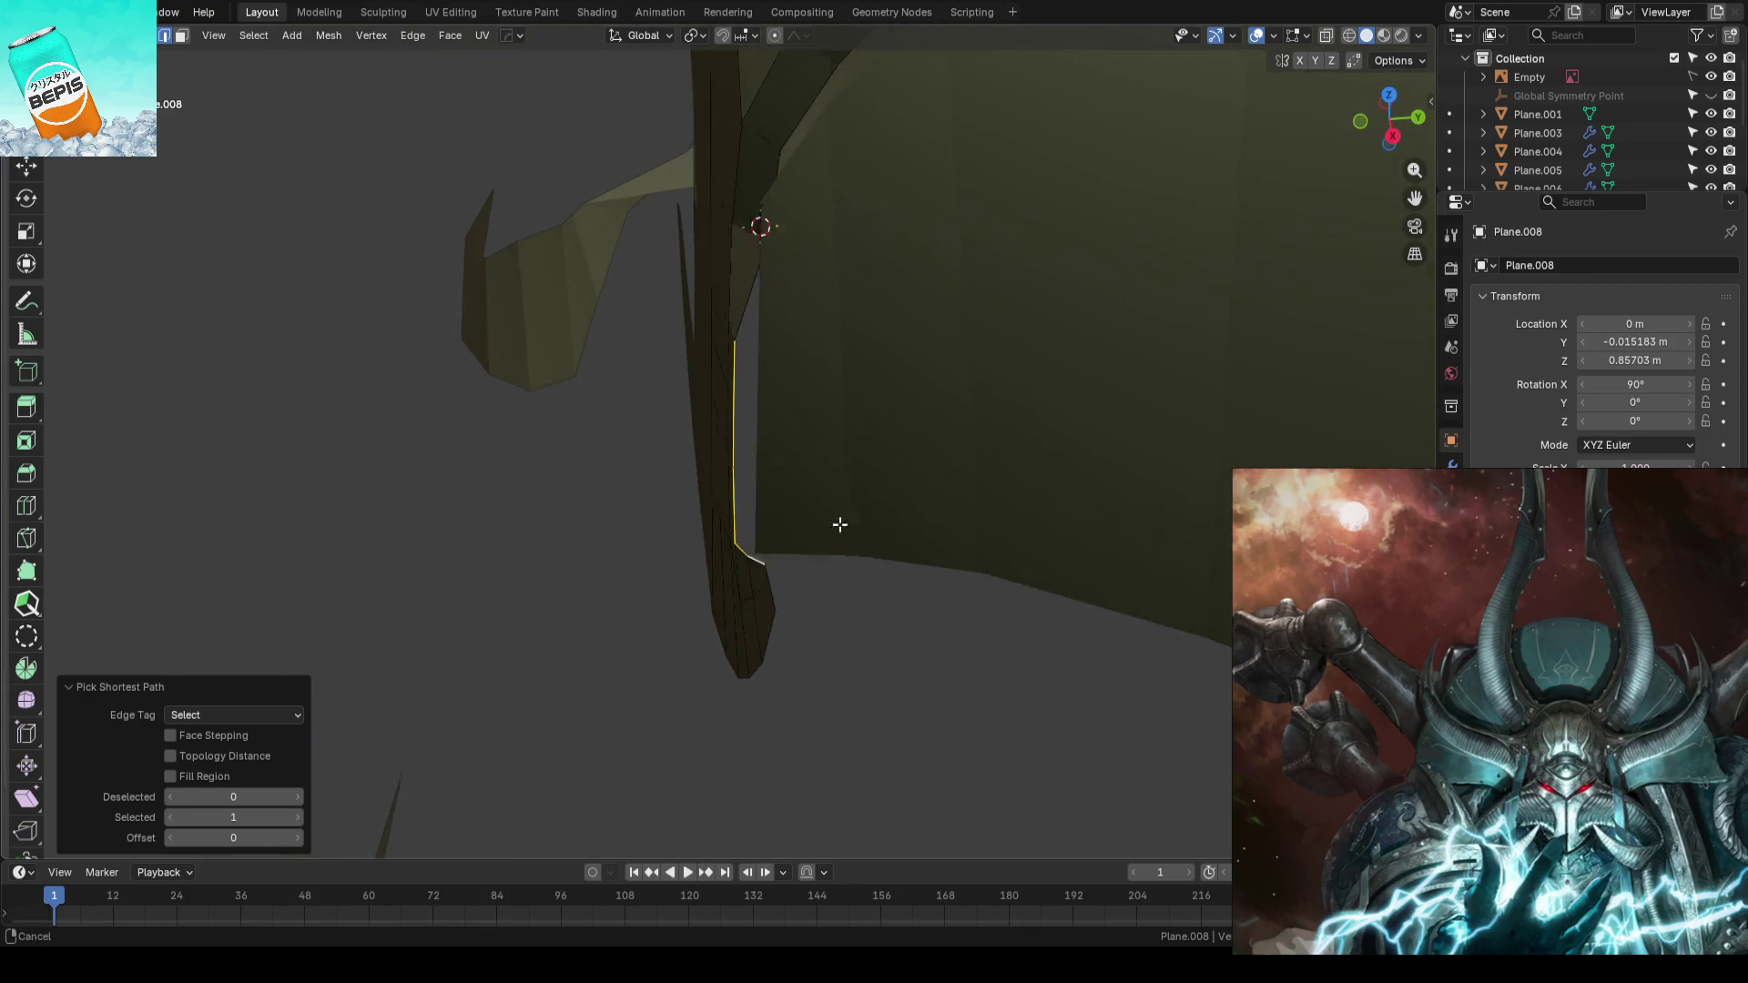
key("shift+space")
key("g")
key("comma")
left_click(850, 477)
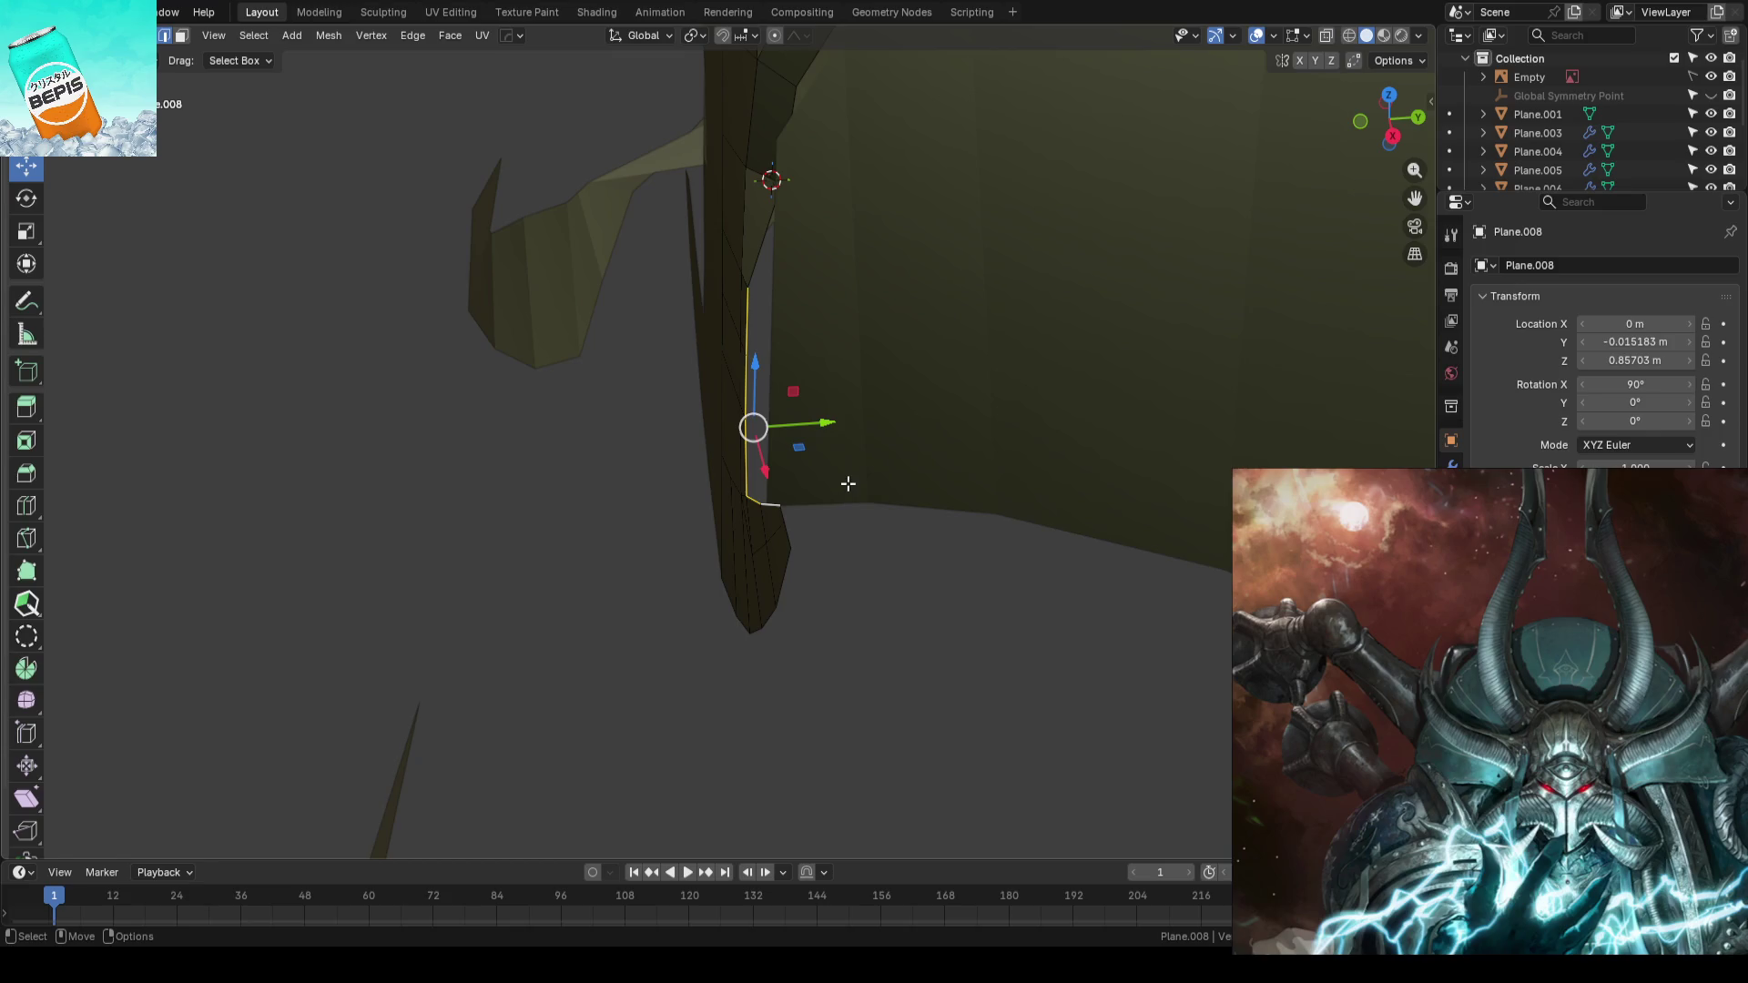
middle_click_drag(793, 454, 800, 460)
left_click_drag(827, 426, 855, 429)
middle_click_drag(855, 429, 833, 407)
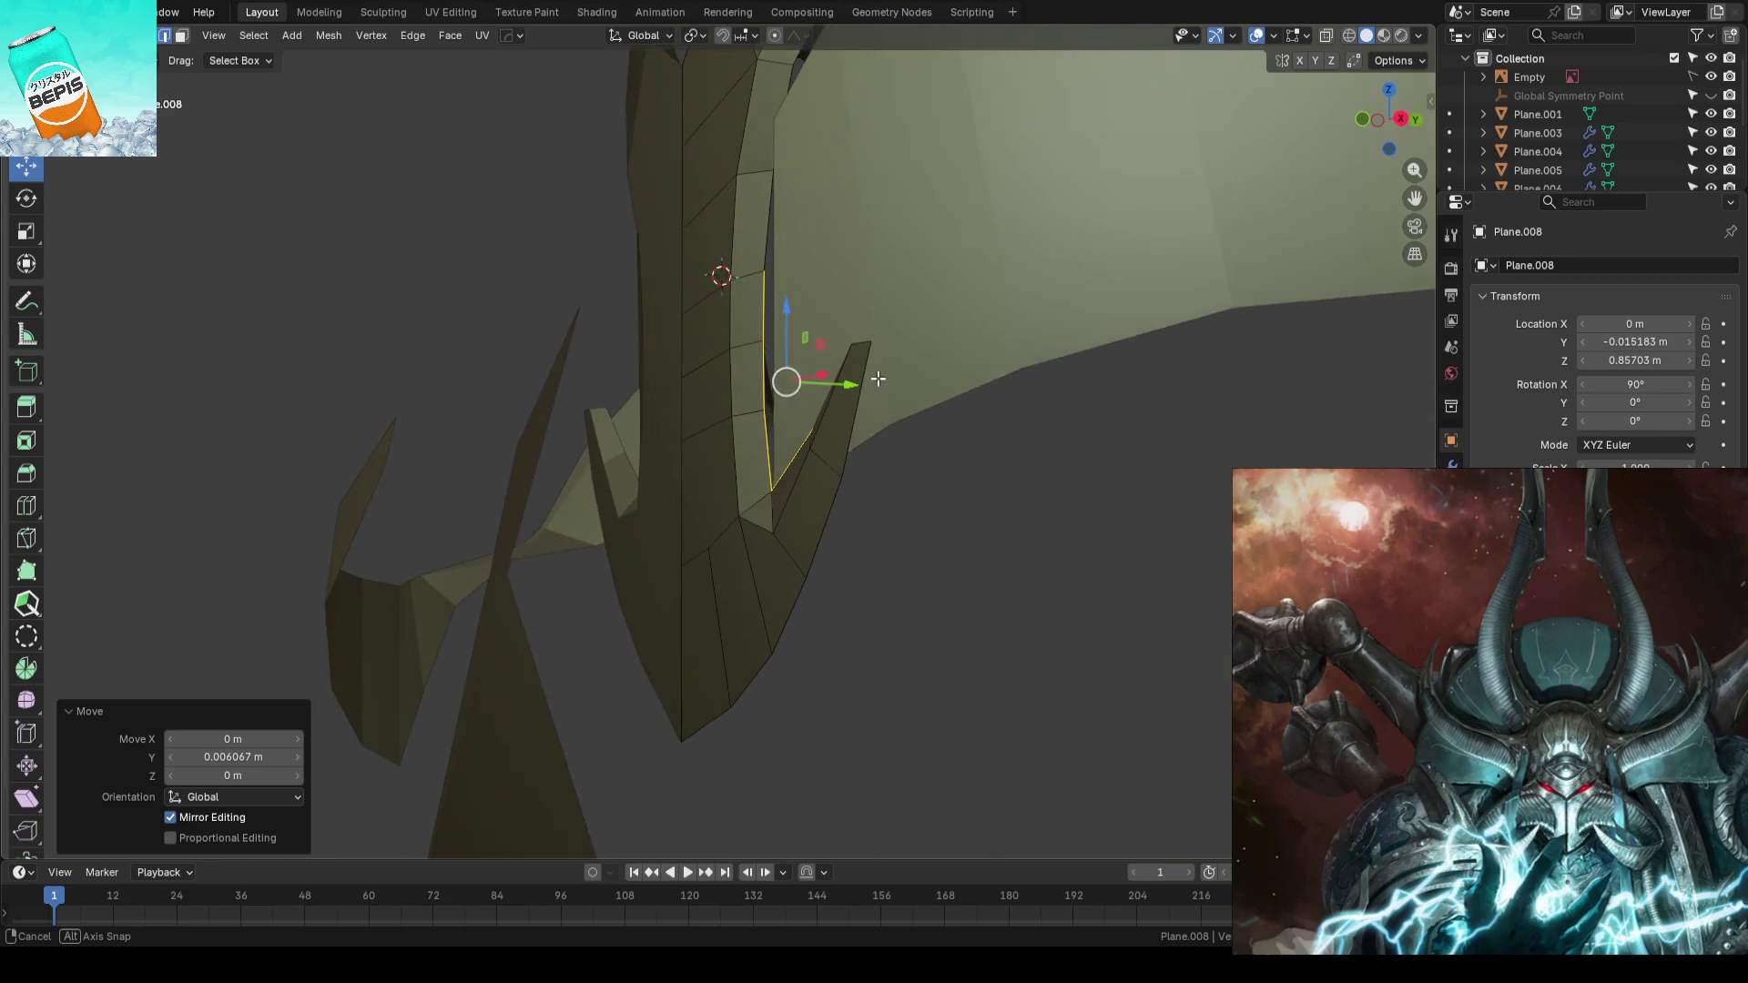
middle_click_drag(833, 408, 852, 382)
left_click_drag(852, 382, 847, 382)
middle_click_drag(847, 383, 1005, 394)
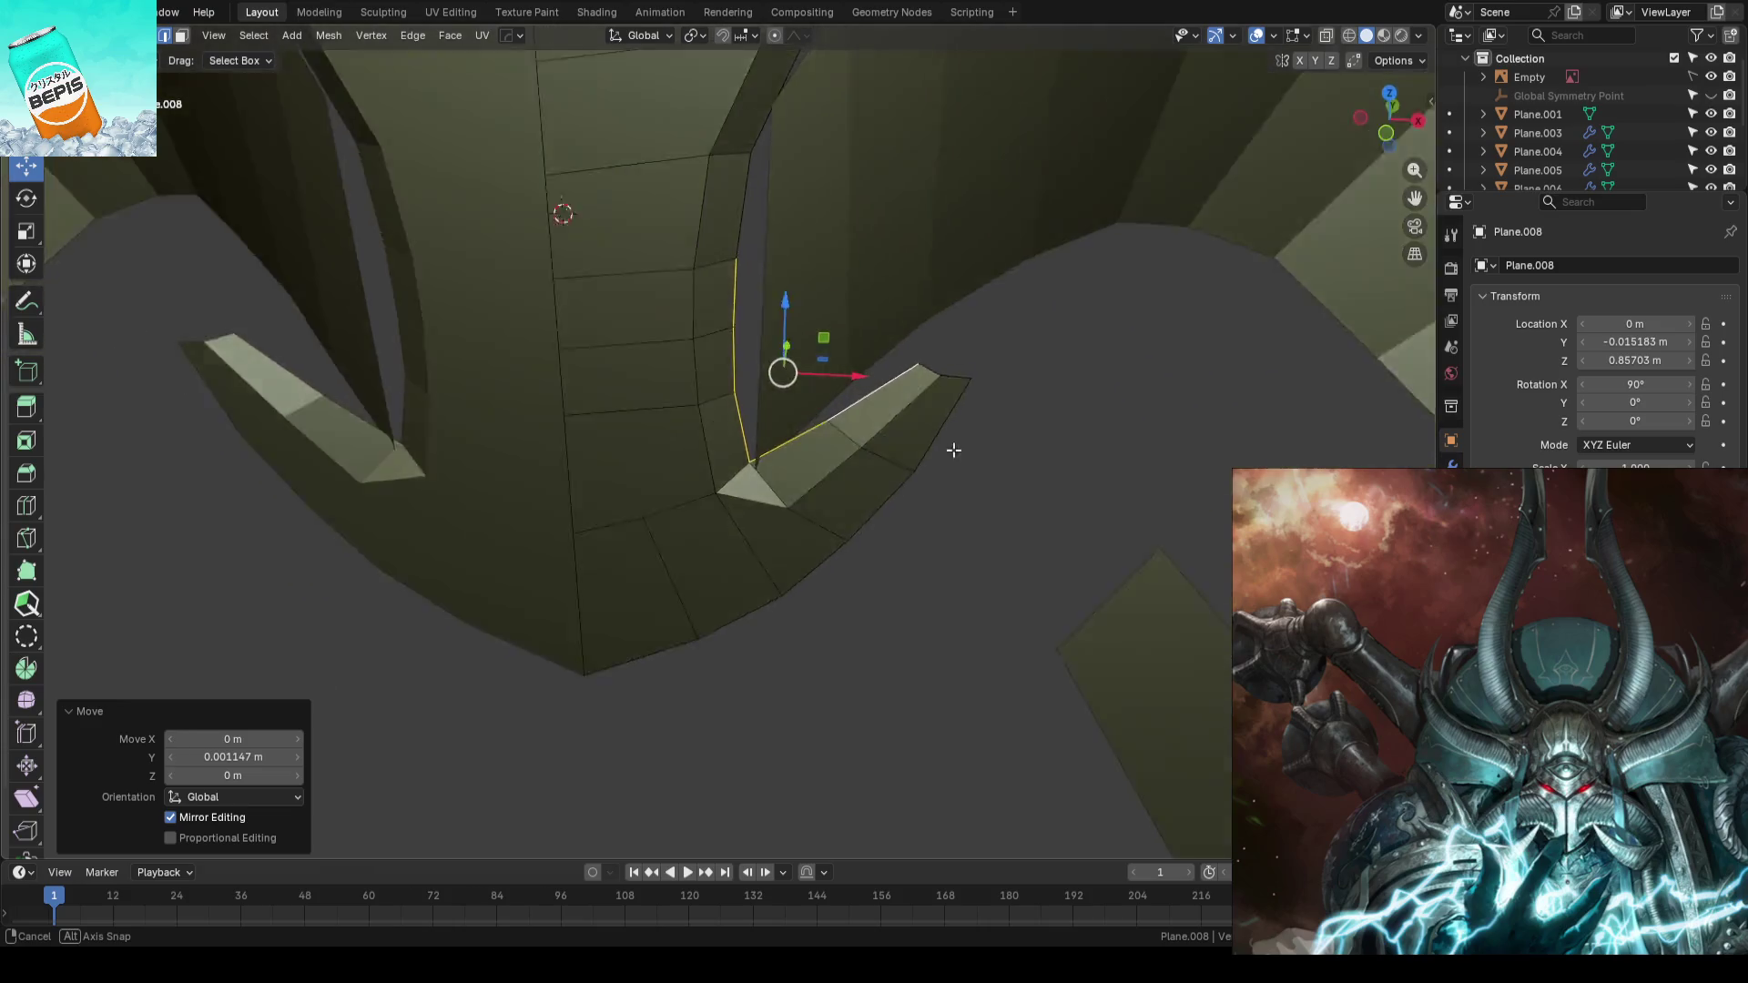
mouse_move(1005, 395)
middle_mouse_down()
mouse_move(880, 476)
mouse_move(989, 464)
middle_mouse_up()
- In vertex mode, move the right flap's tip along Y twice with proportional falloff
key("1")
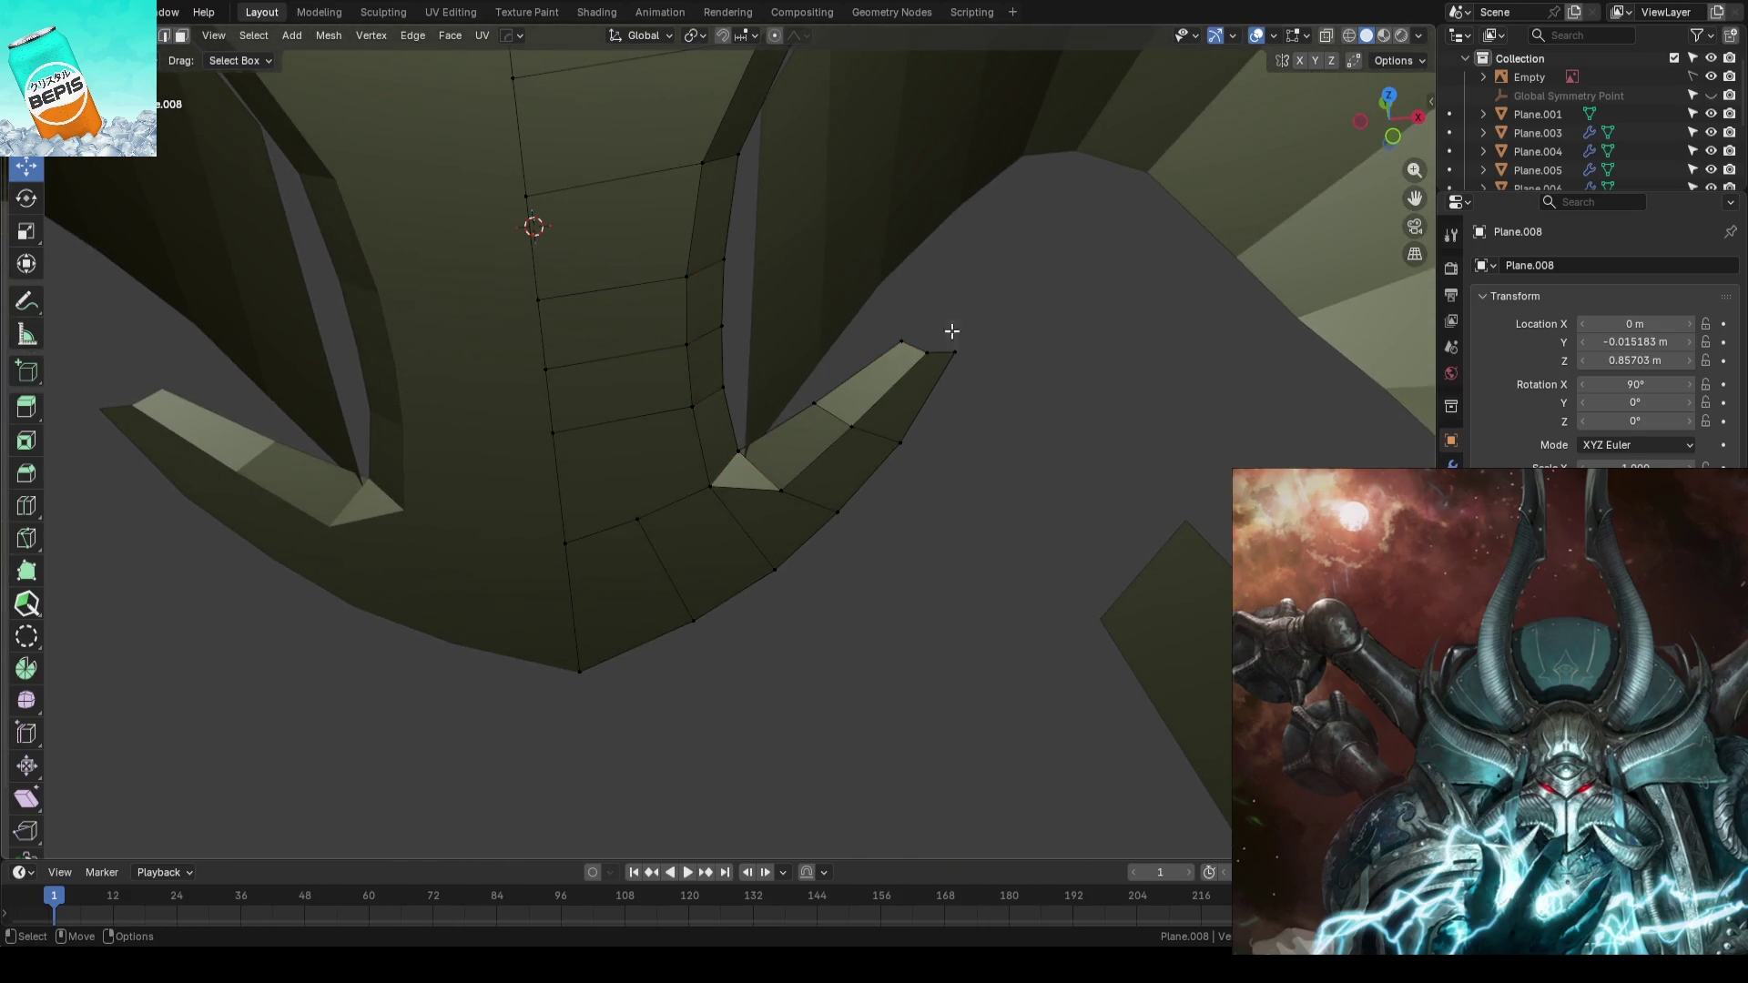
left_click(952, 331)
middle_click_drag(1054, 386, 849, 423)
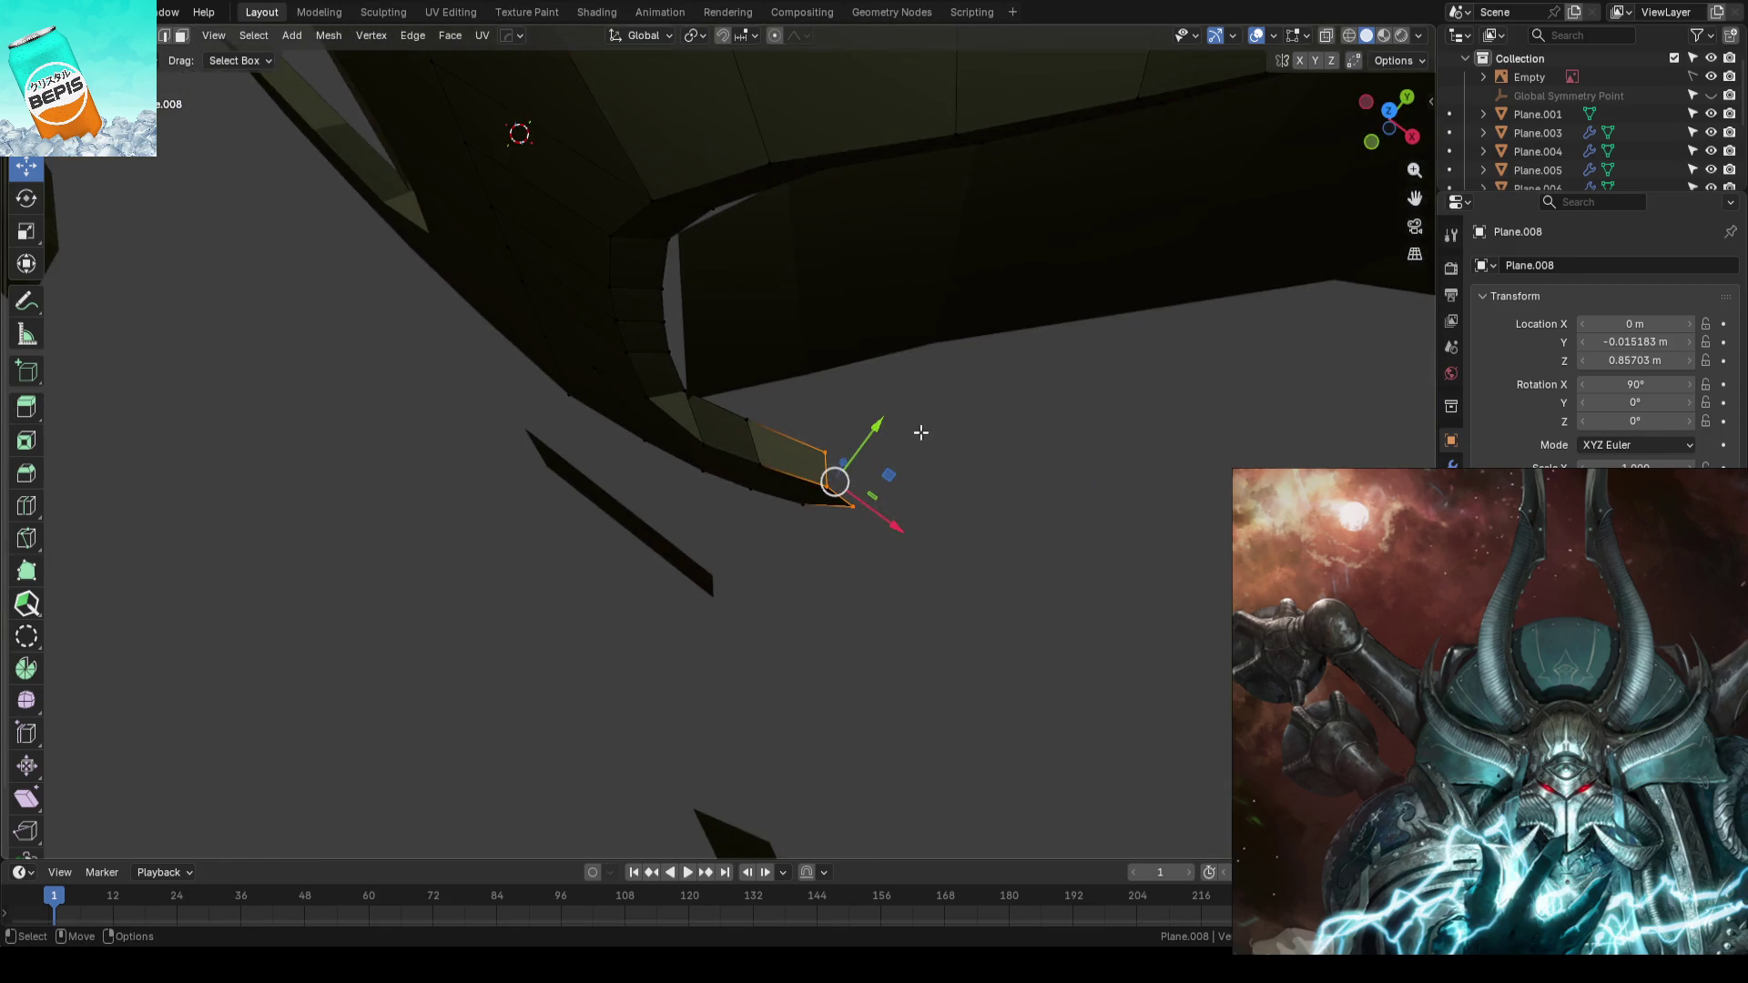
key("y")
scroll(880, 423, "down", 3)
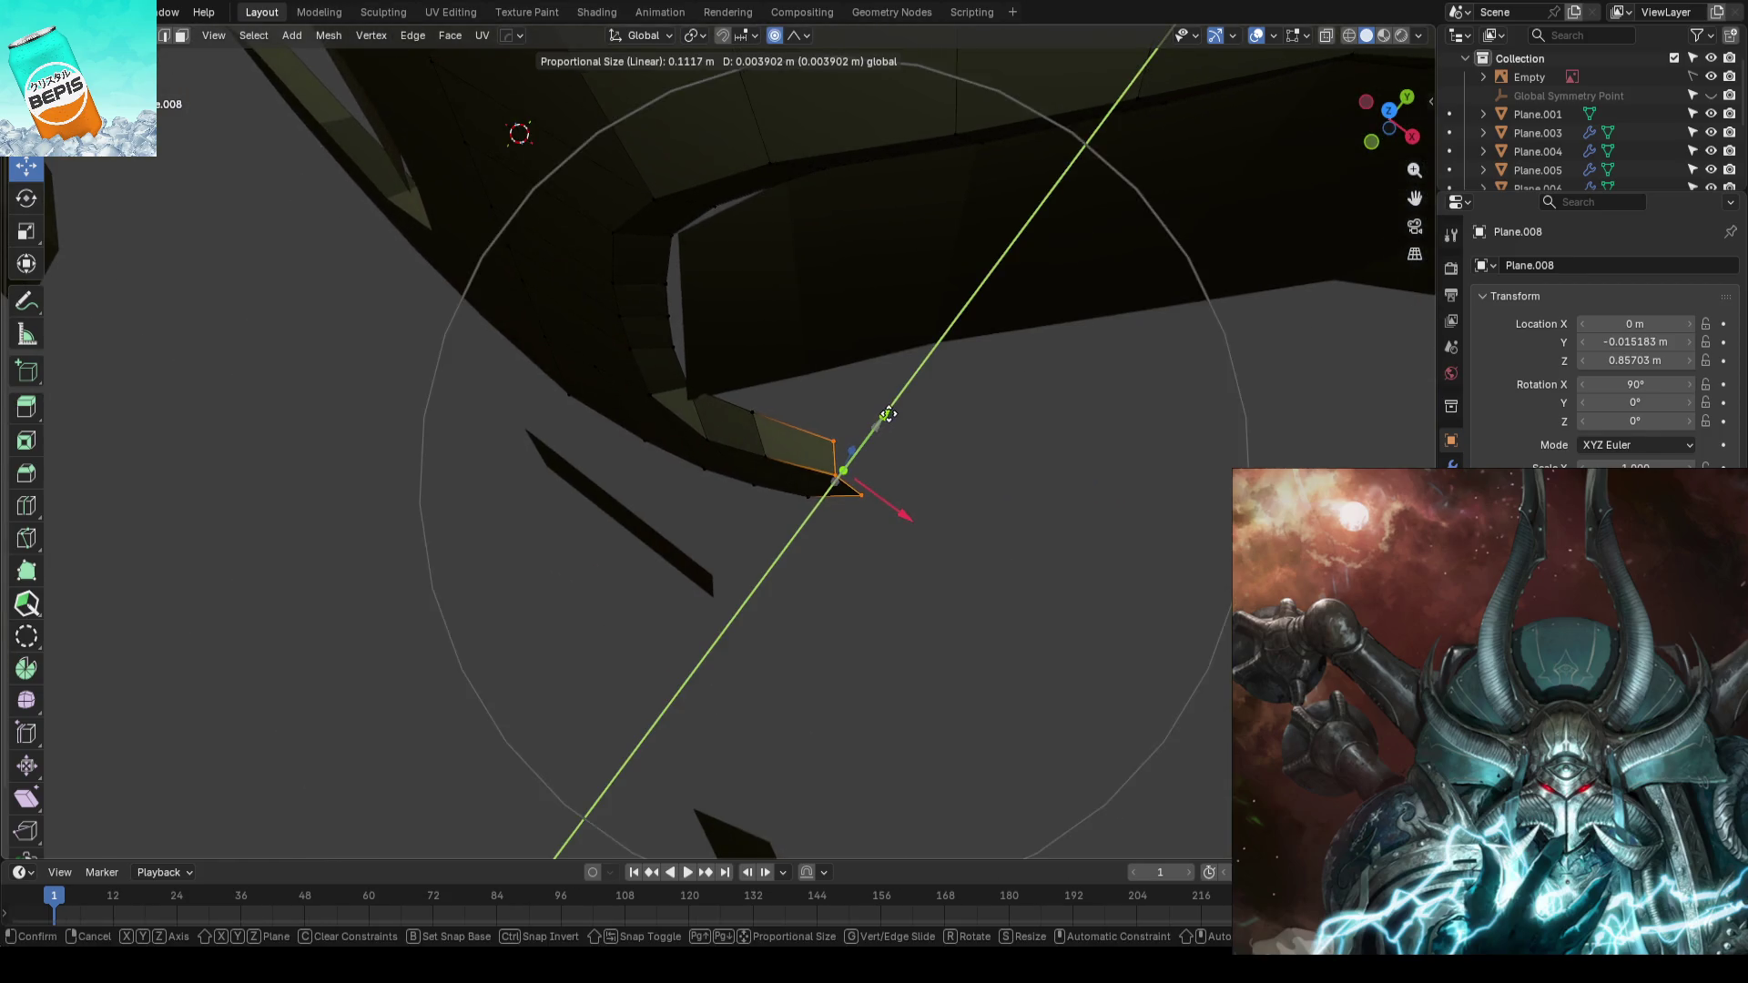
scroll(915, 396, "down", 5)
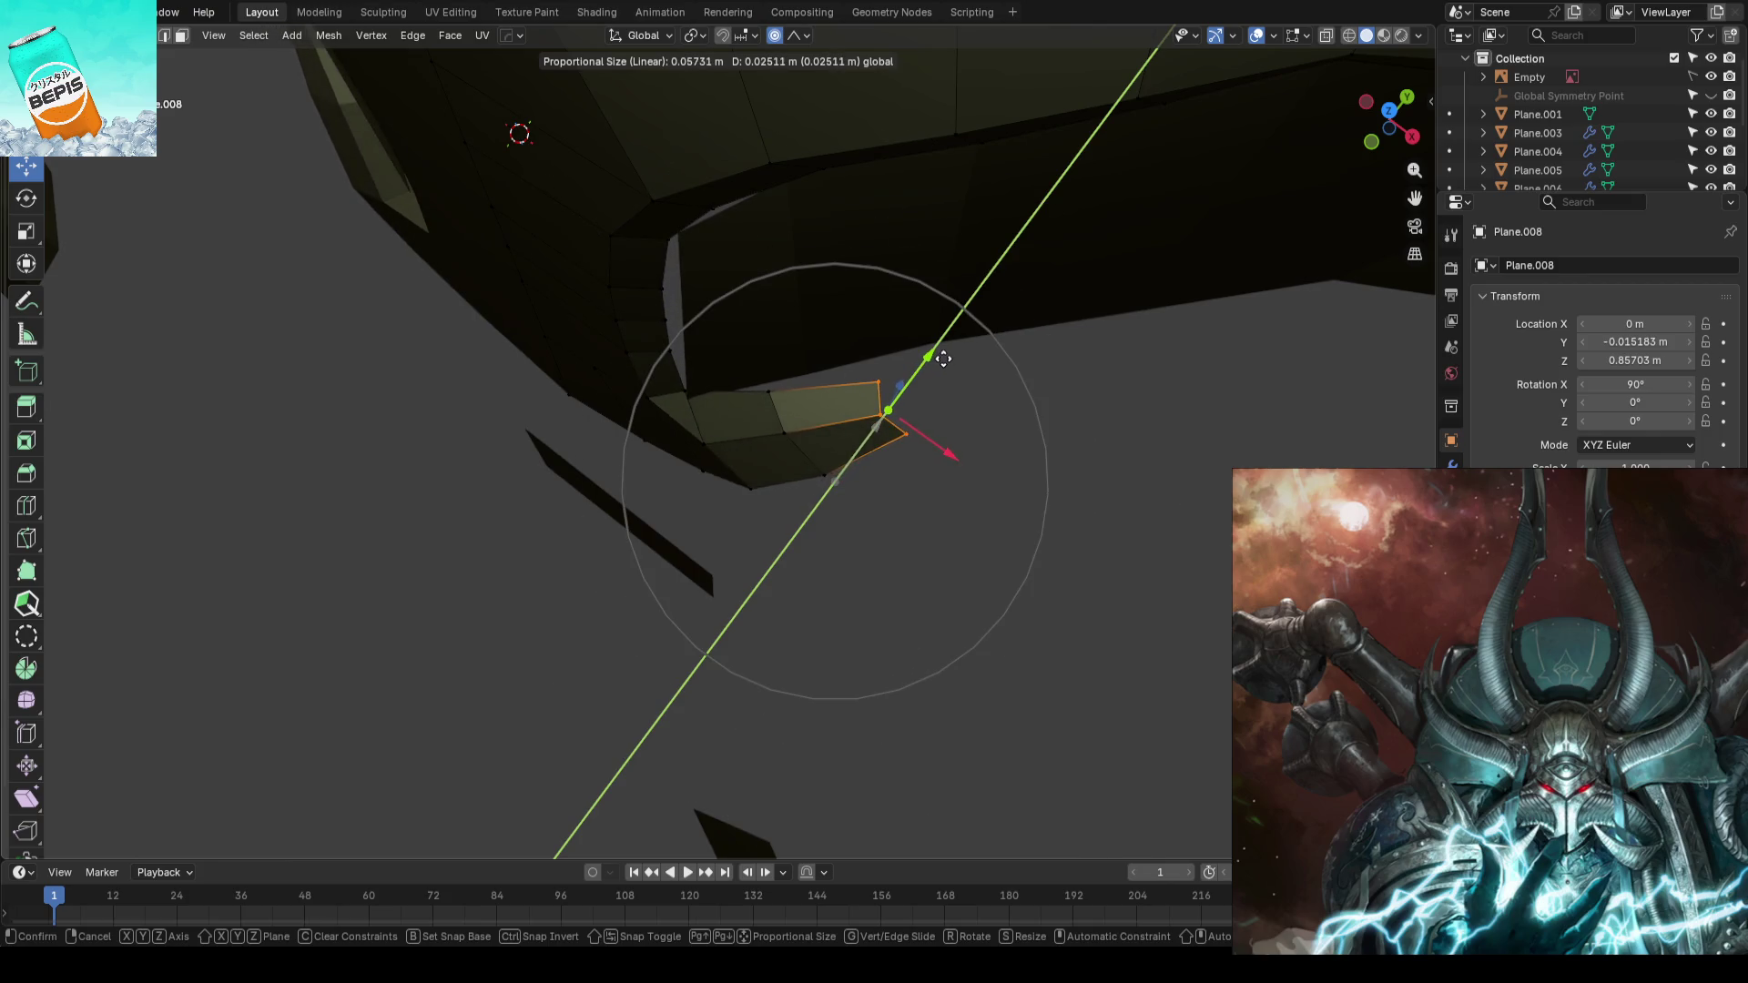
left_click(934, 363)
key("g")
key("y")
left_click(901, 382)
mouse_move(910, 378)
middle_mouse_down()
mouse_move(885, 342)
mouse_move(682, 436)
middle_mouse_up()
- Nudge another flap vertex along Y and select a different flap vertex
left_click(744, 395)
key("g")
key("y")
left_click(806, 393)
left_click(761, 404)
mouse_move(865, 534)
middle_mouse_down()
mouse_move(901, 589)
mouse_move(878, 582)
mouse_move(874, 550)
mouse_move(801, 596)
mouse_move(724, 602)
mouse_move(721, 632)
mouse_move(827, 520)
mouse_move(872, 505)
middle_mouse_up()
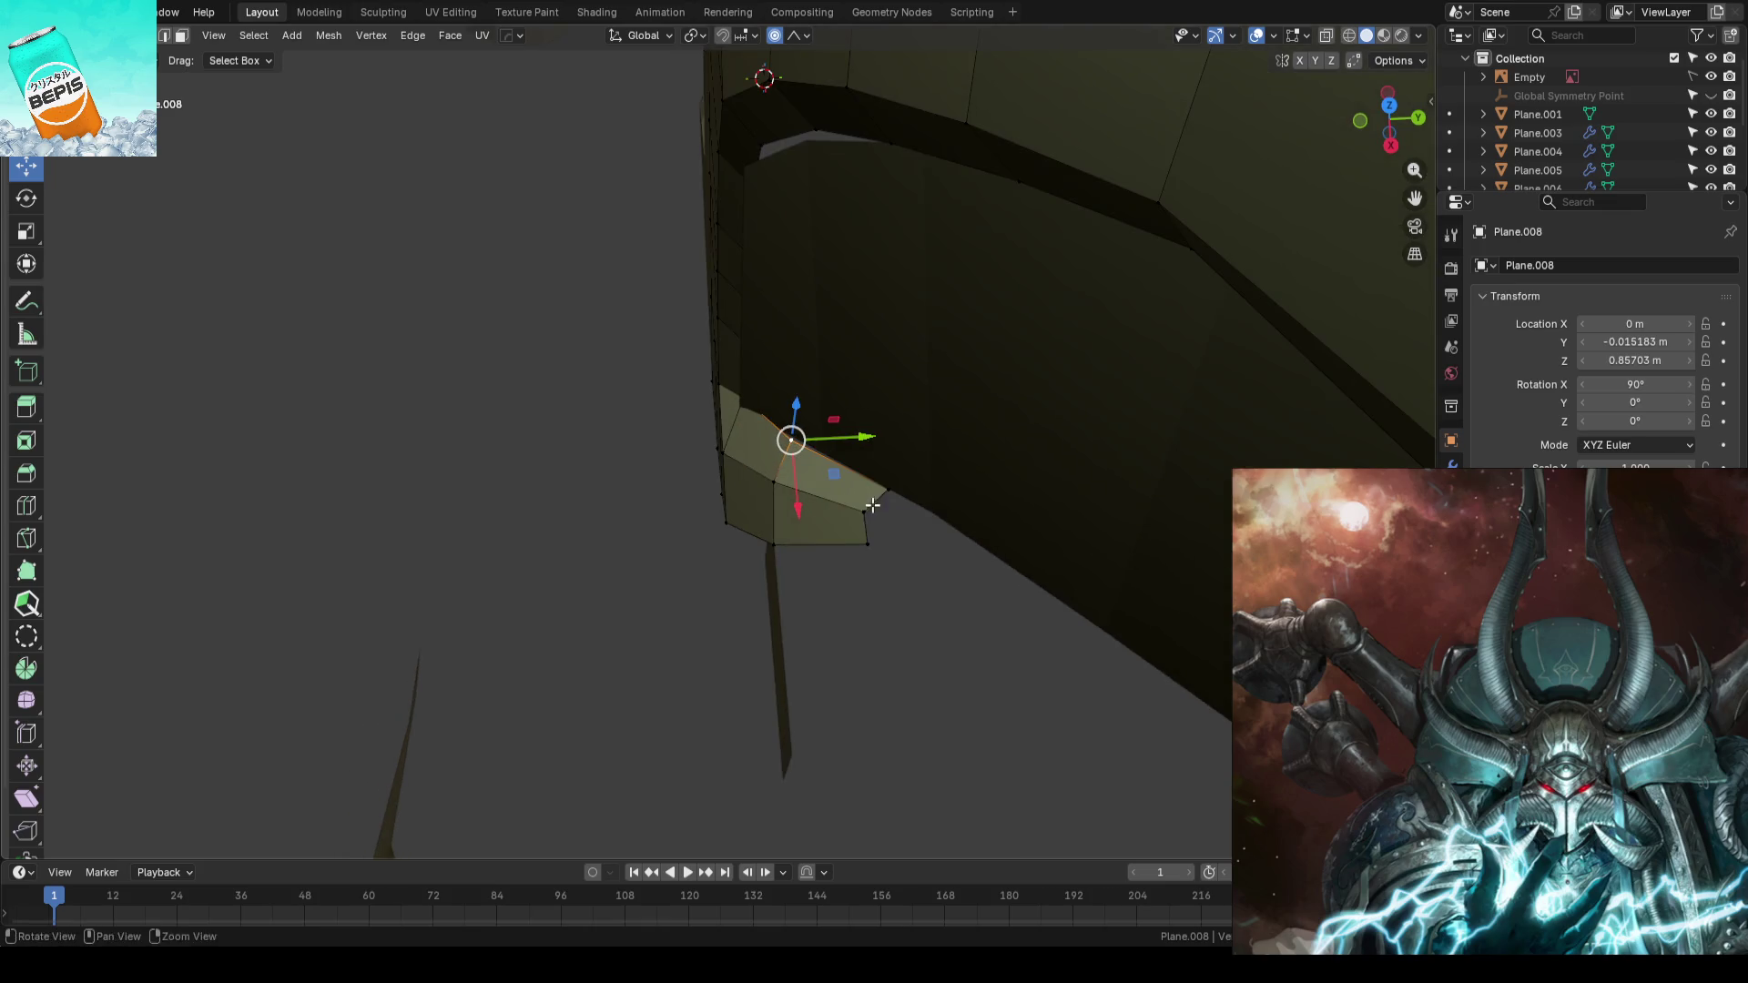
- Nudge the selection along Y, then push the centre plate's box-selected lower faces along Y with falloff
left_click_drag(919, 460, 900, 447)
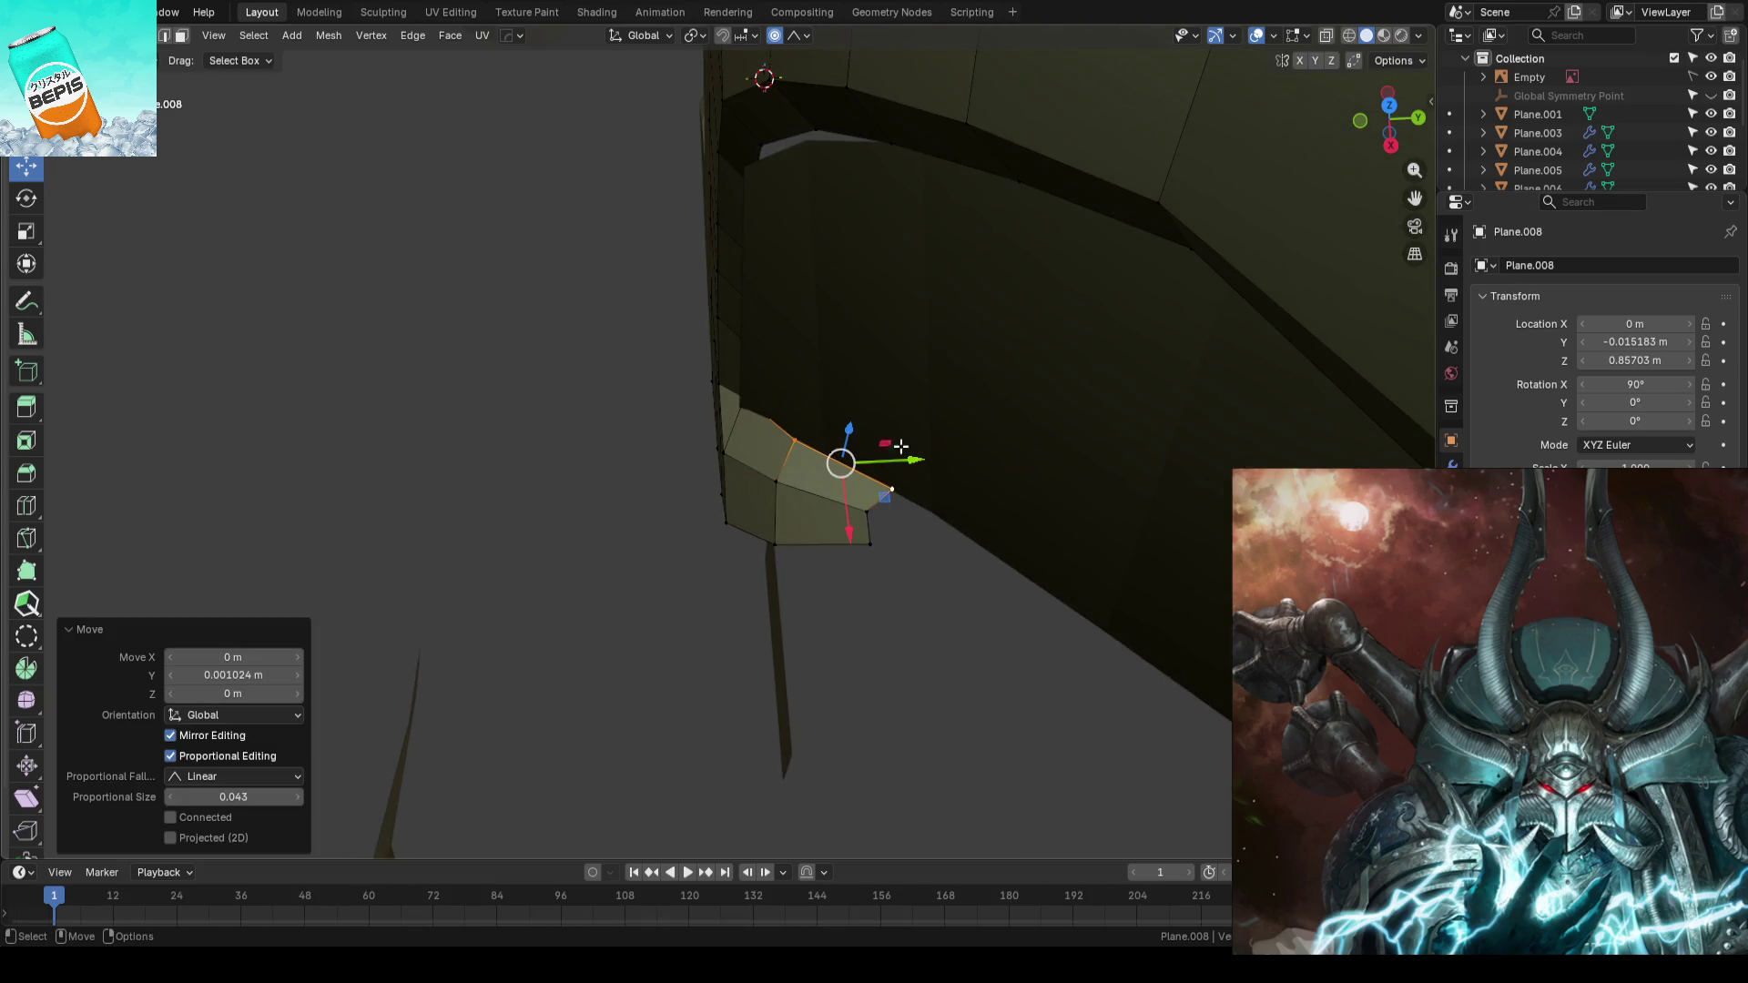
middle_click_drag(641, 483, 671, 581)
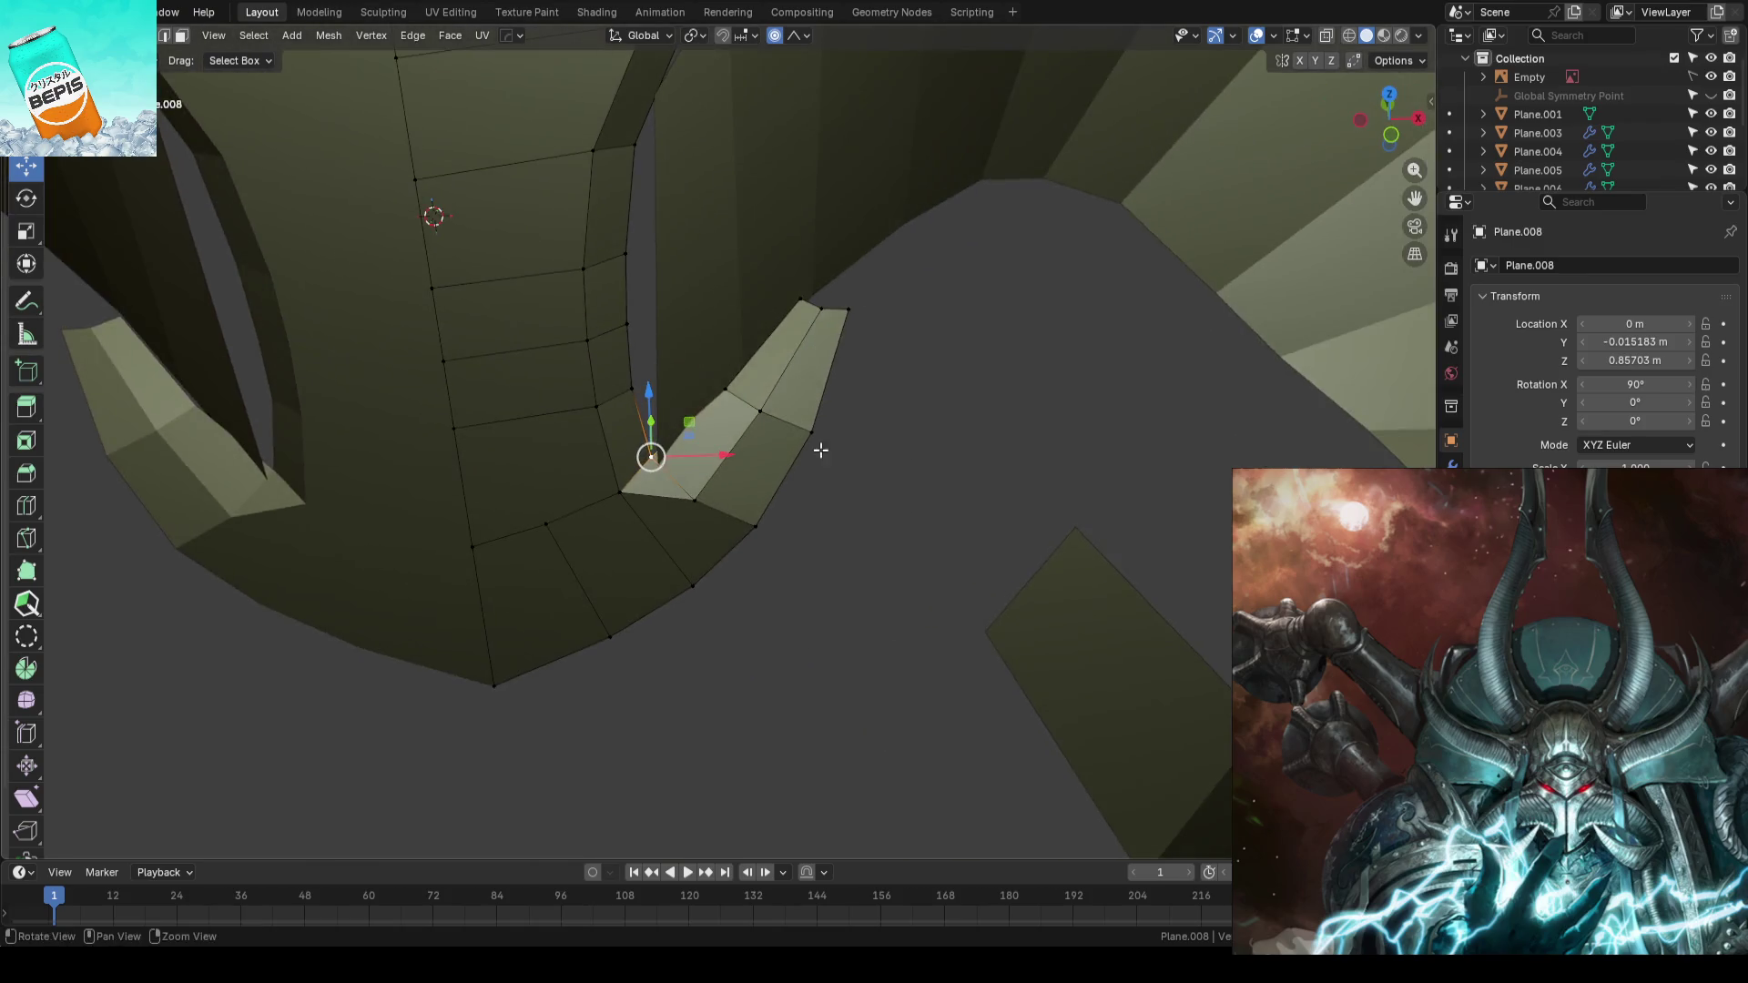
left_click_drag(420, 669, 859, 380)
middle_click_drag(938, 410, 856, 443)
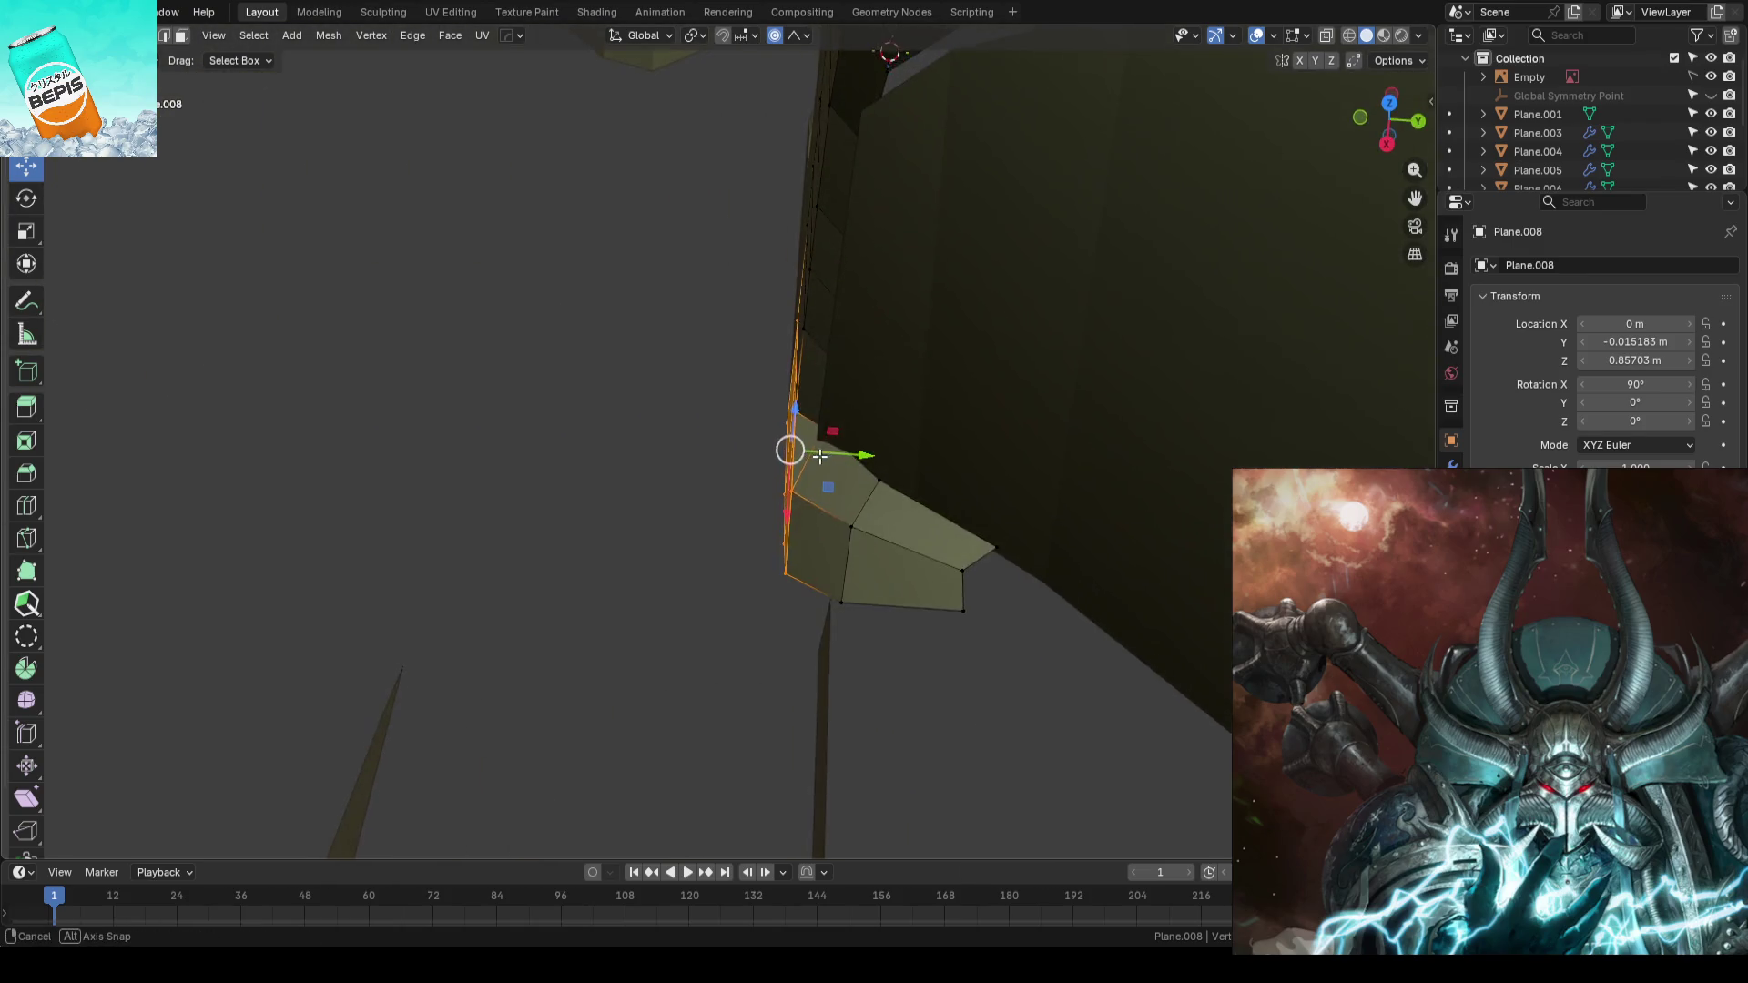
left_click_drag(855, 443, 845, 442)
scroll(845, 442, "down", 2)
middle_click_drag(846, 443, 780, 506)
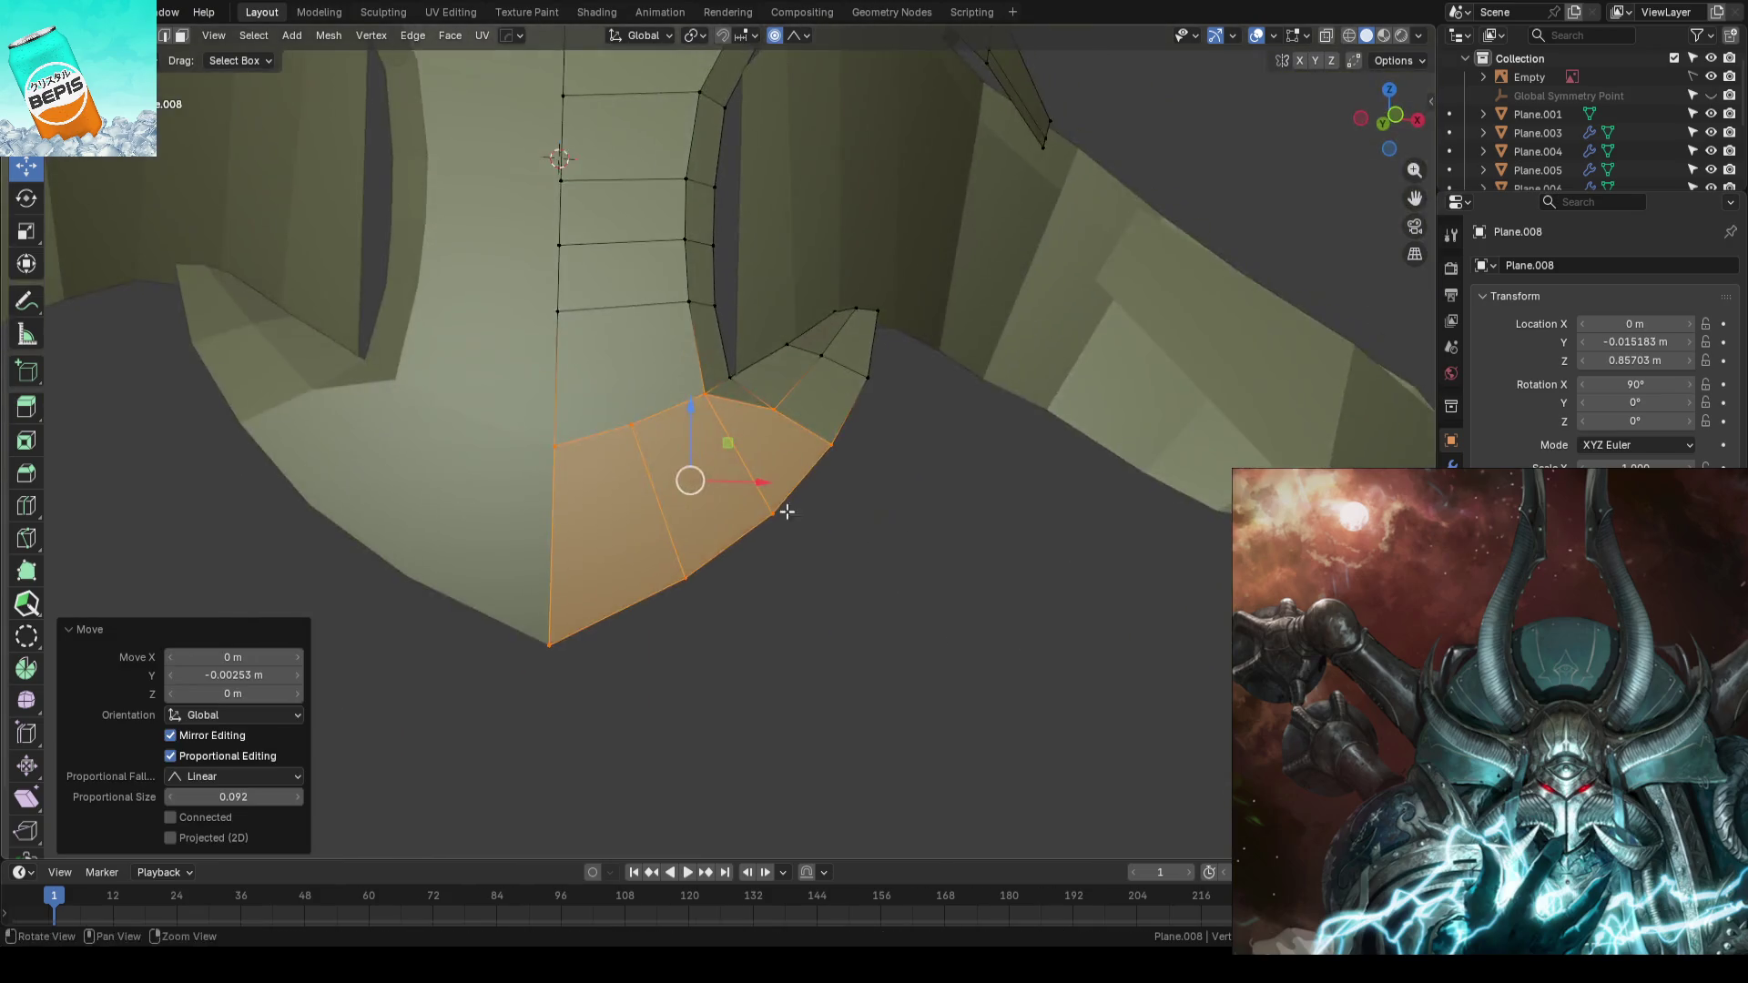
left_click(859, 589)
- Make another small Y move with falloff and check the plate's shape from the side
mouse_move(839, 413)
middle_mouse_down()
mouse_move(820, 451)
mouse_move(841, 470)
middle_mouse_up()
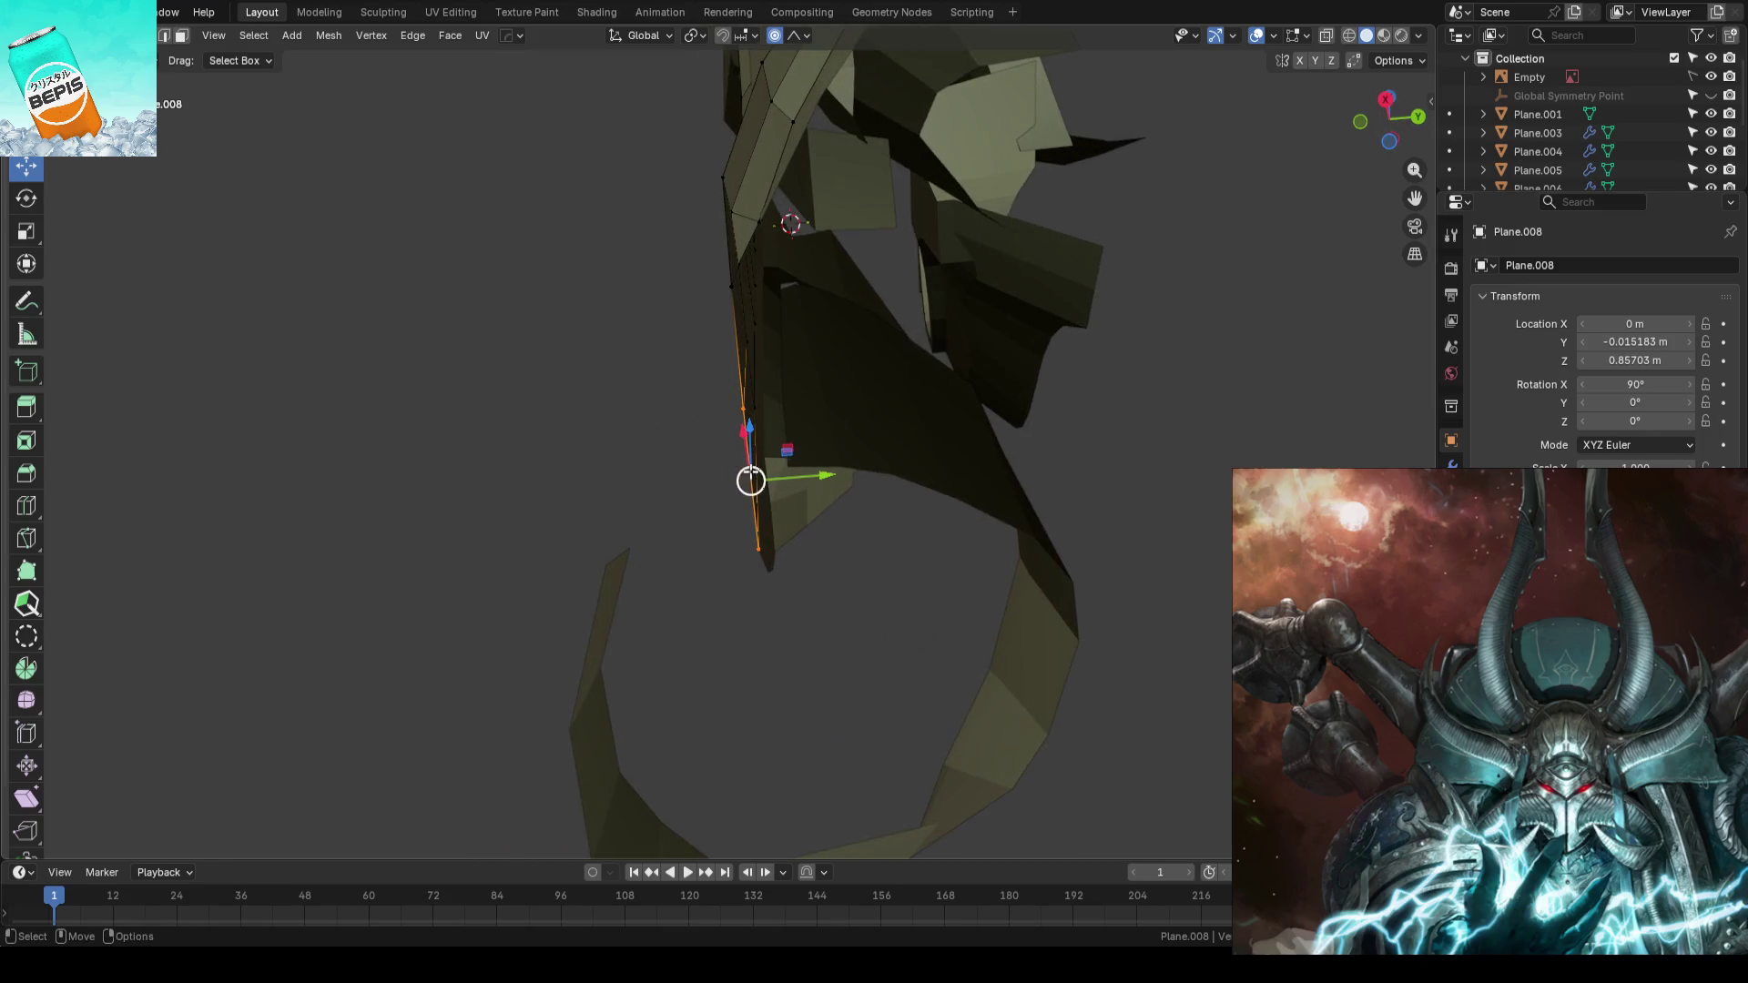
left_click_drag(842, 470, 842, 470)
left_click(846, 469)
mouse_move(569, 477)
middle_mouse_down()
mouse_move(1034, 480)
mouse_move(898, 384)
mouse_move(859, 519)
mouse_move(851, 418)
mouse_move(851, 467)
middle_mouse_up()
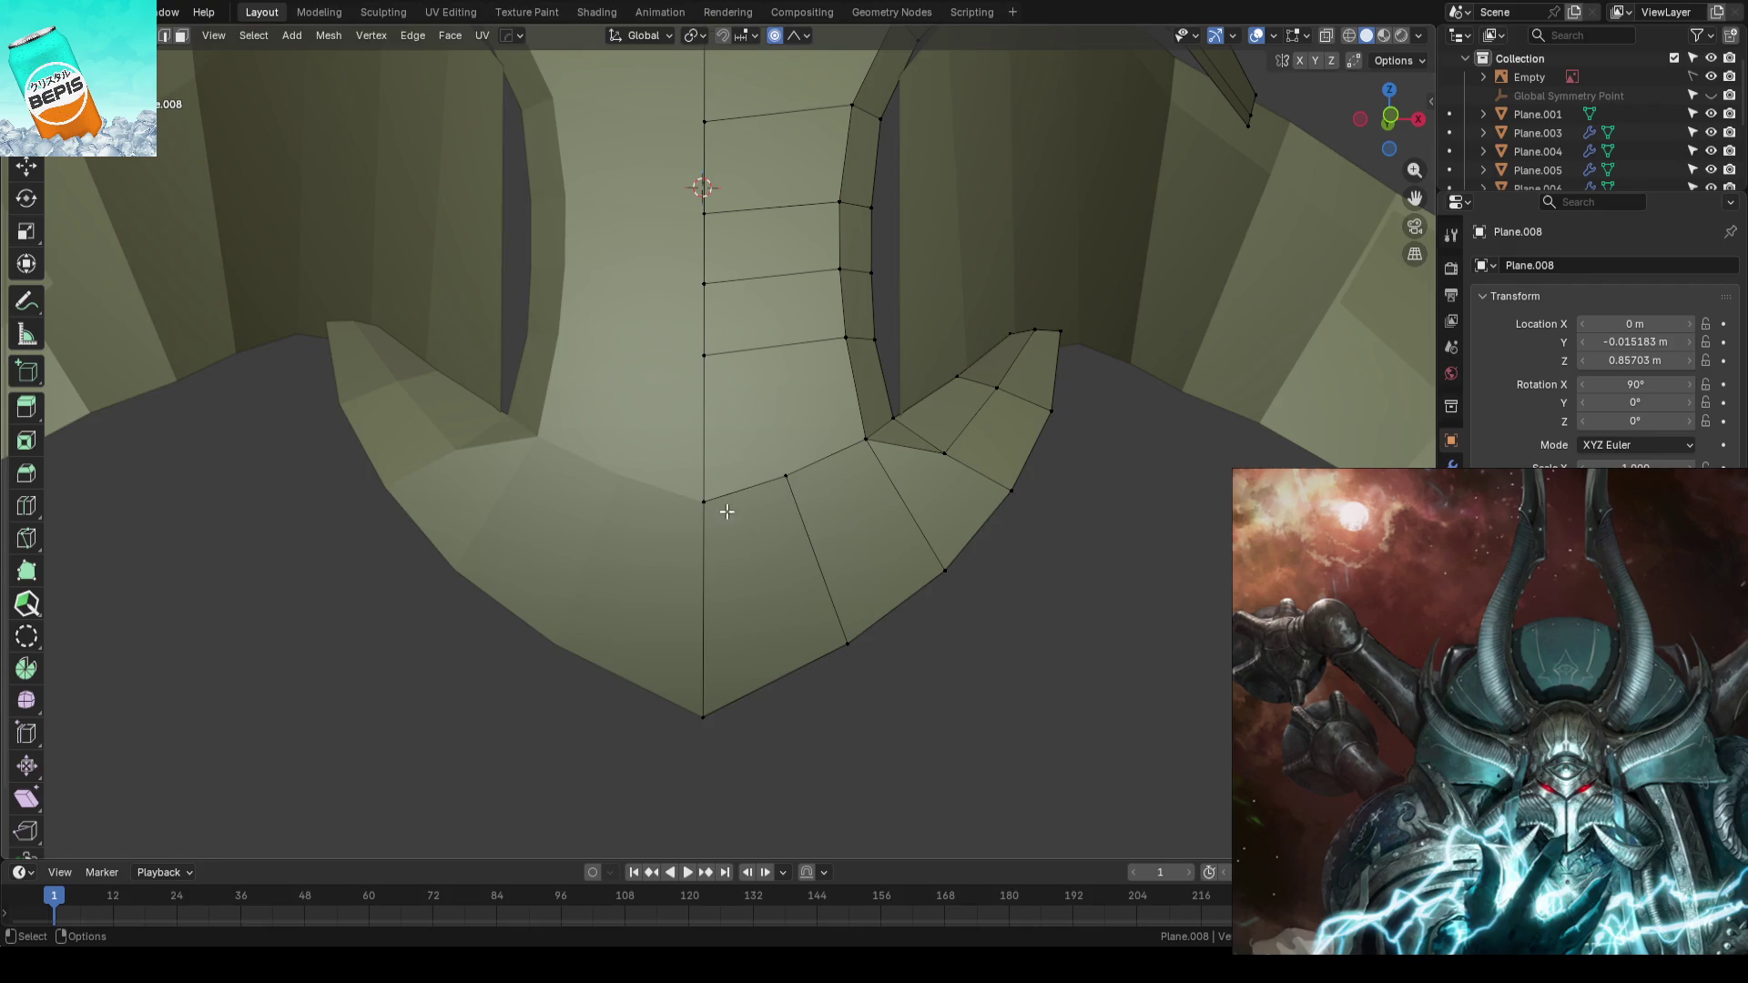
mouse_move(783, 674)
middle_mouse_down()
mouse_move(739, 636)
mouse_move(683, 682)
middle_mouse_up()
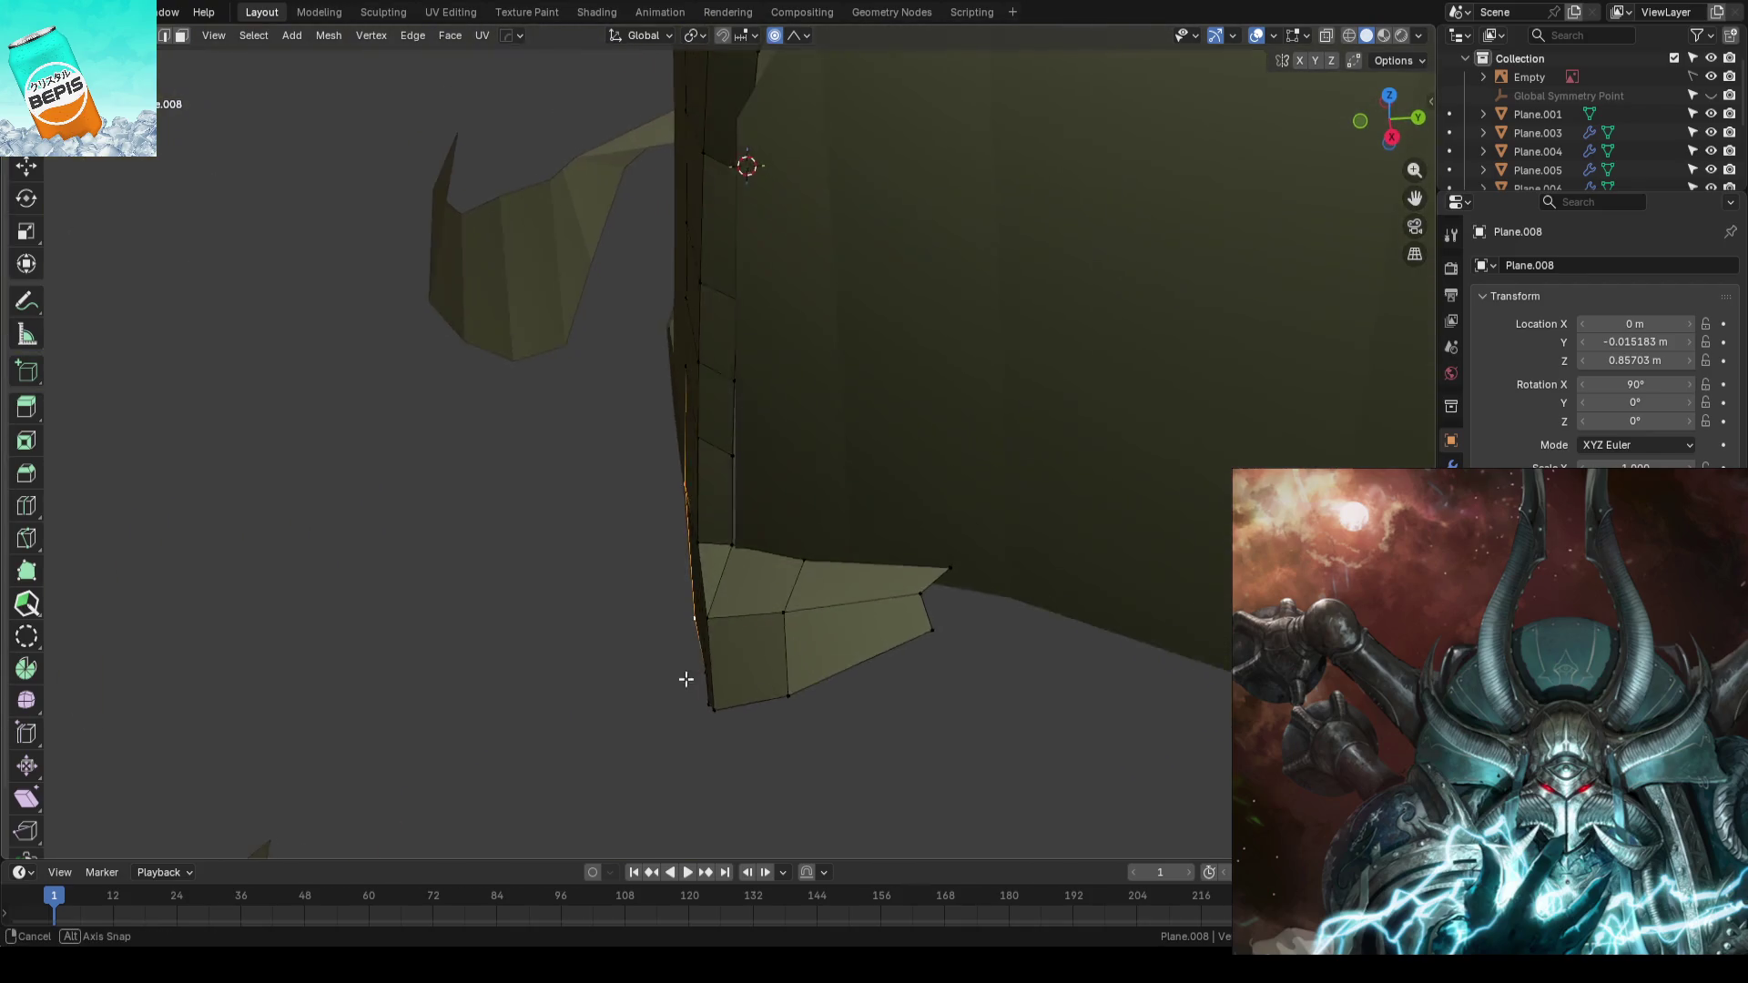
- Shift a vertex on the tab edge along Y, then nudge the selected edge in depth, viewing from below
key("shift+space")
key("g")
left_click(691, 547)
left_click_drag(721, 535, 752, 546)
left_click(750, 545)
mouse_move(750, 545)
middle_mouse_down()
mouse_move(866, 507)
mouse_move(724, 499)
mouse_move(726, 444)
middle_mouse_up()
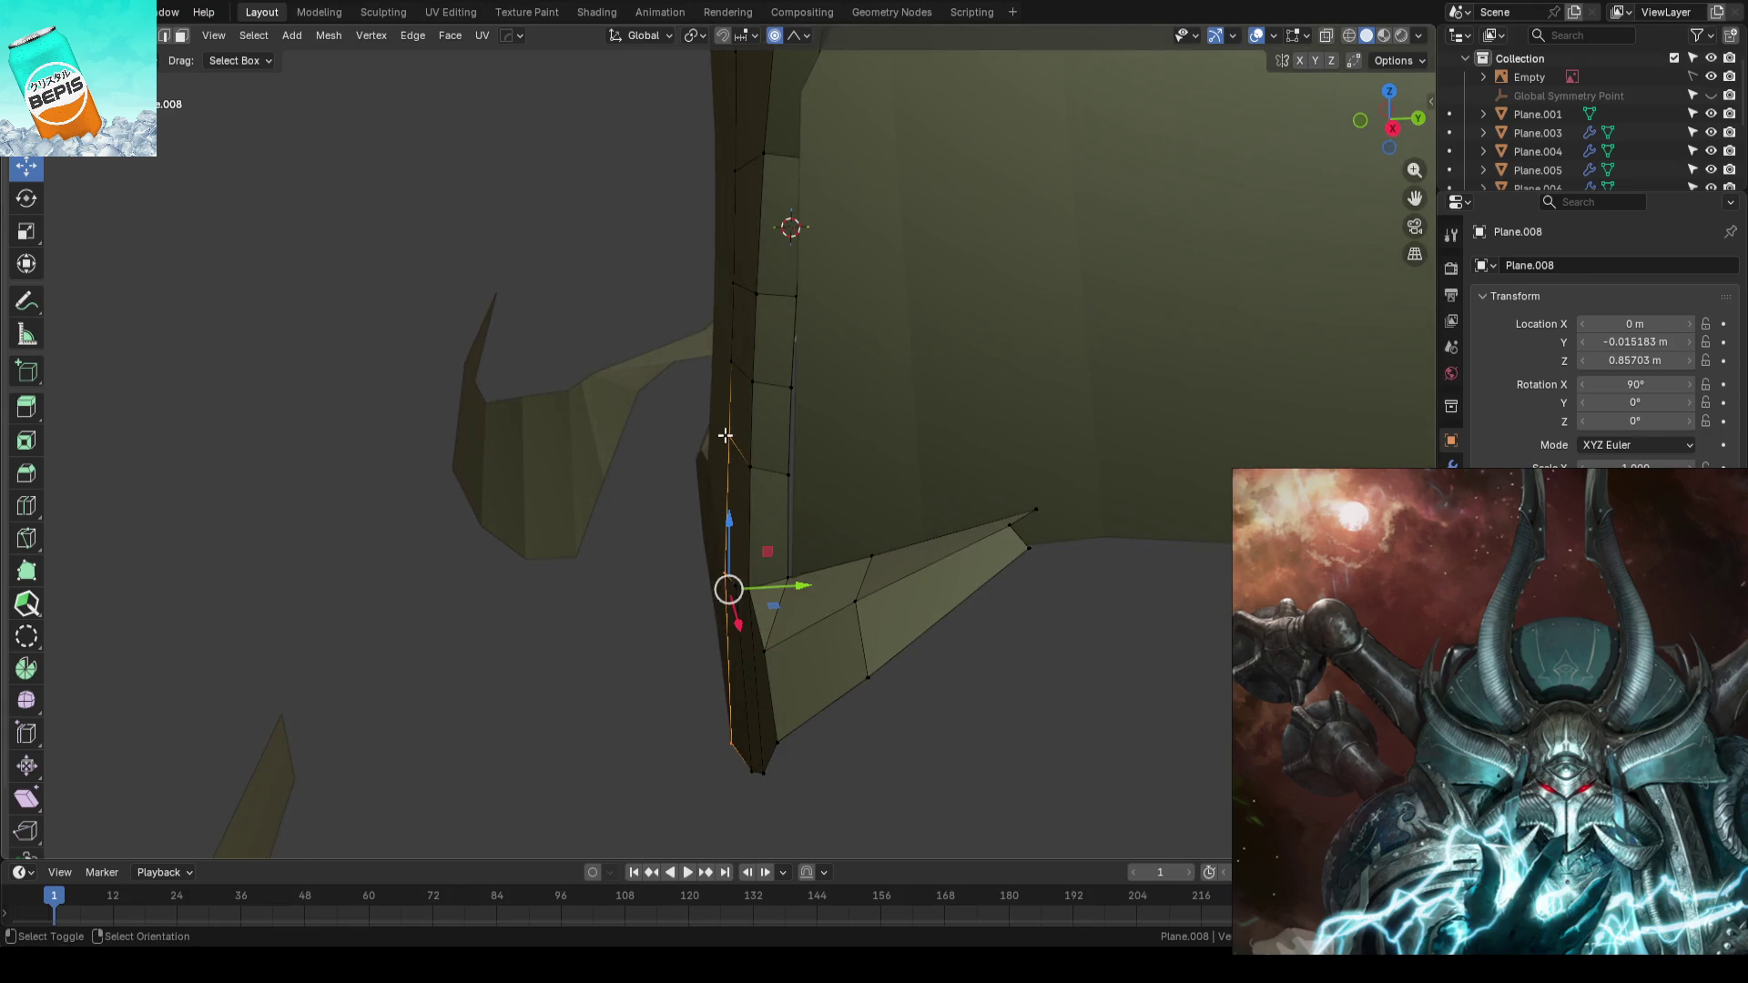
mouse_move(793, 586)
left_mouse_down()
mouse_move(809, 588)
mouse_move(792, 587)
left_mouse_up()
mouse_move(791, 587)
middle_mouse_down()
mouse_move(790, 396)
mouse_move(754, 370)
mouse_move(719, 258)
mouse_move(734, 523)
mouse_move(811, 525)
mouse_move(819, 478)
mouse_move(838, 480)
mouse_move(820, 479)
mouse_move(828, 516)
mouse_move(837, 497)
middle_mouse_up()
scroll(811, 524, "up", 3)
scroll(811, 524, "up", 4)
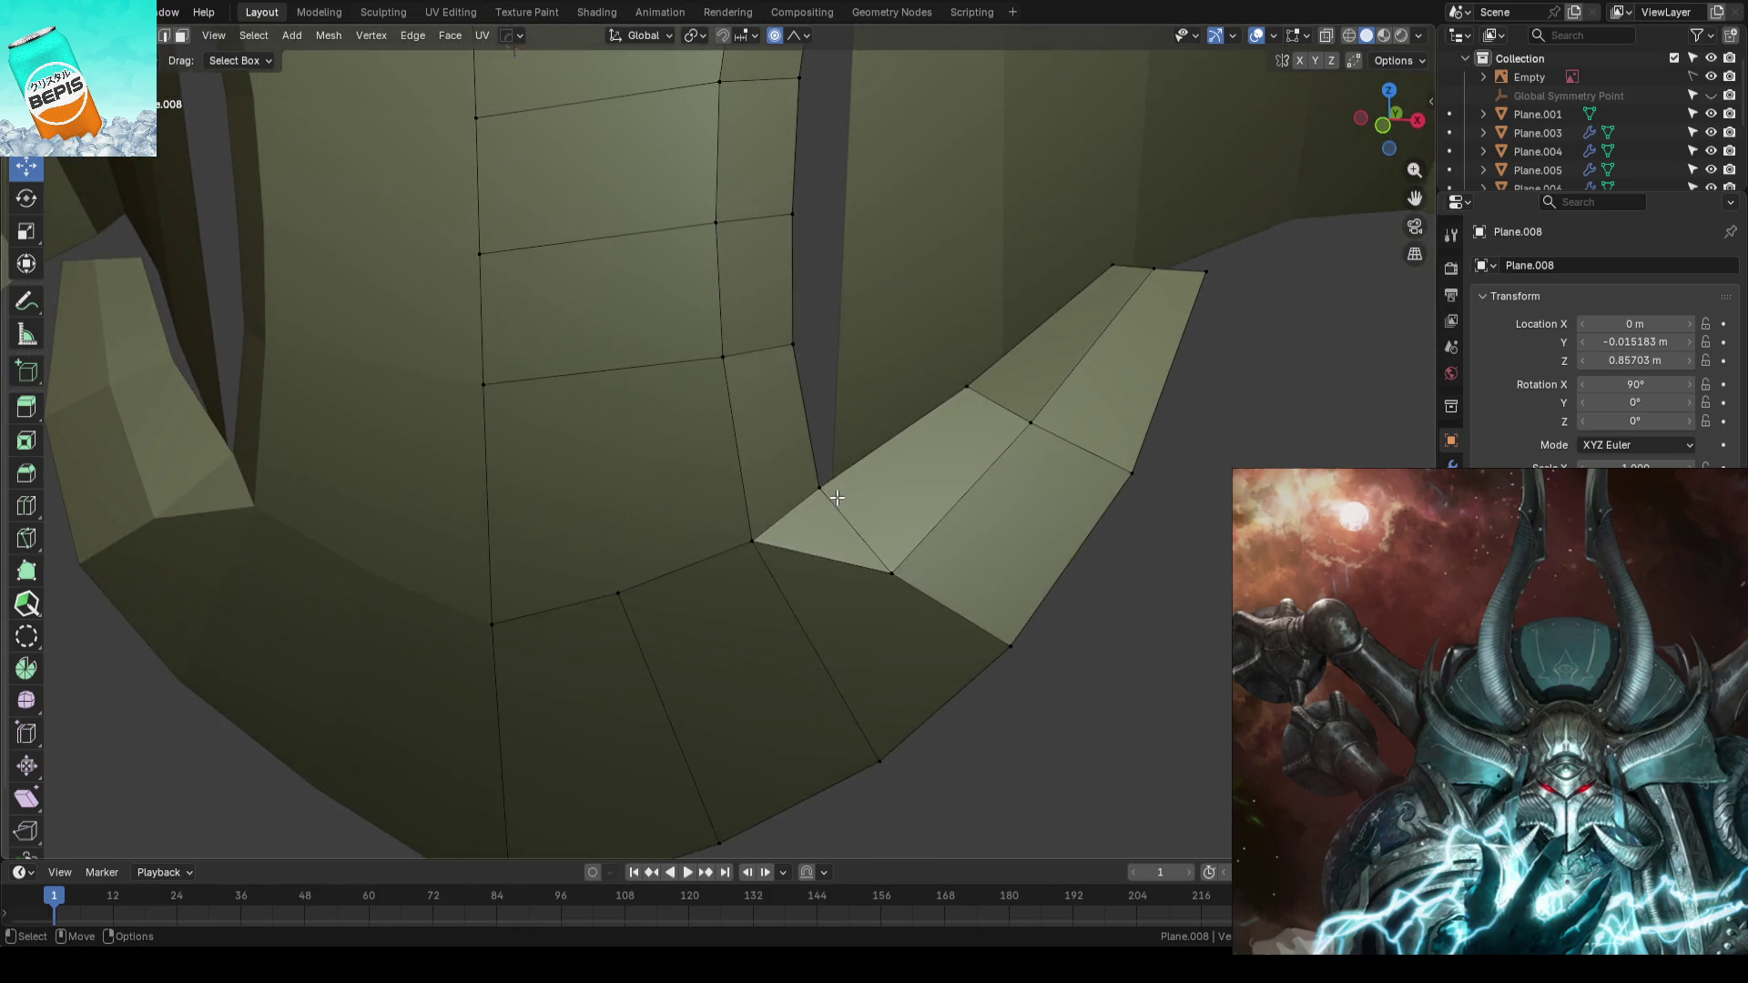
- Slide the tab-junction vertex along its edge and add a new knife cut from it
key("g")
key("g")
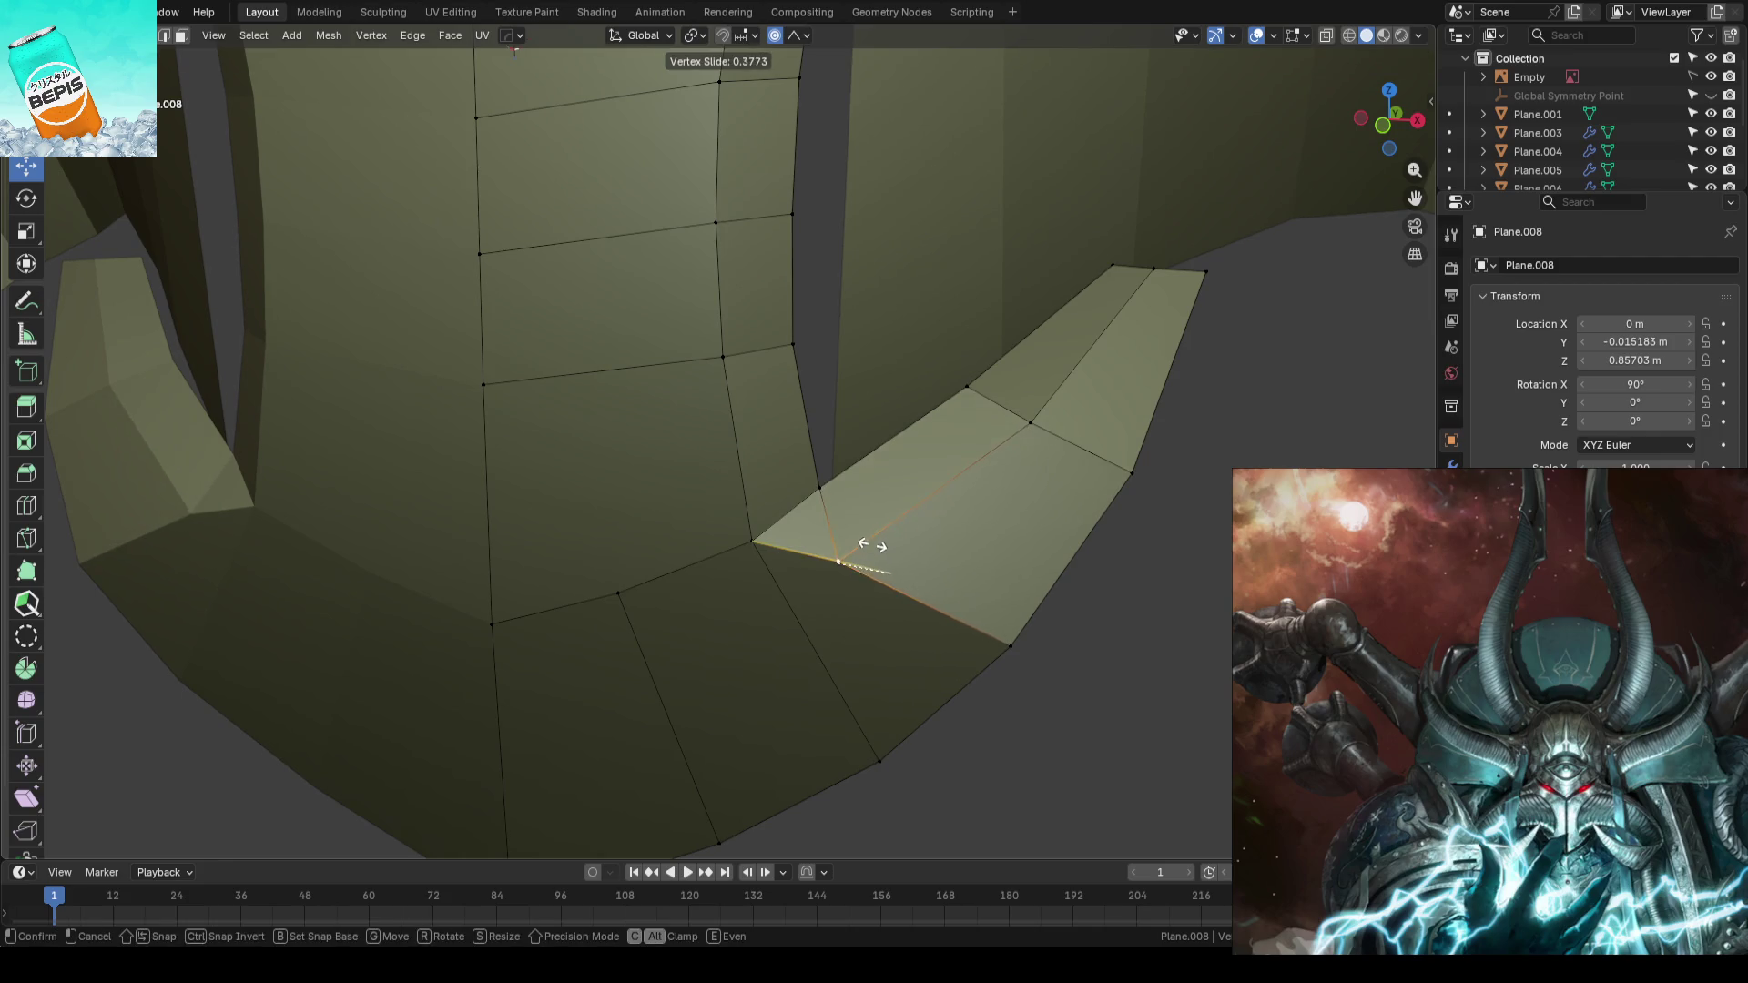
left_click(871, 544)
key("g")
key("g")
left_click(823, 471)
key("k")
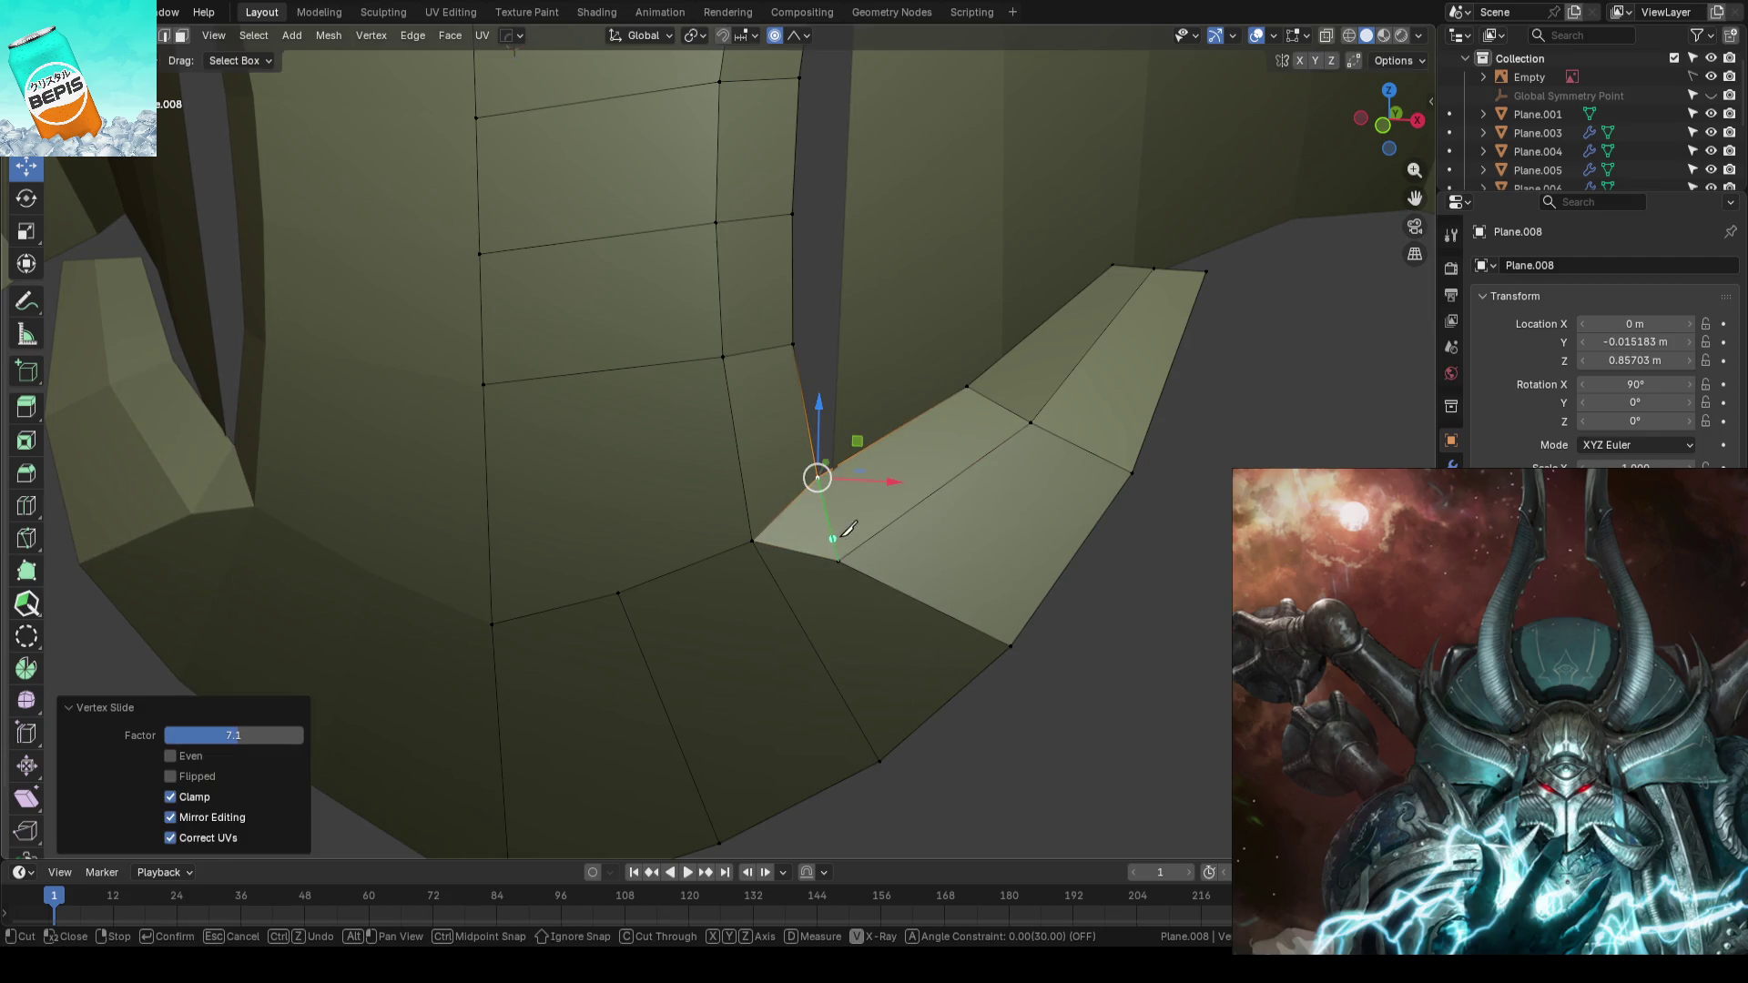
key("Return")
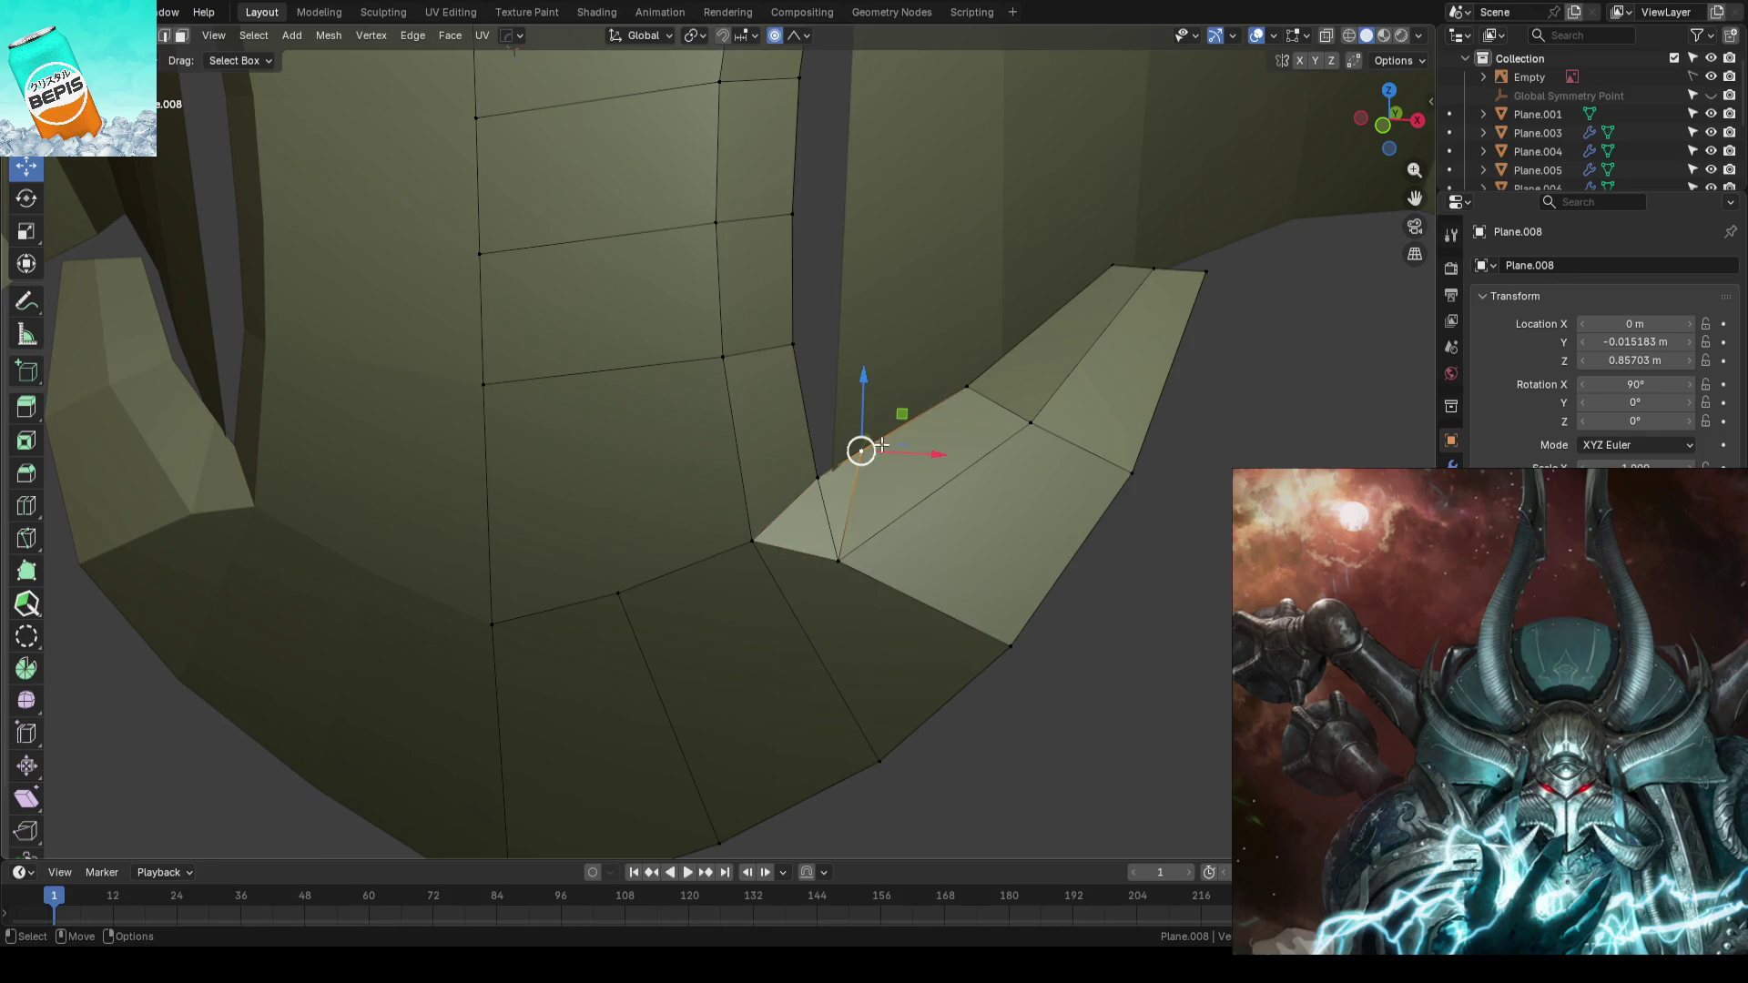
- Slide the vertex along its edge twice more to settle its position
key("g")
key("g")
left_click(861, 478)
key("g")
key("g")
left_click(793, 474)
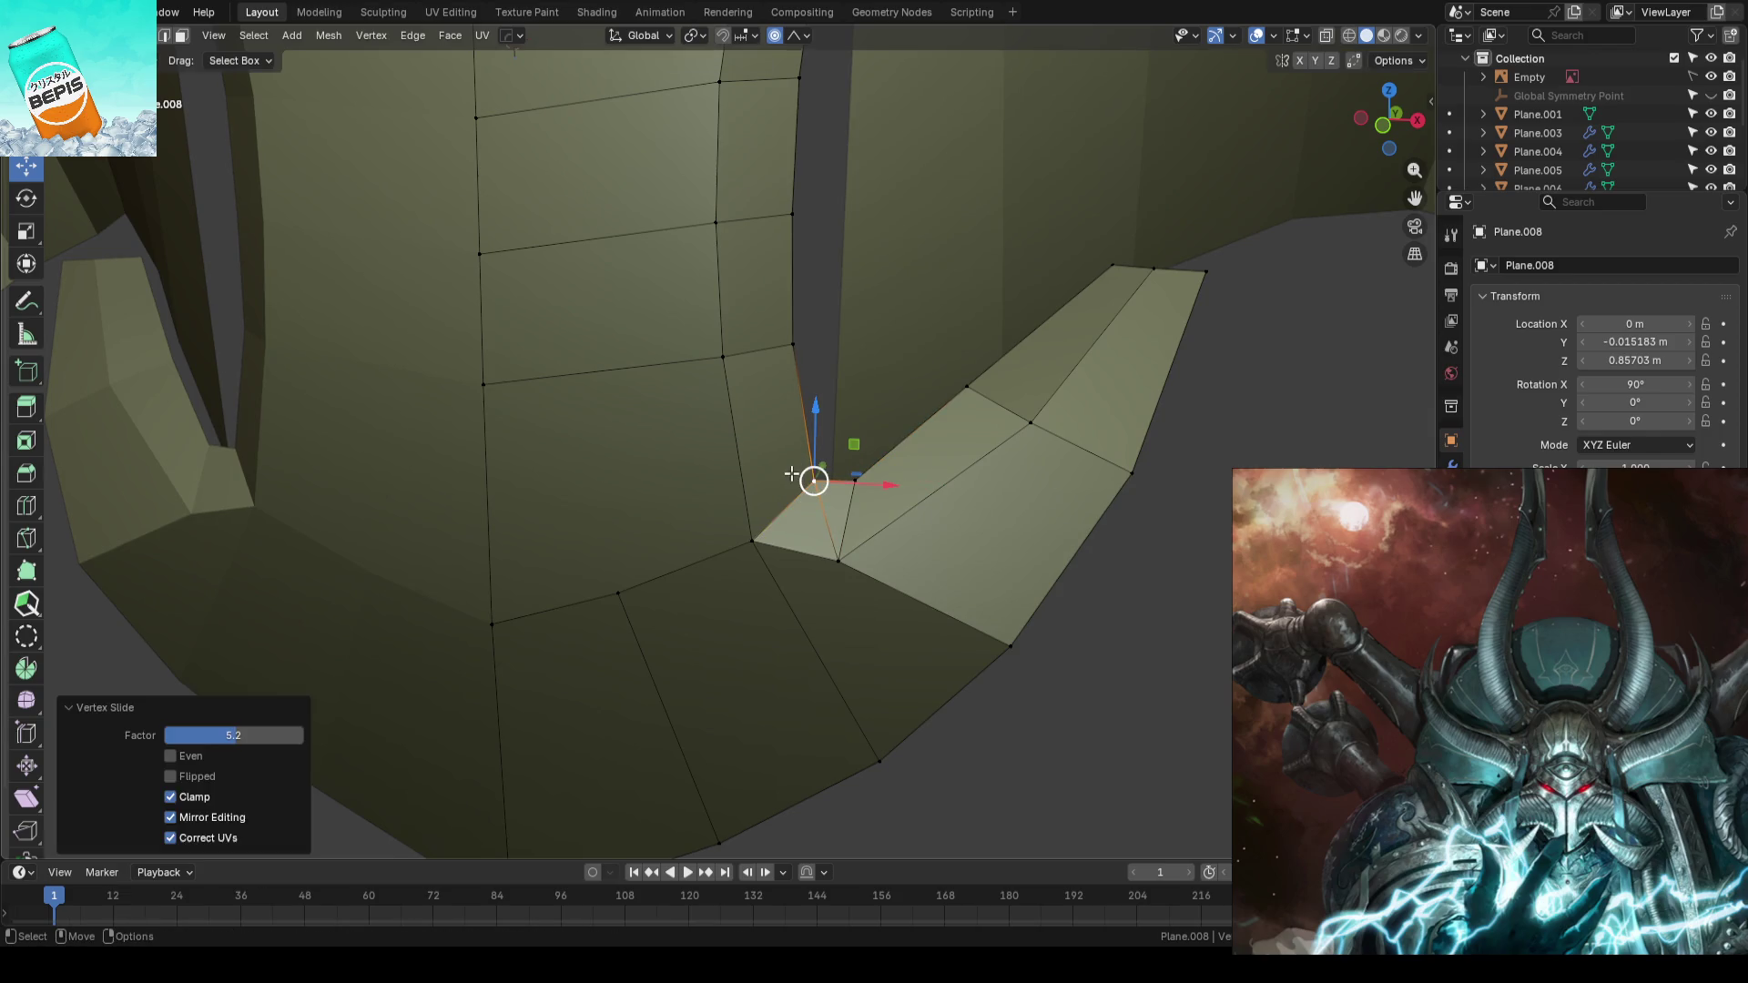
scroll(974, 408, "down", 2)
mouse_move(1146, 503)
middle_mouse_down()
mouse_move(862, 567)
mouse_move(948, 488)
mouse_move(1034, 508)
middle_mouse_up()
- Push two neighbouring lower tab faces along Y and review them
left_click(949, 488)
left_click_drag(996, 446, 1001, 446)
middle_click_drag(1000, 445, 927, 469)
left_click(851, 472)
left_click_drag(907, 456, 1002, 615)
mouse_move(1002, 616)
middle_mouse_down()
mouse_move(976, 294)
mouse_move(982, 505)
middle_mouse_up()
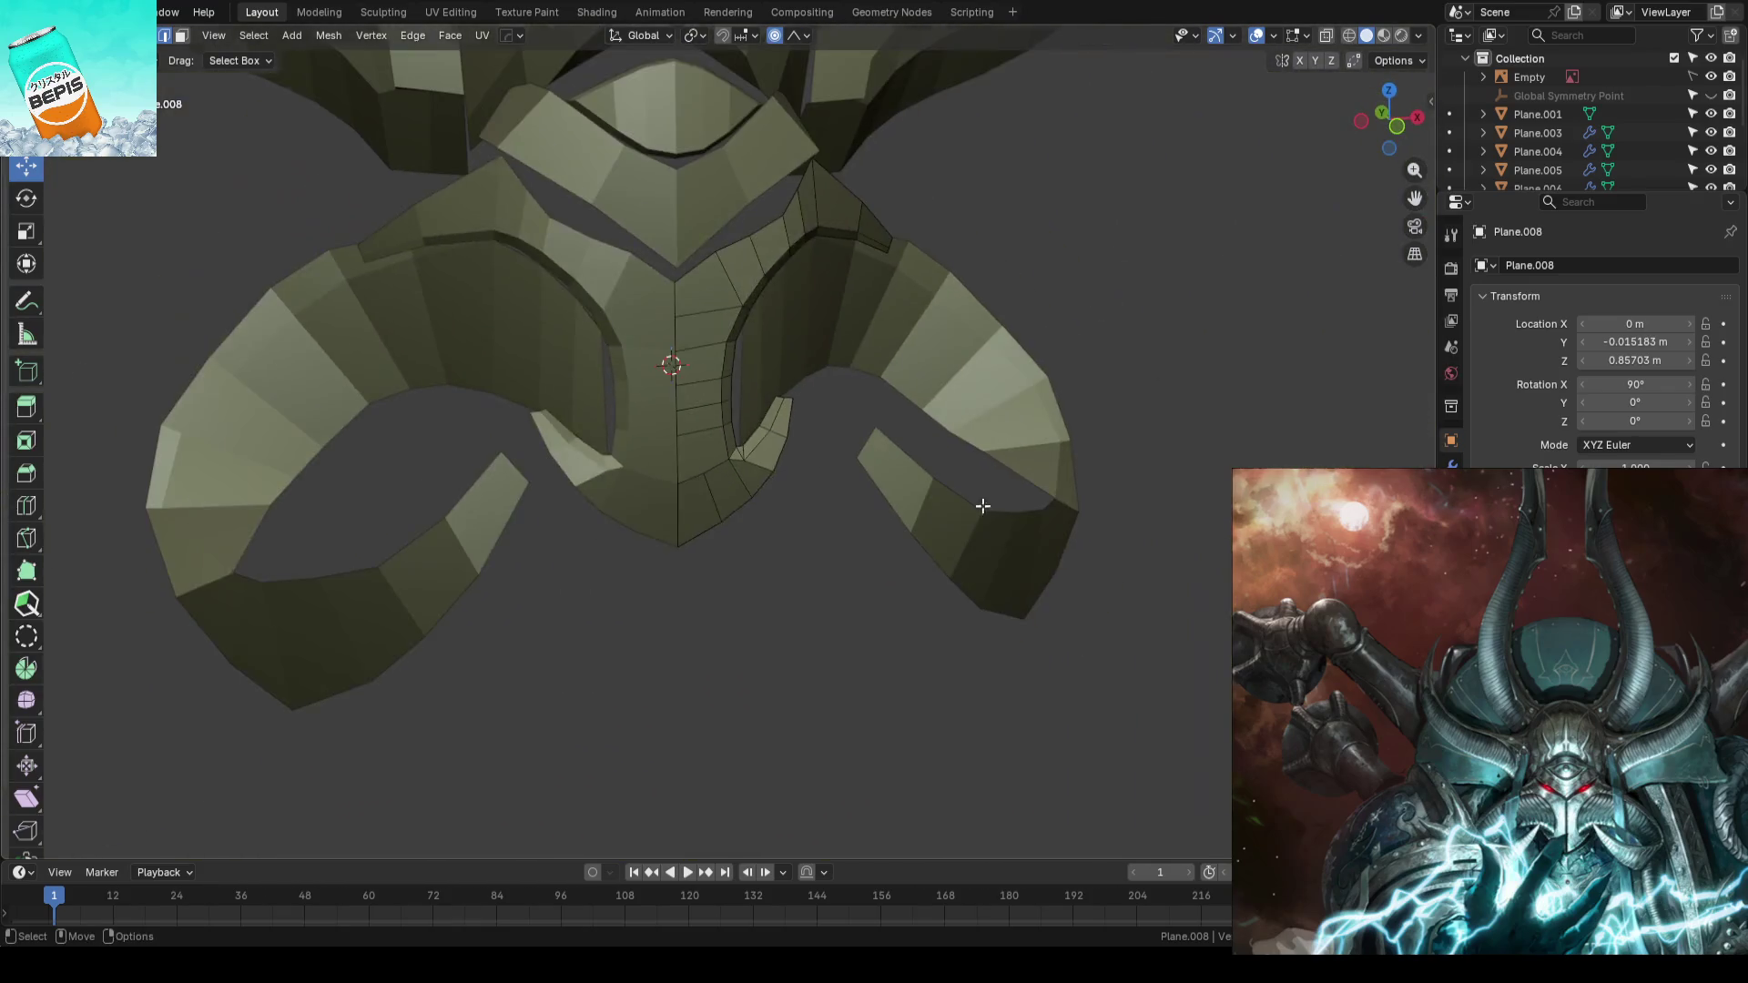
- Save the blockout as AhrimanBlockout_01.blend from object mode and clear the selection
key("Tab")
scroll(872, 597, "down", 3)
key("ctrl+s")
left_click_drag(839, 488, 807, 547)
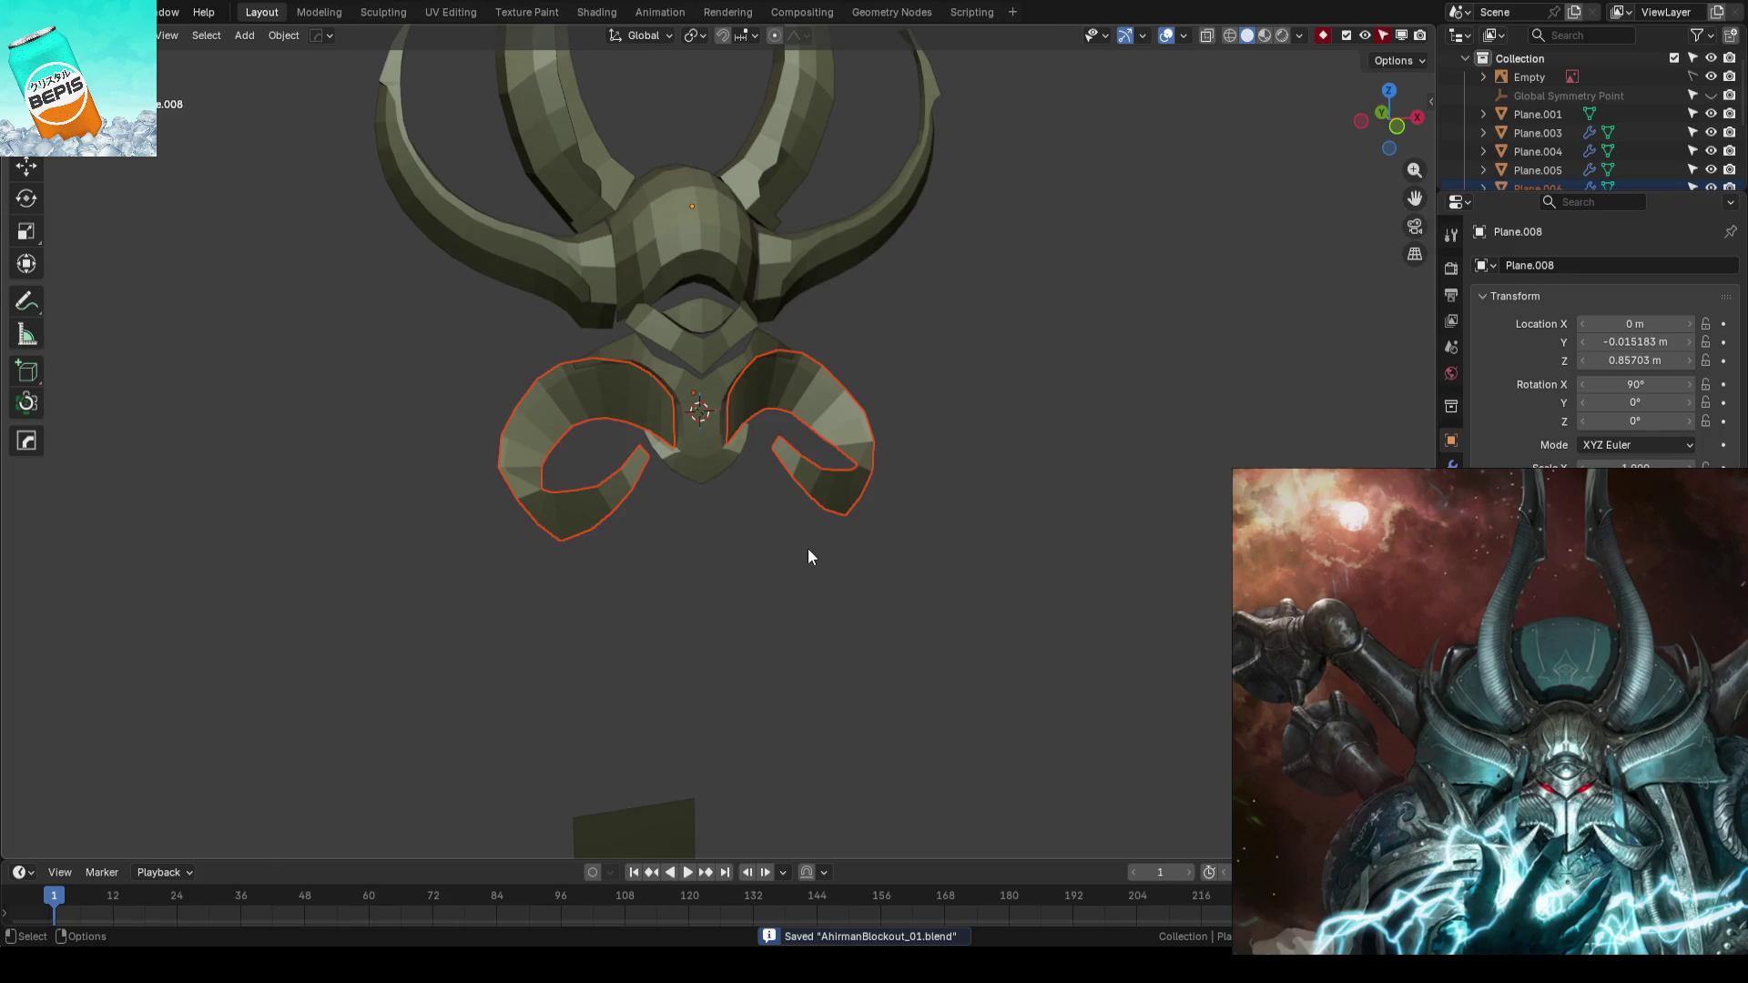
left_click(806, 548)
scroll(751, 556, "up", 3)
middle_click_drag(820, 483, 753, 546)
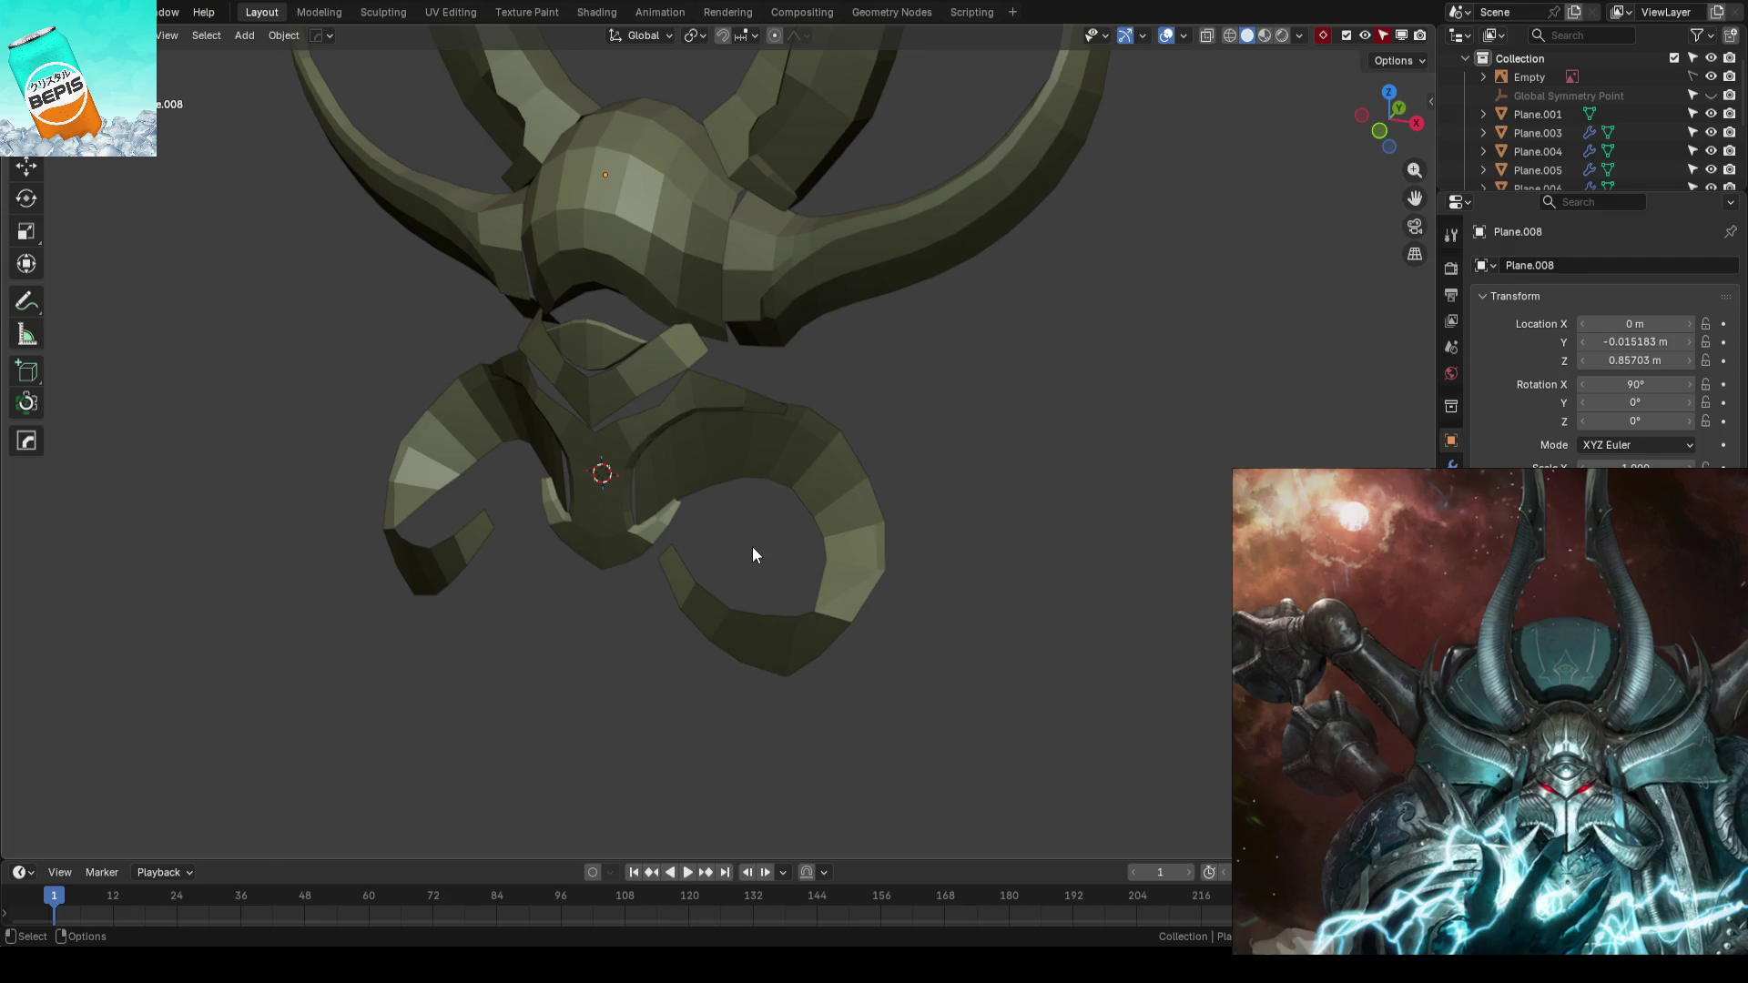
scroll(753, 554, "up", 2)
- Inspect the face plates and reopen the centre plate for mesh editing
mouse_move(743, 547)
middle_mouse_down()
mouse_move(824, 481)
mouse_move(791, 603)
middle_mouse_up()
scroll(829, 527, "up", 3)
mouse_move(850, 532)
middle_mouse_down()
mouse_move(730, 598)
mouse_move(857, 508)
middle_mouse_up()
key("Tab")
mouse_move(1074, 614)
middle_mouse_down()
mouse_move(1003, 534)
mouse_move(852, 543)
mouse_move(921, 507)
mouse_move(919, 479)
middle_mouse_up()
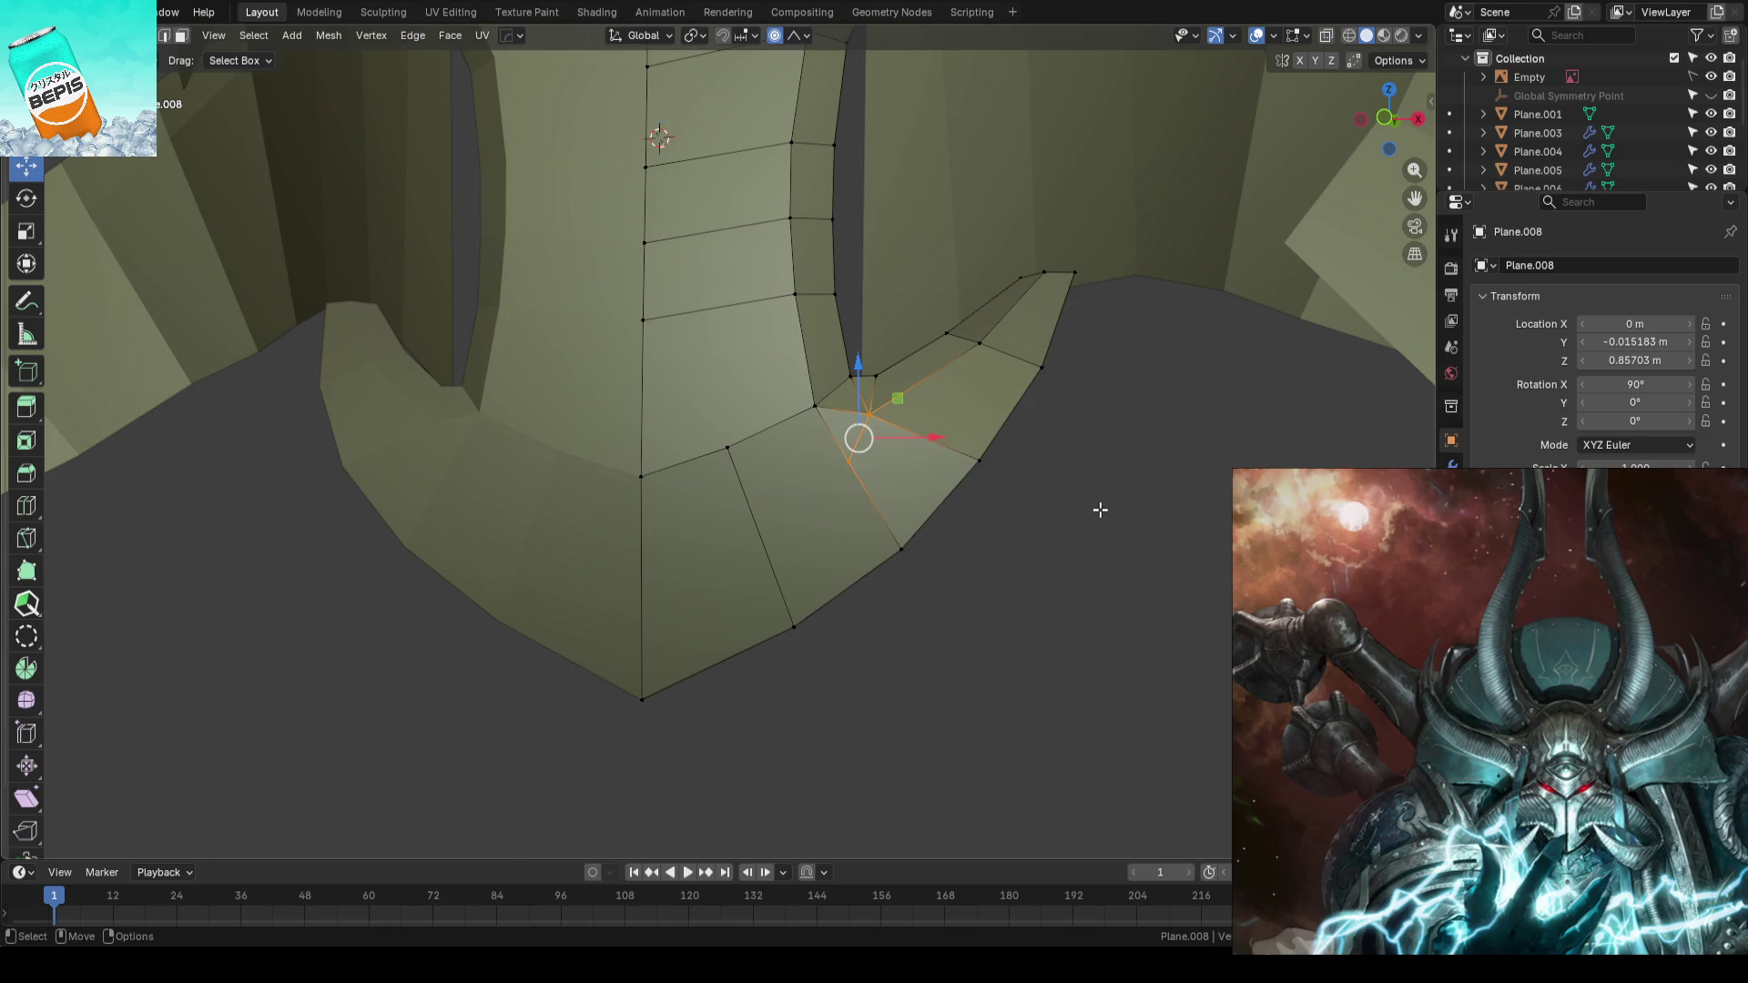
- Add a centred edge loop across the lower tab faces and check it in front view over the reference
key("ctrl+r")
left_click(765, 512)
right_click(765, 512)
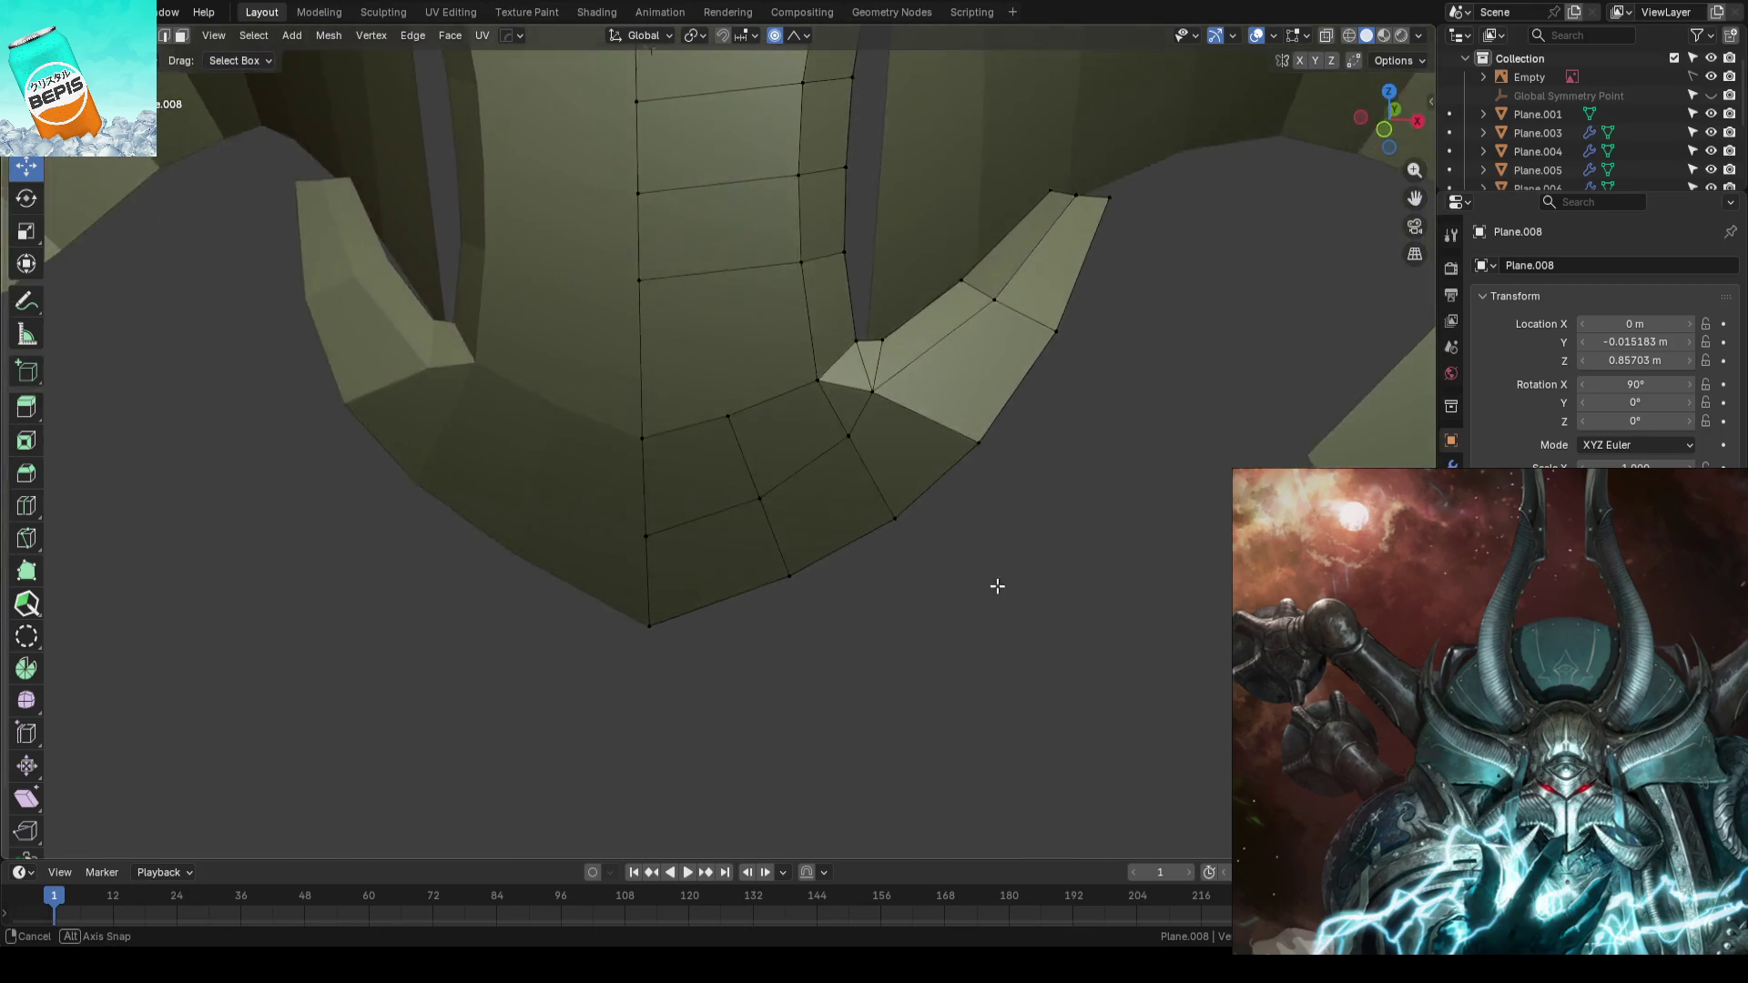
middle_click_drag(997, 528, 999, 585)
scroll(1030, 472, "up", 2)
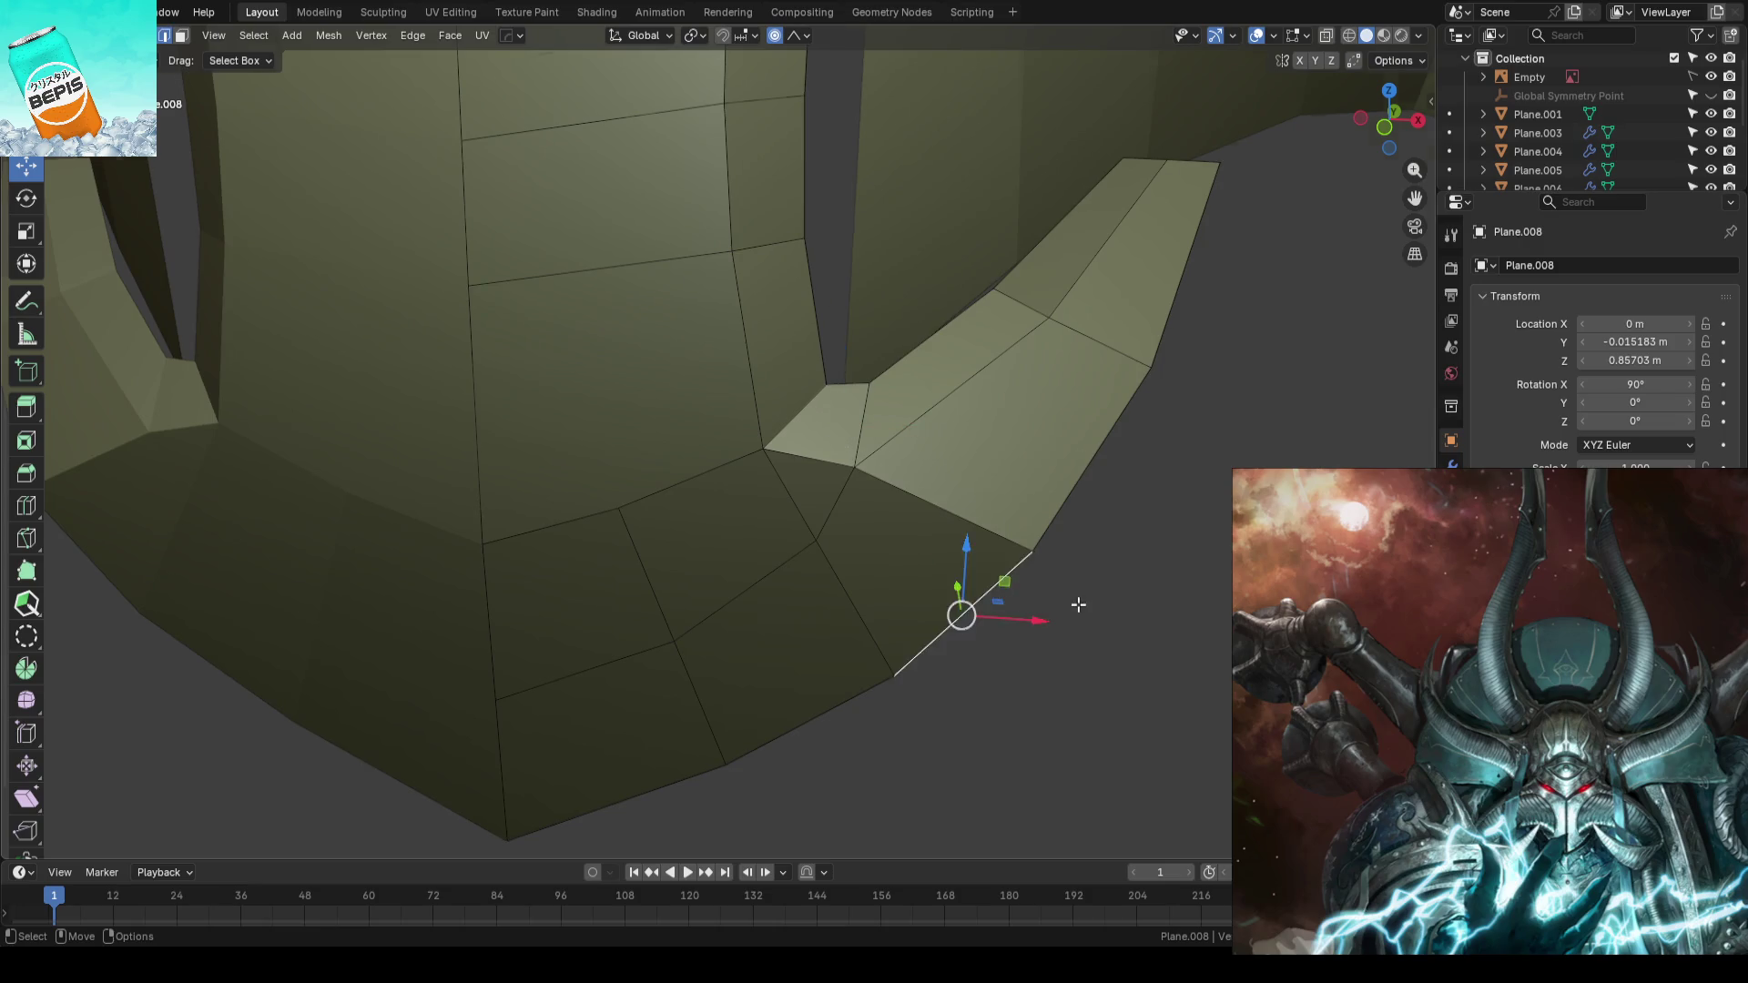
left_click(1077, 604)
scroll(1077, 605, "down", 3)
middle_click_drag(1104, 612, 990, 578)
scroll(1034, 556, "up", 3)
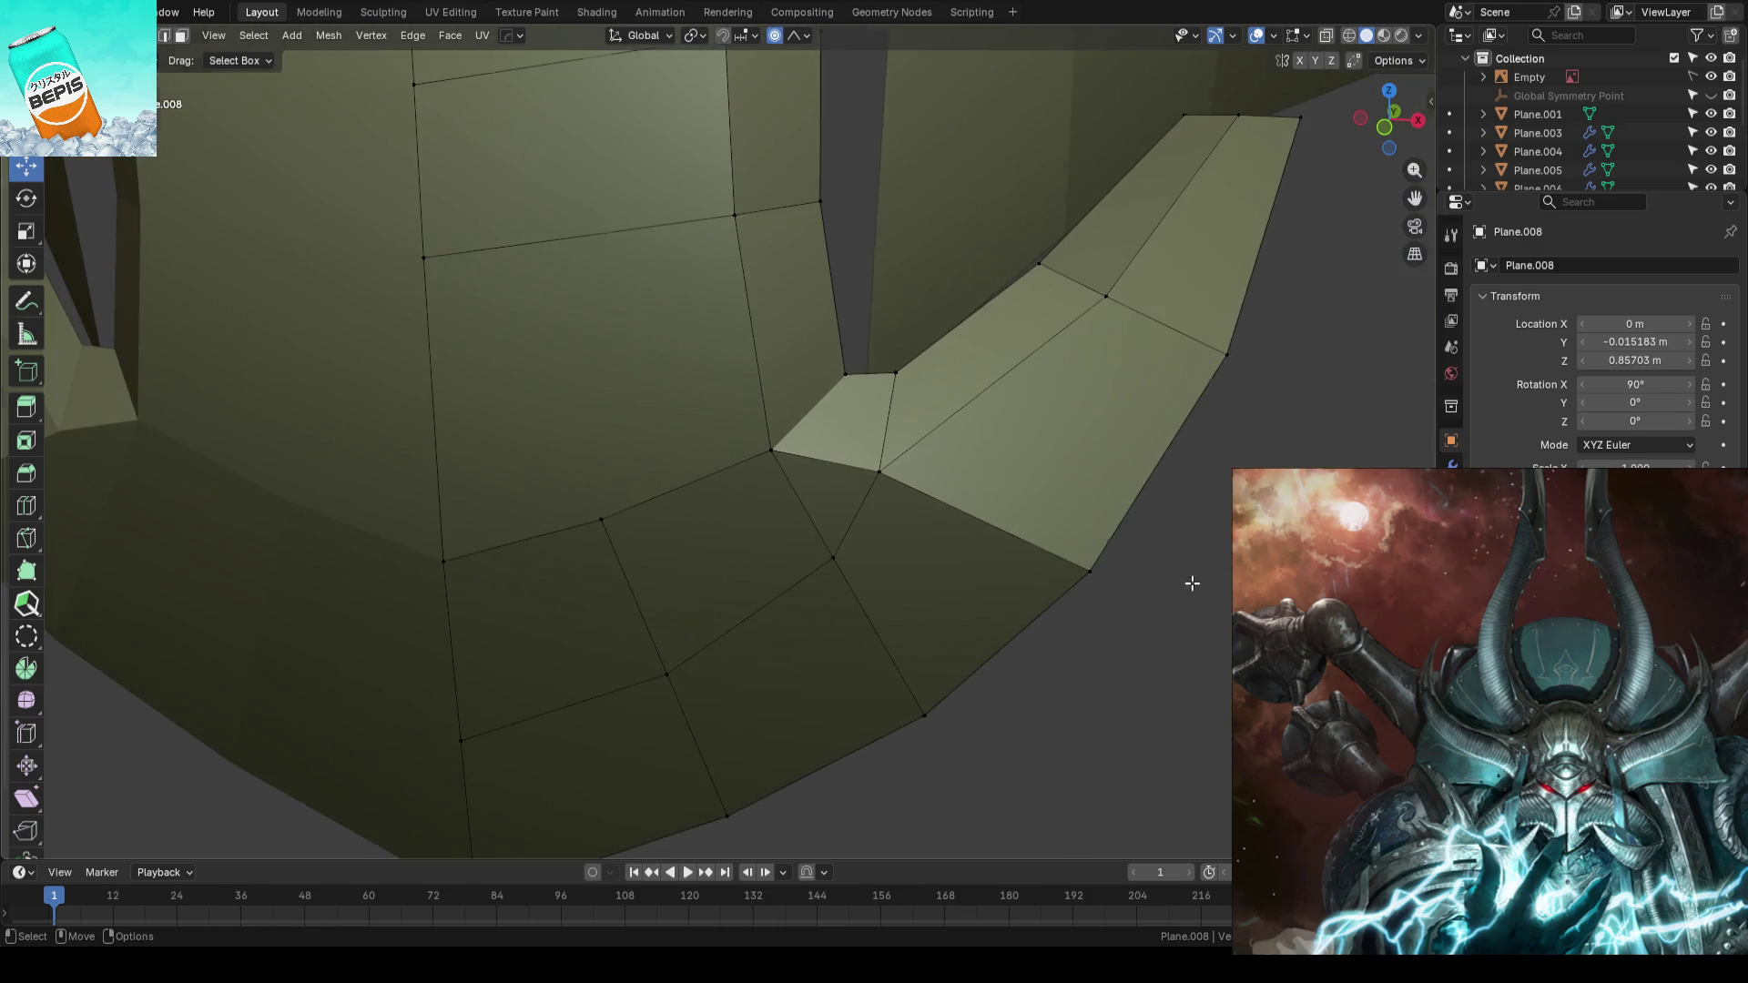
key("KP_1")
scroll(952, 573, "up", 3)
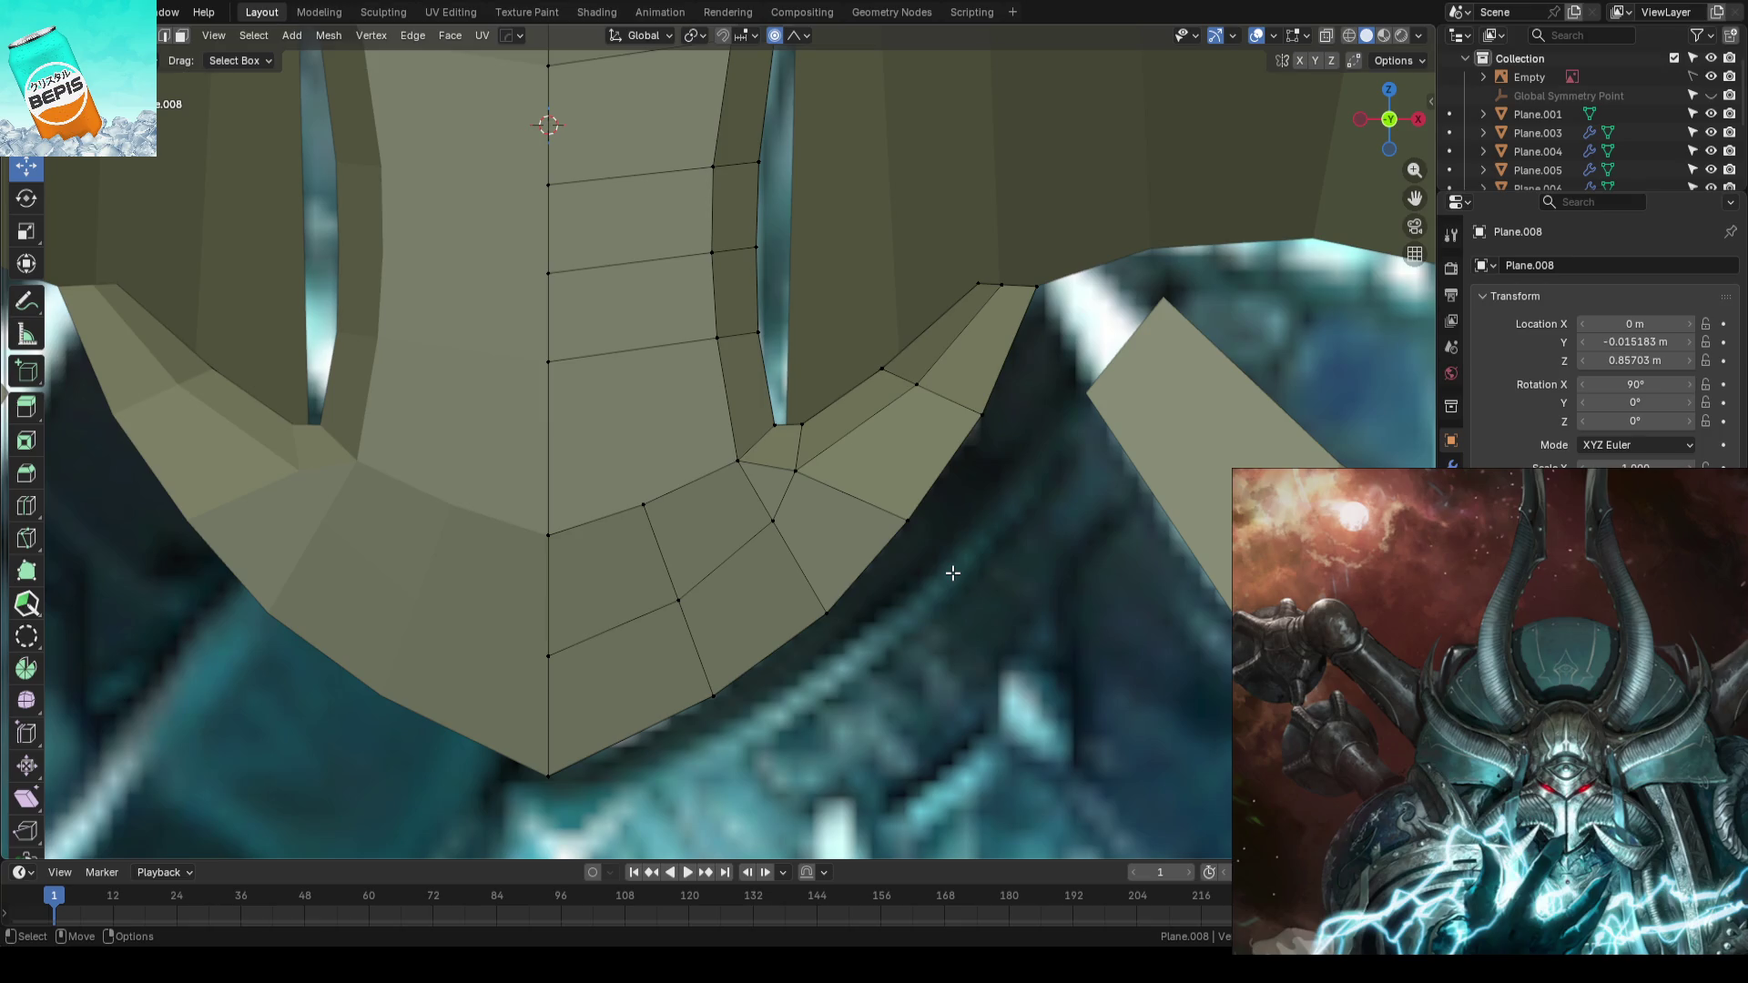
- Dismiss the popup, save the blockout, compare with the reference and leave mesh editing
key("m")
key("Escape")
scroll(952, 572, "down", 3)
key("ctrl+s")
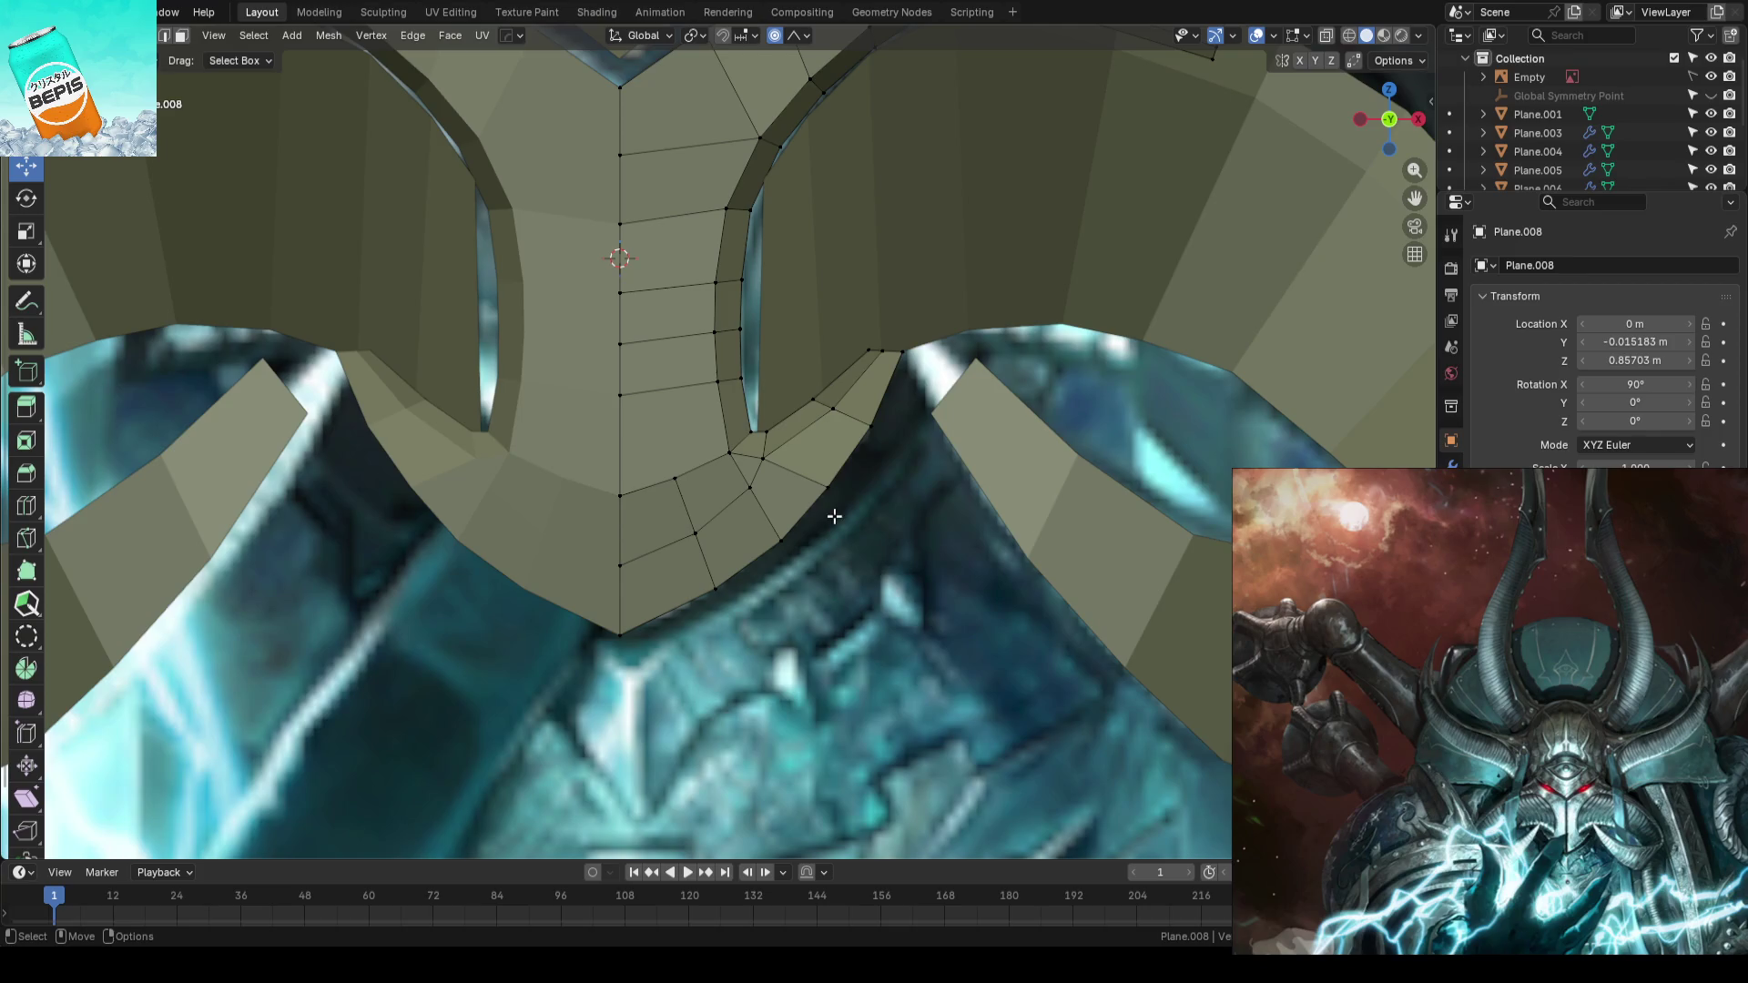
scroll(832, 547, "up", 3)
scroll(843, 407, "down", 2)
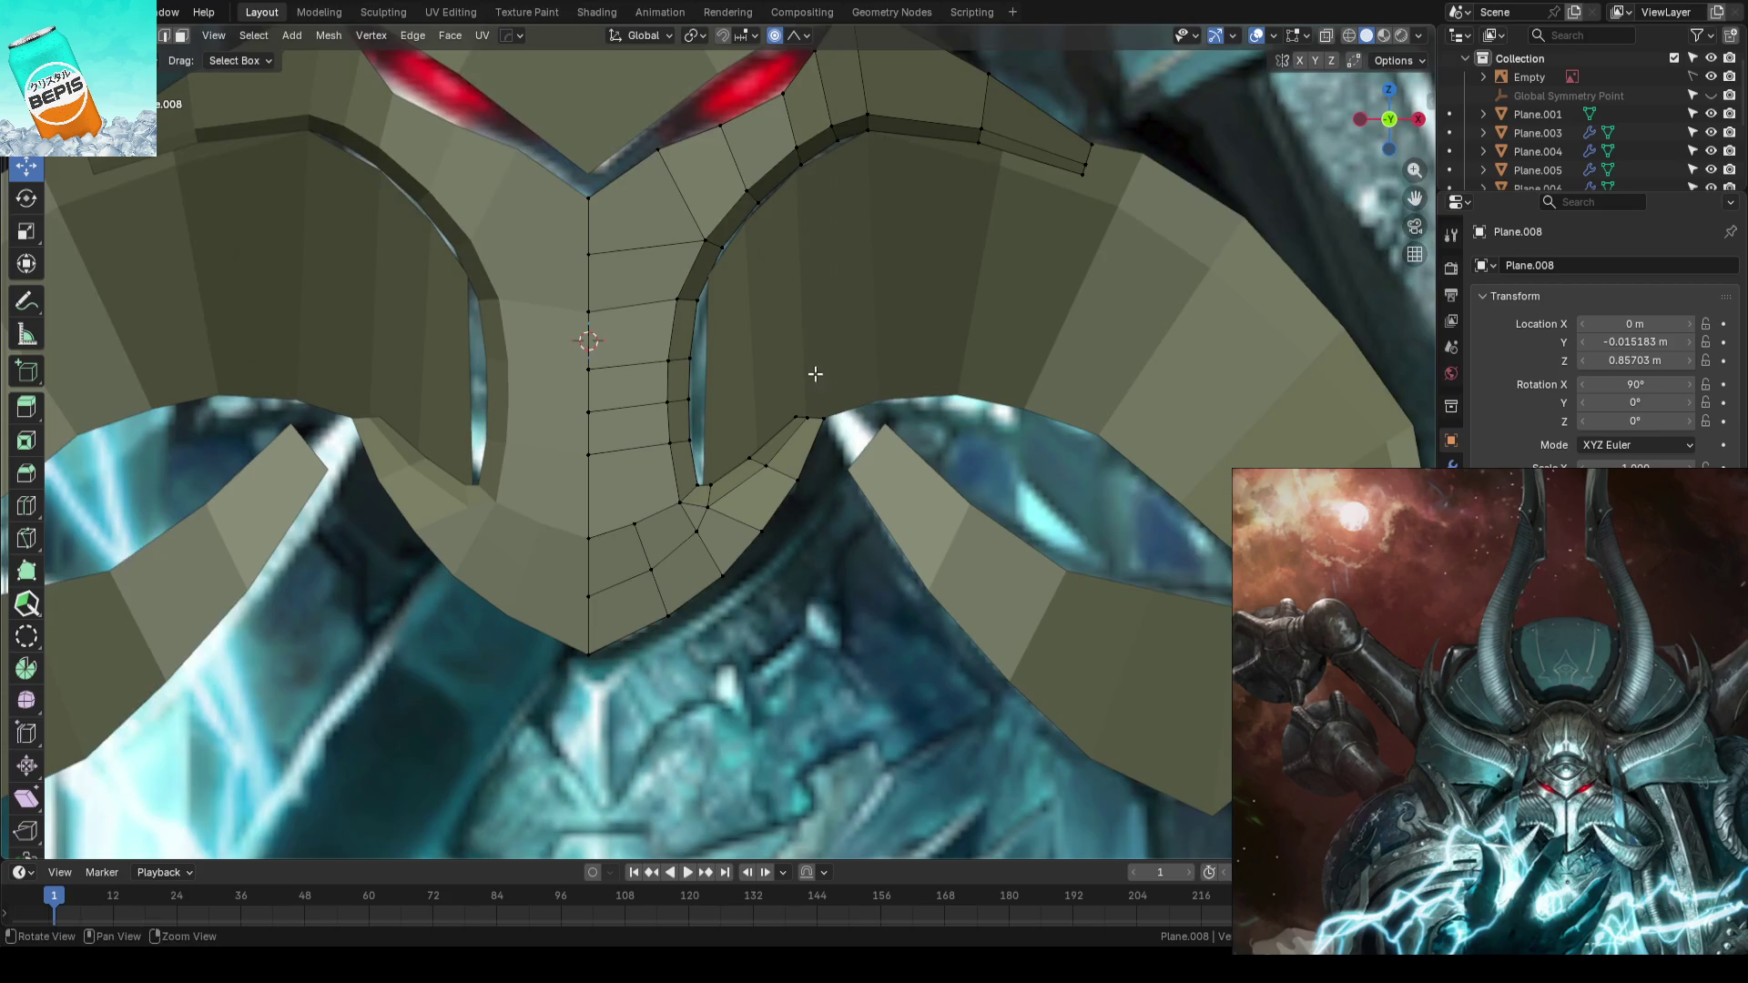
scroll(817, 375, "down", 1)
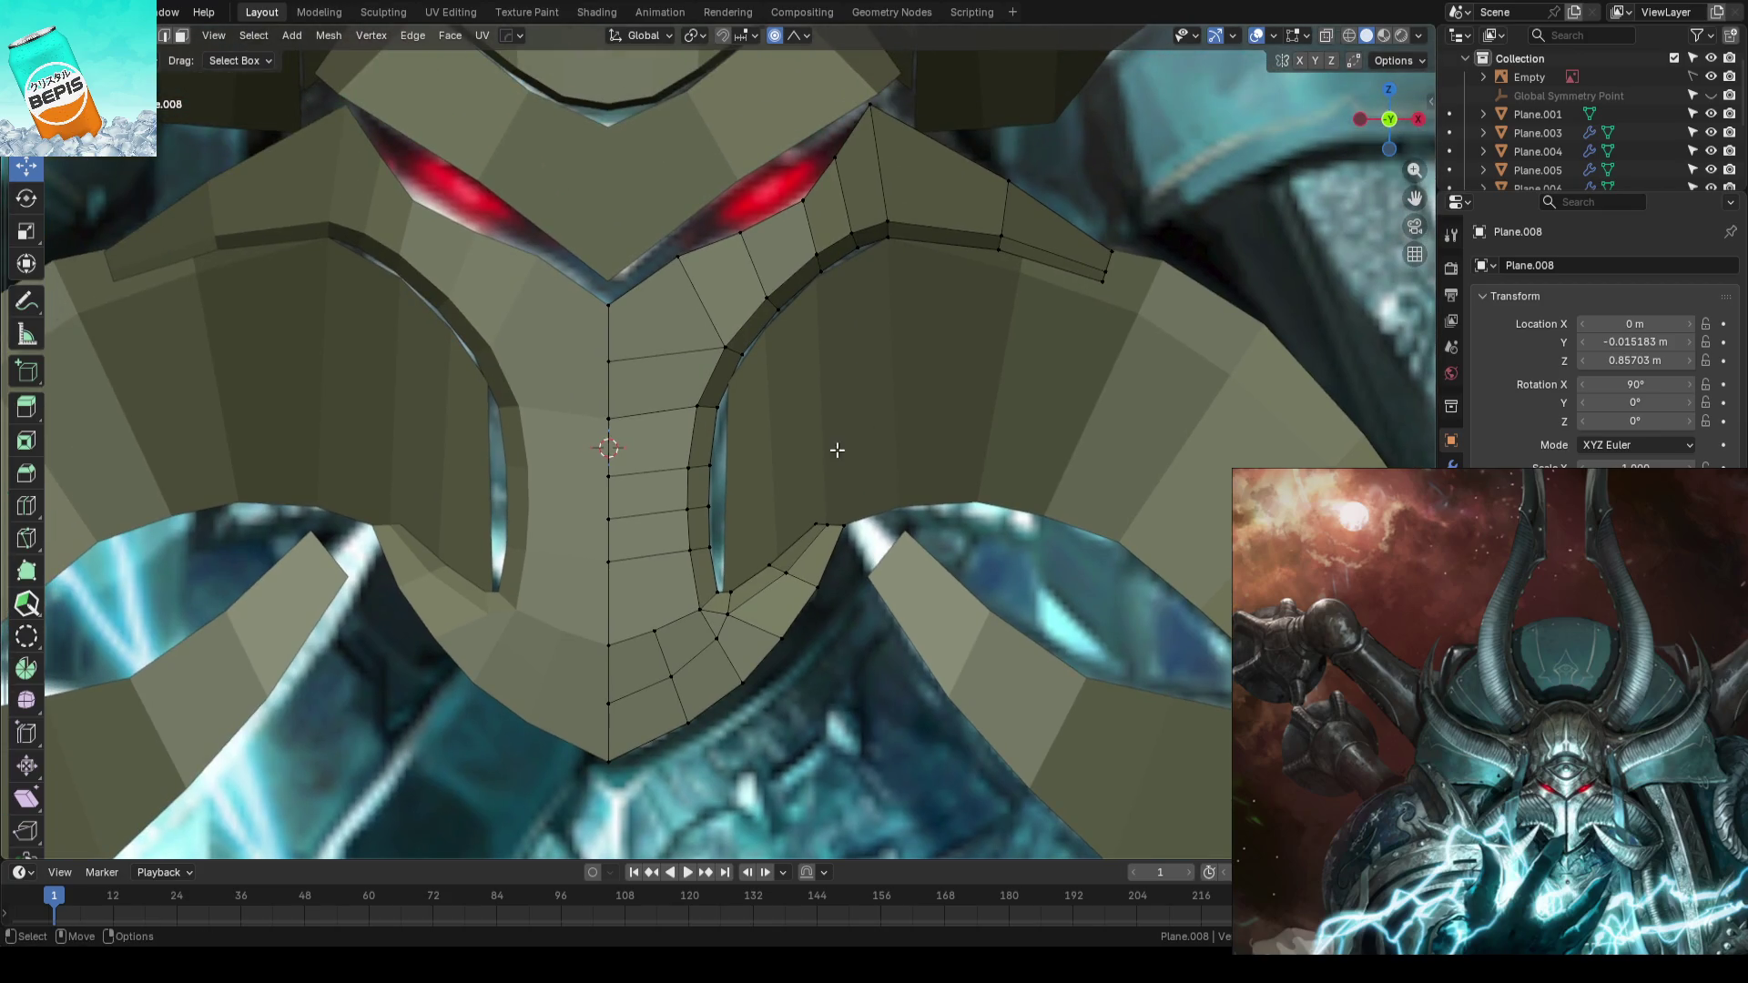
mouse_move(801, 329)
middle_mouse_down("shift")
mouse_move(866, 511)
mouse_move(796, 587)
middle_mouse_up("shift")
scroll(797, 587, "down", 2)
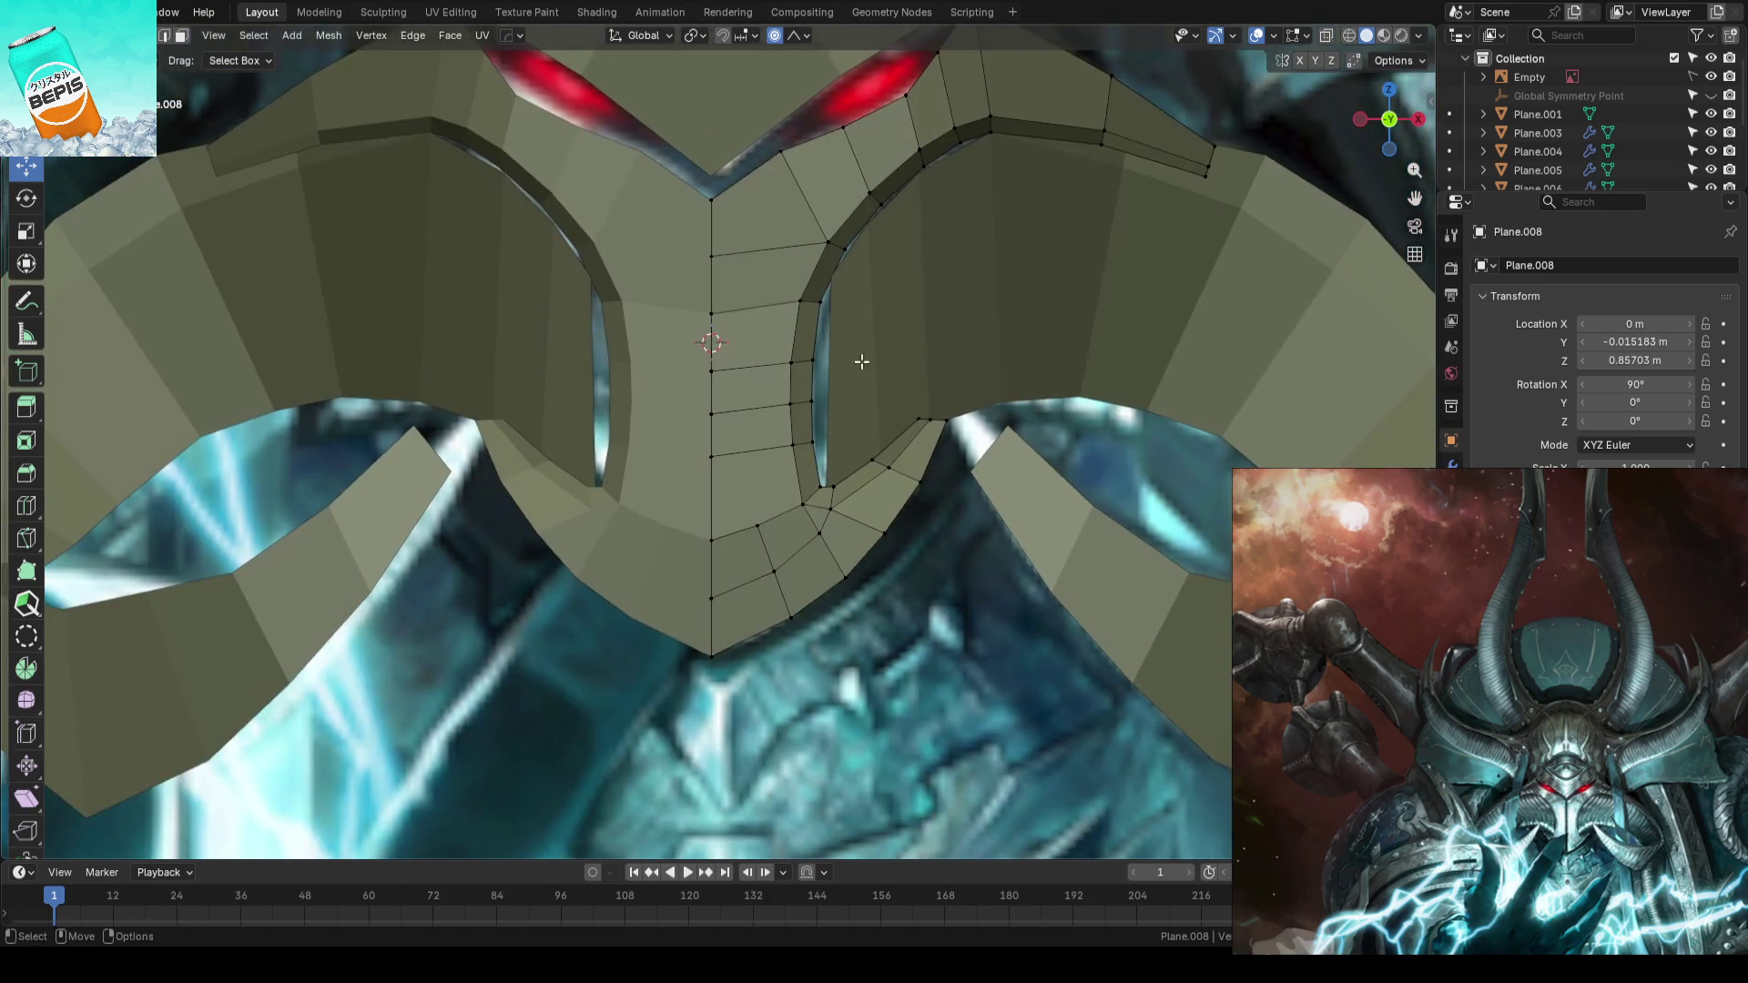
key("Tab")
middle_click_drag(869, 414, 665, 520)
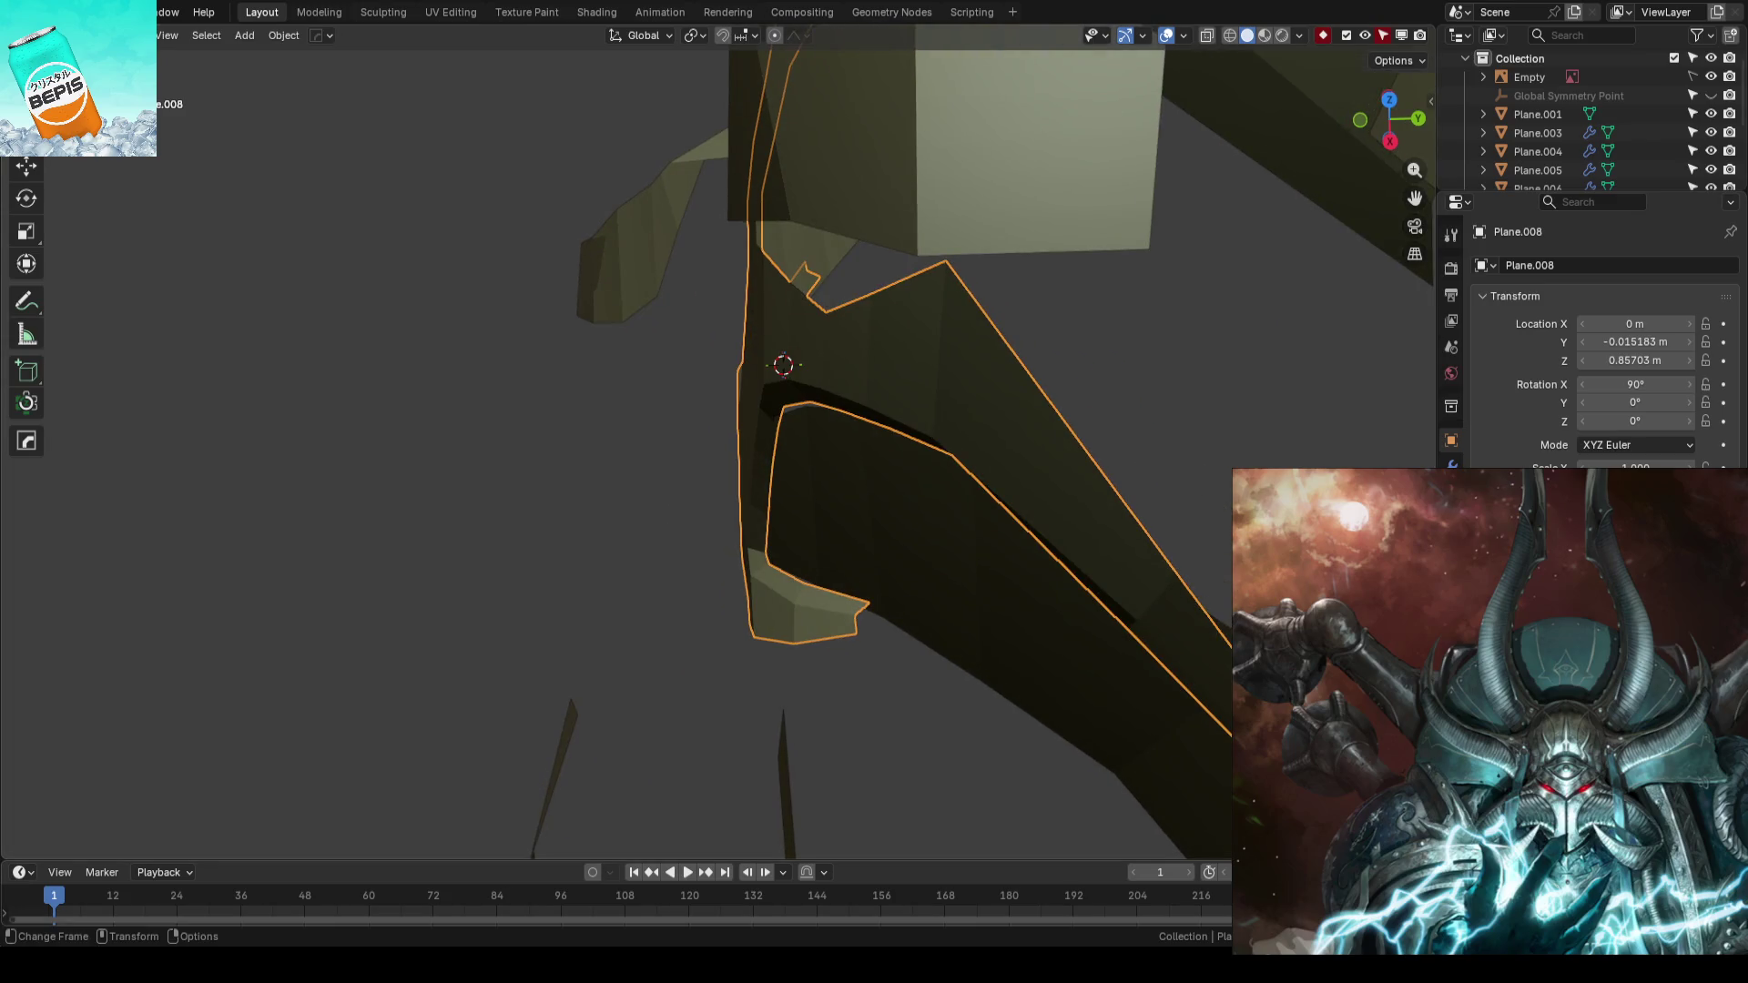
- Orbit around the centre plate and reopen it for mesh editing on the lower tab
mouse_move(750, 634)
middle_mouse_down()
mouse_move(854, 590)
mouse_move(851, 526)
mouse_move(816, 541)
middle_mouse_up()
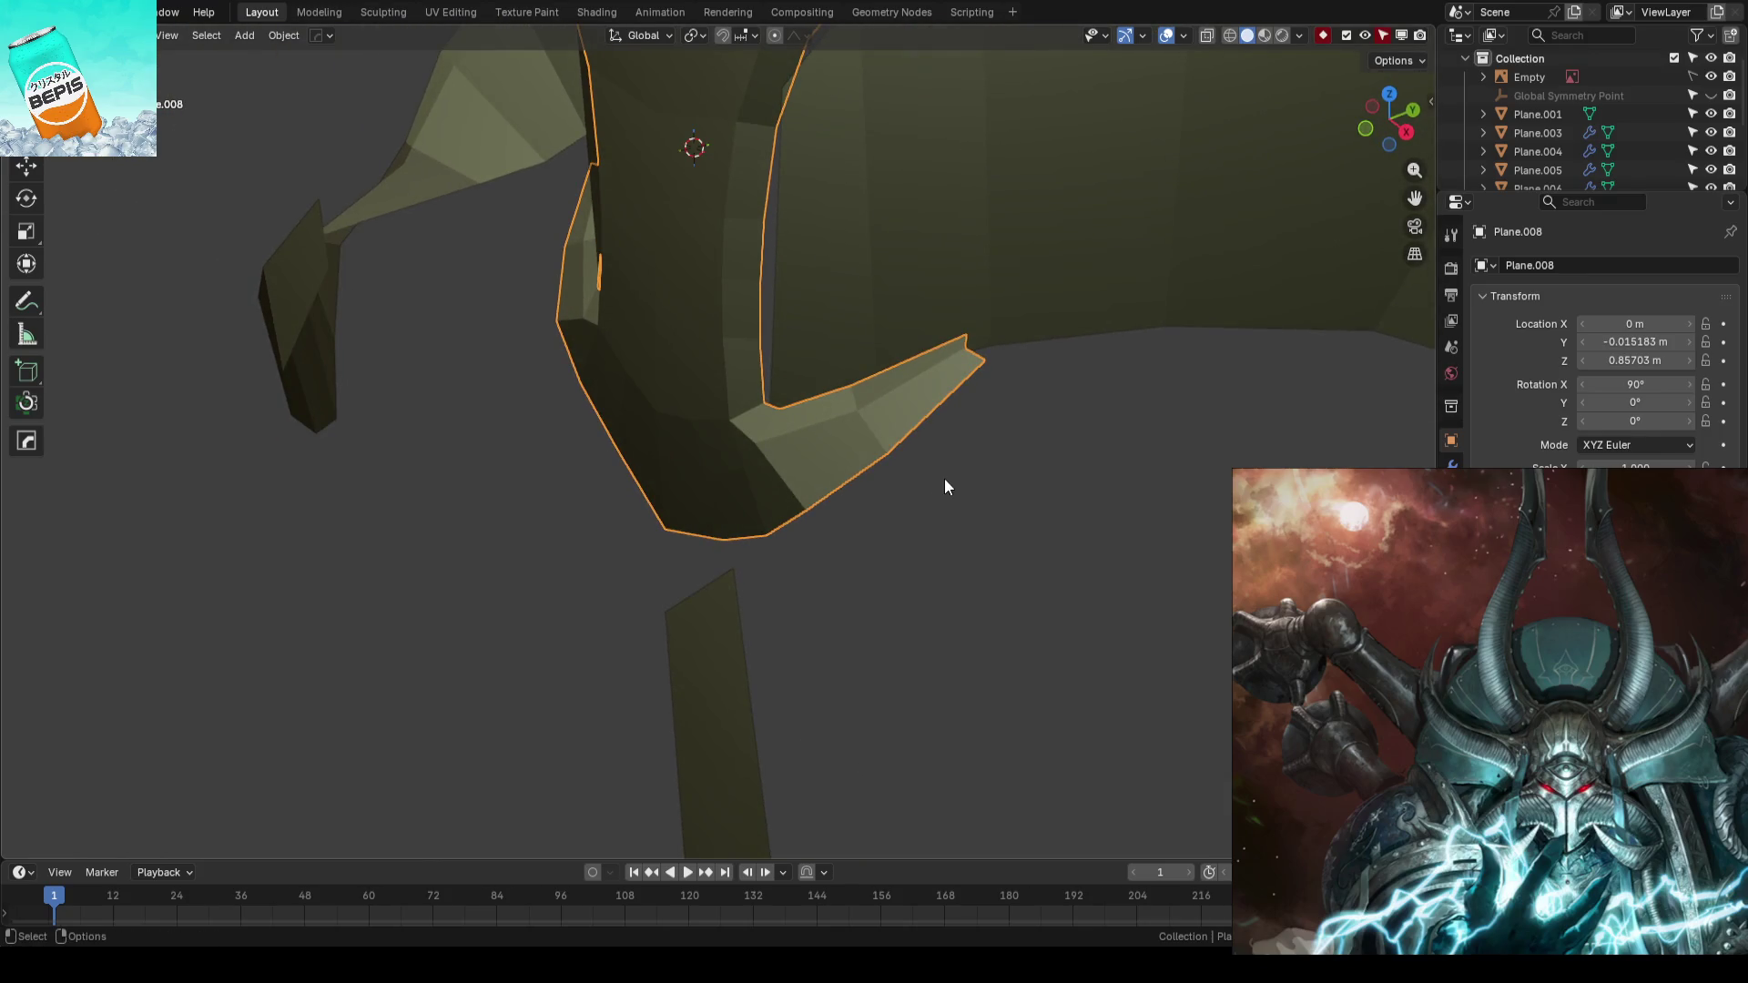
middle_click_drag(902, 498, 974, 560)
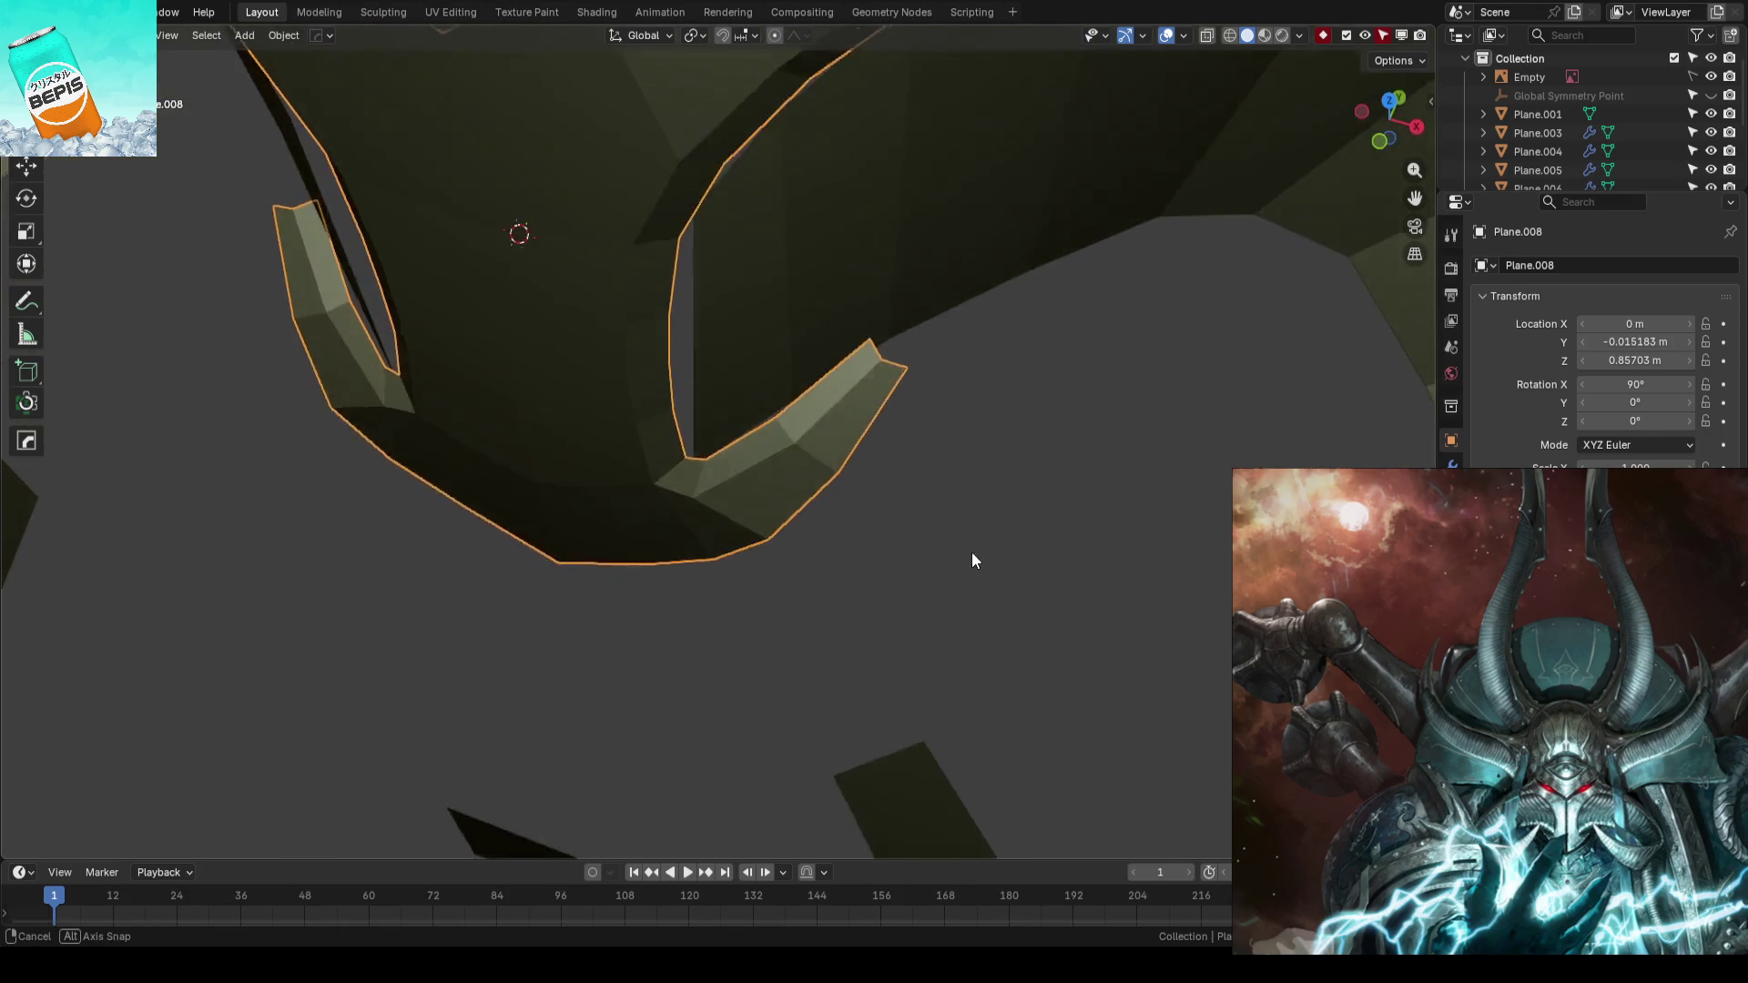
key("Tab")
scroll(964, 500, "up", 5)
scroll(984, 519, "up", 1)
scroll(998, 535, "up", 2)
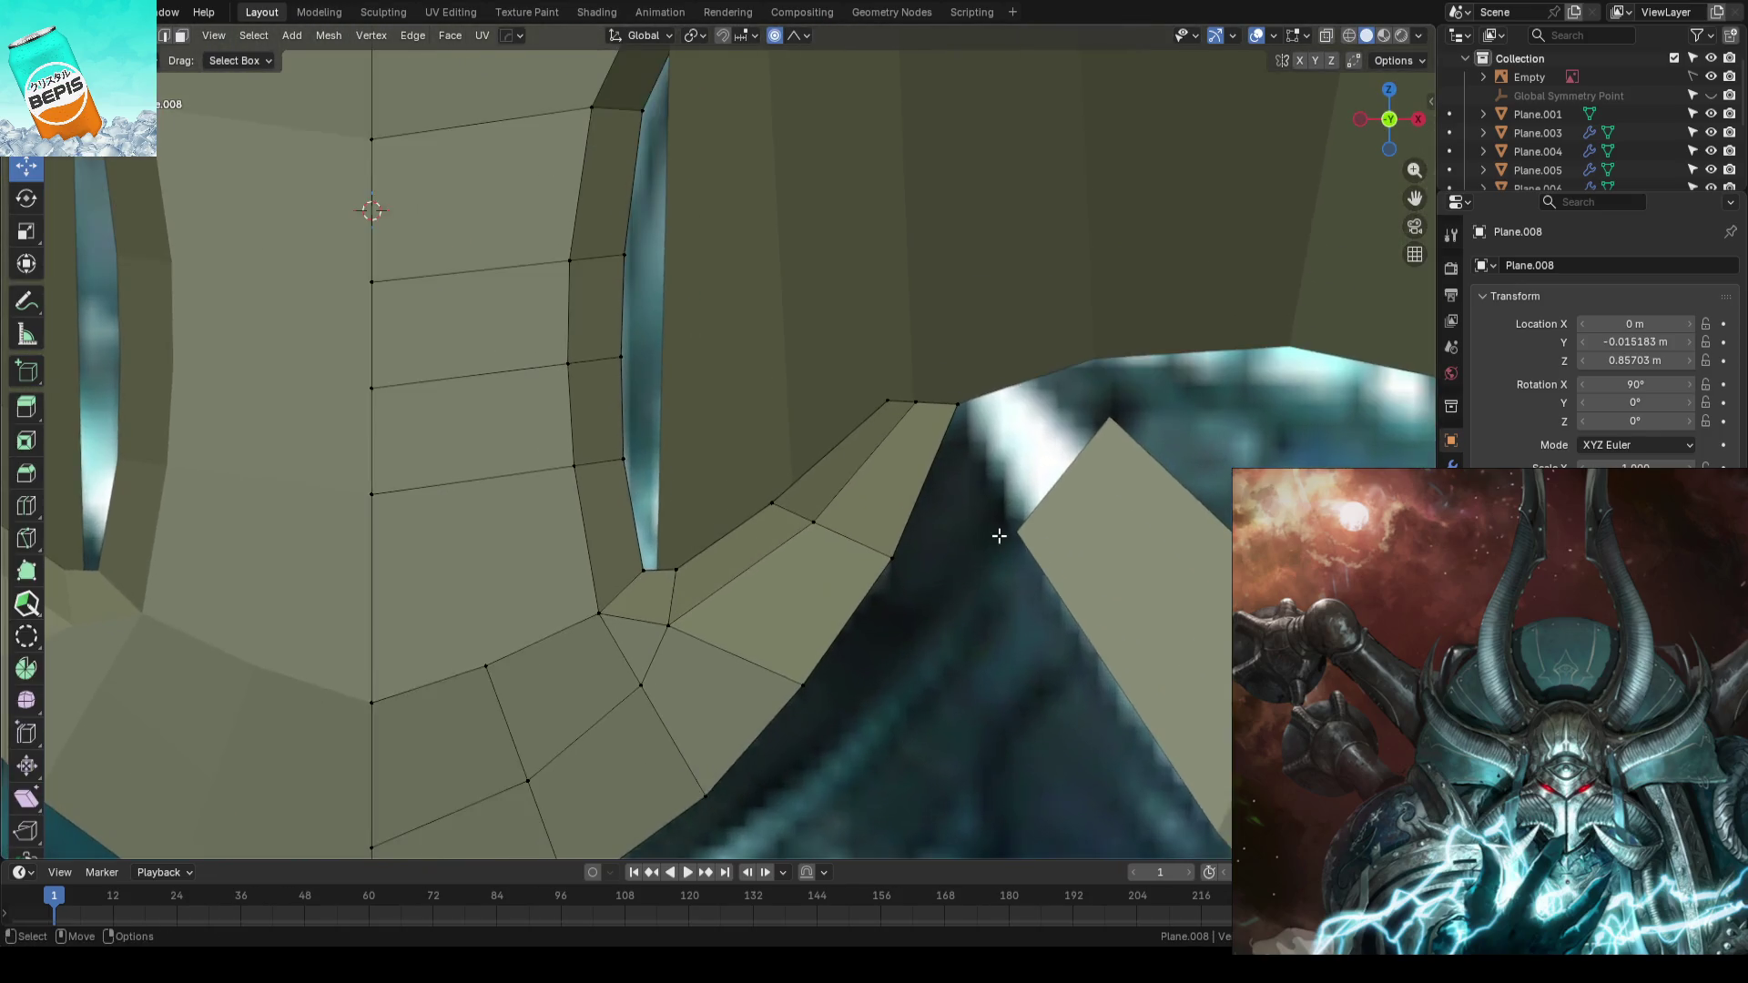
- Reposition the lower tab's tip edge along the reference with proportional editing turned off
middle_click_drag(999, 535, 997, 525)
left_click(1005, 407)
key("g")
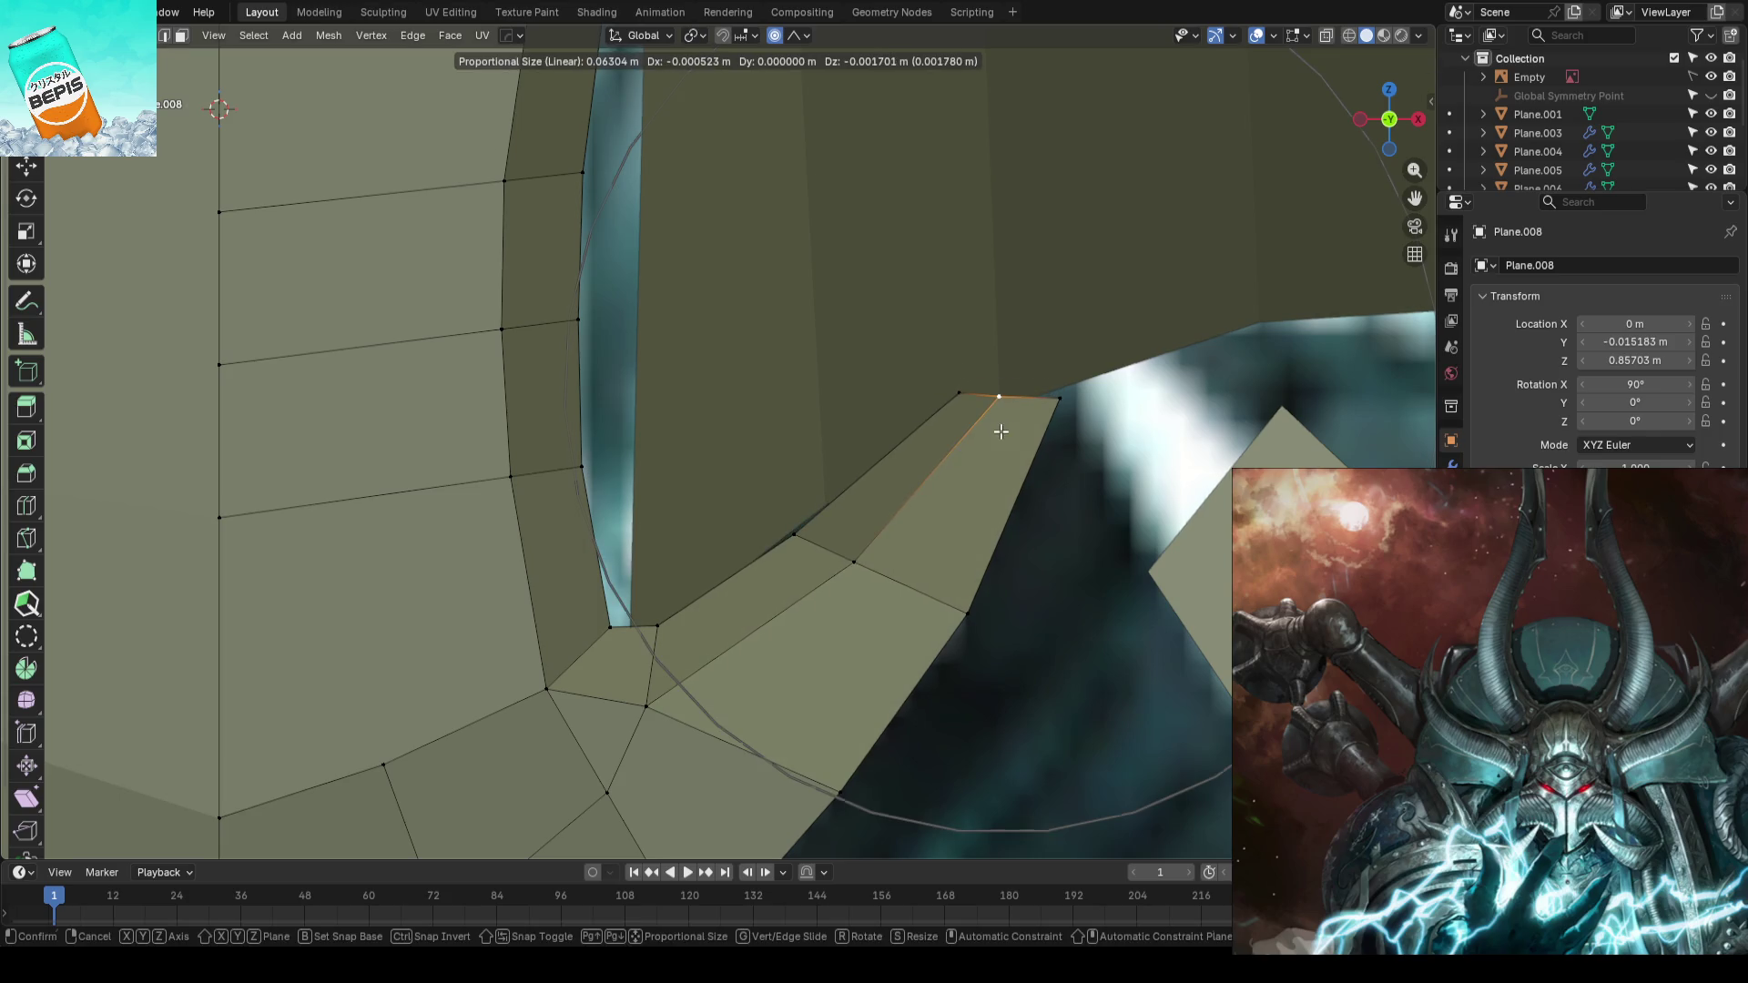
key("o")
left_click(1064, 462)
key("g")
left_click(1044, 447)
key("g")
left_click(1015, 427)
key("g")
left_click(964, 394)
key("g")
left_click(1005, 413)
- Nudge the tab's end vertex along one axis and make further small edge adjustments
key("g")
key("g")
left_click(1042, 440)
key("g")
key("g")
left_click(812, 522)
key("g")
left_click(859, 546)
middle_click_drag(859, 546, 1038, 677, "shift")
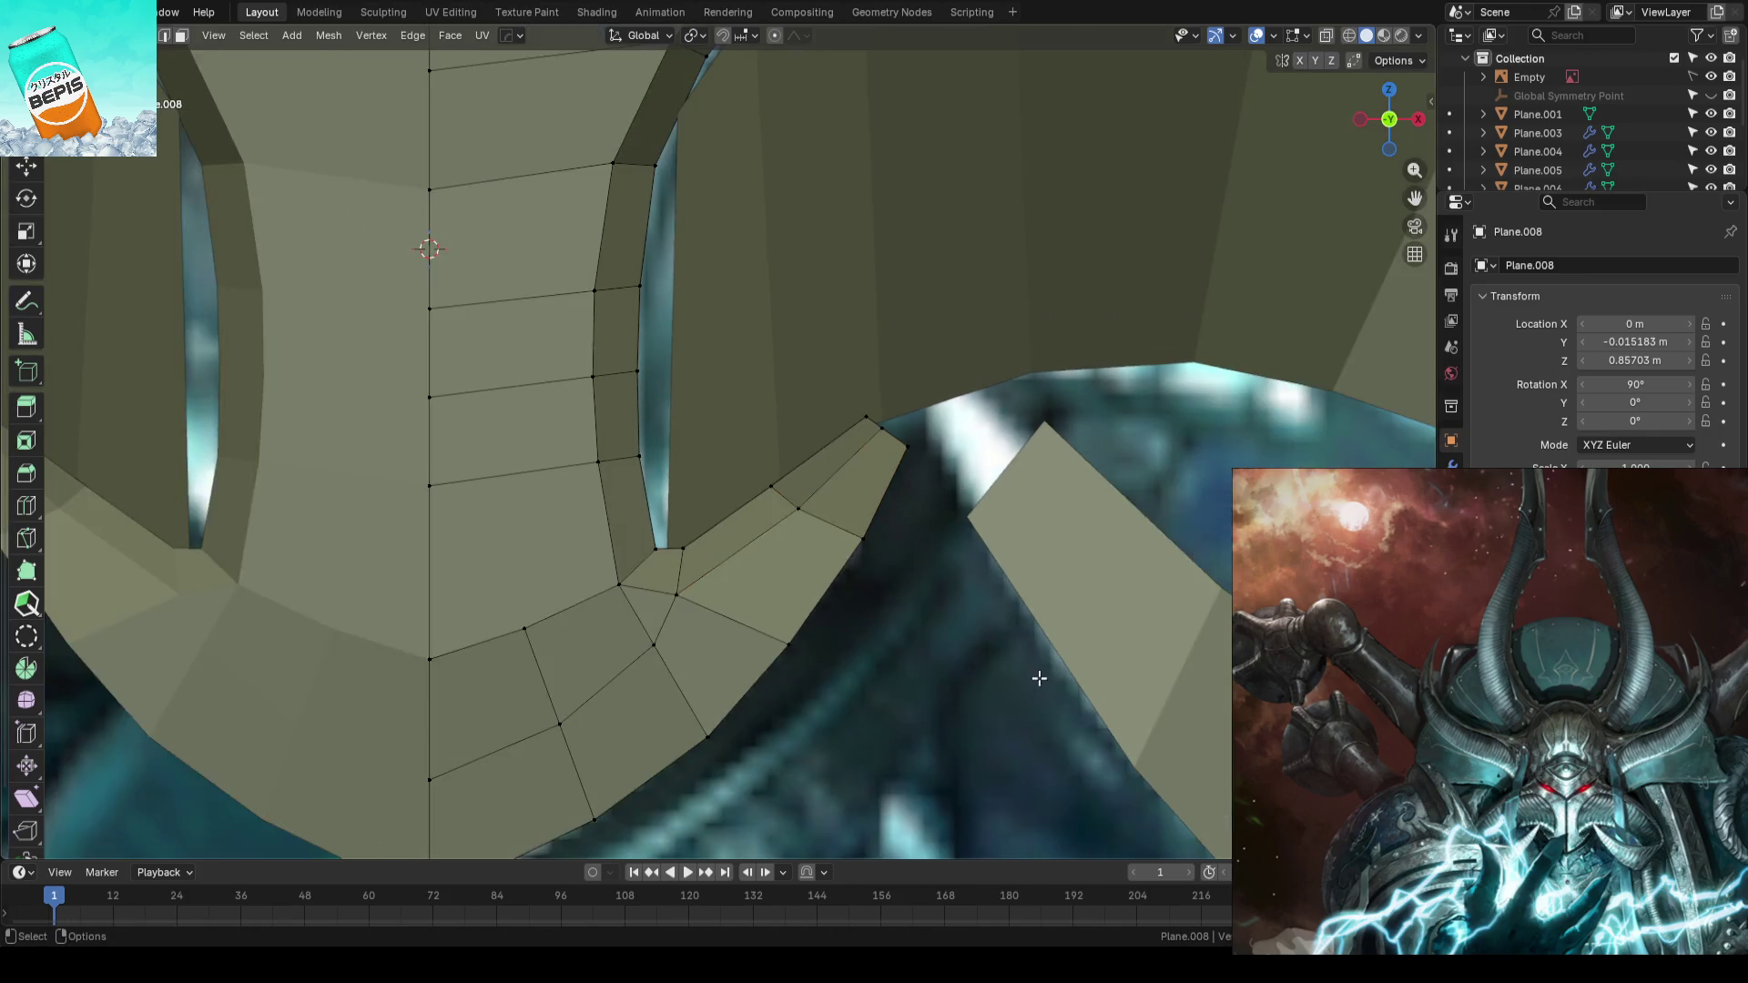
scroll(1039, 678, "down", 3)
scroll(860, 546, "up", 1)
scroll(866, 541, "up", 1)
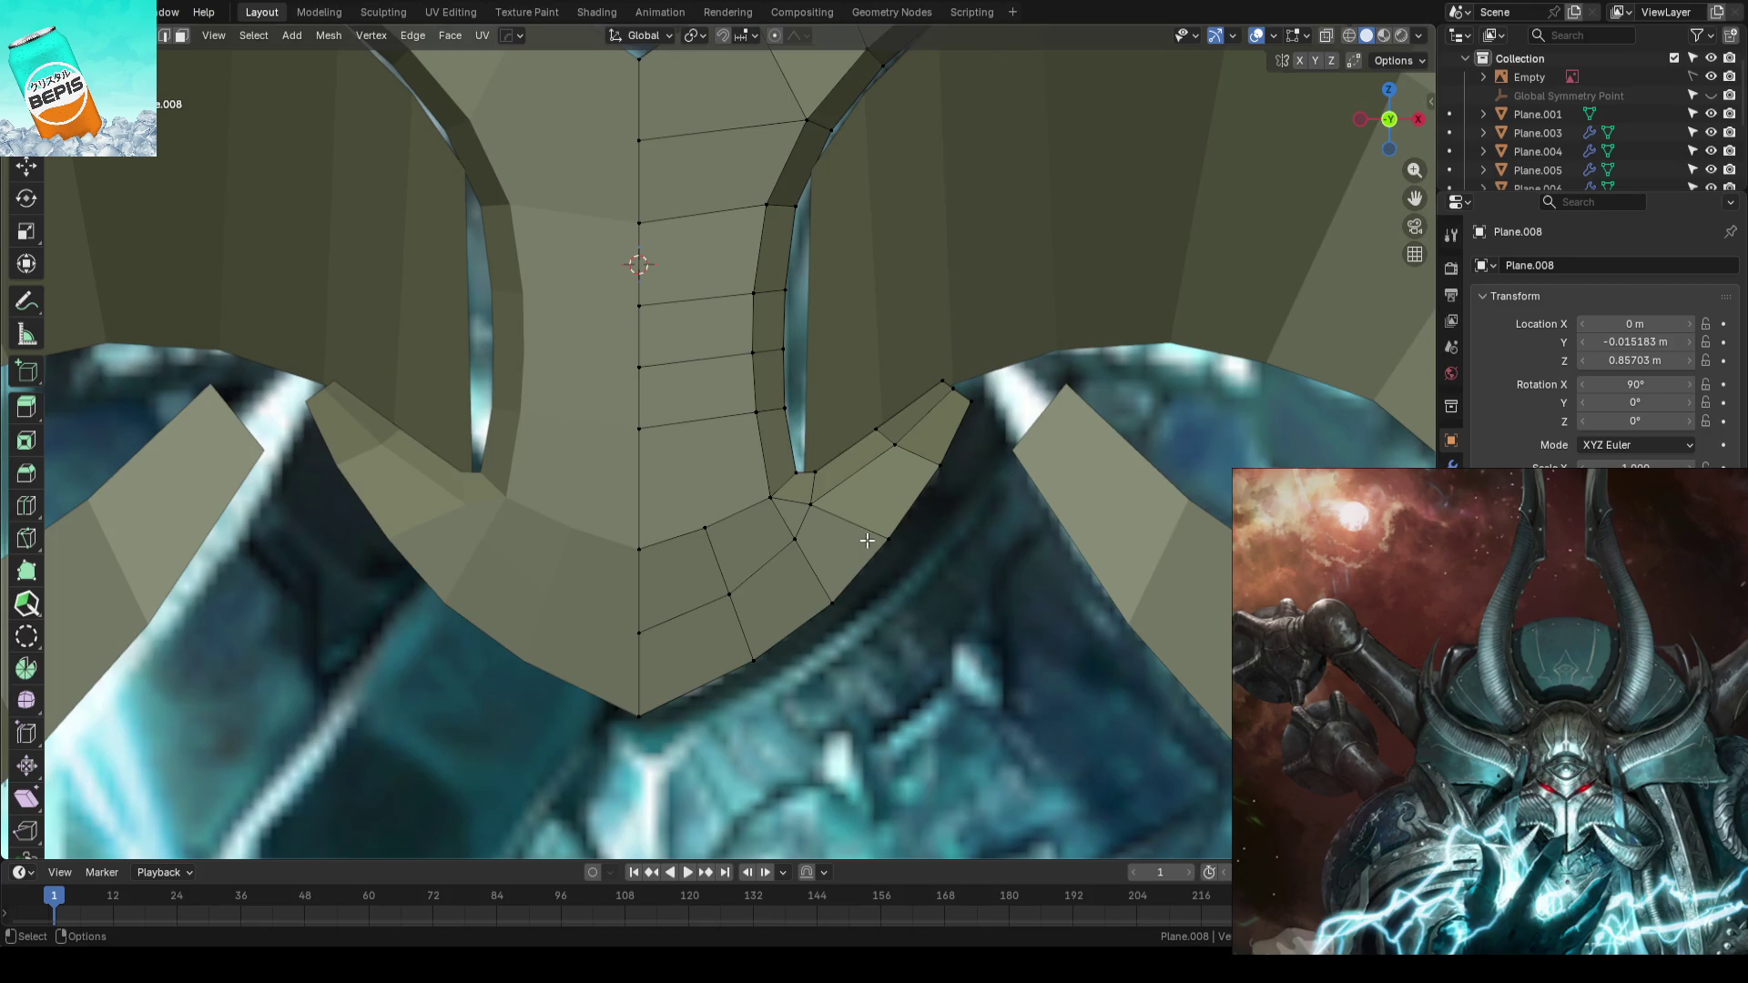
scroll(865, 542, "down", 3)
- Return to object mode, deselect the plate and save the blockout file
key("Tab")
mouse_move(913, 537)
middle_mouse_down()
mouse_move(889, 577)
mouse_move(786, 585)
mouse_move(781, 627)
mouse_move(847, 654)
mouse_move(832, 554)
middle_mouse_up()
left_click(917, 558)
key("ctrl+s")
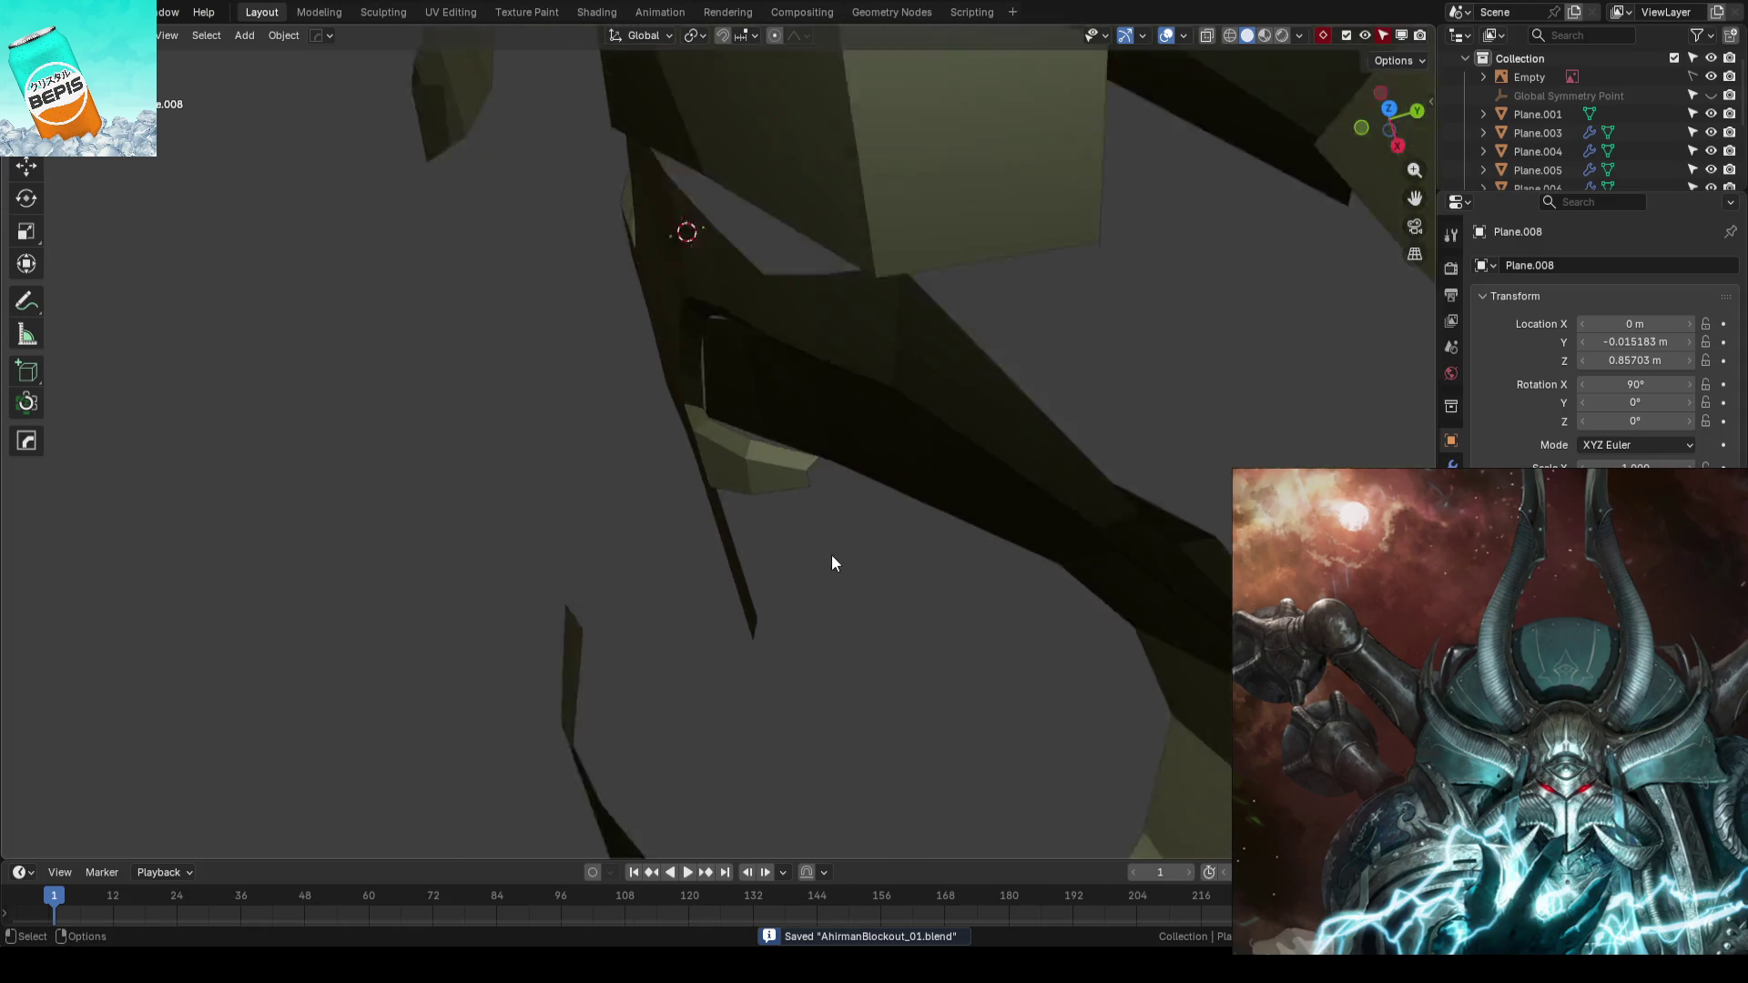
scroll(820, 546, "up", 2)
- Shift a lower-tab edge sideways along X using a chosen transform orientation
key("Tab")
scroll(798, 523, "up", 2)
left_click(817, 532)
key("comma")
left_click(900, 472)
key("g")
key("x")
left_click(876, 488)
key("g")
key("y")
key("Escape")
- Move the tab's end edge in depth along Y and check it in front view over the reference
left_click(1058, 549)
key("g")
key("y")
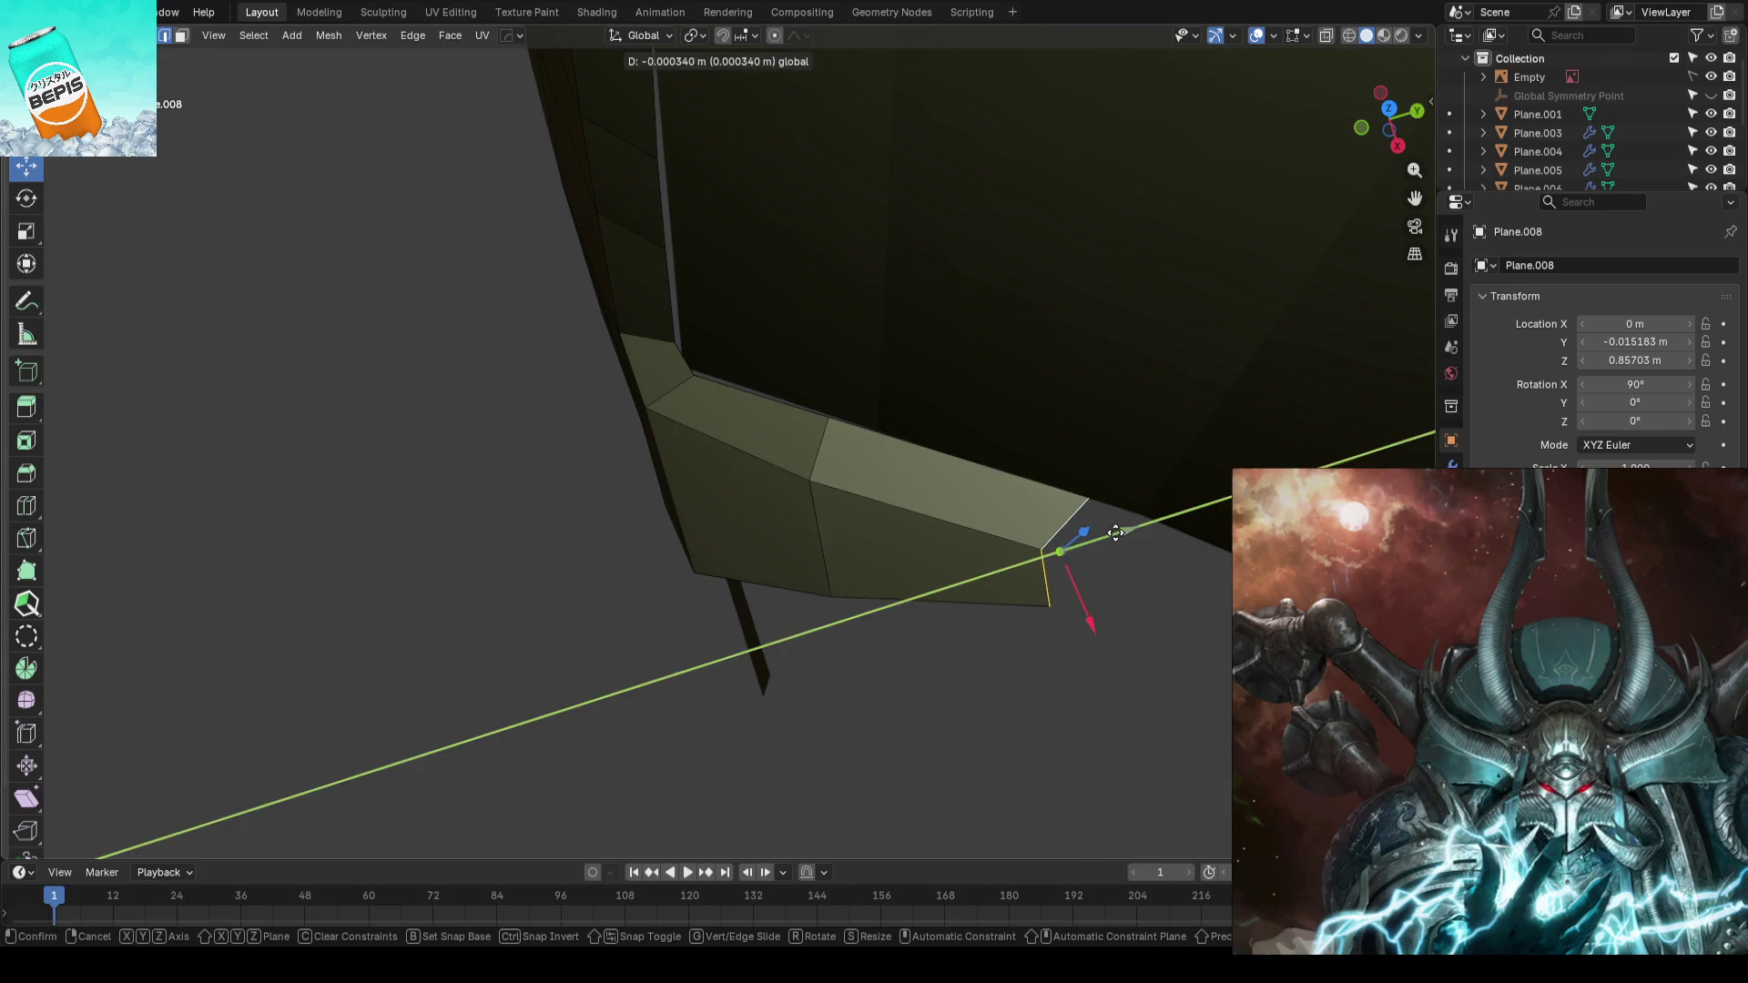
left_click(1116, 532)
mouse_move(1115, 532)
middle_mouse_down()
mouse_move(809, 613)
mouse_move(947, 527)
middle_mouse_up()
key("KP_1")
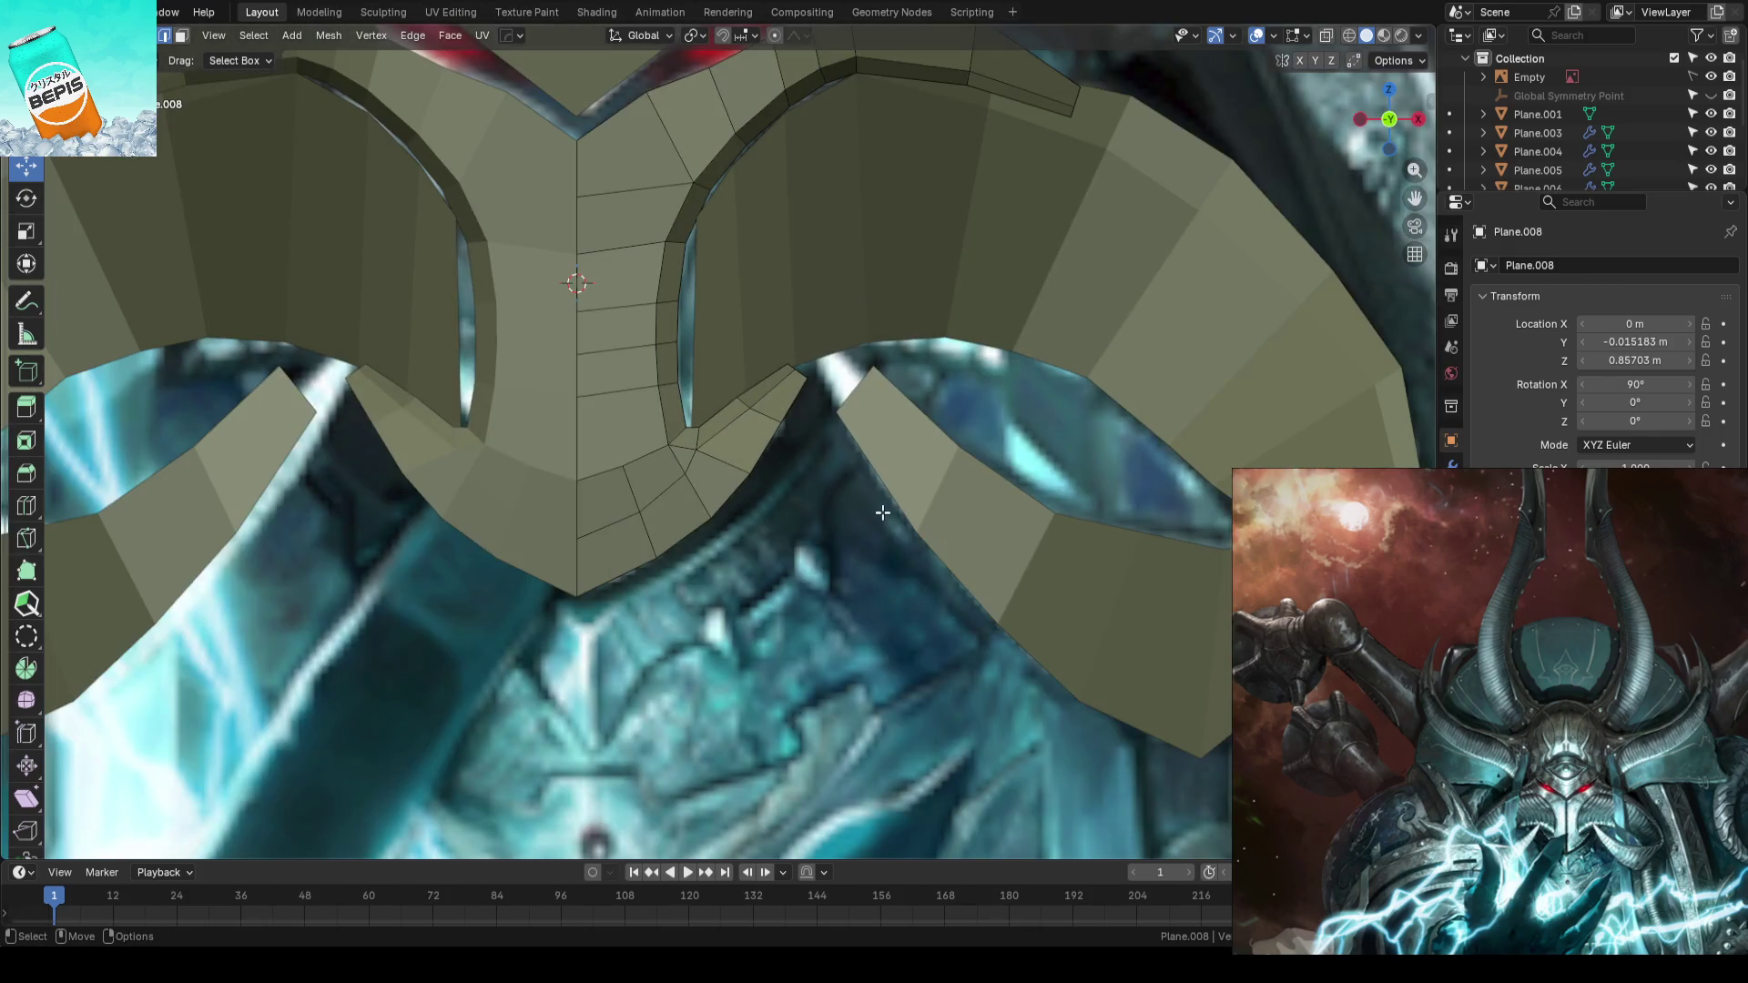
scroll(780, 527, "up", 2)
scroll(828, 468, "up", 2)
- Leave mesh editing on Plane.006, deselect, save the file and select centre plate Plane.008
key("Tab")
left_click(835, 483)
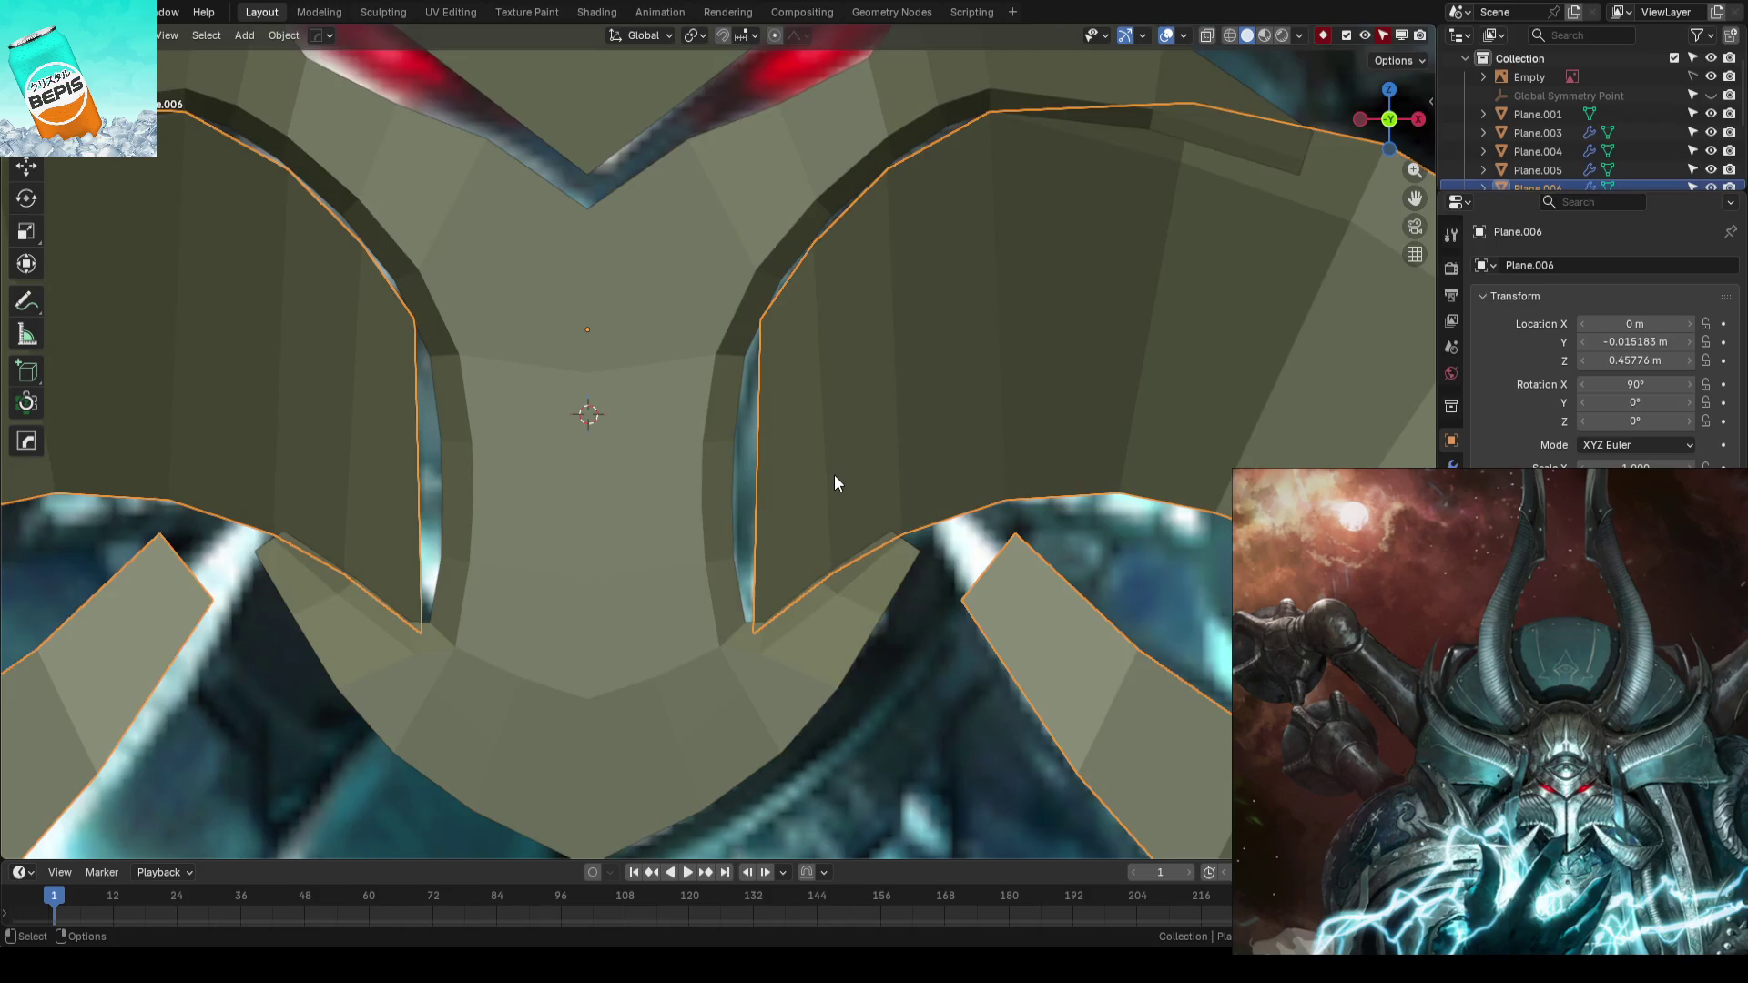
scroll(834, 473, "down", 3)
key("alt+a")
key("ctrl+s")
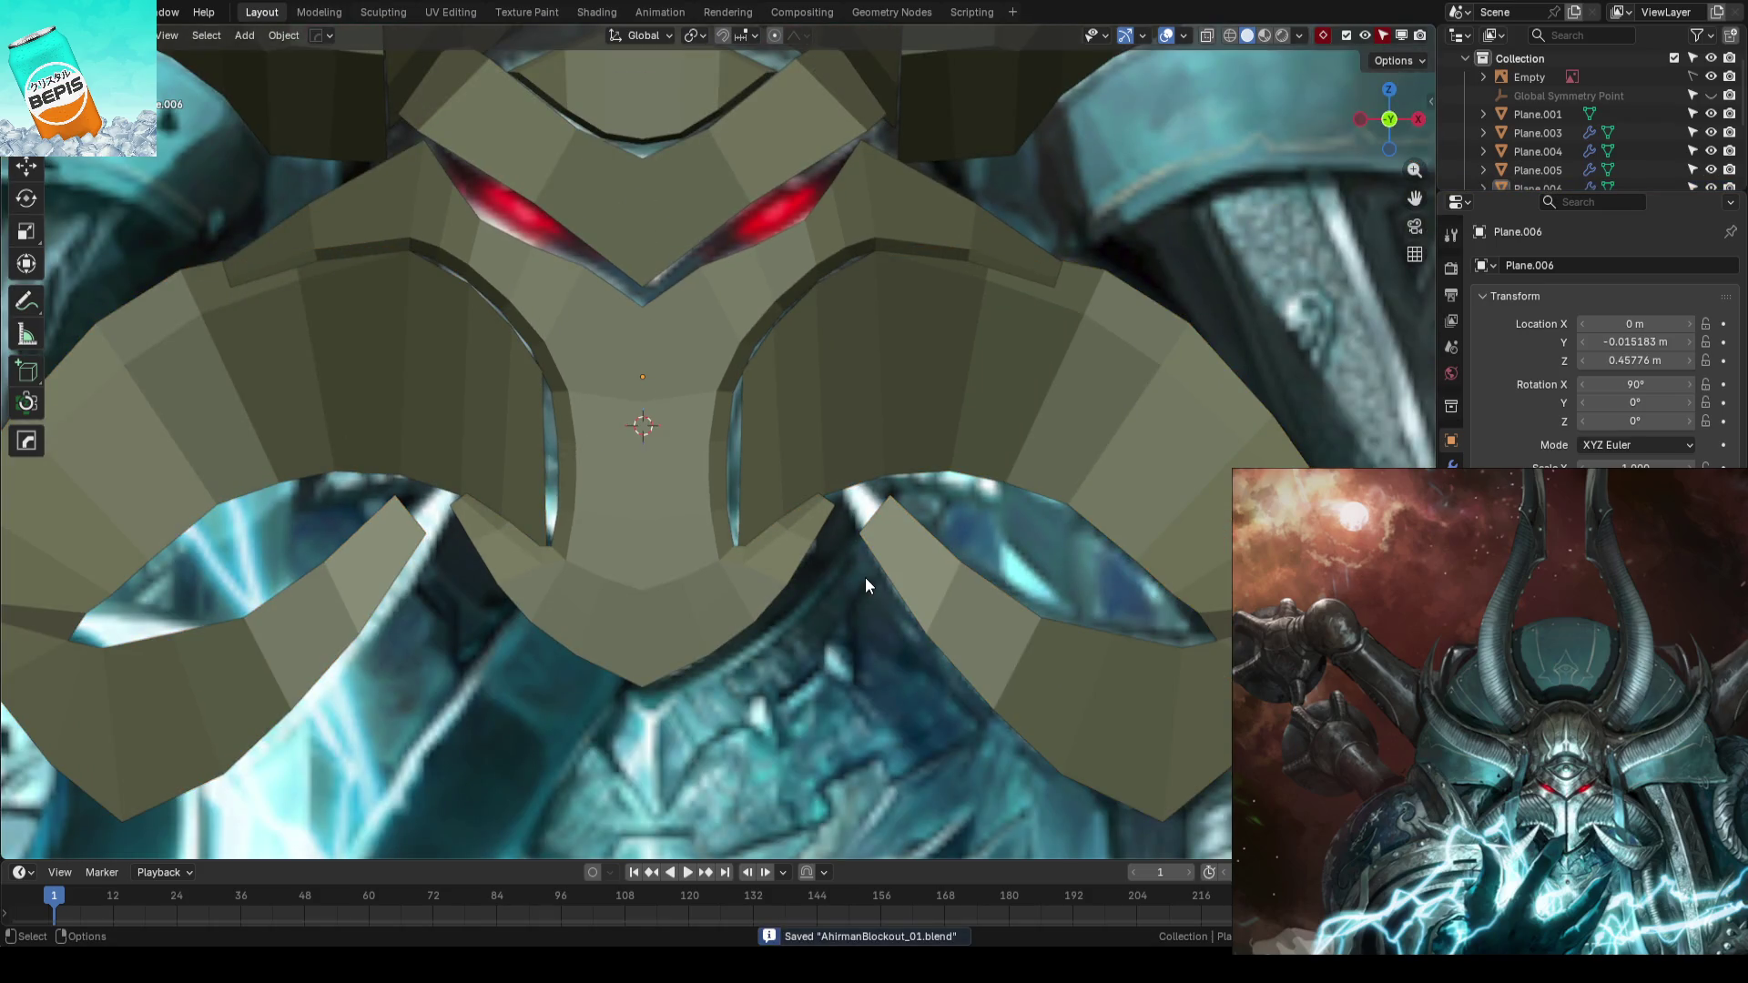
scroll(864, 578, "up", 3)
left_click(834, 590)
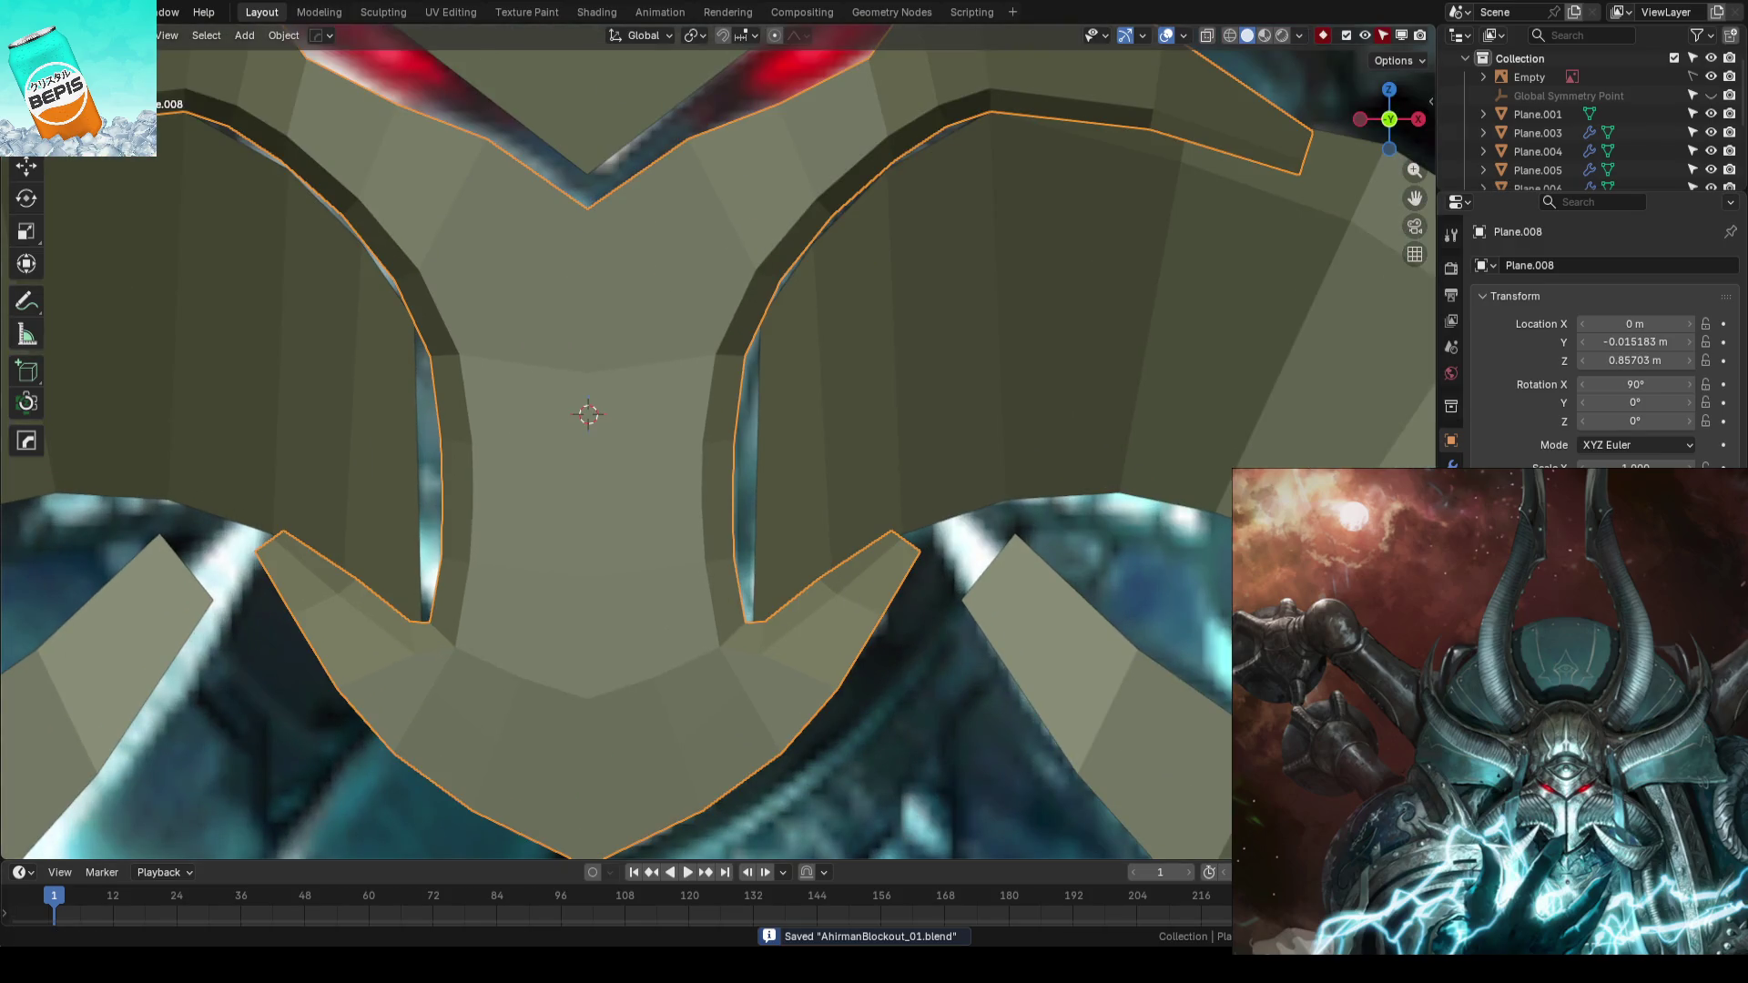
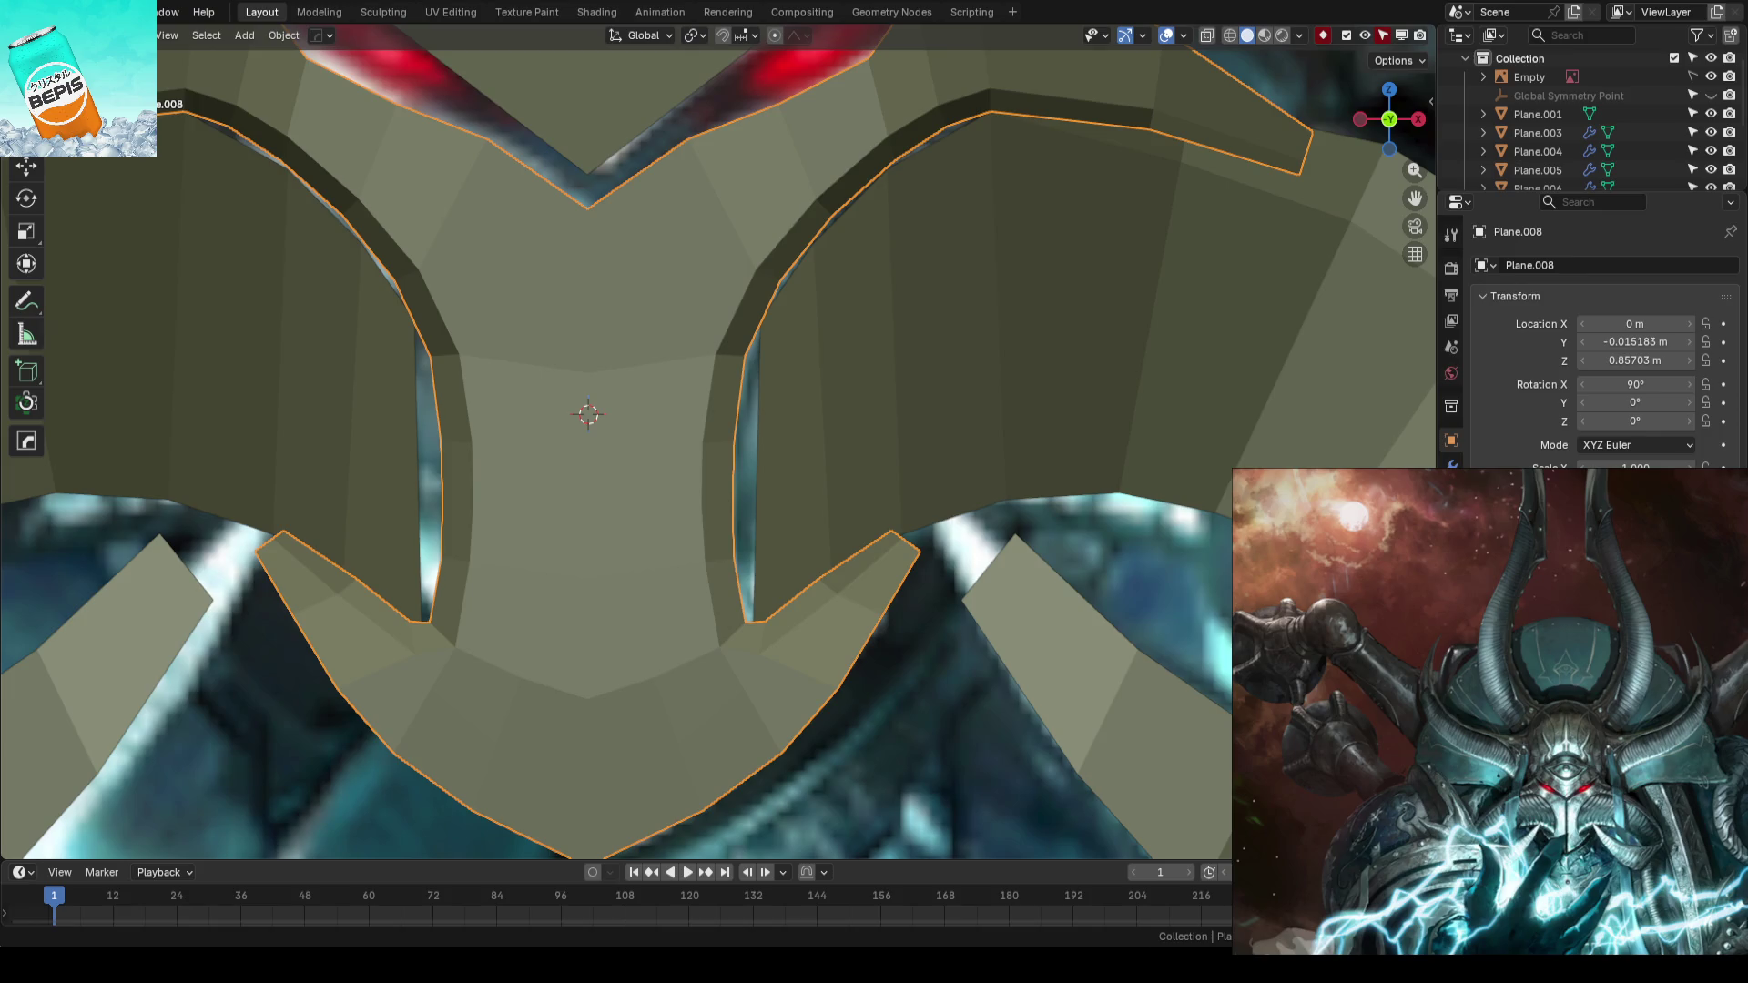
scroll(868, 545, "down", 2)
- Save the blockout after briefly checking the lower mask piece, then view the helmet side-on
left_click(832, 645)
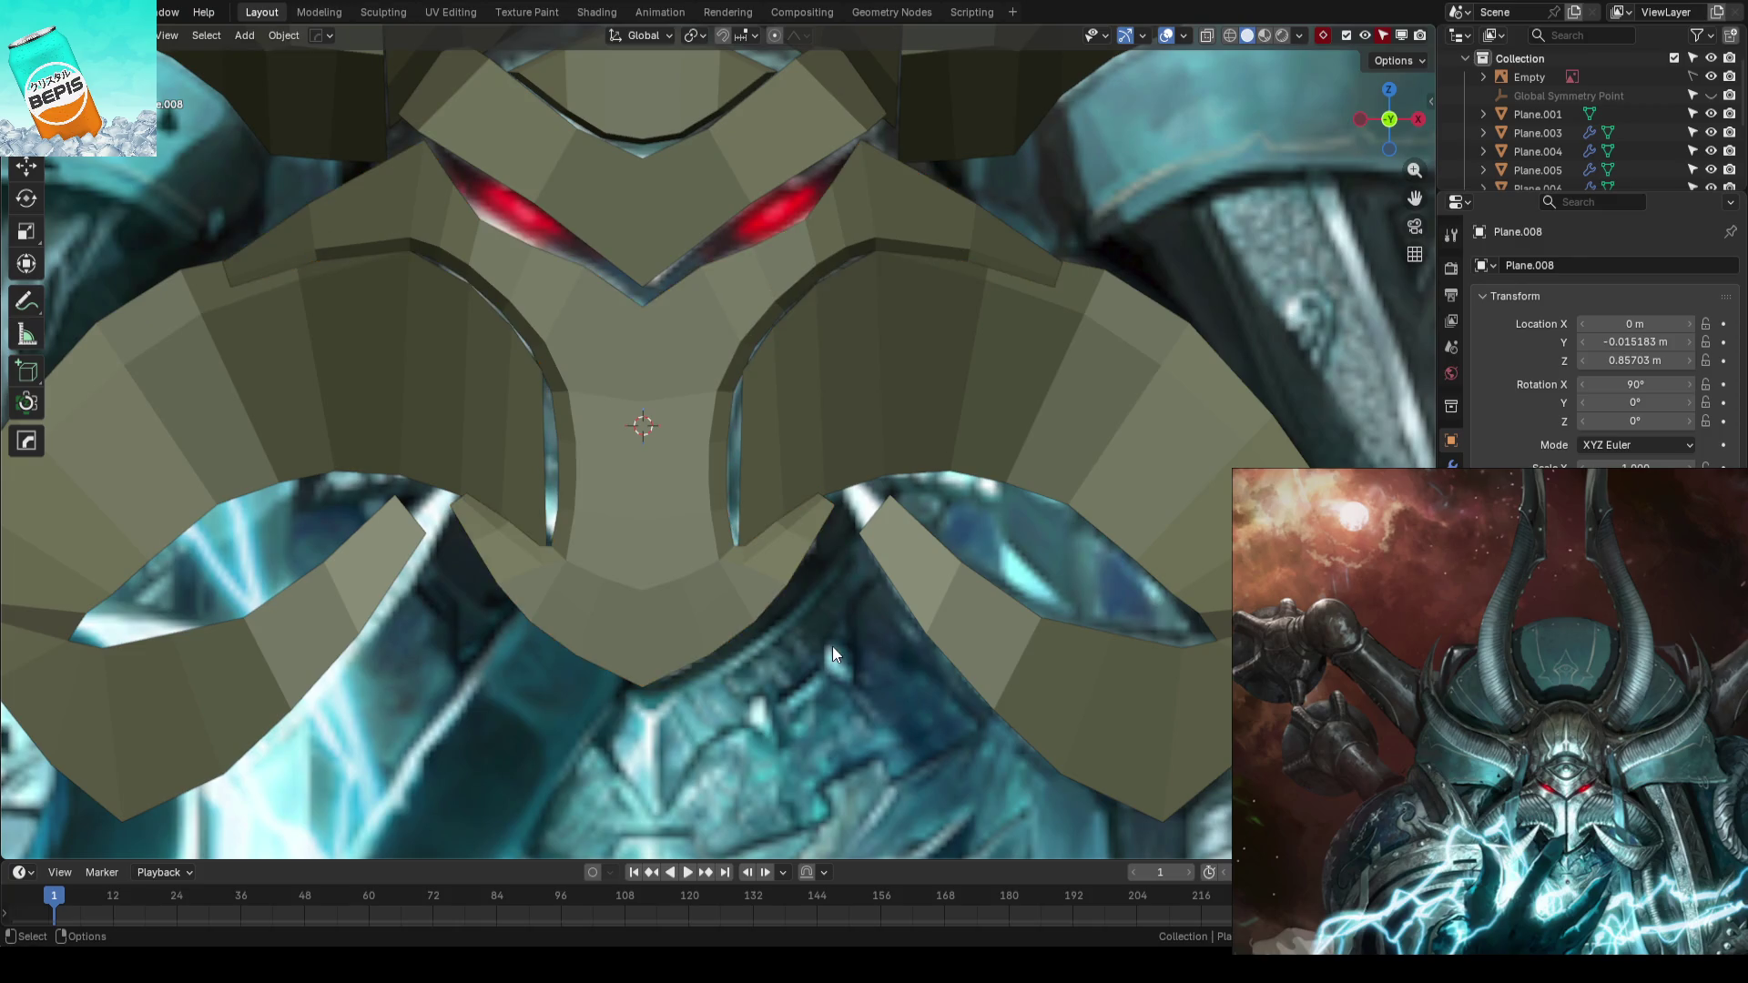
key("ctrl+s")
key("Tab")
scroll(831, 646, "up", 3)
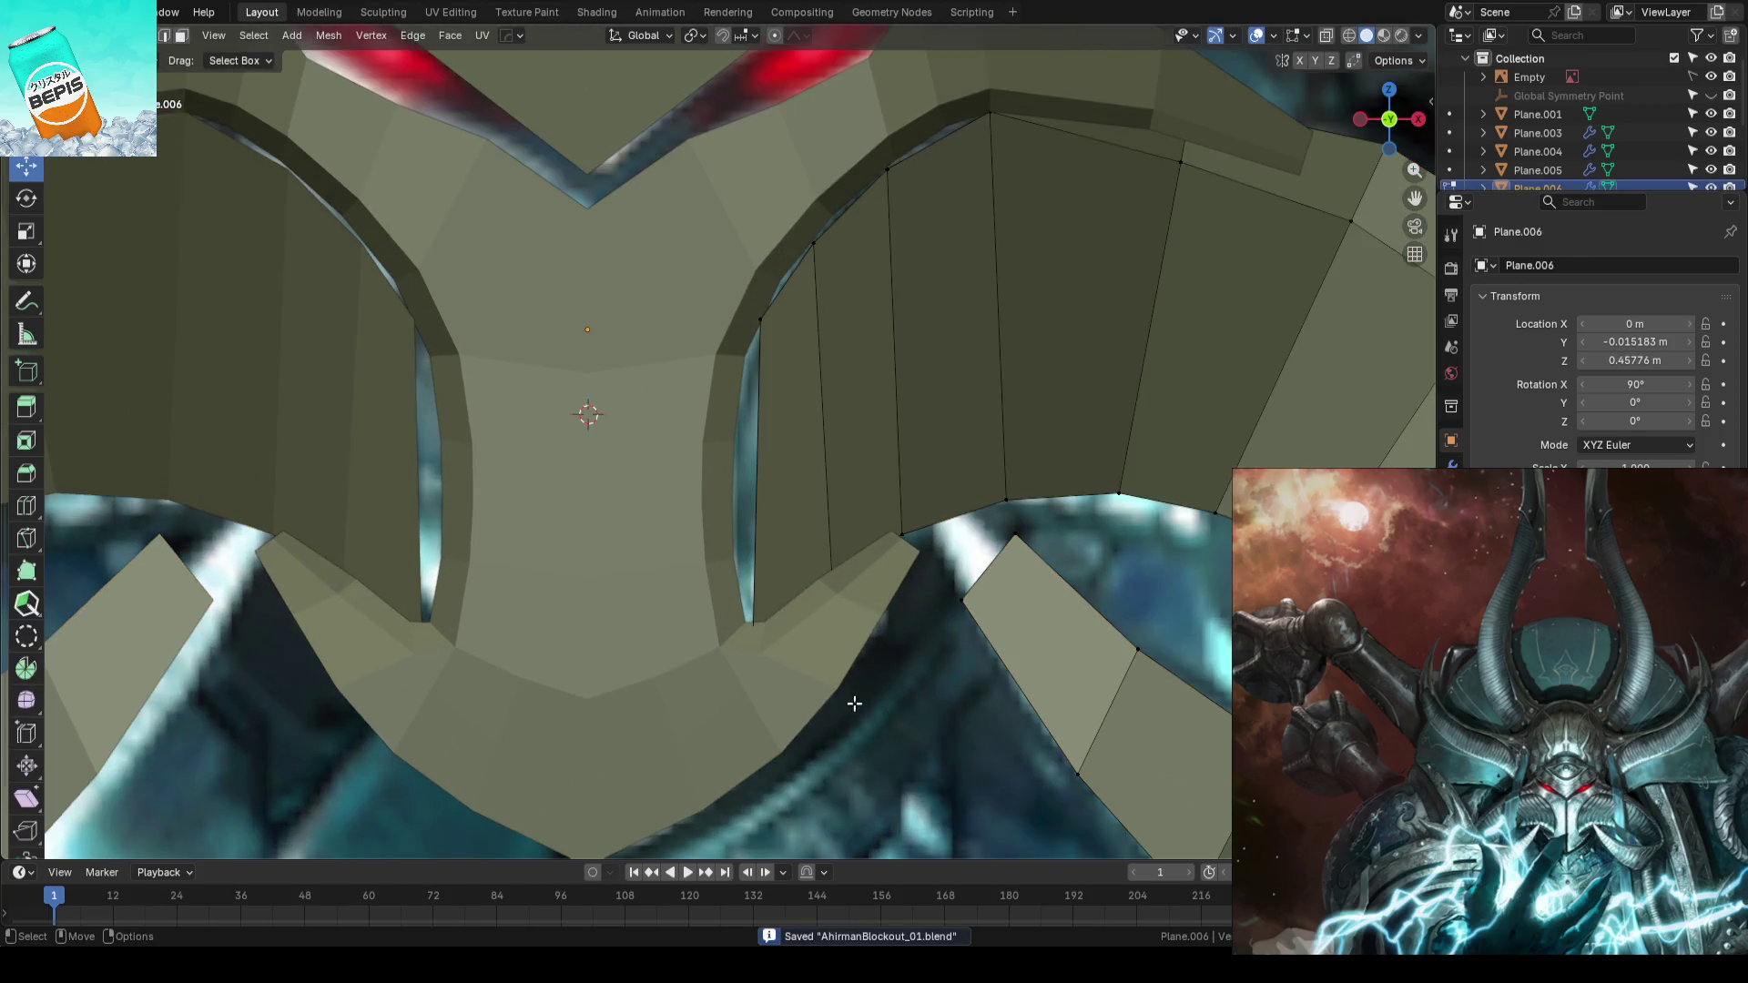
scroll(819, 677, "down", 2)
key("Tab")
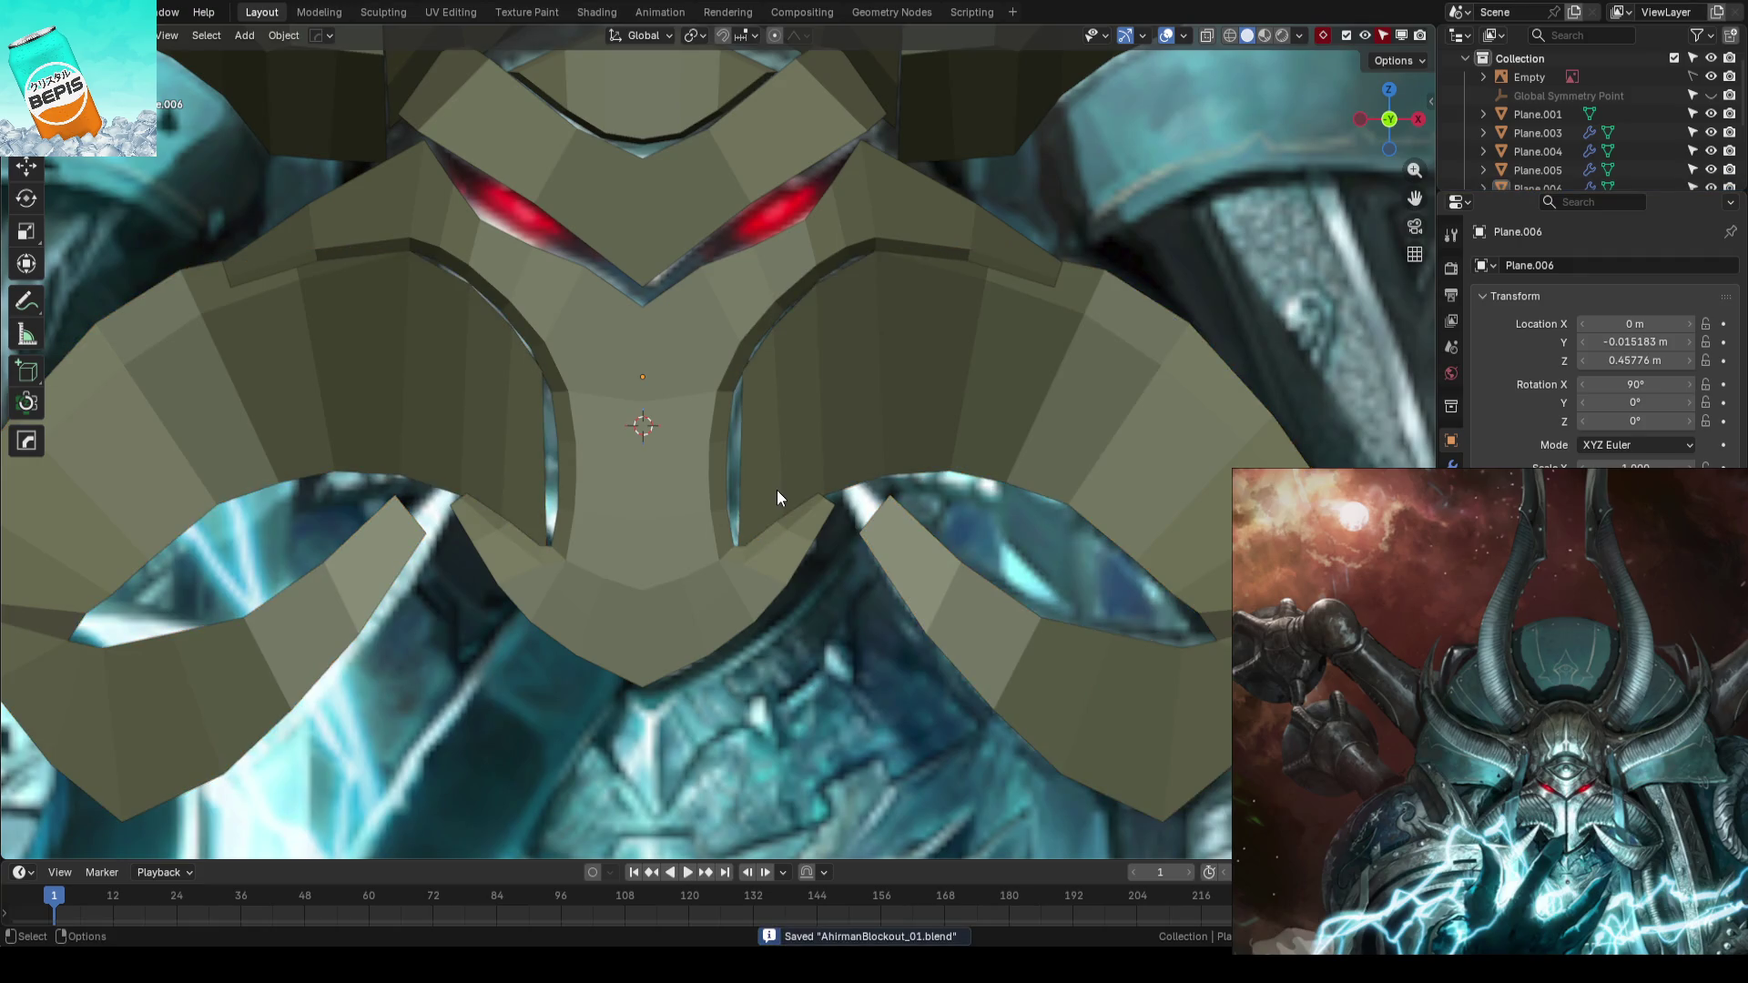
middle_click_drag(775, 492, 594, 626)
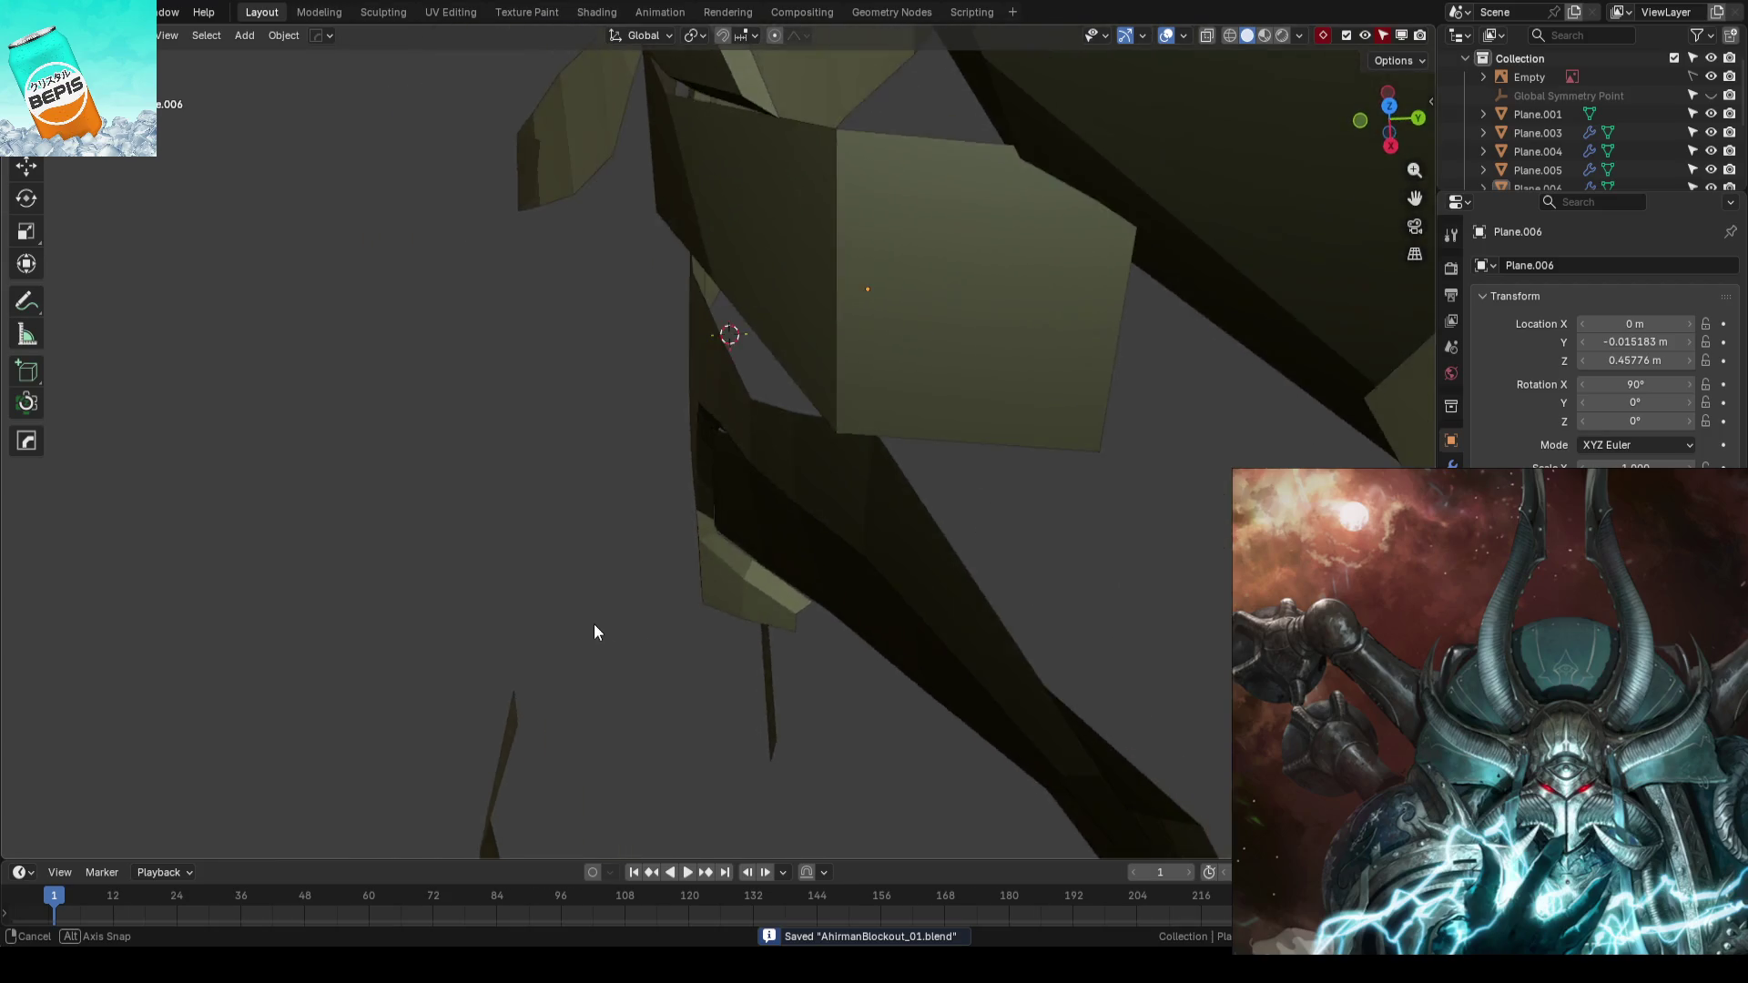
middle_click_drag(594, 632, 780, 535)
- Shift an edge face of the curled lower piece Plane.008 slightly along Y
left_click(854, 504)
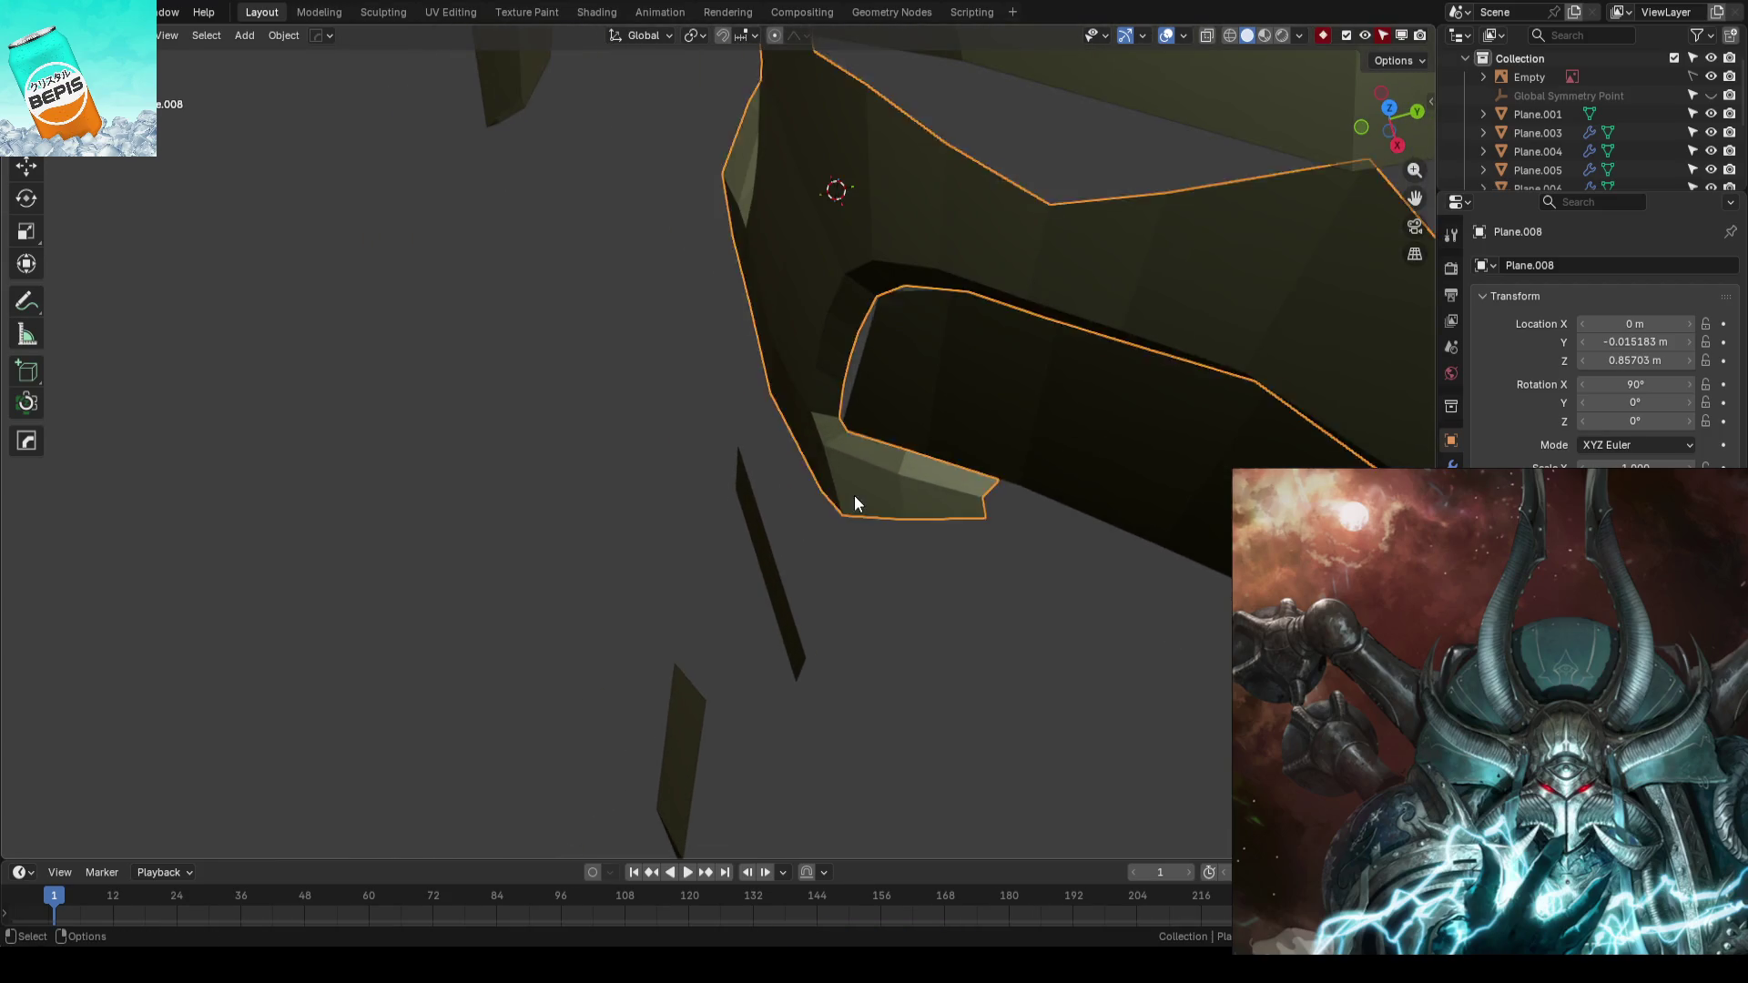
key("Tab")
mouse_move(851, 593)
middle_mouse_down()
mouse_move(835, 595)
mouse_move(953, 547)
mouse_move(791, 623)
middle_mouse_up()
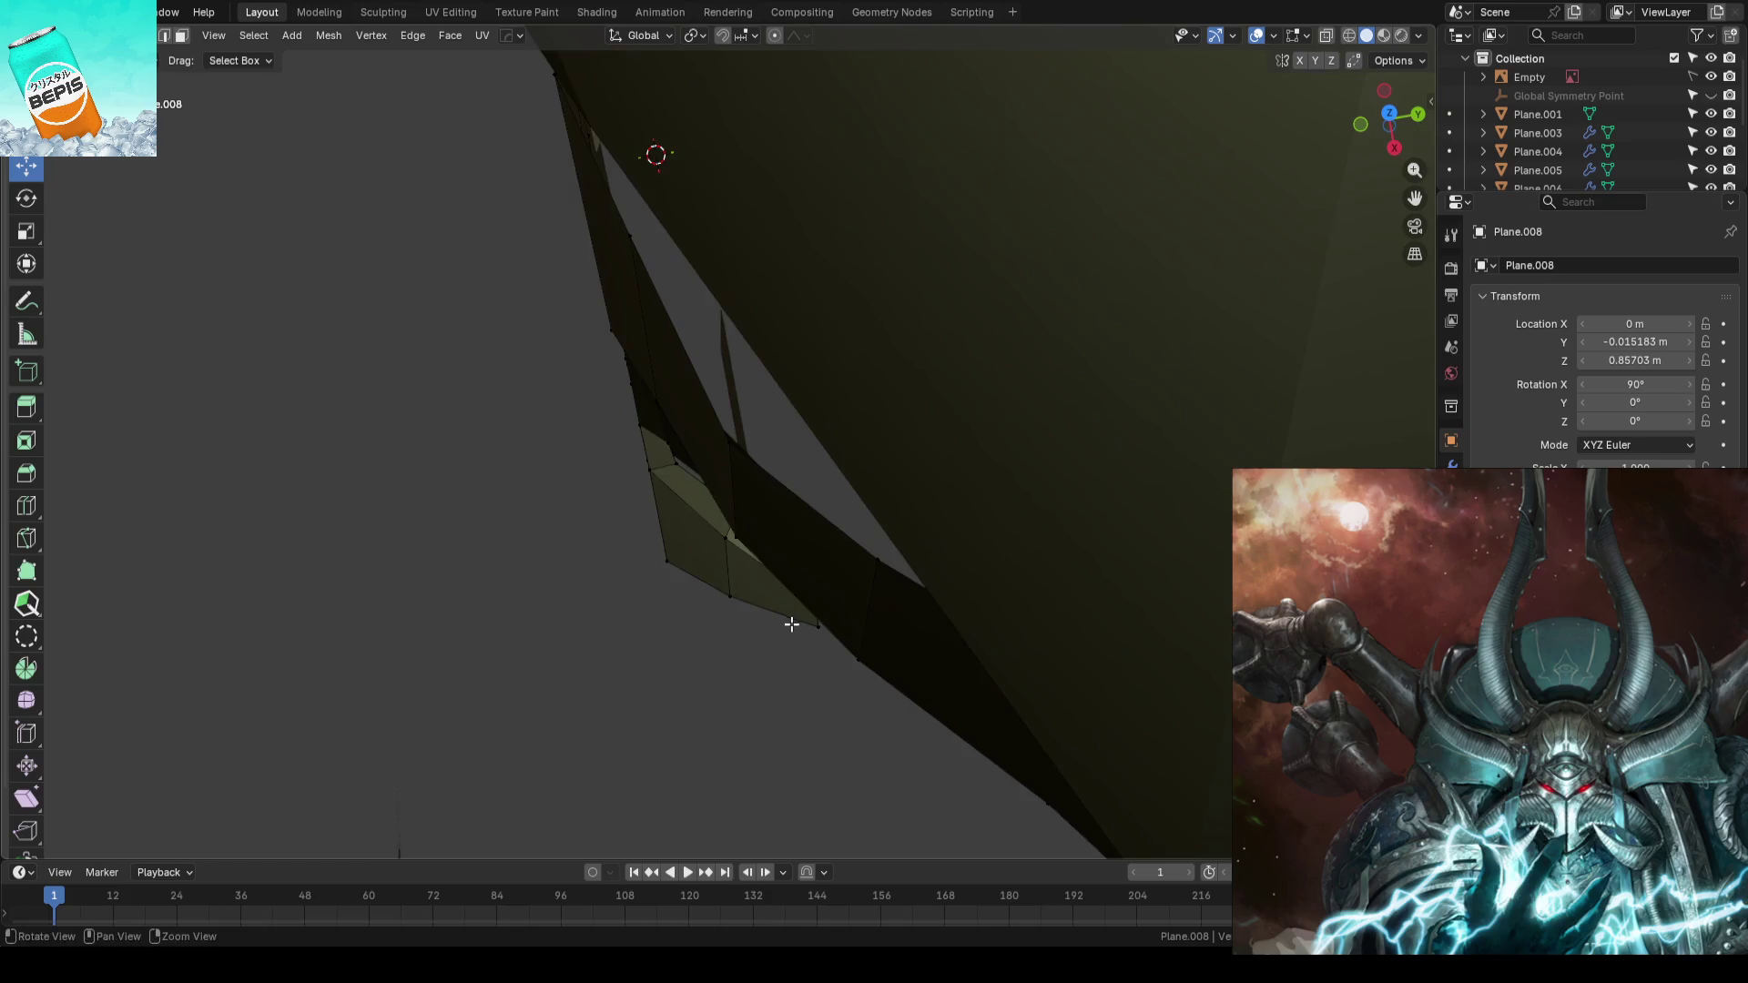
mouse_move(791, 624)
middle_mouse_down()
mouse_move(820, 430)
mouse_move(848, 448)
middle_mouse_up()
key("comma")
left_click(820, 427)
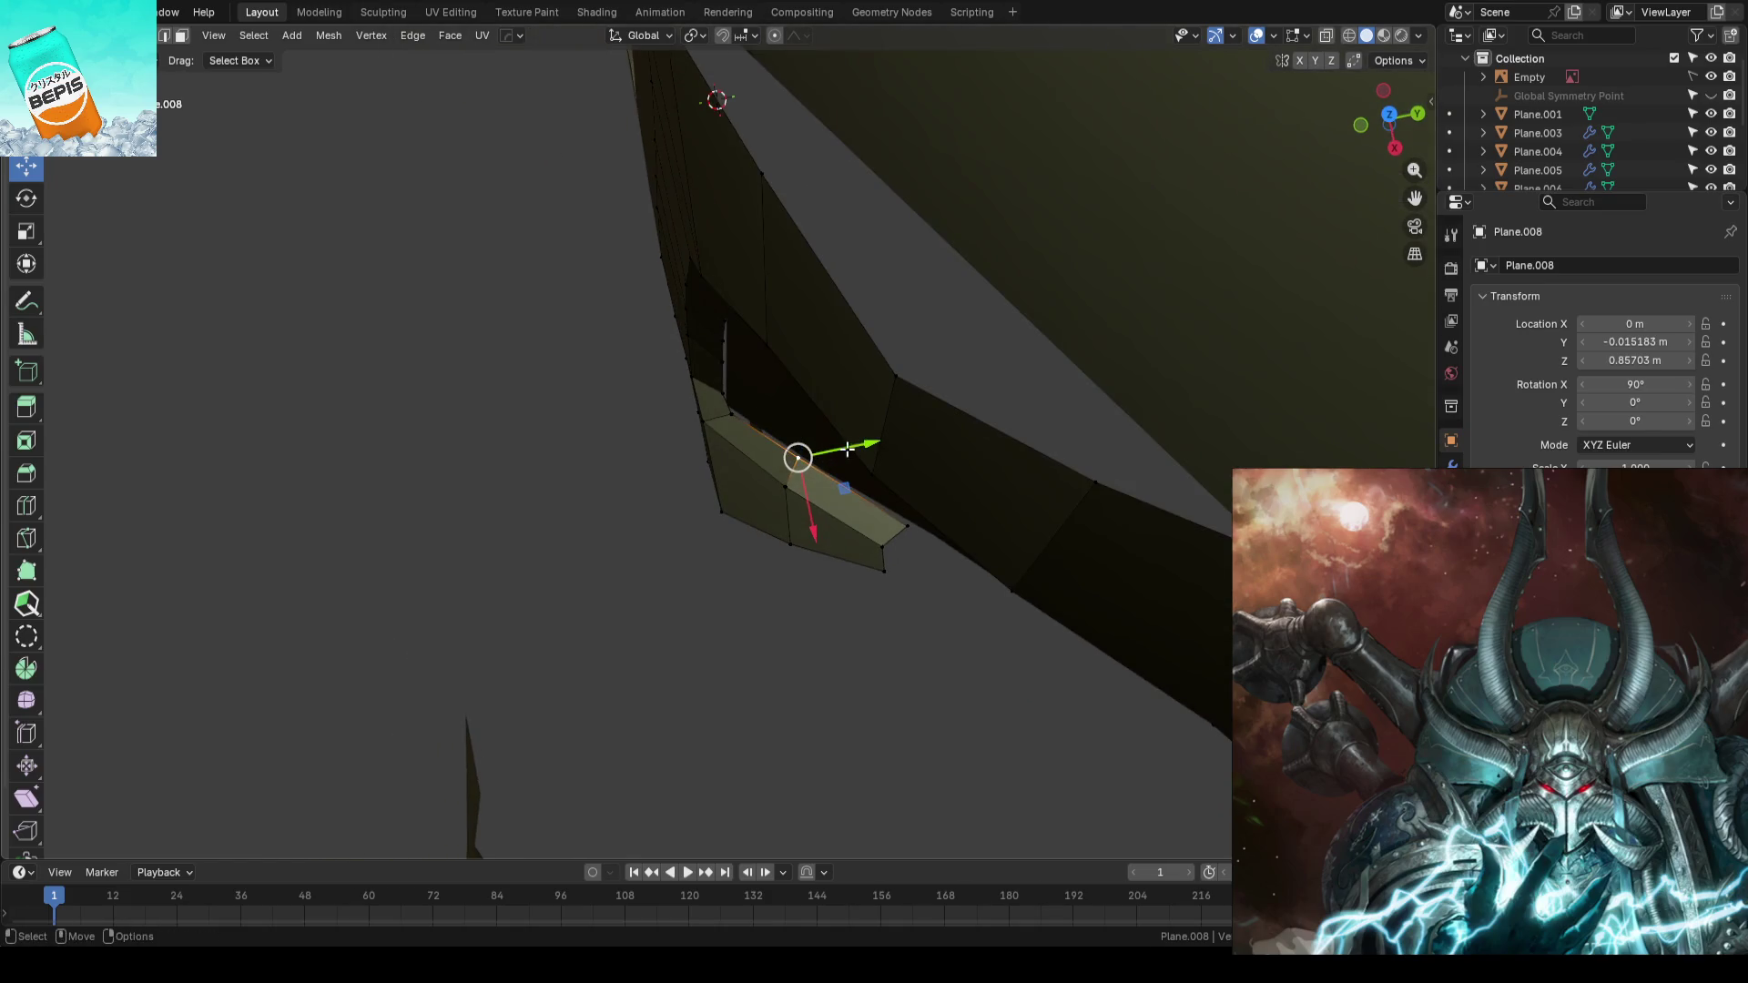
left_click(849, 448)
key("g")
key("y")
left_click(762, 621)
- Nudge two more faces along the piece's edge slightly in depth along Y
mouse_move(763, 621)
middle_mouse_down()
mouse_move(753, 268)
mouse_move(775, 363)
middle_mouse_up()
left_click(775, 363)
key("g")
key("y")
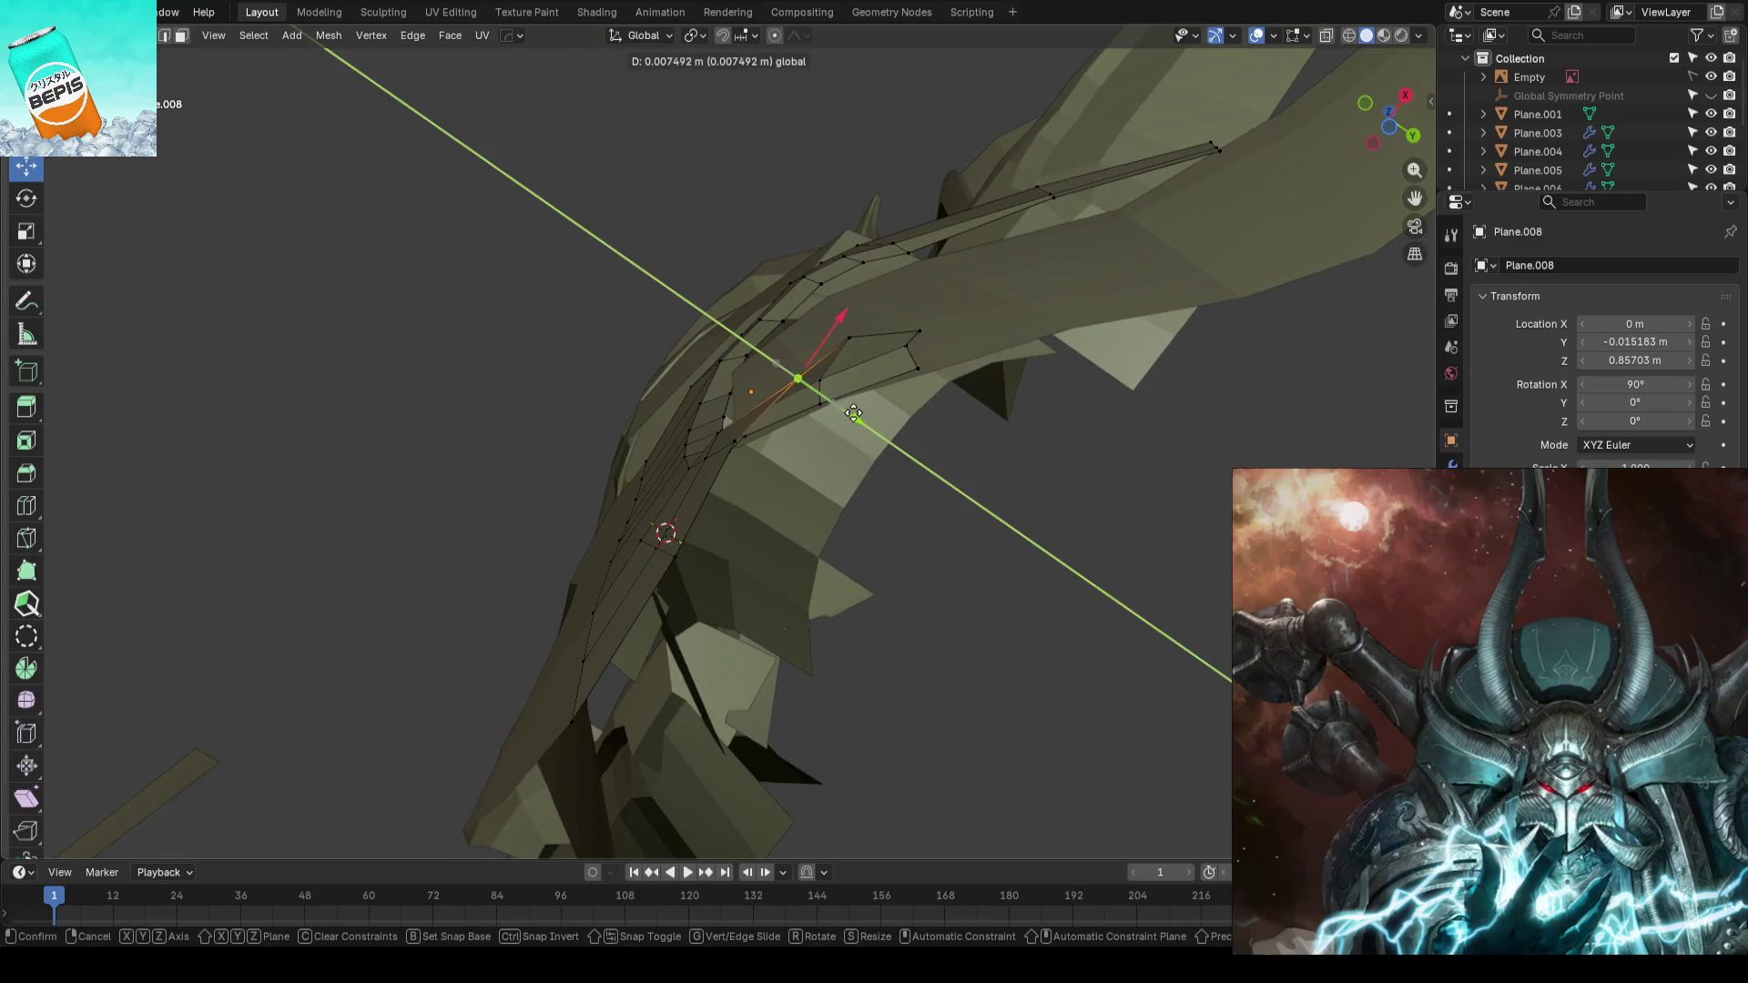
left_click(853, 412)
left_click(846, 339)
key("g")
key("y")
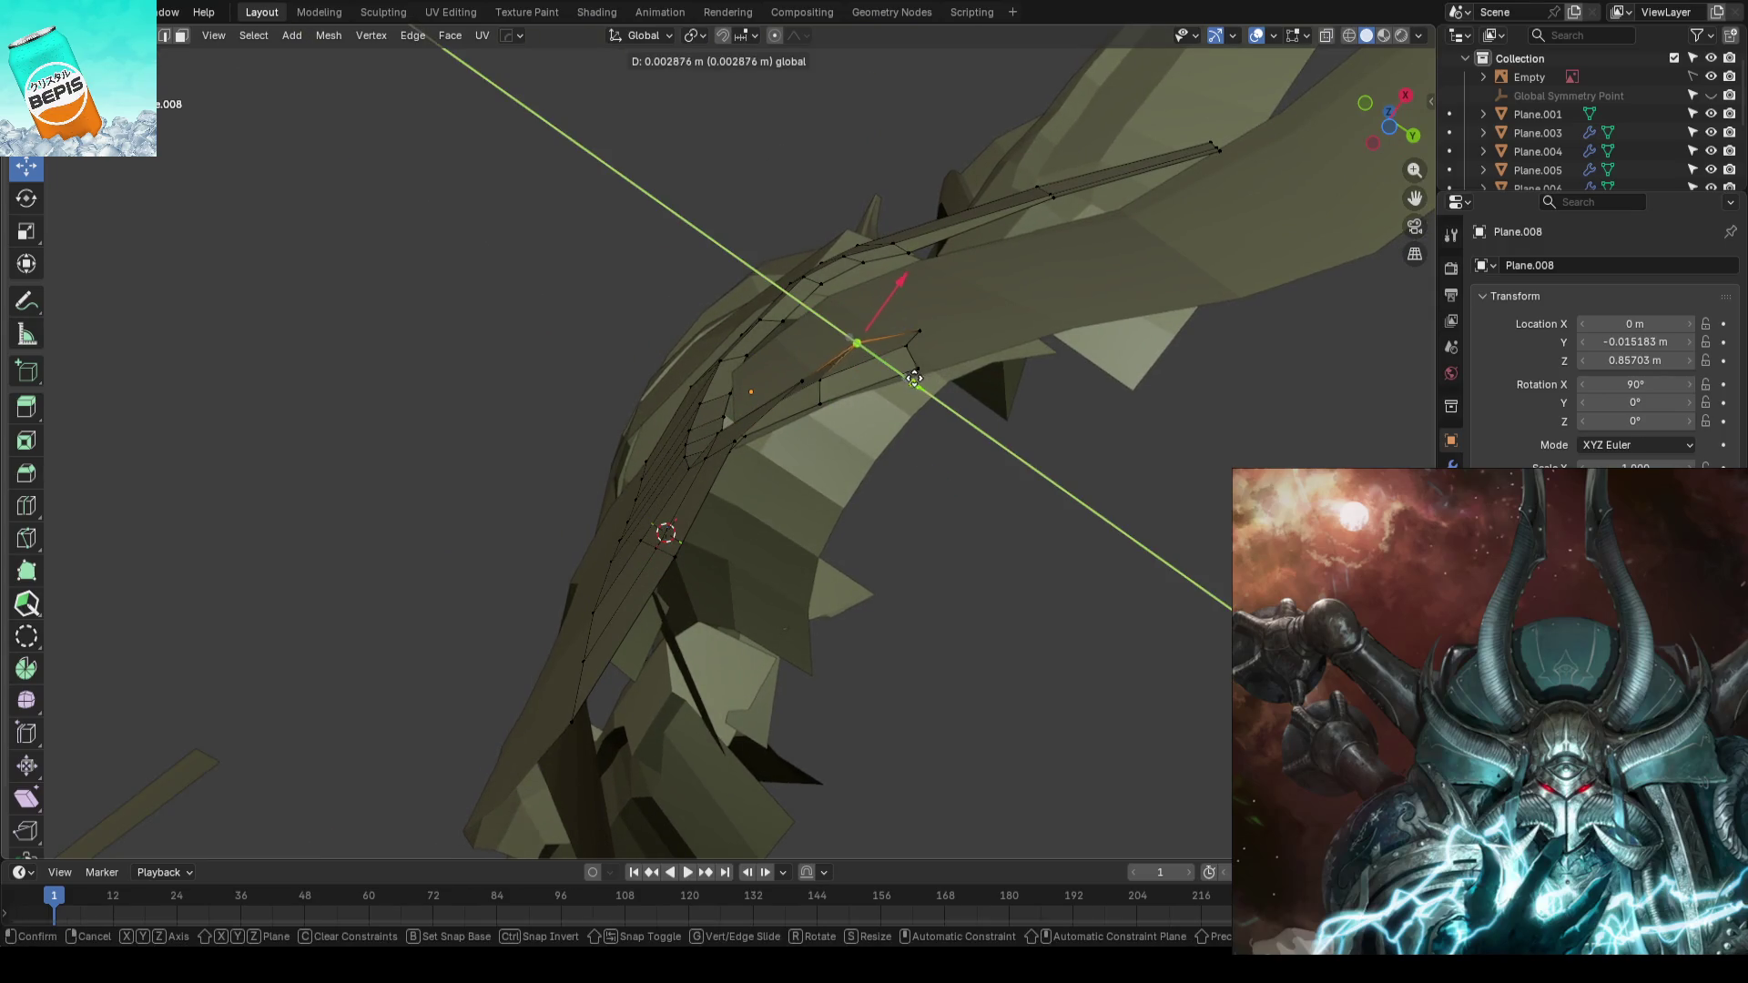
left_click(914, 378)
- Shift the rim edge path of Plane.008 along Y, leave Edit Mode and save the blockout
mouse_move(914, 379)
middle_mouse_down()
mouse_move(741, 624)
mouse_move(830, 507)
middle_mouse_up()
left_click(740, 623)
middle_click_drag(943, 360, 941, 451)
left_click(964, 303, "ctrl")
middle_click_drag(964, 303, 956, 296)
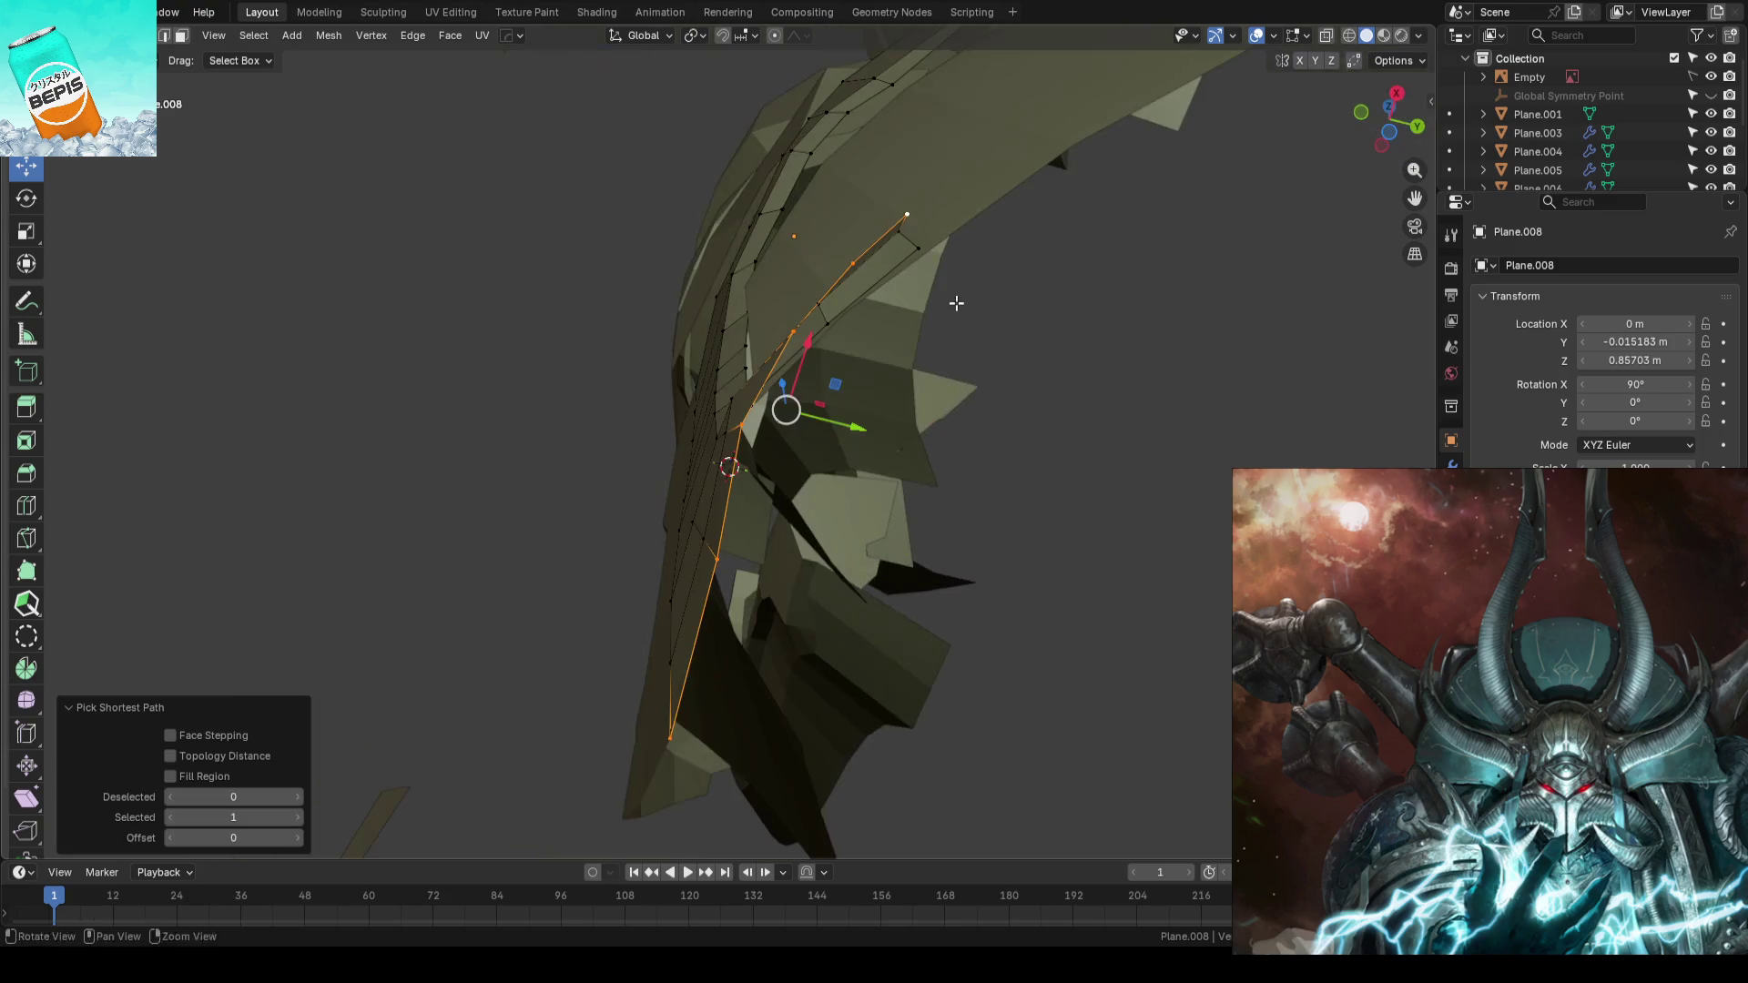
key("g")
key("y")
left_click(820, 417)
mouse_move(820, 417)
middle_mouse_down()
mouse_move(889, 507)
mouse_move(1093, 559)
mouse_move(981, 583)
mouse_move(927, 474)
mouse_move(872, 522)
mouse_move(880, 461)
mouse_move(780, 534)
mouse_move(865, 533)
mouse_move(829, 548)
mouse_move(964, 507)
mouse_move(892, 460)
middle_mouse_up()
key("Tab")
key("ctrl+s")
scroll(875, 412, "up", 2)
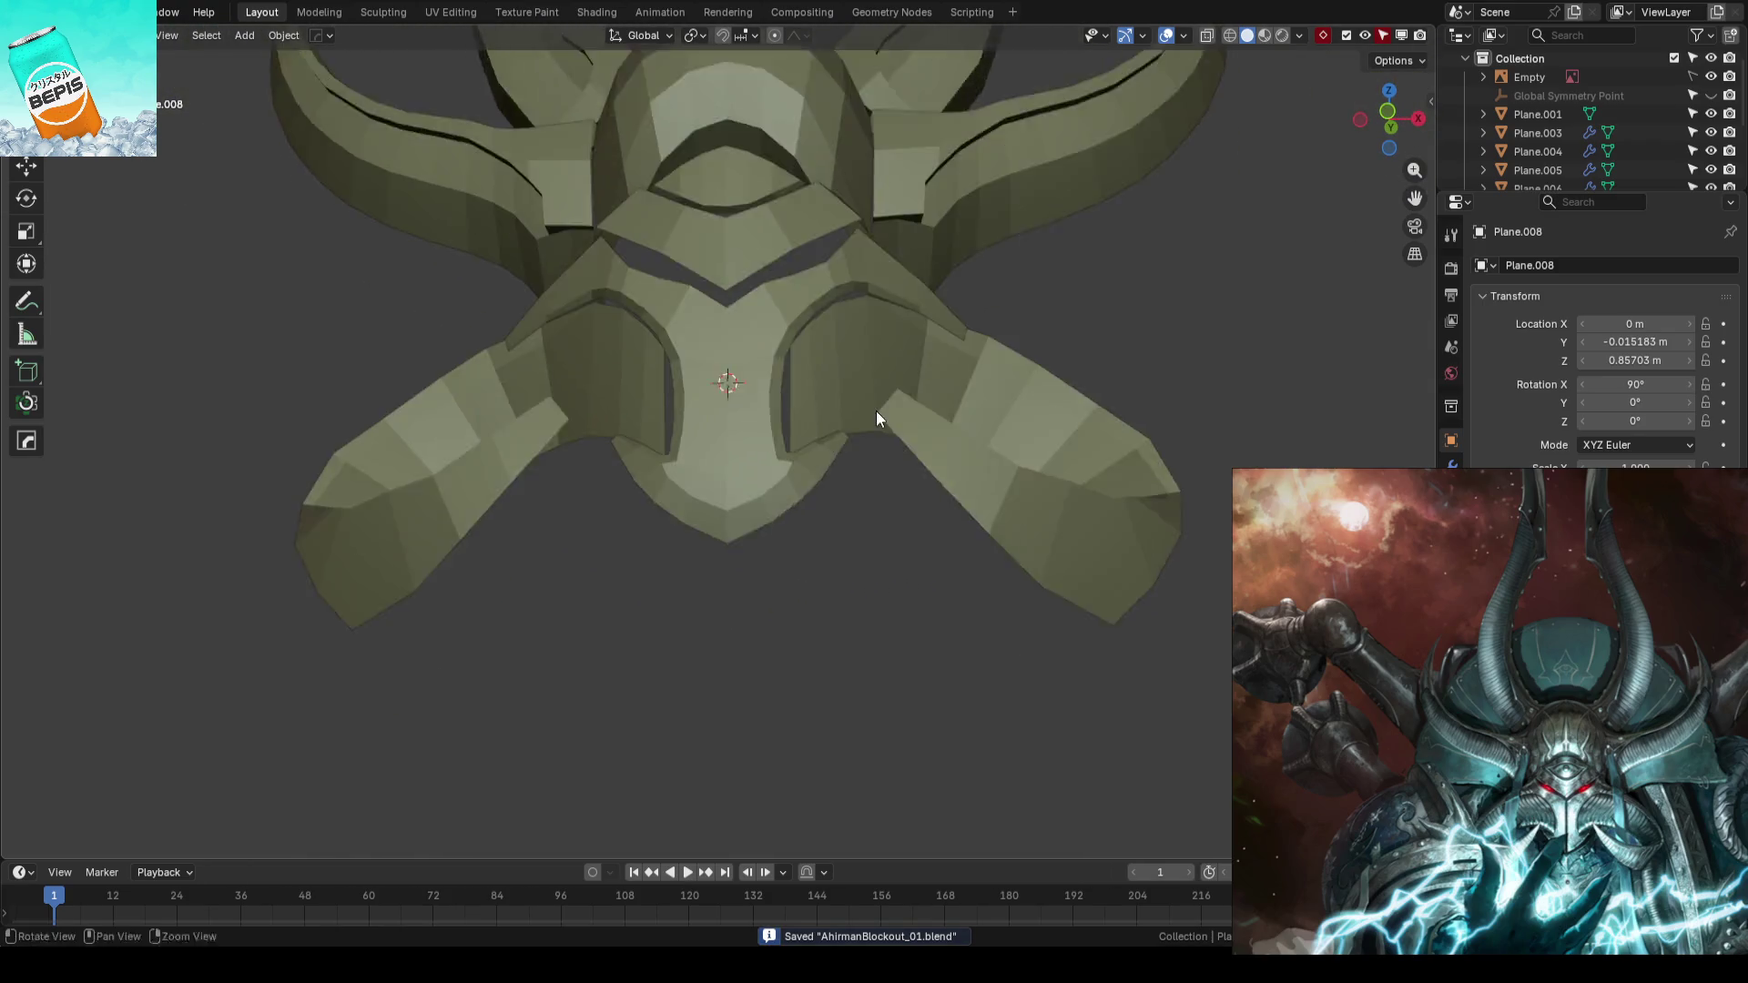
scroll(874, 412, "up", 2)
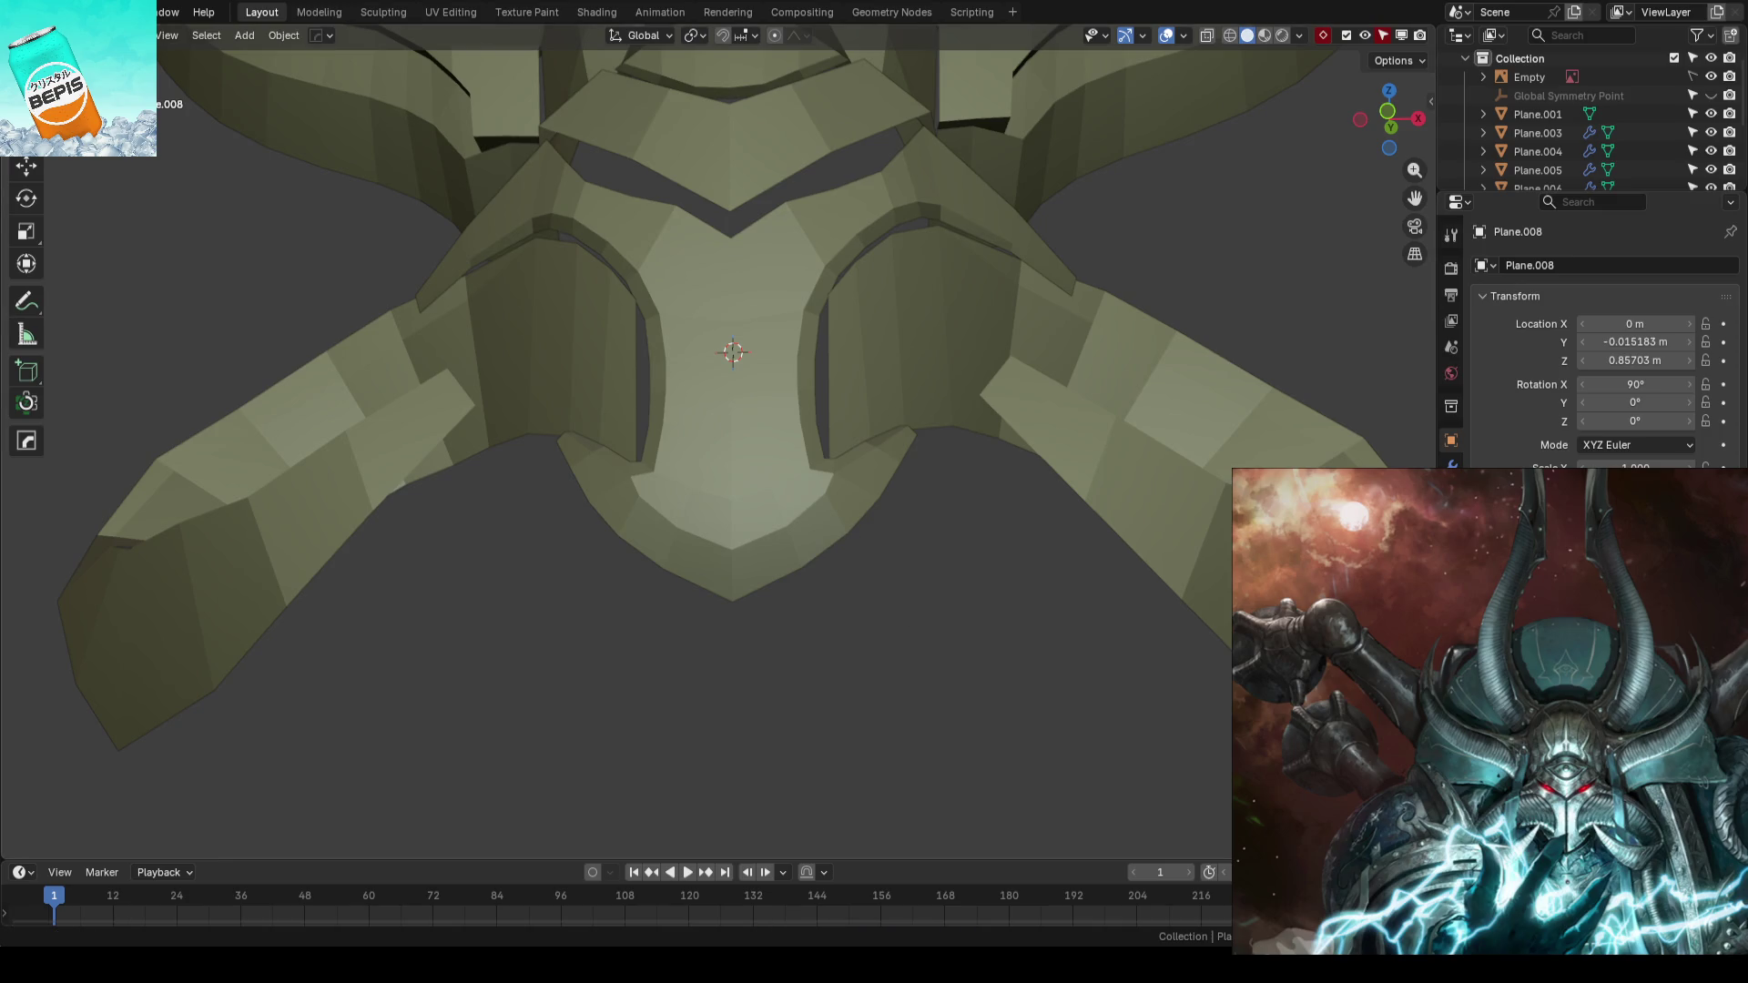
scroll(934, 474, "up", 2)
mouse_move(936, 474)
middle_mouse_down()
mouse_move(855, 565)
mouse_move(929, 523)
middle_mouse_up()
scroll(930, 530, "up", 3)
left_click(893, 492)
scroll(897, 485, "down", 3)
scroll(897, 485, "down", 2)
left_click(1151, 476)
key("ctrl+s")
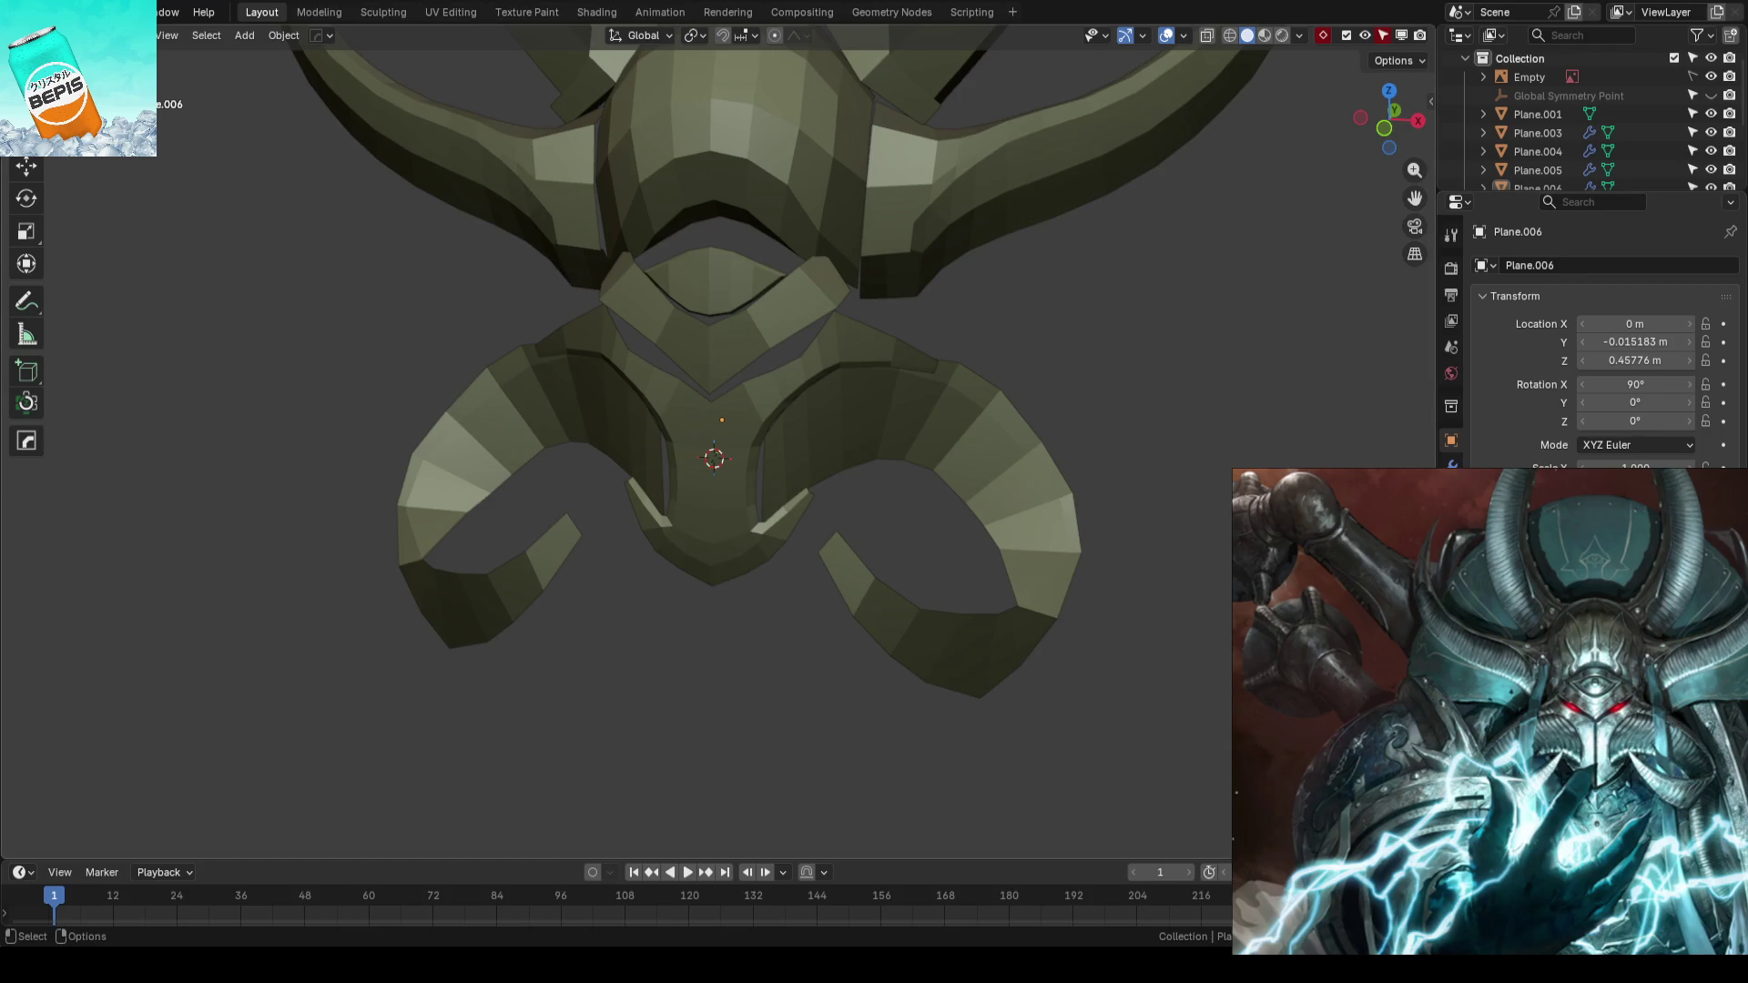
key("KP_1")
key("ctrl+s")
scroll(781, 510, "up", 2)
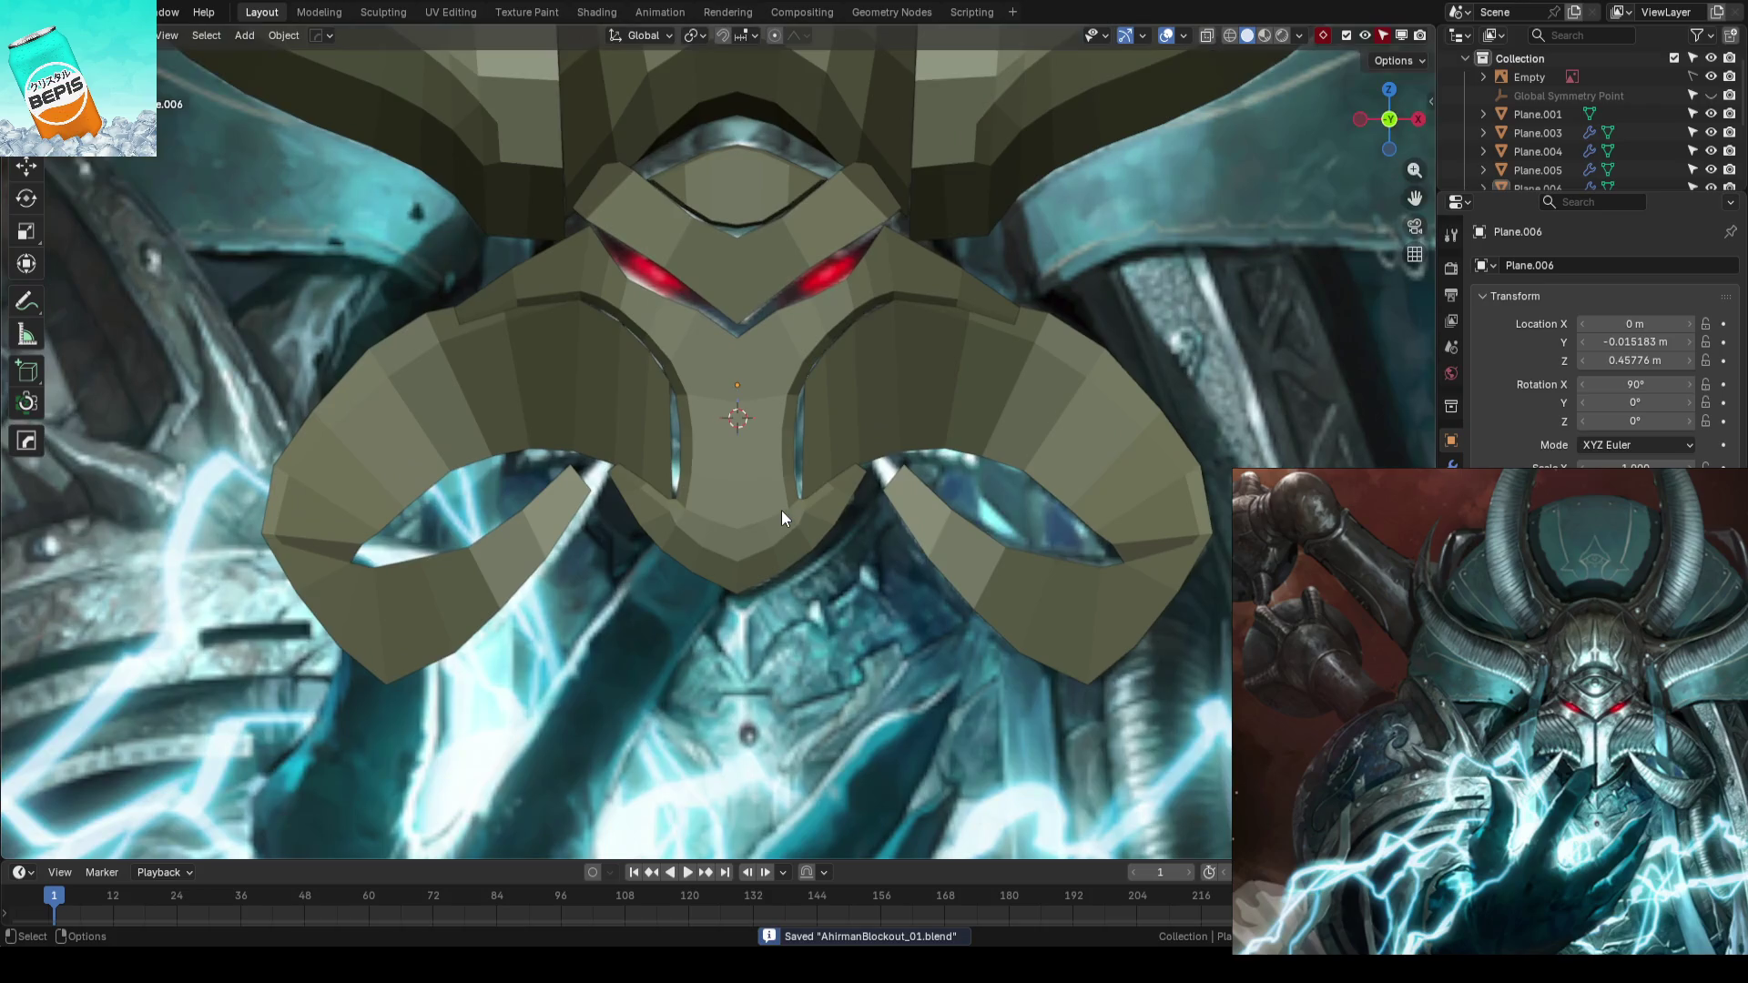
scroll(781, 517, "up", 2)
scroll(786, 506, "up", 1)
left_click(928, 414)
key("Tab")
scroll(927, 413, "up", 2)
scroll(928, 414, "down", 3)
scroll(927, 413, "down", 2)
key("Tab")
middle_click_drag(928, 414, 632, 806)
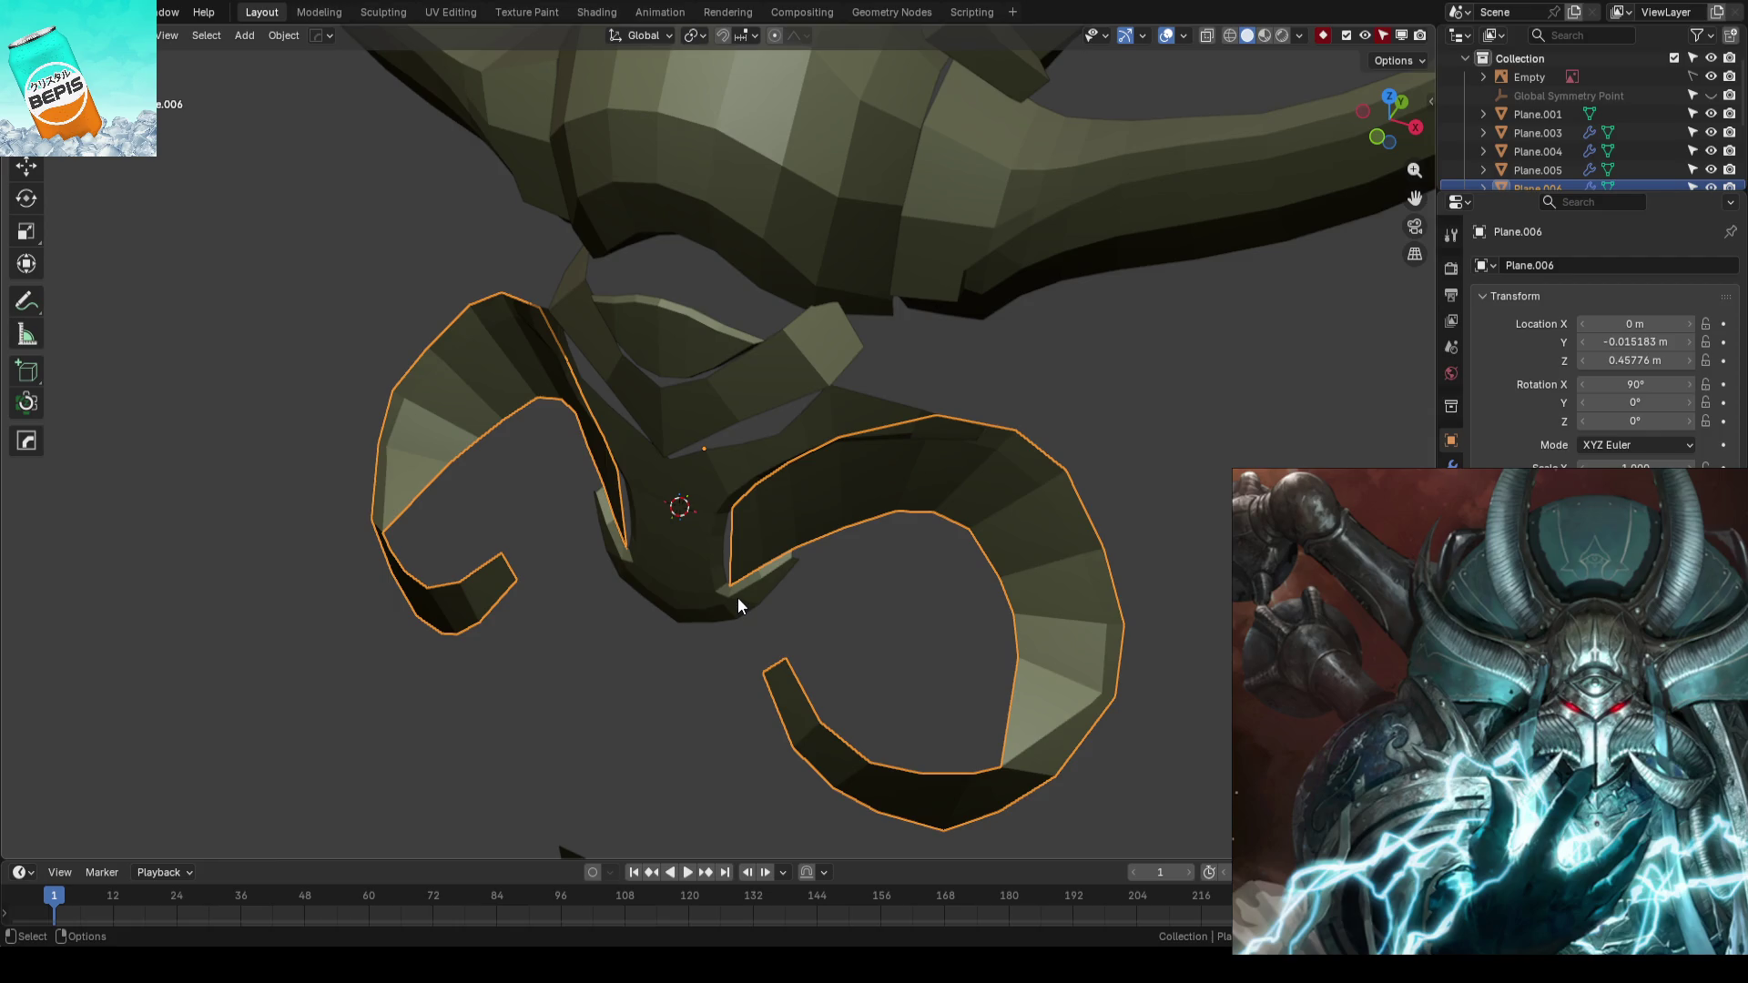
scroll(738, 598, "up", 3)
- Save the blockout from a front view and enter Edit Mode on the curled lower horn
mouse_move(739, 639)
middle_mouse_down()
mouse_move(807, 592)
mouse_move(782, 572)
middle_mouse_up()
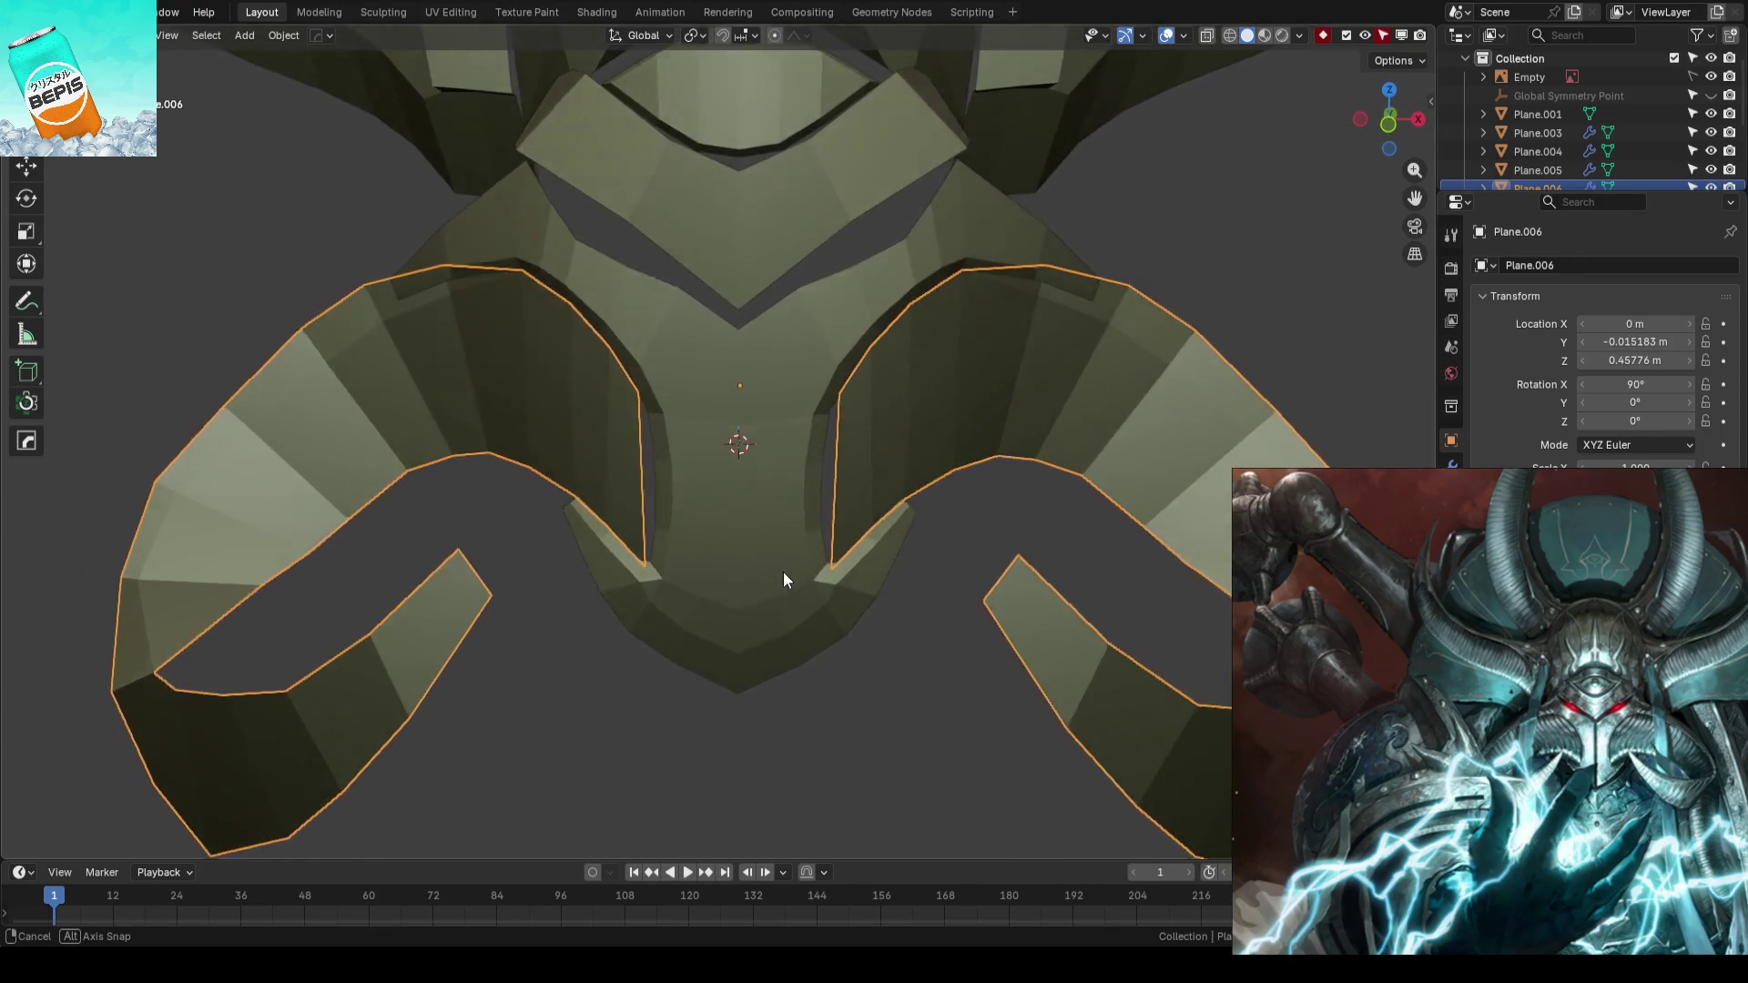
scroll(777, 571, "down", 2)
left_click(1068, 545)
scroll(1067, 553, "down", 2)
key("ctrl+s")
scroll(1052, 554, "down", 2)
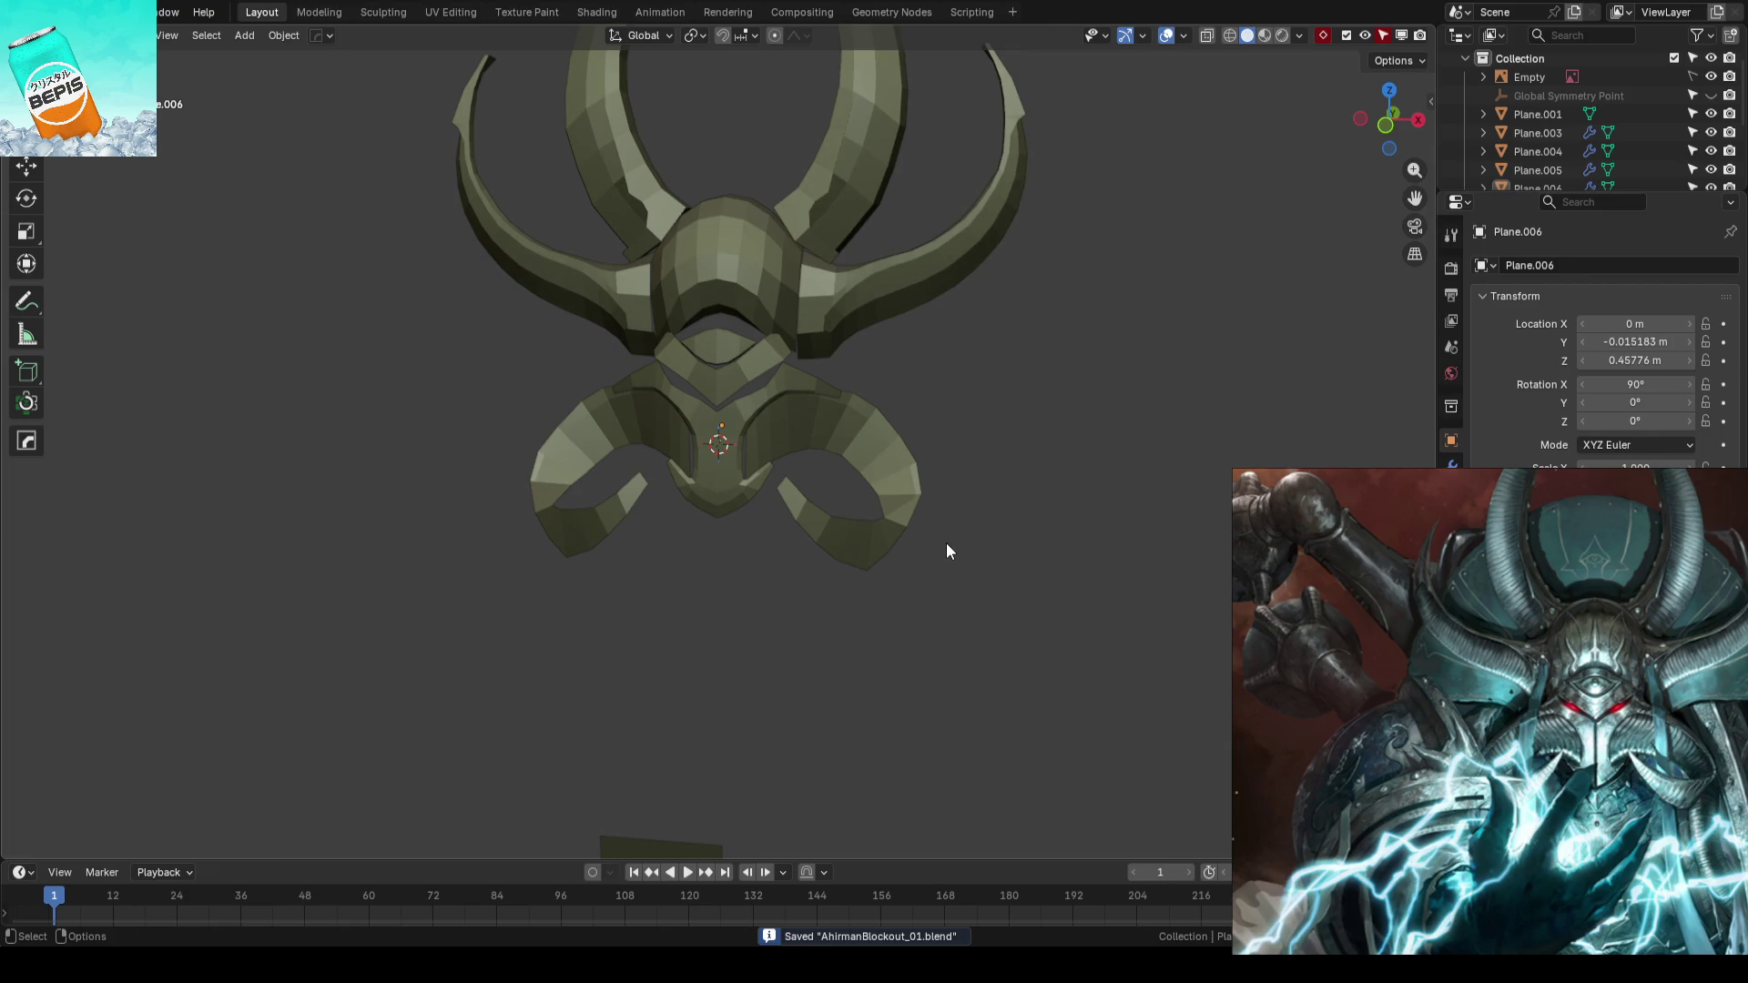
scroll(947, 549, "up", 2)
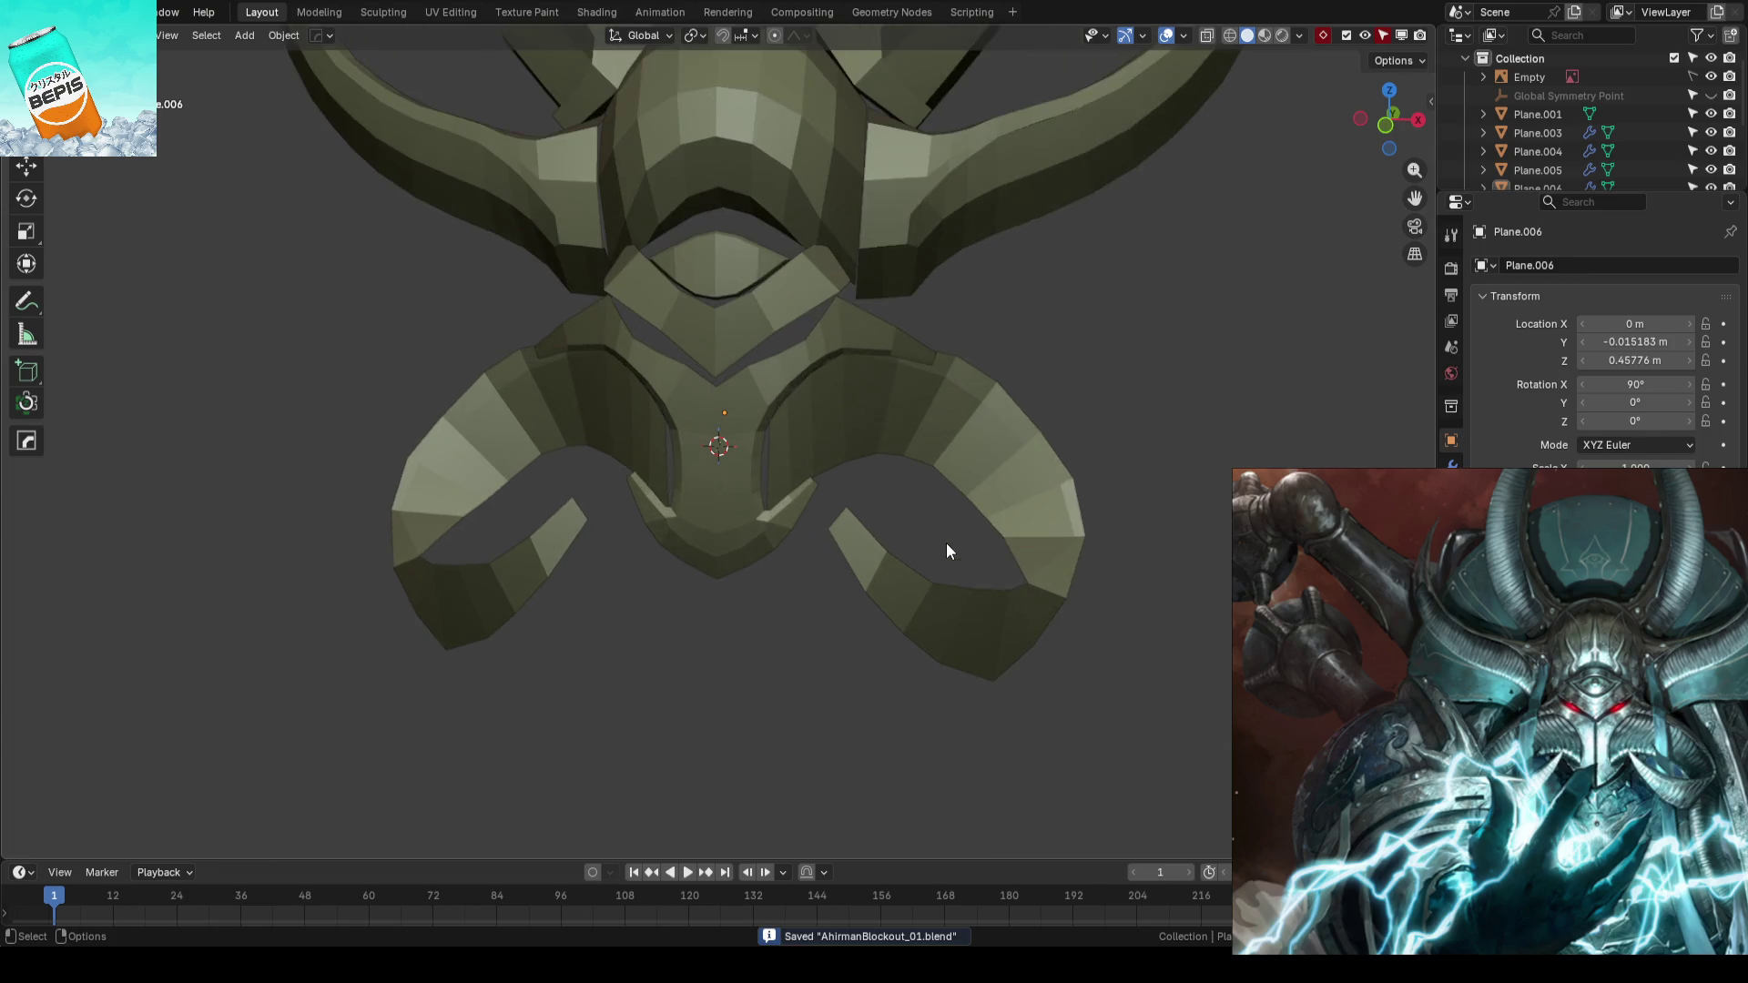
scroll(916, 566, "up", 2)
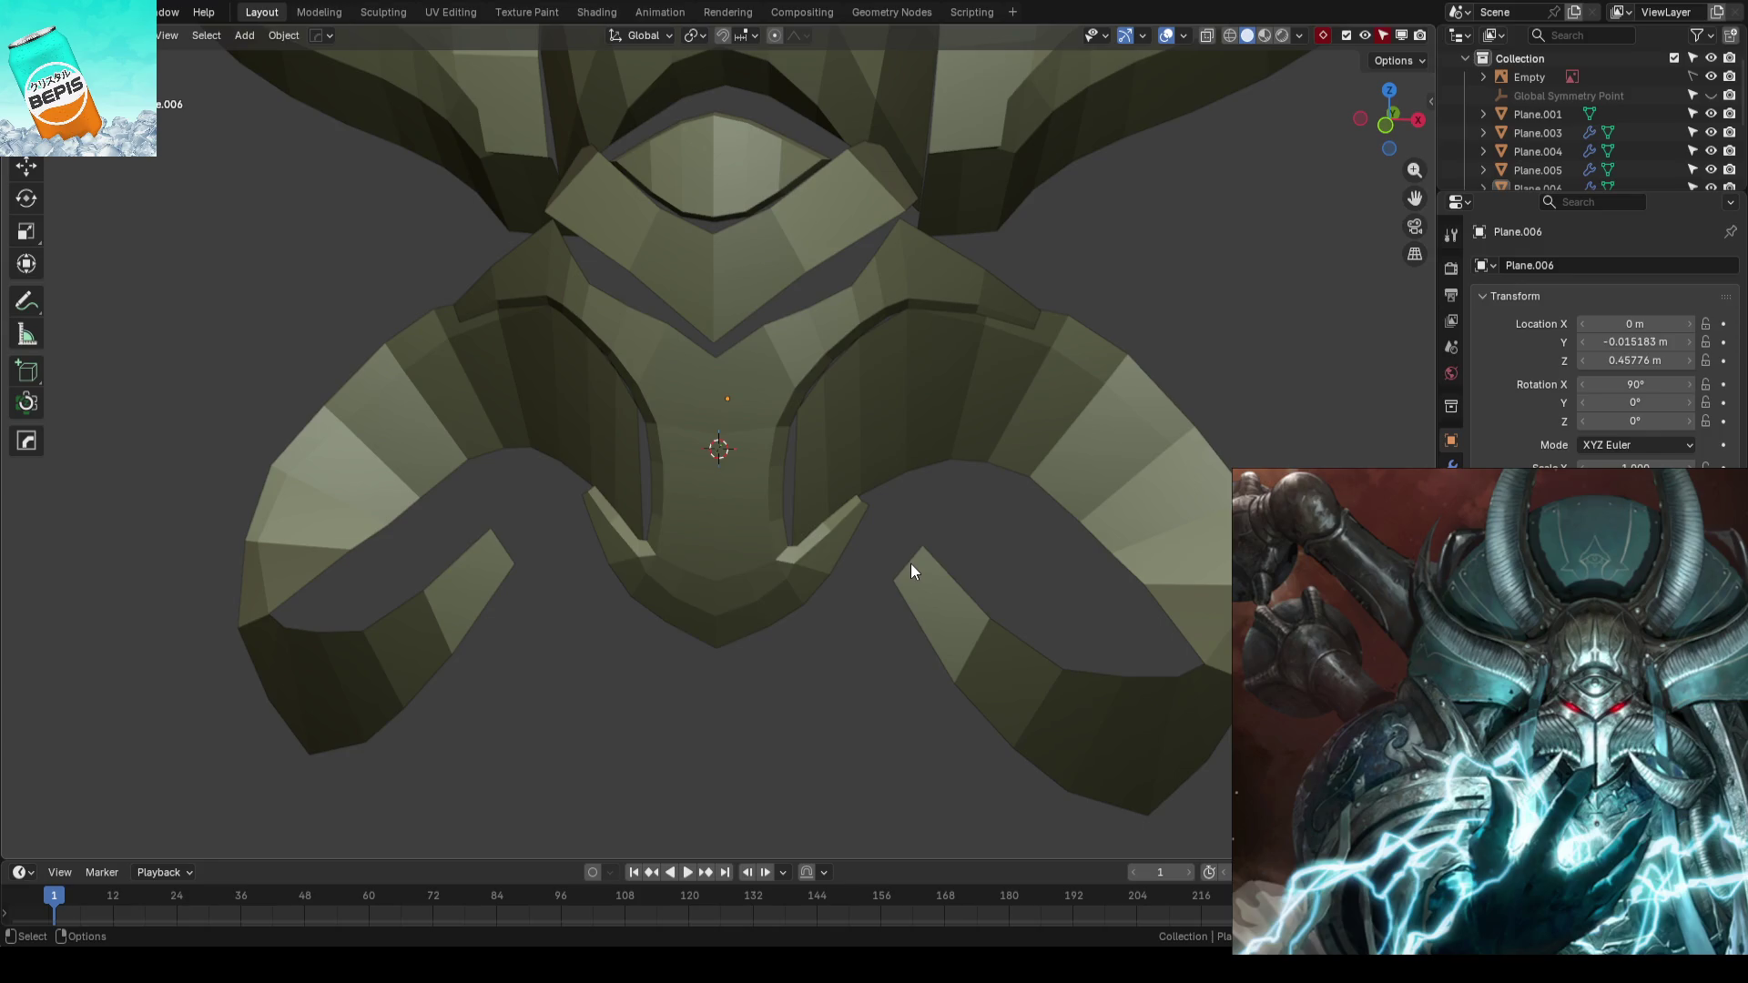
left_click(836, 426)
key("Tab")
key("Tab")
key("Tab")
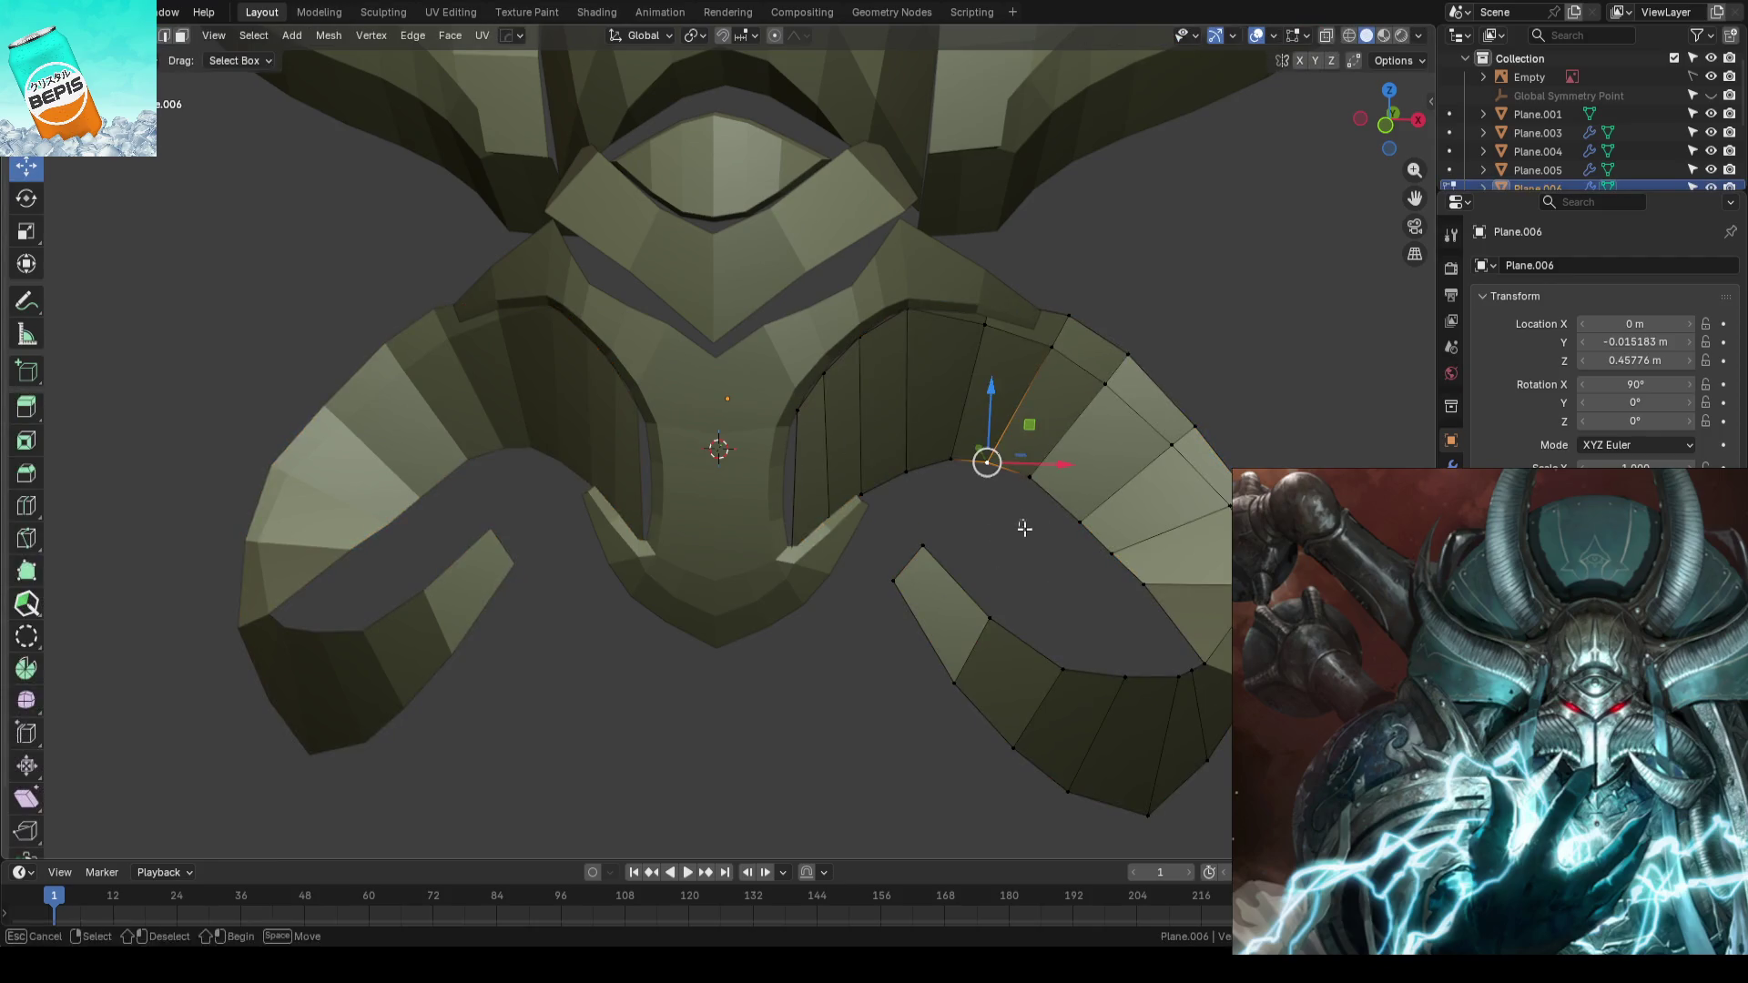
key("Tab")
scroll(1018, 557, "down", 3)
key("ctrl+s")
- Shift the horn's outer-side edge loop slightly in depth and return to the camera view over the reference
mouse_move(981, 544)
middle_mouse_down()
mouse_move(1073, 573)
mouse_move(783, 551)
mouse_move(792, 610)
mouse_move(811, 519)
mouse_move(849, 536)
middle_mouse_up()
key("Tab")
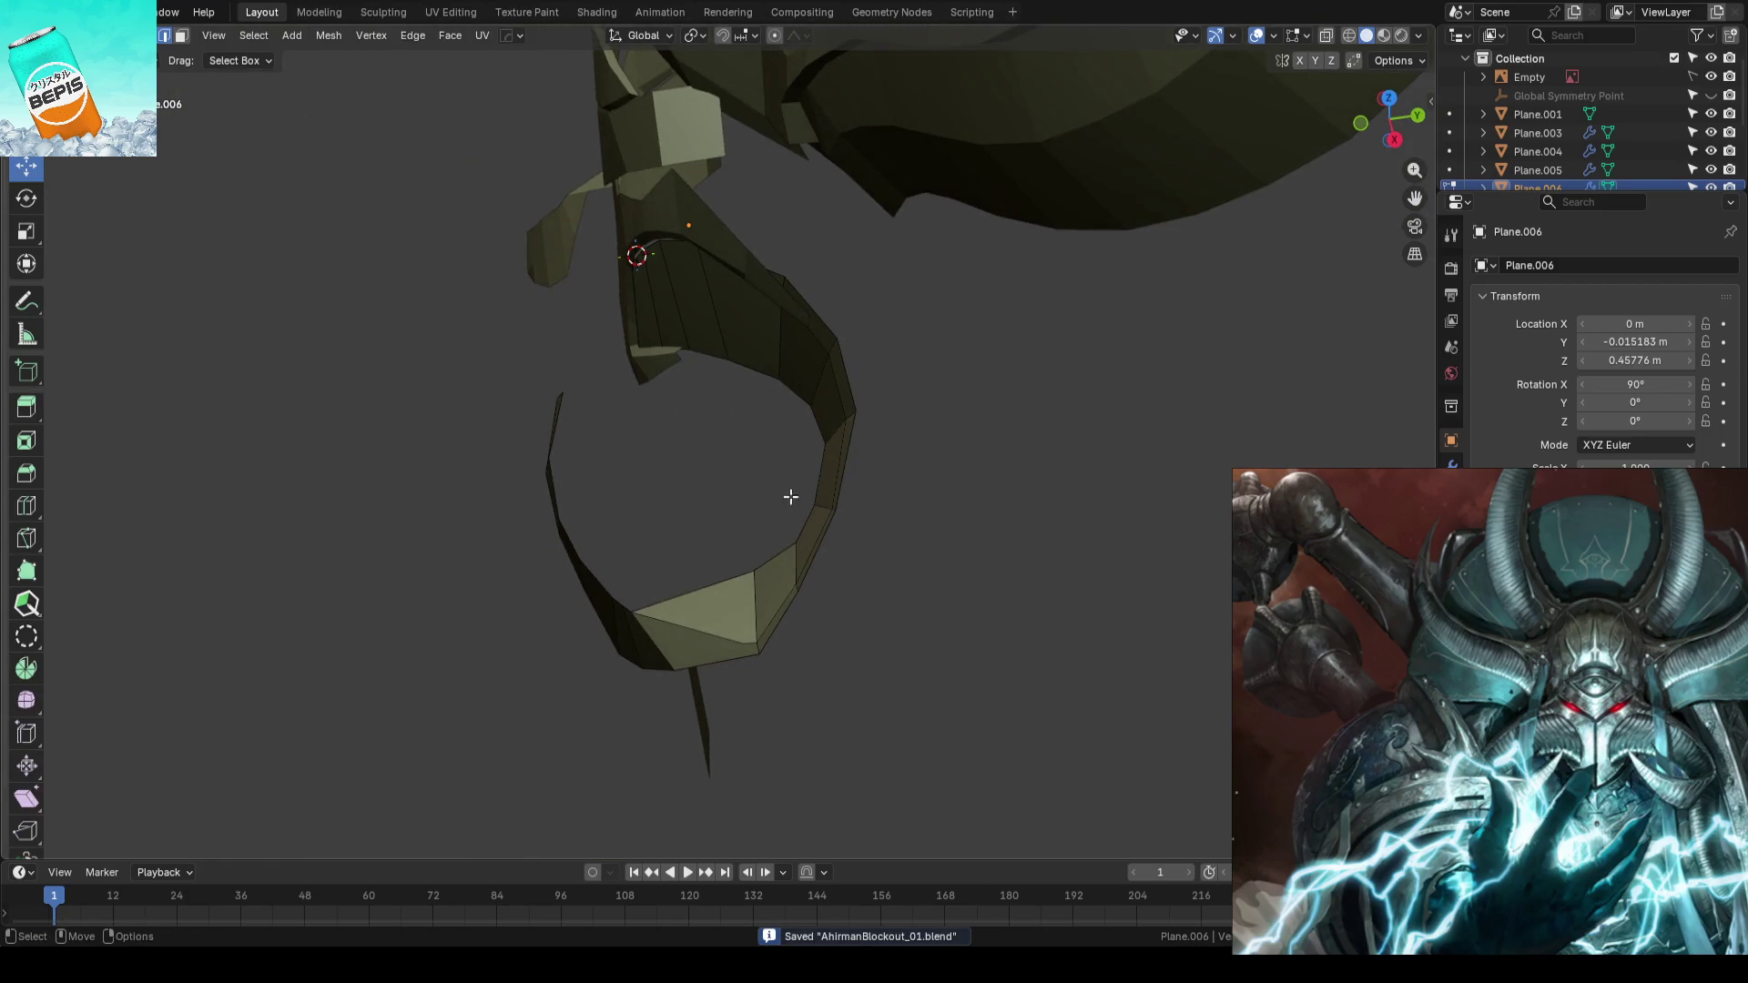
left_click(825, 508, "alt")
left_click_drag(881, 497, 1059, 505)
key("KP_0")
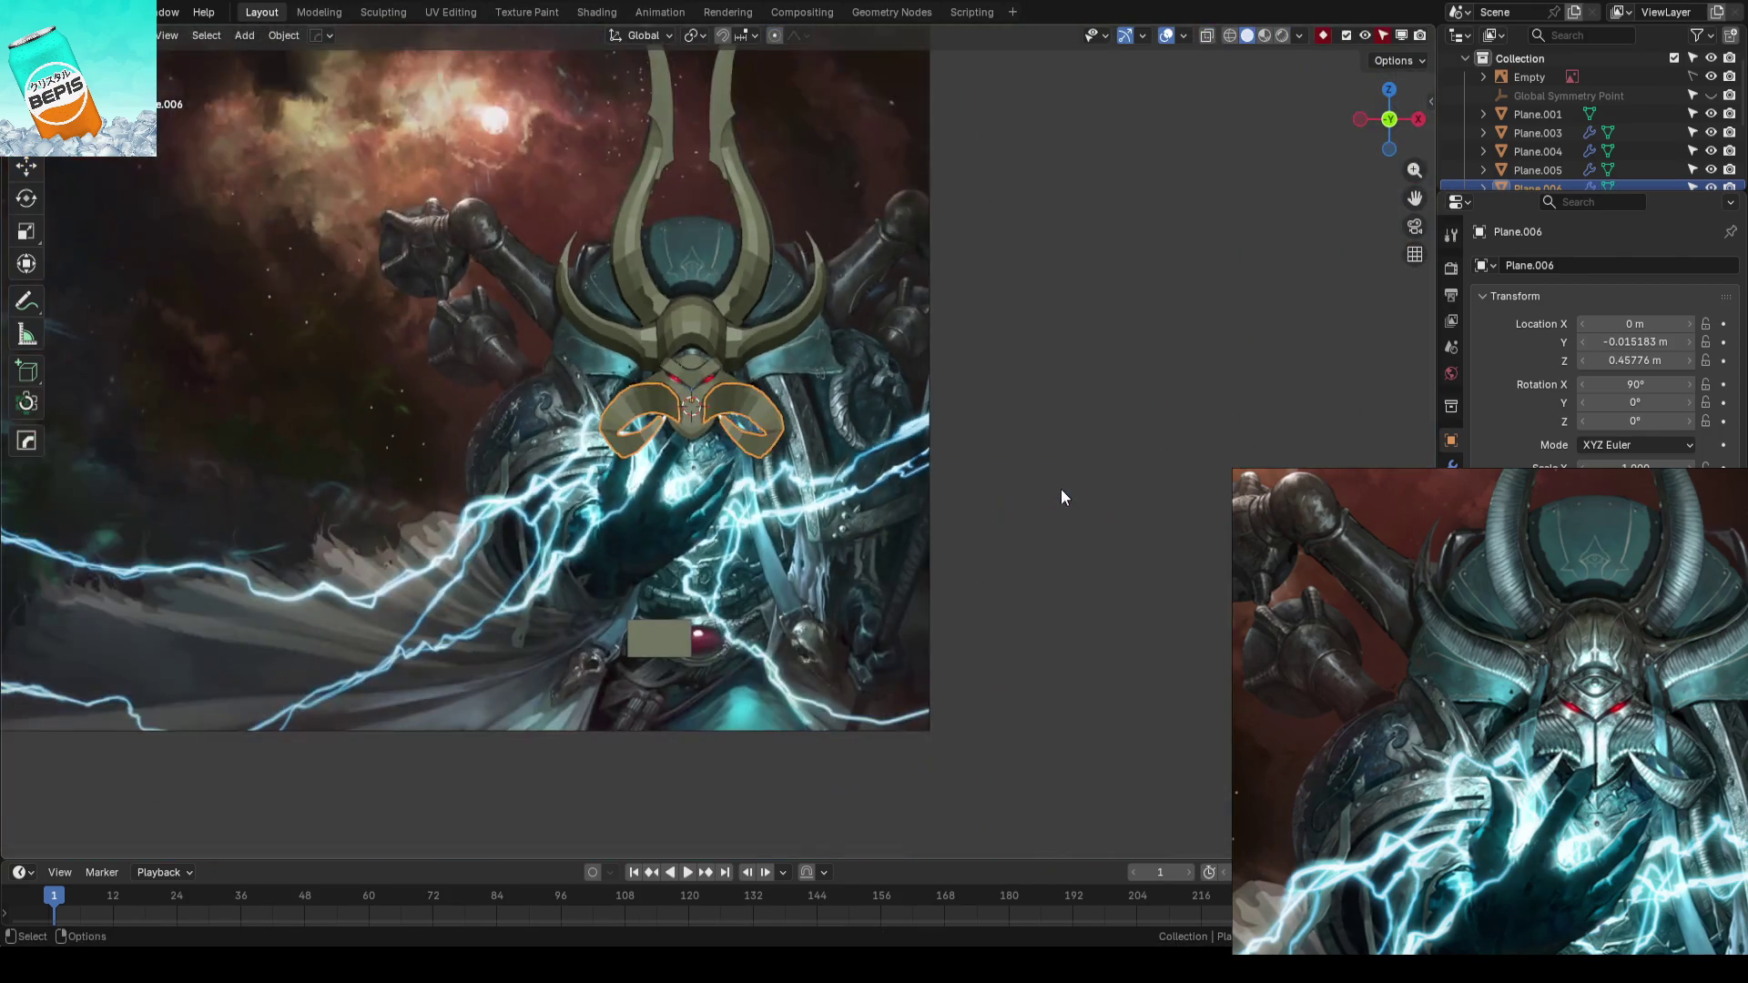
- Leave Edit Mode, save, and return to the camera view showing the reference painting
key("Tab")
key("ctrl+s")
mouse_move(823, 343)
middle_mouse_down()
mouse_move(640, 370)
mouse_move(857, 398)
mouse_move(814, 392)
middle_mouse_up()
key("KP_0")
scroll(586, 565, "up", 2)
scroll(717, 515, "up", 2)
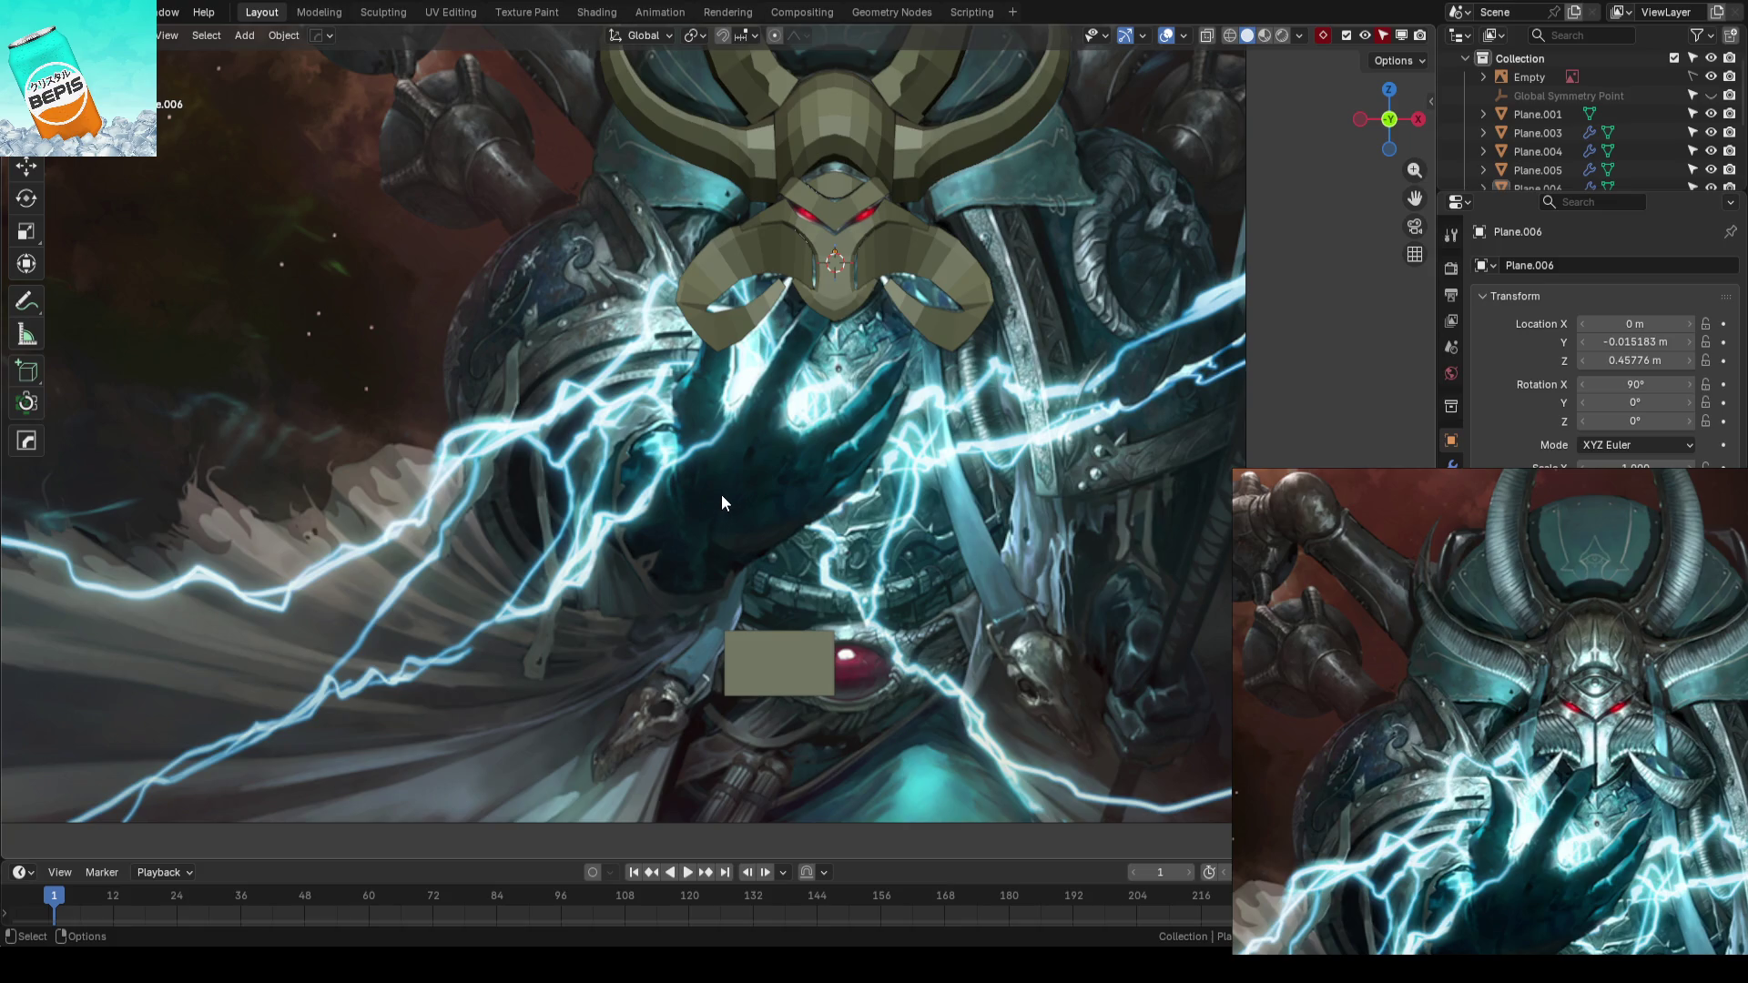
scroll(721, 494, "up", 1)
scroll(681, 473, "up", 1)
scroll(1541, 129, "up", 1)
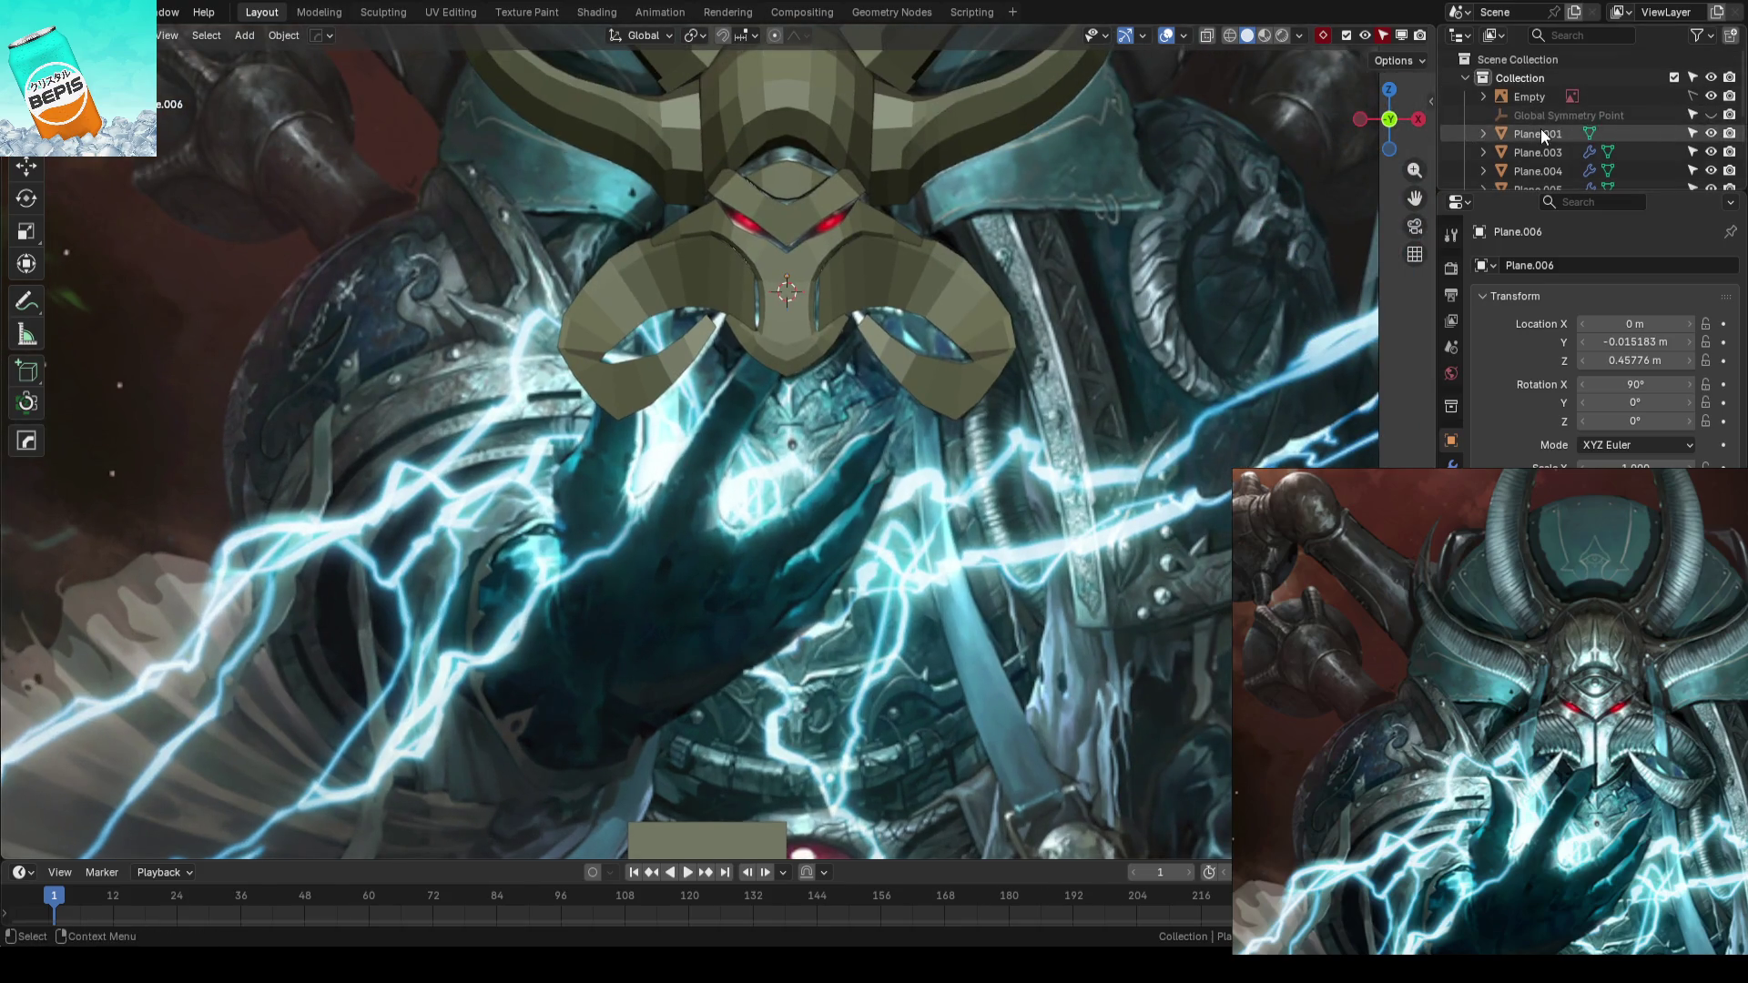
- Toggle the horn Collection's visibility in the Outliner to compare the blockout against the reference
left_click(1465, 79)
left_click(1711, 78)
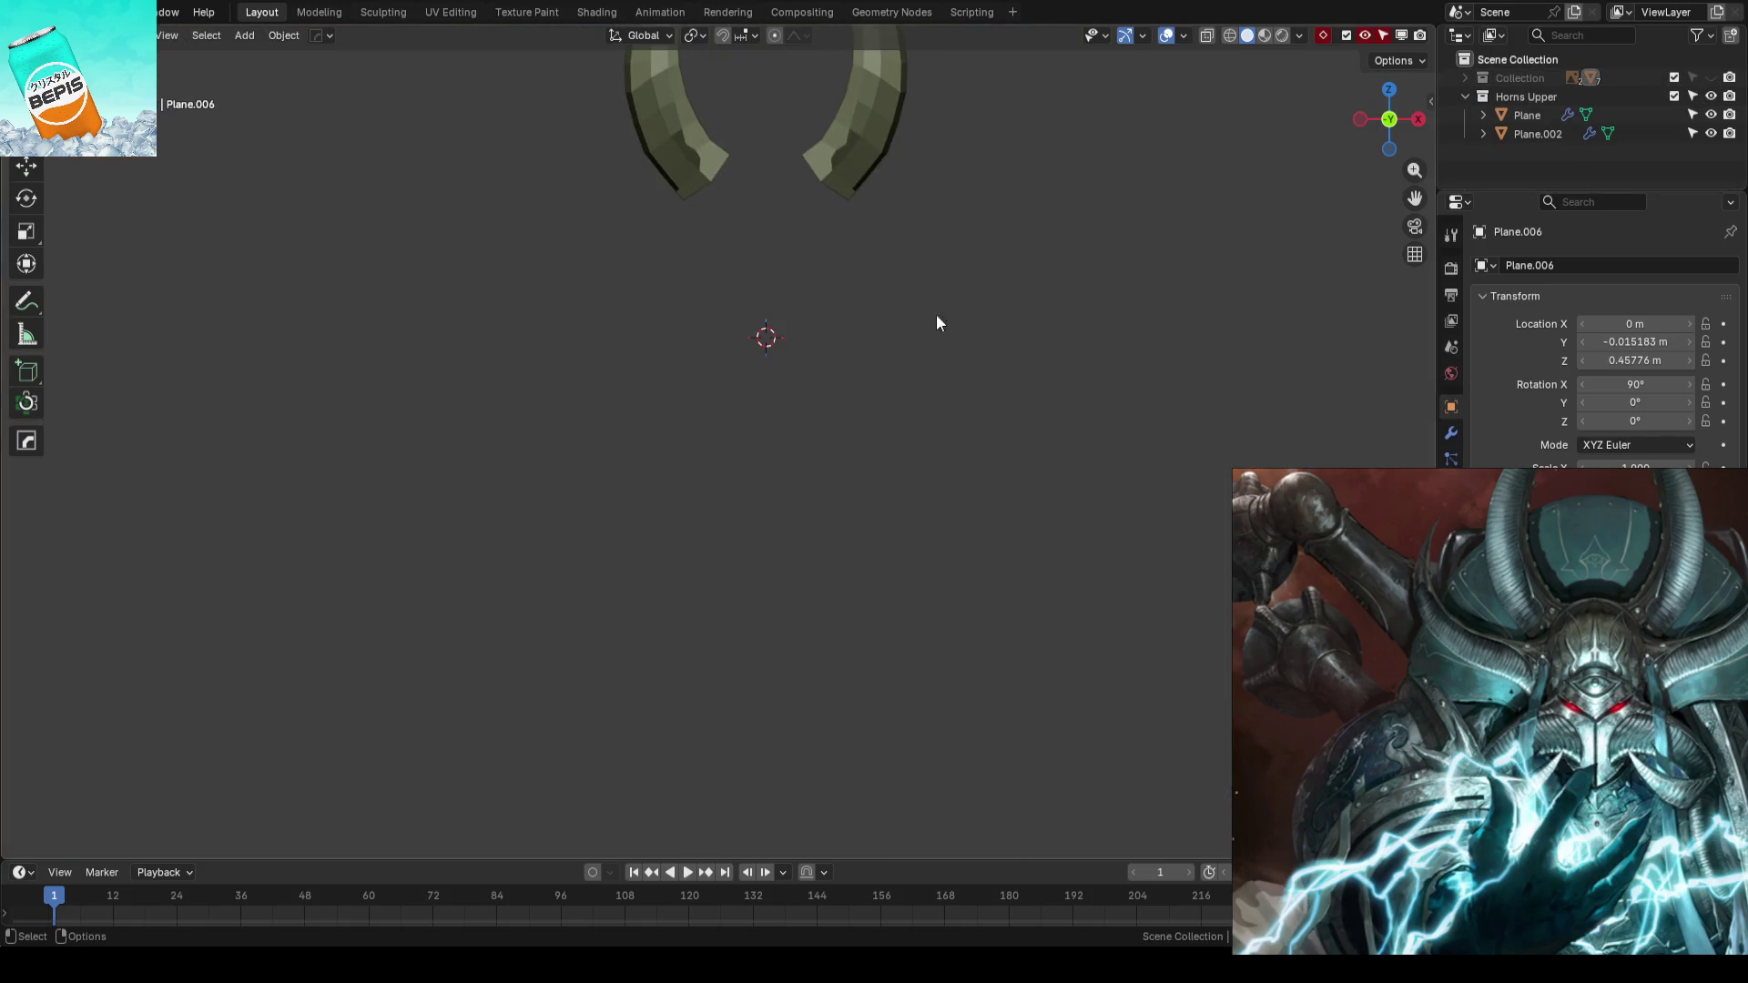
left_click(1711, 77)
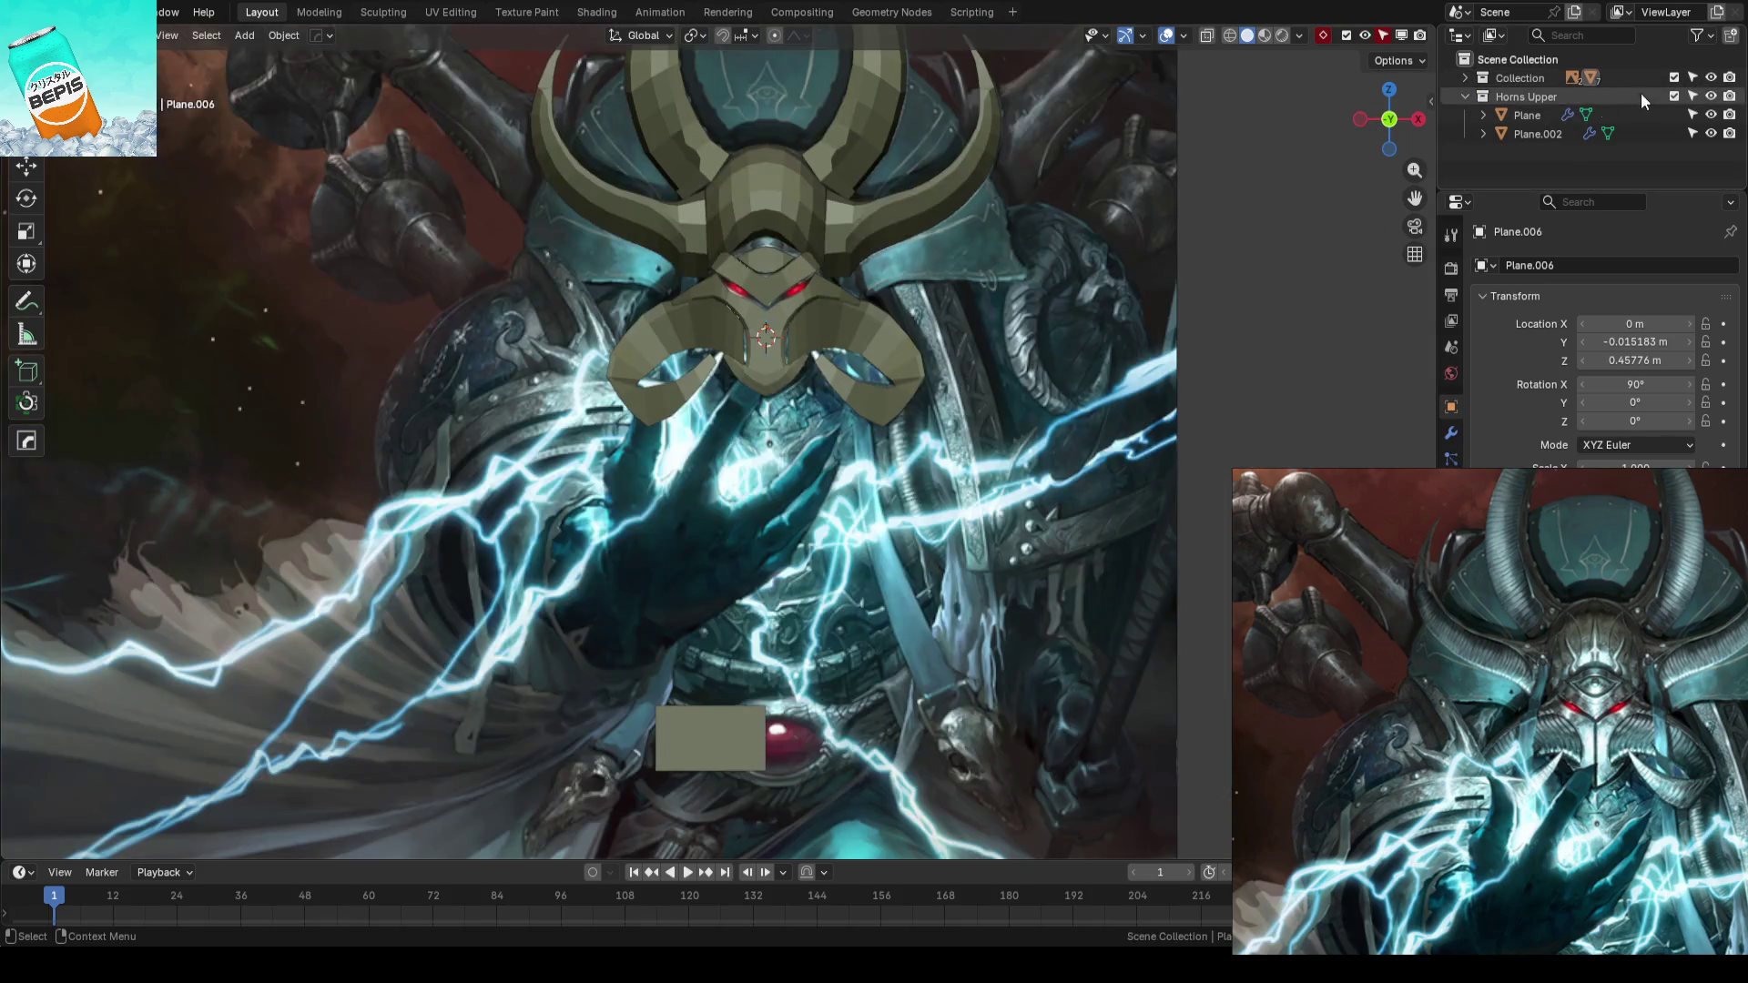
left_click(1464, 78)
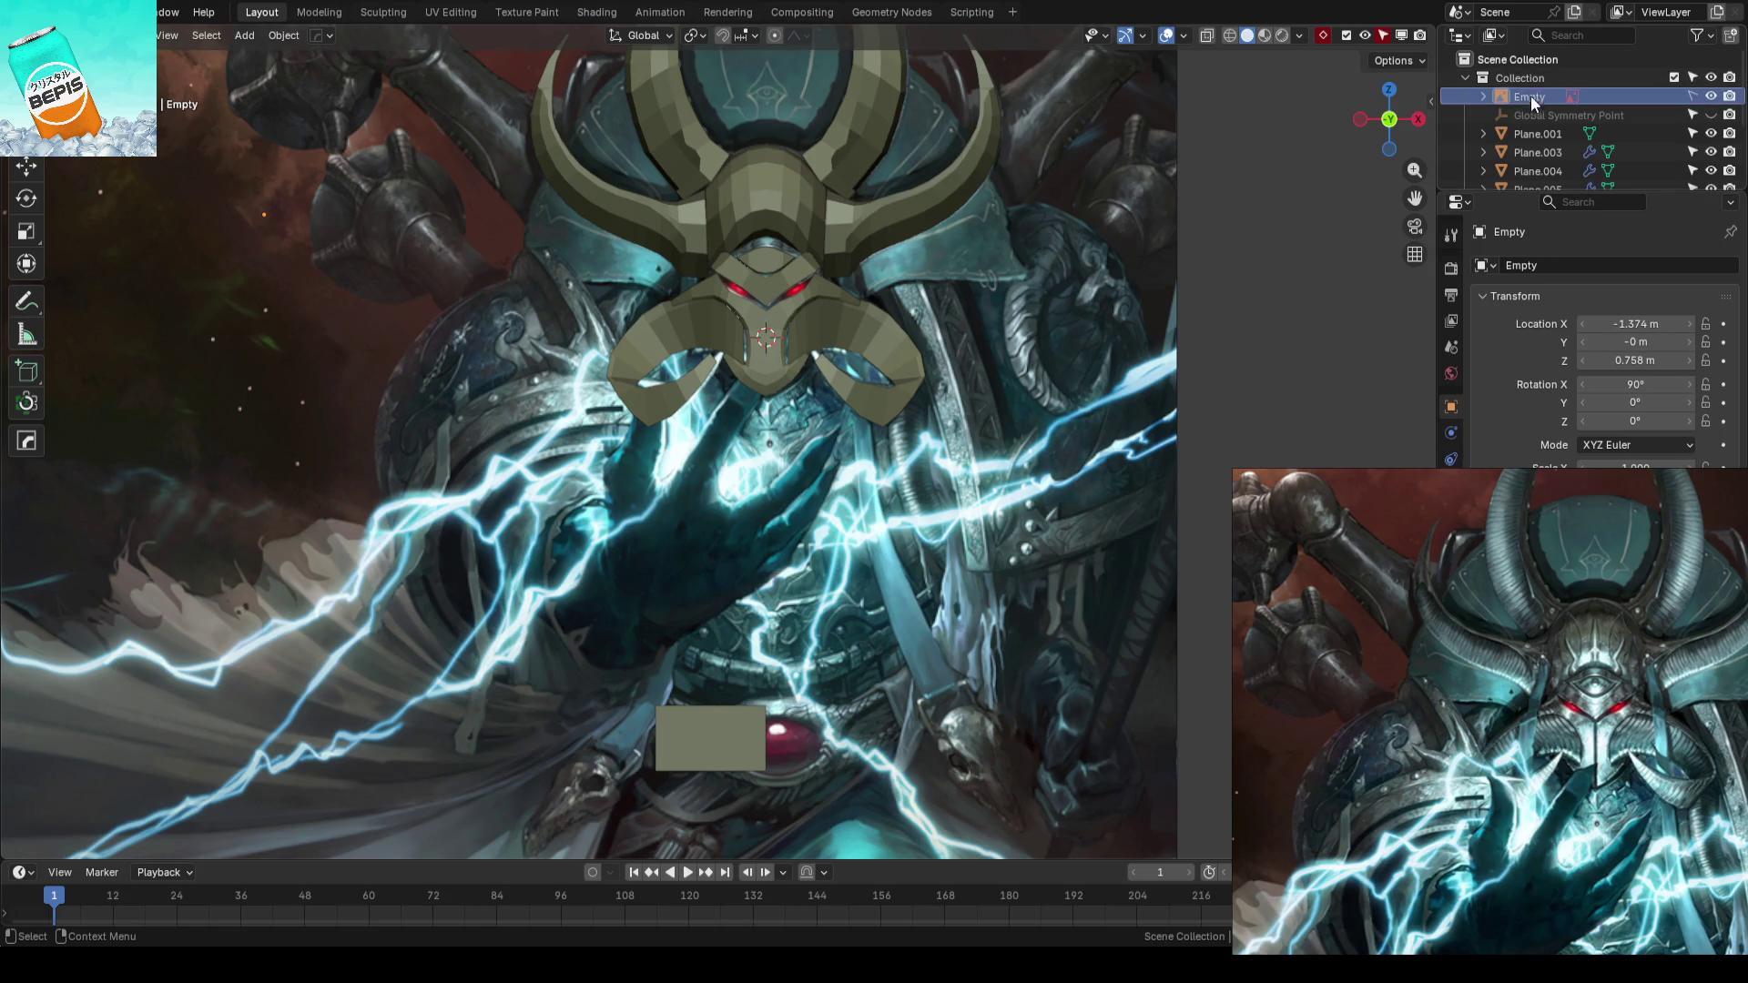
left_click_drag(1530, 95, 1474, 77)
left_click(1472, 77)
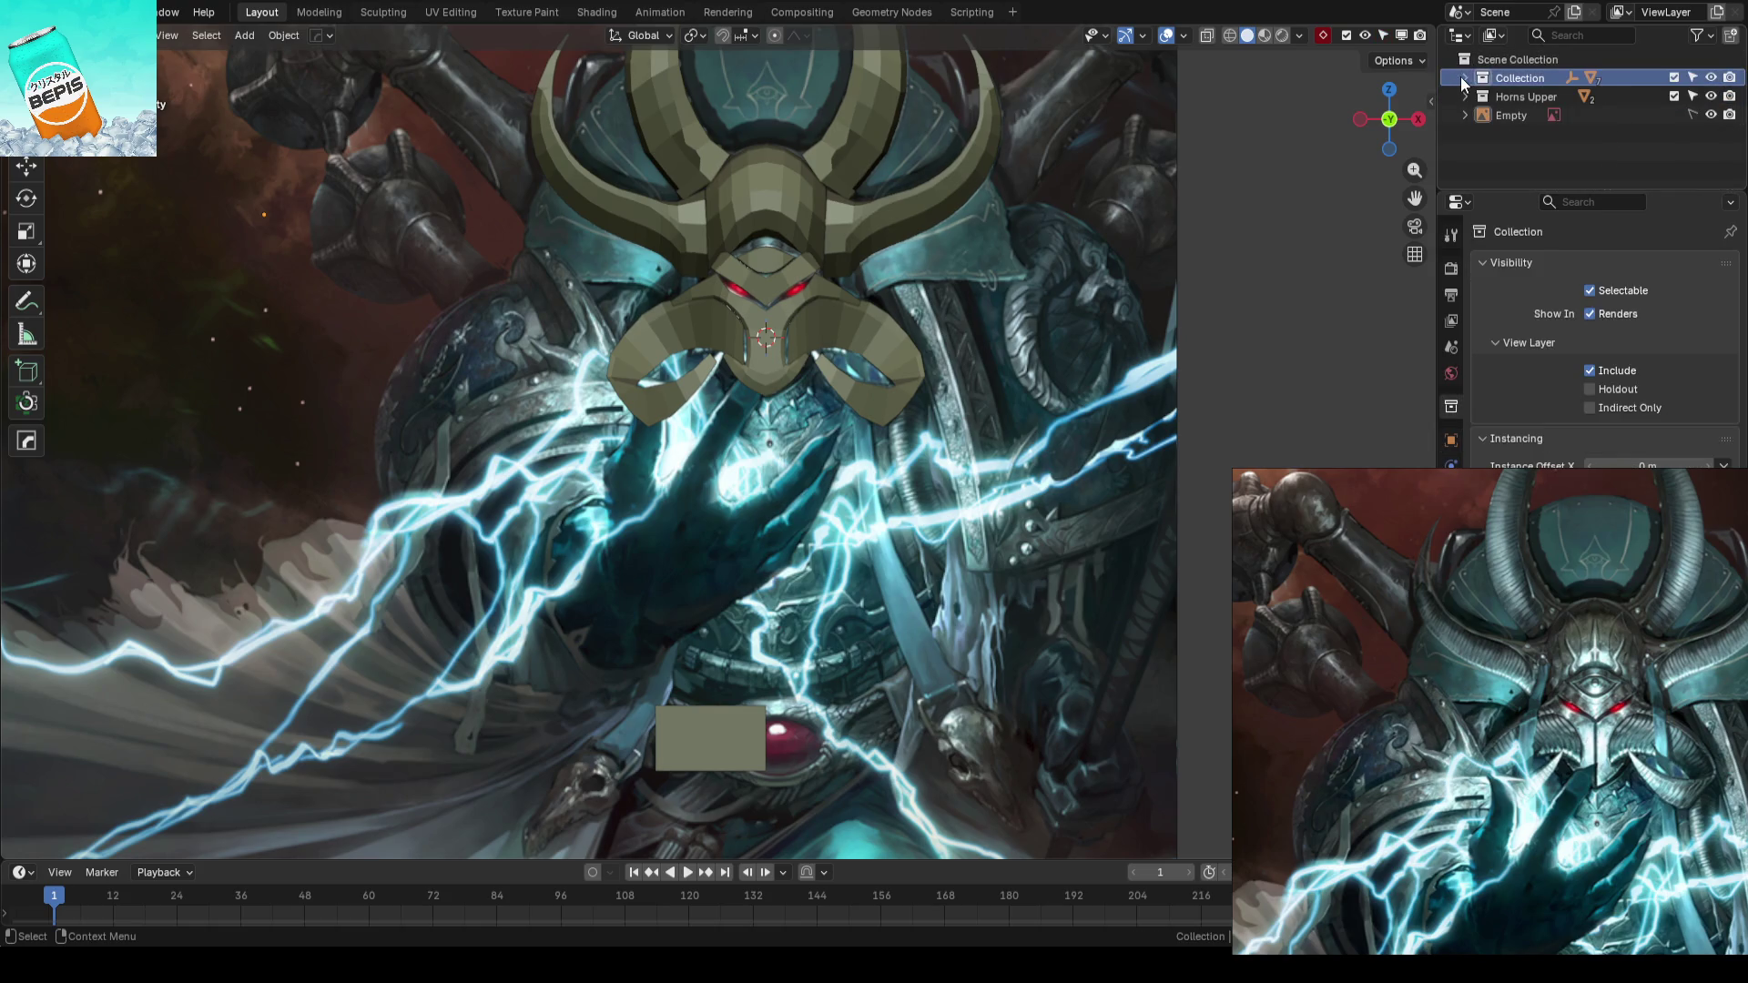
left_click(1709, 78)
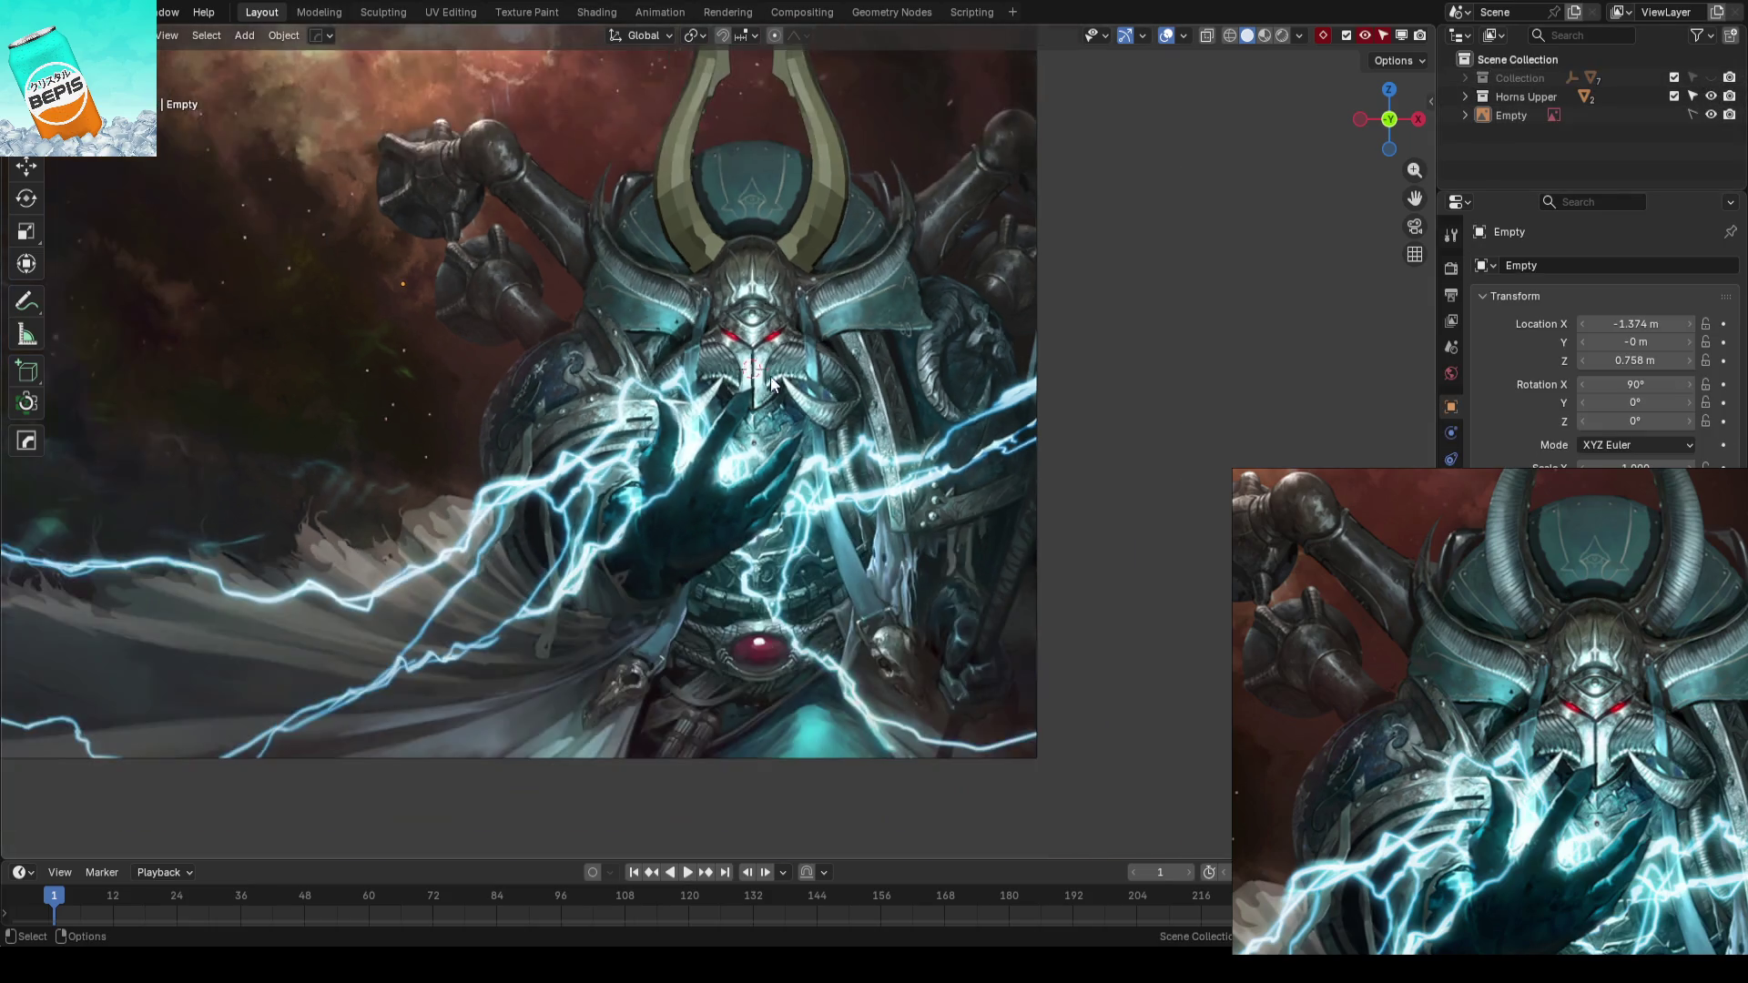
scroll(668, 576, "up", 4)
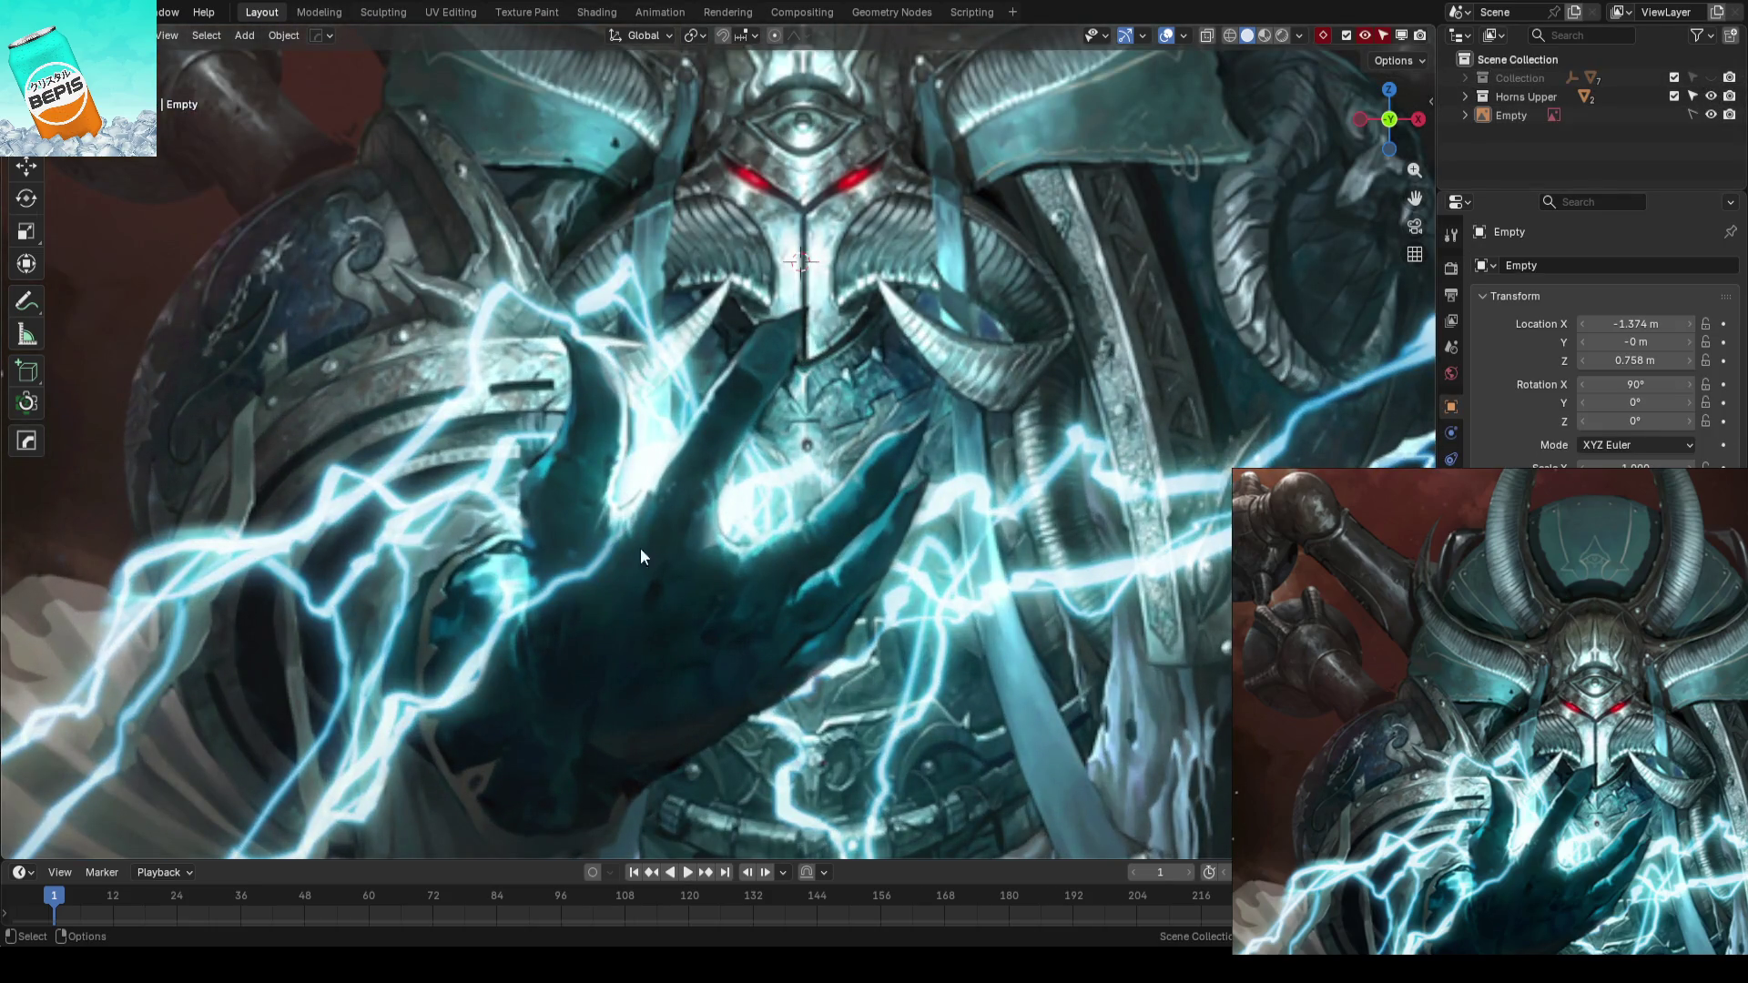
scroll(601, 614, "down", 3)
scroll(835, 484, "down", 2)
scroll(835, 486, "up", 1)
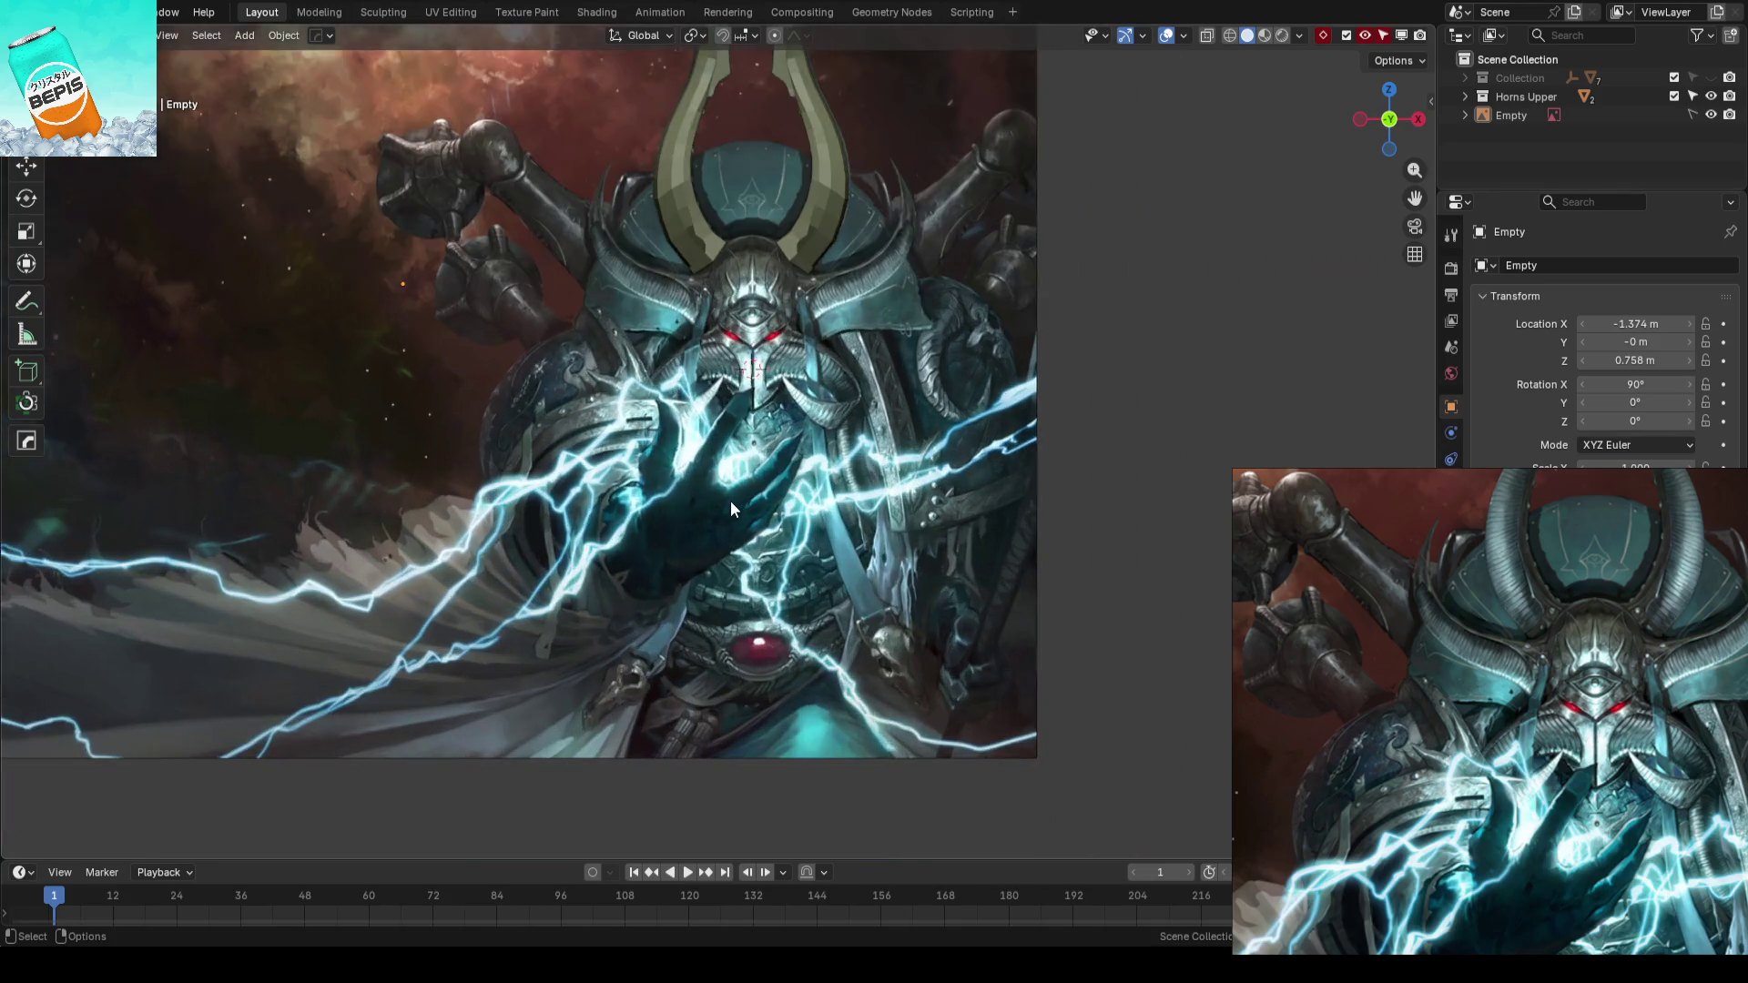
scroll(731, 501, "up", 1)
scroll(730, 502, "up", 3)
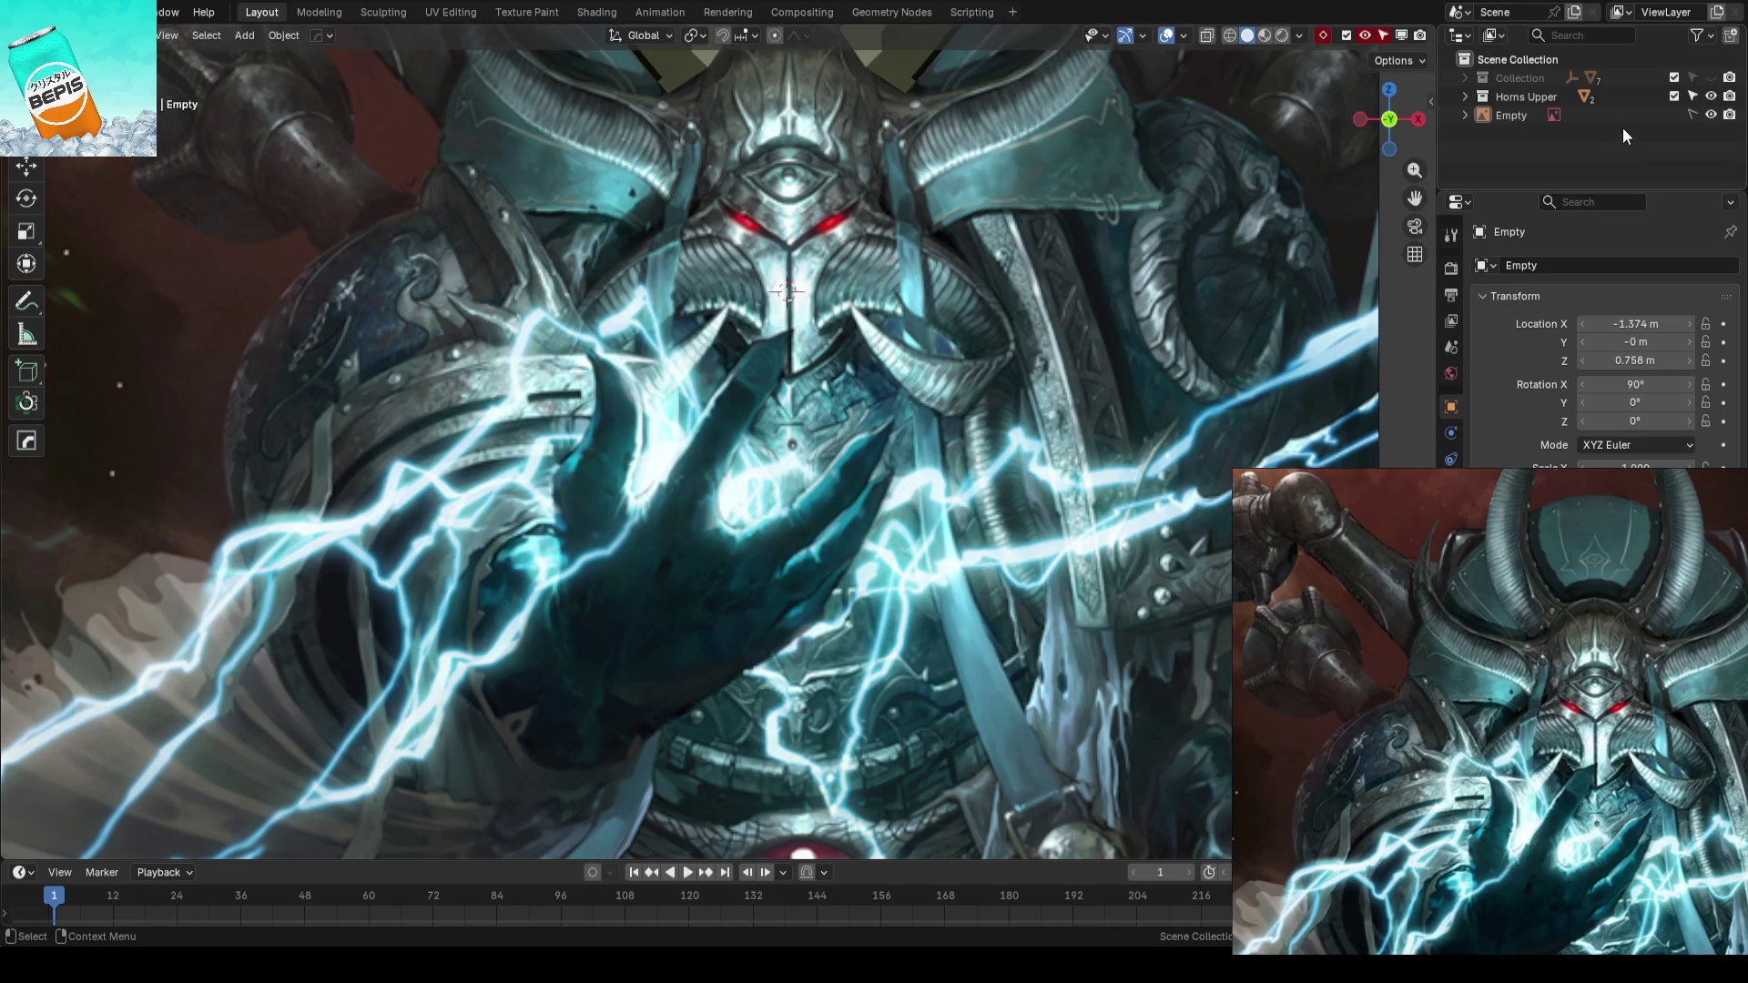
left_click(1711, 79)
scroll(755, 372, "down", 3)
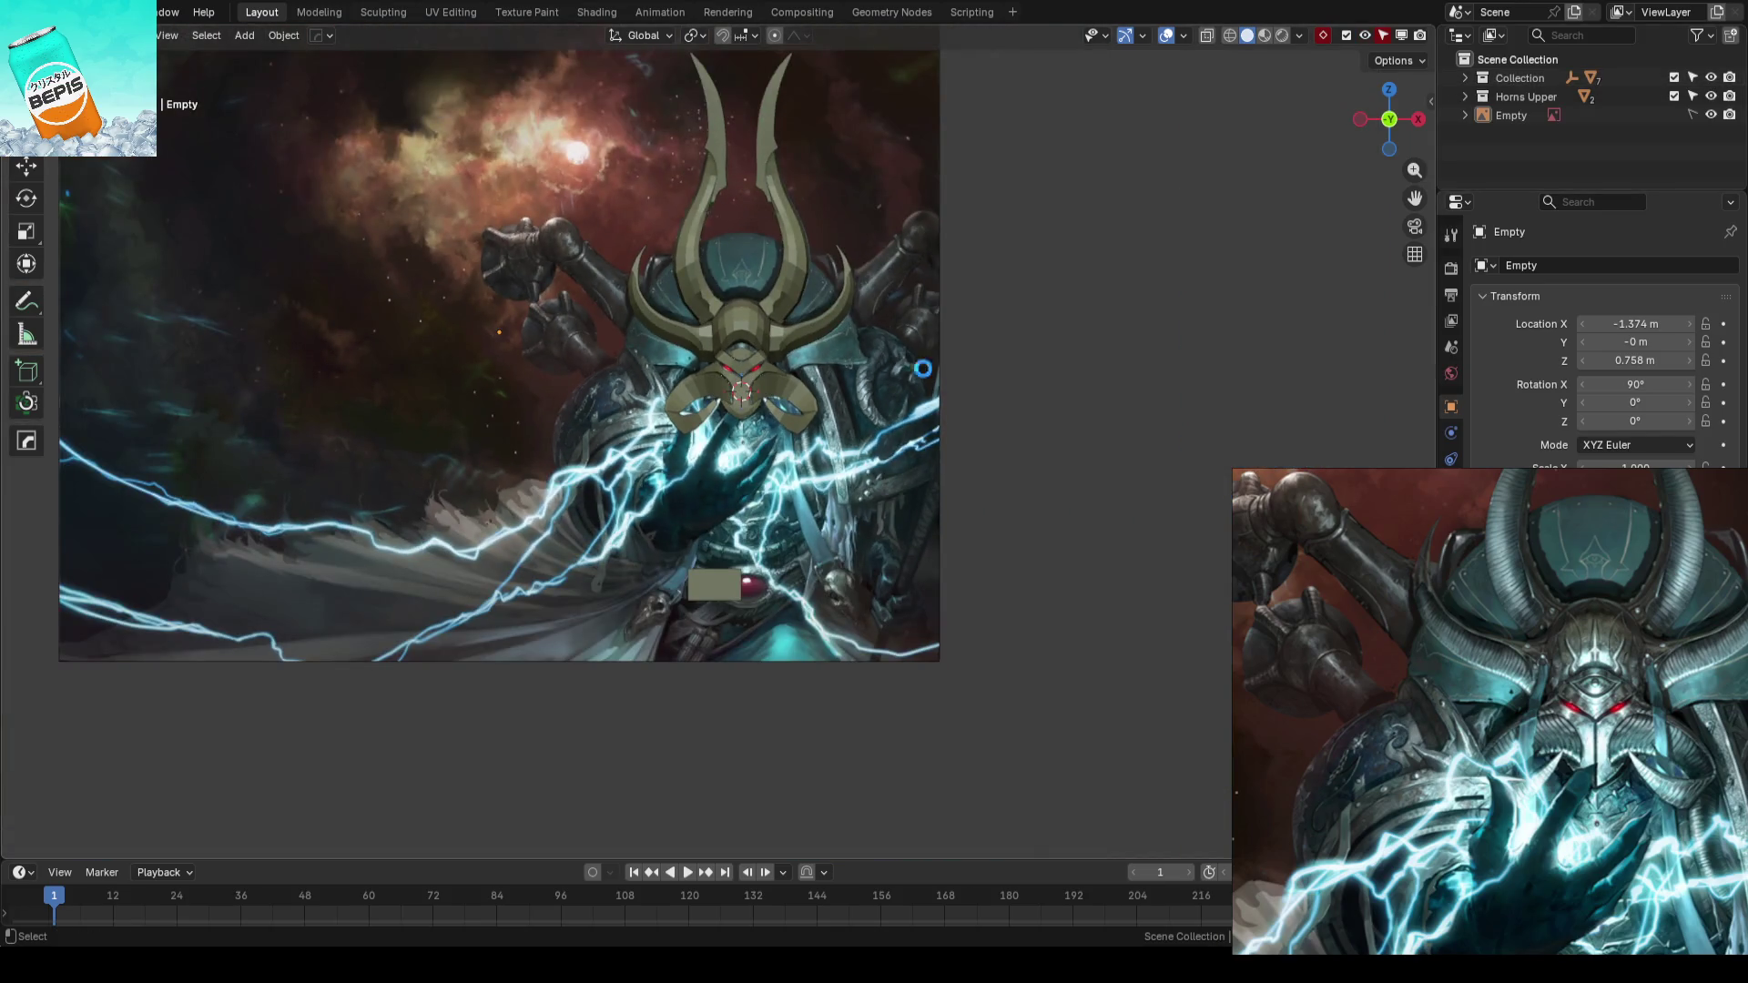
- Save AhrimanBlockout_01.blend and orbit around the horns to review them
key("ctrl+s")
scroll(848, 281, "up", 3)
scroll(751, 423, "up", 2)
mouse_move(753, 422)
middle_mouse_down()
mouse_move(773, 466)
mouse_move(866, 489)
middle_mouse_up()
scroll(876, 436, "up", 2)
middle_click_drag(902, 415, 739, 450)
- Shift the lower curled horn piece slightly in depth with the move gizmo and save
left_click(738, 457)
scroll(883, 444, "up", 2)
key("shift+space")
key("g")
key("shift+space")
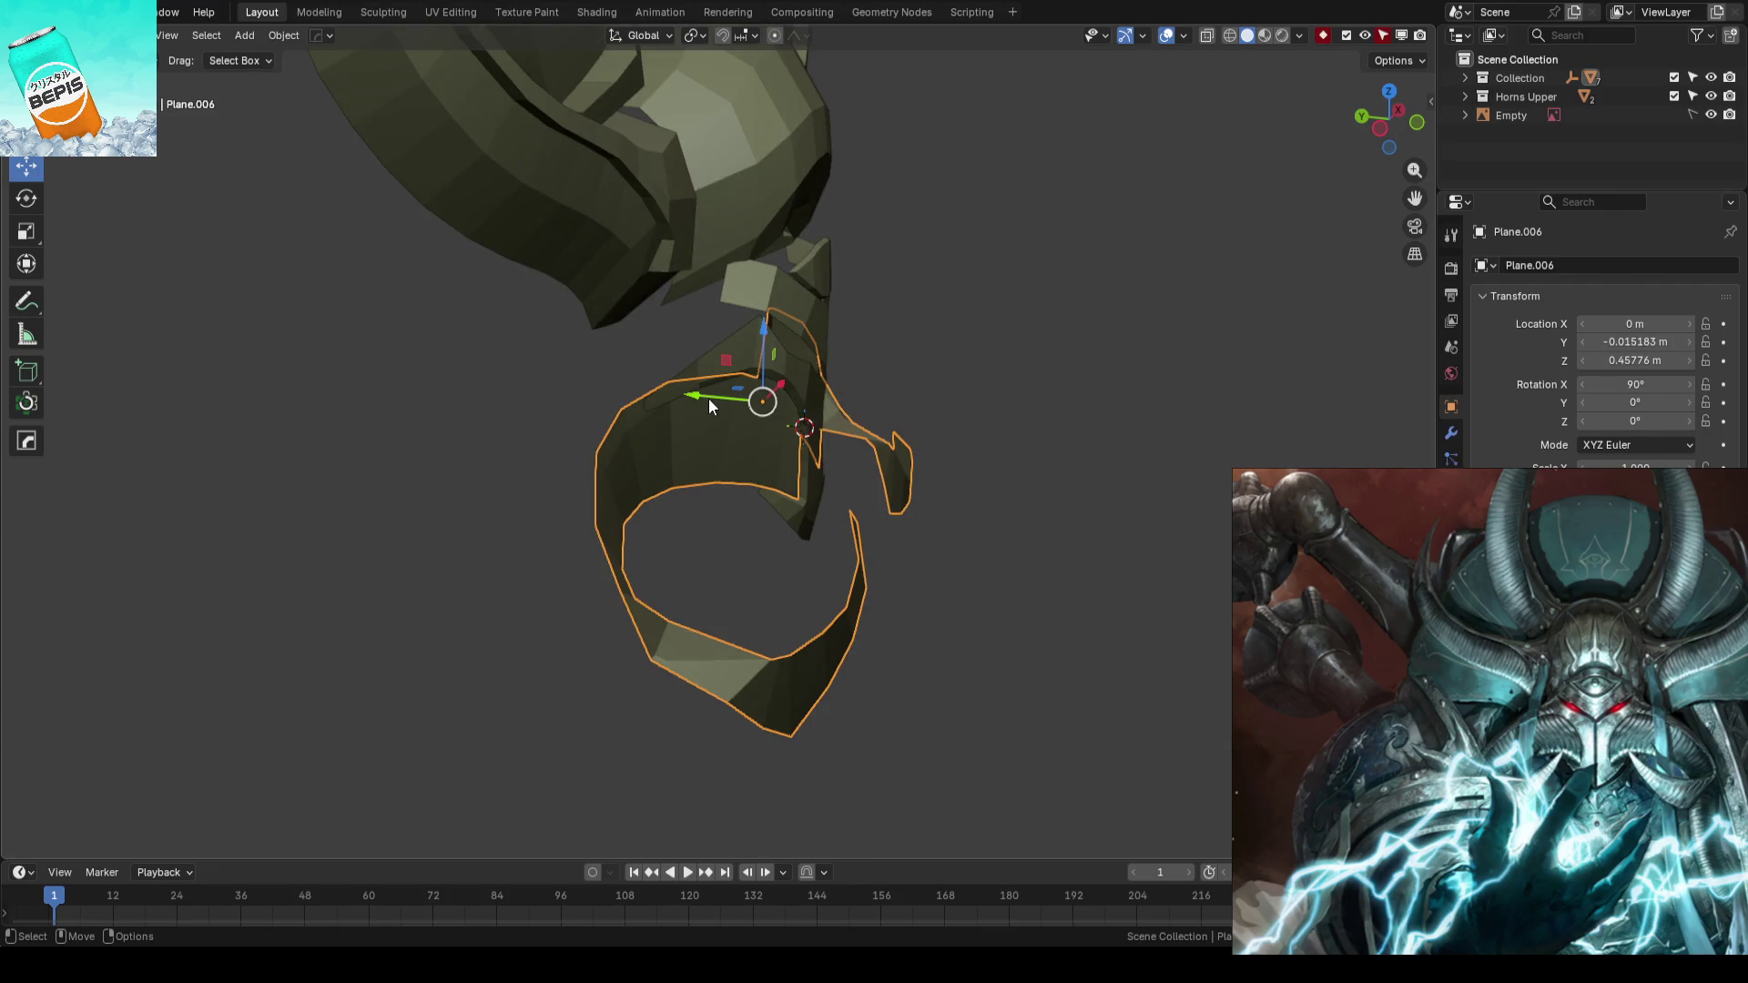
left_click_drag(709, 398, 694, 397)
mouse_move(985, 387)
middle_mouse_down()
mouse_move(1041, 389)
mouse_move(932, 342)
mouse_move(885, 280)
mouse_move(857, 451)
mouse_move(883, 511)
mouse_move(793, 512)
mouse_move(889, 496)
mouse_move(788, 482)
mouse_move(847, 395)
mouse_move(865, 409)
middle_mouse_up()
key("ctrl+s")
- Move the neighbouring helmet piece and lower ring together along Y in depth
left_click(807, 420)
left_click(893, 406)
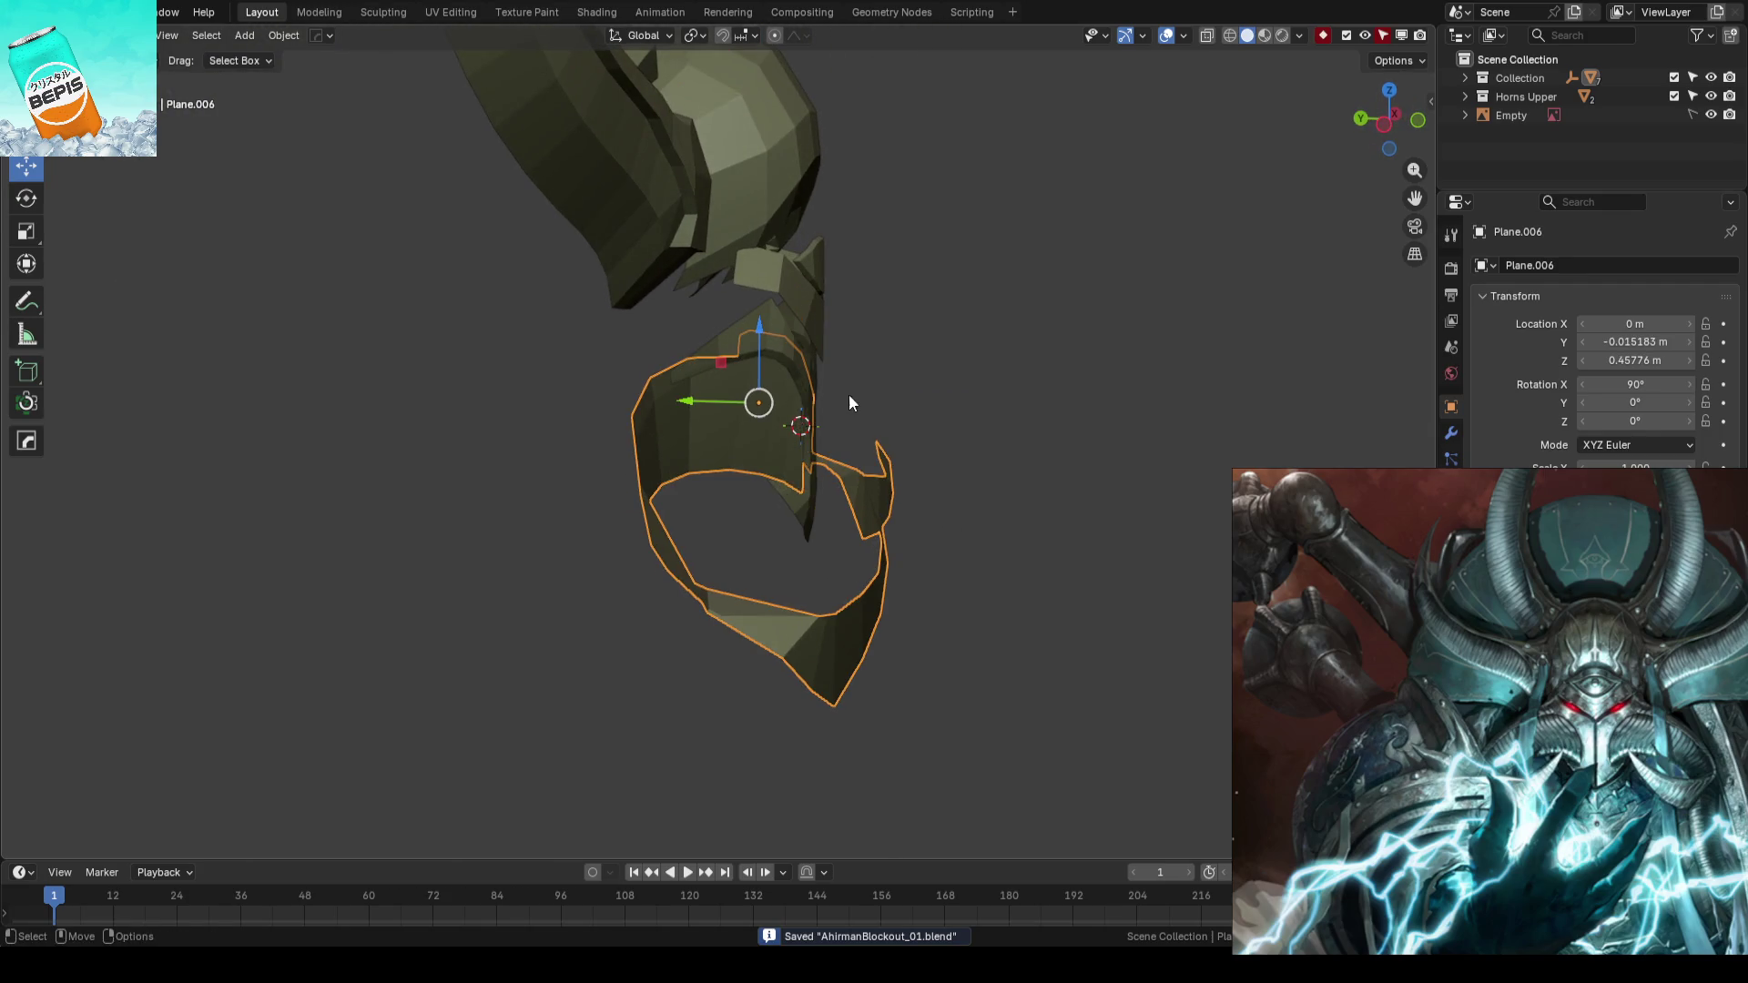
left_click(796, 383, "shift")
key("g")
key("y")
left_click(710, 294)
mouse_move(710, 294)
middle_mouse_down()
mouse_move(990, 355)
mouse_move(931, 328)
middle_mouse_up()
left_click(931, 328)
mouse_move(1046, 347)
middle_mouse_down()
mouse_move(1034, 371)
mouse_move(780, 438)
mouse_move(1044, 439)
mouse_move(823, 346)
middle_mouse_up()
- Nudge two edge vertices of the face plate along Y with proportional editing, then save
left_click(824, 346)
key("Tab")
mouse_move(975, 339)
middle_mouse_down()
mouse_move(882, 406)
mouse_move(792, 397)
middle_mouse_up()
left_click(755, 404)
key("g")
key("y")
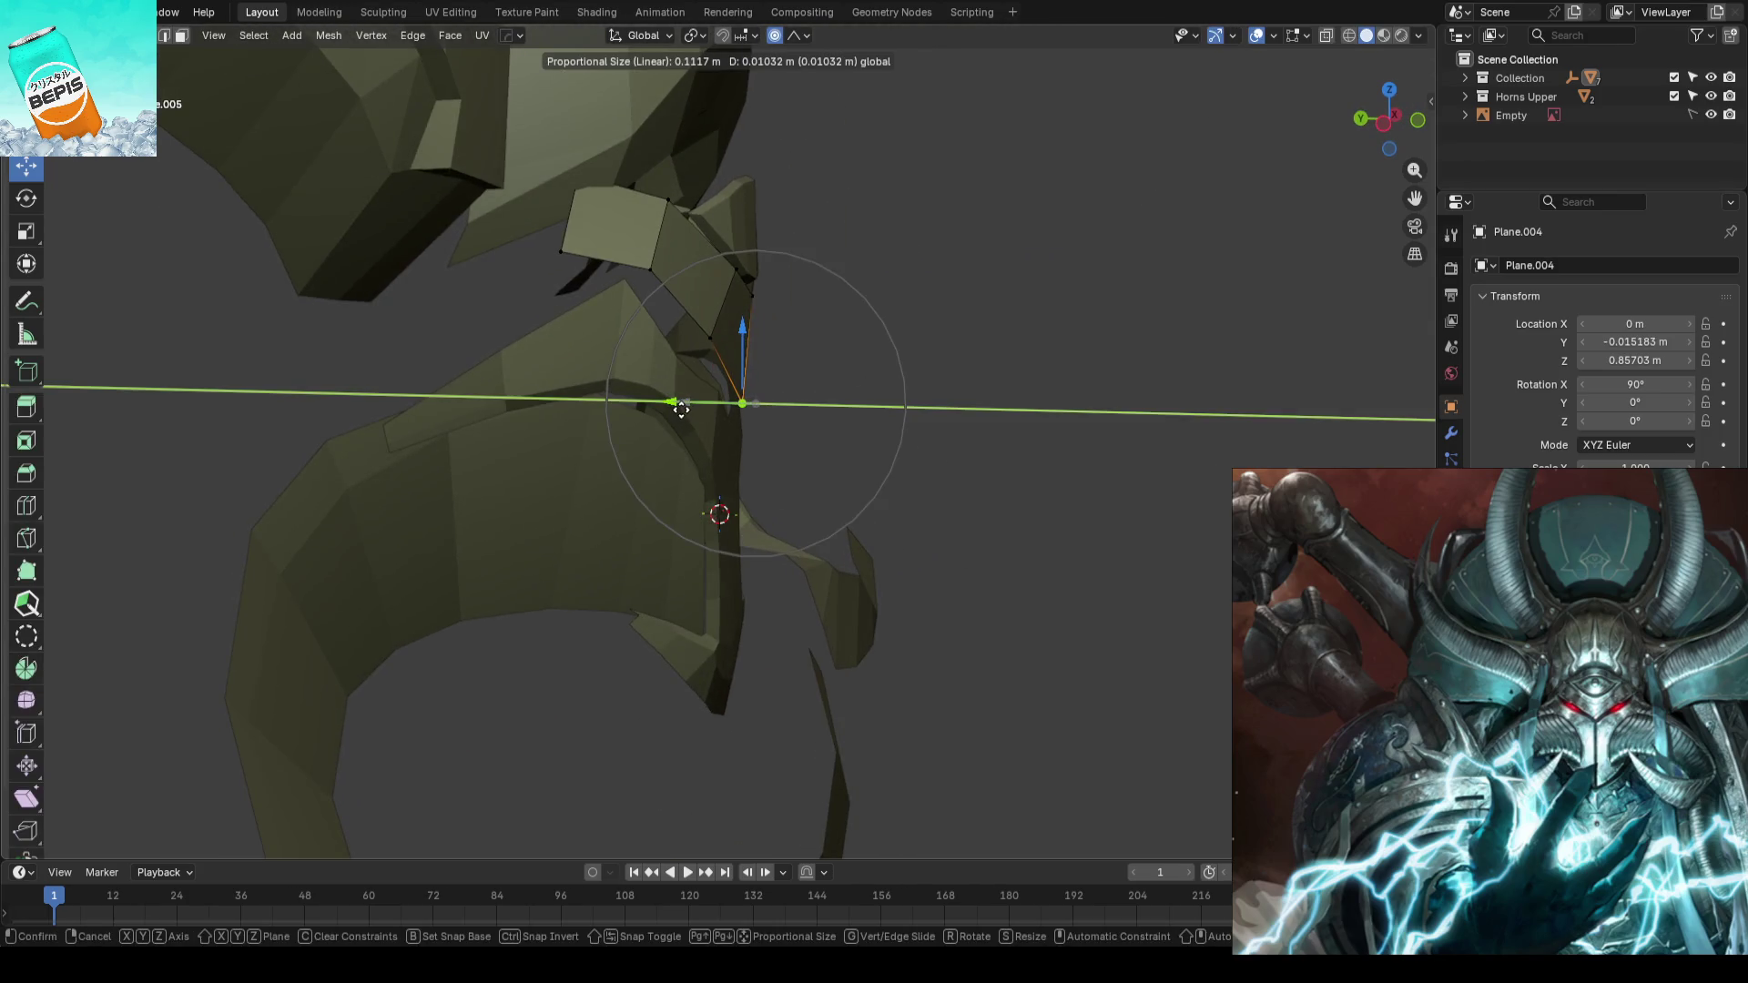
key("Escape")
left_click(756, 295)
key("g")
key("y")
left_click(759, 295)
left_click(740, 402)
left_click_drag(698, 401, 701, 403)
scroll(988, 407, "down", 5)
scroll(988, 408, "down", 4)
key("Tab")
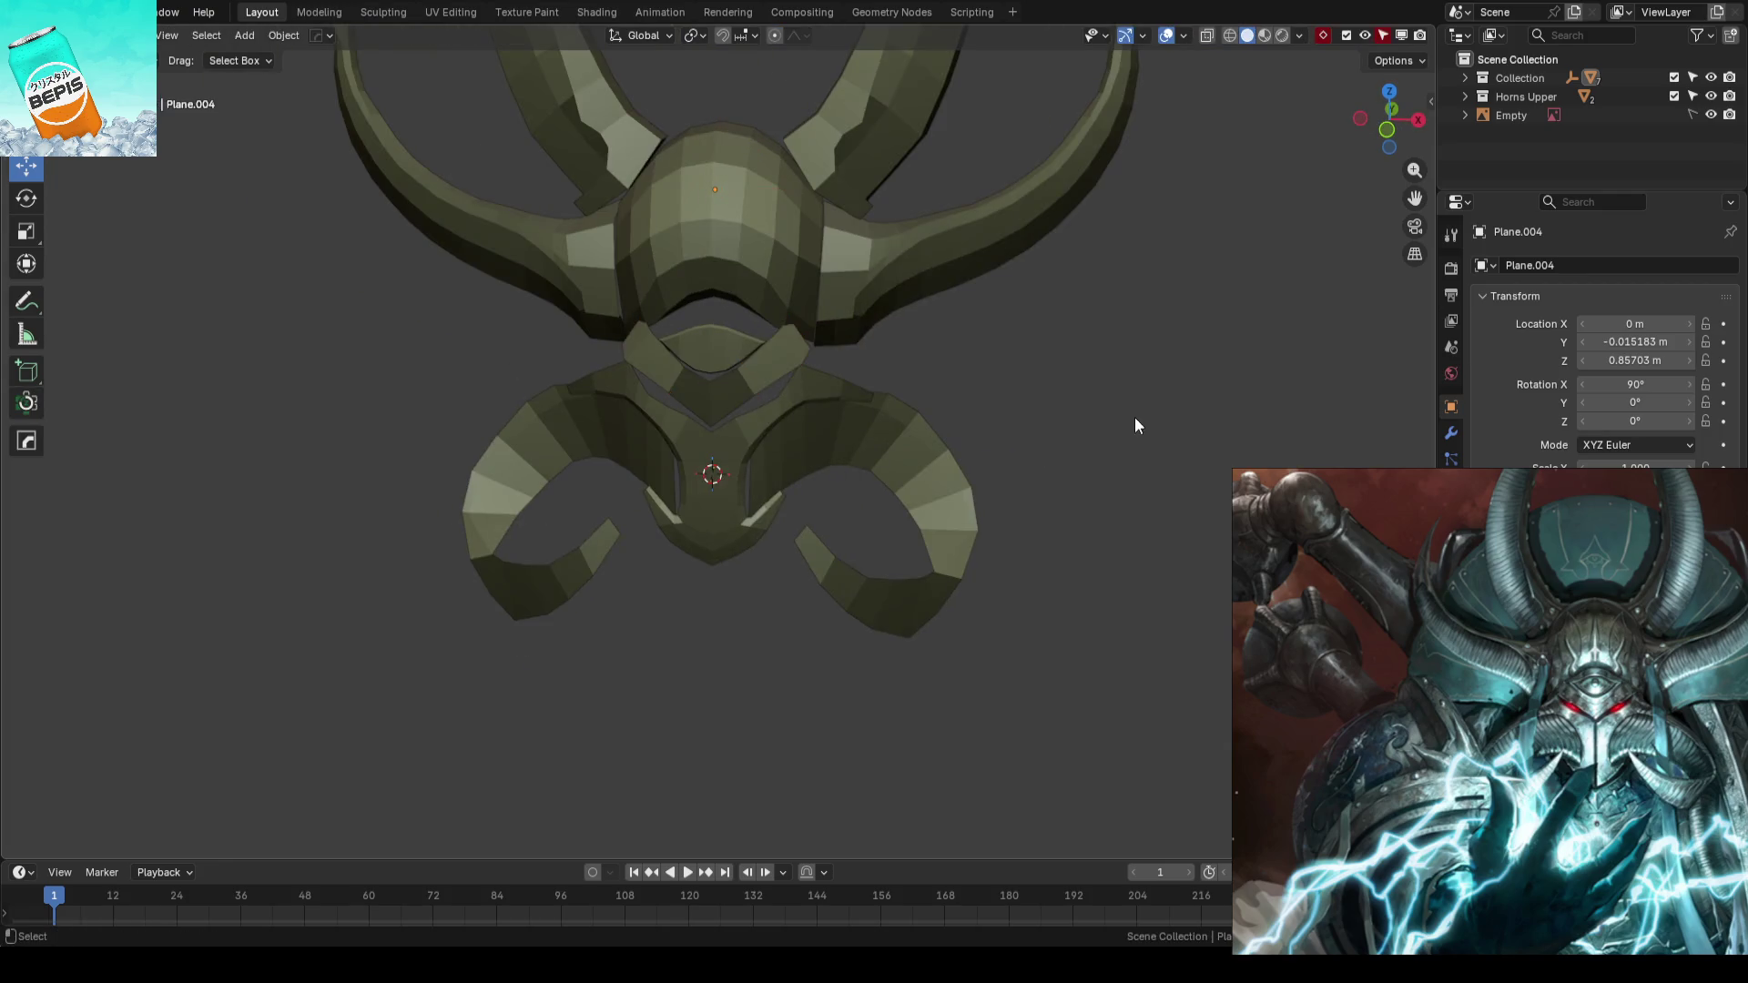
key("ctrl+s")
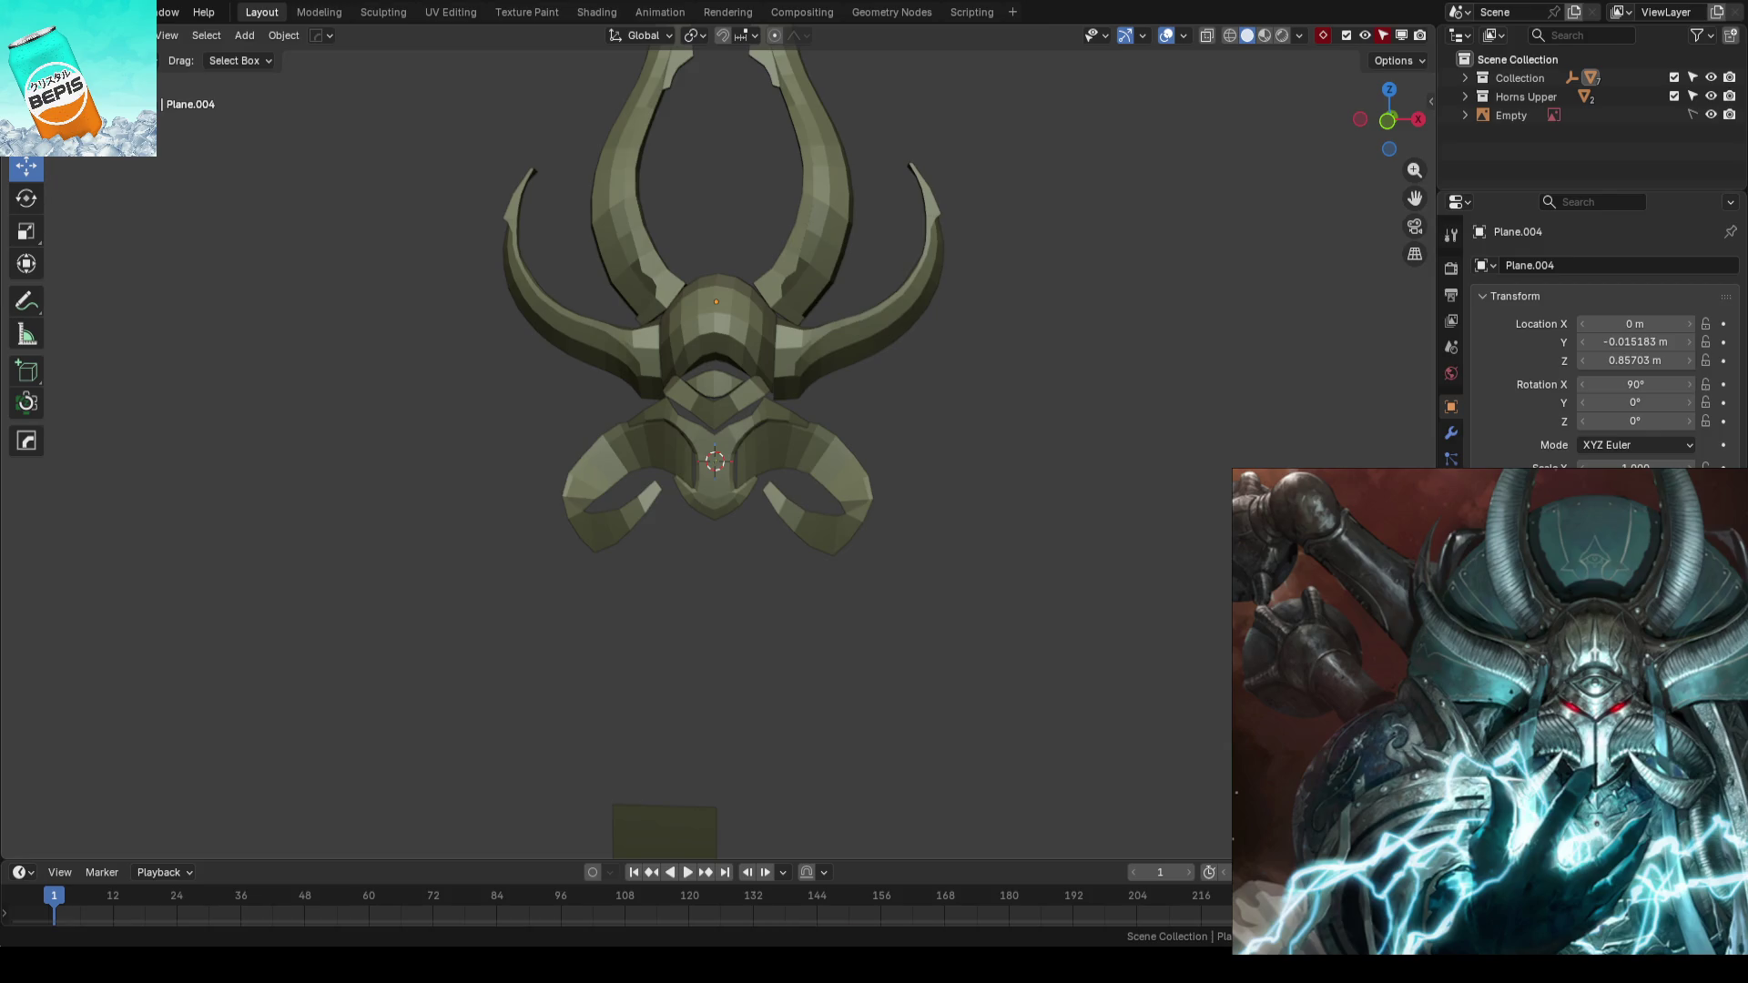
- Push a narrow face of the lower curled horn in depth, check the front view and save
middle_click_drag(1029, 447, 957, 545)
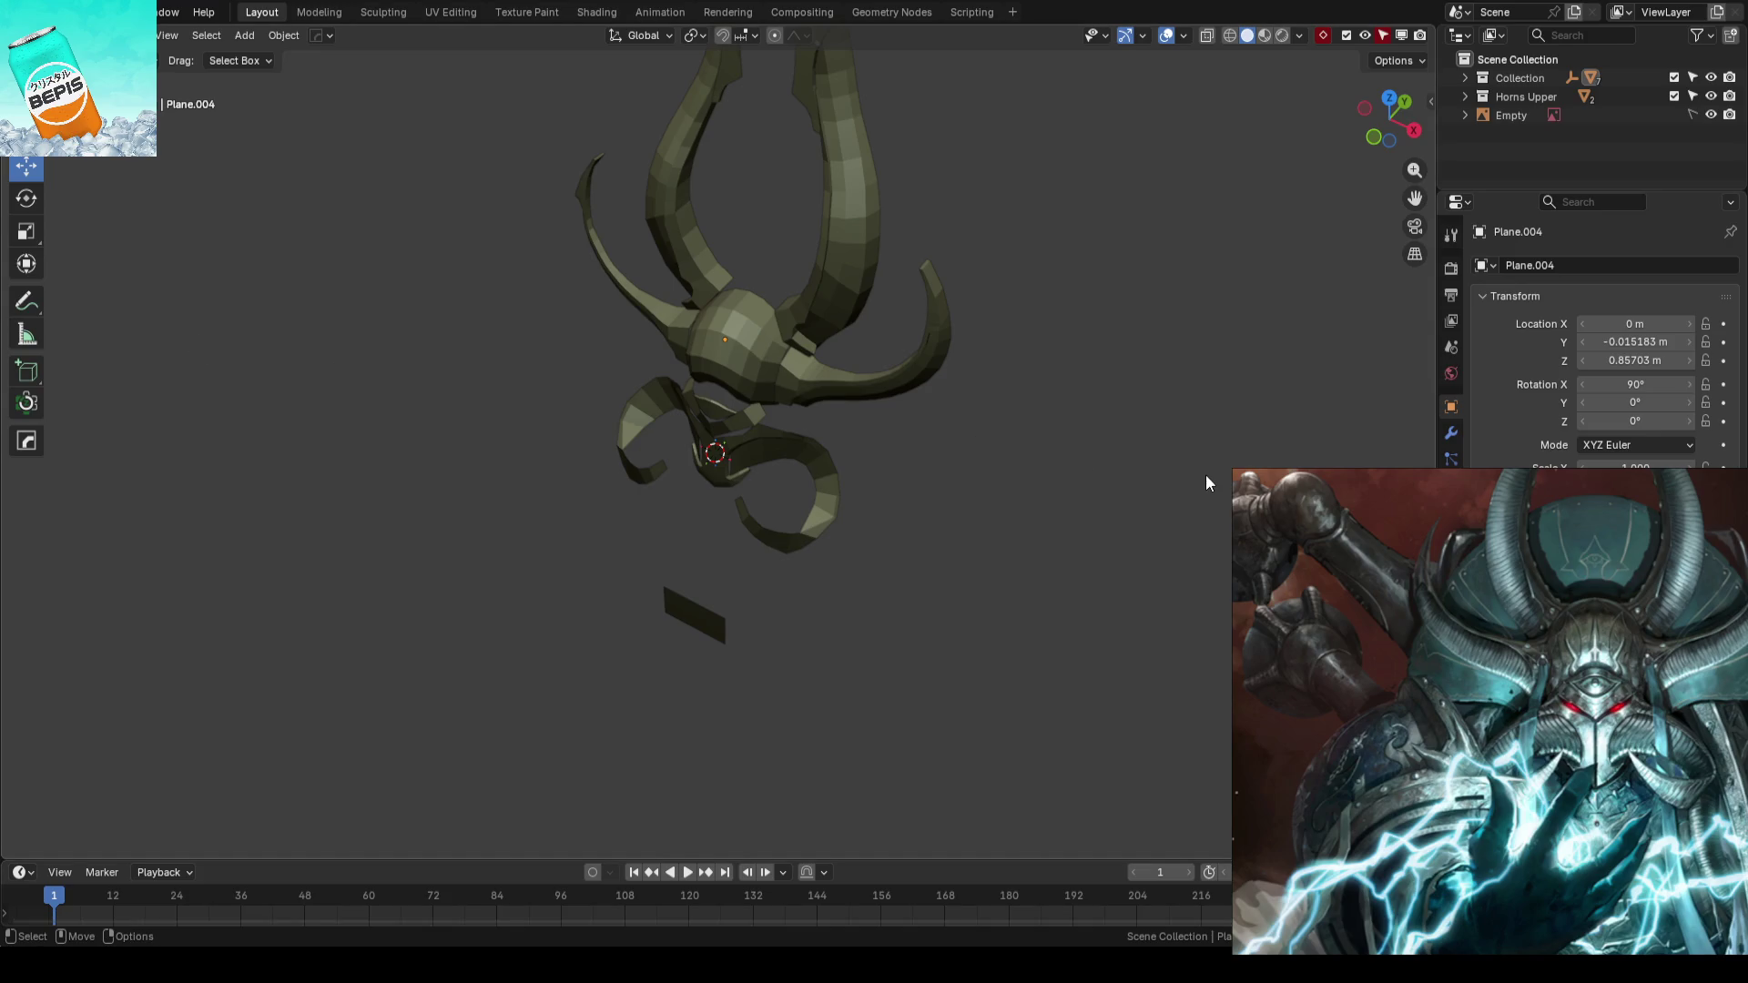
scroll(1207, 482, "up", 3)
mouse_move(1206, 482)
middle_mouse_down()
mouse_move(958, 359)
mouse_move(851, 418)
middle_mouse_up()
left_click(851, 418)
key("Tab")
scroll(871, 413, "up", 2)
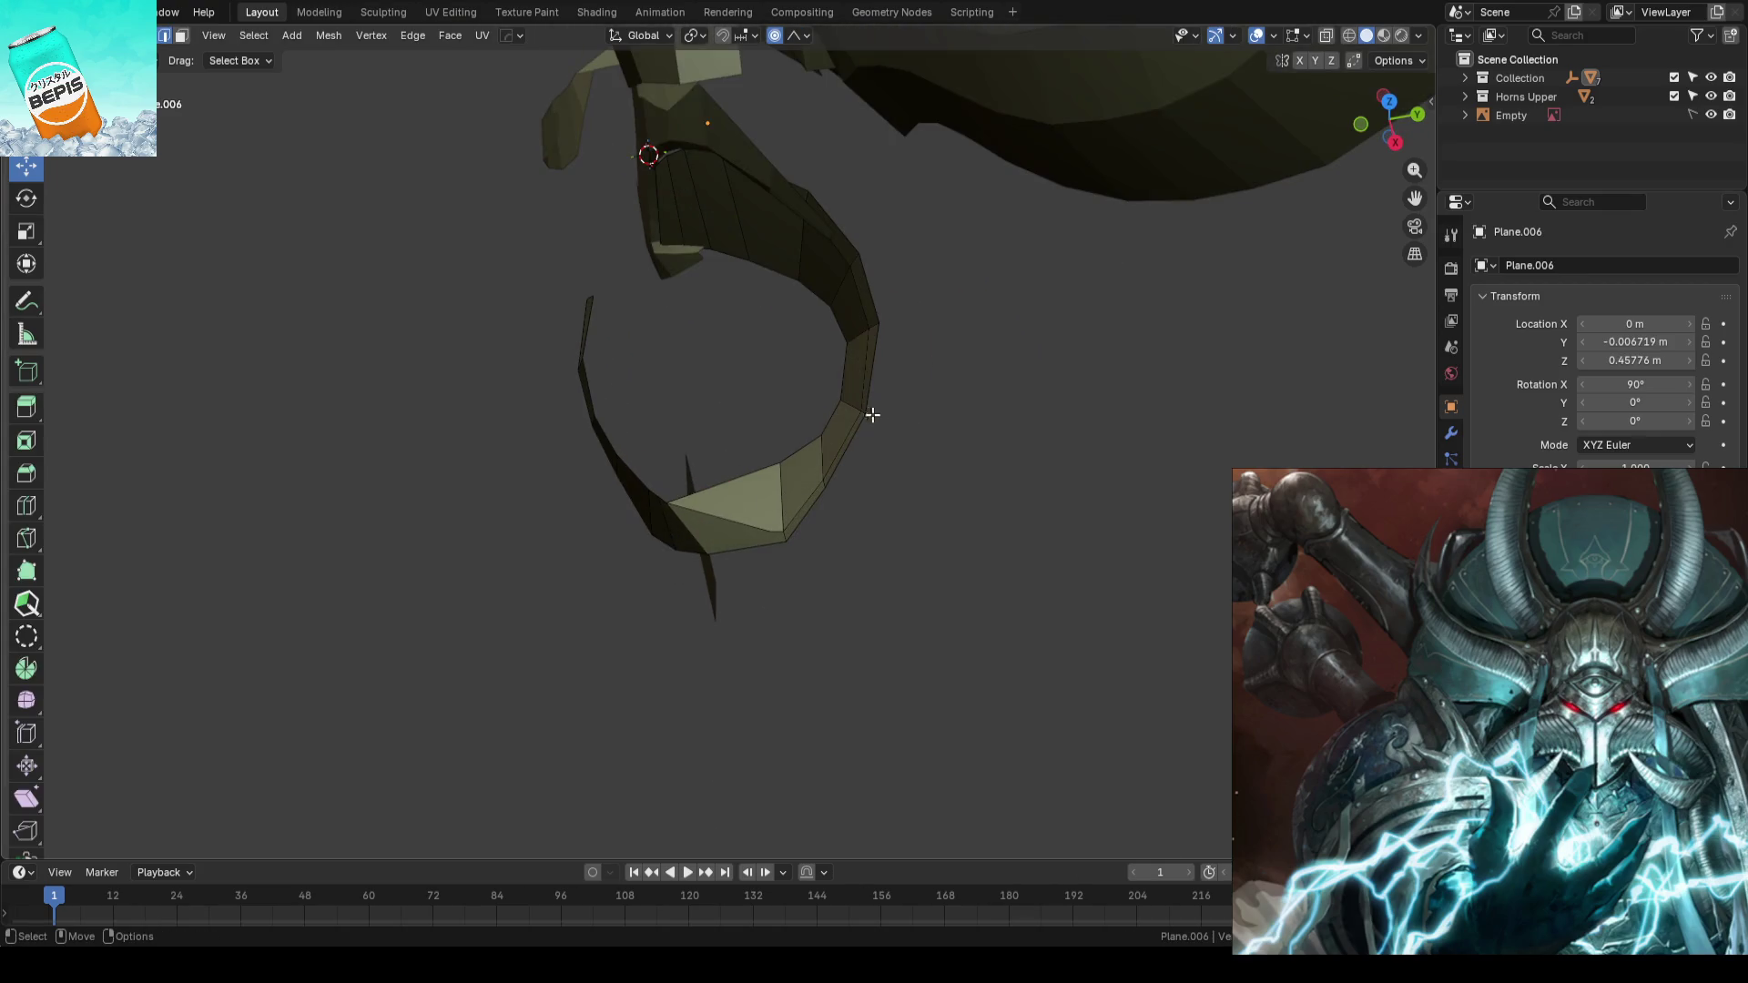
left_click(844, 400)
left_click_drag(923, 399, 1015, 410)
scroll(922, 406, "down", 2)
scroll(1014, 410, "down", 4)
mouse_move(801, 487)
middle_mouse_down()
mouse_move(1026, 451)
mouse_move(936, 456)
middle_mouse_up()
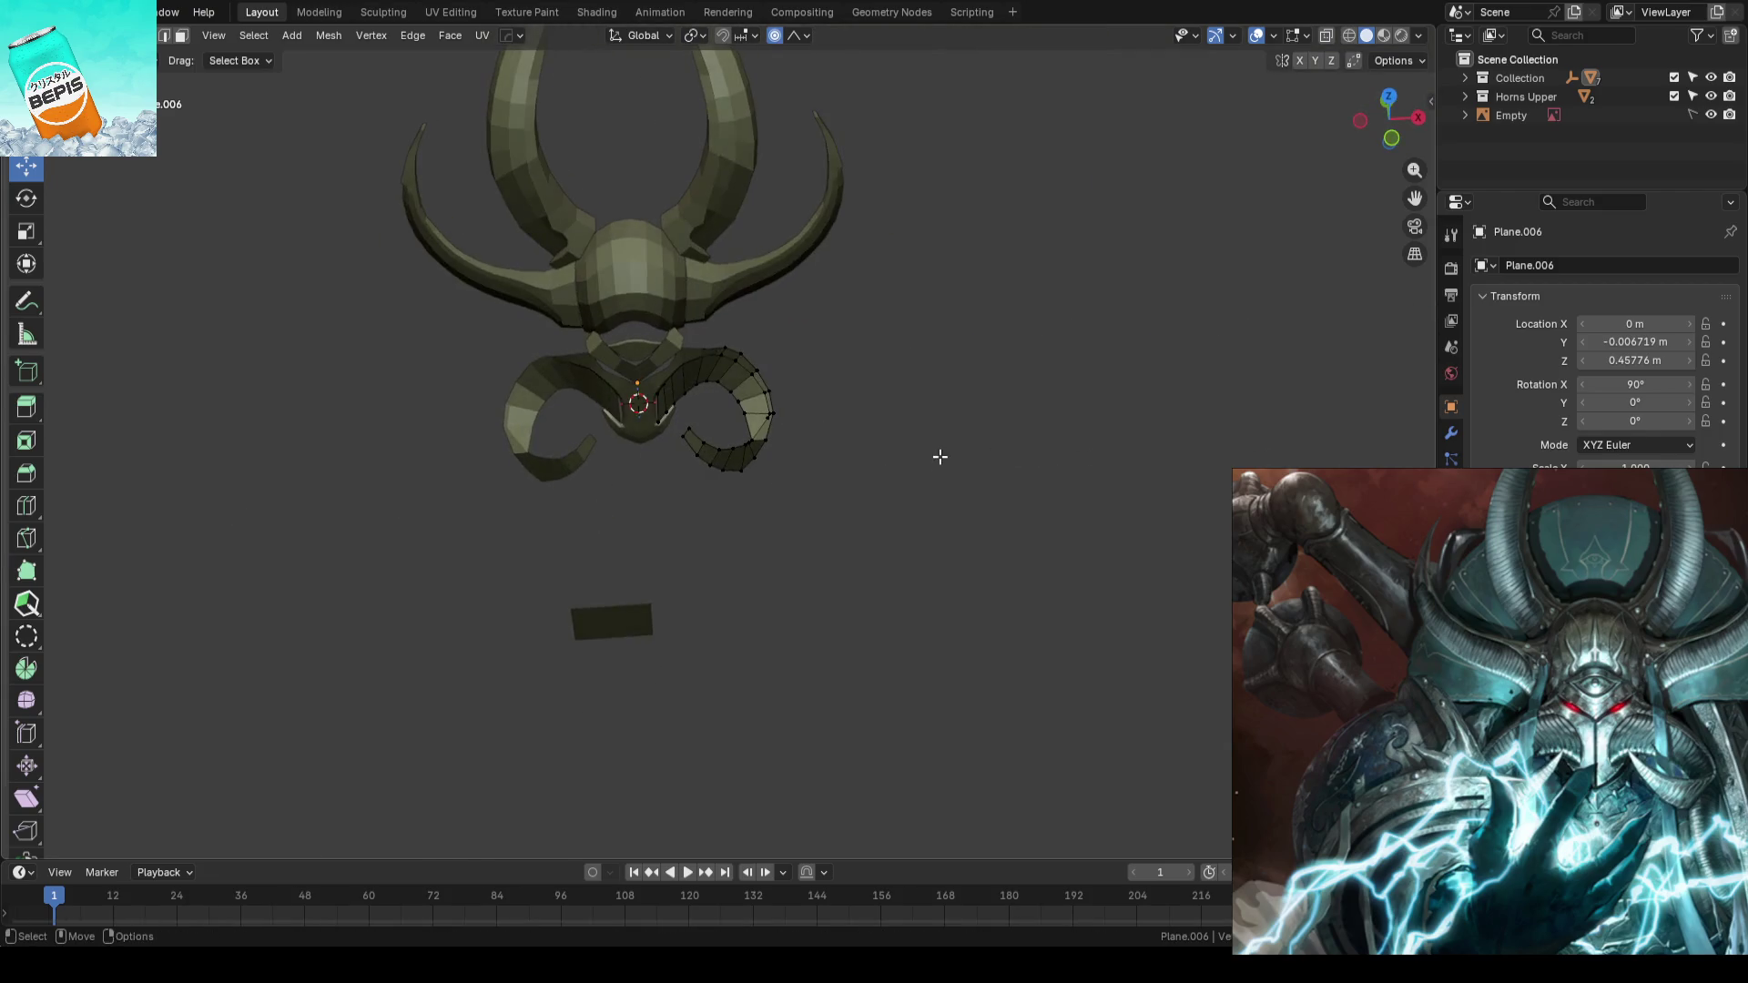
key("KP_1")
key("Tab")
key("ctrl+s")
- Orbit in close to face the horns
middle_click_drag(1101, 414, 962, 496)
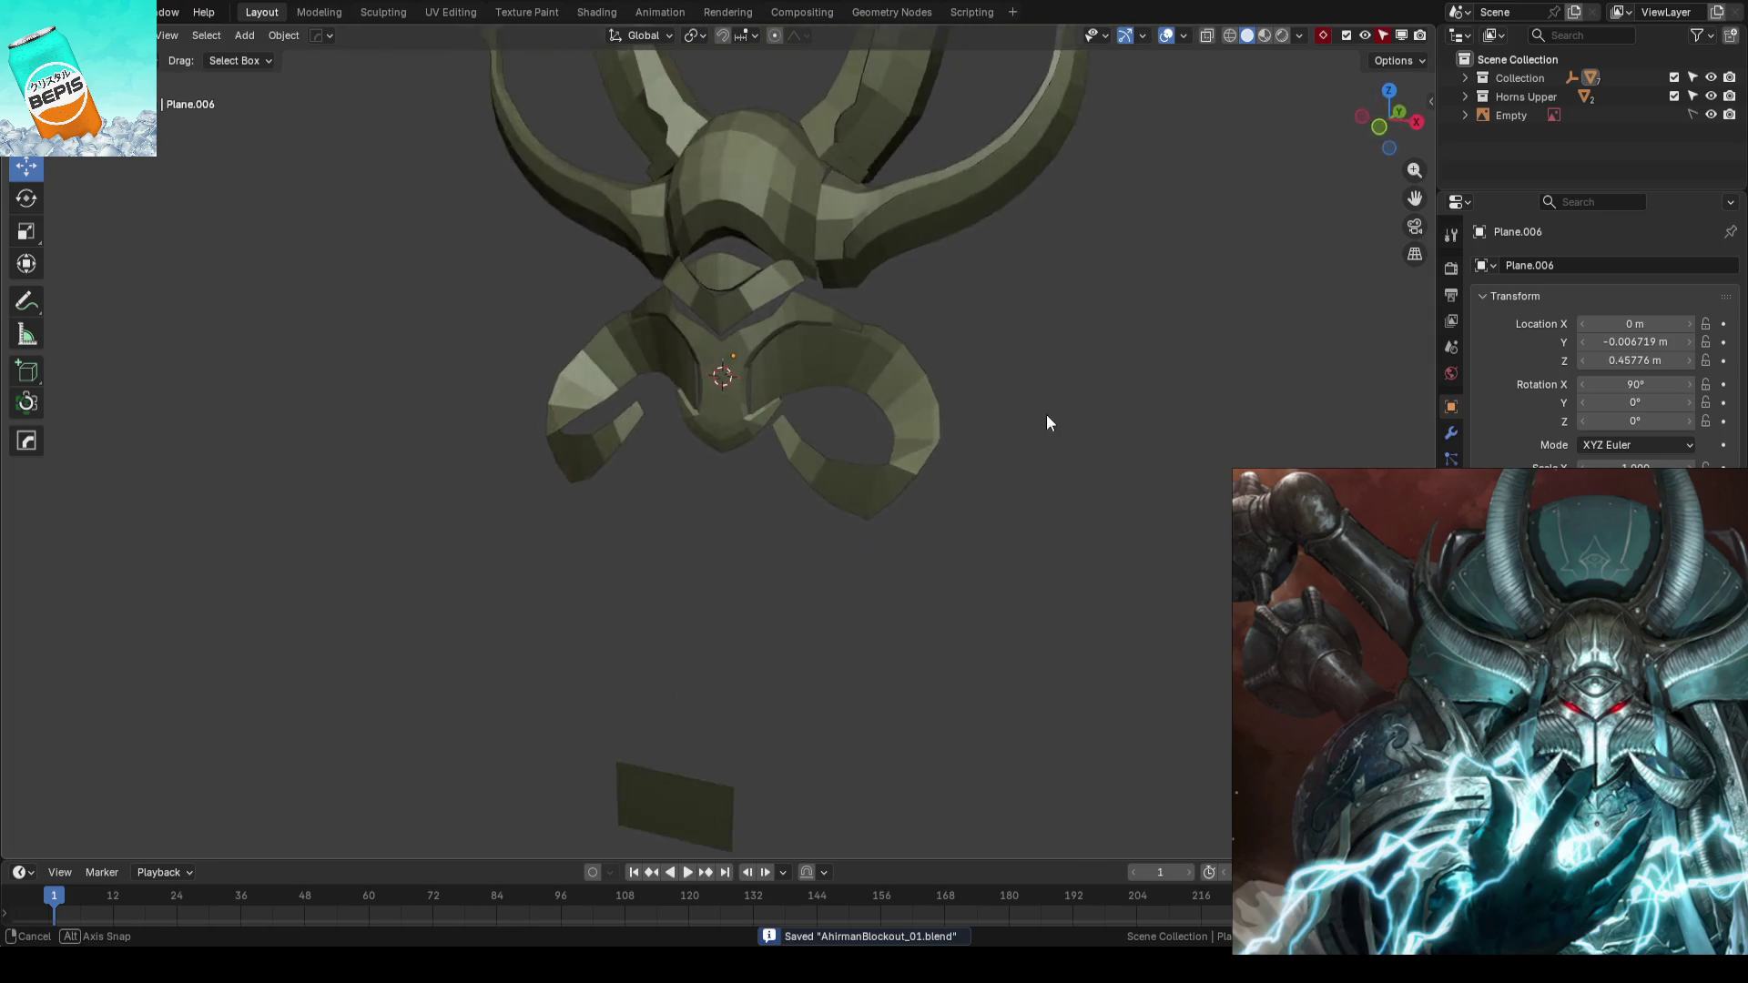
middle_click_drag(963, 496, 1023, 459)
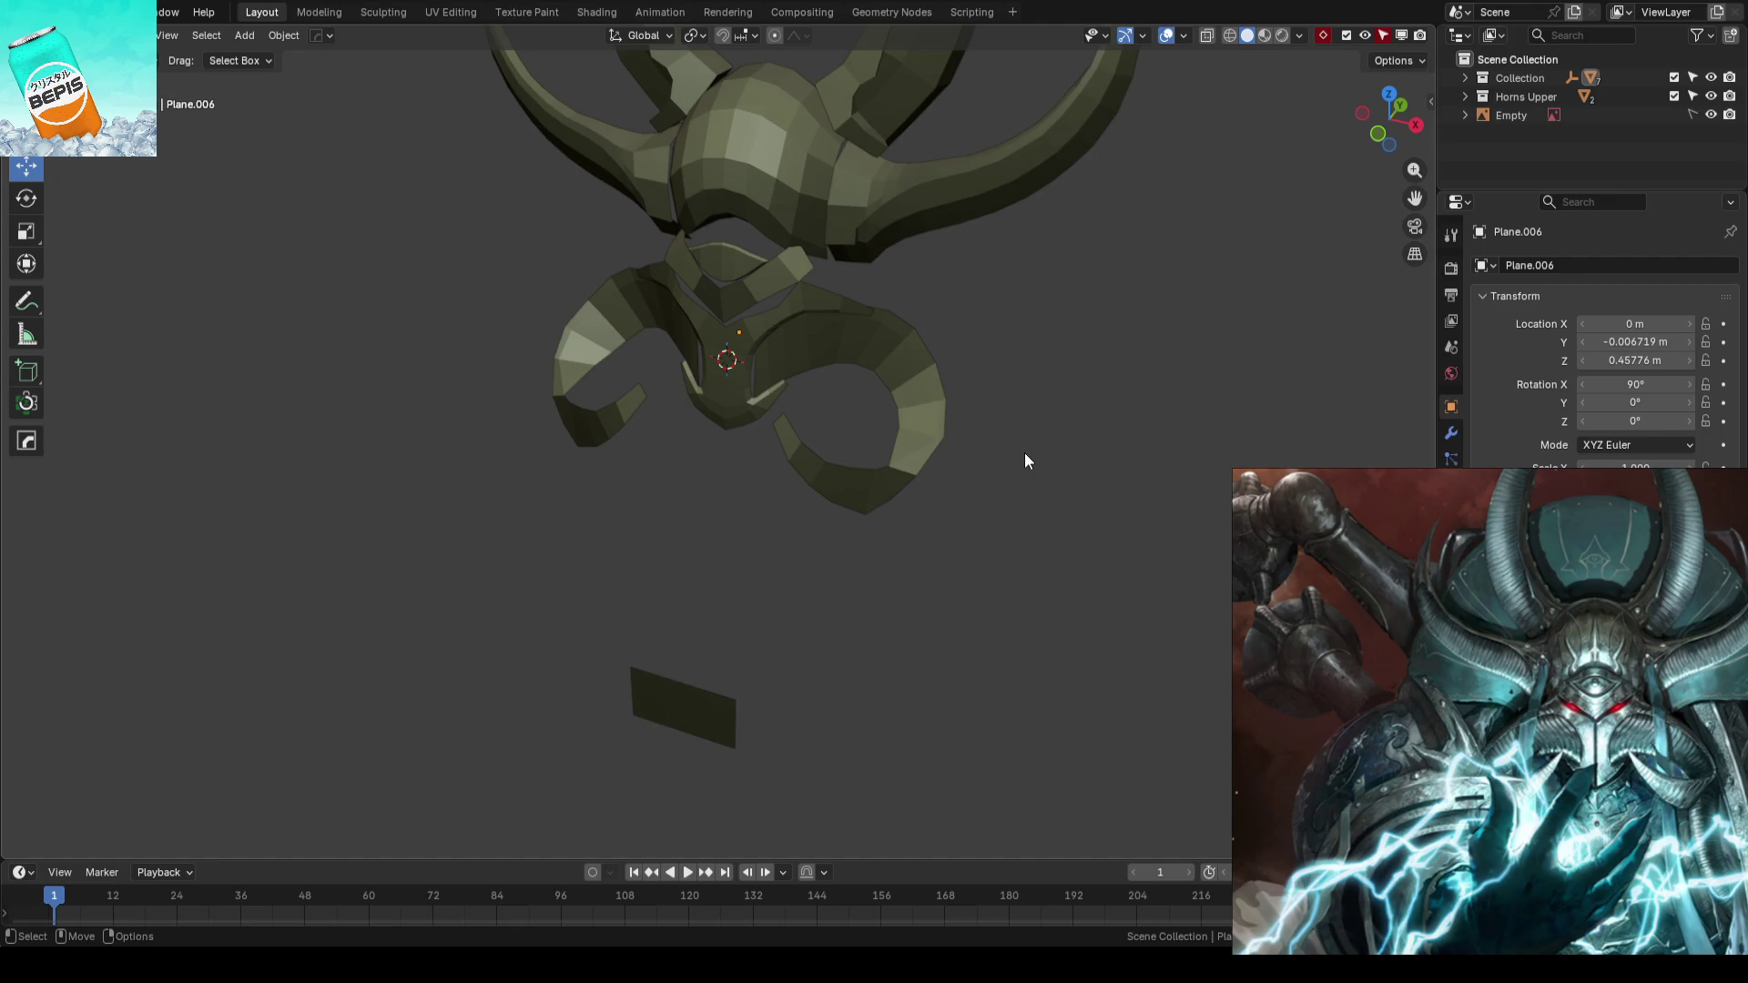
mouse_move(1024, 460)
middle_mouse_down()
mouse_move(1162, 451)
mouse_move(1039, 477)
middle_mouse_up()
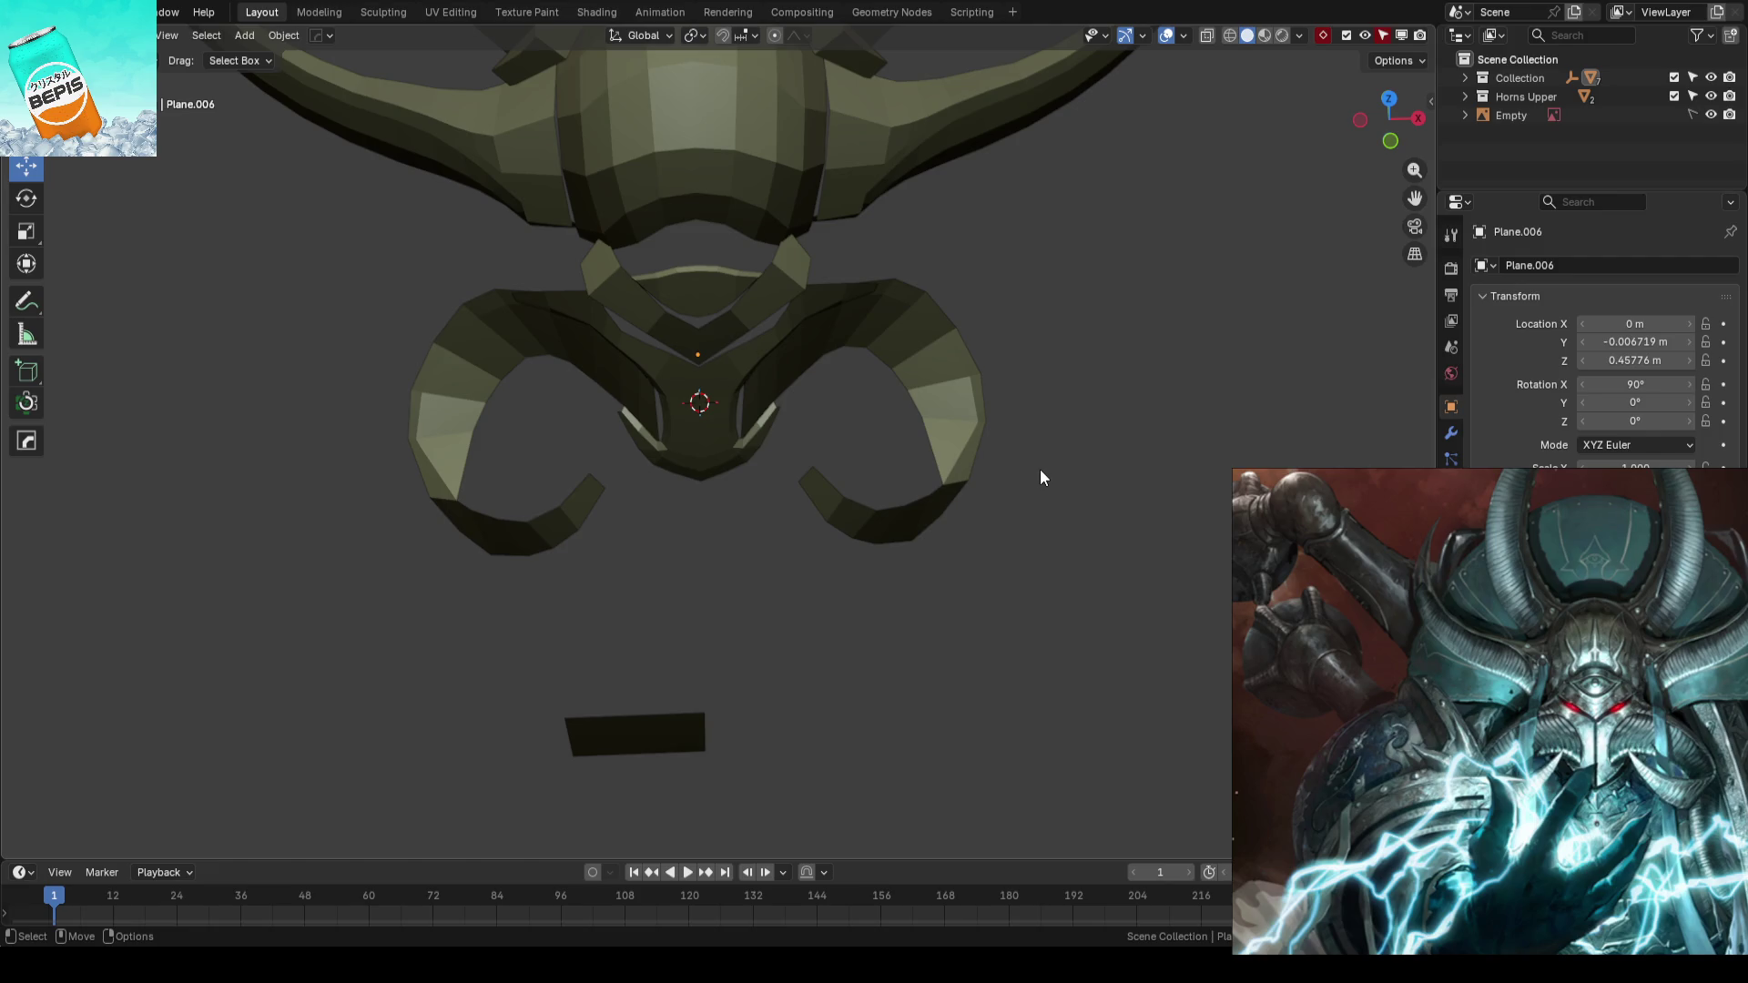
- Raise a vertex on the lower horns' upper edge along Z
left_click(1008, 385)
key("Tab")
mouse_move(1132, 418)
middle_mouse_down()
mouse_move(1131, 342)
mouse_move(1108, 340)
middle_mouse_up()
scroll(900, 338, "up", 3)
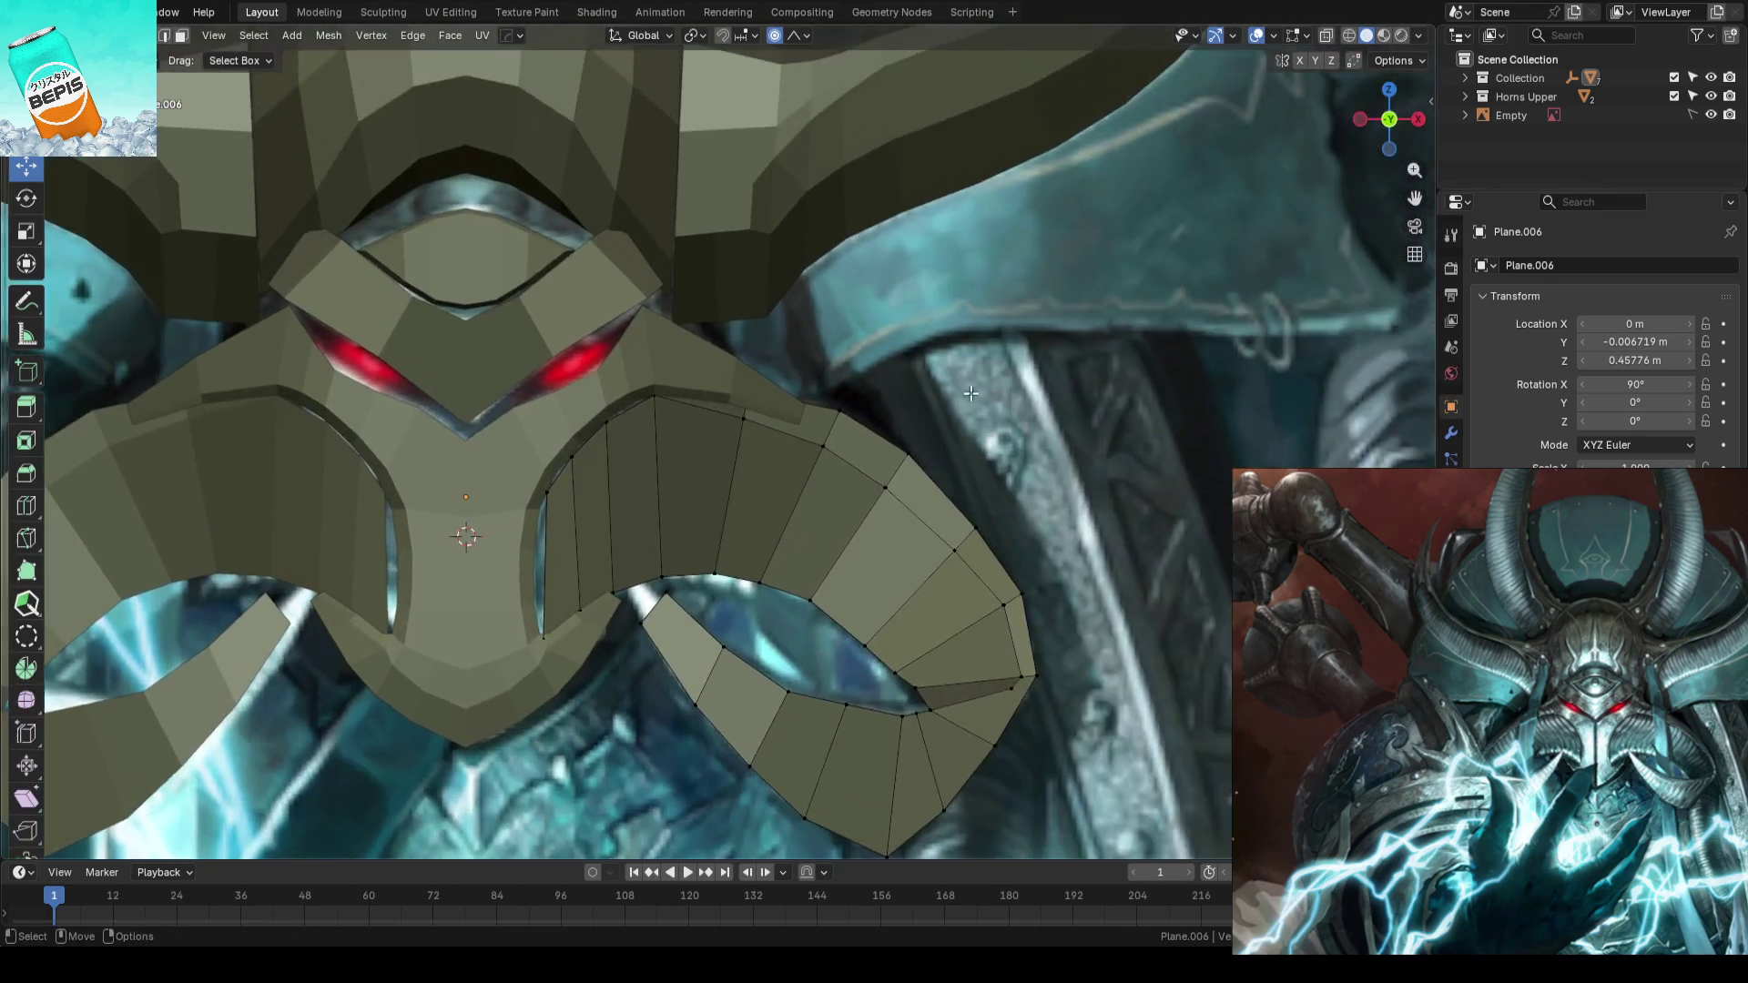
scroll(900, 337, "up", 2)
left_click(753, 364)
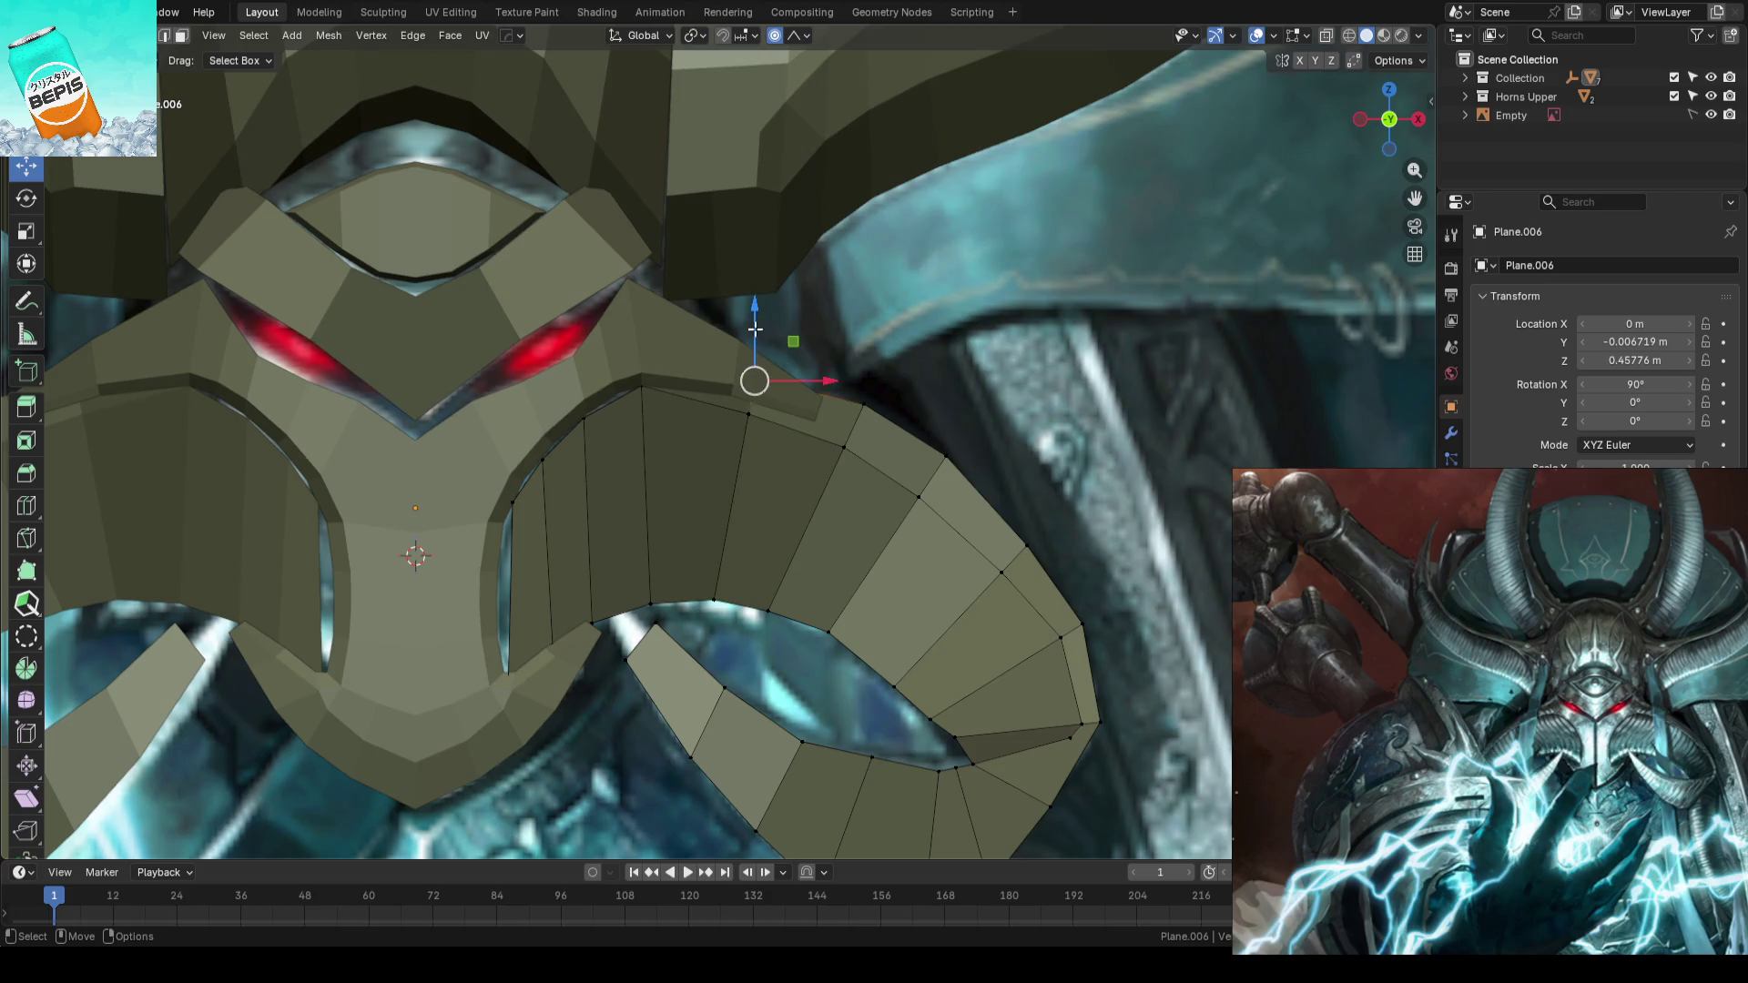
key("g")
key("z")
scroll(755, 322, "up", 2)
scroll(755, 316, "up", 2)
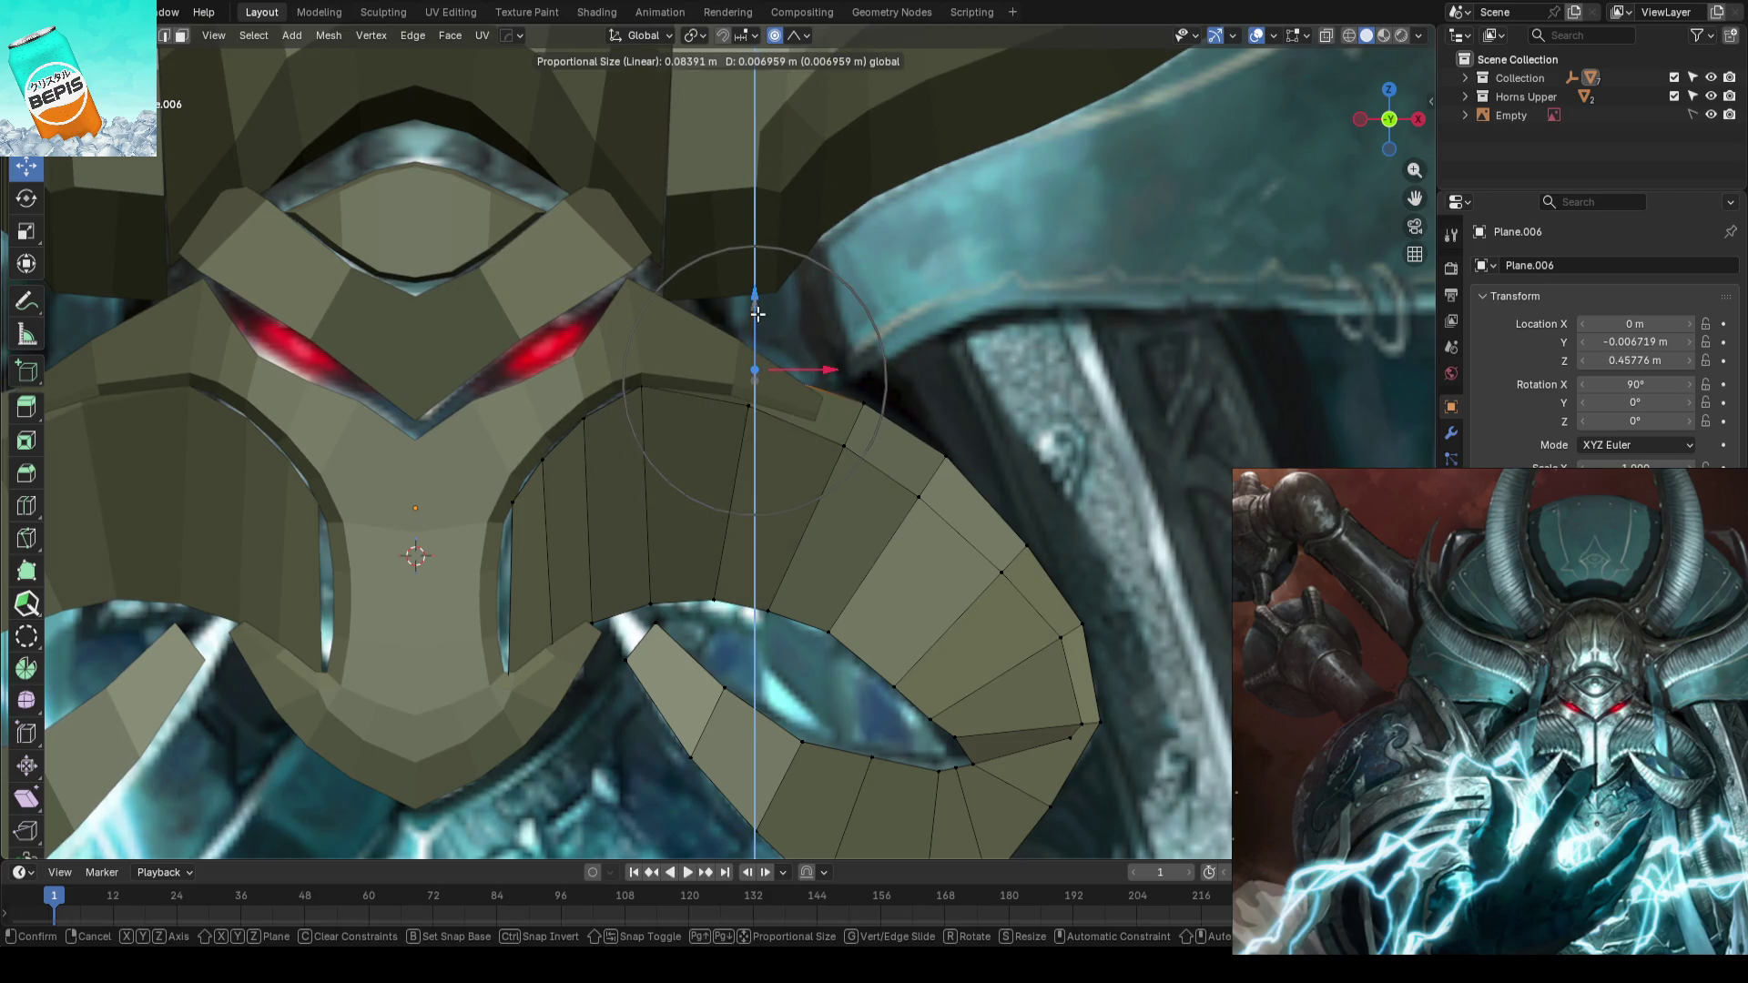
left_click(757, 313)
- Try moving an outer-end vertex along Z, undo it, leave Edit Mode and save
left_click(885, 392)
key("g")
key("z")
left_click(870, 342)
key("ctrl+z")
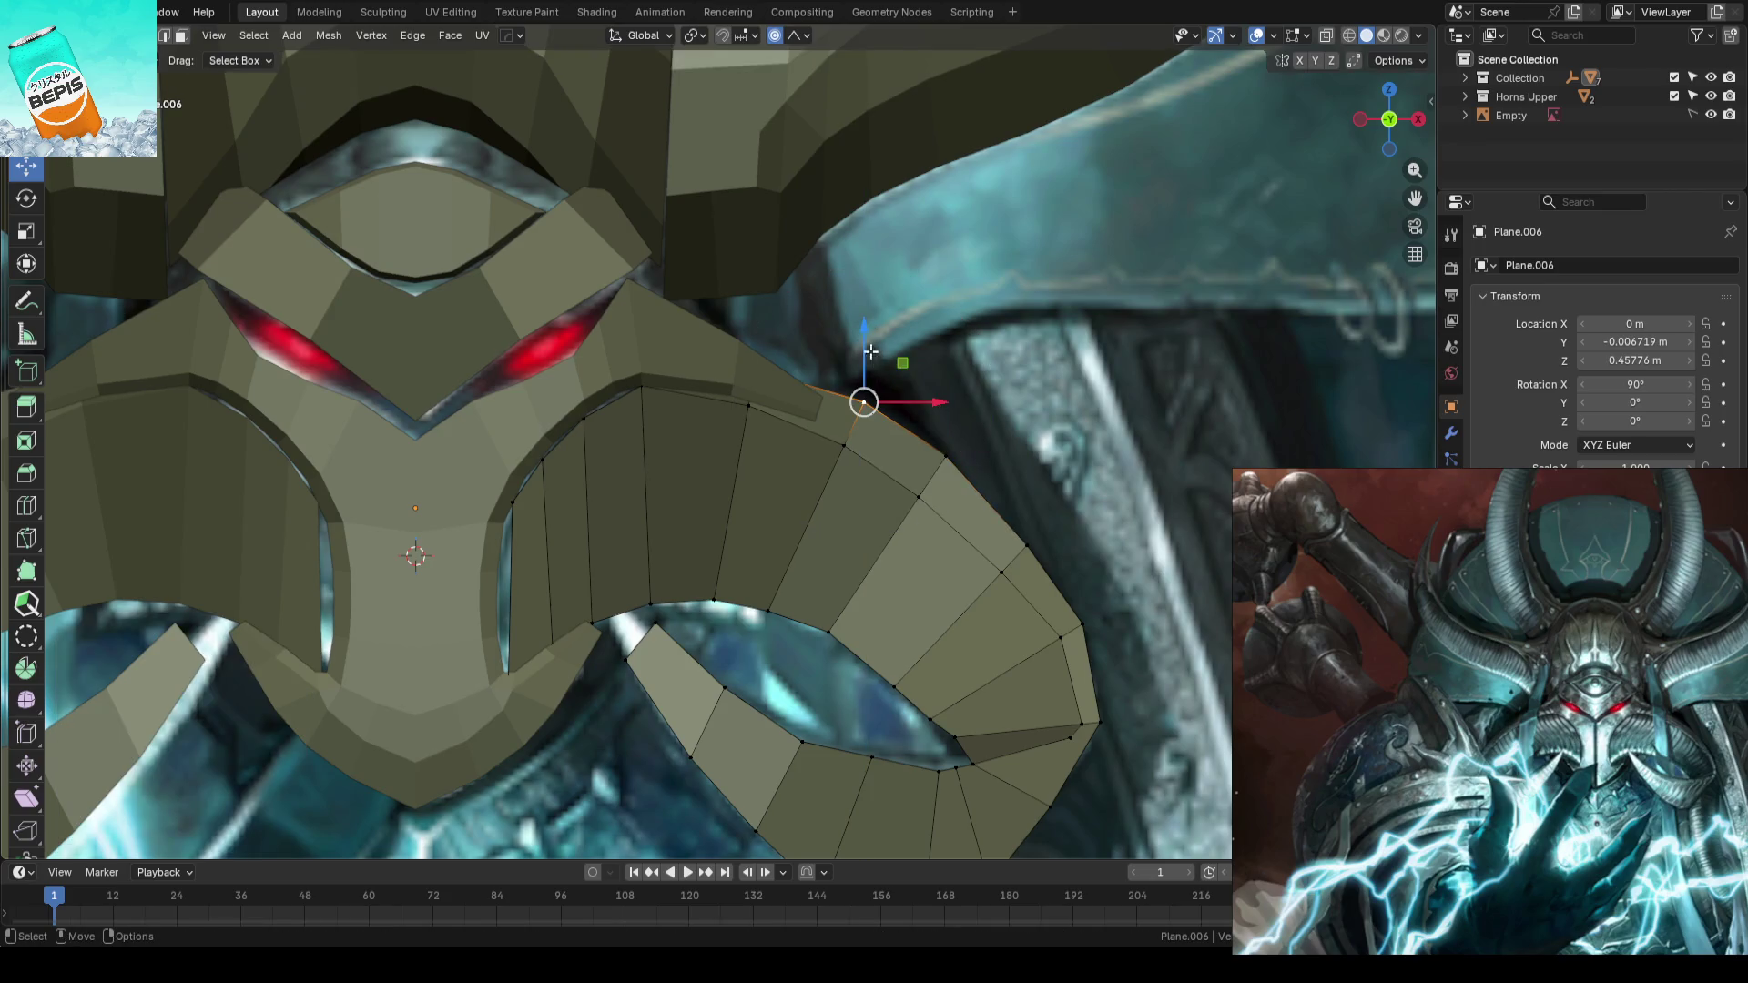
key("ctrl+z")
key("g")
key("z")
key("Escape")
scroll(1007, 417, "down", 5)
key("Tab")
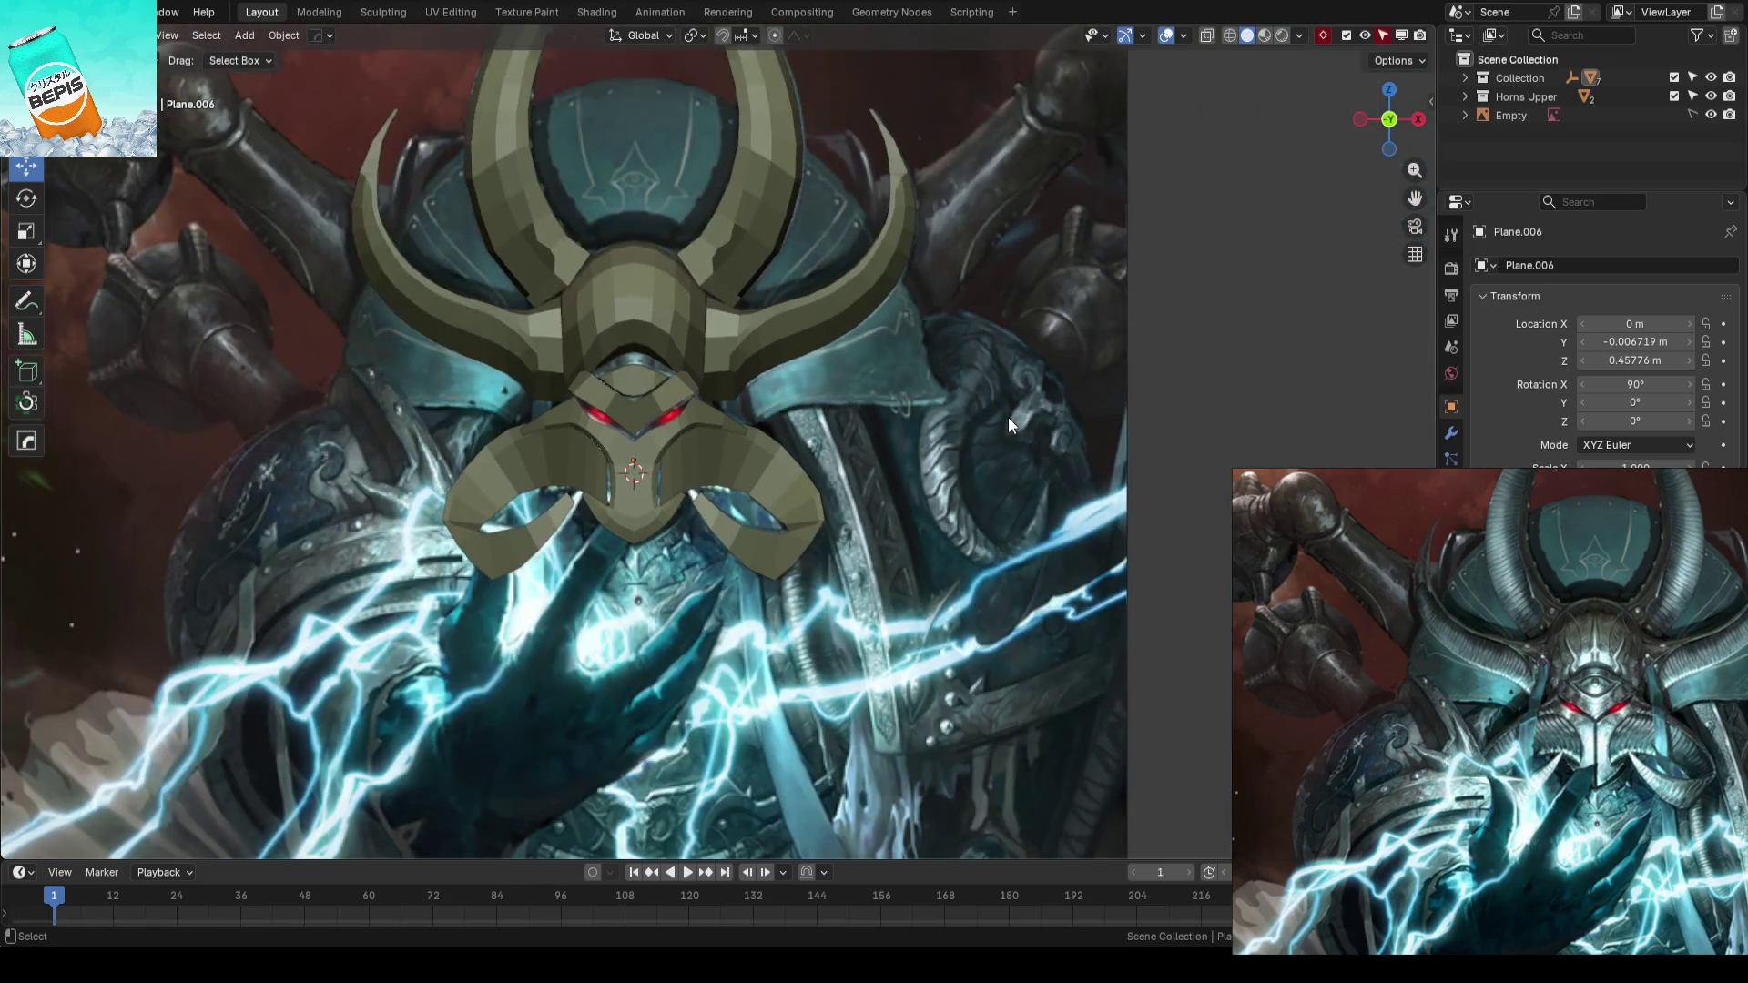
key("ctrl+s")
scroll(1008, 417, "down", 3)
- Push two horn vertices in depth along Y with proportional editing pulling neighbours along
mouse_move(1007, 417)
middle_mouse_down()
mouse_move(918, 497)
mouse_move(786, 565)
mouse_move(848, 439)
mouse_move(1006, 422)
mouse_move(714, 499)
mouse_move(893, 379)
mouse_move(704, 493)
mouse_move(928, 467)
mouse_move(837, 453)
middle_mouse_up()
scroll(916, 502, "up", 5)
left_click(715, 488)
key("Tab")
left_click(874, 514)
left_click_drag(838, 453, 807, 451)
scroll(828, 456, "down", 2)
scroll(829, 457, "down", 1)
scroll(830, 456, "down", 2)
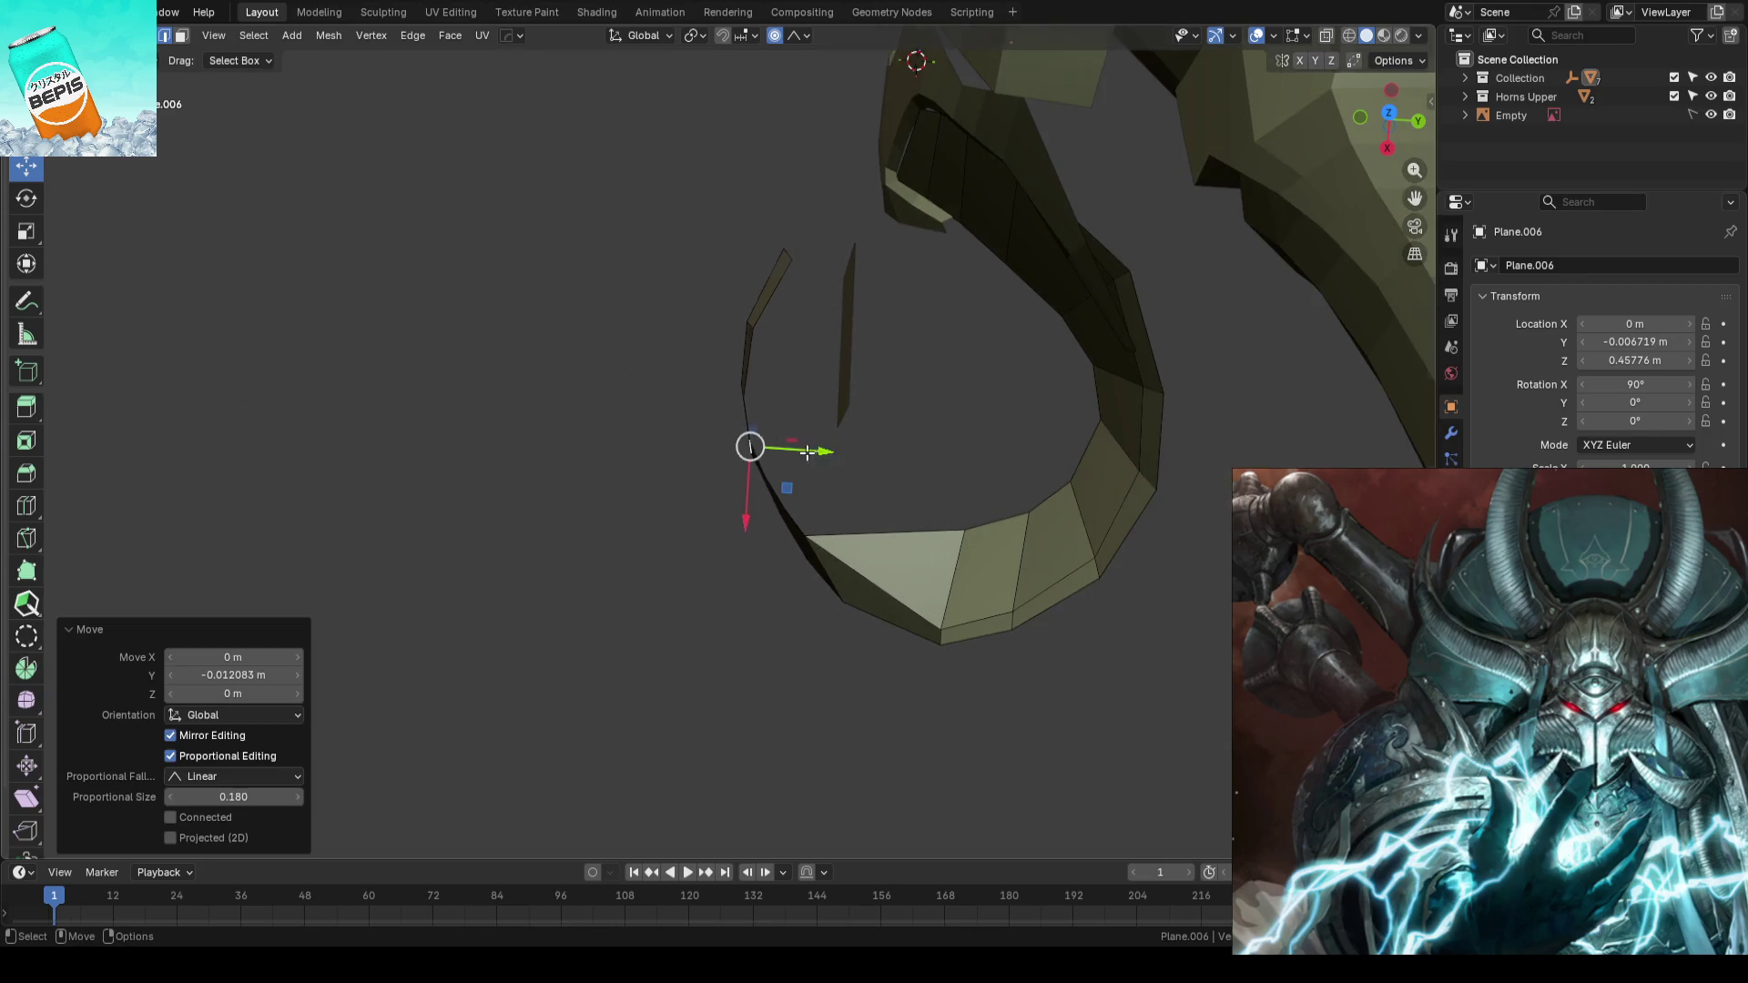
scroll(807, 451, "down", 3)
left_click(754, 316)
left_click_drag(813, 327, 806, 328)
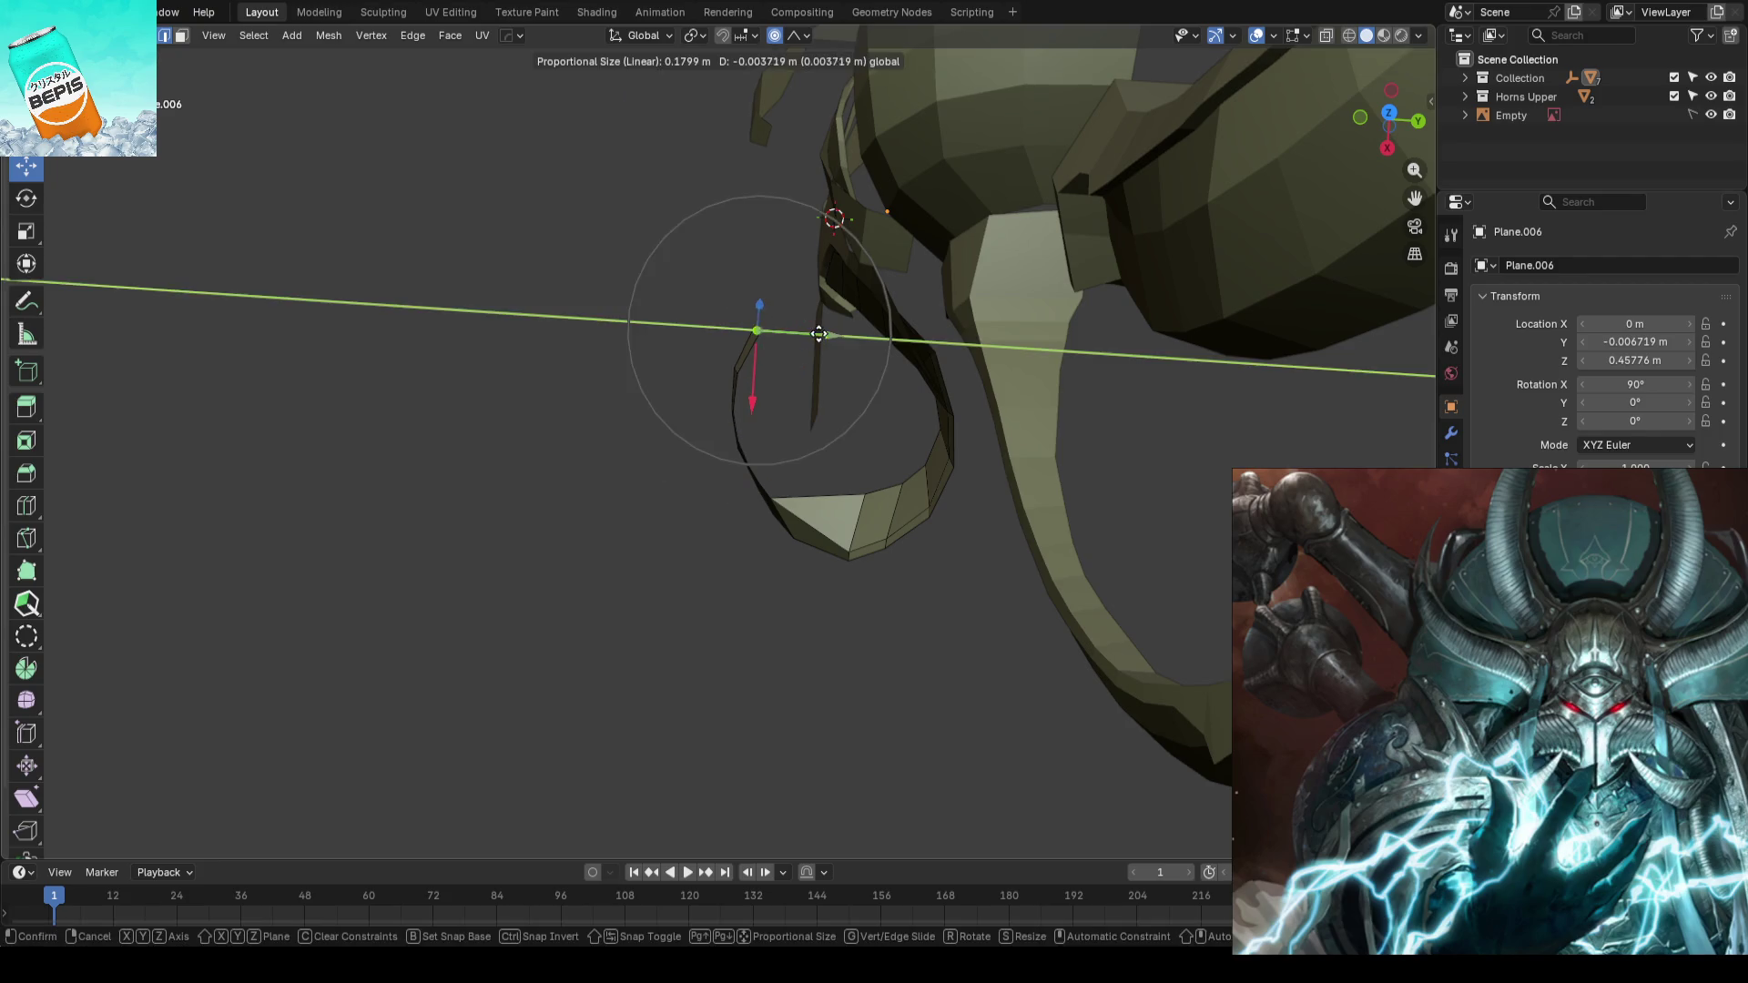
- Leave Edit Mode and check the horns in front view against the reference
key("Tab")
key("KP_1")
key("w")
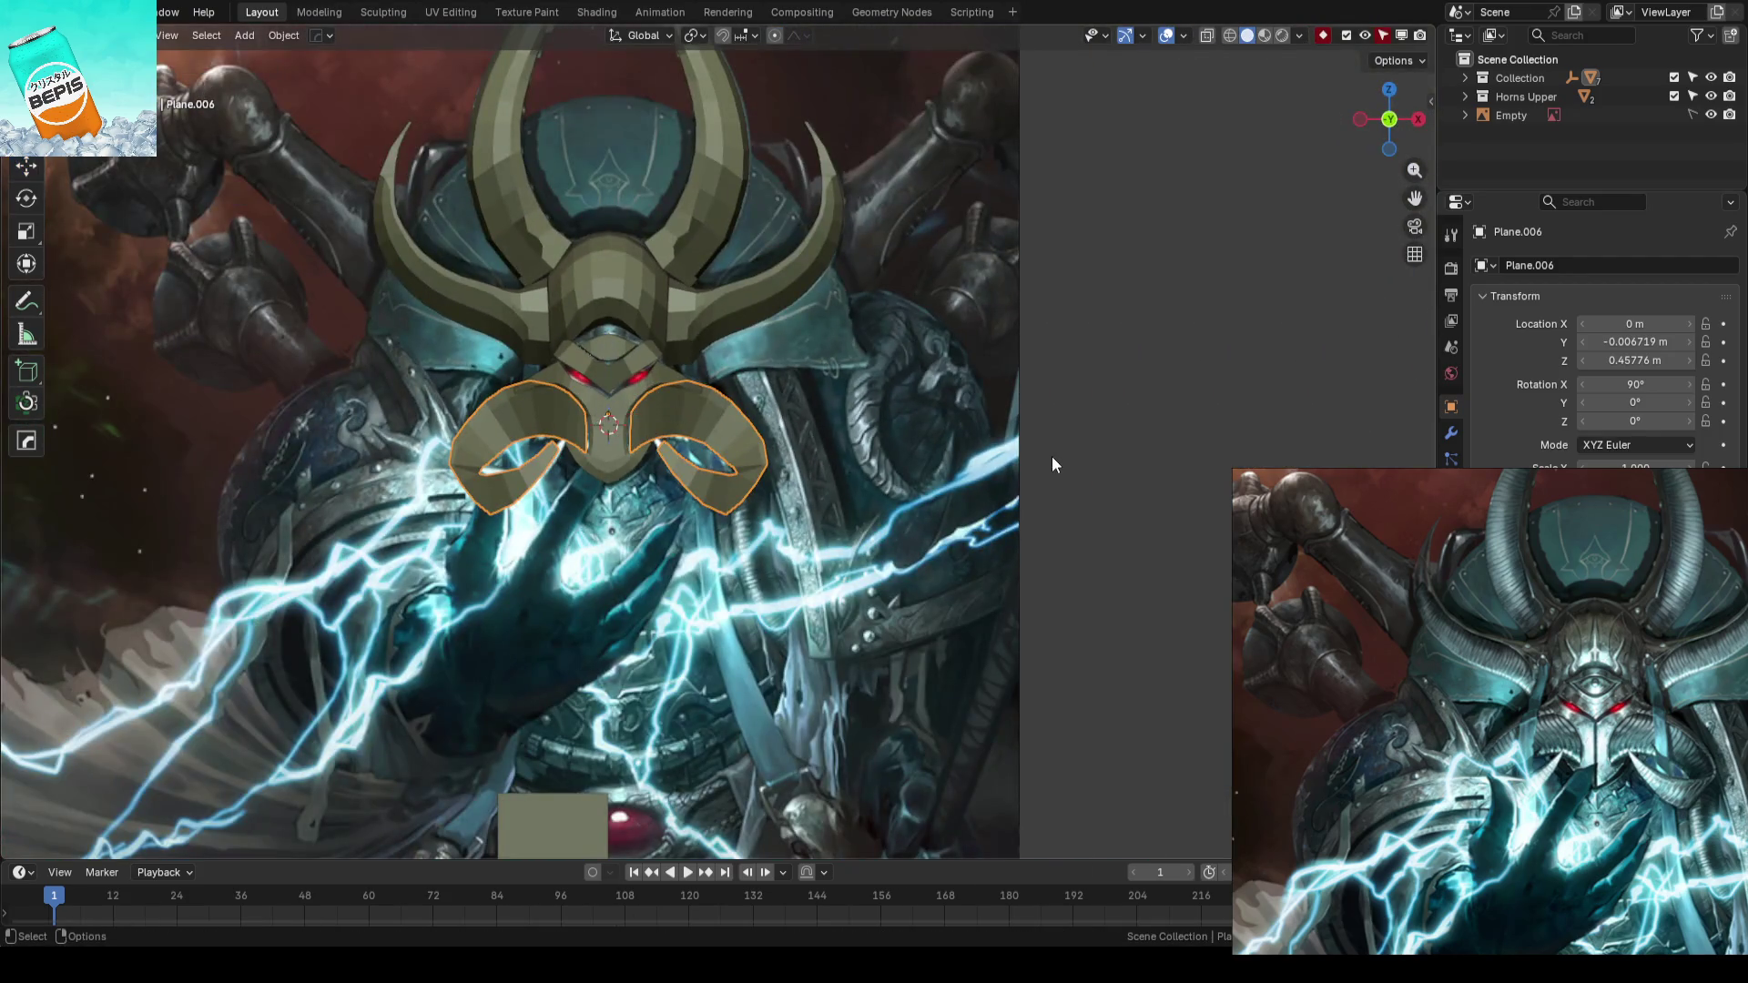
left_click(1092, 447)
- Slide two inner-edge vertices of the right lower horn along their edges and save
key("ctrl+s")
scroll(1039, 448, "up", 2)
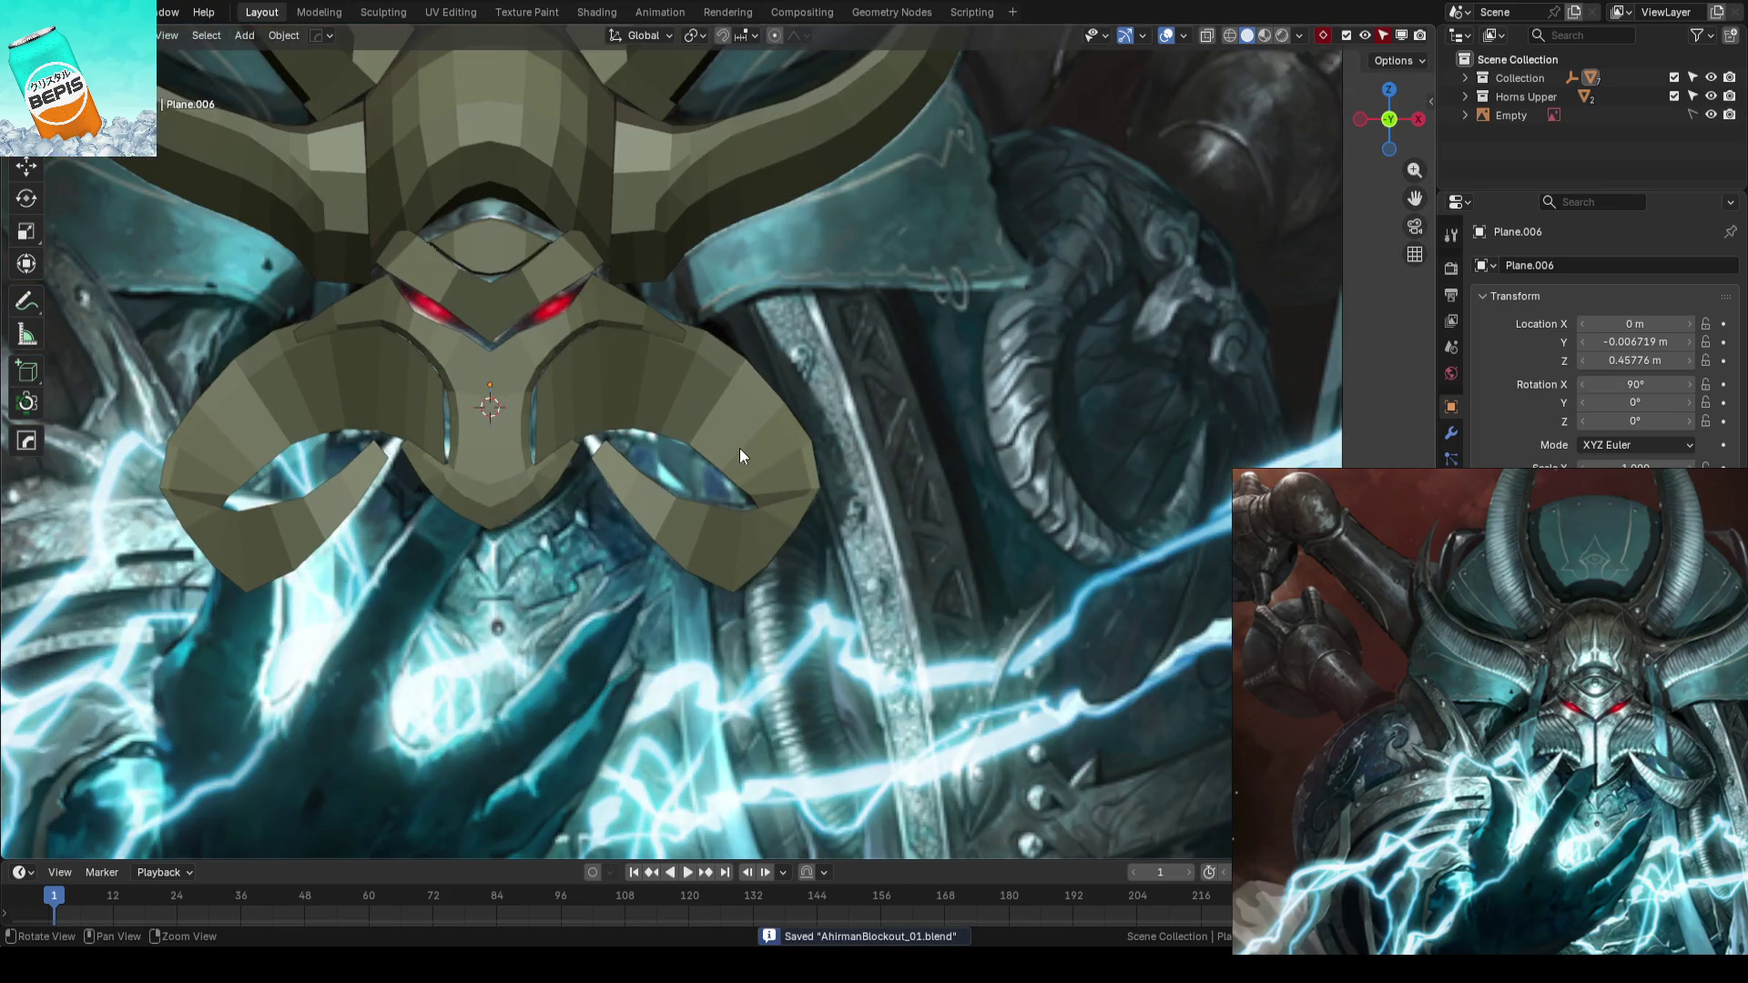
scroll(969, 420, "up", 2)
scroll(967, 428, "up", 2)
scroll(836, 447, "up", 2)
scroll(836, 447, "up", 2)
left_click(835, 448)
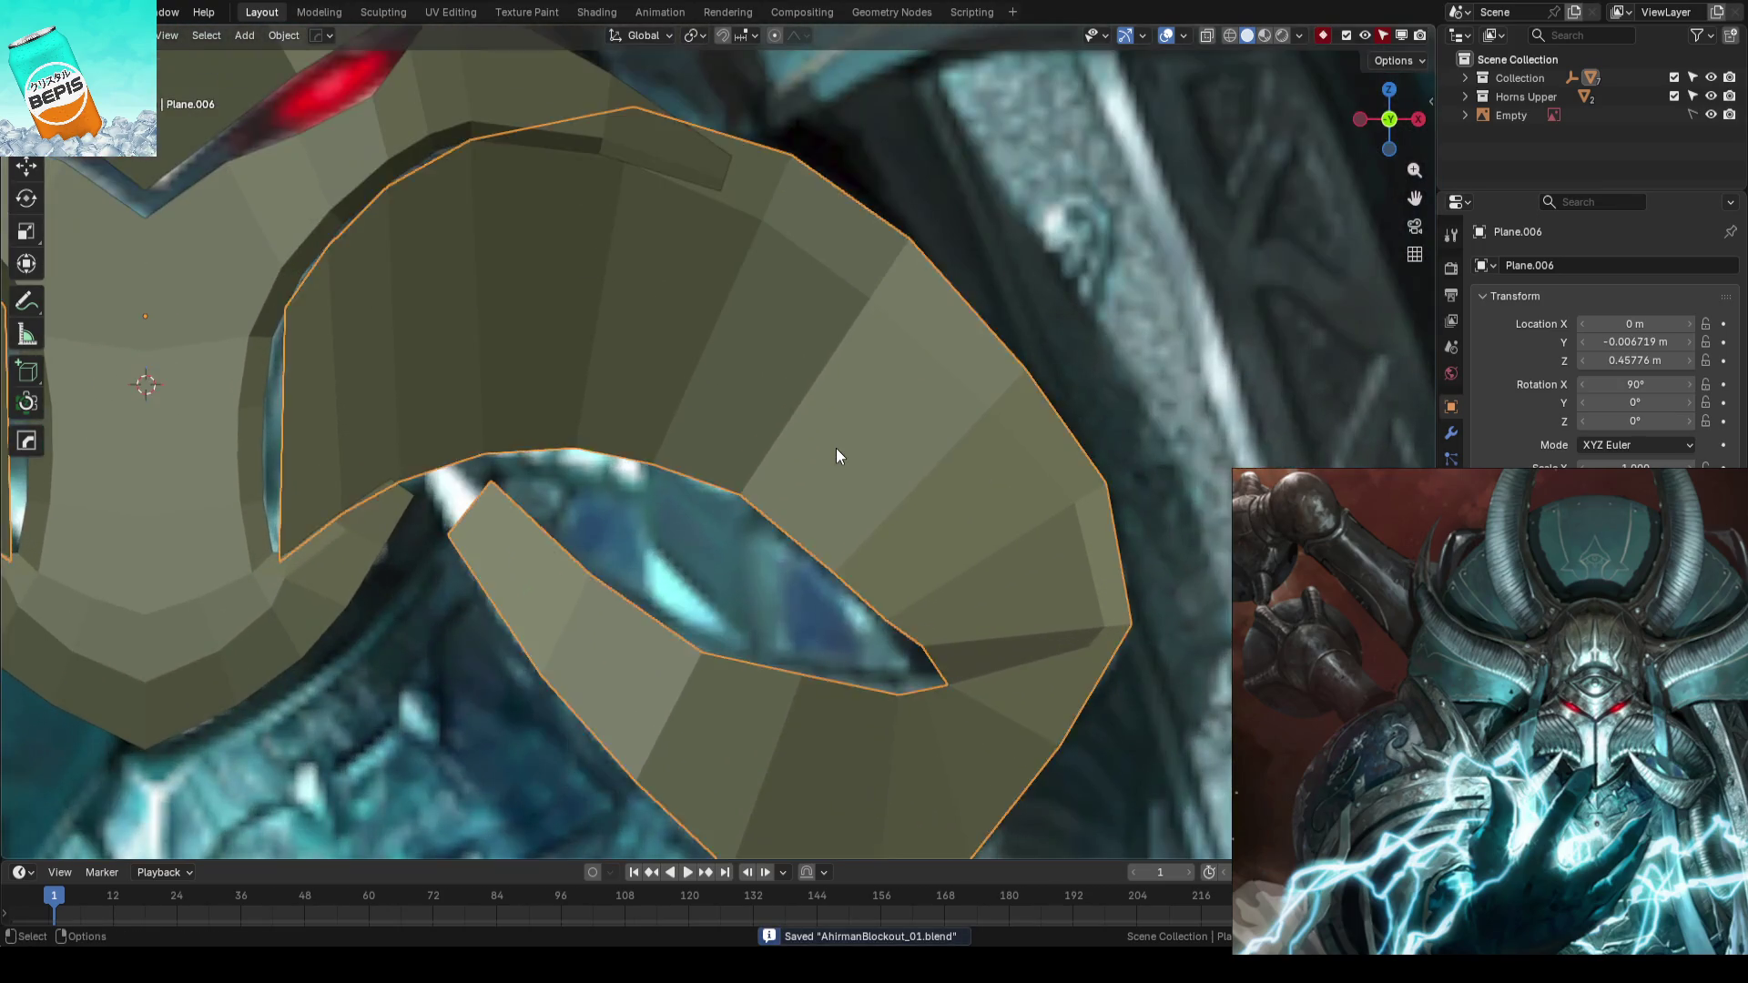
key("Tab")
scroll(887, 400, "up", 2)
left_click(768, 363)
key("shift+v")
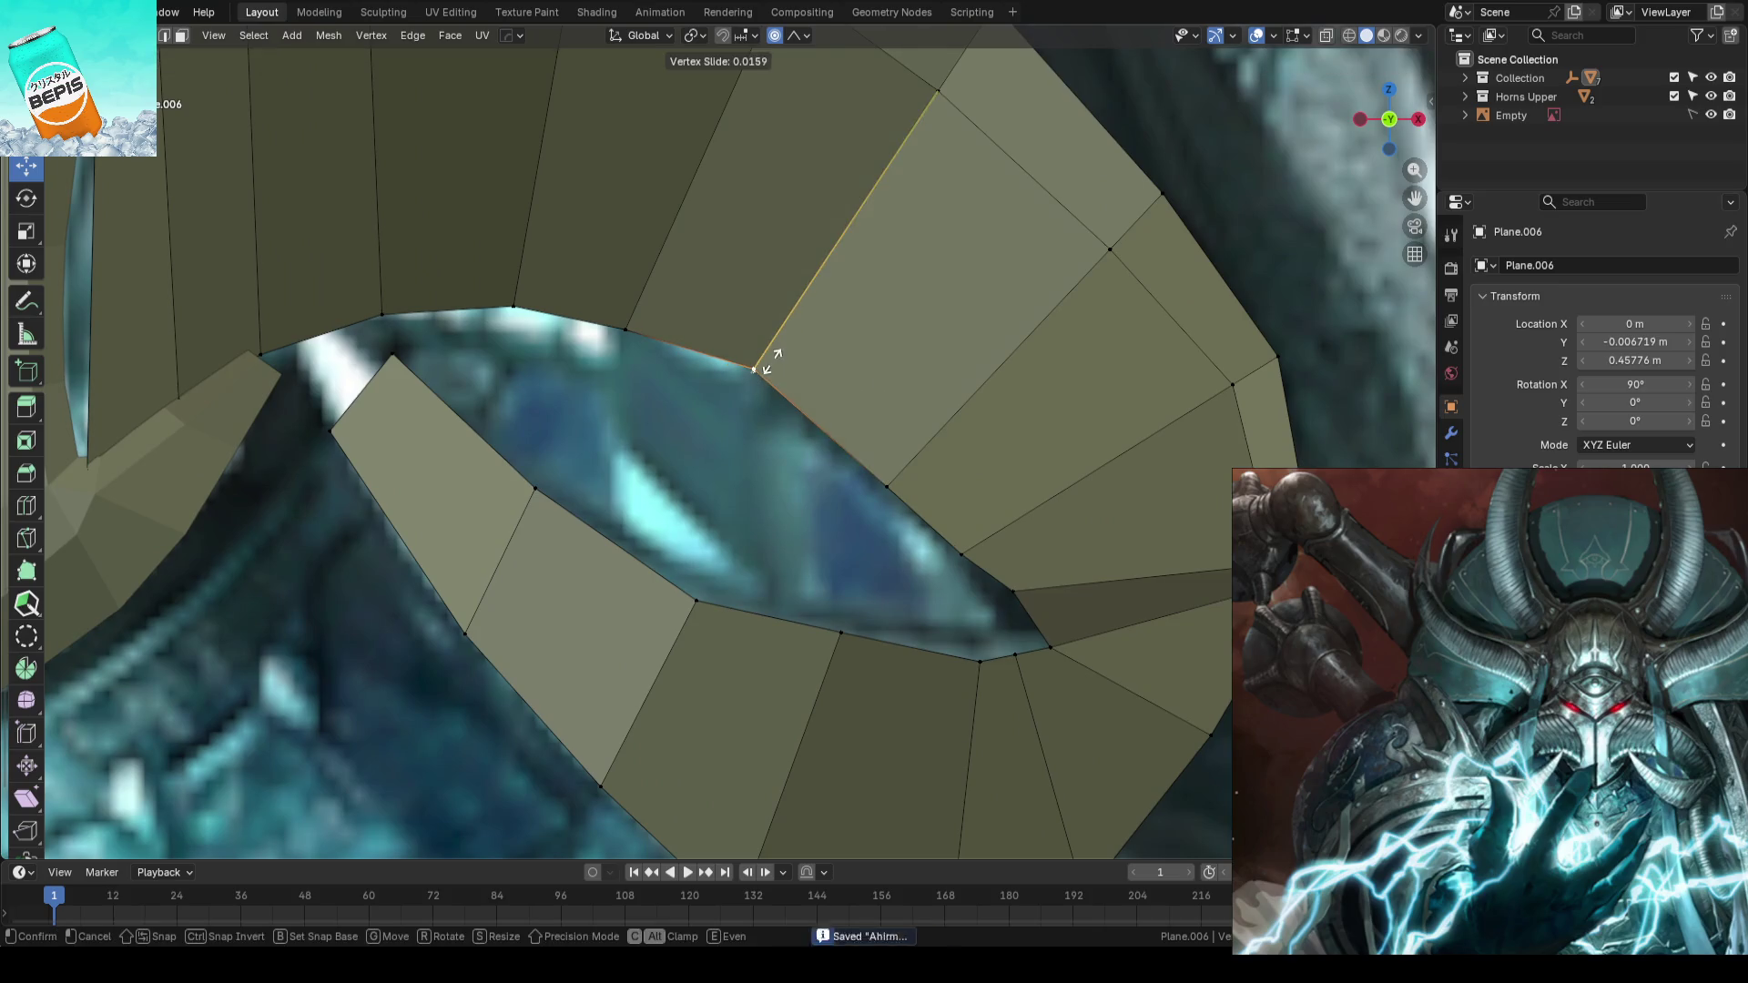
key("shift+v")
left_click(917, 459)
left_click(972, 505)
key("shift+v")
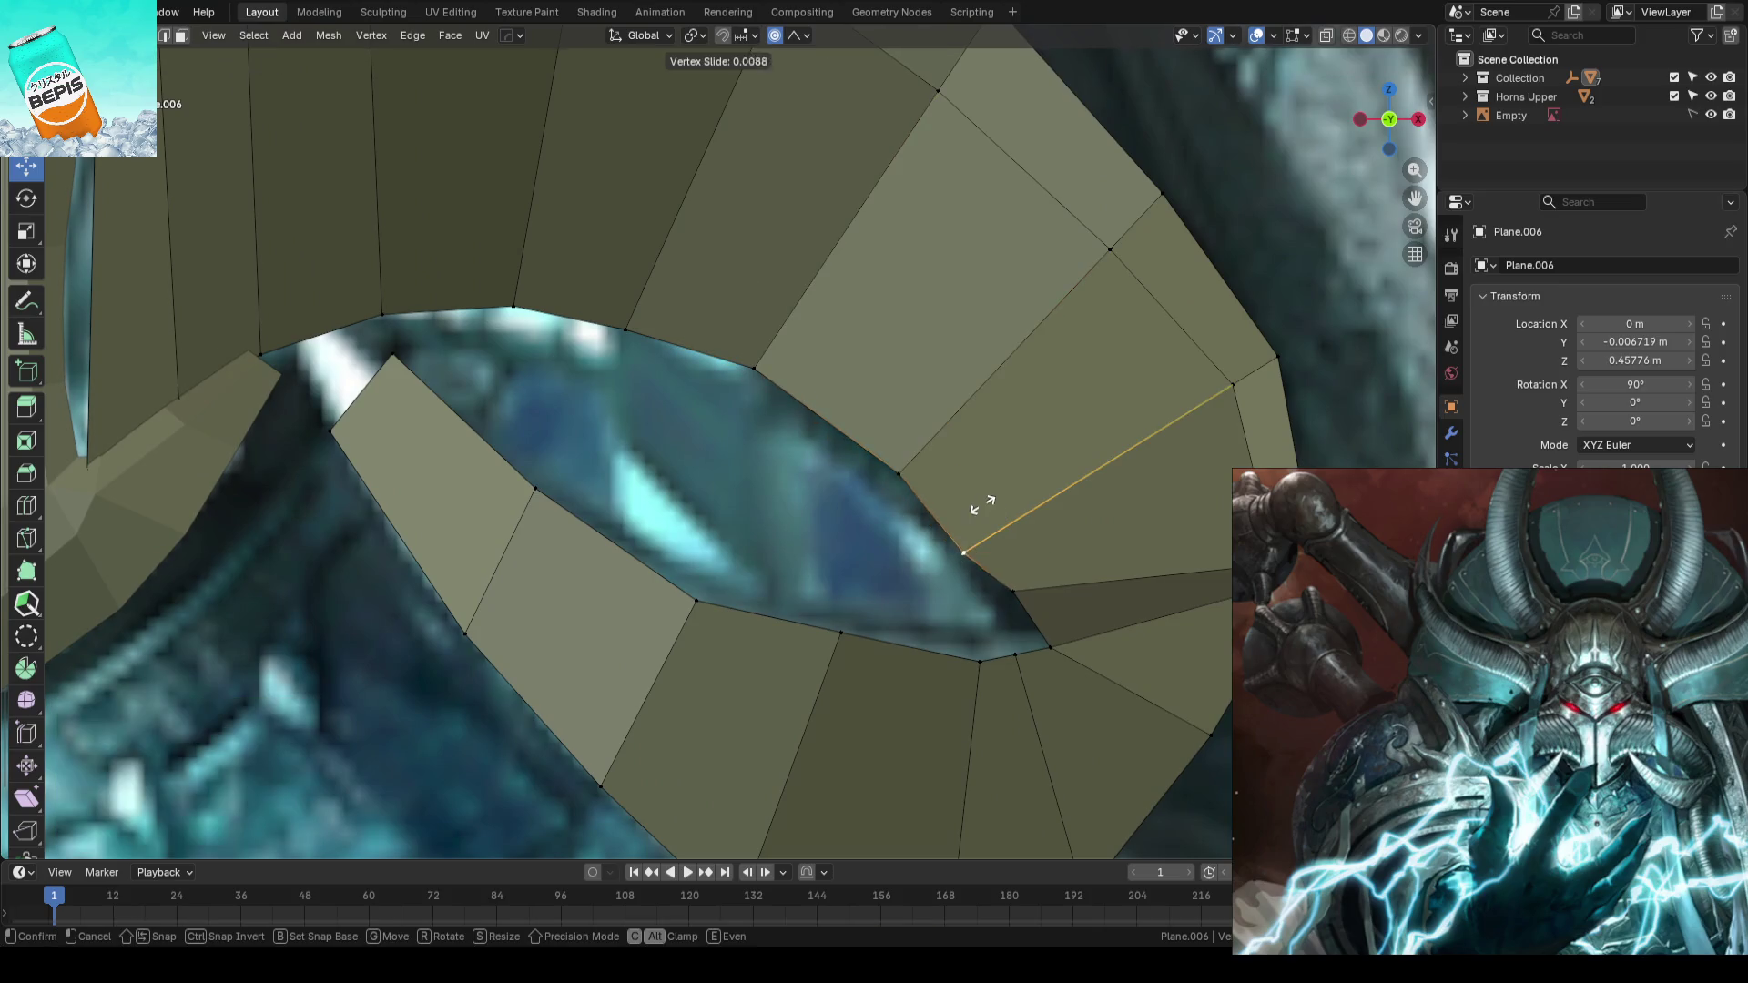
left_click(994, 501)
left_click(1042, 565)
scroll(1042, 564, "down", 3)
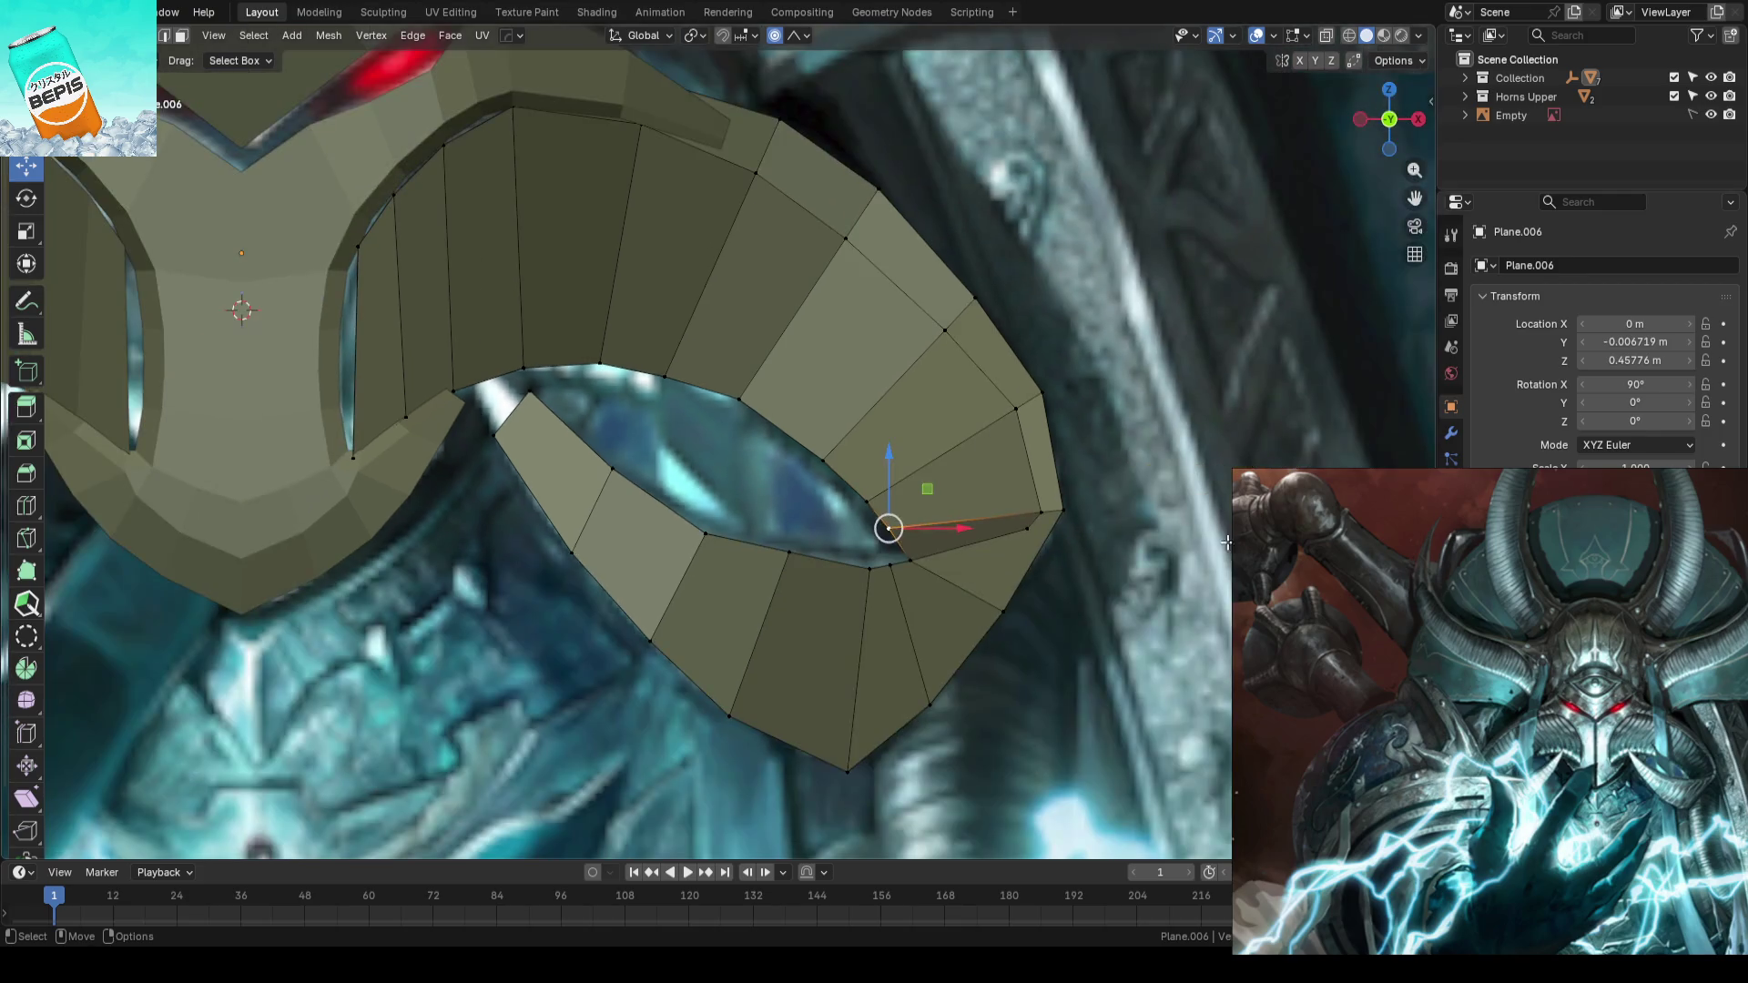
key("Tab")
scroll(1162, 566, "down", 3)
scroll(1143, 558, "down", 2)
key("ctrl+s")
scroll(1206, 526, "up", 2)
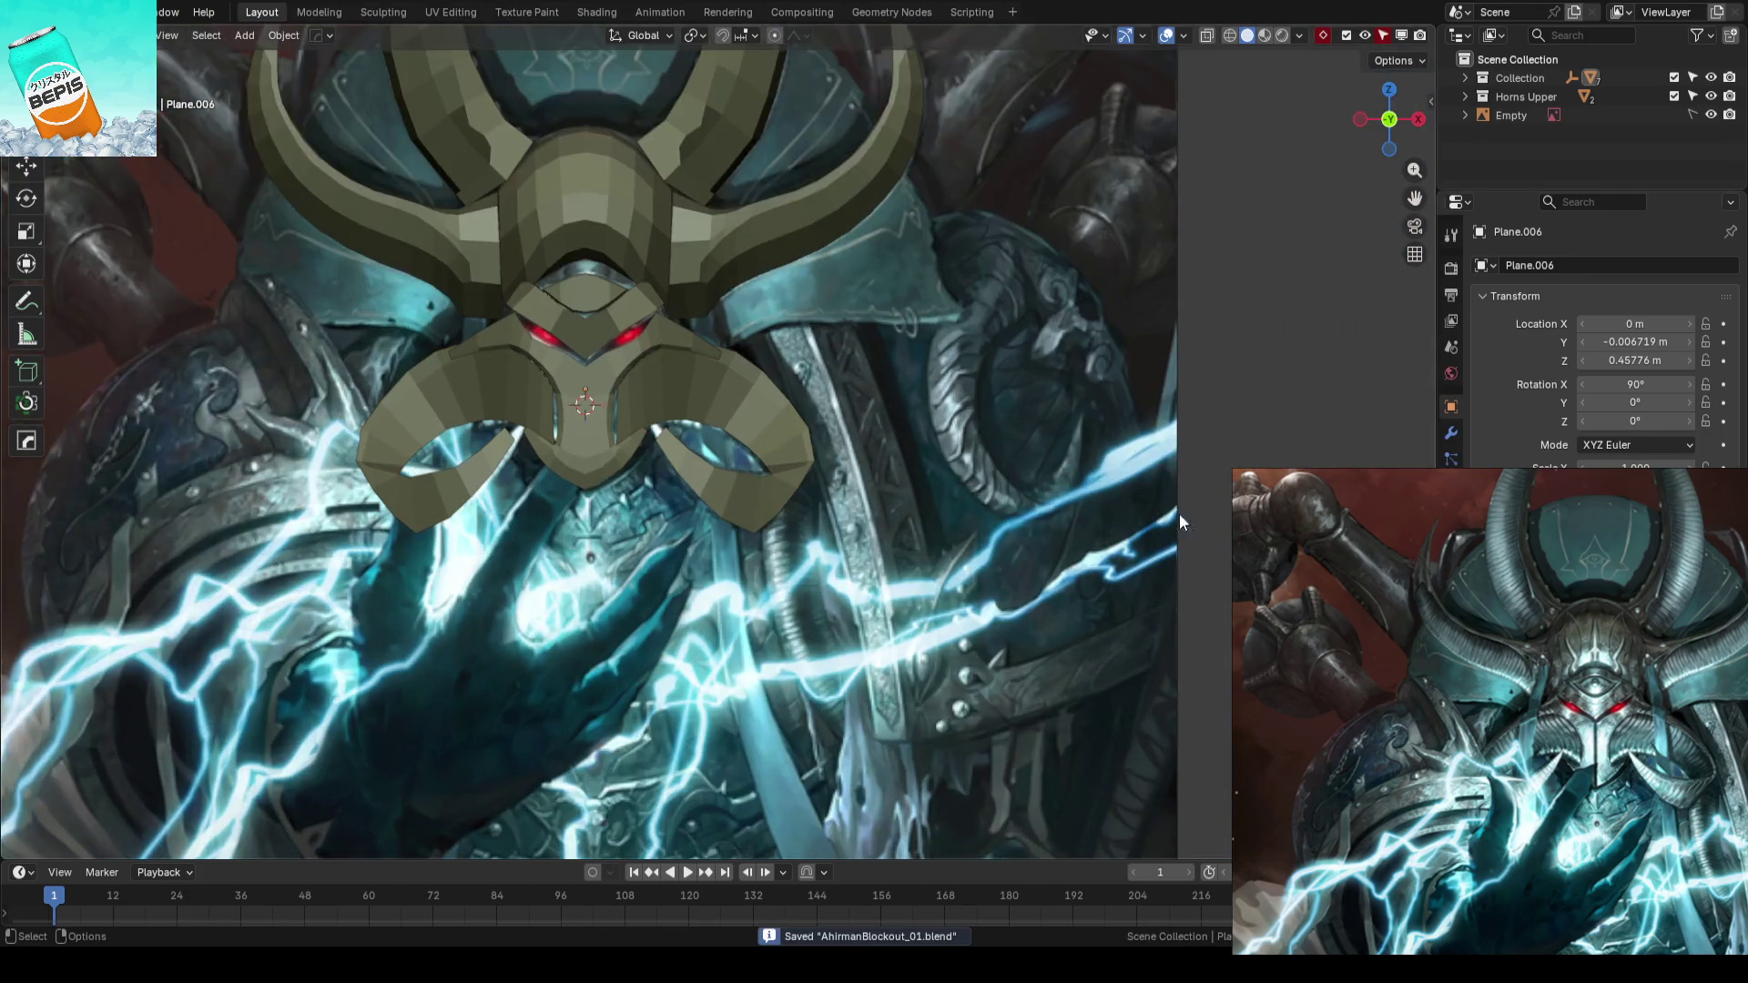
scroll(1178, 514, "up", 2)
- Nudge an outer-curl vertex of Plane.006 outward with soft falloff and save again
key("Tab")
scroll(983, 451, "up", 2)
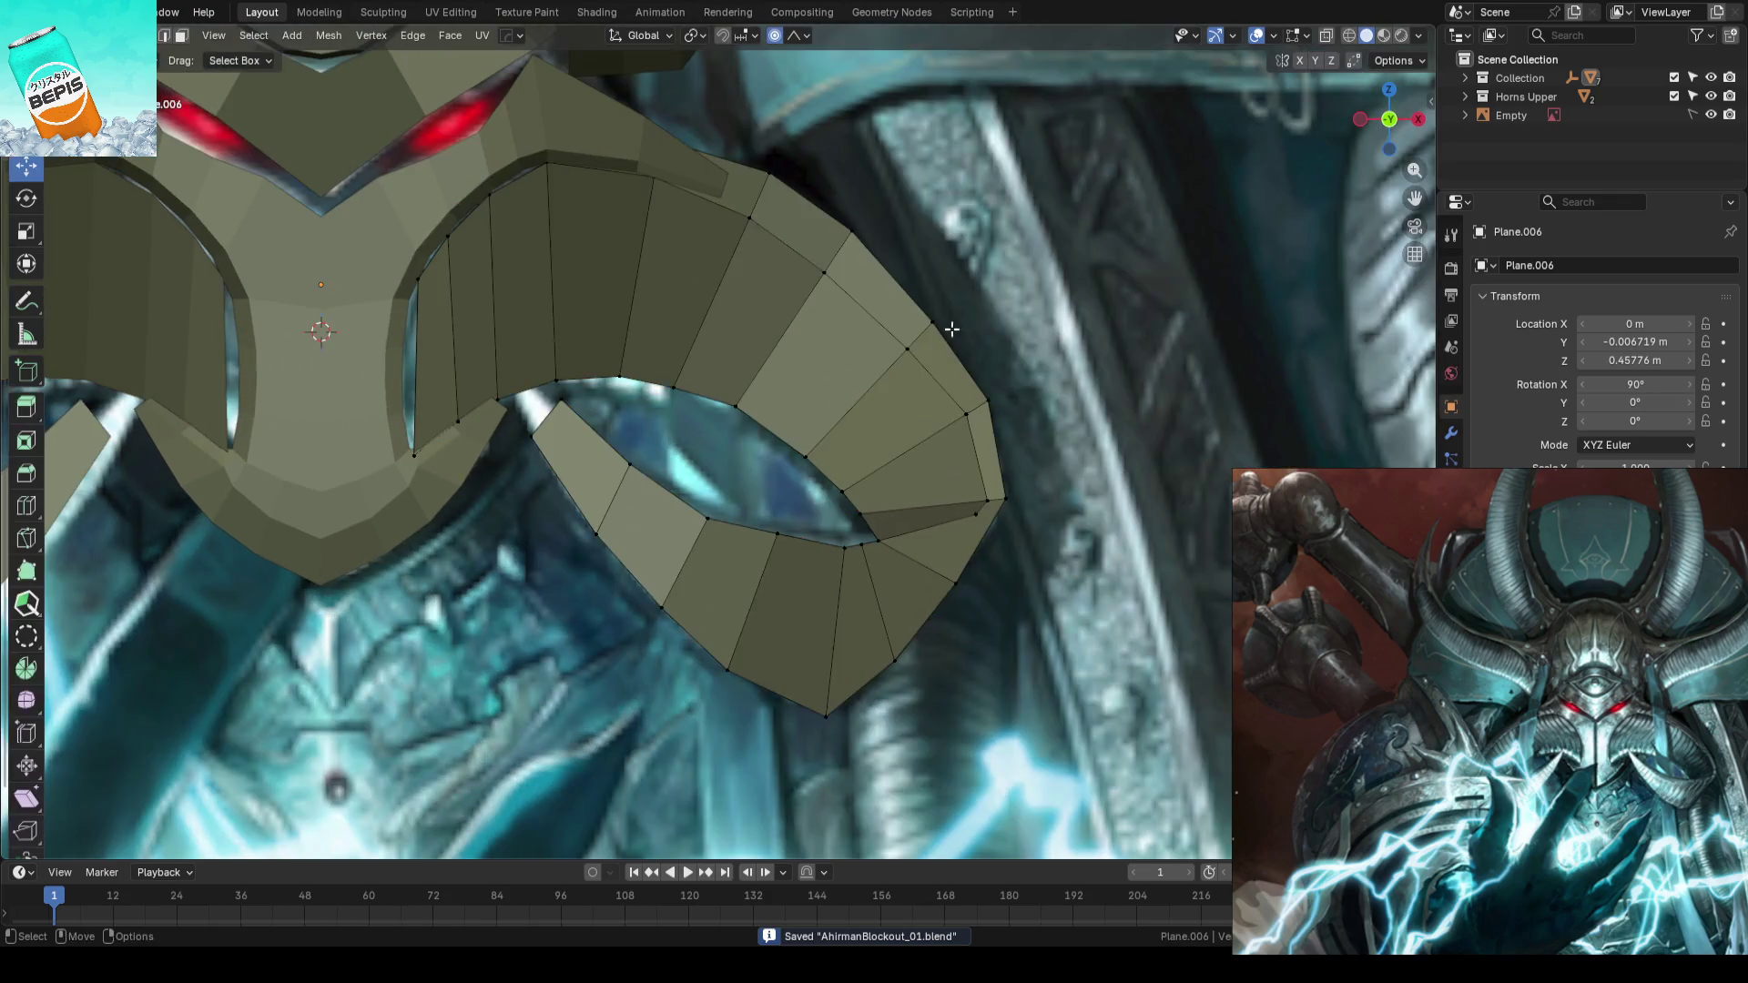
scroll(957, 365, "up", 3)
left_click_drag(982, 359, 993, 348)
scroll(990, 349, "down", 3)
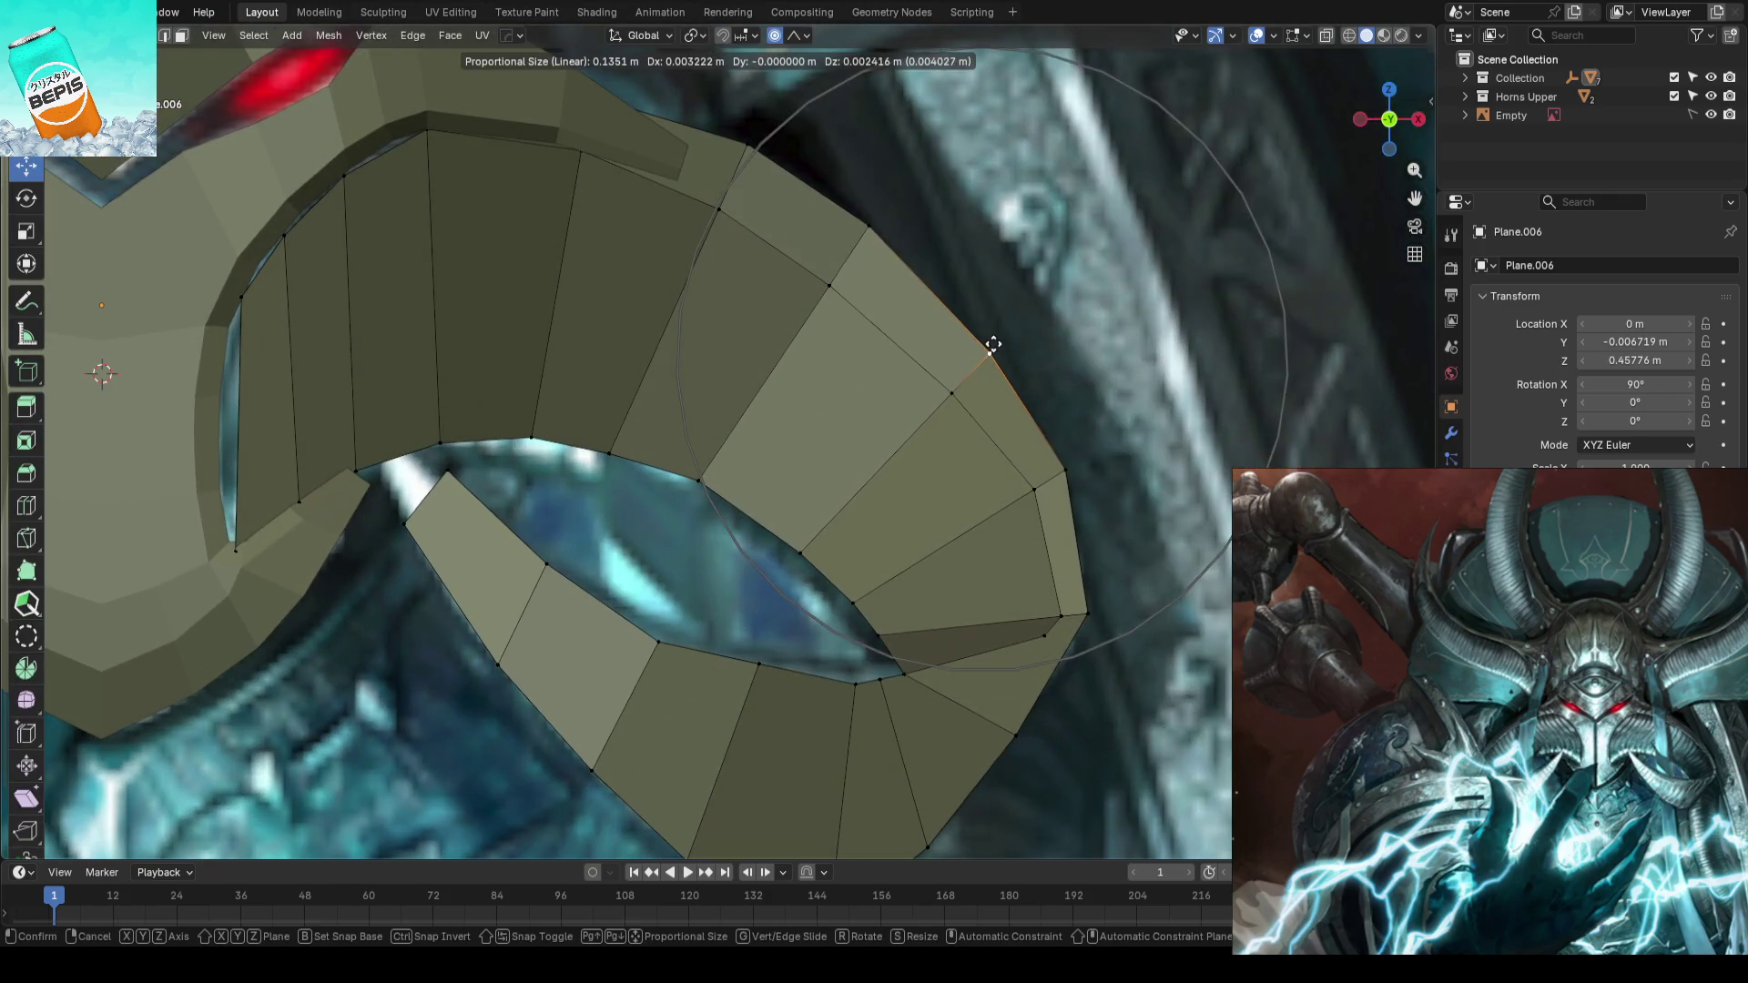
scroll(992, 348, "down", 4)
scroll(1079, 411, "down", 2)
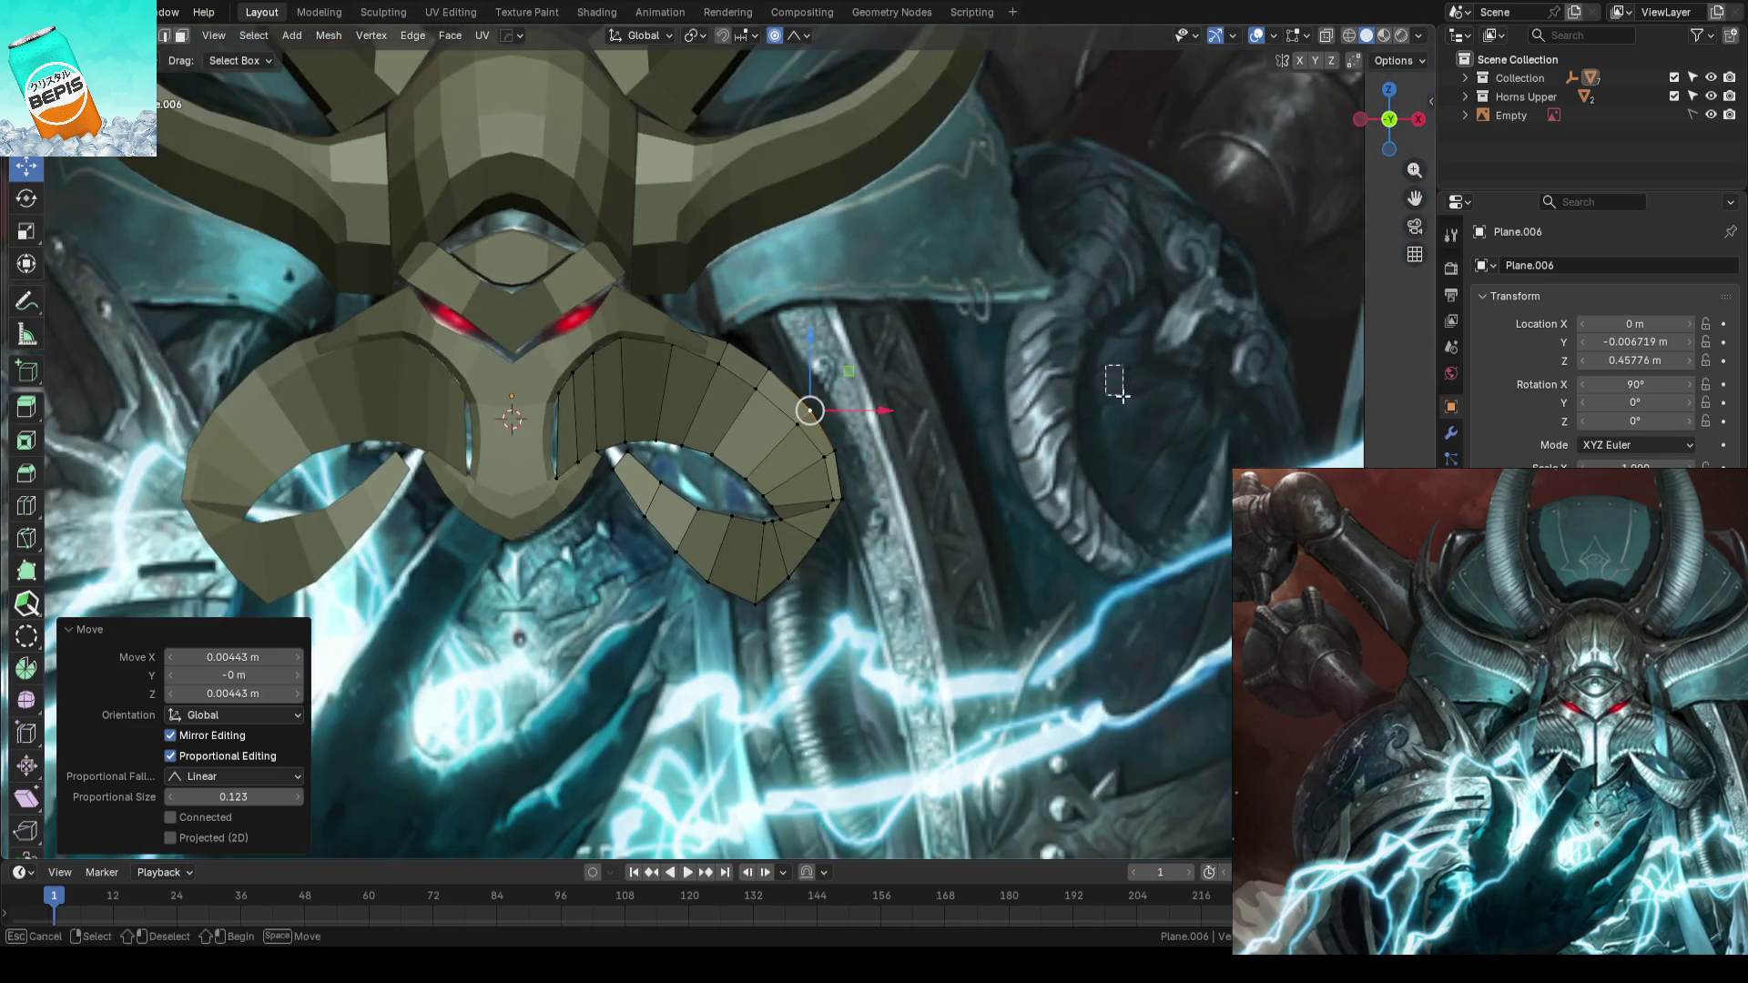
key("Tab")
left_click(1085, 424)
scroll(955, 423, "up", 2)
key("ctrl+s")
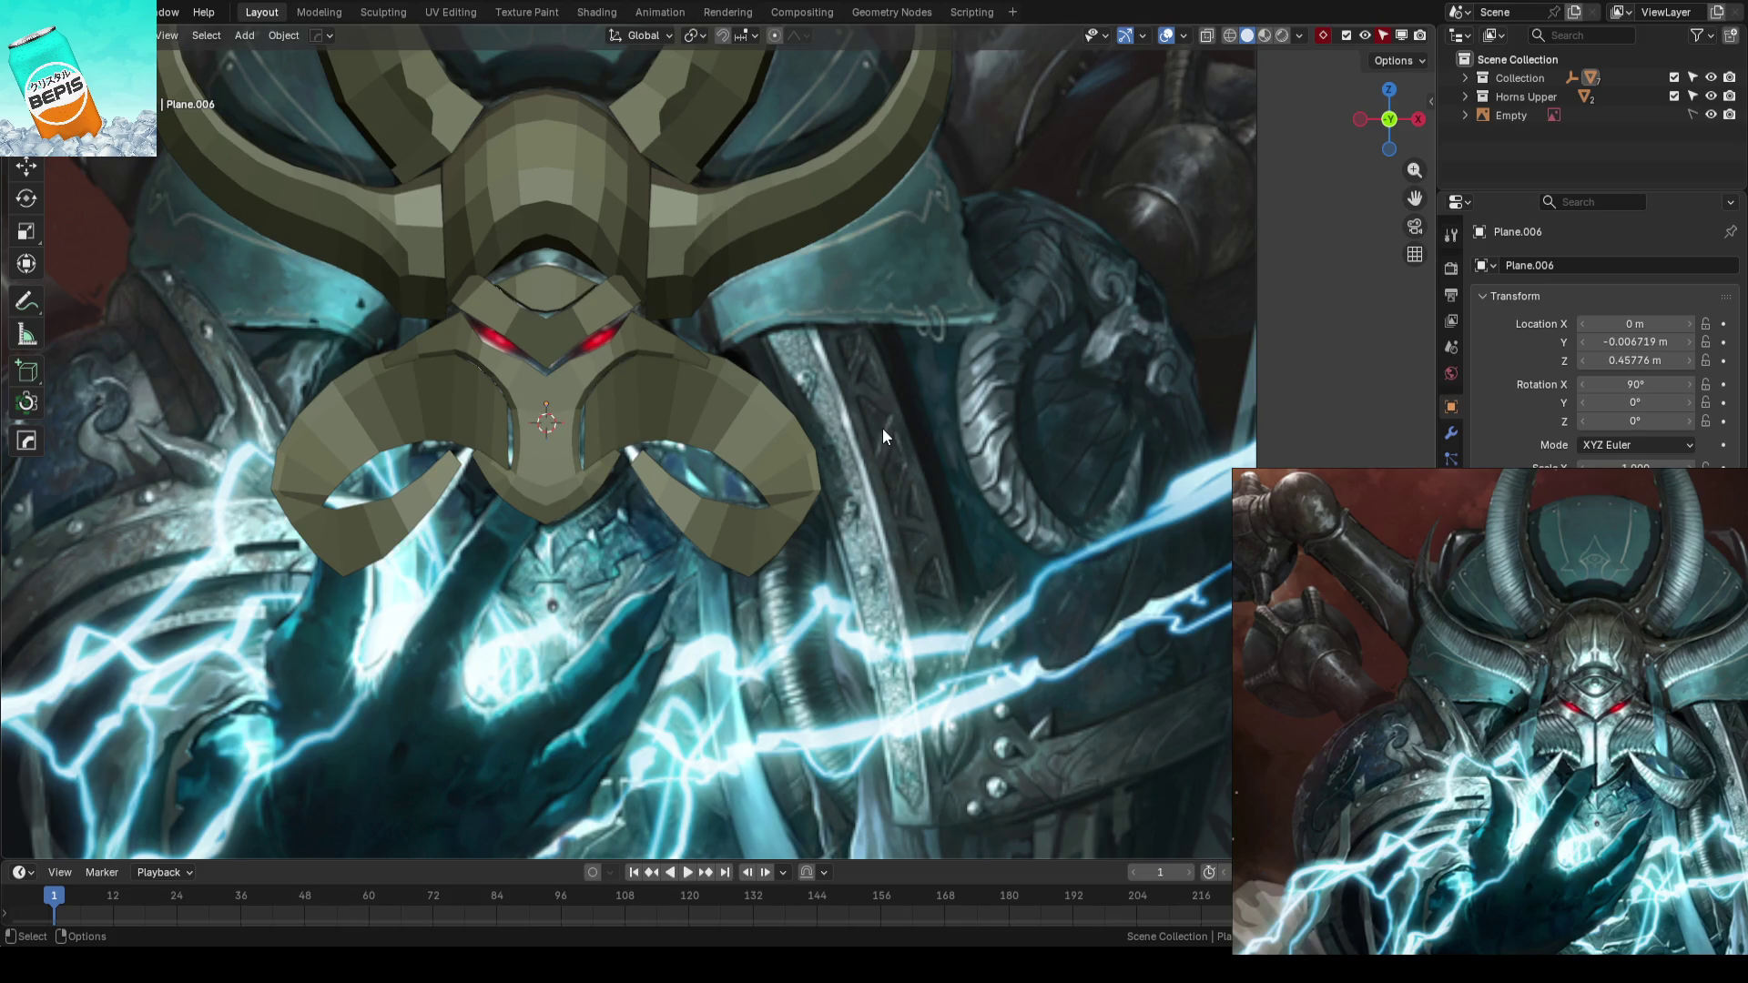
scroll(882, 426, "up", 3)
scroll(905, 419, "up", 3)
- Vertex-slide several lower horn curl vertices along their edge loops
left_click(791, 462)
scroll(954, 496, "up", 1)
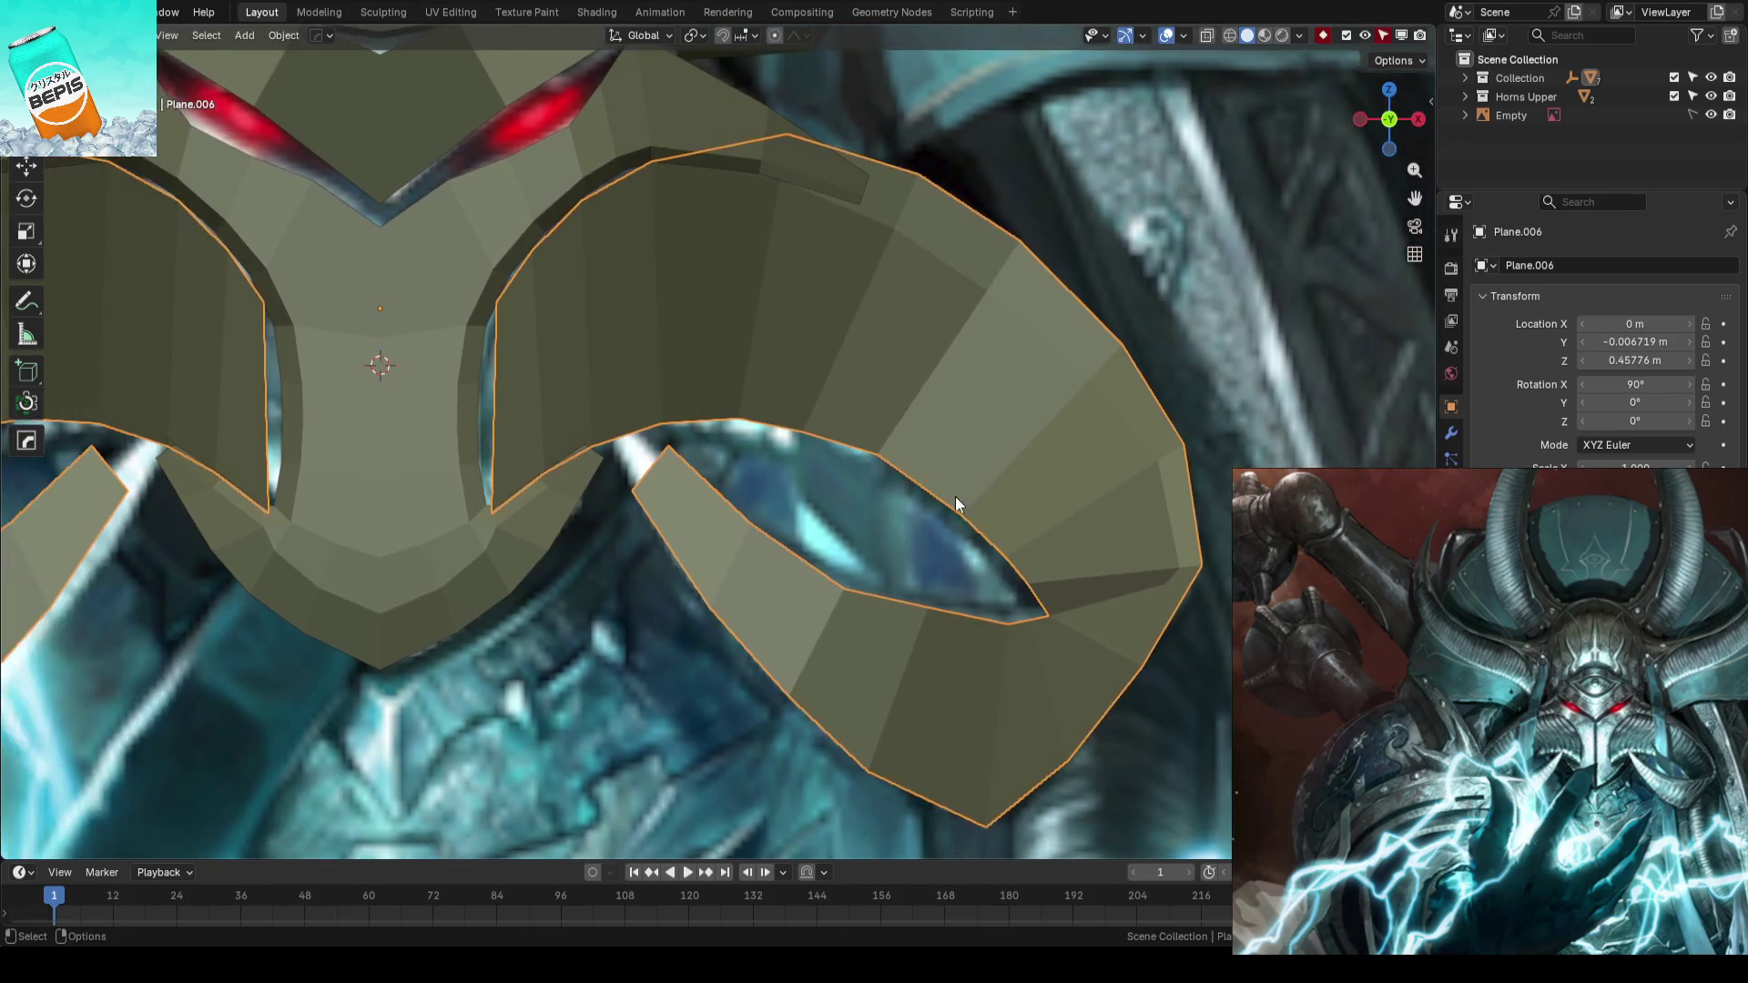
key("Tab")
key("shift+v")
left_click(820, 423)
key("shift+v")
left_click(726, 367)
key("alt+a")
left_click(875, 451)
key("shift+v")
left_click(955, 506)
key("alt+a")
scroll(1261, 385, "down", 3)
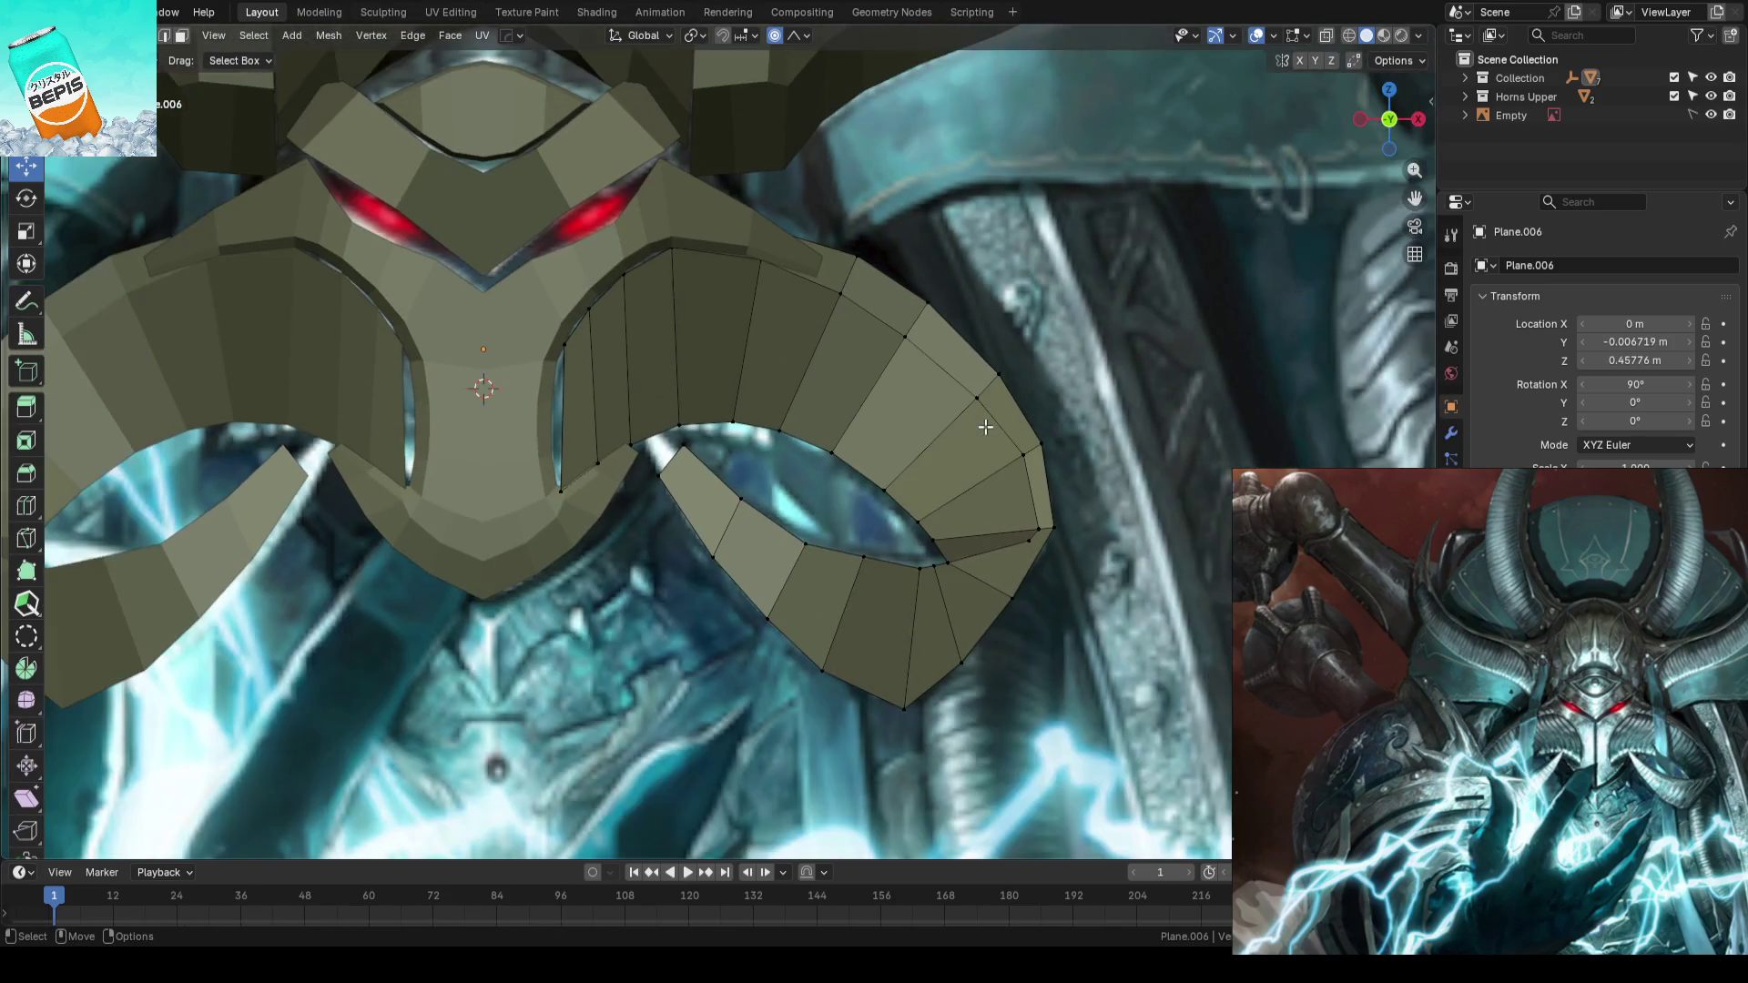
scroll(896, 433, "up", 3)
- Move a curl vertex toward the reference outline with soft falloff, save, and review the horns in 3D
key("g")
left_click(977, 510)
key("g")
left_click(999, 527)
scroll(1140, 385, "down", 3)
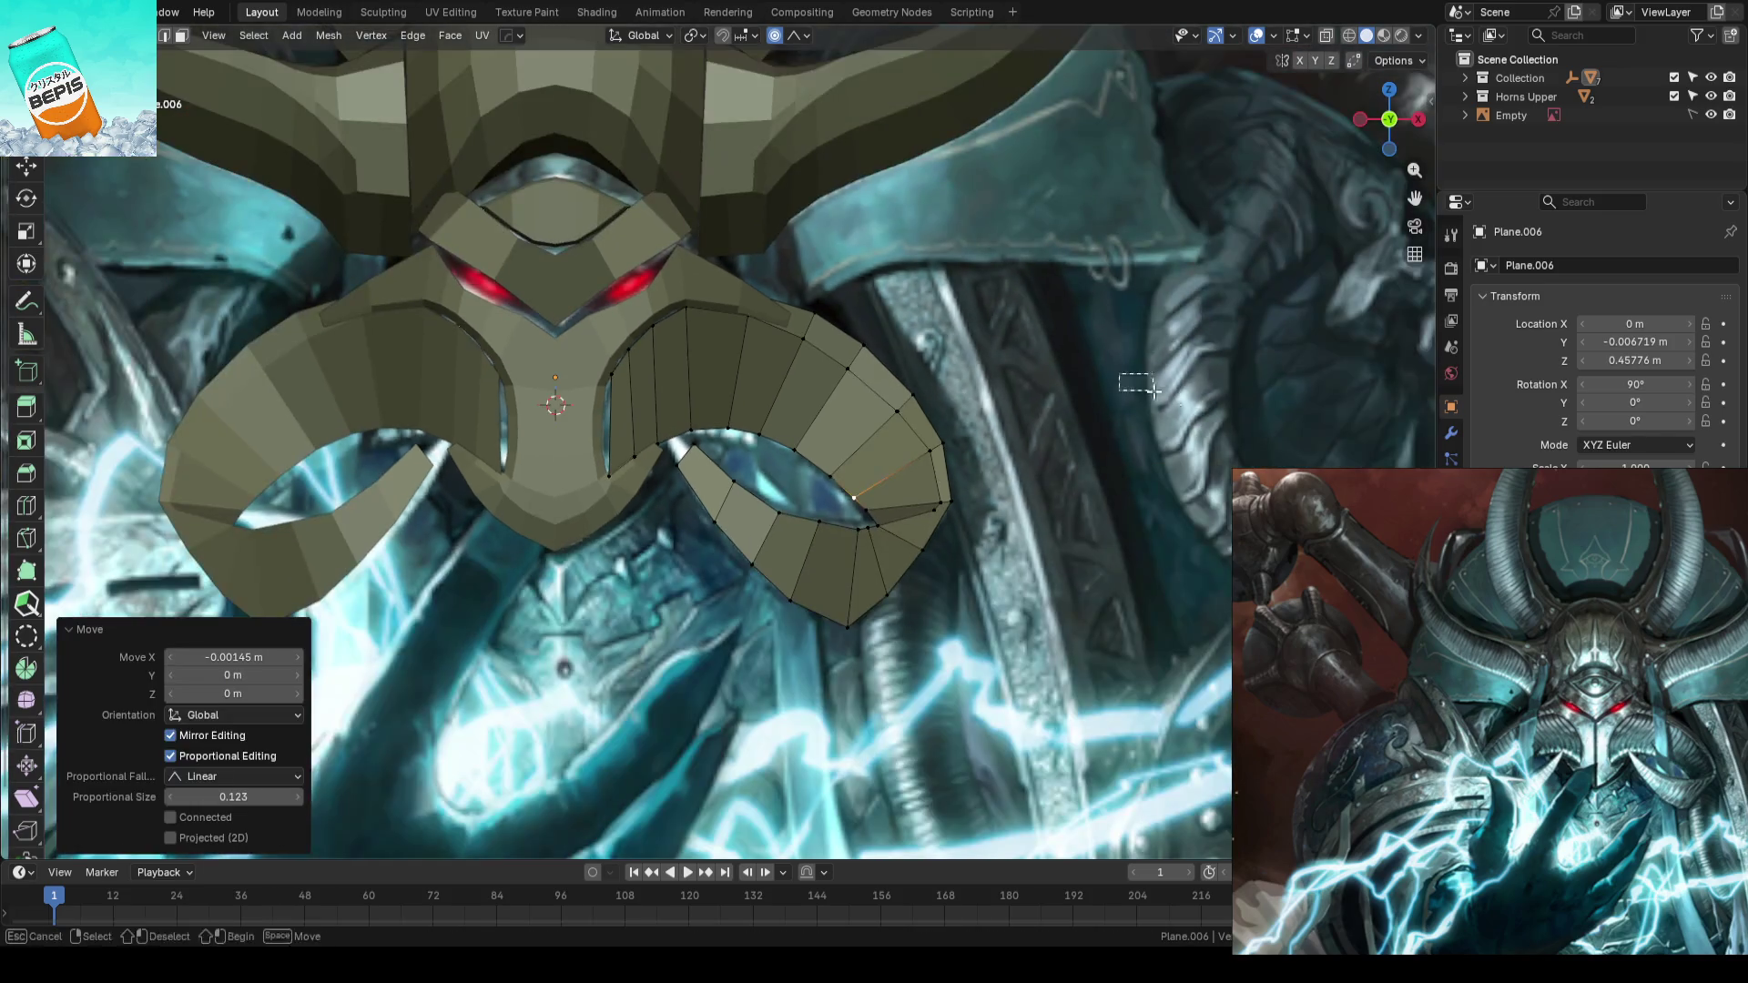
key("Tab")
key("ctrl+s")
middle_click_drag(1094, 409, 1055, 524)
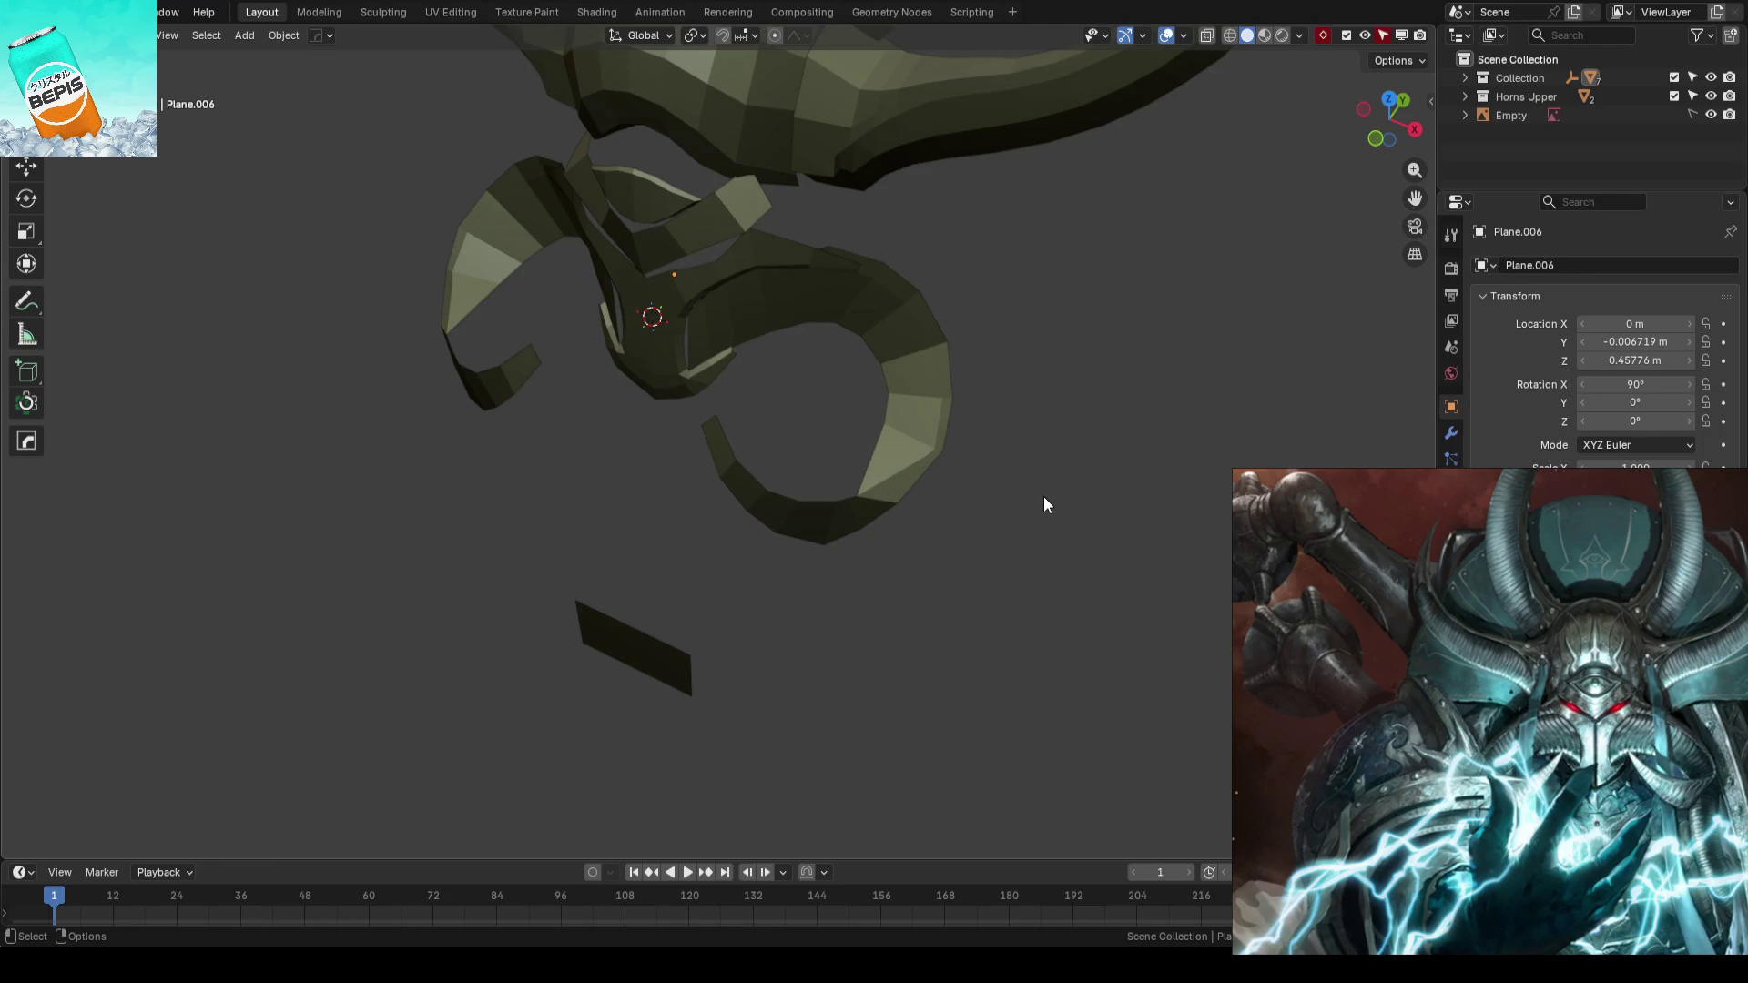
- Knife-cut a new edge across the lower horn curl face near its tip
left_click(896, 473)
key("Tab")
scroll(967, 612, "up", 2)
scroll(988, 600, "up", 2)
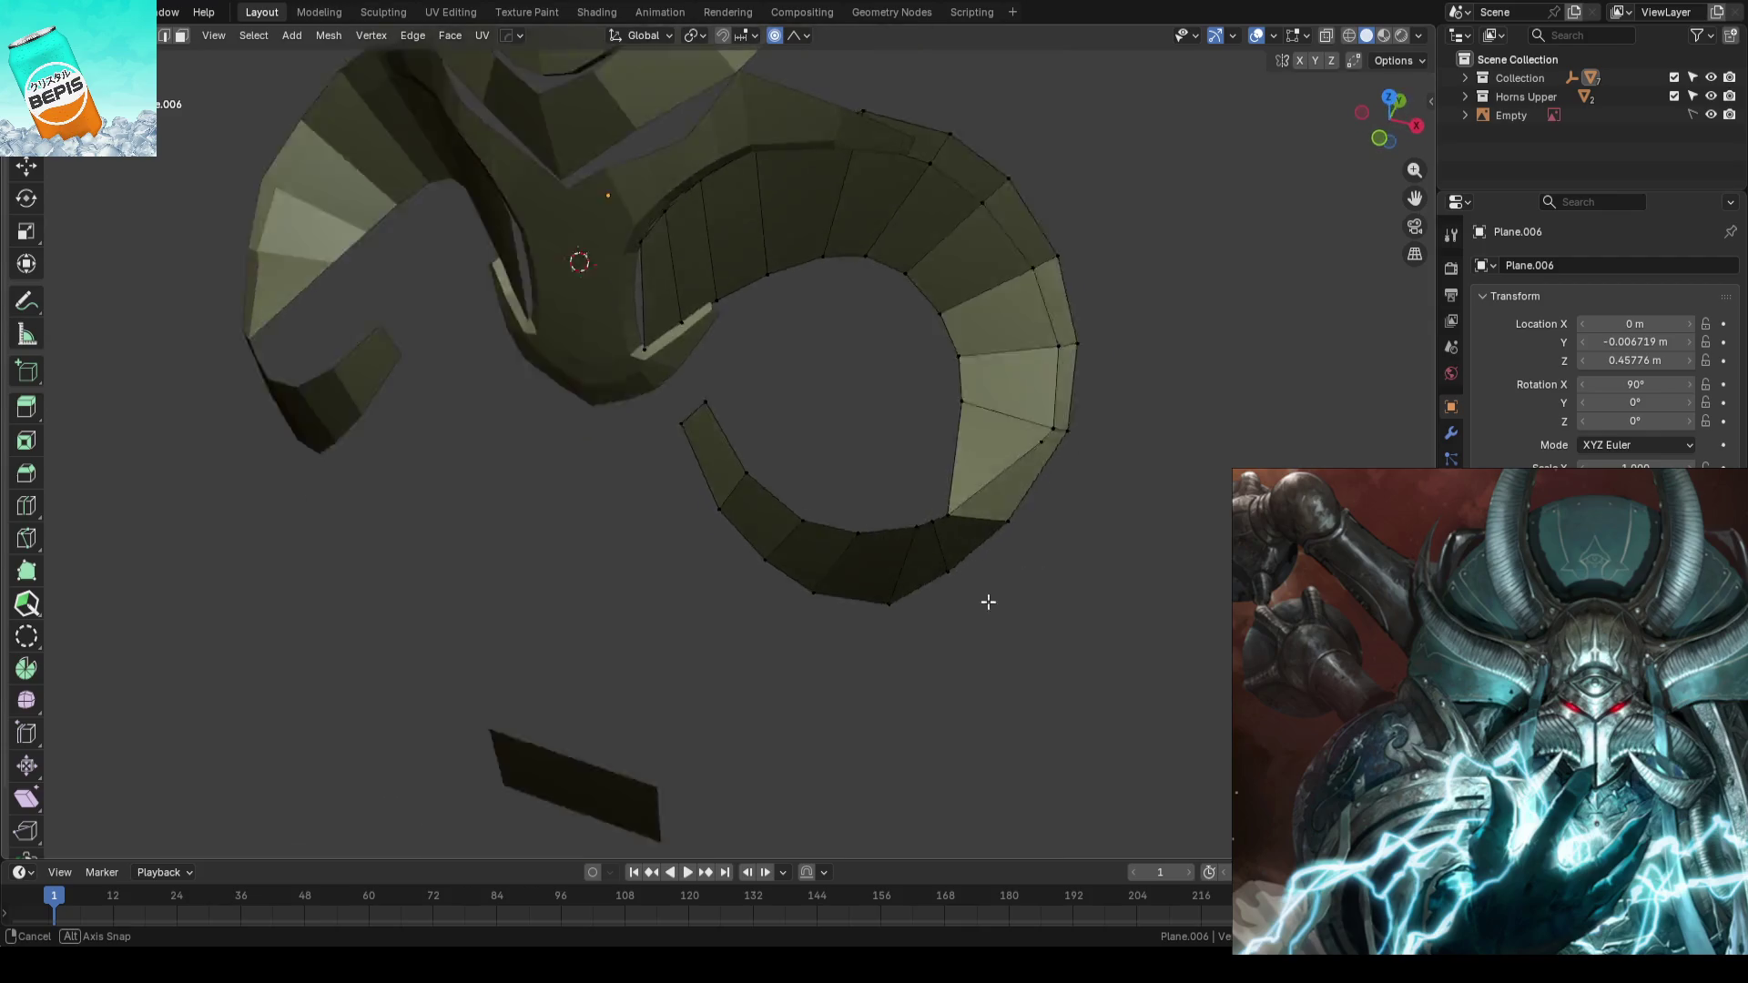
left_click(975, 572)
scroll(1150, 501, "up", 2)
scroll(1151, 501, "up", 4)
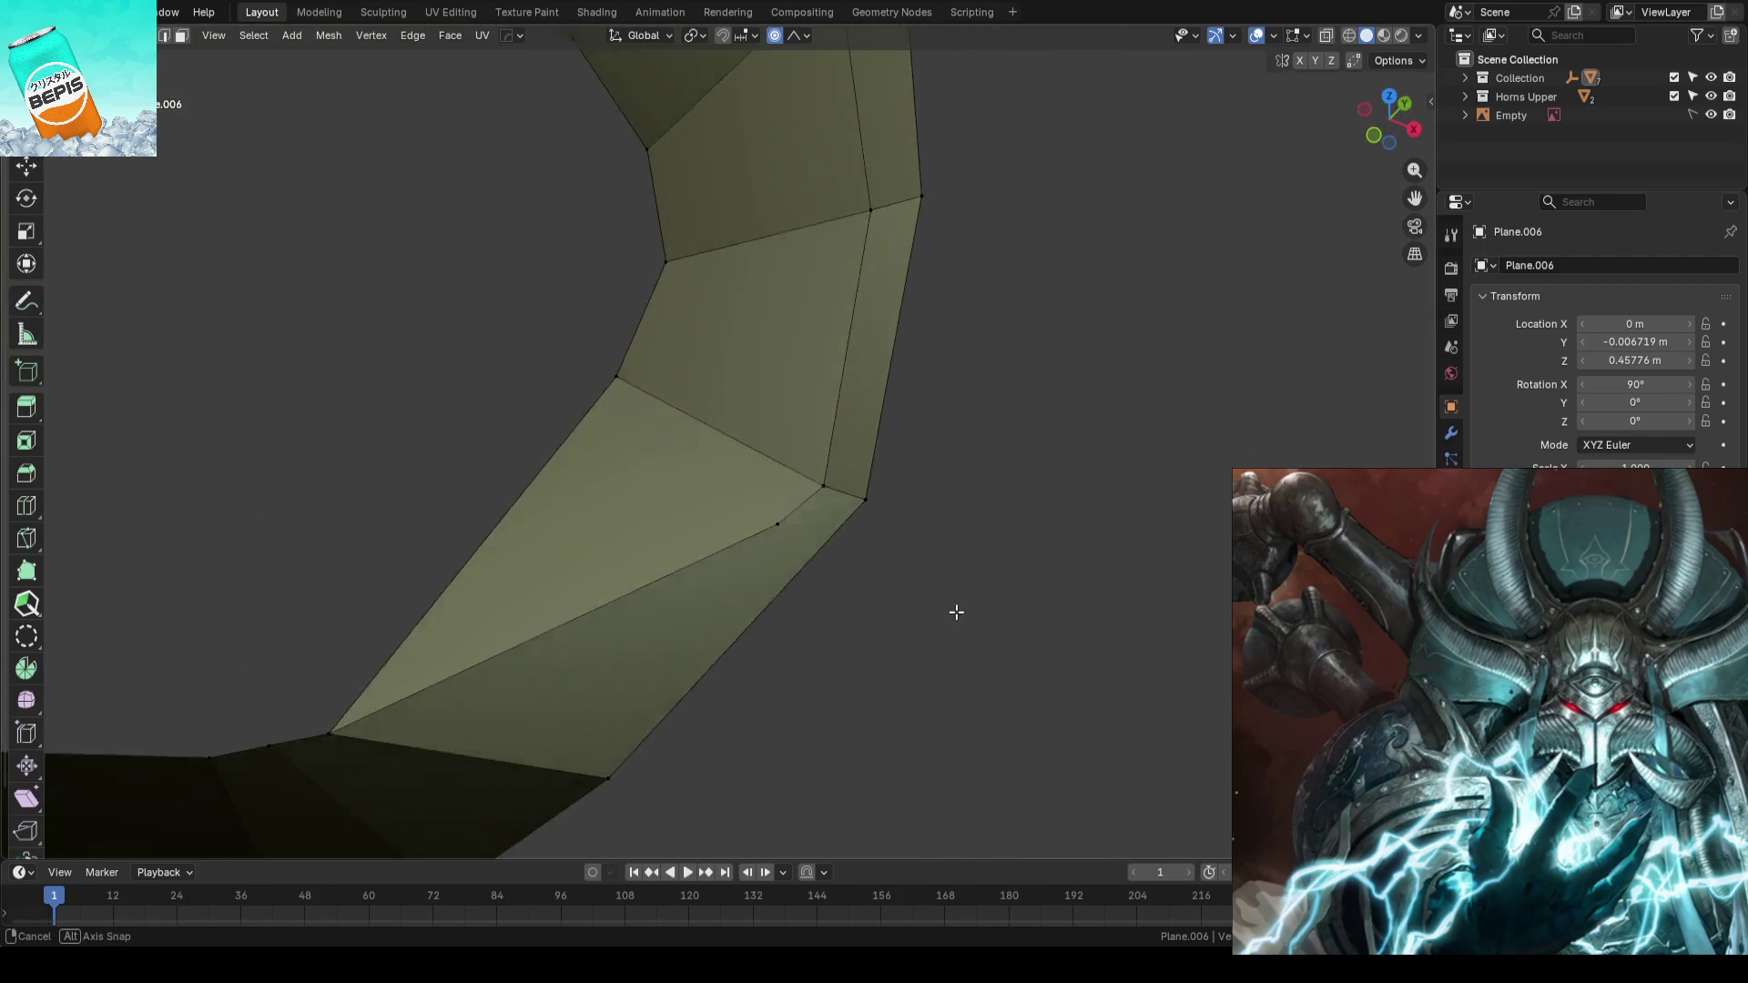
mouse_move(971, 617)
middle_mouse_down()
mouse_move(842, 571)
mouse_move(858, 570)
middle_mouse_up()
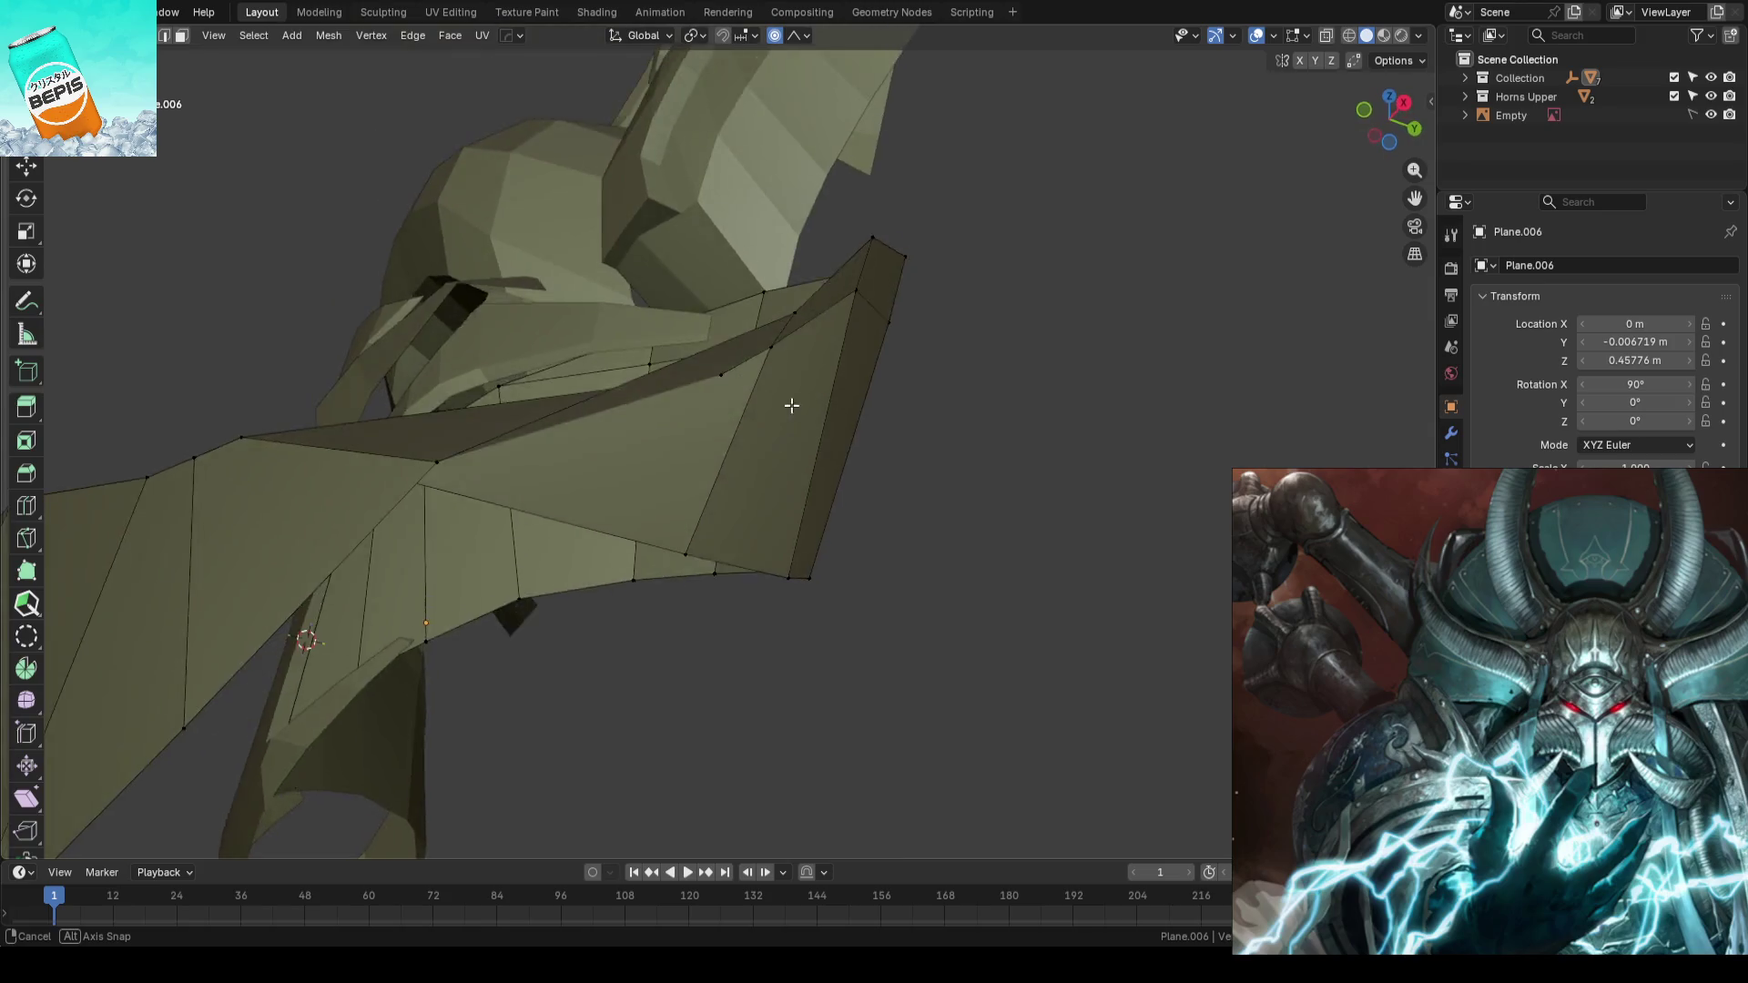
key("k")
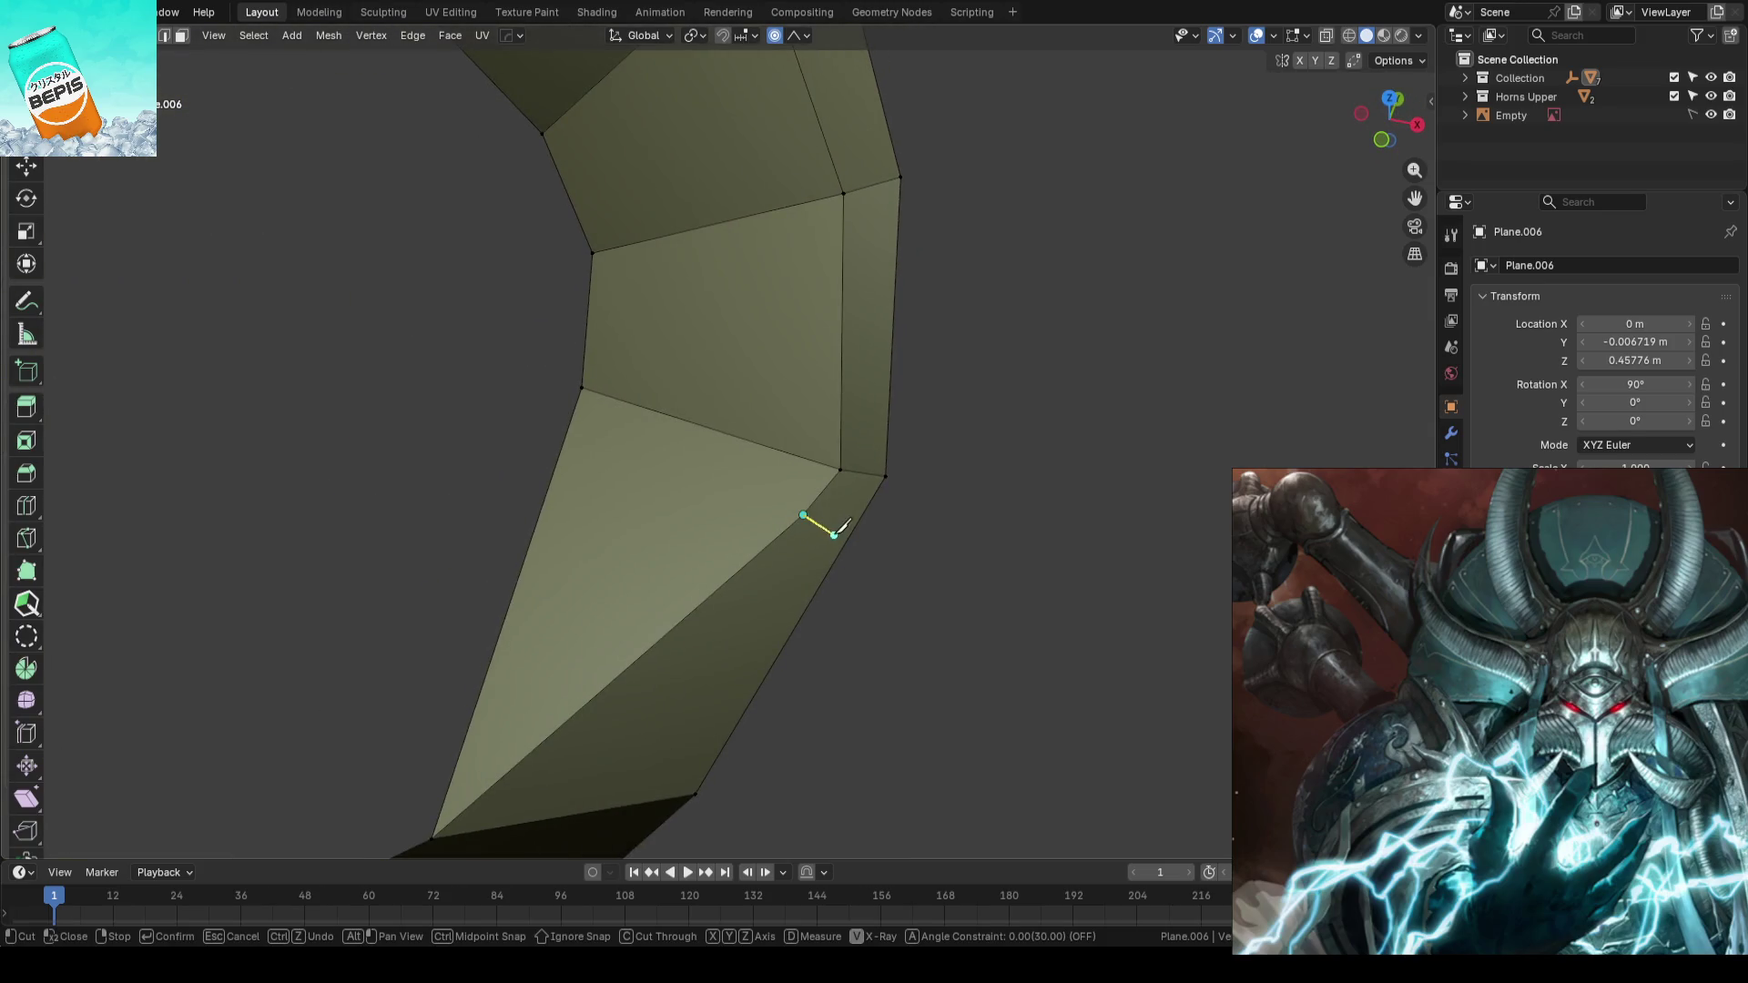
middle_click_drag(990, 537, 1033, 580)
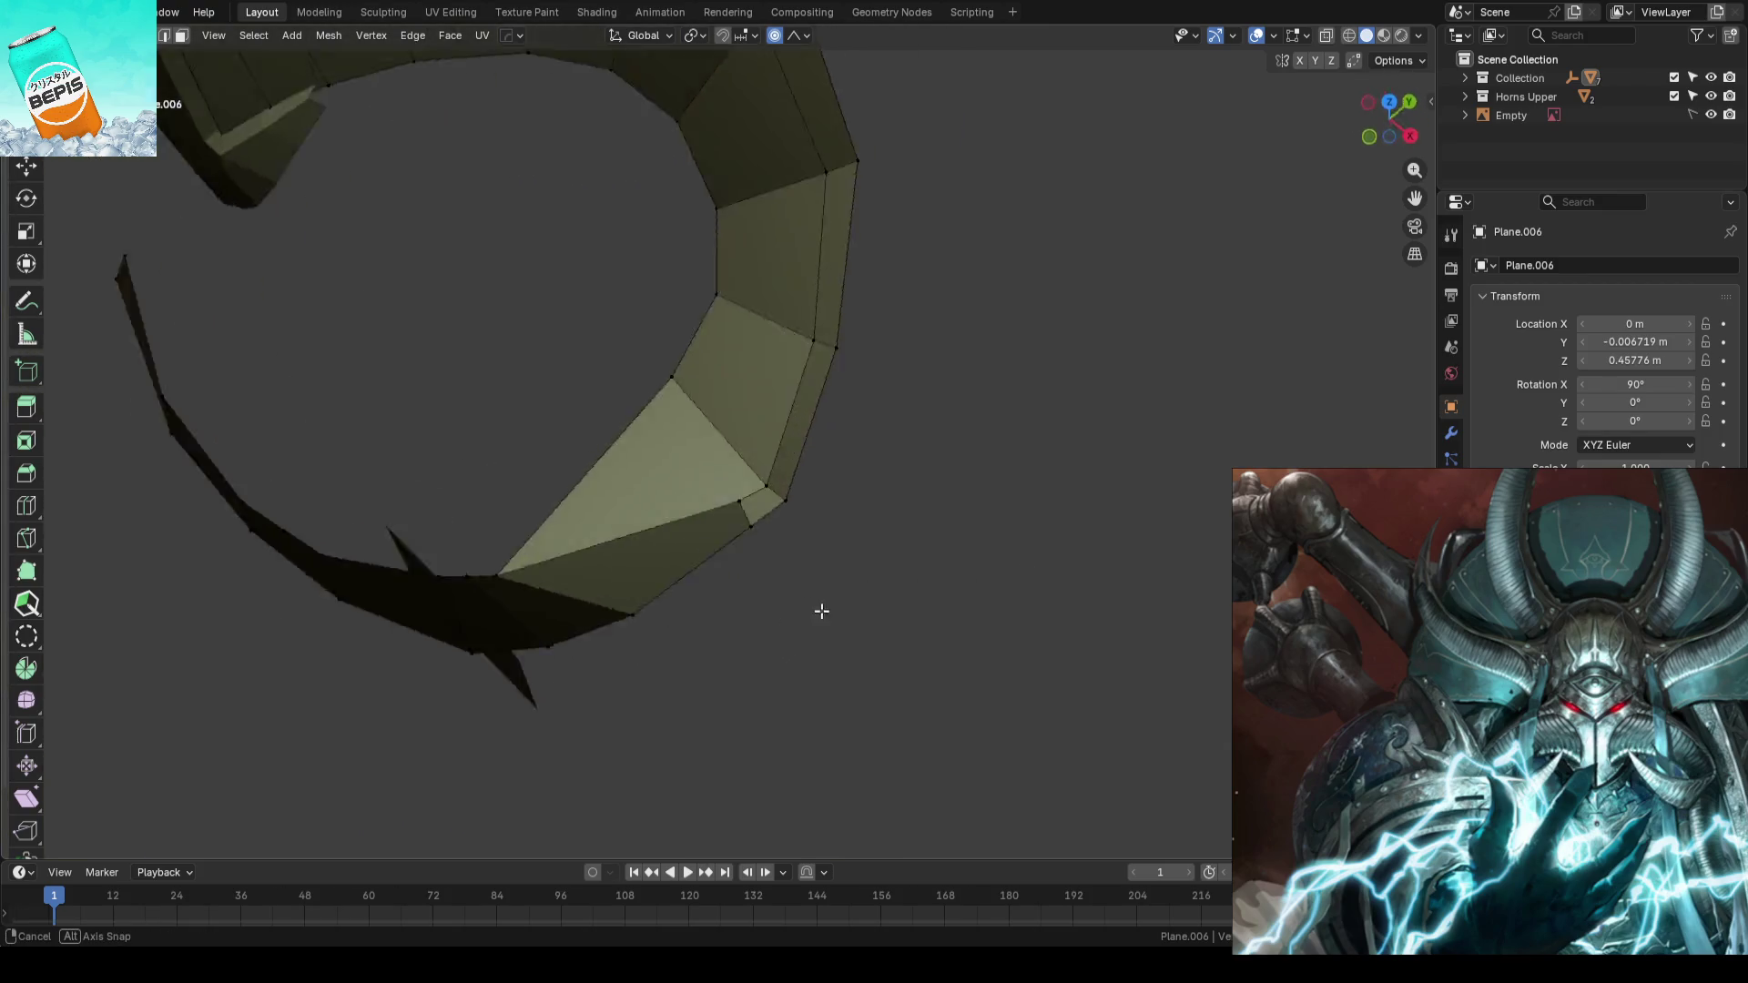
middle_click_drag(1033, 581, 794, 482)
key("k")
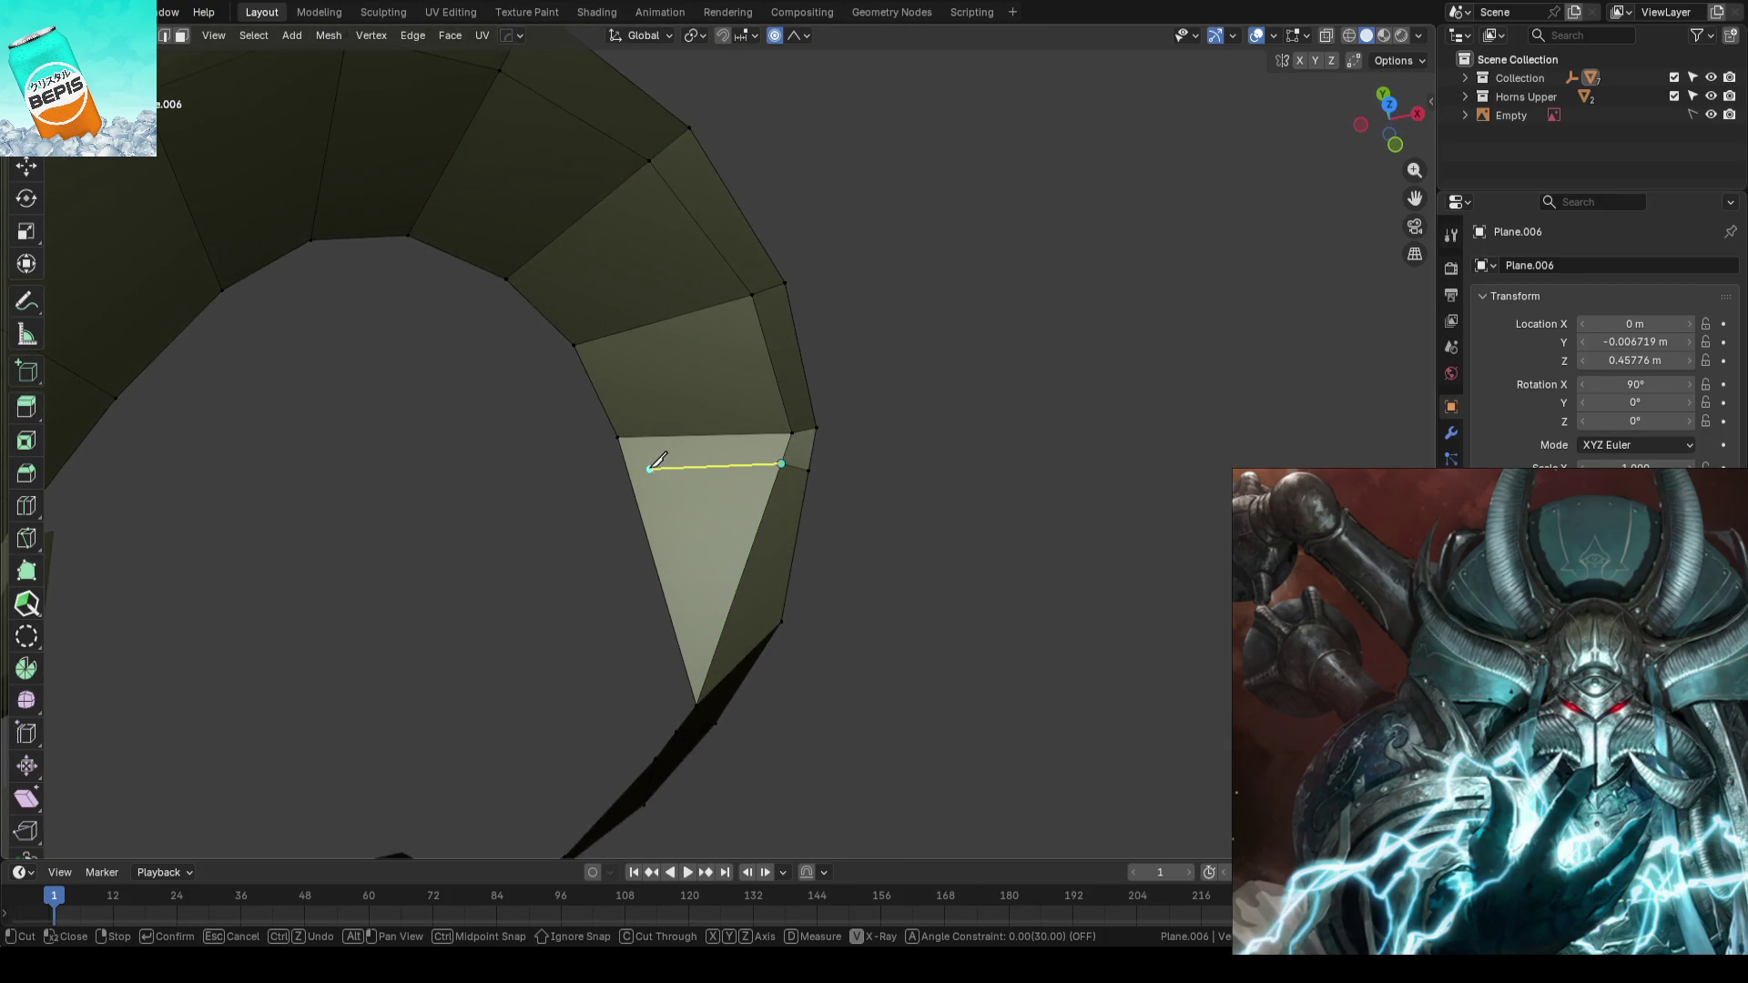
left_click(640, 465)
key("Return")
mouse_move(639, 466)
middle_mouse_down()
mouse_move(880, 493)
mouse_move(1043, 400)
mouse_move(878, 414)
middle_mouse_up()
- Raise the new cut vertex along Z with proportional editing and save
mouse_move(742, 490)
middle_mouse_down()
mouse_move(804, 429)
mouse_move(867, 457)
mouse_move(586, 506)
middle_mouse_up()
key("g")
key("z")
scroll(718, 409, "up", 2)
left_click(780, 404)
scroll(992, 530, "down", 3)
key("Tab")
key("ctrl+s")
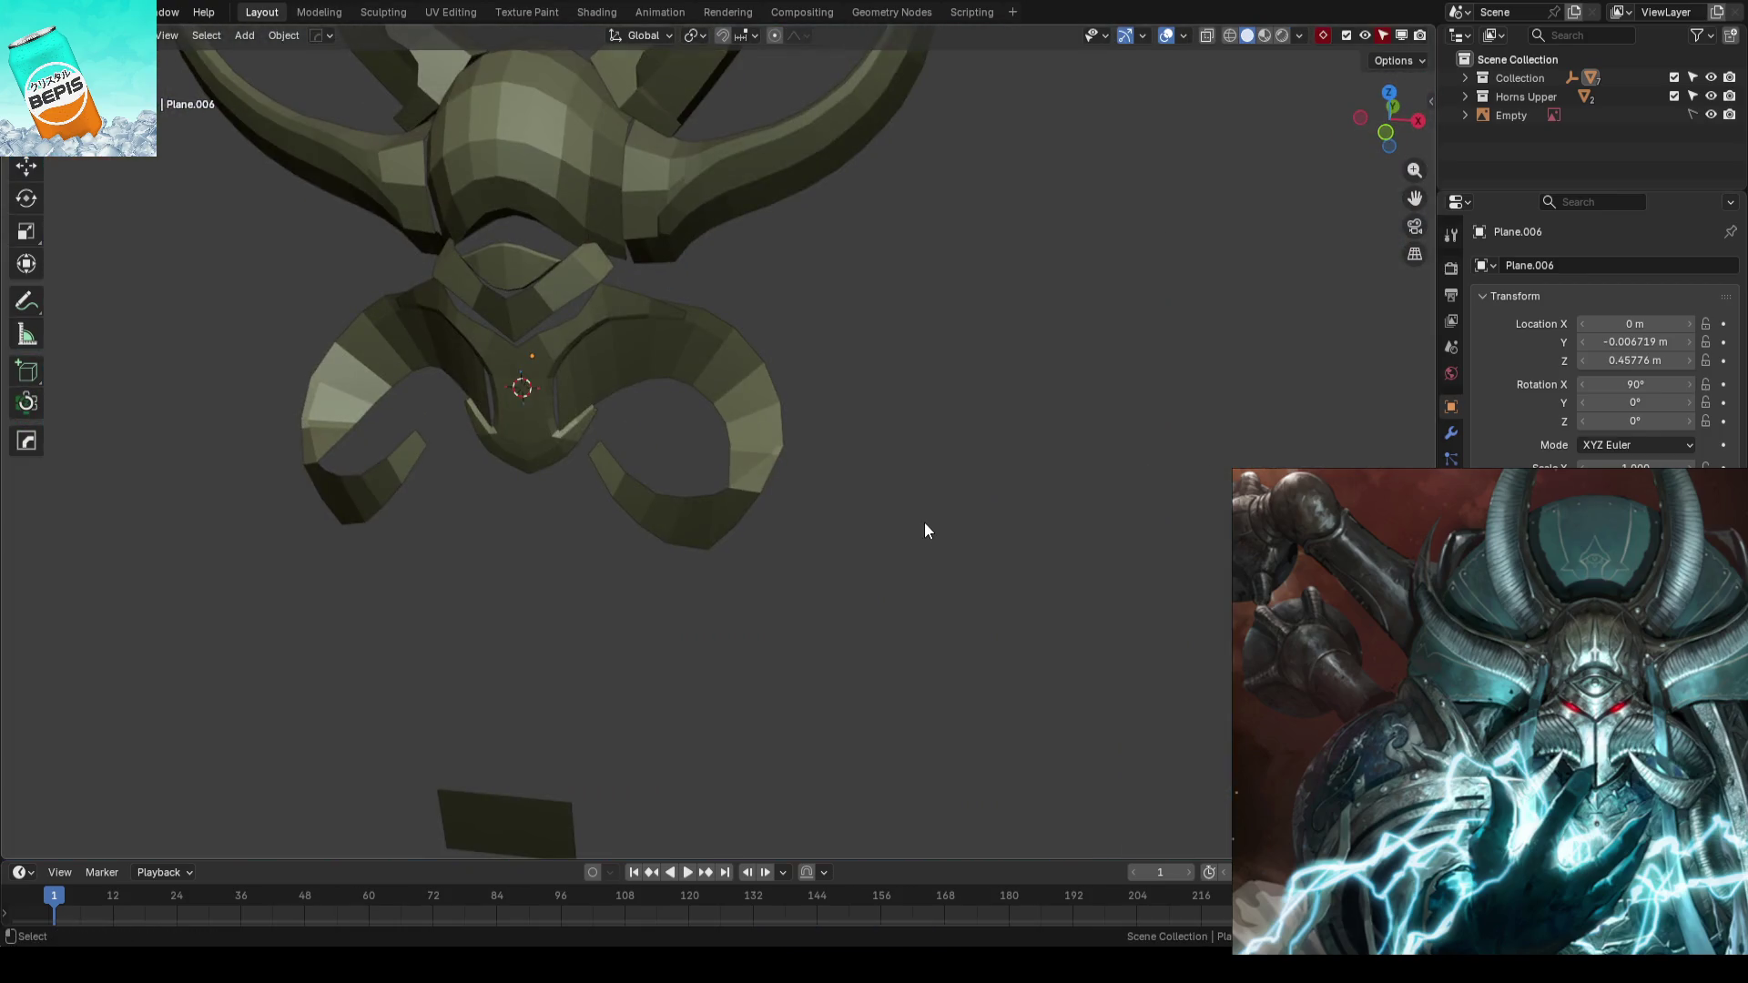
middle_click_drag(925, 523, 924, 595)
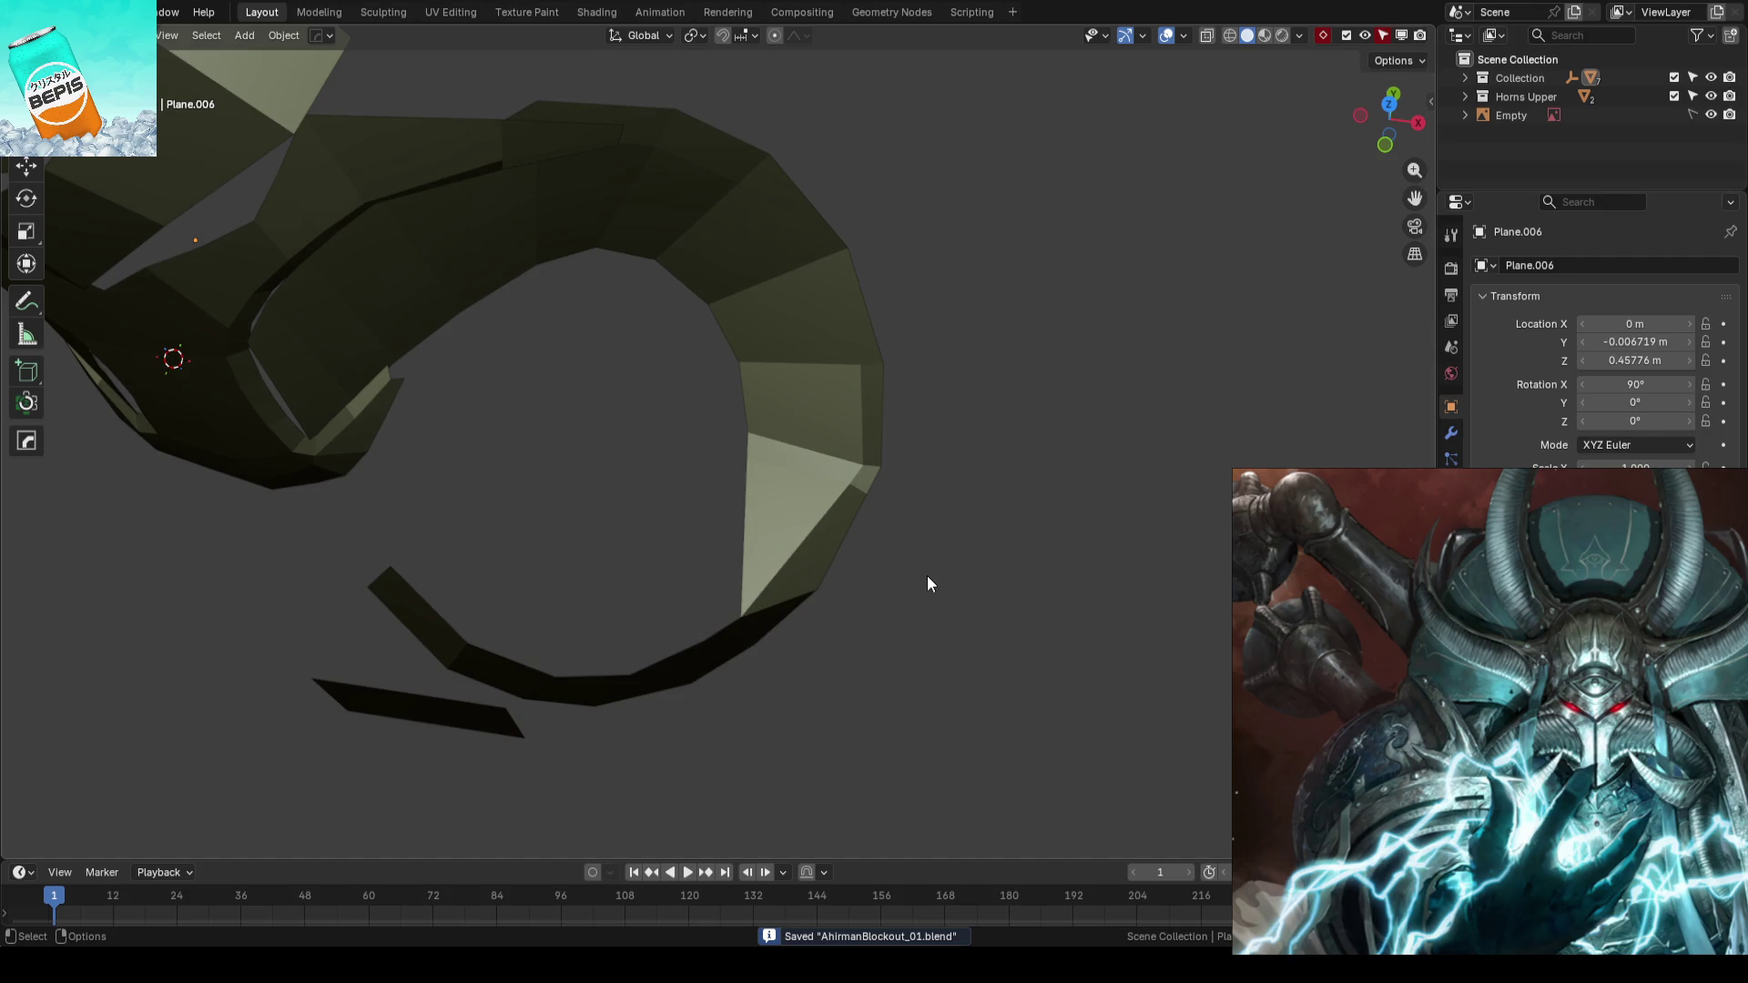
scroll(927, 584, "up", 2)
scroll(839, 557, "up", 2)
- Shift two outer-rim curl vertices in depth and outward along X, then return to the front view
key("Tab")
mouse_move(838, 558)
middle_mouse_down()
mouse_move(928, 592)
mouse_move(936, 535)
middle_mouse_up()
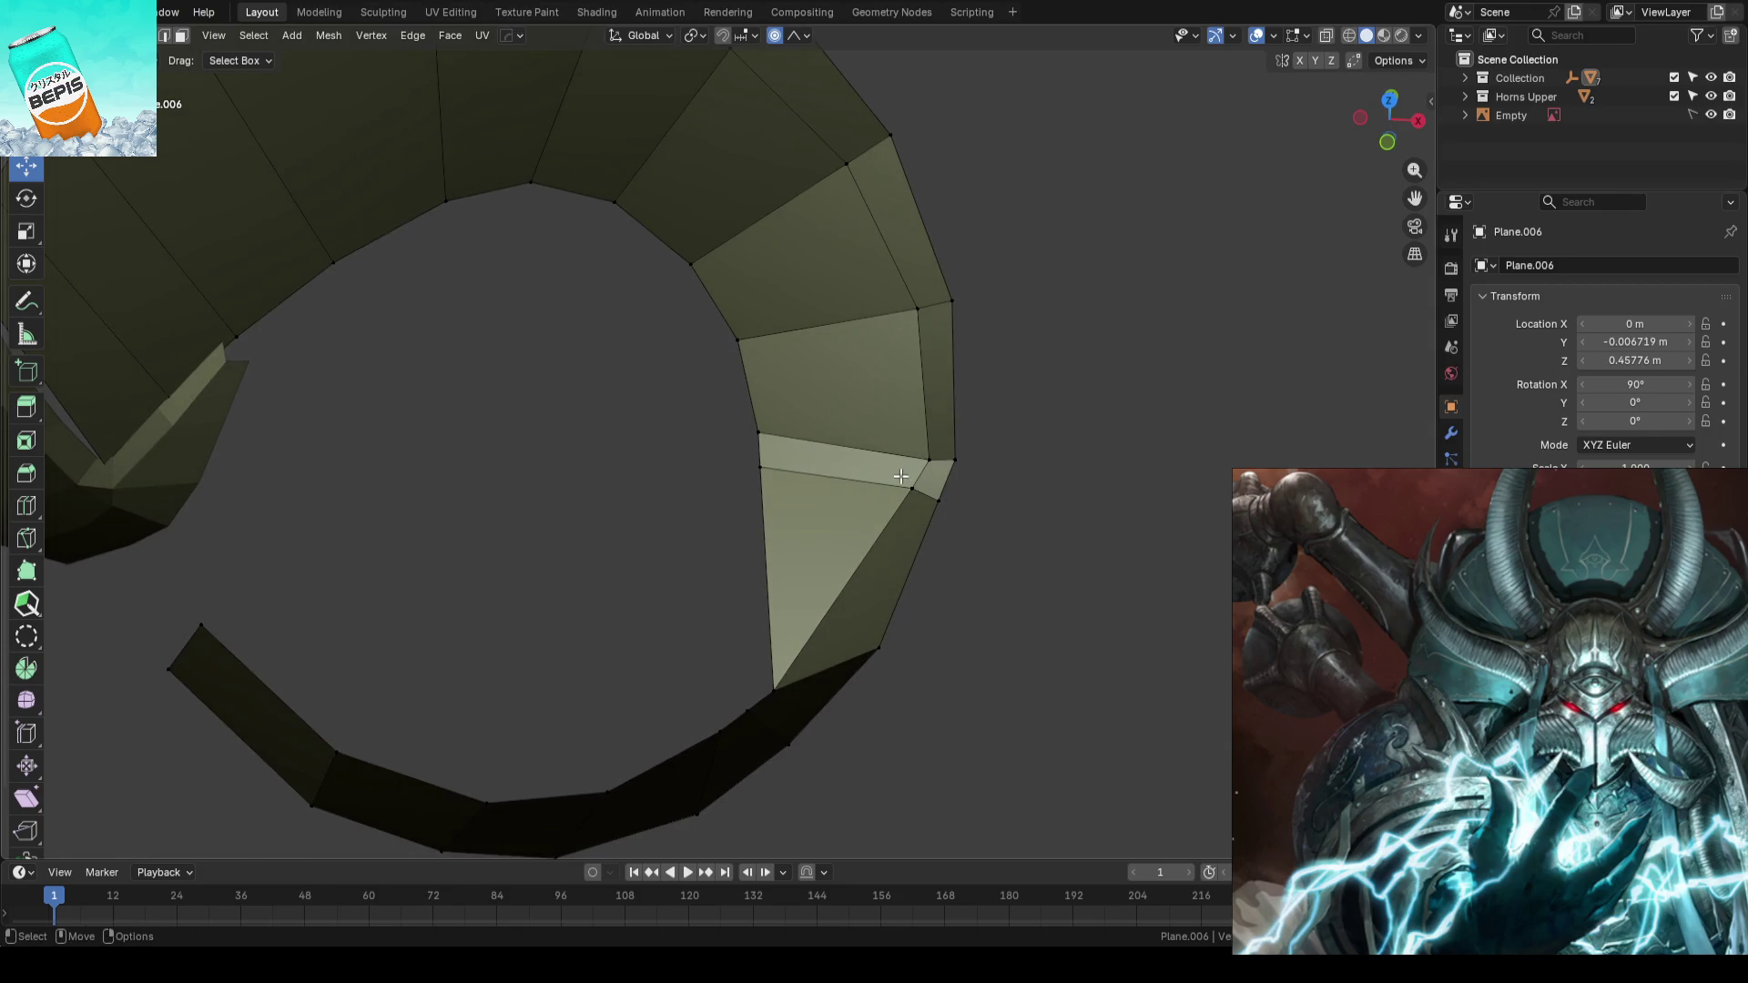
left_click_drag(906, 434, 900, 428)
scroll(902, 432, "up", 8)
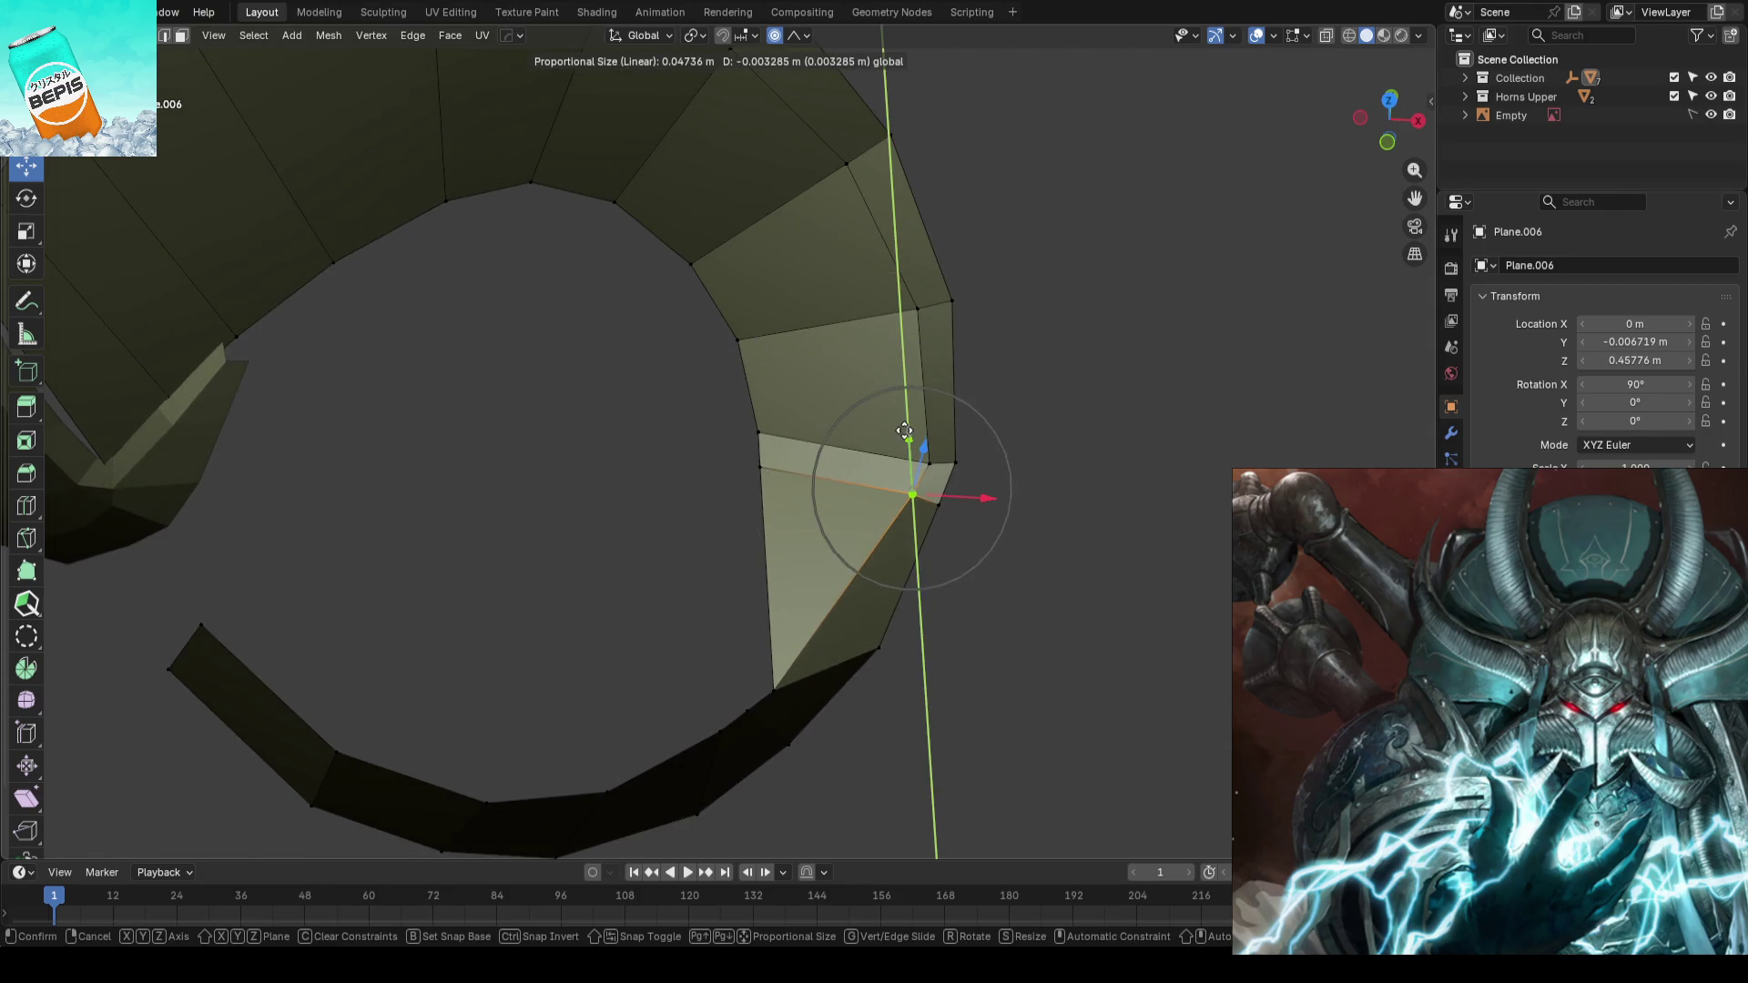
left_click(904, 438)
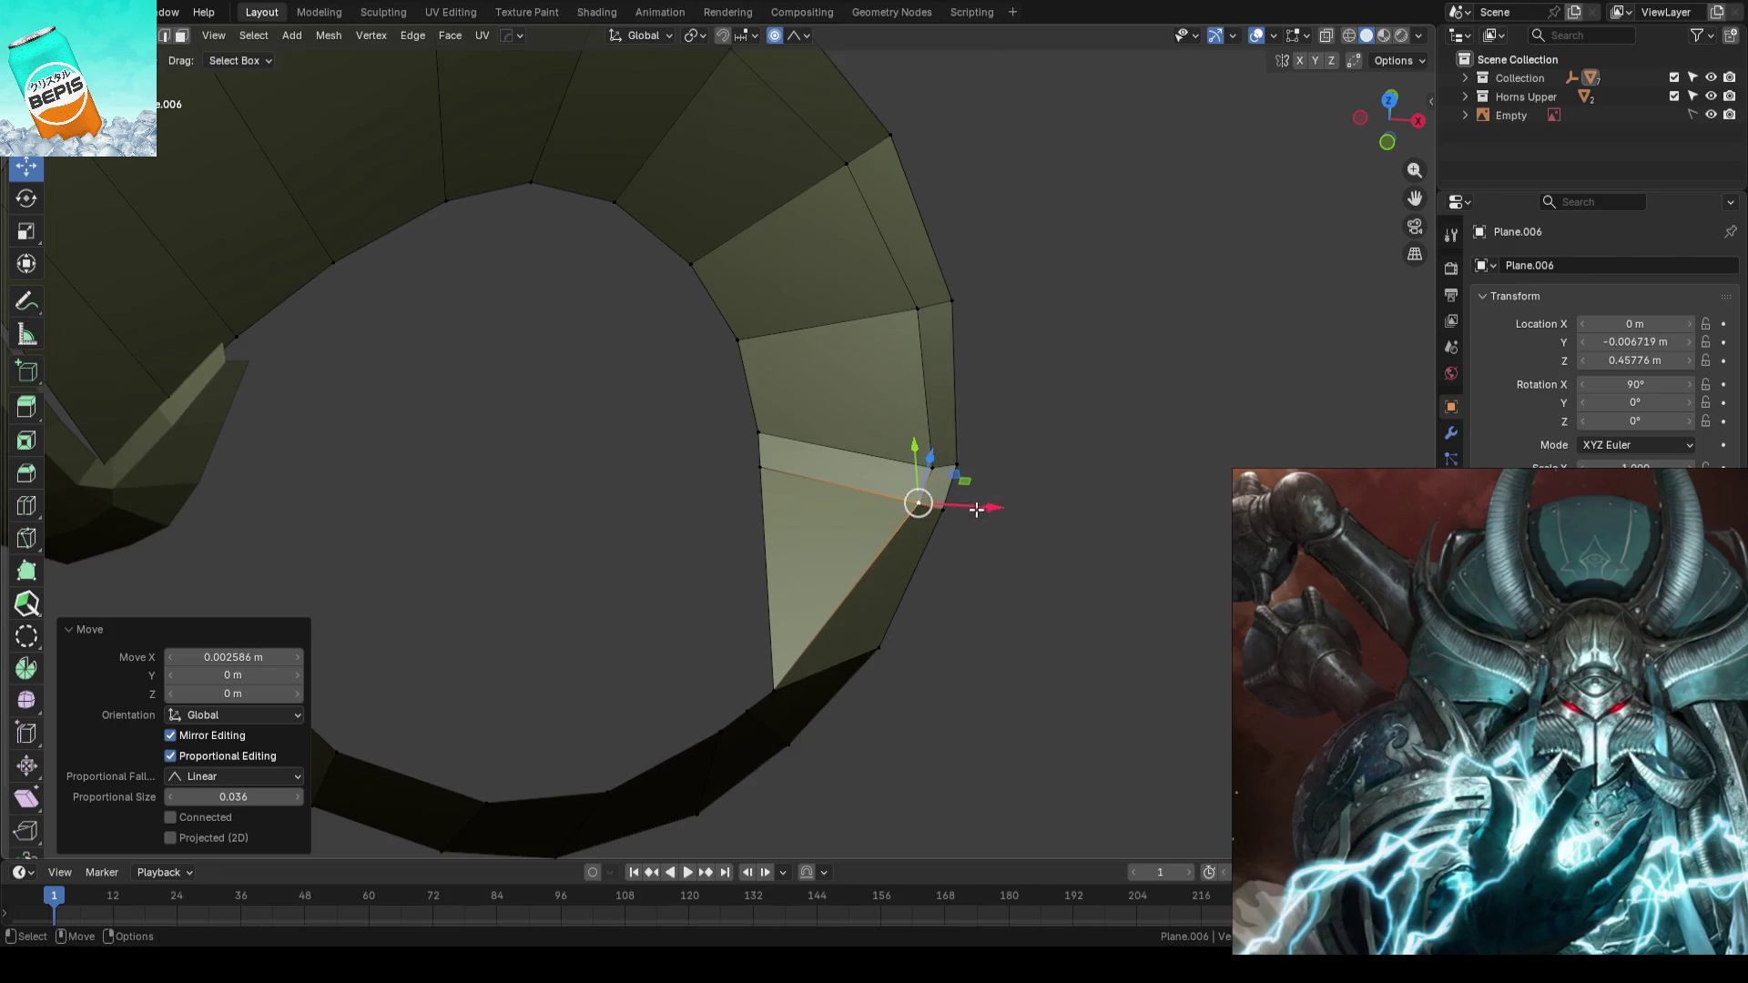
left_click_drag(968, 506, 1007, 510)
left_click(1014, 532)
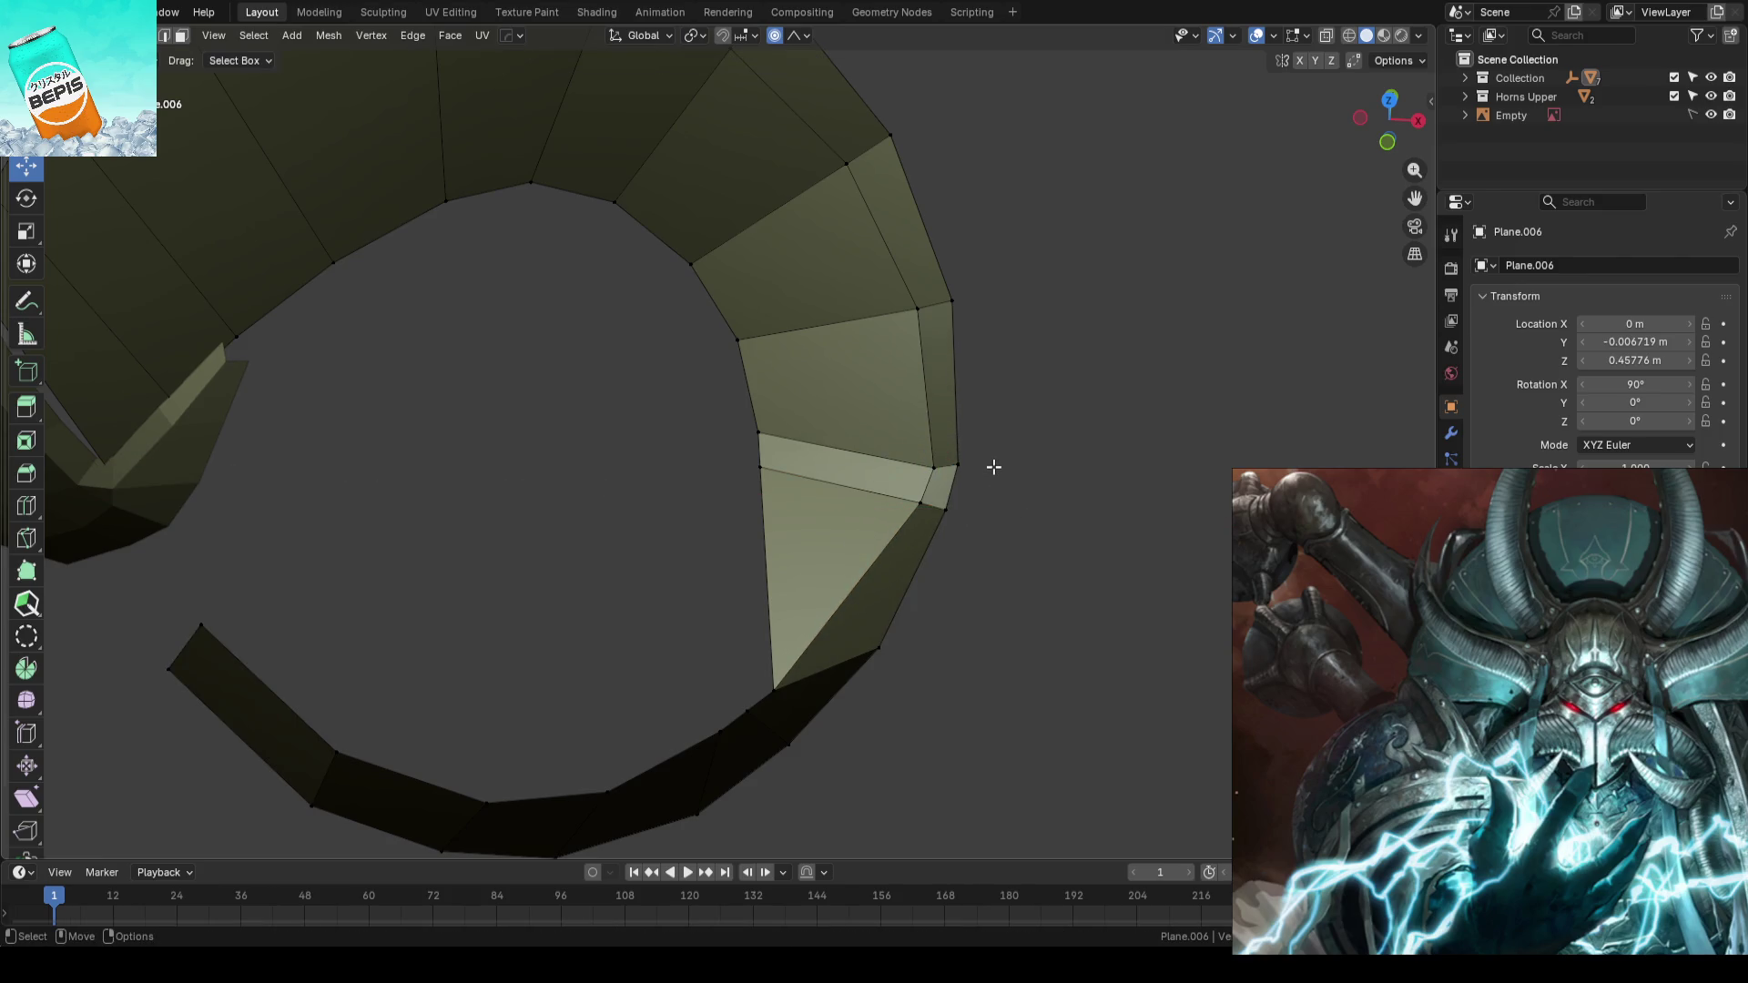
key("g")
key("x")
left_click(1045, 510)
key("Tab")
key("KP_1")
left_click(1048, 496)
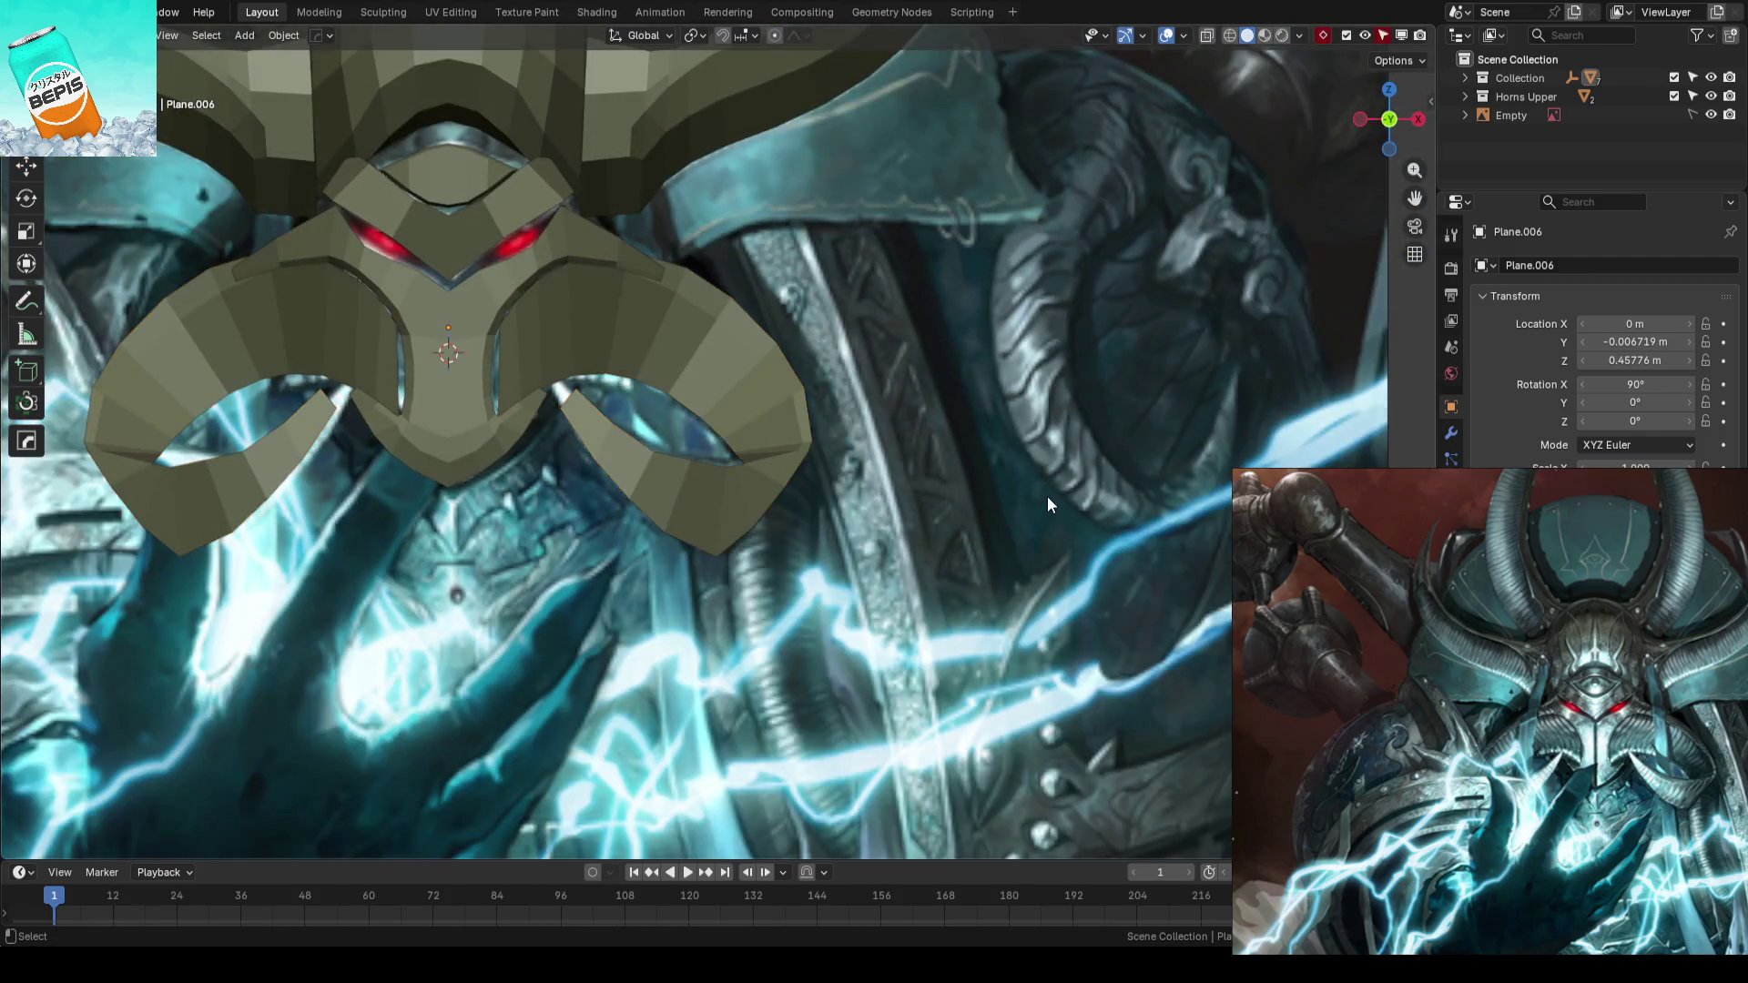
- Save, then select the Plane.008 faceplate piece and inspect its mesh without changes
key("ctrl+s")
scroll(1001, 482, "down", 2)
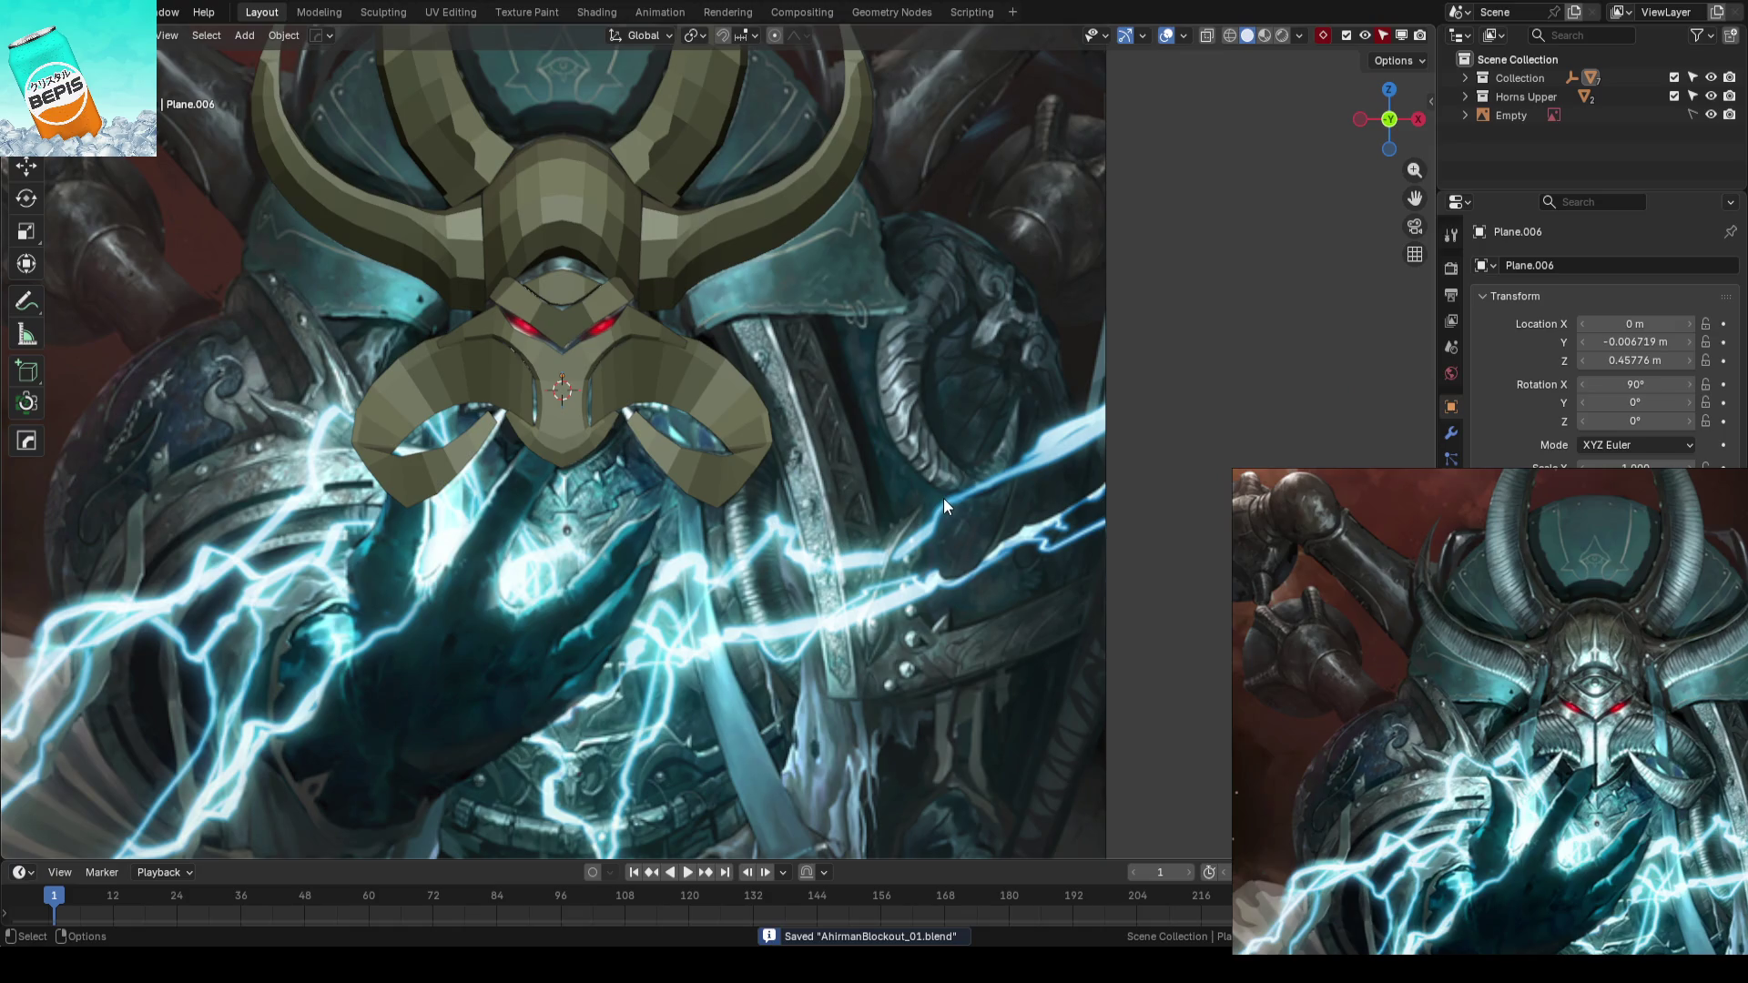
scroll(943, 498, "up", 2)
scroll(944, 498, "up", 2)
mouse_move(943, 499)
middle_mouse_down()
mouse_move(800, 527)
mouse_move(1018, 536)
mouse_move(921, 350)
mouse_move(761, 511)
mouse_move(745, 499)
mouse_move(761, 472)
mouse_move(829, 507)
mouse_move(924, 468)
mouse_move(902, 452)
mouse_move(867, 520)
mouse_move(835, 390)
mouse_move(831, 259)
mouse_move(854, 238)
mouse_move(801, 419)
mouse_move(699, 545)
mouse_move(621, 482)
mouse_move(700, 521)
mouse_move(815, 387)
mouse_move(832, 434)
middle_mouse_up()
left_click(847, 396)
mouse_move(858, 355)
middle_mouse_down()
mouse_move(873, 416)
mouse_move(859, 480)
mouse_move(888, 437)
mouse_move(895, 317)
mouse_move(964, 325)
mouse_move(862, 437)
mouse_move(900, 391)
mouse_move(760, 477)
mouse_move(916, 564)
mouse_move(984, 663)
mouse_move(733, 592)
middle_mouse_up()
key("Tab")
scroll(761, 476, "up", 3)
scroll(983, 664, "down", 3)
scroll(819, 623, "down", 2)
key("Tab")
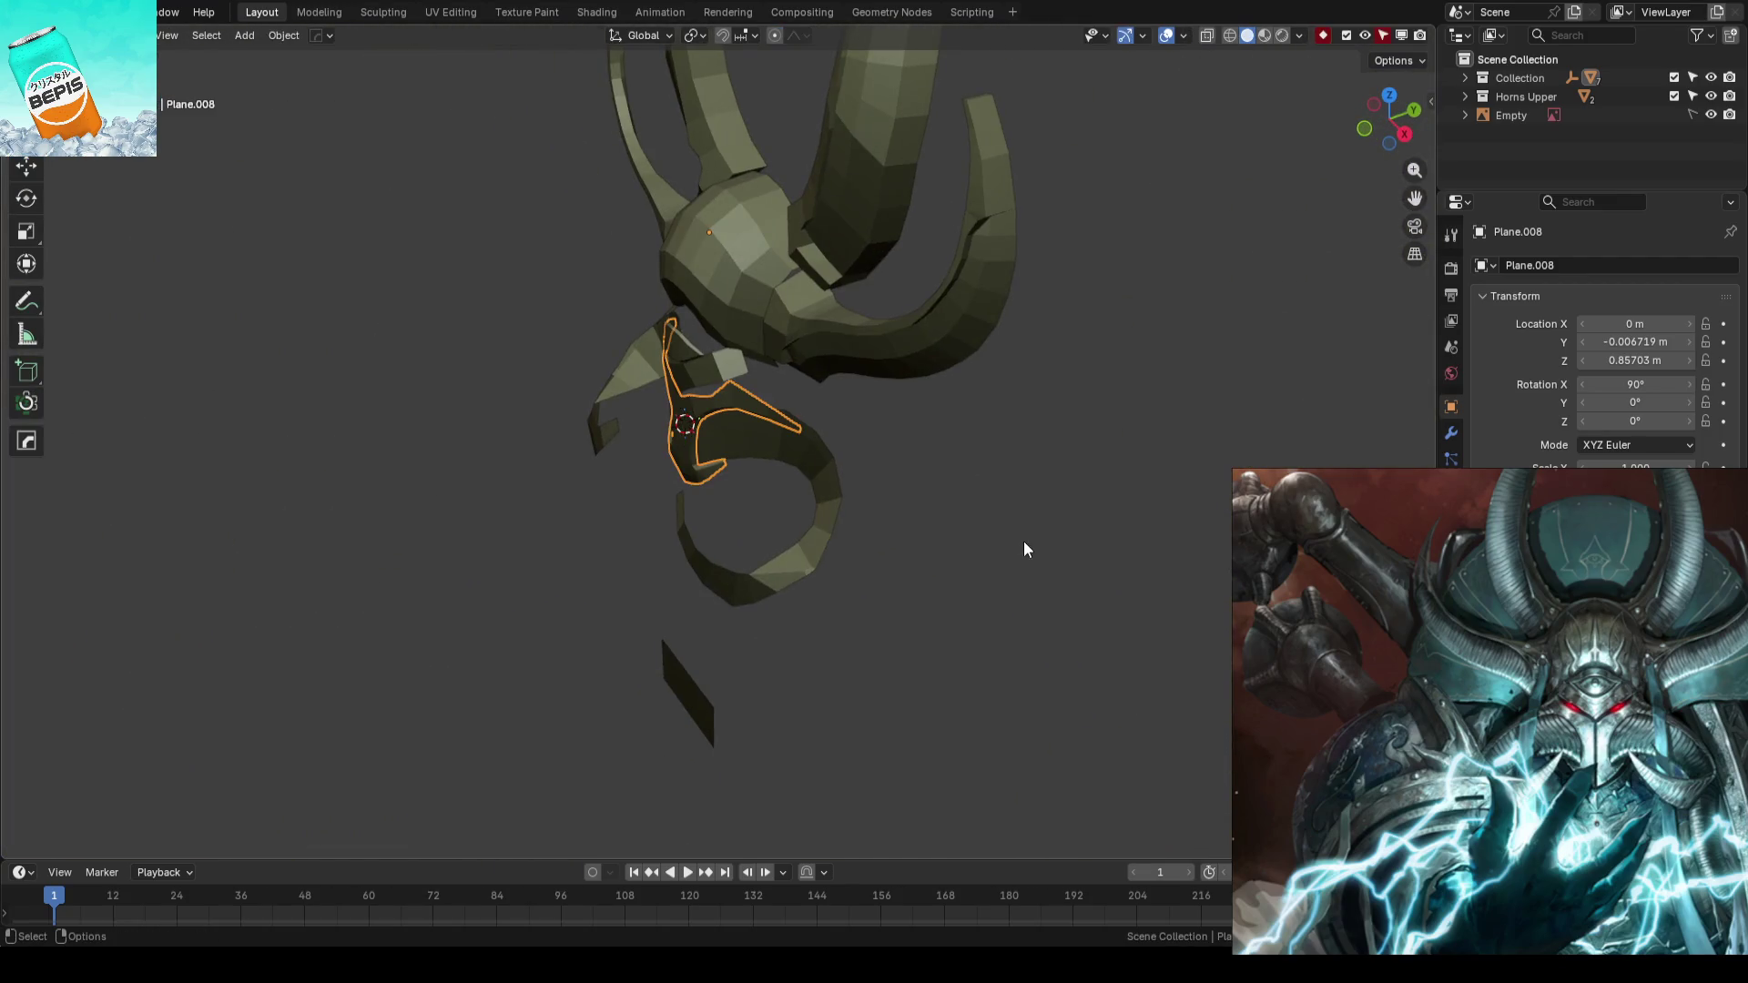
scroll(706, 565, "up", 2)
scroll(648, 570, "up", 3)
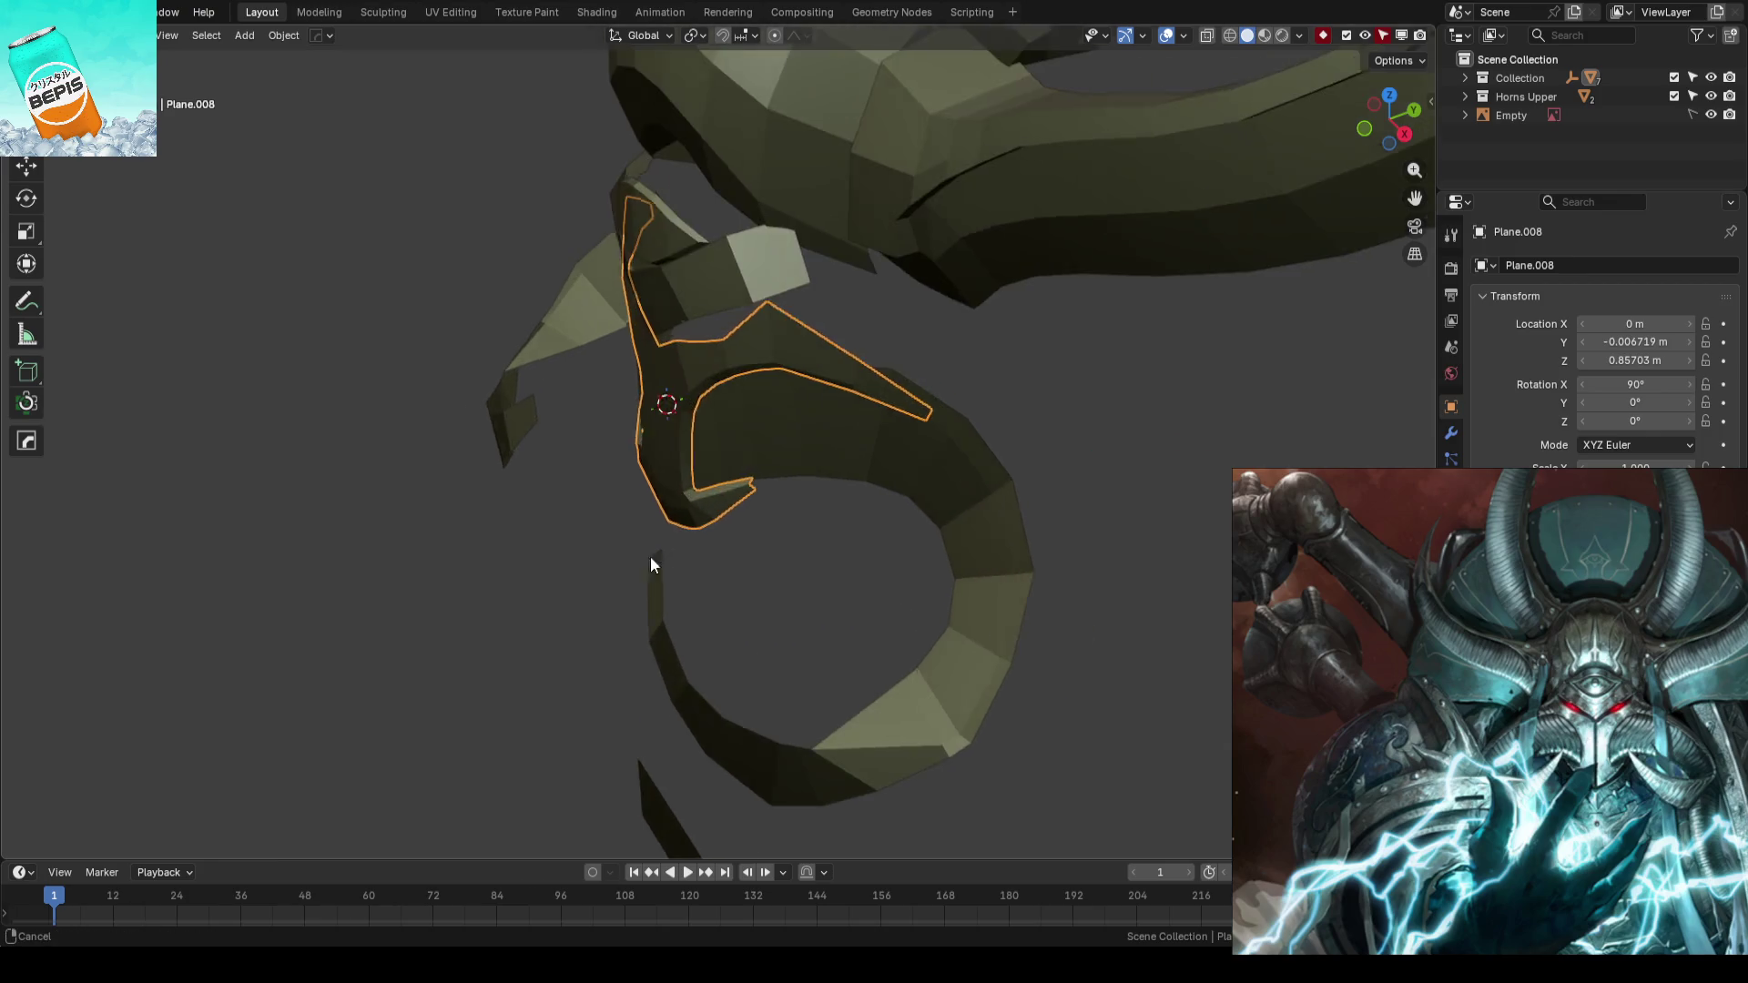
- Select Plane.008's tip face strip and try a Y move without soft falloff, then undo it
key("Tab")
scroll(800, 586, "up", 2)
mouse_move(803, 592)
middle_mouse_down()
mouse_move(679, 556)
mouse_move(859, 364)
mouse_move(684, 422)
mouse_move(981, 474)
middle_mouse_up()
scroll(734, 573, "up", 3)
left_click(600, 607)
left_click(859, 401, "ctrl")
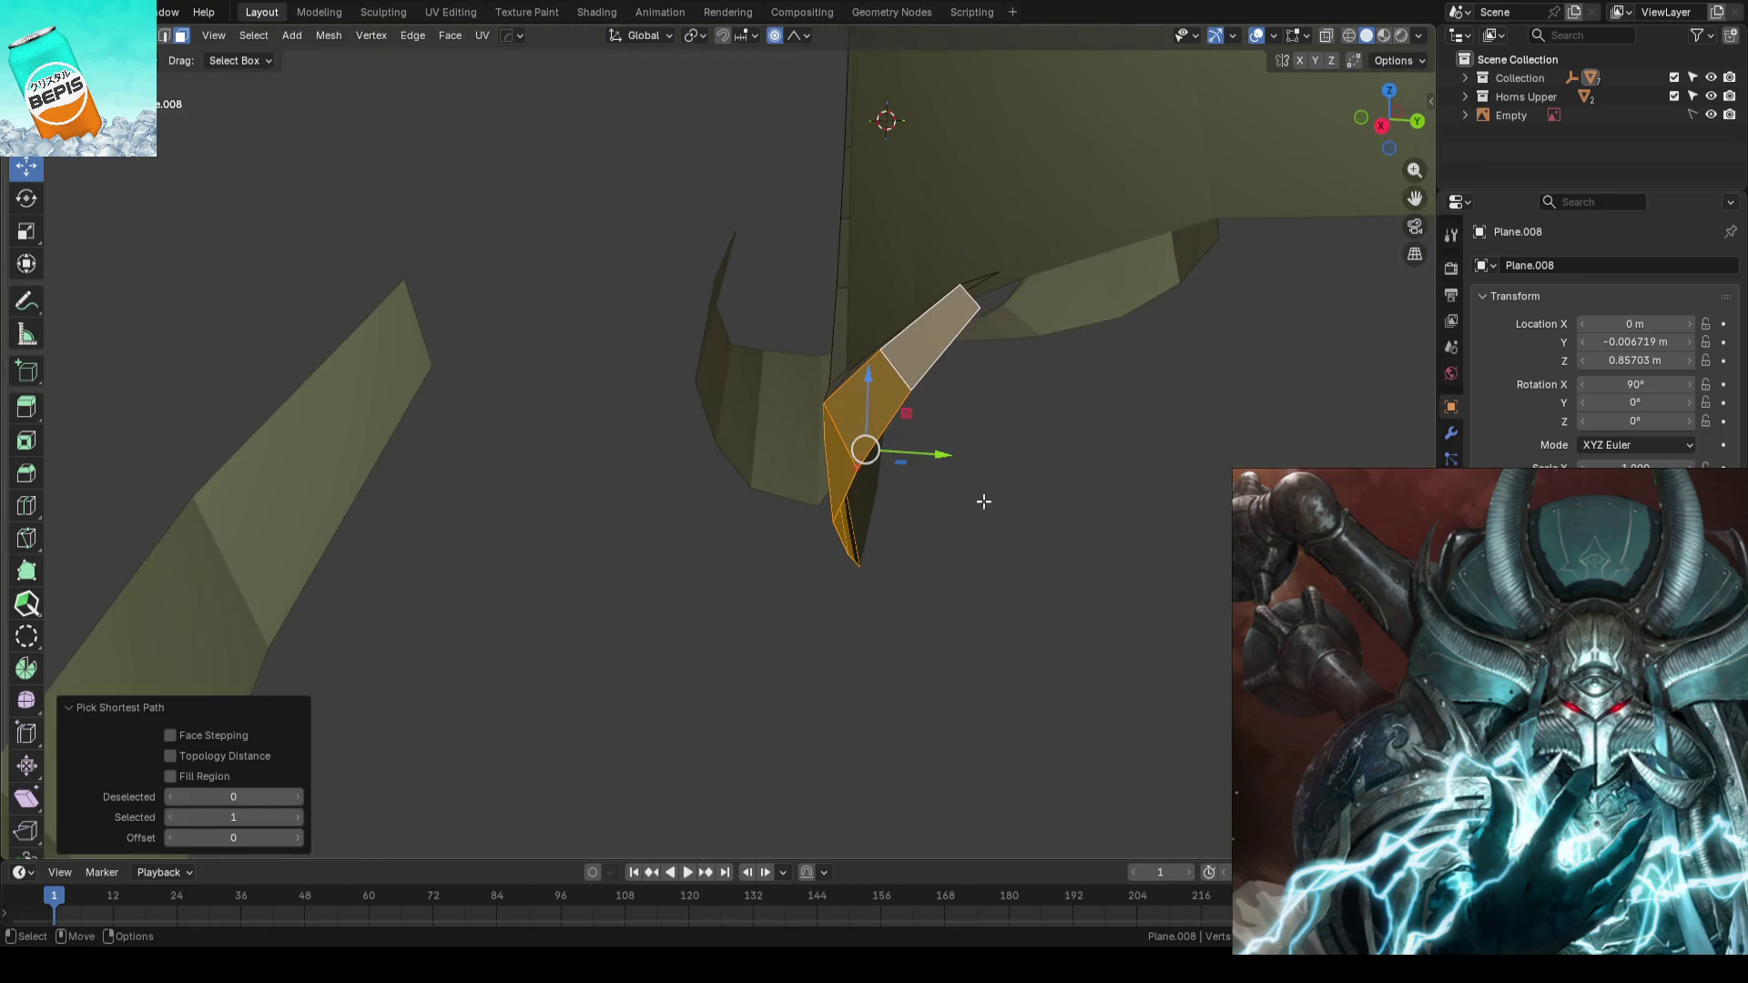
key("o")
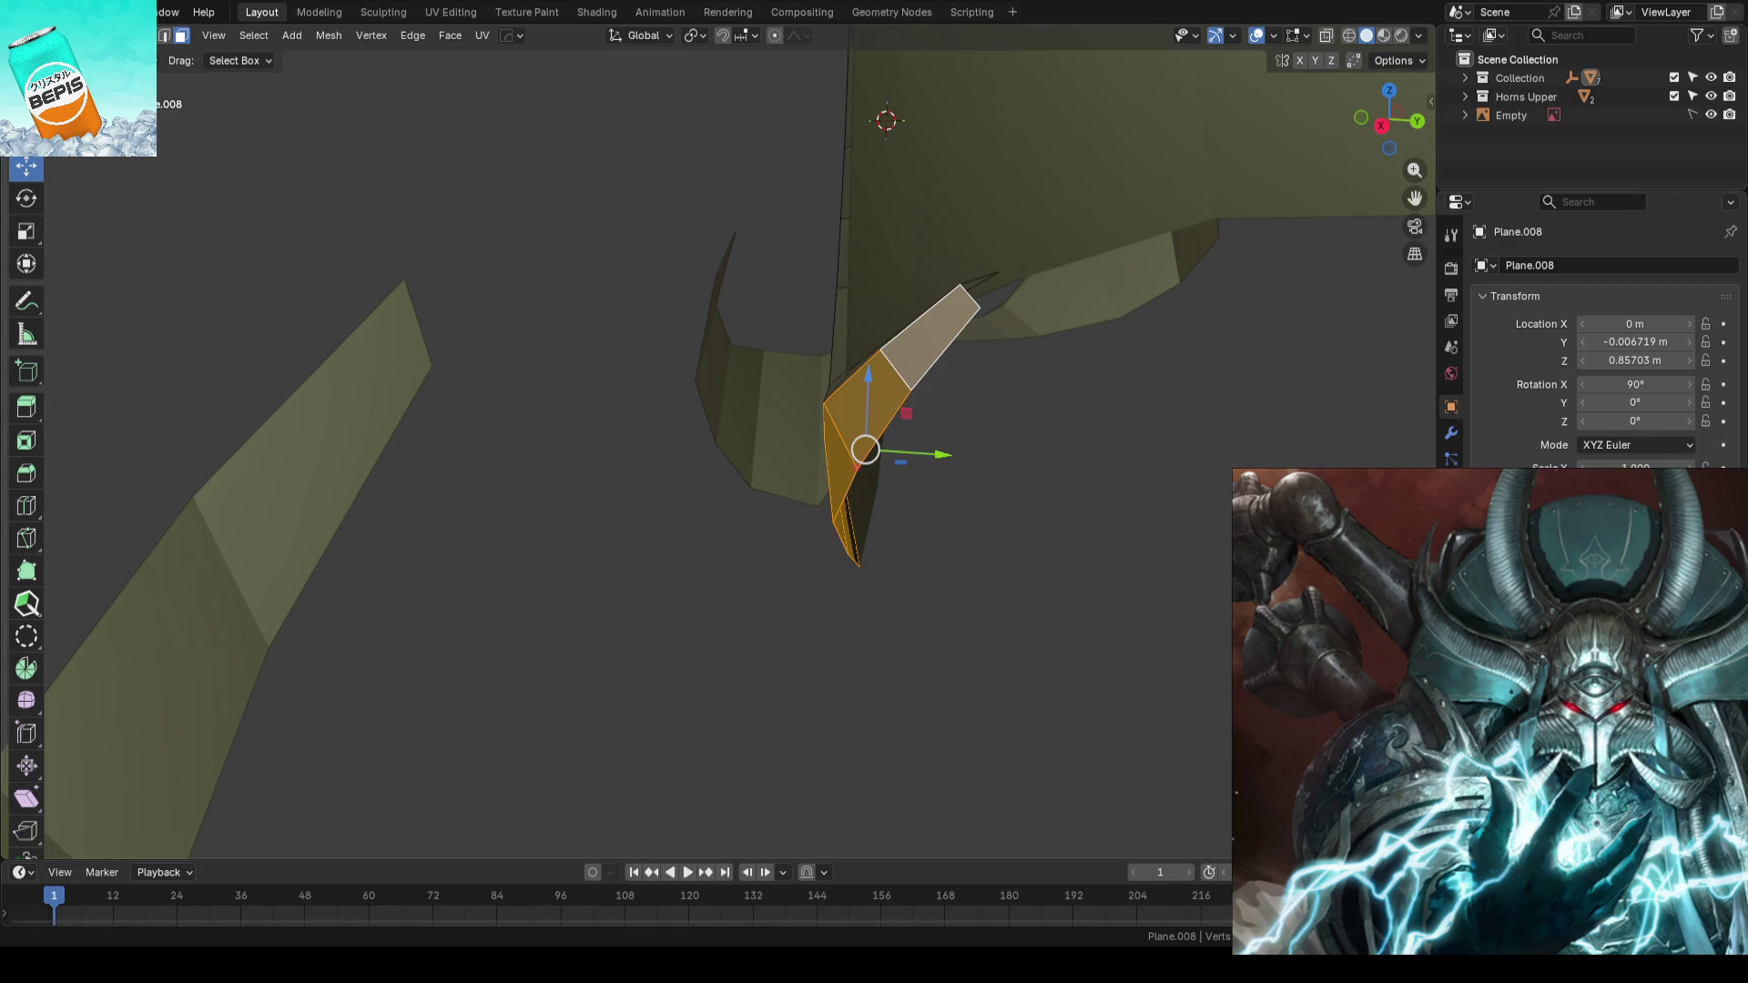
key("g")
key("y")
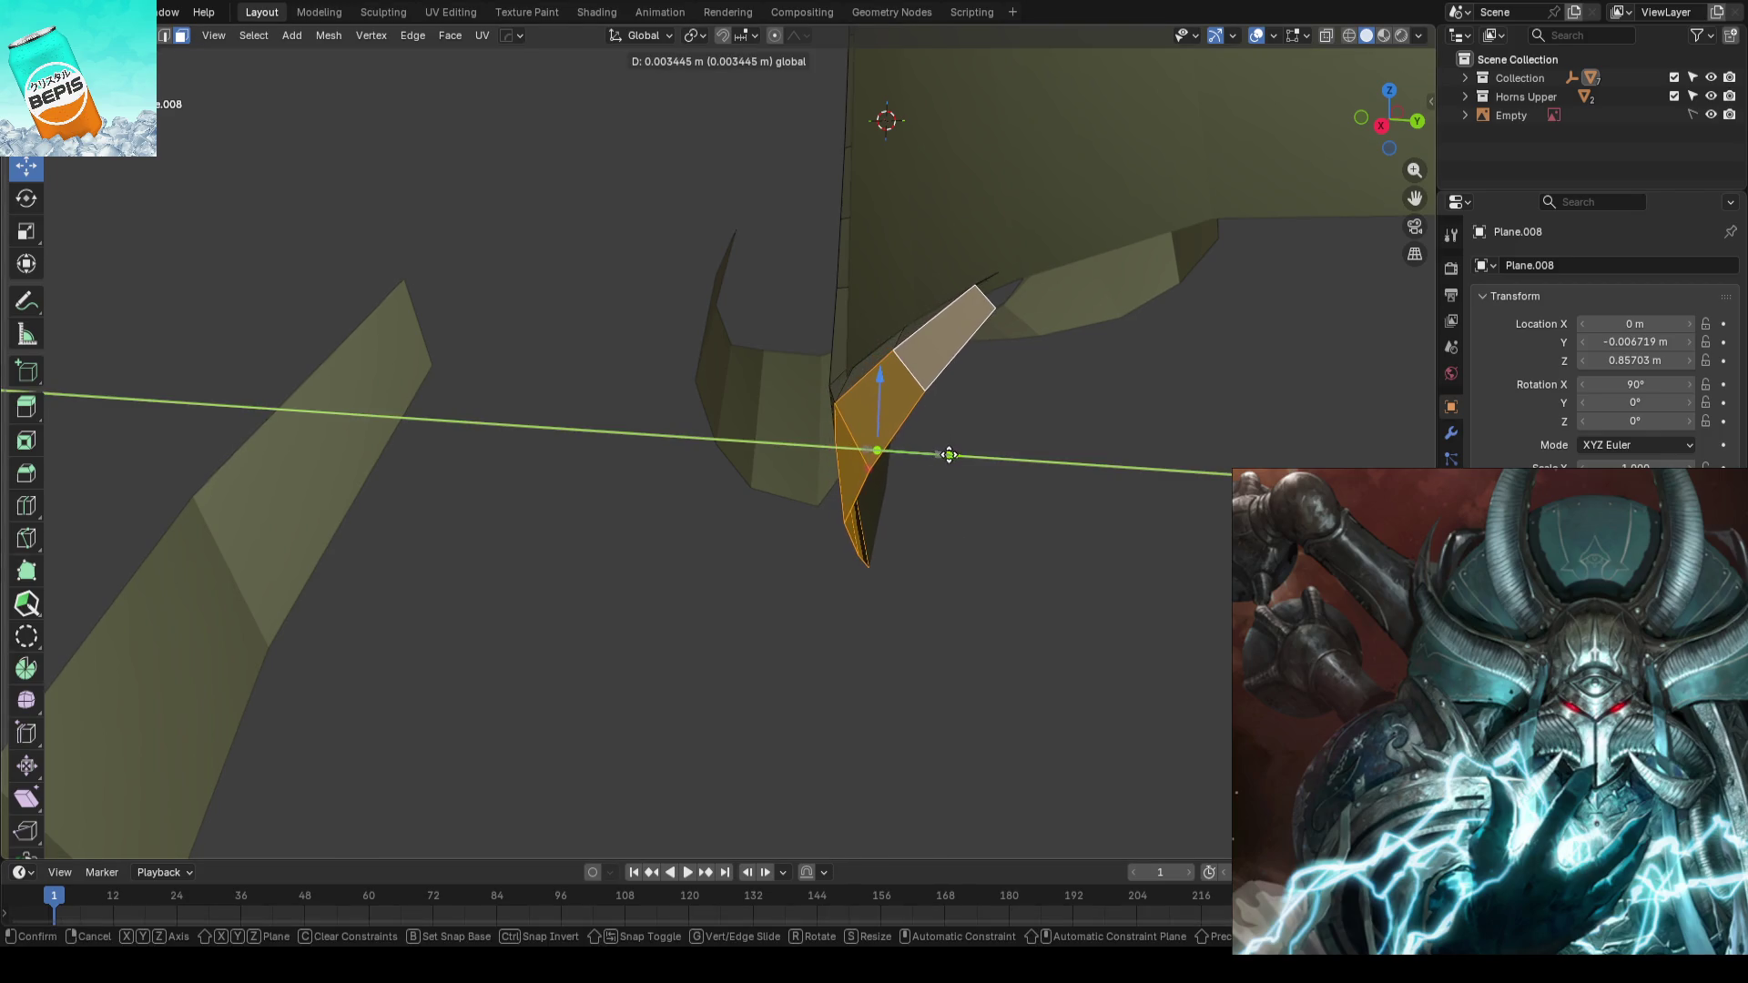
left_click(976, 457)
key("ctrl+z")
- Nudge the tip faces along Y in a few proportional moves, then switch to editing Plane.006
key("g")
key("y")
scroll(941, 456, "down", 5)
scroll(956, 465, "down", 4)
scroll(950, 467, "down", 2)
scroll(950, 467, "up", 5)
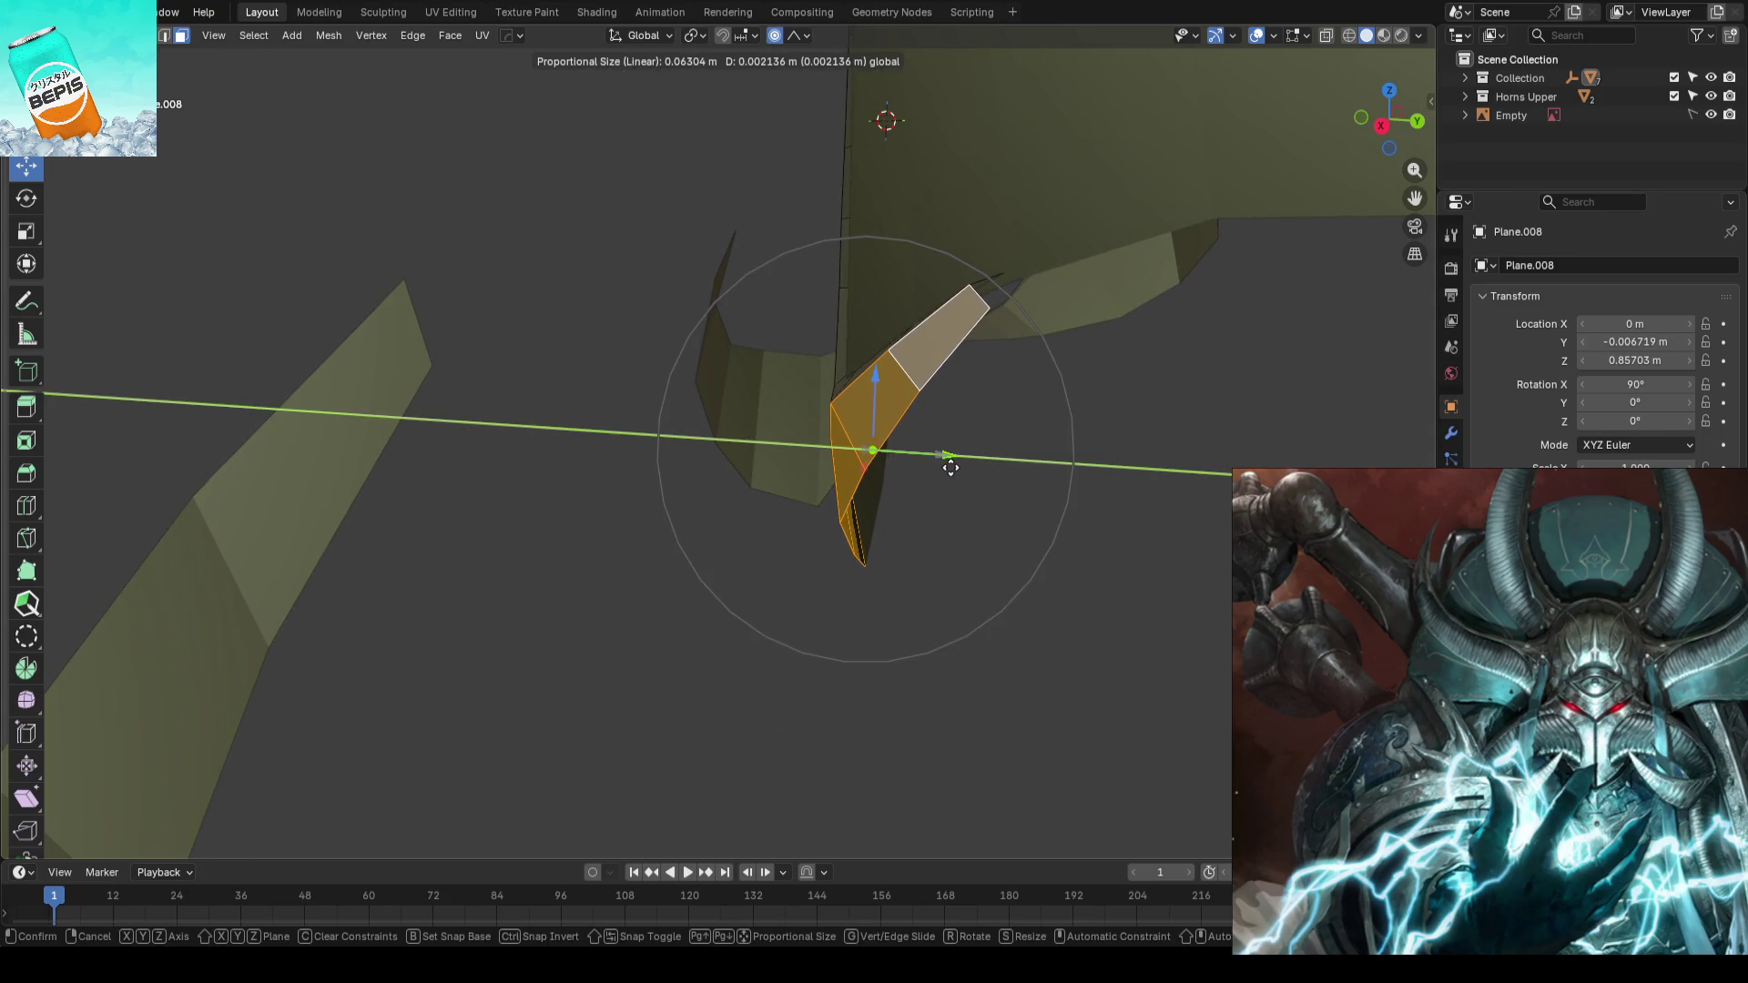
left_click(950, 466)
key("g")
key("y")
scroll(968, 465, "up", 4)
left_click(969, 464)
key("g")
key("y")
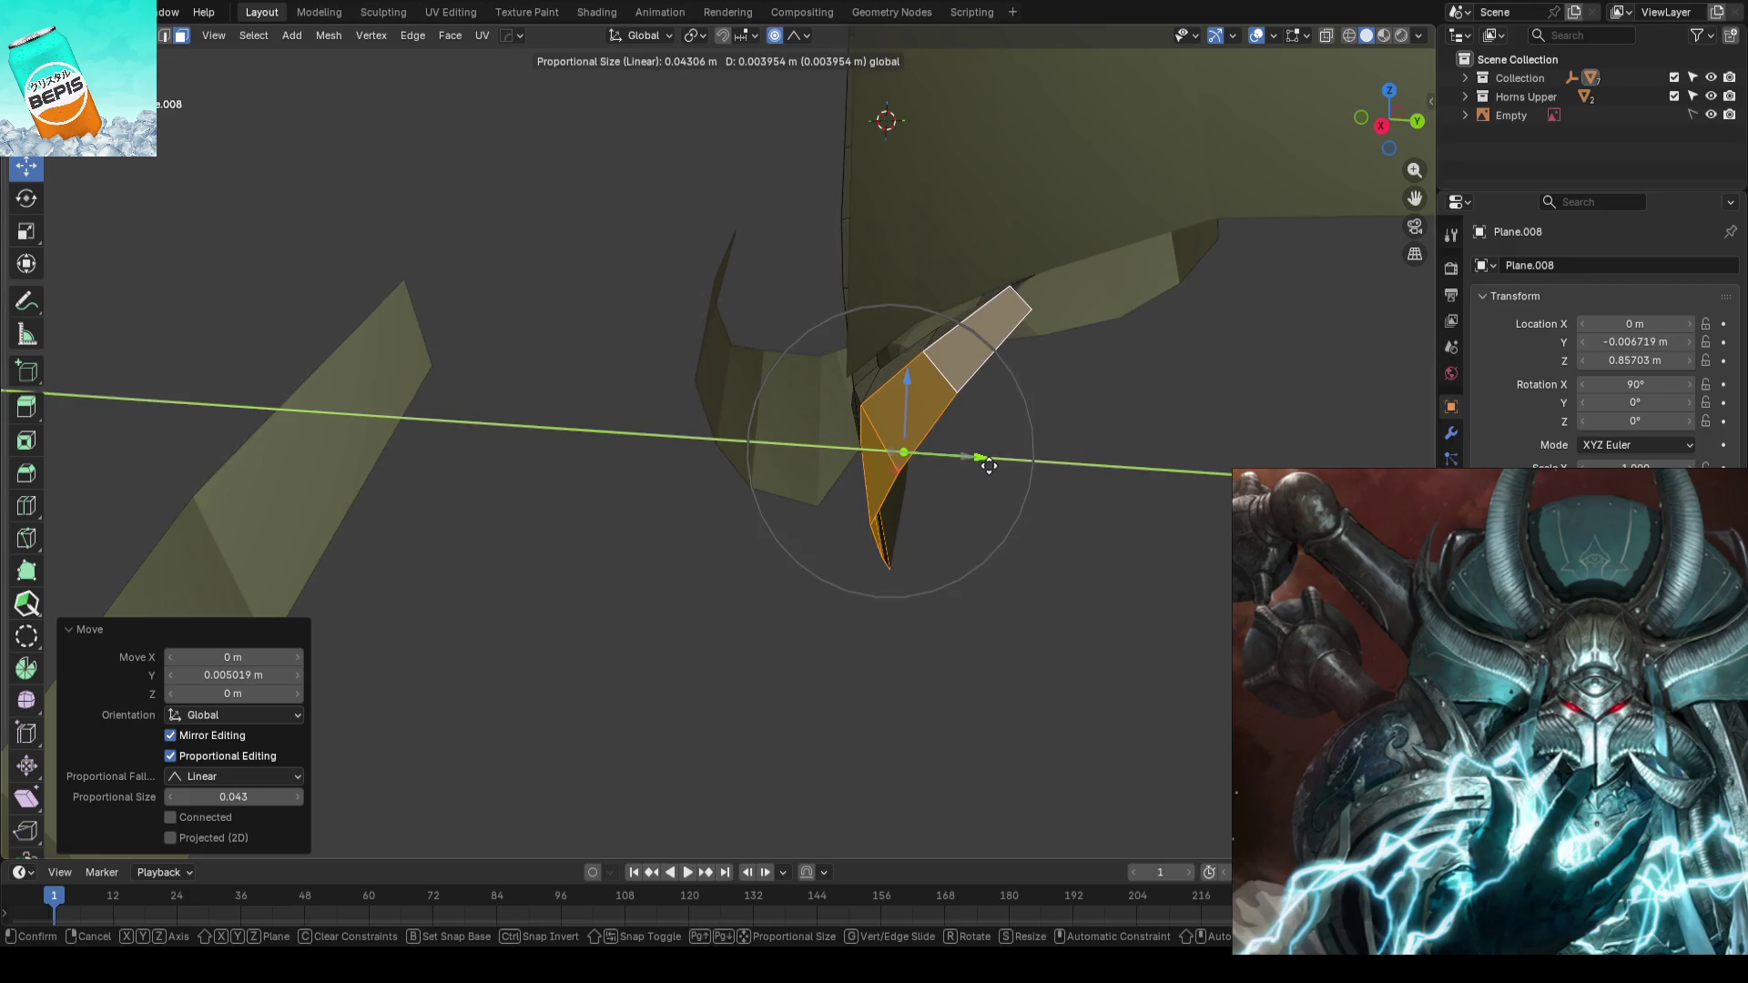
left_click(992, 467)
scroll(988, 465, "down", 3)
middle_click_drag(987, 464, 1042, 504)
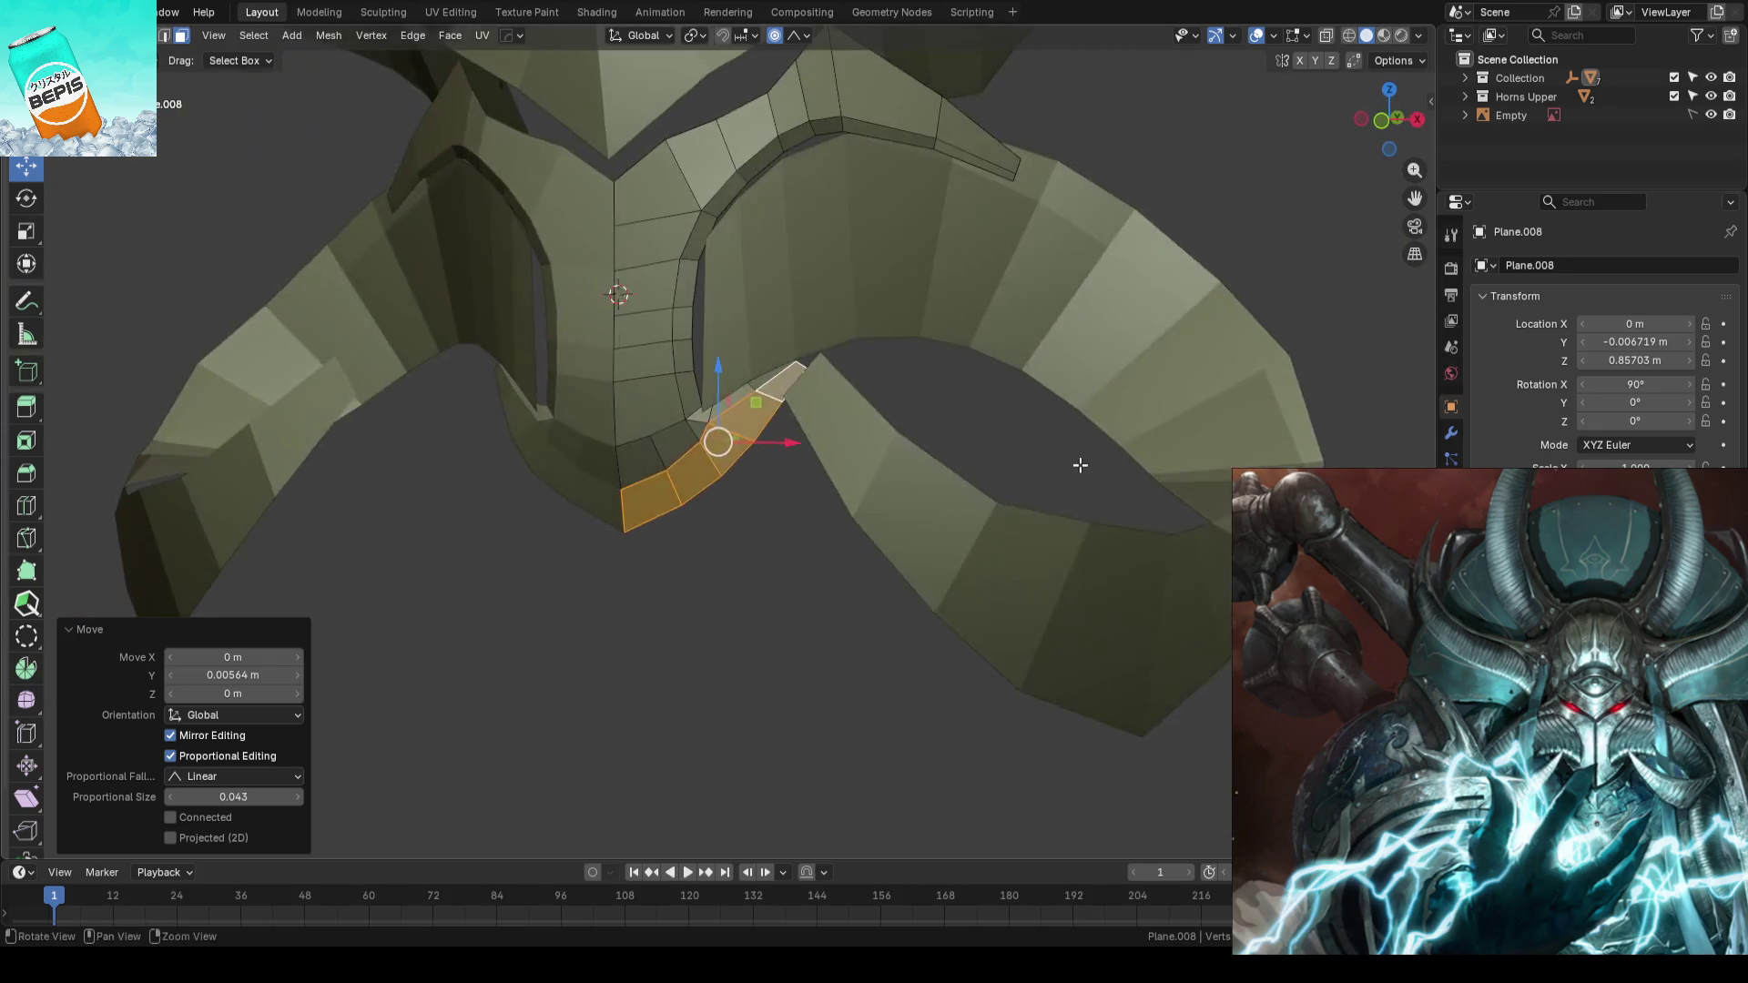
scroll(1044, 500, "up", 4)
key("Tab")
scroll(1044, 501, "down", 3)
left_click(936, 418)
key("Tab")
scroll(838, 605, "up", 4)
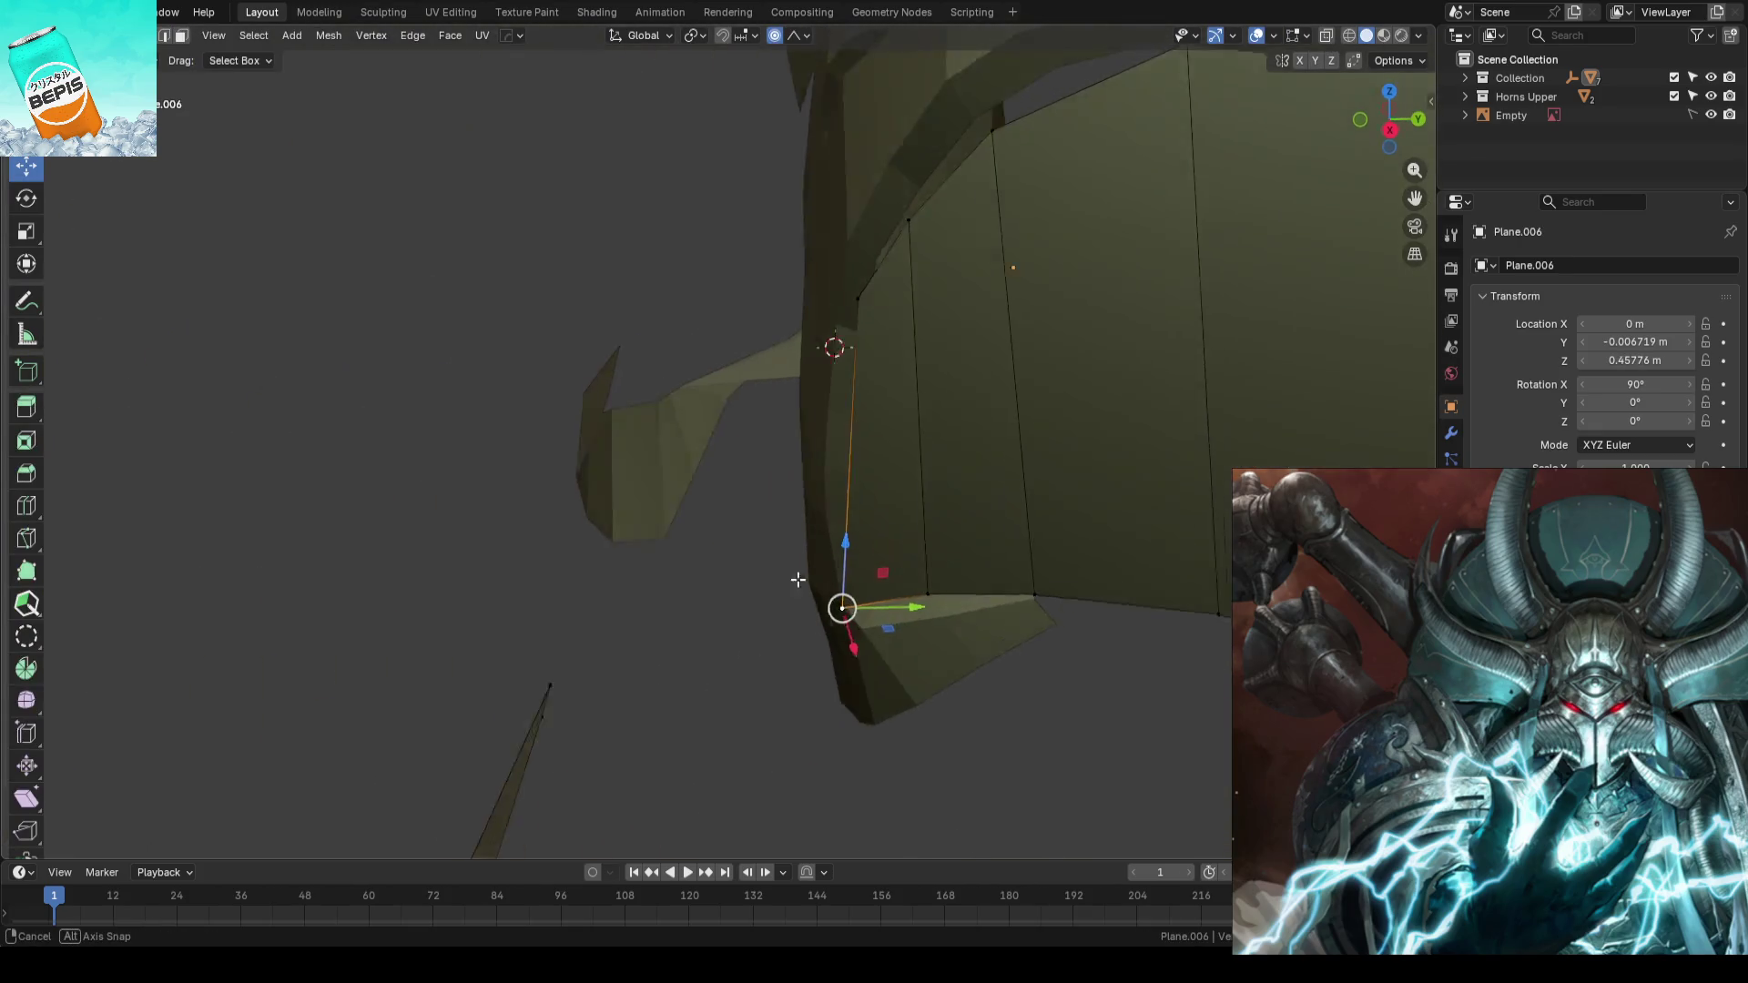
- Shift a Plane.006 horn vertex along Y with soft falloff and save
left_click_drag(899, 612, 932, 613)
scroll(937, 614, "down", 9)
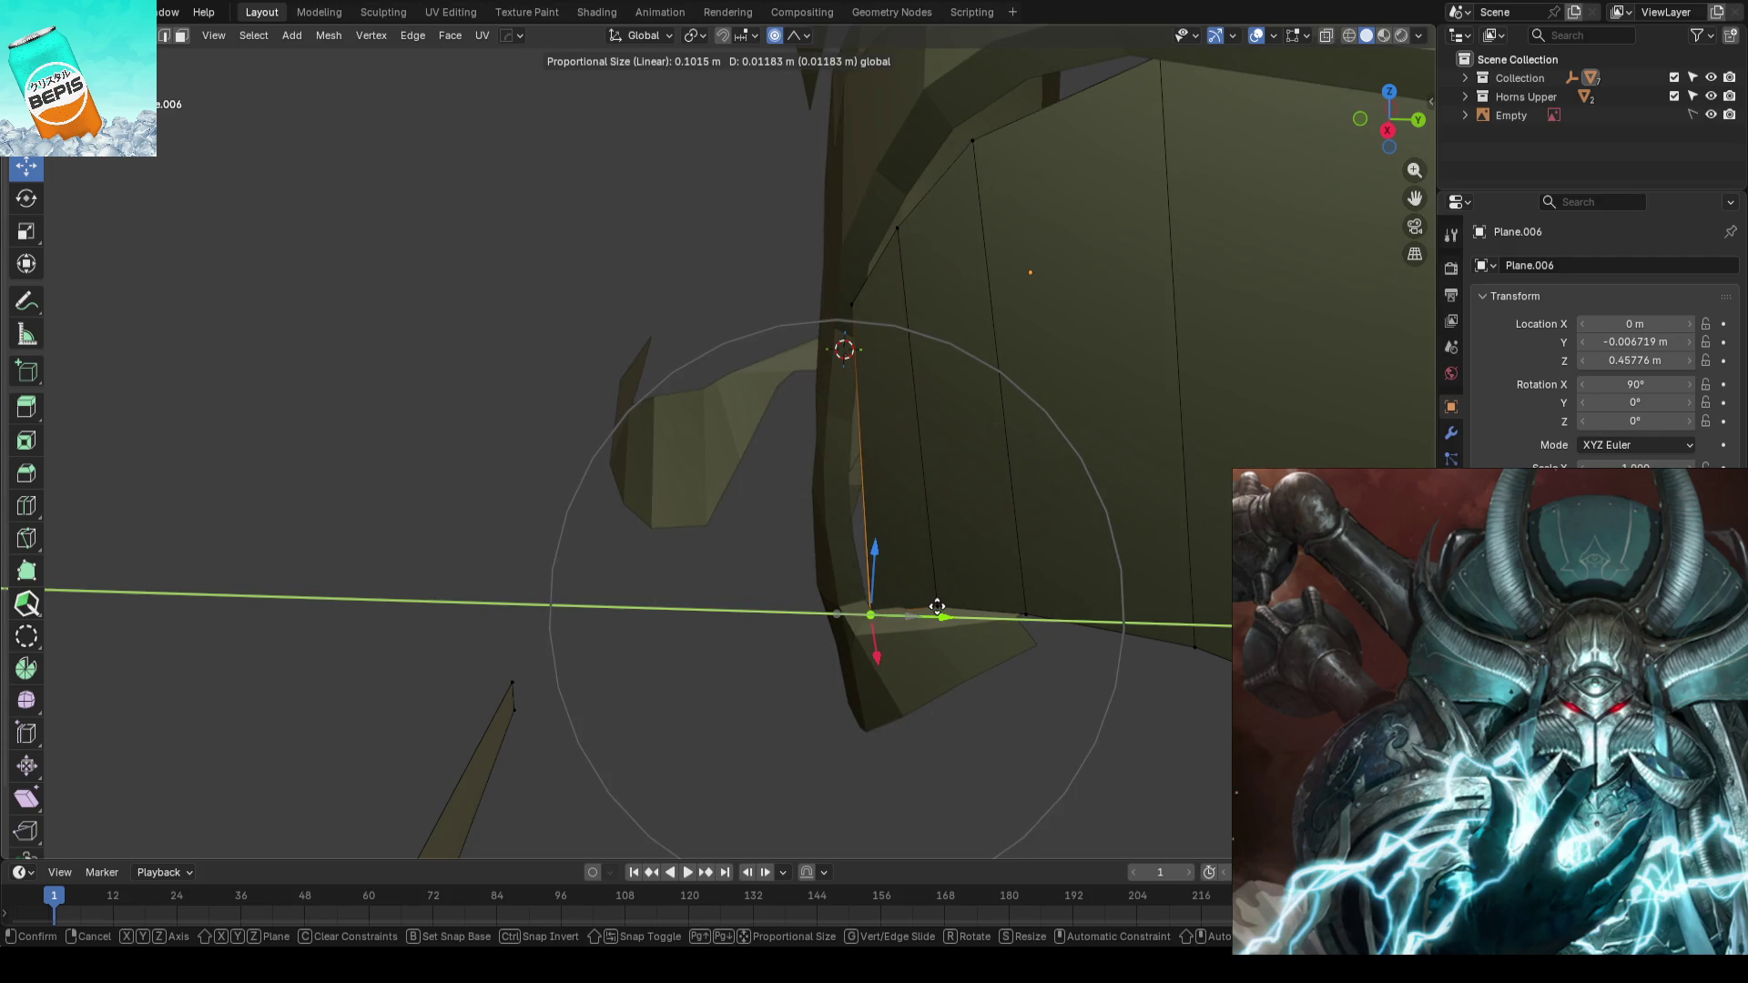
left_click(939, 606)
scroll(939, 605, "down", 5)
middle_click_drag(1007, 577, 1032, 505)
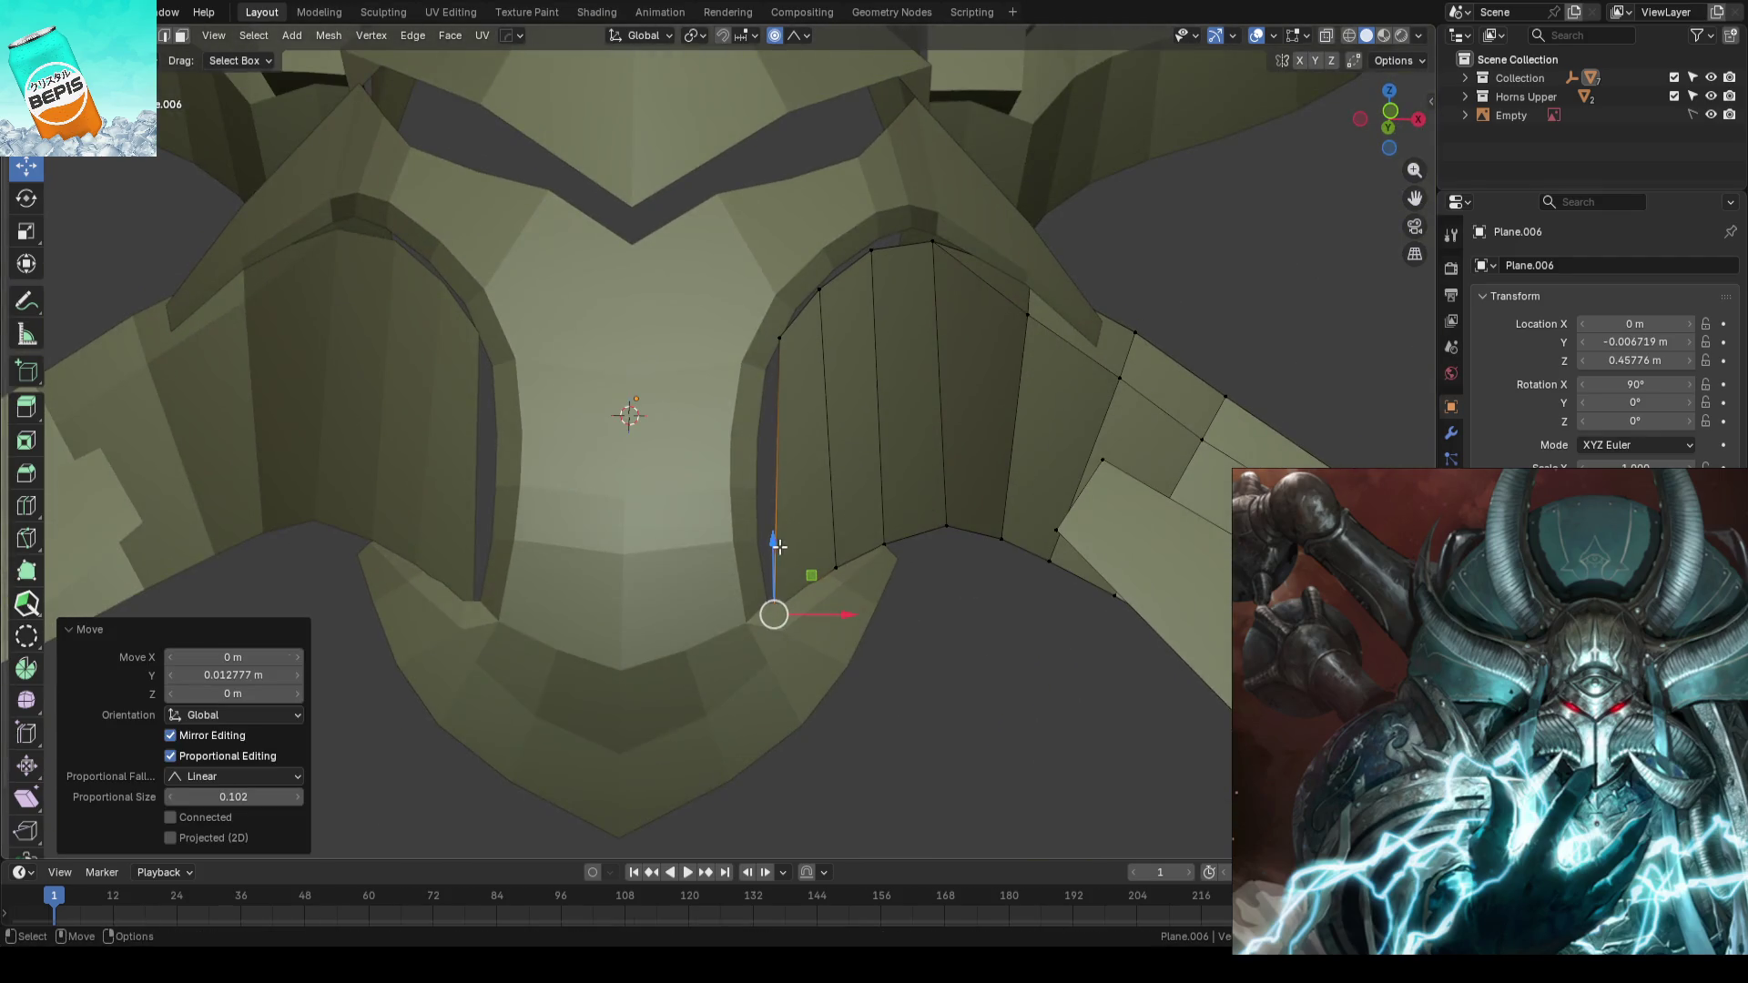
scroll(777, 545, "down", 4)
key("Tab")
scroll(1184, 381, "down", 3)
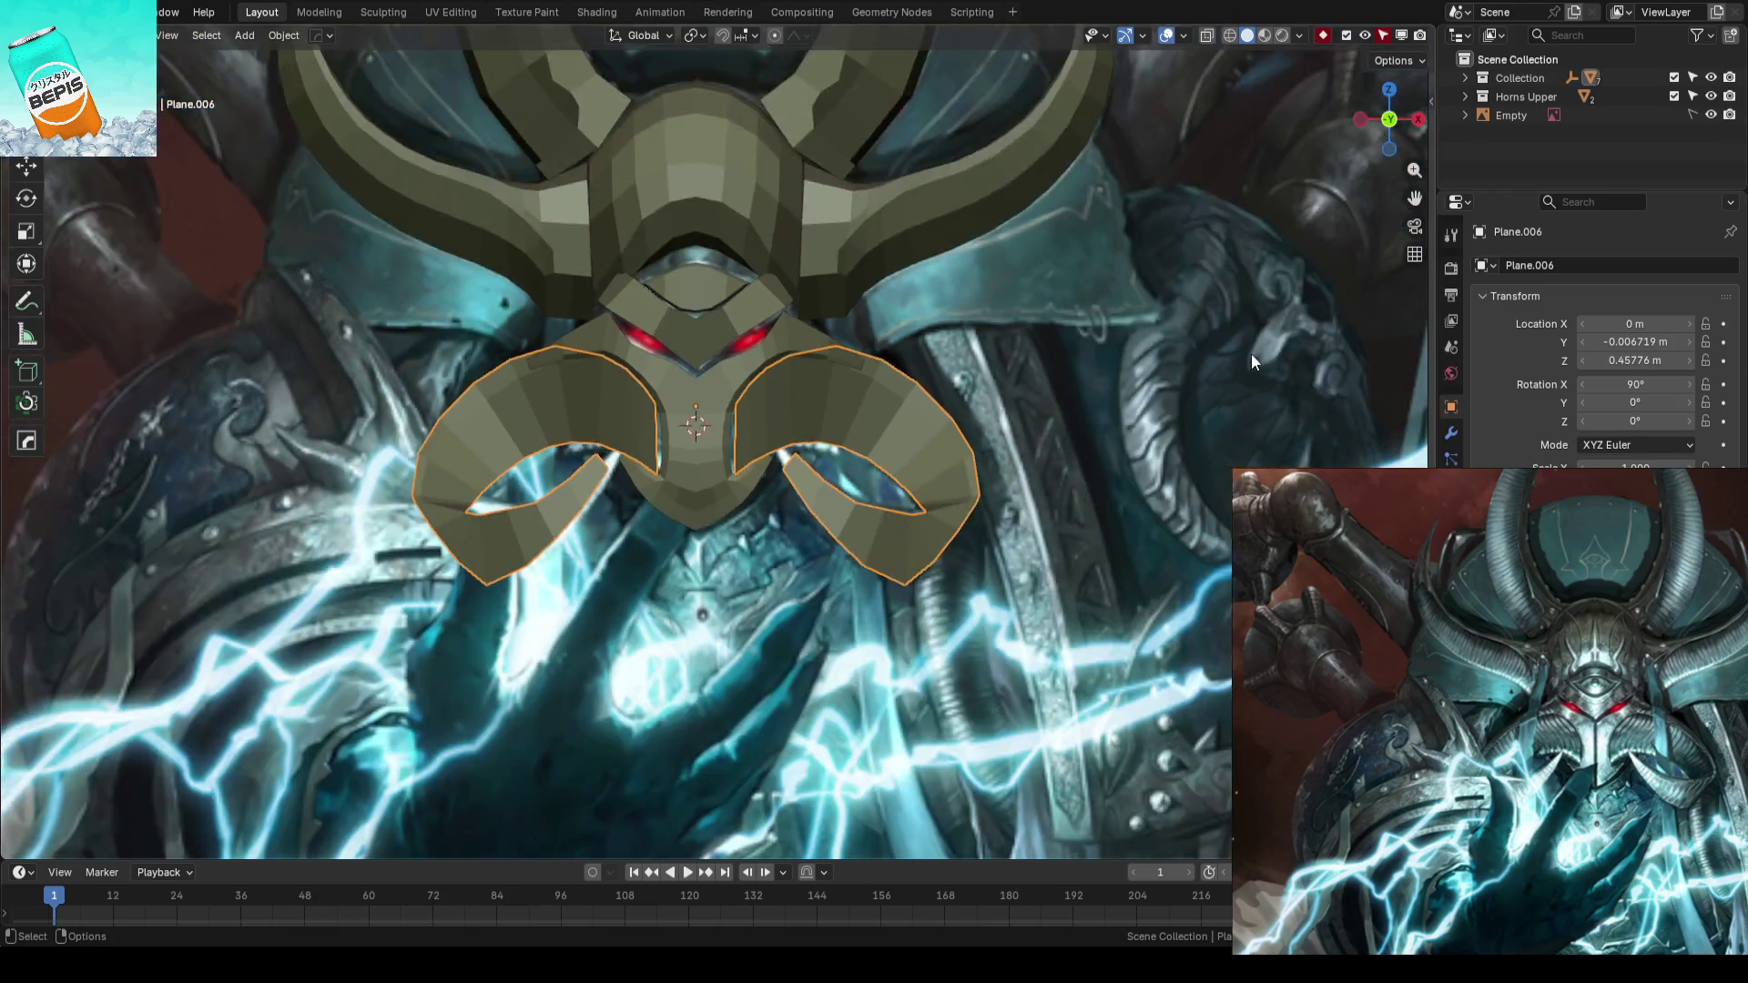
key("ctrl+s")
- Move a Plane.008 edge vertex proportionally along Y, save, and check the front view against the reference
middle_click_drag(1163, 428, 955, 507)
scroll(954, 507, "up", 3)
mouse_move(845, 543)
middle_mouse_down()
mouse_move(752, 561)
mouse_move(693, 501)
mouse_move(730, 507)
mouse_move(715, 491)
middle_mouse_up()
left_click(806, 443)
key("Tab")
mouse_move(768, 433)
middle_mouse_down()
mouse_move(880, 439)
mouse_move(792, 450)
middle_mouse_up()
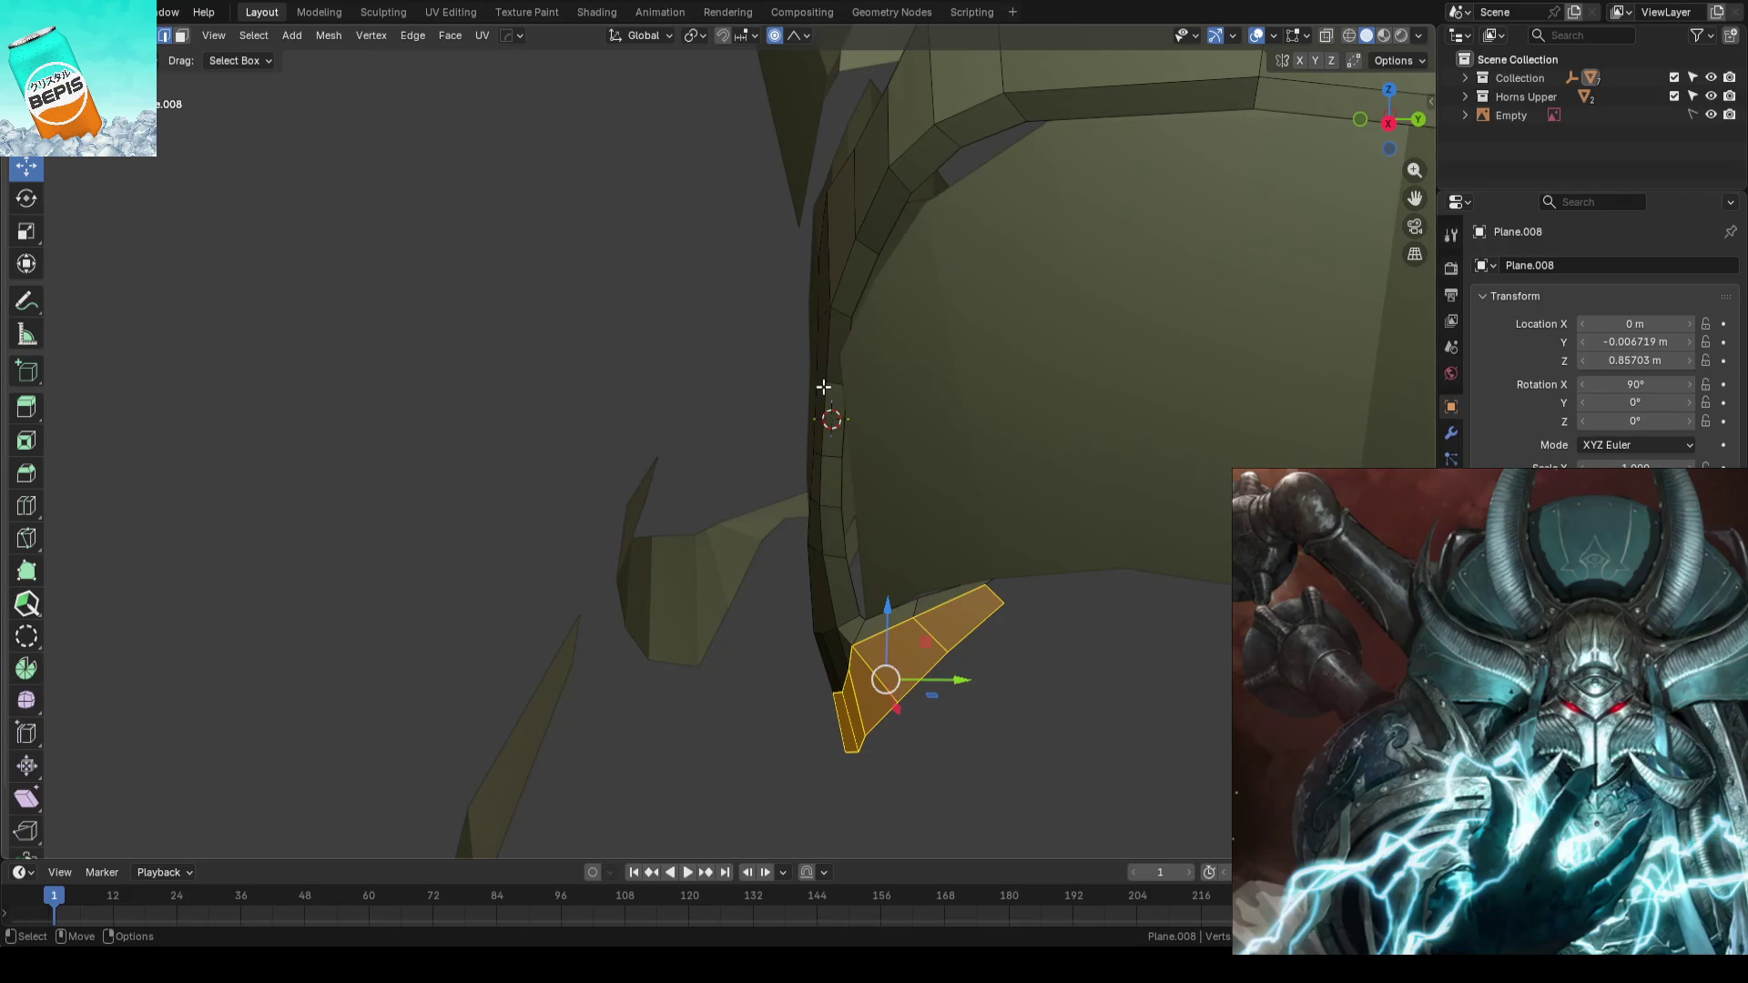
left_click(827, 389)
mouse_move(827, 388)
middle_mouse_down()
mouse_move(852, 410)
mouse_move(801, 378)
mouse_move(636, 421)
mouse_move(1011, 490)
middle_mouse_up()
key("g")
key("y")
scroll(882, 391, "down", 2)
left_click(800, 411)
key("Tab")
key("ctrl+s")
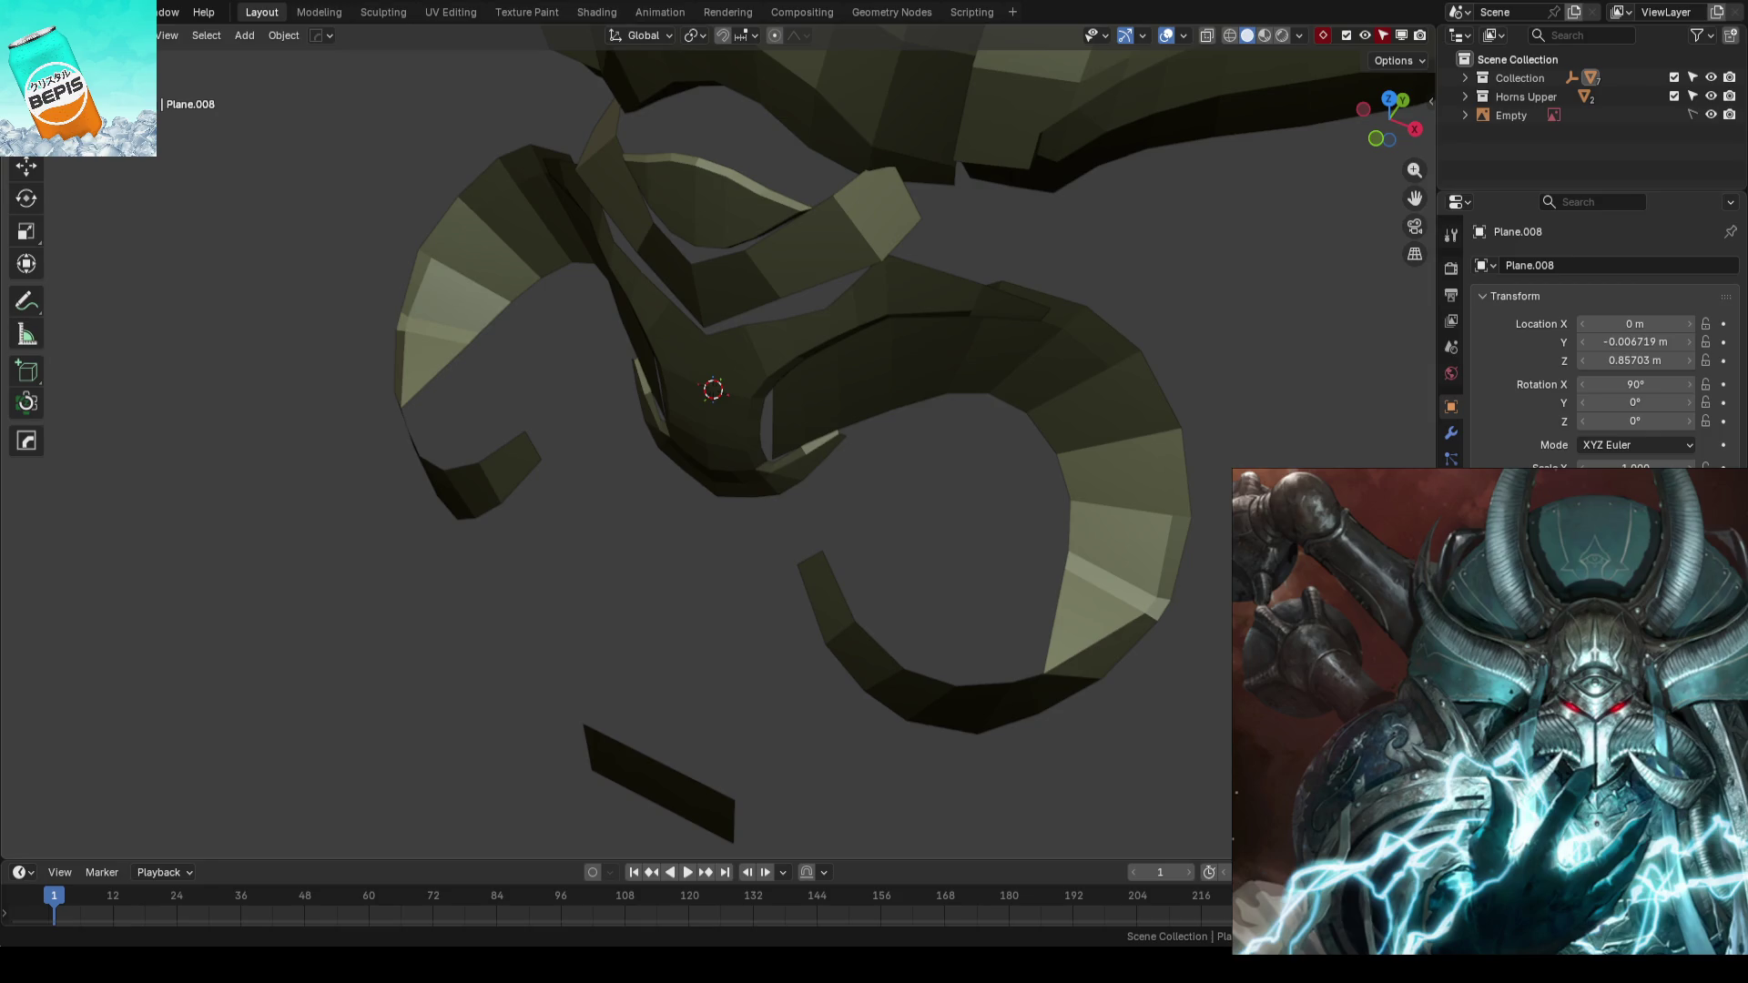
key("KP_1")
scroll(912, 698, "down", 1)
scroll(816, 649, "up", 1)
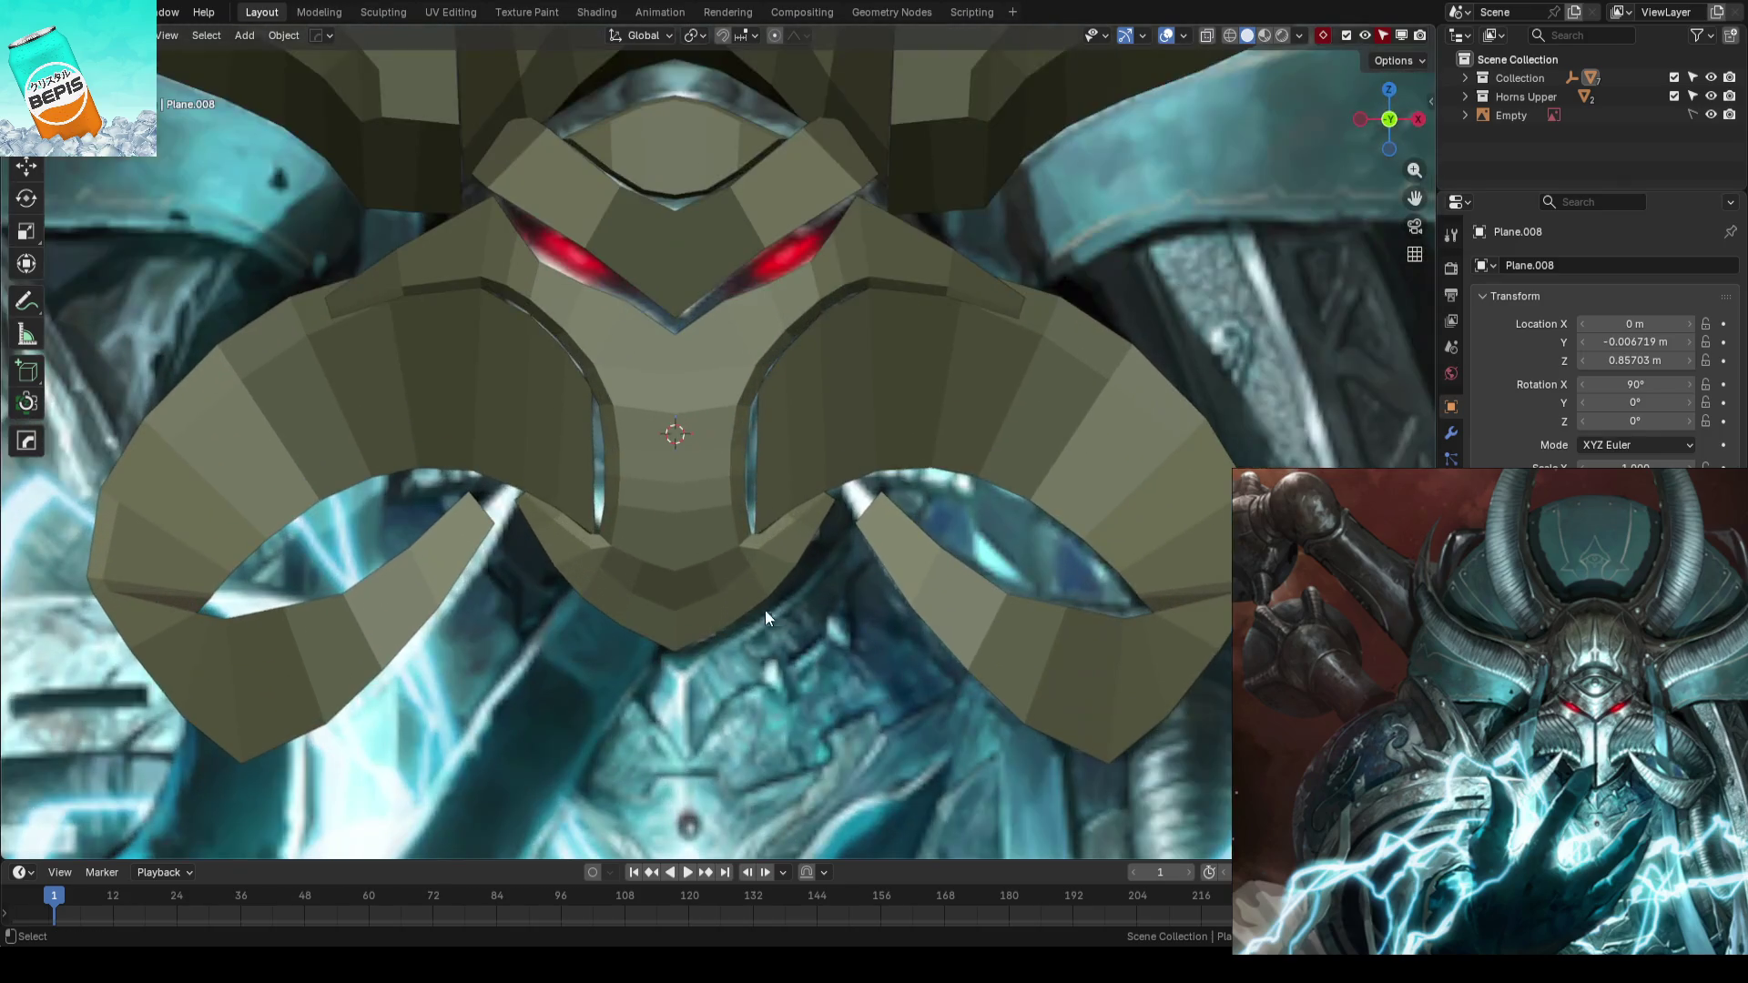
- Save, then nudge two Plane.008 rim vertices along Y with soft falloff
key("ctrl+s")
mouse_move(837, 535)
middle_mouse_down()
mouse_move(856, 339)
mouse_move(789, 374)
mouse_move(753, 500)
mouse_move(587, 633)
middle_mouse_up()
key("Tab")
left_click(780, 566)
key("g")
key("y")
left_click(874, 571)
mouse_move(873, 571)
middle_mouse_down()
mouse_move(765, 461)
mouse_move(971, 473)
mouse_move(760, 471)
mouse_move(745, 392)
mouse_move(764, 403)
middle_mouse_up()
left_click(805, 388)
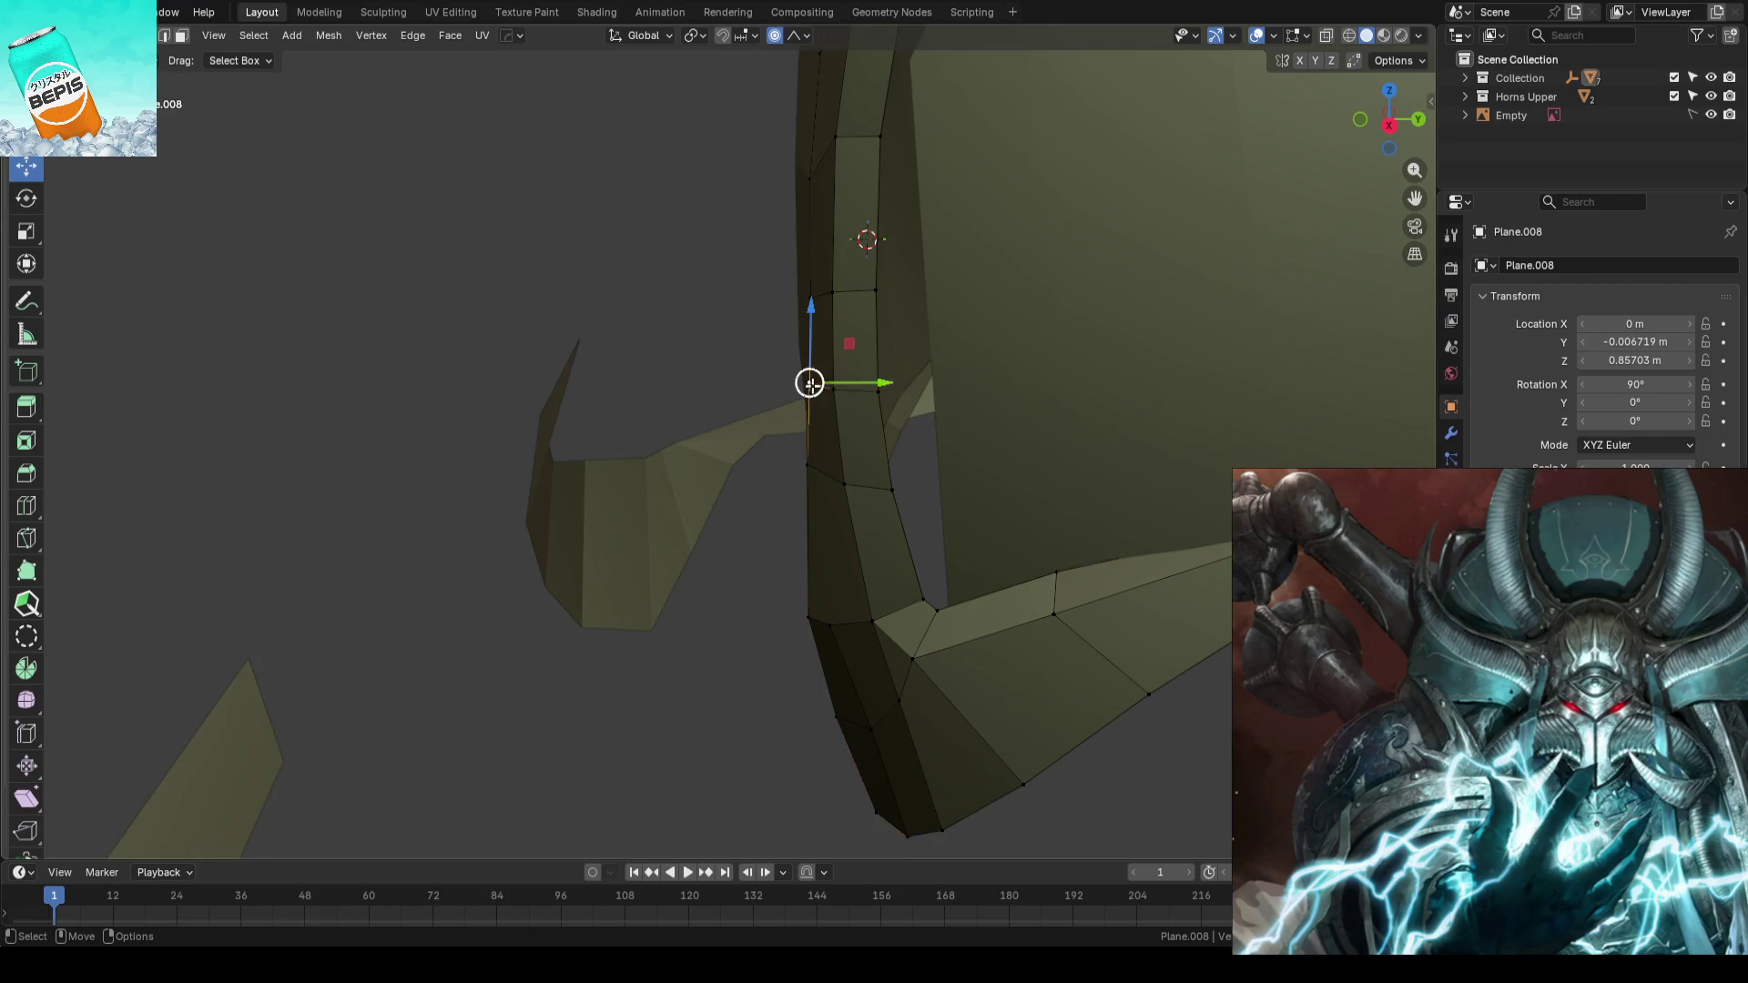
key("g")
key("y")
left_click(874, 383)
- Nudge further rim vertices along Y into a smoother curve and save AhrimanBlockout_01.blend
mouse_move(875, 383)
middle_mouse_down()
mouse_move(742, 410)
mouse_move(742, 359)
middle_mouse_up()
left_click(743, 368)
key("g")
key("y")
left_click(812, 370)
mouse_move(527, 352)
middle_mouse_down()
mouse_move(558, 386)
mouse_move(489, 398)
mouse_move(738, 311)
middle_mouse_up()
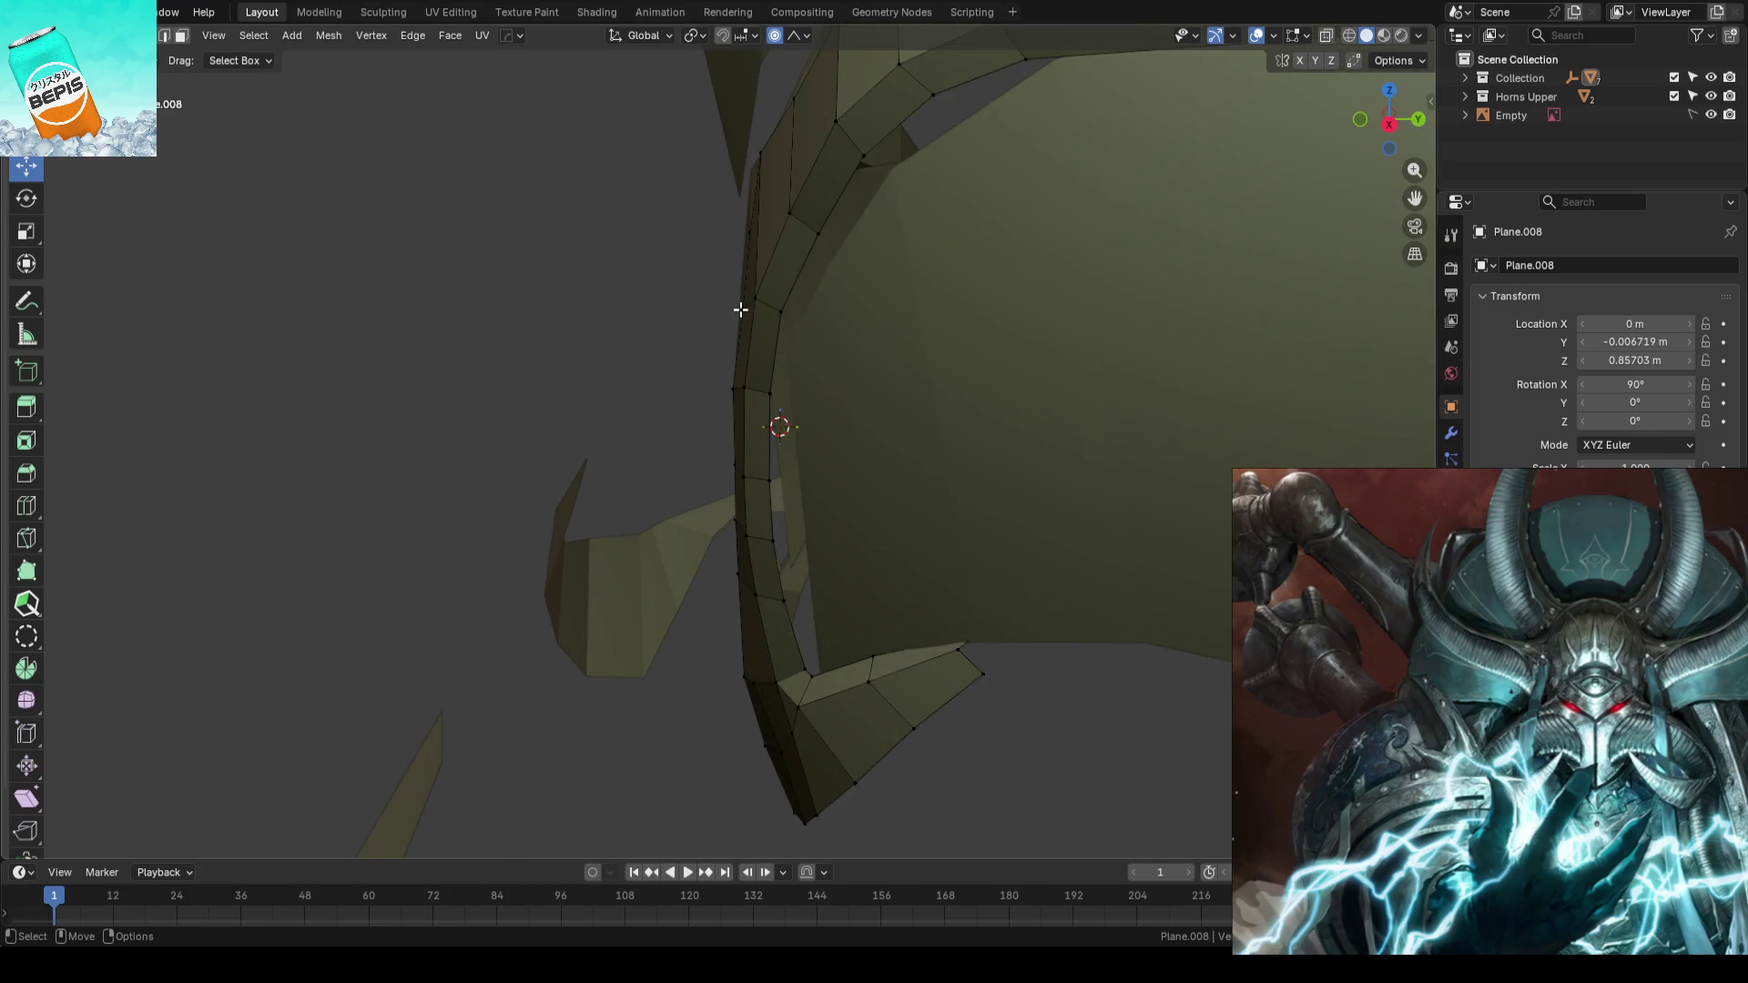
left_click_drag(800, 311, 793, 313)
middle_click_drag(641, 418, 1047, 633)
key("Tab")
left_click(1021, 561)
scroll(797, 572, "down", 3)
key("ctrl+s")
mouse_move(797, 571)
middle_mouse_down()
mouse_move(887, 530)
mouse_move(848, 503)
middle_mouse_up()
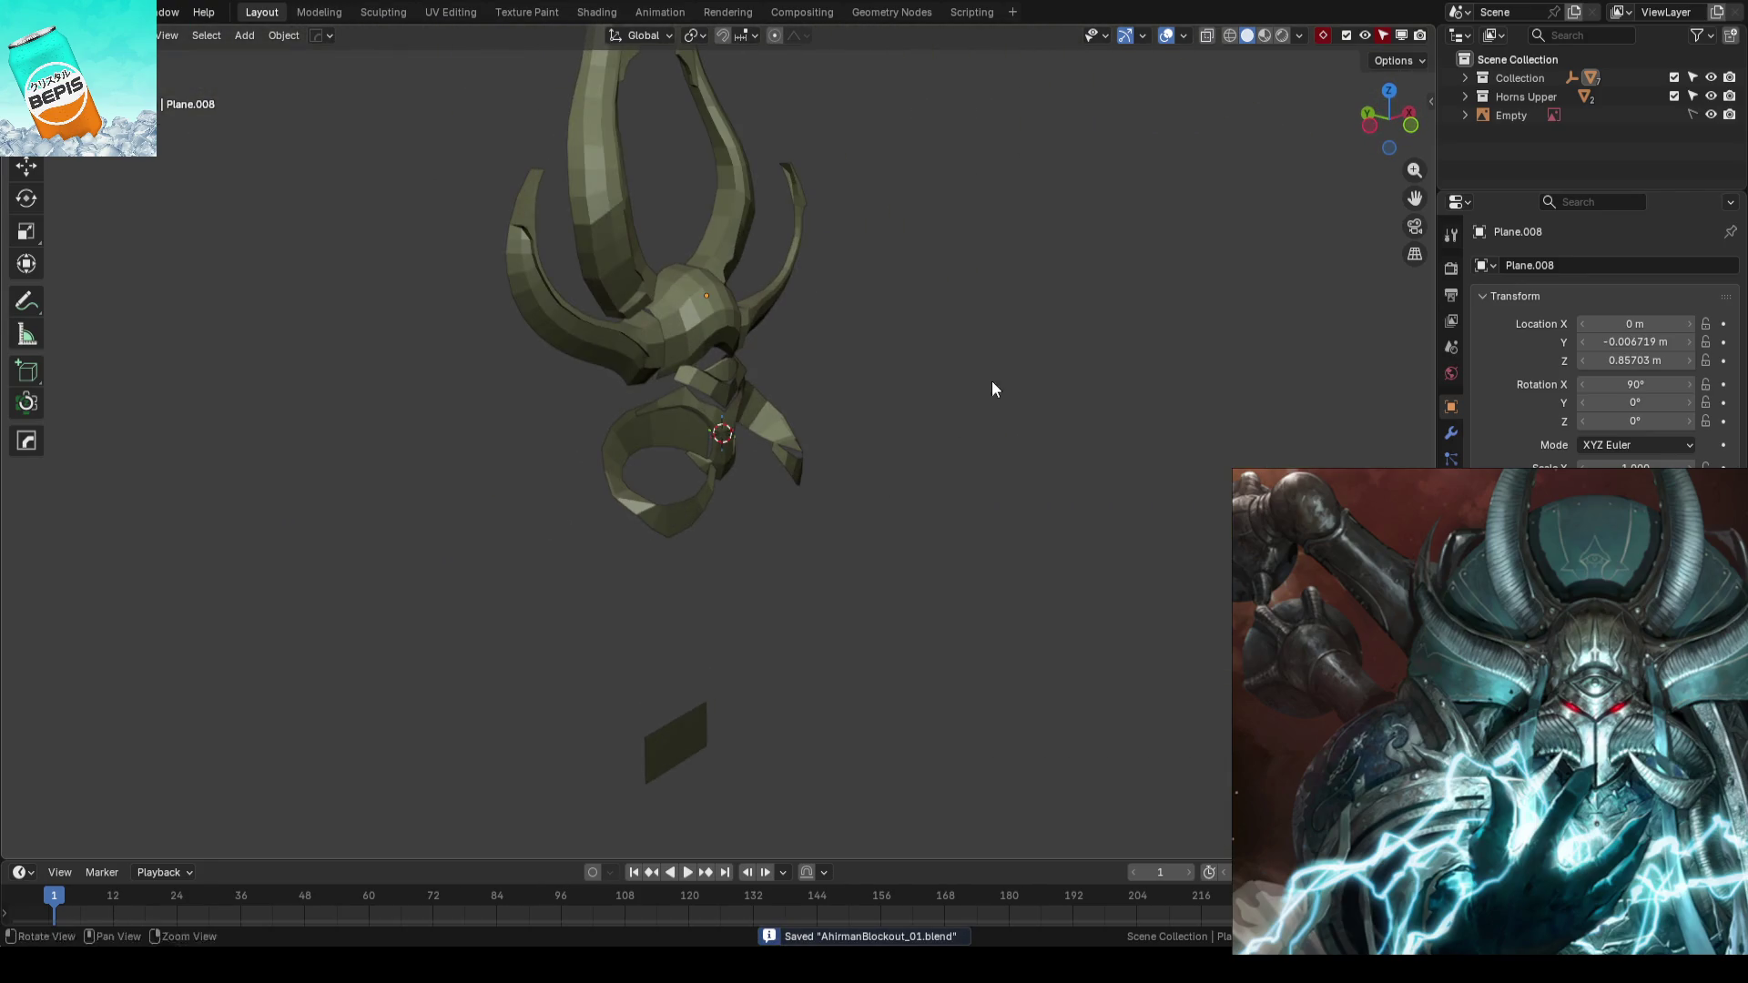
middle_click_drag(991, 381, 1337, 34)
scroll(973, 431, "up", 1)
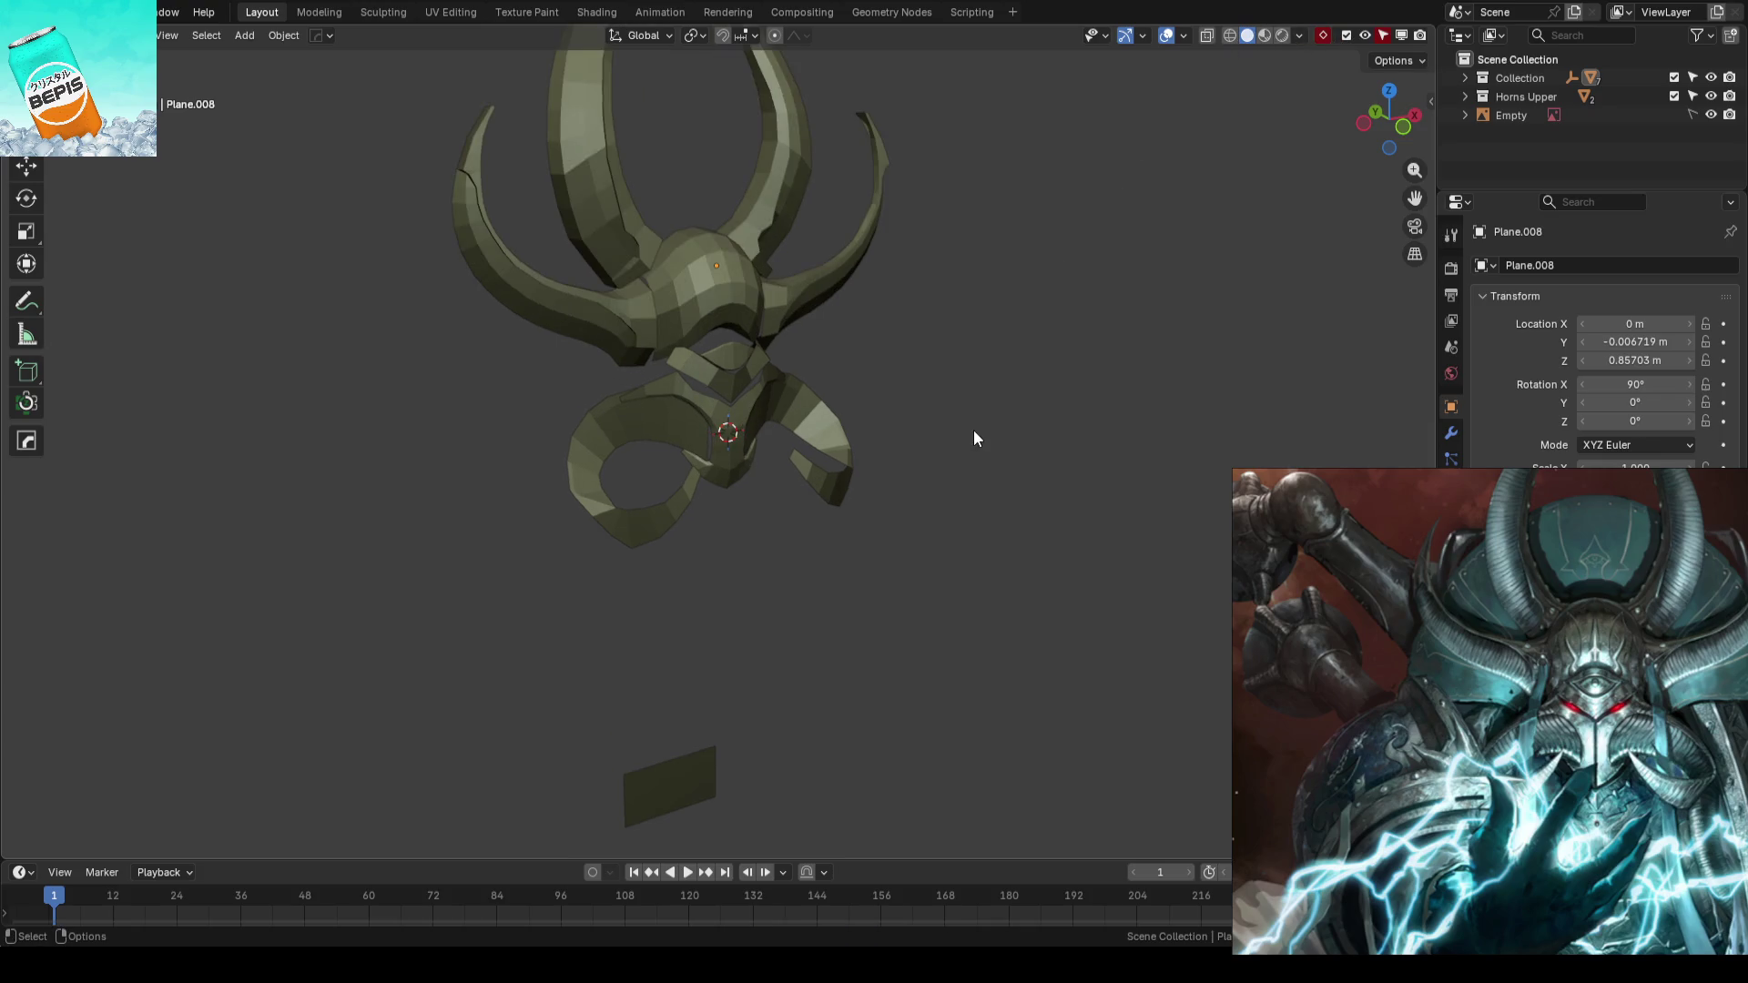
scroll(974, 436, "up", 1)
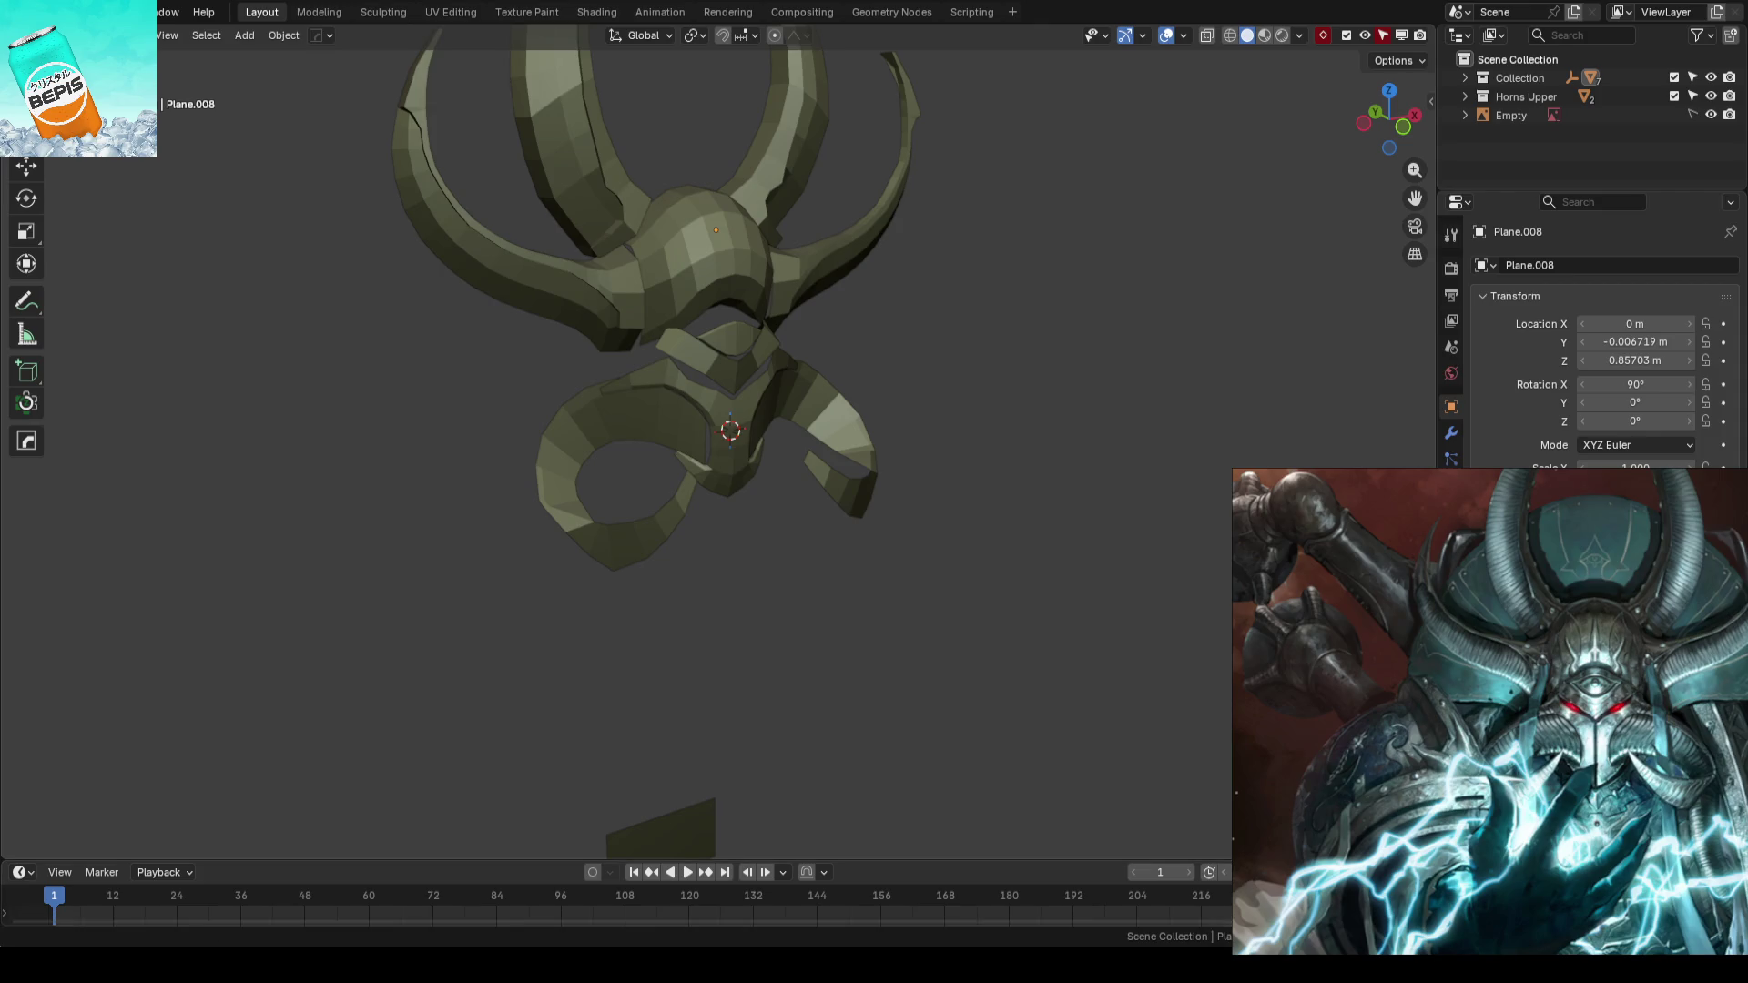
mouse_move(976, 475)
middle_mouse_down()
mouse_move(833, 580)
mouse_move(831, 494)
middle_mouse_up()
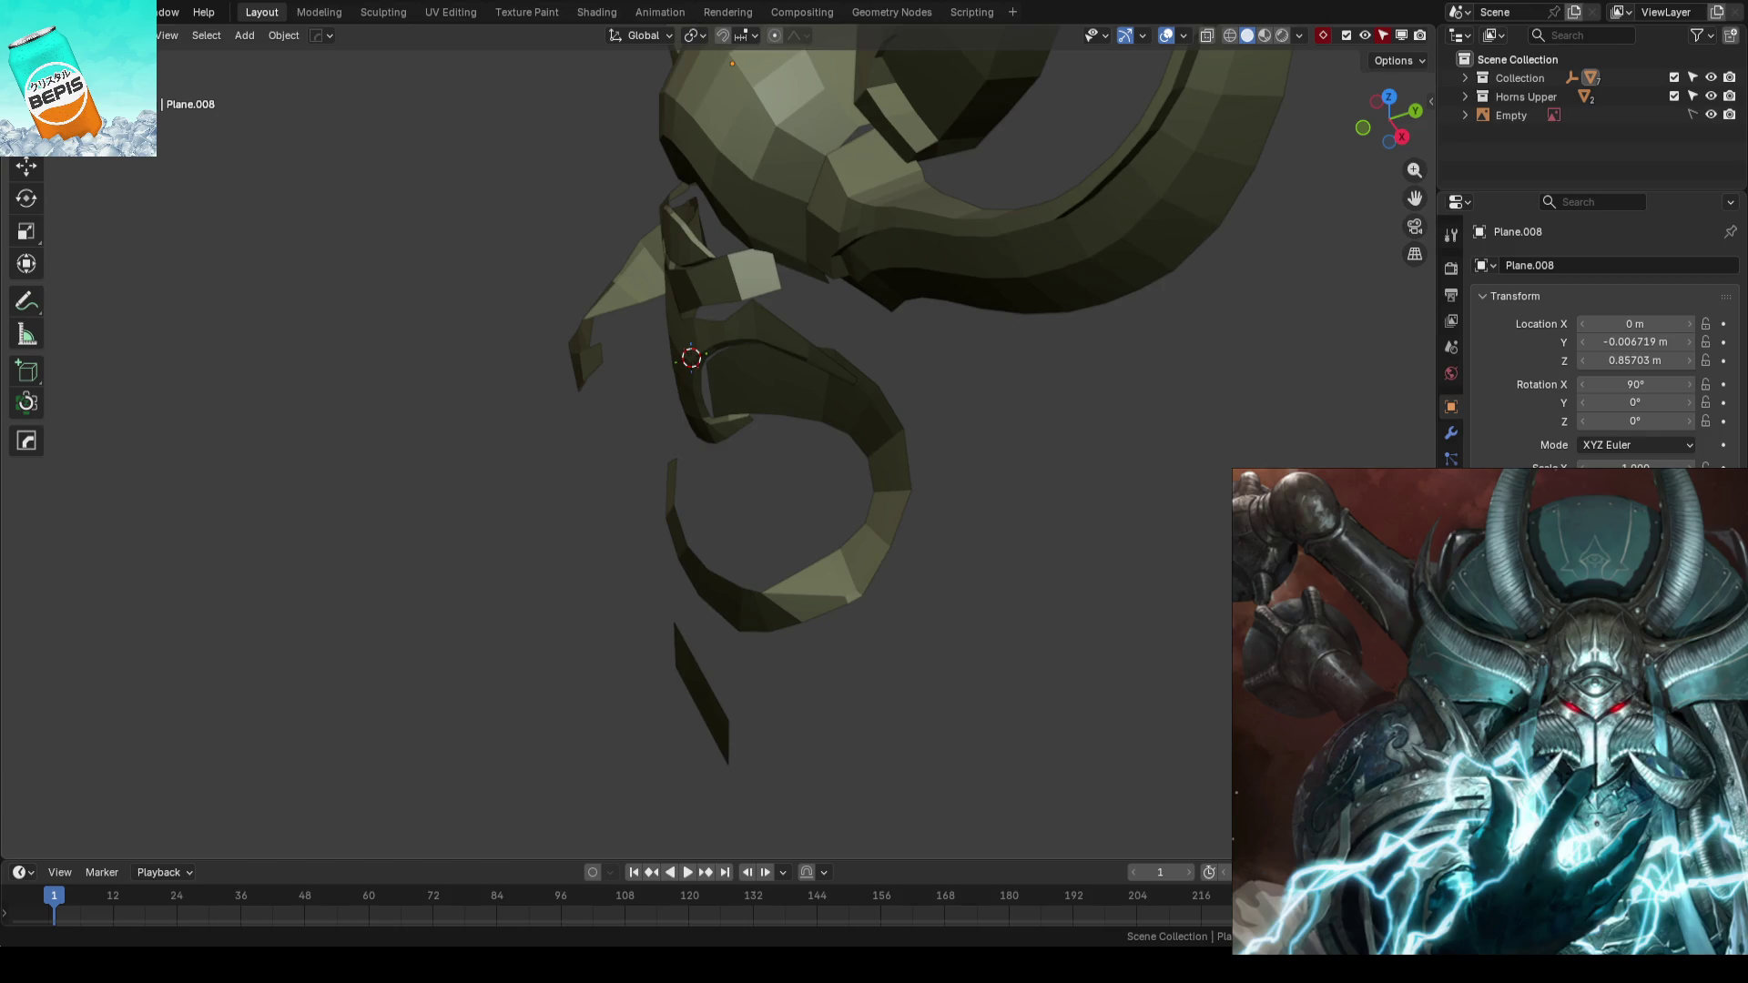
scroll(940, 463, "down", 5)
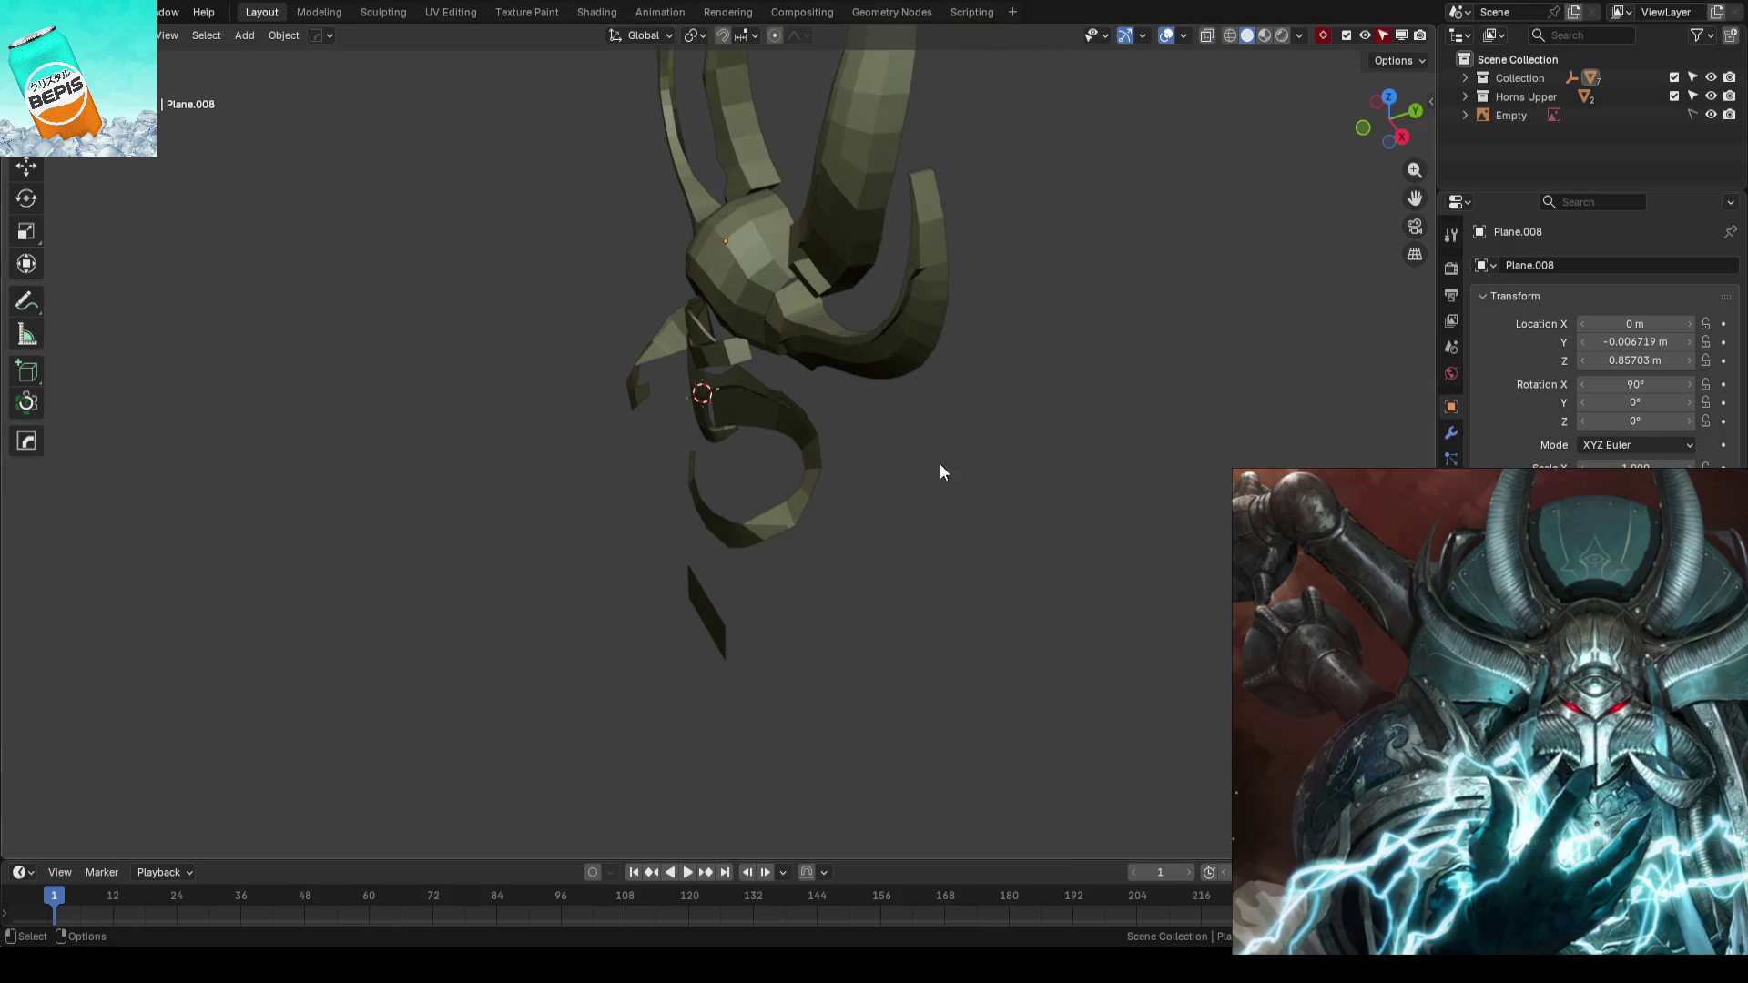
scroll(929, 464, "up", 4)
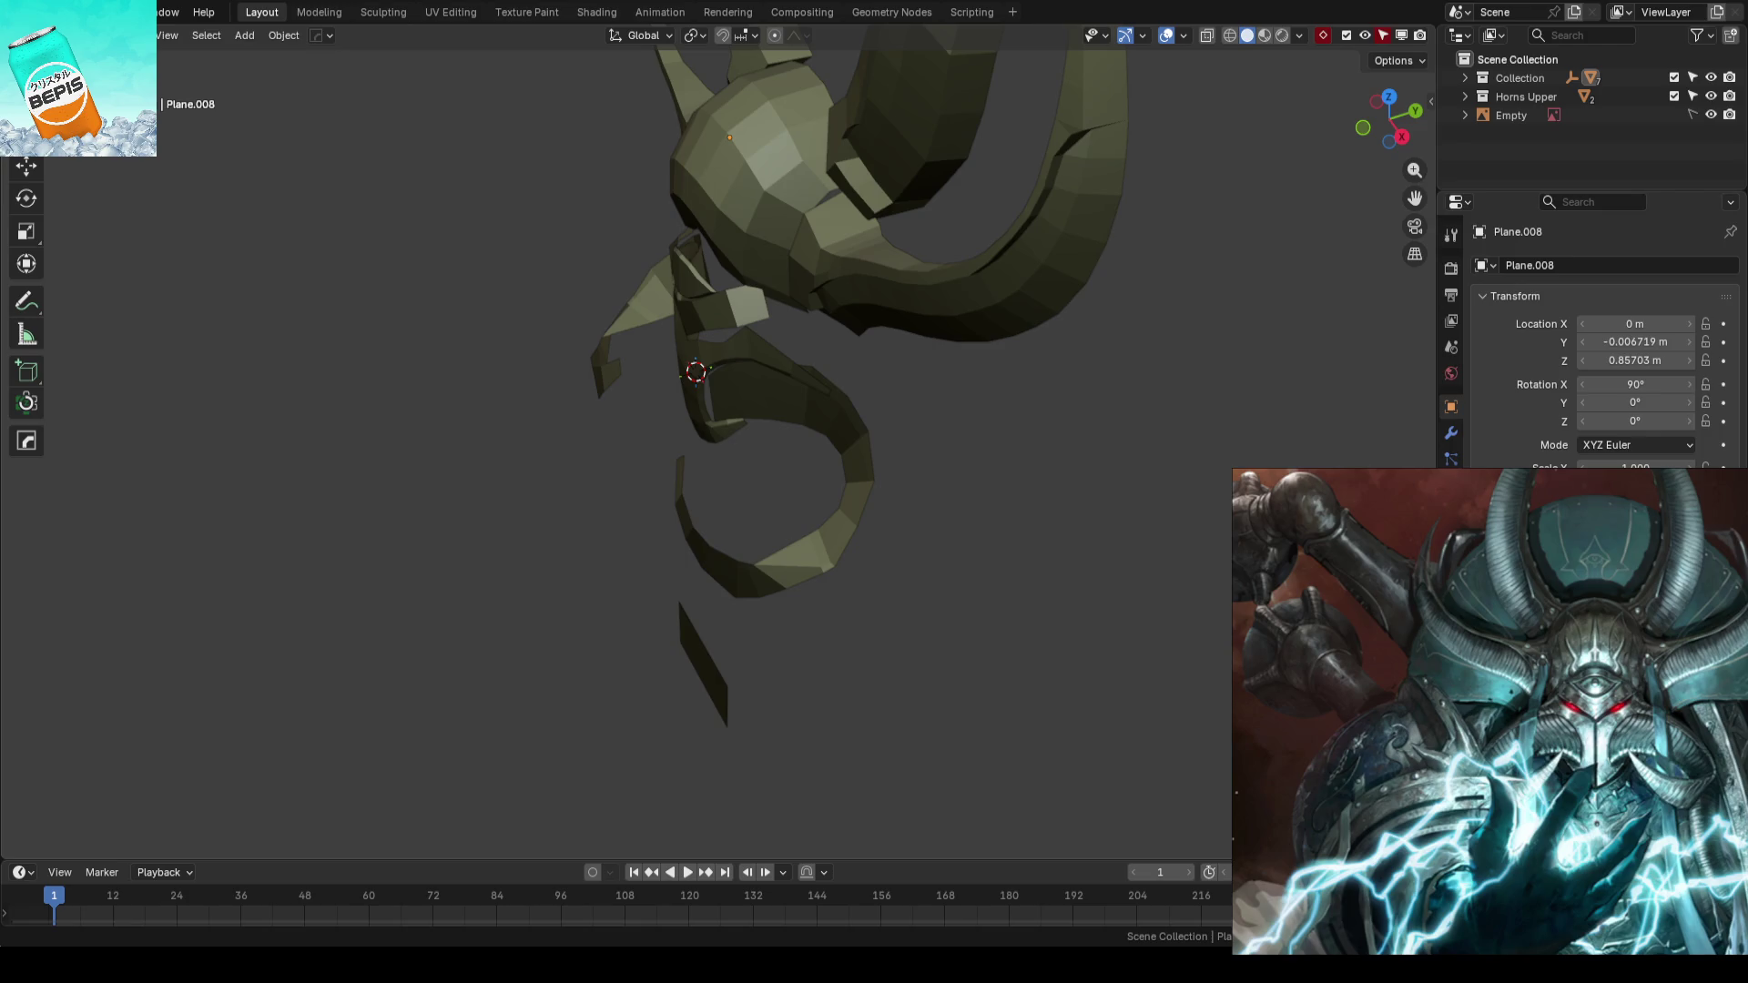
mouse_move(813, 553)
middle_mouse_down()
mouse_move(1074, 455)
mouse_move(898, 477)
middle_mouse_up()
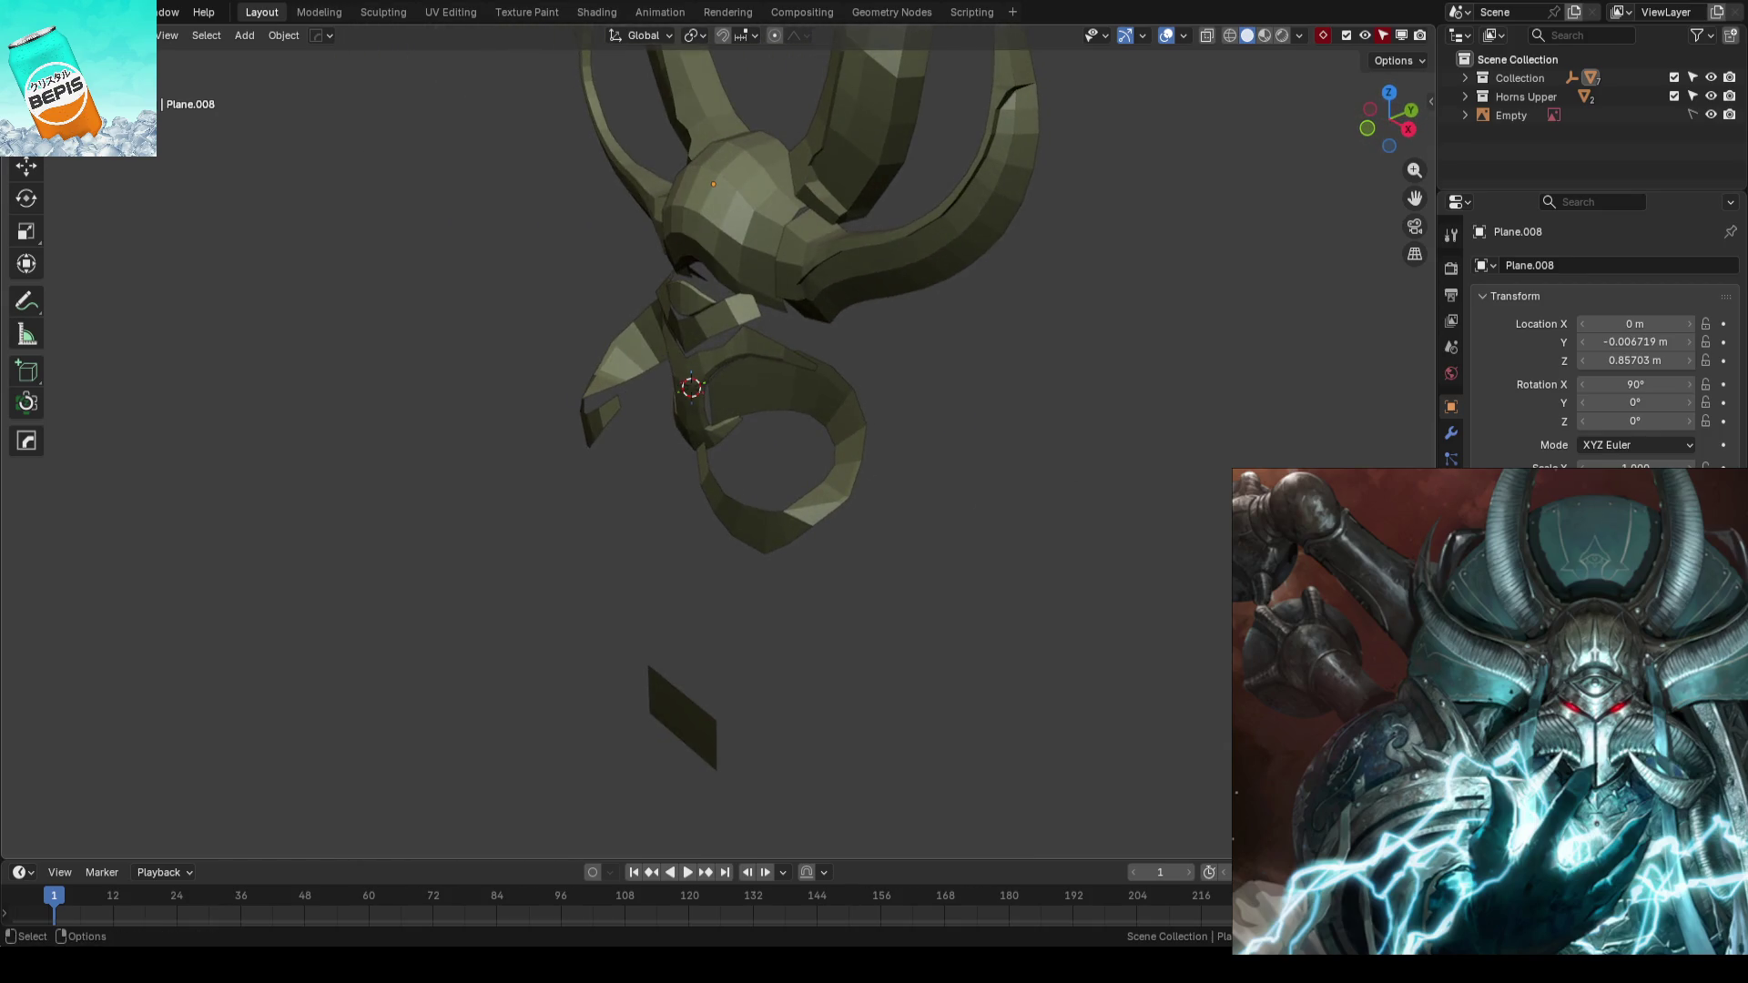
mouse_move(809, 495)
middle_mouse_down()
mouse_move(740, 517)
mouse_move(892, 458)
mouse_move(909, 472)
middle_mouse_up()
- Nudge two vertices of curled horn piece Plane.006 slightly along Y with proportional falloff
left_click(874, 472)
key("Tab")
left_click(912, 467)
key("g")
key("y")
left_click(983, 468)
left_click(871, 540)
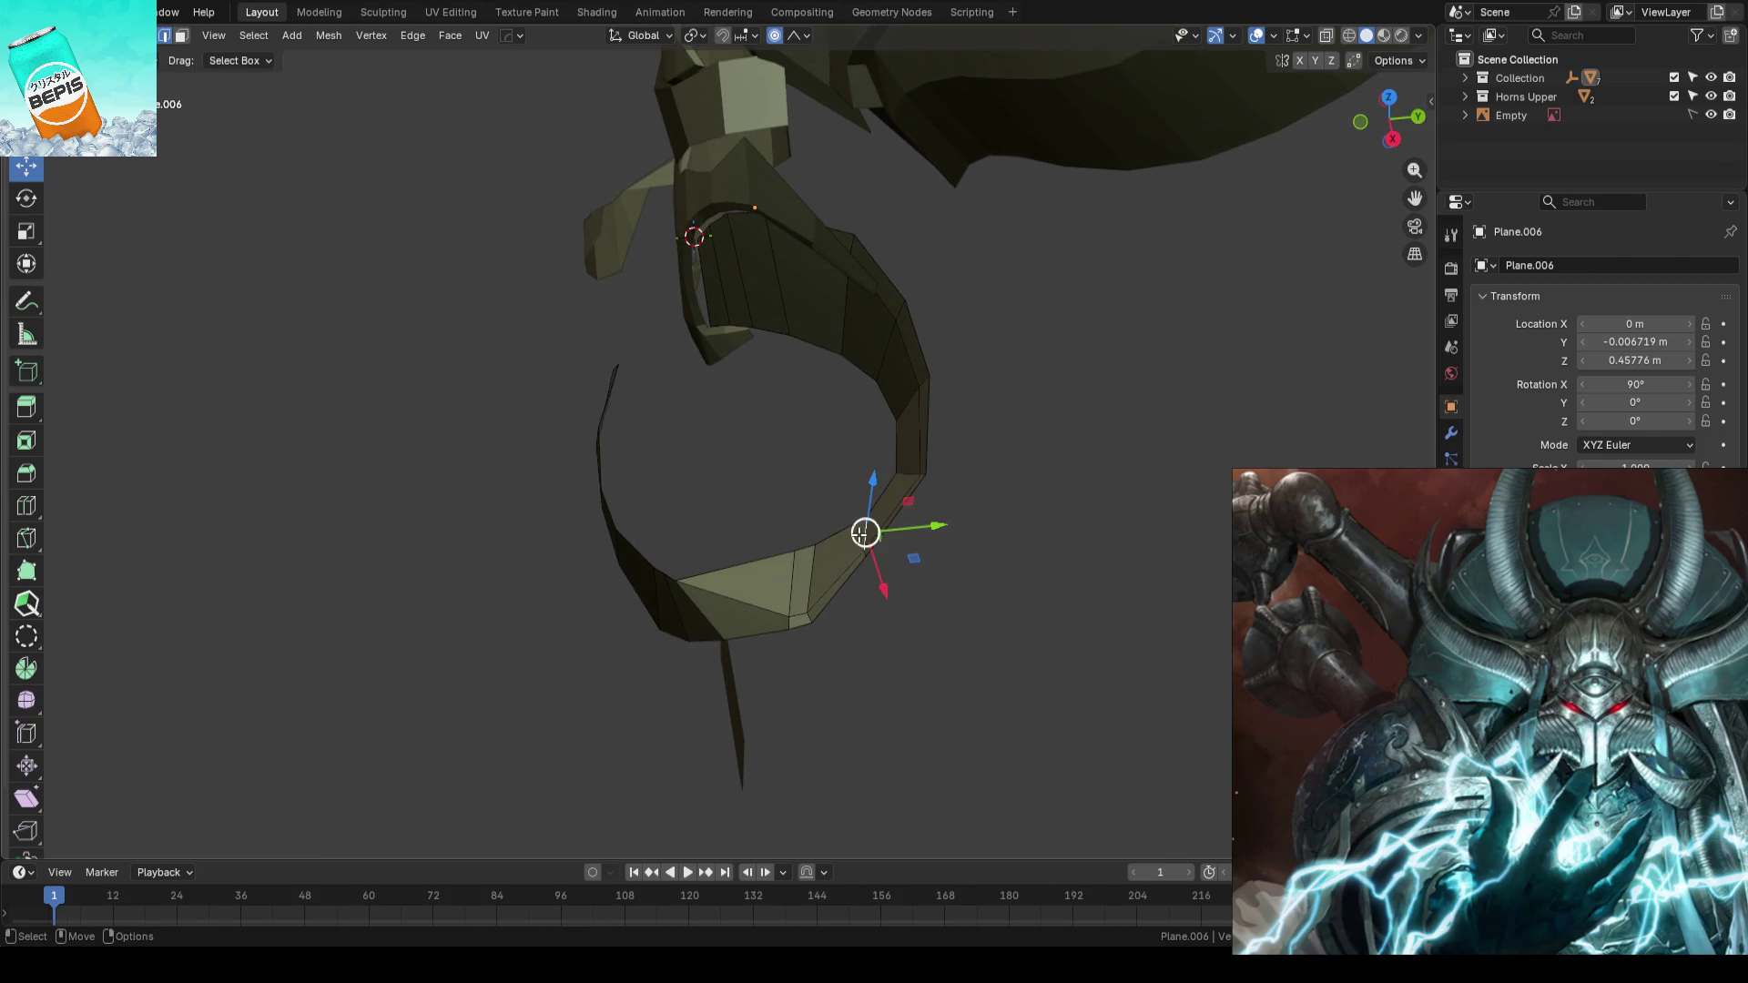
key("g")
key("y")
left_click(941, 535)
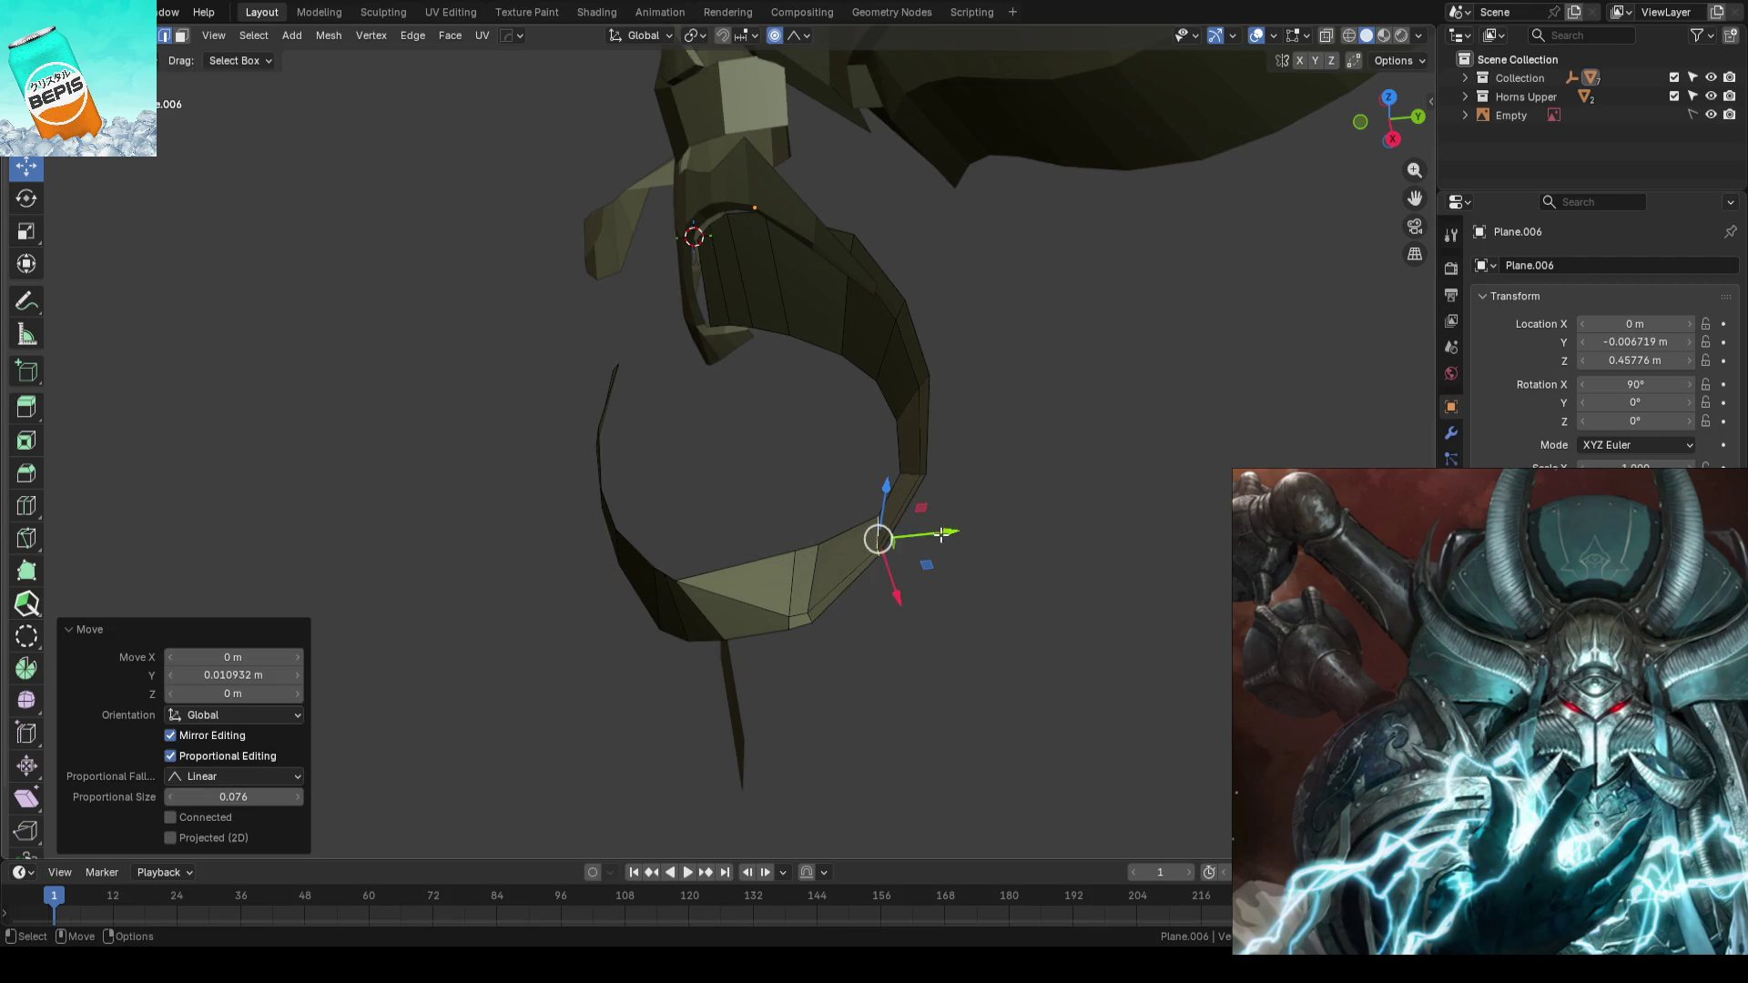
- Shift a third lower vertex along Y, leave edit mode and save AhrimanBlockout_01.blend
left_click(816, 591)
key("g")
key("y")
left_click(893, 582)
key("Tab")
scroll(951, 516, "down", 3)
left_click(952, 514)
key("ctrl+s")
middle_click_drag(952, 512, 774, 482)
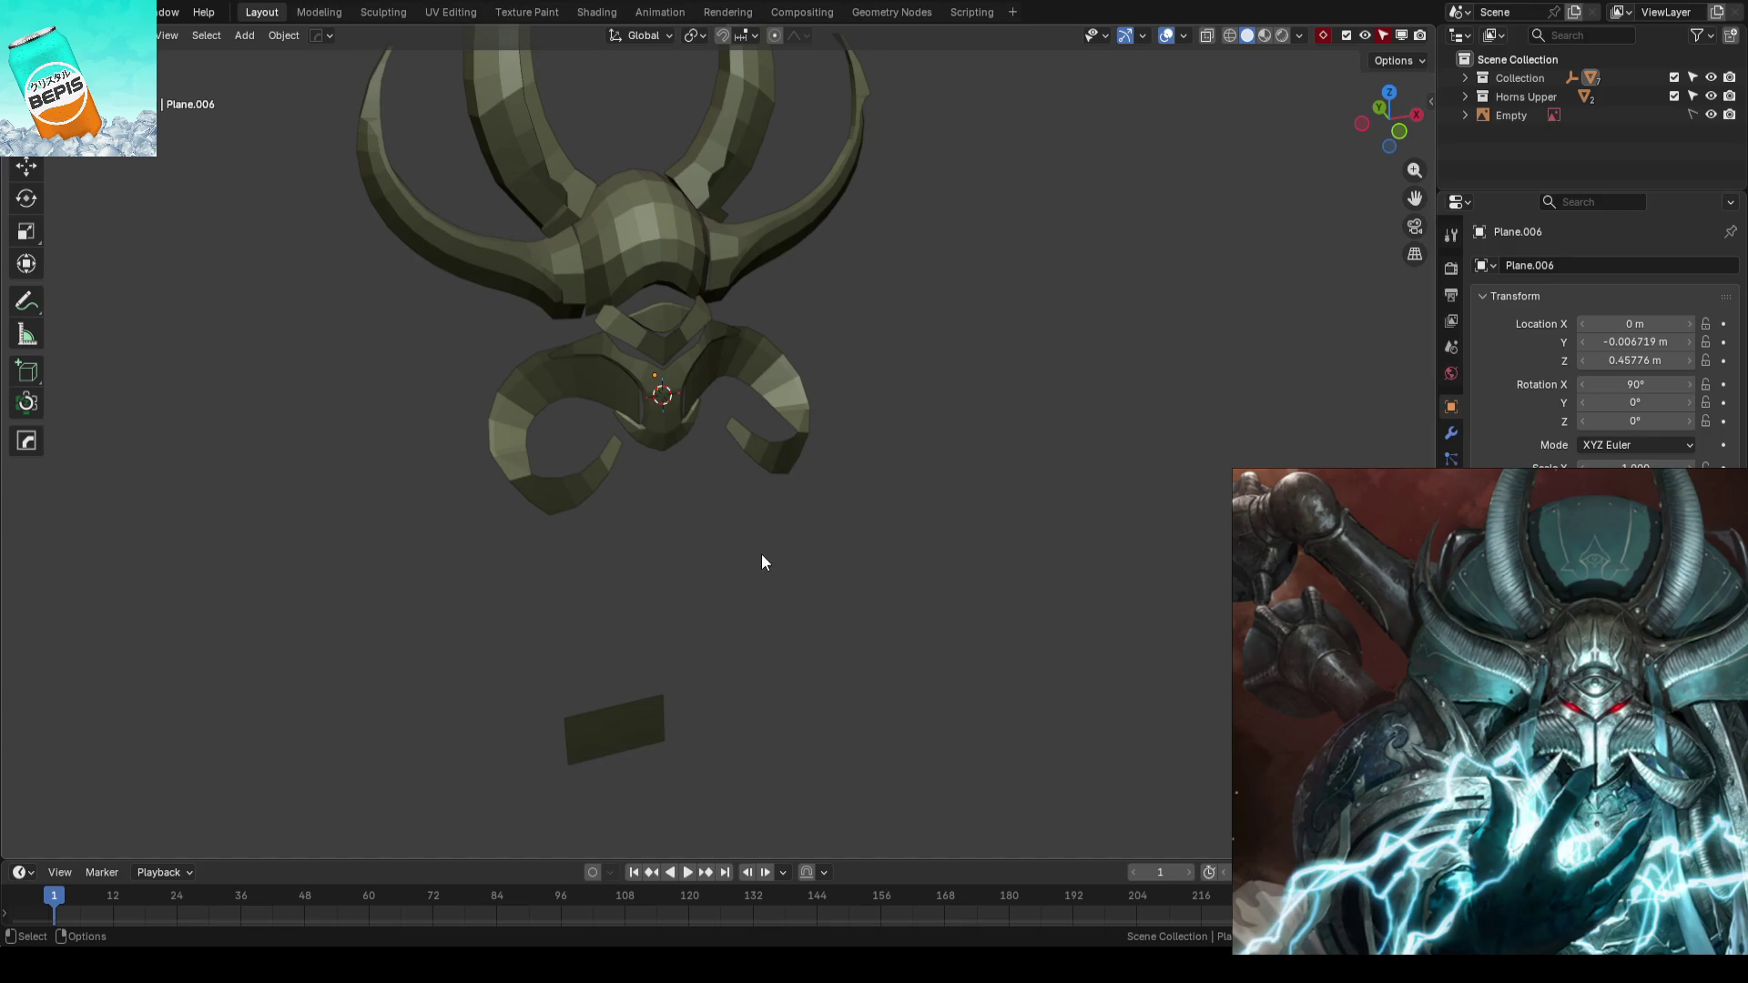
- Re-enter edit mode on the curled ring piece and move one vertex along Y
middle_click_drag(799, 531, 802, 518)
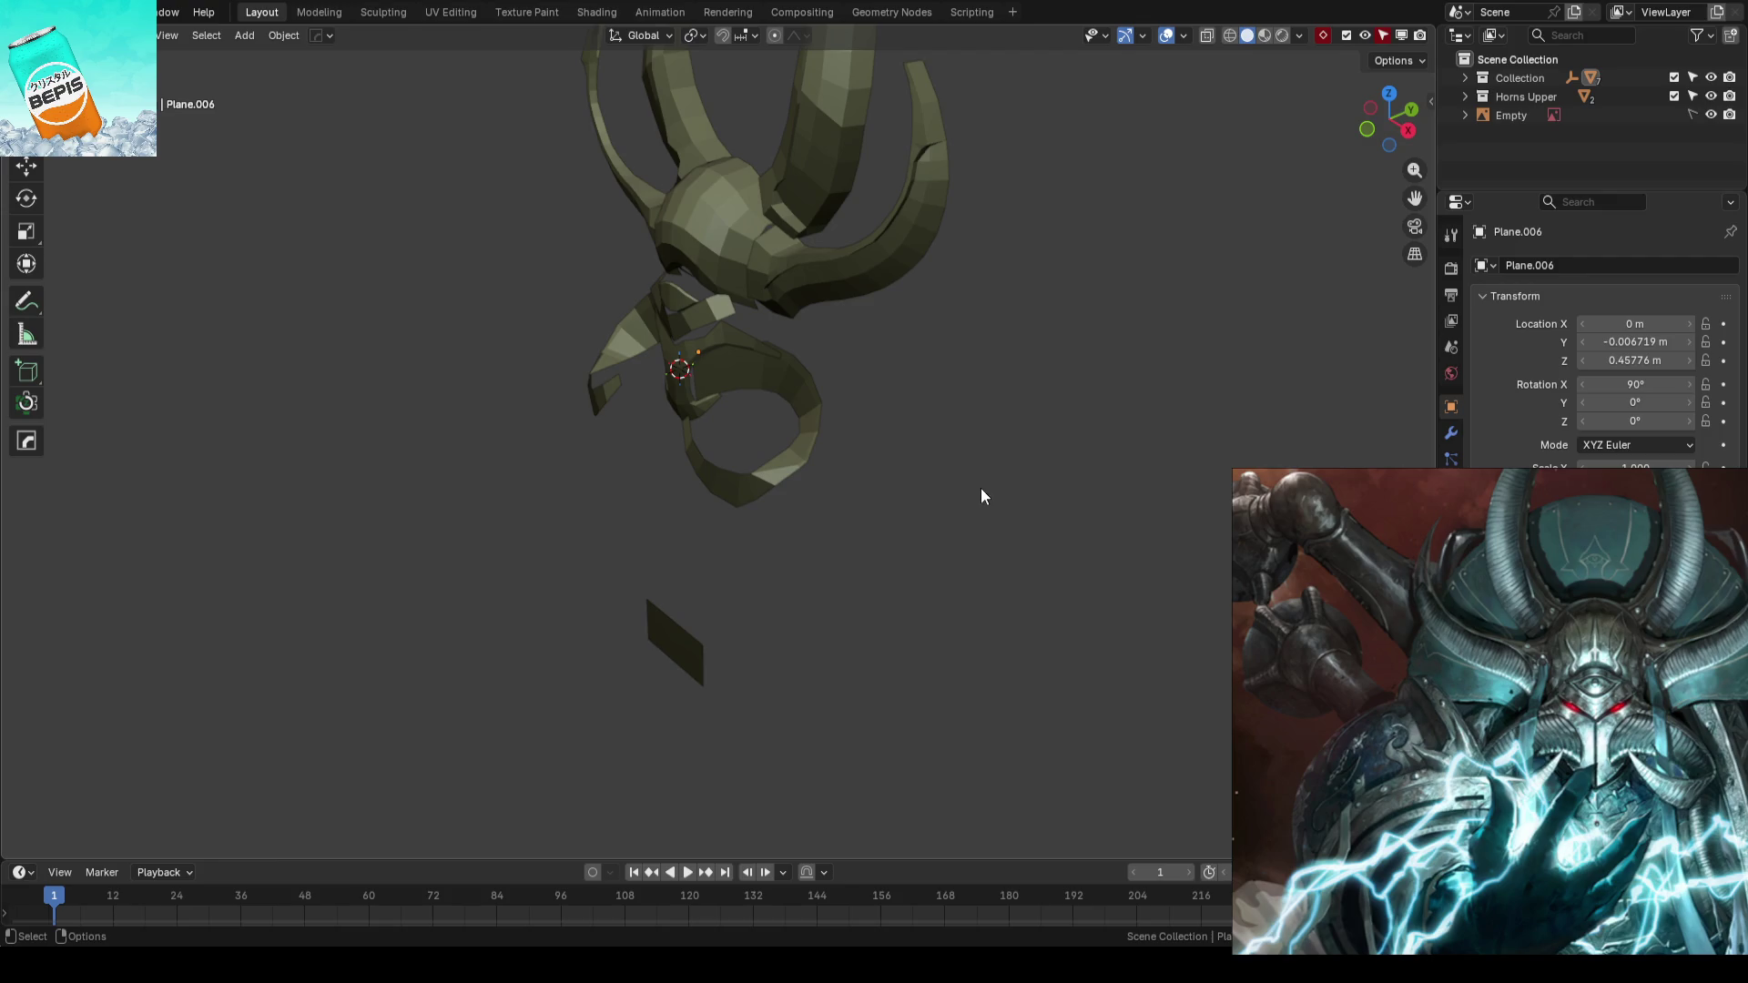
middle_click_drag(980, 496, 848, 471)
left_click(842, 473)
mouse_move(836, 537)
middle_mouse_down()
mouse_move(867, 544)
mouse_move(819, 554)
mouse_move(874, 495)
middle_mouse_up()
key("Tab")
left_click(859, 500)
left_click_drag(895, 487, 887, 492)
left_click(887, 492)
- Push another curl vertex about 9 mm in depth, check from front view and return to object mode
left_click(773, 549)
key("g")
key("y")
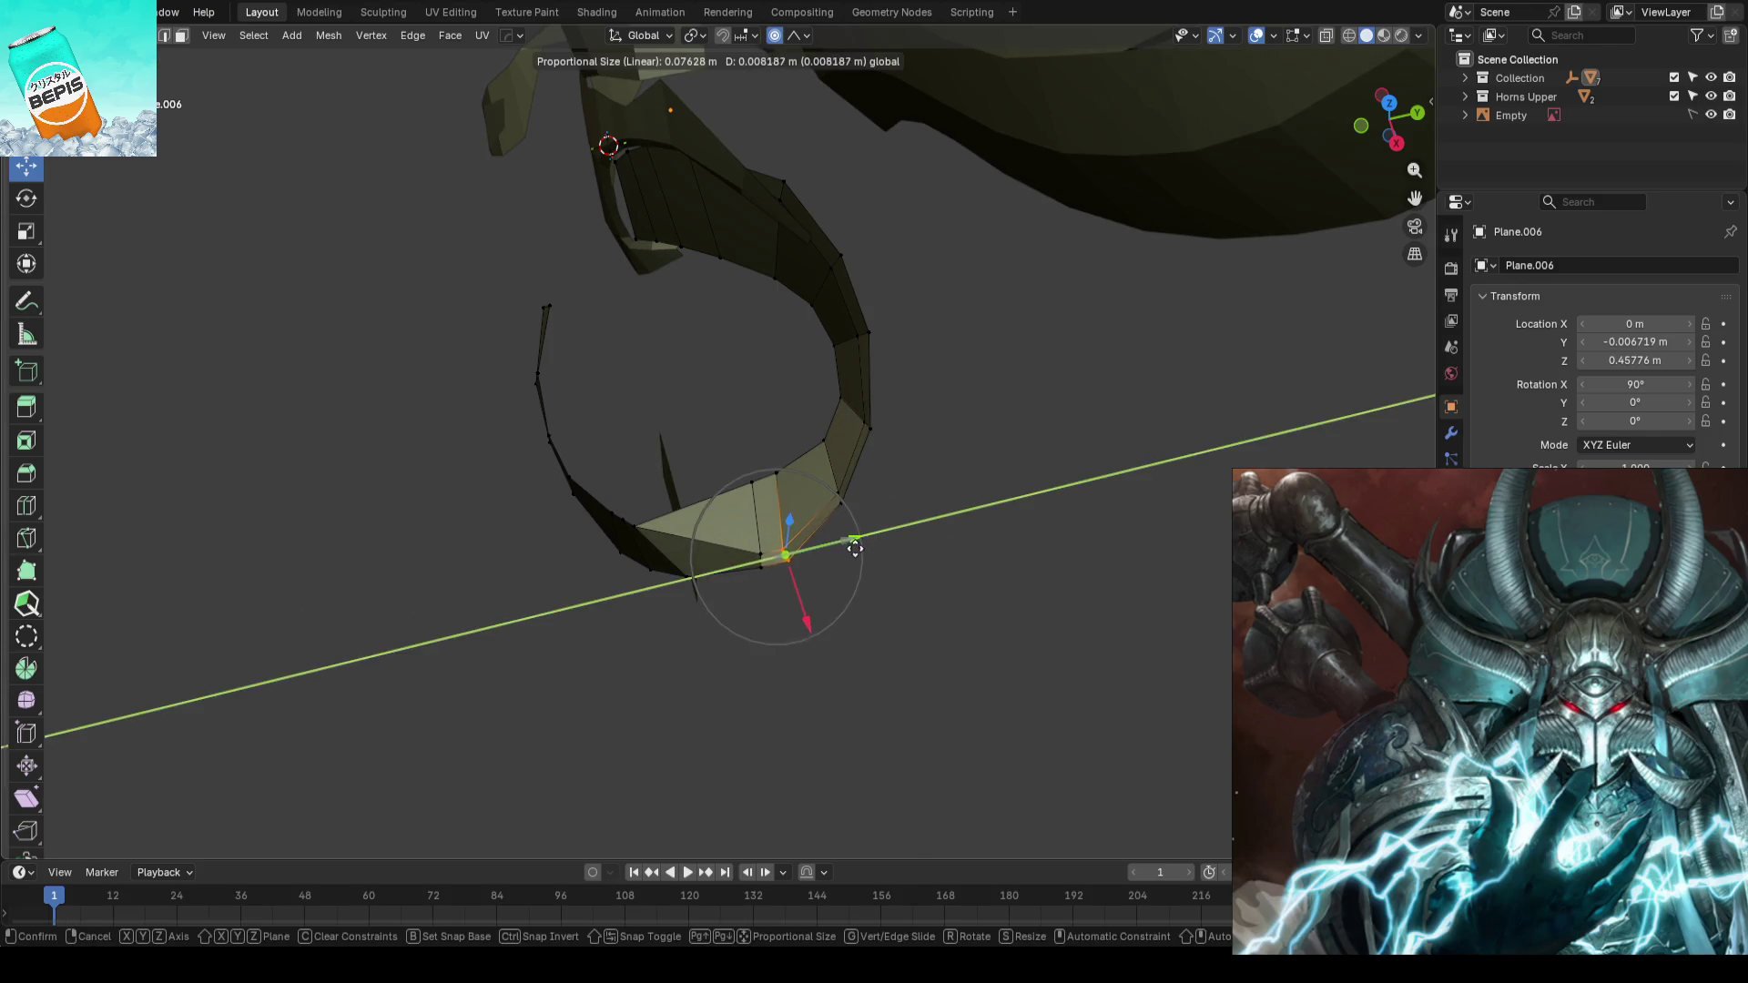
left_click(854, 547)
middle_click_drag(956, 578, 925, 500)
left_click_drag(989, 488, 1055, 513)
key("KP_1")
key("Tab")
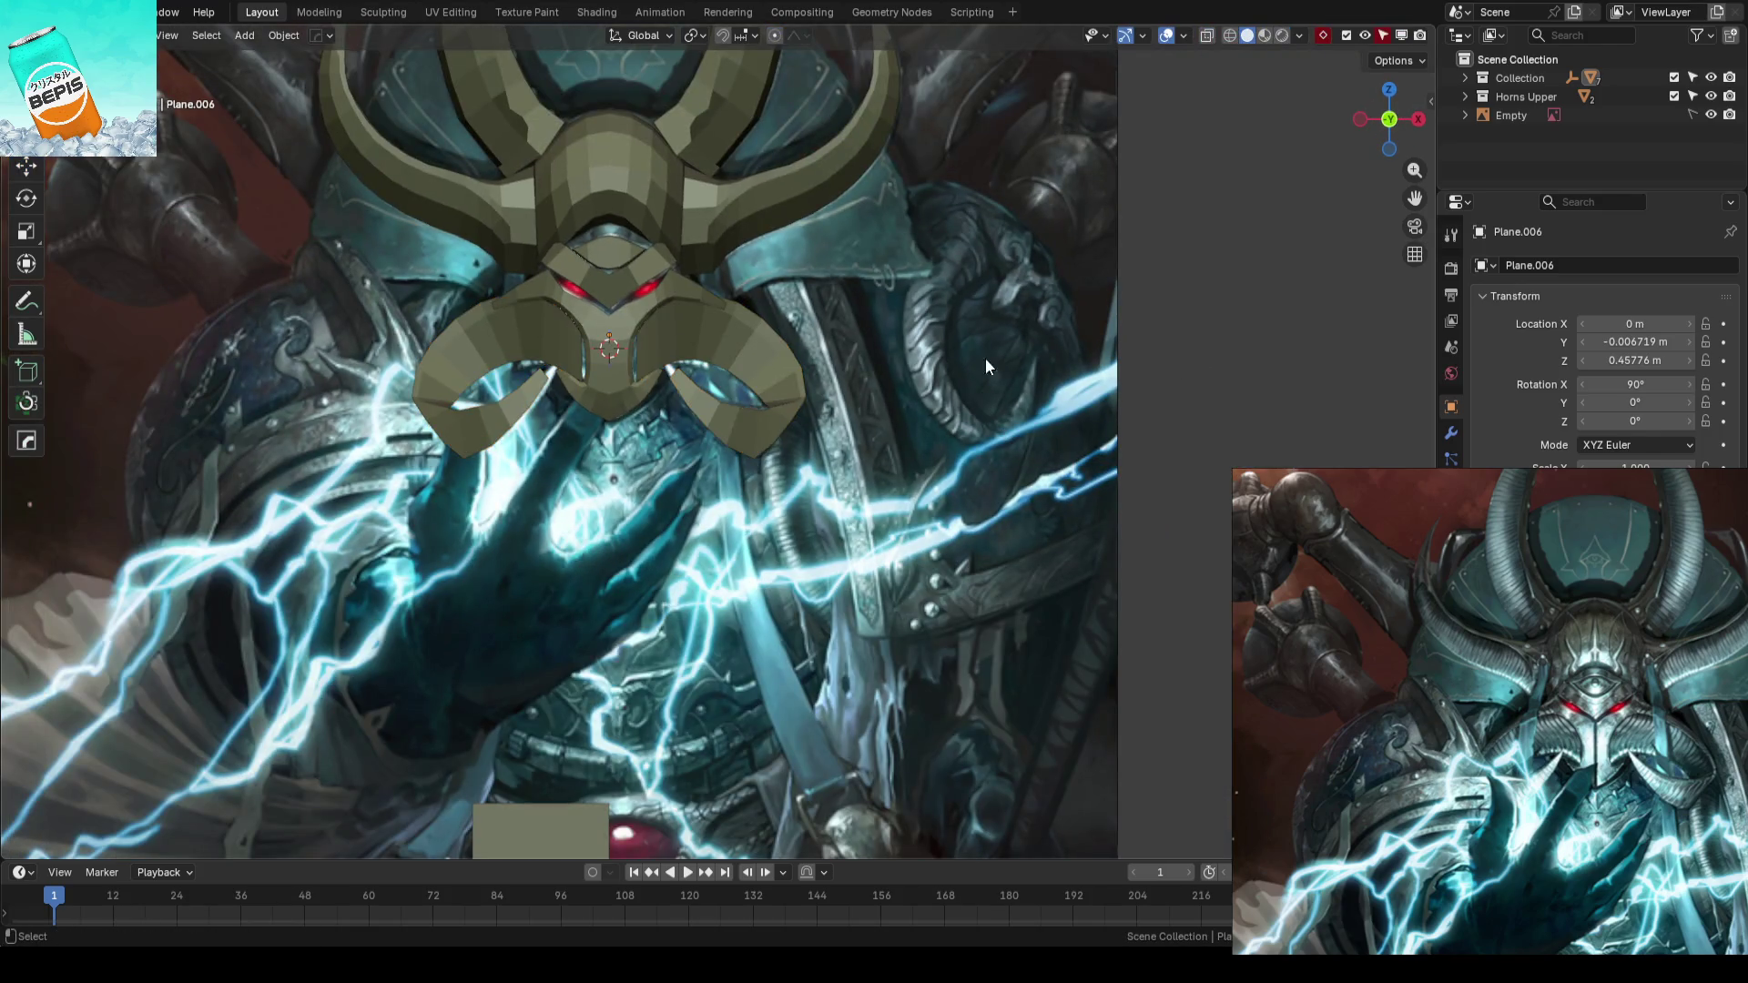
- Save AhrimanBlockout_01.blend repeatedly while checking the helmet against the reference from front and side
key("ctrl+s")
middle_click_drag(983, 357, 821, 382)
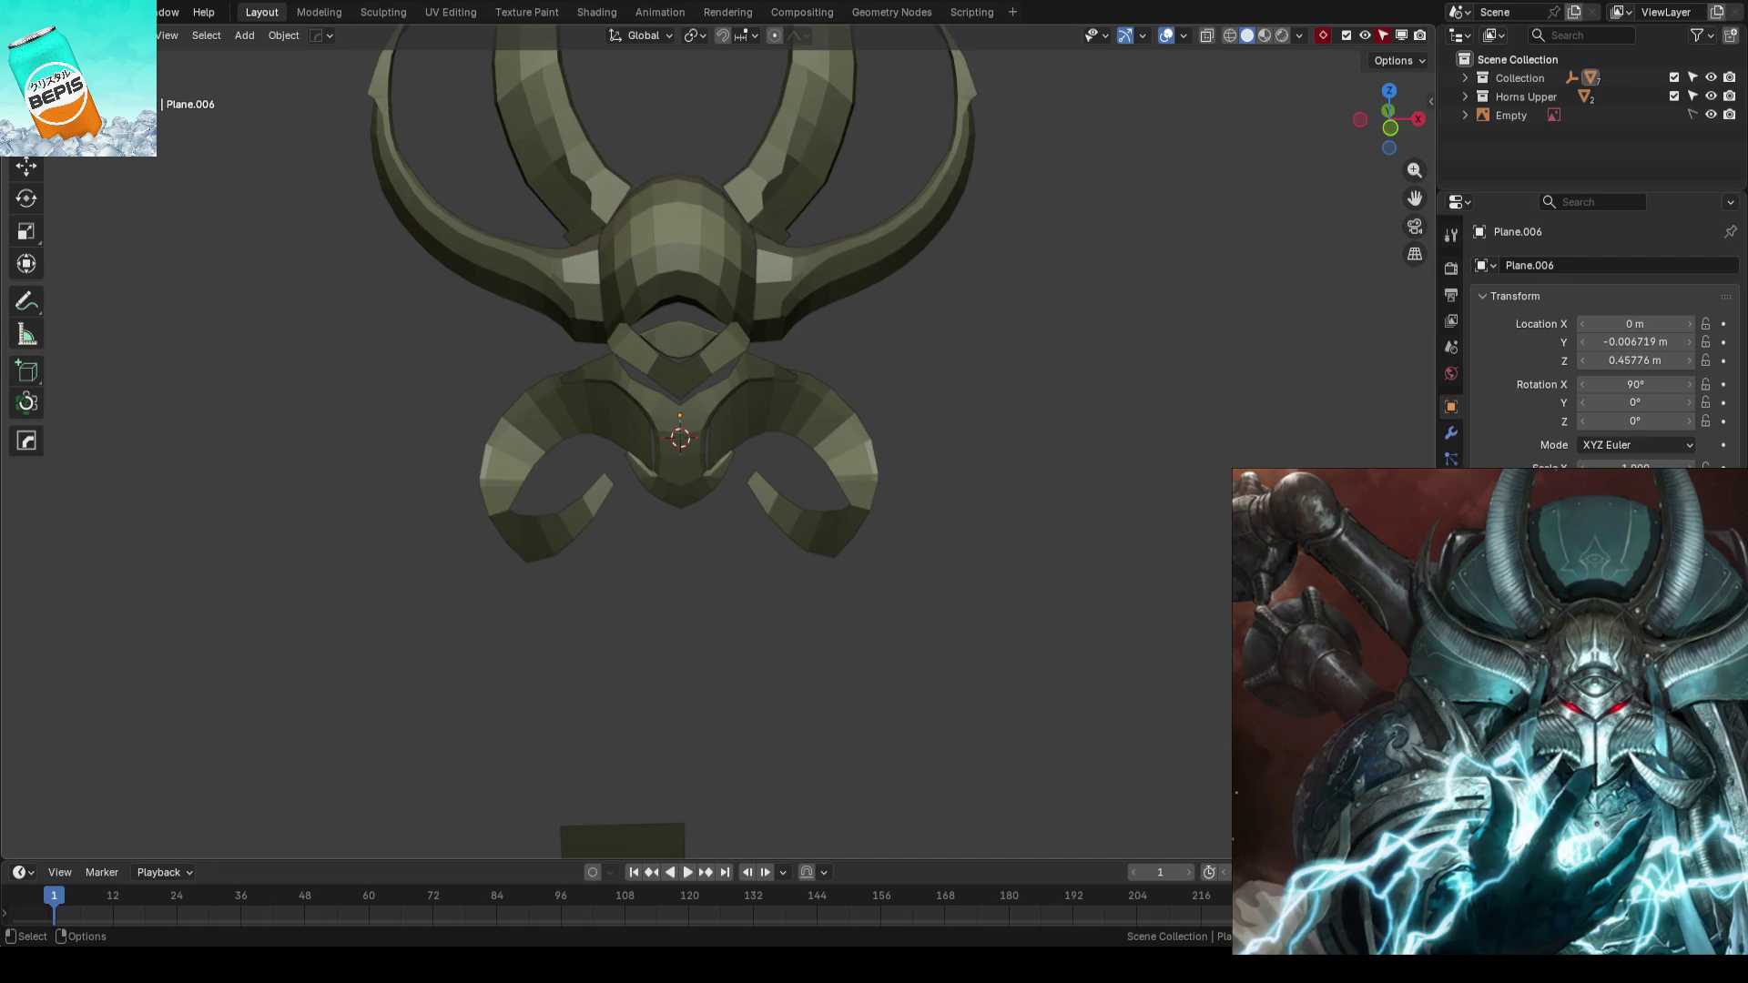
middle_click_drag(899, 360, 965, 387)
key("KP_1")
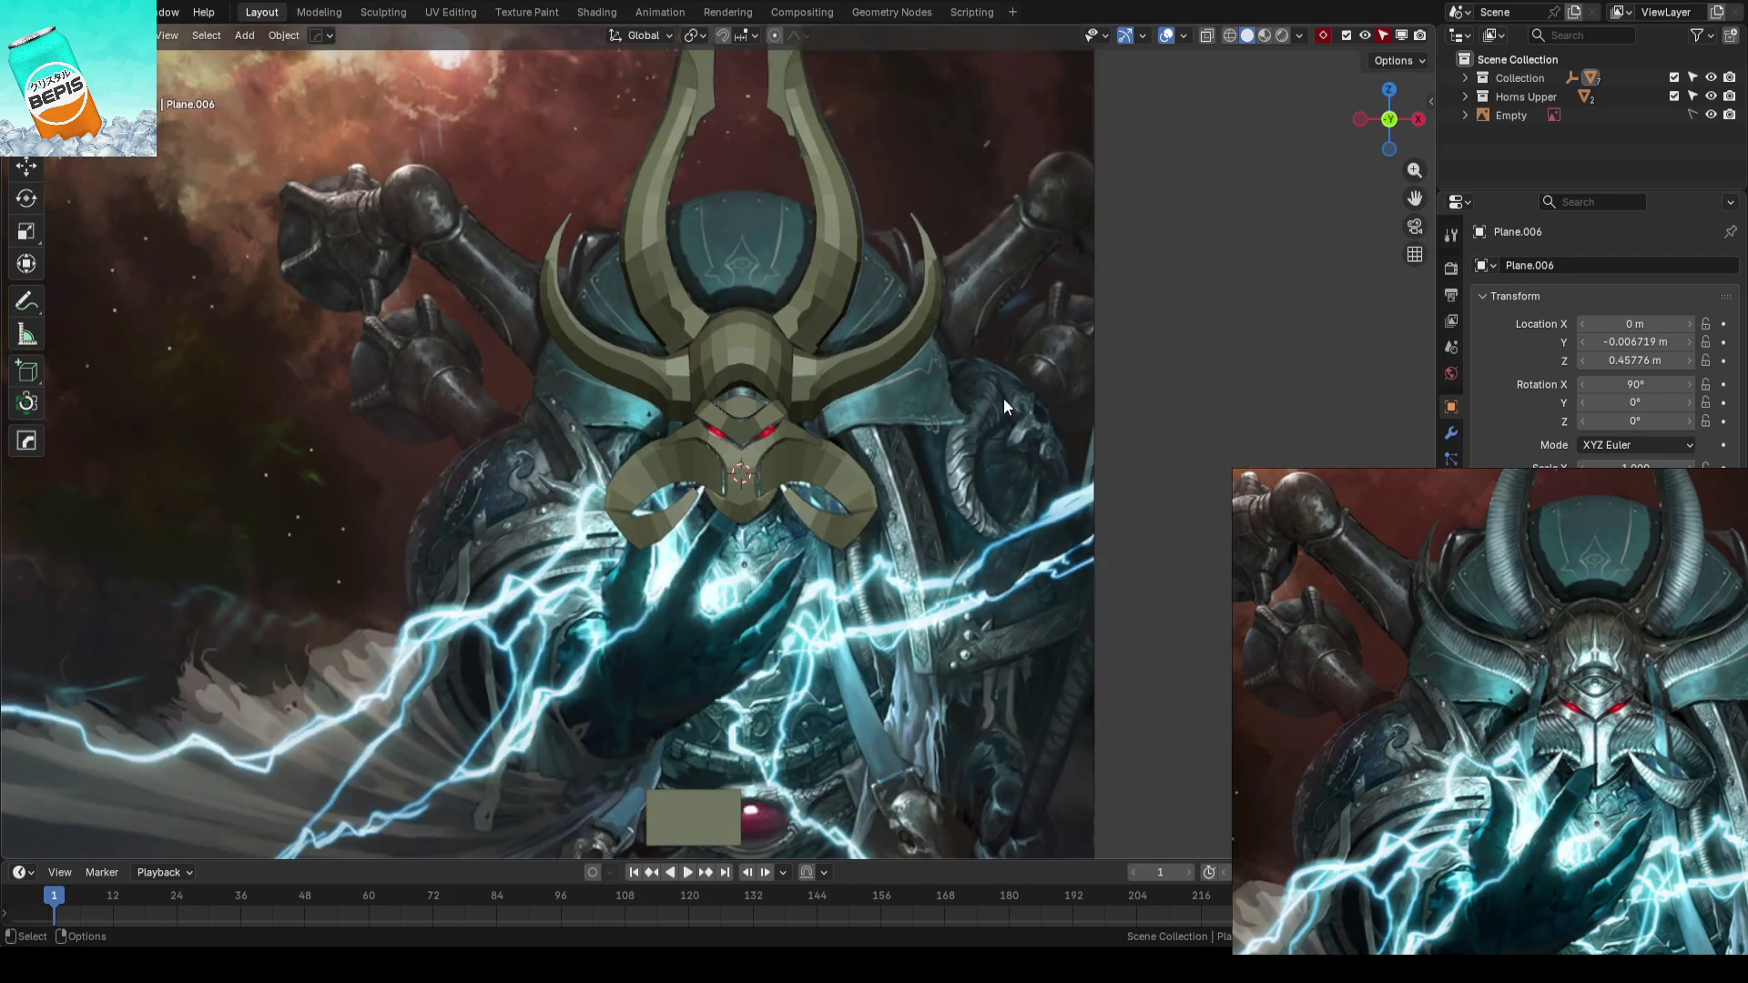
key("ctrl+s")
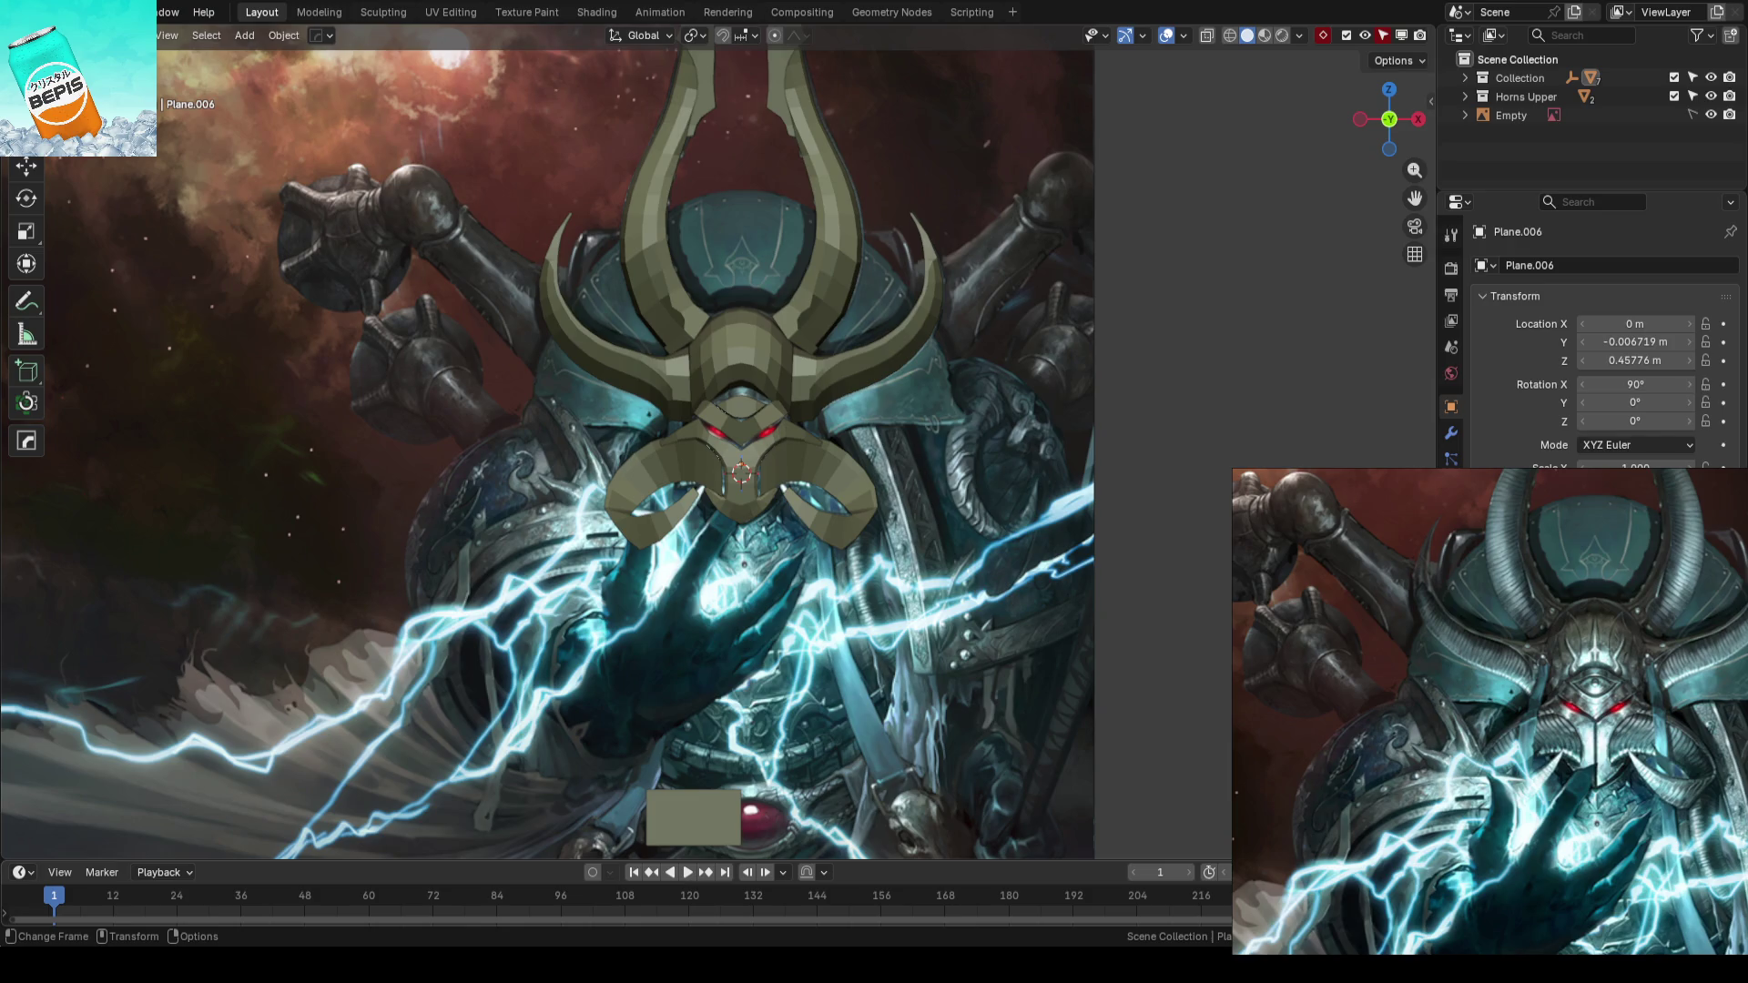
scroll(870, 536, "down", 1)
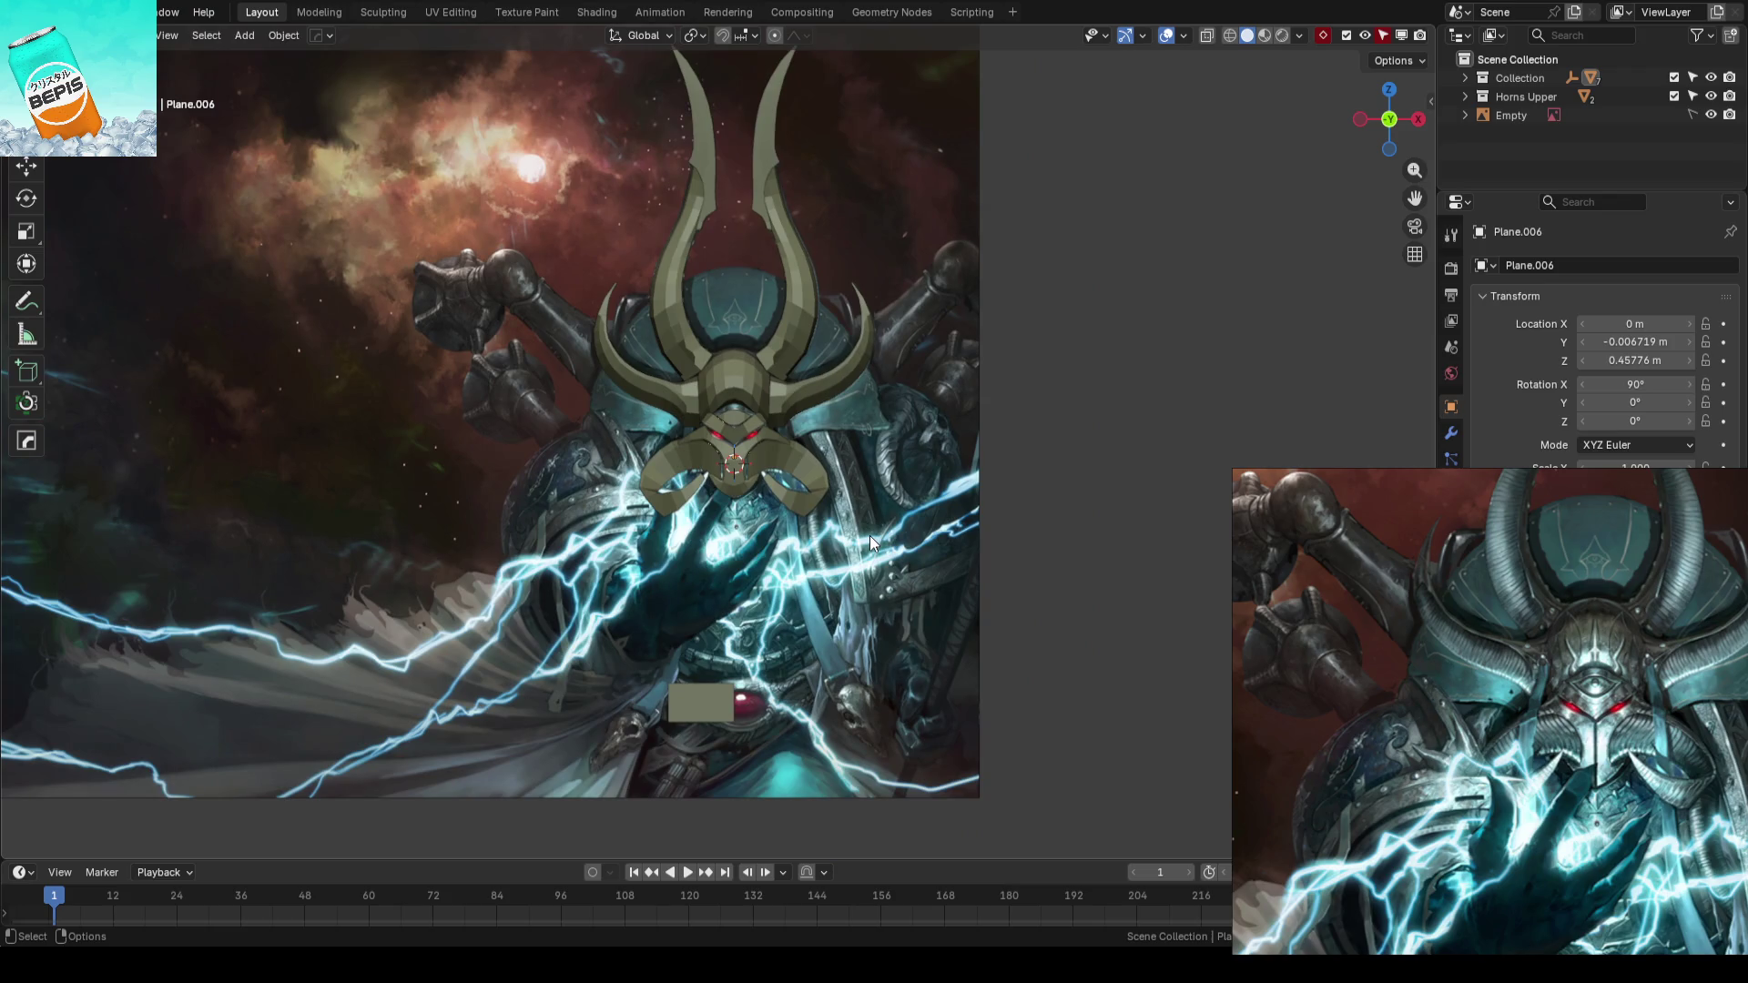
scroll(869, 537, "up", 5)
scroll(1146, 457, "down", 3)
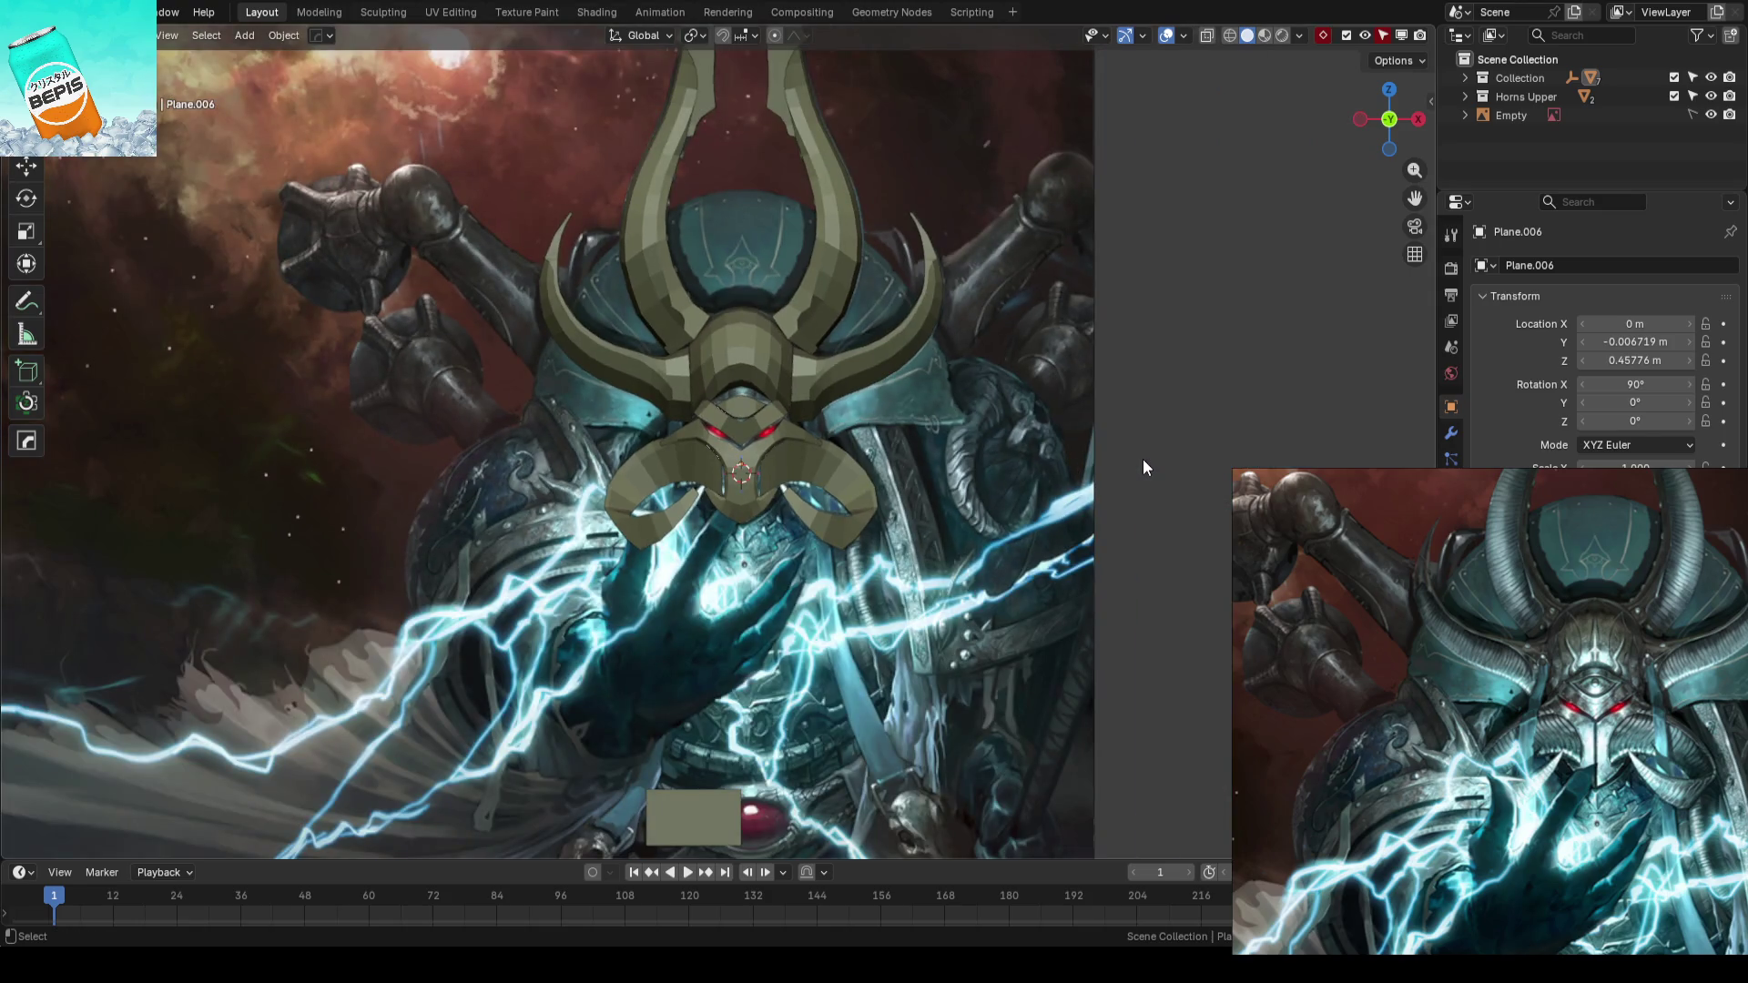
key("ctrl+s")
scroll(836, 637, "up", 2)
scroll(837, 635, "up", 3)
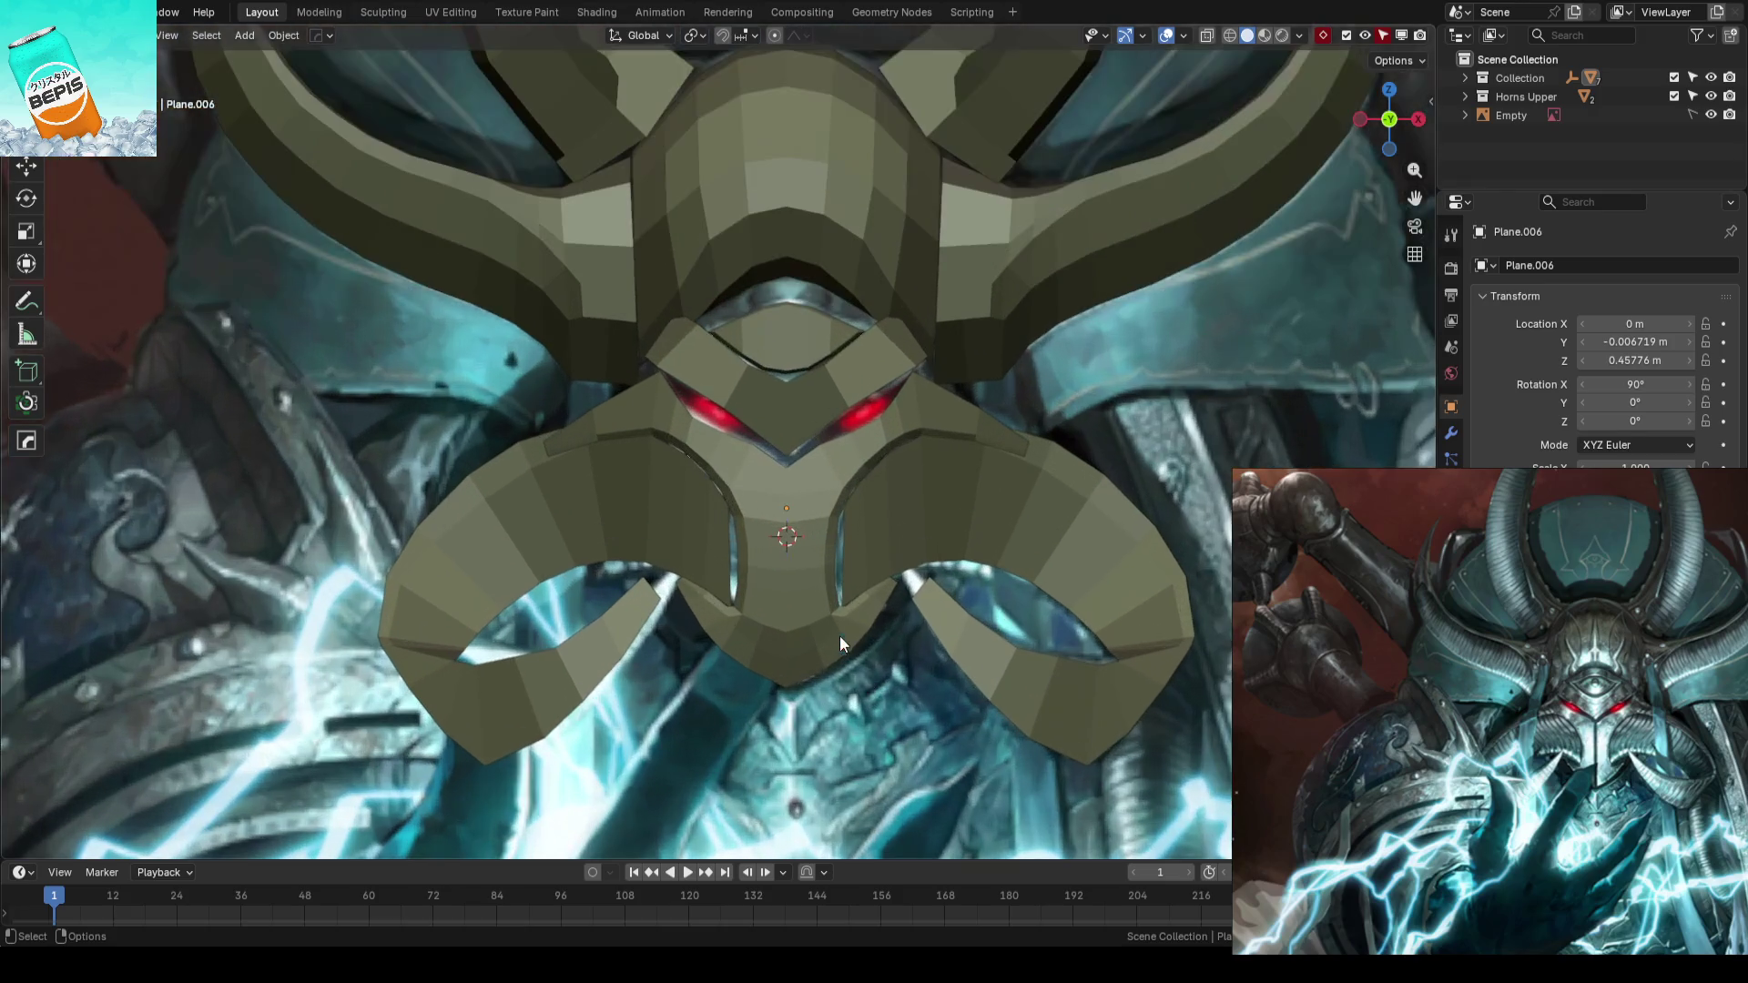
left_click(959, 505)
scroll(1192, 504, "down", 3)
key("ctrl+s")
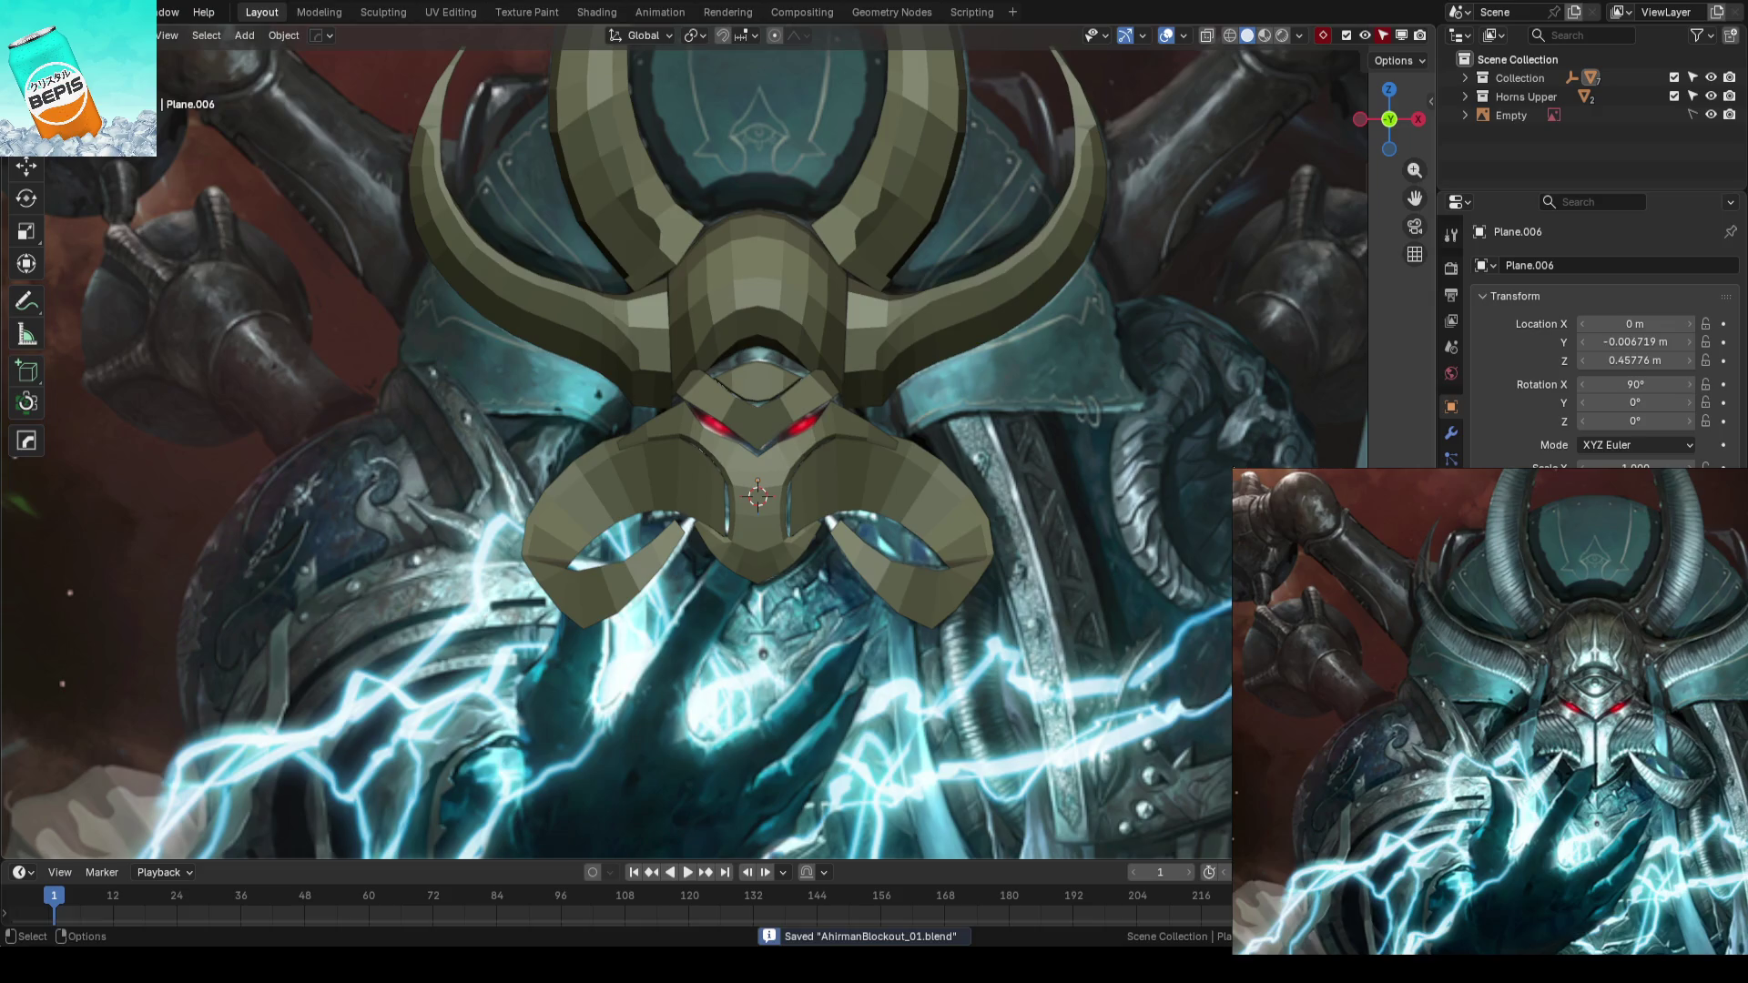
scroll(943, 561, "down", 1)
scroll(874, 616, "up", 1)
mouse_move(862, 584)
middle_mouse_down()
mouse_move(1083, 612)
mouse_move(815, 632)
mouse_move(854, 664)
mouse_move(964, 674)
mouse_move(1085, 643)
mouse_move(804, 659)
mouse_move(758, 524)
mouse_move(730, 574)
mouse_move(780, 507)
mouse_move(724, 471)
middle_mouse_up()
- Move the lower curled horn's tip vertex further back along Y in two passes and orbit to check
key("Tab")
left_click(734, 471)
key("g")
key("y")
left_click(799, 479)
key("g")
key("y")
left_click(791, 549)
middle_click_drag(625, 601, 633, 569)
mouse_move(643, 504)
middle_mouse_down()
mouse_move(832, 547)
mouse_move(800, 527)
middle_mouse_up()
- Make a final Y adjustment to the tip, return to front view at object level and save
key("g")
key("y")
left_click(584, 558)
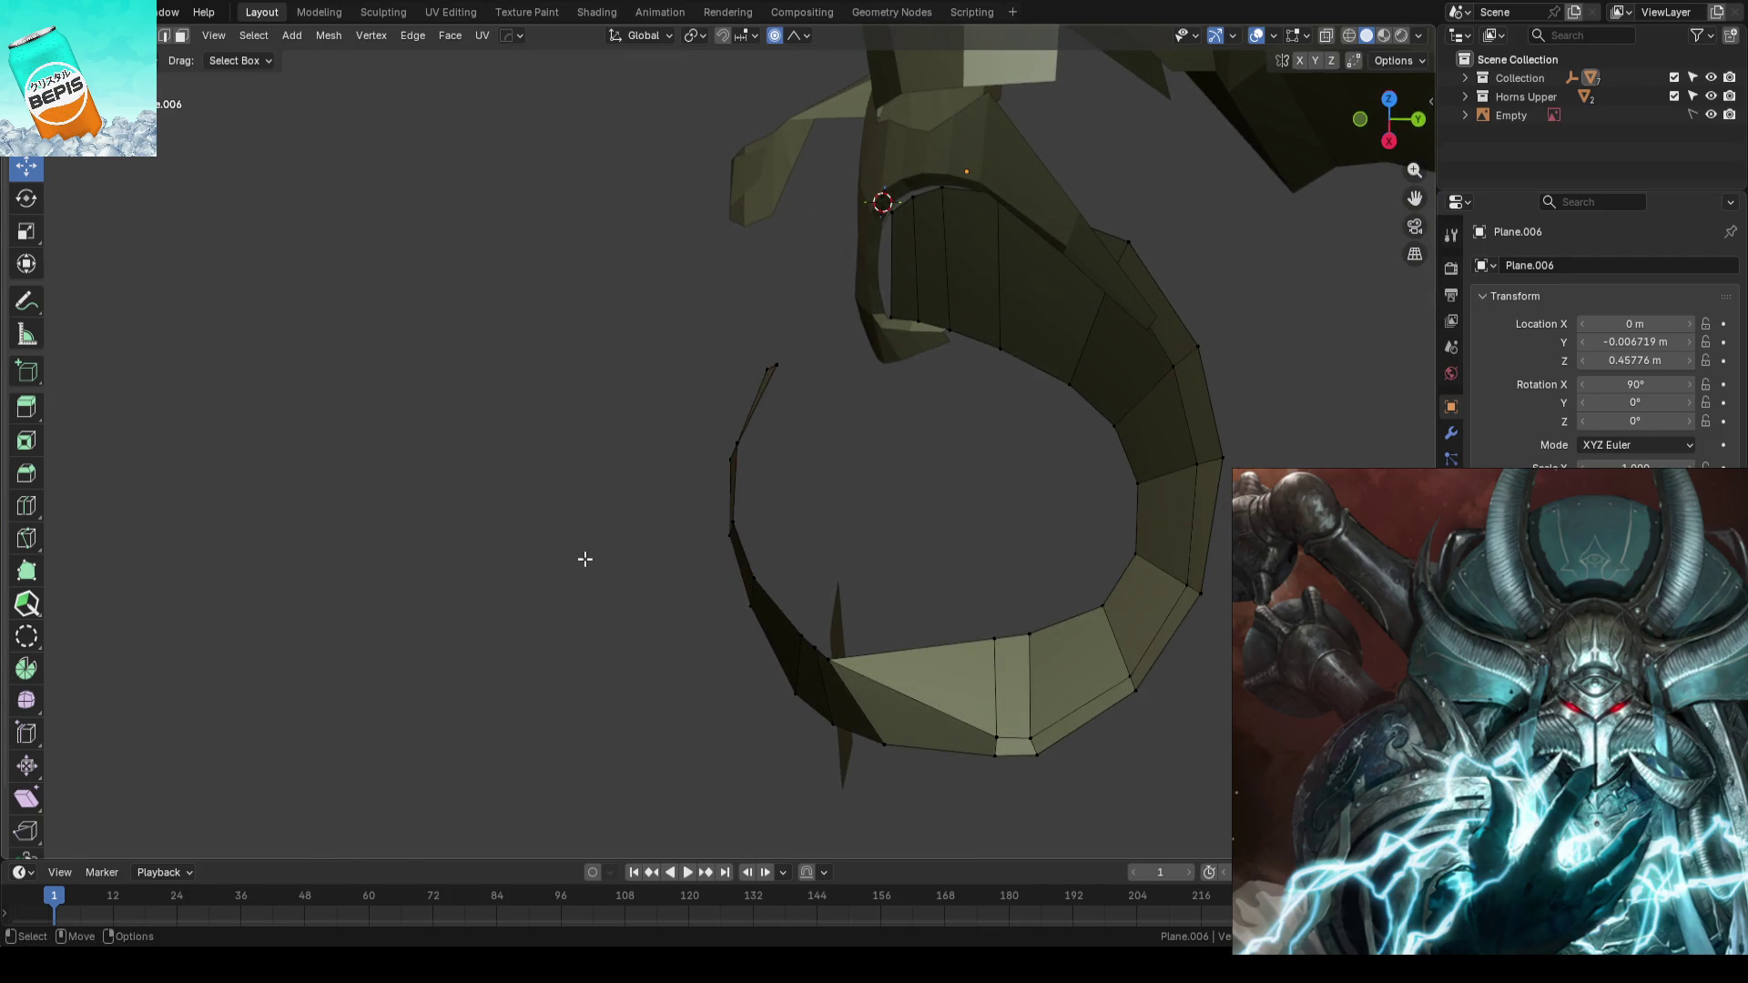
key("Tab")
key("KP_1")
scroll(585, 556, "down", 3)
scroll(584, 556, "down", 3)
scroll(584, 555, "down", 2)
left_click(1094, 558)
key("ctrl+s")
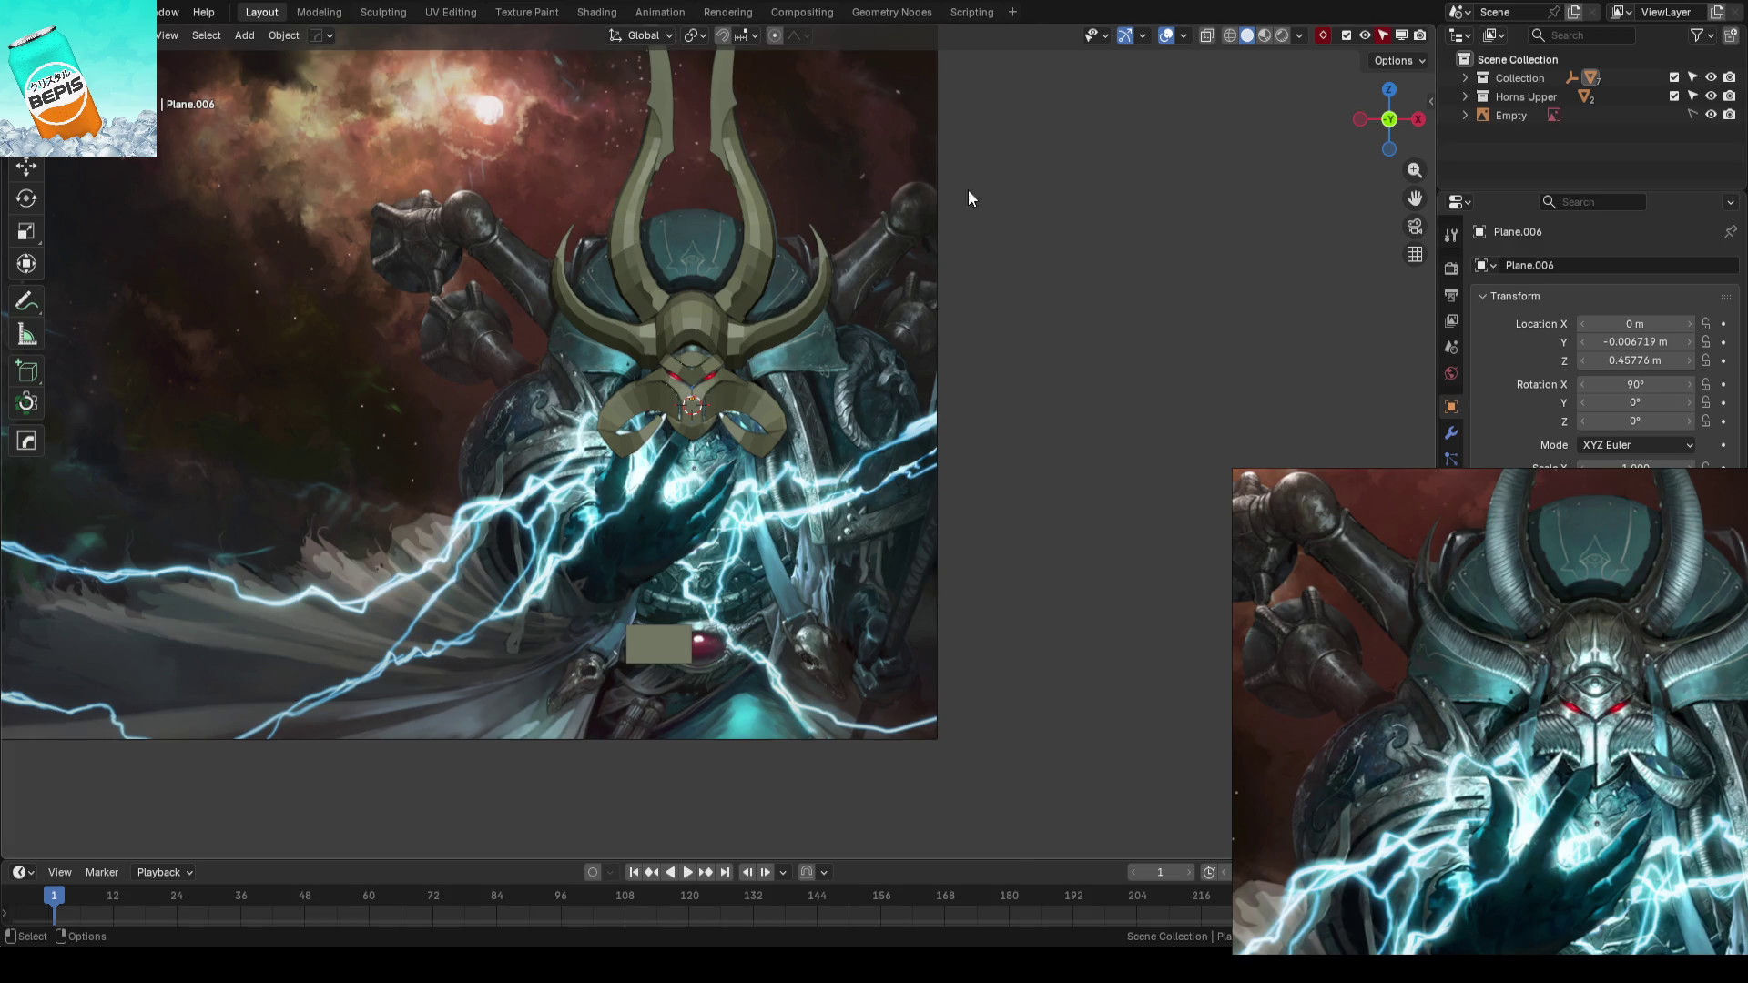
mouse_move(573, 415)
middle_mouse_down("ctrl")
mouse_move(841, 525)
mouse_move(838, 499)
middle_mouse_up("ctrl")
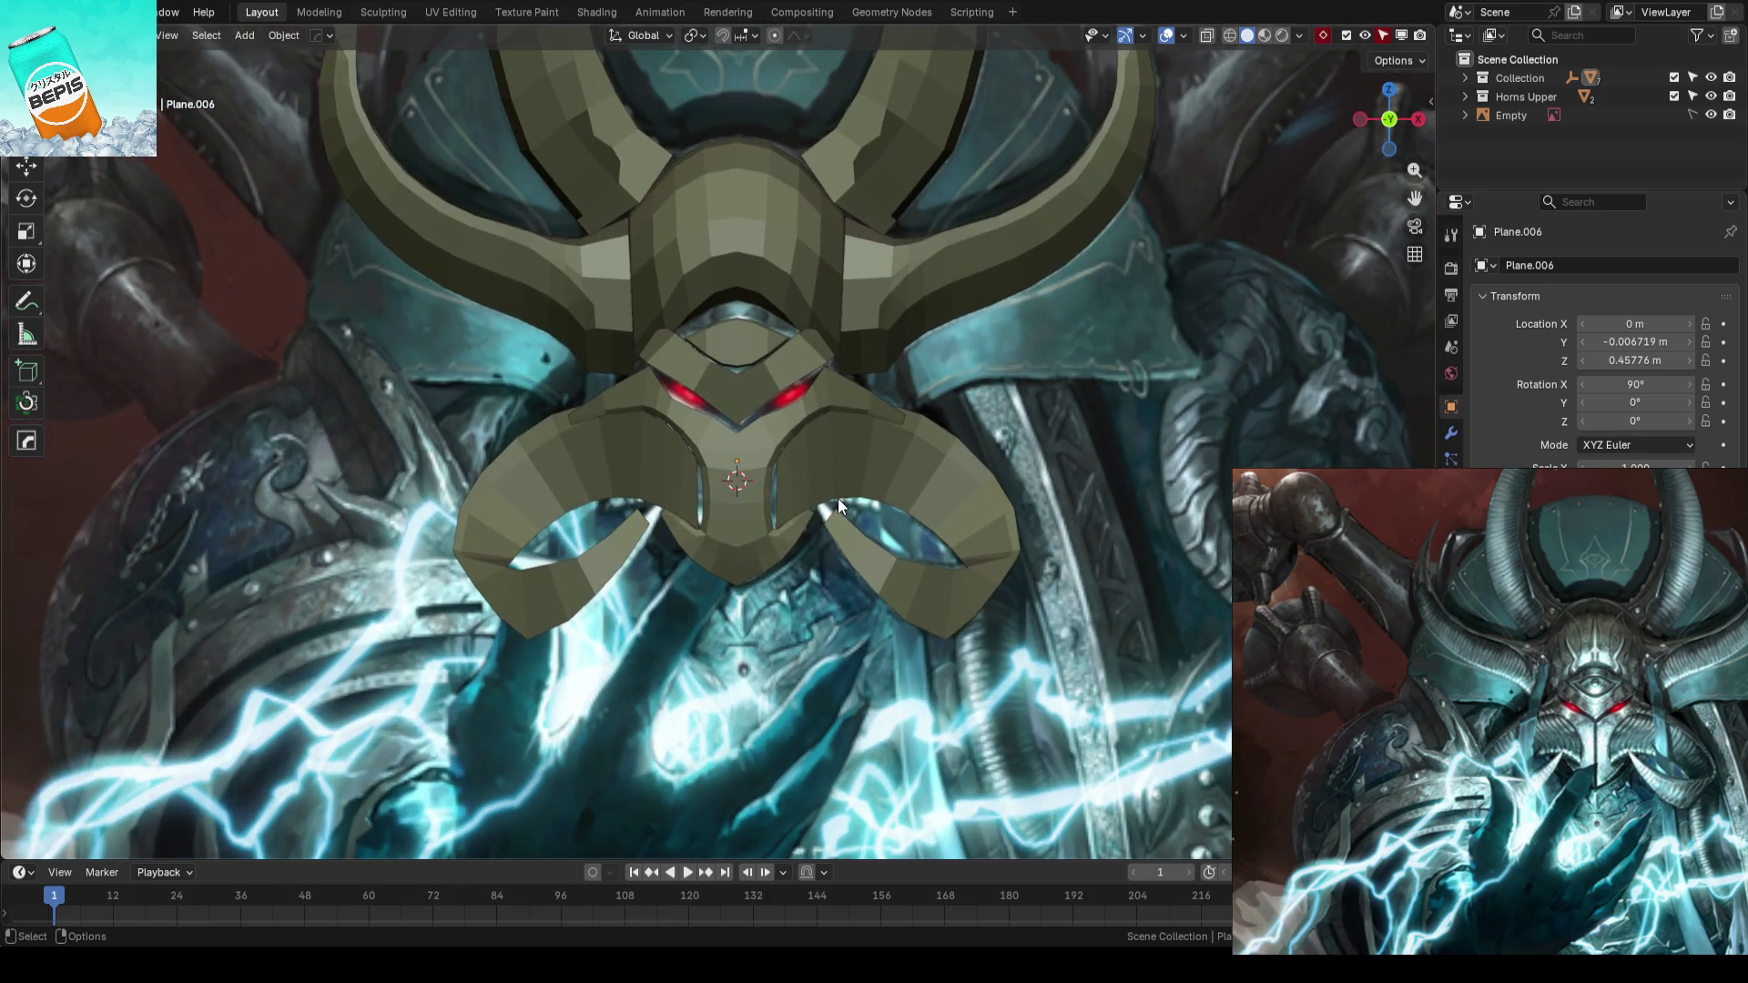
scroll(837, 498, "up", 3)
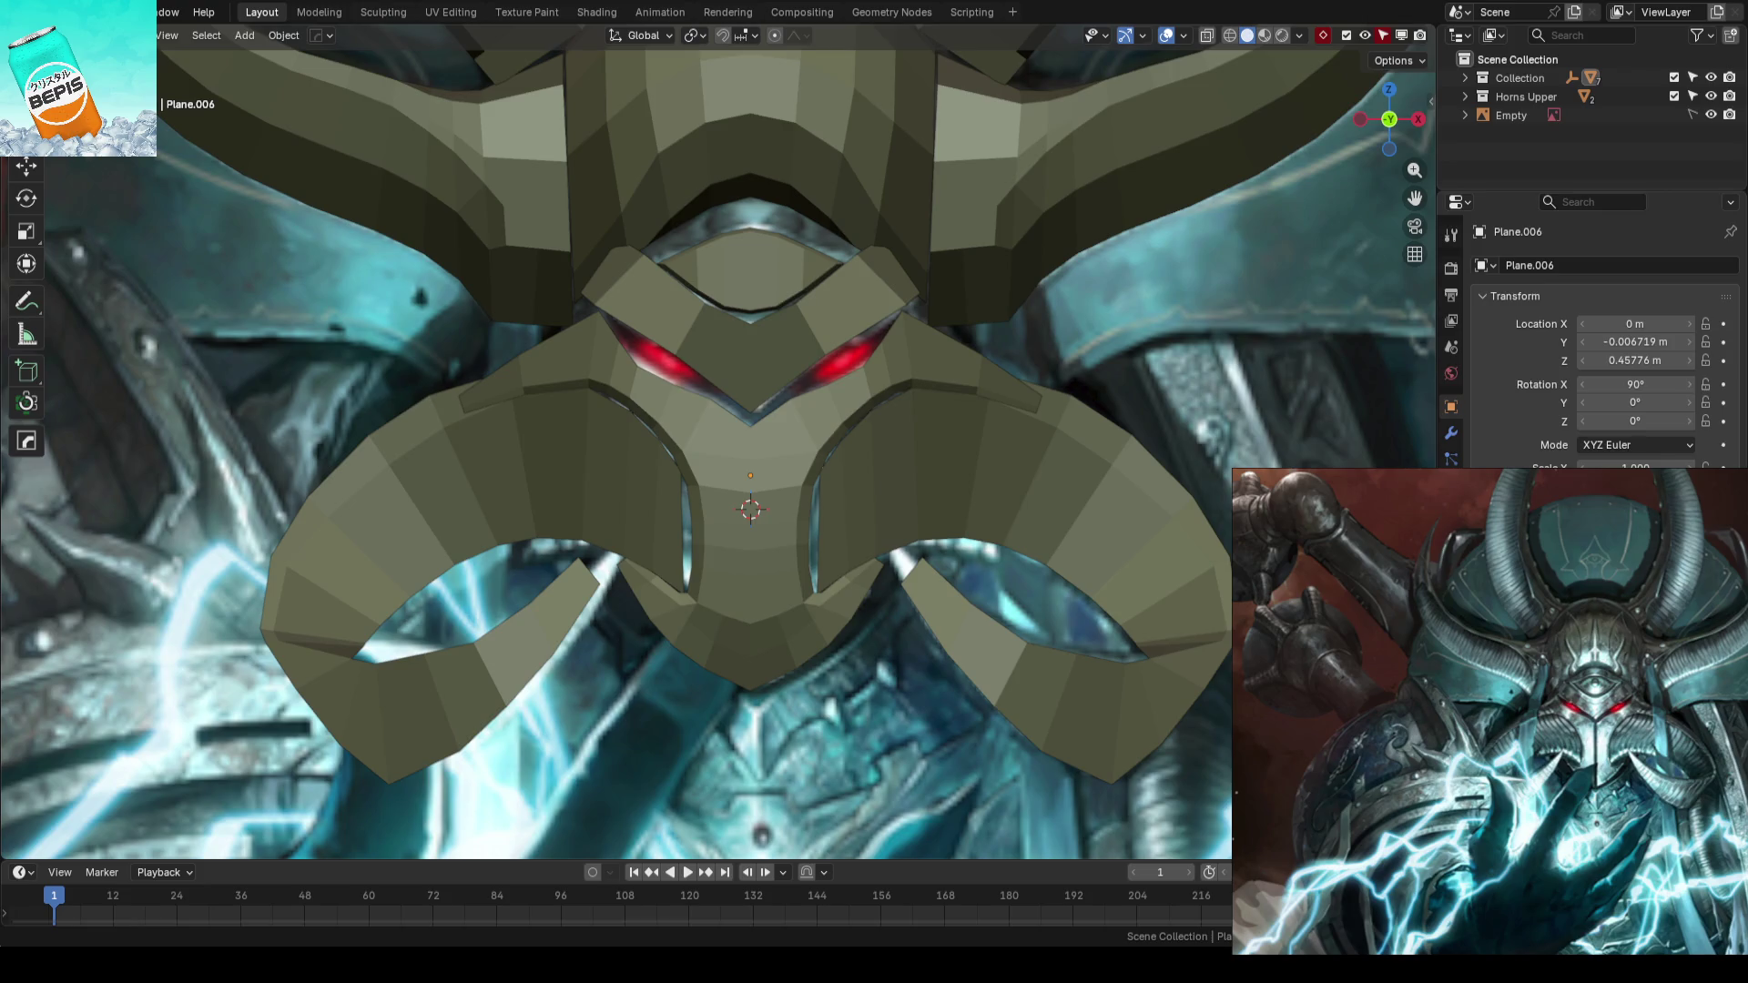
scroll(861, 466, "down", 3)
scroll(860, 466, "down", 3)
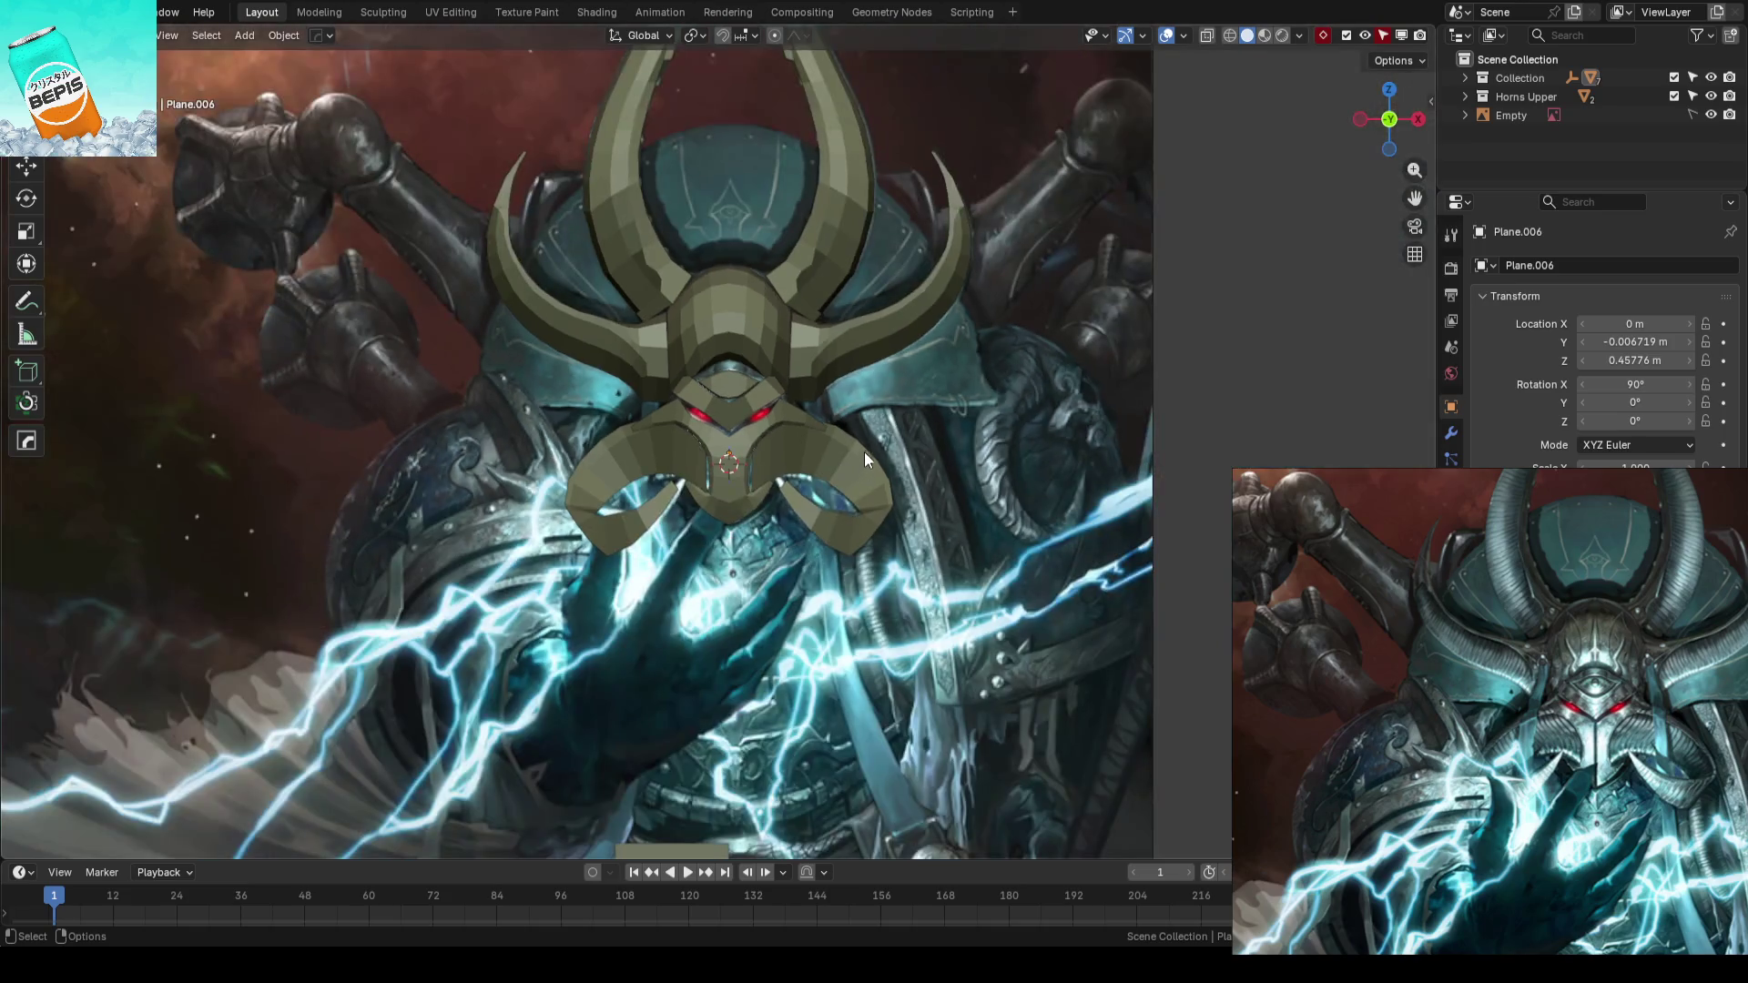
scroll(958, 422, "up", 2)
scroll(894, 487, "up", 2)
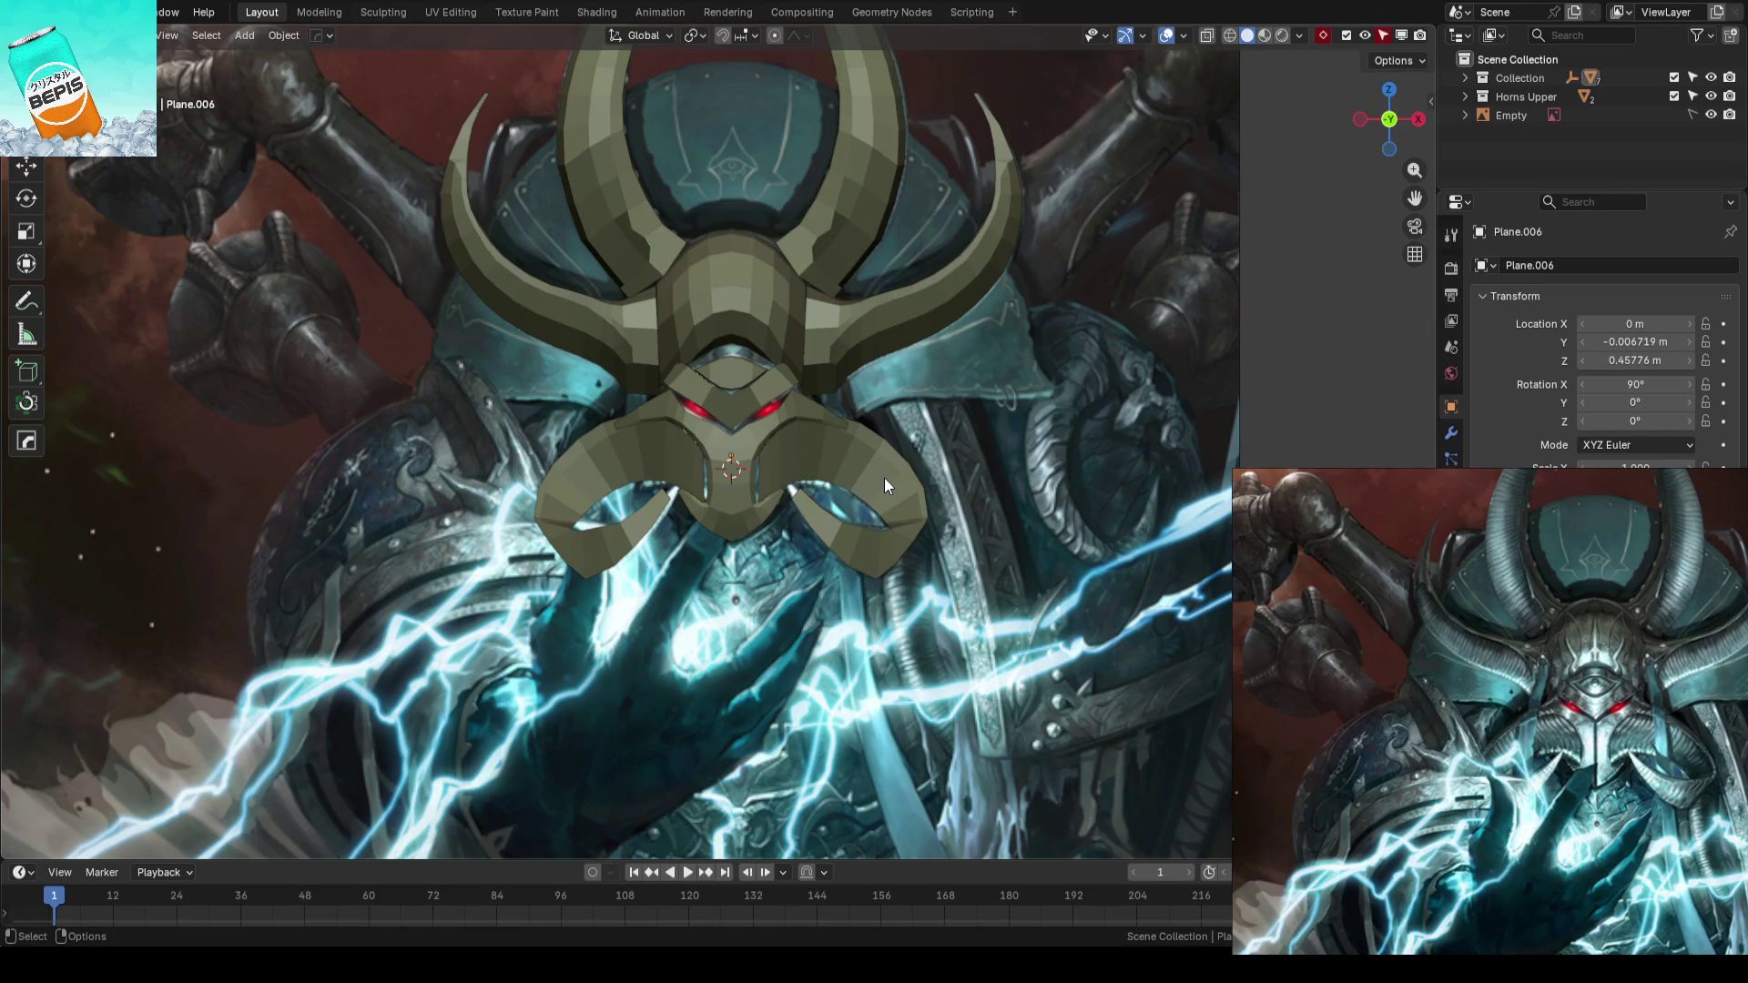
mouse_move(883, 484)
middle_mouse_down()
mouse_move(1012, 527)
mouse_move(704, 545)
mouse_move(723, 568)
mouse_move(877, 468)
mouse_move(798, 366)
mouse_move(770, 368)
mouse_move(807, 379)
mouse_move(820, 437)
mouse_move(1030, 434)
mouse_move(647, 485)
mouse_move(852, 430)
mouse_move(771, 441)
middle_mouse_up()
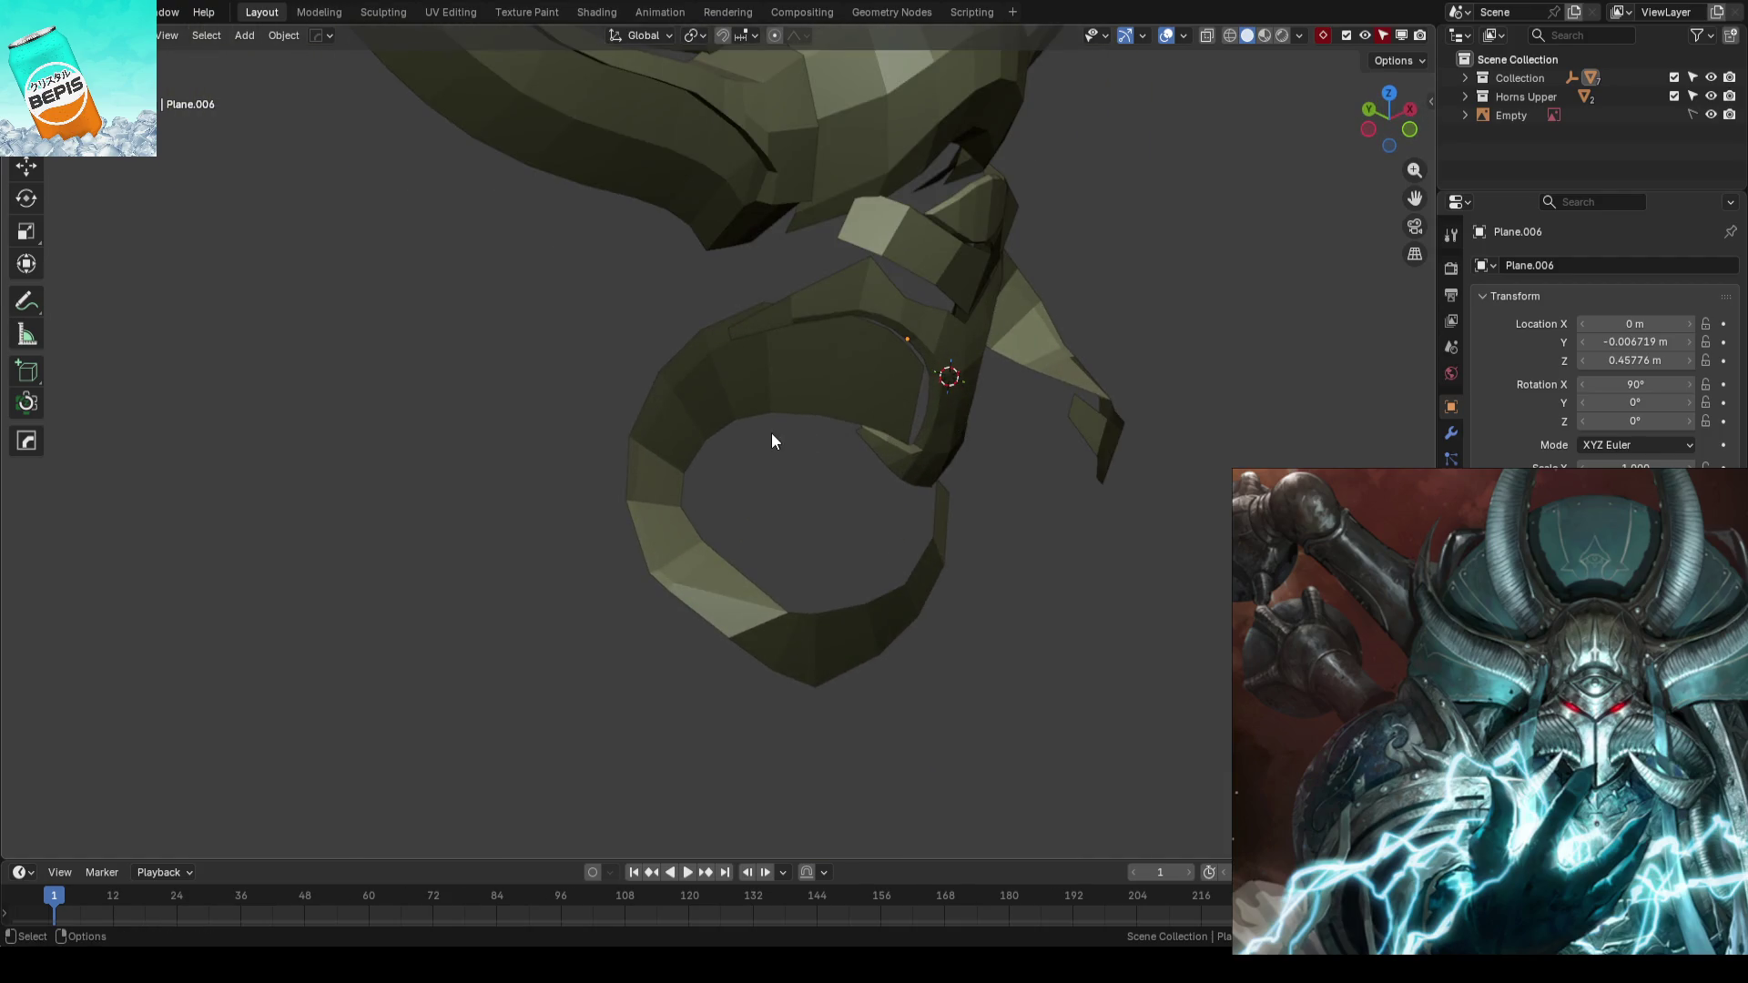
left_click(772, 434)
key("Tab")
mouse_move(780, 409)
middle_mouse_down()
mouse_move(971, 379)
mouse_move(832, 356)
mouse_move(819, 417)
mouse_move(741, 401)
mouse_move(752, 413)
mouse_move(792, 390)
mouse_move(811, 422)
mouse_move(784, 395)
middle_mouse_up()
scroll(785, 395, "up", 2)
key("w")
key("Tab")
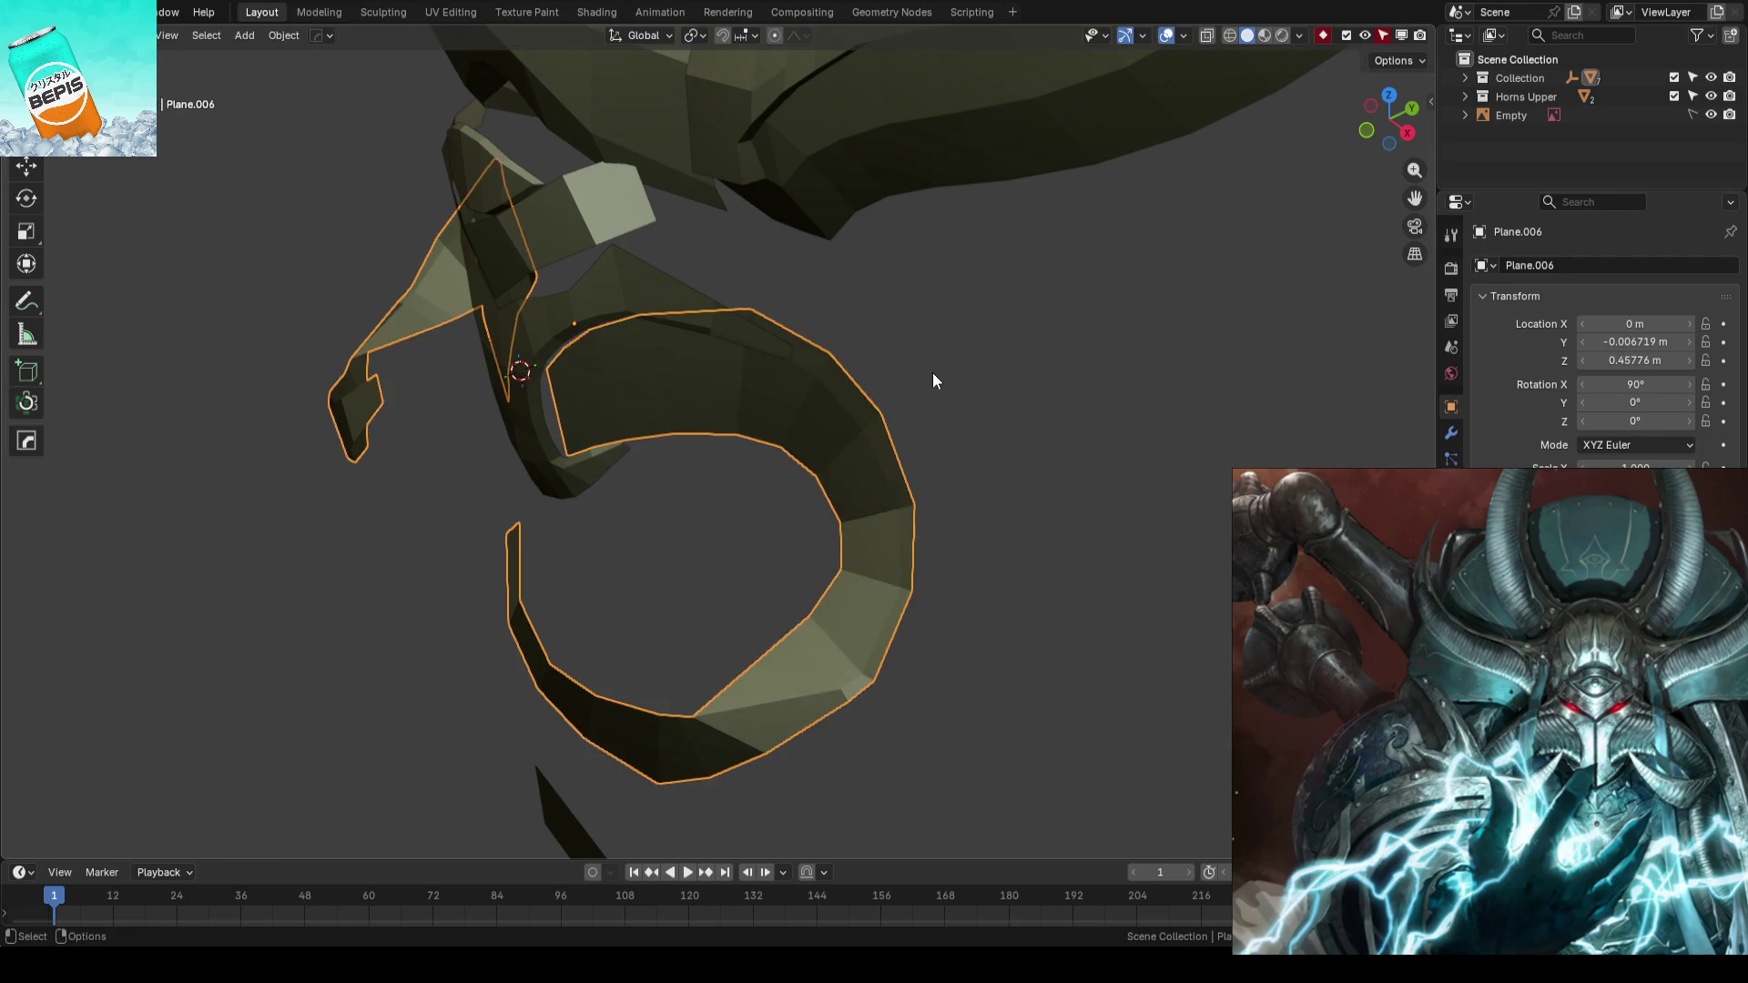
key("KP_1")
key("shift+z")
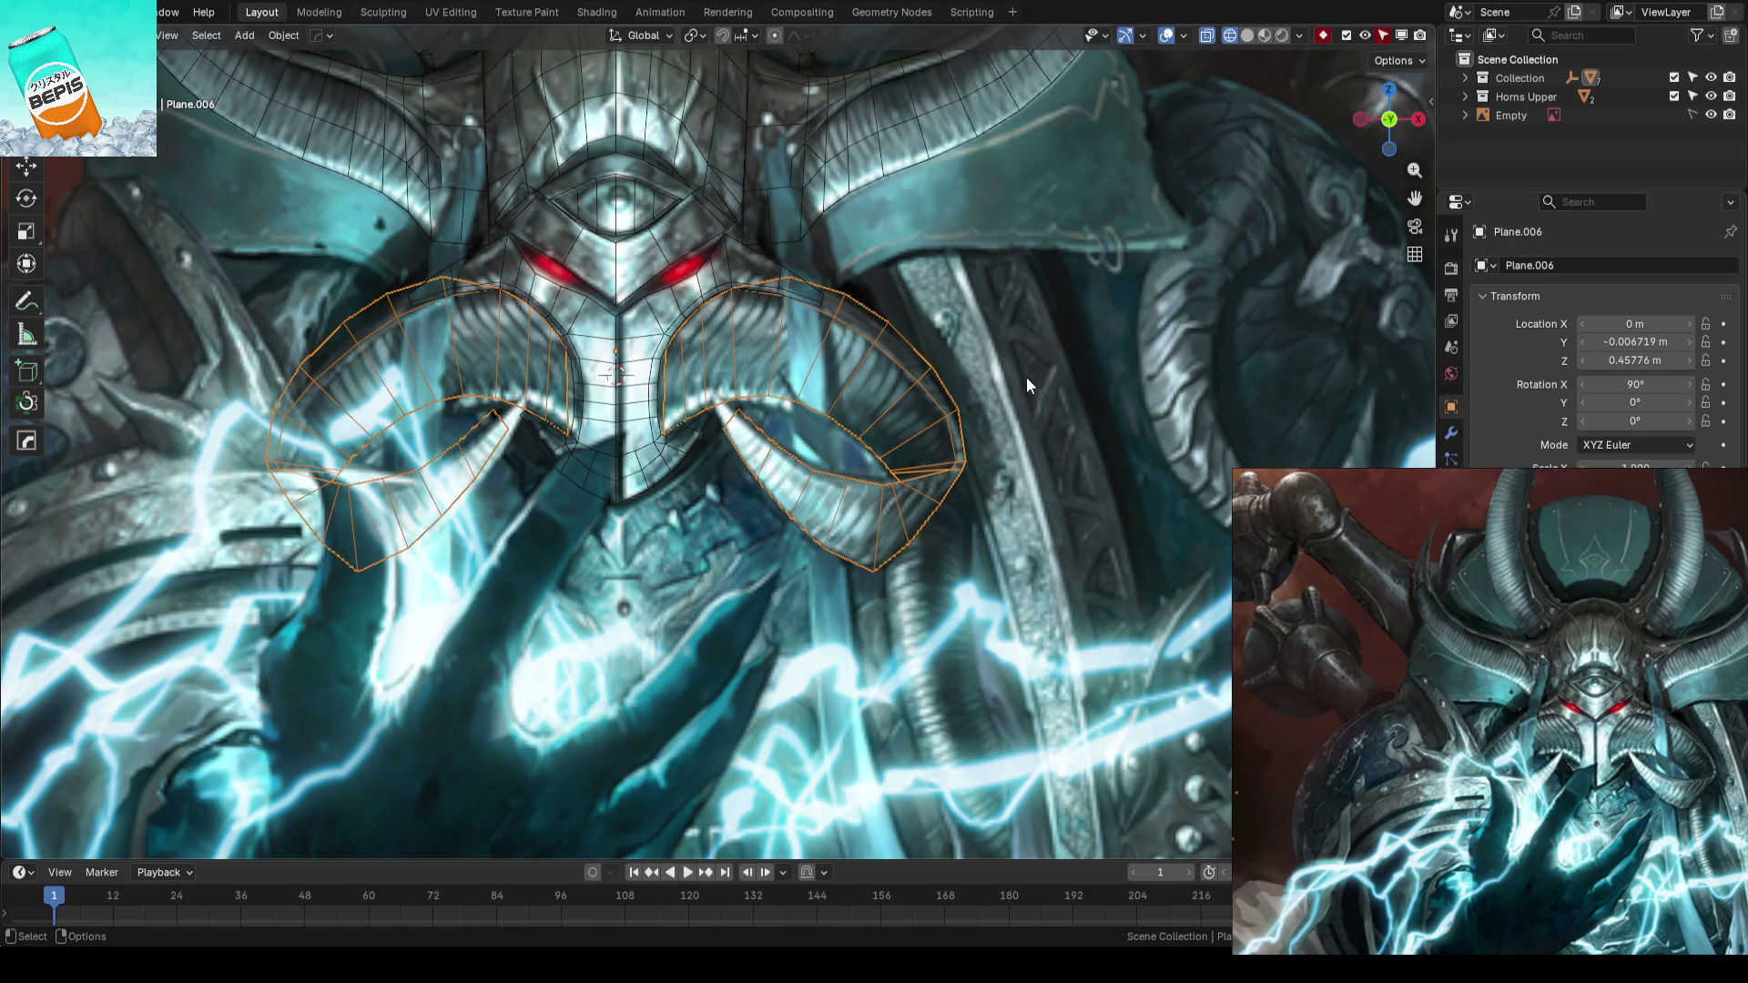
scroll(1026, 378, "up", 2)
scroll(1008, 369, "down", 3)
key("shift+z")
mouse_move(1008, 369)
middle_mouse_down()
mouse_move(840, 434)
mouse_move(769, 324)
middle_mouse_up()
key("Tab")
- Abandon an edge-path move, then shift two lower-curl vertices along Y
left_click(875, 401, "ctrl")
key("shift+space")
key("g")
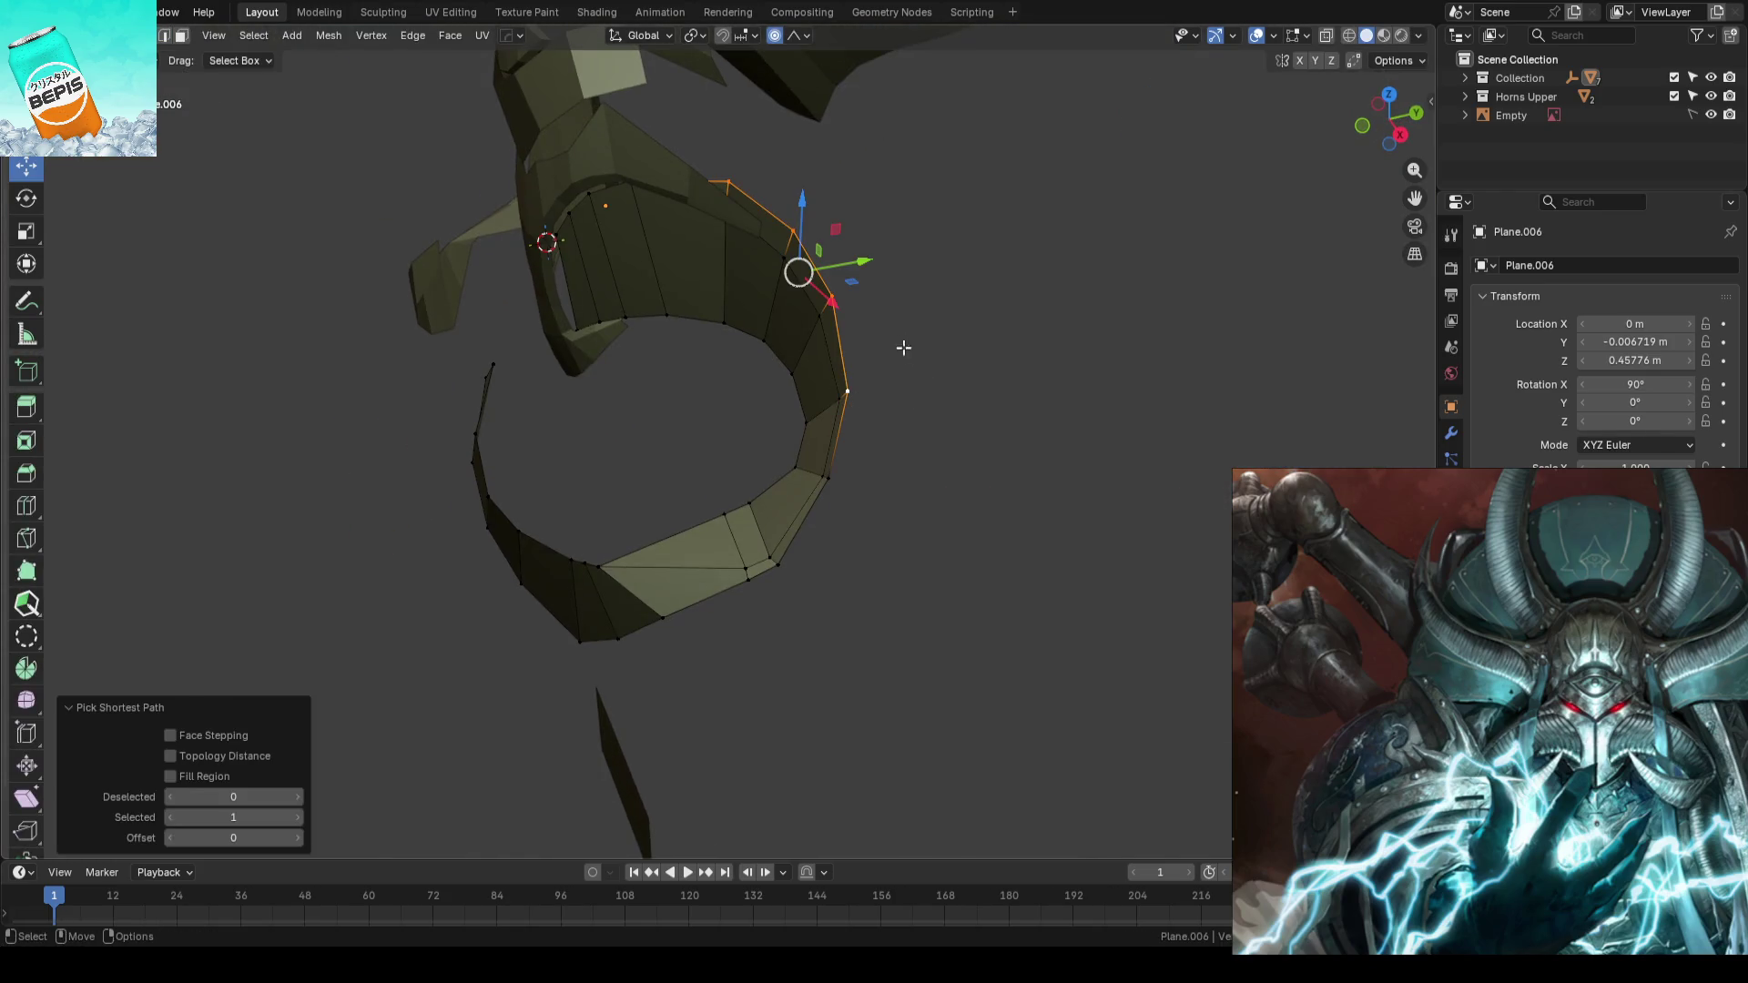
mouse_move(863, 261)
left_mouse_down()
mouse_move(914, 263)
mouse_move(898, 267)
left_mouse_up()
key("Escape")
left_click(897, 268)
mouse_move(897, 268)
middle_mouse_down()
mouse_move(874, 512)
mouse_move(843, 437)
middle_mouse_up()
left_click(790, 449)
left_click(733, 516, "shift")
left_click_drag(824, 476, 875, 482)
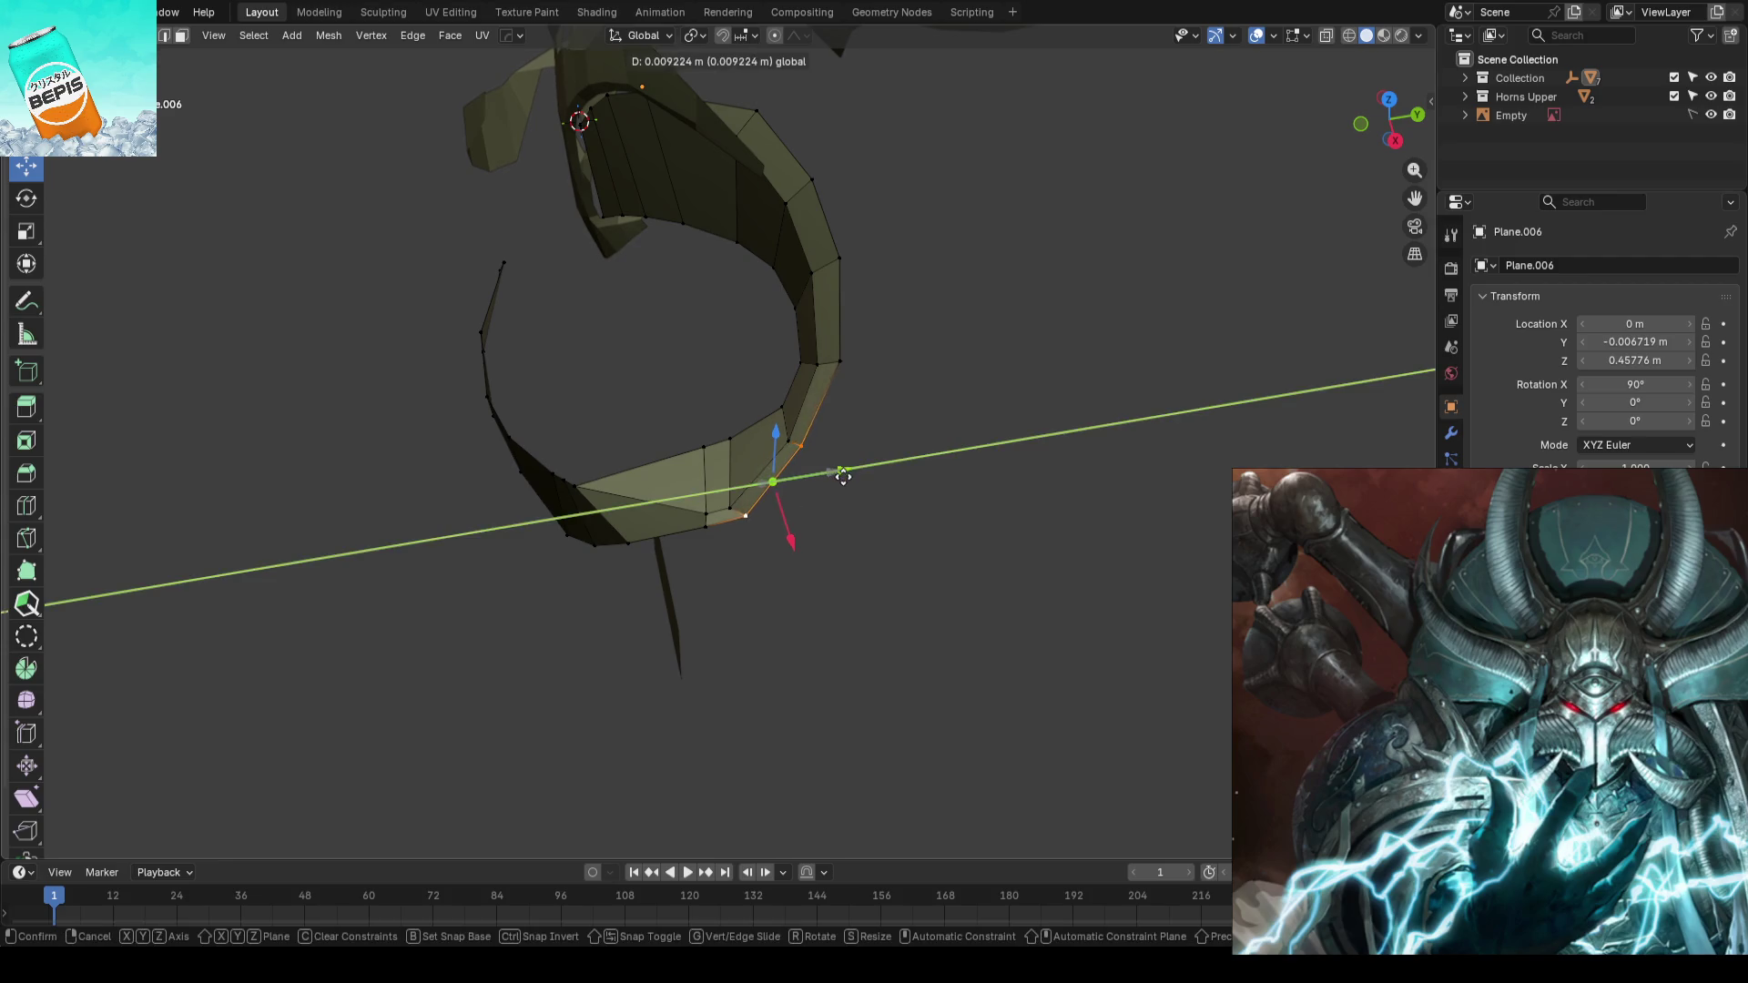
left_click(875, 481)
mouse_move(874, 480)
middle_mouse_down()
mouse_move(873, 437)
mouse_move(797, 452)
mouse_move(798, 297)
mouse_move(839, 187)
mouse_move(987, 172)
mouse_move(997, 208)
mouse_move(947, 407)
mouse_move(944, 345)
middle_mouse_up()
- With X-ray on, slide the horn vertex beside the right eye onto the reference outline and tweak its depth
left_click(798, 296)
key("alt+z")
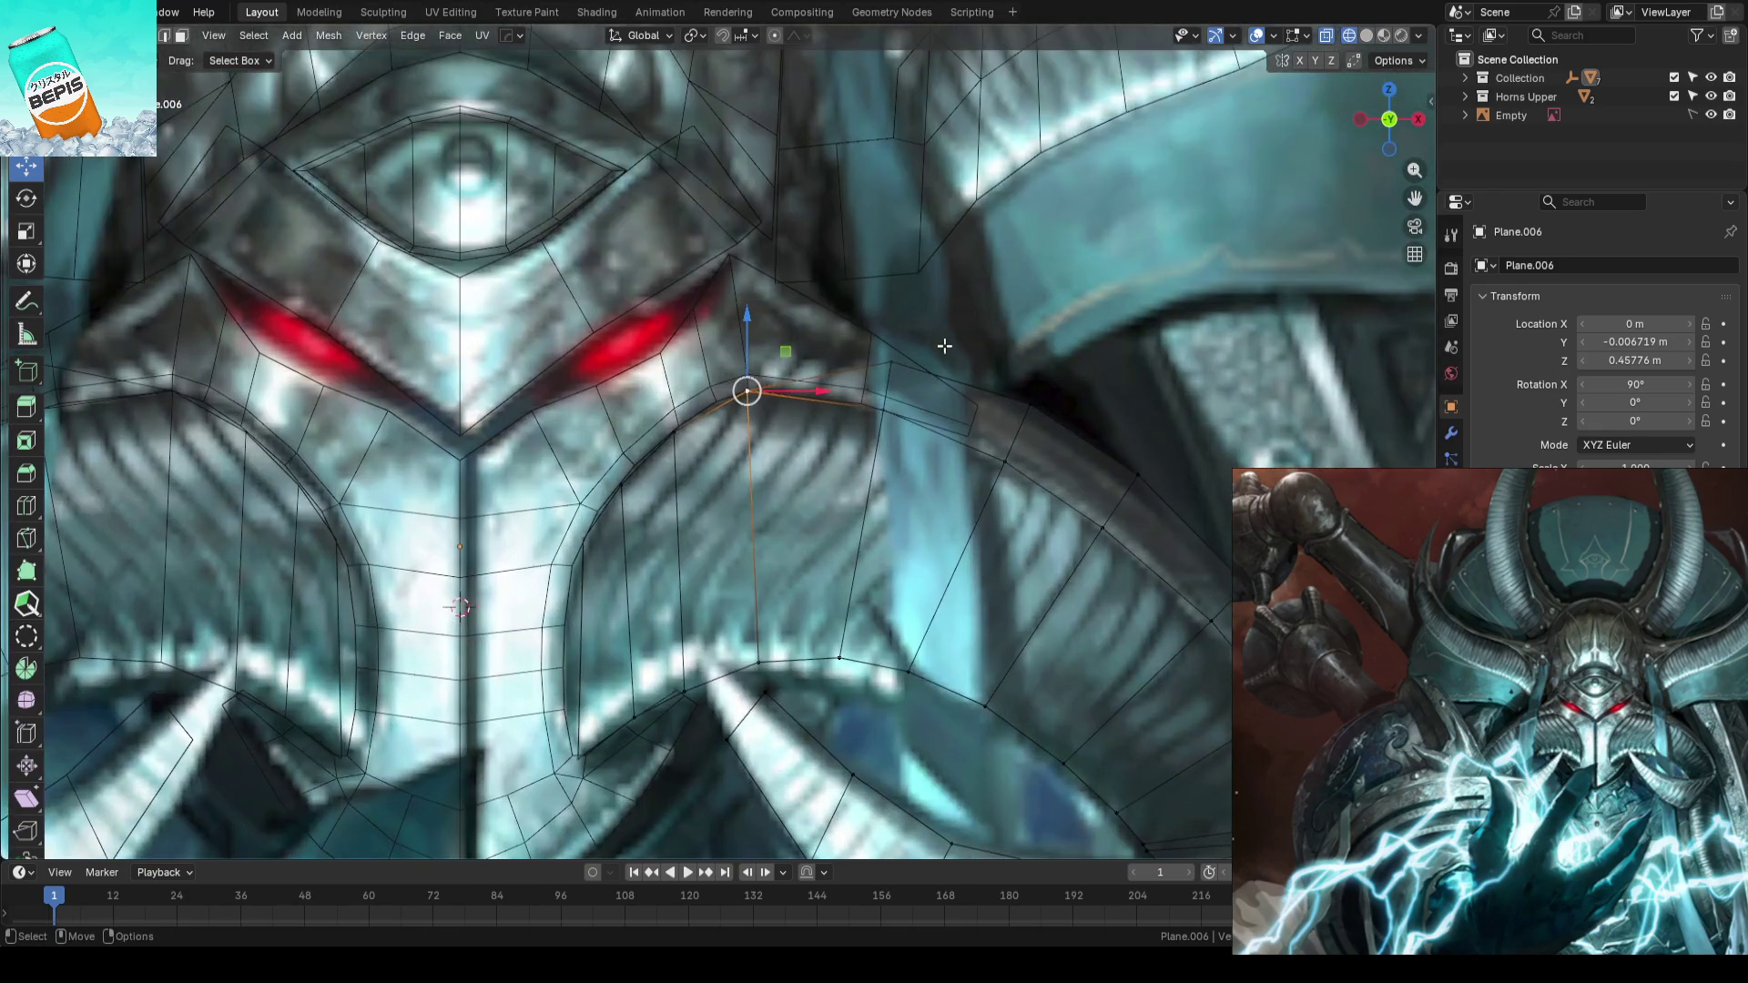
key("g")
left_click(819, 376)
key("g")
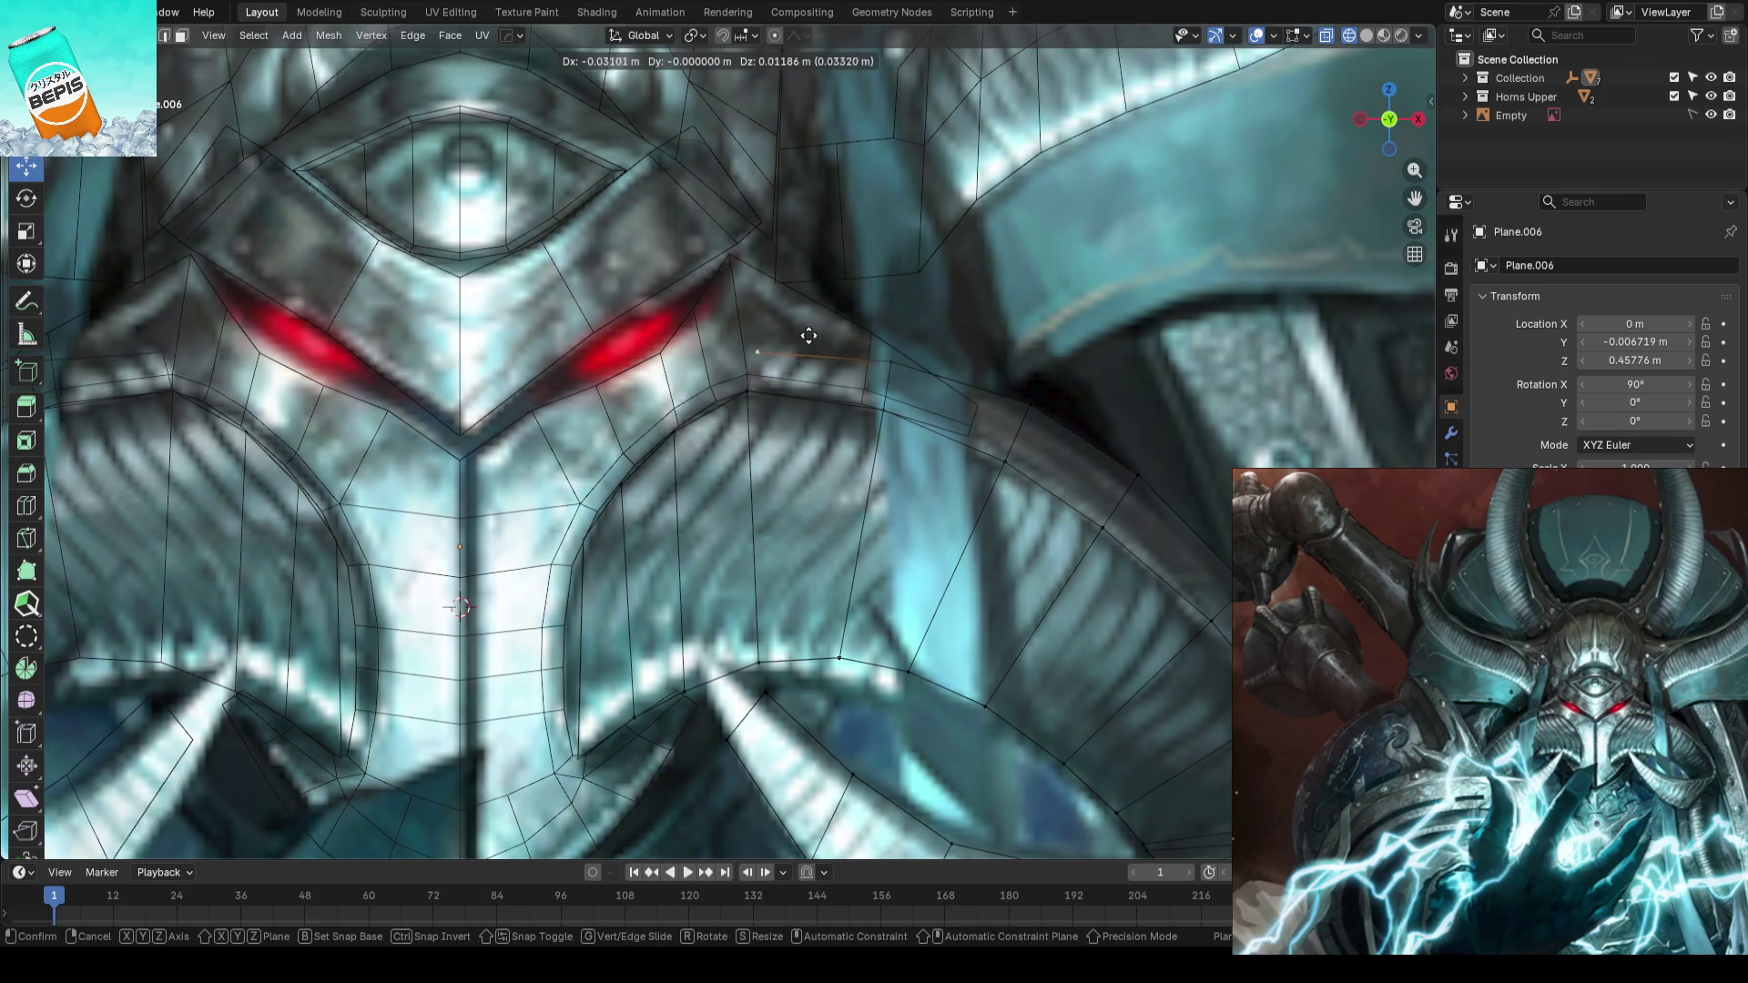
left_click(750, 351)
middle_click_drag(749, 351, 755, 438)
key("g")
left_click(561, 490)
key("shift+z")
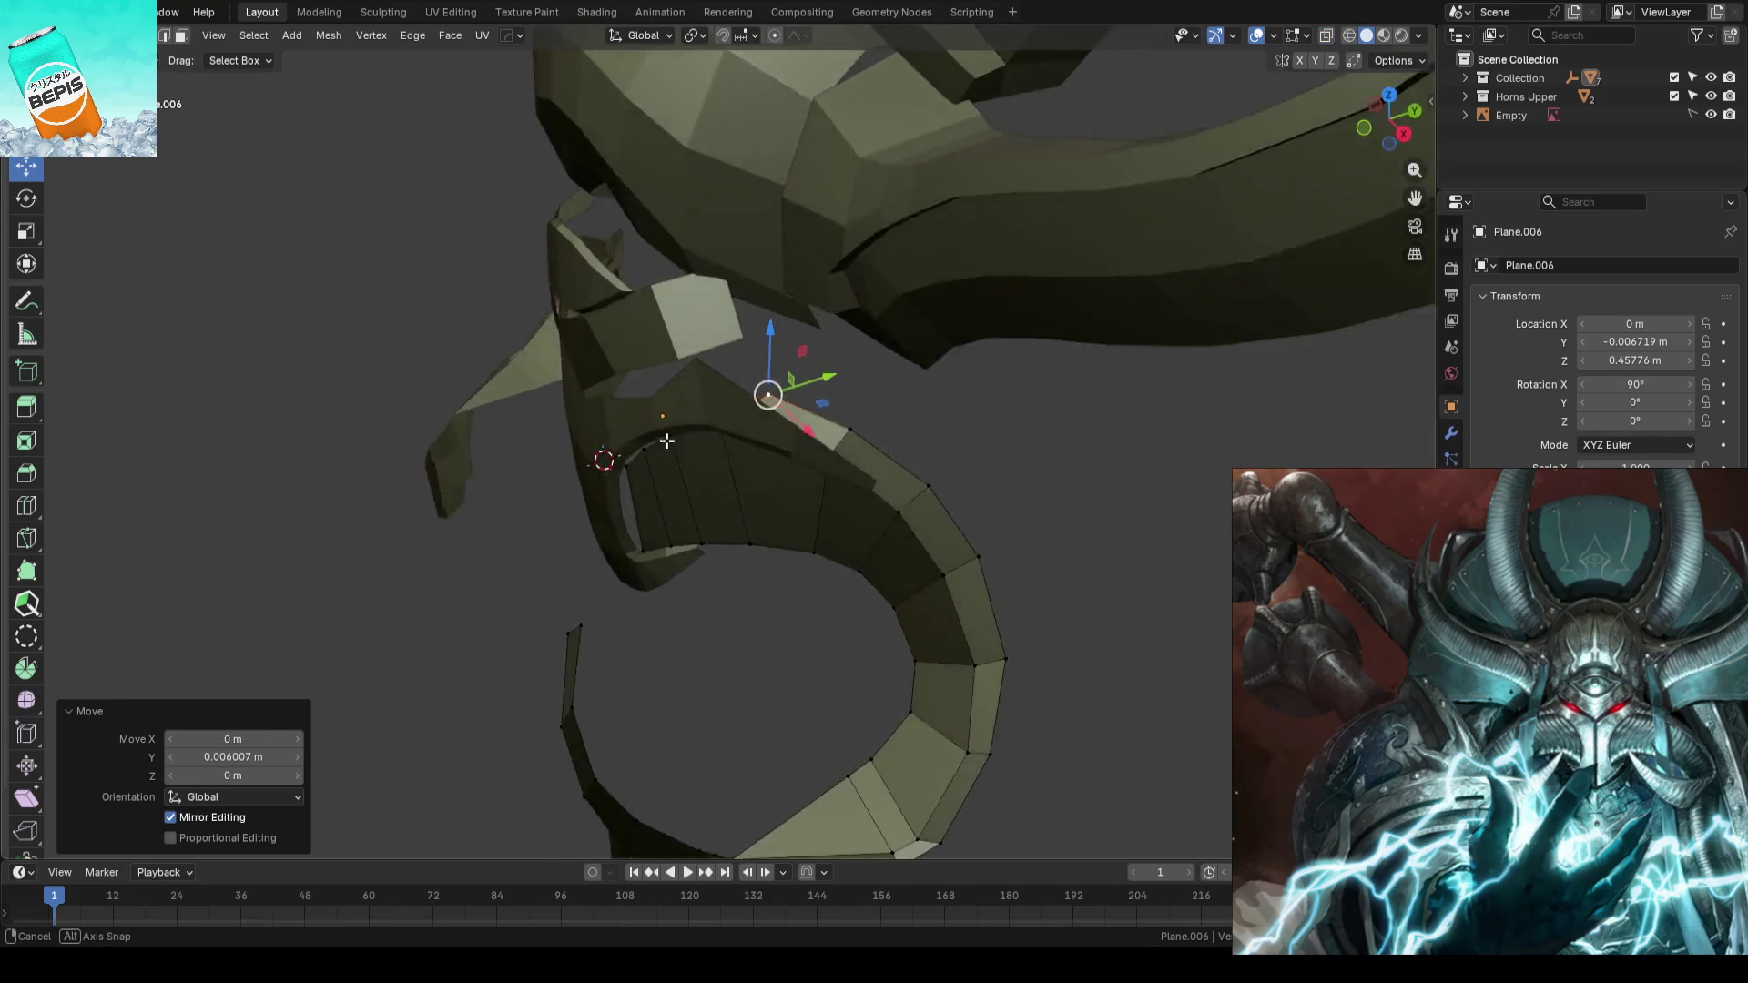
middle_click_drag(561, 490, 794, 354)
left_click(834, 335)
mouse_move(976, 442)
middle_mouse_down()
mouse_move(1024, 406)
mouse_move(817, 467)
mouse_move(828, 495)
mouse_move(852, 419)
middle_mouse_up()
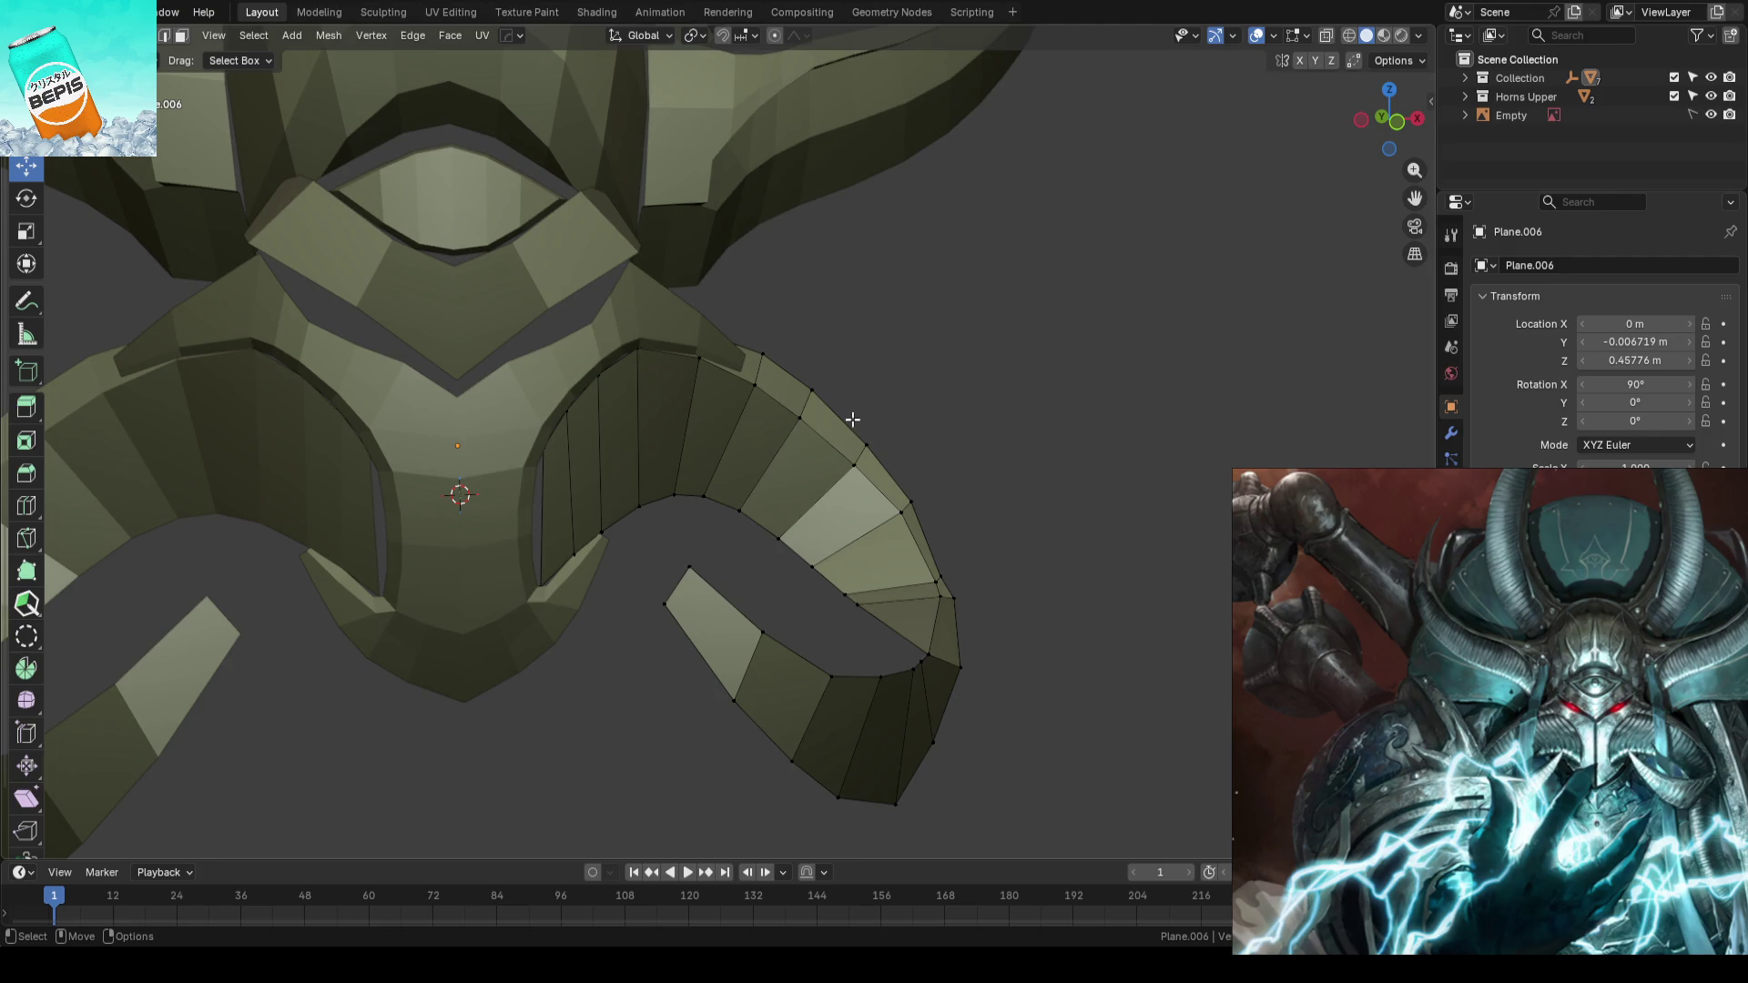
key("KP_1")
scroll(846, 419, "up", 3)
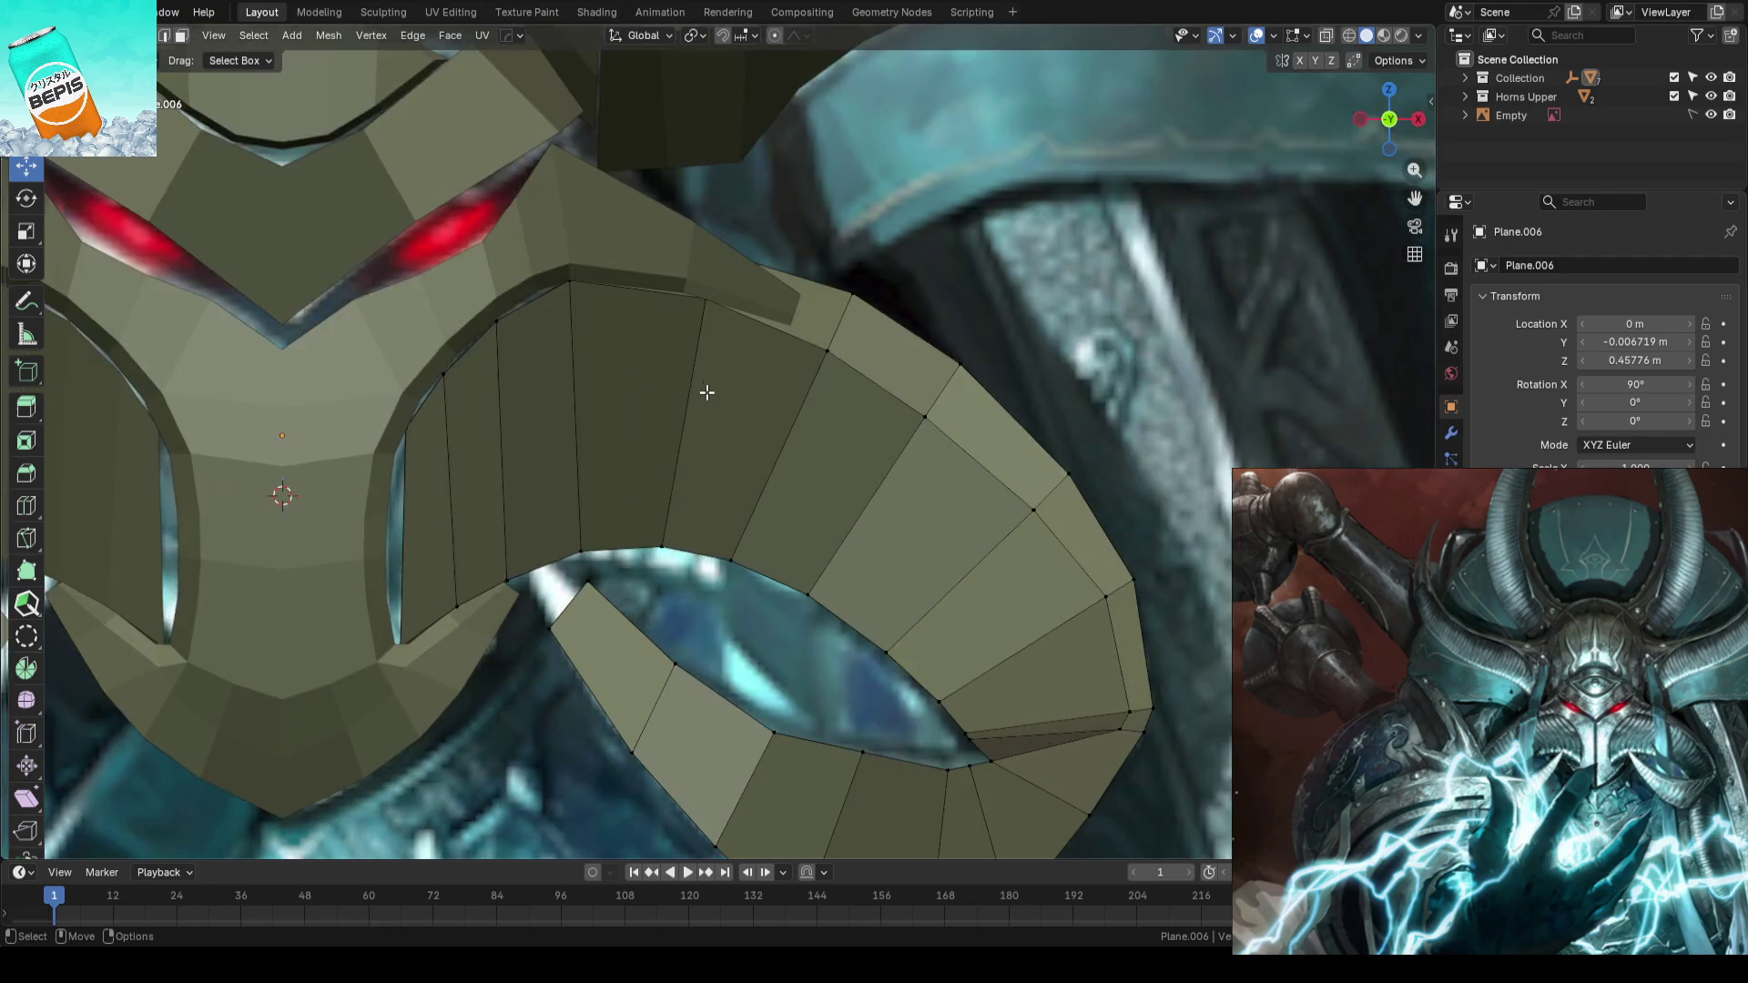
scroll(702, 391, "up", 3)
scroll(761, 423, "up", 2)
- Slide the horn's top two vertices along their edges, raise one along Z, and save the blockout
left_click(624, 294)
key("g")
key("g")
left_click(753, 411)
left_click(800, 325)
key("g")
key("g")
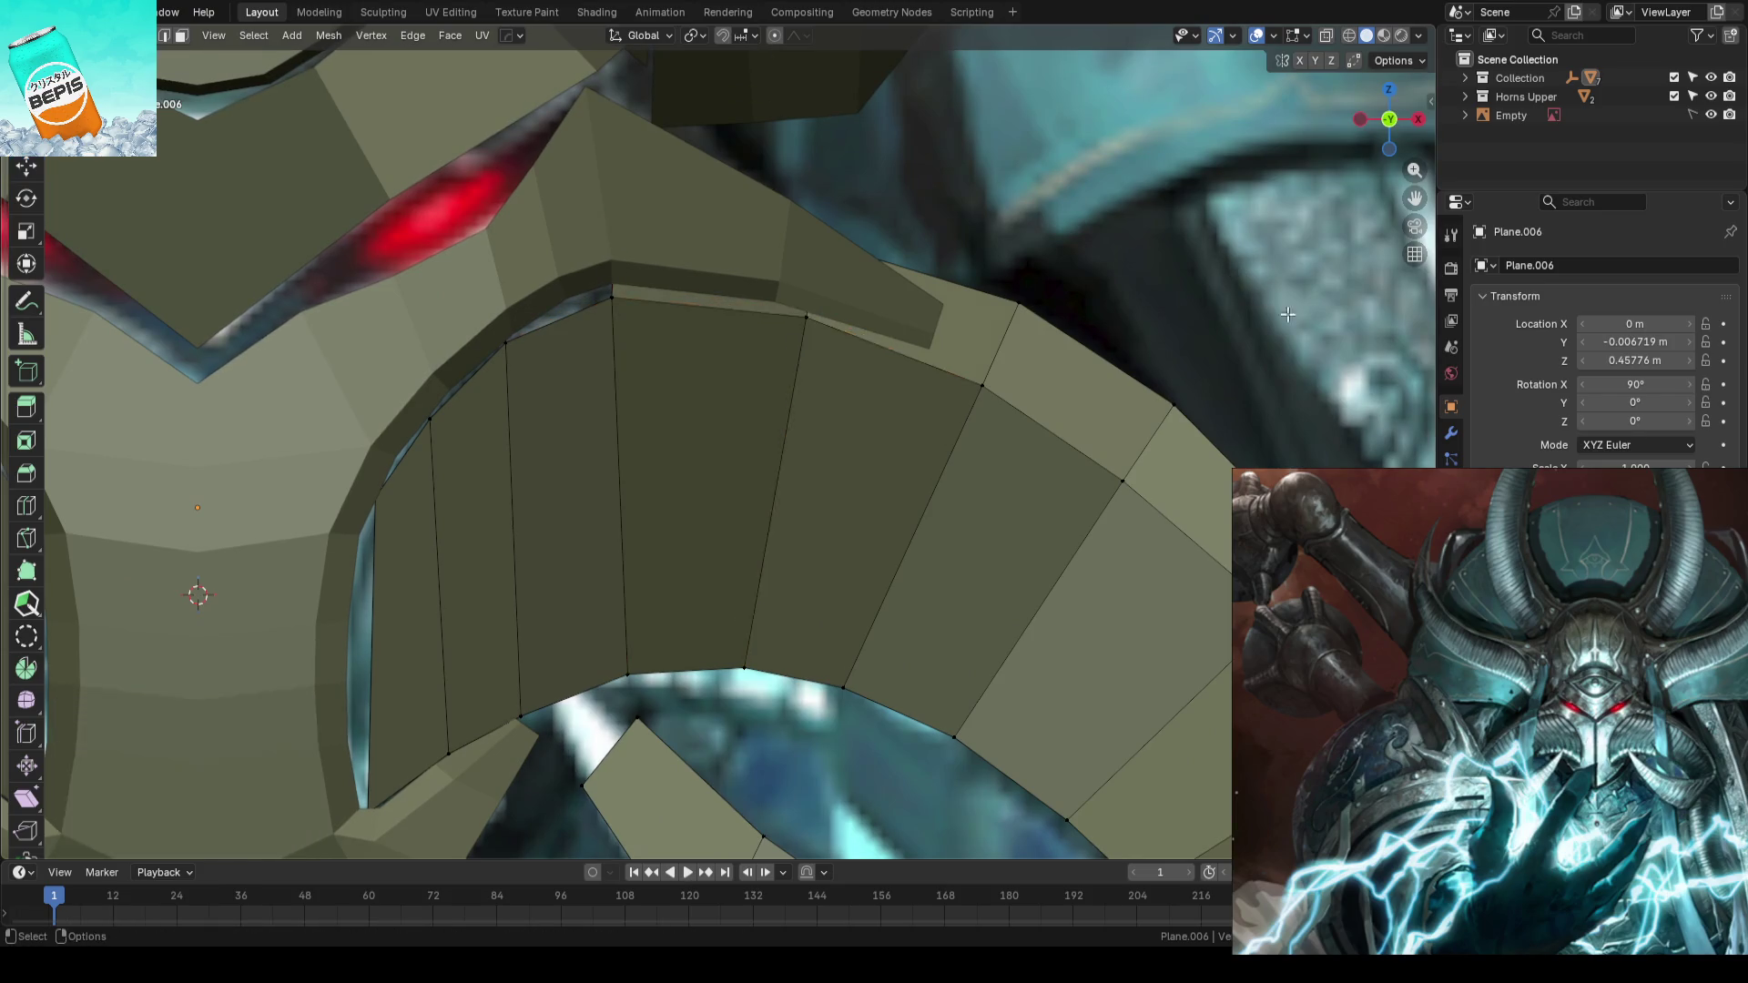
scroll(819, 361, "down", 3)
scroll(887, 383, "up", 2)
left_click(930, 390)
key("shift+space")
key("g")
left_click_drag(937, 317, 1106, 302)
scroll(1106, 301, "down", 5)
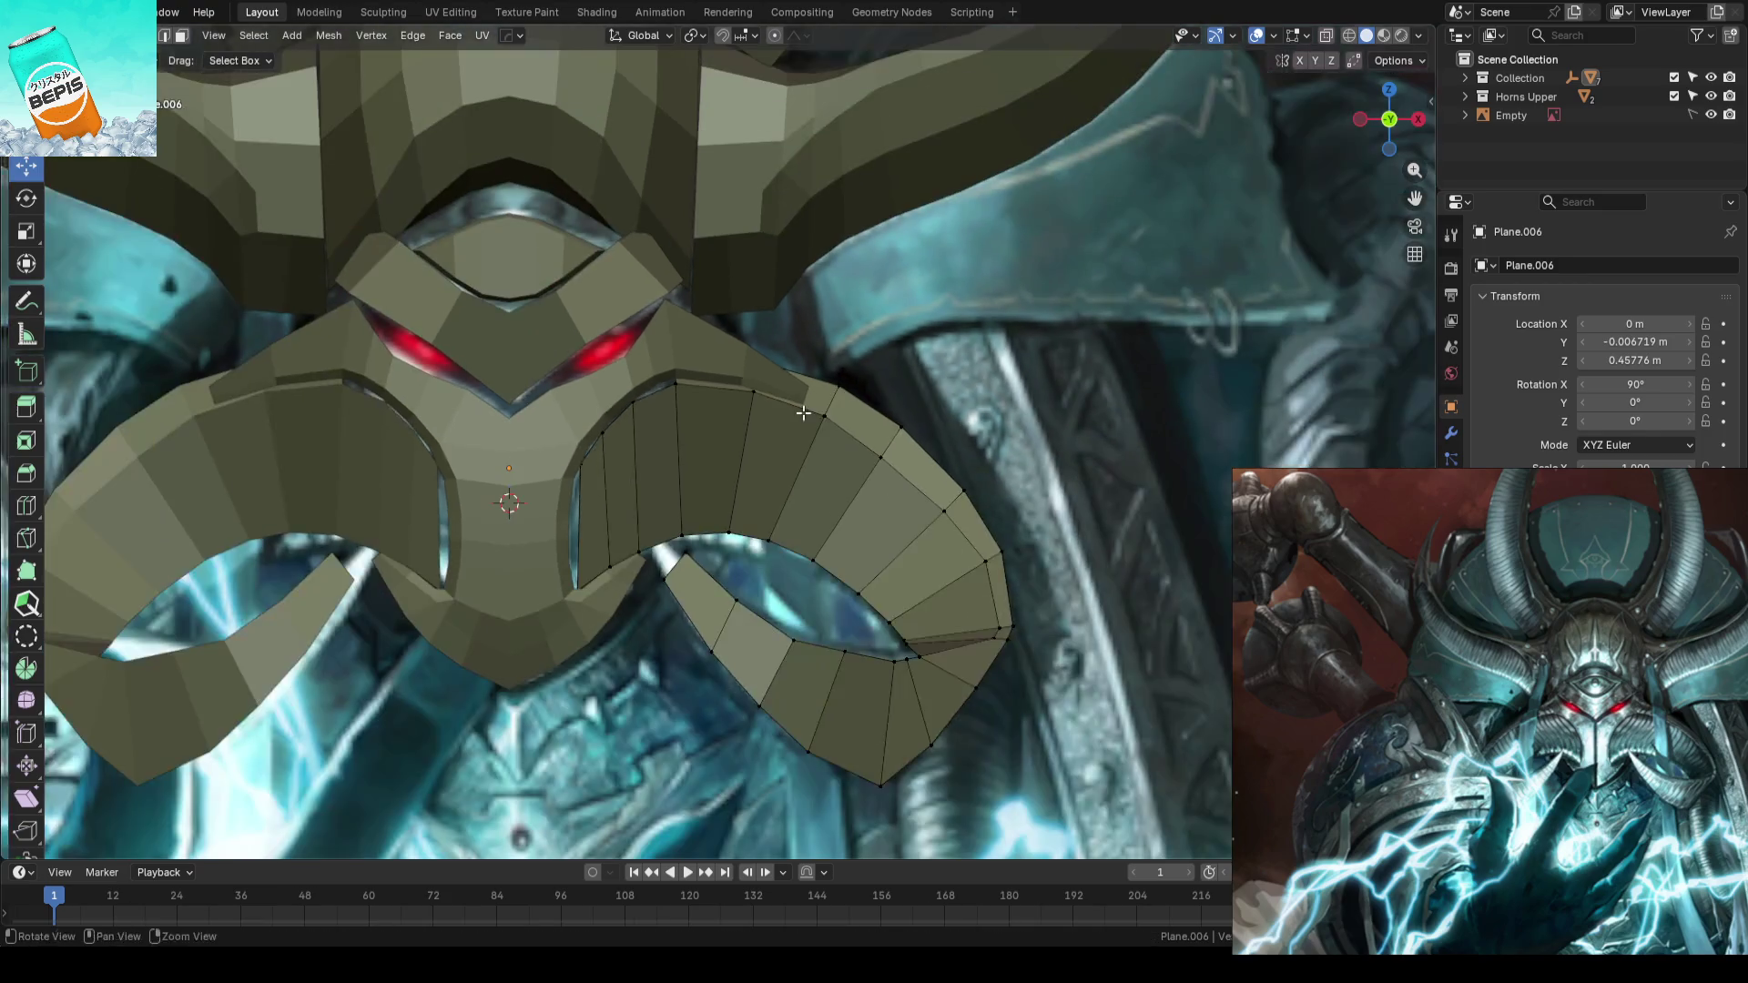
key("Tab")
scroll(804, 408, "down", 1)
key("ctrl+s")
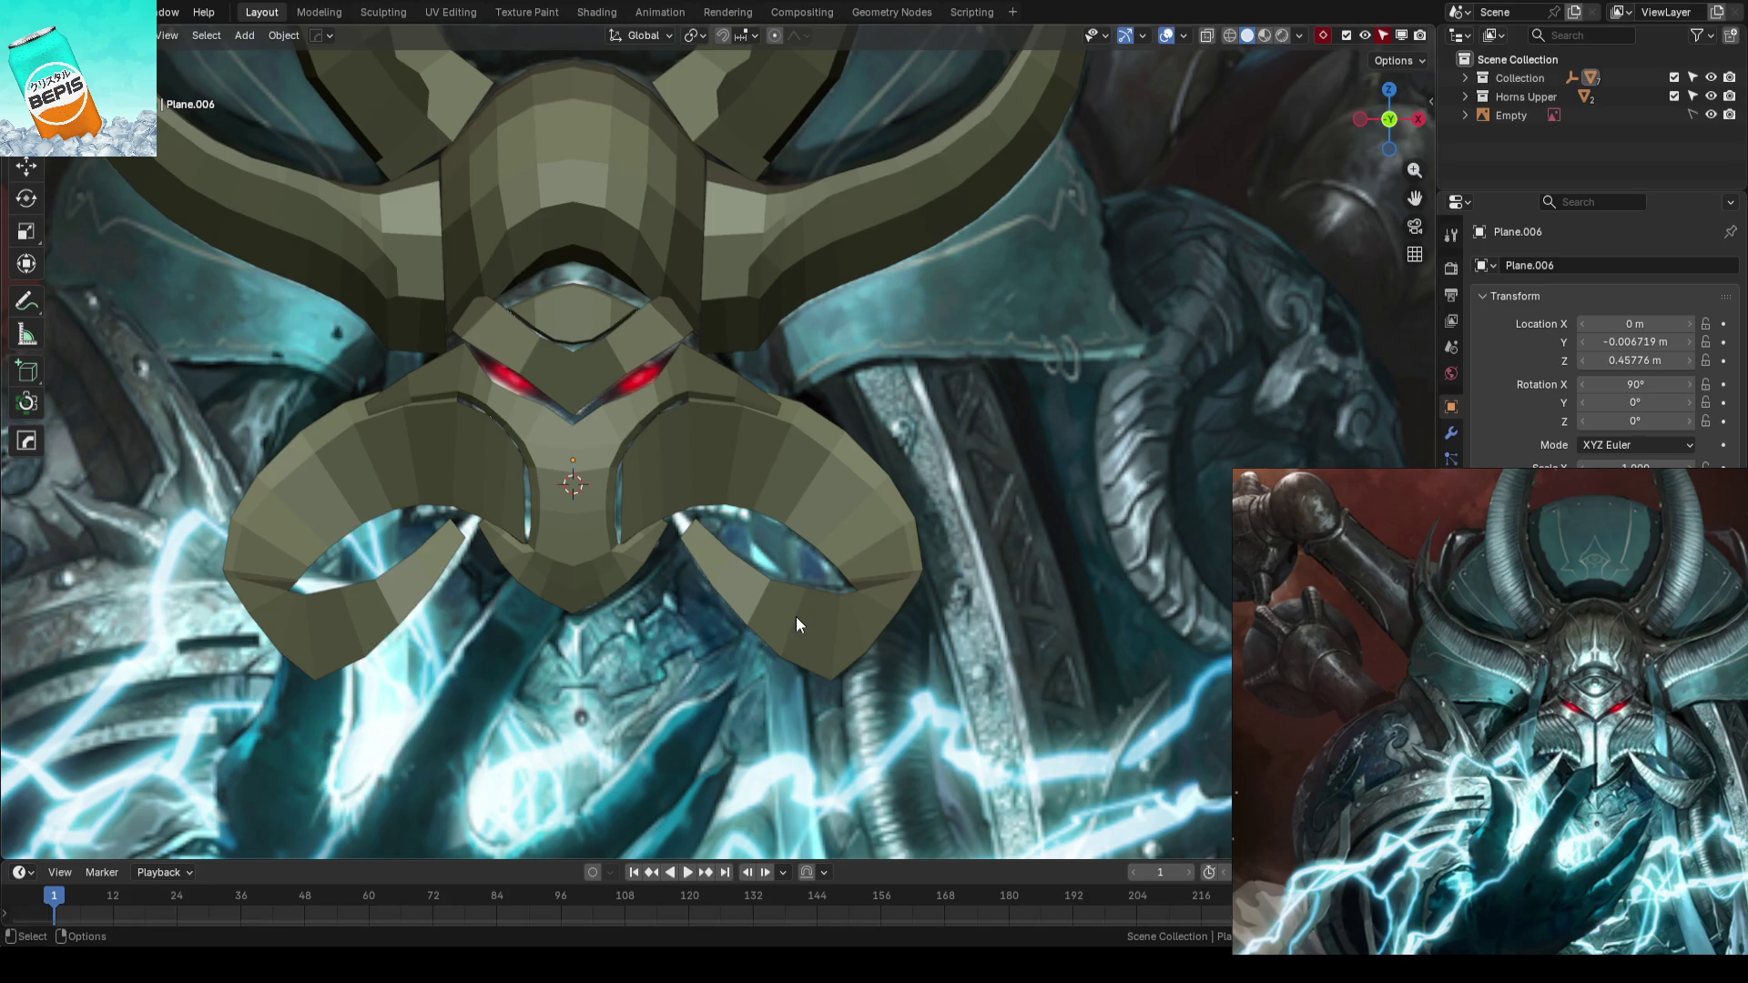
scroll(796, 616, "down", 3)
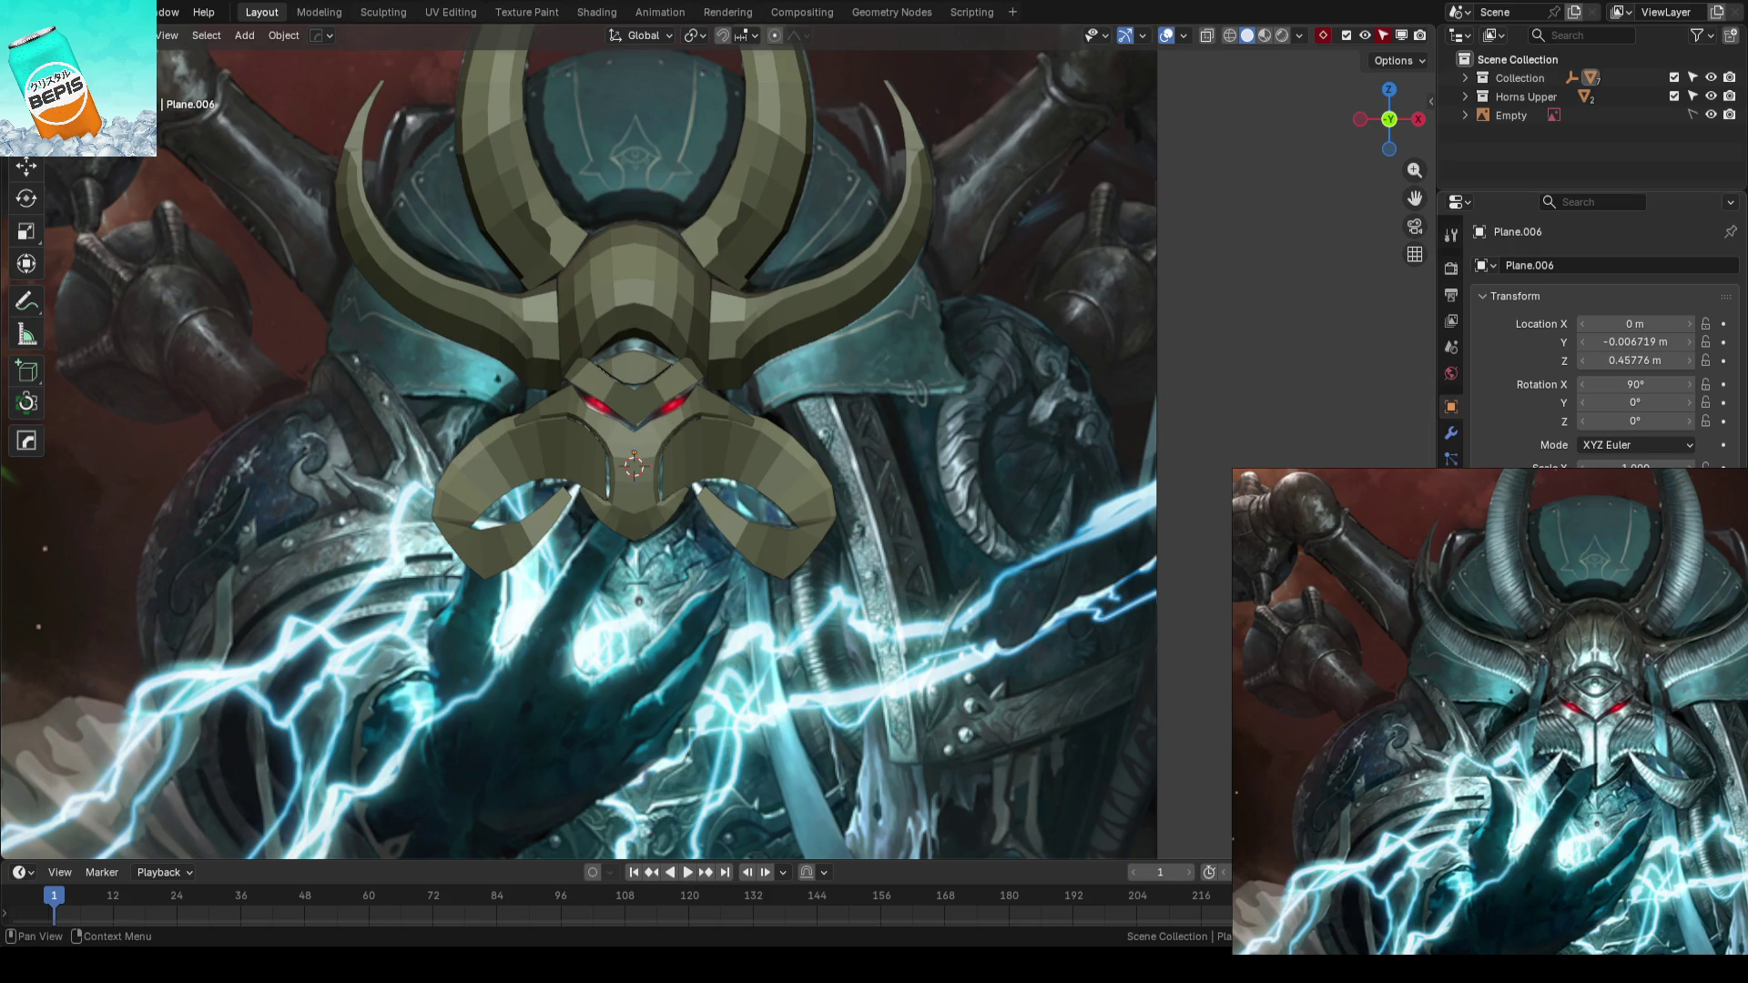
scroll(706, 438, "down", 1)
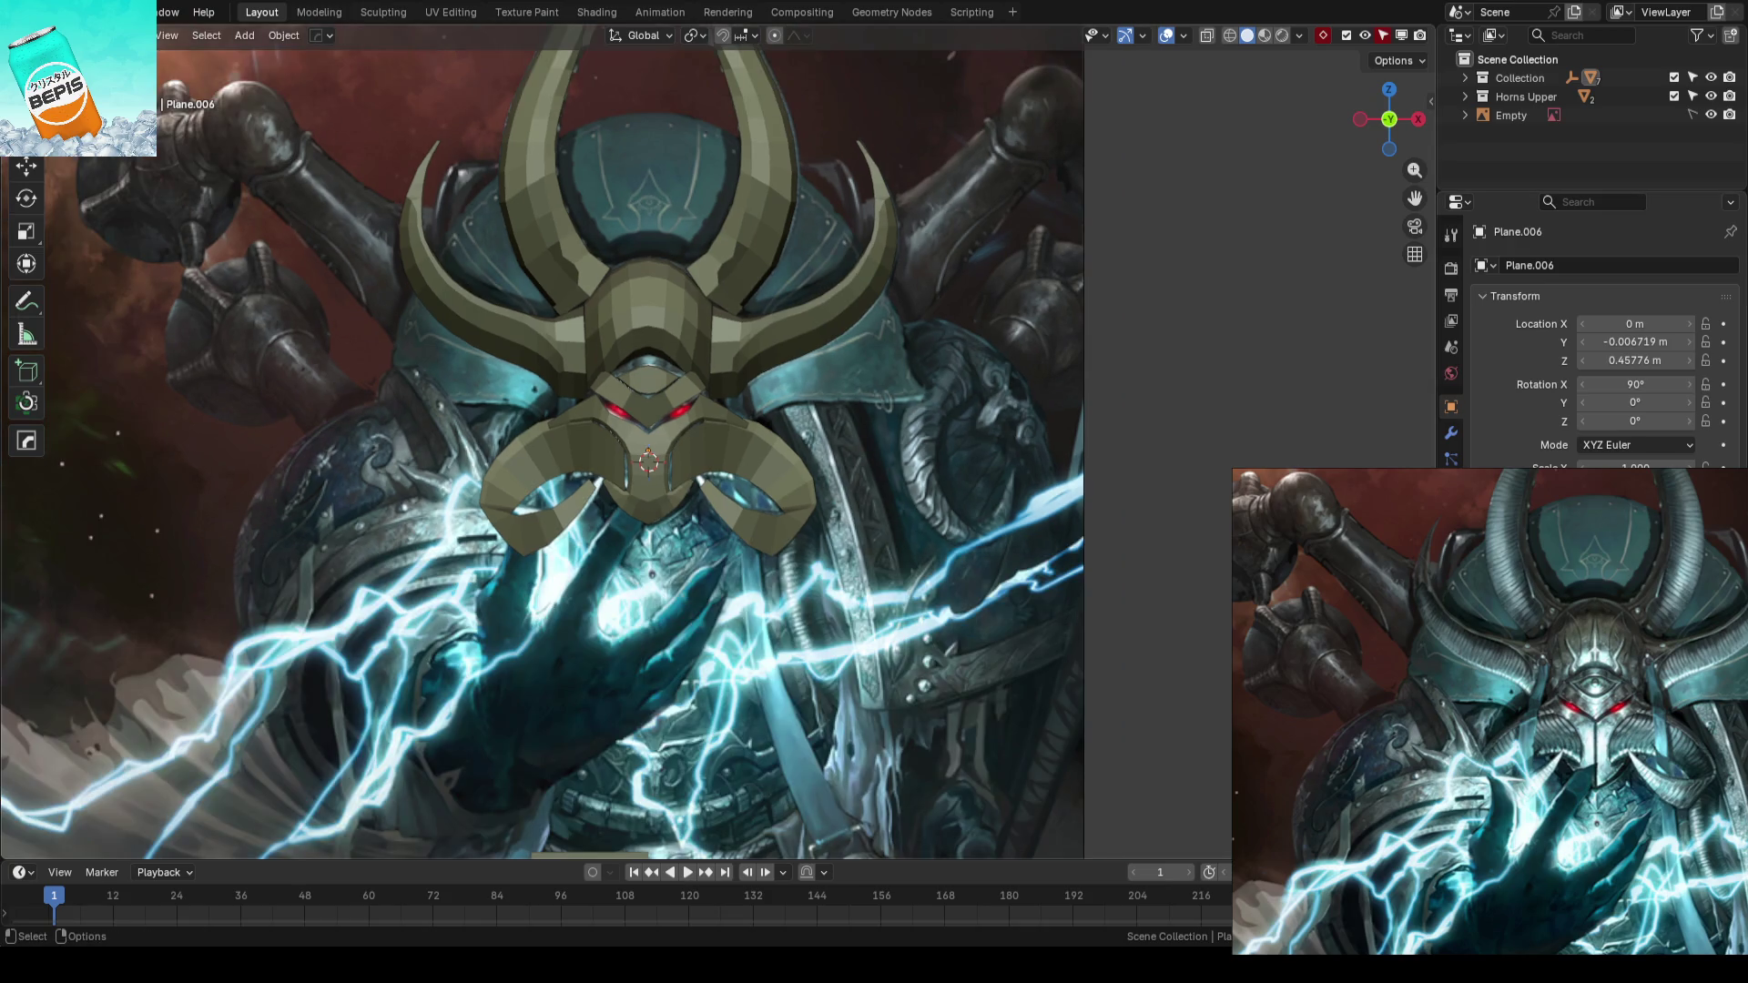
scroll(802, 391, "up", 1)
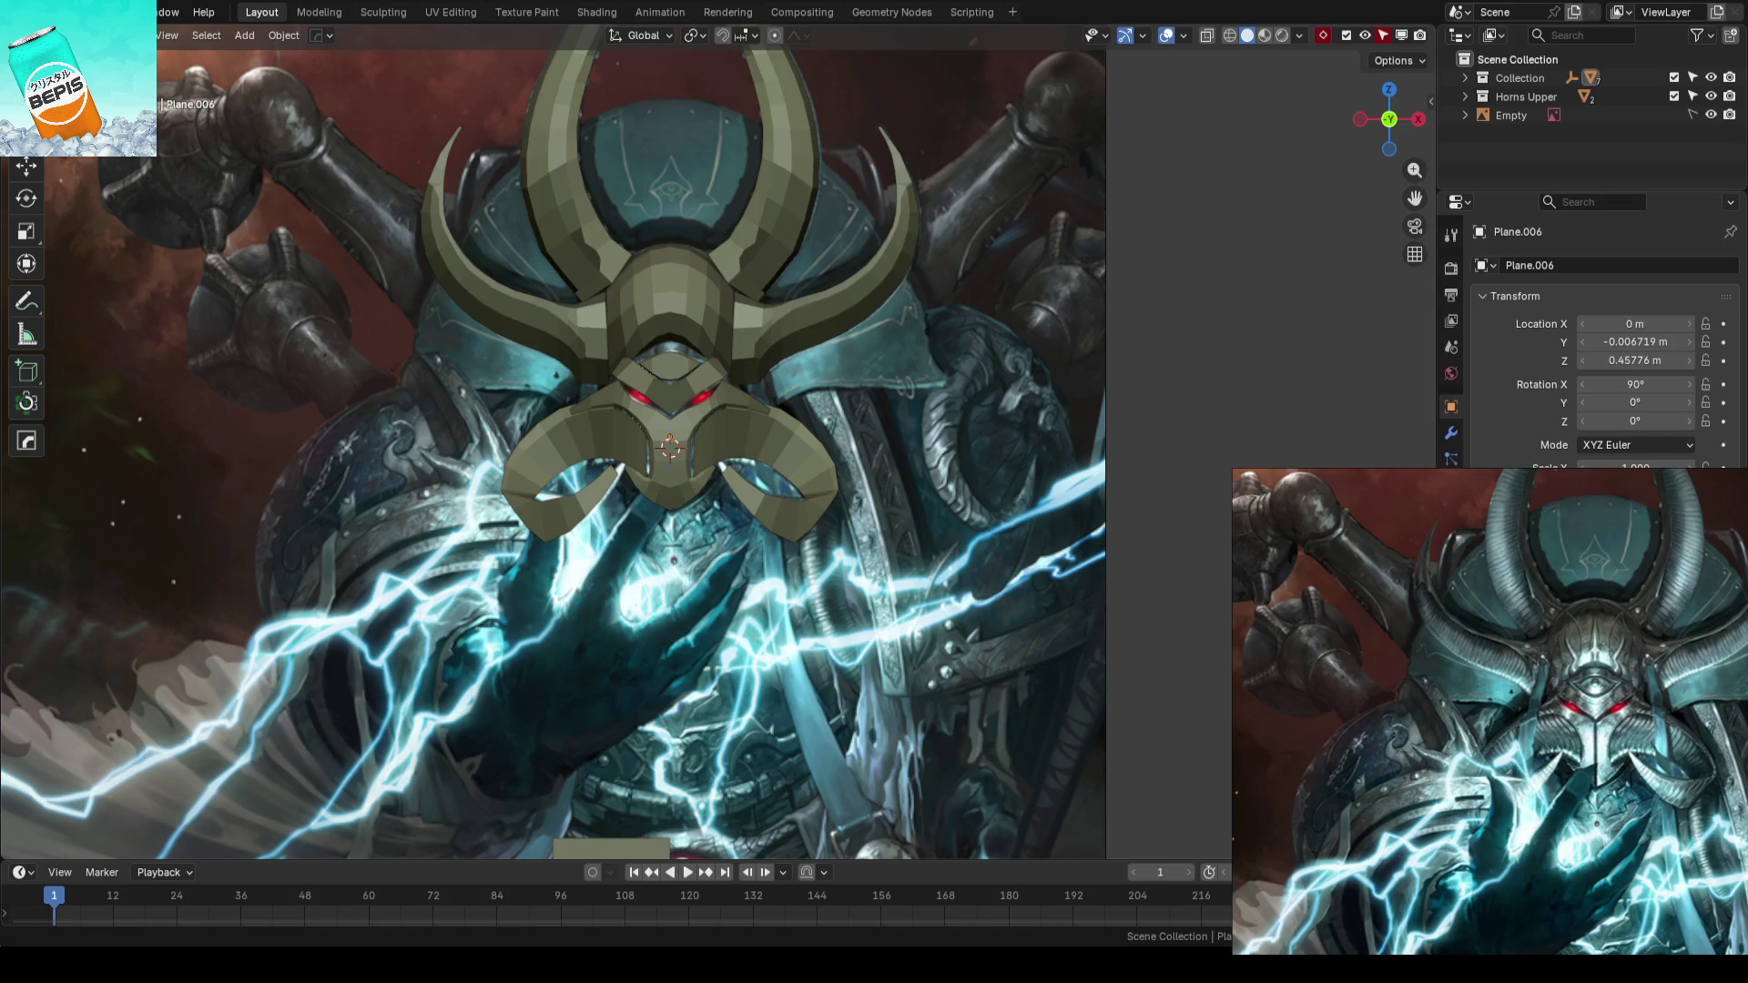
scroll(683, 438, "down", 3)
scroll(941, 412, "up", 5)
mouse_move(793, 399)
middle_mouse_down("shift")
mouse_move(866, 353)
mouse_move(837, 511)
middle_mouse_up("shift")
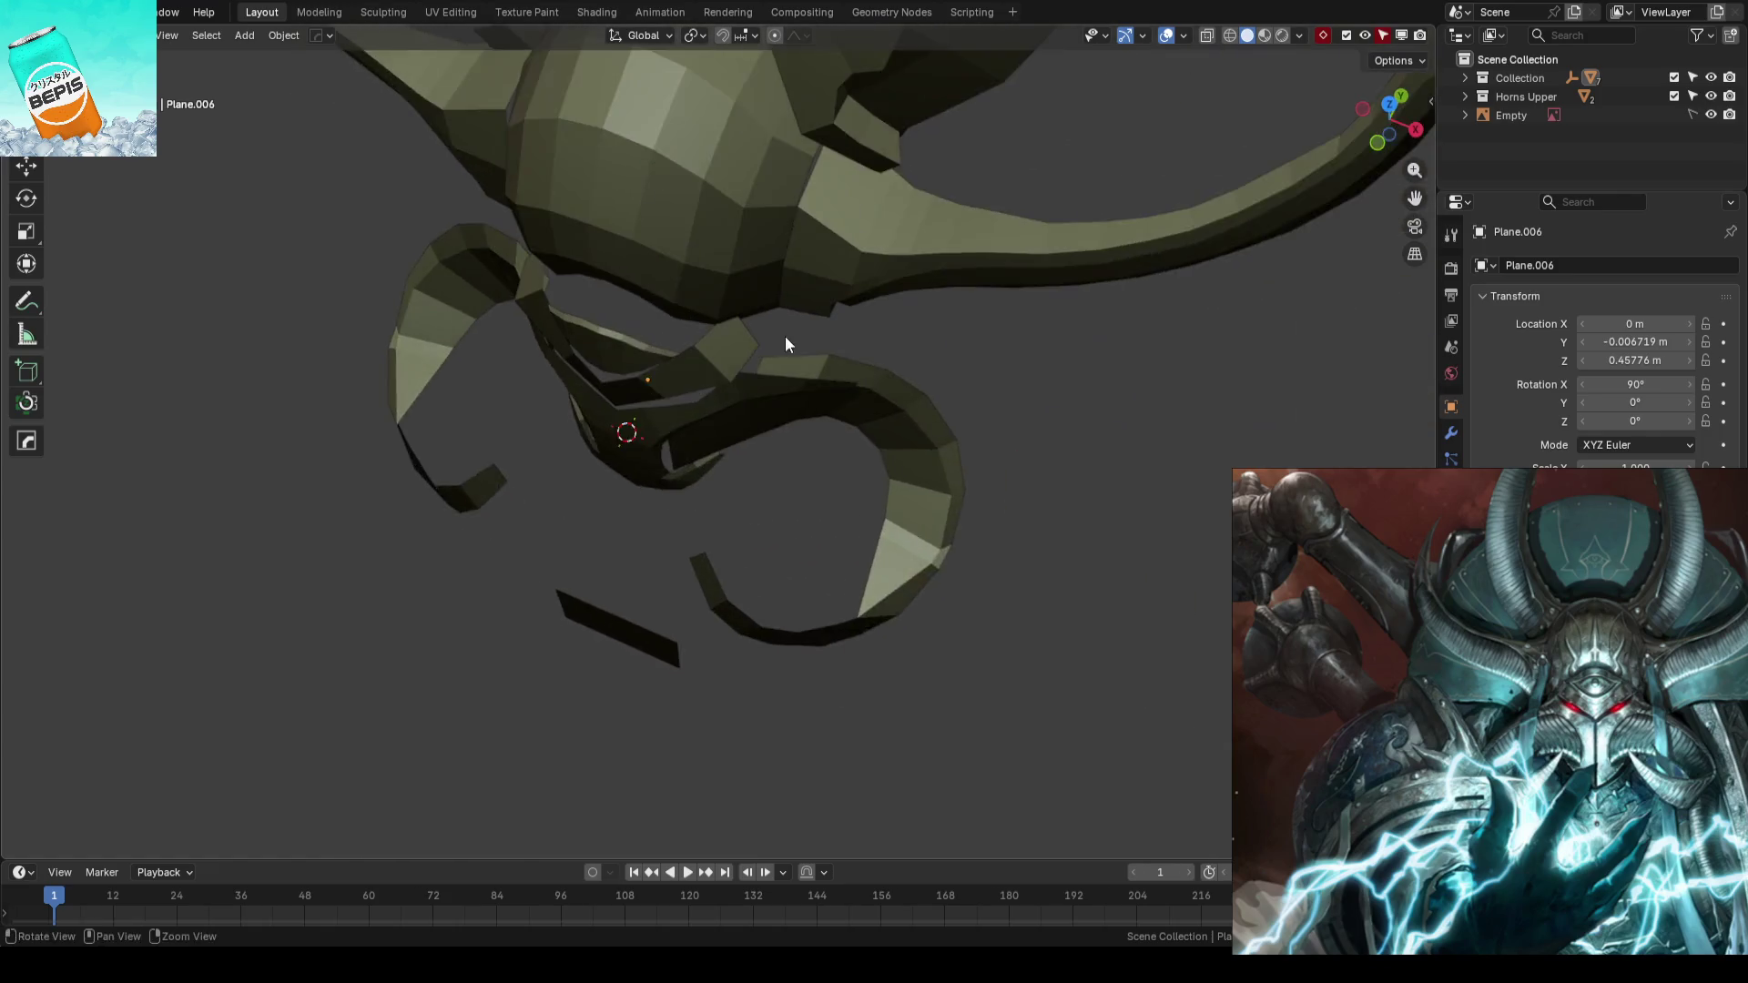
- Shift two horn vertices along Y so the horn's depth matches the reference
middle_click_drag(837, 512, 864, 446)
key("Tab")
mouse_move(999, 451)
middle_mouse_down()
mouse_move(919, 376)
mouse_move(897, 397)
middle_mouse_up()
left_click(926, 387)
key("g")
key("y")
left_click(885, 383)
left_click(832, 461)
key("g")
key("y")
key("Escape")
left_click(975, 476)
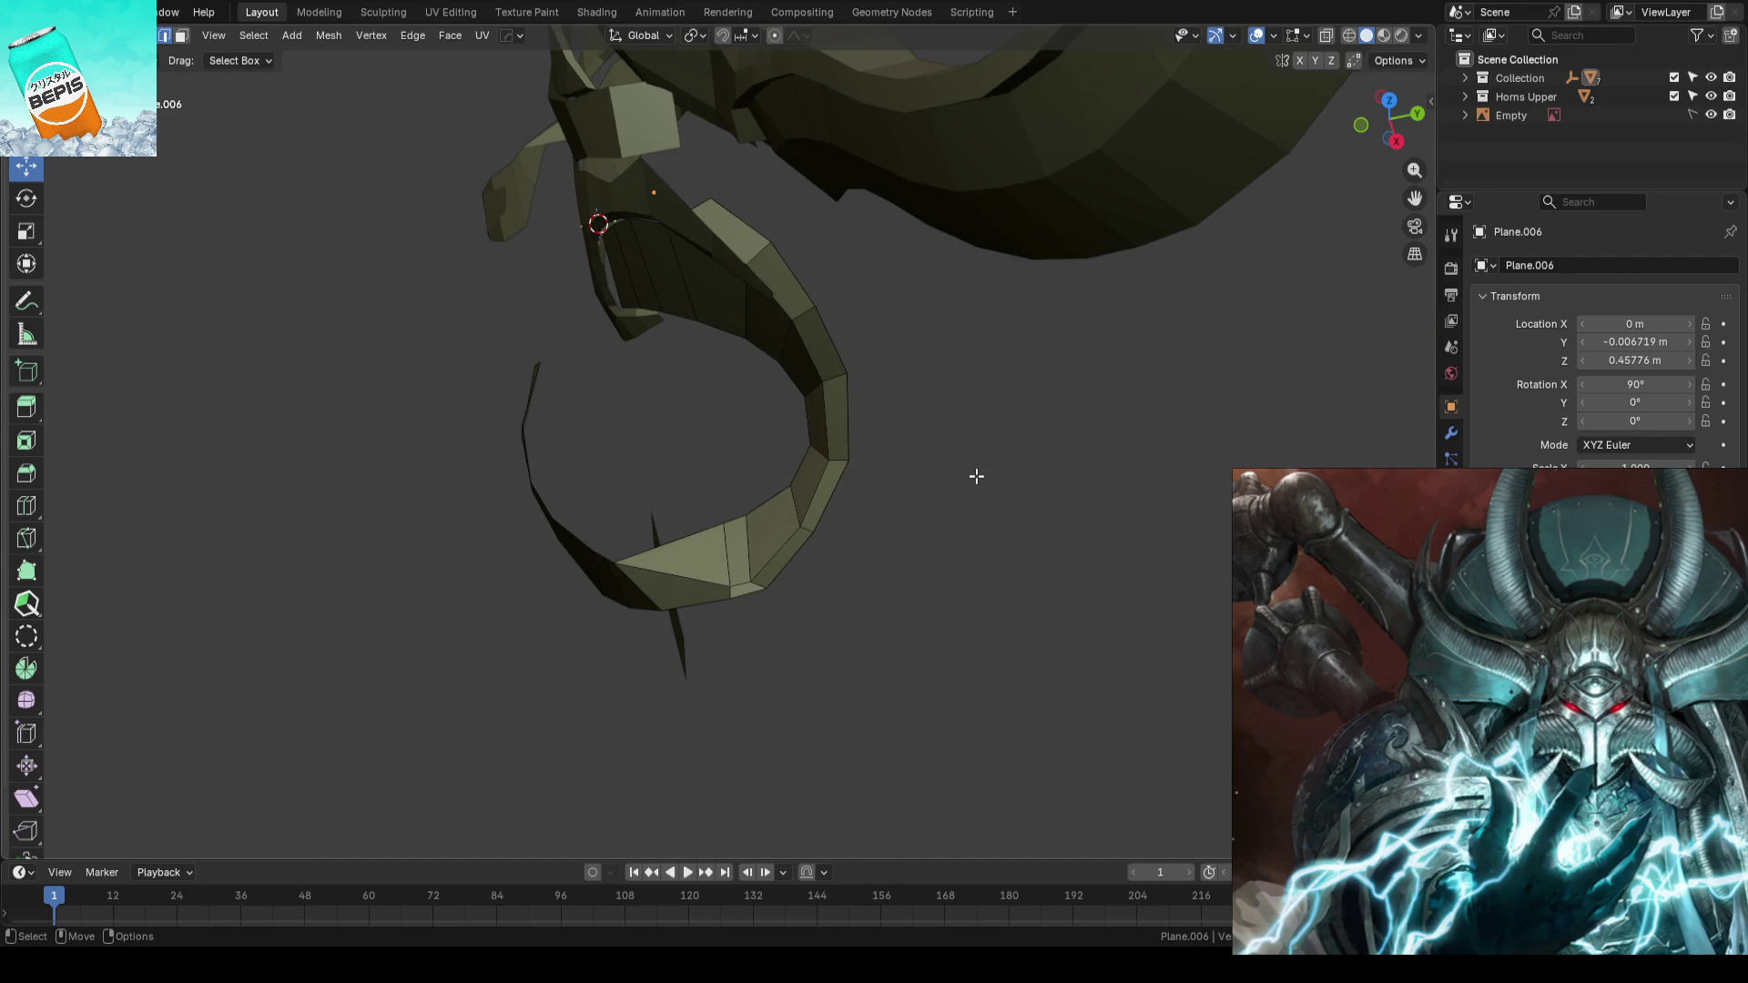
- Slide a lower edge of the curl along the horn and save the blockout file
middle_click_drag(975, 476, 927, 435)
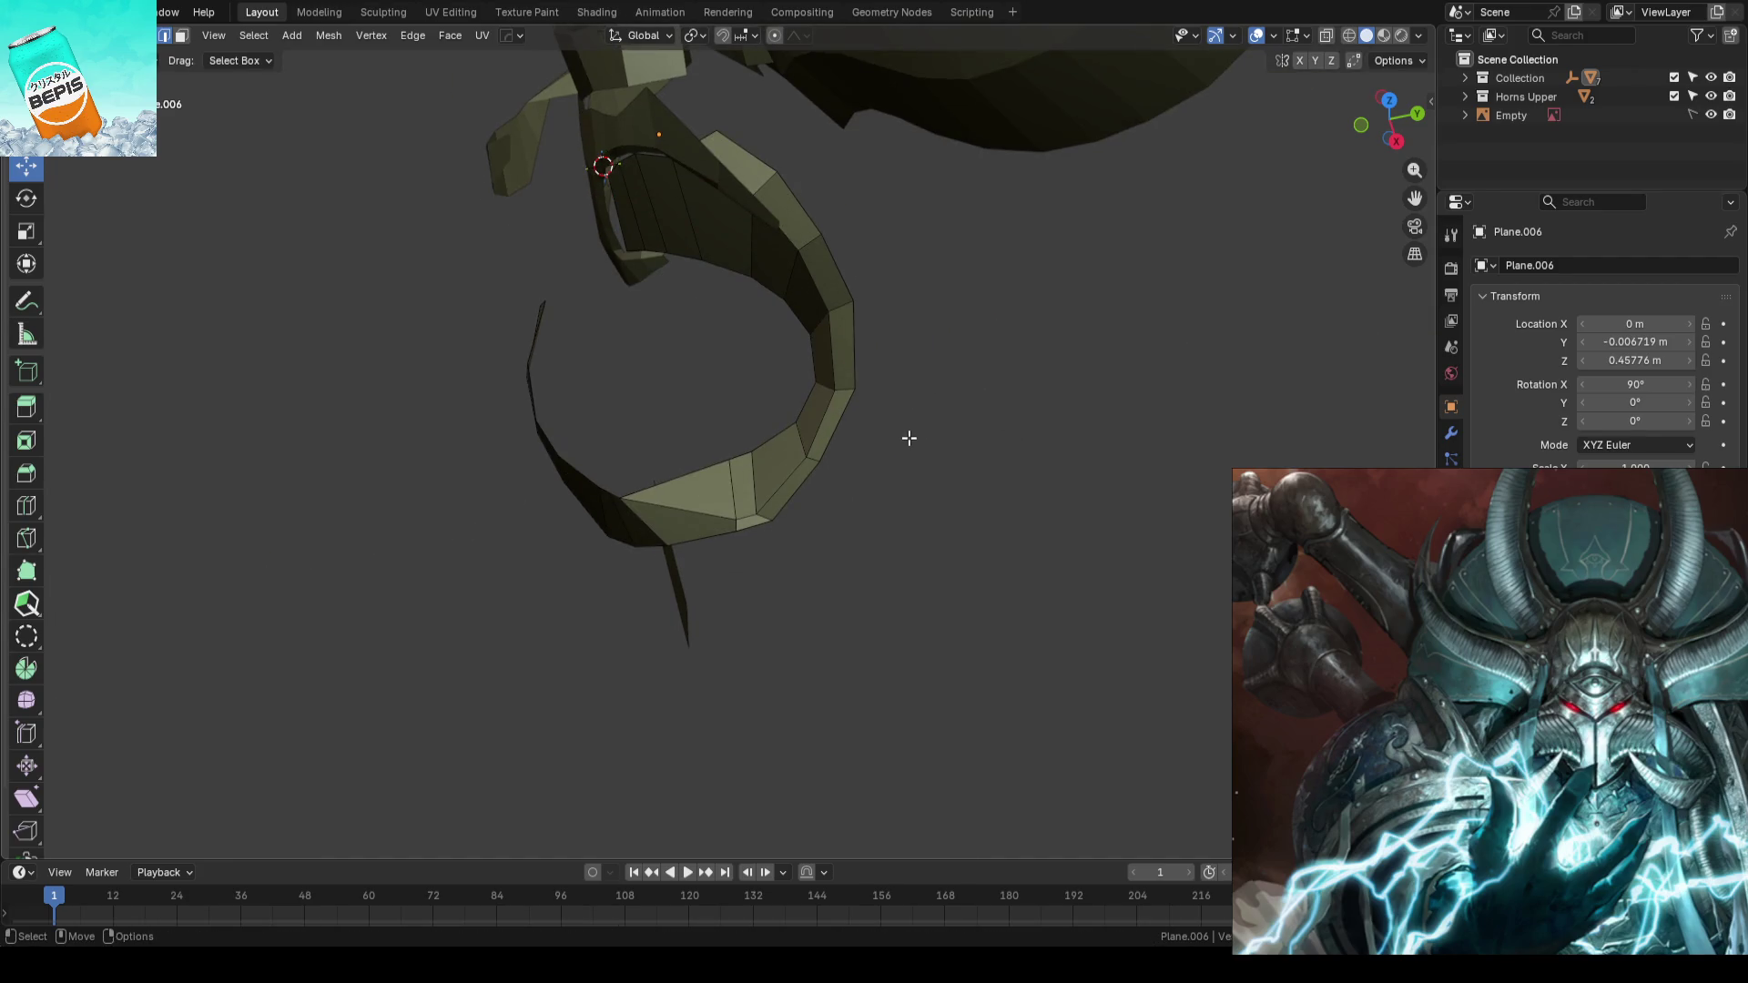
left_click(811, 448)
key("g")
key("y")
key("Escape")
left_click(762, 498)
key("g")
key("g")
left_click(851, 504)
mouse_move(968, 480)
middle_mouse_down()
mouse_move(882, 417)
mouse_move(939, 393)
middle_mouse_up()
key("Tab")
key("ctrl+s")
scroll(1102, 358, "up", 3)
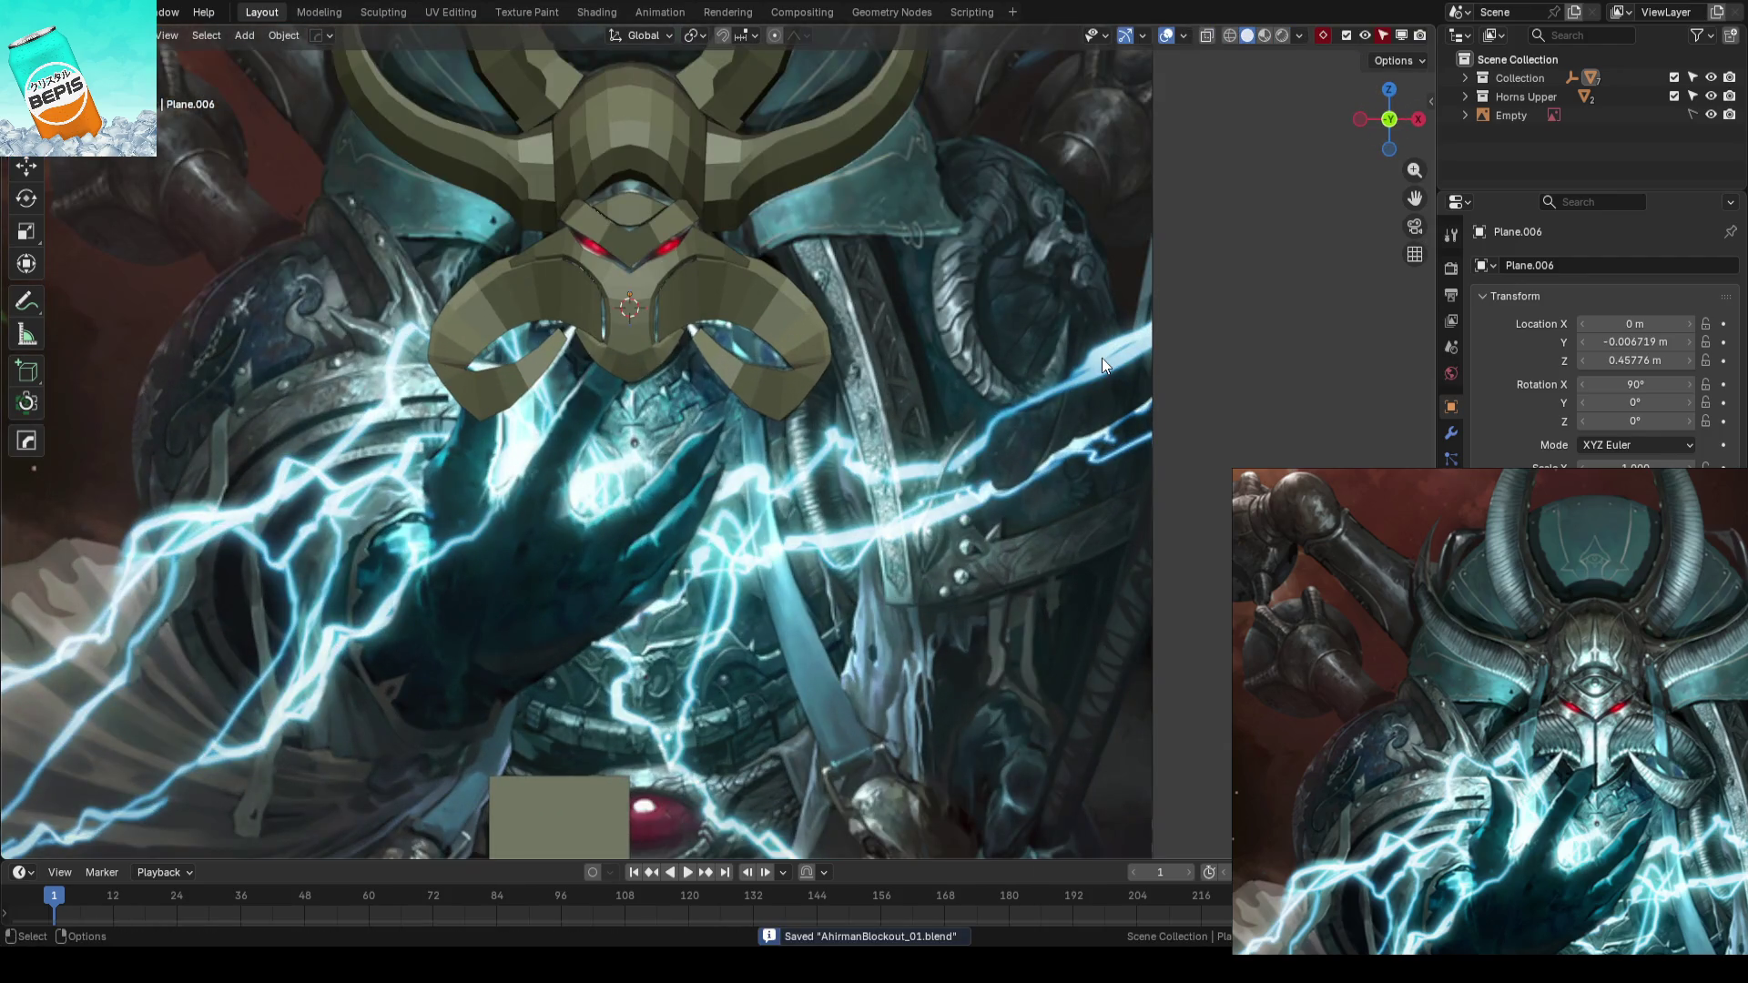
middle_click_drag(1102, 359, 988, 453, "shift")
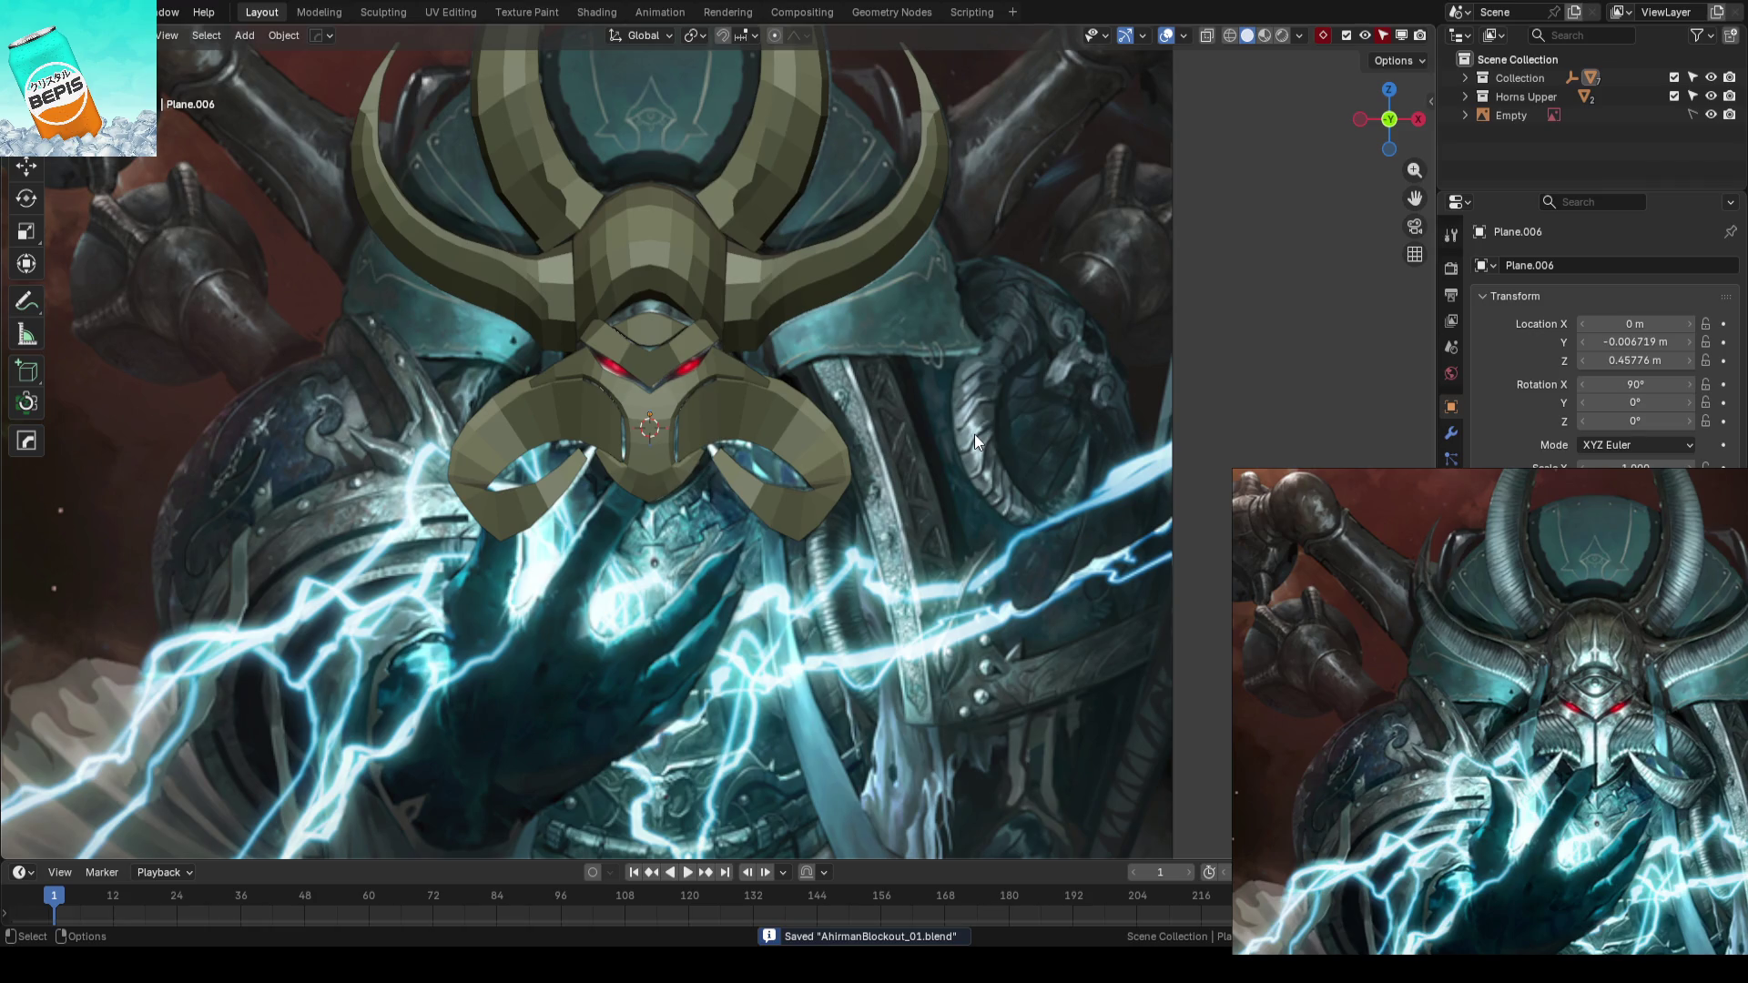
scroll(973, 433, "up", 1)
scroll(970, 433, "up", 4)
- With X-ray on, nudge the horn's top-edge vertices onto the reference outline and save
key("Tab")
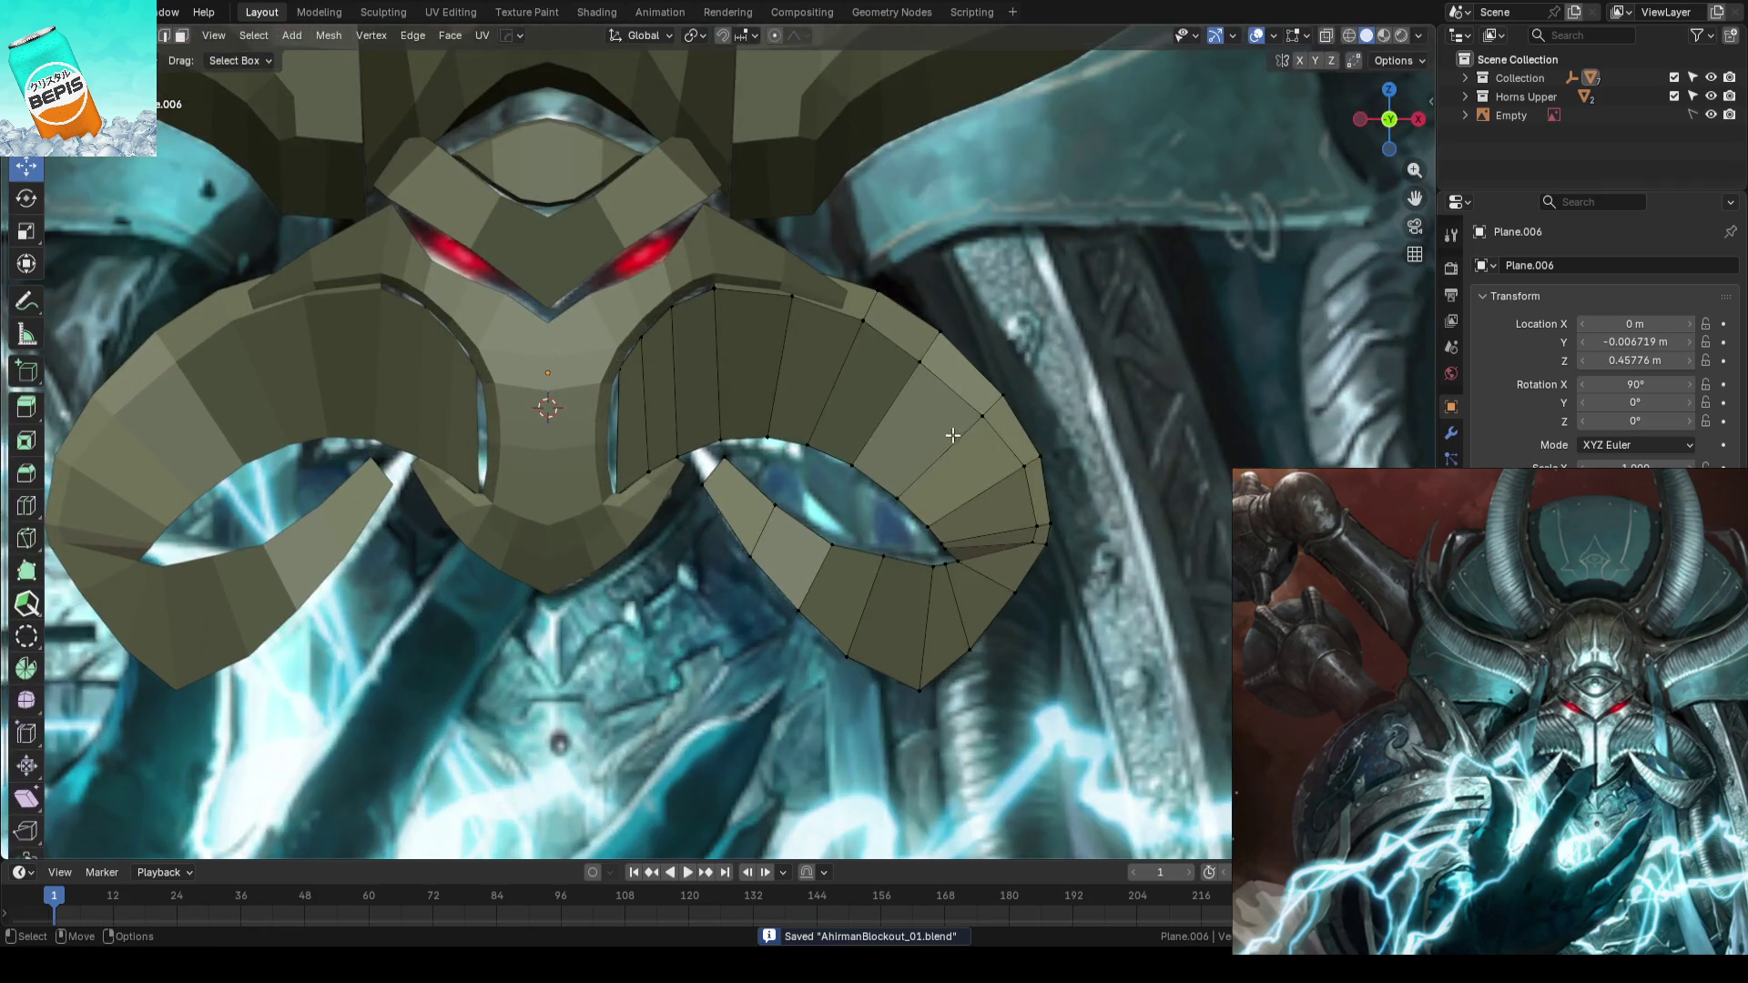
scroll(969, 457, "up", 2)
left_click(895, 351)
left_click_drag(894, 351, 966, 395)
key("alt+z")
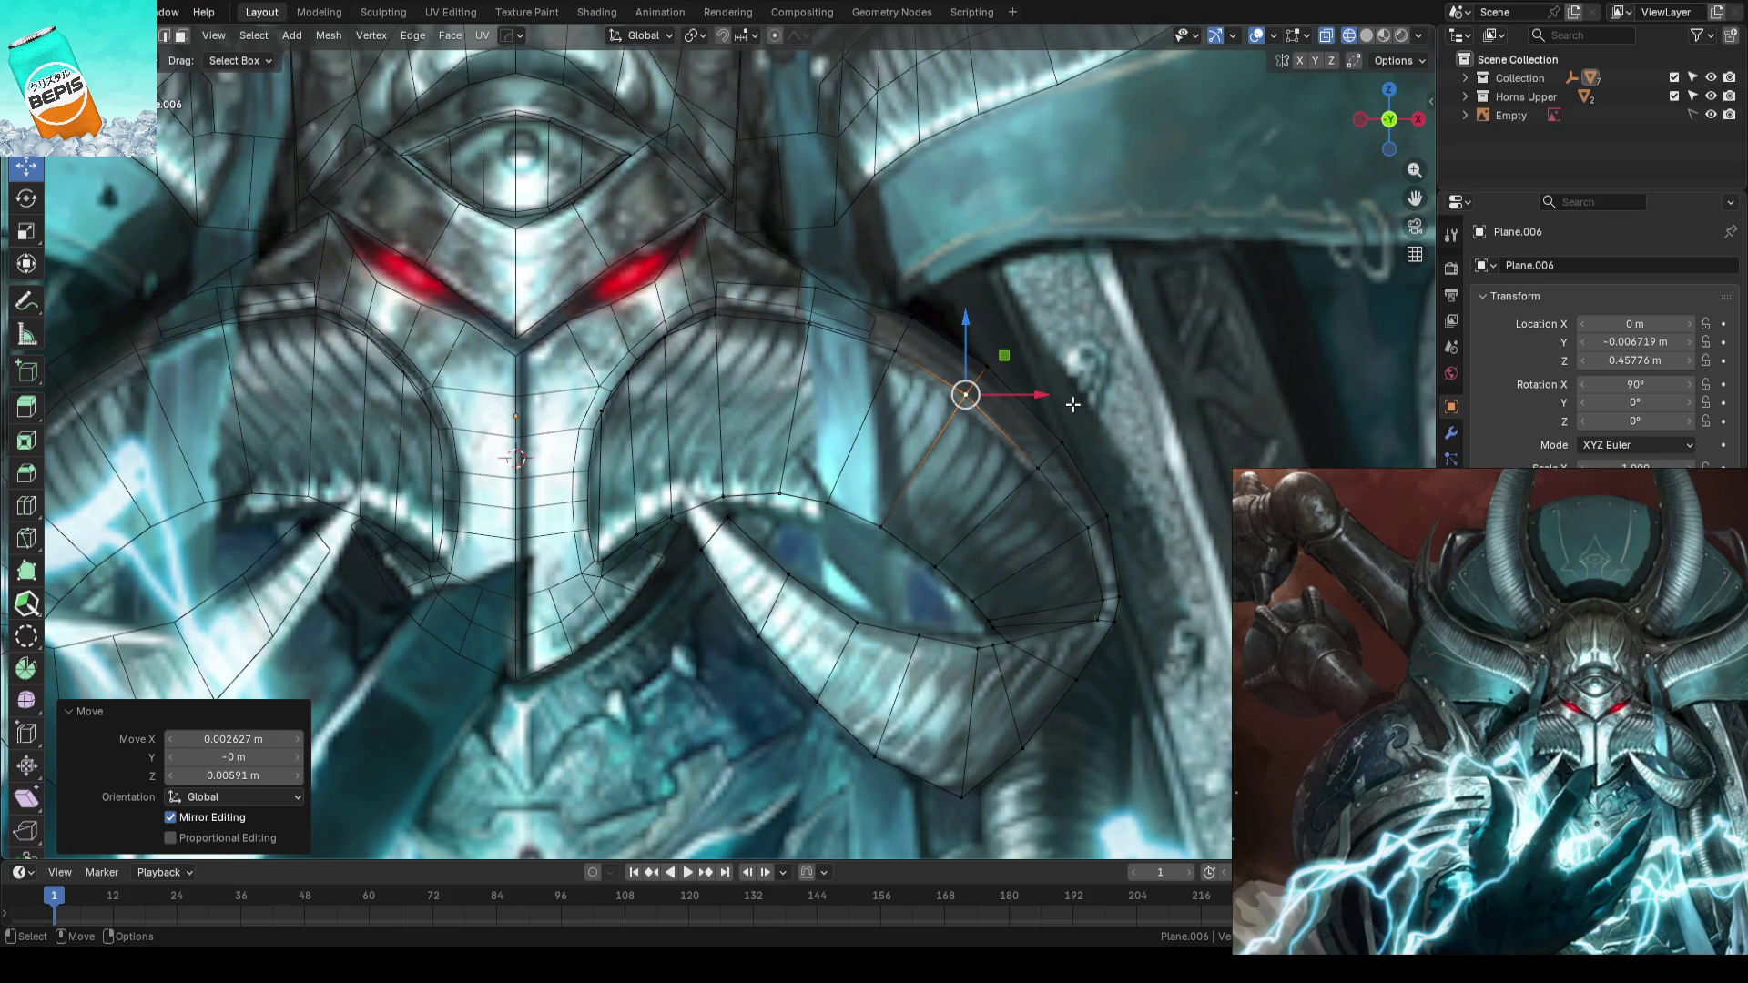
left_click_drag(1031, 469, 1039, 467)
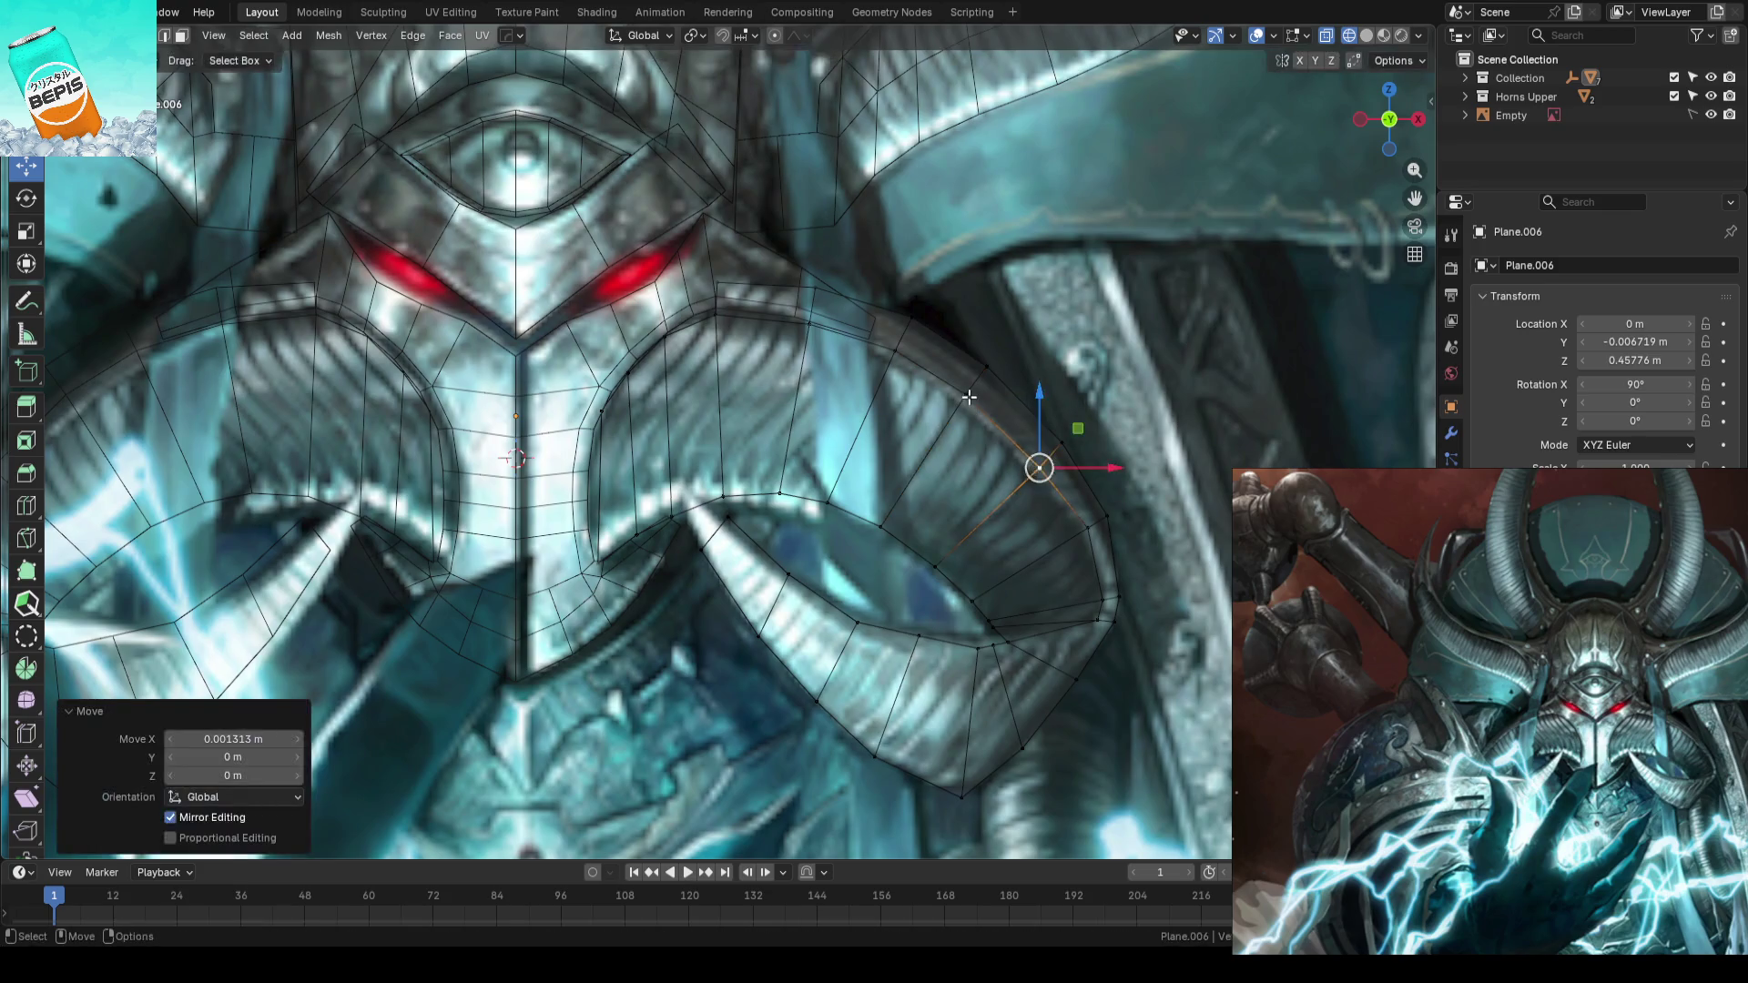
key("Tab")
scroll(976, 394, "down", 2)
scroll(990, 392, "down", 3)
scroll(1012, 390, "down", 1)
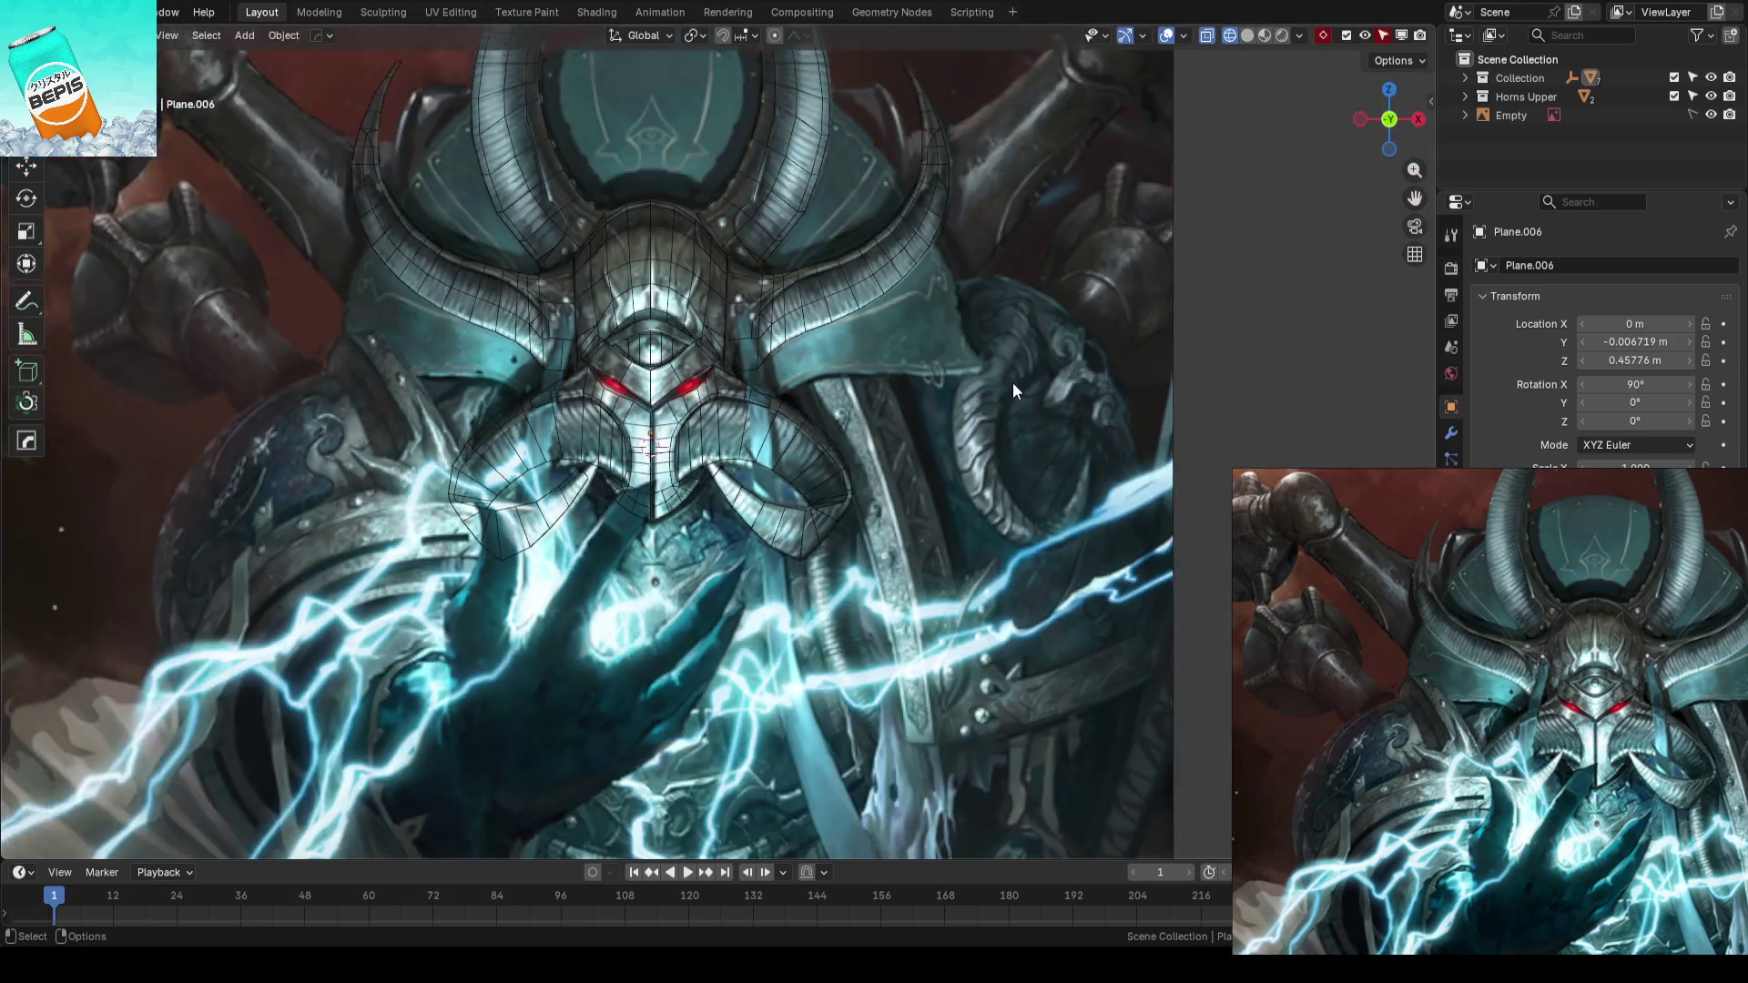
key("shift+z")
key("ctrl+s")
scroll(1223, 377, "down", 1)
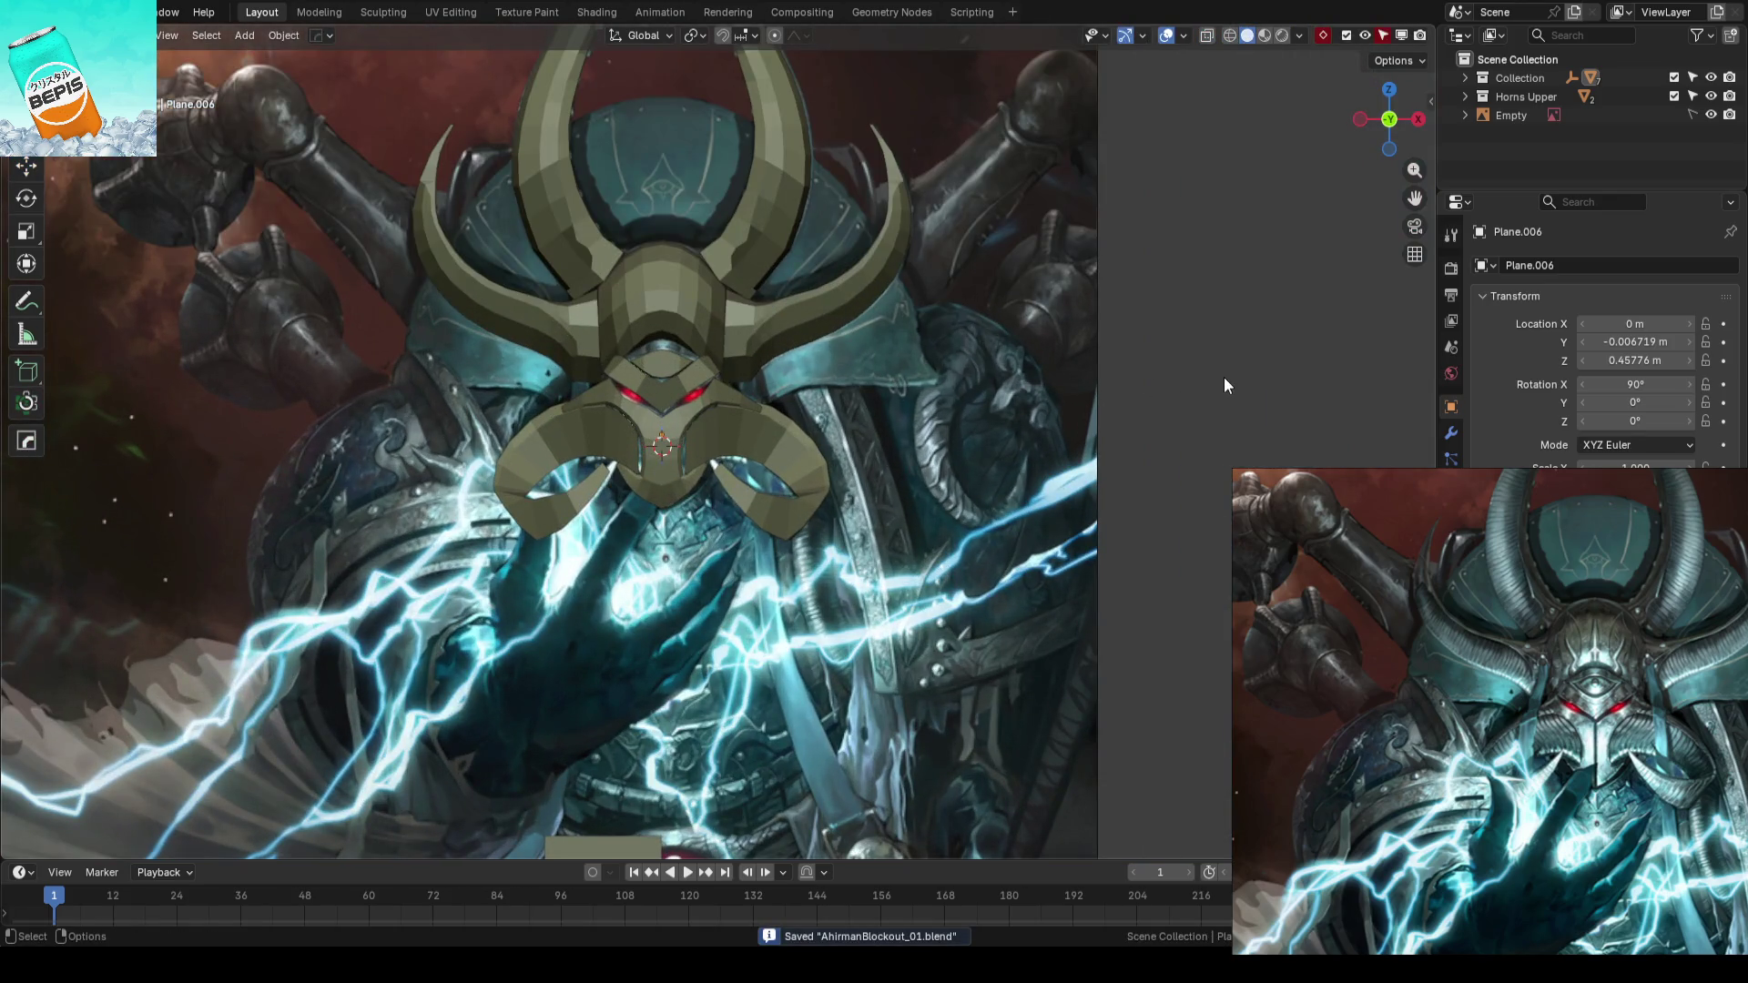
- Adjust the curled lower horn's vertices in depth along Y, check from front view and save
mouse_move(1223, 385)
middle_mouse_down()
mouse_move(828, 489)
mouse_move(876, 385)
middle_mouse_up()
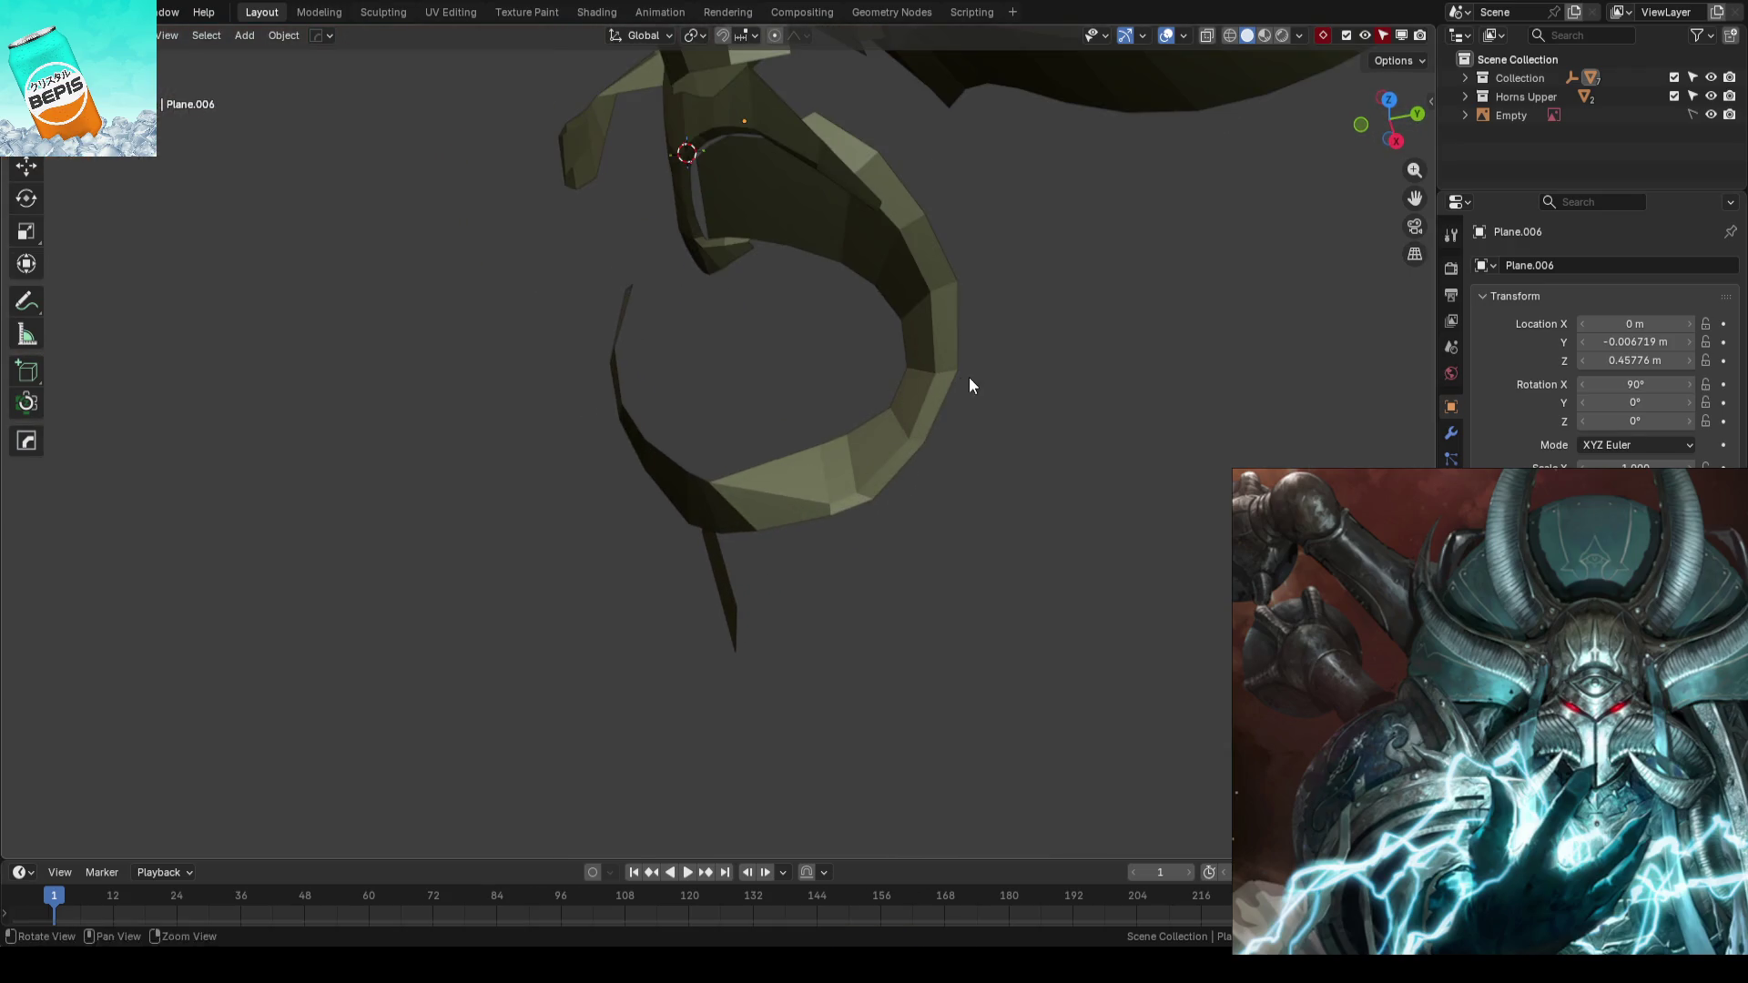
left_click(940, 402)
key("Tab")
left_click(903, 397)
left_click_drag(975, 387, 1019, 457)
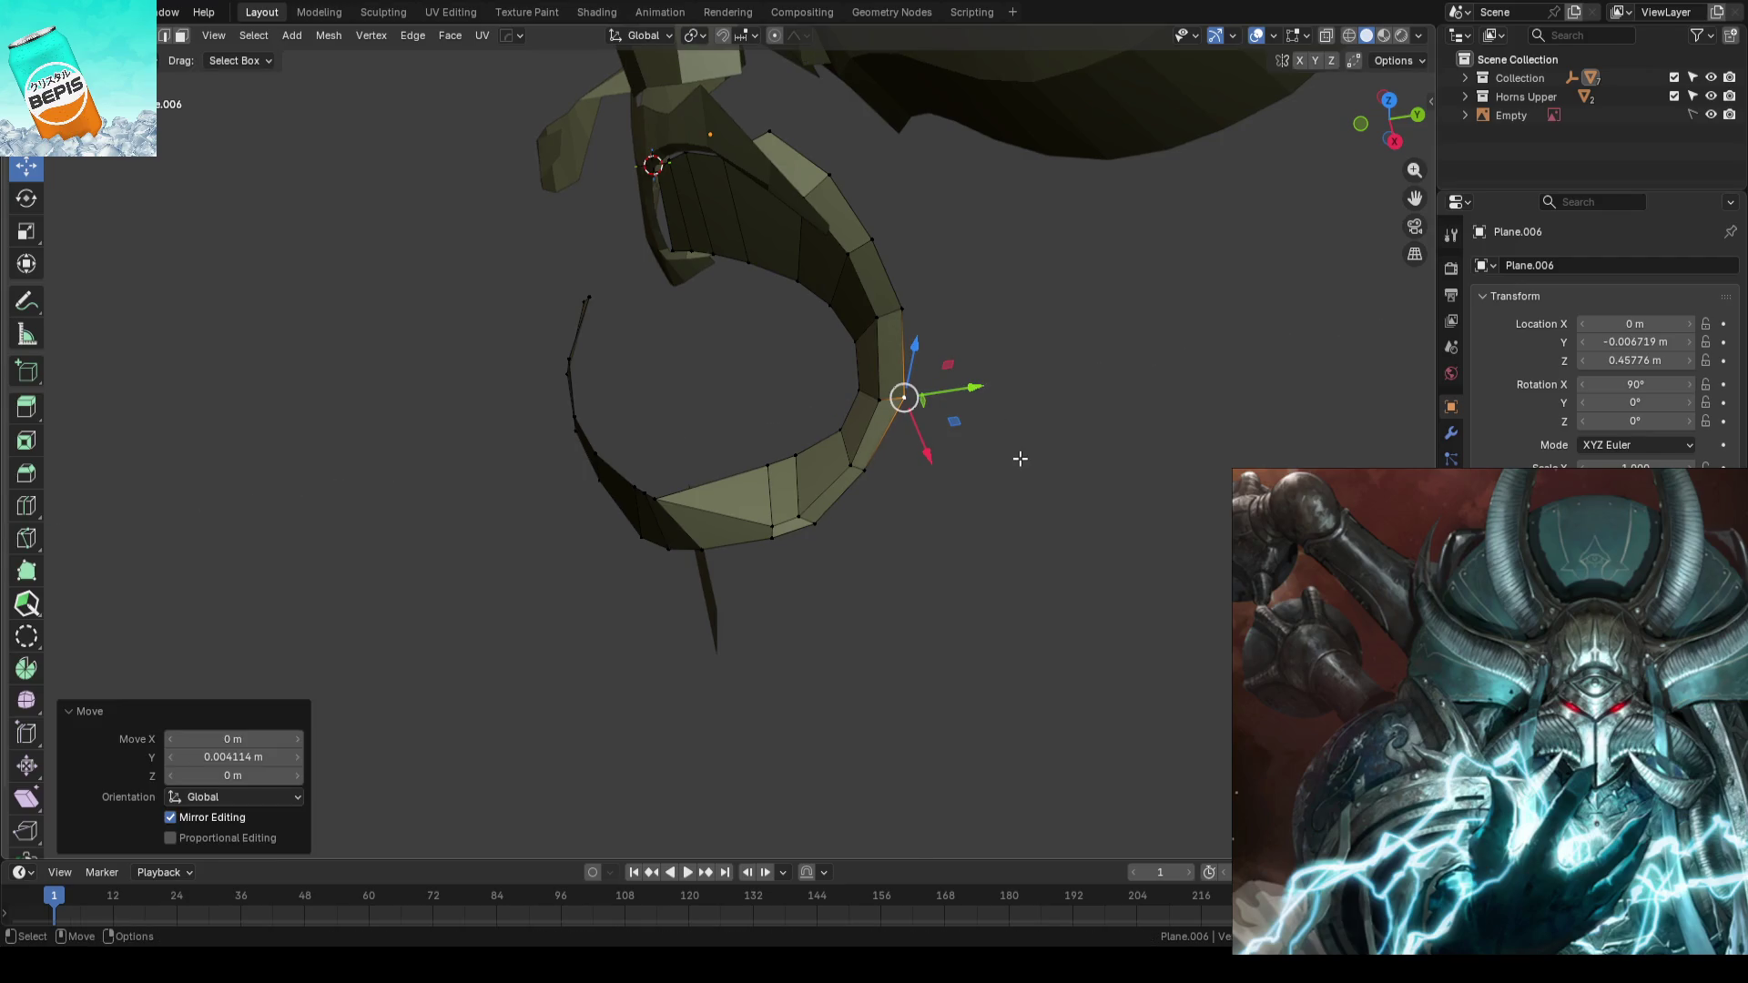
left_click(871, 469)
key("g")
key("y")
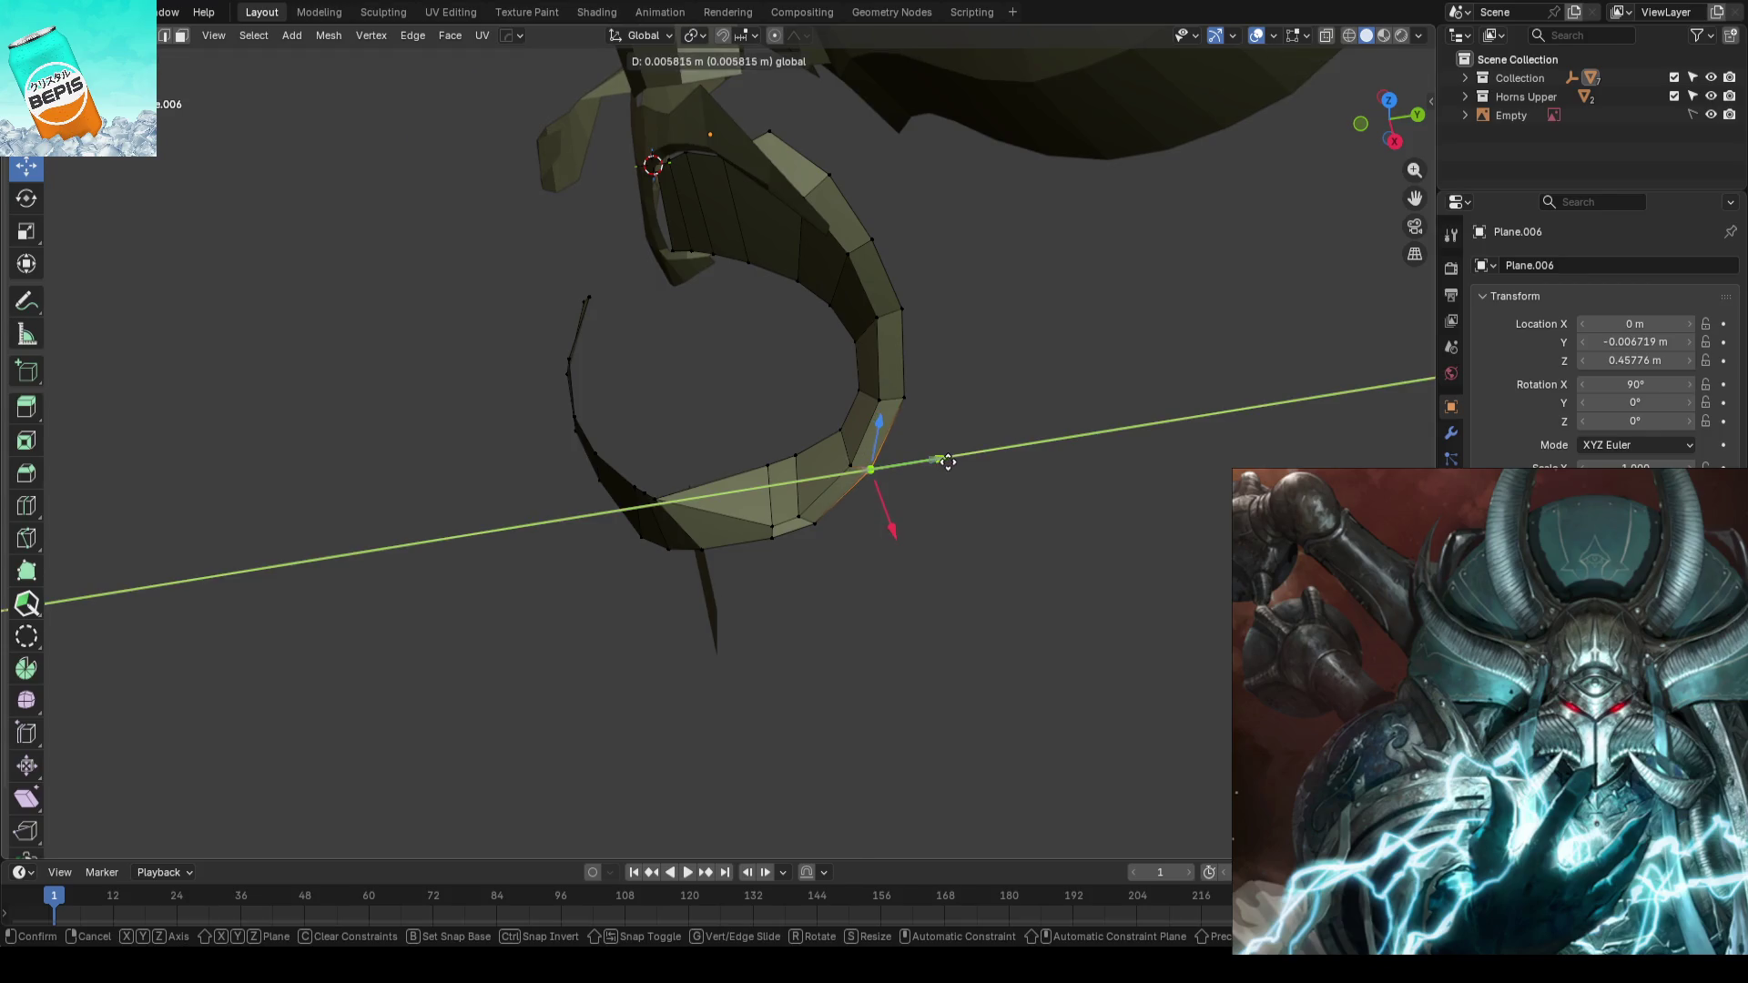
left_click(946, 461)
key("g")
key("x")
key("Escape")
left_click(836, 536)
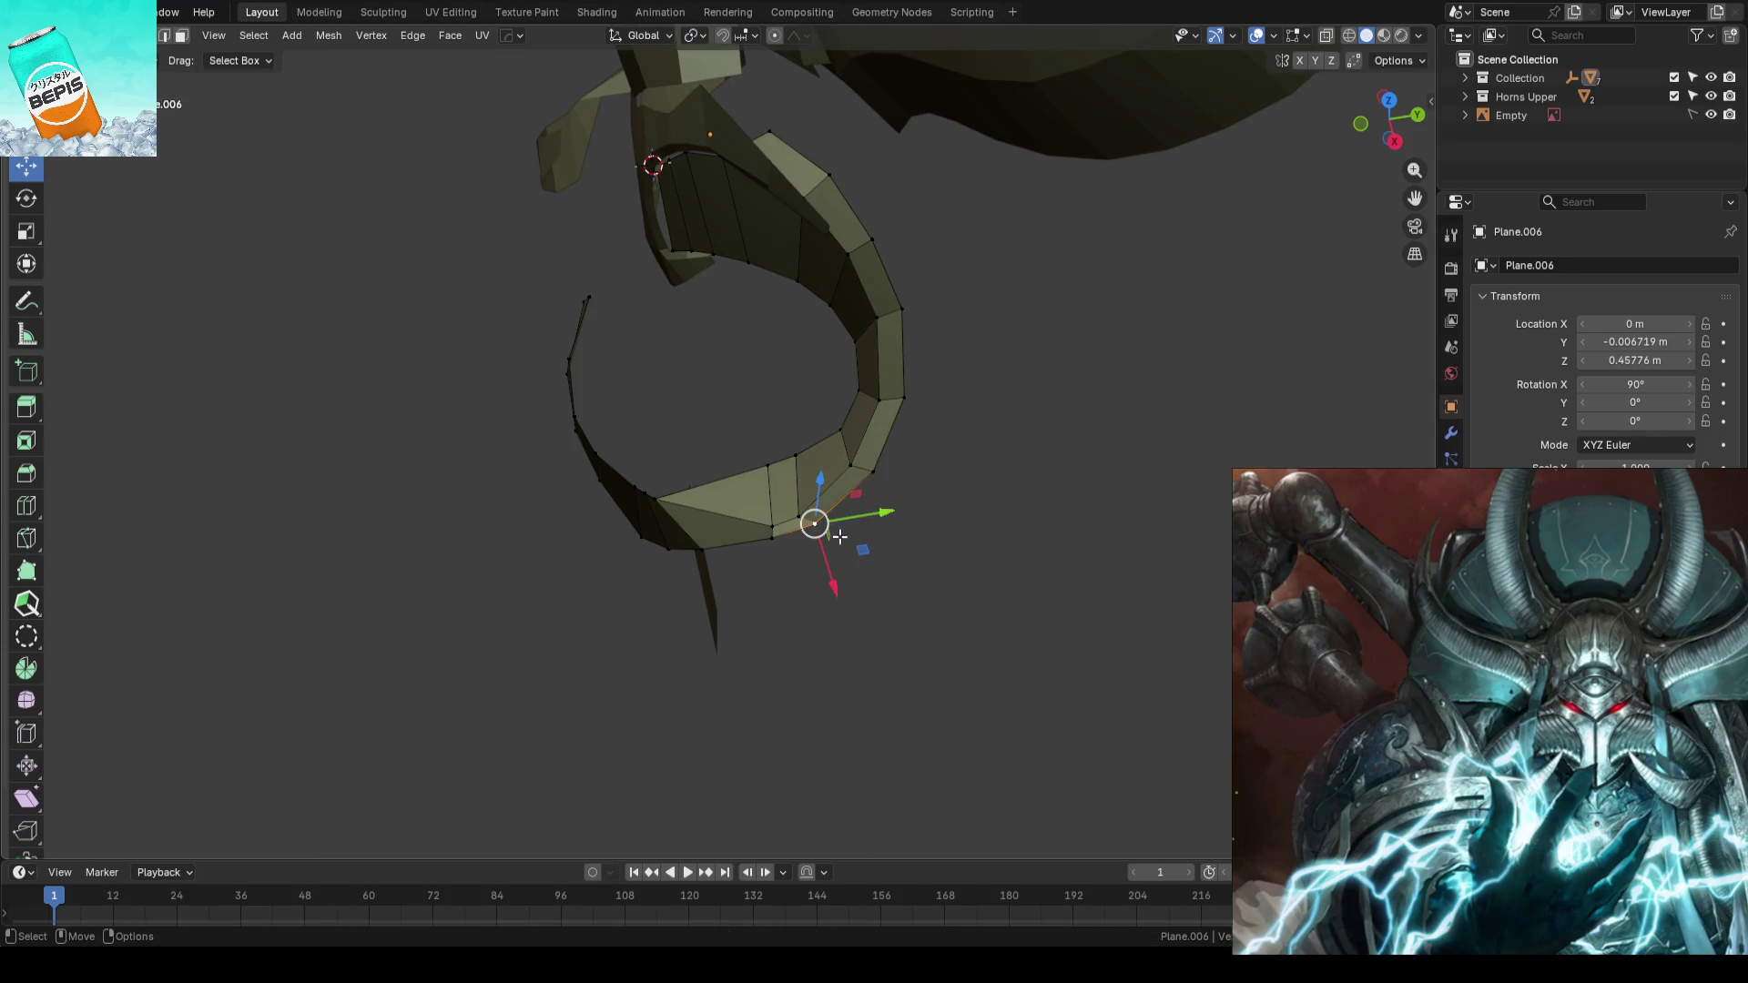
mouse_move(1092, 480)
middle_mouse_down()
mouse_move(967, 414)
mouse_move(1149, 496)
middle_mouse_up()
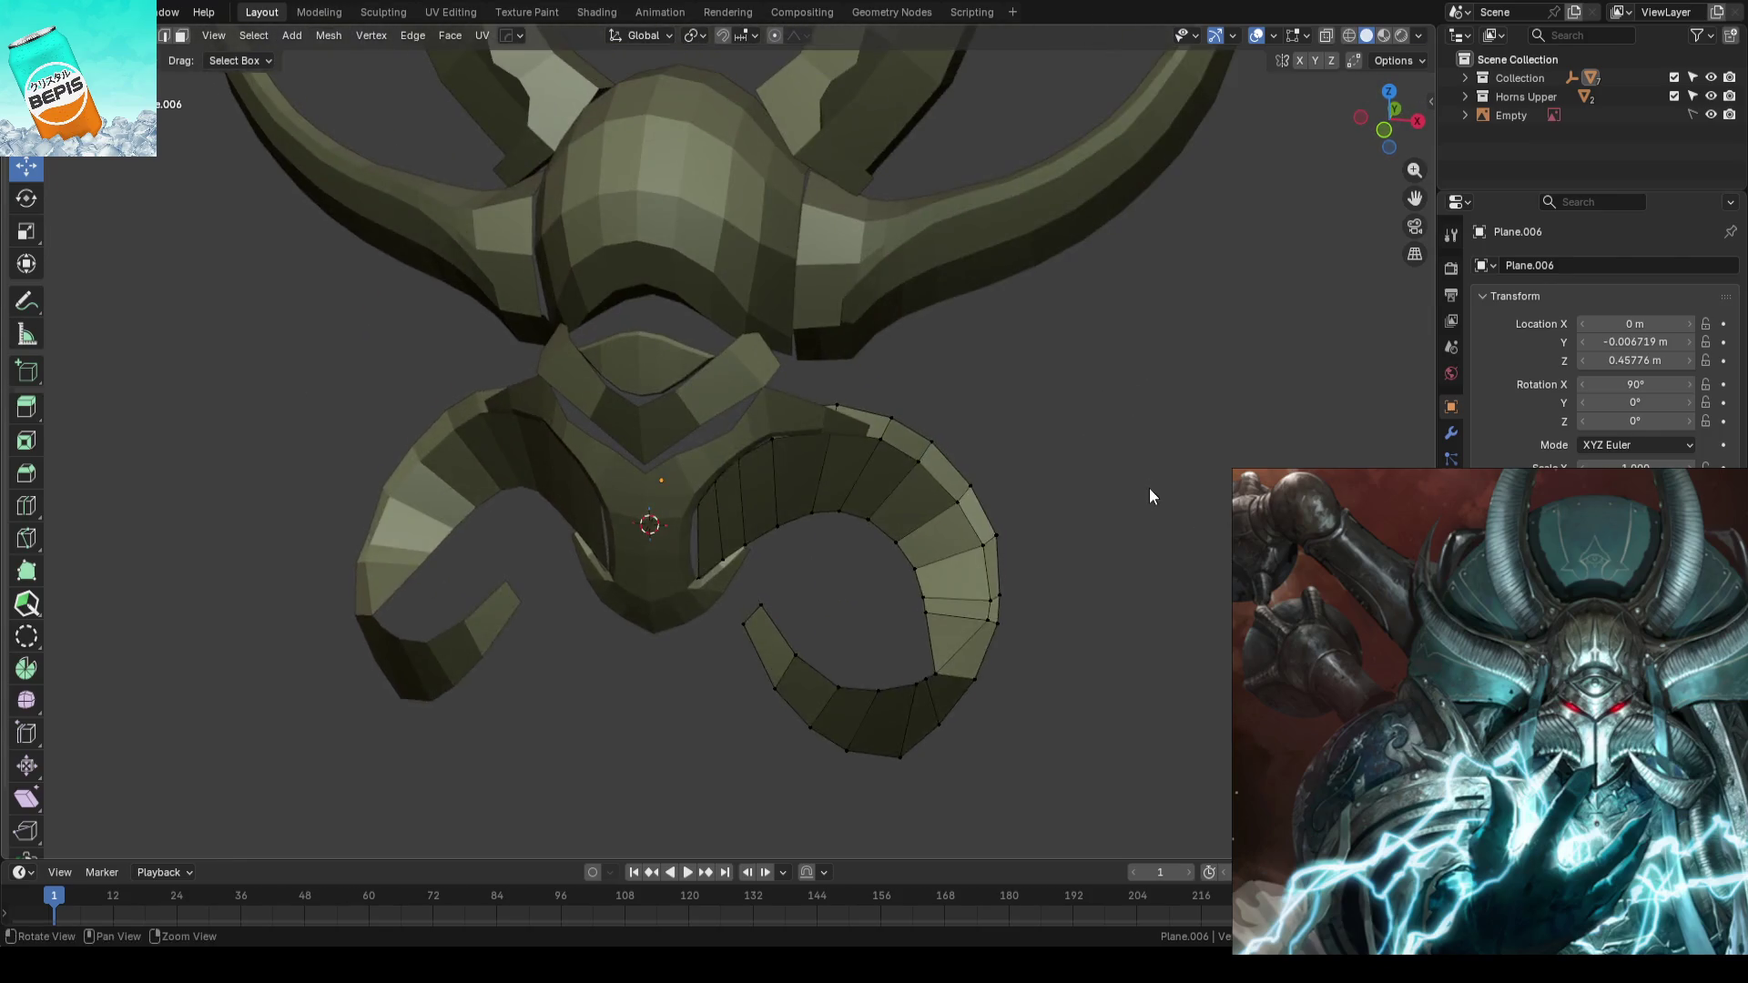
key("KP_1")
key("Tab")
scroll(874, 417, "down", 2)
key("ctrl+s")
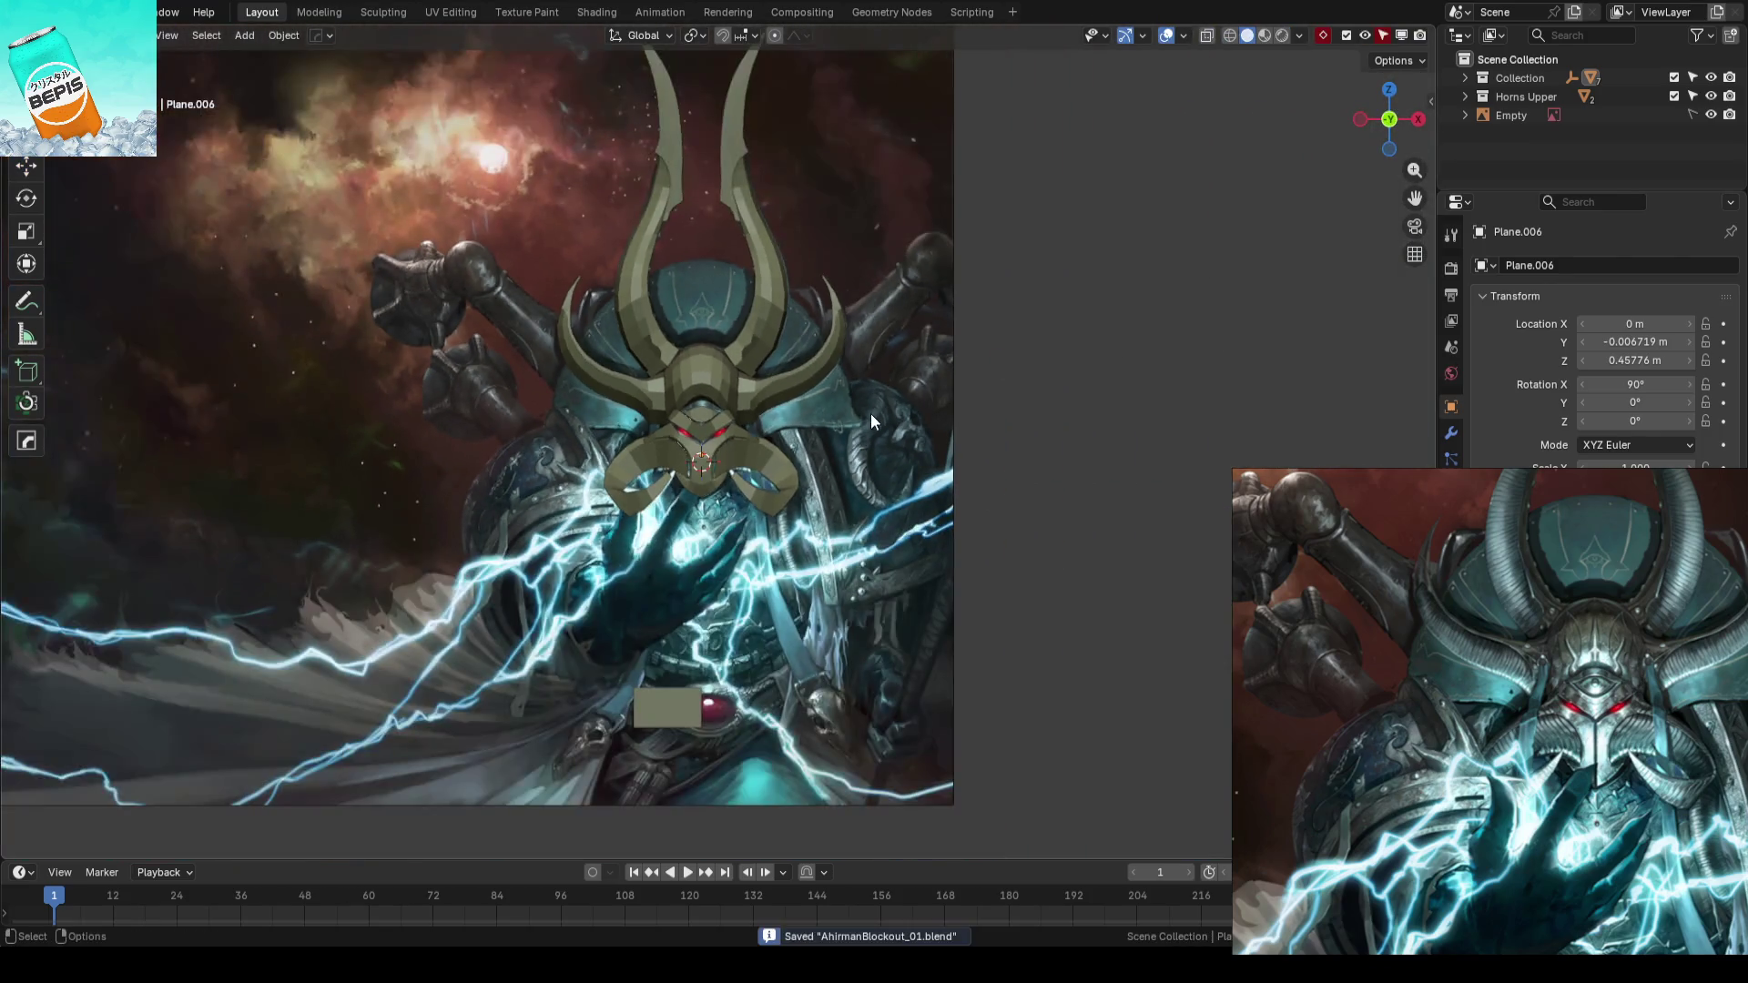
scroll(874, 416, "down", 1)
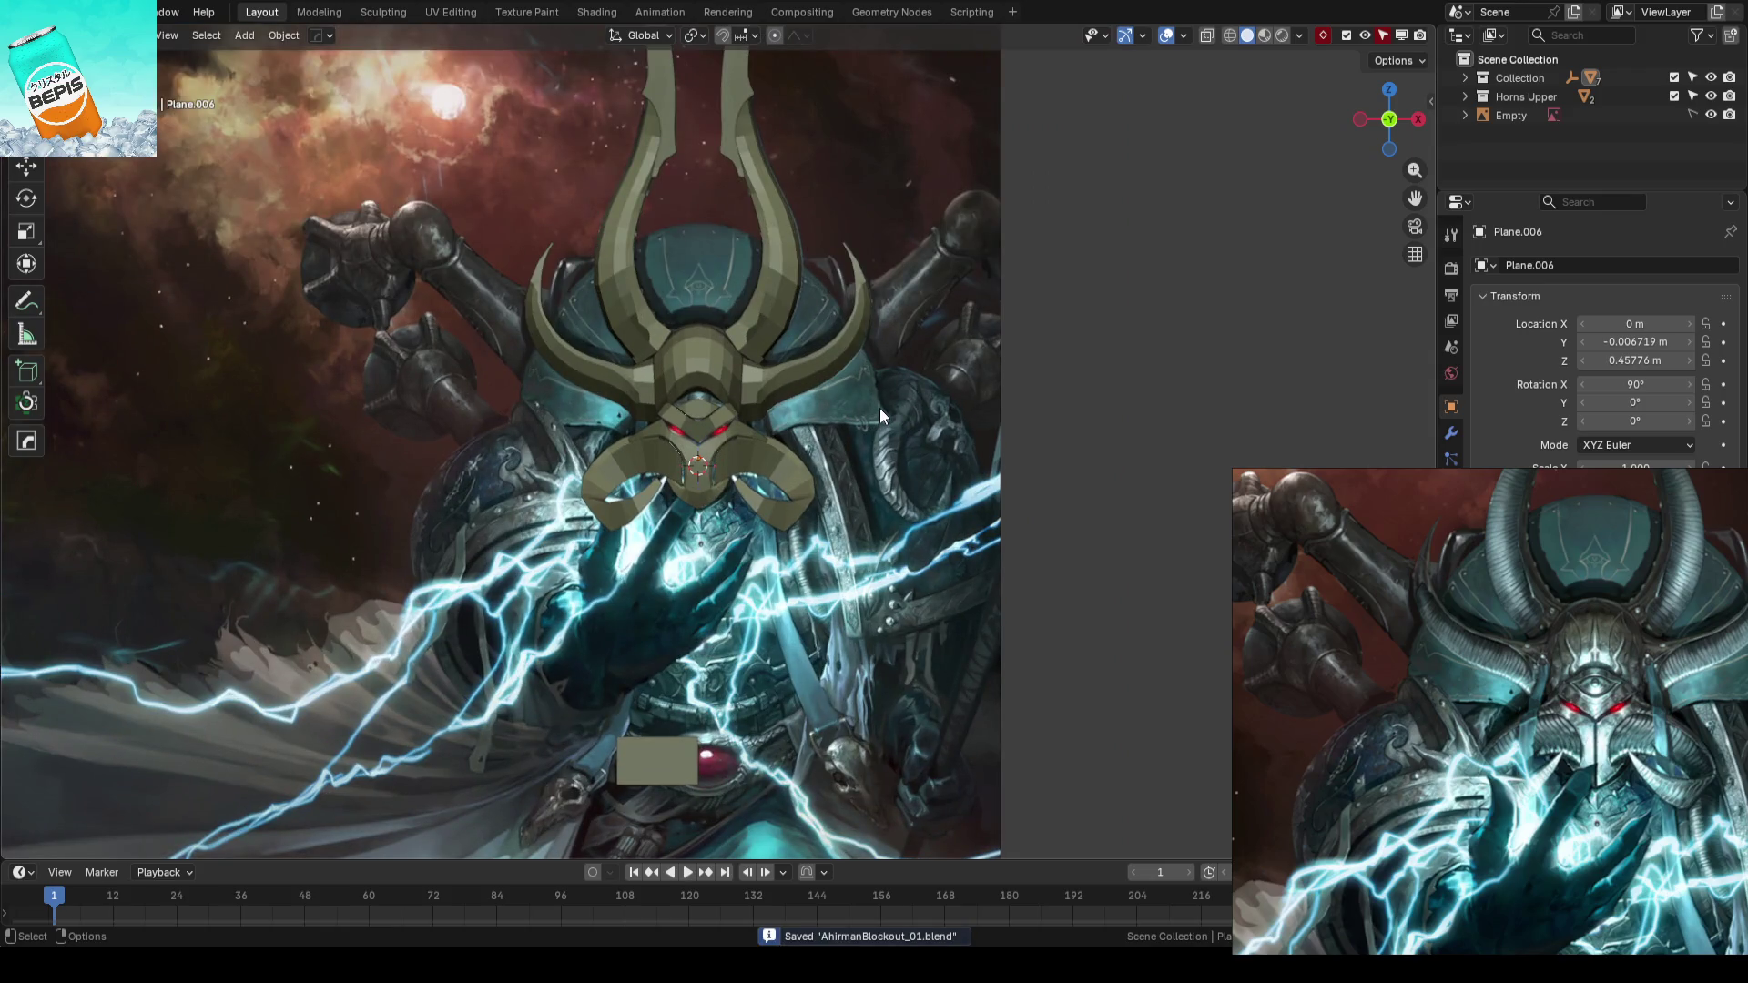
mouse_move(879, 408)
middle_mouse_down()
mouse_move(909, 473)
mouse_move(905, 448)
middle_mouse_up()
scroll(906, 448, "up", 5)
- Inspect the helmet dome mesh from several angles and return to the front view
left_click(792, 412)
key("Tab")
scroll(953, 469, "up", 3)
scroll(892, 415, "up", 3)
mouse_move(1161, 462)
middle_mouse_down()
mouse_move(834, 438)
mouse_move(874, 440)
middle_mouse_up()
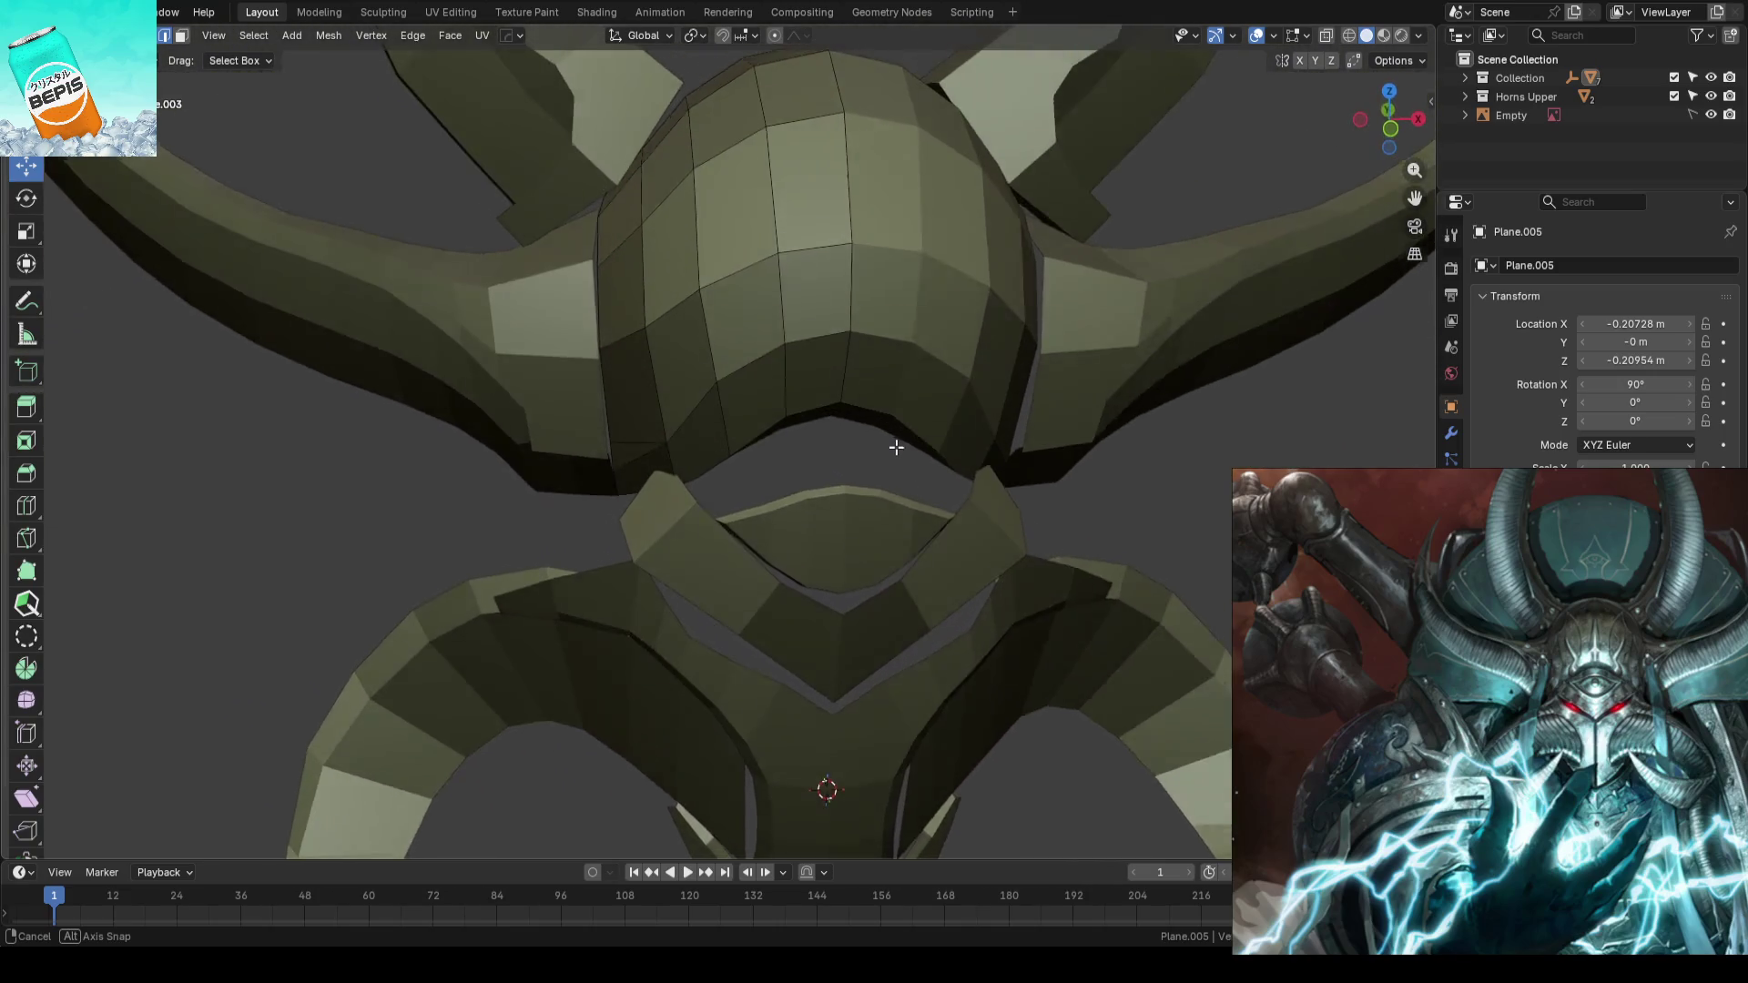
middle_click_drag(876, 439, 893, 441)
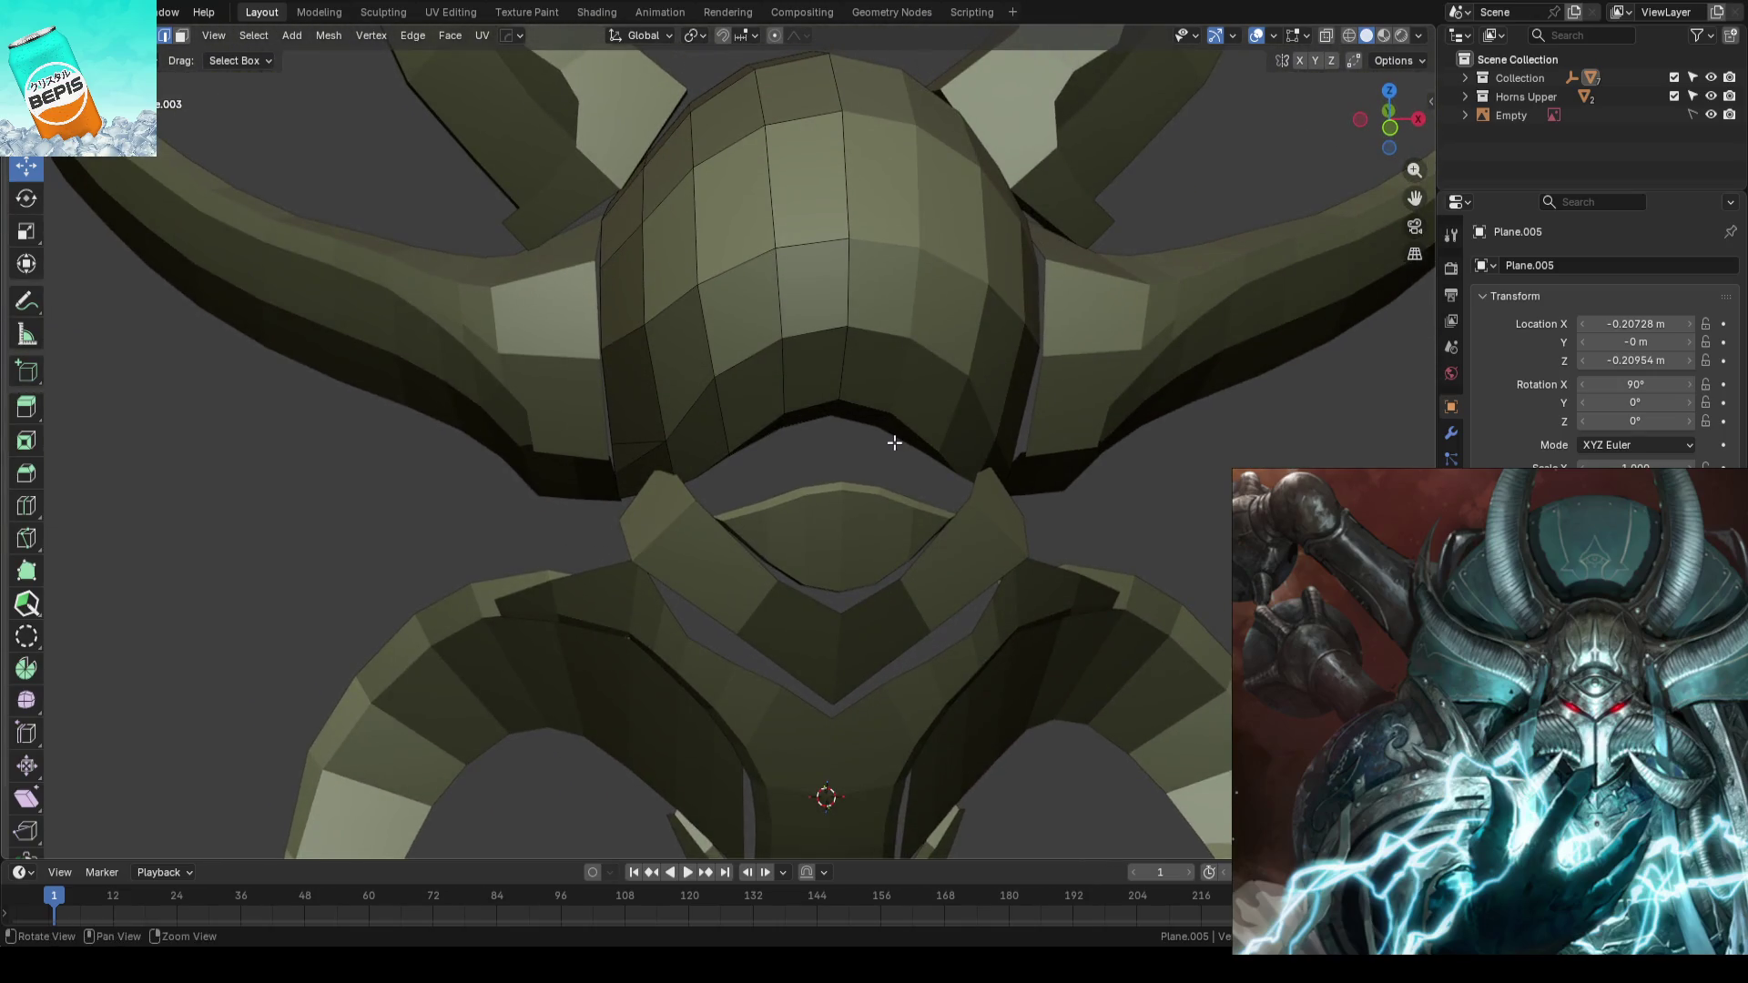
key("Tab")
key("KP_1")
- Duplicate the eye-shaped piece, raise the copy above the brow along Z and push it back along Y
left_click(908, 482)
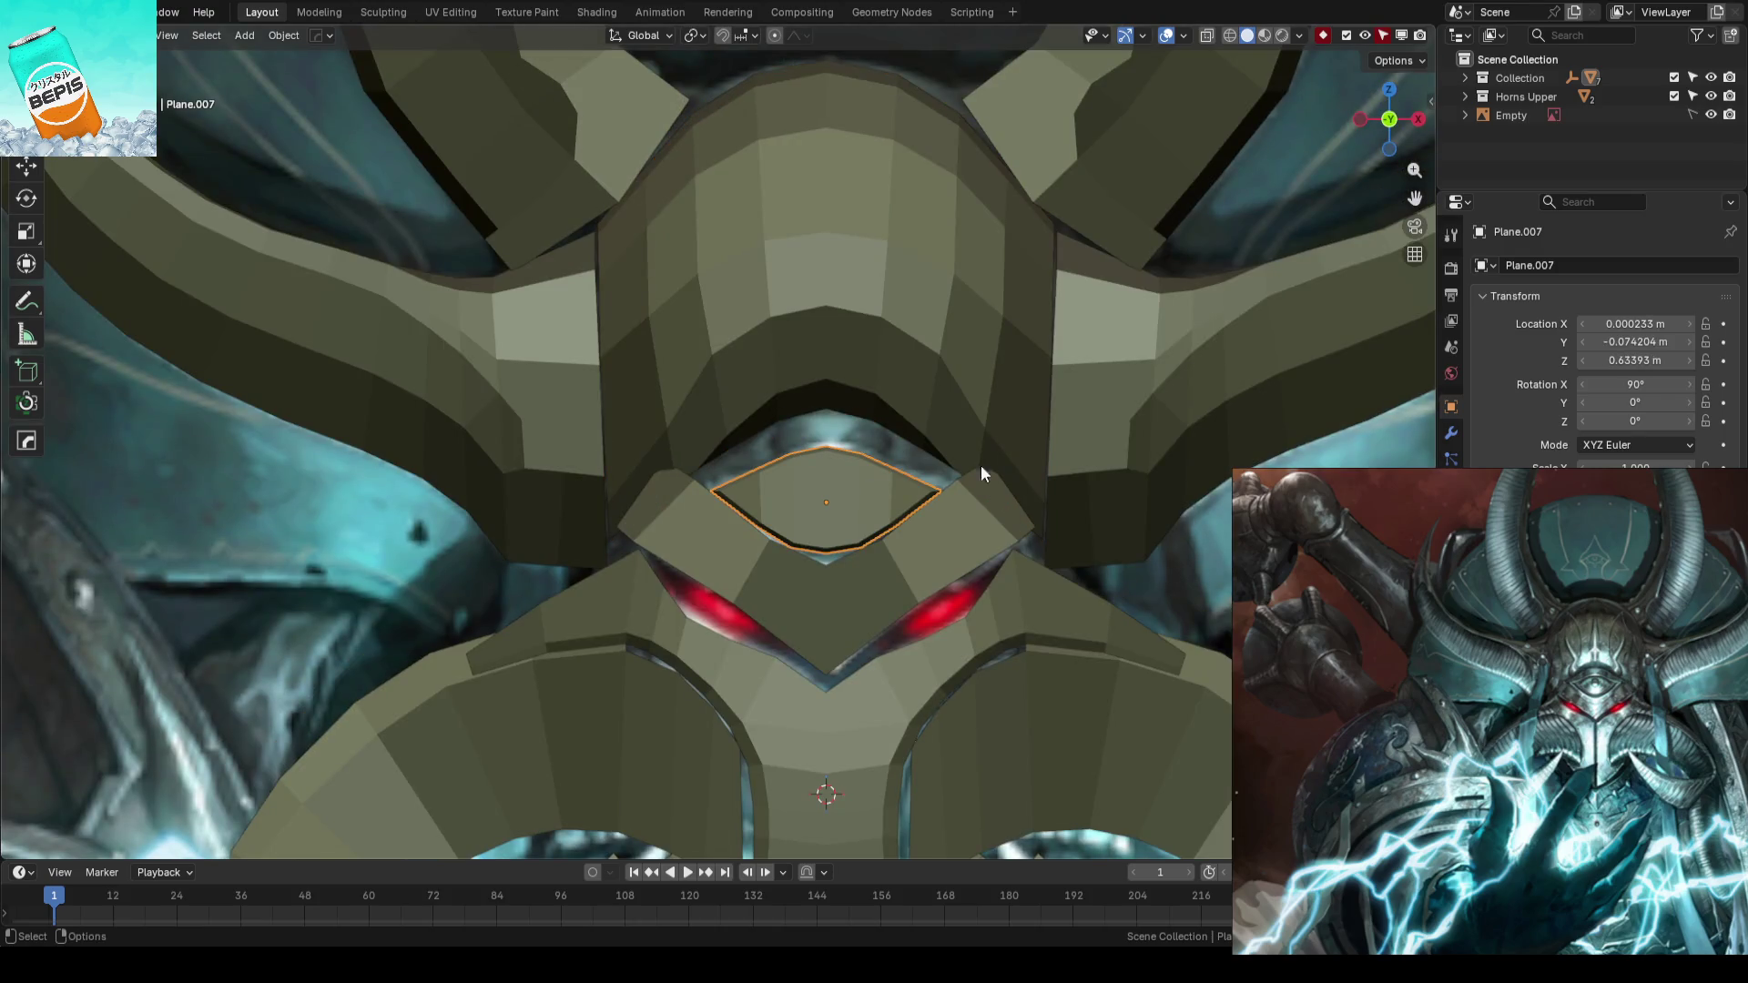
key("shift+d")
key("Escape")
key("g")
key("z")
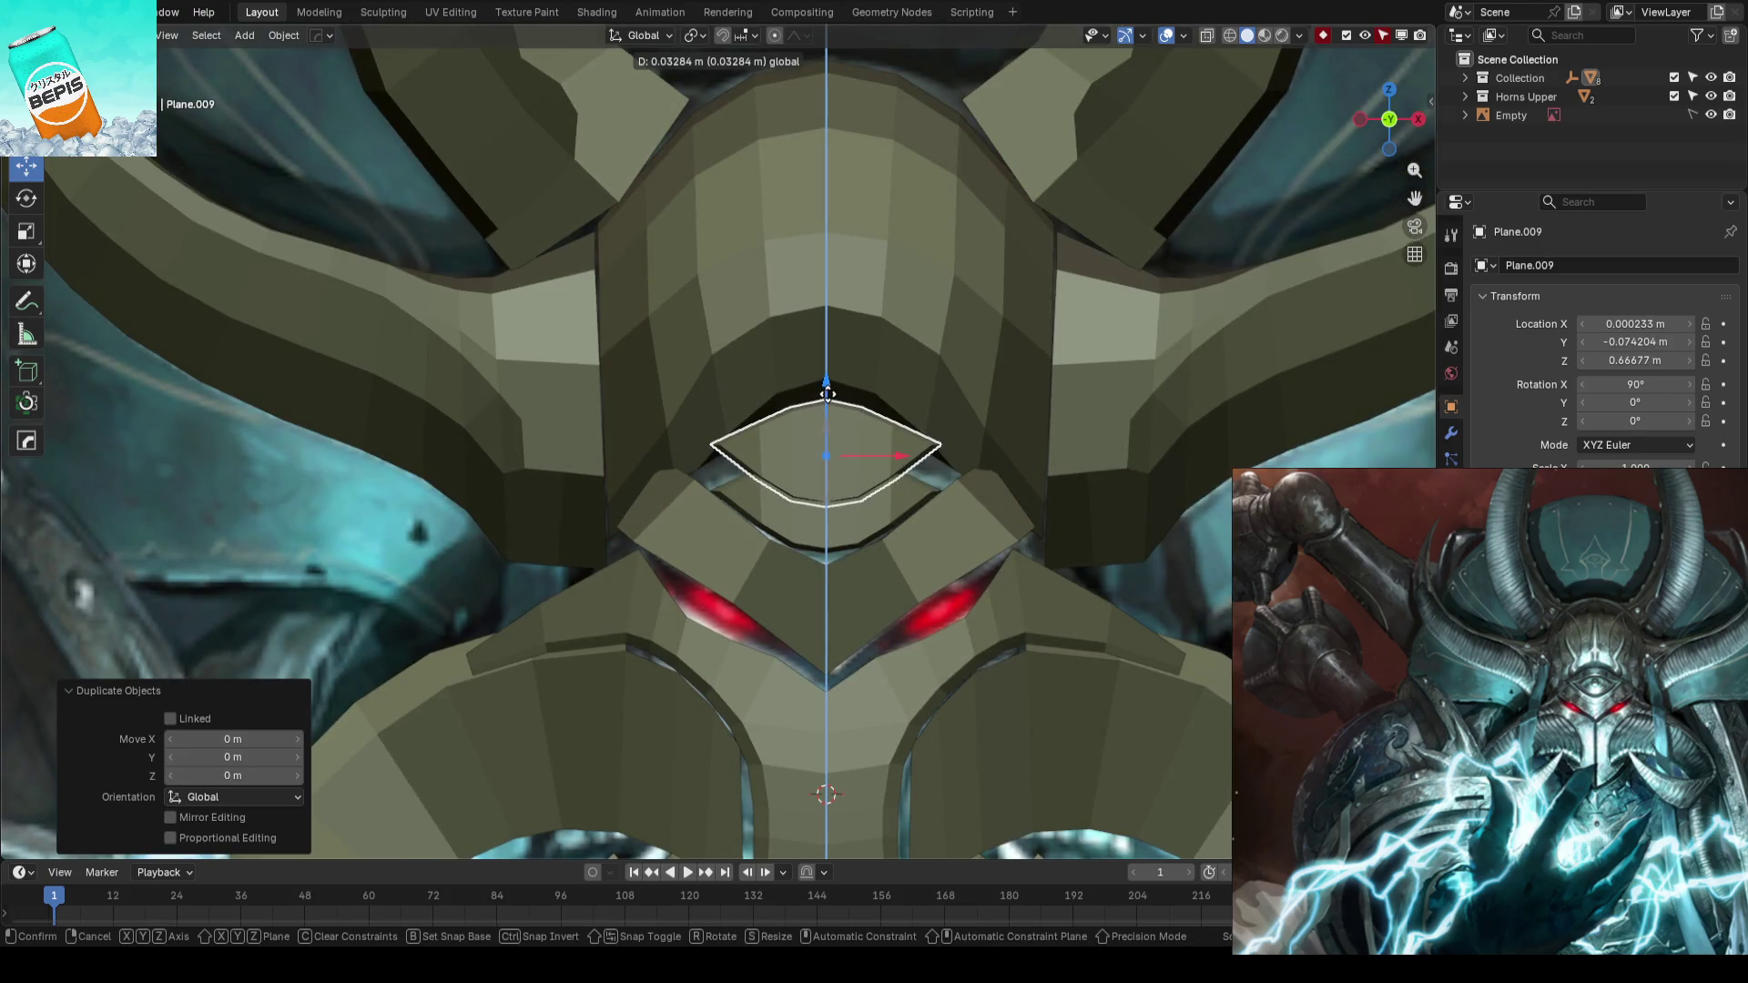
left_click(827, 394)
mouse_move(776, 471)
middle_mouse_down()
mouse_move(792, 428)
mouse_move(890, 405)
middle_mouse_up()
key("g")
key("y")
left_click(734, 436)
key("KP_1")
- Check the new small plate in material preview from the front and side
key("Tab")
left_click(889, 406)
key("alt+a")
key("KP_1")
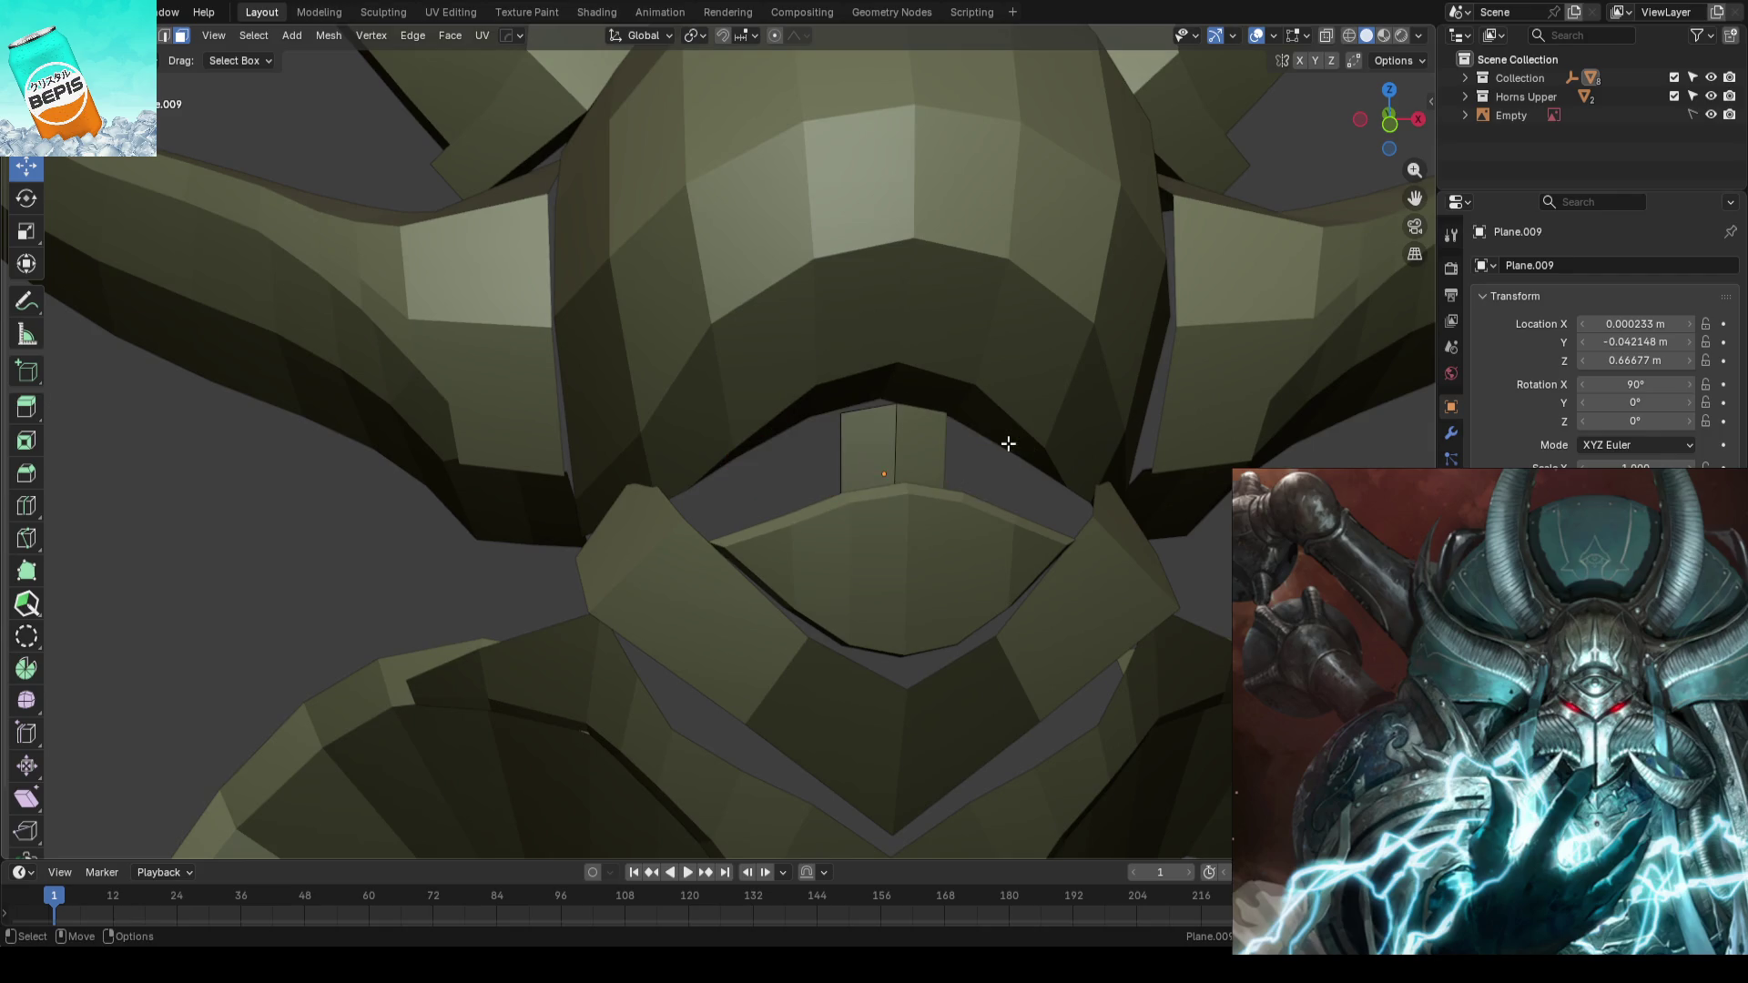
key("z")
key("z")
scroll(913, 436, "down", 5)
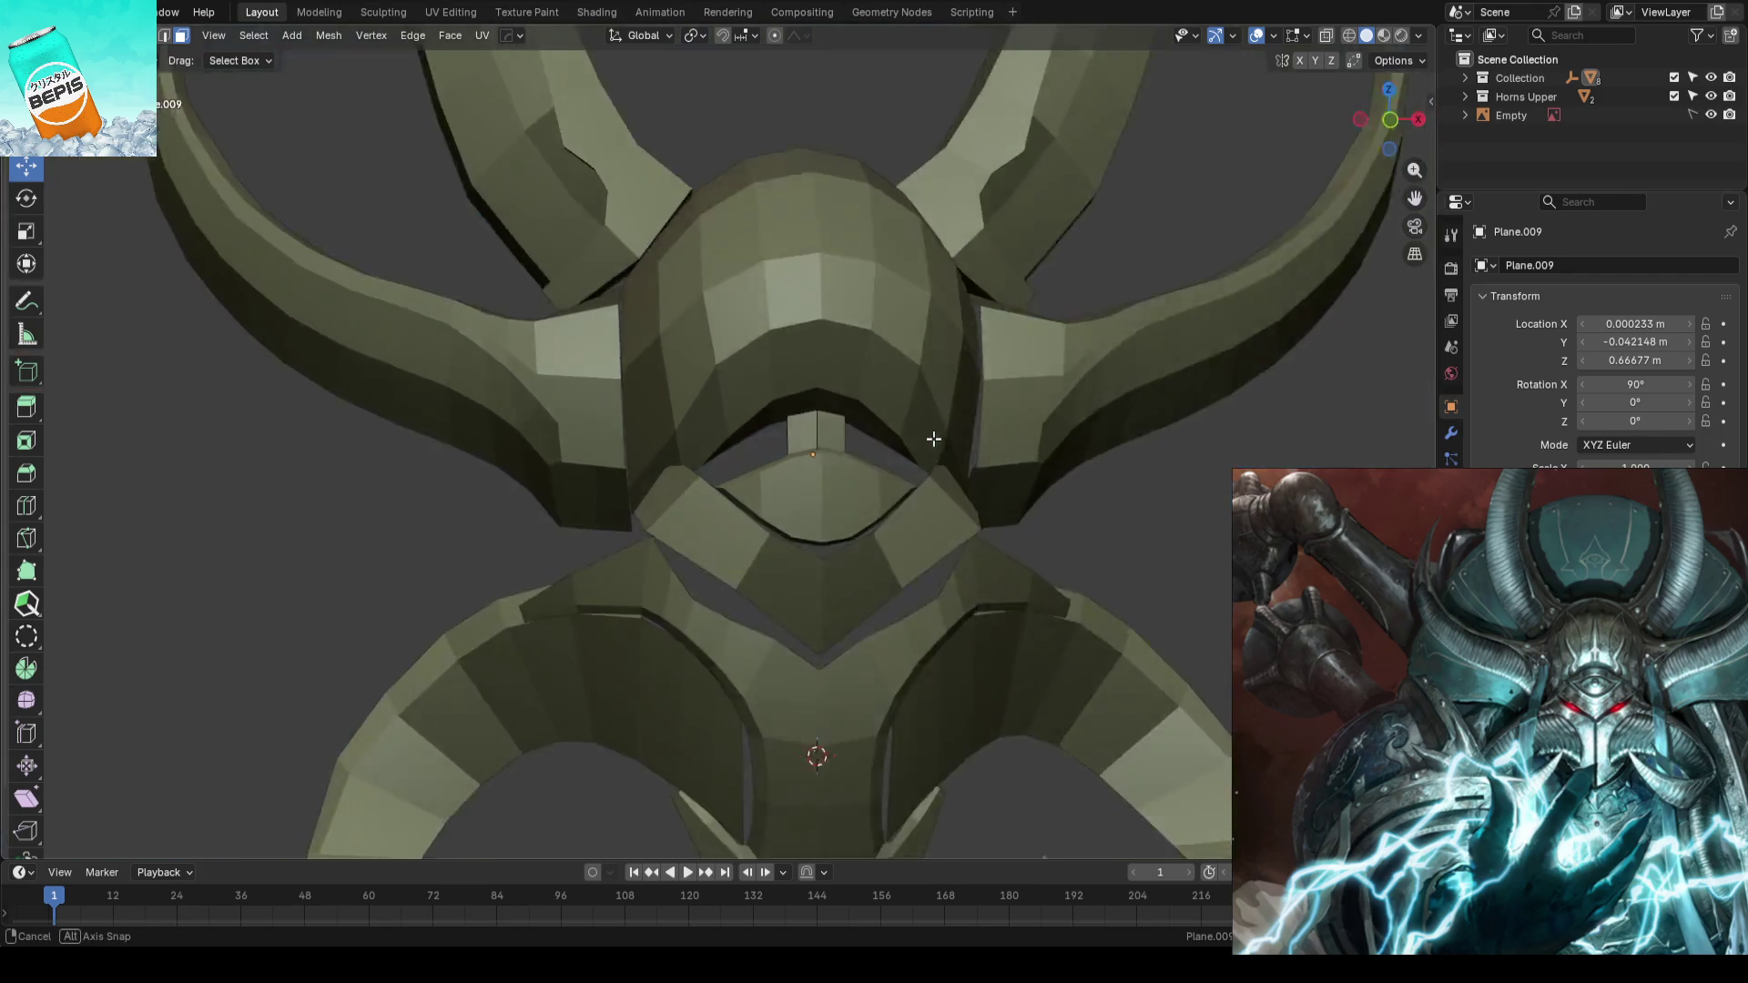
middle_click_drag(930, 438, 1099, 487)
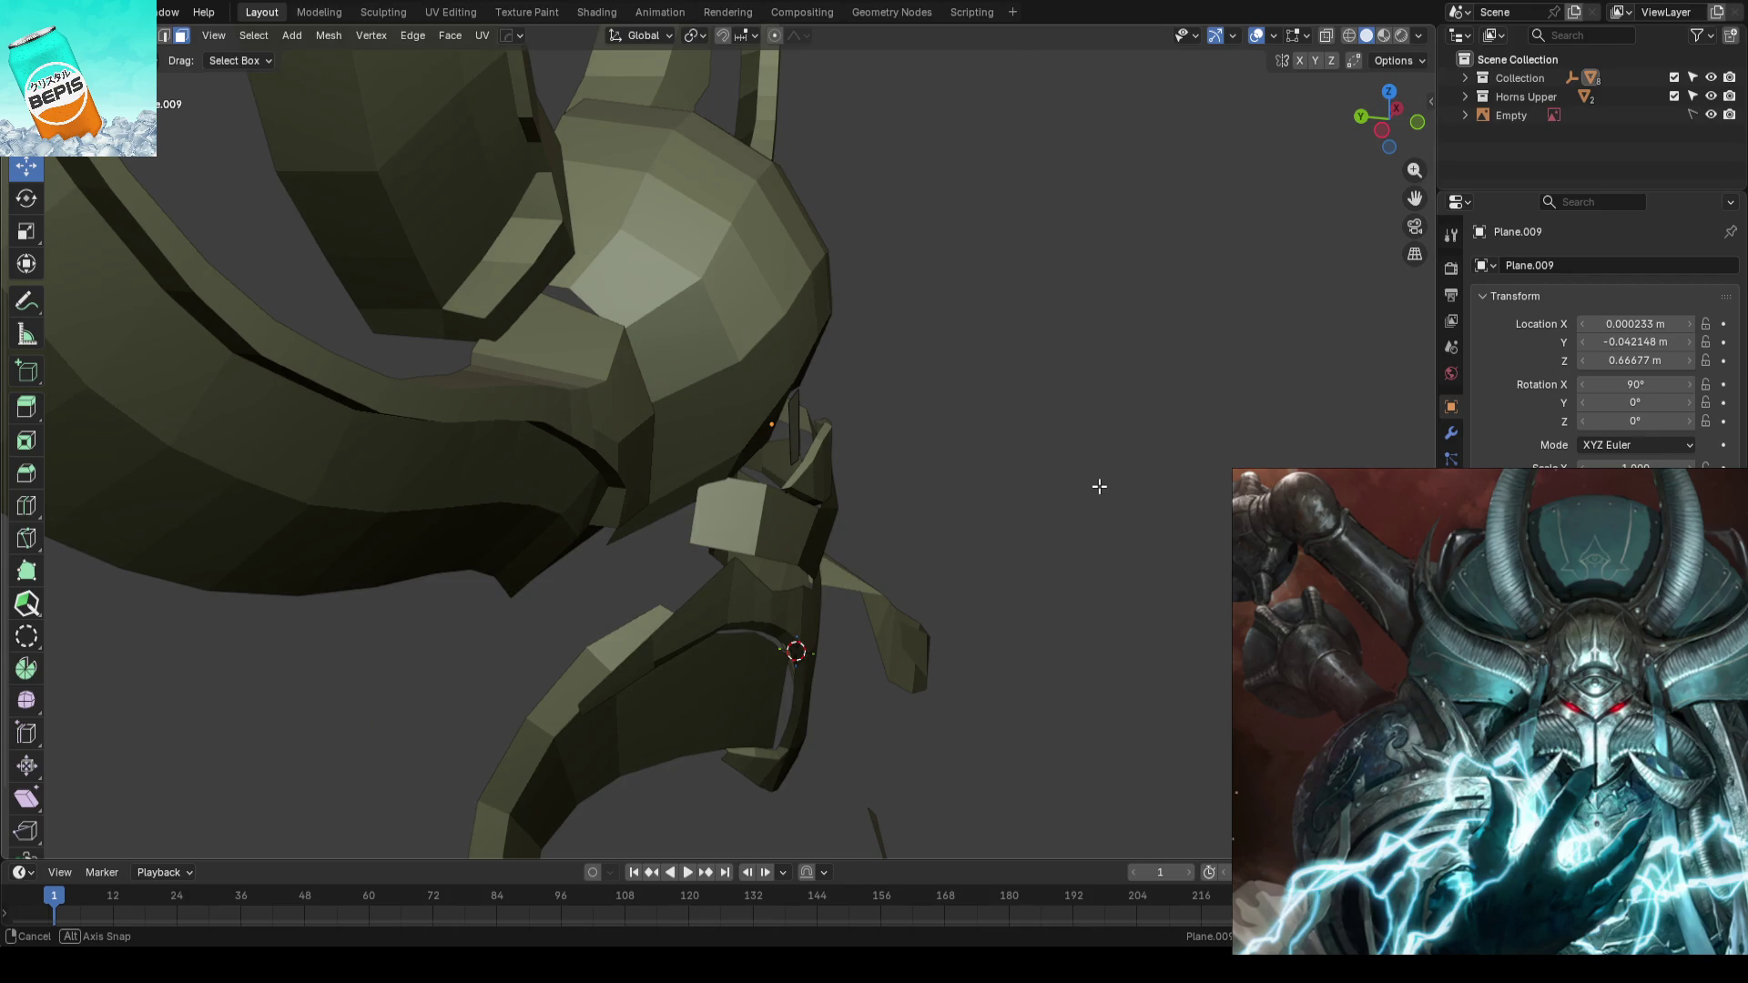
middle_click_drag(1100, 487, 812, 432)
key("Tab")
key("Tab")
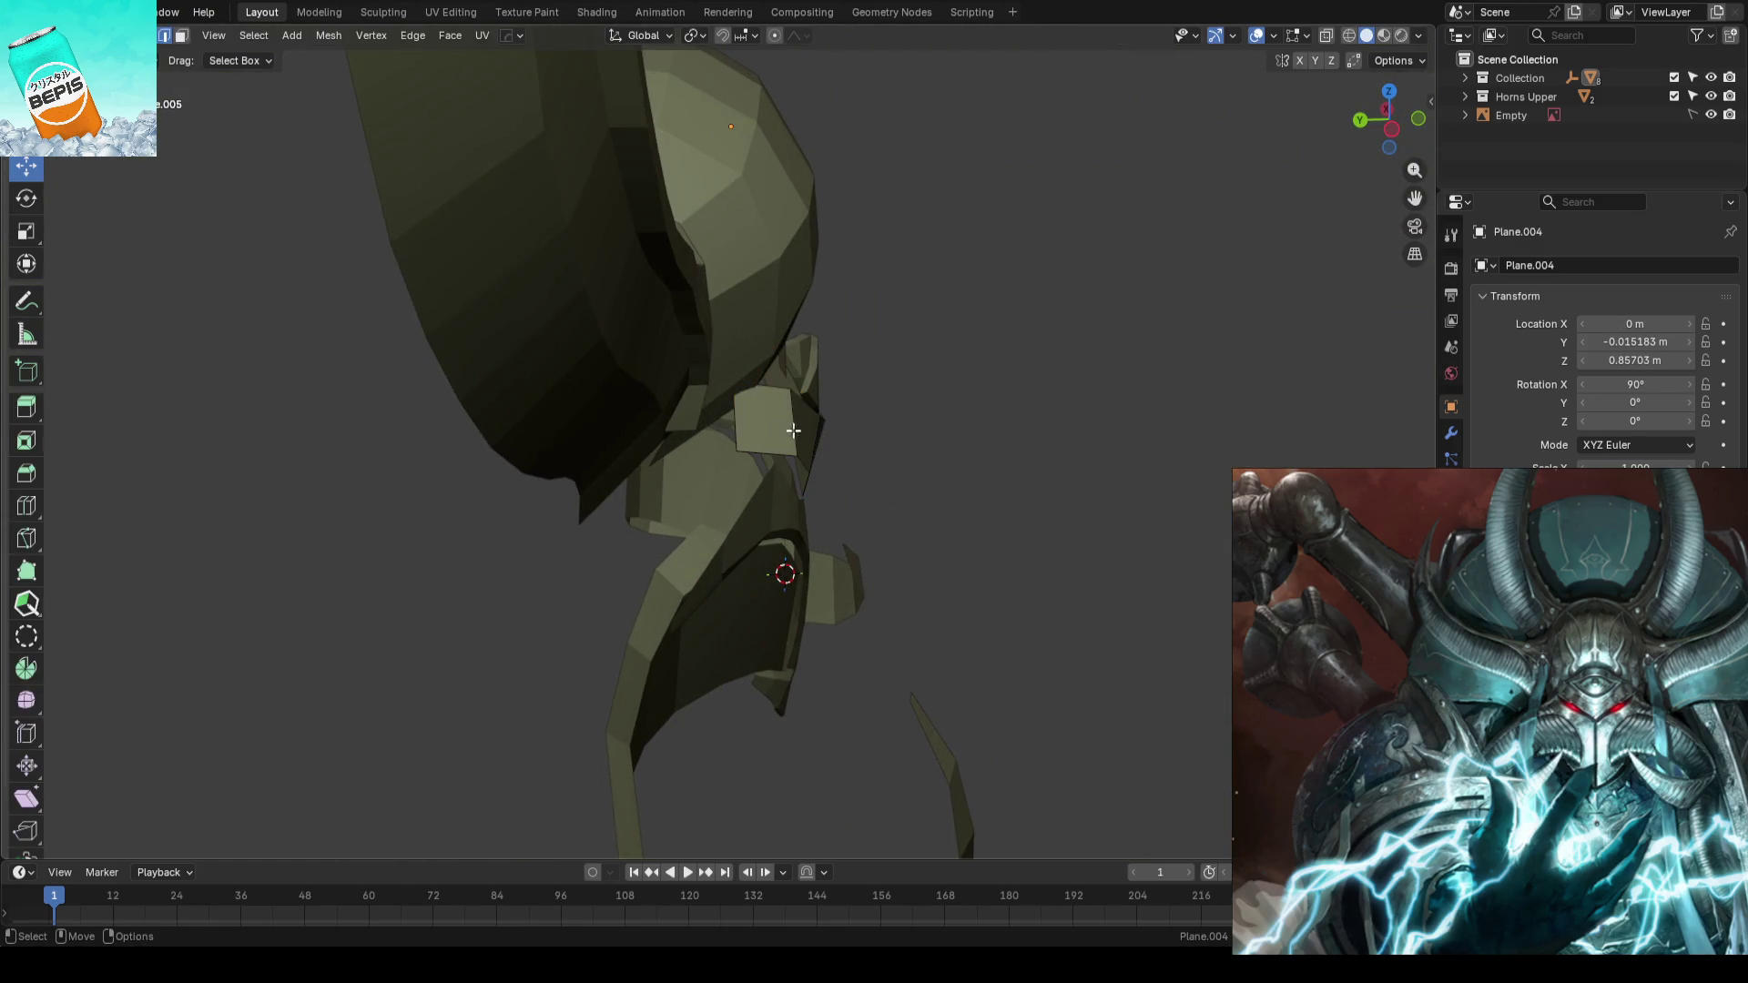
- Push a face of the chevron brow piece back about 17 mm along Y
left_click(770, 425)
key("g")
key("y")
left_click(677, 416)
mouse_move(675, 417)
middle_mouse_down()
mouse_move(1029, 435)
mouse_move(880, 441)
middle_mouse_up()
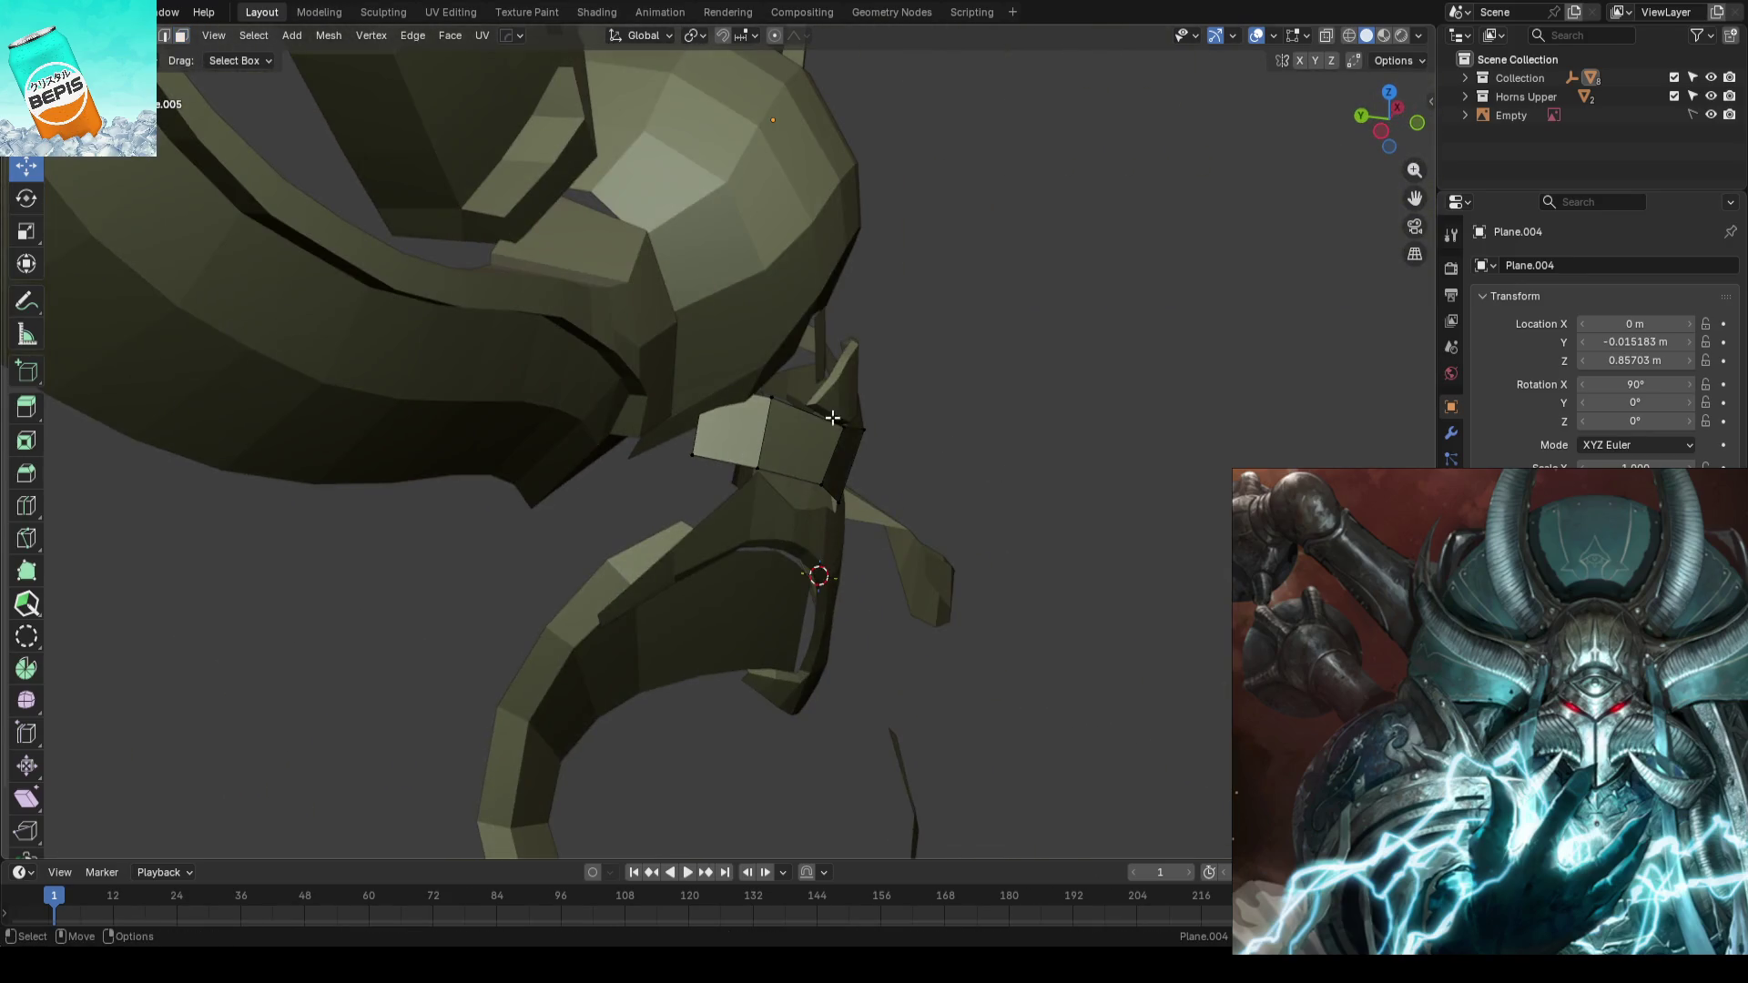
key("g")
key("y")
left_click(967, 419)
key("alt+a")
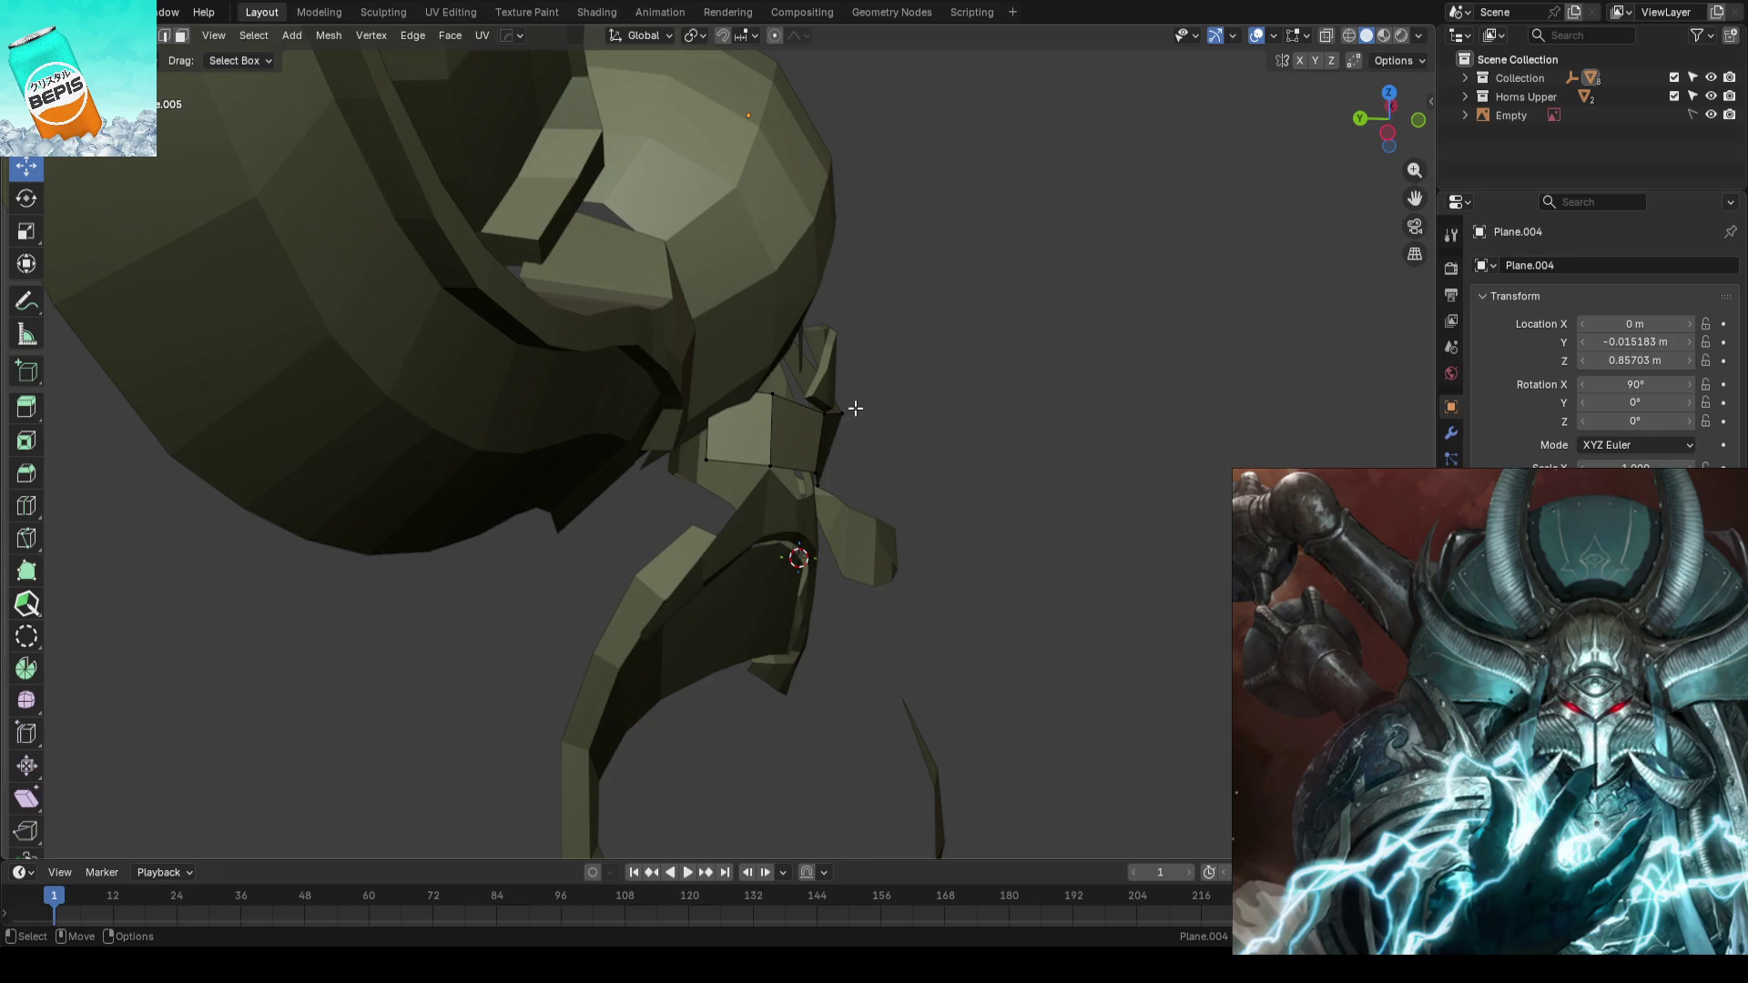
middle_click_drag(963, 412, 807, 374)
key("Tab")
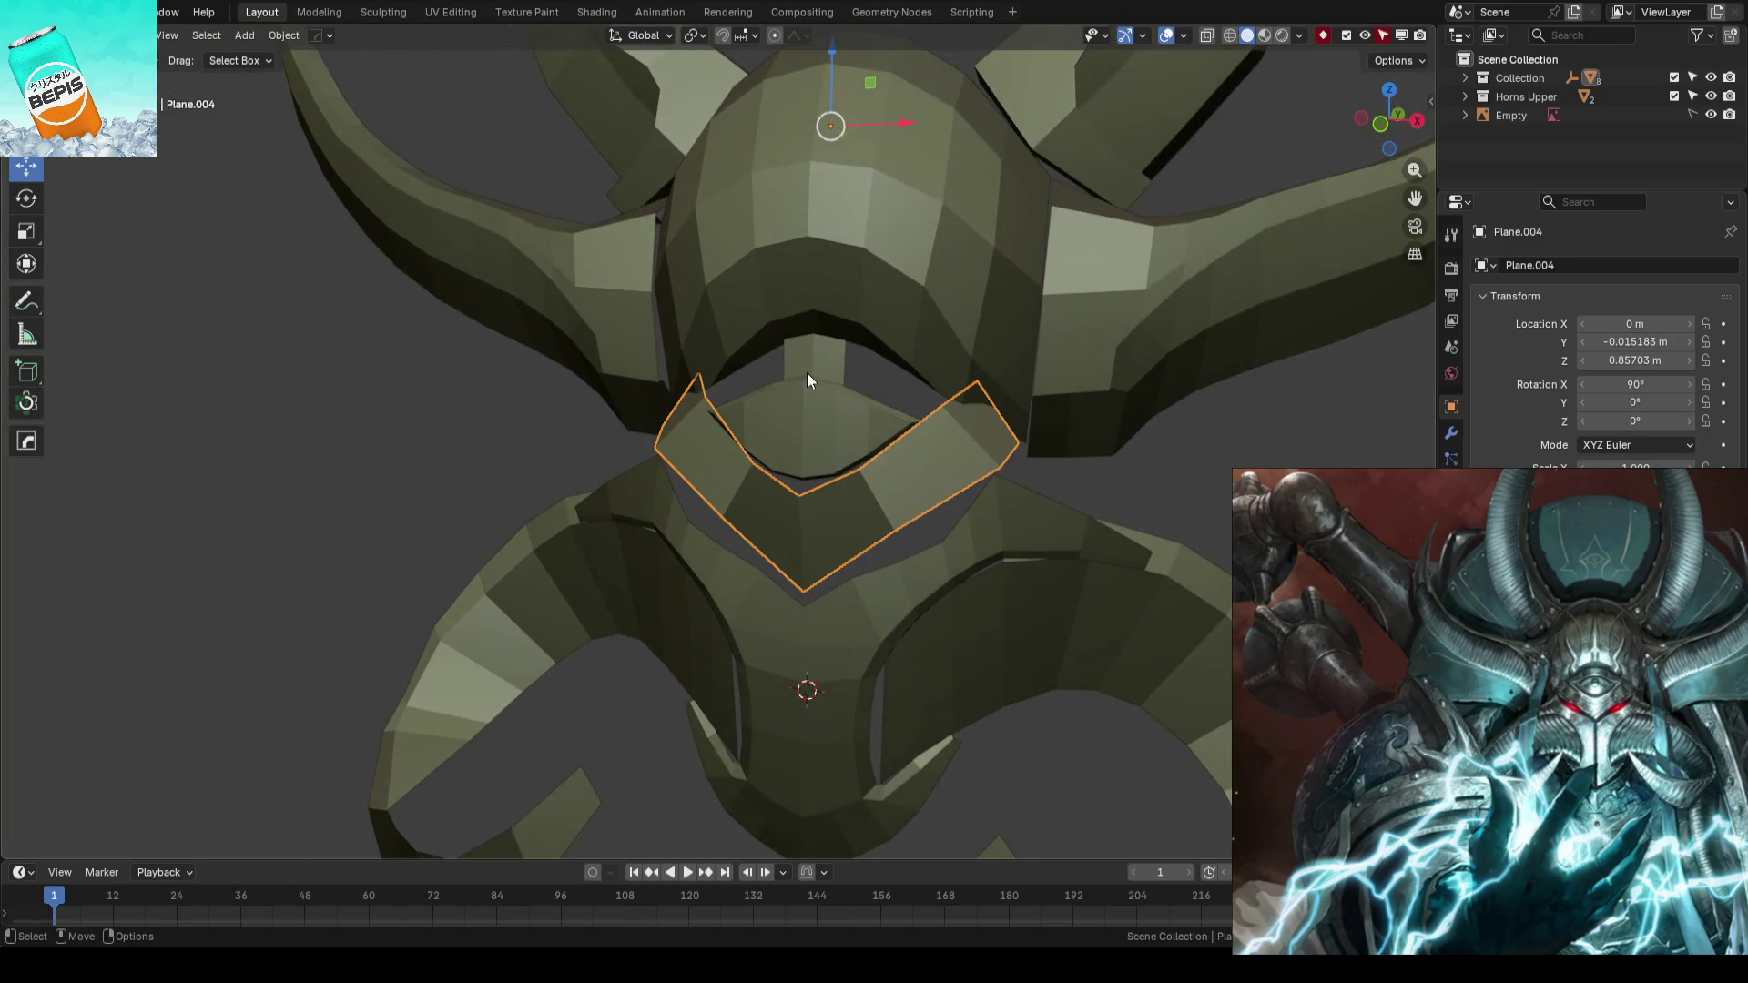
- Save the blockout to AhrimanBlockout_01.blend and check the small brow plate against the reference
key("KP_1")
key("ctrl+s")
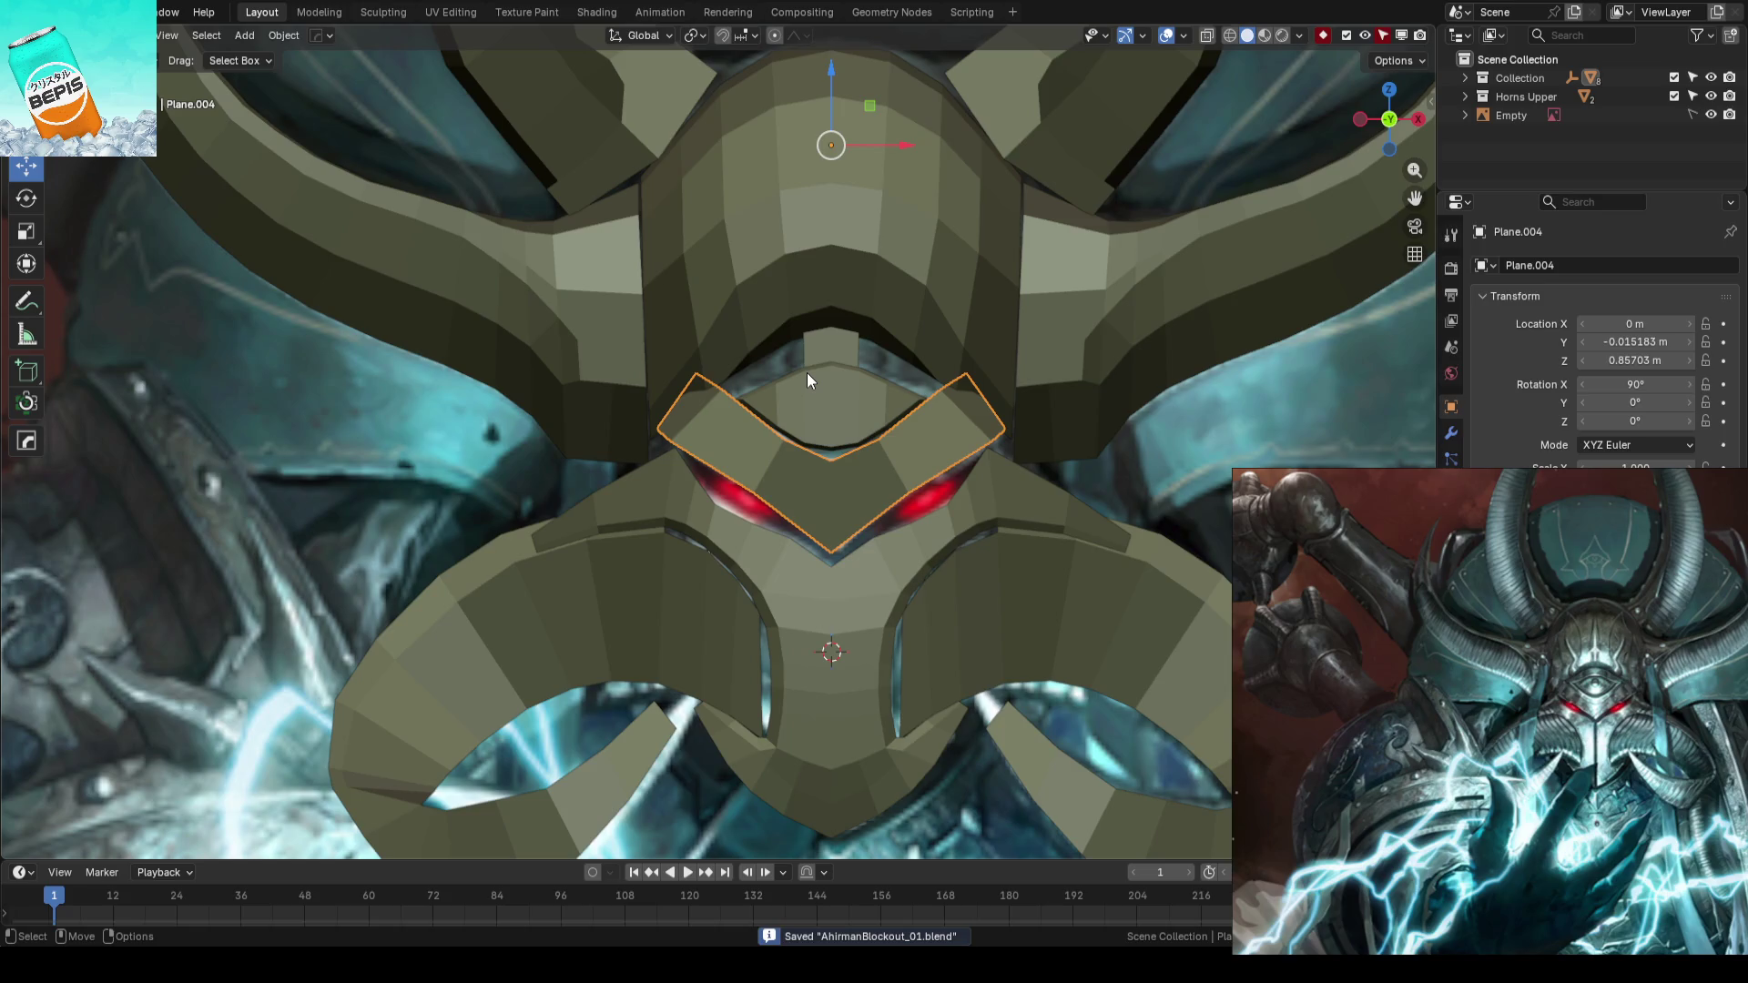
left_click(838, 349)
key("Tab")
scroll(943, 353, "up", 2)
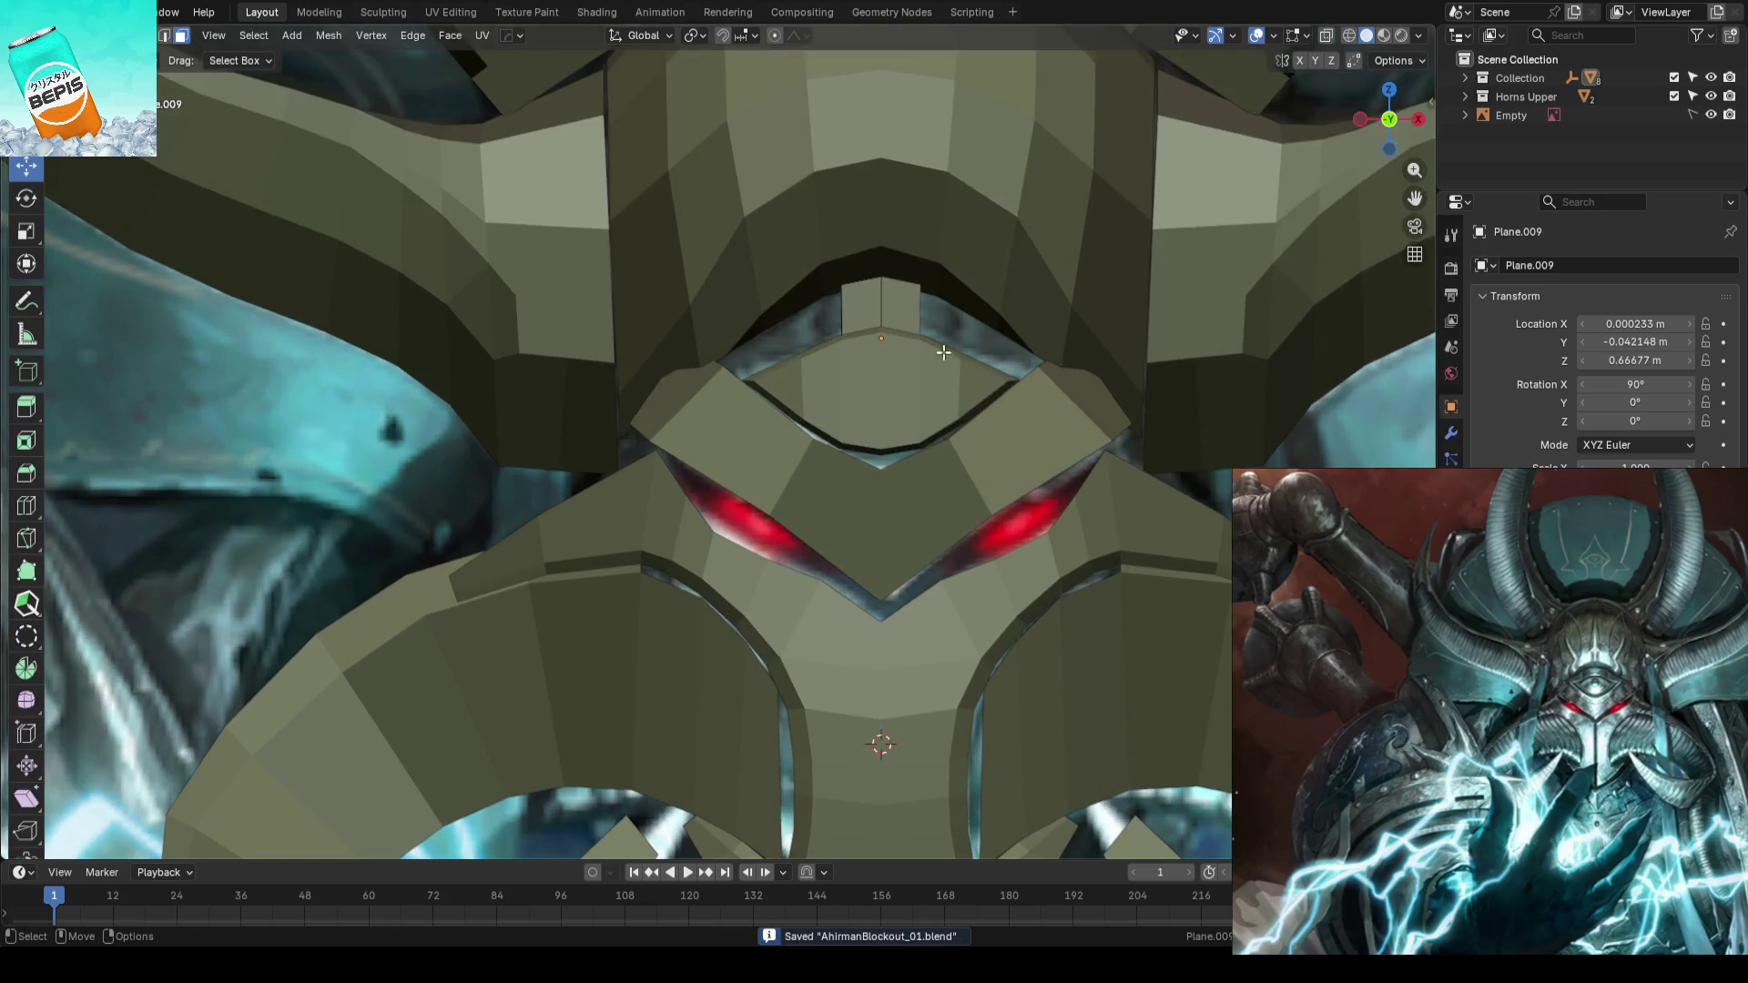
scroll(943, 352, "down", 2)
scroll(942, 353, "down", 3)
scroll(943, 353, "down", 3)
key("Tab")
scroll(1025, 375, "up", 1)
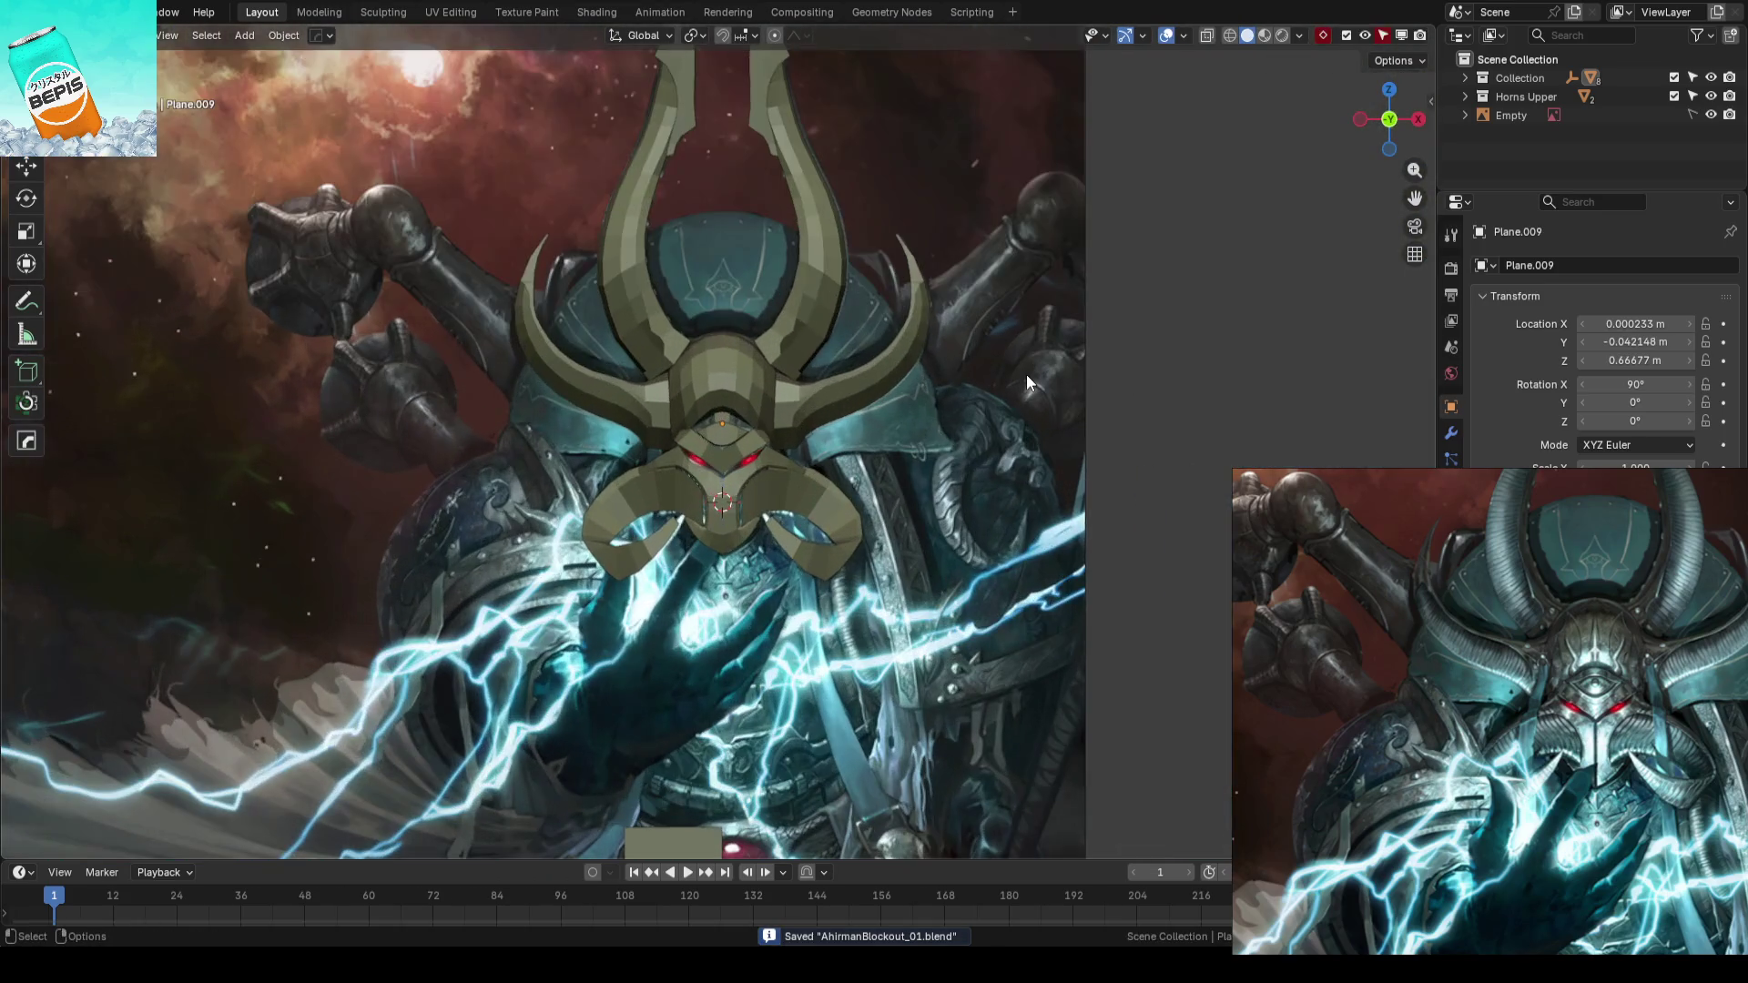
scroll(1025, 374, "up", 1)
scroll(814, 422, "down", 1)
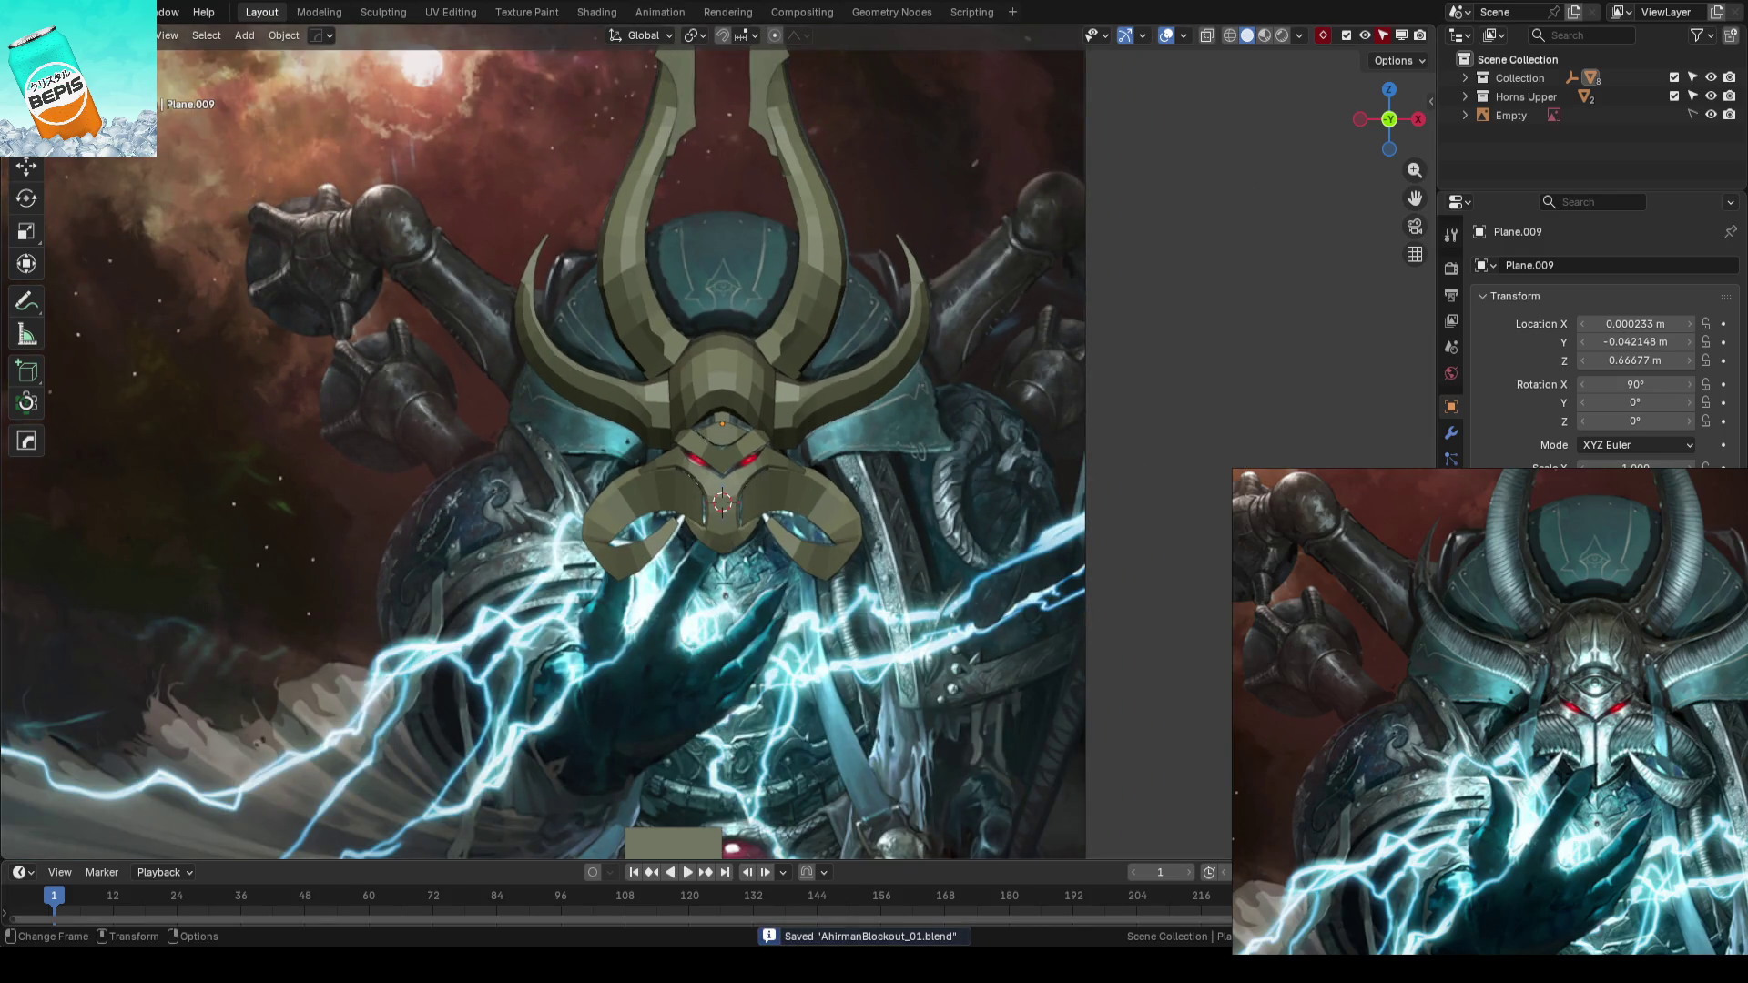
scroll(991, 375, "up", 1)
scroll(941, 375, "up", 2)
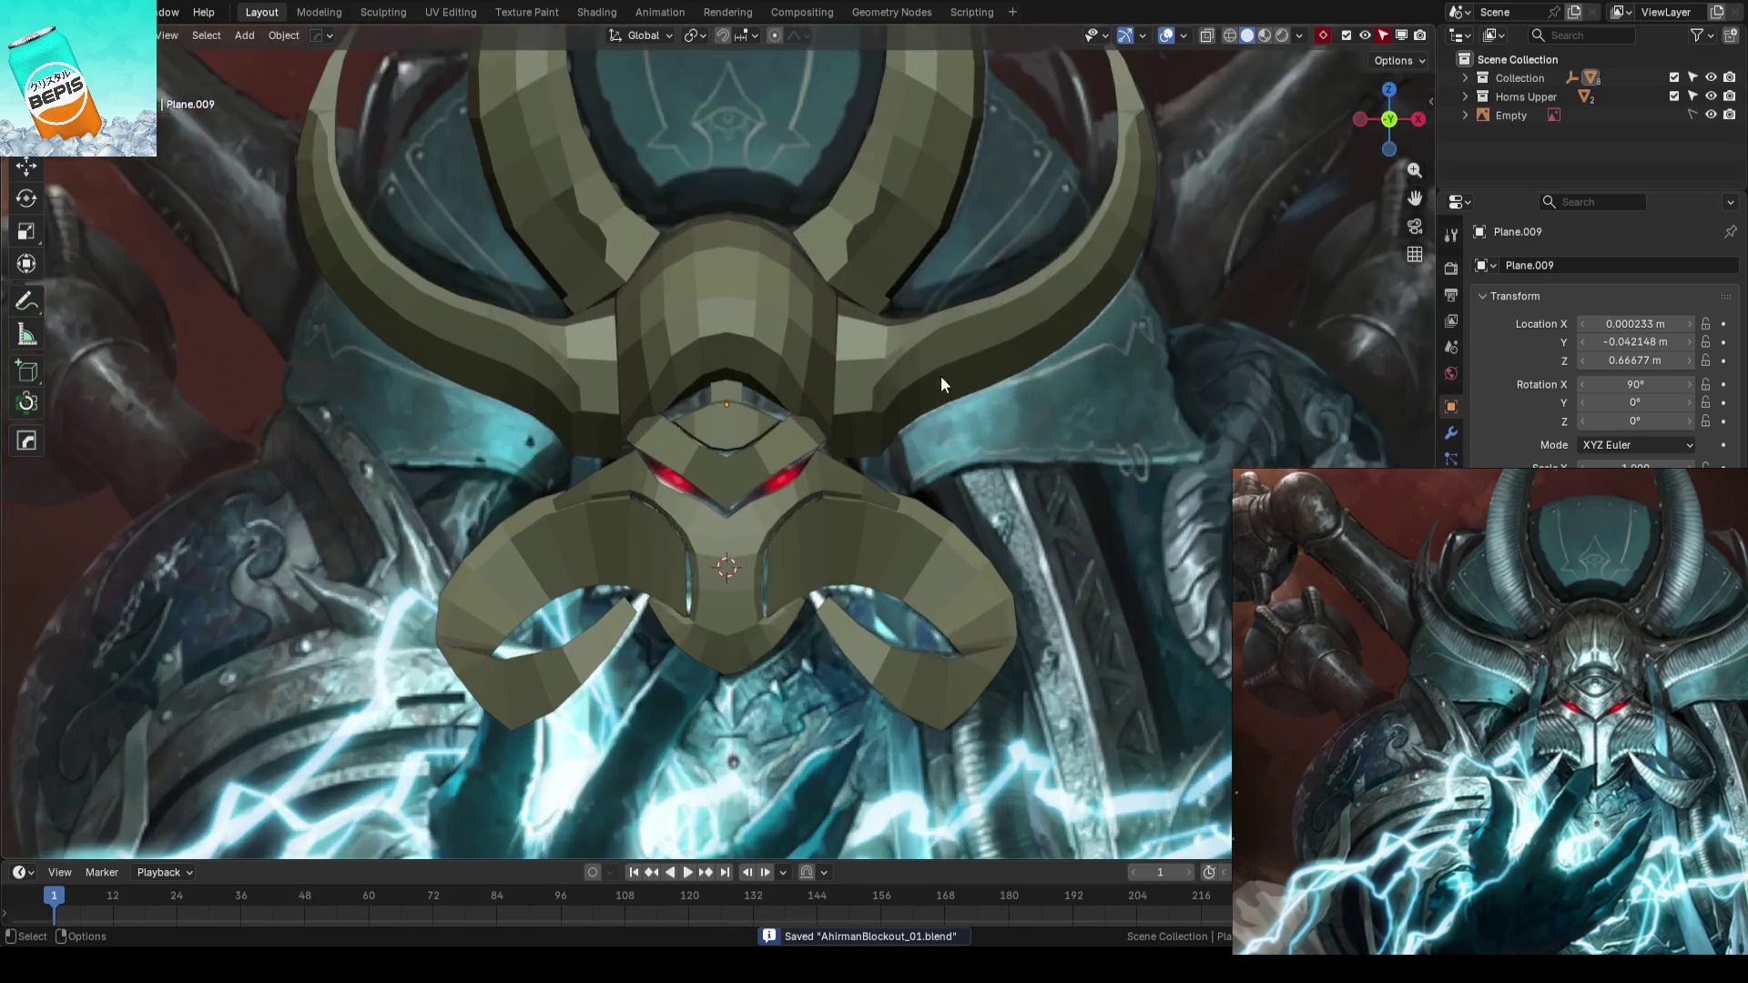
scroll(942, 376, "up", 2)
scroll(942, 376, "up", 2)
scroll(941, 376, "down", 3)
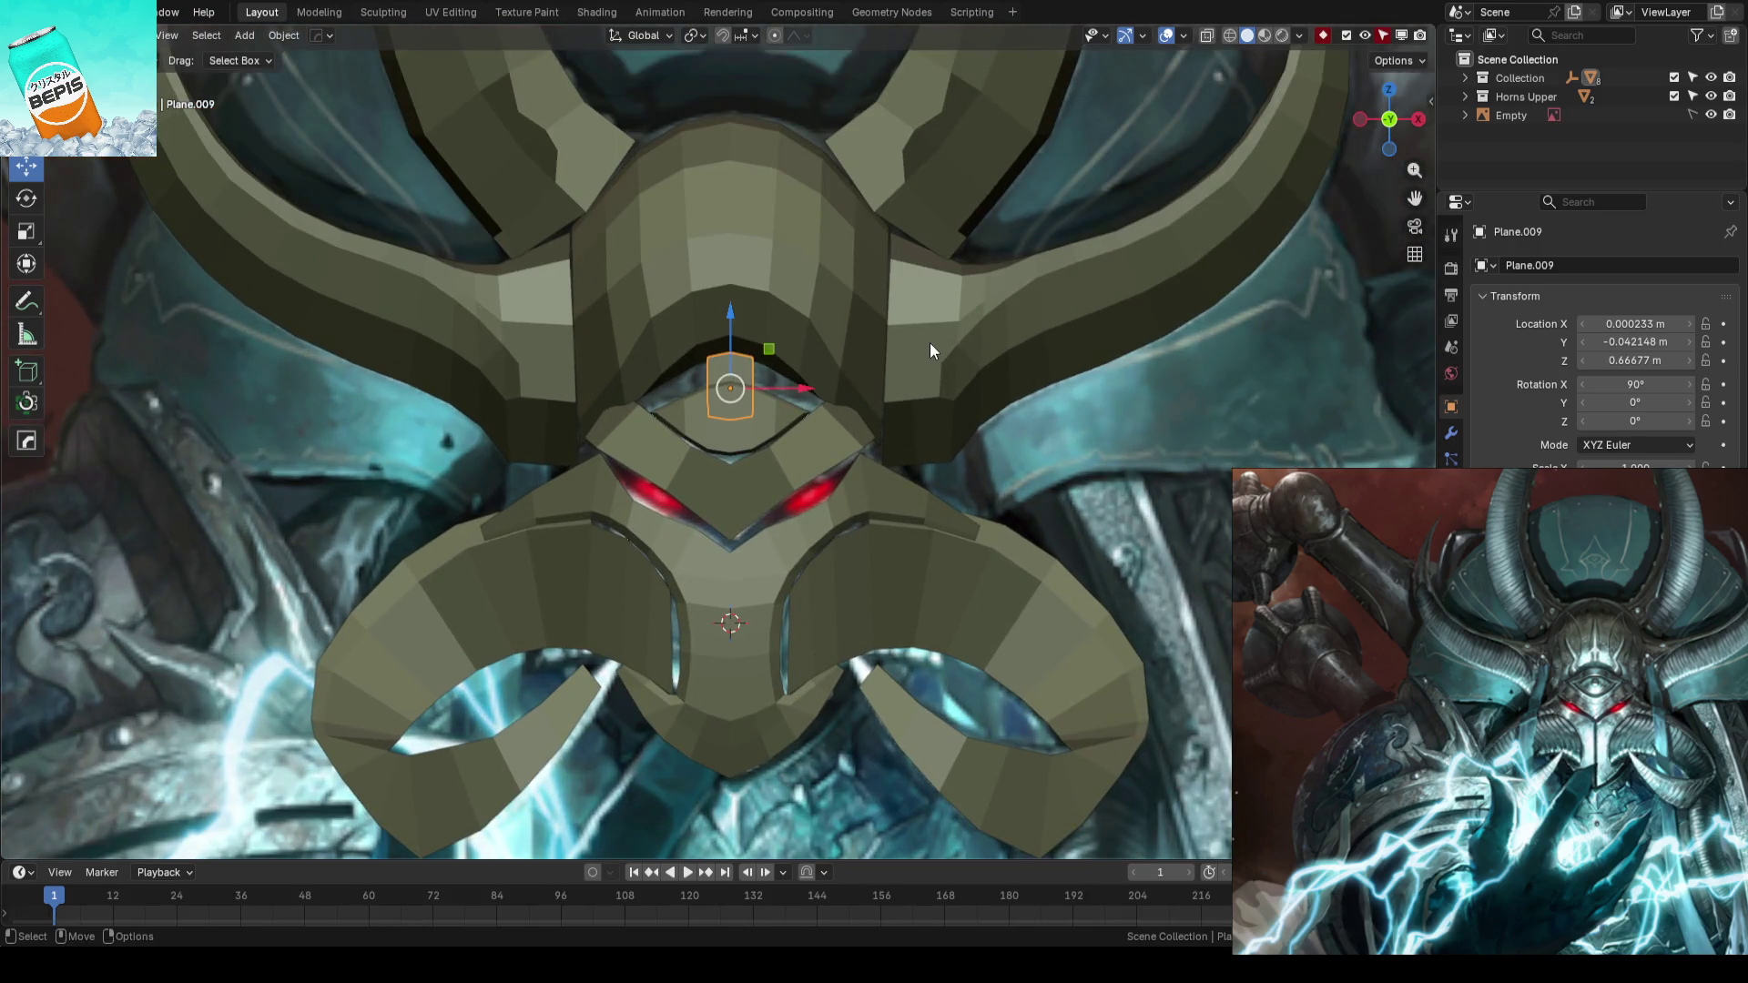
- Duplicate the small plate in place as a new piece and start editing its mesh
key("shift+d")
key("Escape")
key("Tab")
scroll(899, 358, "down", 2)
- Push the new plate back along Y behind the mask and slide it outward along X
mouse_move(898, 359)
middle_mouse_down()
mouse_move(800, 430)
mouse_move(696, 415)
middle_mouse_up()
left_click_drag(696, 415, 886, 409)
mouse_move(887, 410)
middle_mouse_down()
mouse_move(894, 386)
mouse_move(886, 411)
mouse_move(906, 414)
mouse_move(893, 395)
mouse_move(929, 383)
mouse_move(791, 346)
middle_mouse_up()
scroll(789, 346, "up", 3)
key("shift+z")
scroll(718, 379, "up", 2)
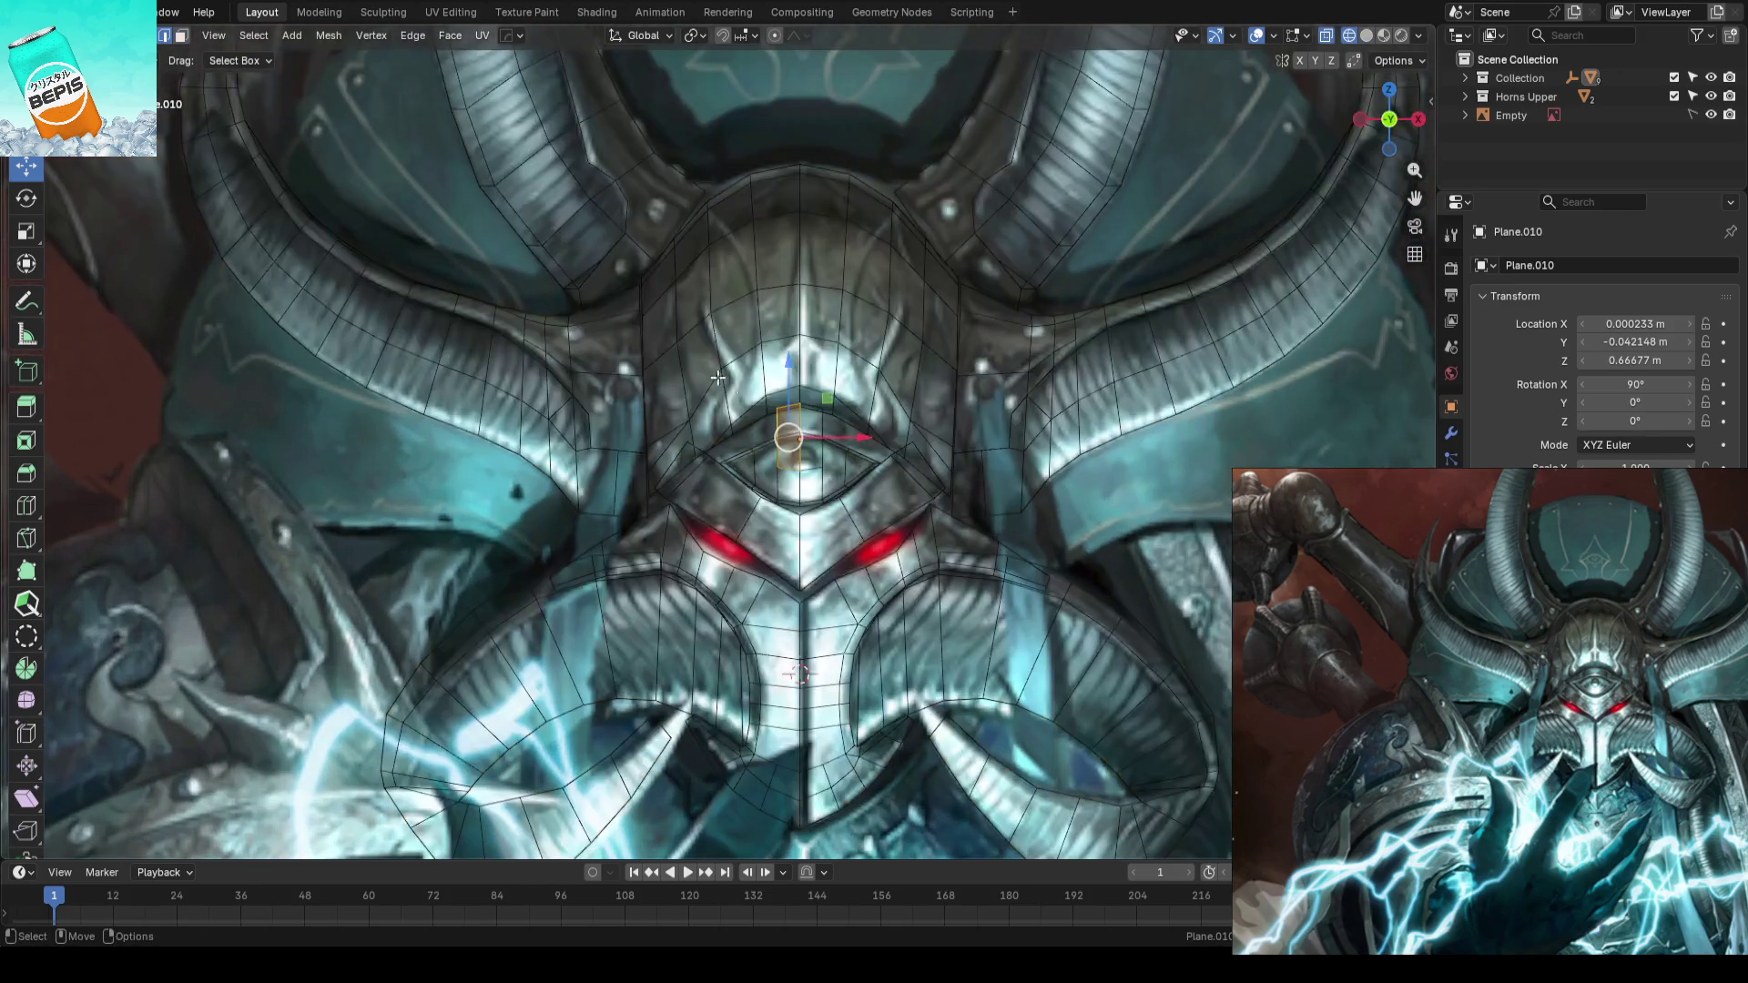
key("shift+z")
scroll(881, 439, "down", 4)
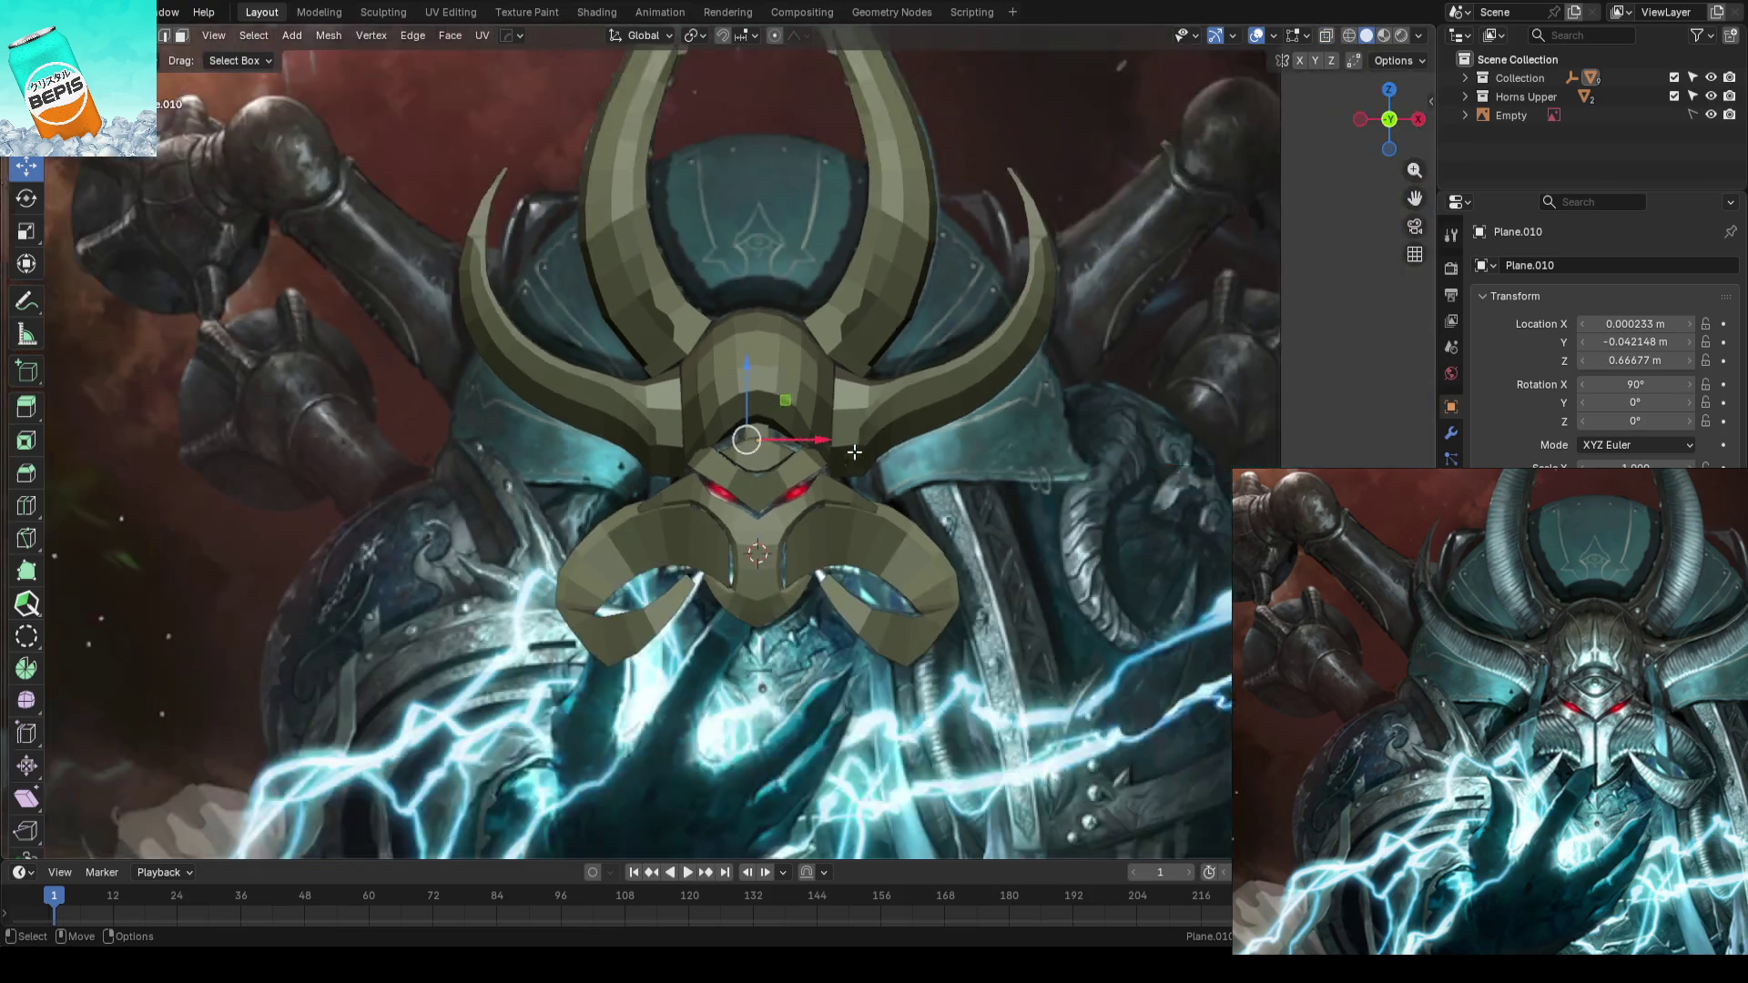
scroll(882, 437, "down", 1)
key("g")
key("x")
left_click(664, 441)
scroll(665, 440, "up", 2)
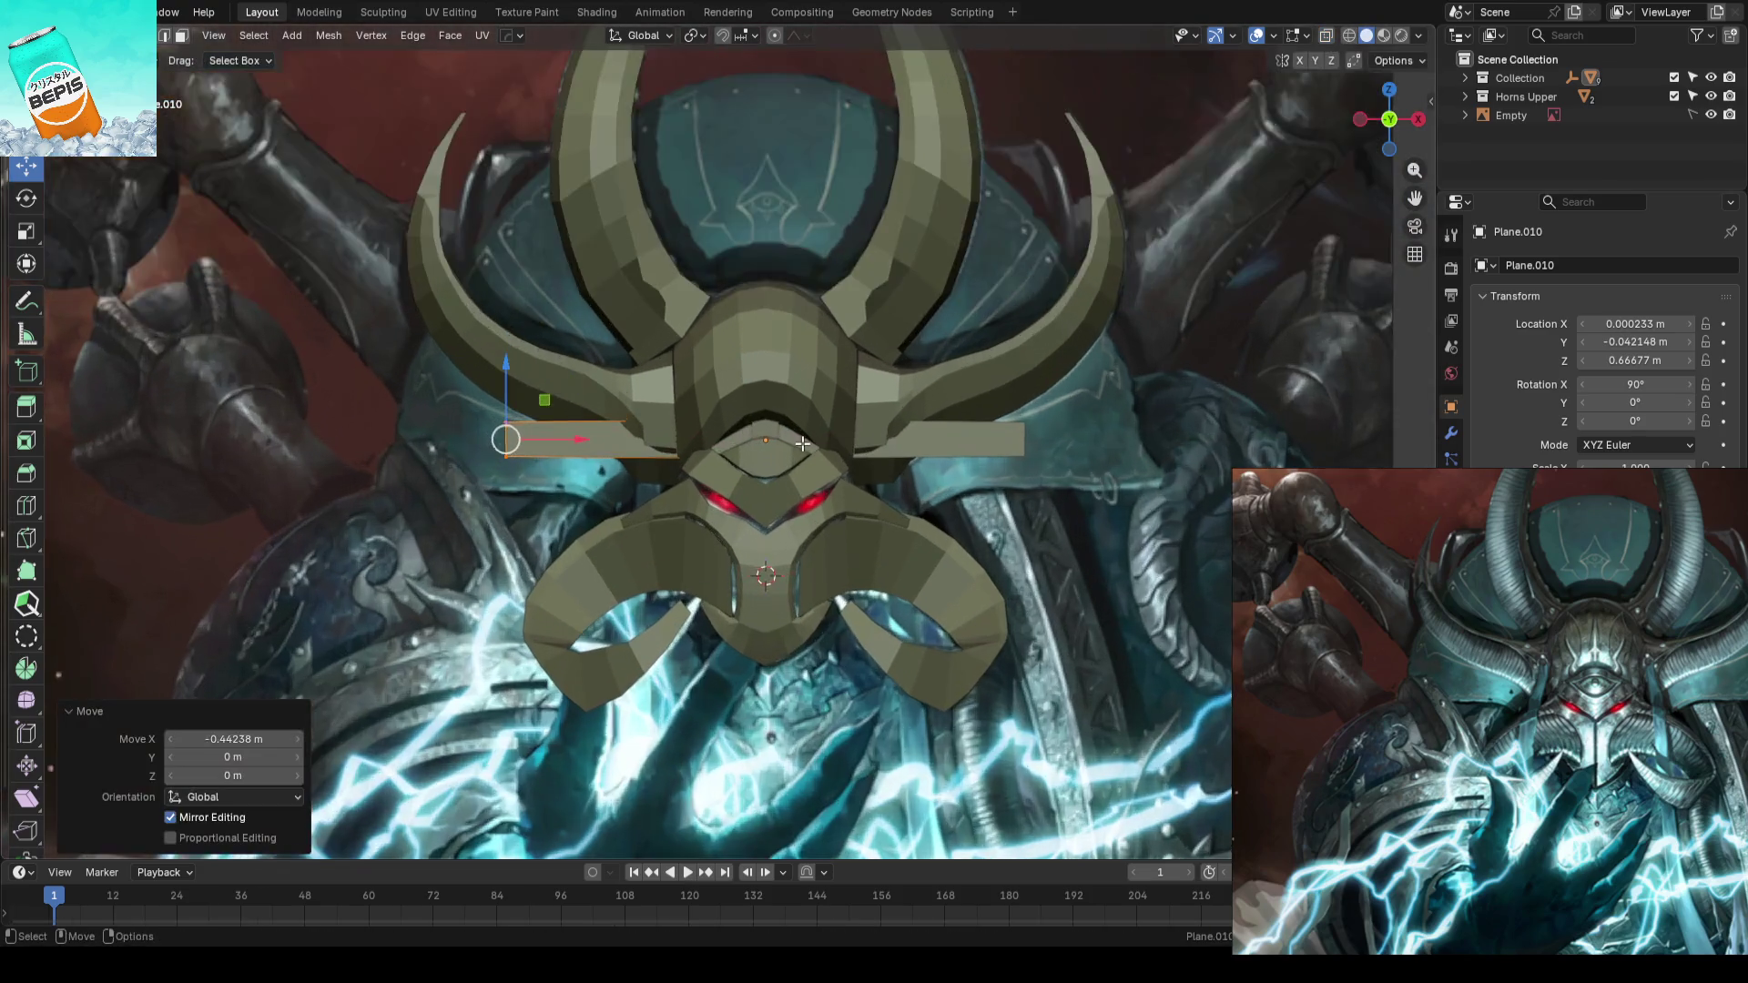
scroll(713, 331, "up", 1)
- Add a centred loop cut across the plate and lower the new edge loop
left_click(878, 430)
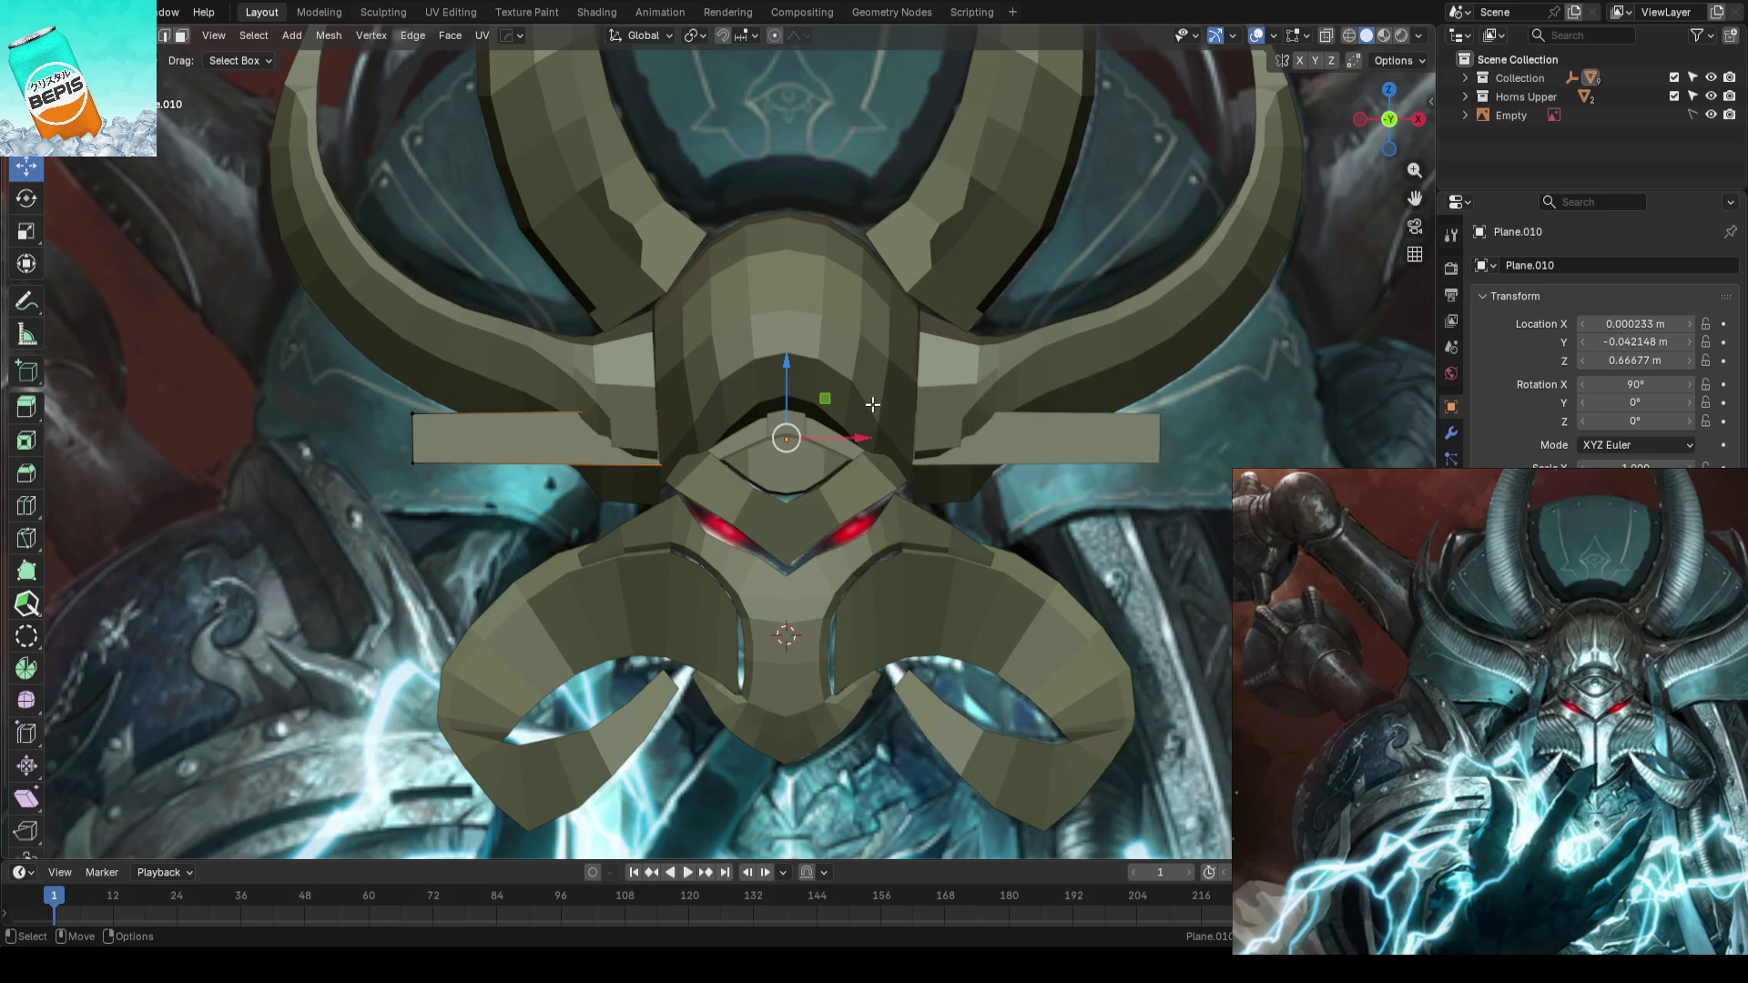
middle_click_drag(601, 434, 707, 496, "shift")
key("ctrl+z")
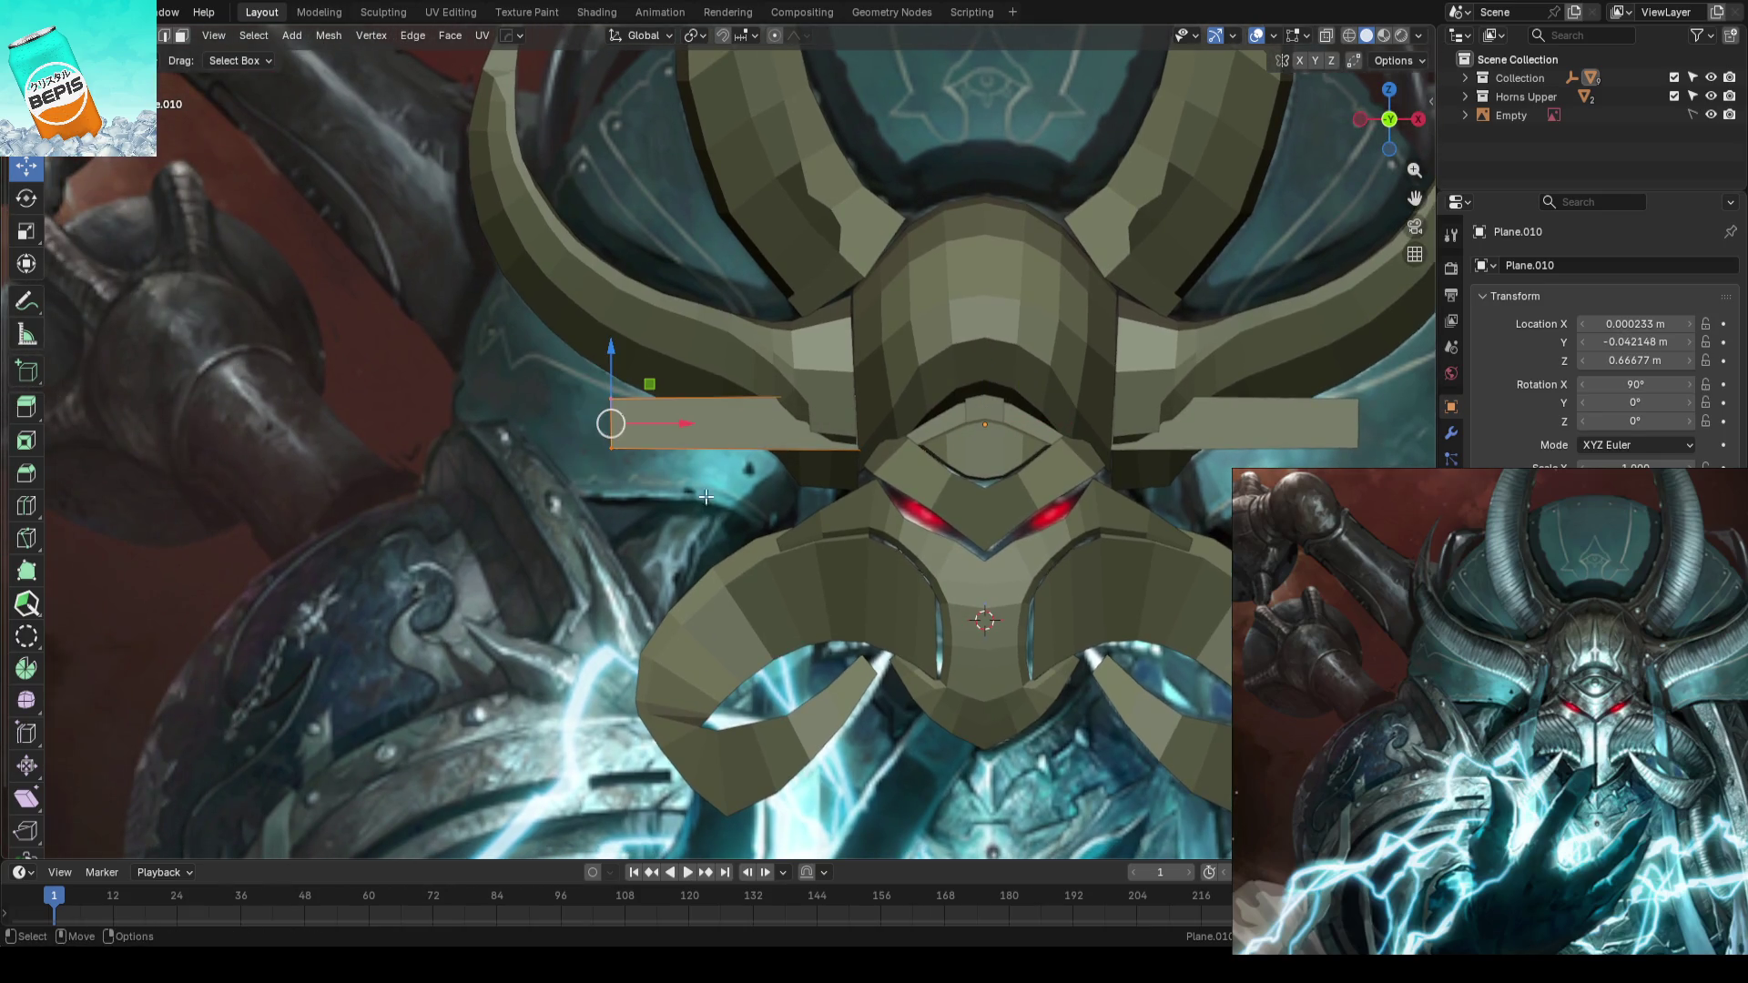
key("ctrl+r")
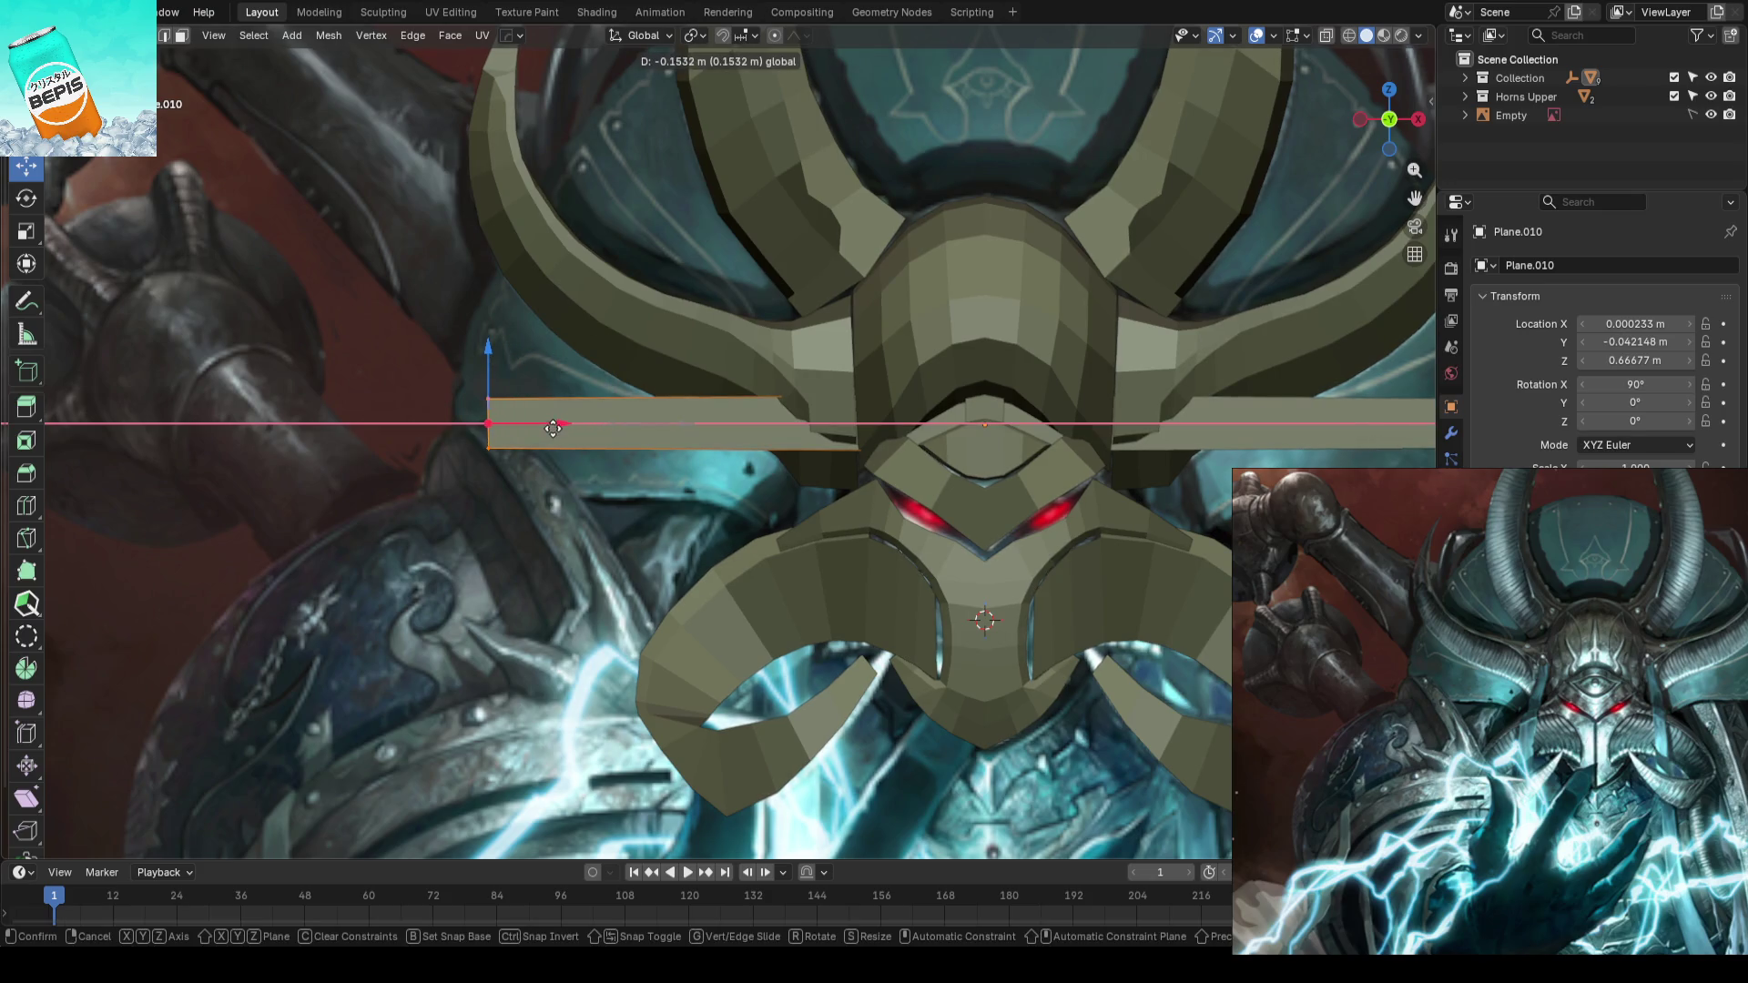
left_click(771, 435)
right_click(772, 436)
key("g")
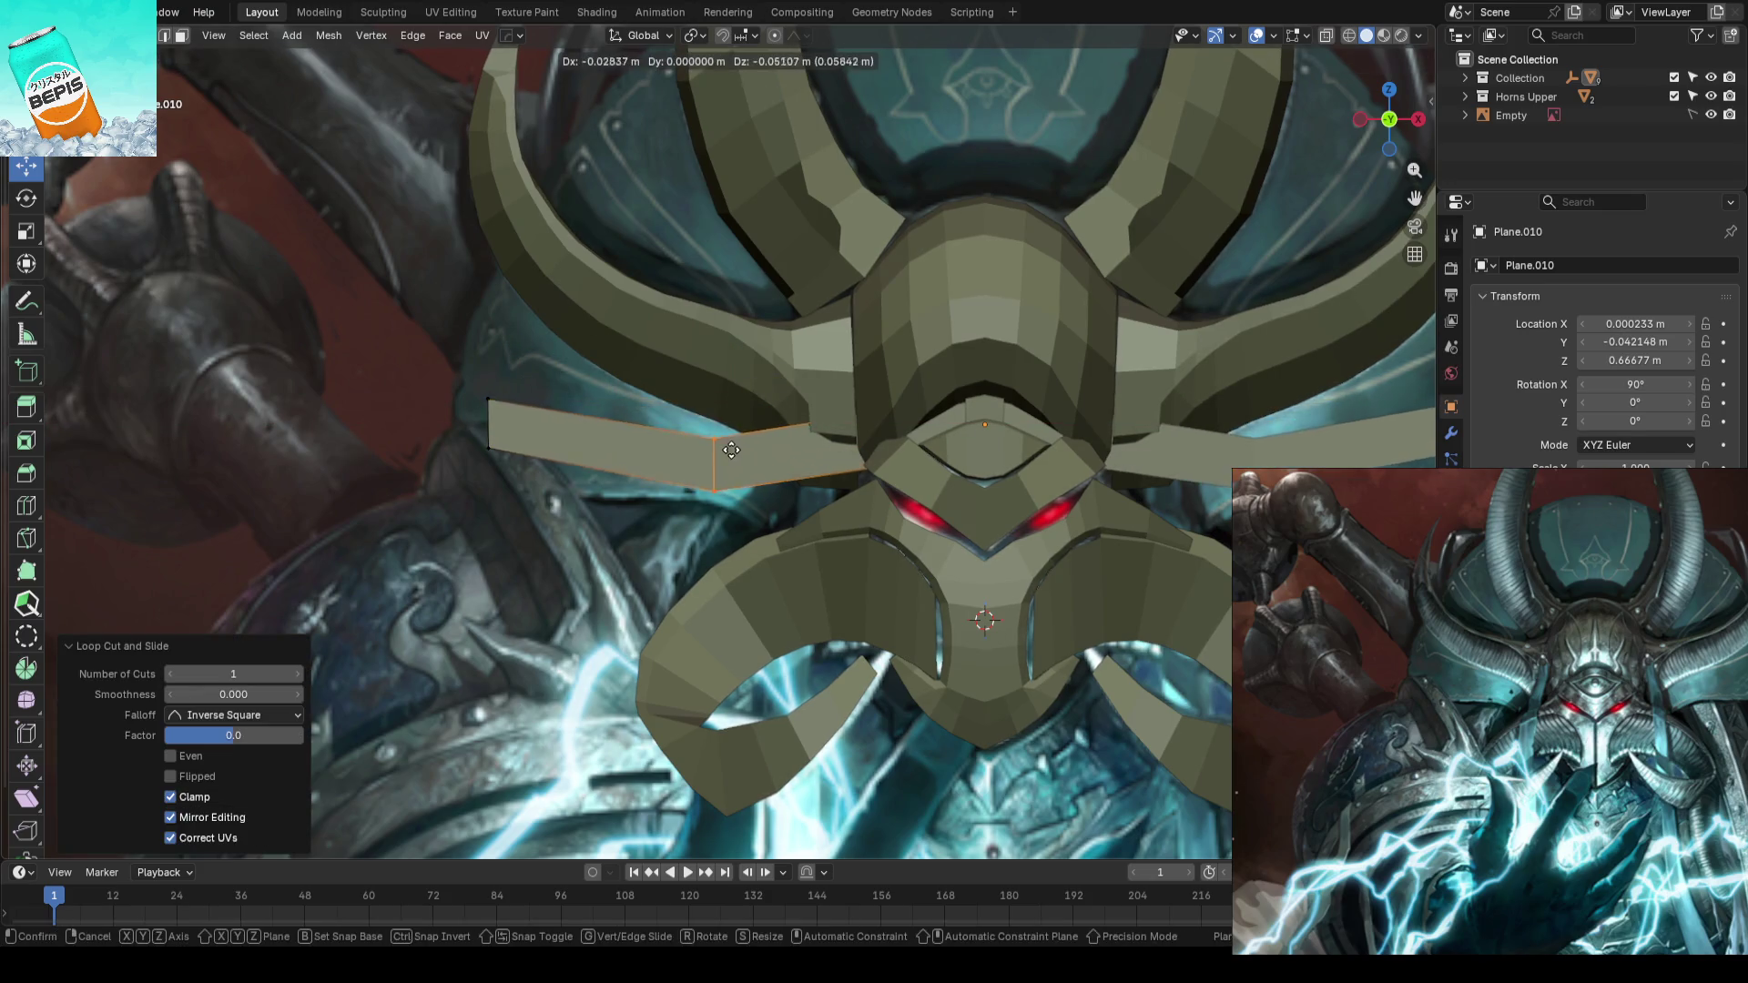
left_click(702, 469)
- Reposition the plate's corner vertices into a flat two-section strip and check from the front
left_click(721, 429)
key("g")
left_click(760, 413)
left_click(489, 448)
key("g")
left_click(551, 504)
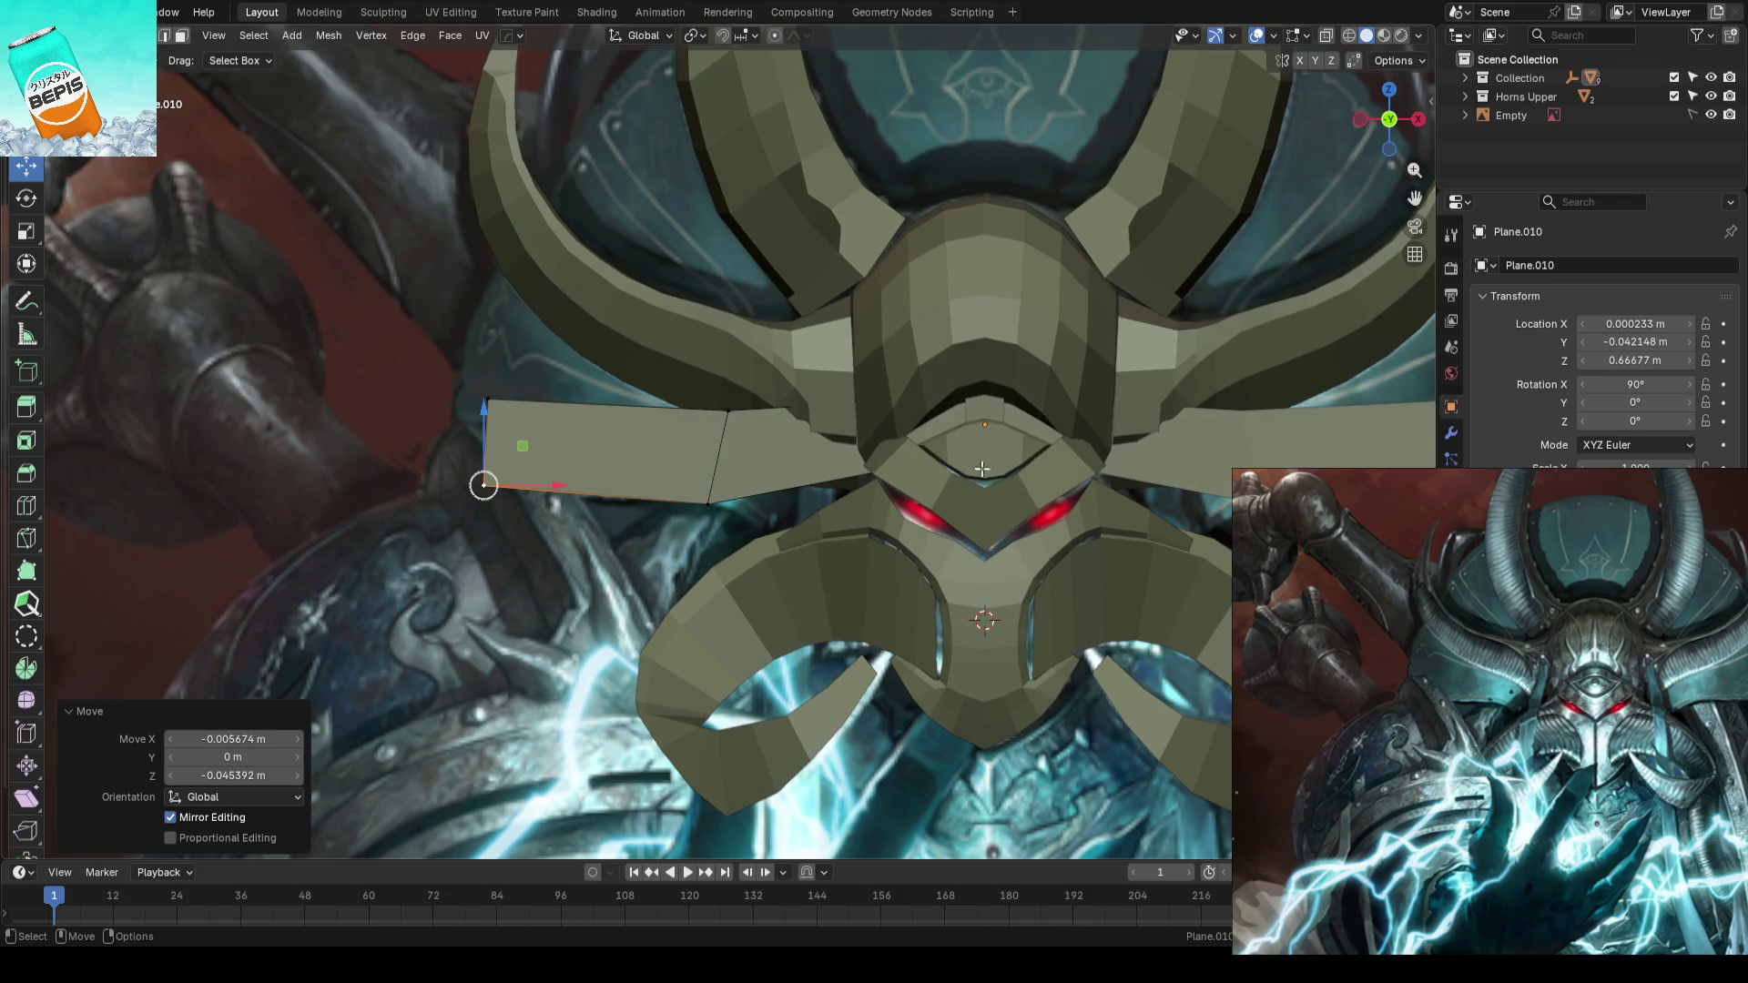
left_click(864, 413)
key("g")
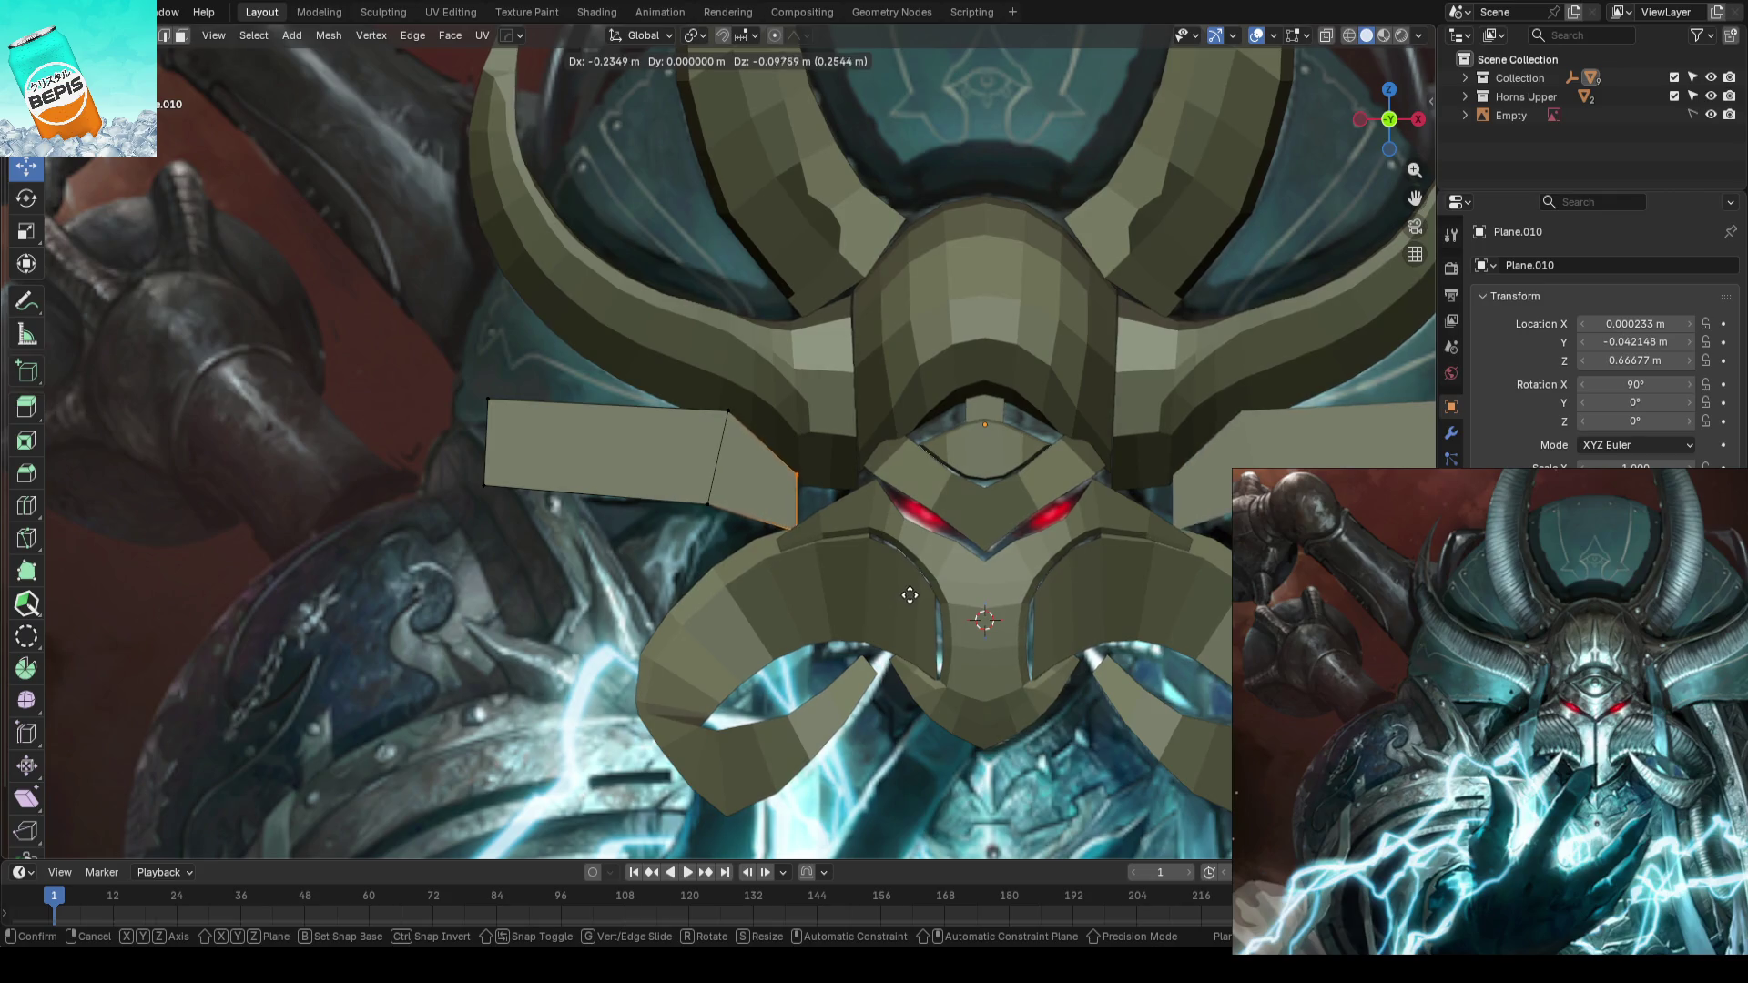
left_click(910, 597)
scroll(910, 597, "down", 4)
middle_click_drag(909, 596, 561, 520)
key("KP_1")
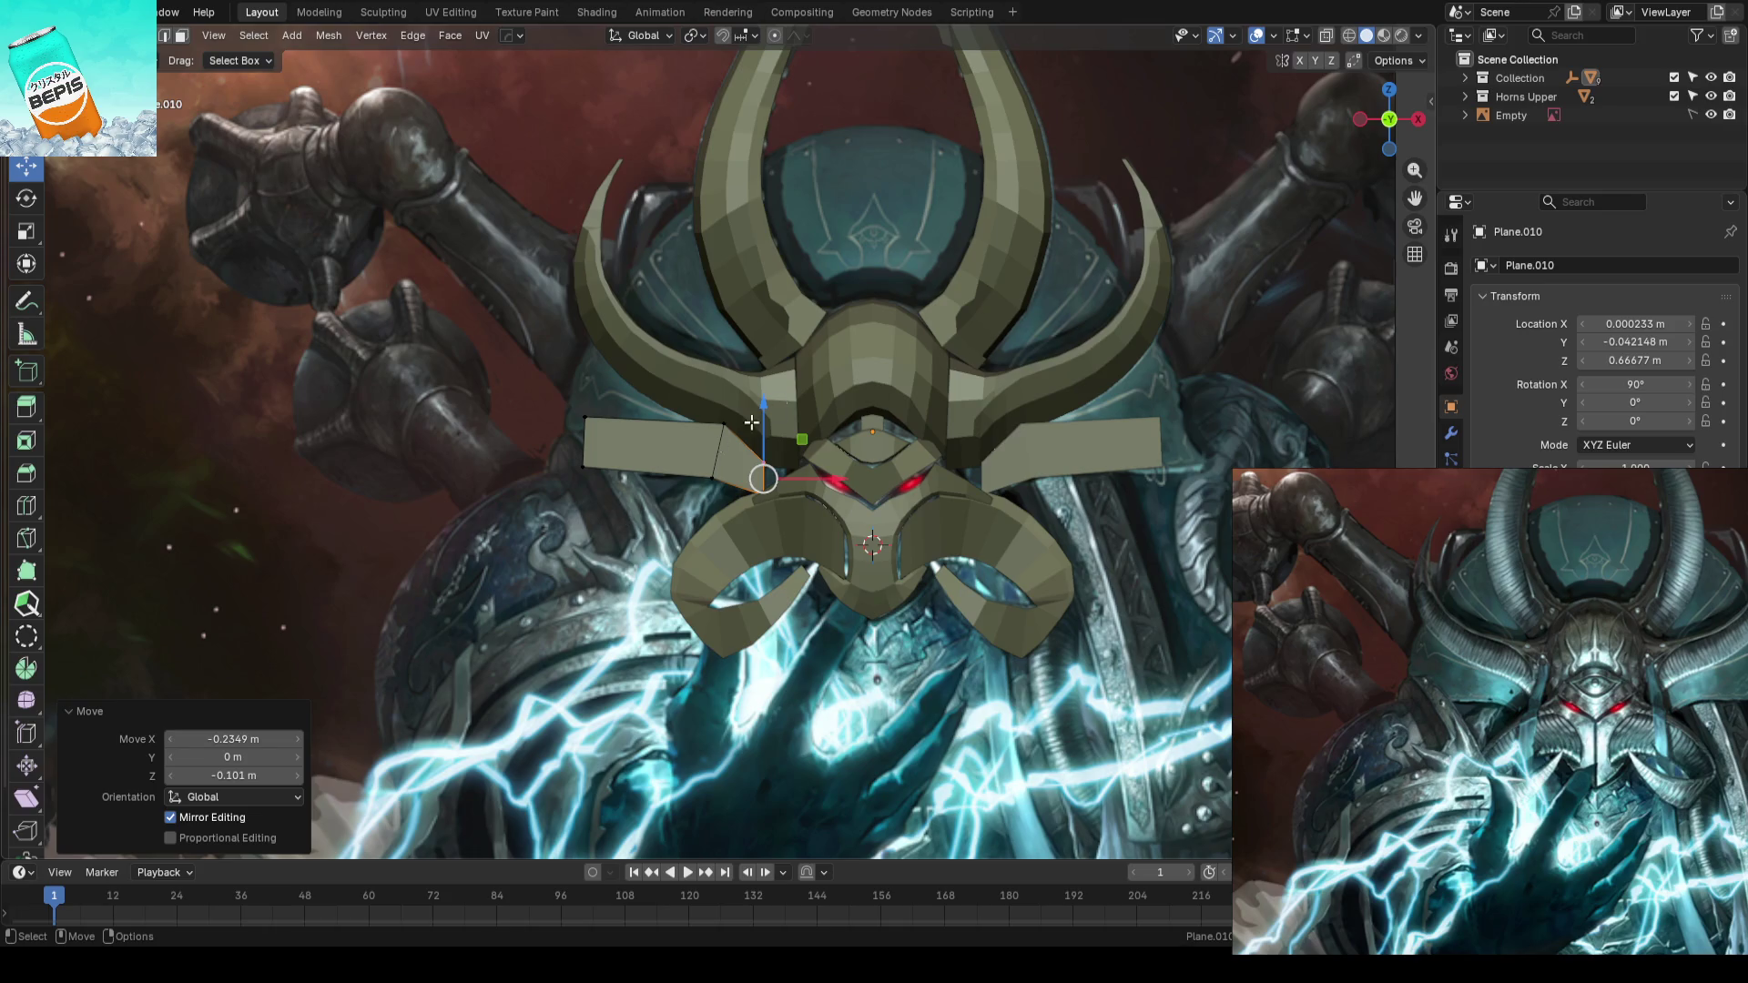
scroll(751, 423, "up", 2)
- Raise the plate's outer-end vertices about 67 mm so the strip angles upward
middle_click_drag(738, 396, 855, 446, "shift")
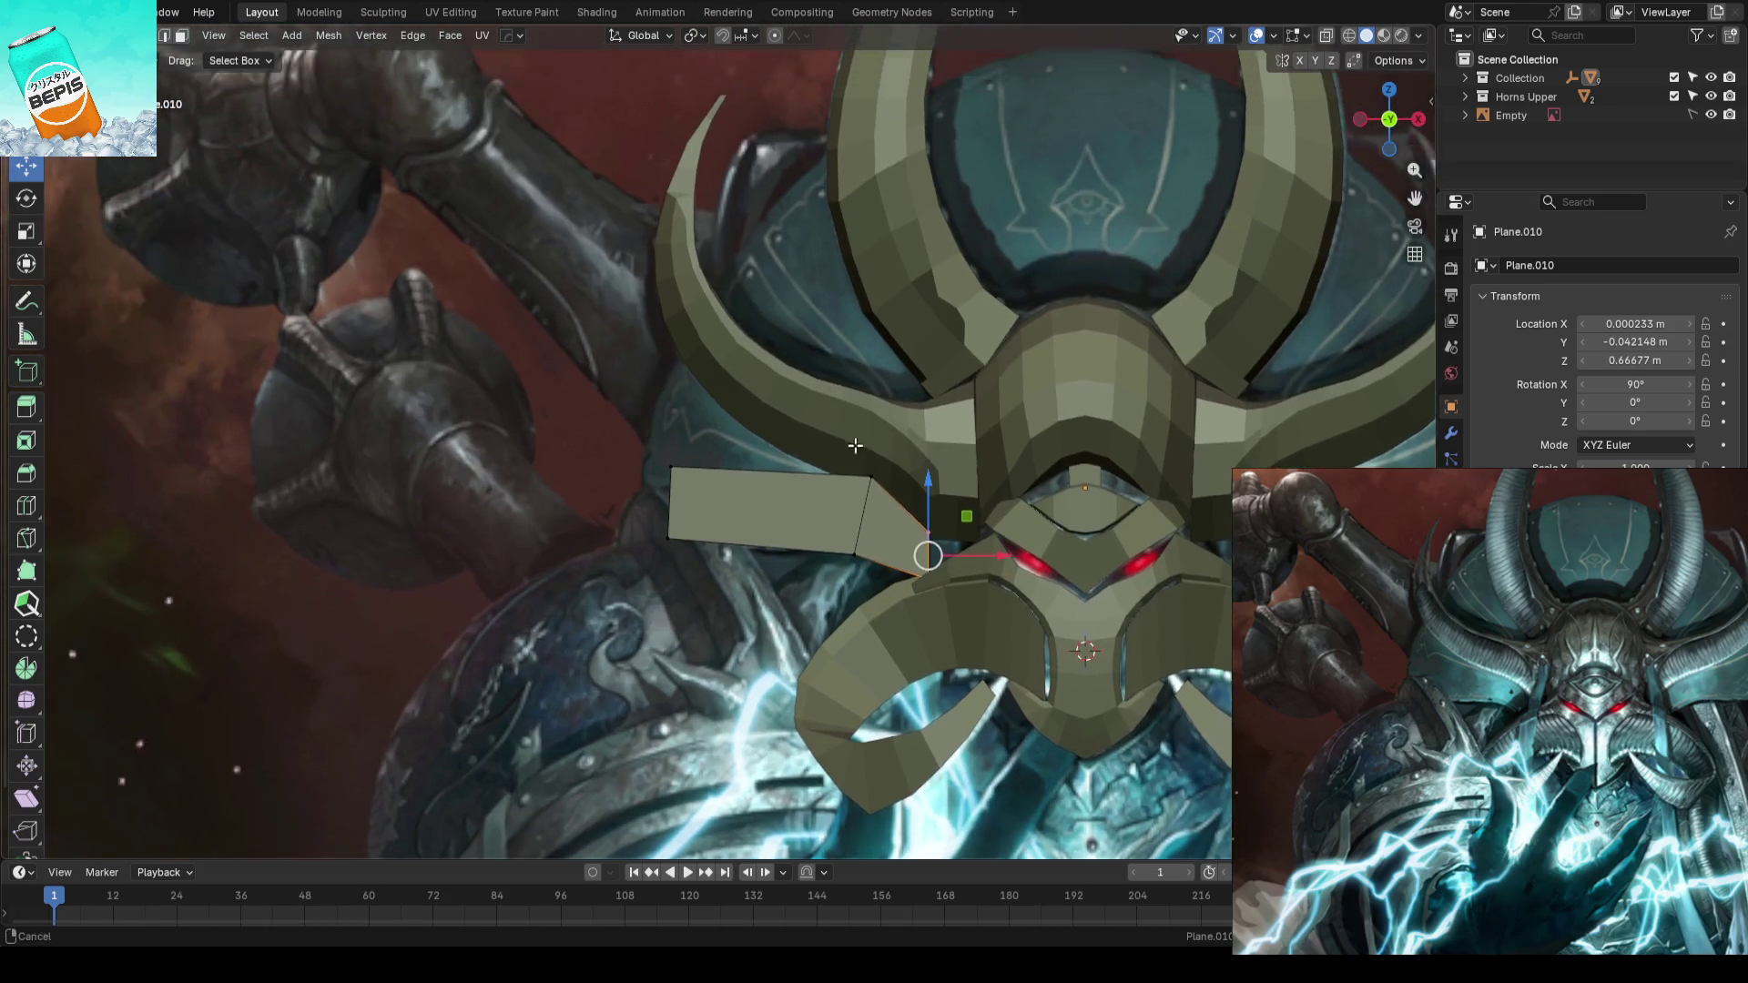
left_click(681, 478)
key("g")
left_click(676, 547)
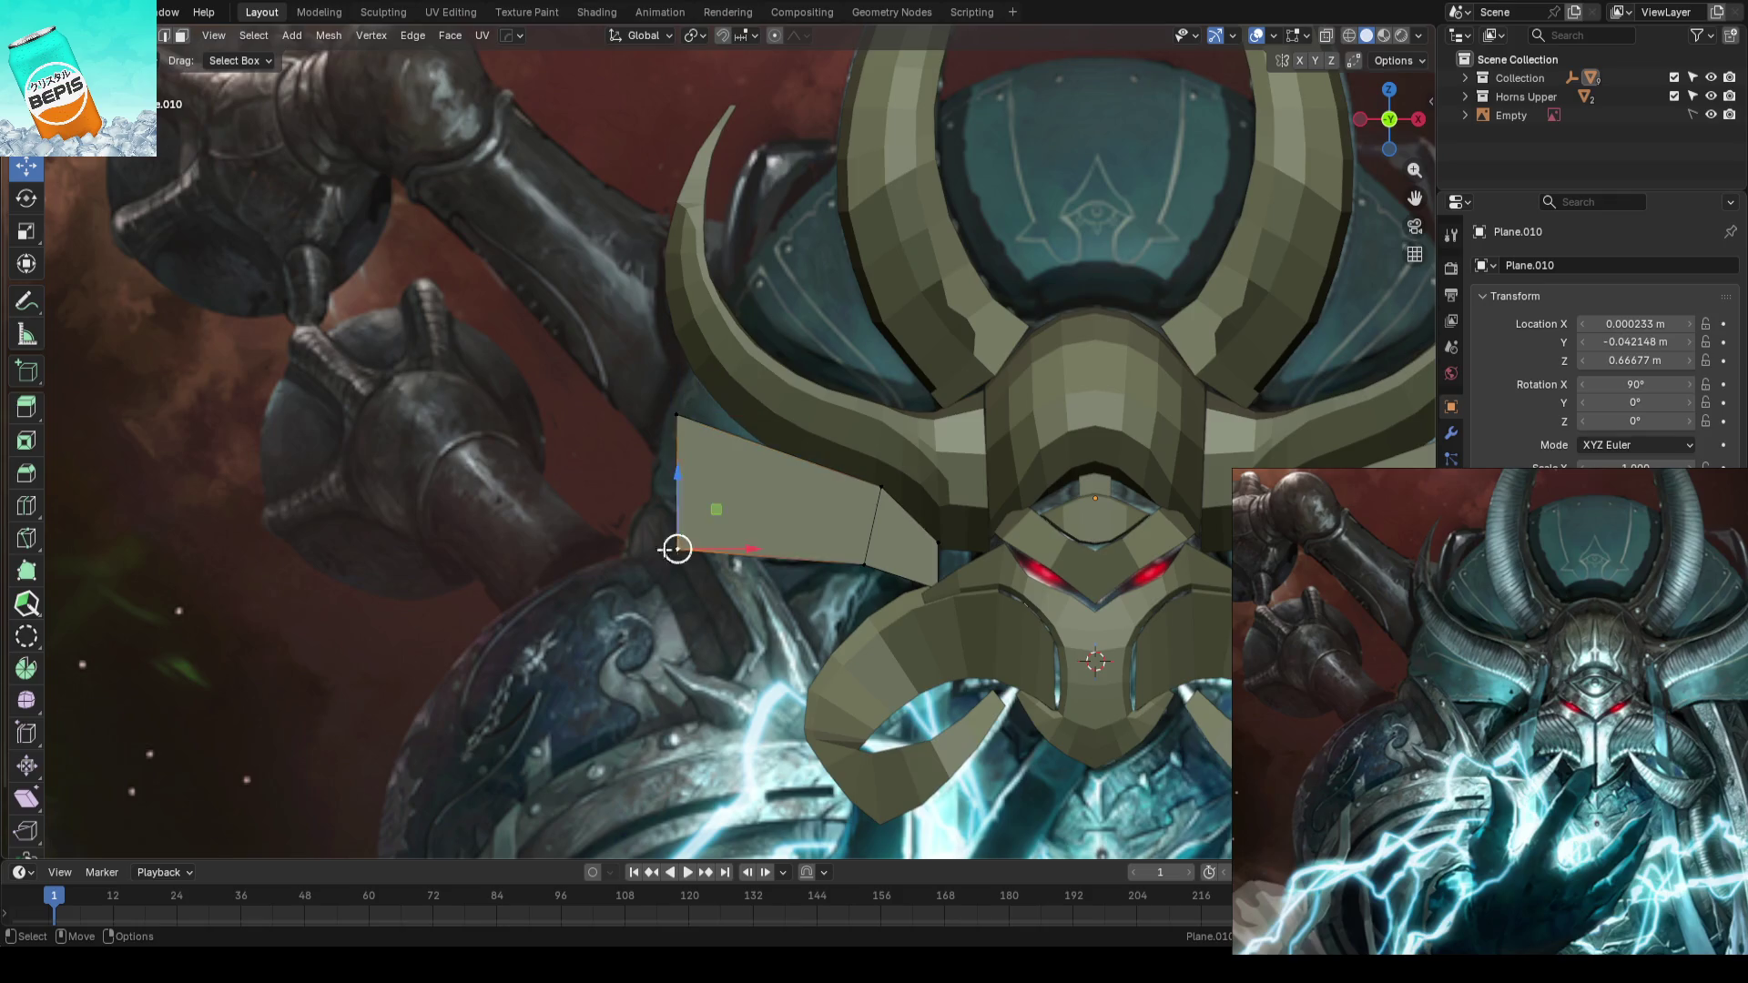
key("g")
left_click(650, 503)
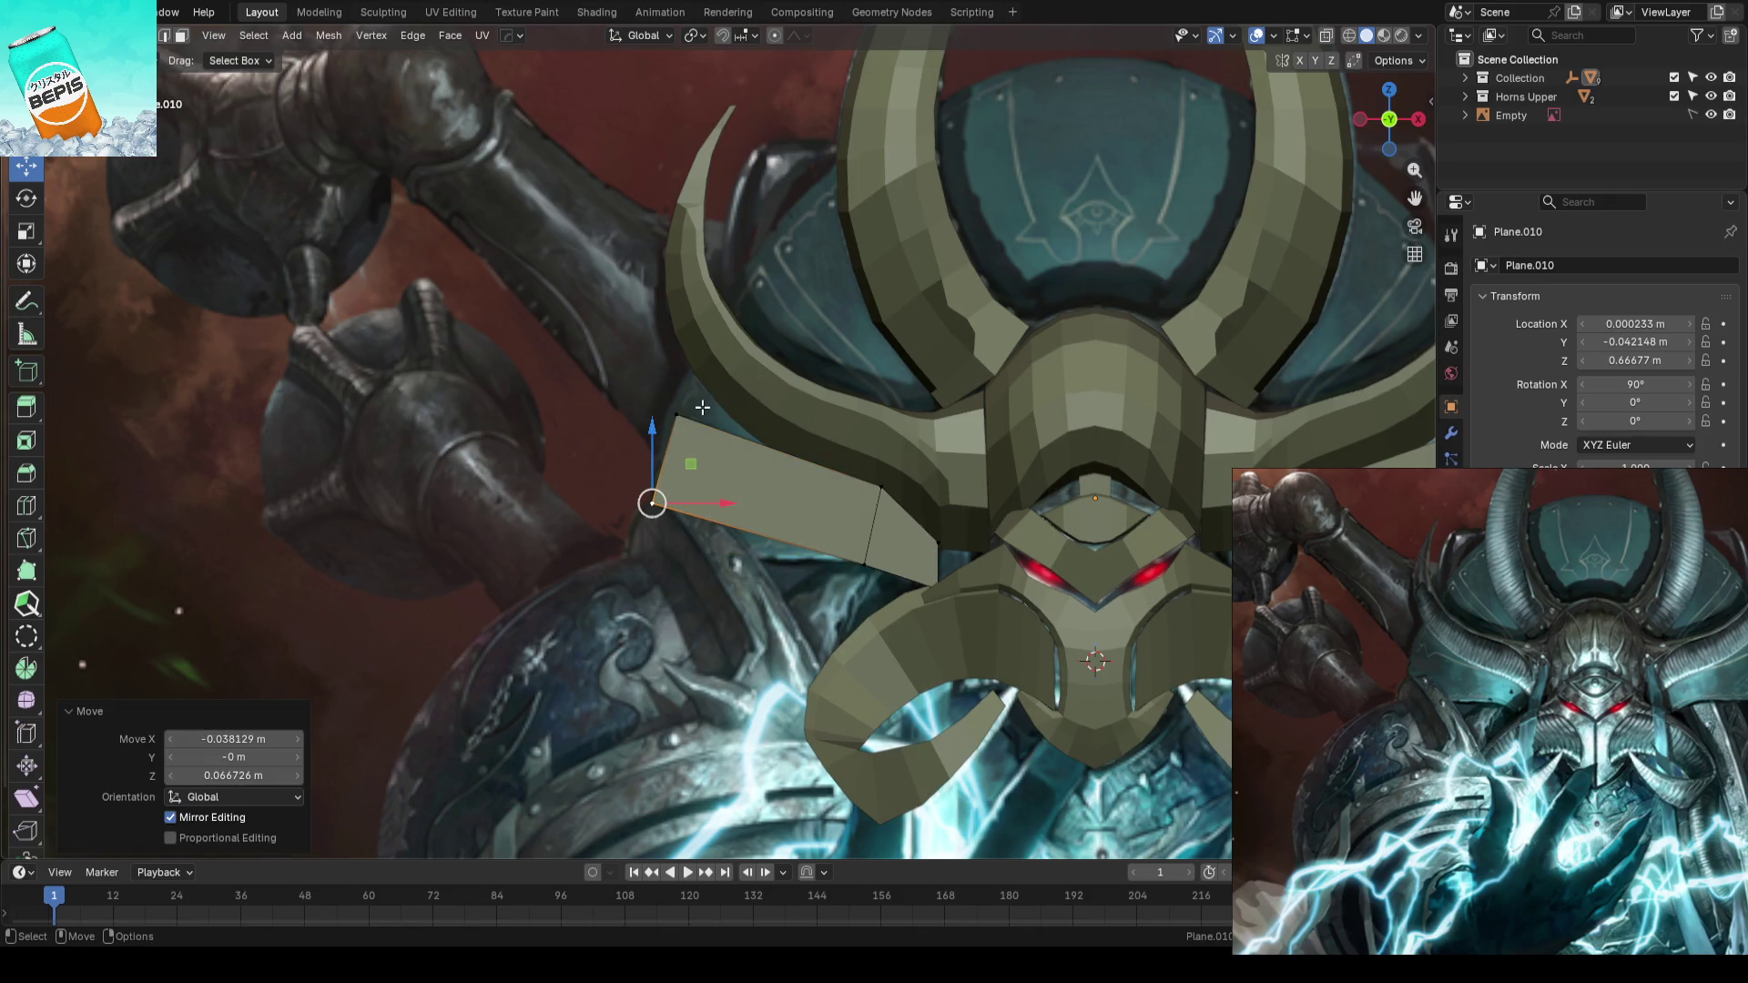
key("v")
left_click_drag(670, 406, 706, 417)
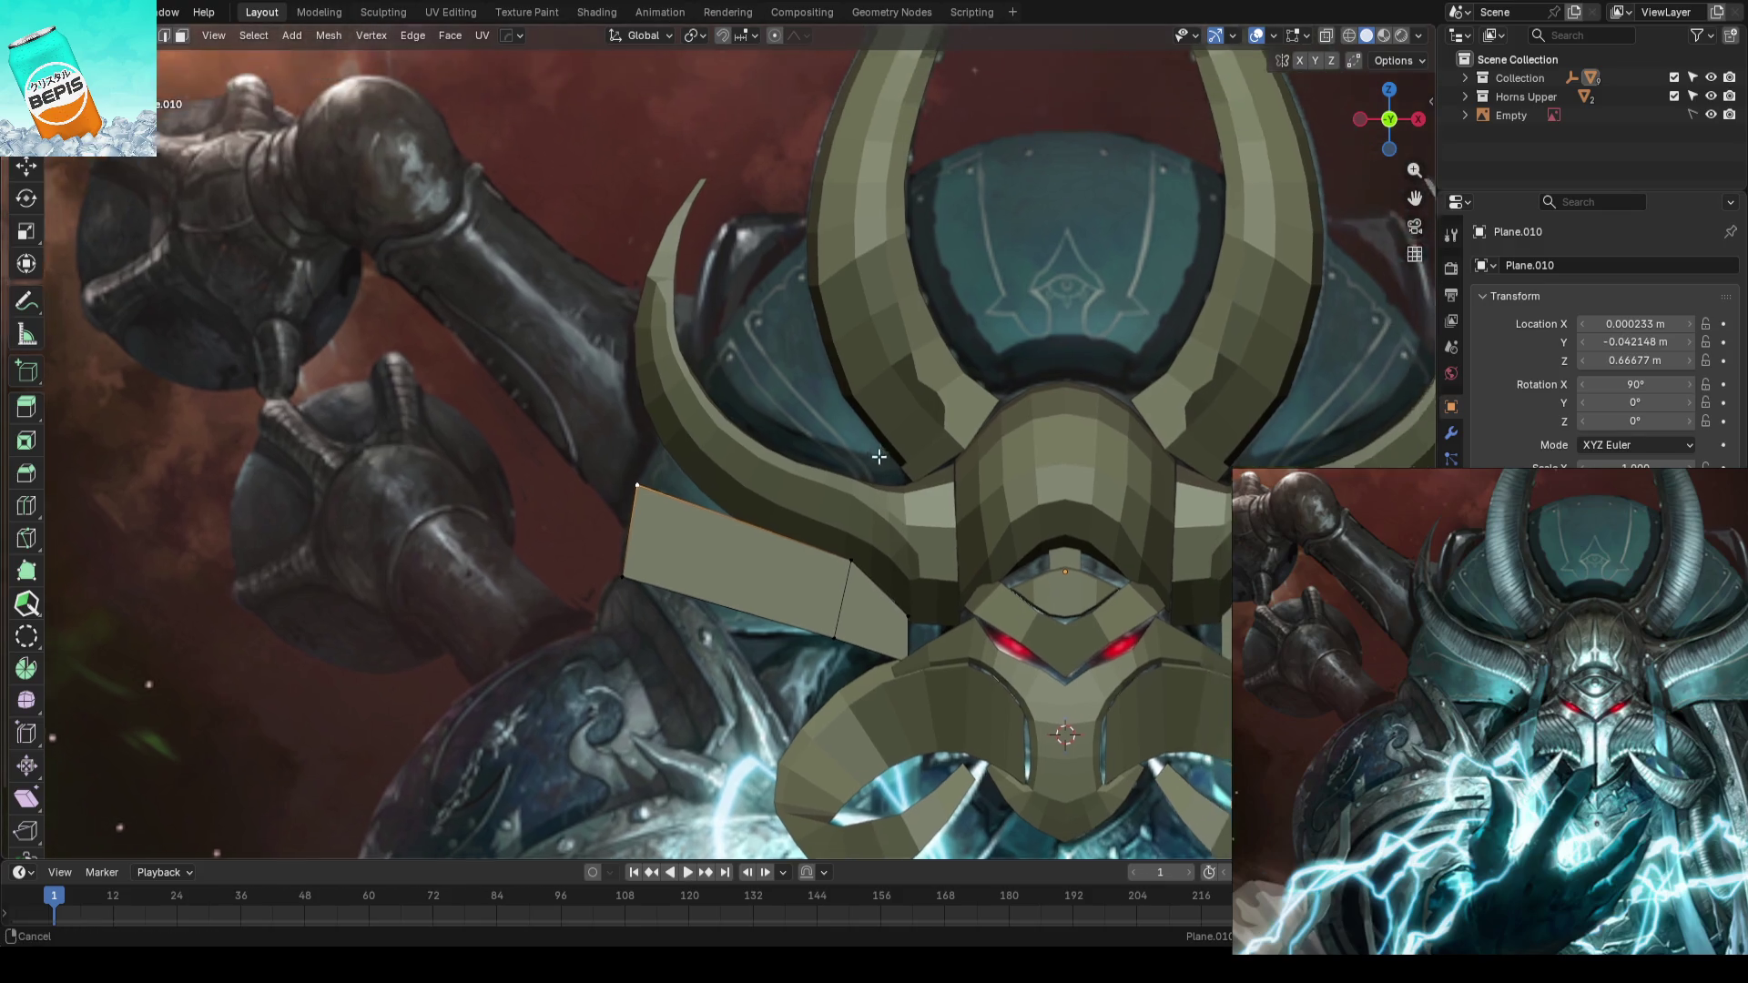
- Extrude the plate's top edge upward into a crest and spread its outer vertices up and outward
middle_click_drag(985, 444, 853, 487)
scroll(810, 488, "down", 2)
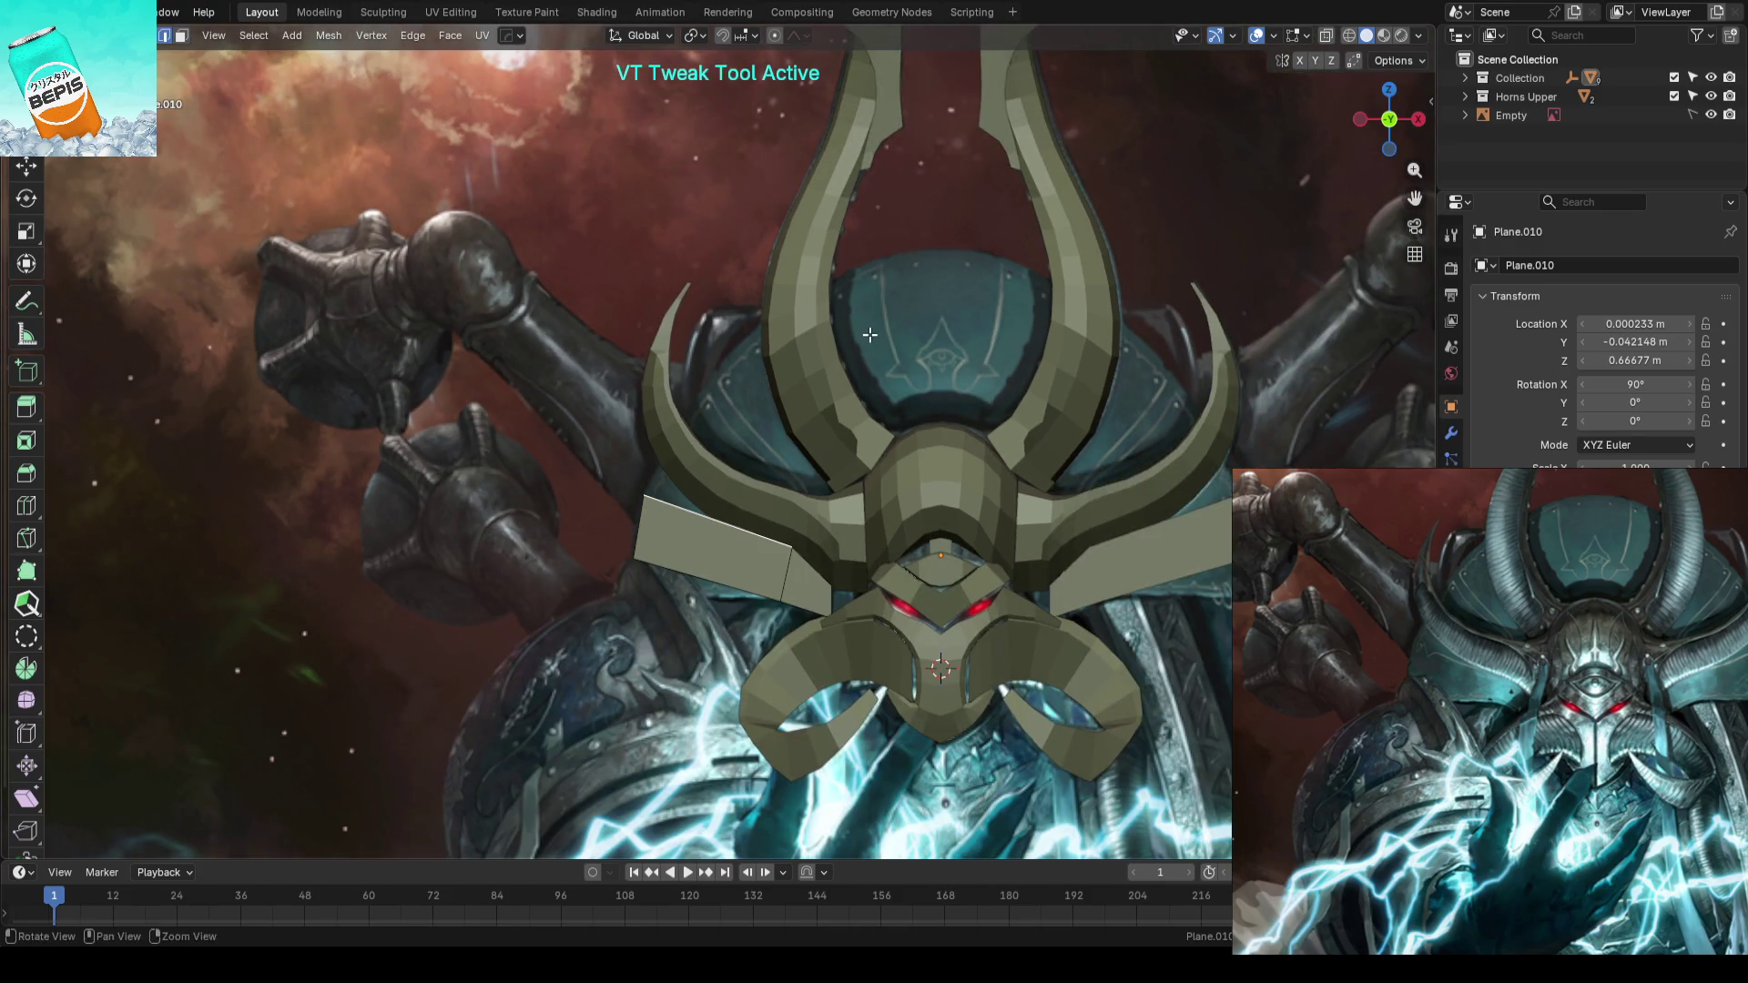
left_click(949, 184)
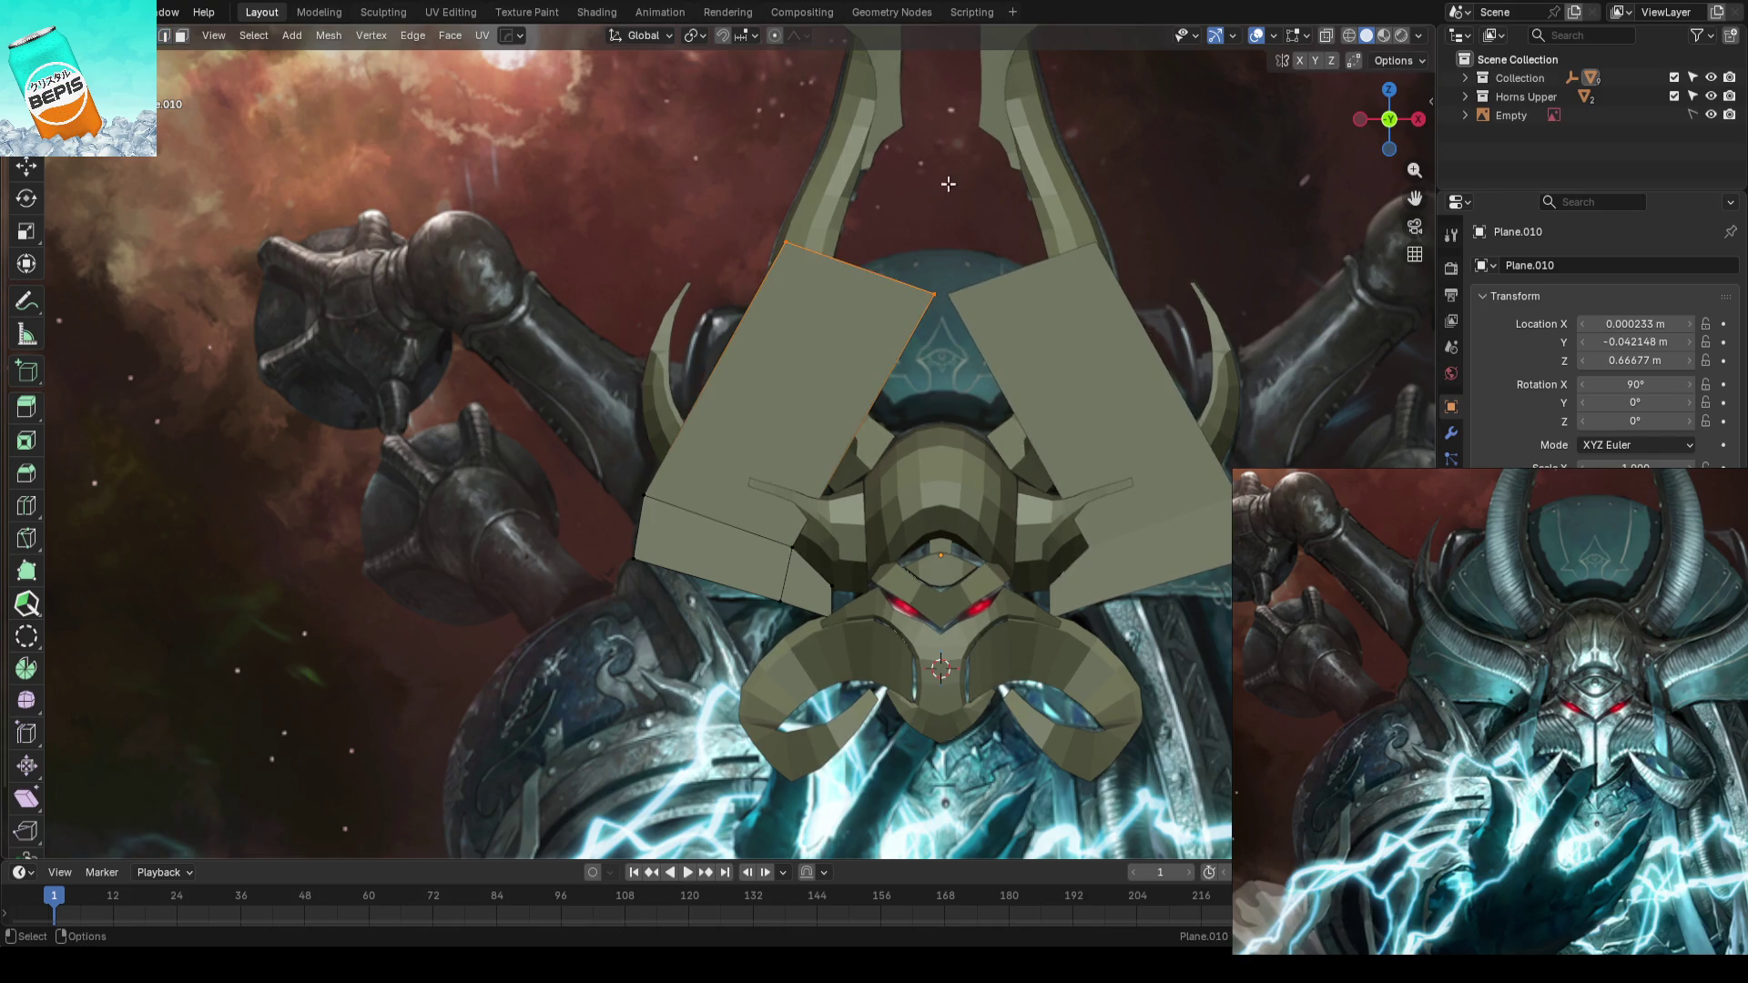
scroll(937, 246, "up", 3)
left_click_drag(881, 316, 864, 317)
key("g")
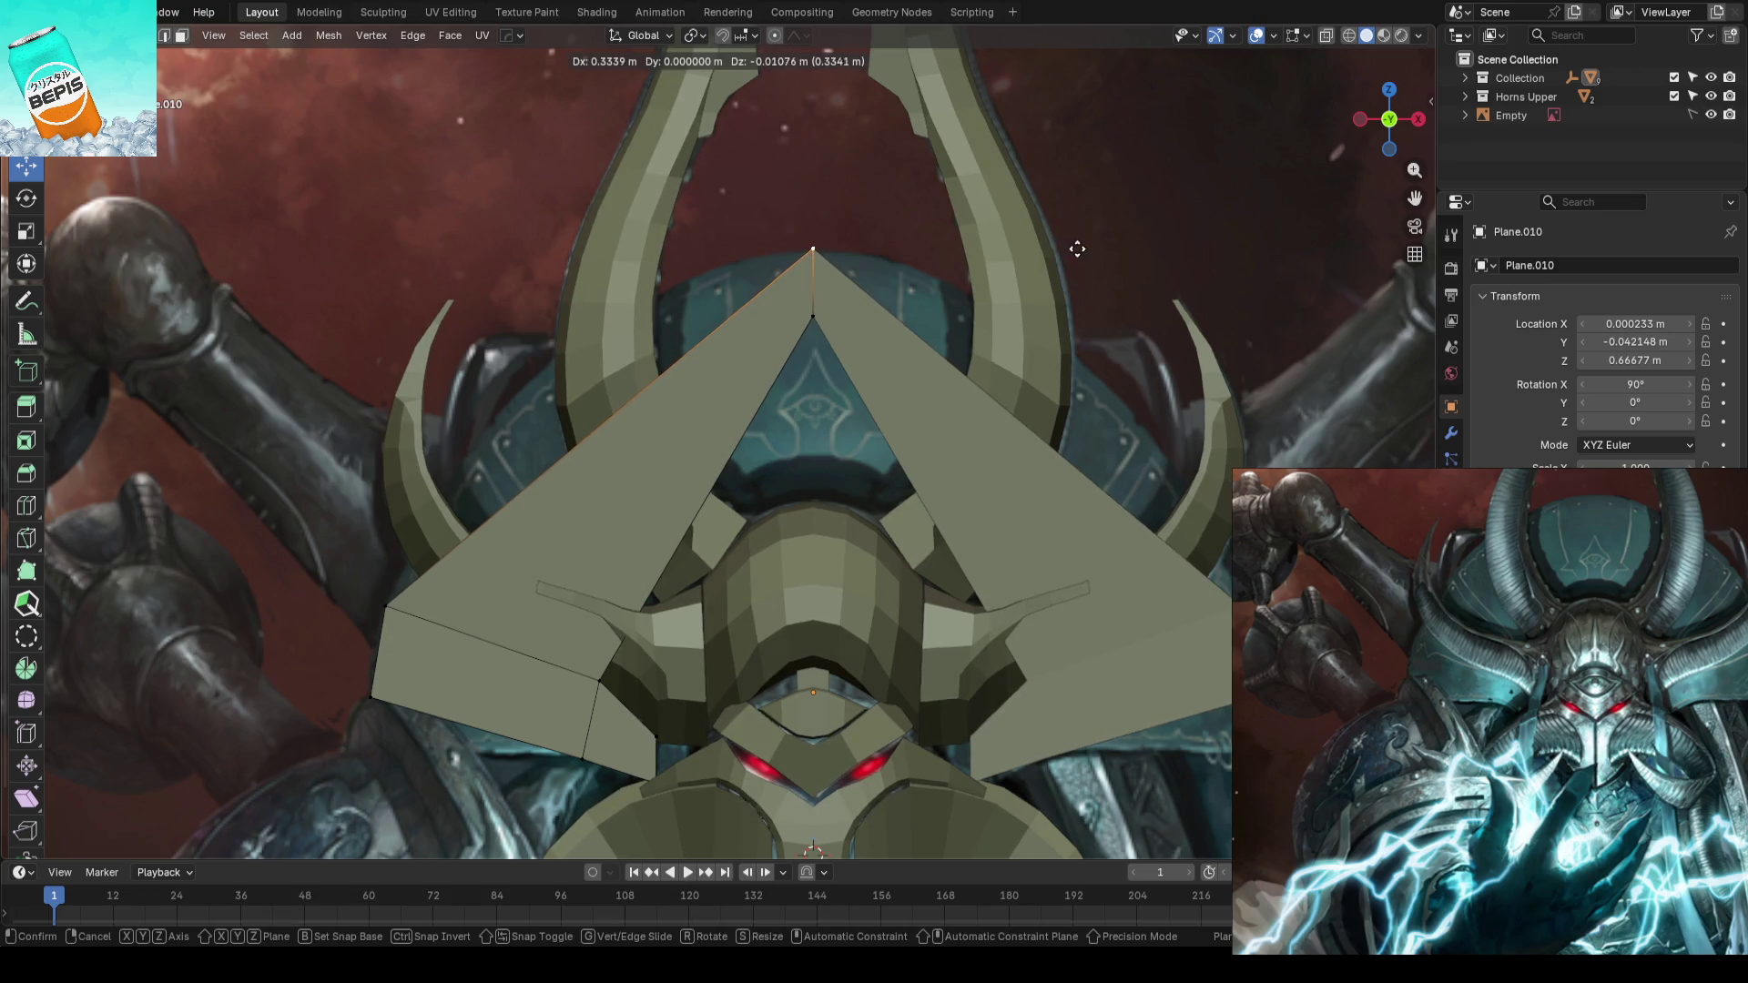
left_click(1076, 248)
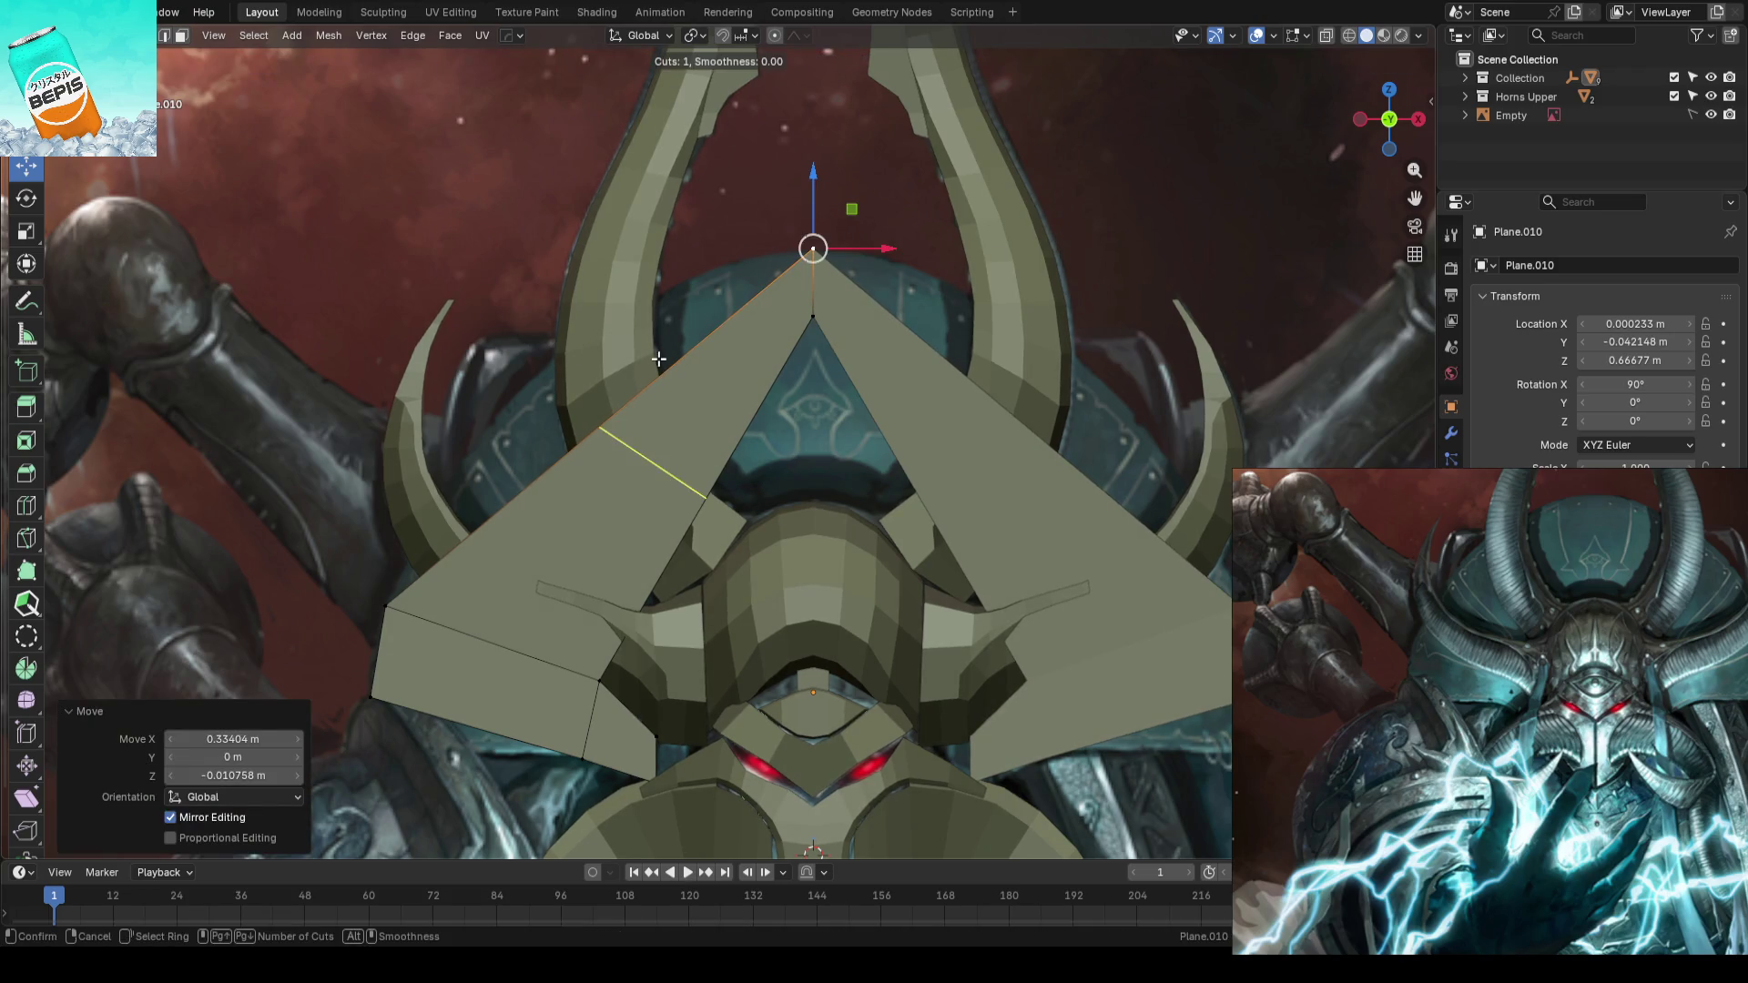
left_click(608, 428)
key("g")
left_click(513, 337)
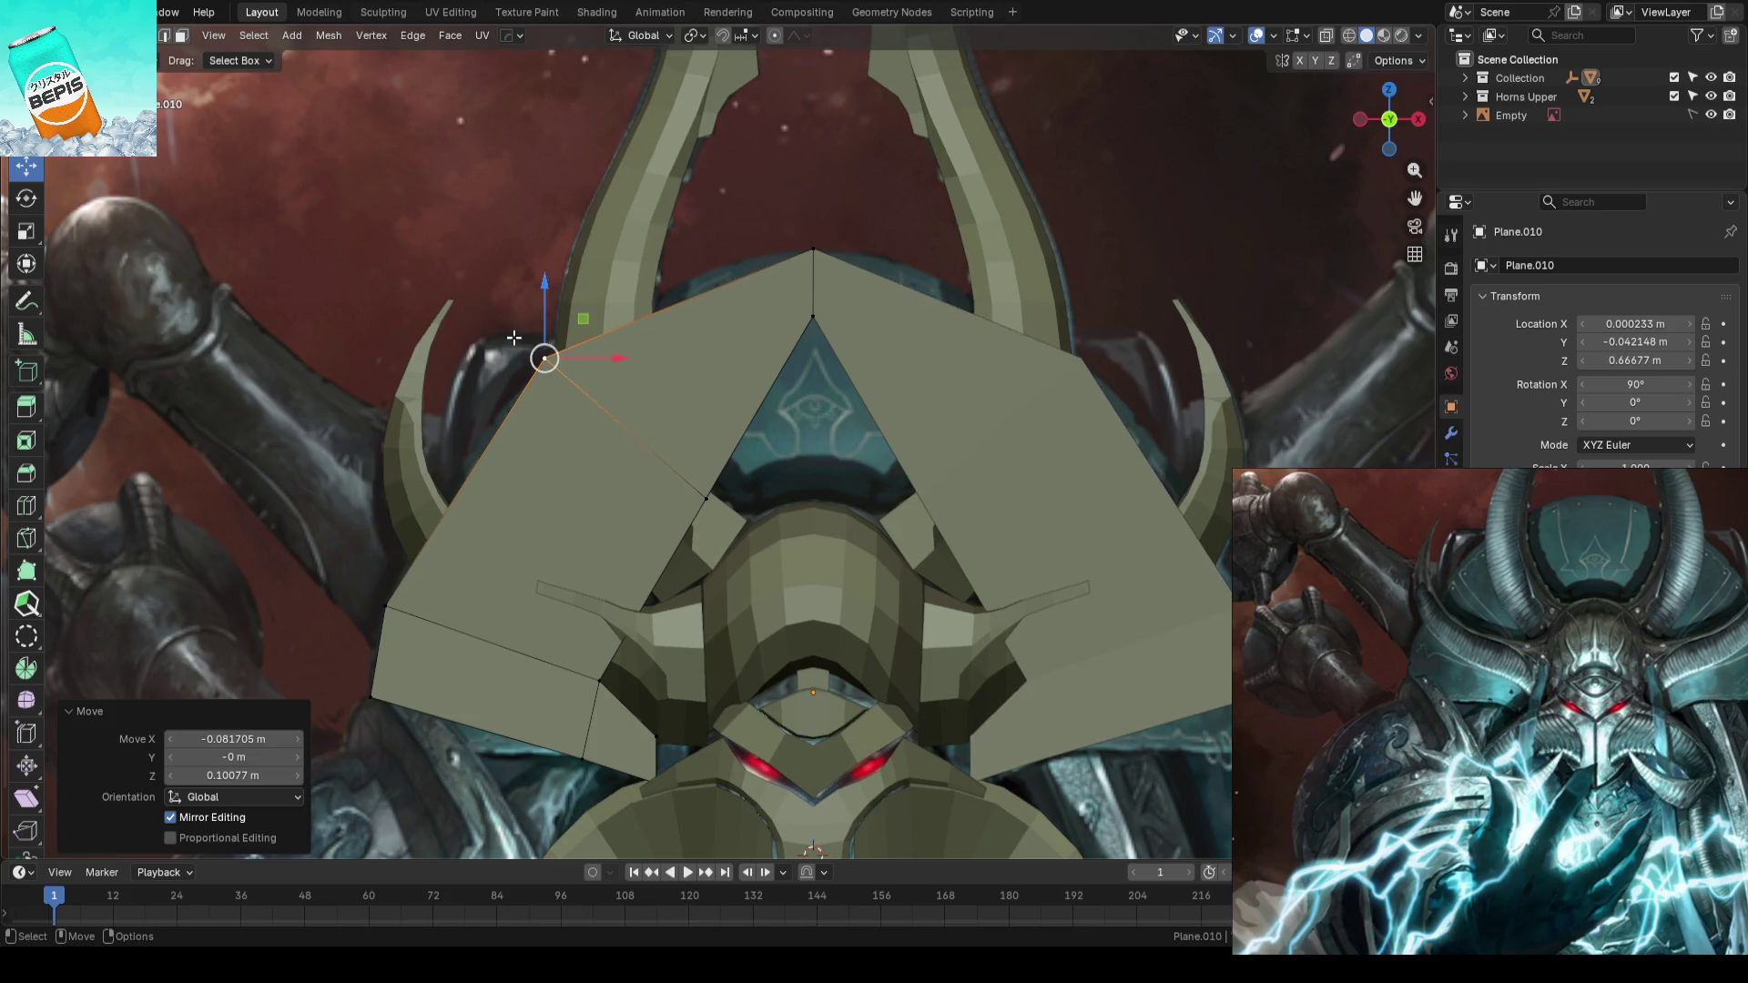
- Add a middle edge loop through the crest and lift its new vertex to round the fan
key("ctrl+r")
left_click(666, 294)
key("g")
left_click(660, 270)
scroll(676, 274, "down", 3)
scroll(694, 360, "up", 5)
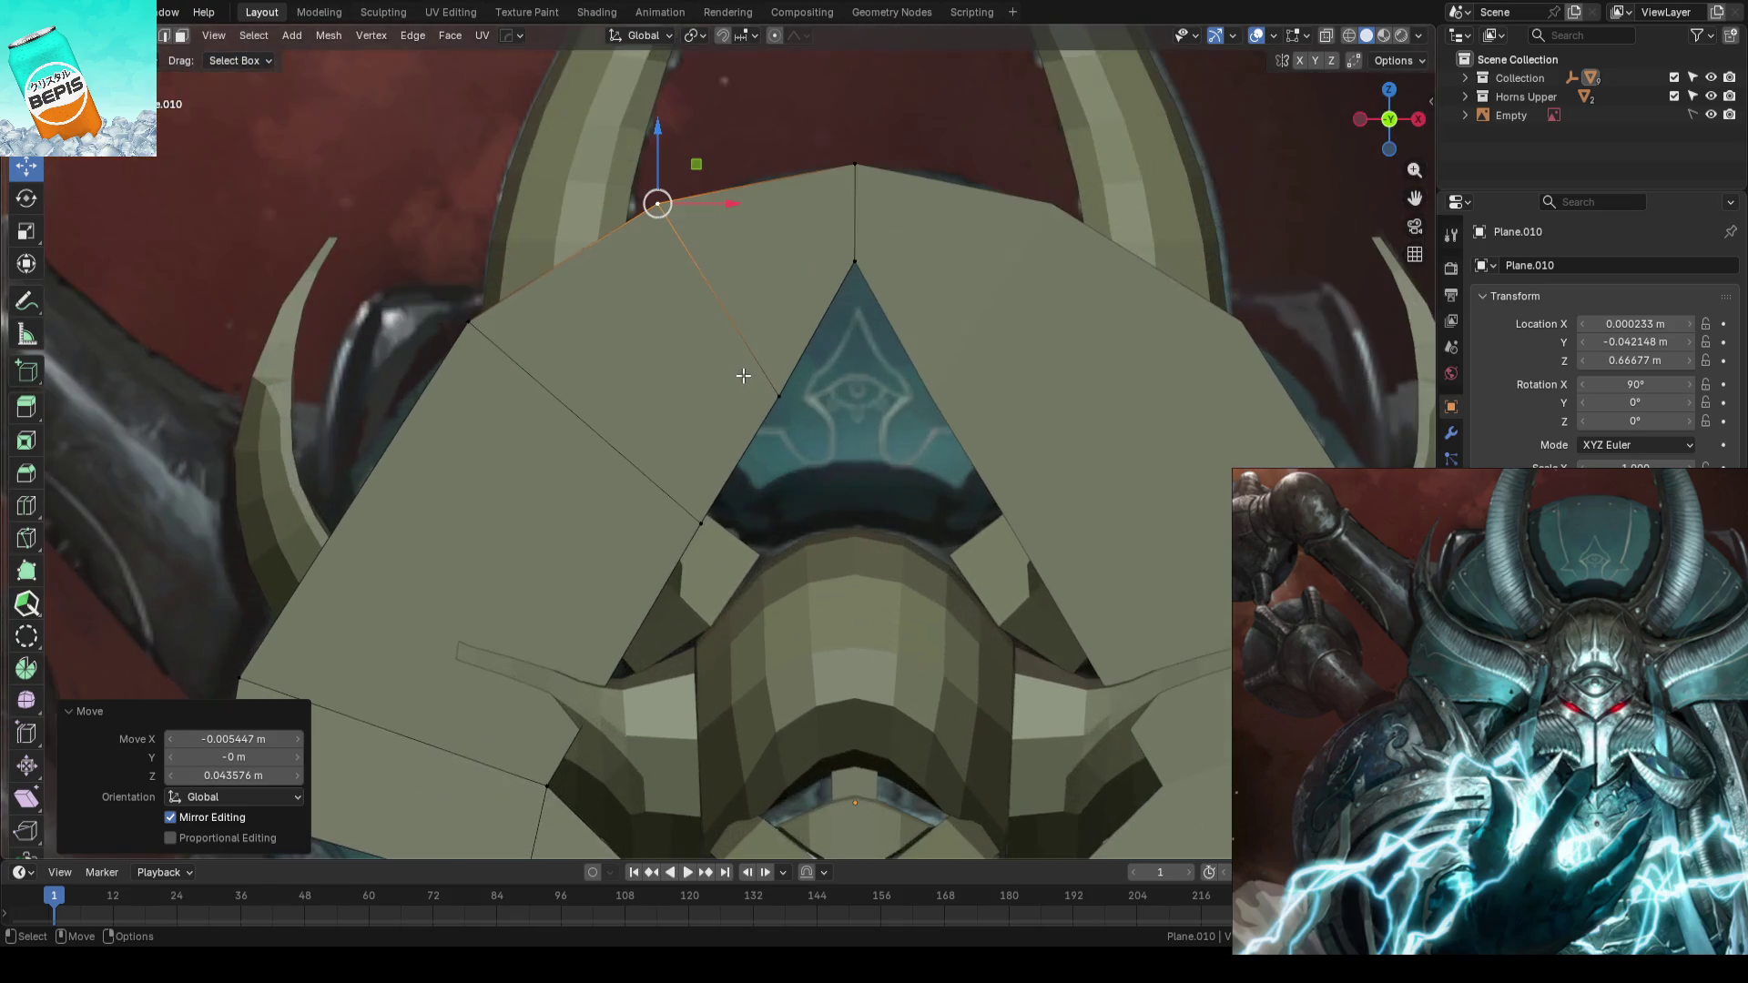
- Lower the crest's top and inner vertices vertically to leave a notch at the fan's centre
left_click(842, 259)
key("g")
key("z")
left_click(830, 476)
left_click(763, 398)
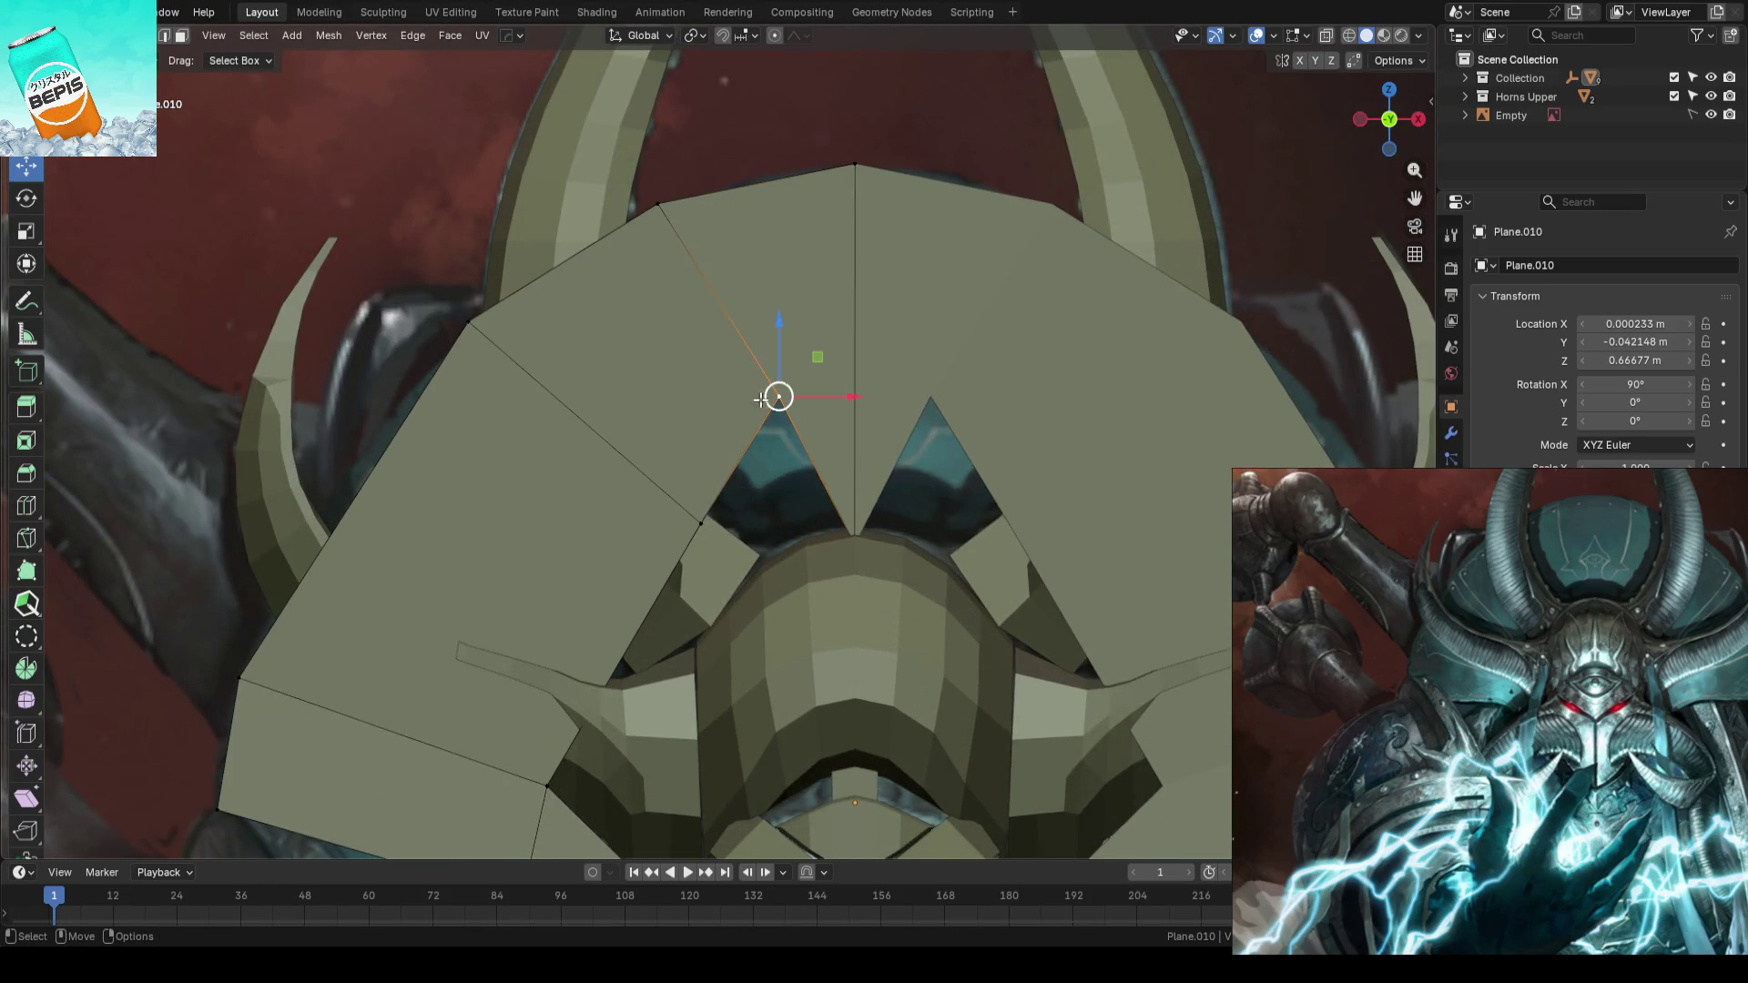
key("g")
key("z")
left_click(780, 559)
key("g")
key("z")
left_click(765, 575)
scroll(652, 510, "down", 3)
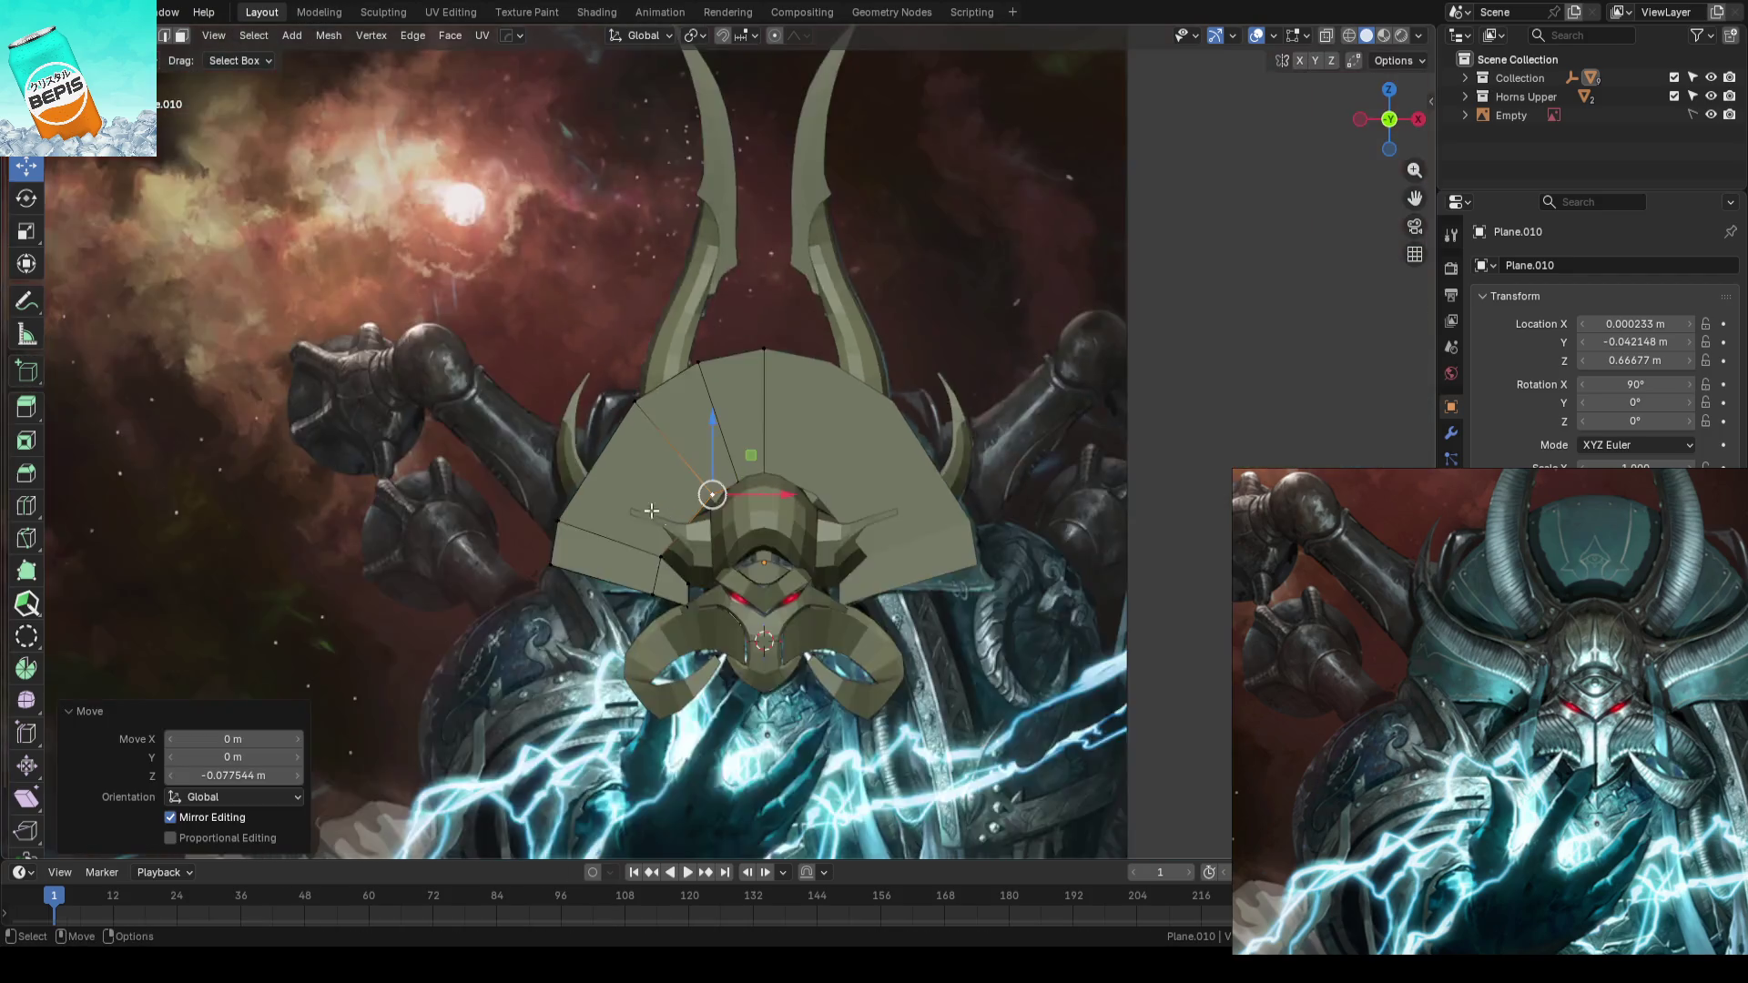
mouse_move(651, 510)
middle_mouse_down()
mouse_move(765, 437)
mouse_move(833, 424)
mouse_move(753, 456)
mouse_move(723, 428)
middle_mouse_up()
- Push the whole crest plate back in depth so it sits behind the horns, checked from camera view
key("a")
key("g")
key("y")
left_click(587, 497)
key("KP_0")
key("g")
key("y")
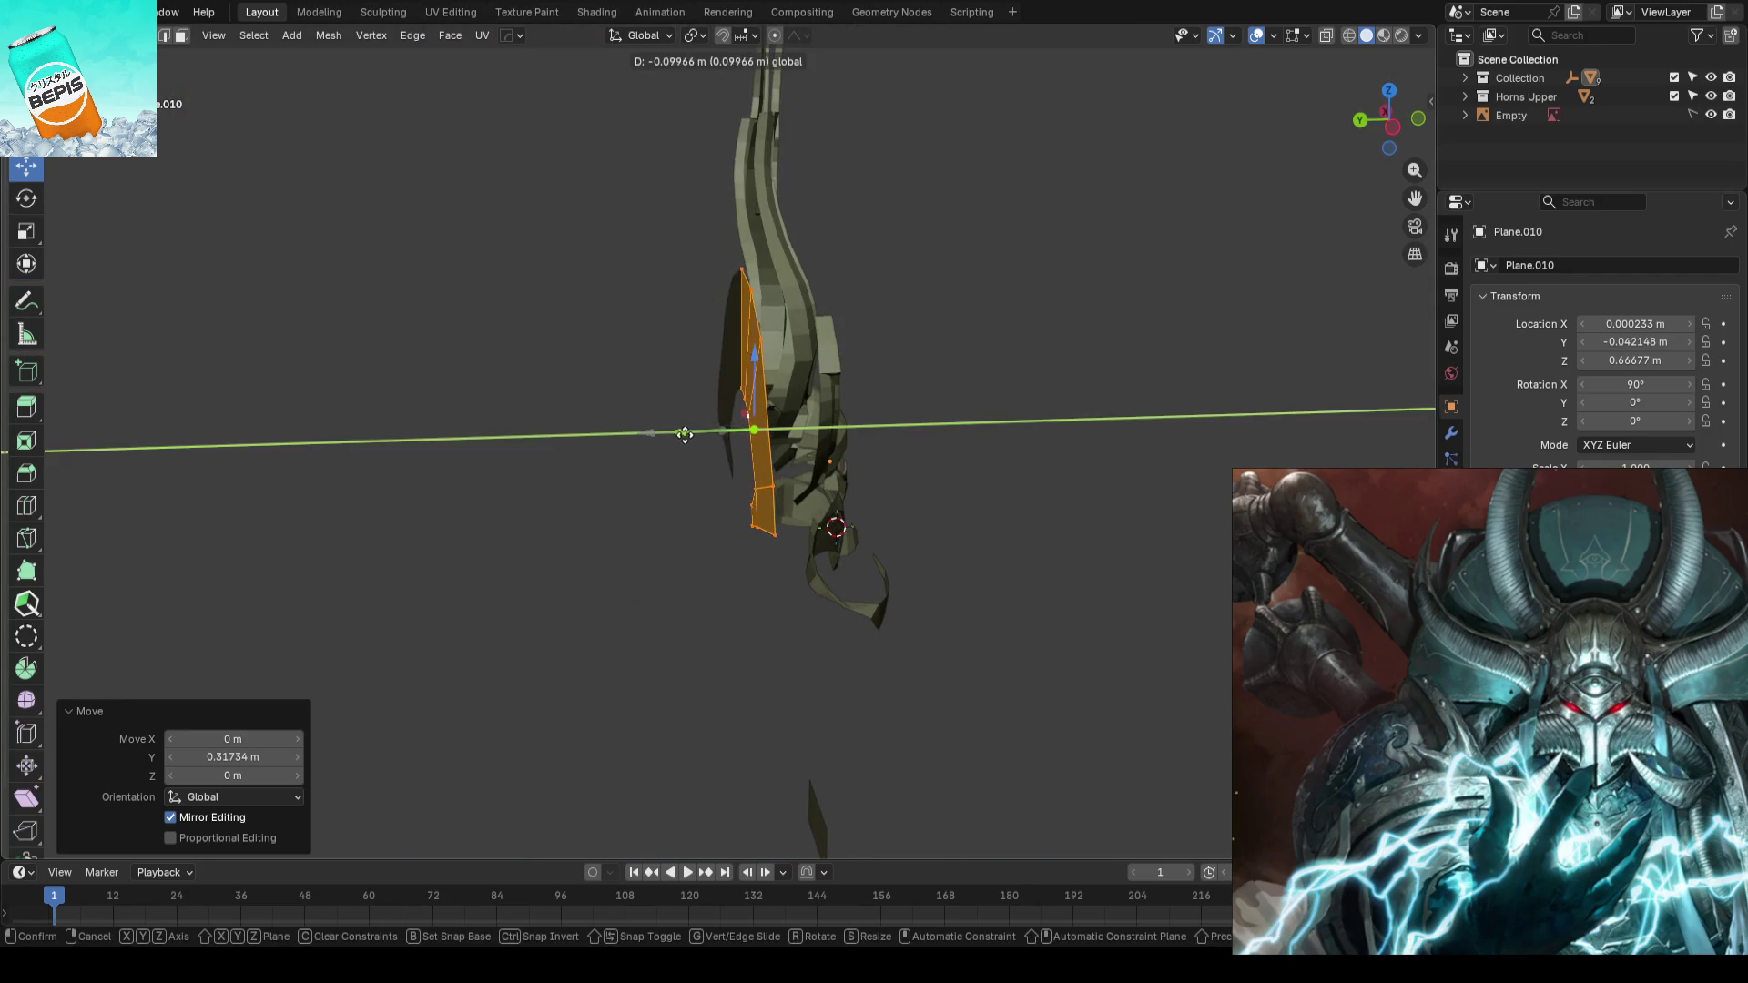
left_click(683, 434)
middle_click_drag(924, 391, 941, 395)
key("shift+s")
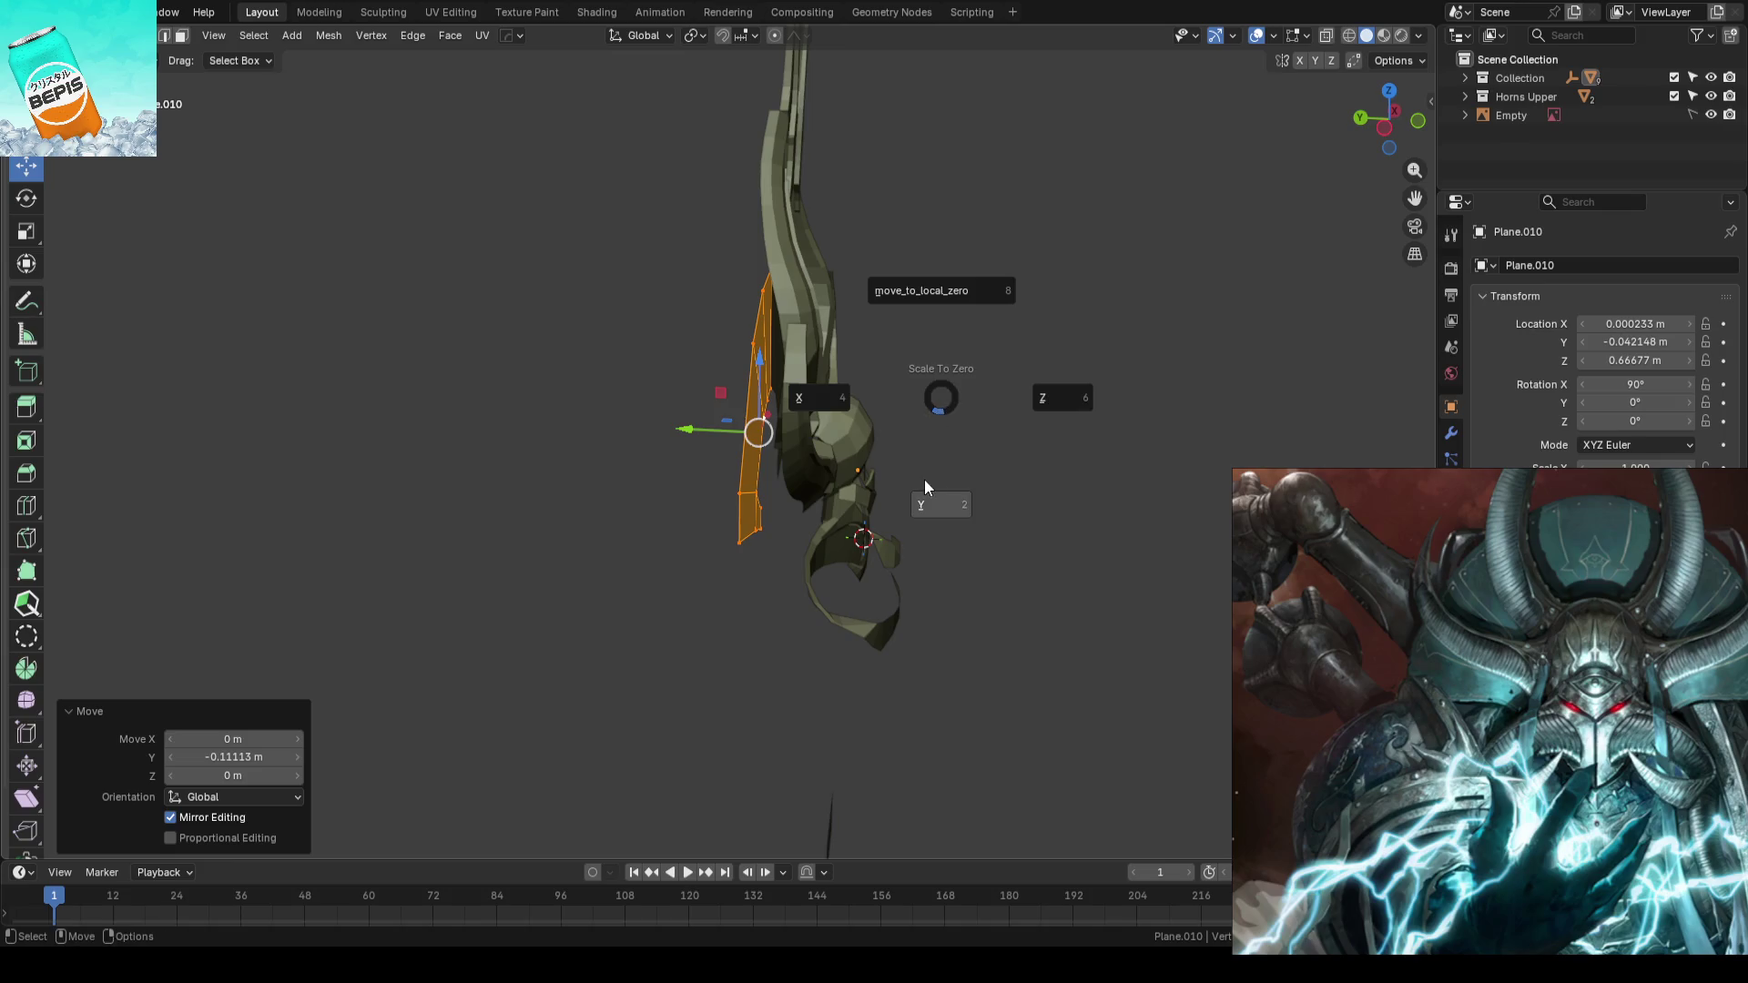
left_click(925, 480)
- Return to object level and save AhrimanBlockout_01.blend
key("Tab")
key("KP_0")
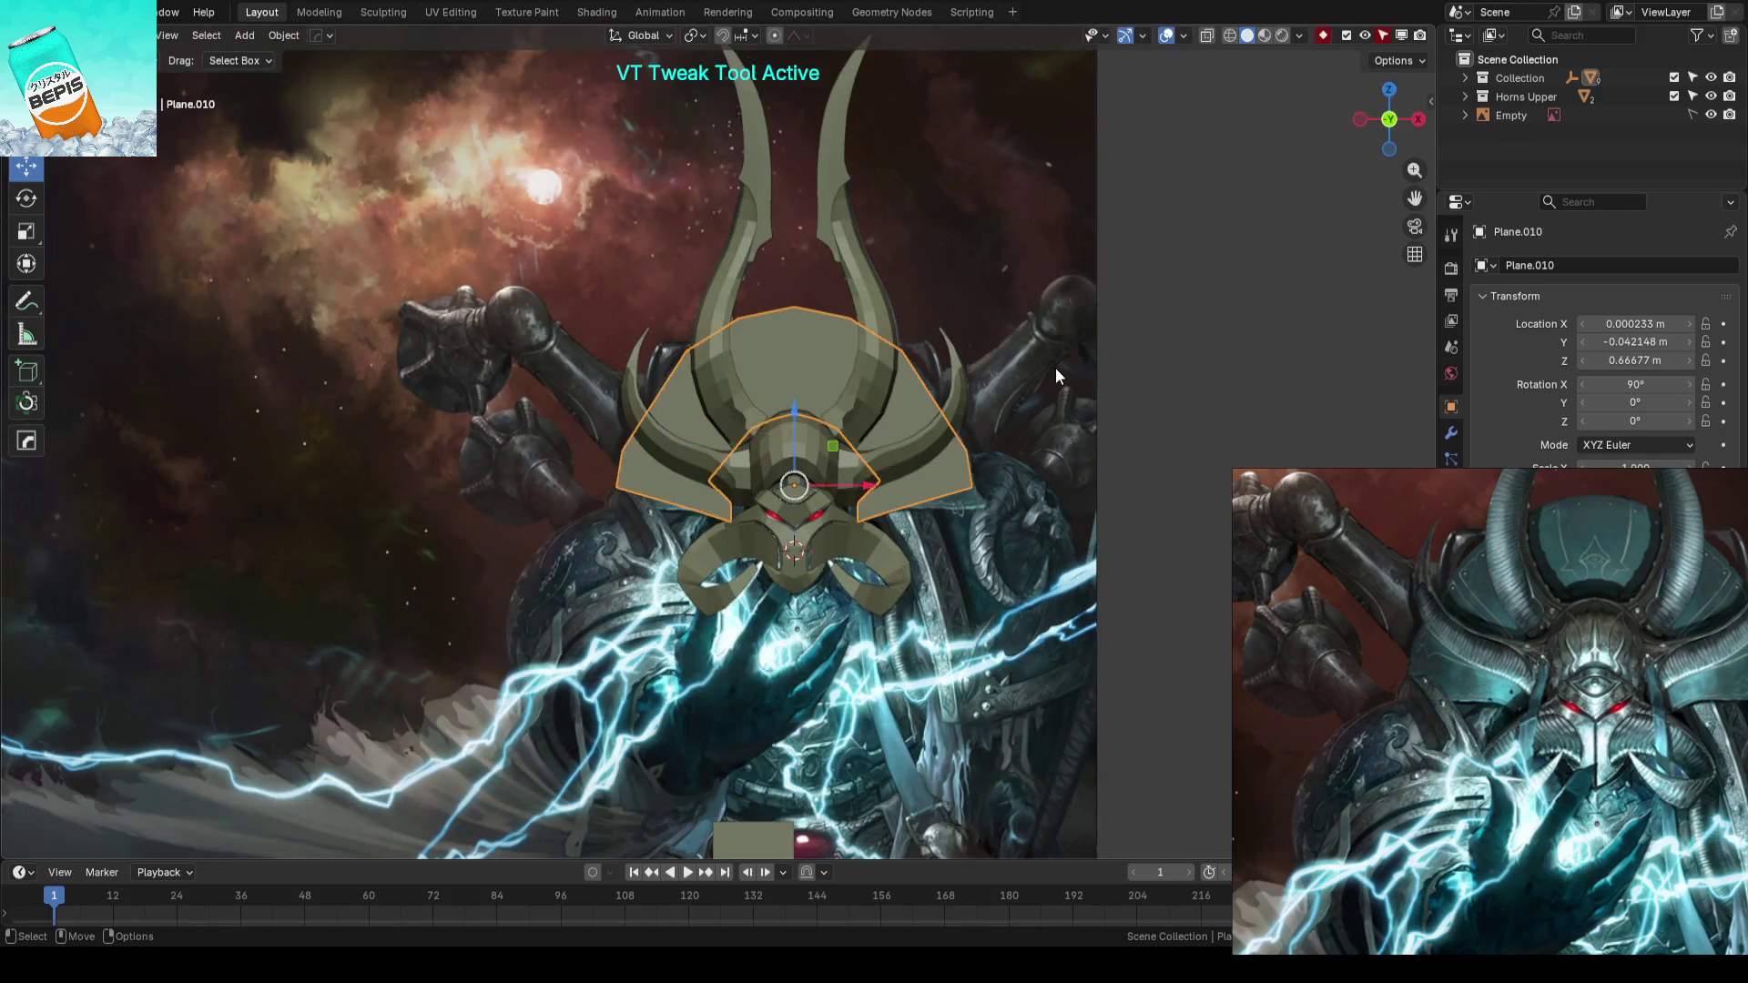
left_click(1056, 371)
key("ctrl+s")
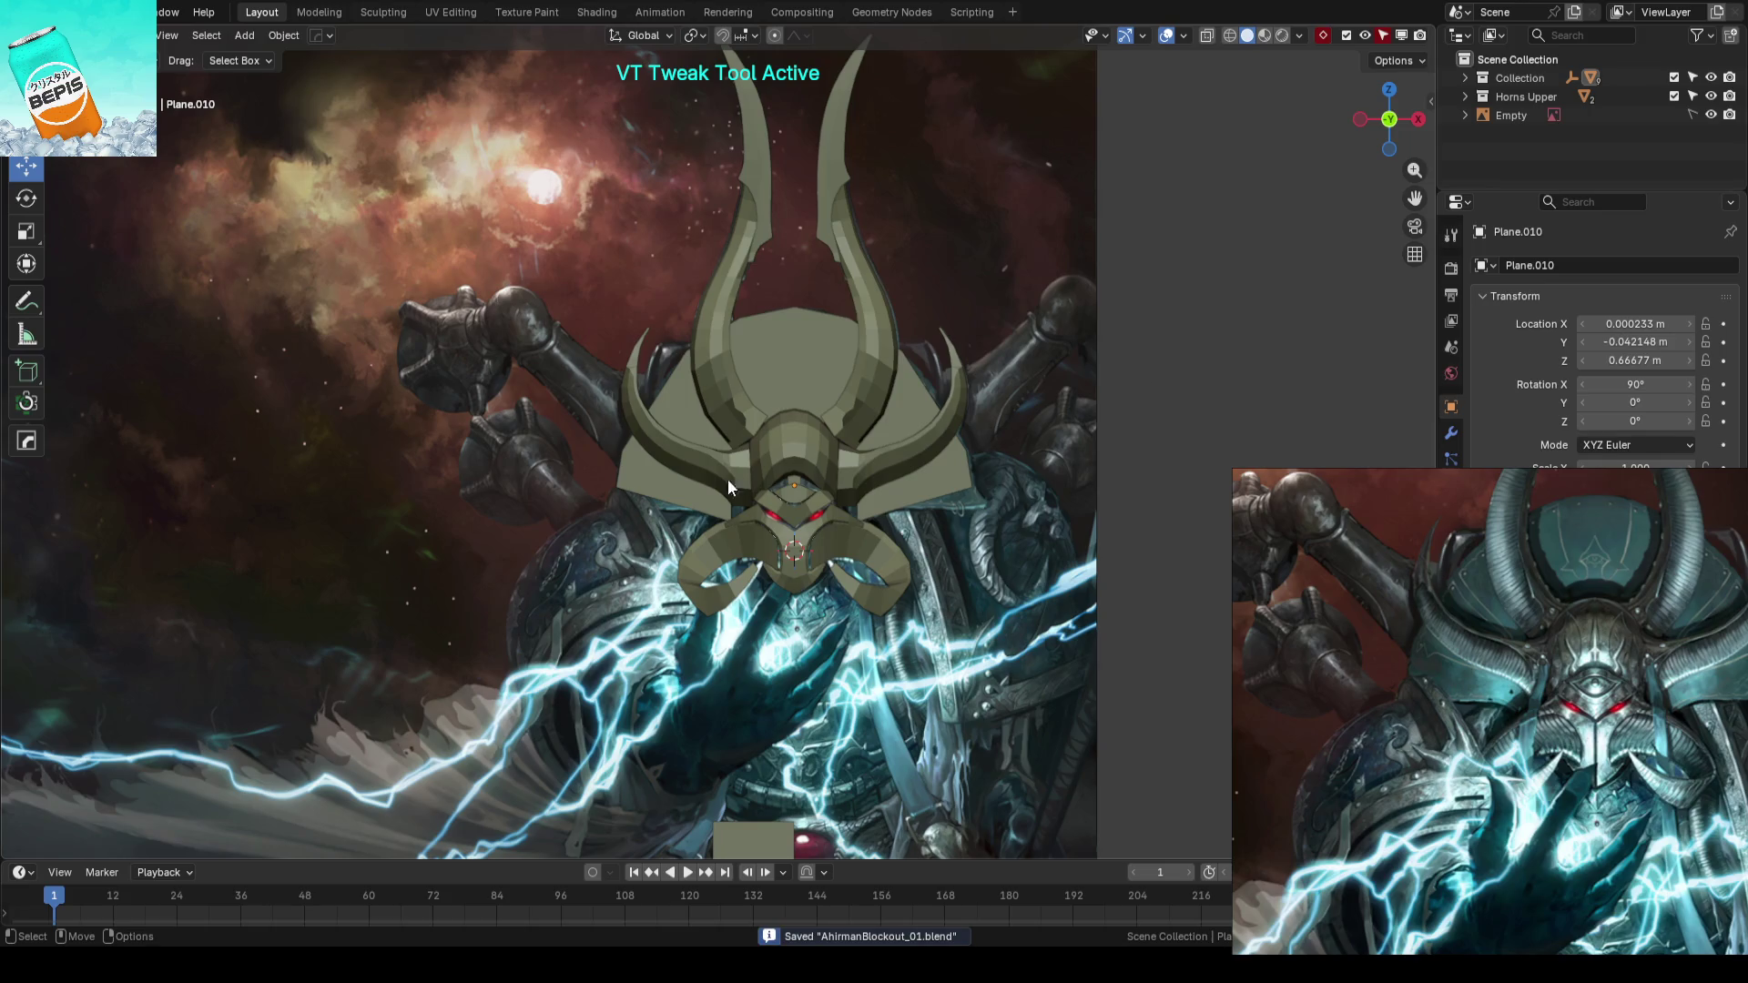
- Move a lower corner vertex of the crest down and outward, then leave mesh editing
key("Tab")
scroll(727, 479, "up", 2)
scroll(615, 450, "up", 2)
scroll(424, 407, "up", 2)
left_click_drag(424, 406, 601, 457)
key("g")
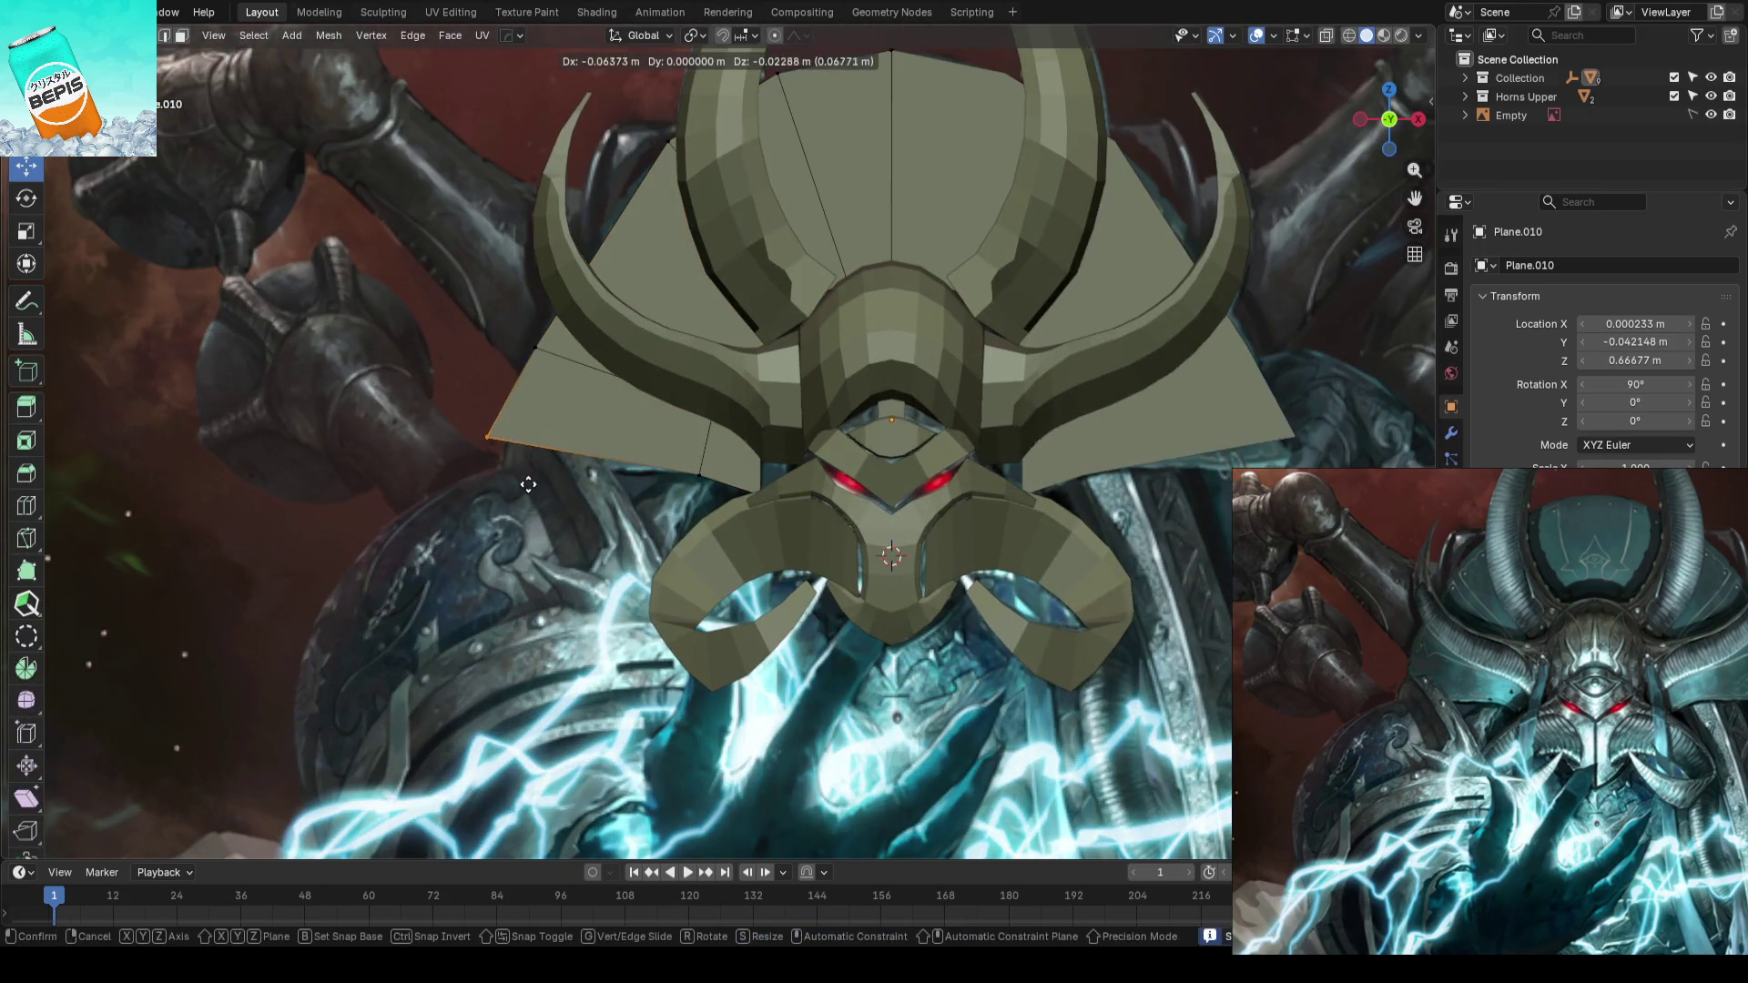
left_click(390, 484)
key("Tab")
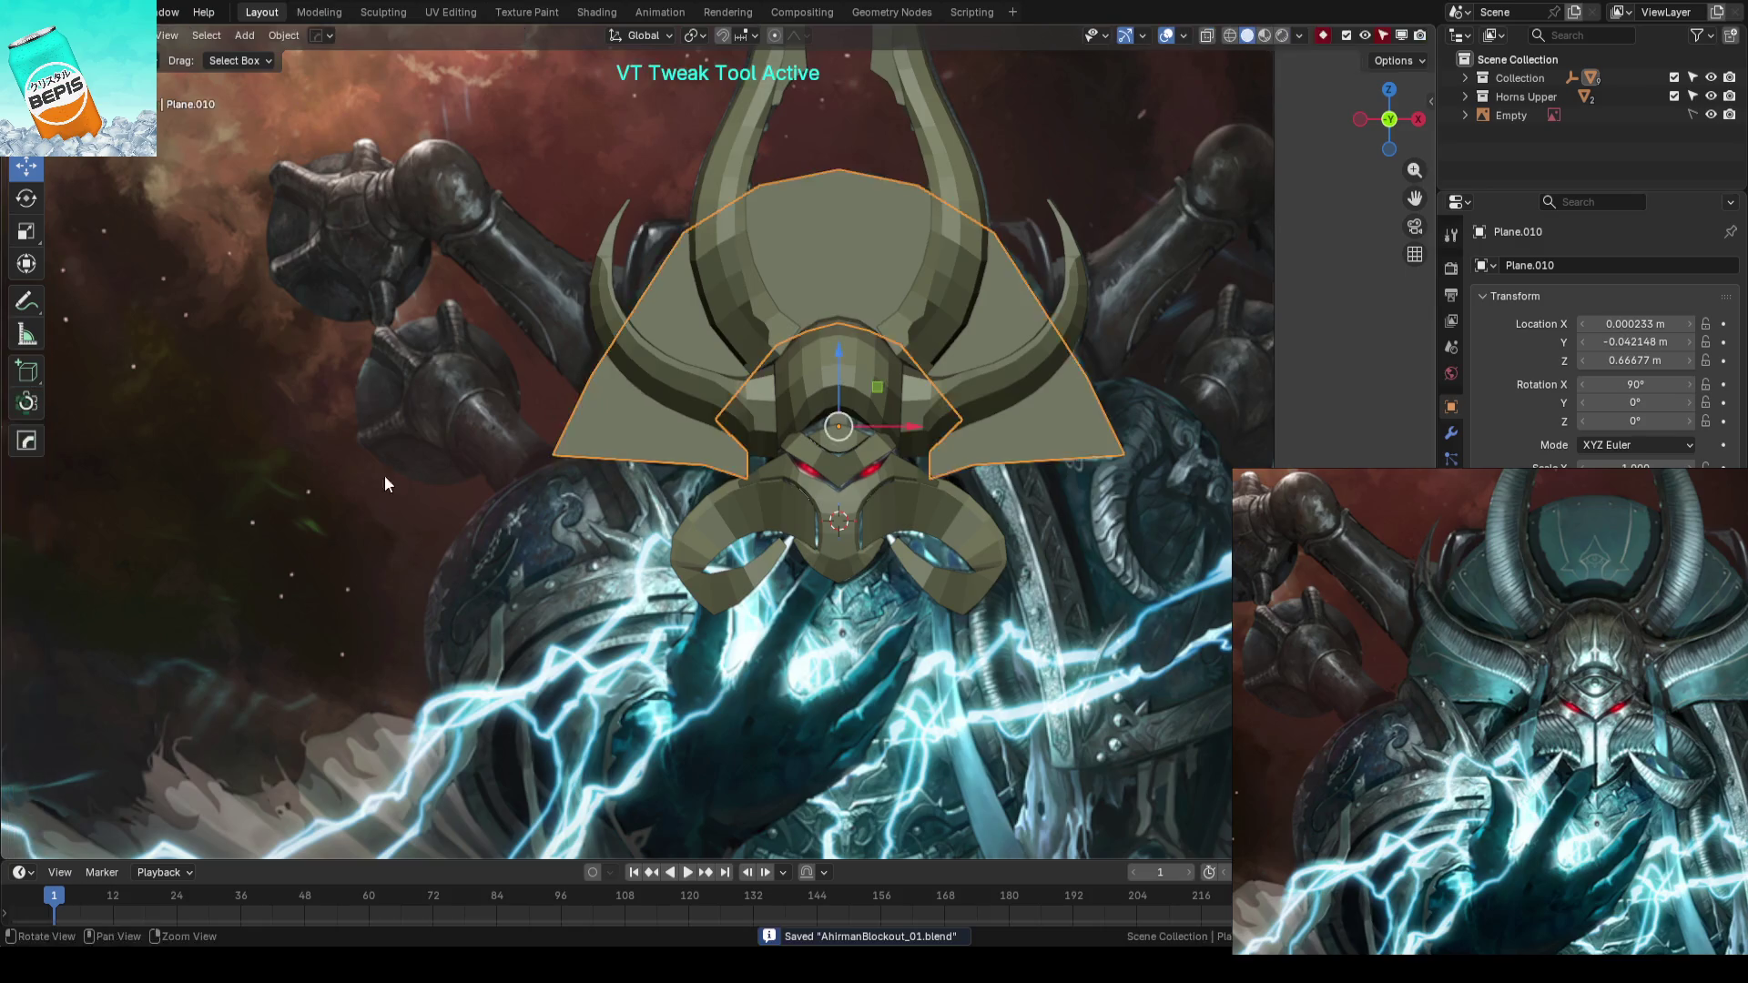
scroll(376, 478, "down", 3)
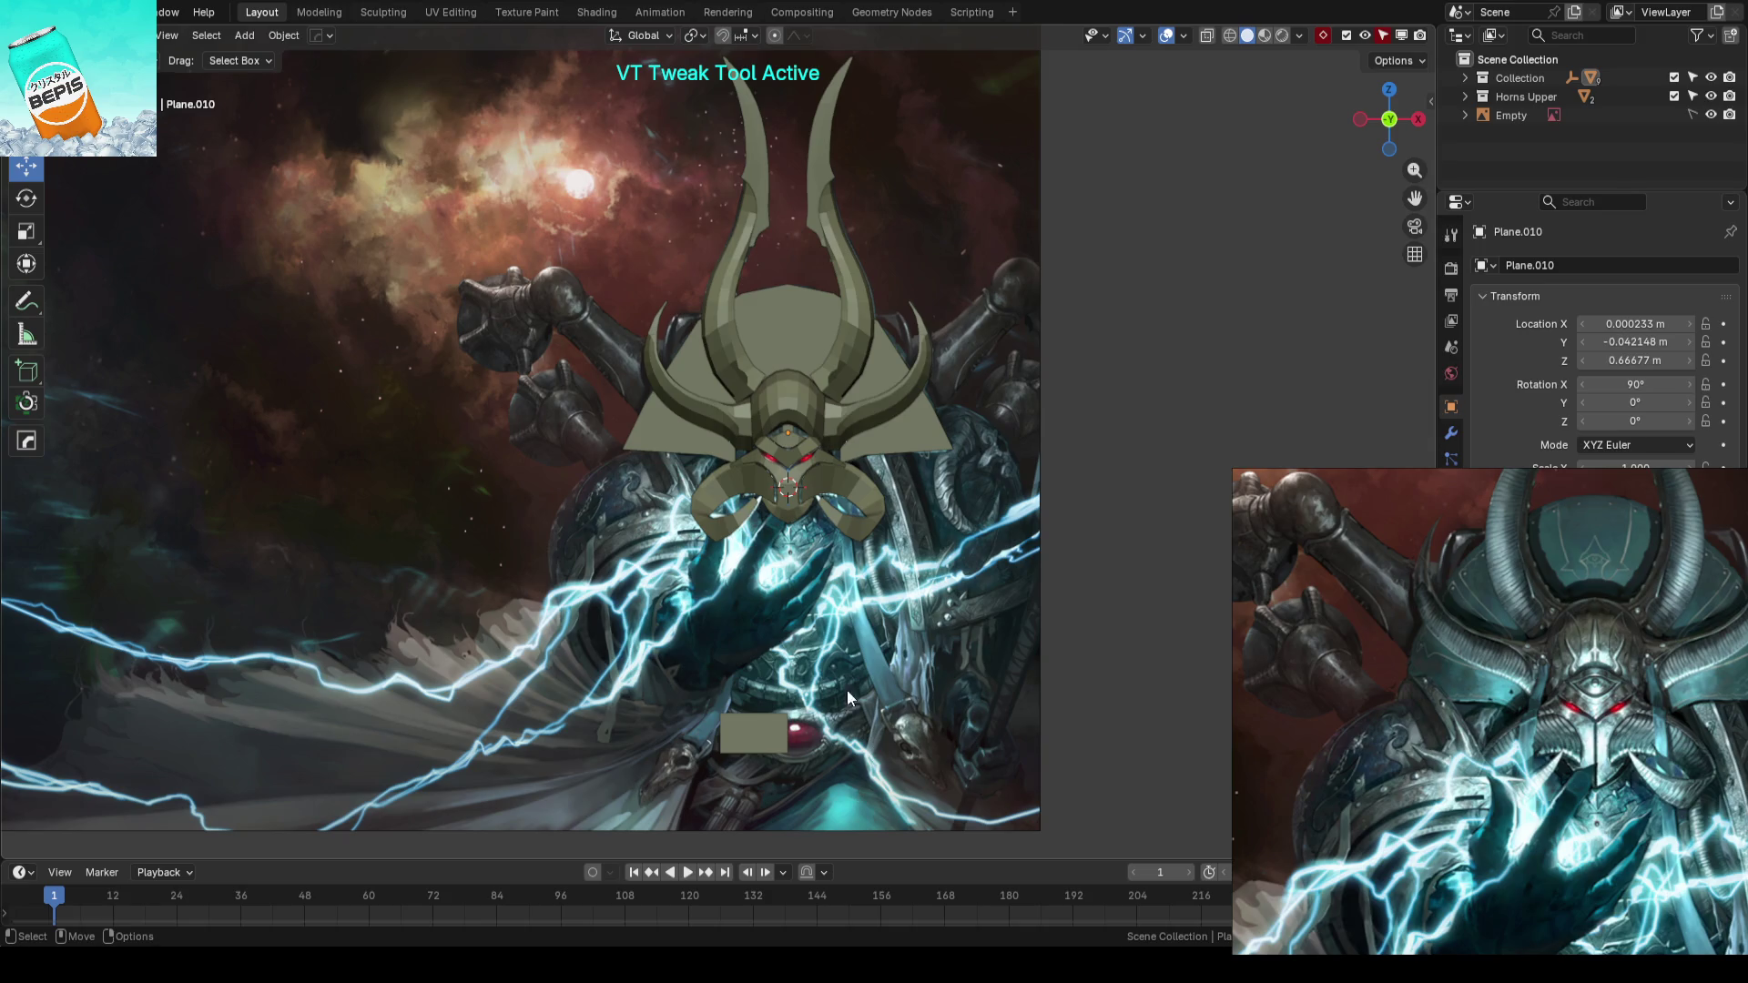
scroll(826, 669, "up", 2)
scroll(738, 560, "up", 2)
- Edit the crest plate's mesh with X-ray see-through over the reference painting
left_click(553, 429)
scroll(554, 427, "up", 2)
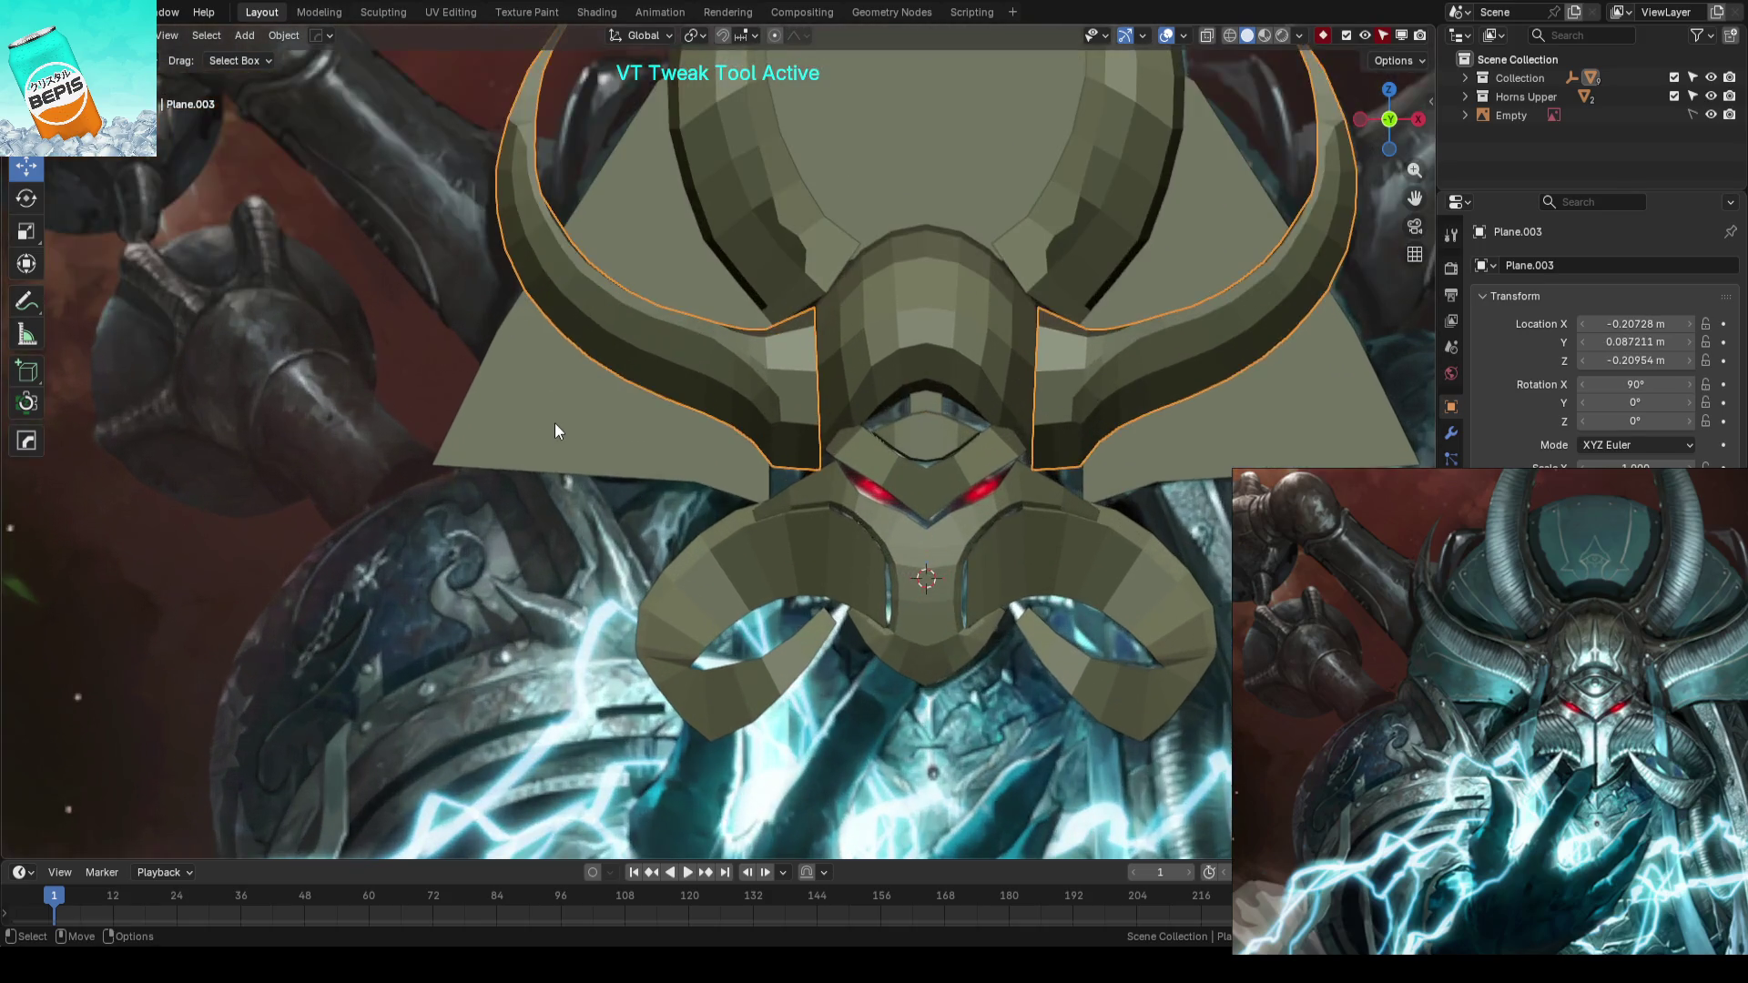
key("Tab")
key("alt+z")
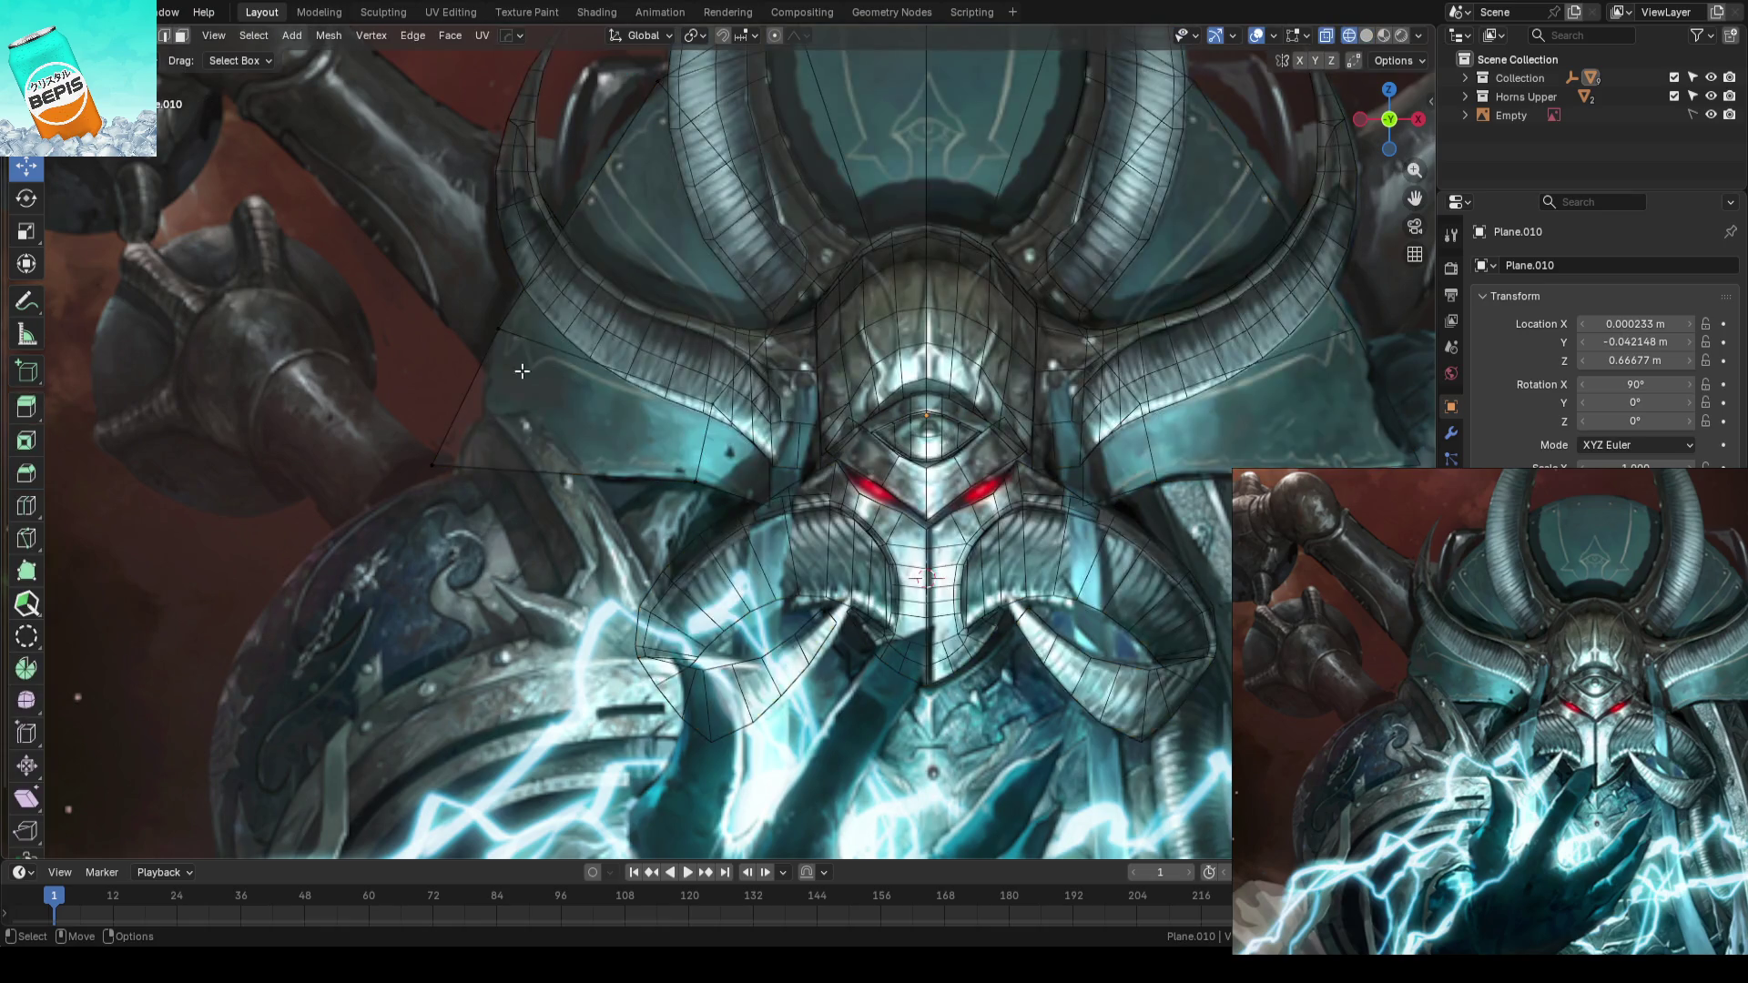
scroll(569, 425, "up", 1)
scroll(568, 425, "up", 2)
- Reposition crest vertices beside the left horn along X and Z to follow the reference fan
left_click(547, 505)
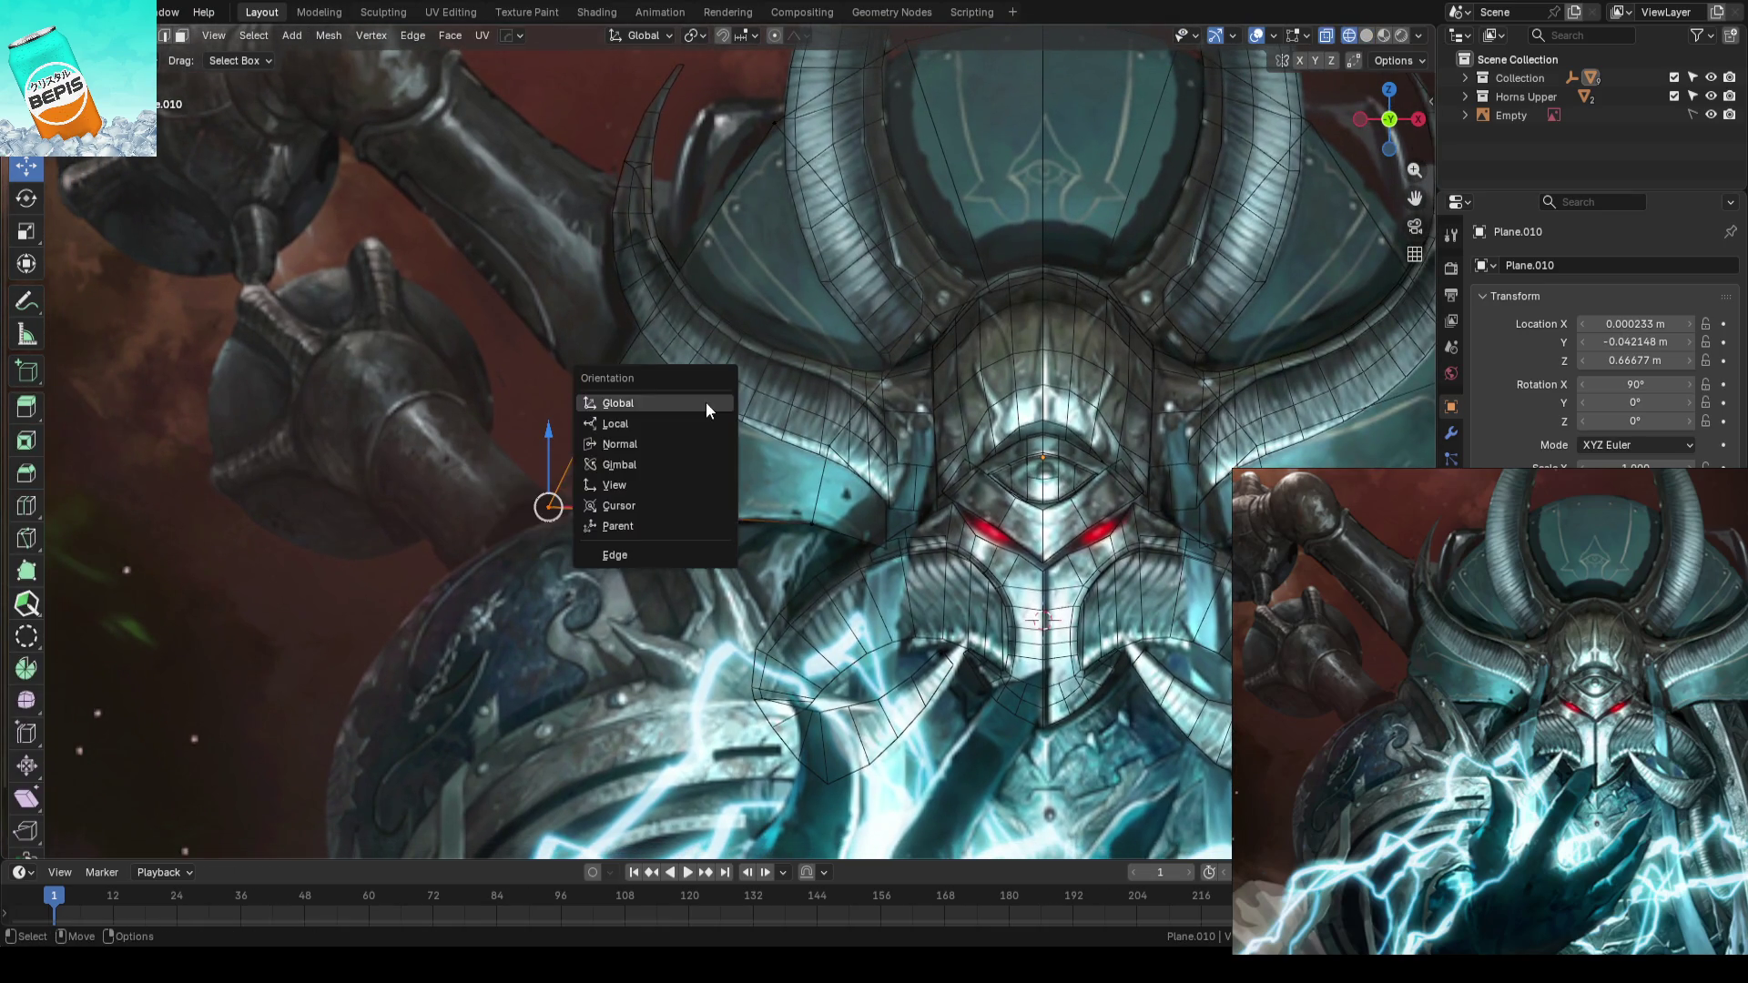
key("g")
key("x")
left_click(655, 509)
scroll(654, 509, "down", 2)
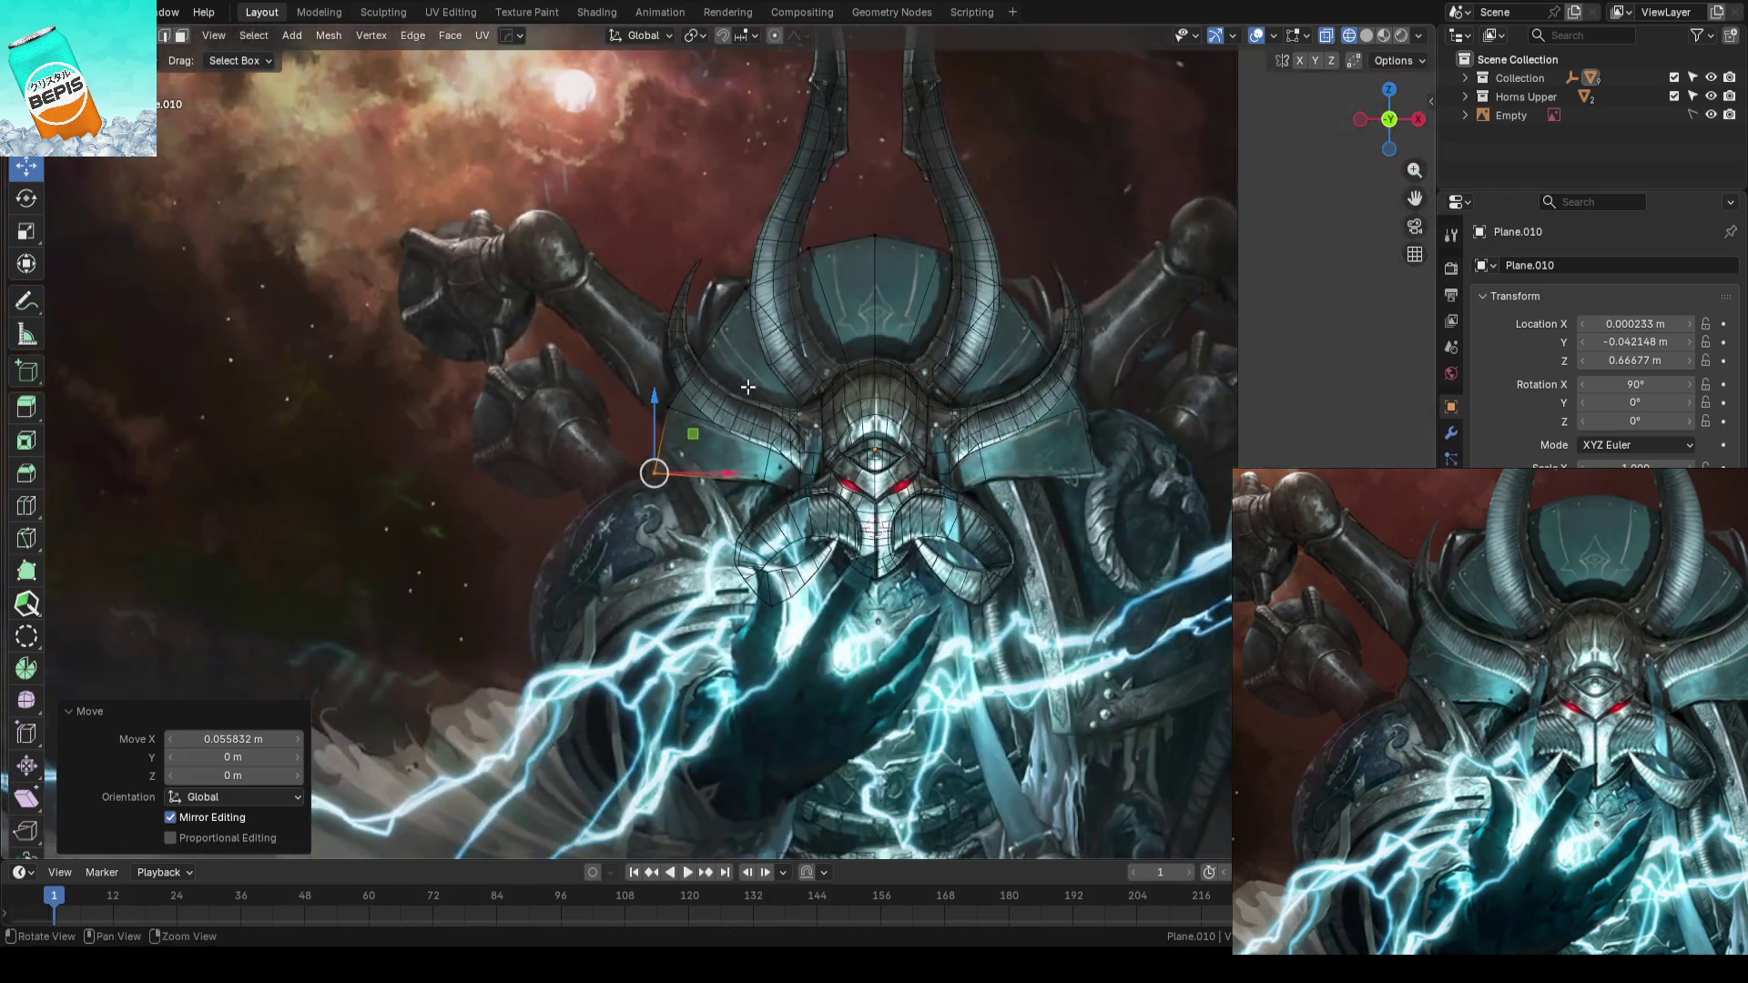
scroll(739, 461, "down", 2)
scroll(739, 460, "up", 2)
scroll(648, 422, "up", 1)
left_click_drag(714, 264, 771, 314)
left_click_drag(715, 264, 772, 315)
key("g")
key("z")
left_click(753, 314)
left_click(624, 389)
key("shift+r")
middle_click_drag(619, 340, 705, 389)
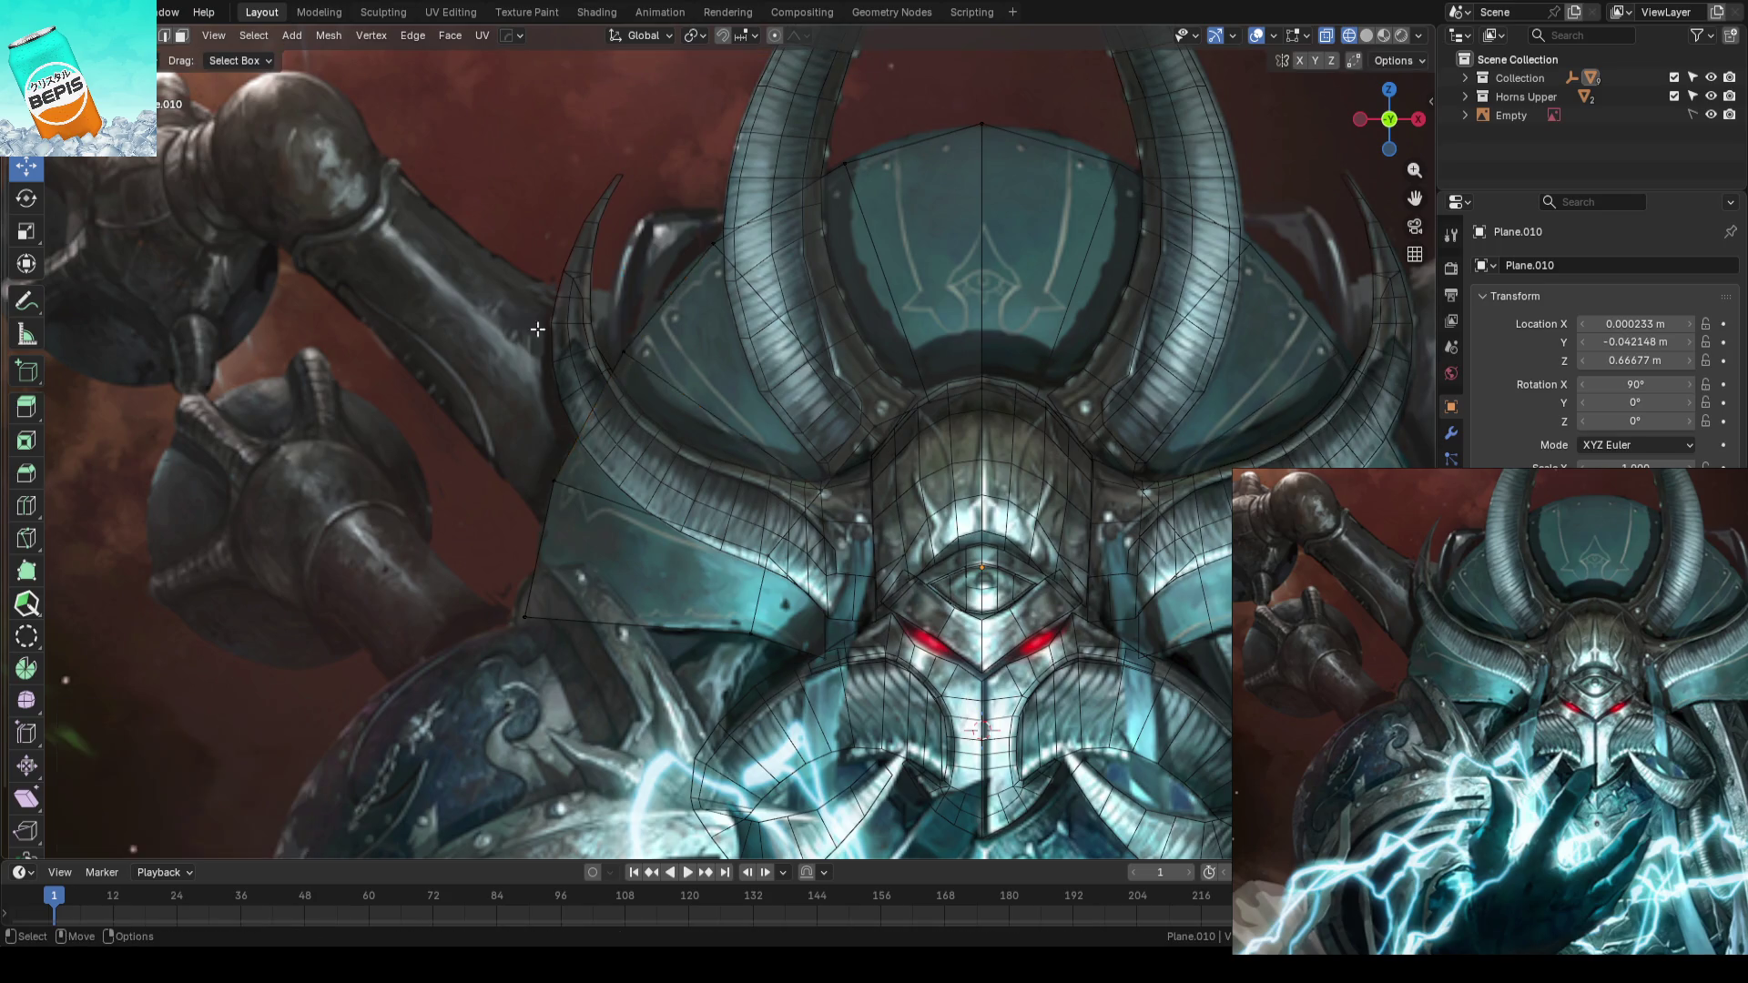
scroll(672, 318, "down", 3)
scroll(710, 379, "up", 5)
scroll(712, 380, "down", 2)
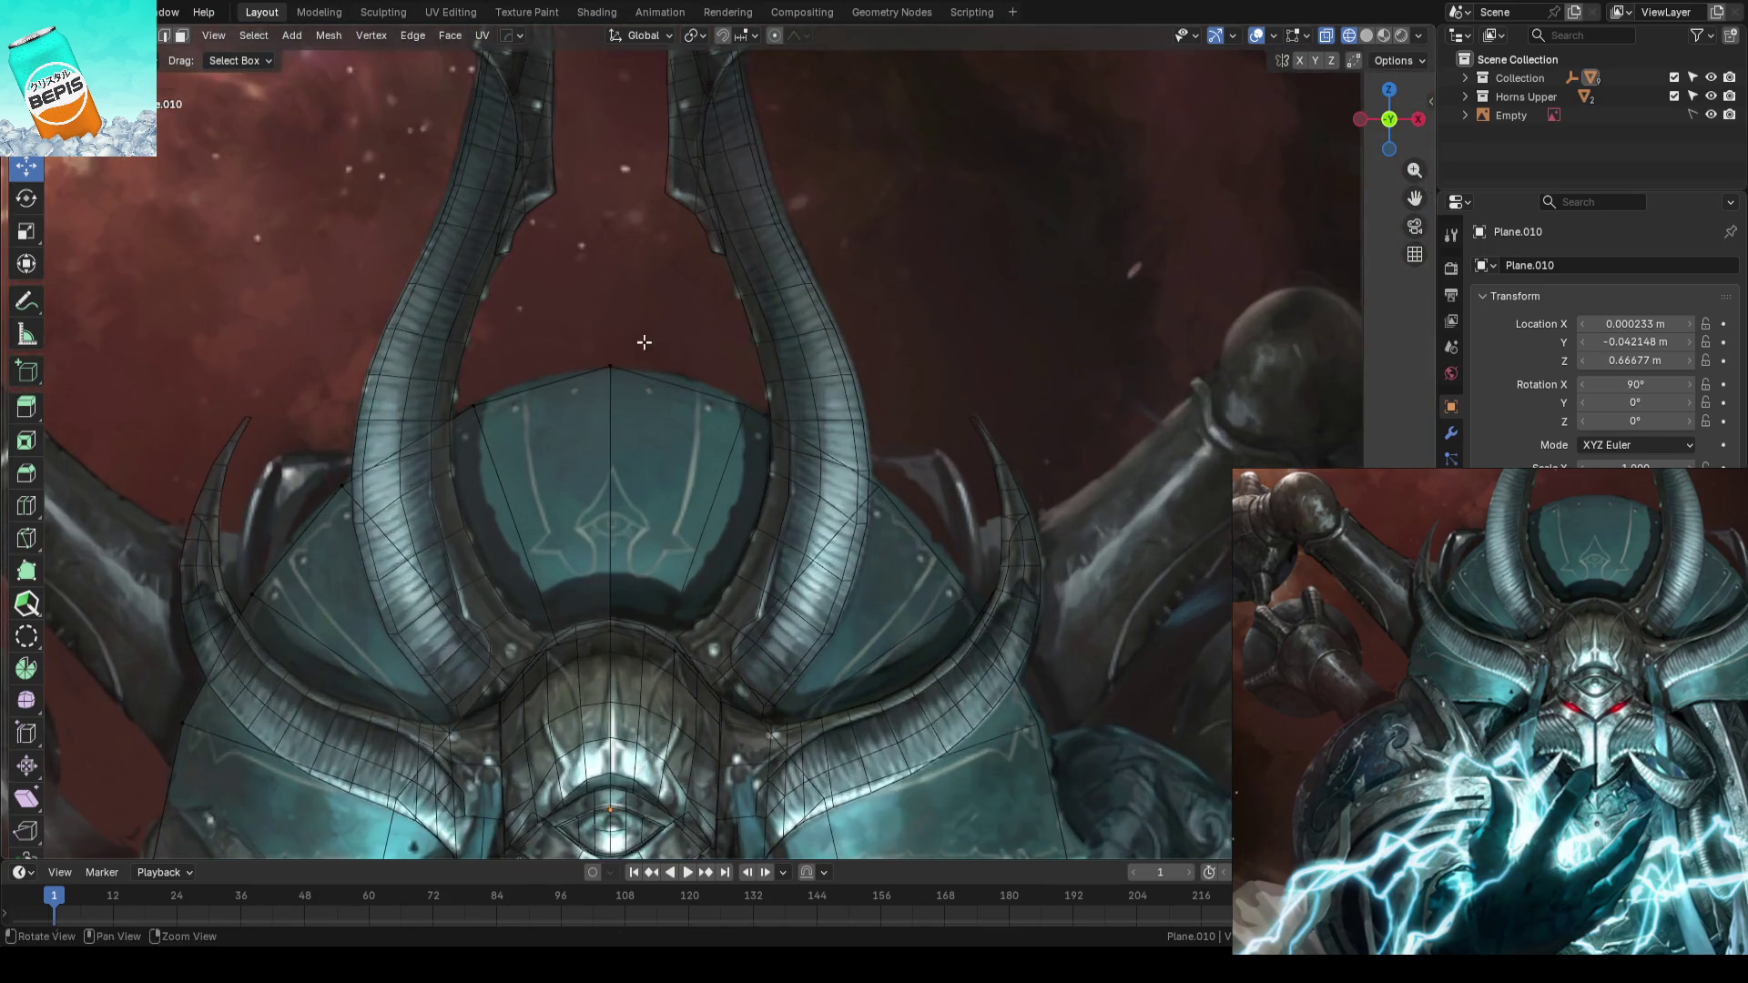
scroll(793, 334, "down", 1)
- Adjust another crest vertex and an edge beside the left horn, checking the shape solid and see-through
left_click(650, 341)
key("g")
left_click(697, 324)
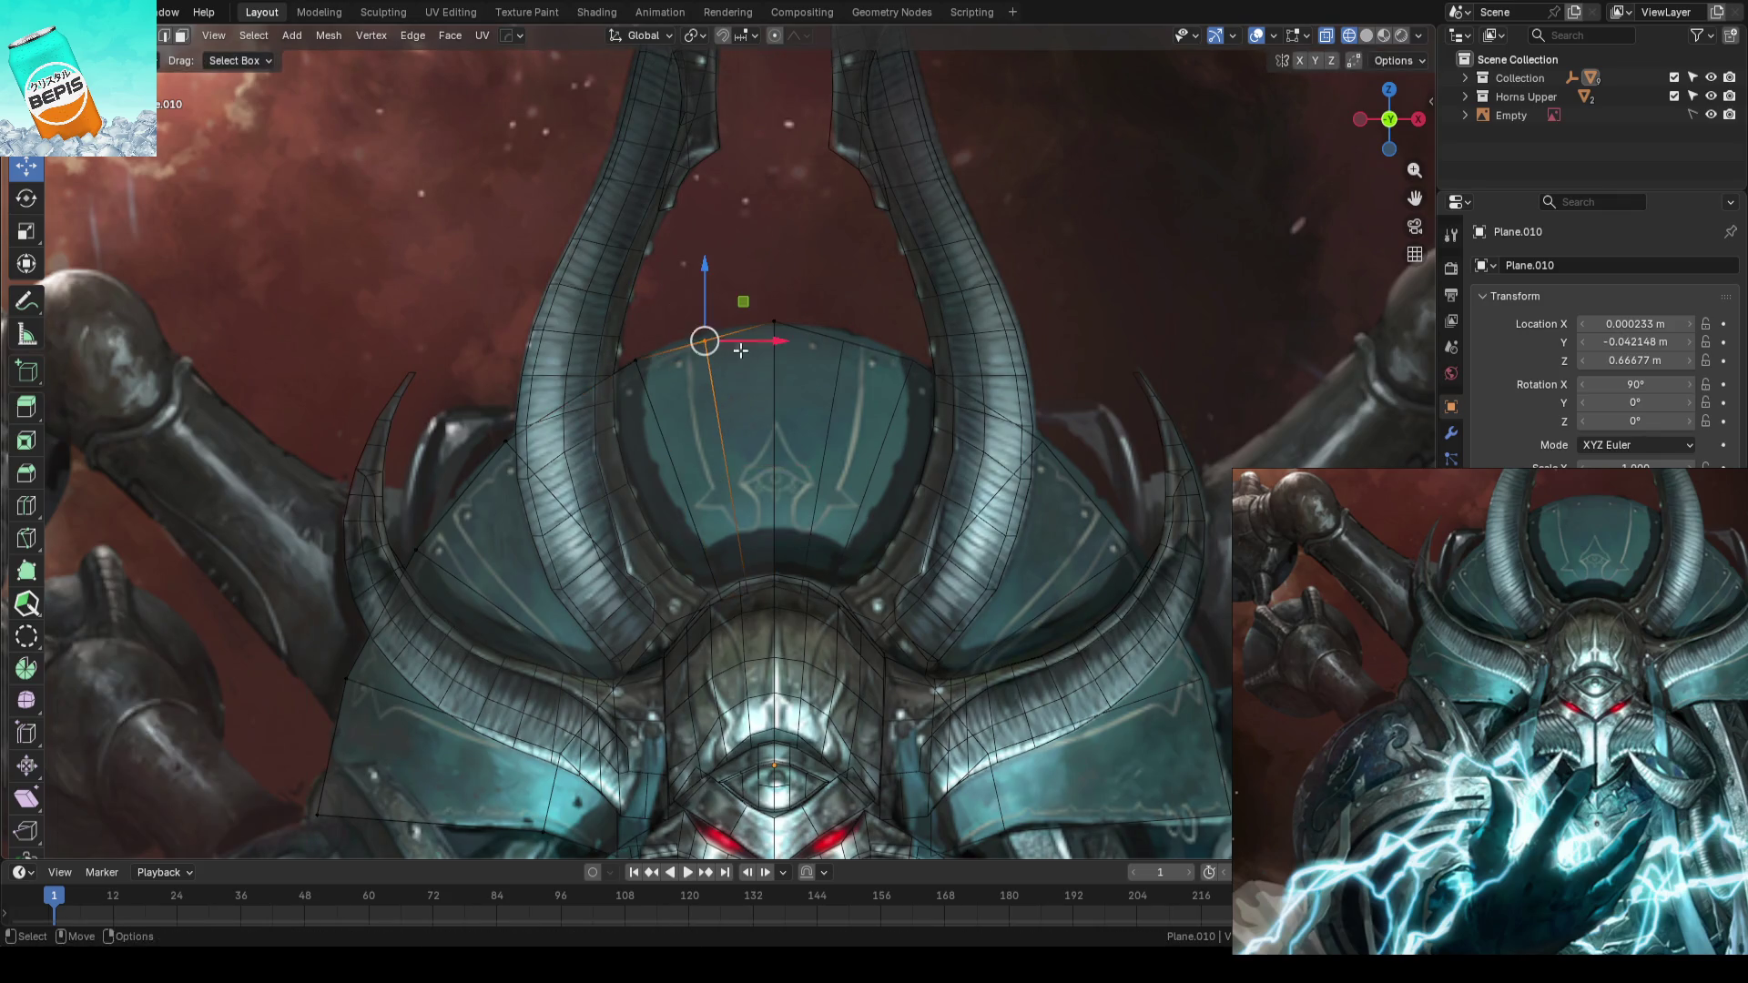
scroll(686, 333, "down", 2)
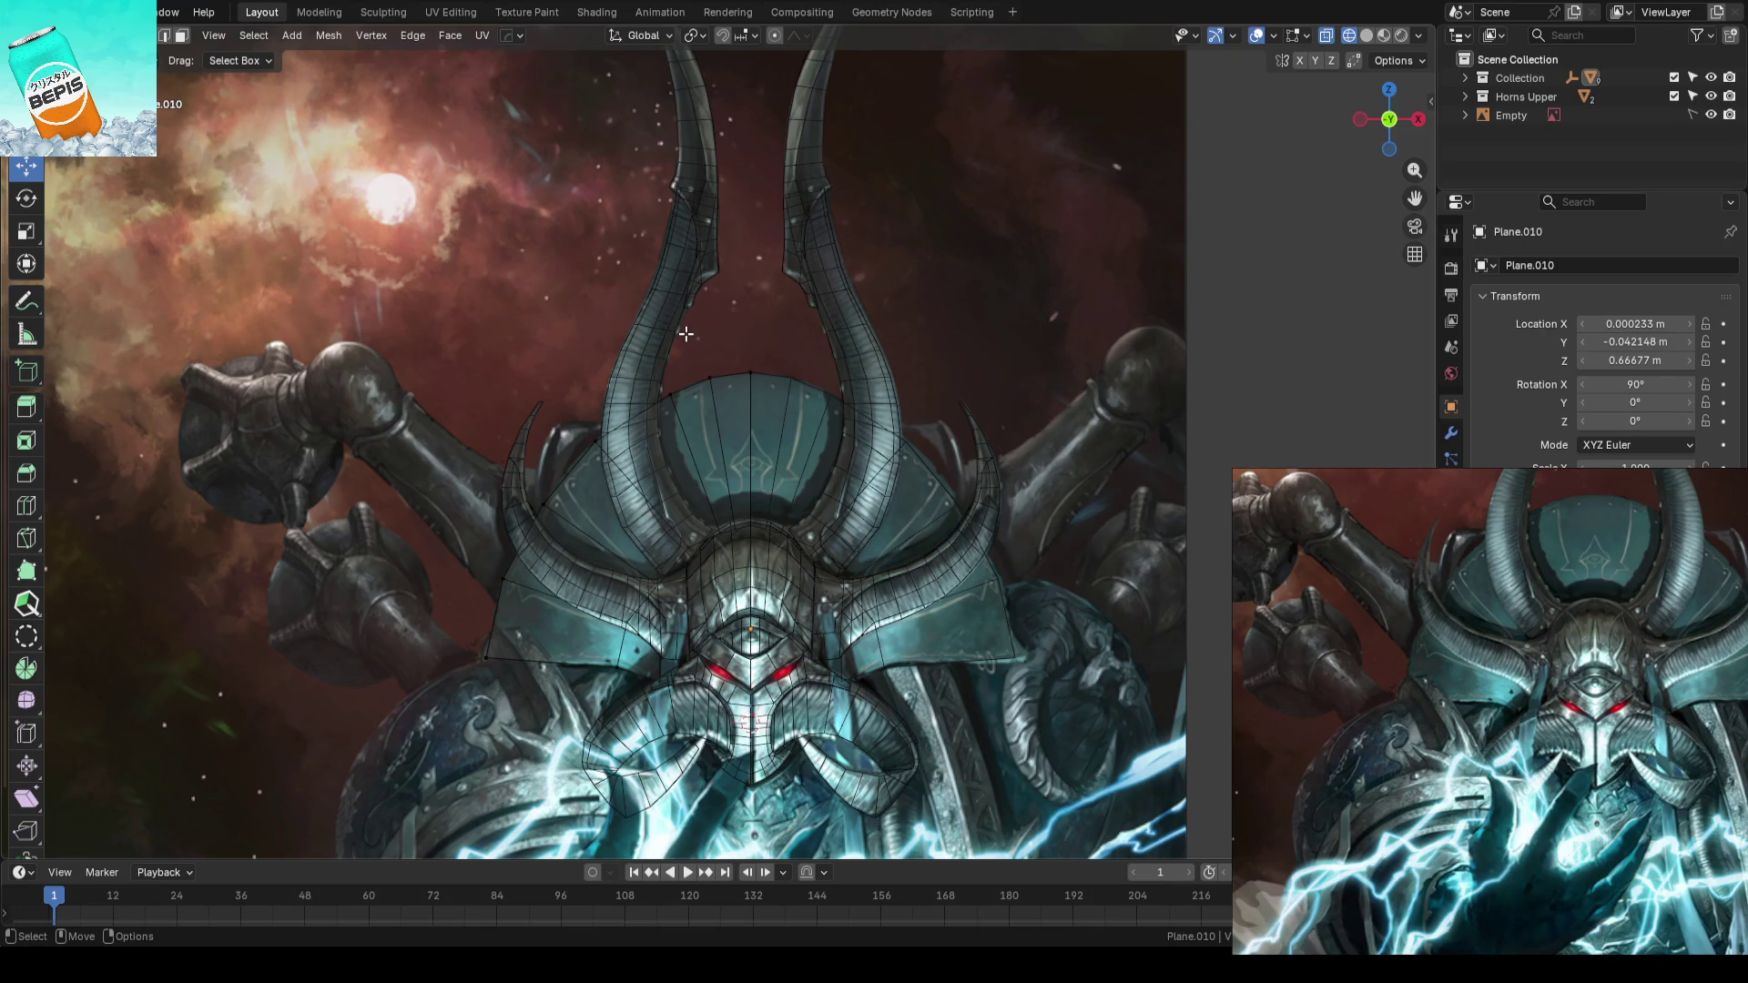
scroll(686, 330, "down", 1)
key("alt+z")
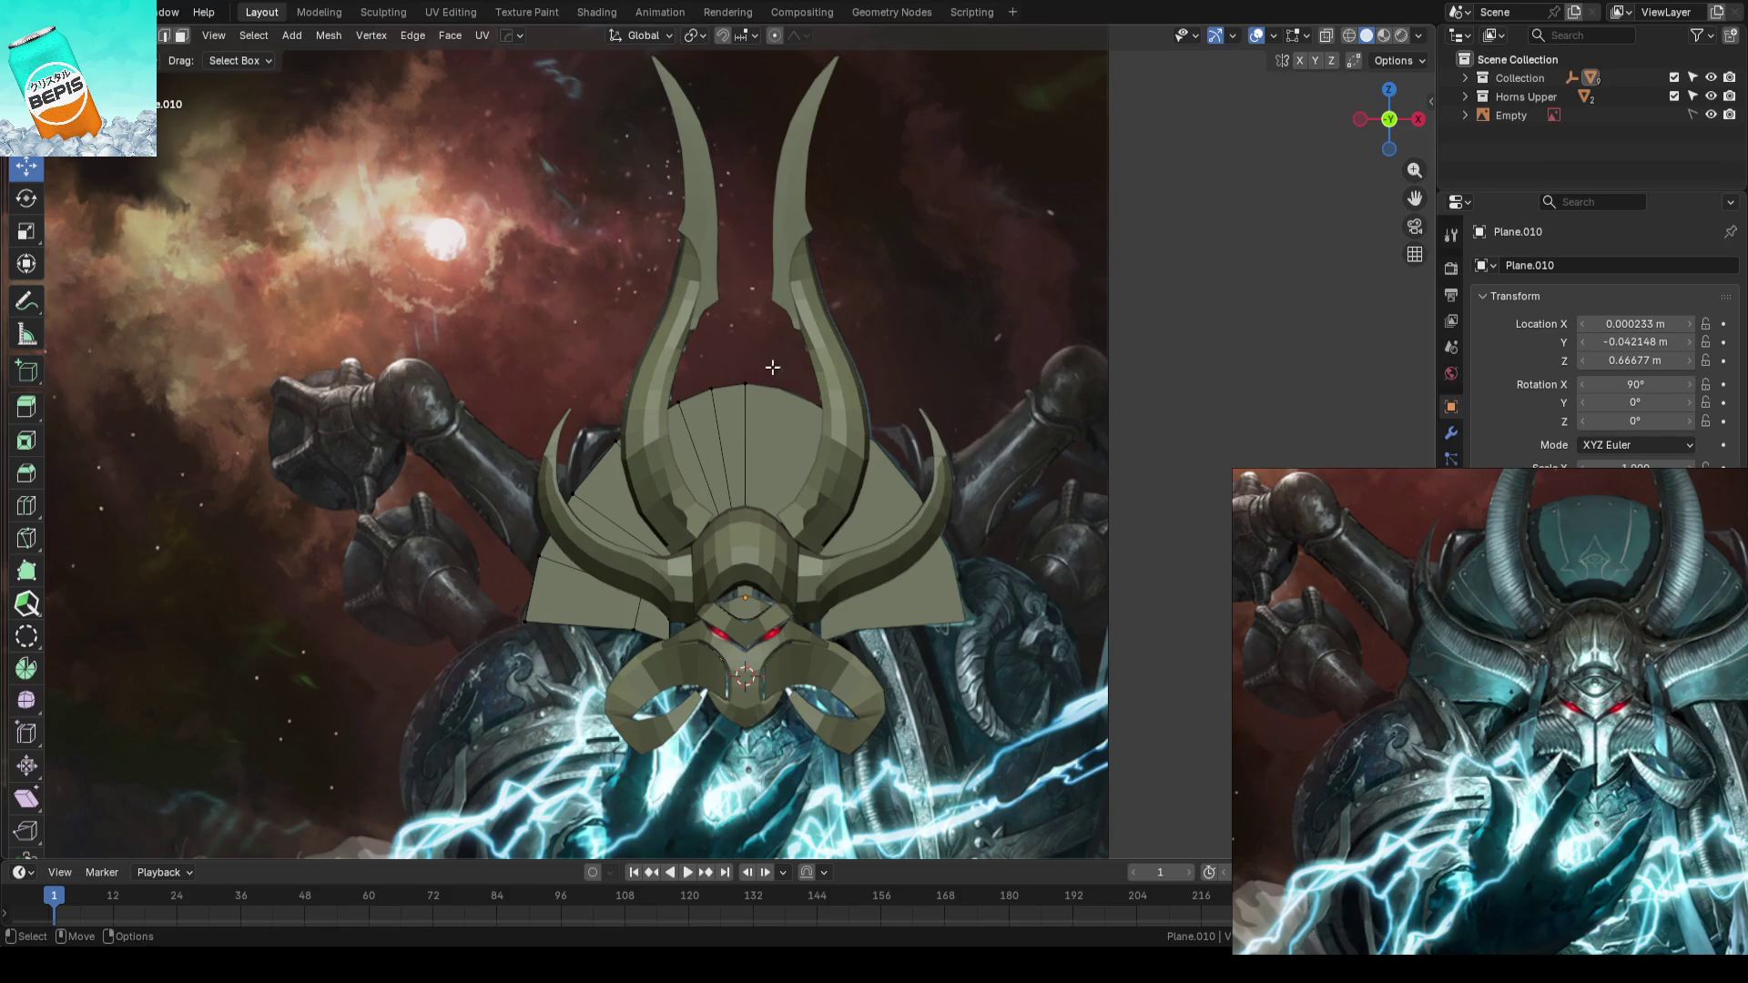
key("alt+z")
scroll(774, 378, "up", 3)
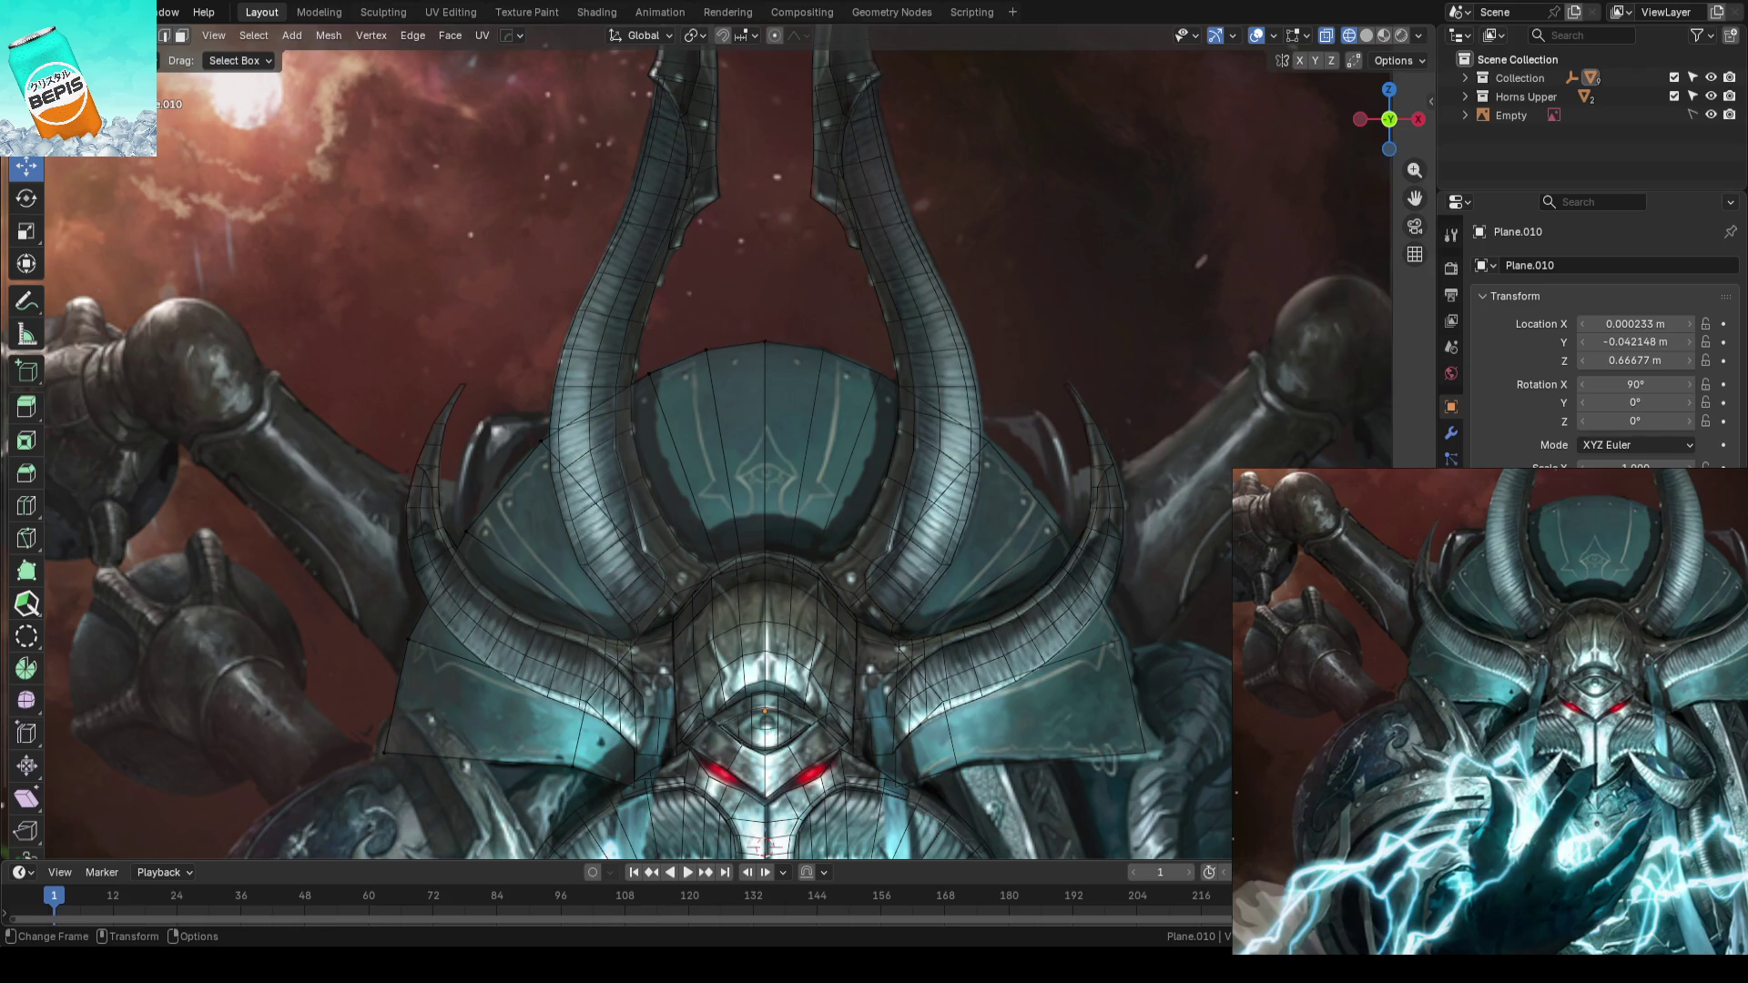
scroll(667, 488, "down", 3)
scroll(666, 490, "up", 2)
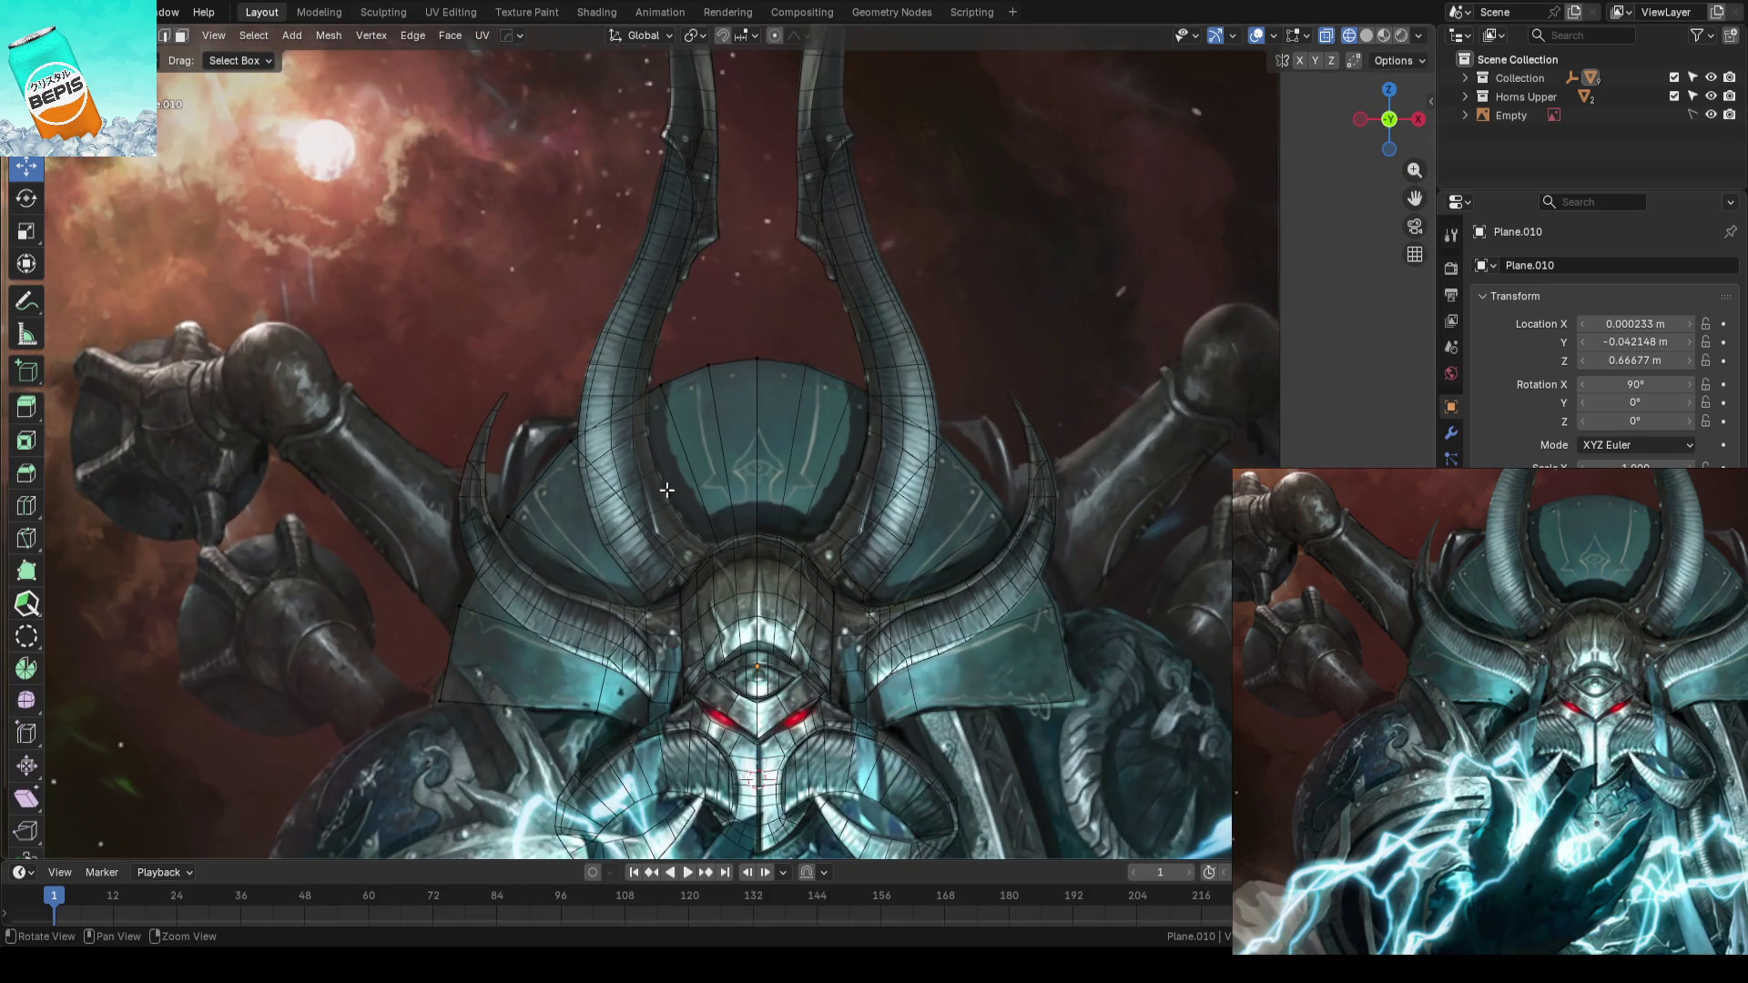
scroll(667, 488, "down", 2)
scroll(769, 444, "up", 4)
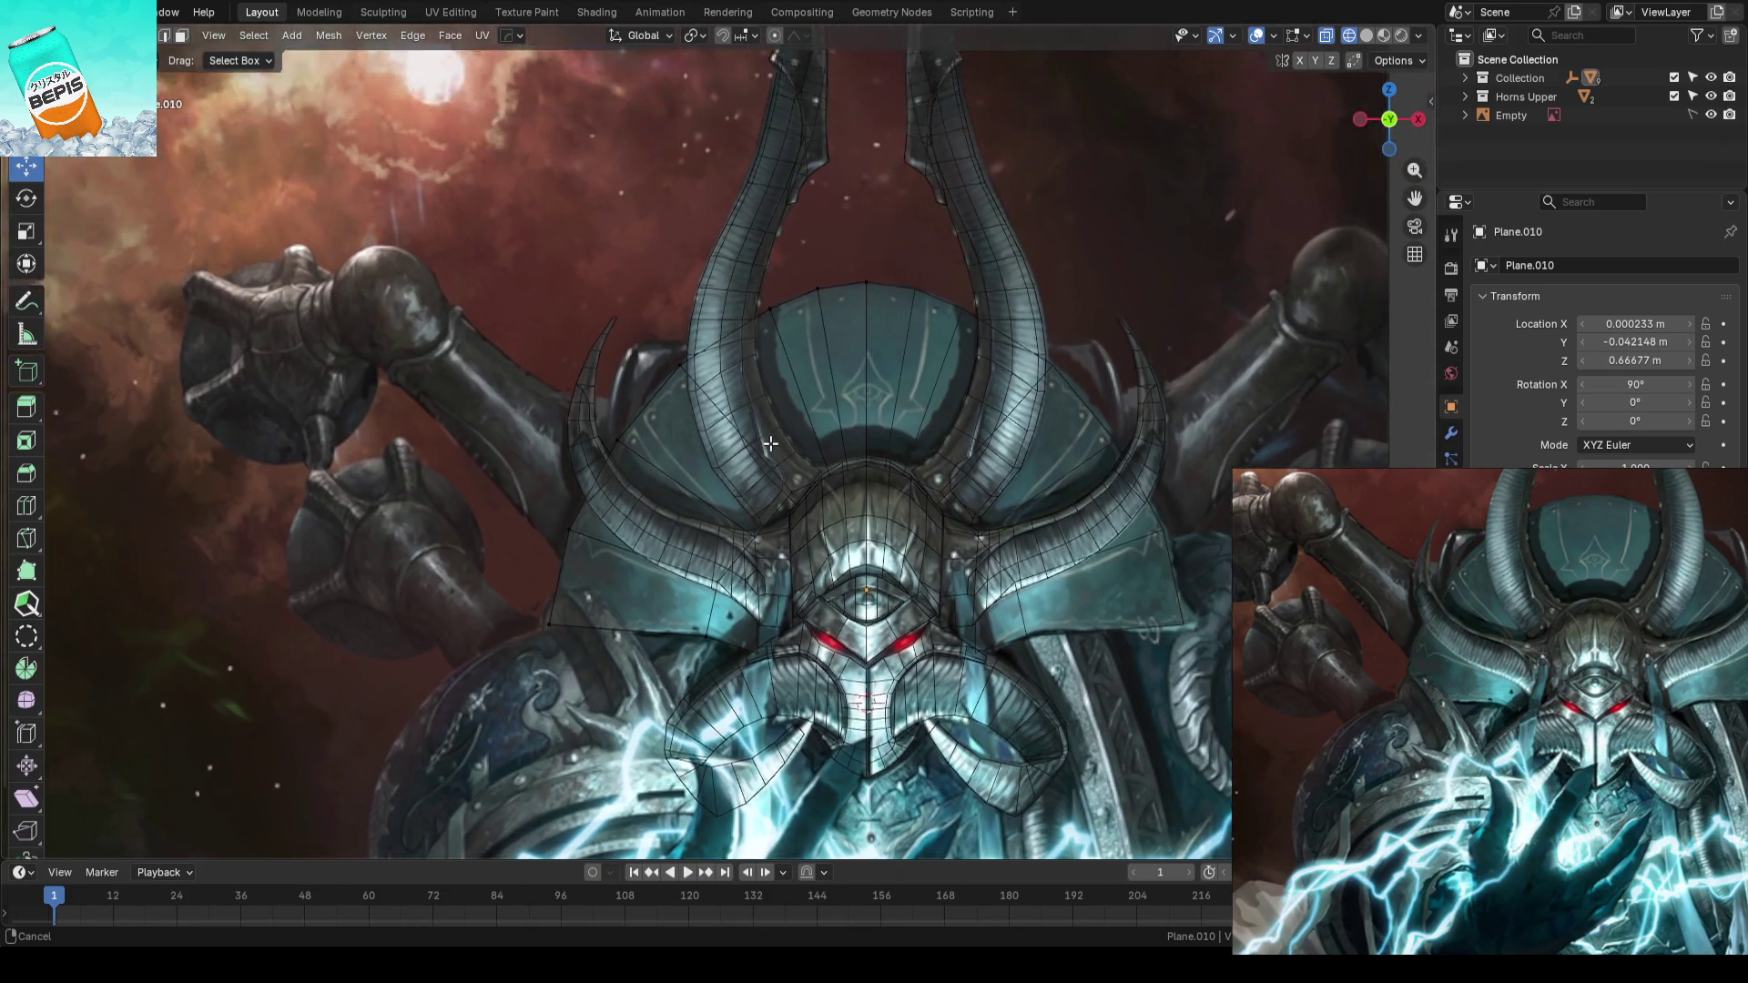
scroll(769, 444, "up", 4)
left_click(715, 501)
key("g")
left_click(667, 398)
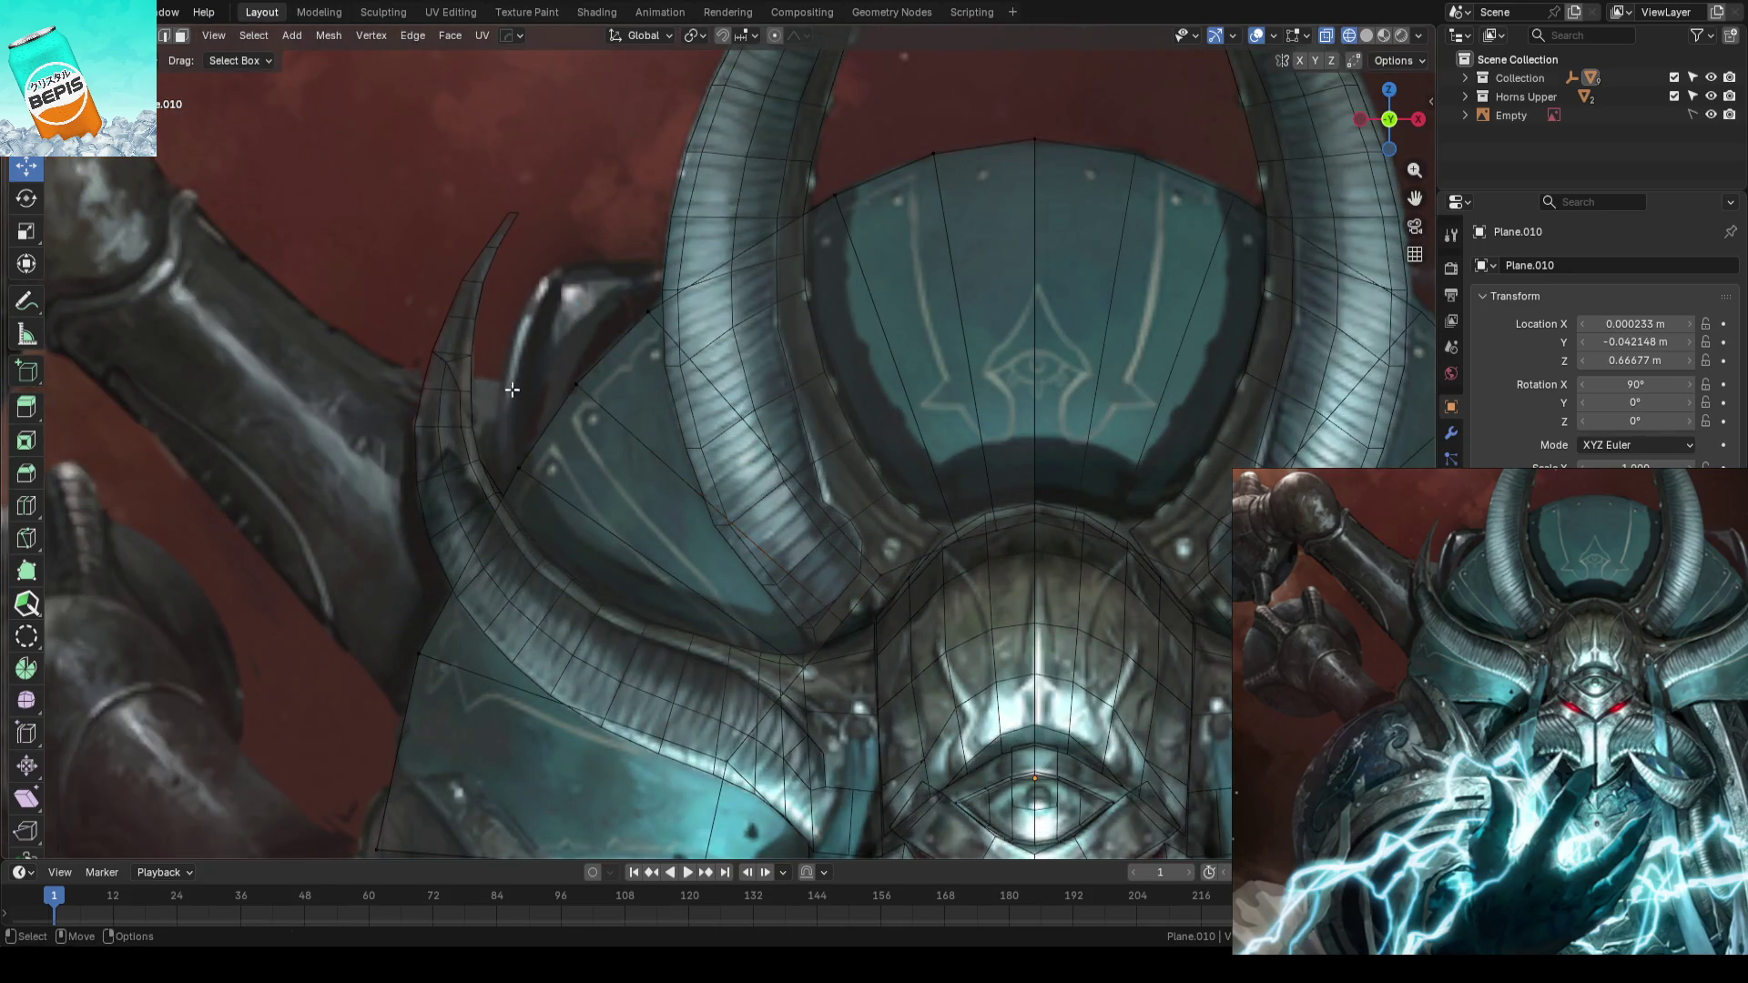
left_click(391, 404)
scroll(343, 413, "down", 2)
- Compare the crest against the reference, then isolate the plate on its own in local view
middle_click_drag(343, 414, 529, 340, "shift")
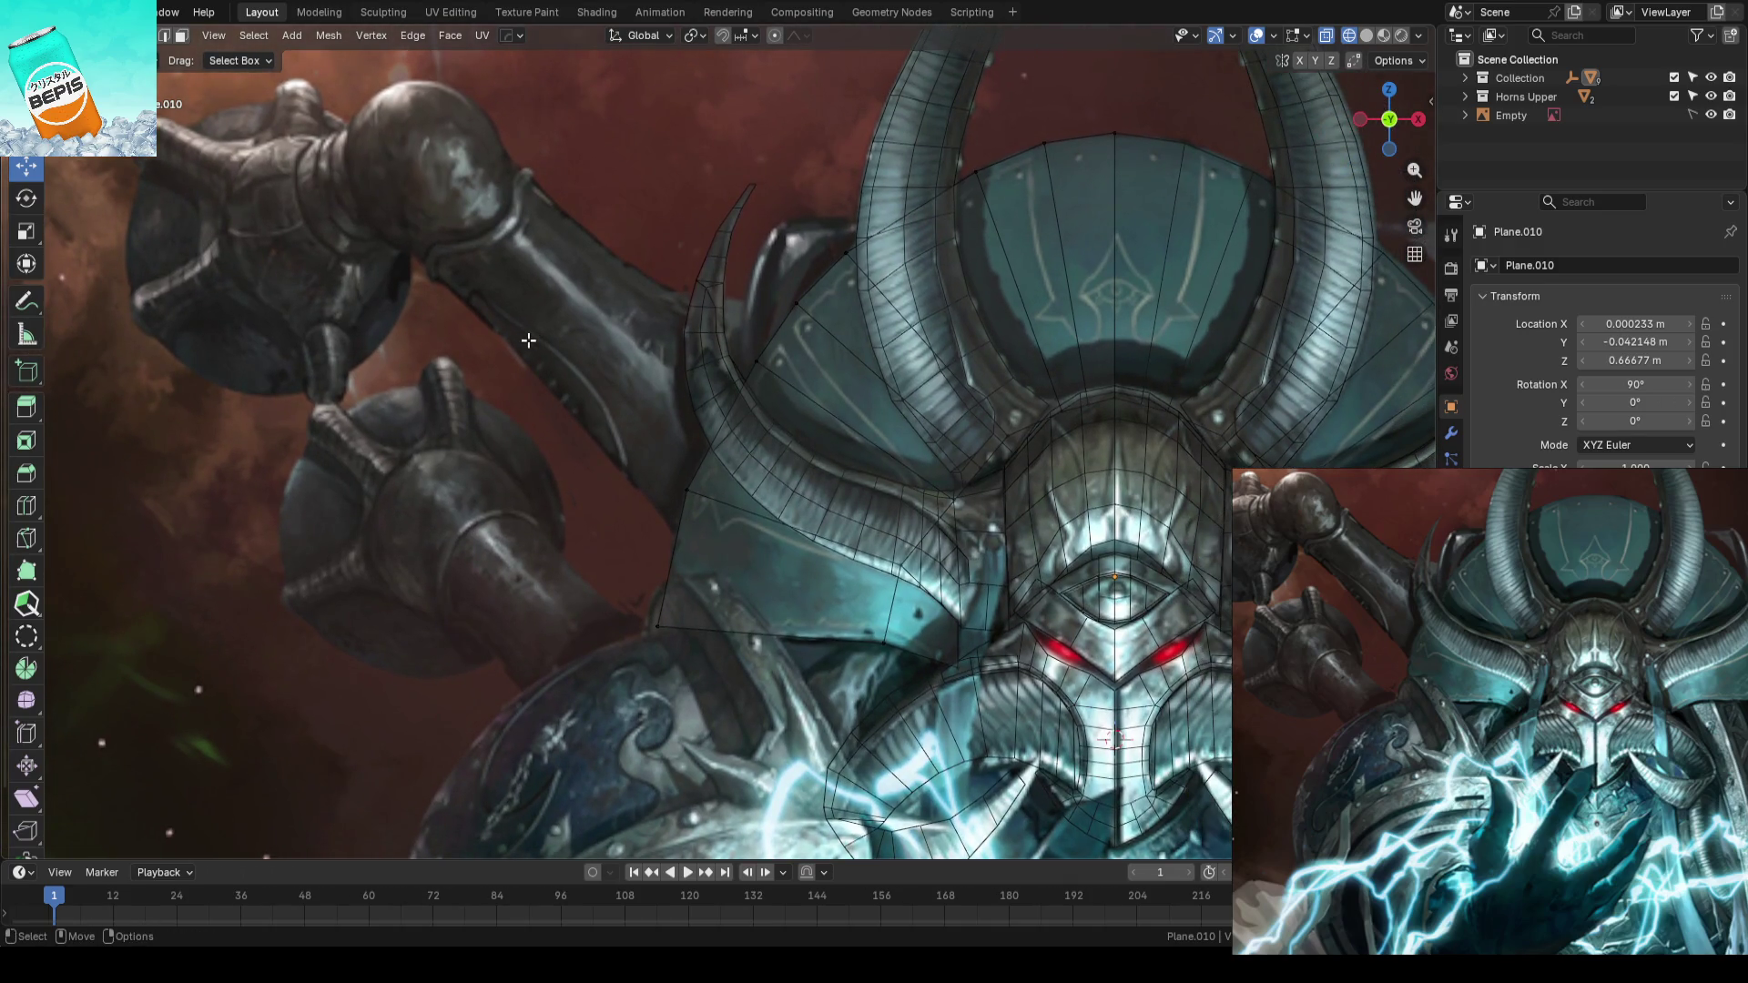
scroll(535, 320, "down", 2)
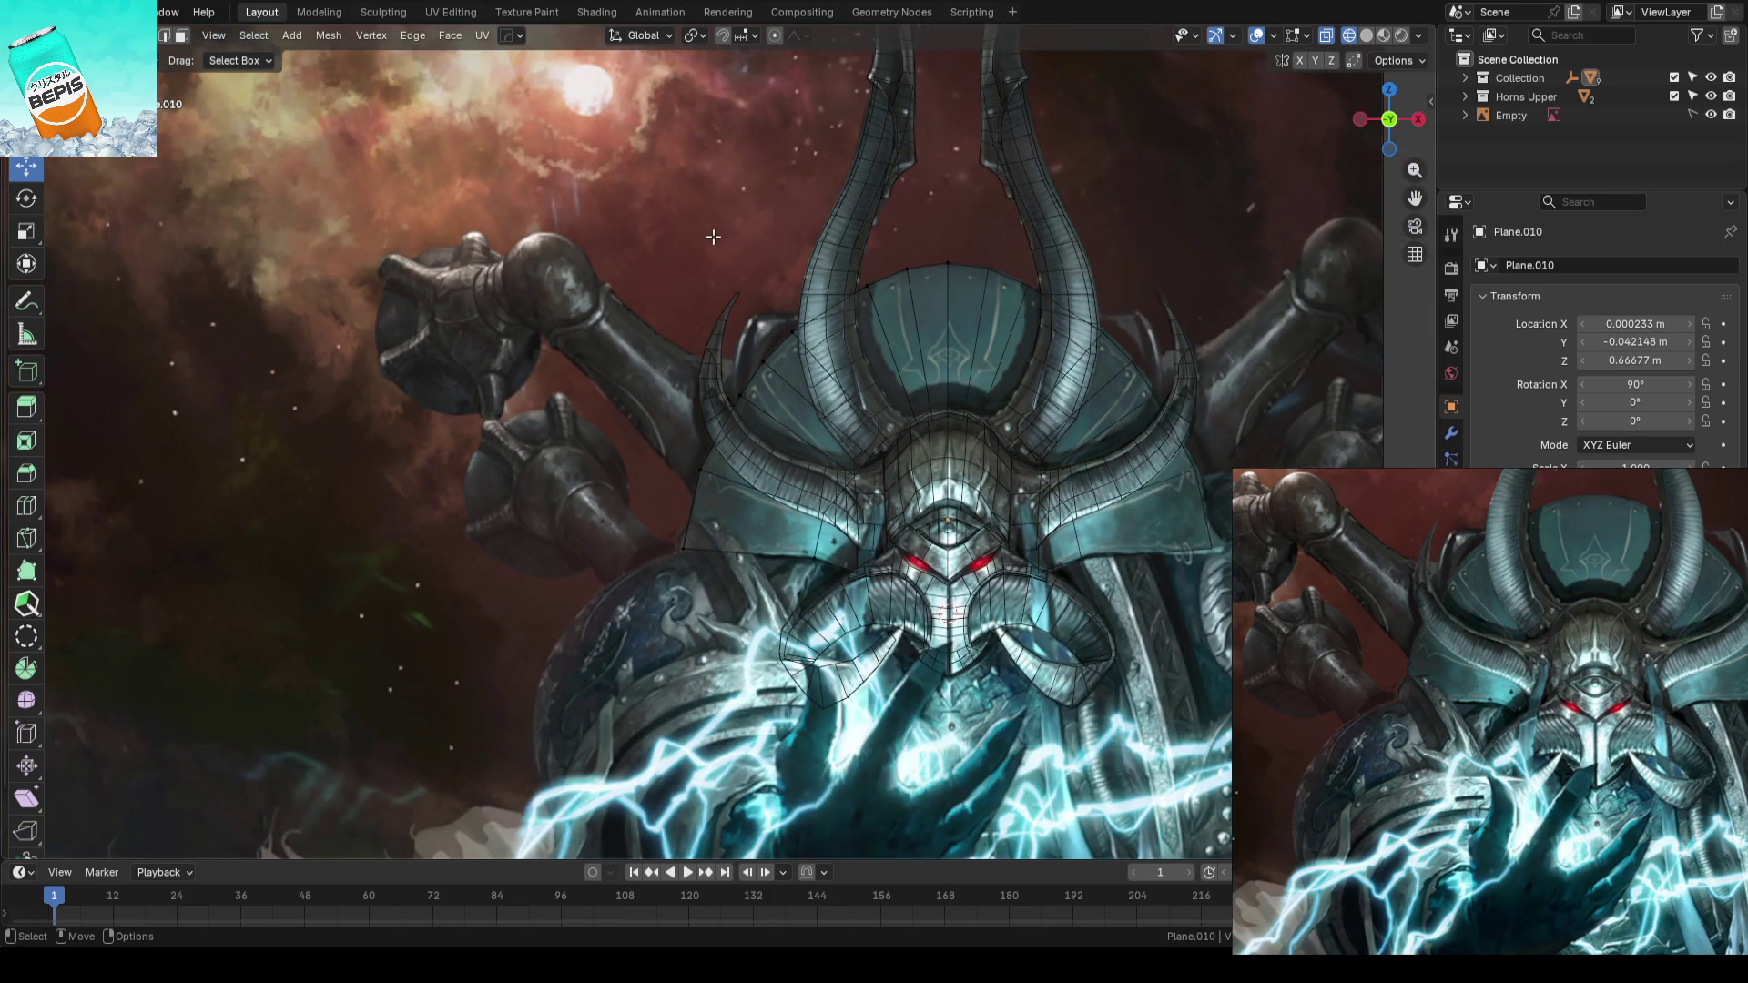
scroll(713, 237, "up", 1)
scroll(714, 236, "up", 1)
middle_click_drag(1032, 225, 740, 220, "shift")
scroll(740, 219, "down", 1)
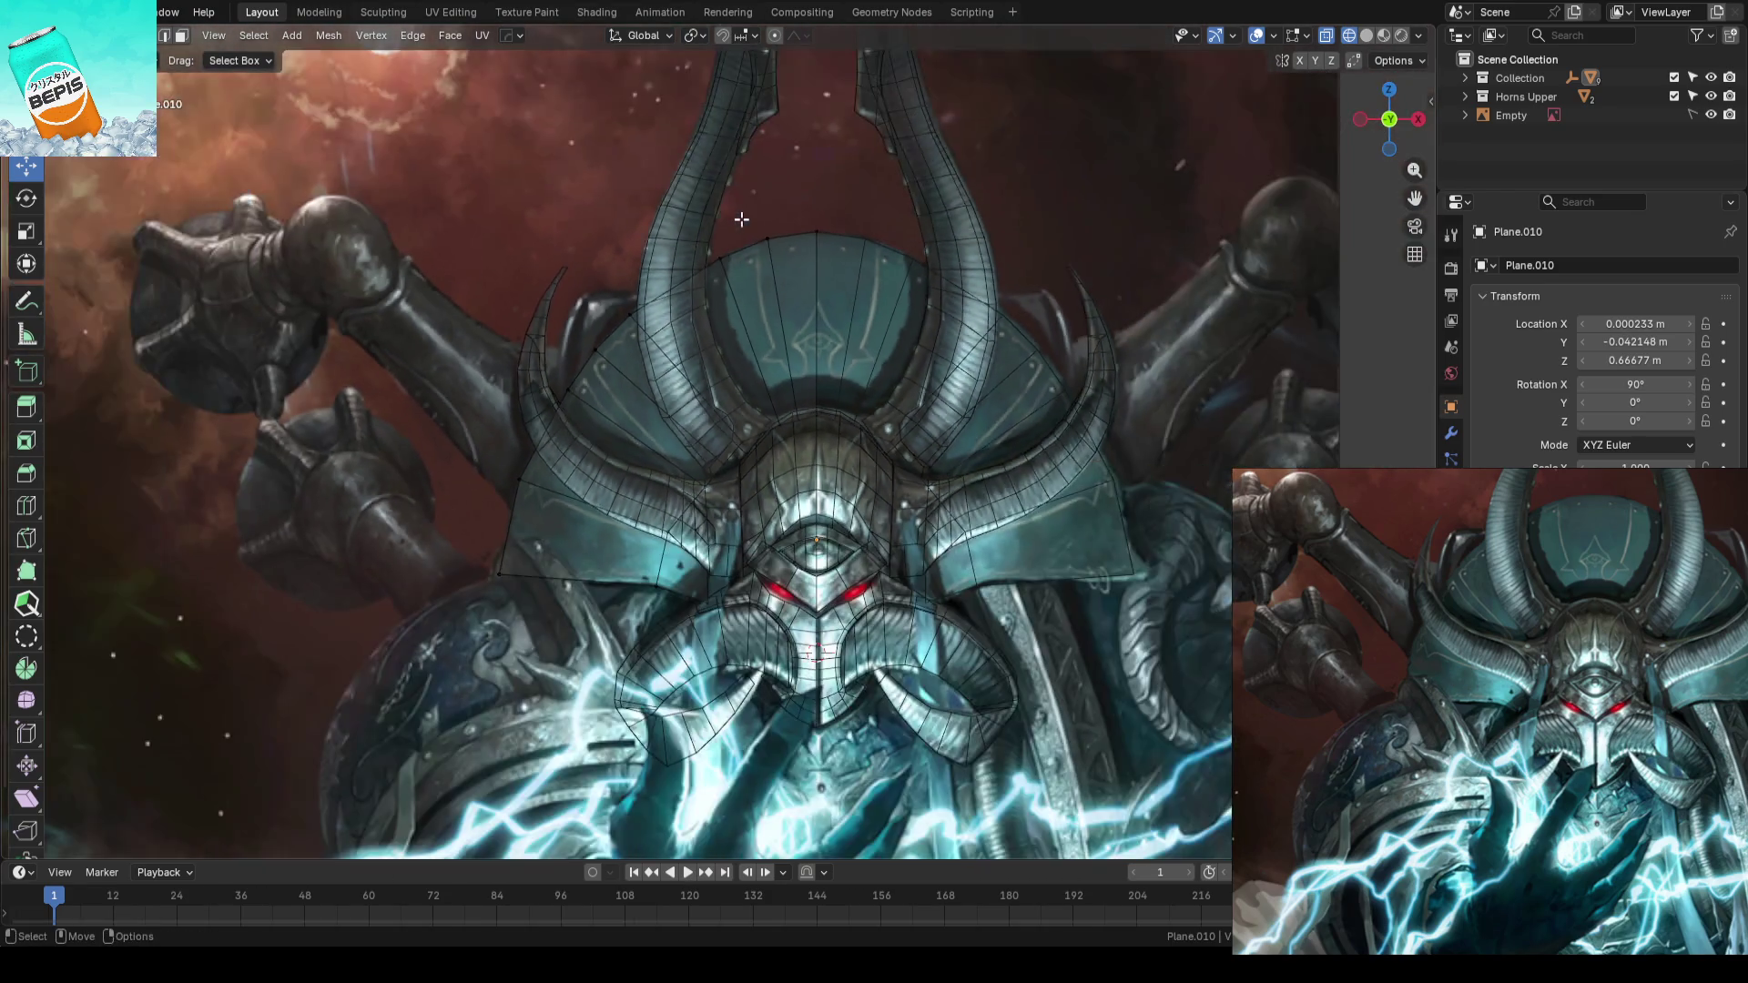
scroll(740, 218, "down", 1)
scroll(740, 218, "down", 1)
scroll(741, 219, "up", 2)
key("alt+z")
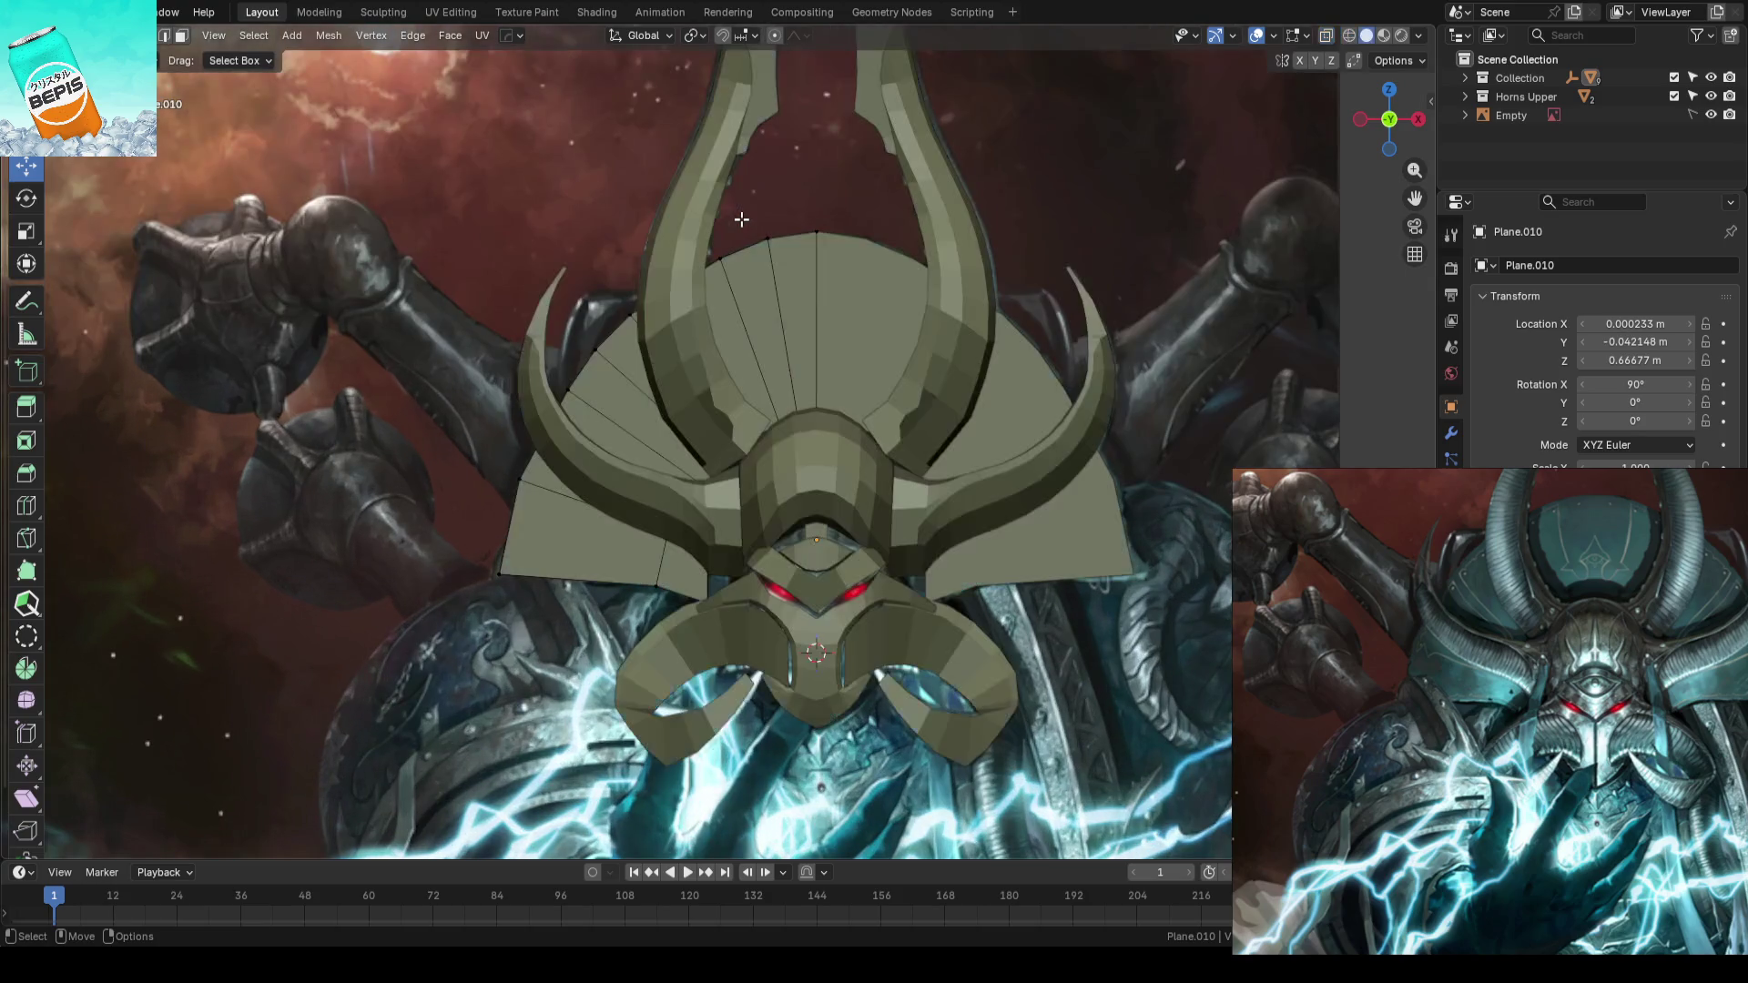
key("alt+z")
scroll(783, 350, "up", 2)
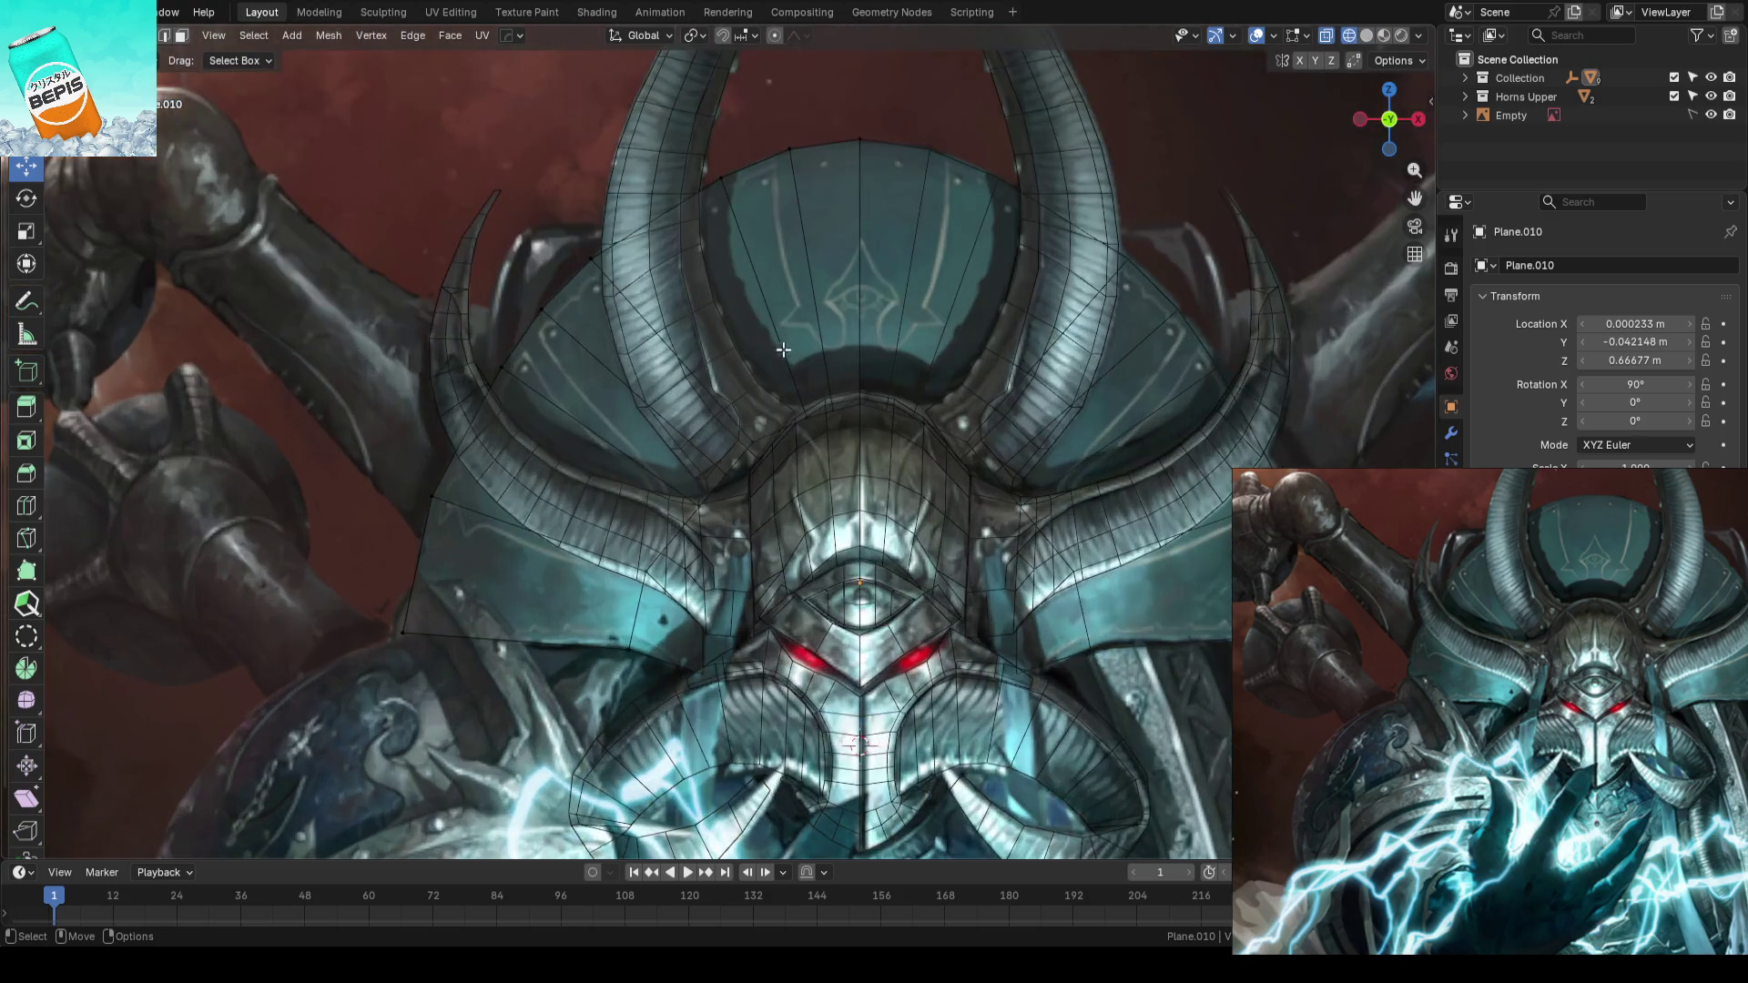
key("Tab")
key("KP_Divide")
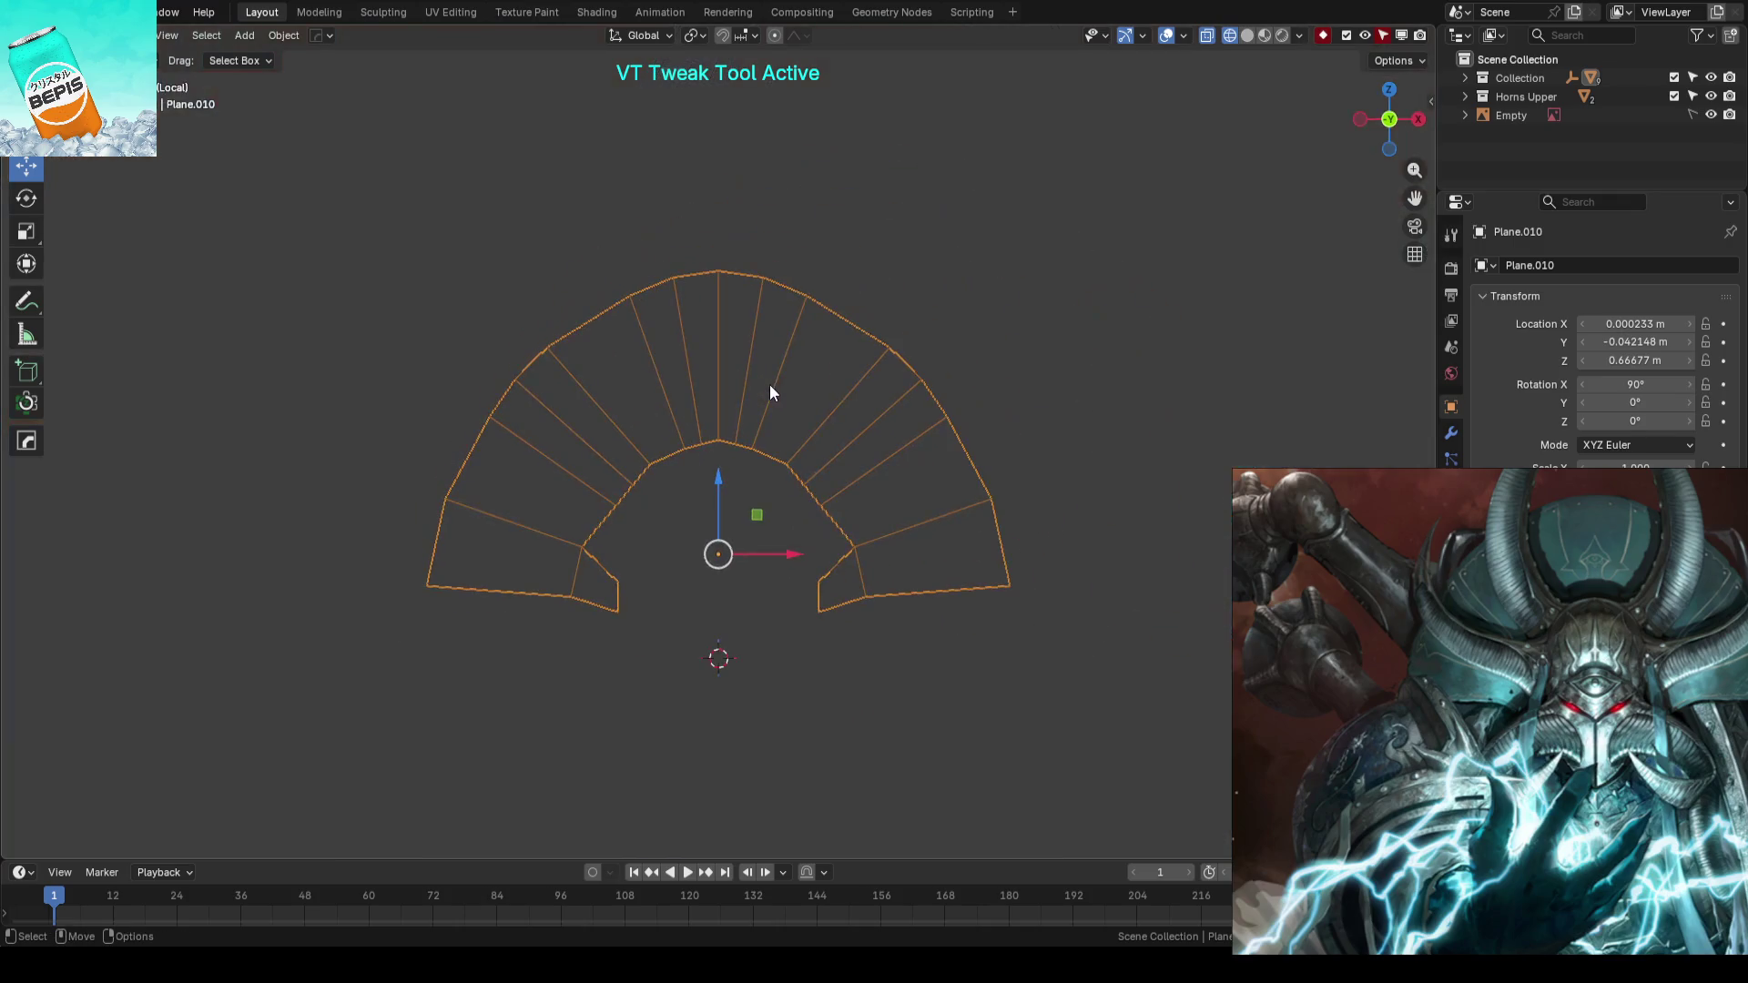
- Reposition the crest's left inner corner vertex along the fan's inner arc
key("Tab")
scroll(864, 440, "up", 4)
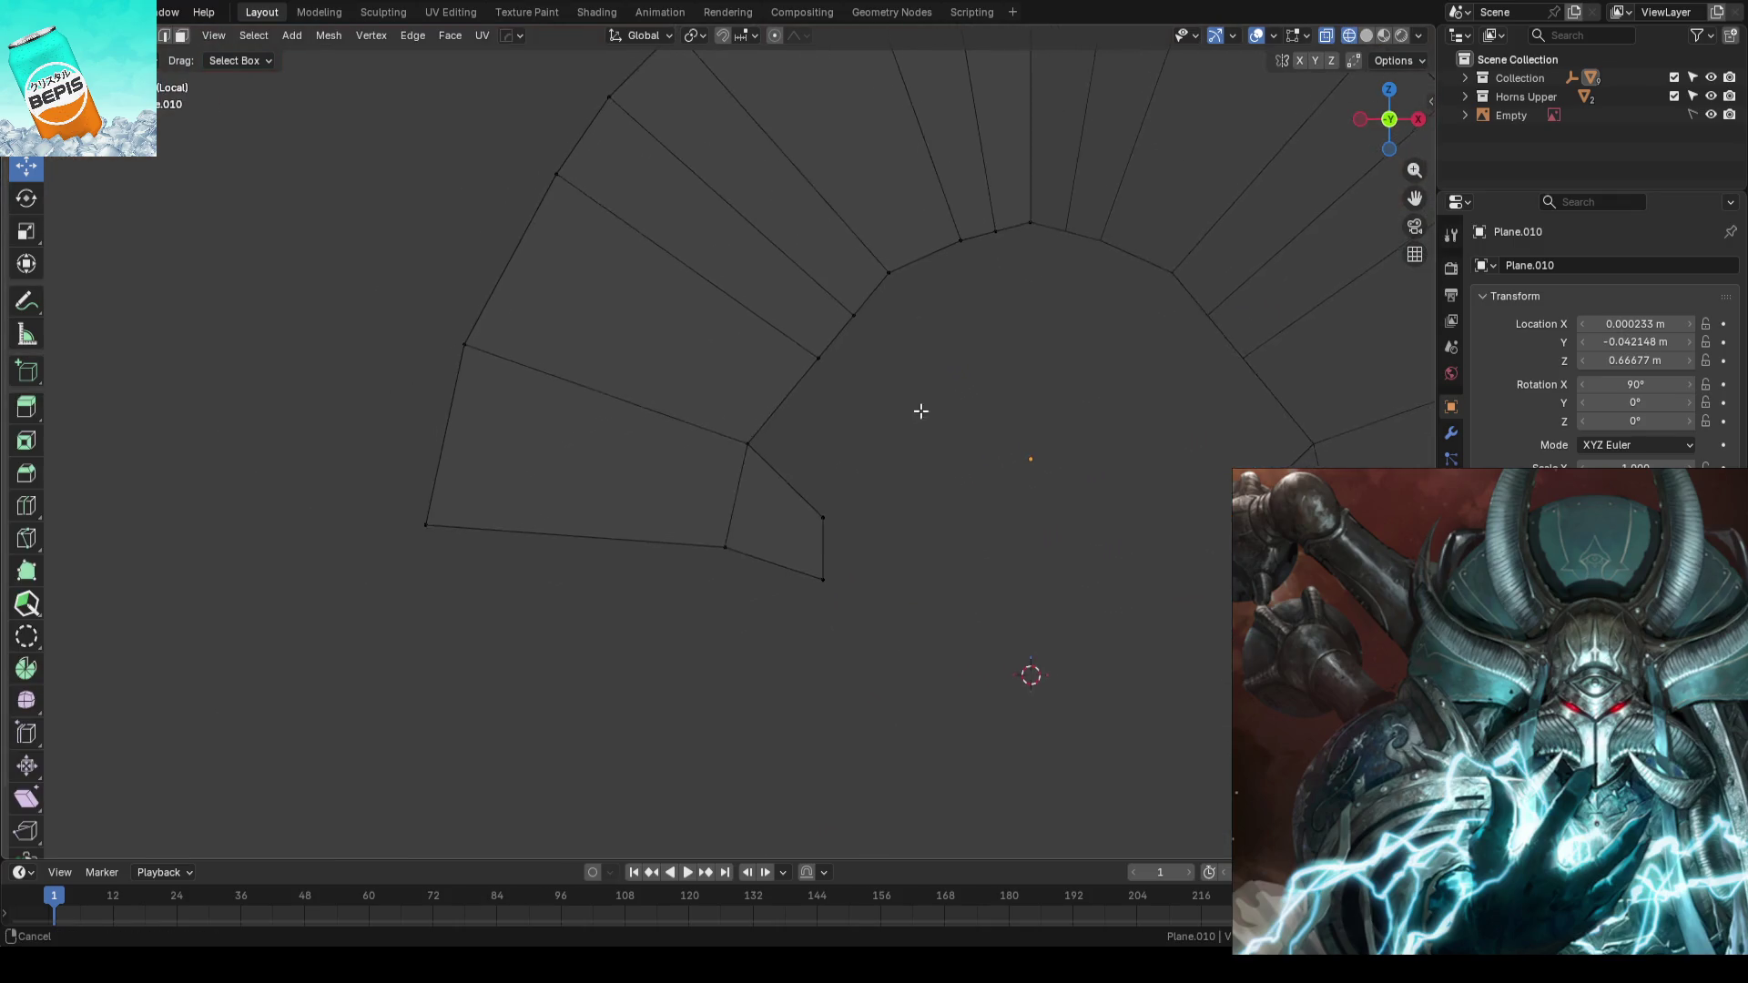
middle_click_drag(862, 441, 849, 447, "shift")
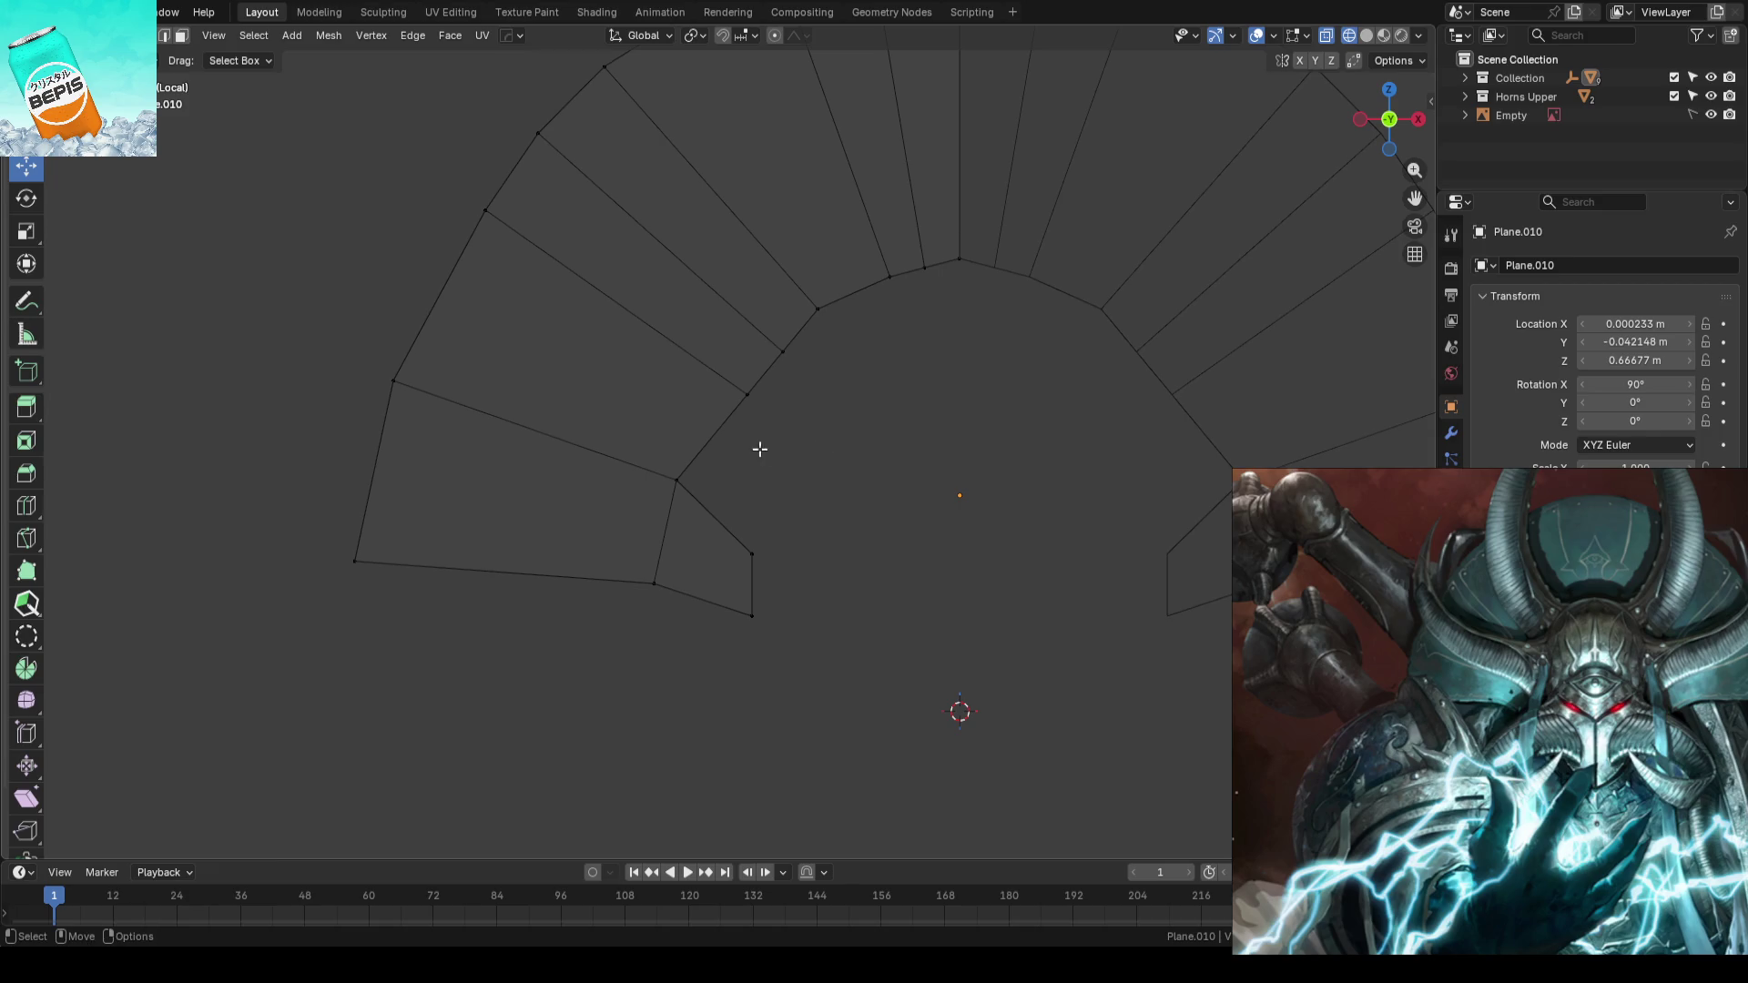
left_click_drag(676, 478, 824, 437)
right_click(748, 403)
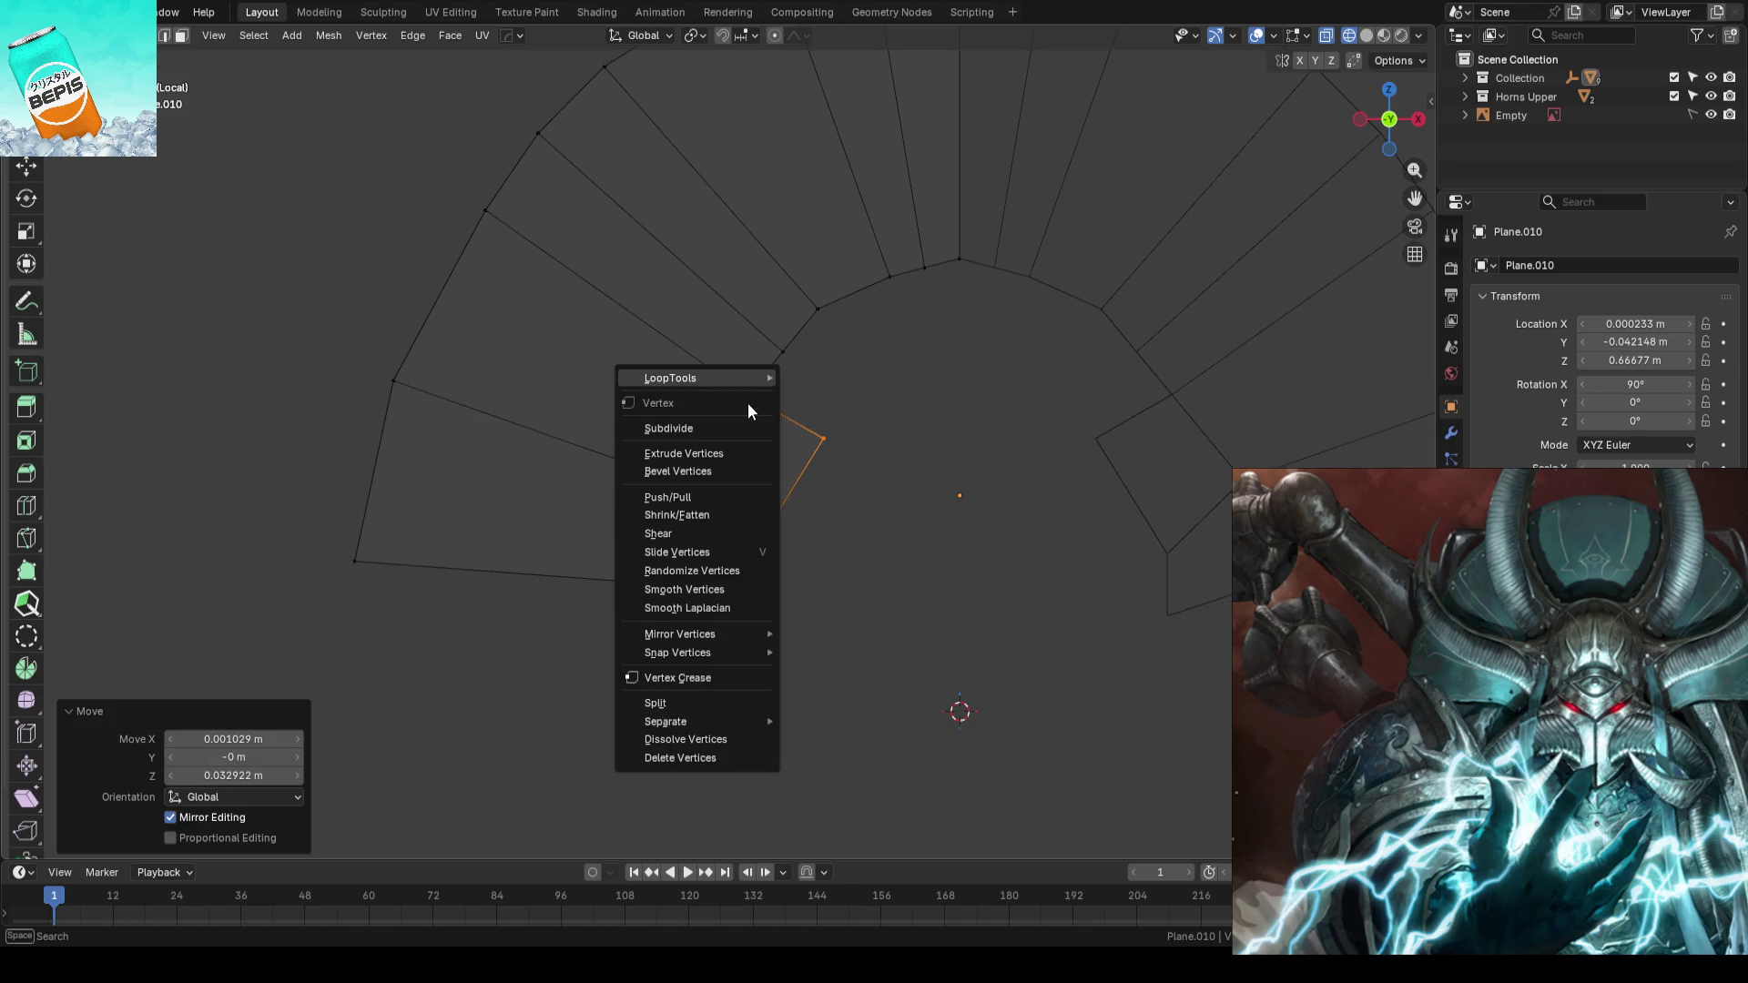
key("Escape")
key("g")
left_click(765, 376)
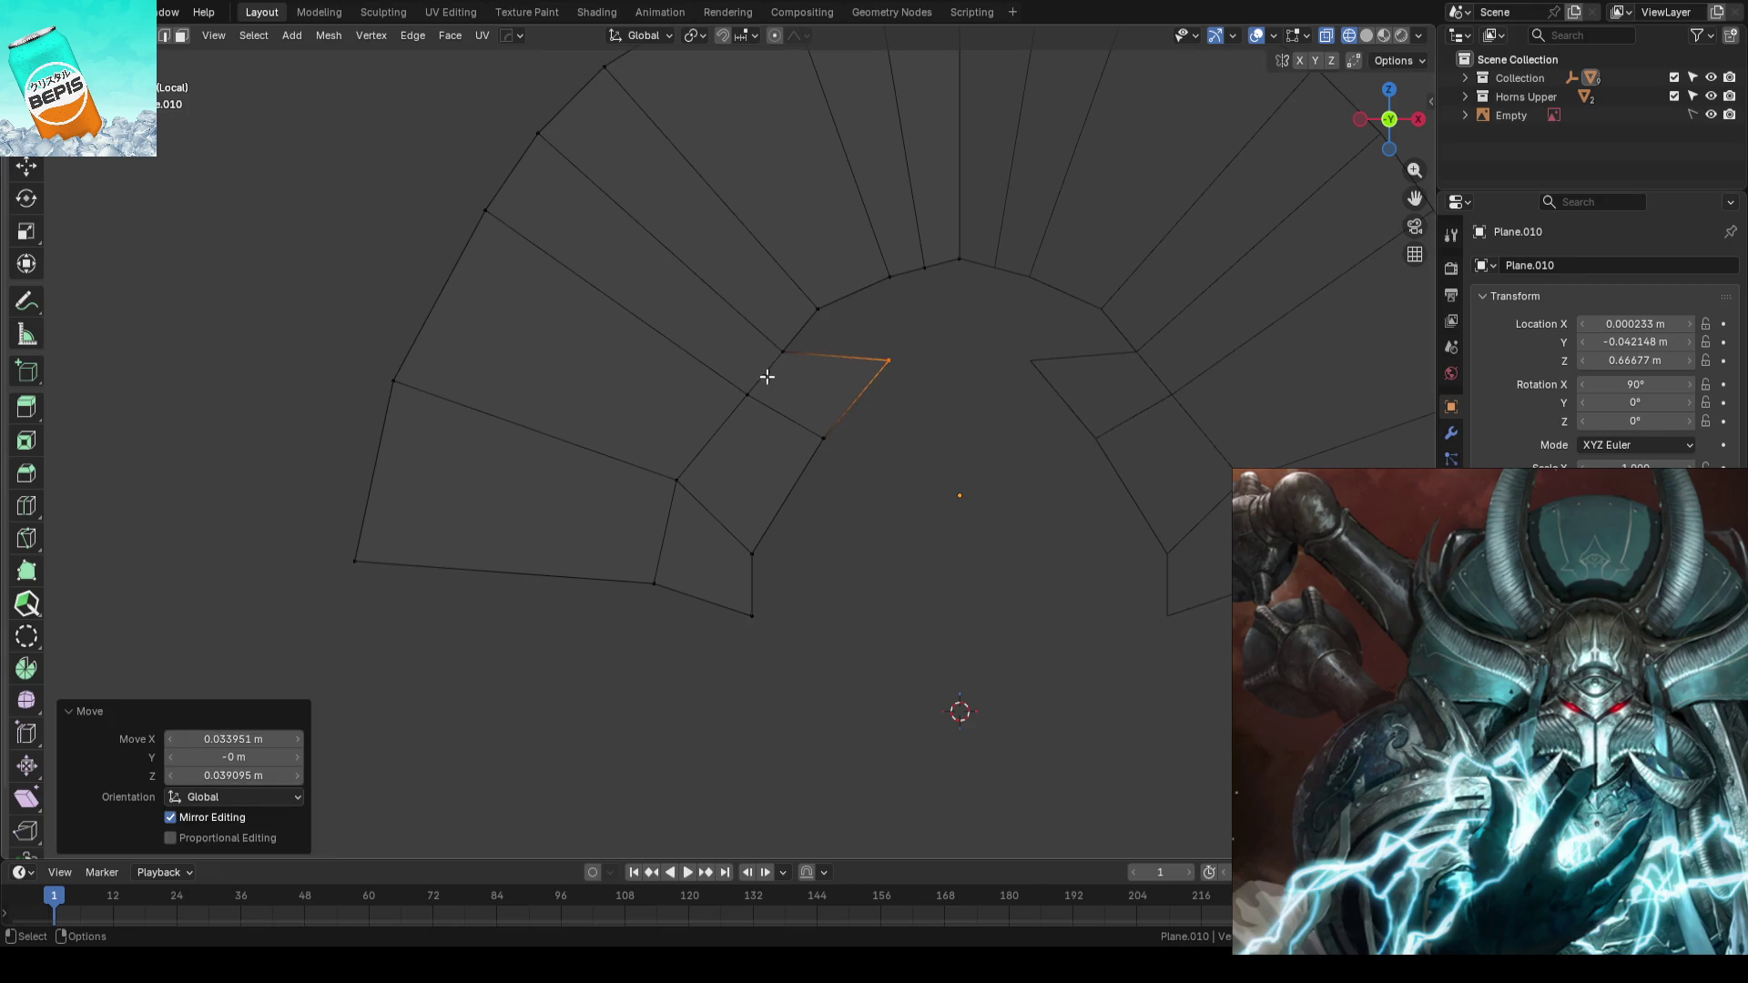
- Move the remaining inner vertices, sliding one along its edge, to form a narrow inner band
key("g")
left_click(862, 452)
key("g")
key("g")
left_click(889, 292)
key("g")
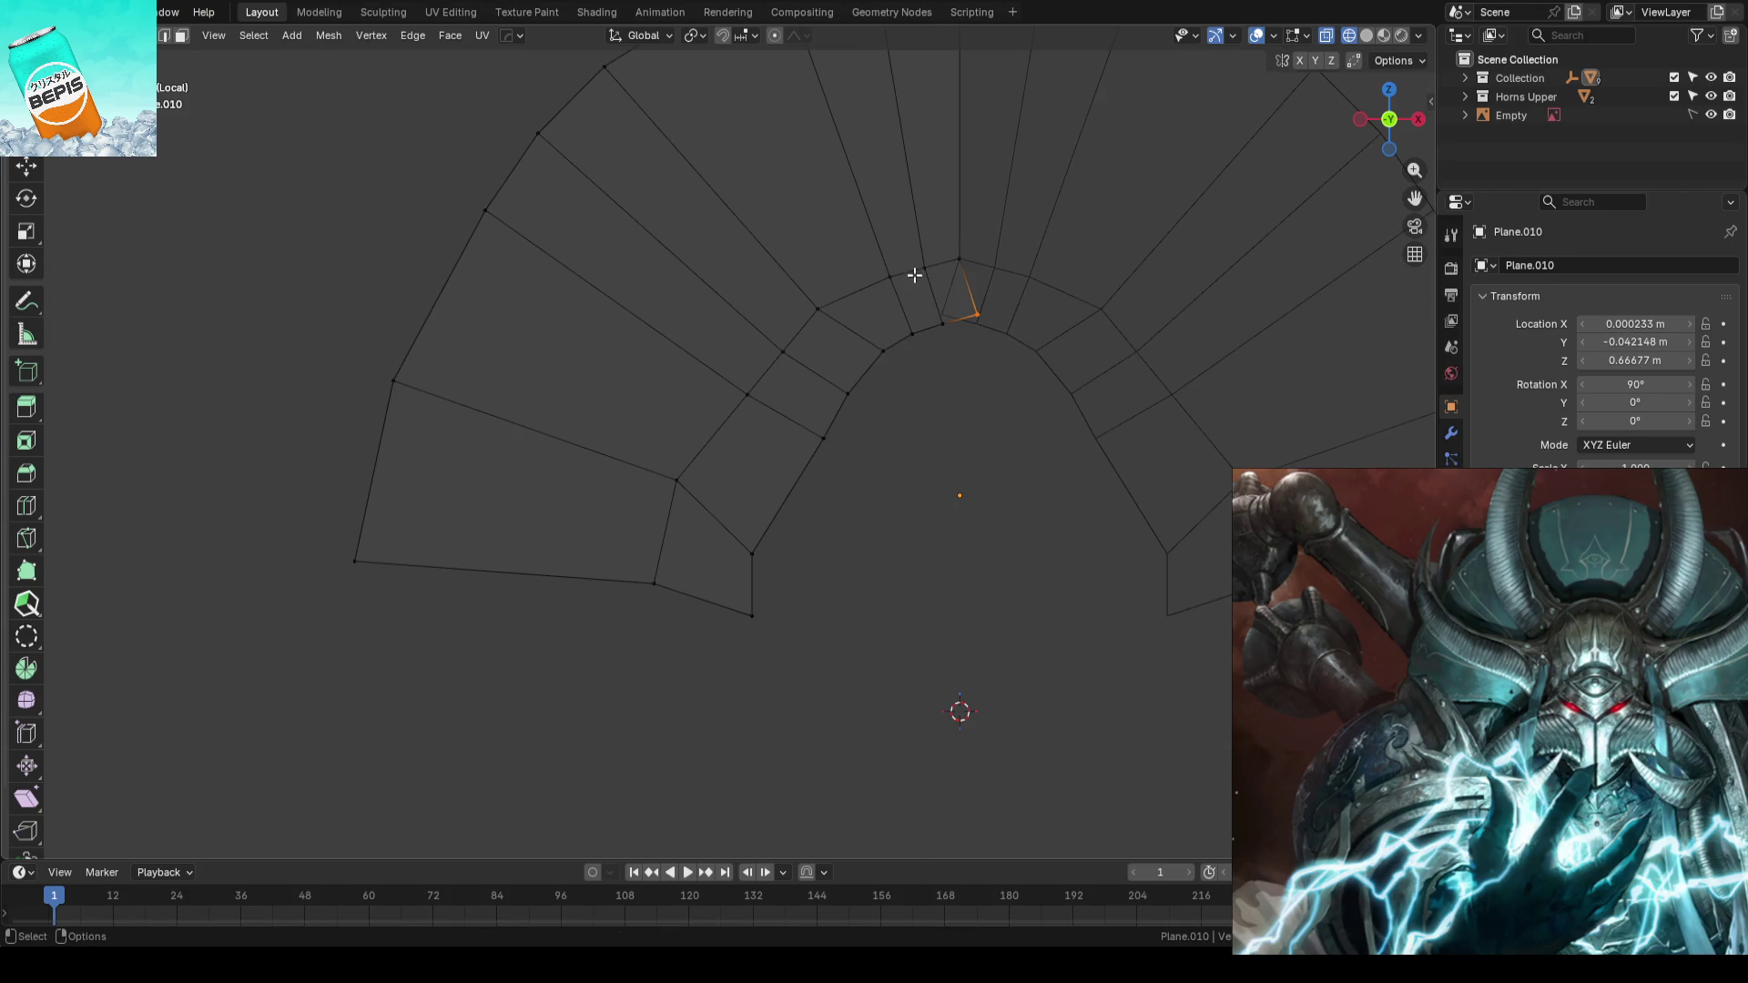
left_click(1028, 318)
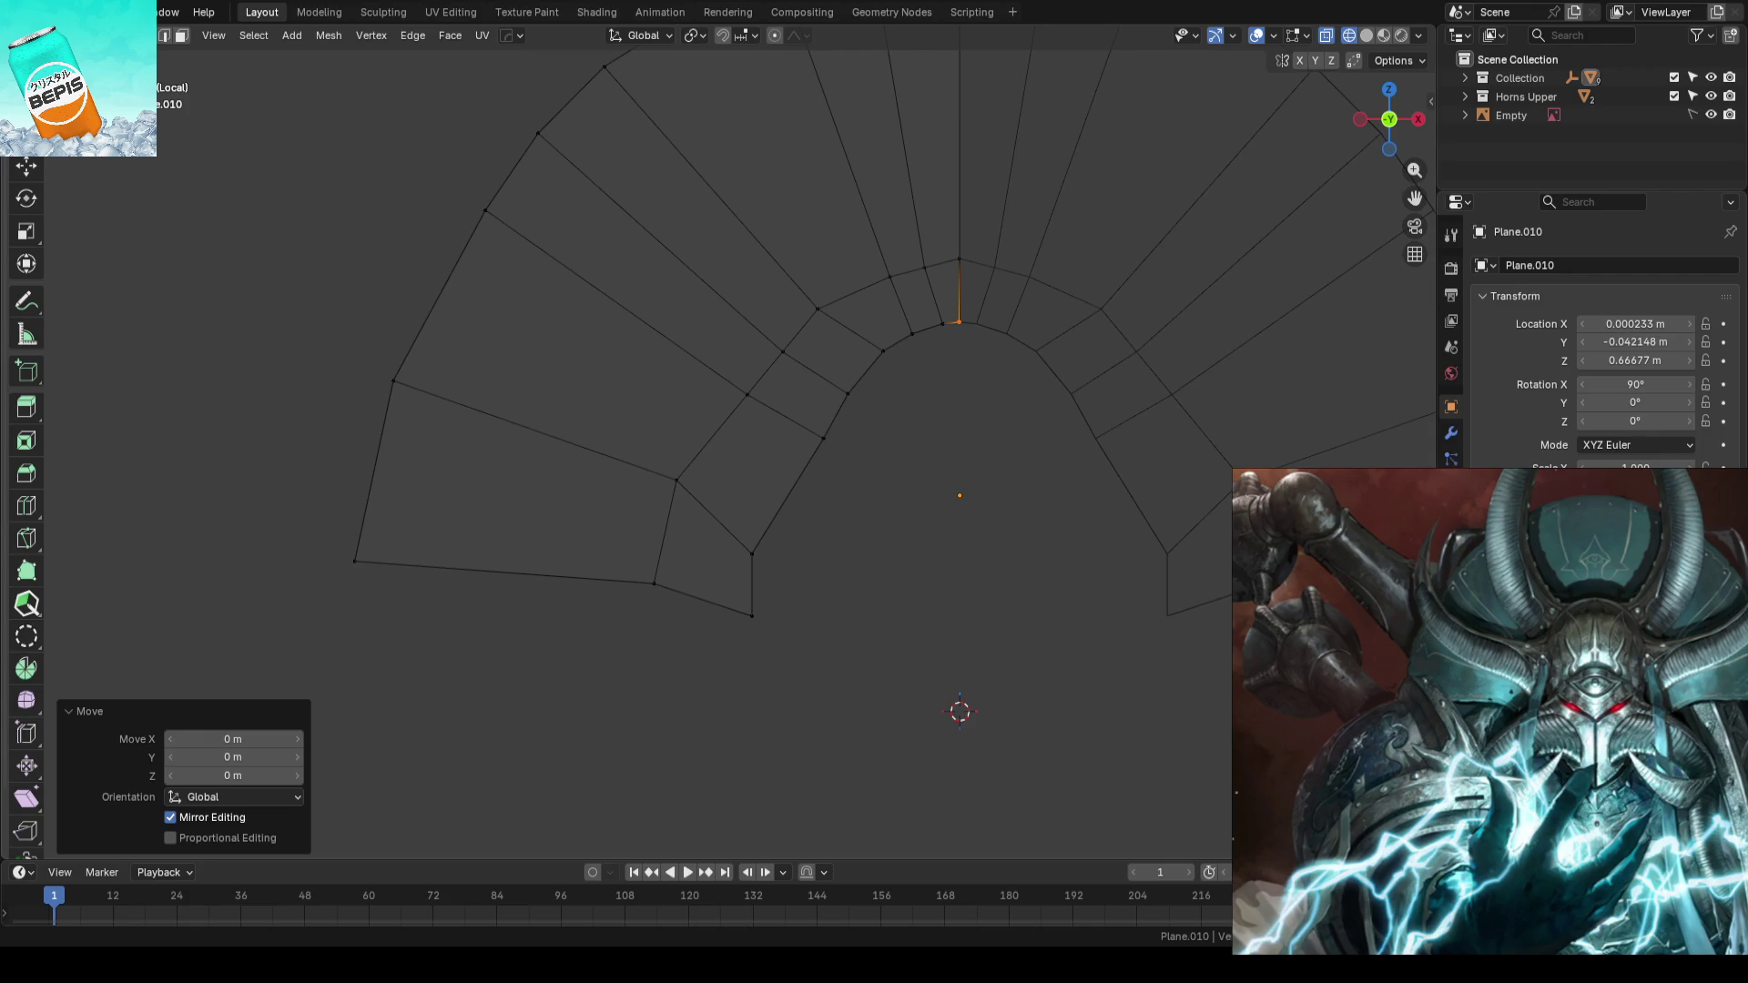
- Flatten the crest's centre edge to X 0 and confirm Median X 0 in the N panel
middle_click_drag(1065, 429, 893, 460, "ctrl")
key("w")
left_click(820, 375)
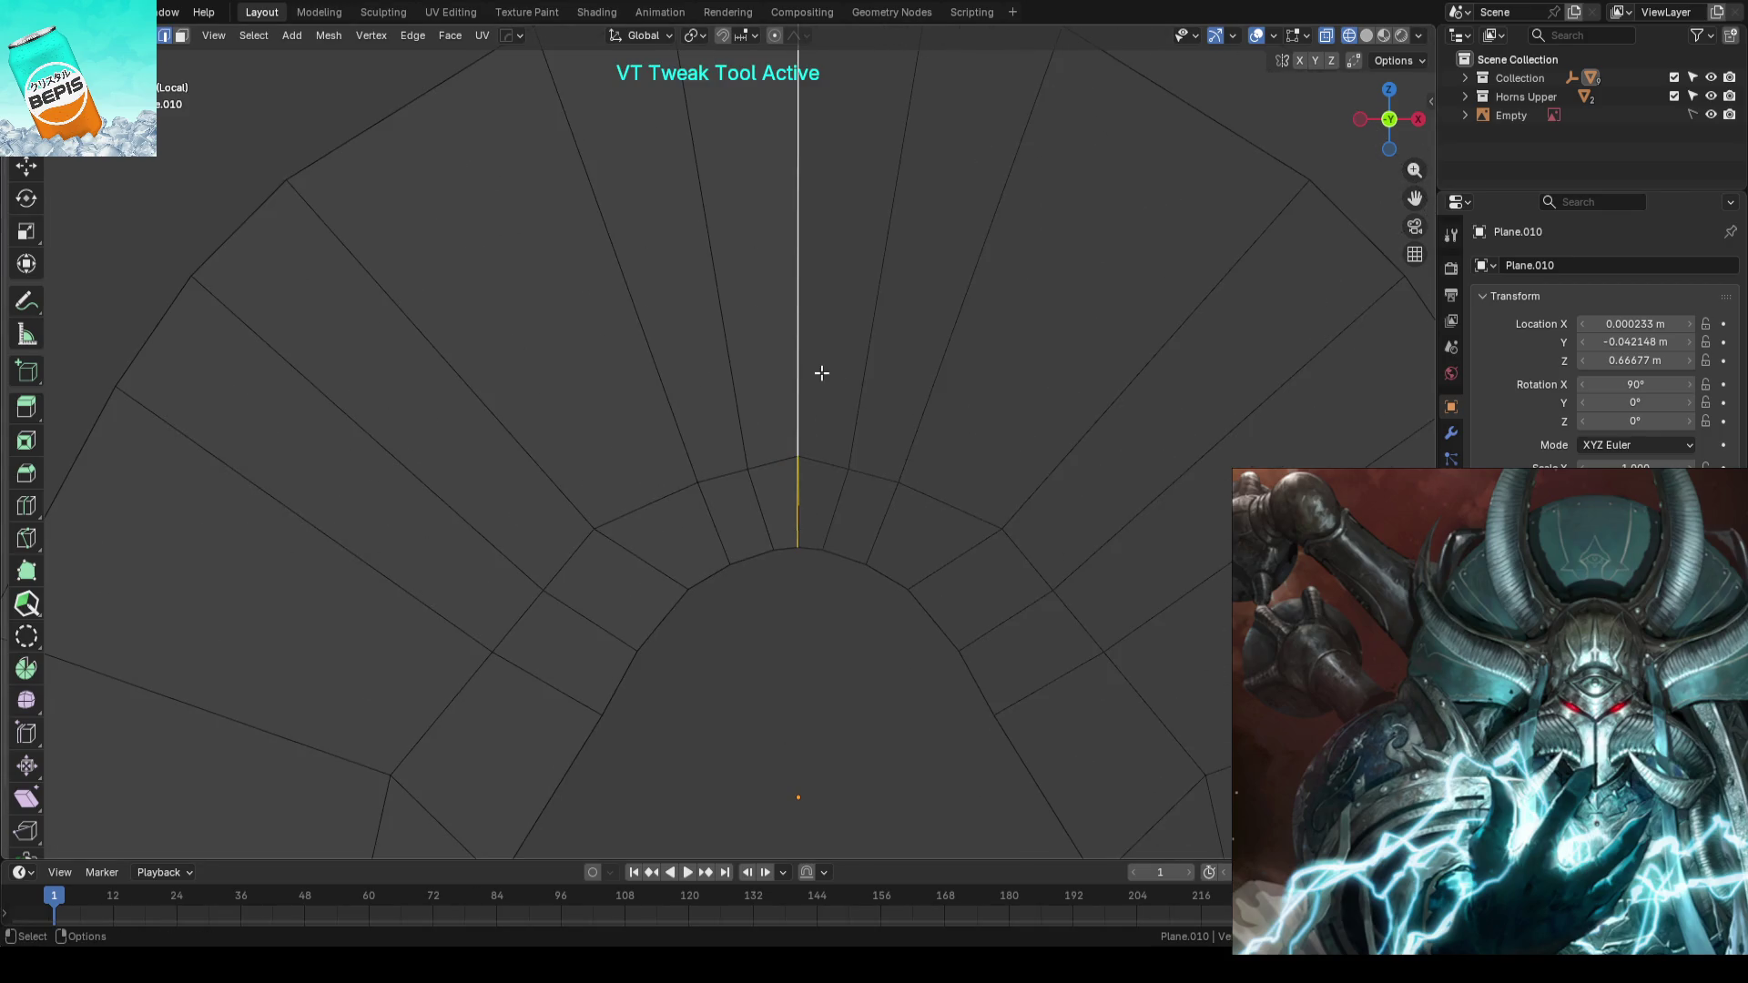
scroll(1013, 357, "down", 3)
key("alt+s")
key("x")
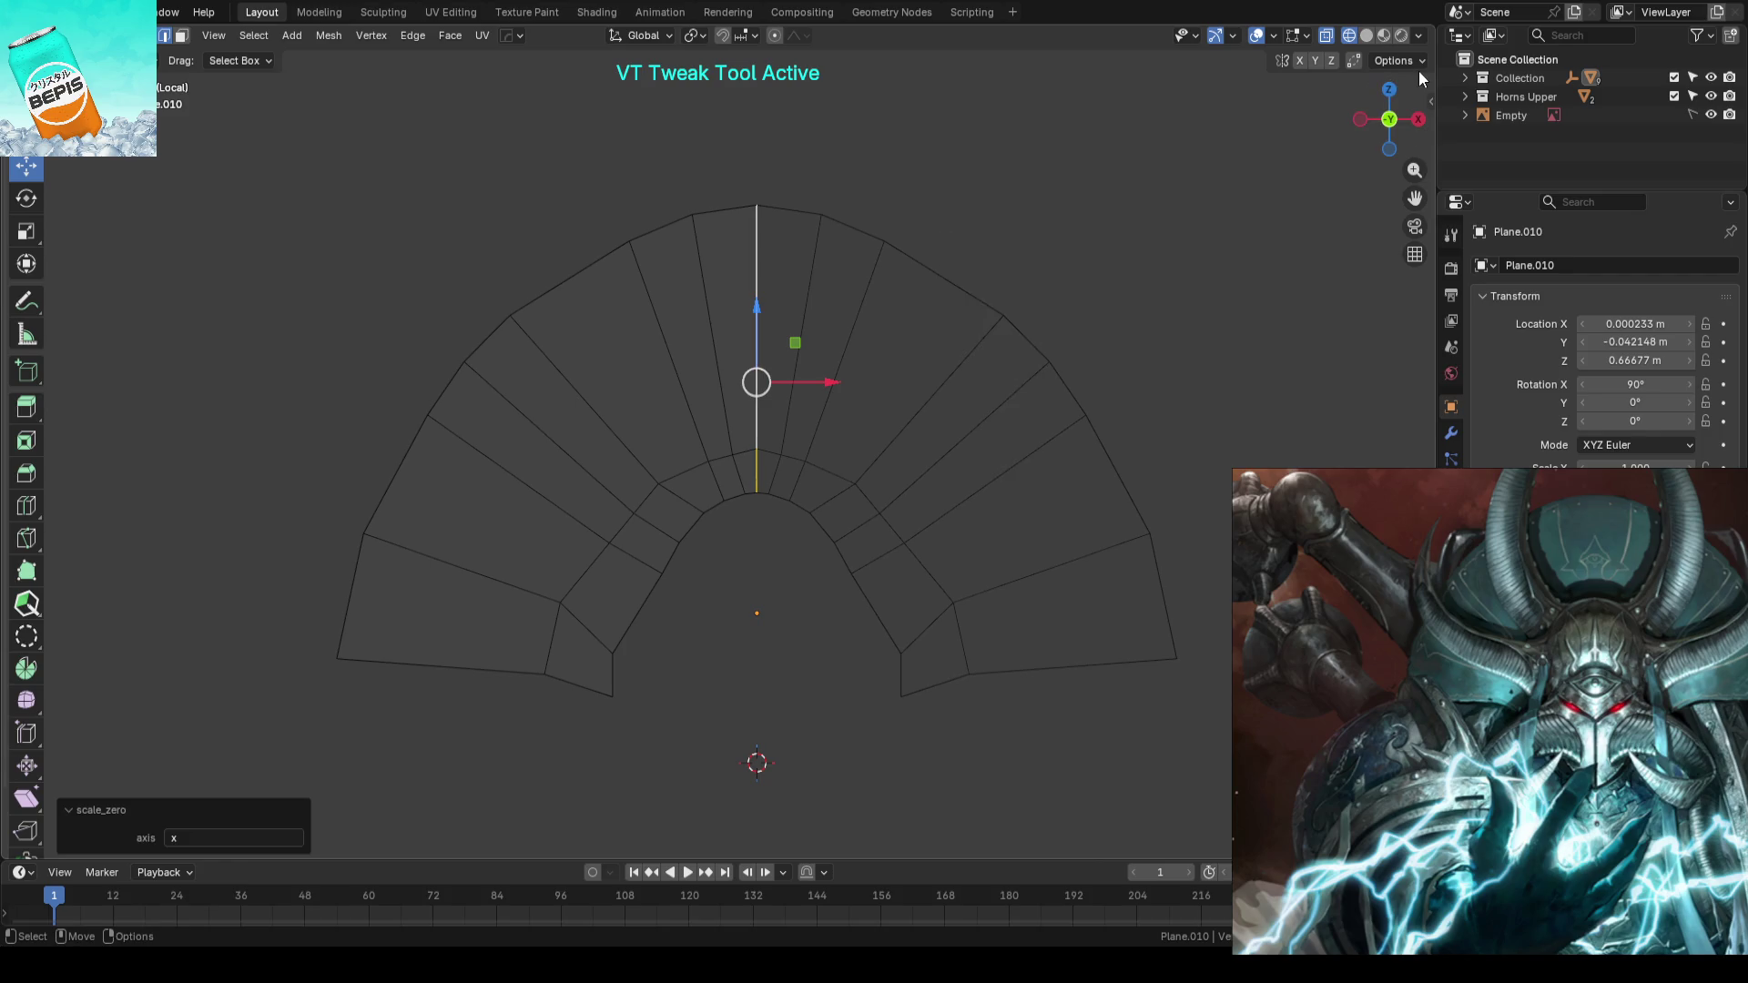
key("n")
left_click(1424, 99)
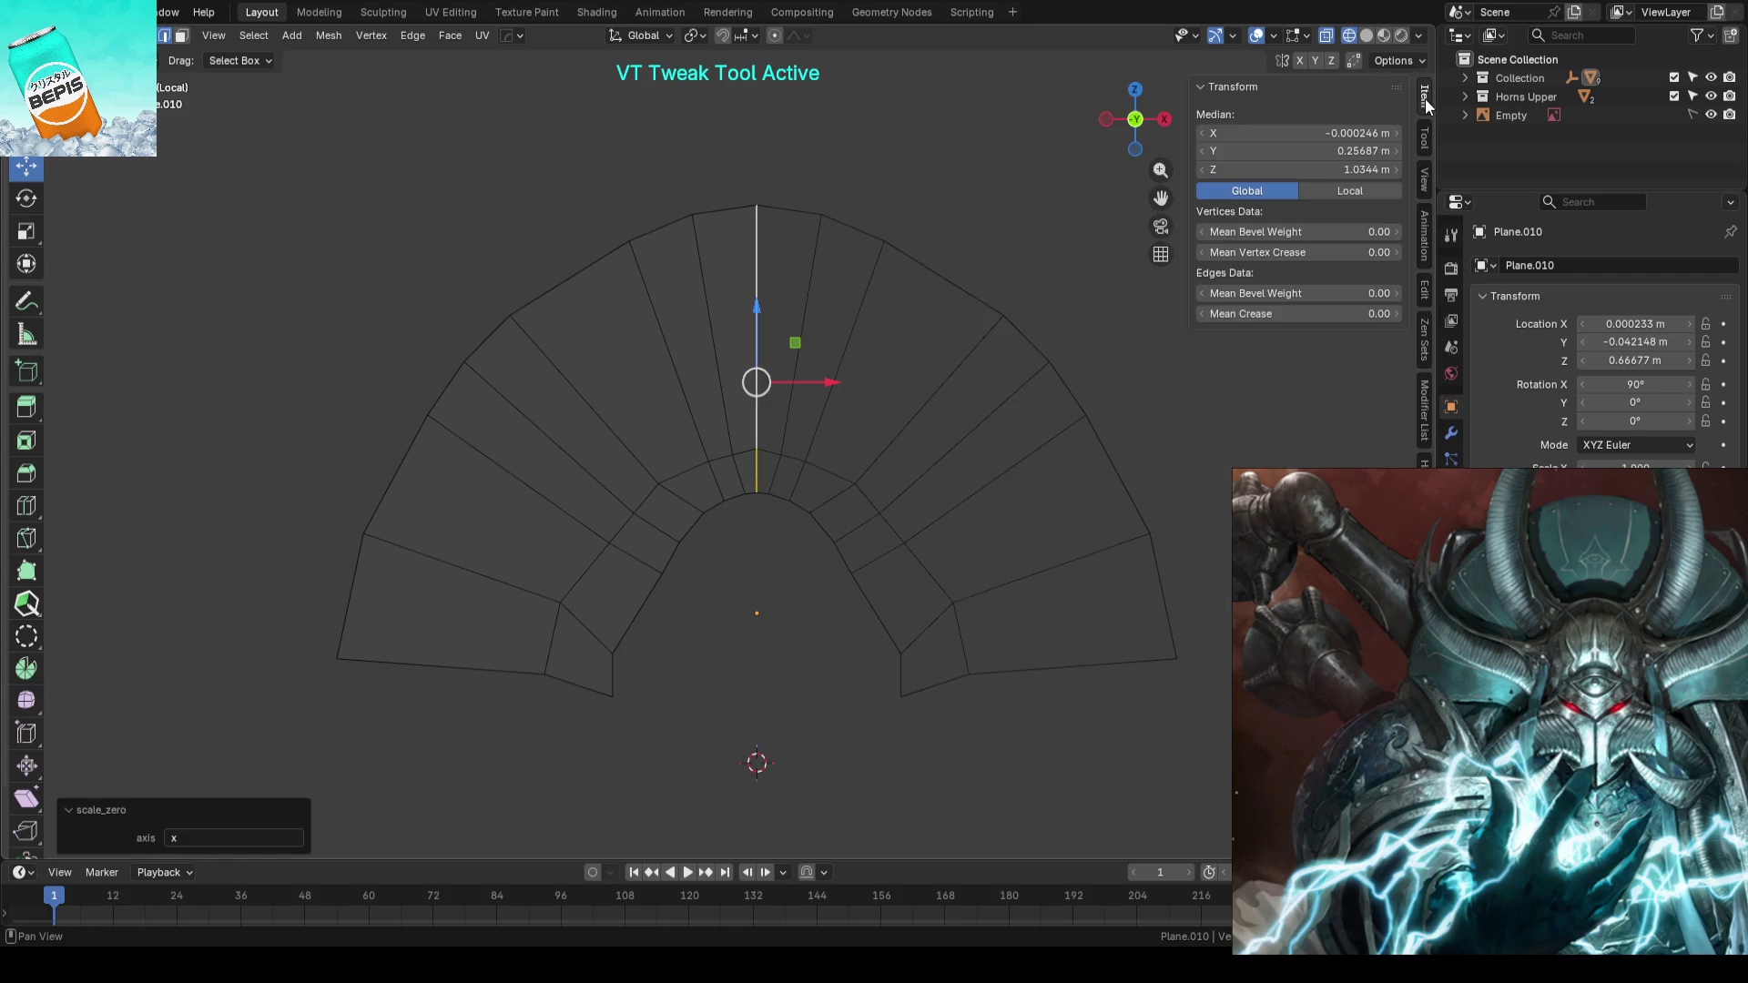
left_click(1345, 131)
type("0")
key("Return")
scroll(741, 401, "down", 2)
- Exit local view to show the whole helmet, save the file, and switch on X-ray for editing
key("Tab")
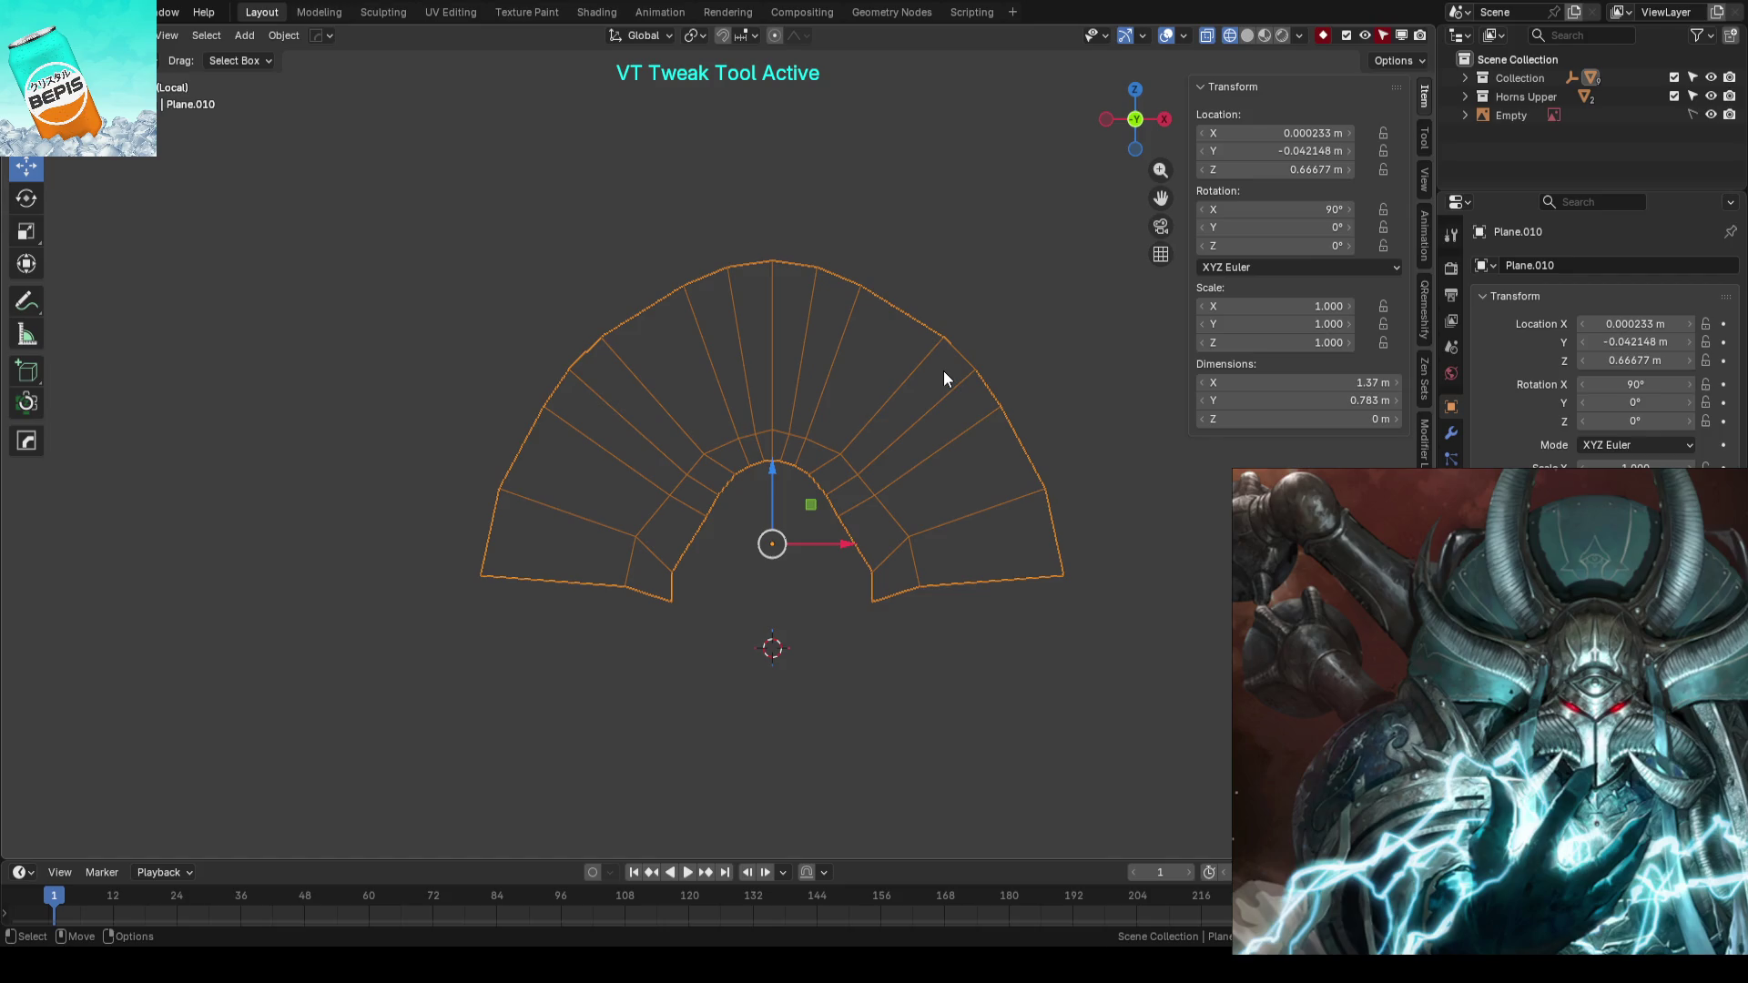
key("KP_Divide")
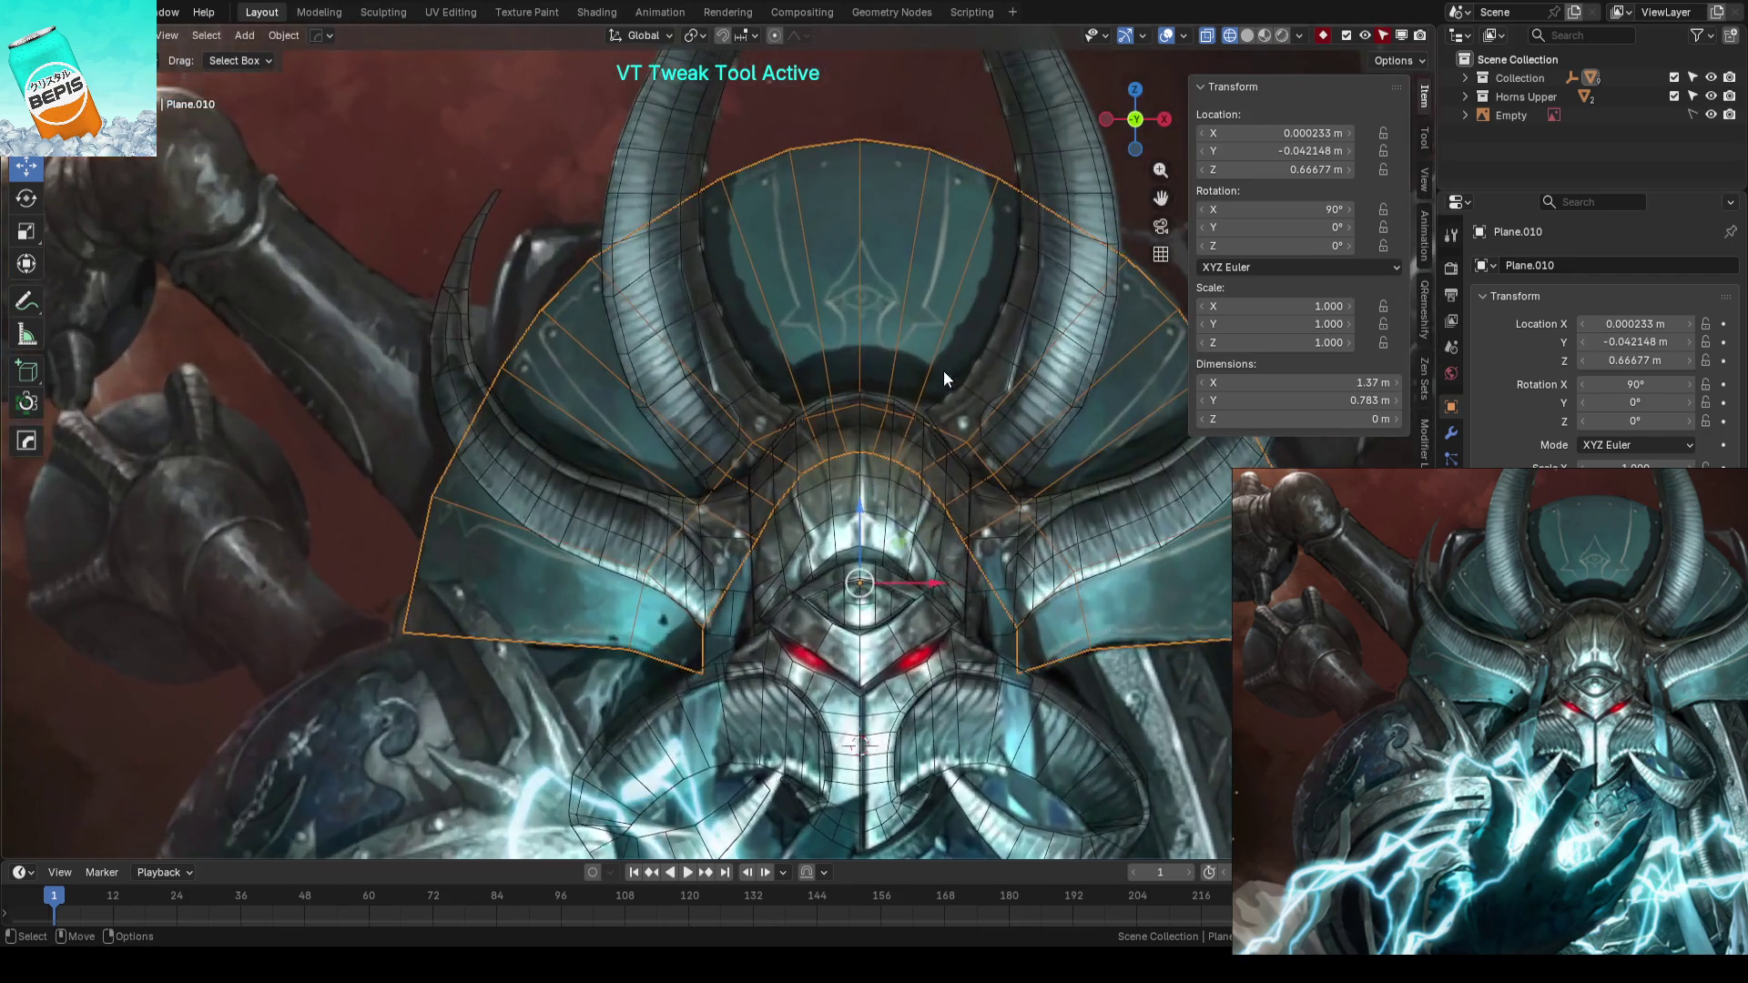
key("ctrl+s")
key("Tab")
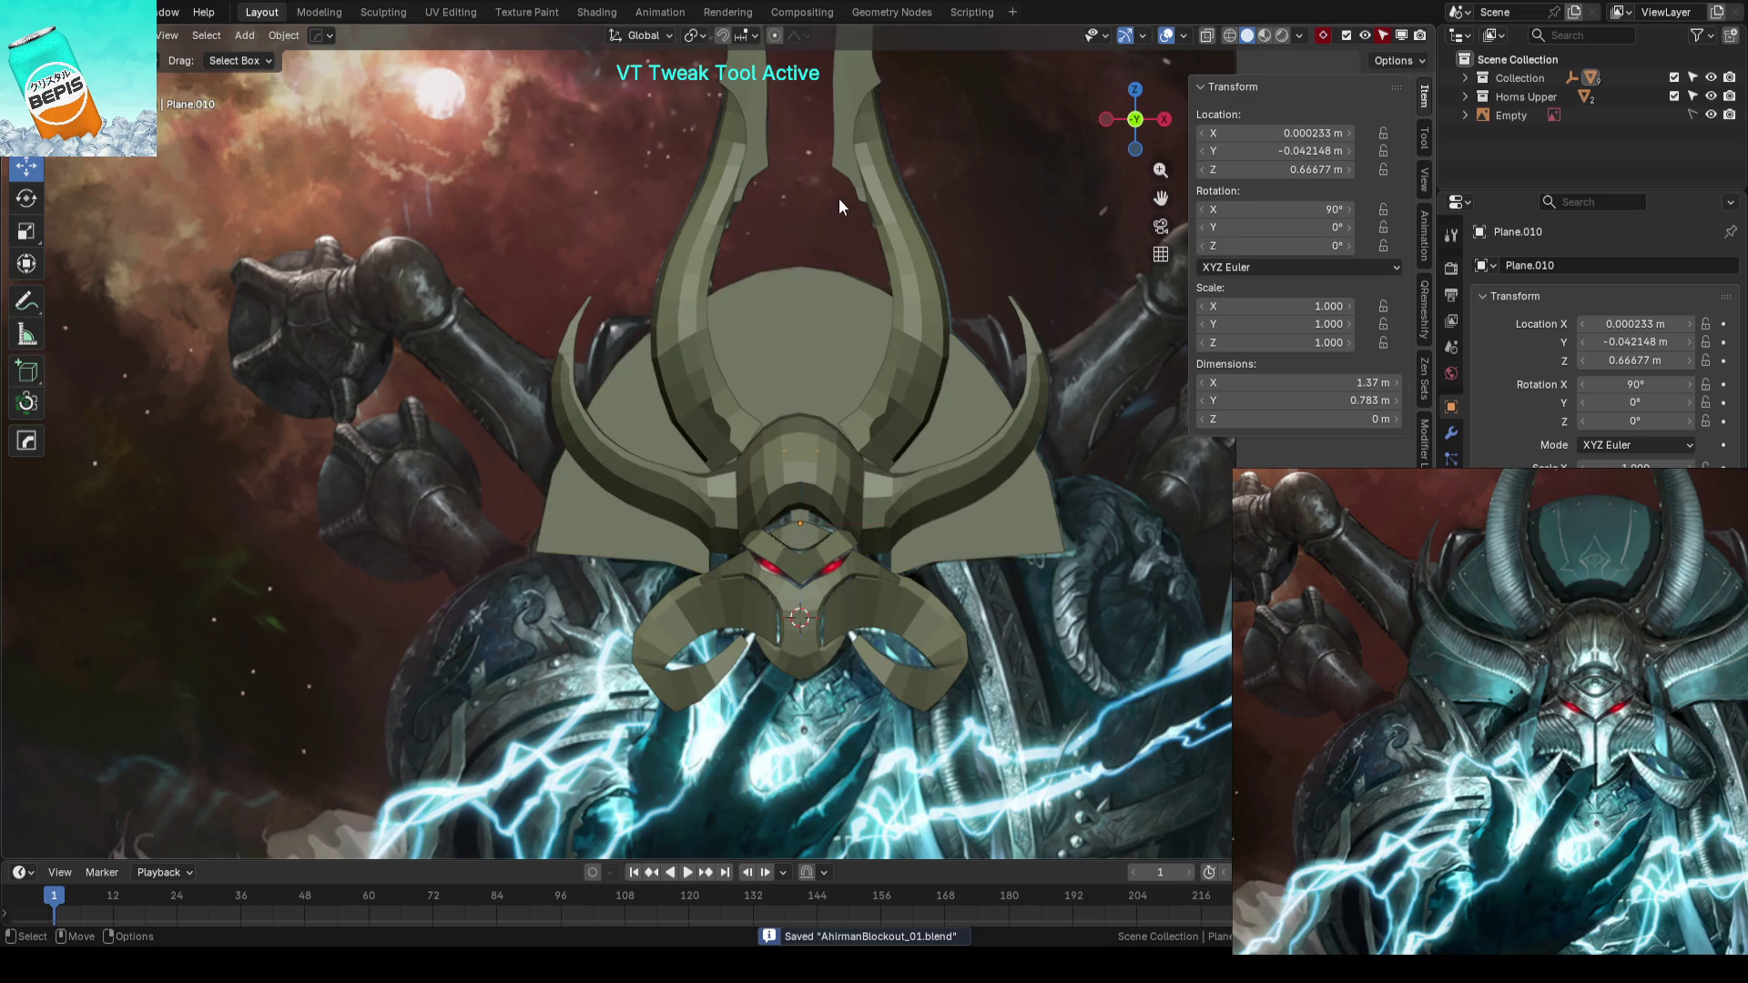
scroll(824, 234, "up", 3)
left_click(960, 121)
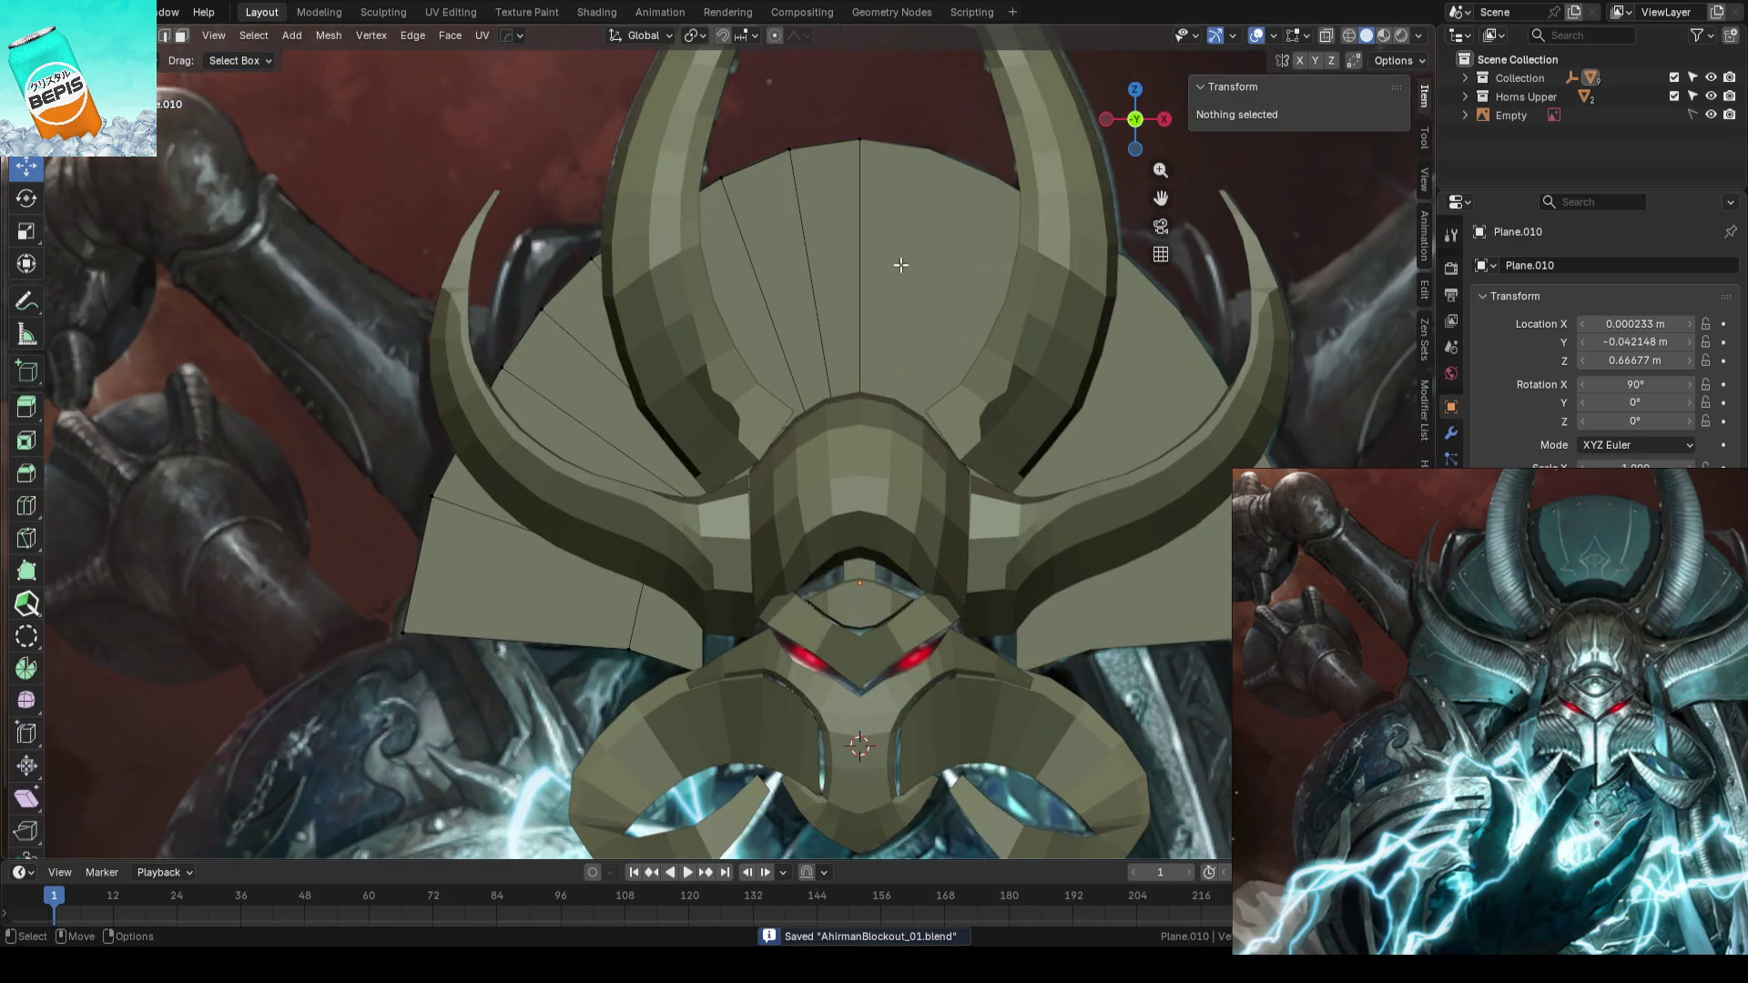
scroll(897, 259, "up", 2)
key("alt+z")
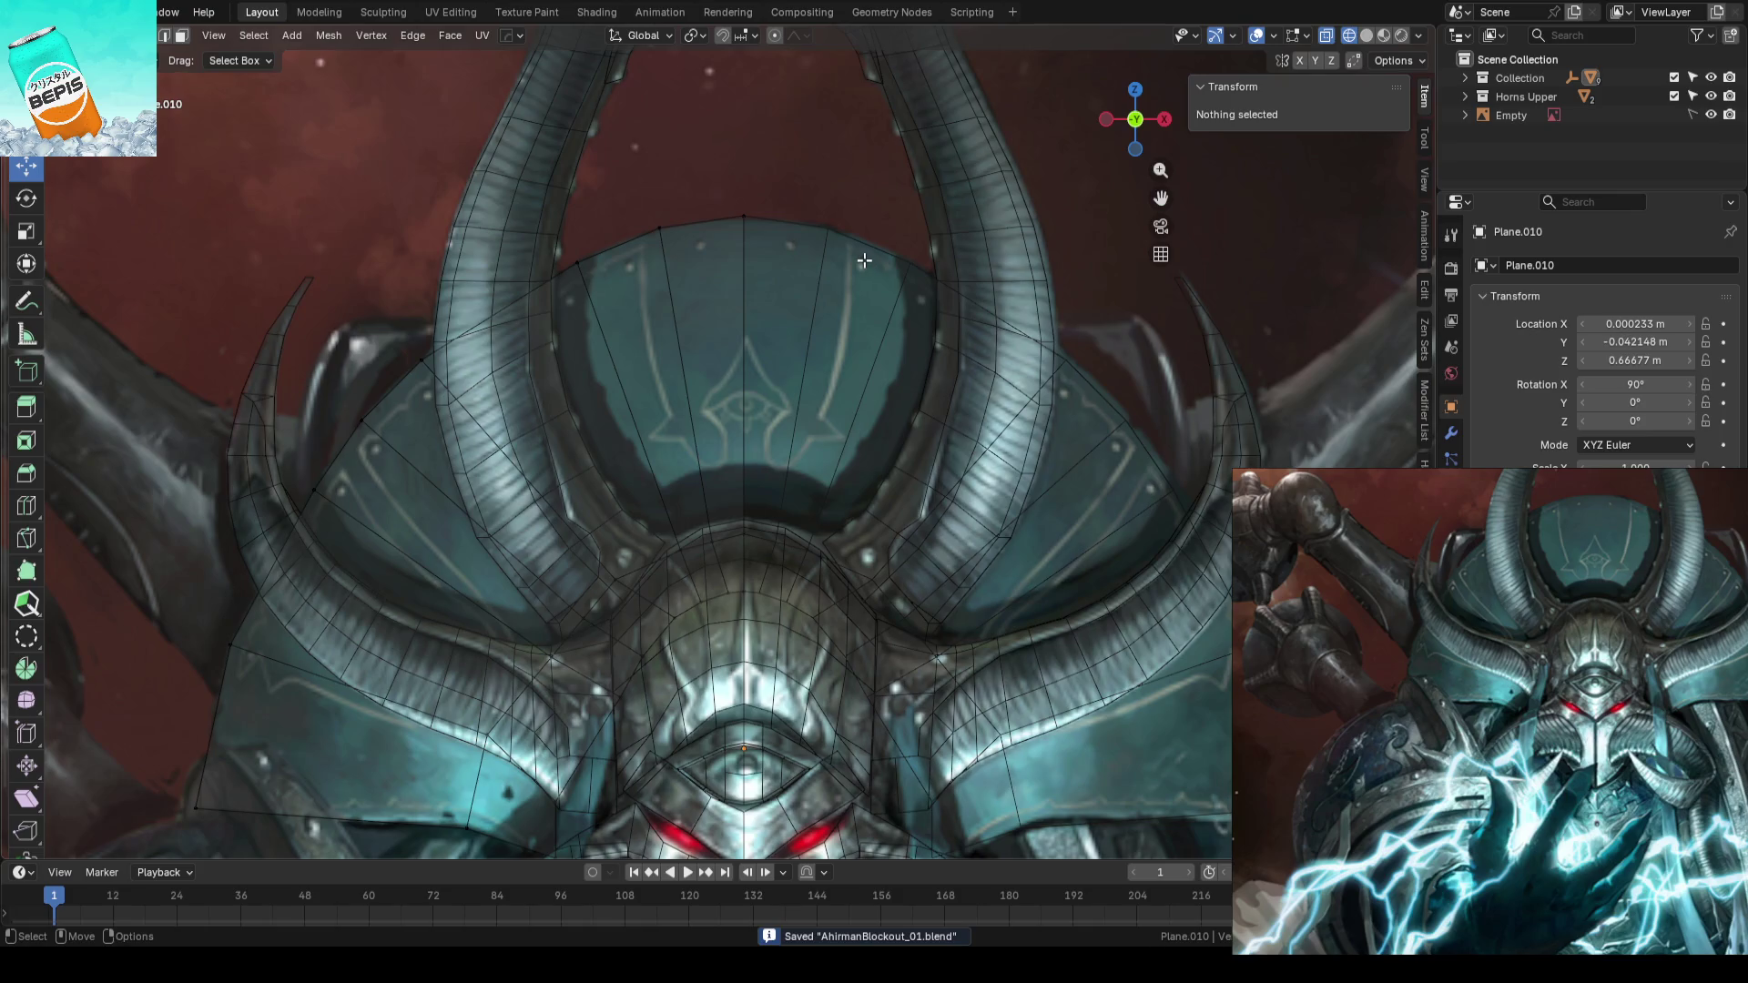
- Move and slide the crest's top vertices onto the reference dome's top edge, then save
left_click(711, 165)
left_click_drag(744, 161, 659, 175)
scroll(828, 191, "up", 2)
key("alt+a")
left_click(705, 219)
key("shift+v")
left_click(755, 282)
key("g")
left_click(751, 280)
left_click_drag(760, 252, 828, 191)
key("g")
left_click(852, 234)
key("Tab")
scroll(929, 207, "down", 2)
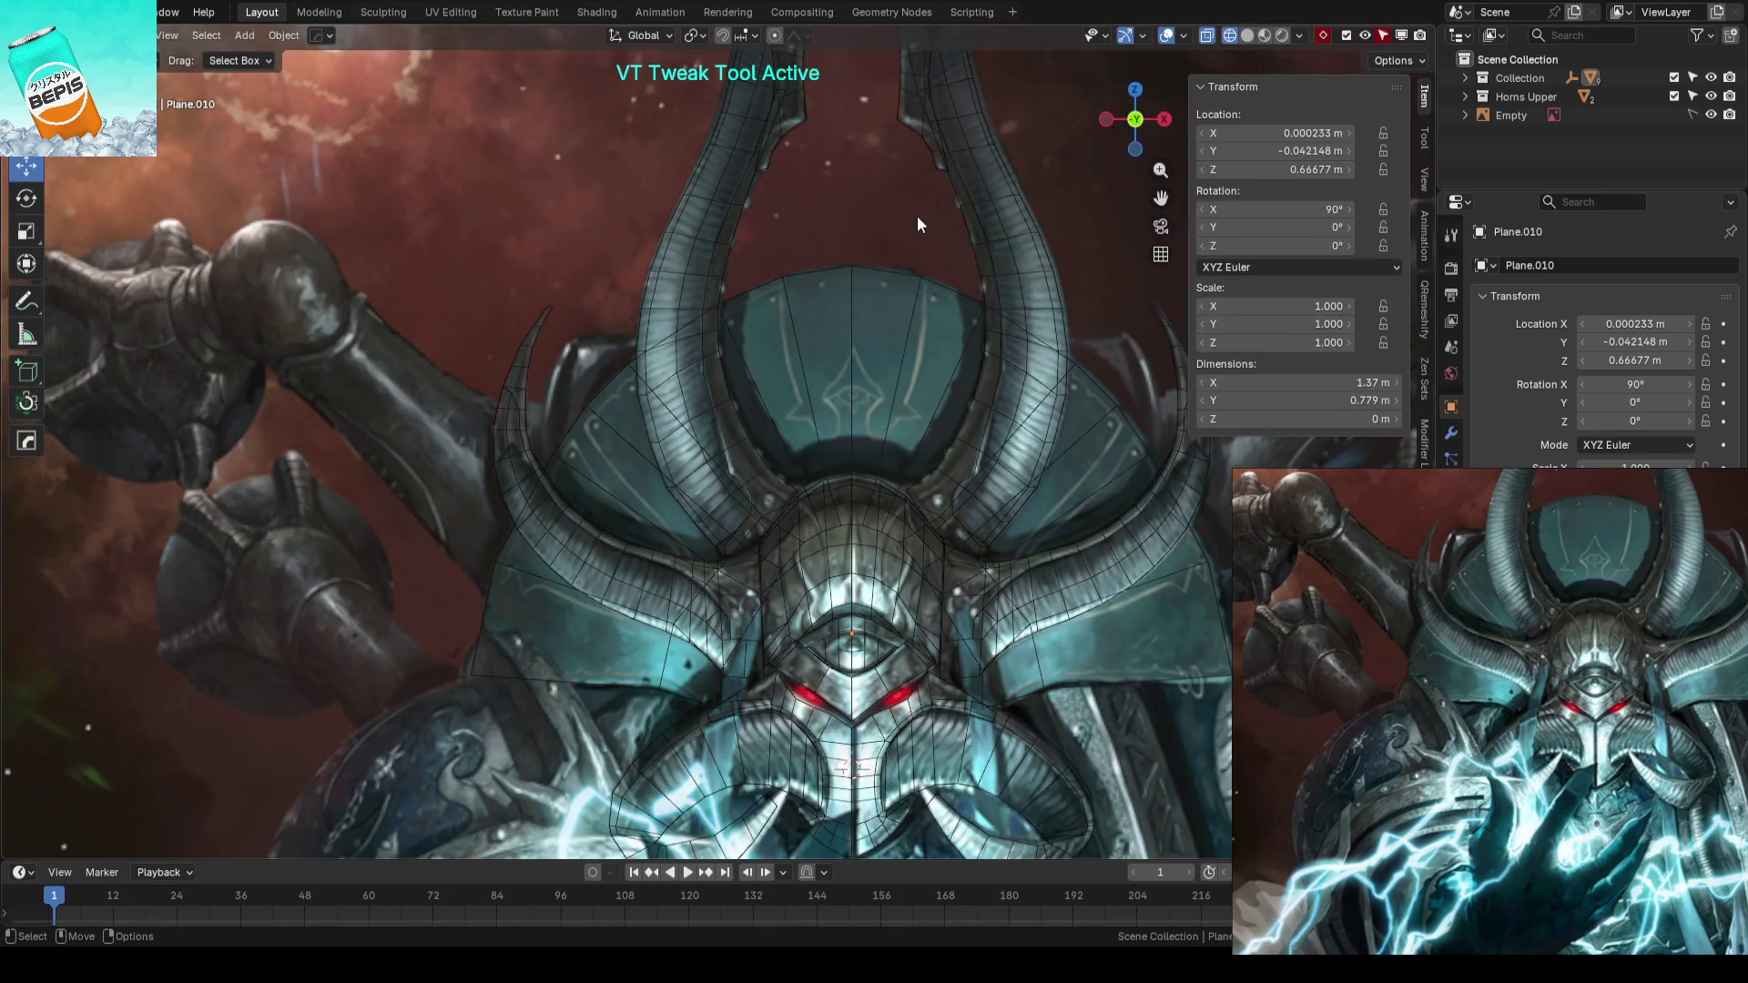
key("ctrl+s")
- Shift the crest's left-side outline vertices up toward the horn onto the dome edge
key("Tab")
scroll(799, 335, "up", 5)
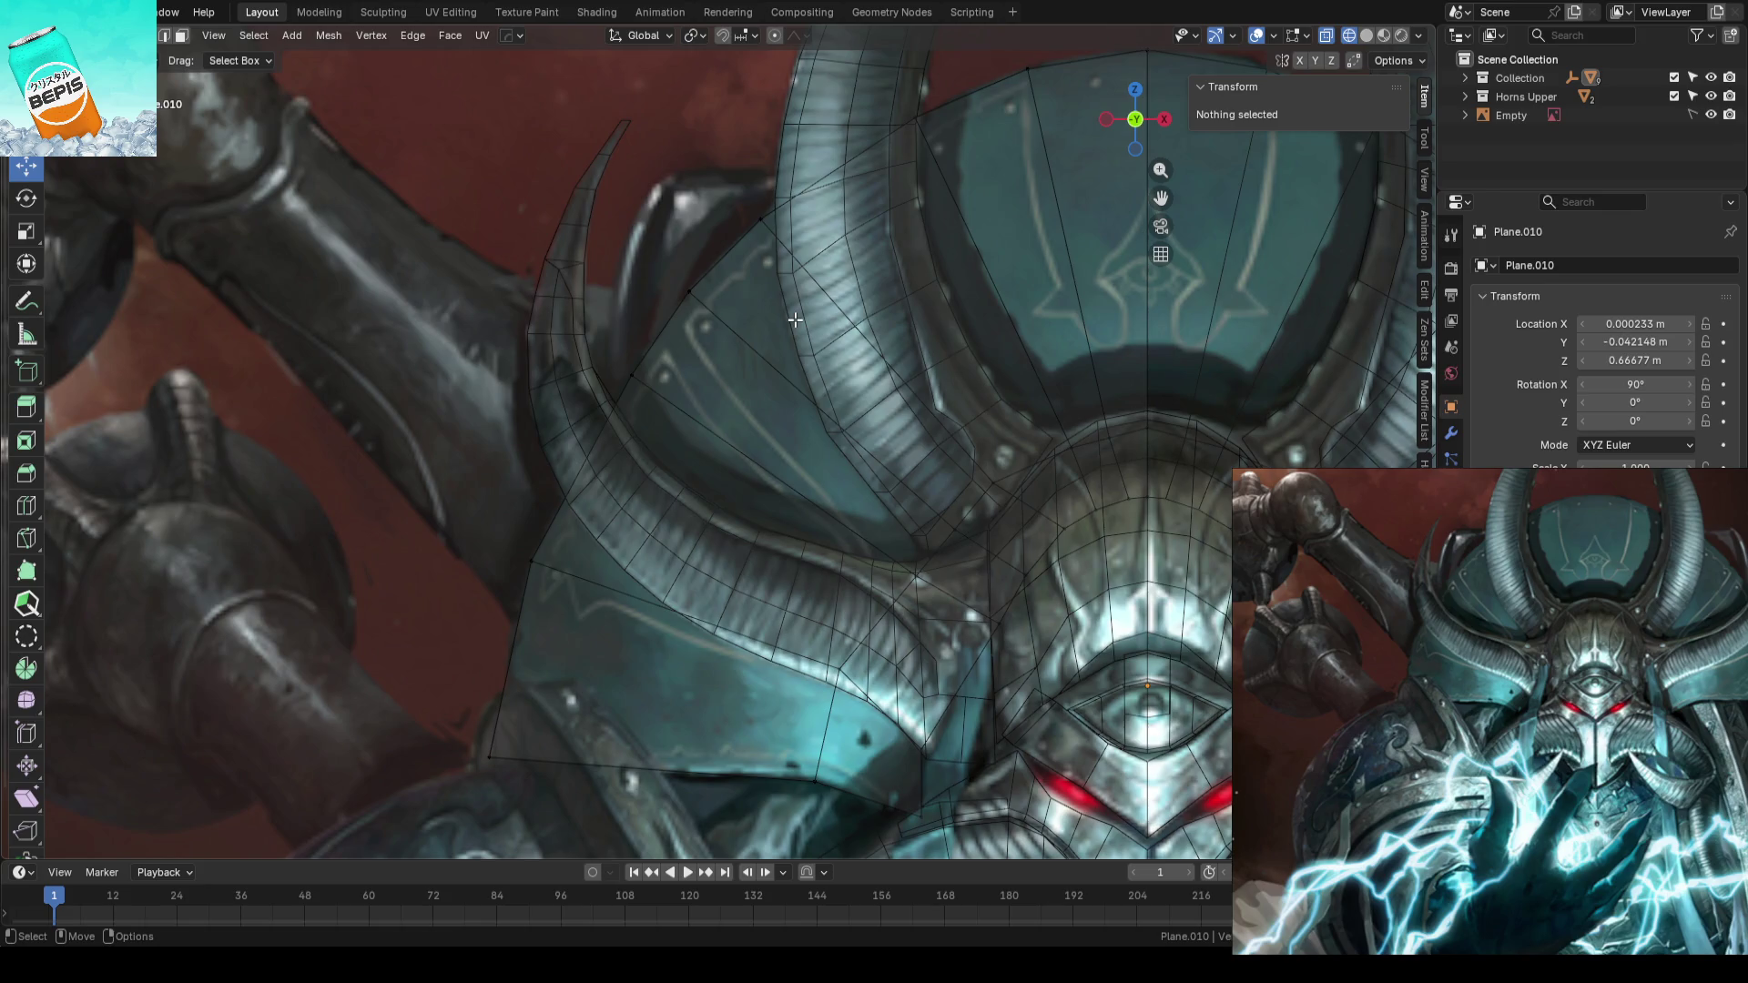
left_click(685, 294)
key("g")
left_click(683, 295)
left_click_drag(607, 347, 668, 397)
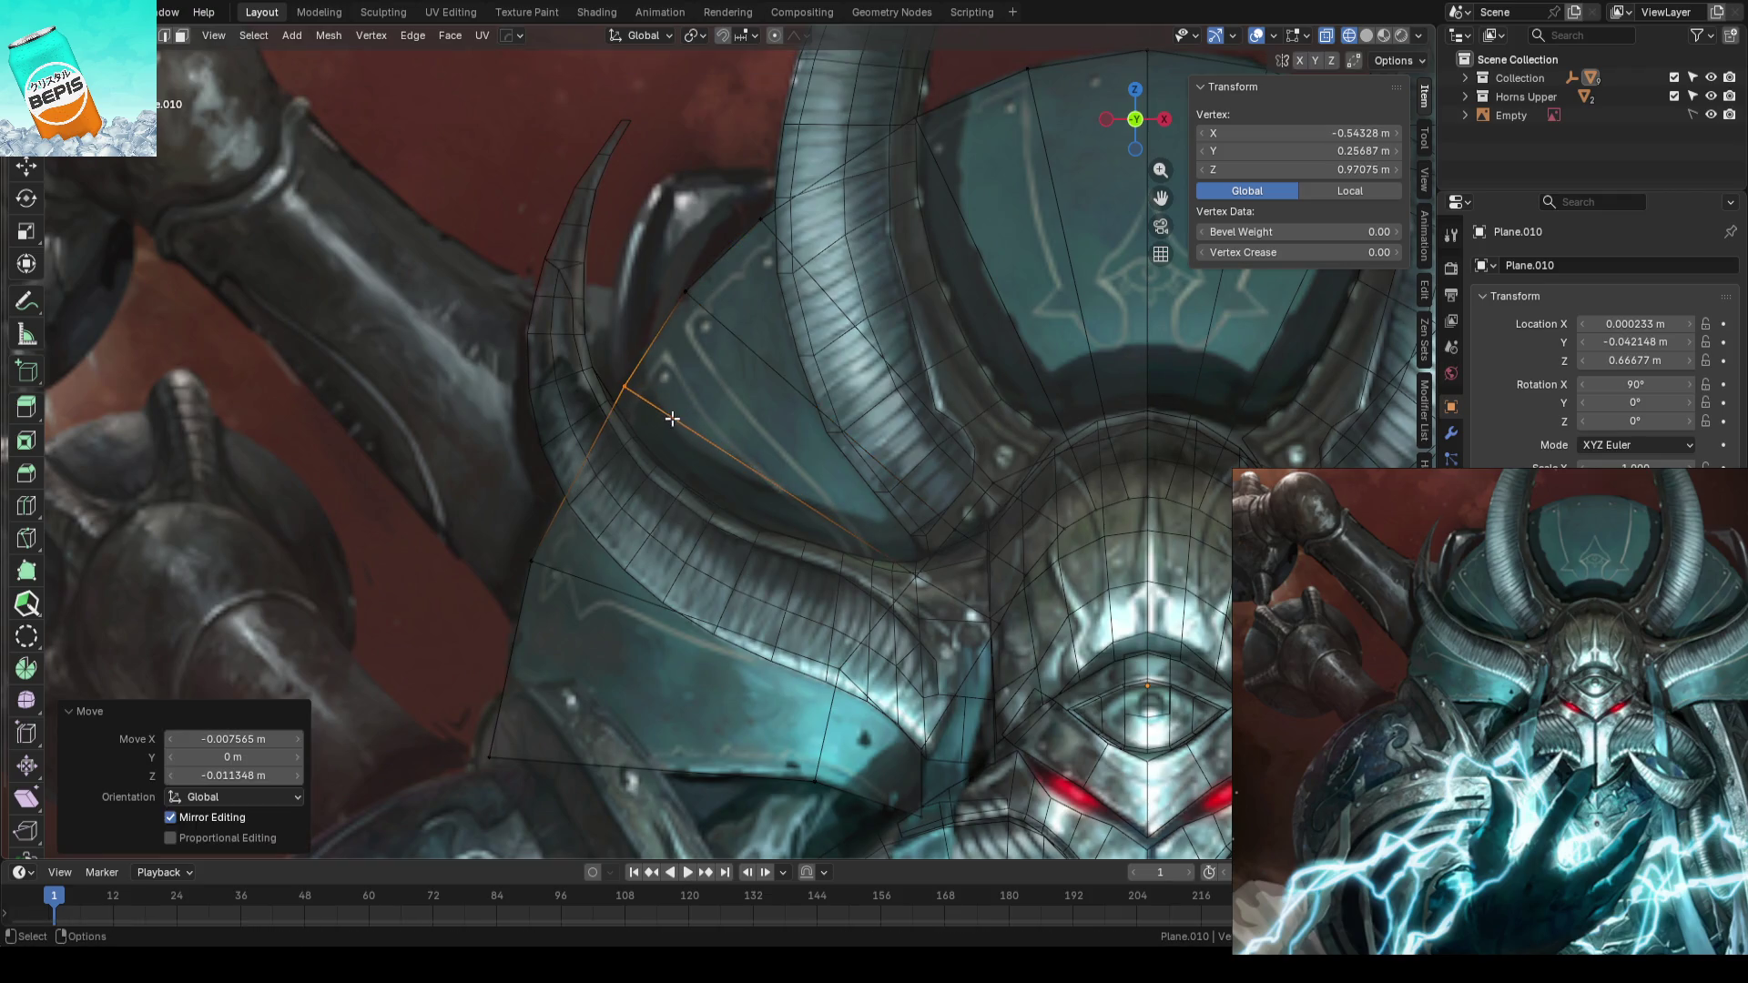
key("g")
left_click(787, 225)
key("g")
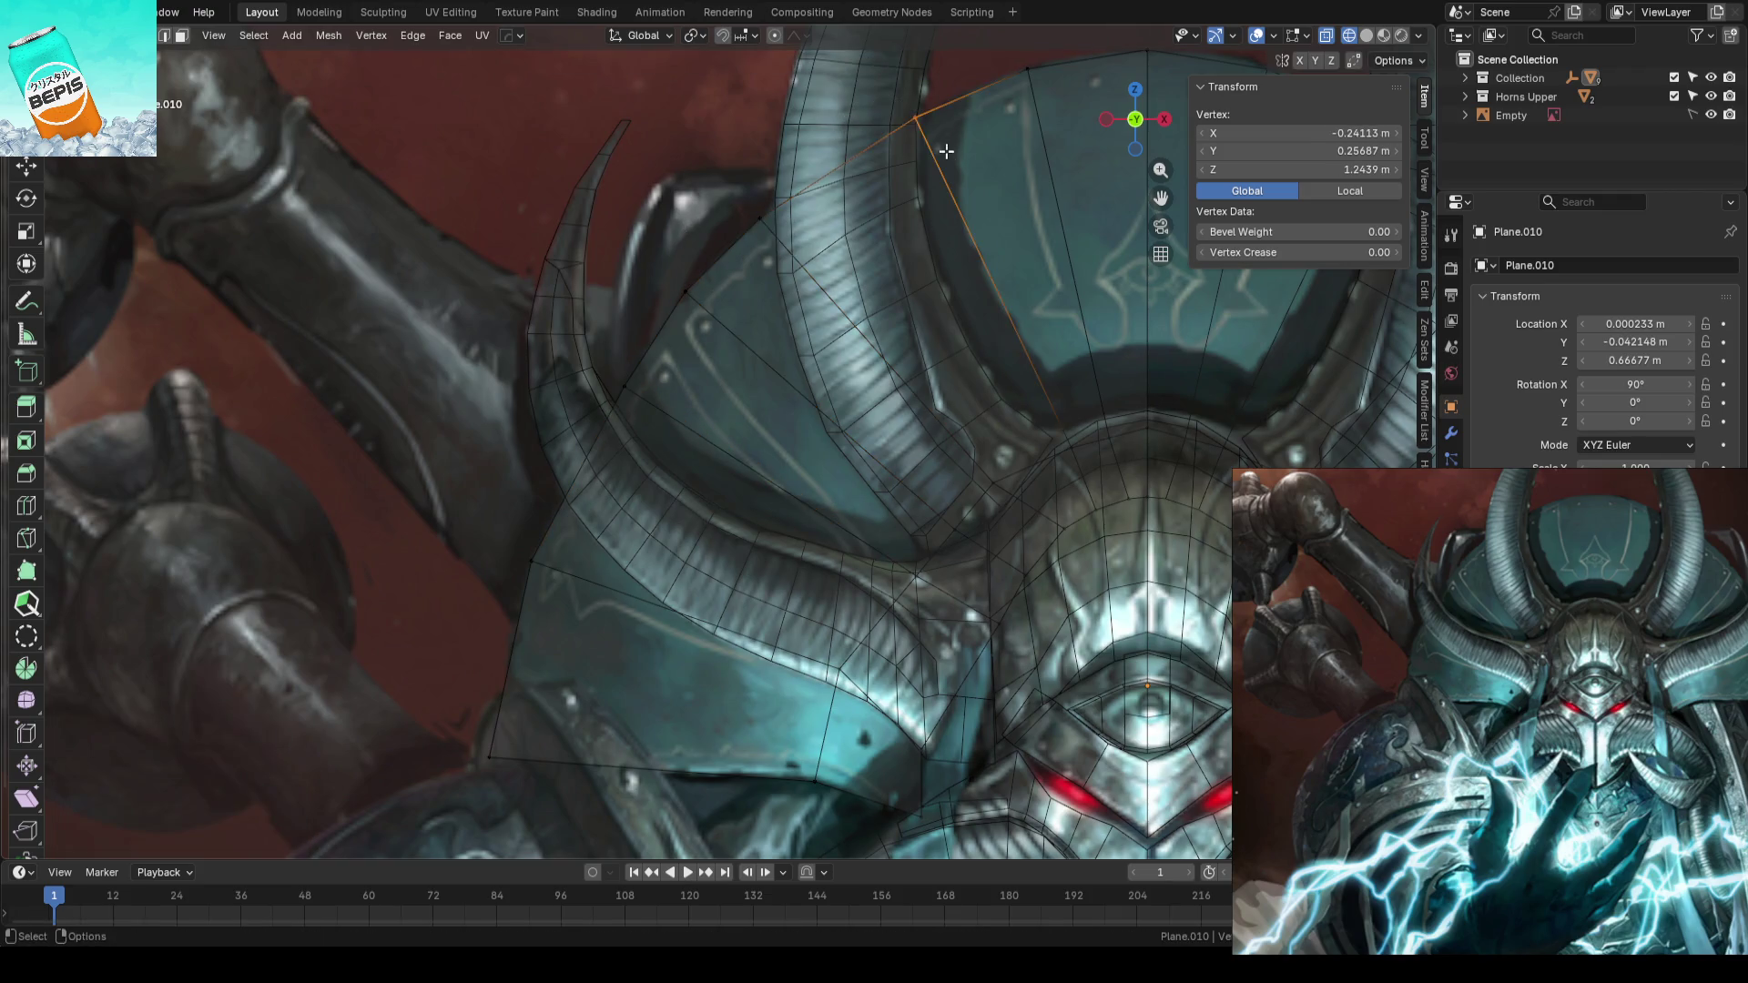
left_click(918, 168)
middle_click_drag(918, 167, 765, 342, "shift")
- Nudge another outline vertex into place, check the top-centre vertex at X 0, and save
key("alt+a")
left_click(786, 292)
key("g")
left_click(804, 322)
key("g")
left_click(785, 289)
key("alt+a")
left_click(933, 275)
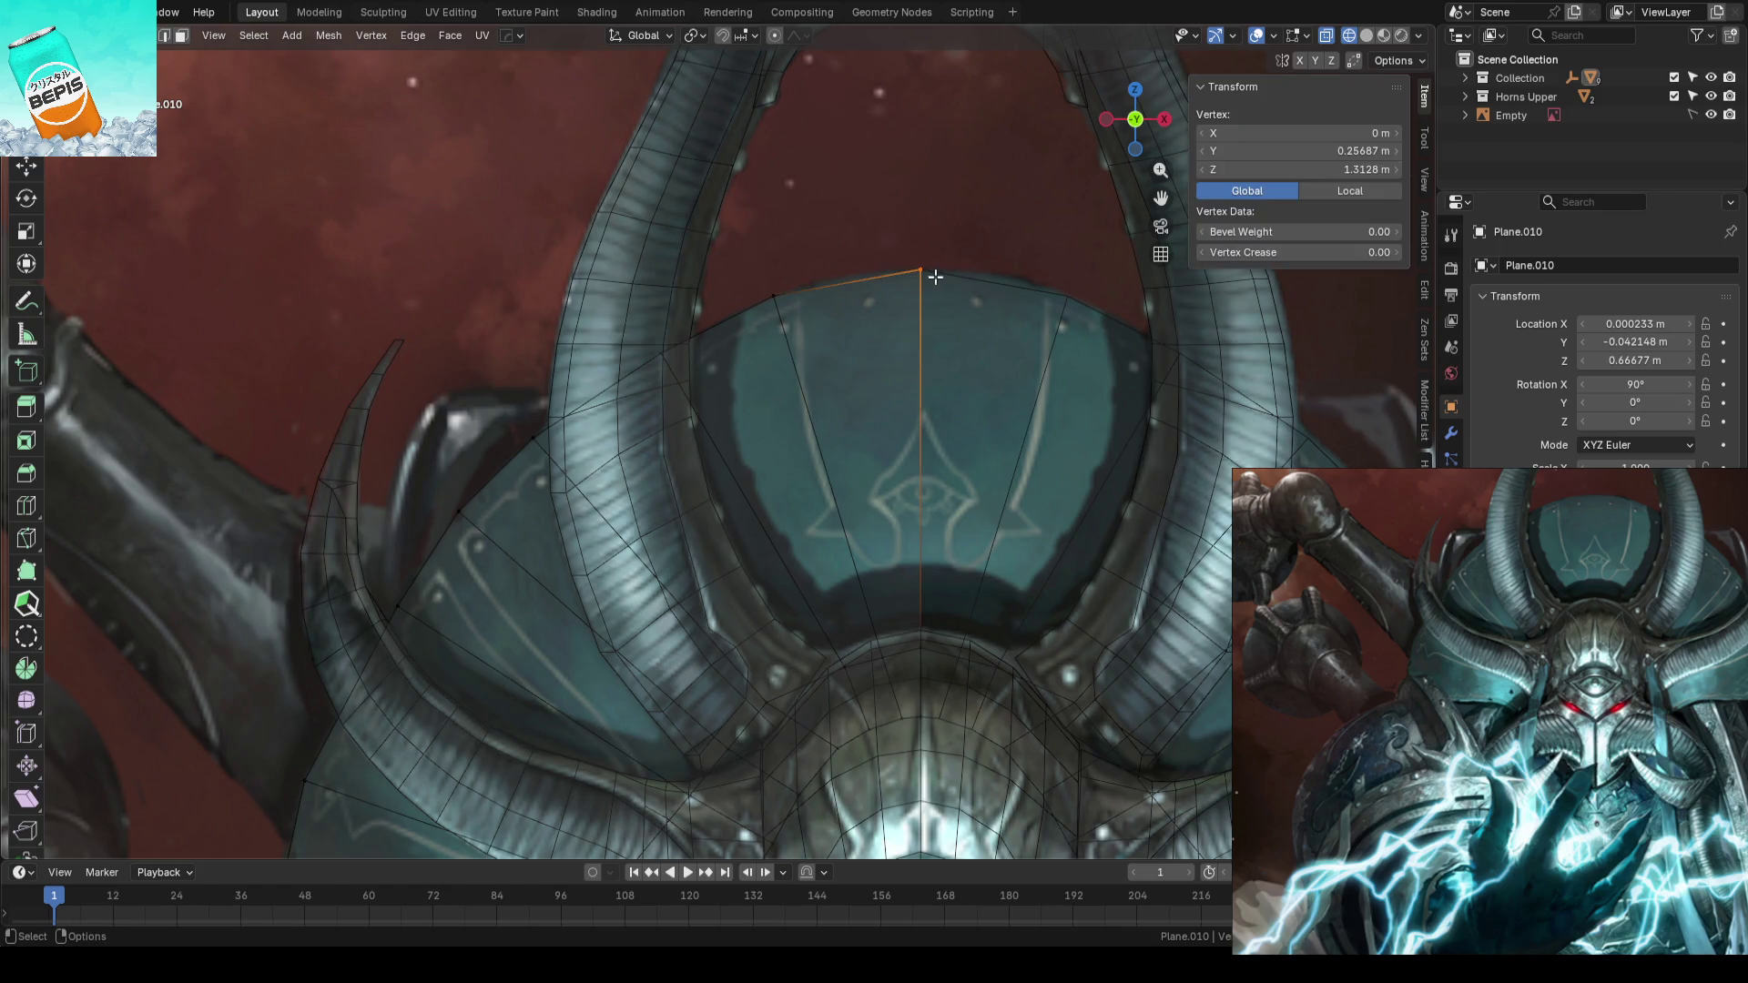
key("alt+a")
scroll(841, 216, "down", 3)
scroll(723, 351, "up", 2)
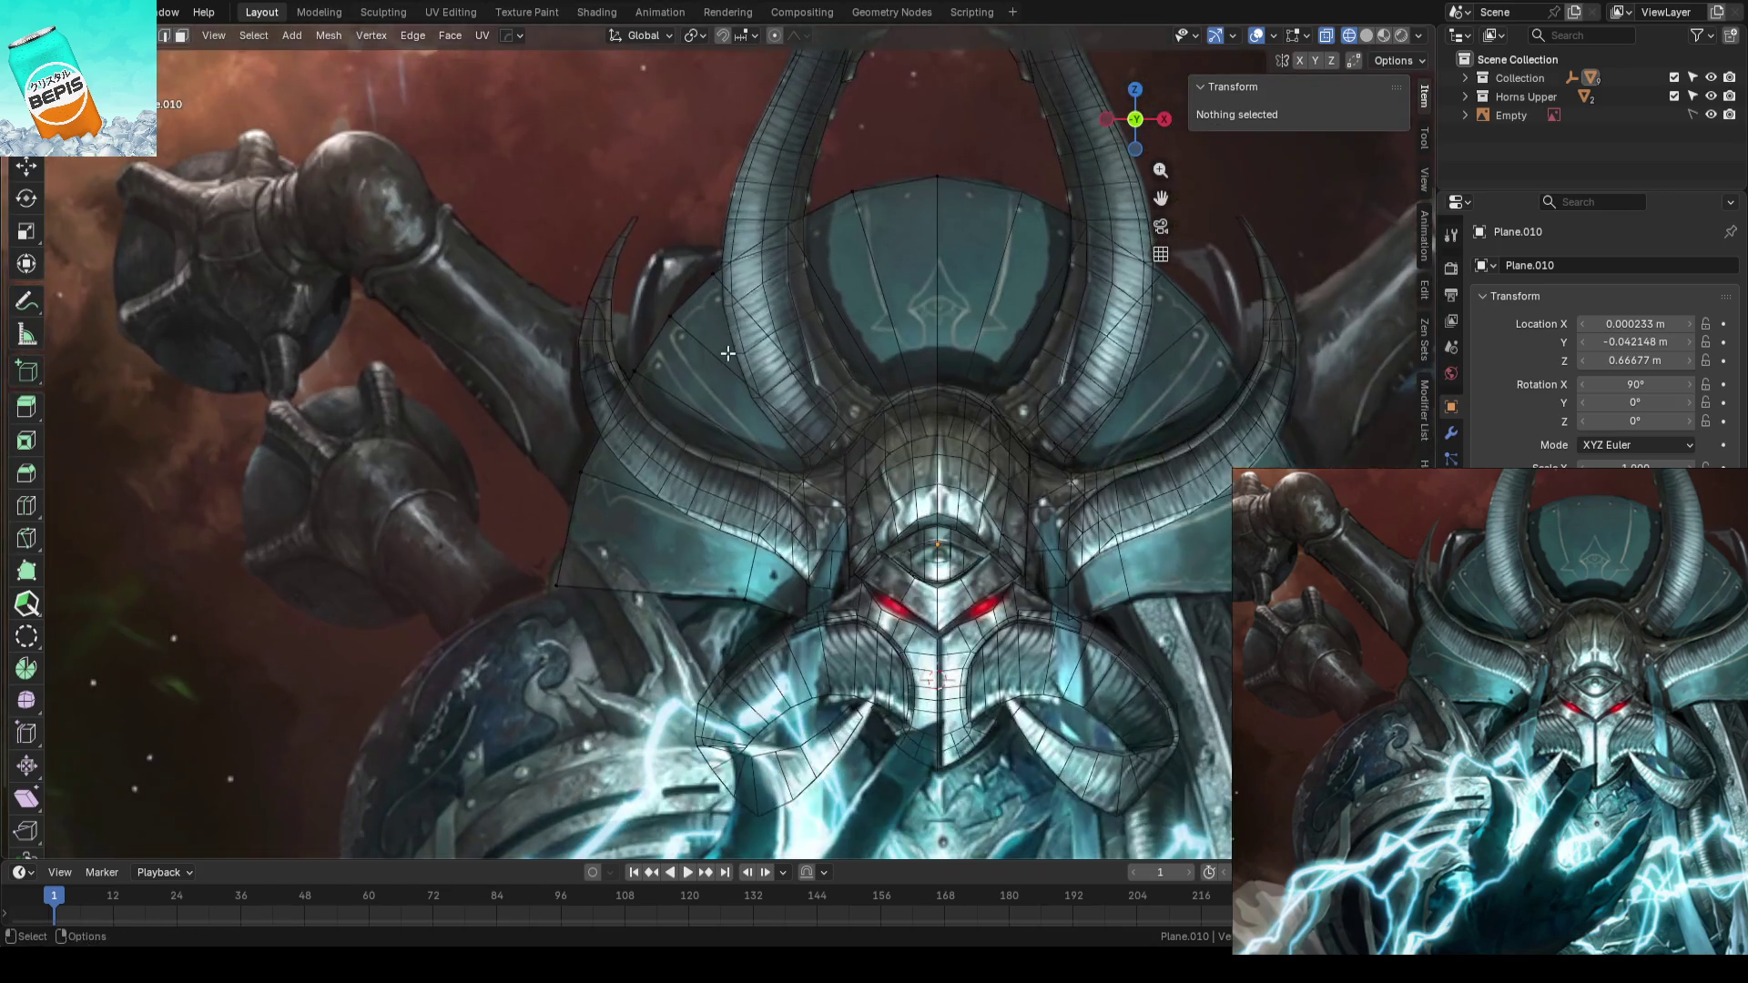
scroll(810, 396, "up", 2)
scroll(810, 397, "up", 2)
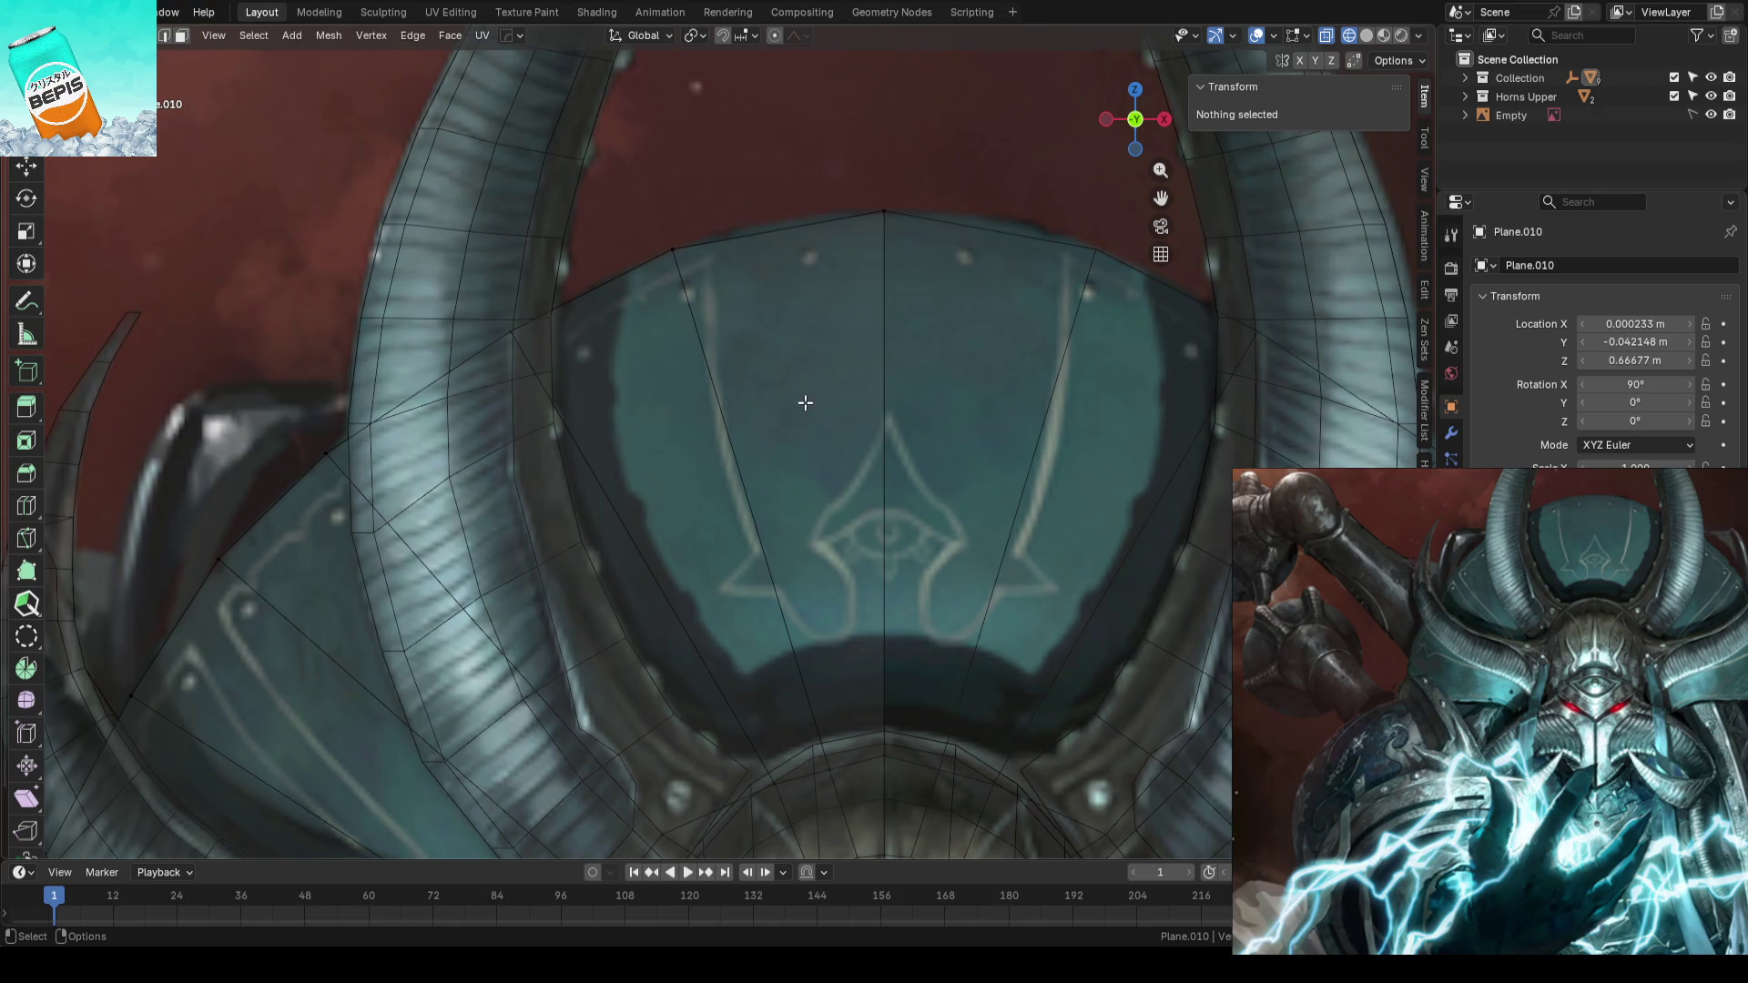
scroll(804, 402, "down", 2)
scroll(792, 411, "down", 2)
scroll(863, 381, "up", 3)
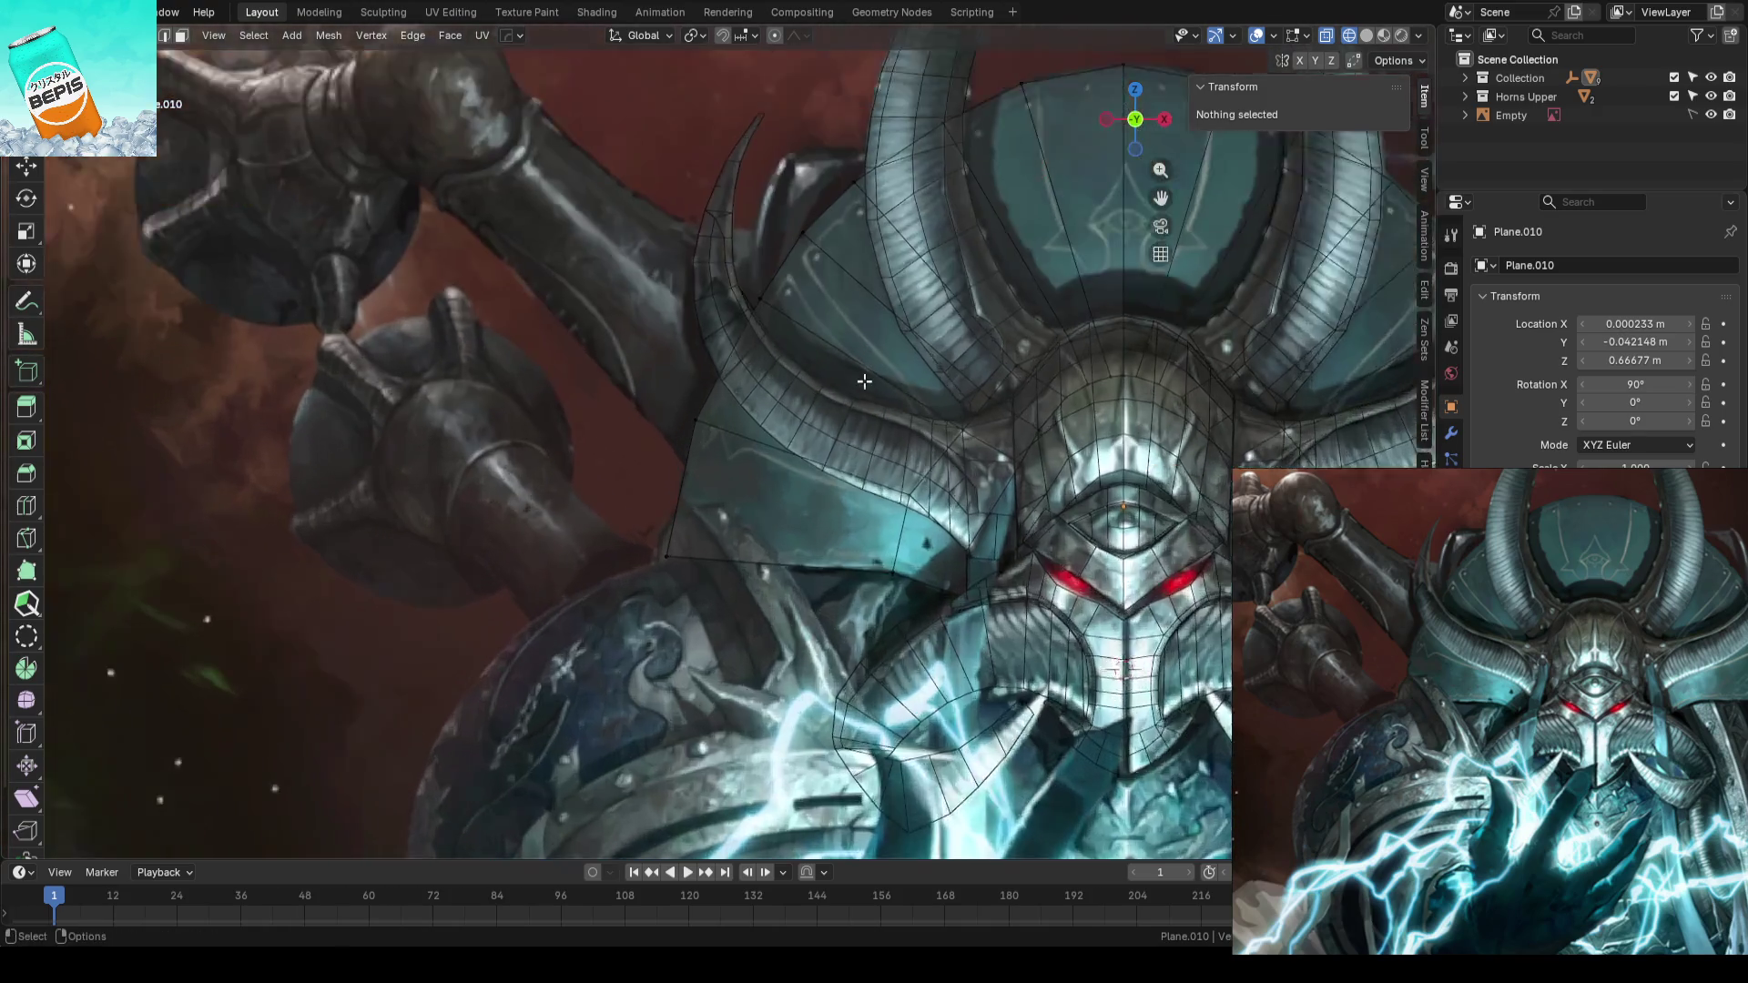
scroll(863, 381, "down", 2)
key("ctrl+s")
scroll(819, 396, "down", 2)
scroll(764, 410, "down", 1)
scroll(716, 419, "up", 1)
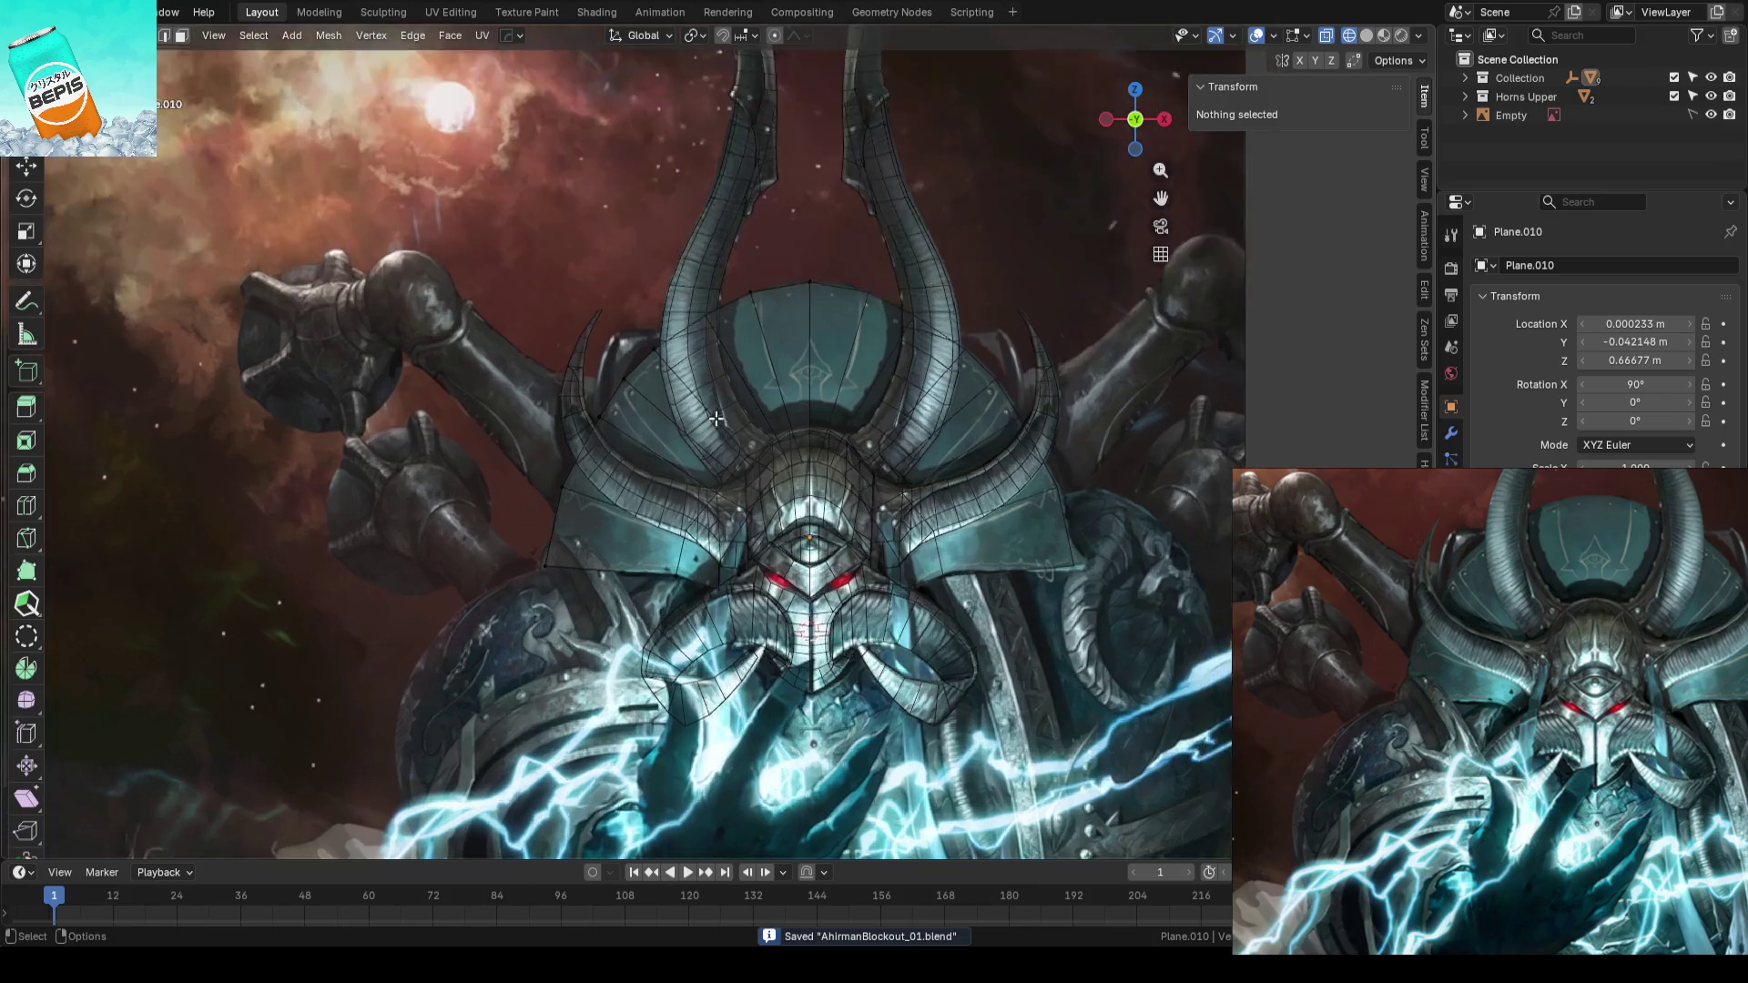
scroll(715, 418, "up", 2)
- Add a centred edge loop across the crest and orbit to its side profile
key("ctrl+r")
left_click(716, 419)
right_click(715, 419)
scroll(792, 382, "down", 2)
scroll(871, 340, "up", 2)
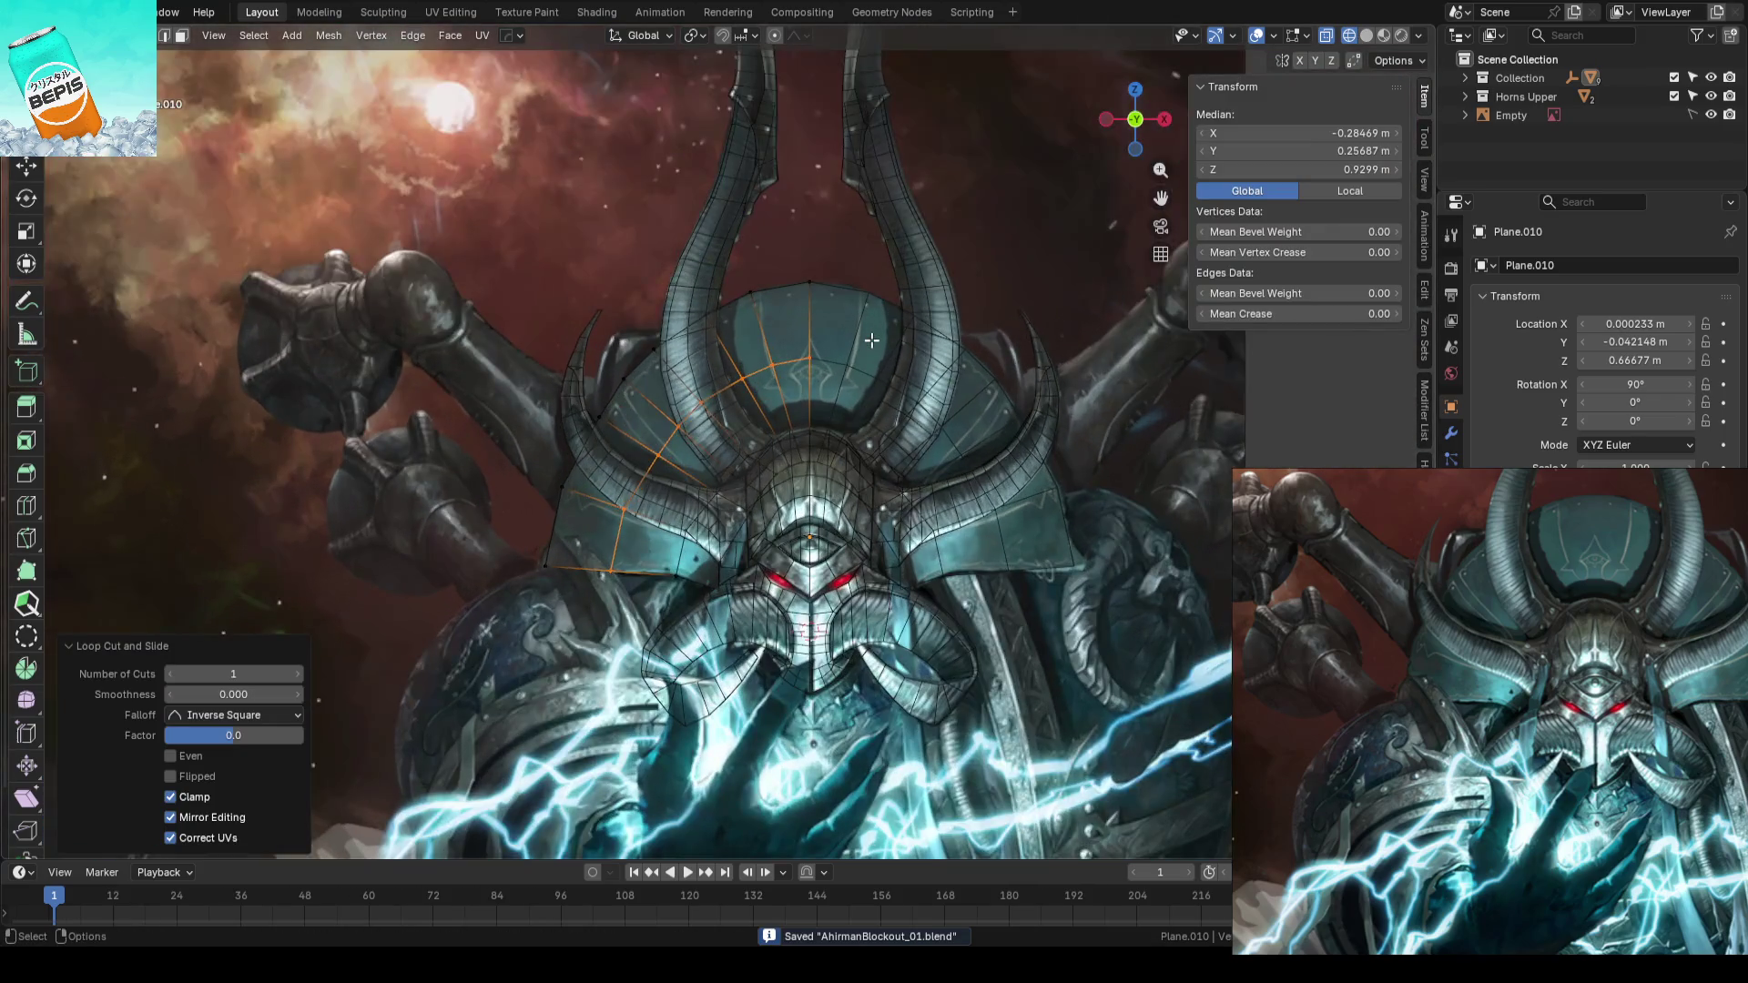
scroll(872, 339, "down", 2)
scroll(874, 356, "down", 2)
middle_click_drag(874, 355, 894, 391)
scroll(956, 394, "up", 3)
key("b")
key("alt+a")
mouse_move(1070, 394)
middle_mouse_down()
mouse_move(831, 439)
mouse_move(875, 410)
middle_mouse_up()
- Select the whole crest and flatten it to zero on Y
key("w")
key("l")
key("comma")
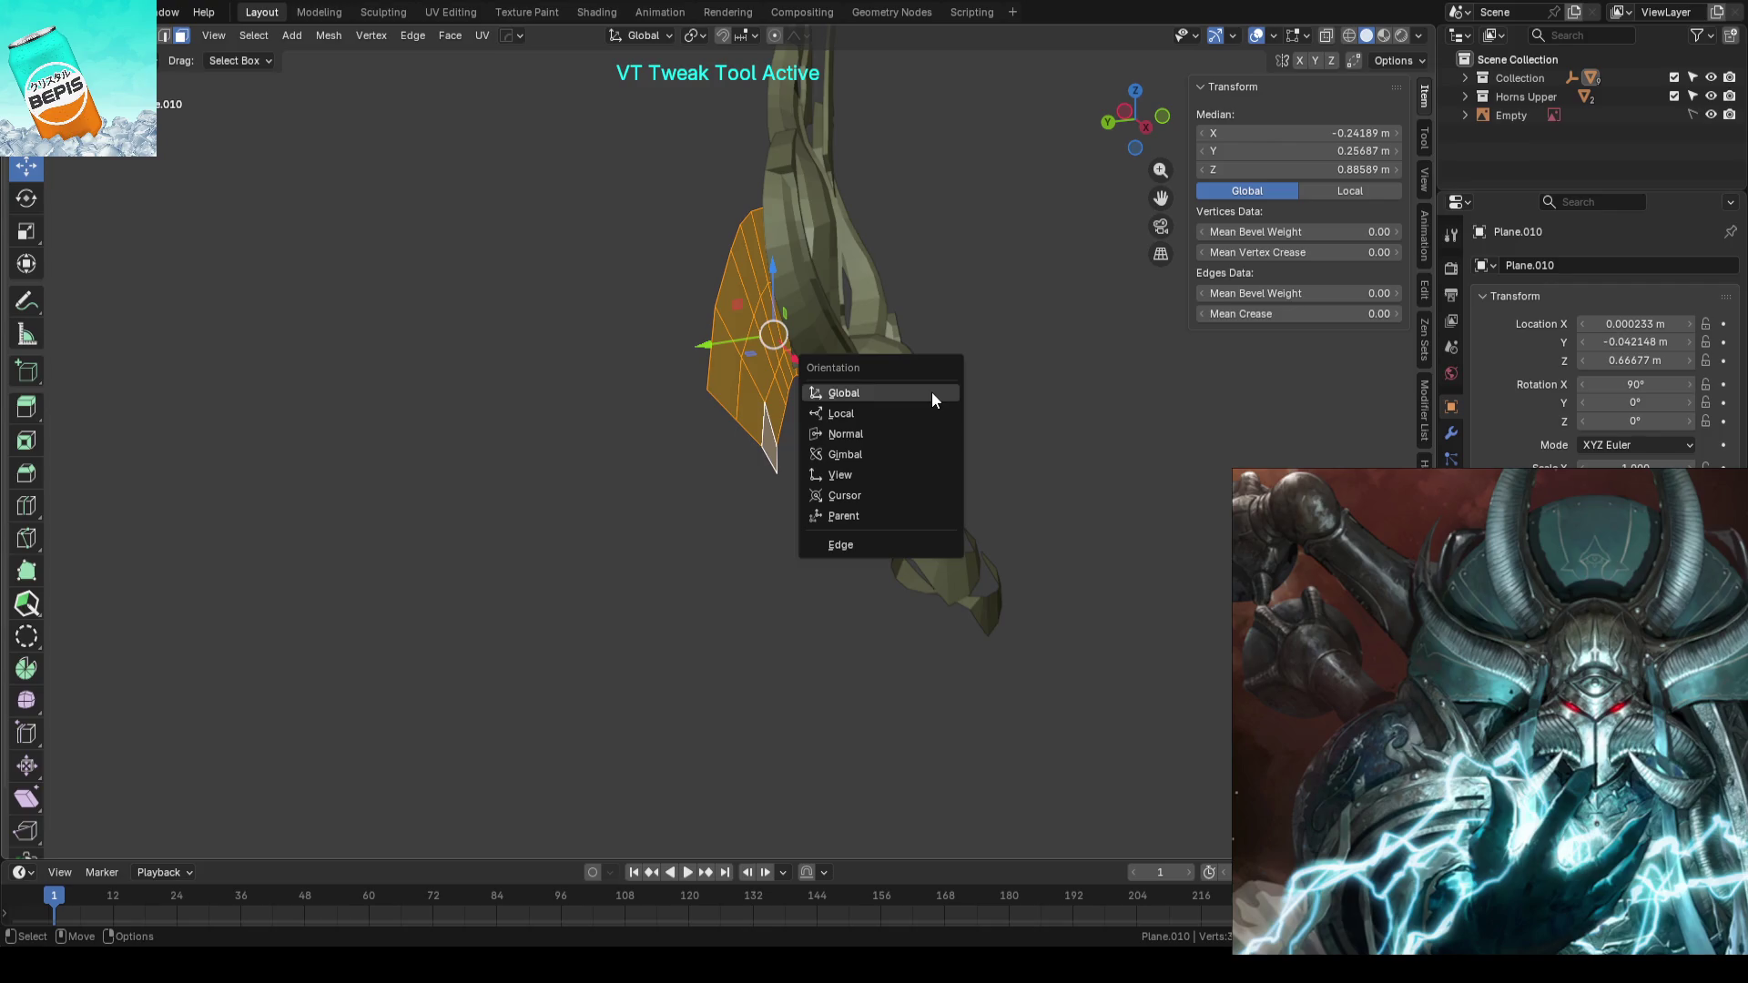
key("alt+s")
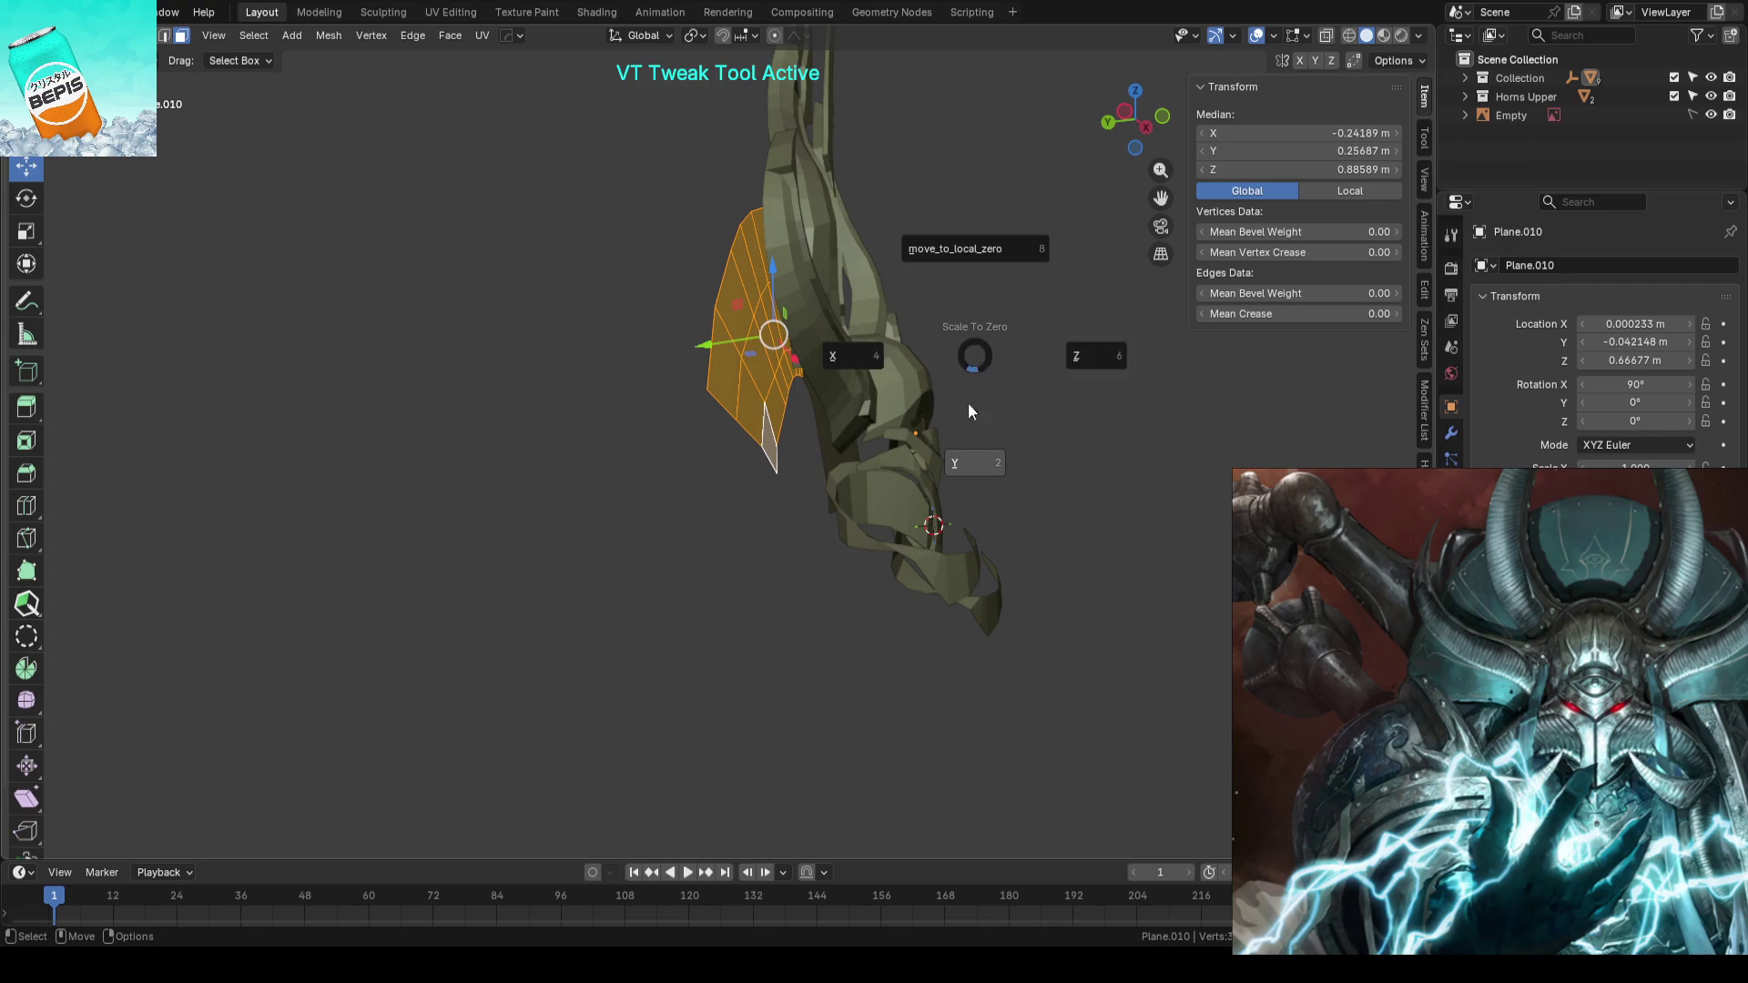
left_click(968, 403)
middle_click_drag(902, 386, 779, 381)
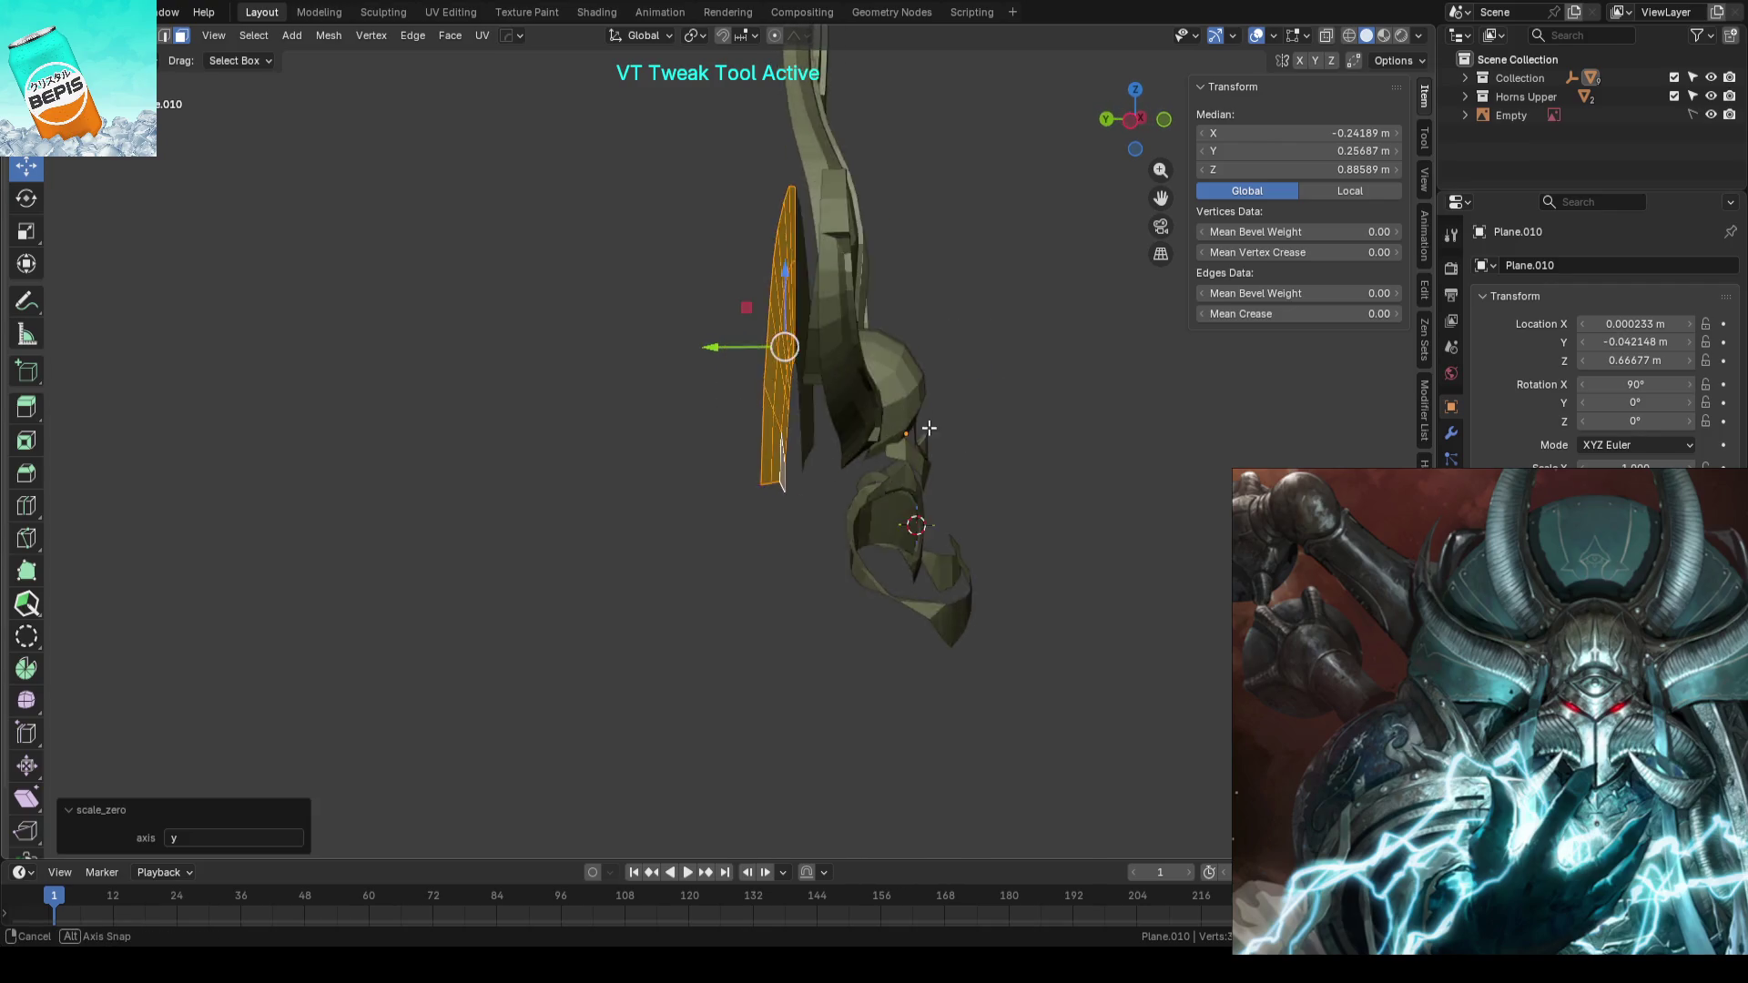
- Push one crest edge back along Y to give it depth, then return to front view with X-ray
left_click(782, 378)
key("s")
key("y")
key("0")
key("Return")
key("KP_1")
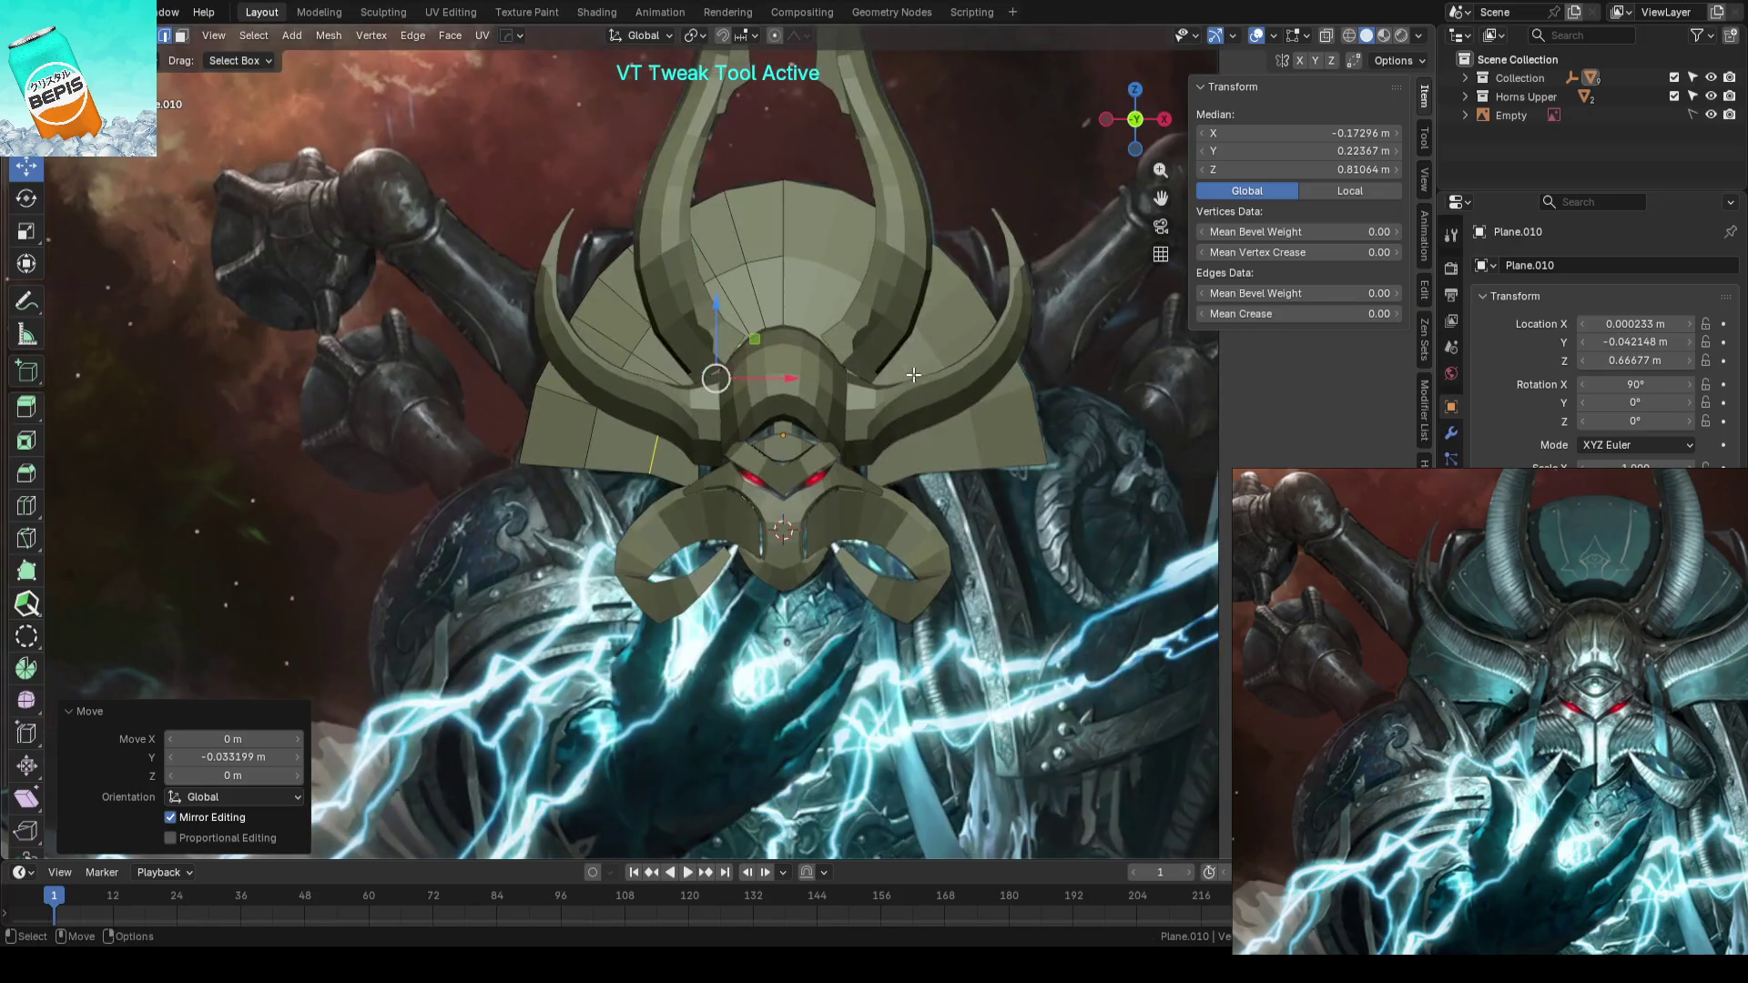
key("Tab")
key("alt+z")
scroll(983, 315, "up", 3)
key("Tab")
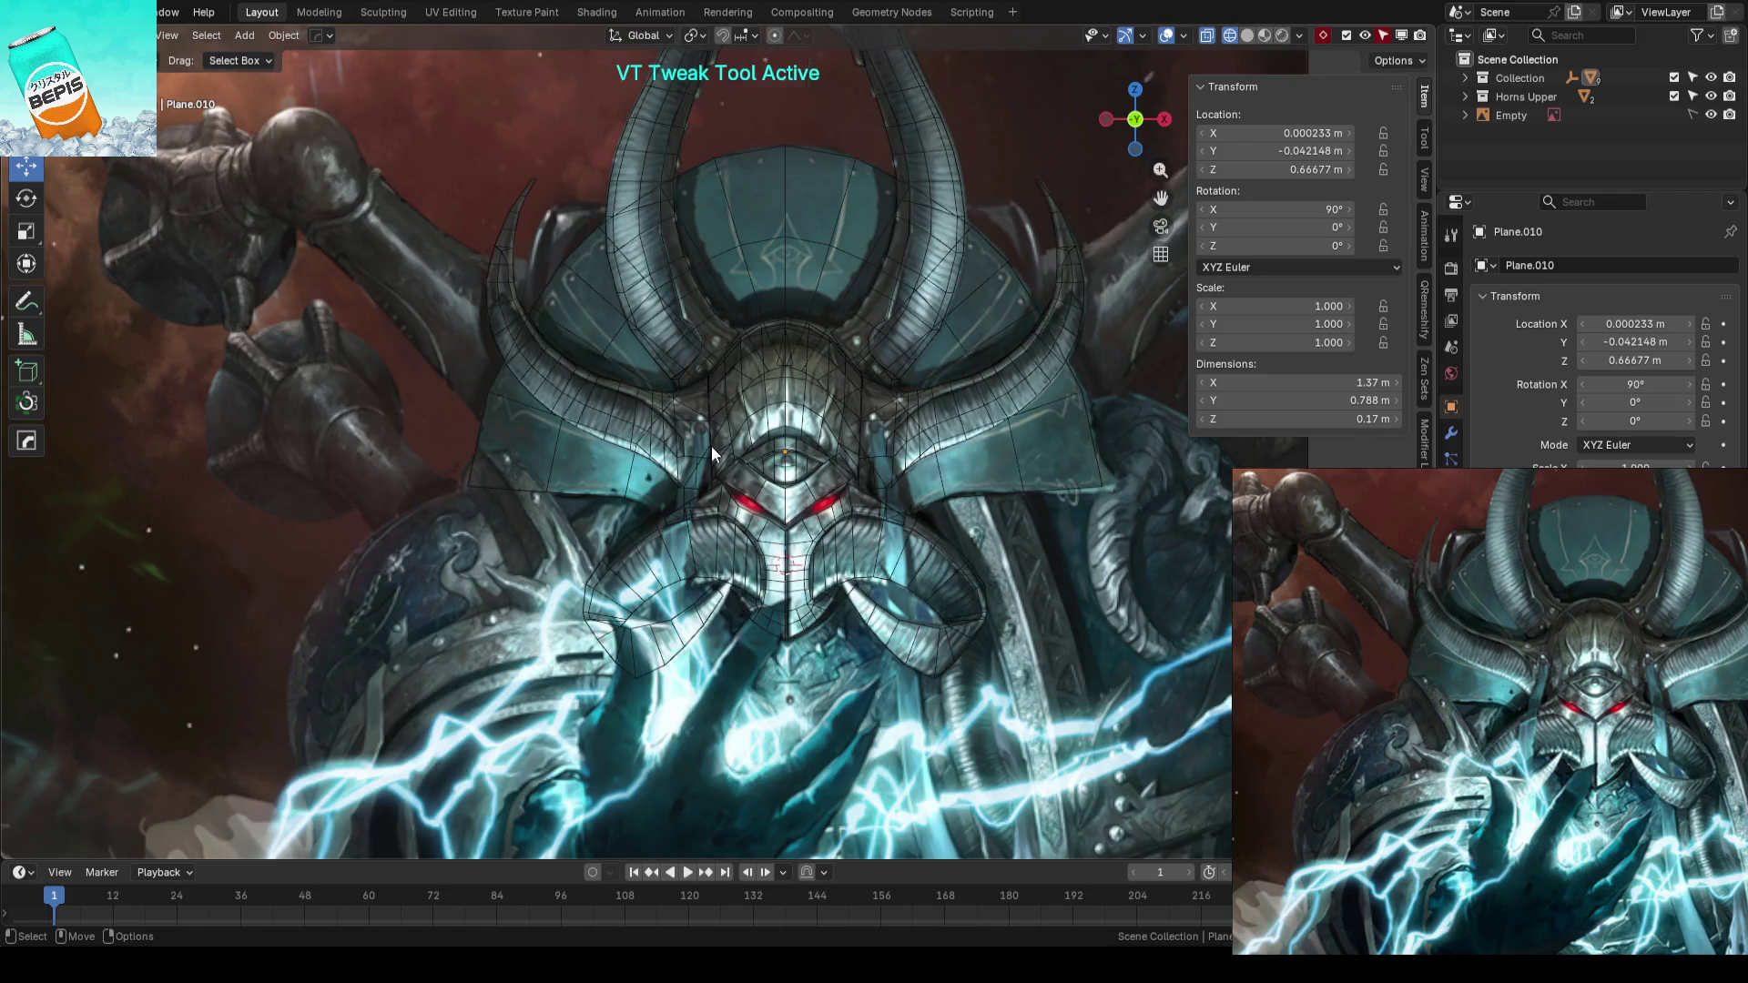
scroll(712, 446, "down", 1)
- From a side view, move one crest vertex further back along Y
key("a")
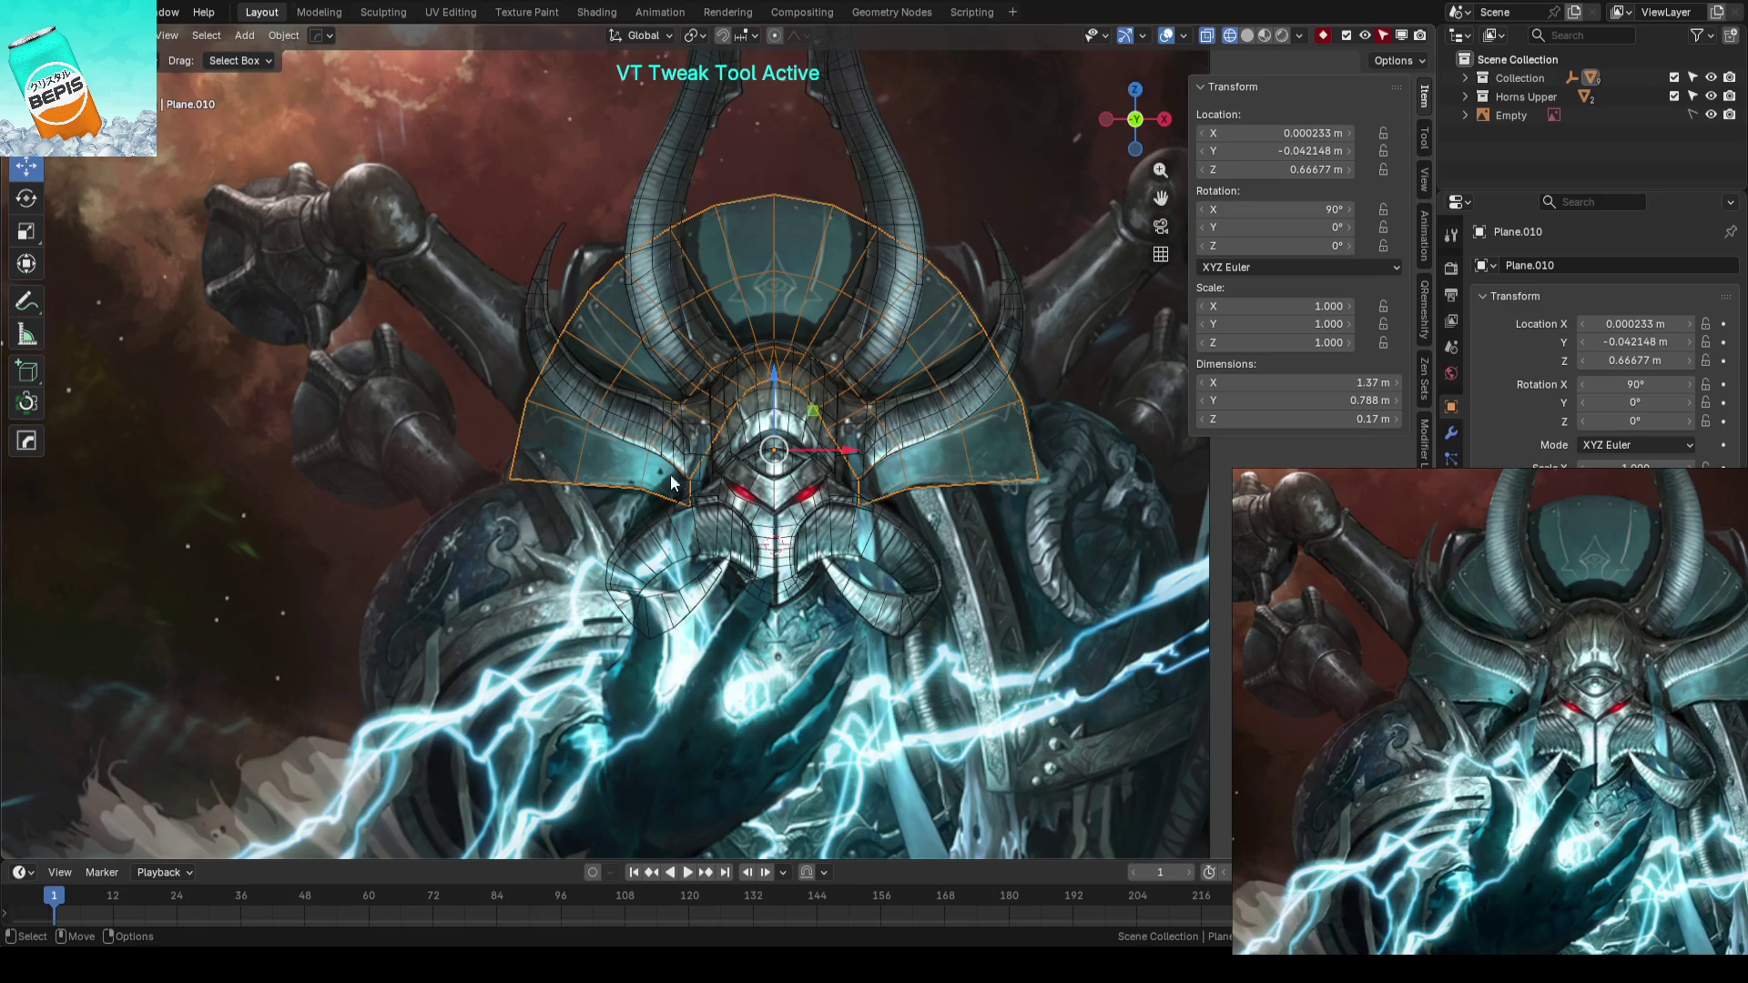
mouse_move(554, 414)
middle_mouse_down()
mouse_move(757, 439)
mouse_move(755, 484)
mouse_move(664, 429)
mouse_move(780, 480)
mouse_move(633, 356)
mouse_move(788, 263)
mouse_move(811, 277)
middle_mouse_up()
key("Tab")
left_click(722, 441)
key("g")
key("y")
left_click(702, 409)
left_click(722, 370)
- Add another centred edge loop and move it toward the helmet's centre over the reference
key("ctrl+r")
left_click(632, 356)
right_click(633, 355)
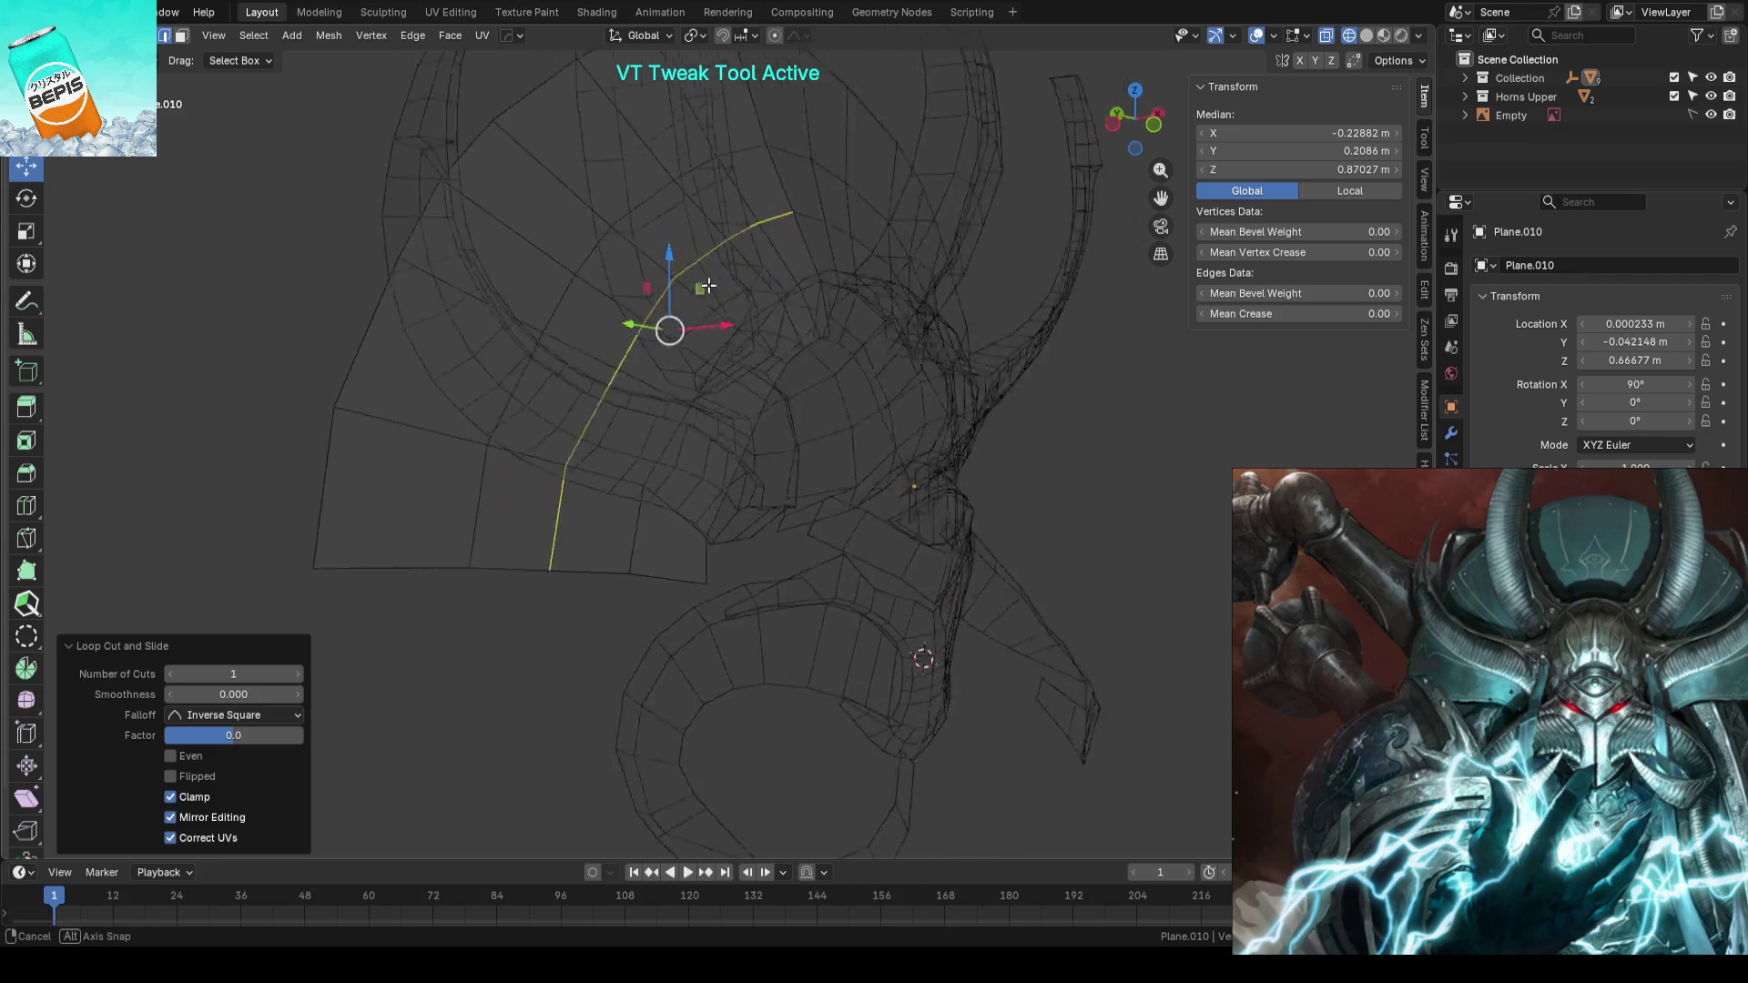
key("shift+z")
scroll(842, 275, "up", 2)
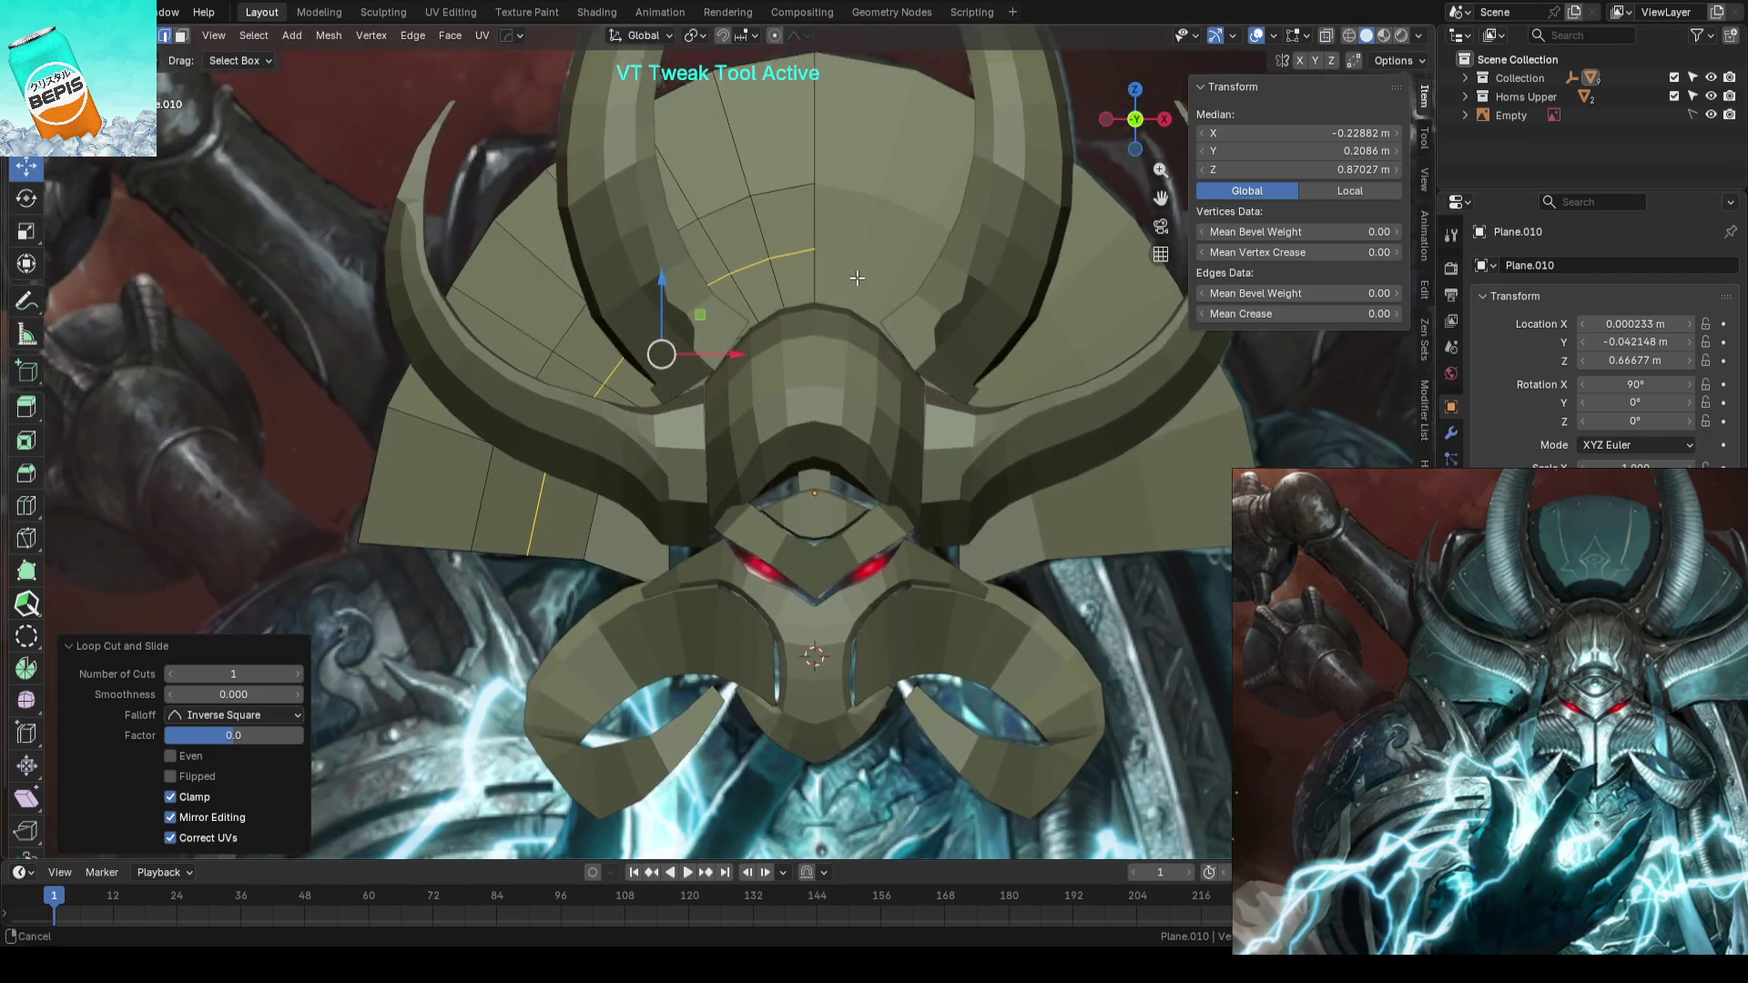
key("shift+z")
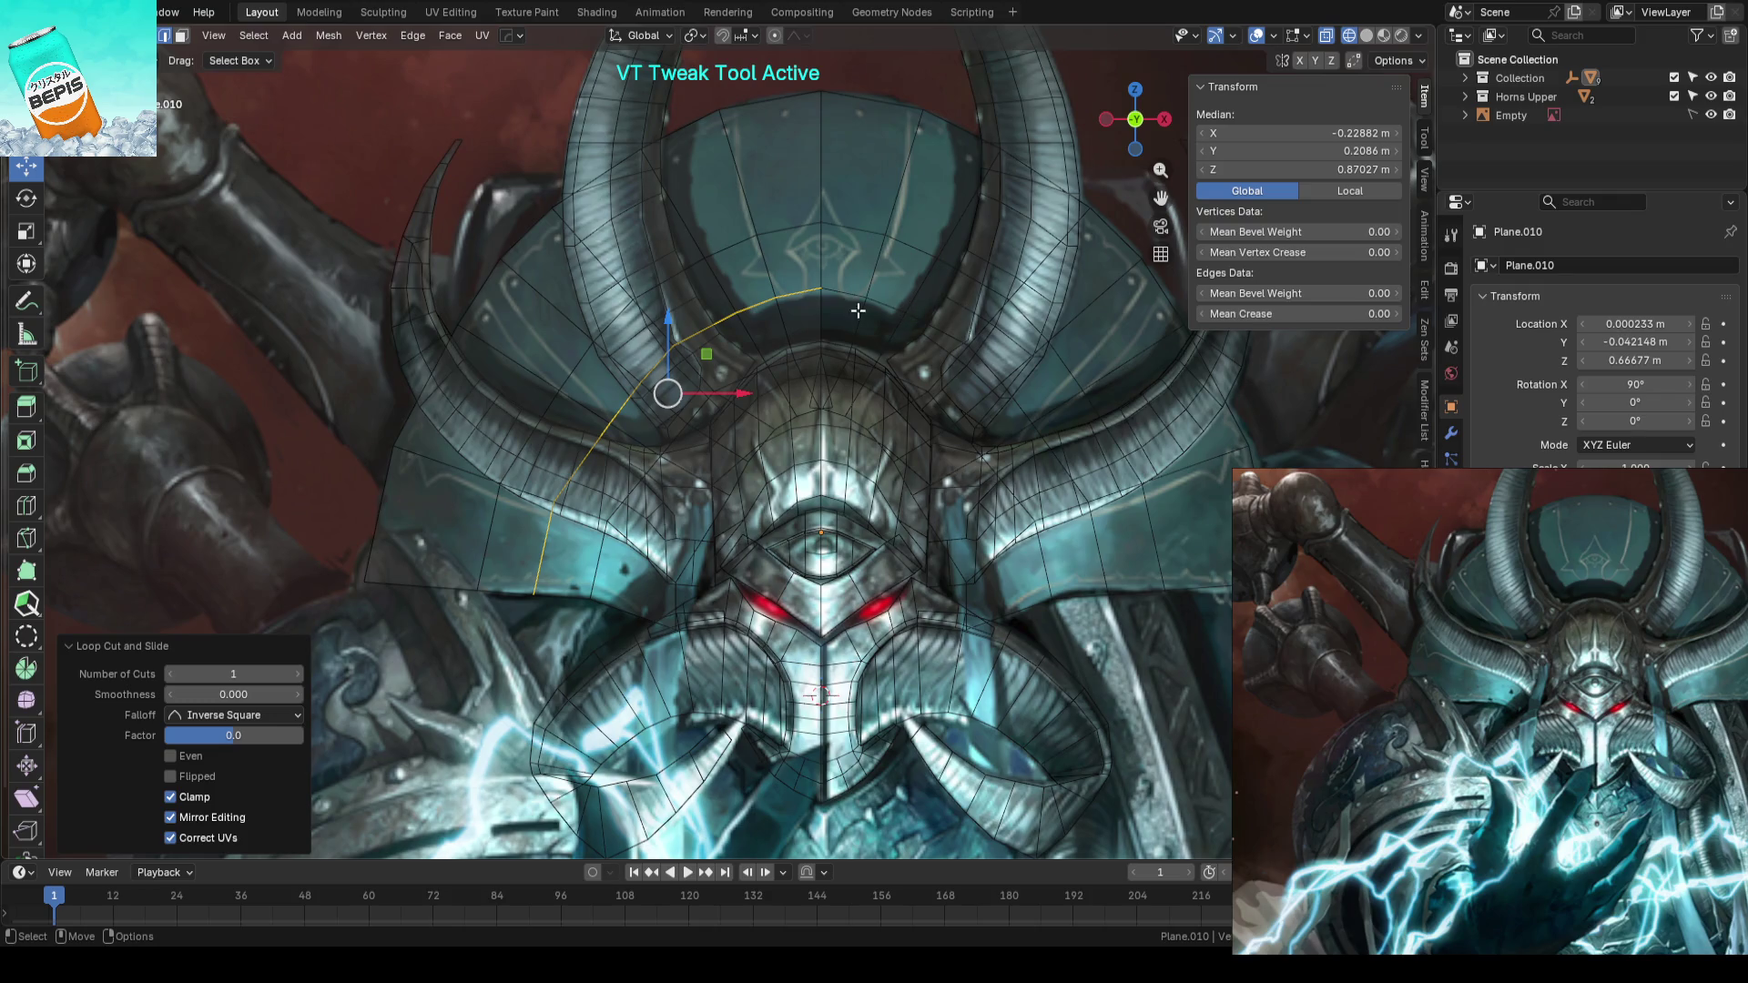
left_click_drag(609, 577, 653, 630)
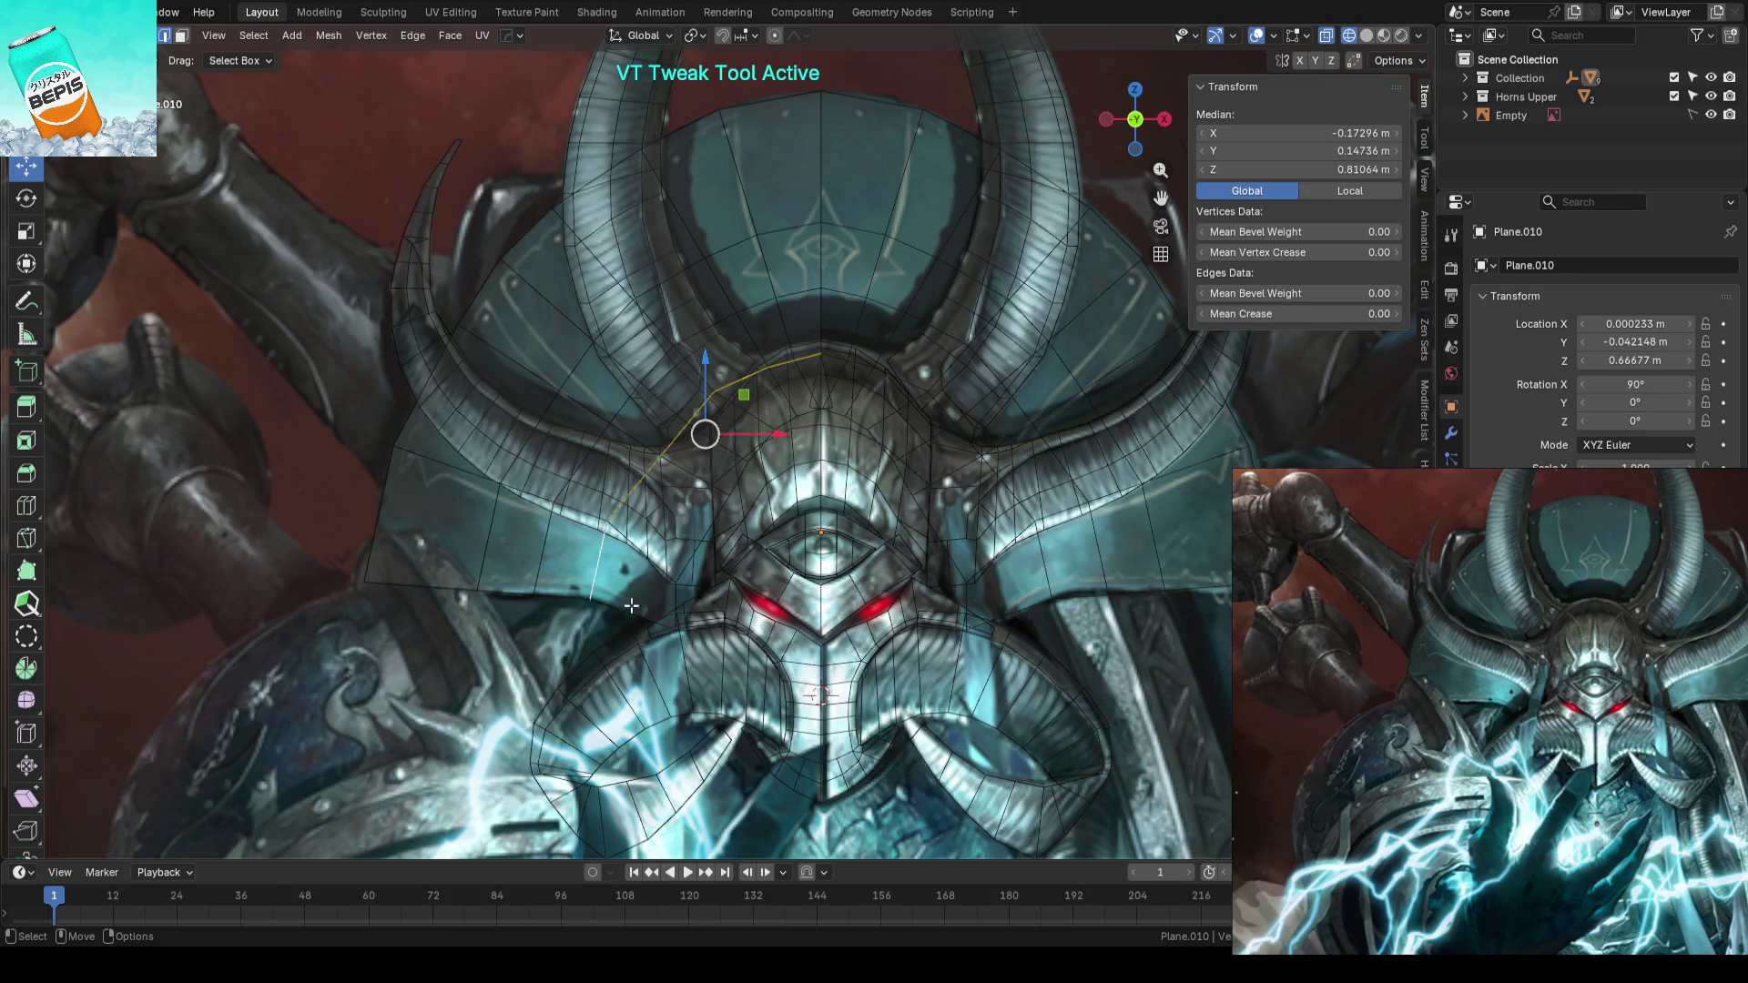
left_click(427, 383)
key("shift+z")
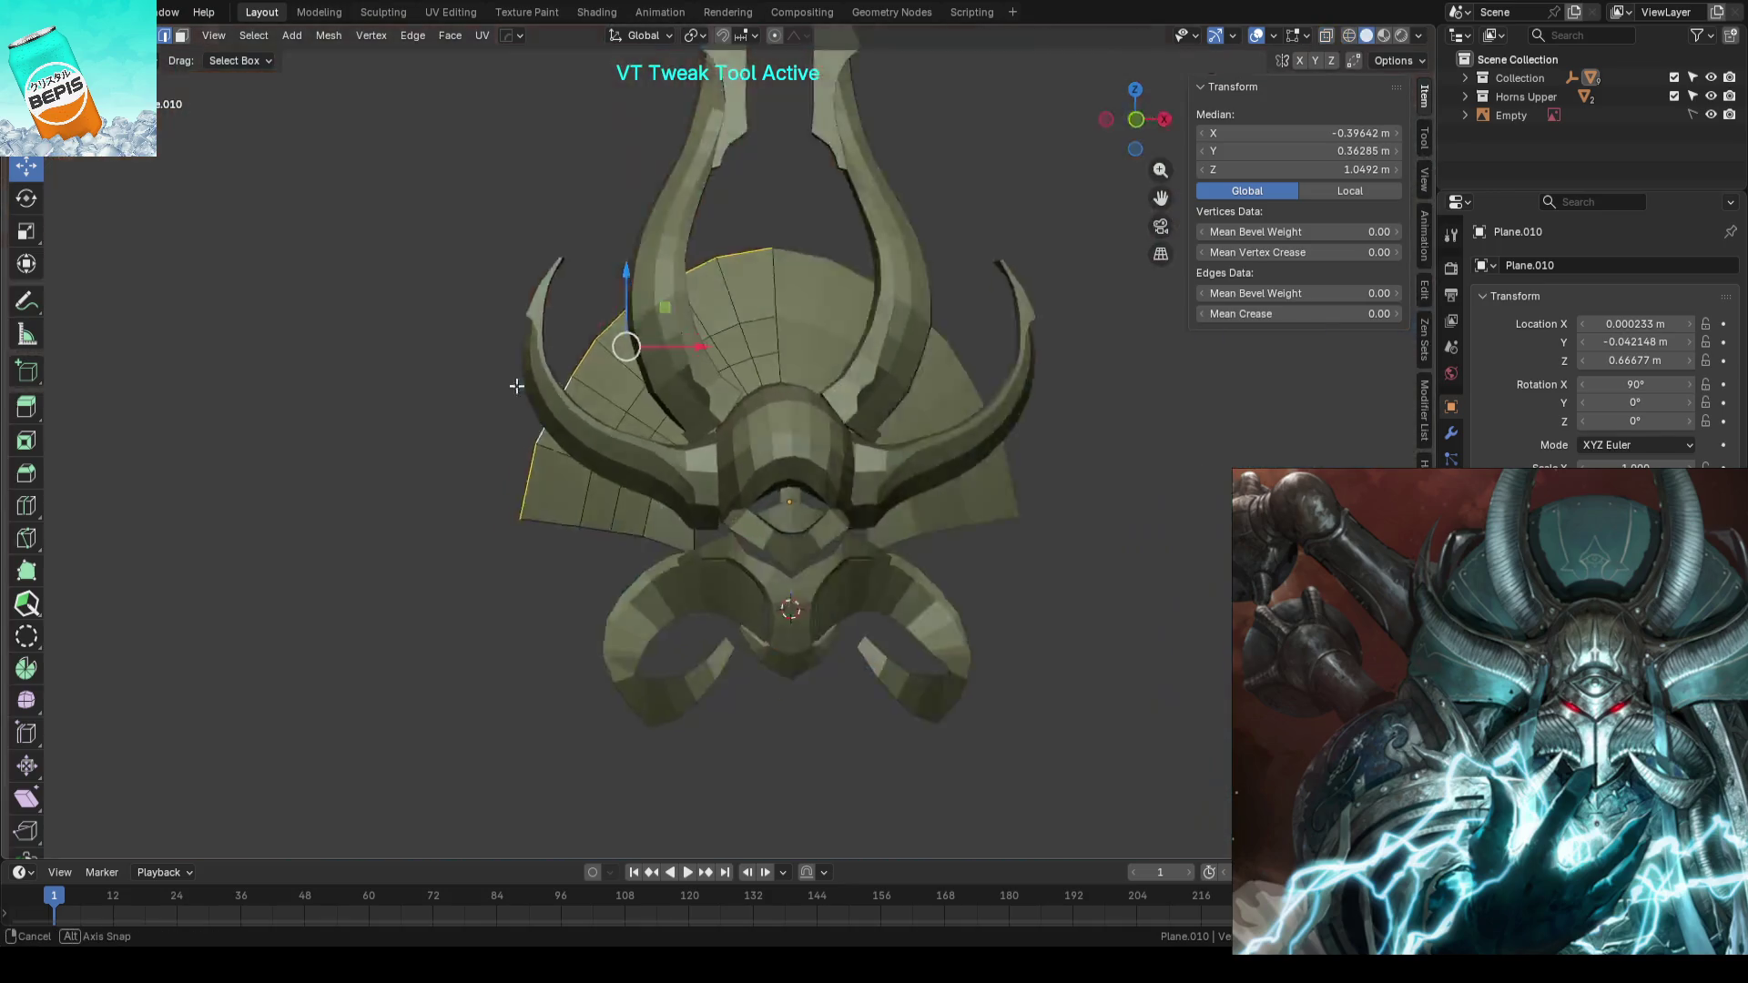
- Move crest vertices near the top to new Y depths so the plate curves back
mouse_move(520, 382)
middle_mouse_down()
mouse_move(737, 384)
mouse_move(607, 361)
middle_mouse_up()
scroll(696, 369, "up", 2)
left_click(693, 365)
left_click(694, 365)
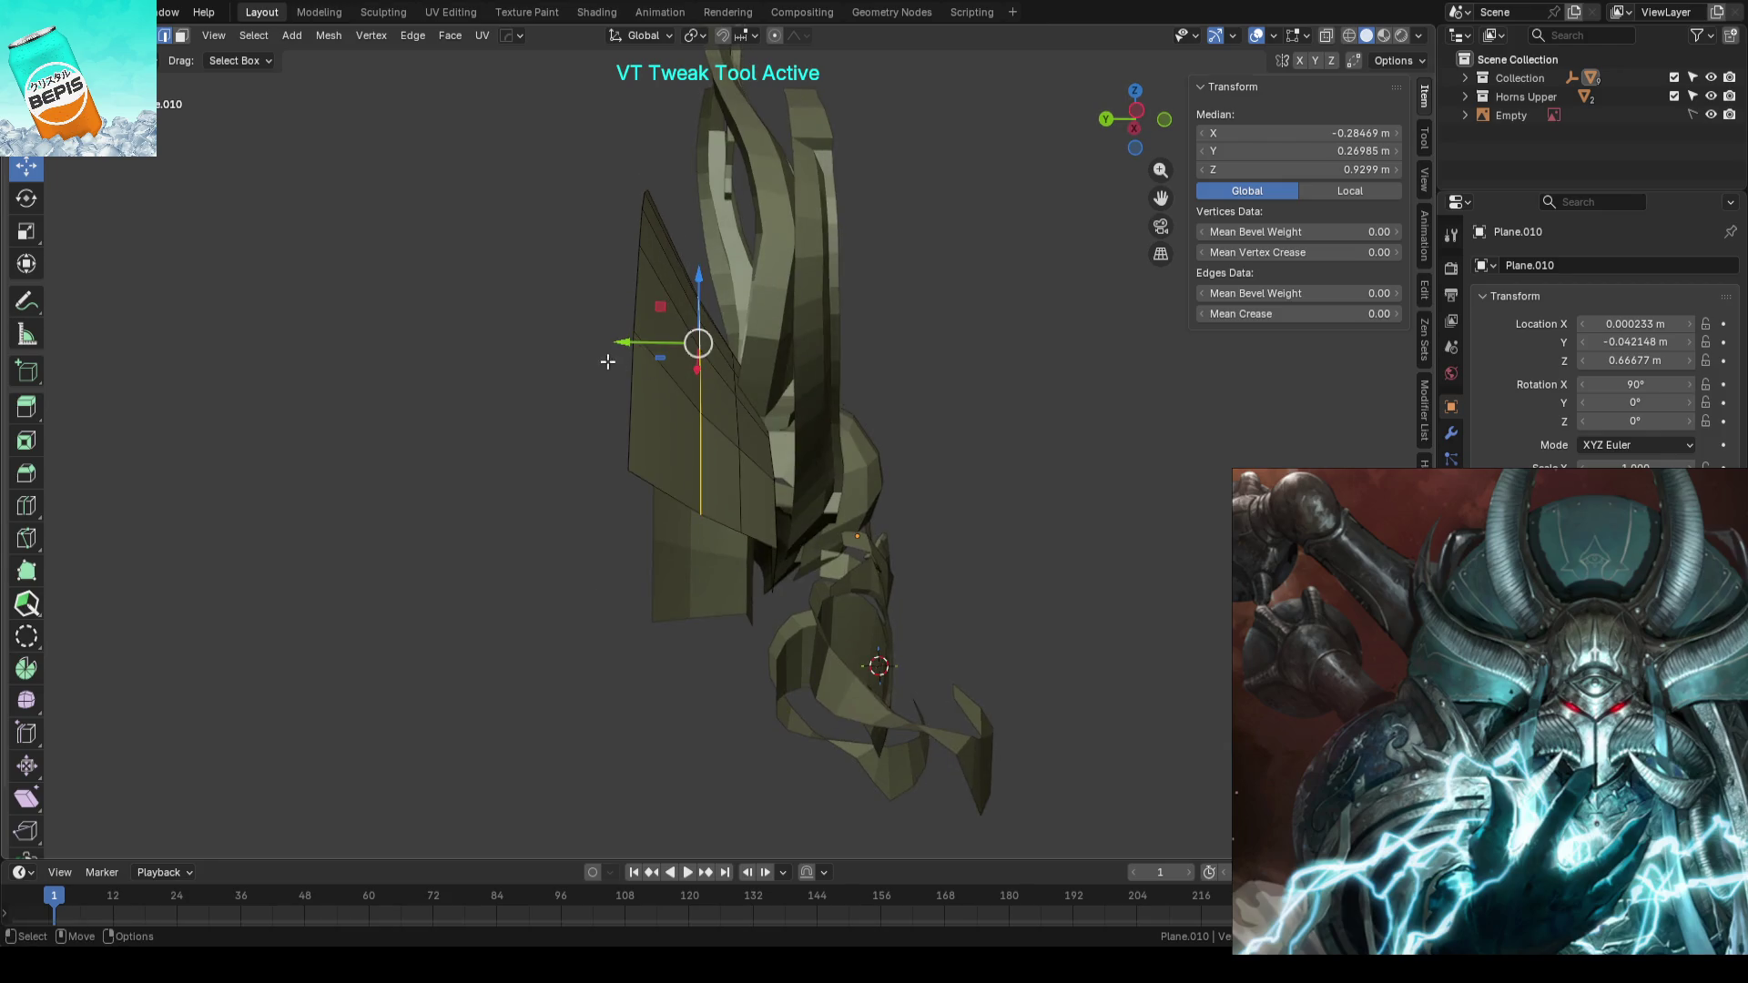
left_click(735, 391)
key("g")
key("y")
left_click(737, 390)
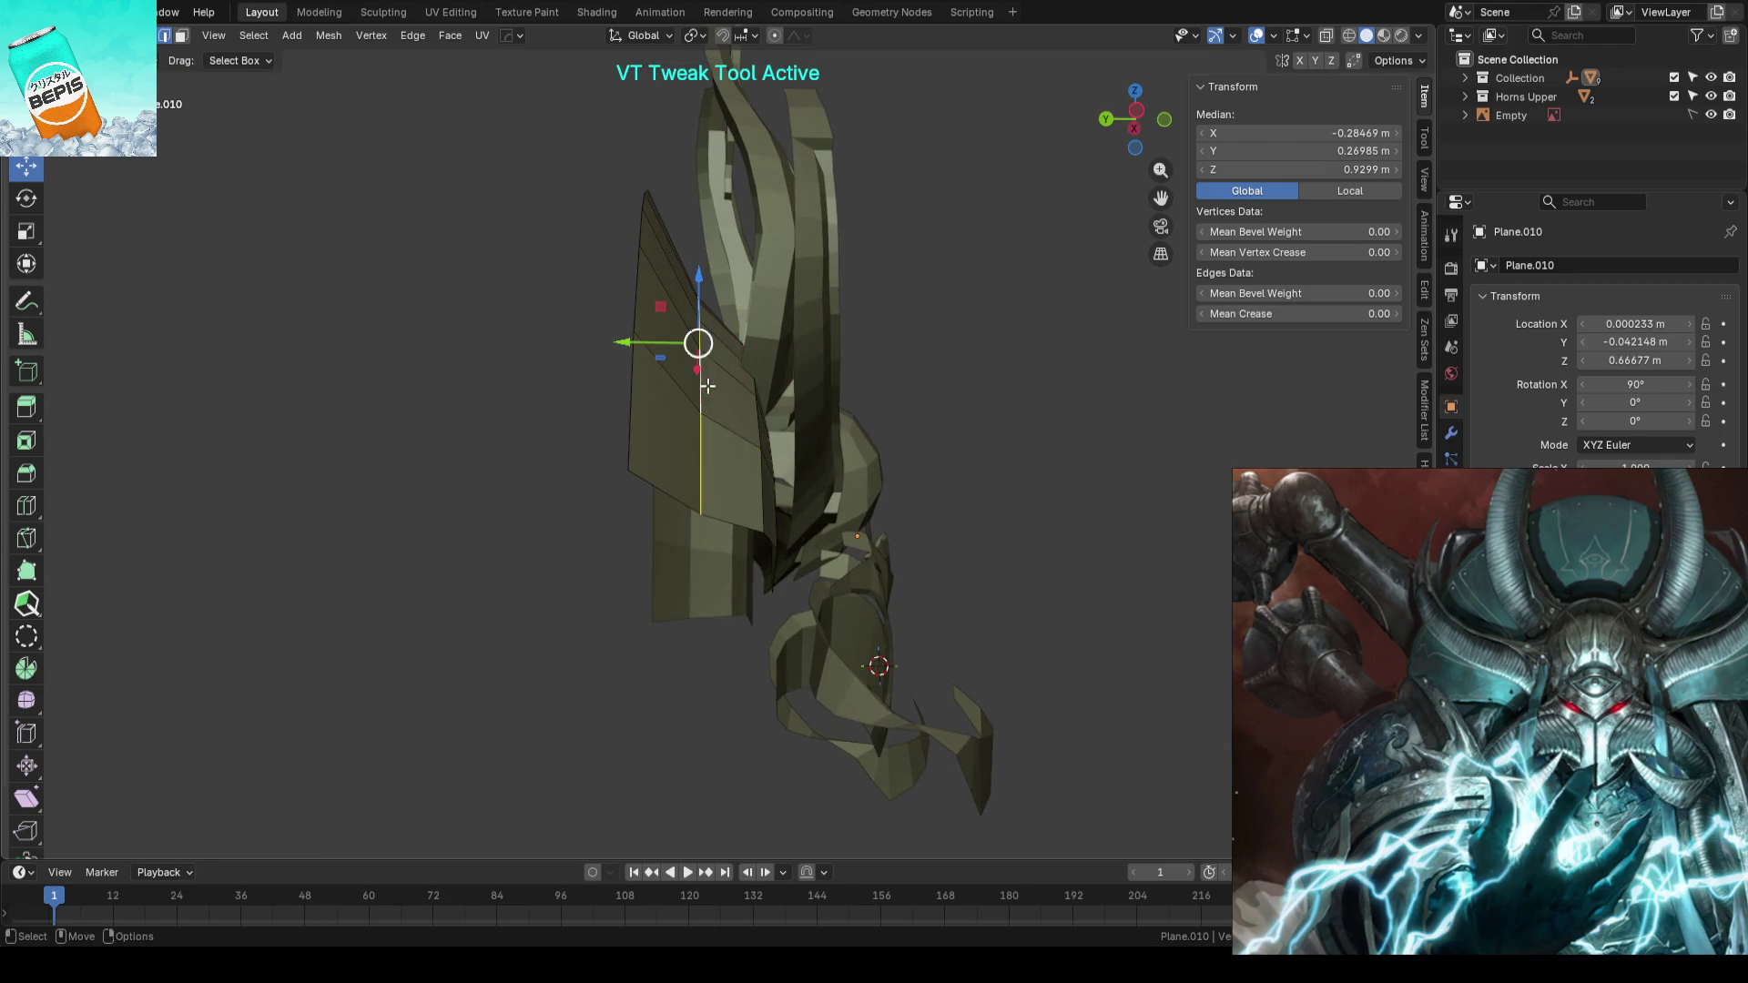
key("g")
key("y")
left_click(737, 344)
left_click(602, 299)
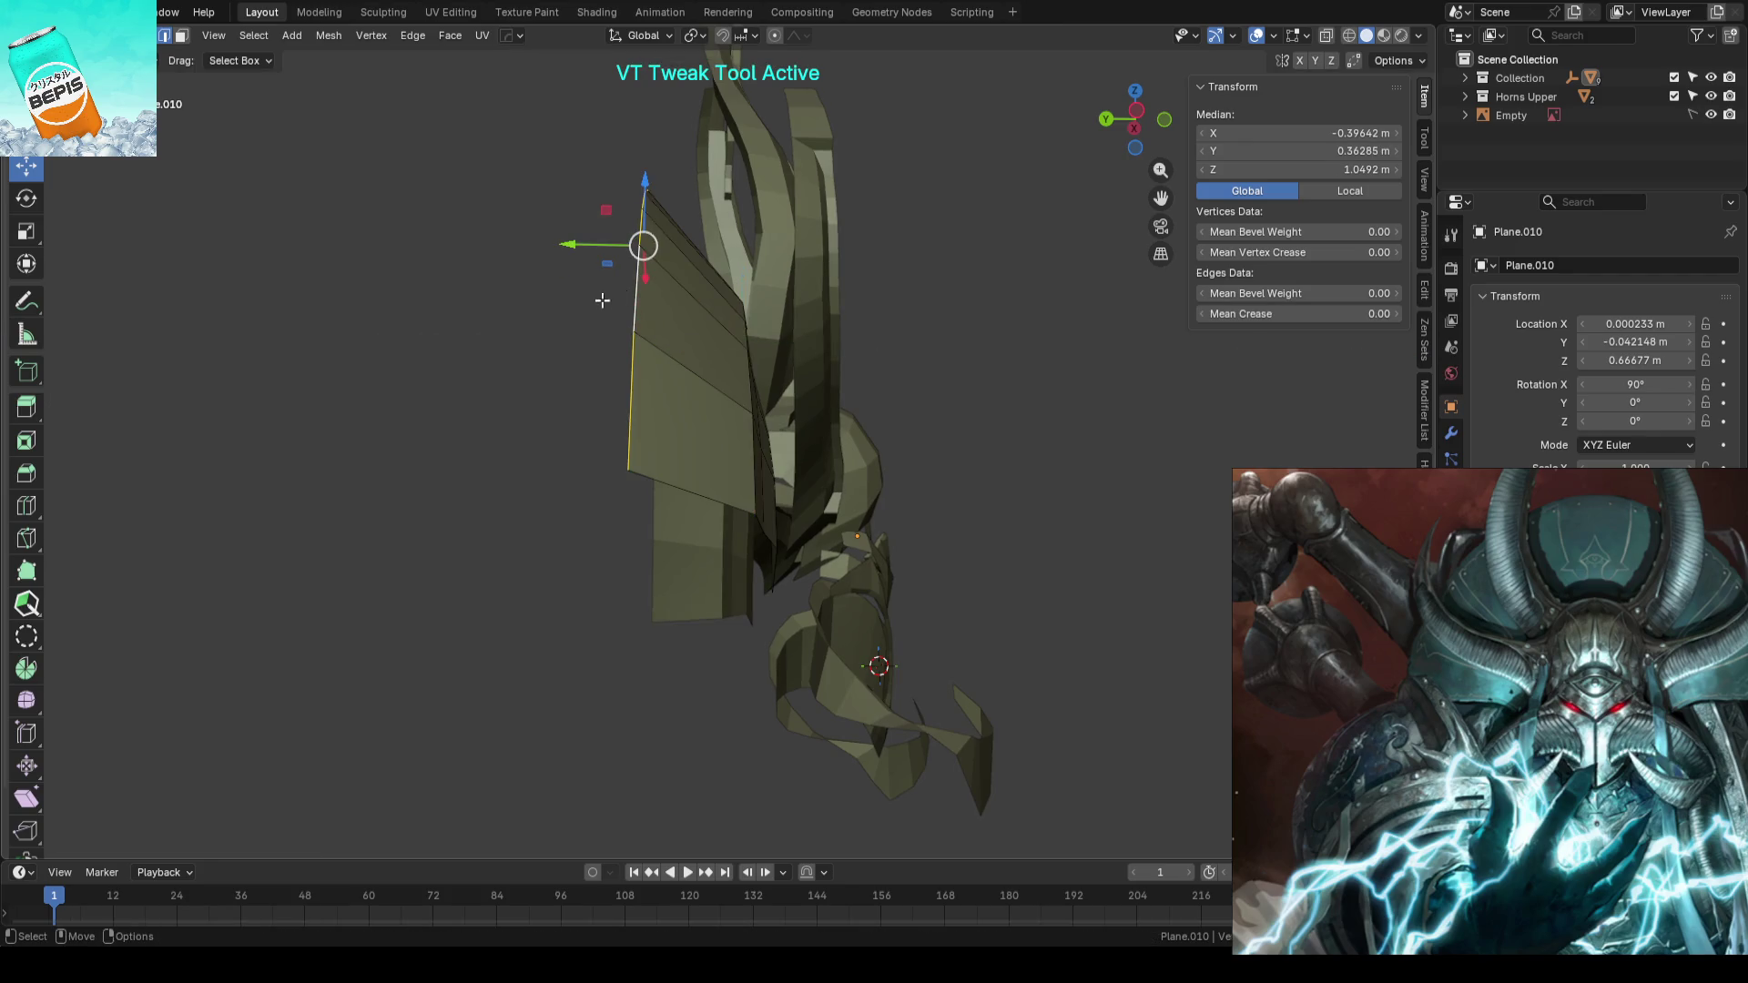
key("g")
key("y")
left_click(621, 253)
- Adjust further crest vertices in depth while orbiting to check the curve
mouse_move(695, 241)
middle_mouse_down()
mouse_move(865, 286)
mouse_move(686, 465)
mouse_move(940, 382)
mouse_move(677, 357)
mouse_move(936, 363)
middle_mouse_up()
key("g")
key("y")
left_click(861, 301)
left_click(678, 356)
key("g")
key("y")
left_click(683, 356)
middle_click_drag(948, 290, 875, 341)
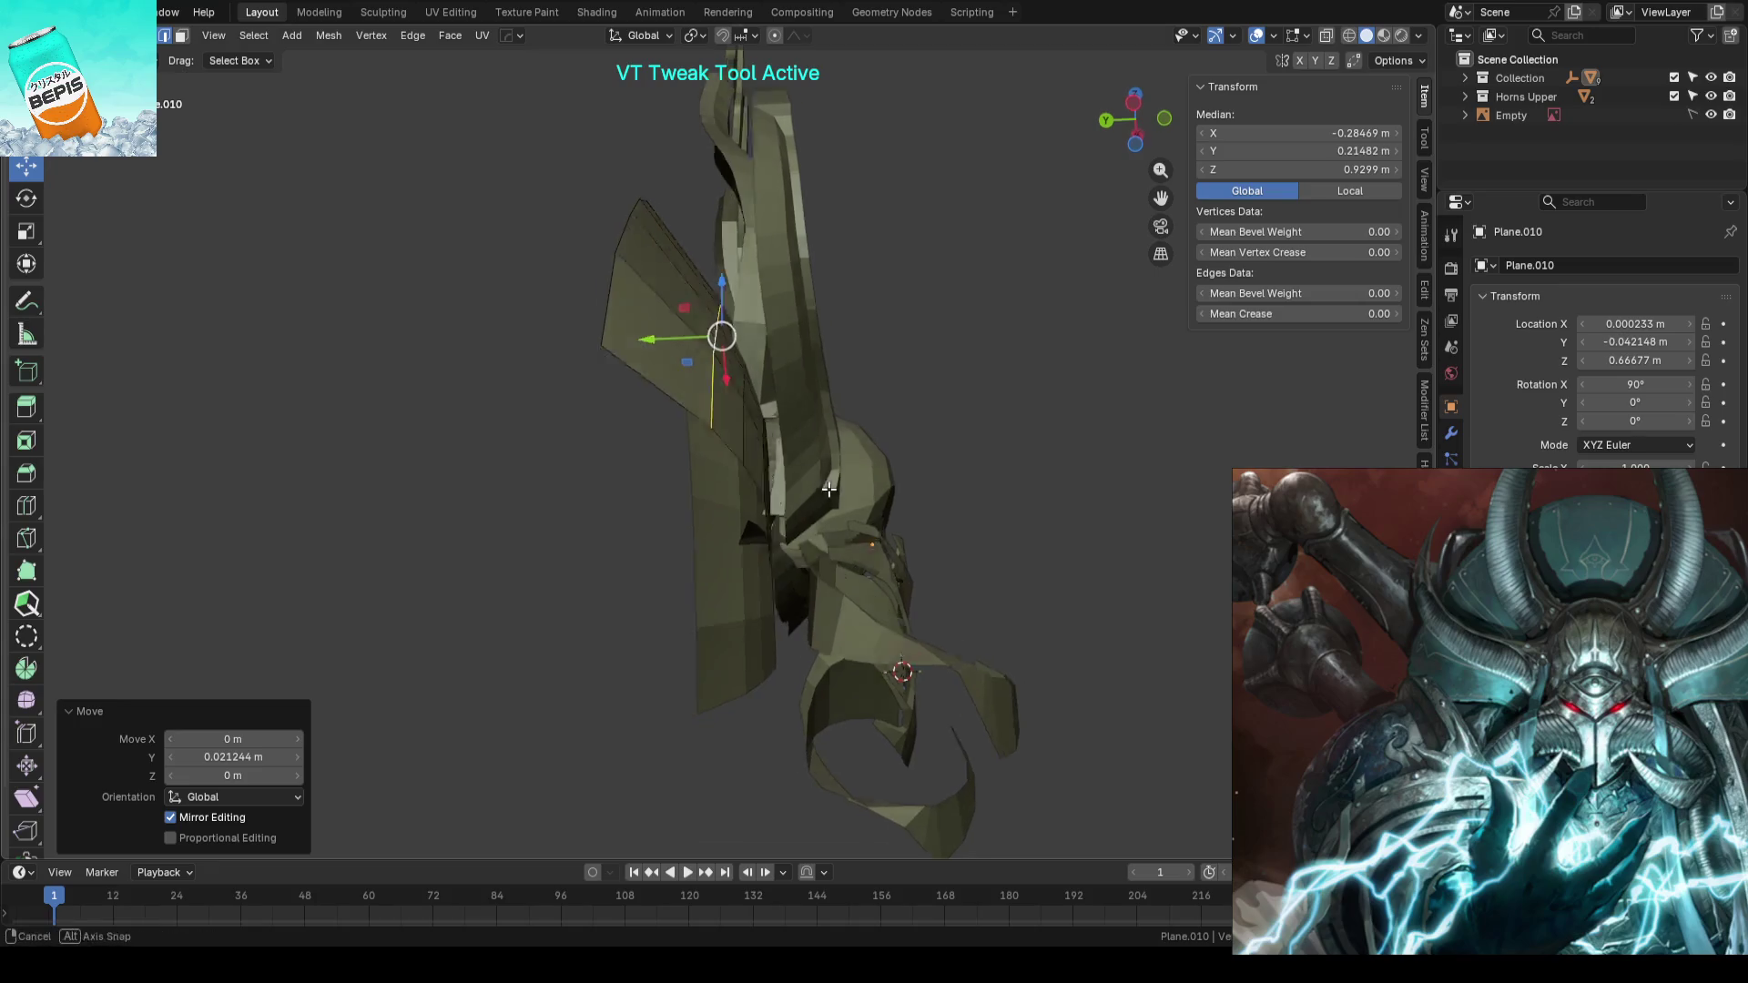
key("alt+a")
- Reposition one more crest element with the move gizmo and return to object mode
mouse_move(819, 397)
middle_mouse_down()
mouse_move(750, 455)
mouse_move(905, 460)
mouse_move(901, 553)
middle_mouse_up()
left_click(750, 454)
key("shift+space")
key("g")
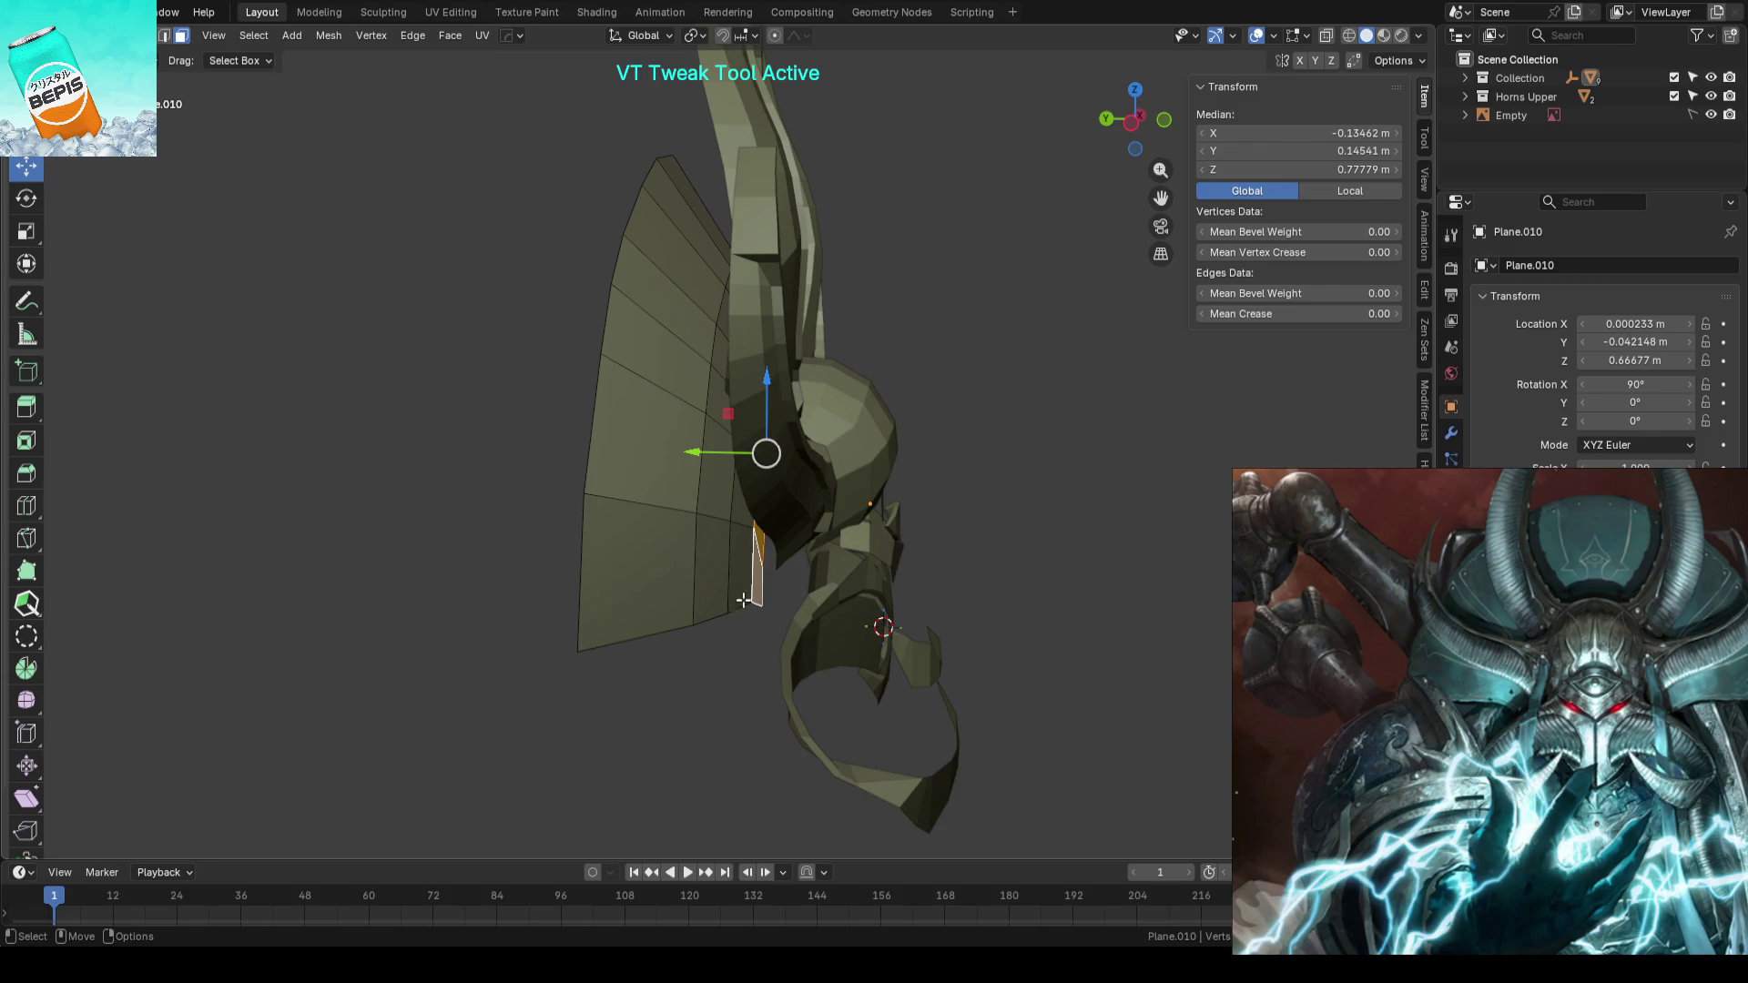
left_click(720, 463)
mouse_move(694, 456)
middle_mouse_down()
mouse_move(987, 500)
mouse_move(842, 541)
middle_mouse_up()
key("alt+a")
key("Tab")
scroll(874, 556, "down", 4)
key("alt+a")
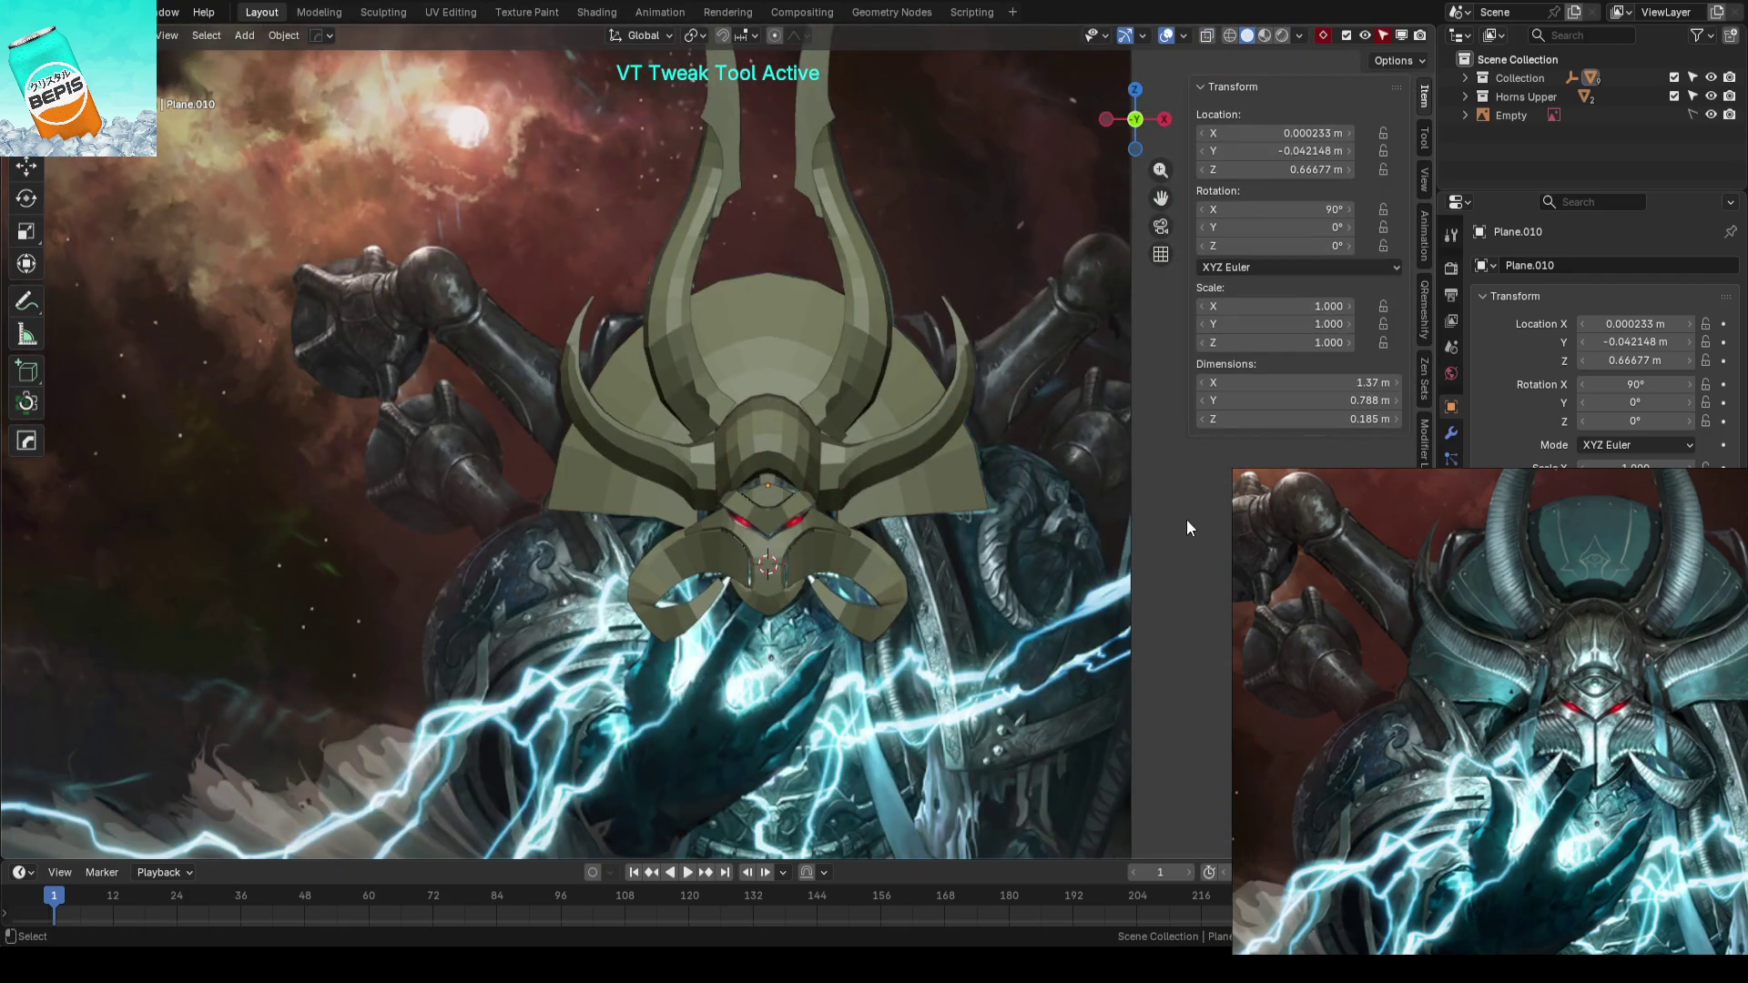
- Save, orbit to inspect the helmet, line up with the concept art in X-ray and enter edit mode
key("ctrl+s")
mouse_move(848, 602)
middle_mouse_down()
mouse_move(886, 601)
mouse_move(885, 538)
middle_mouse_up()
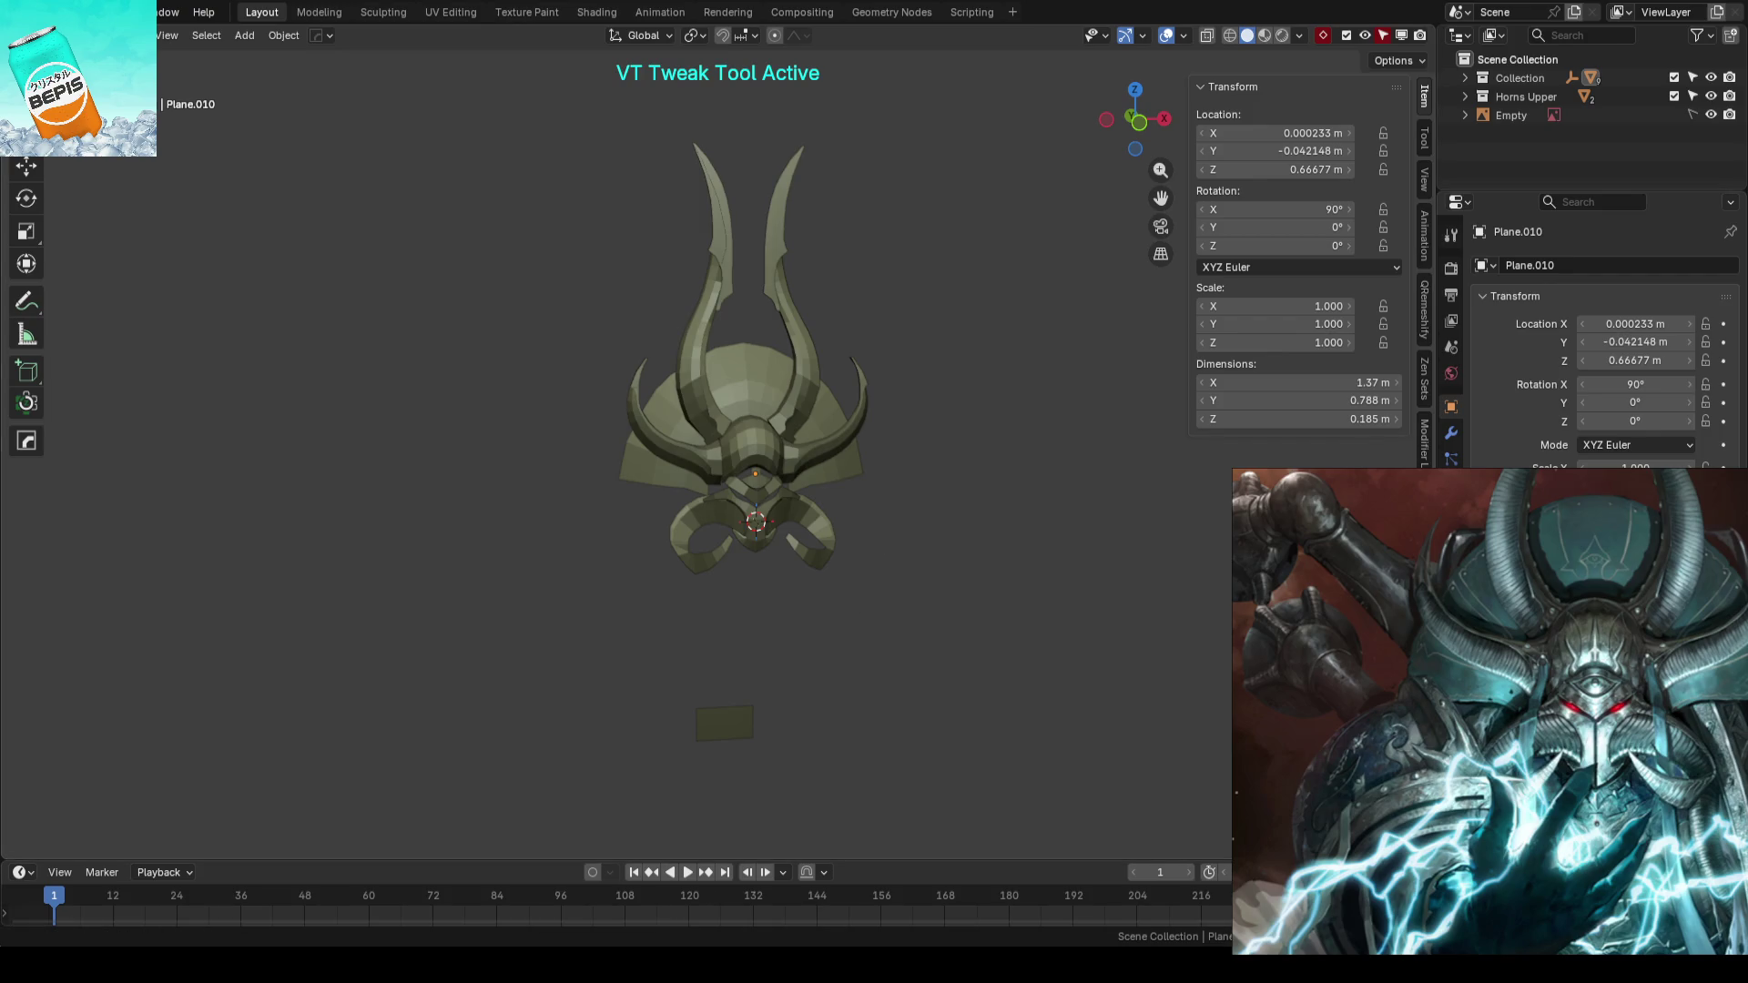
scroll(888, 355, "up", 3)
mouse_move(845, 391)
middle_mouse_down()
mouse_move(878, 362)
mouse_move(730, 561)
mouse_move(902, 462)
middle_mouse_up()
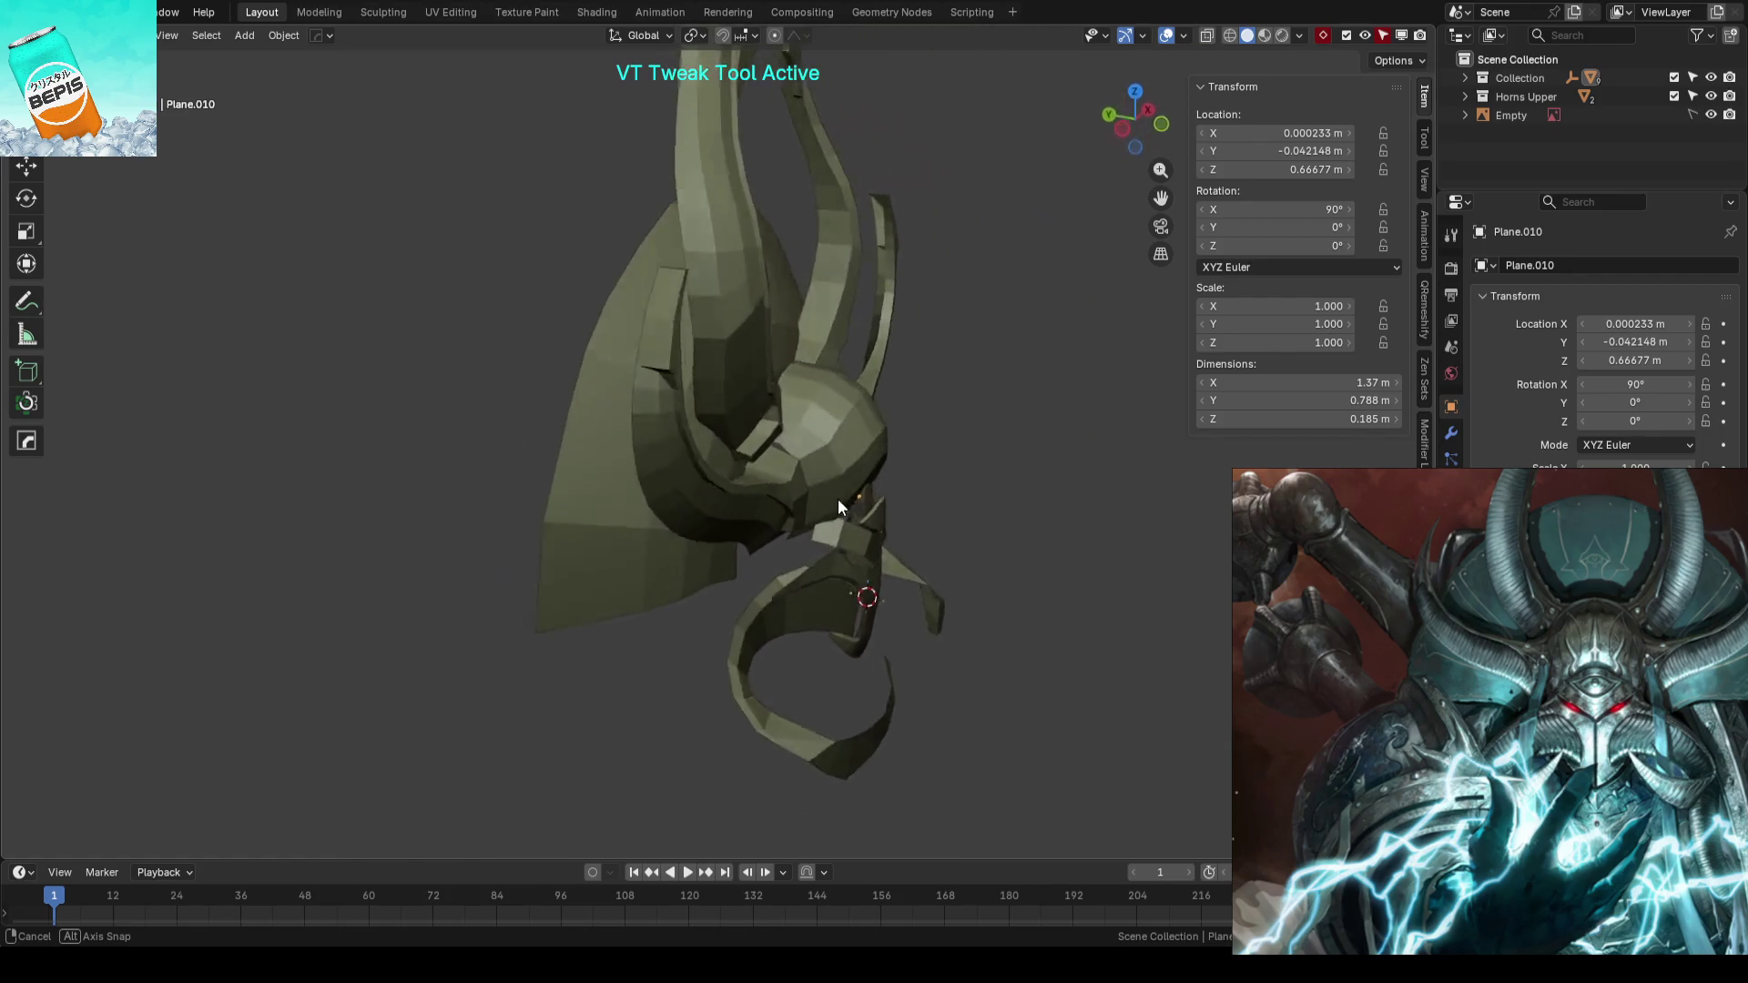
middle_click_drag(902, 461, 787, 380)
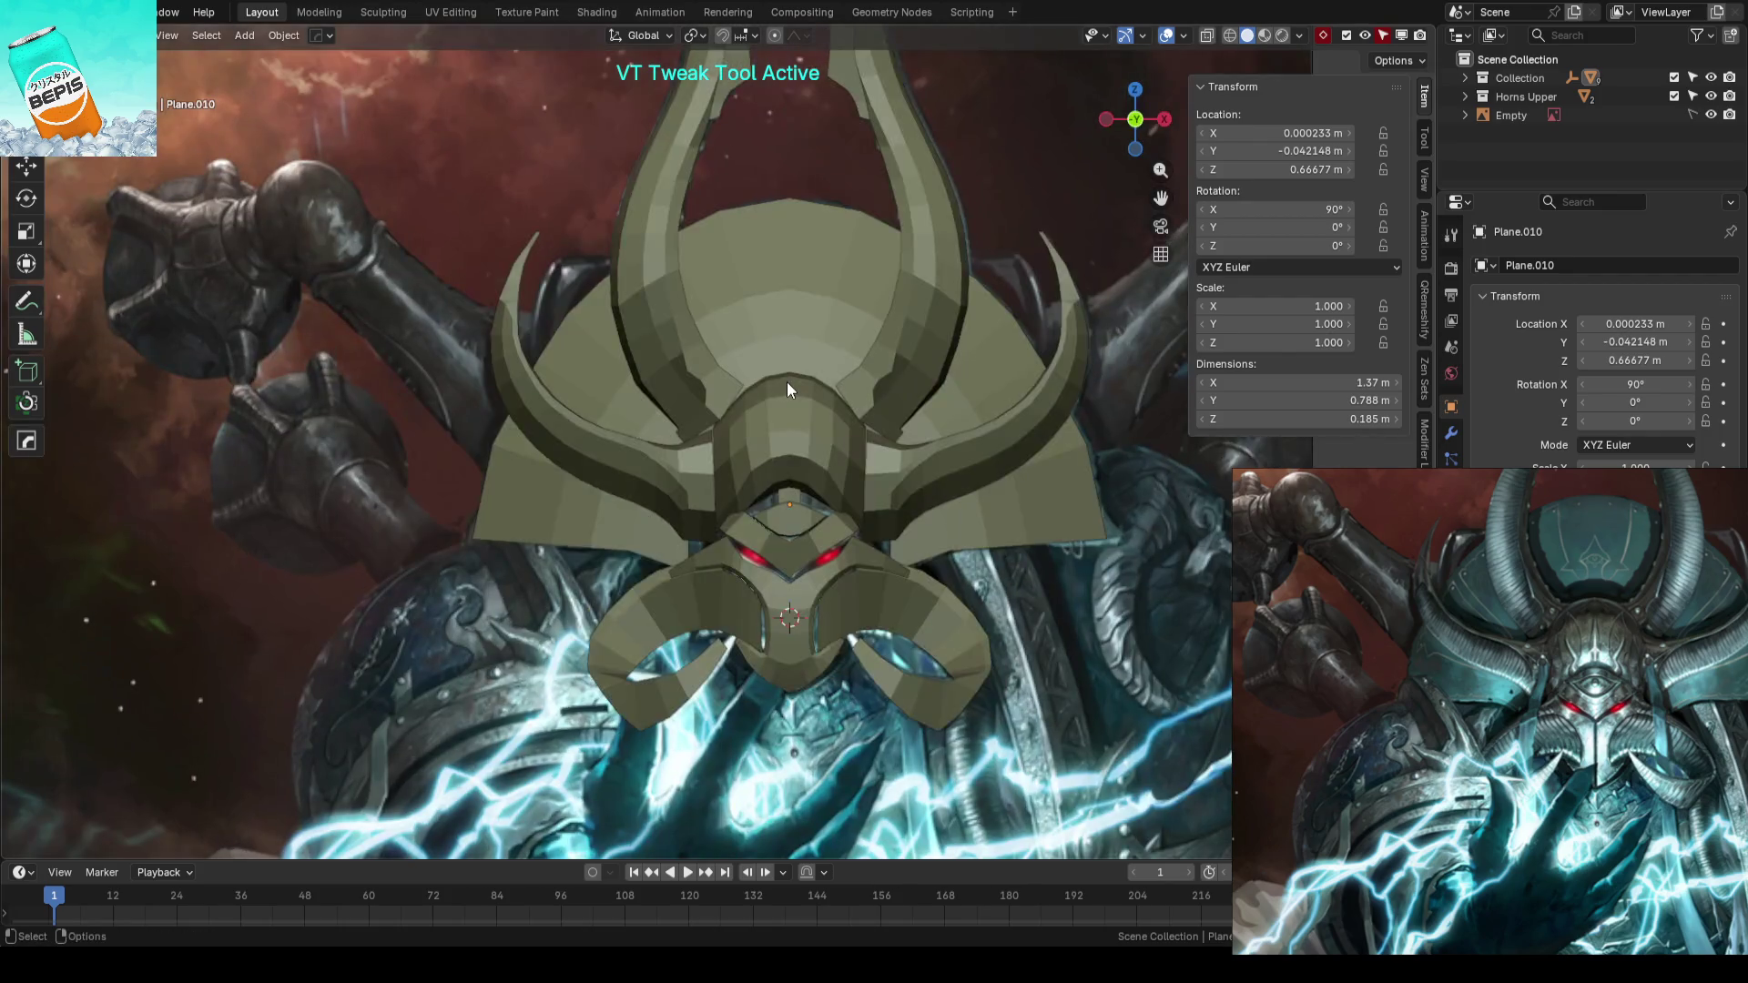
scroll(786, 381, "up", 2)
key("alt+z")
scroll(835, 344, "down", 1)
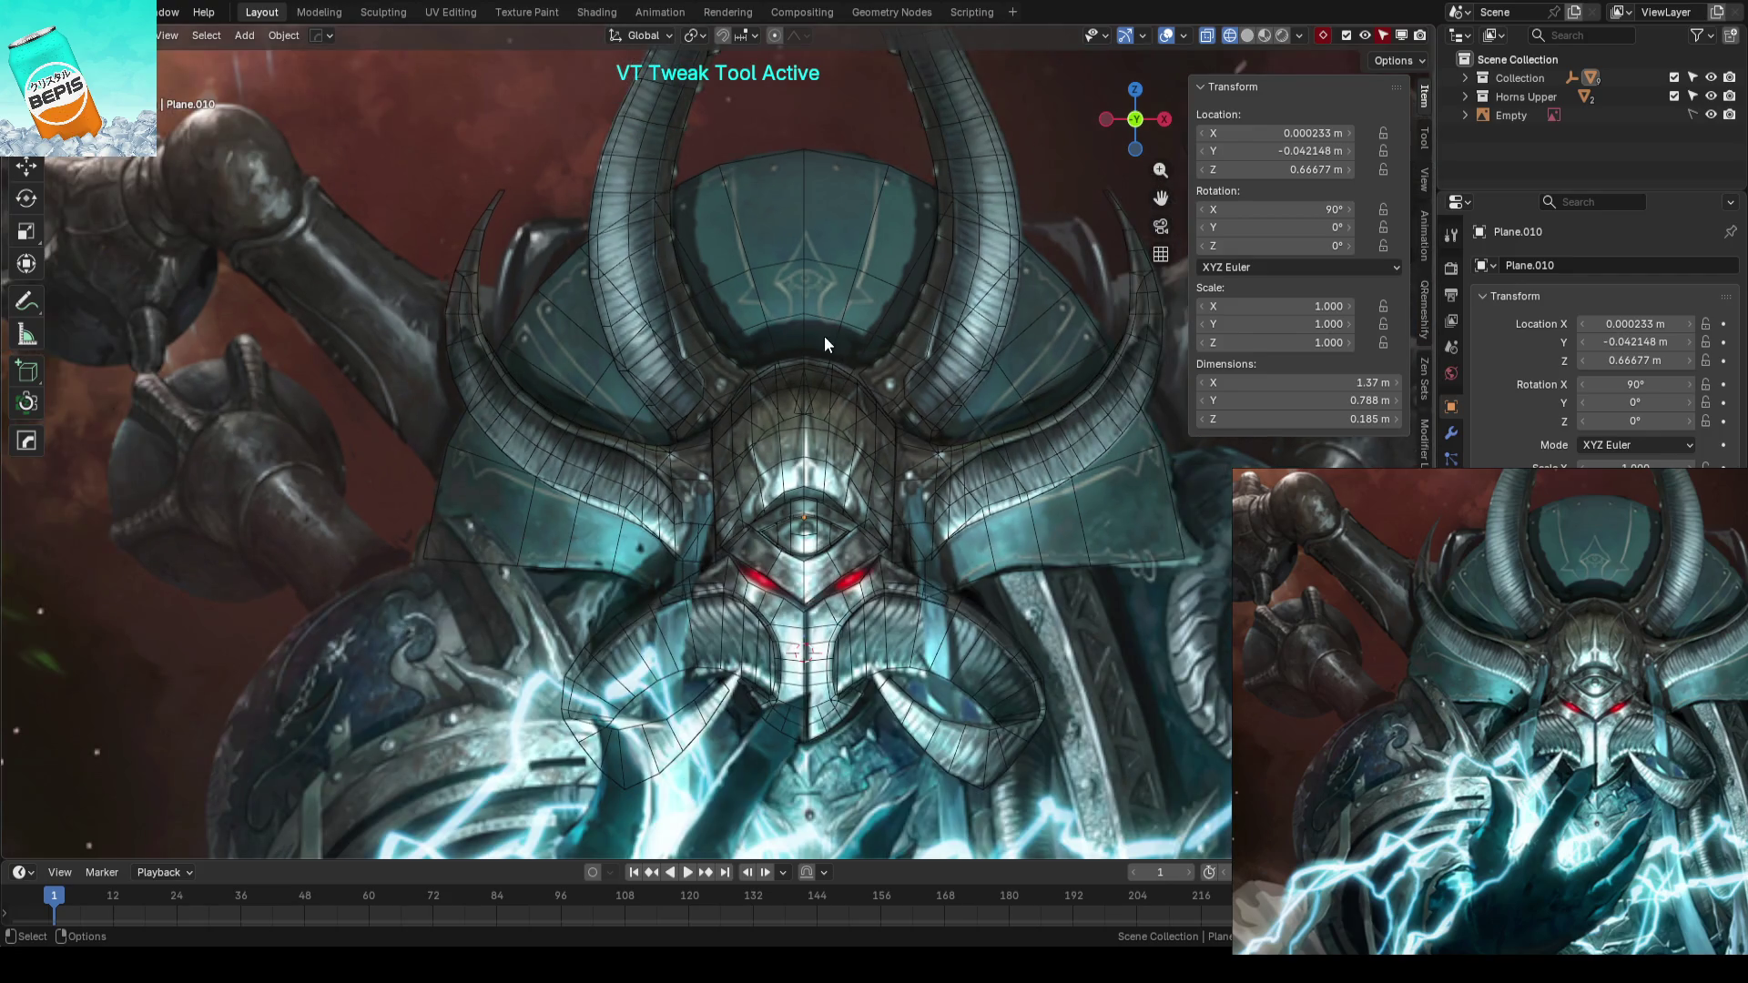
key("Tab")
scroll(817, 295, "up", 2)
scroll(824, 270, "down", 2)
left_click(711, 308, "alt")
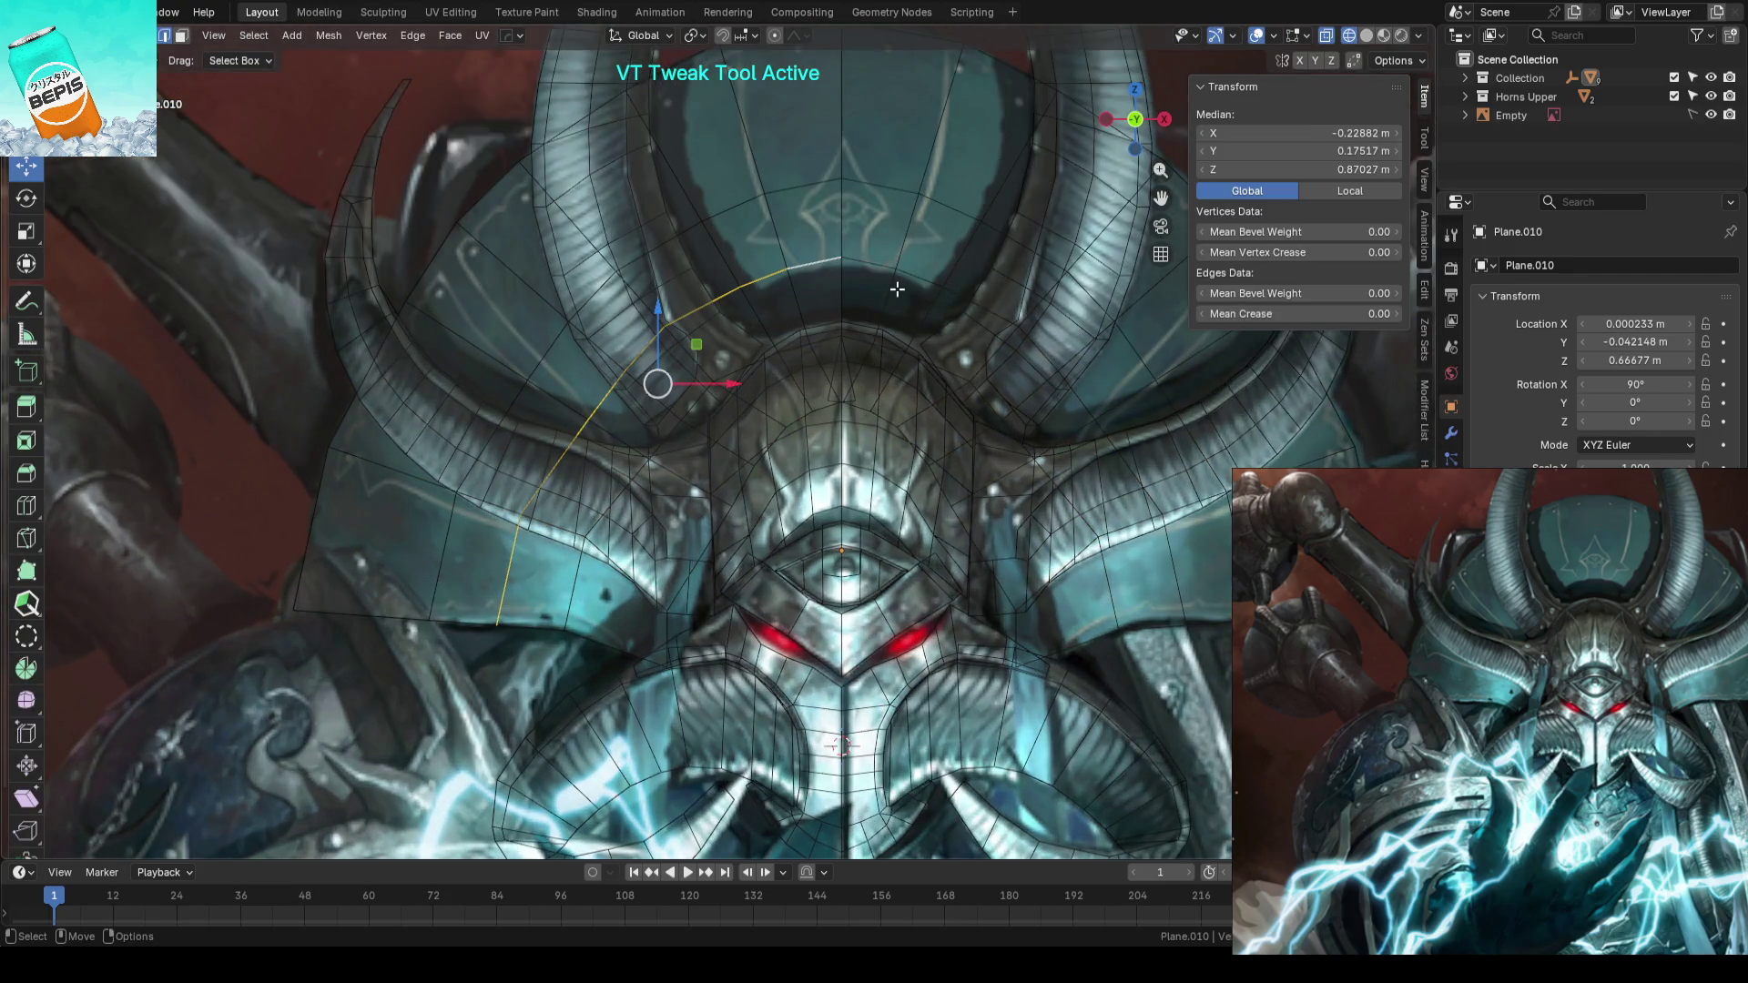
- Slide an edge loop along the crest and add an extra loop cut across it
key("g")
key("g")
left_click(726, 361)
scroll(728, 360, "down", 1)
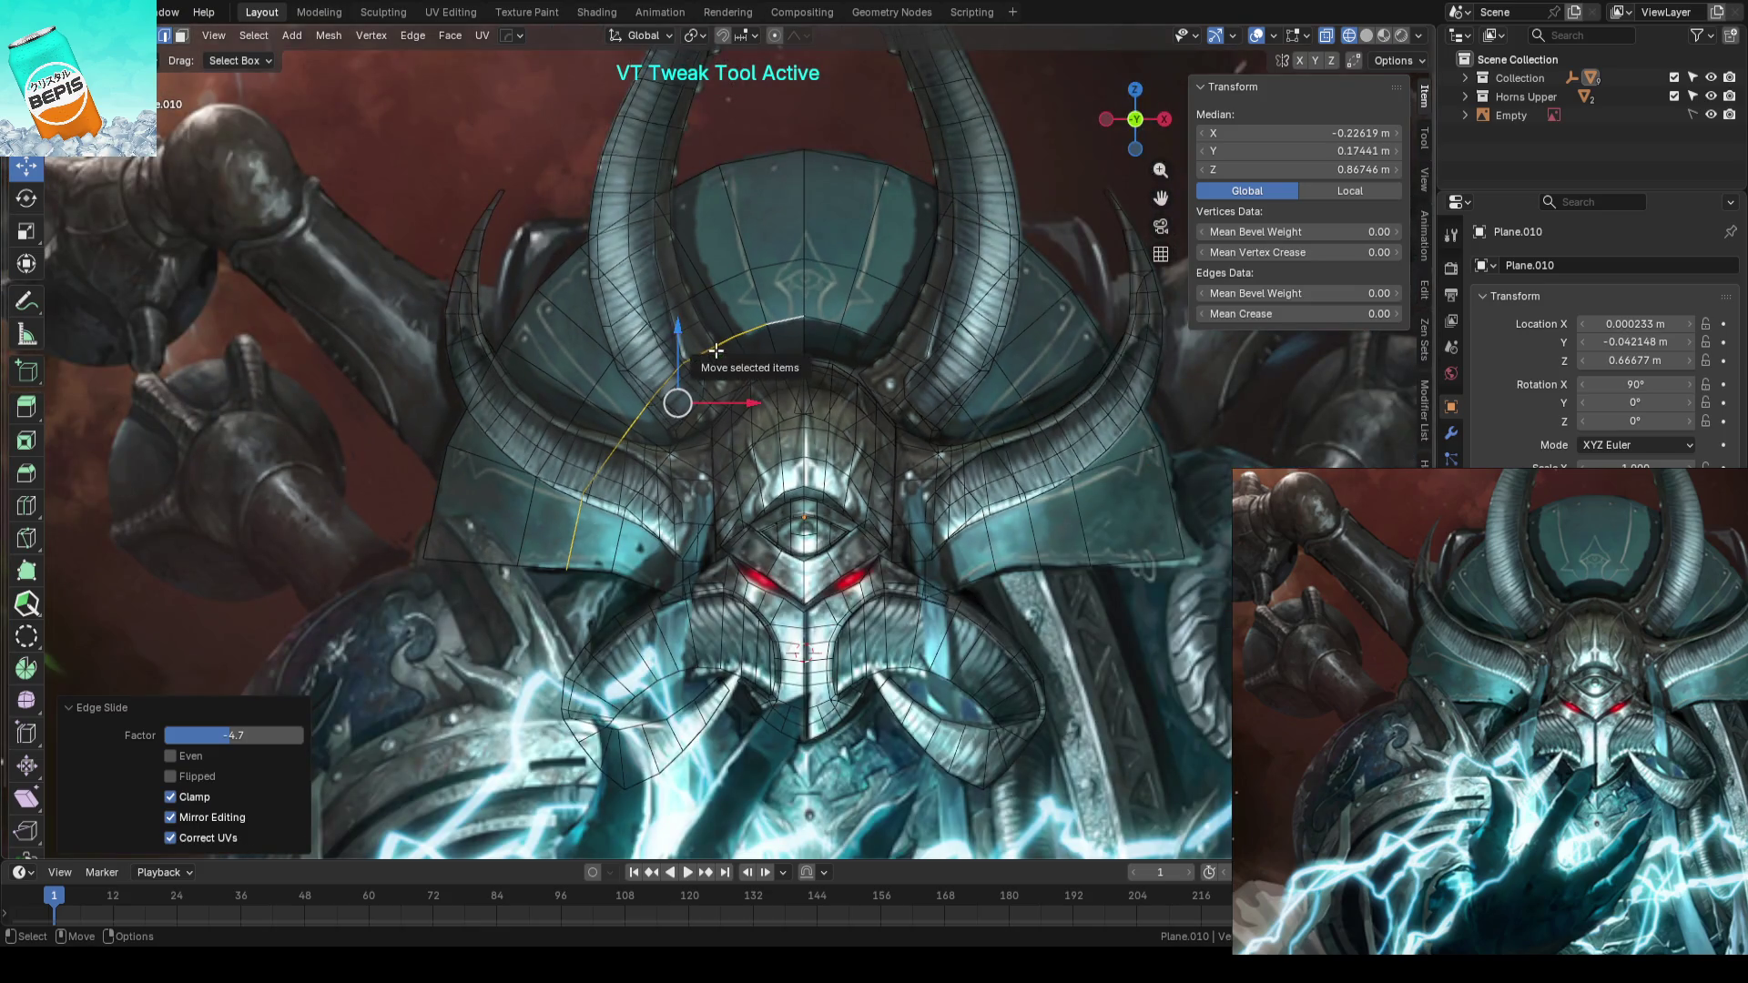
mouse_move(717, 360)
middle_mouse_down()
mouse_move(966, 326)
mouse_move(964, 379)
middle_mouse_up()
key("shift+z")
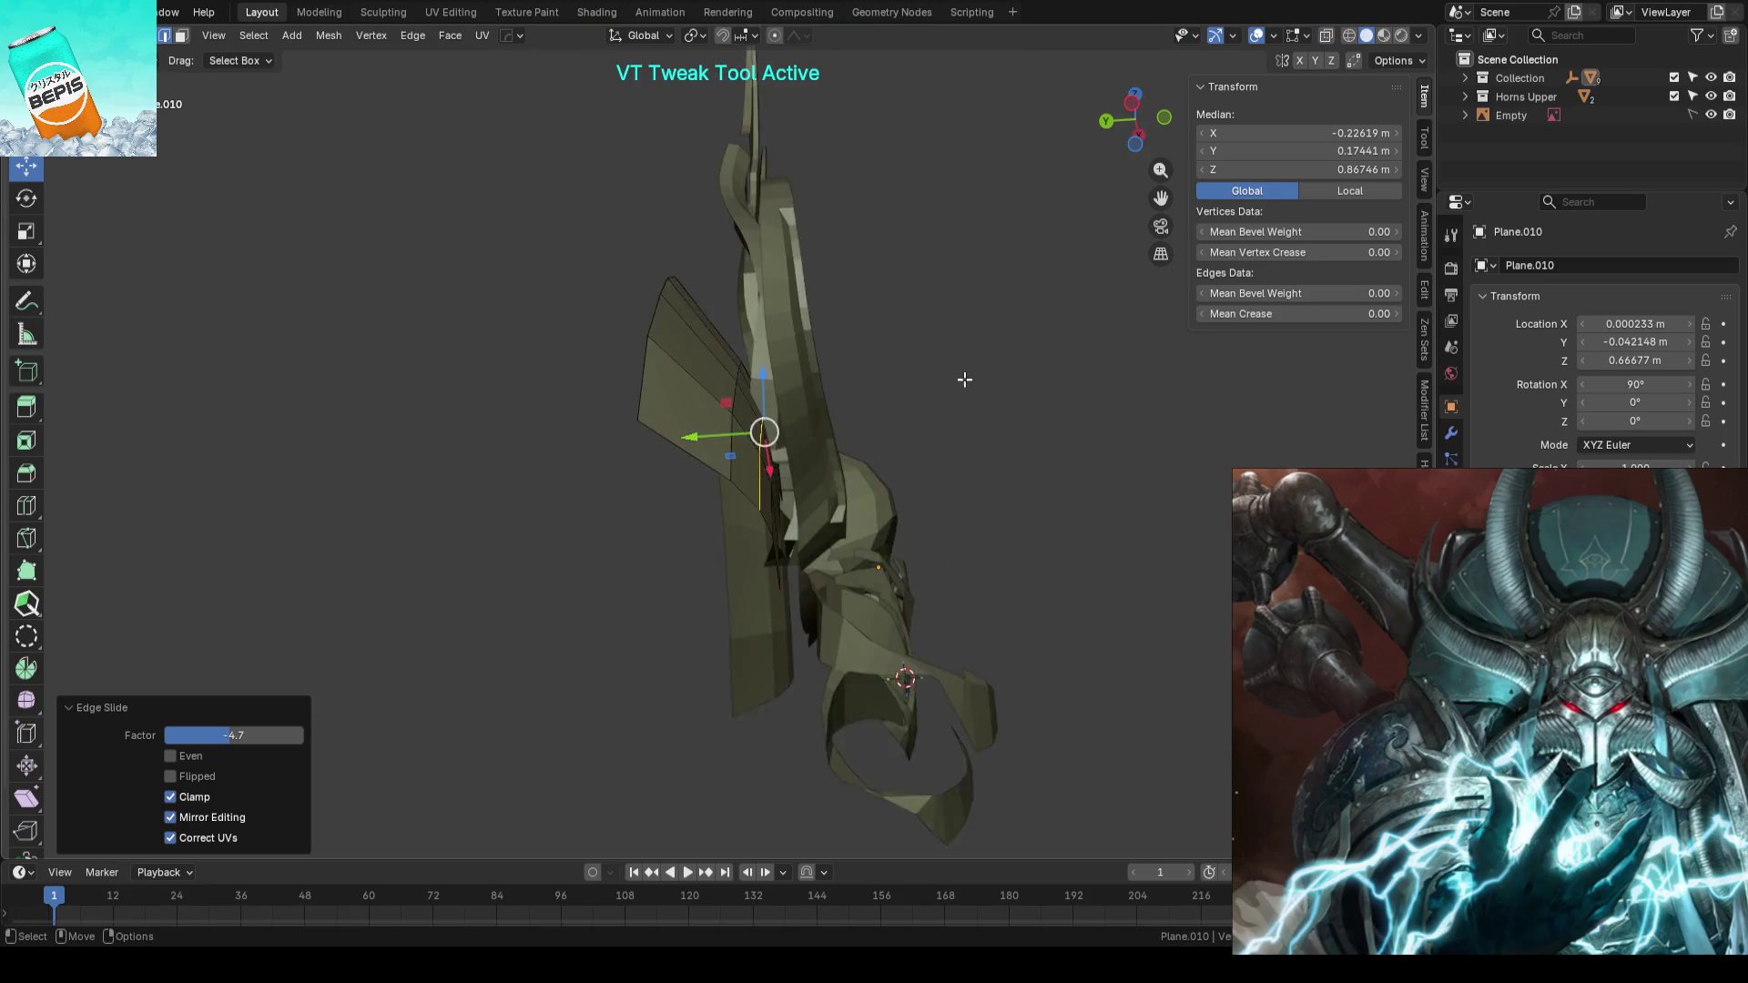
key("ctrl+r")
mouse_move(652, 305)
middle_mouse_down()
mouse_move(707, 336)
mouse_move(651, 318)
middle_mouse_up()
left_click(706, 336)
- Bend several crest edges and vertices in depth along Y to reshape the plate
left_click(652, 318)
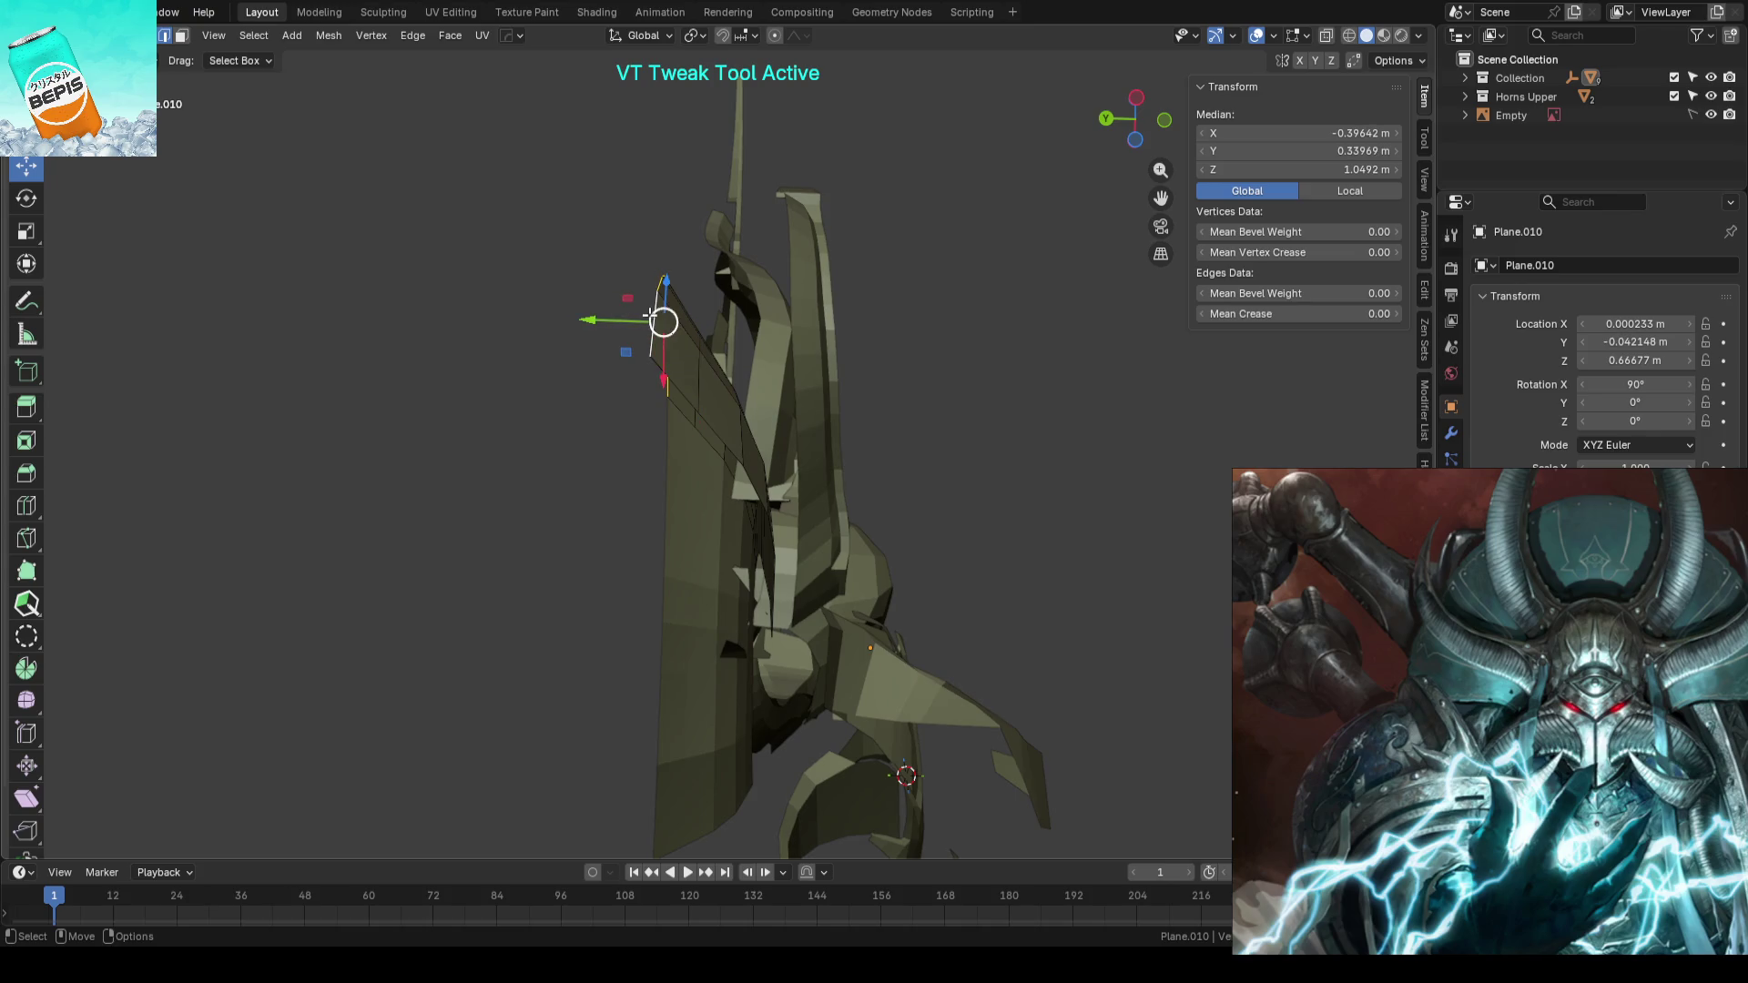
left_click_drag(599, 317, 597, 313)
left_click(696, 368)
left_click_drag(644, 369, 642, 366)
left_click(735, 435)
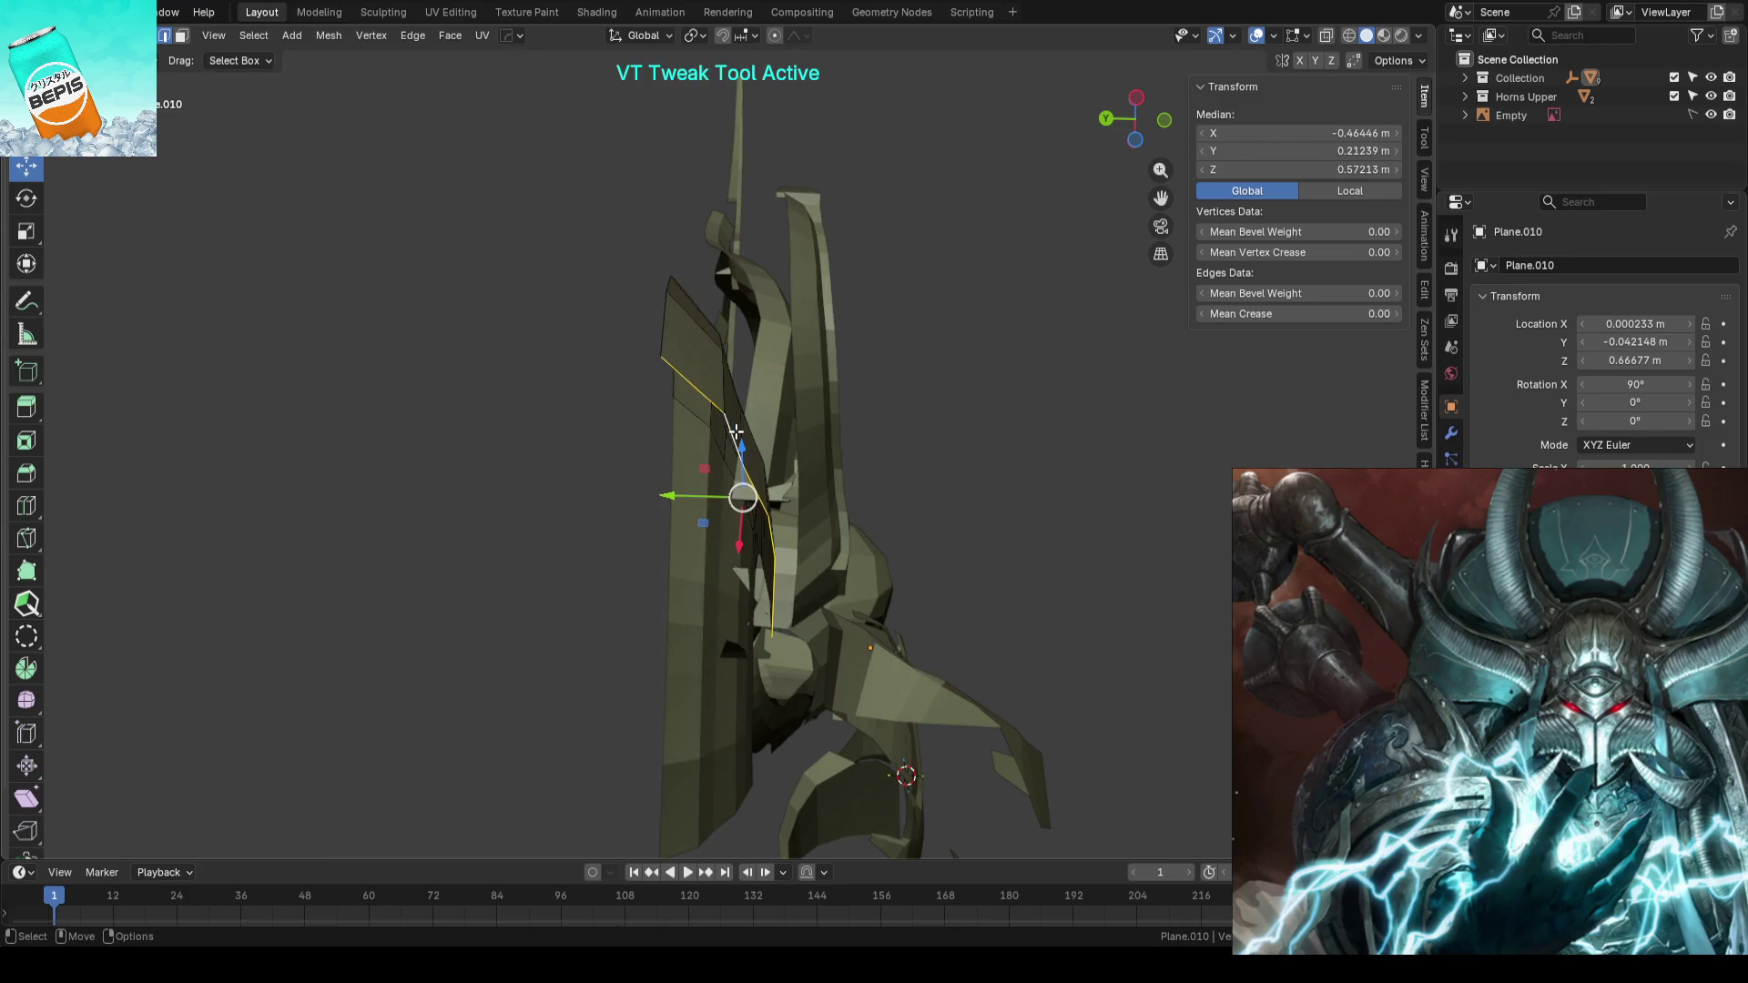
middle_click_drag(747, 435, 683, 424)
left_click(683, 425)
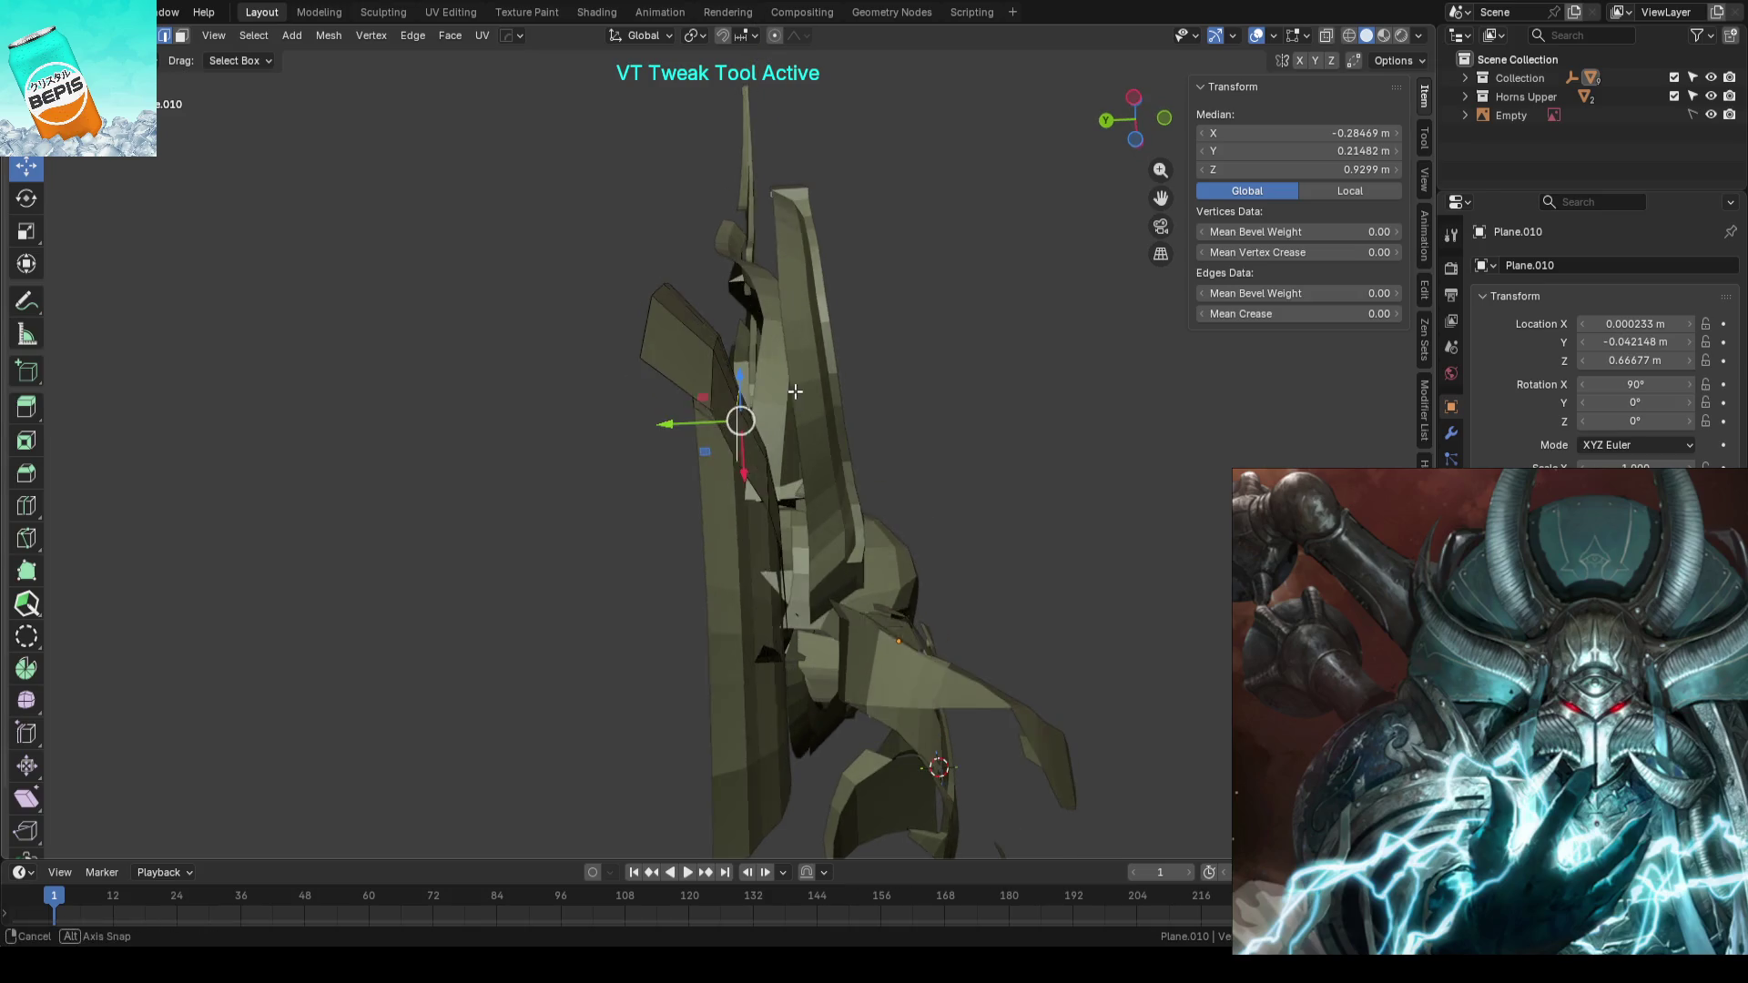
left_click_drag(683, 424, 750, 421)
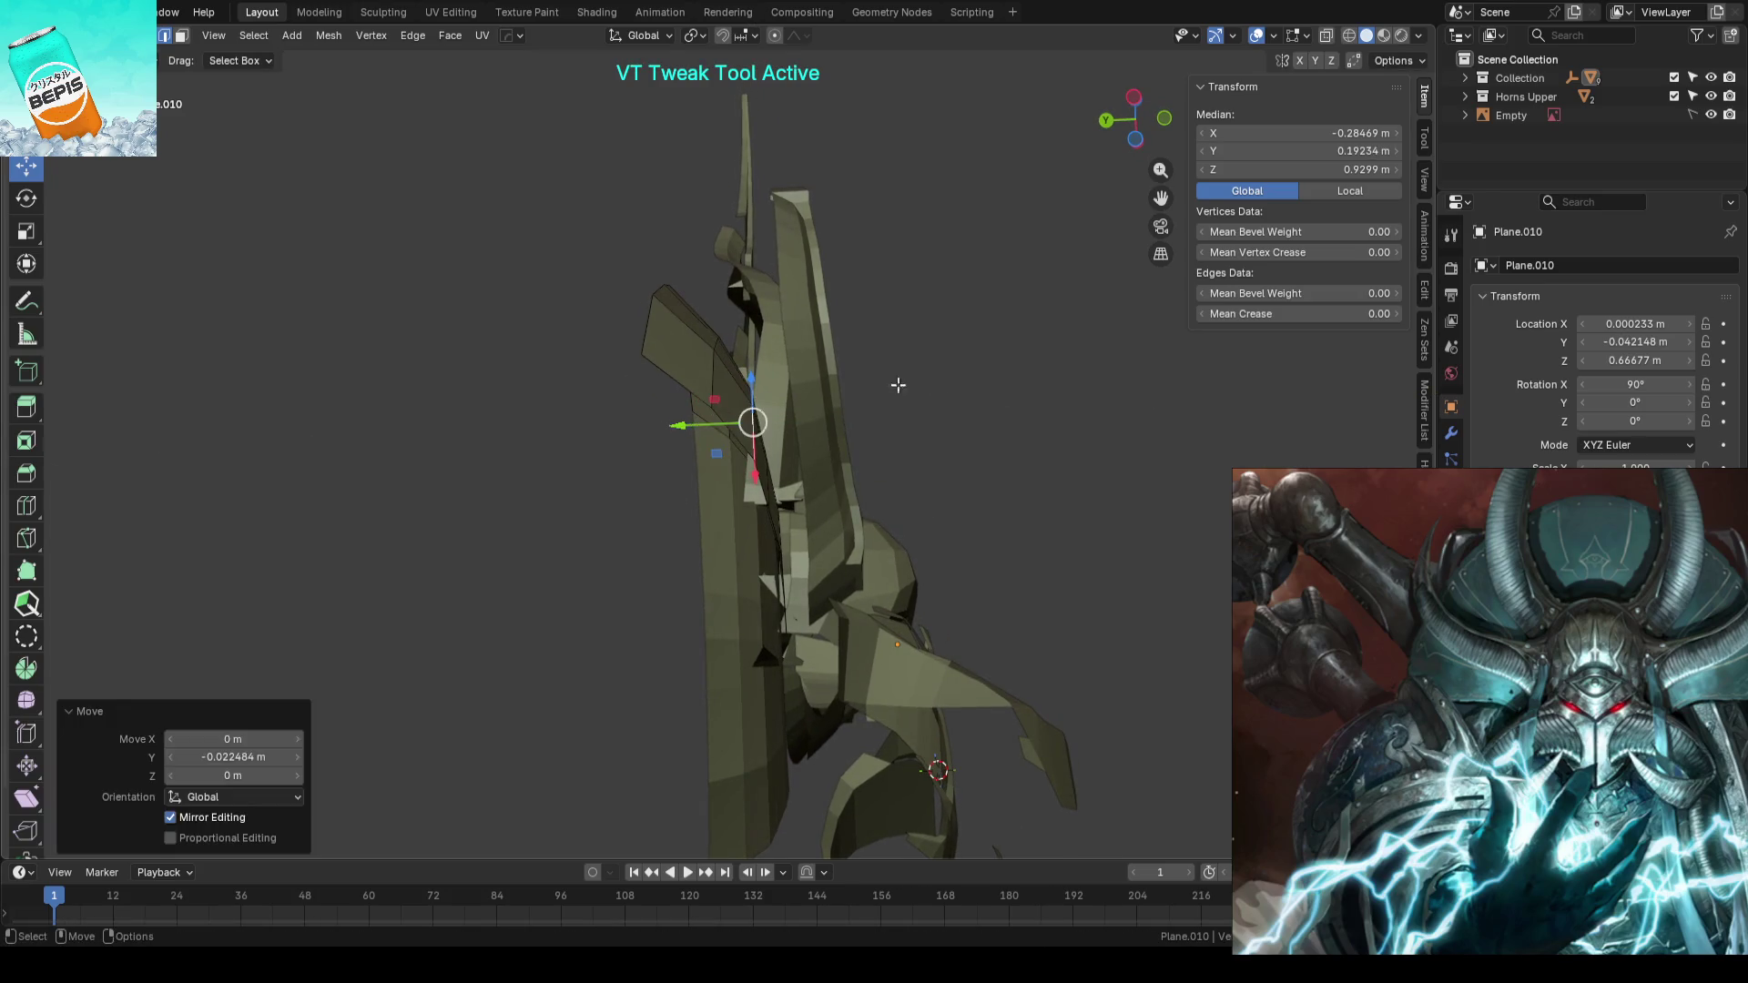
left_click(909, 360)
middle_click_drag(909, 360, 901, 297)
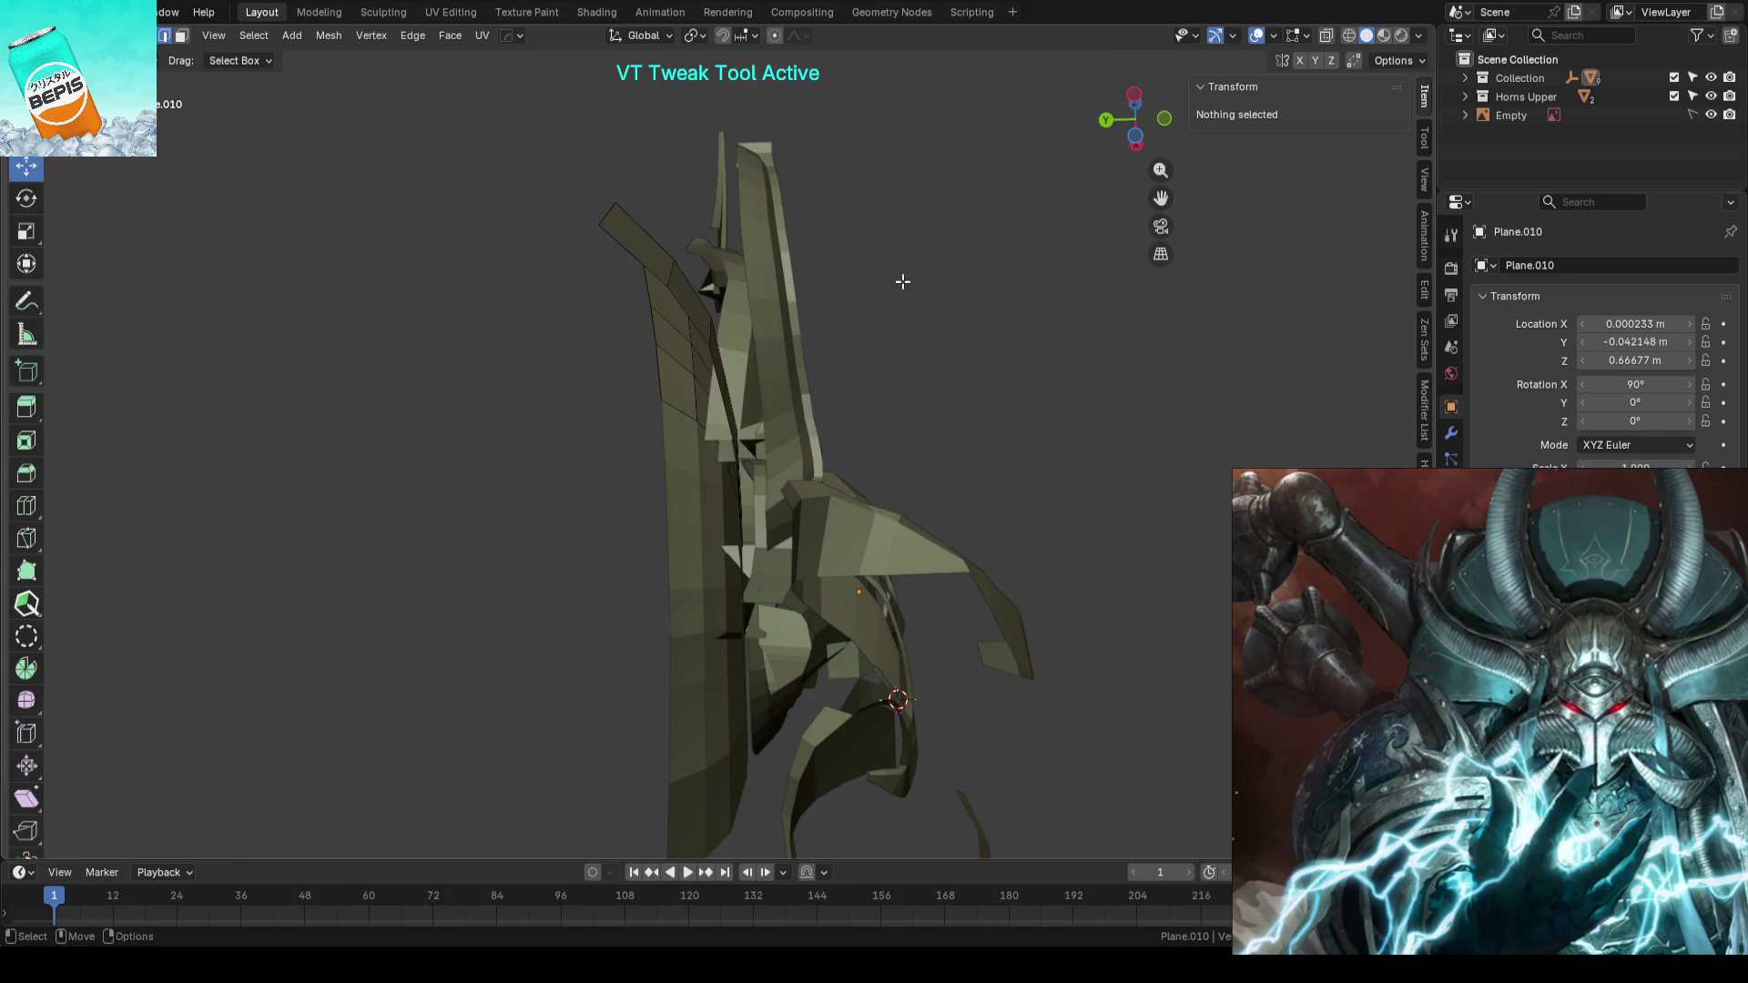
- Shift the whole crest object slightly along Y in object mode
key("Tab")
left_click_drag(814, 593, 771, 587)
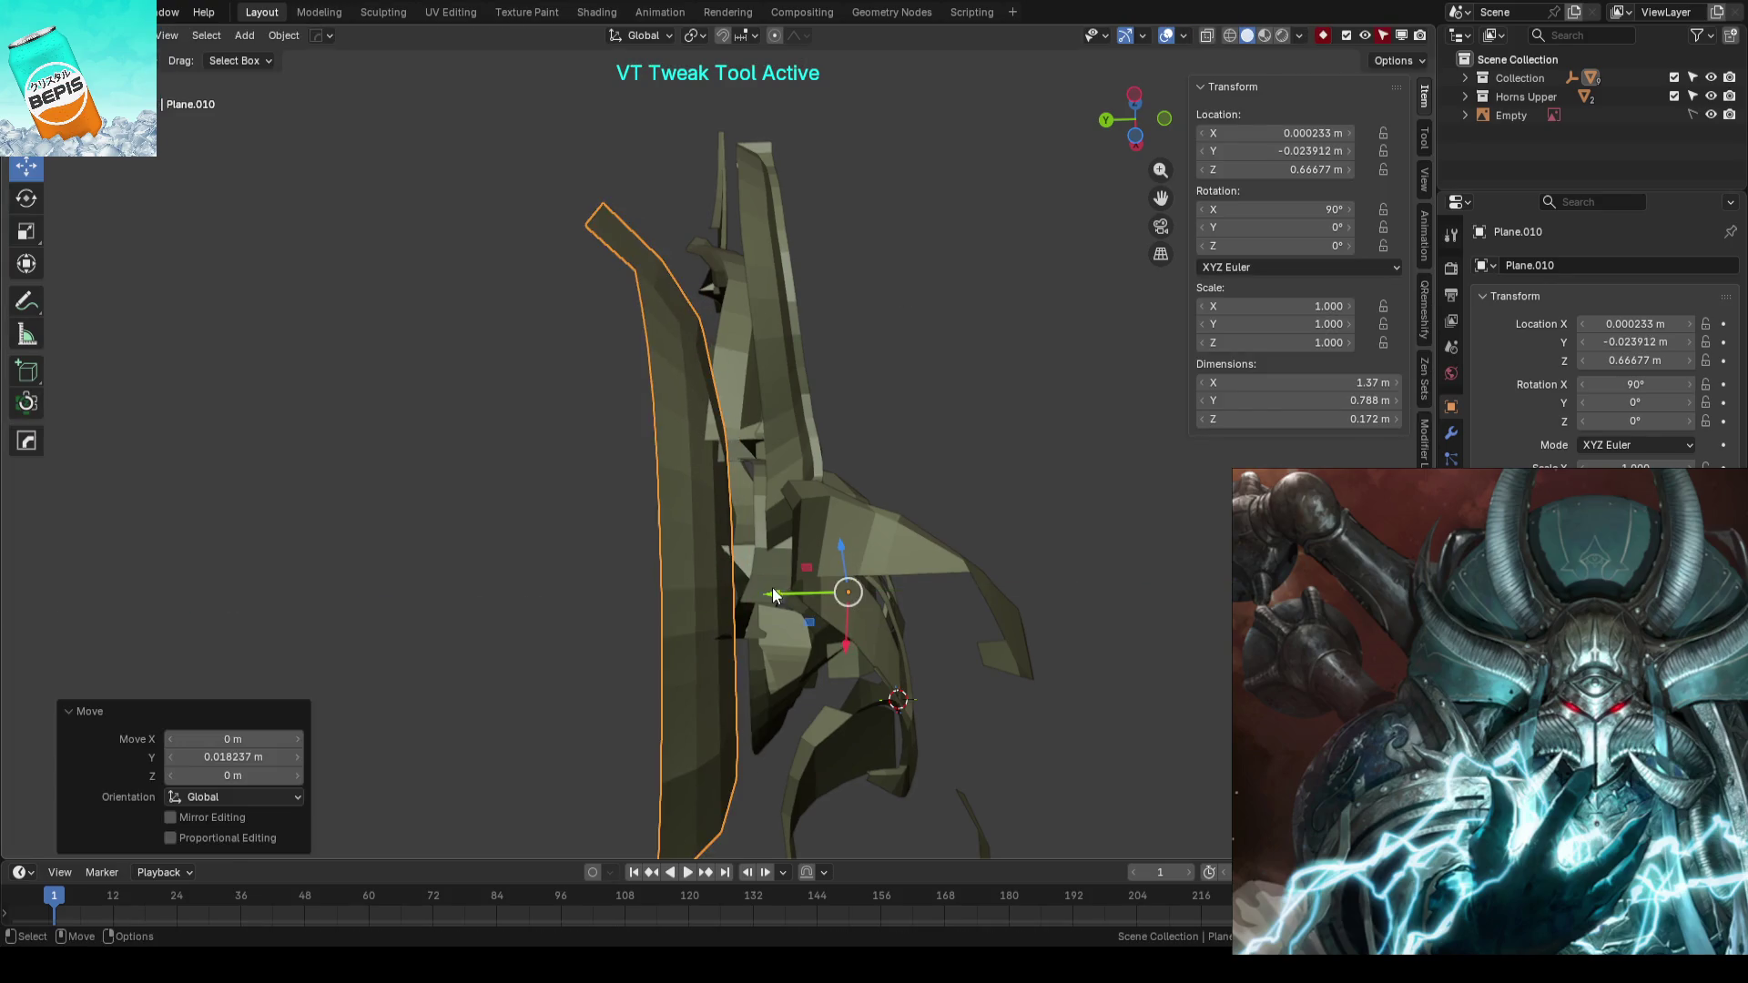
- Push a crest vertex and the crest's boundary edge loop inward along Y toward the dome
left_click(966, 375)
mouse_move(965, 376)
middle_mouse_down()
mouse_move(969, 555)
mouse_move(832, 460)
mouse_move(961, 452)
middle_mouse_up()
left_click(742, 441)
key("Tab")
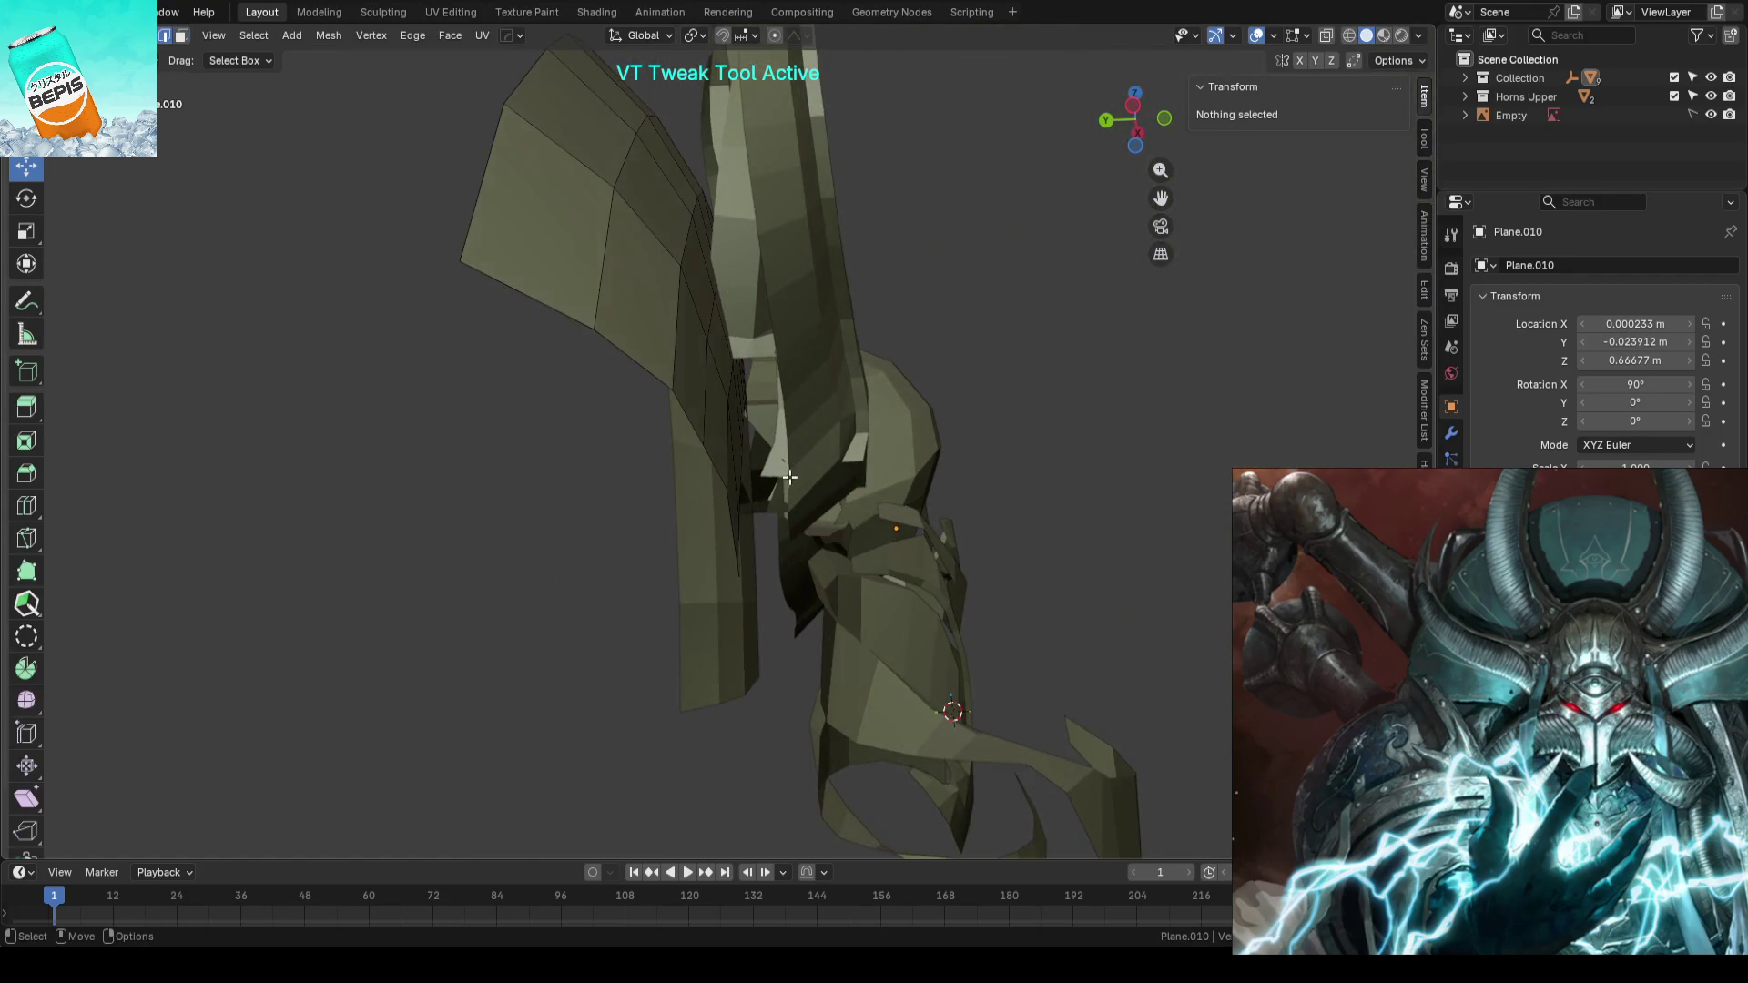
mouse_move(787, 475)
middle_mouse_down()
mouse_move(716, 482)
mouse_move(659, 680)
mouse_move(701, 515)
middle_mouse_up()
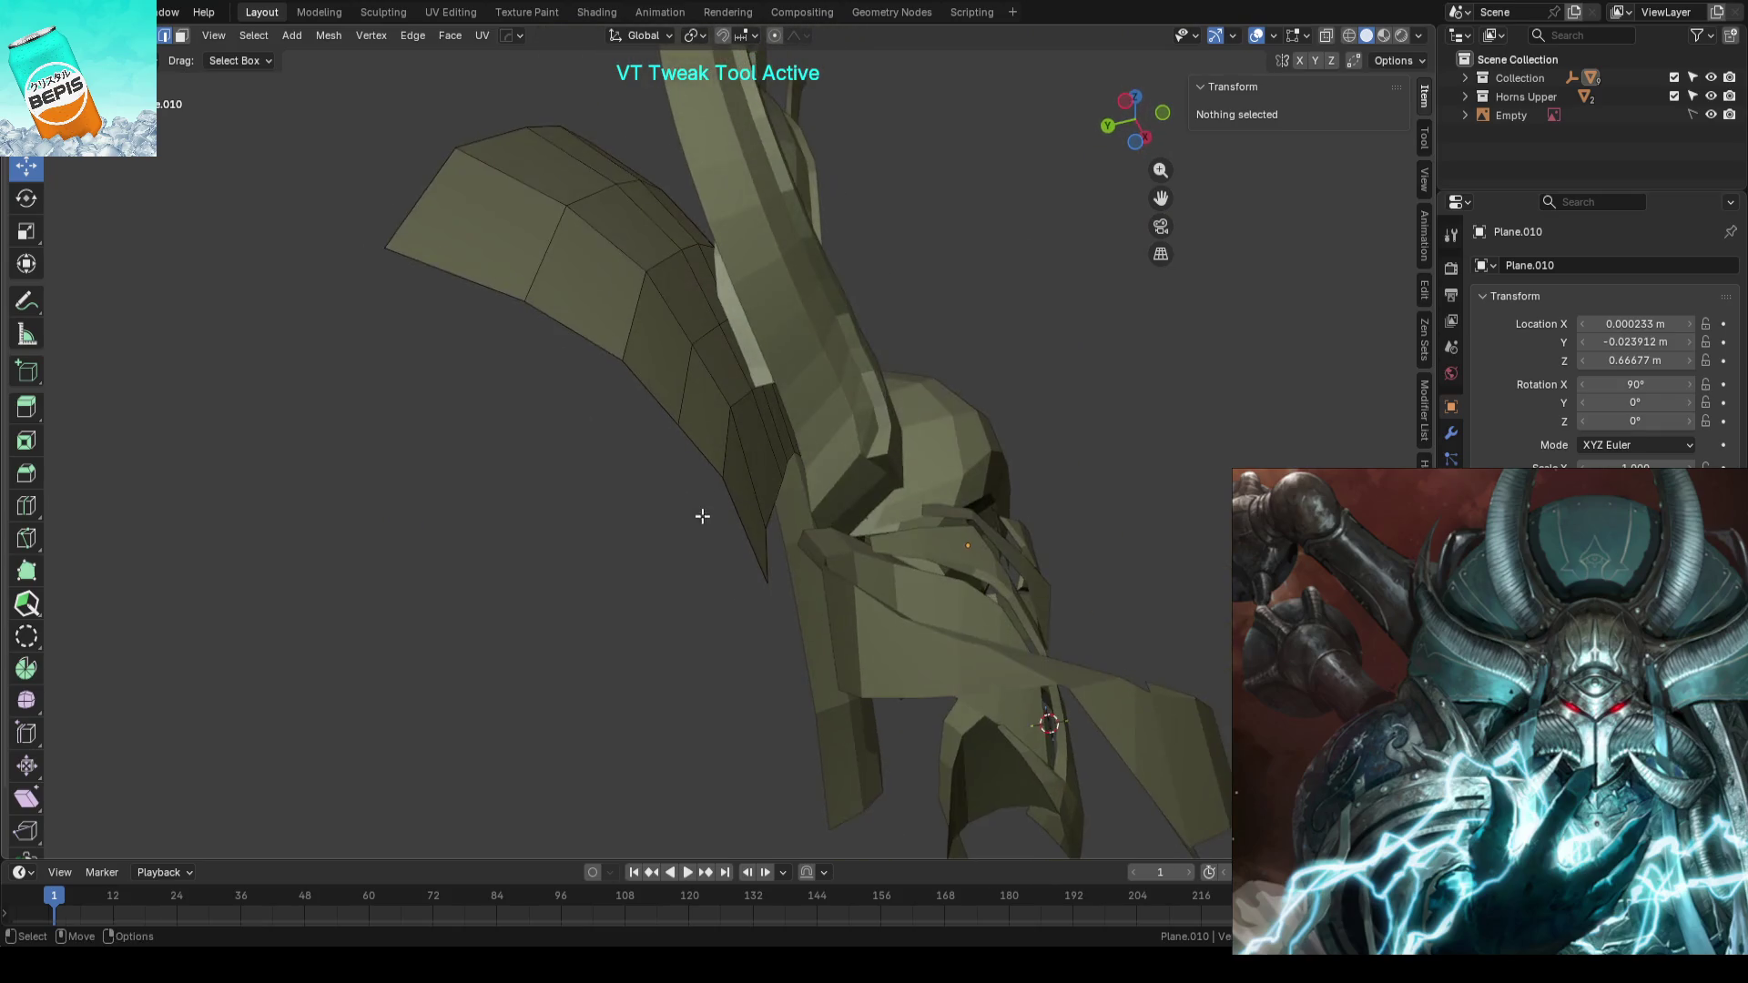
left_click(786, 489)
middle_click_drag(784, 490, 826, 480)
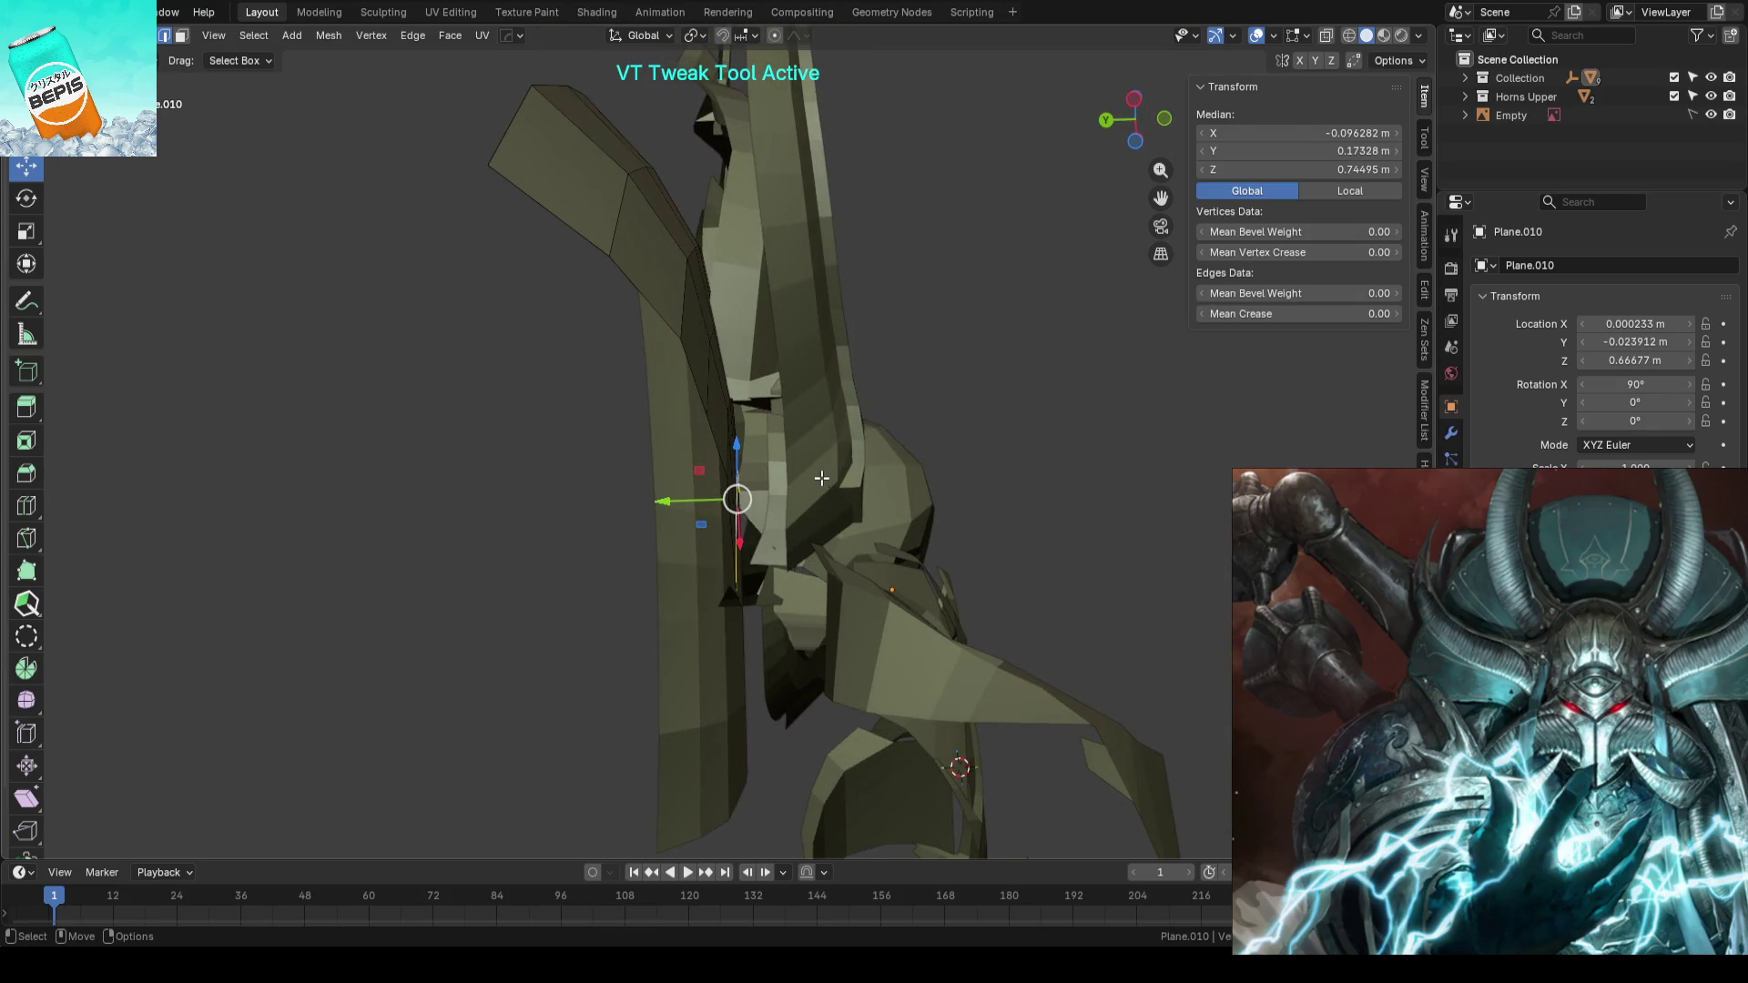
left_click_drag(703, 500, 719, 495)
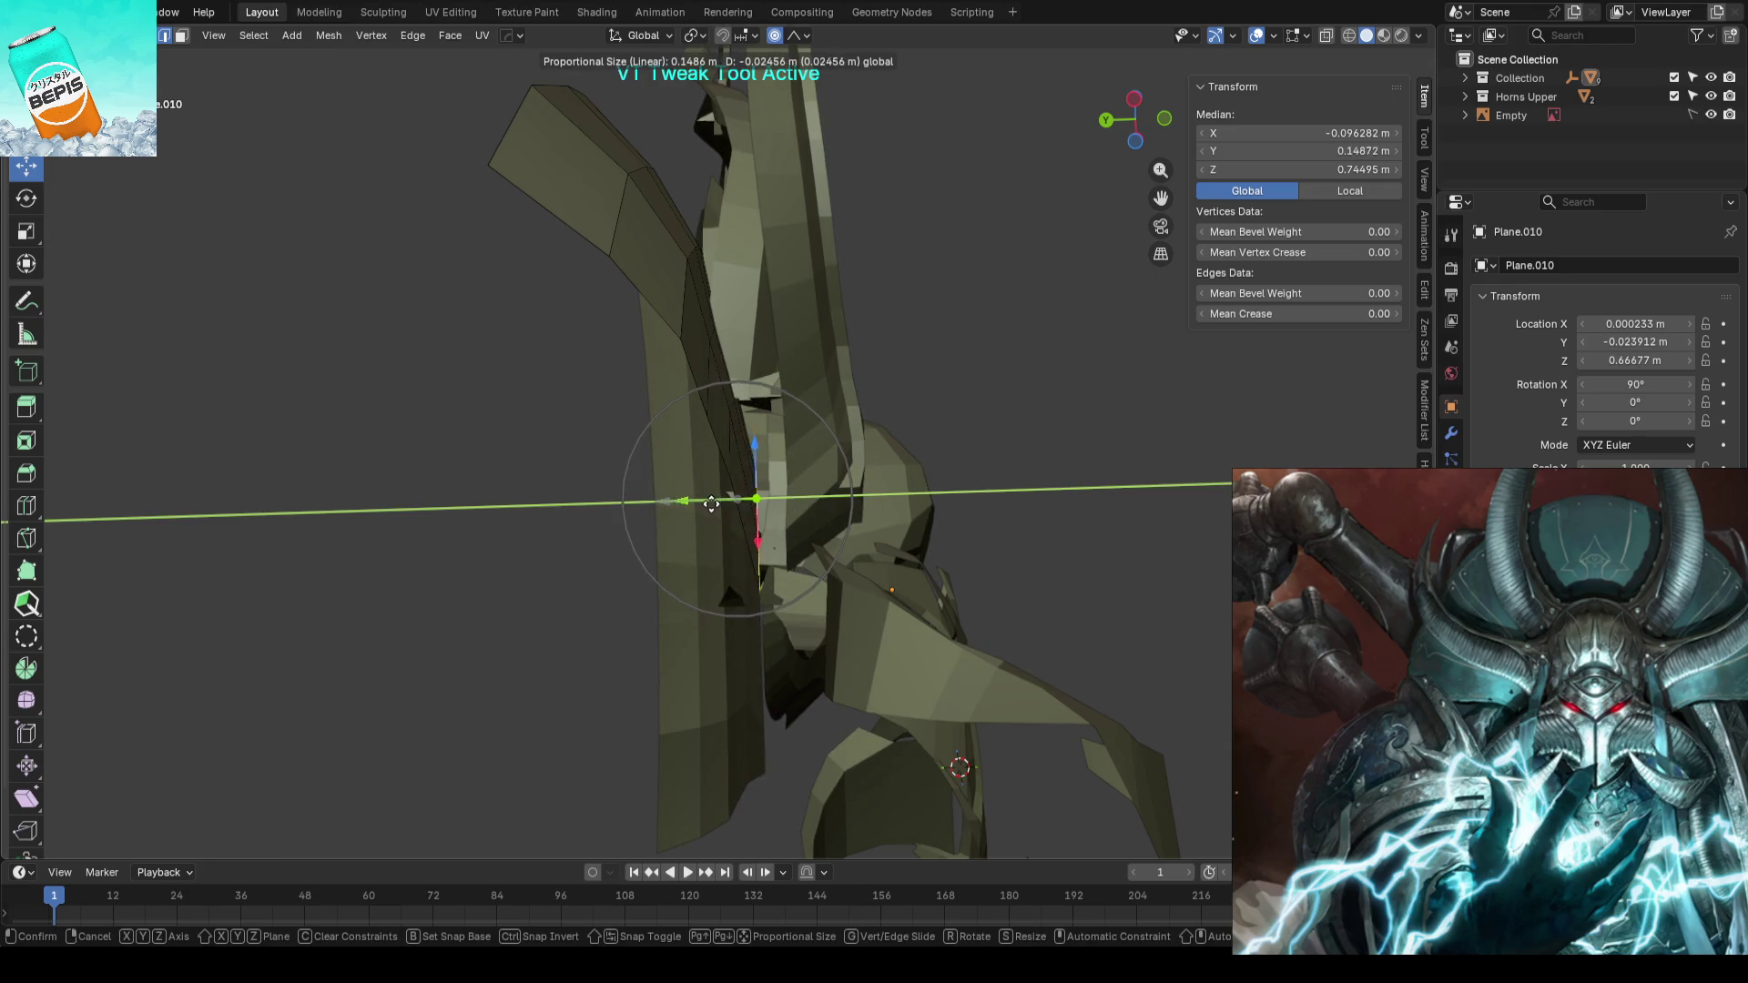
middle_click_drag(719, 496, 613, 446)
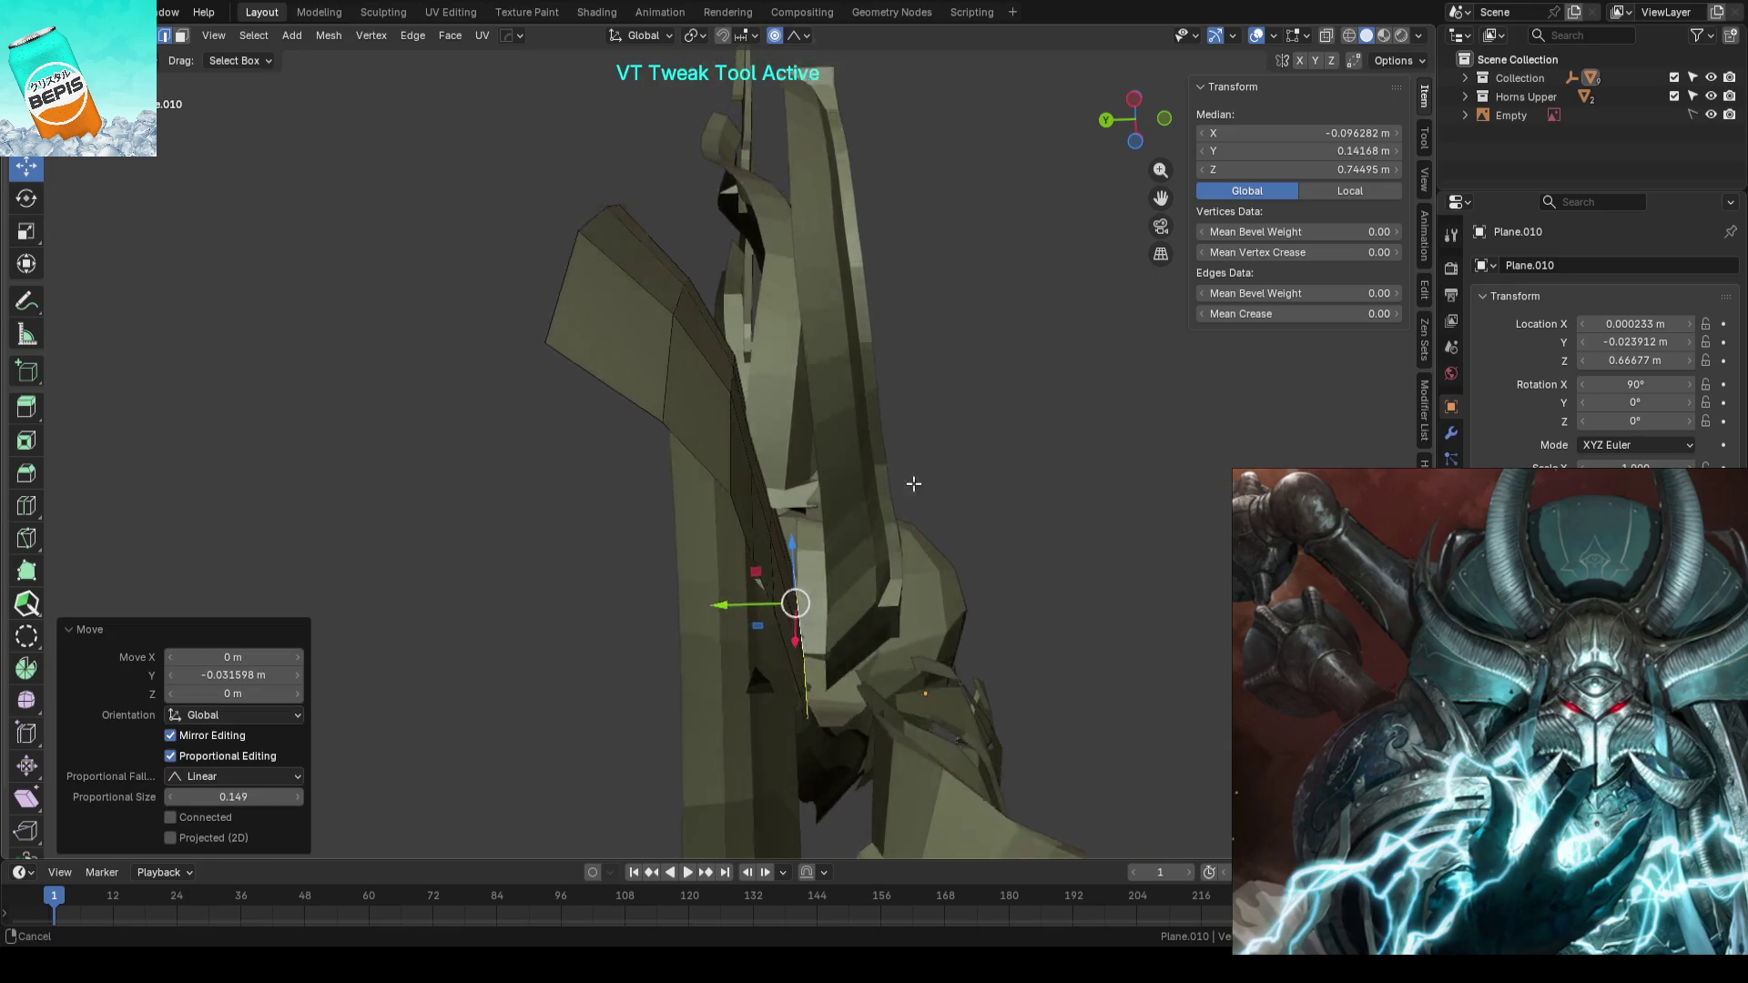
left_click(626, 433, "alt")
left_click_drag(601, 280, 587, 277)
- Move further inner crest vertices along Y with proportional falloff, then return to object mode
mouse_move(588, 278)
middle_mouse_down()
mouse_move(785, 219)
mouse_move(810, 478)
mouse_move(636, 473)
middle_mouse_up()
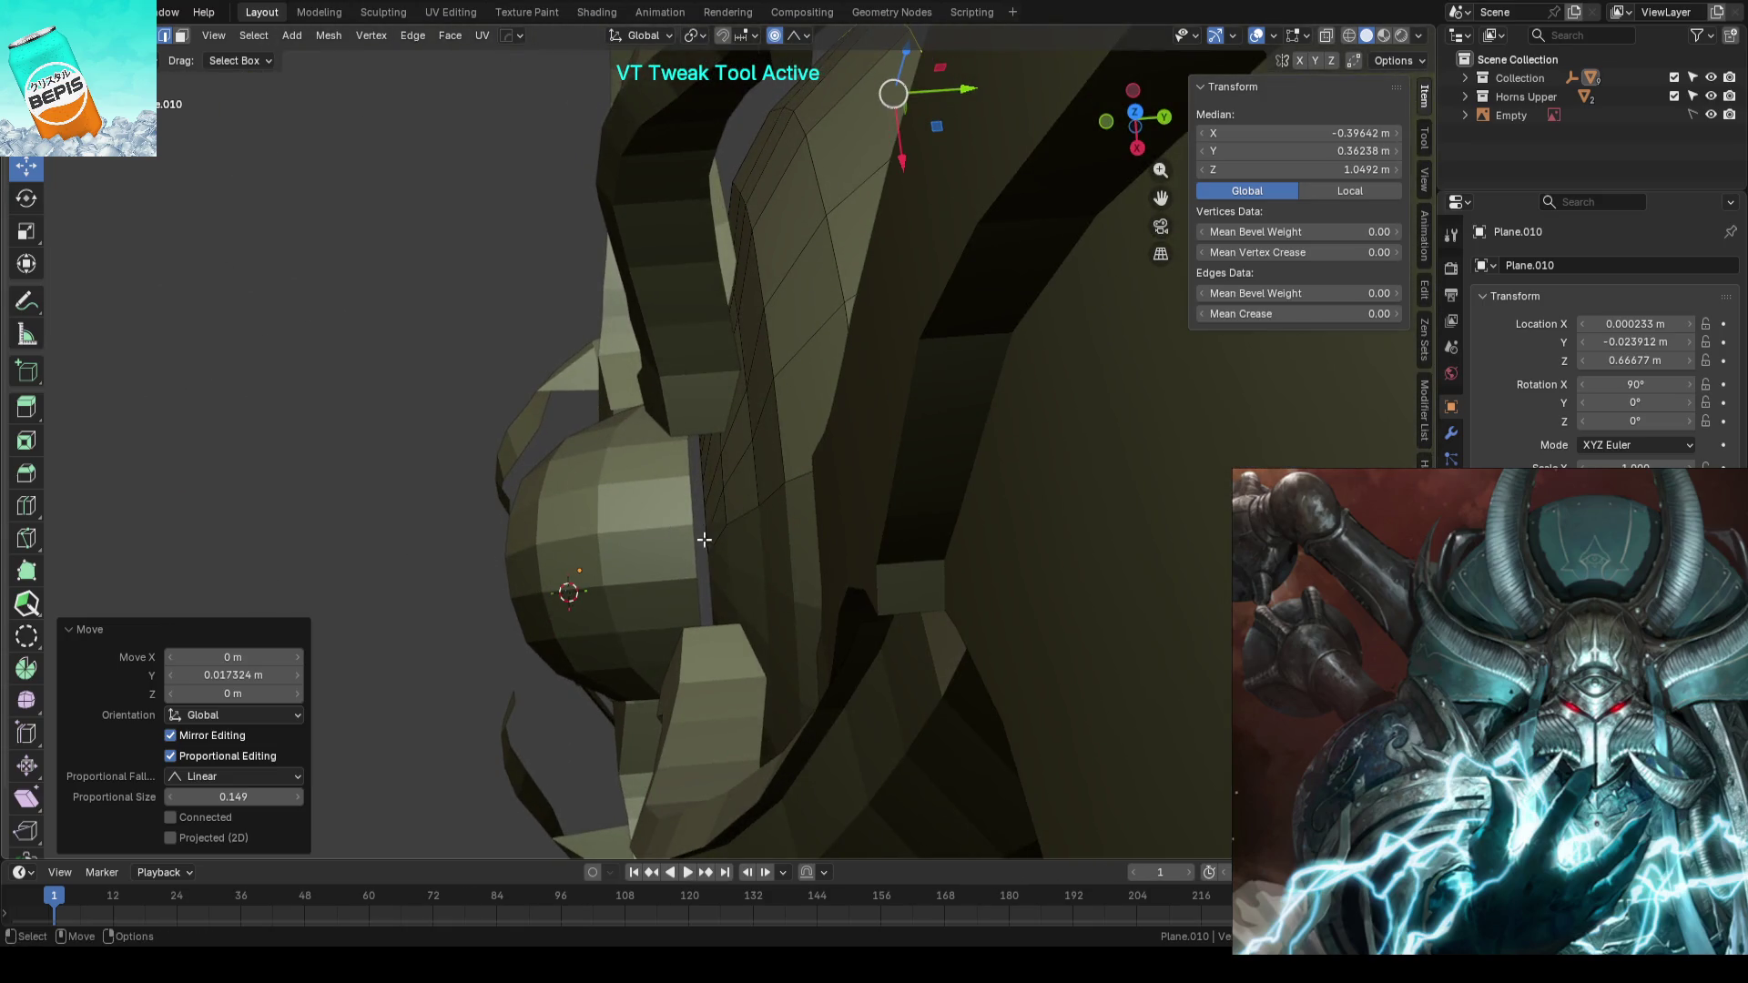
left_click(703, 539)
left_click_drag(740, 509, 766, 475)
left_click(756, 480)
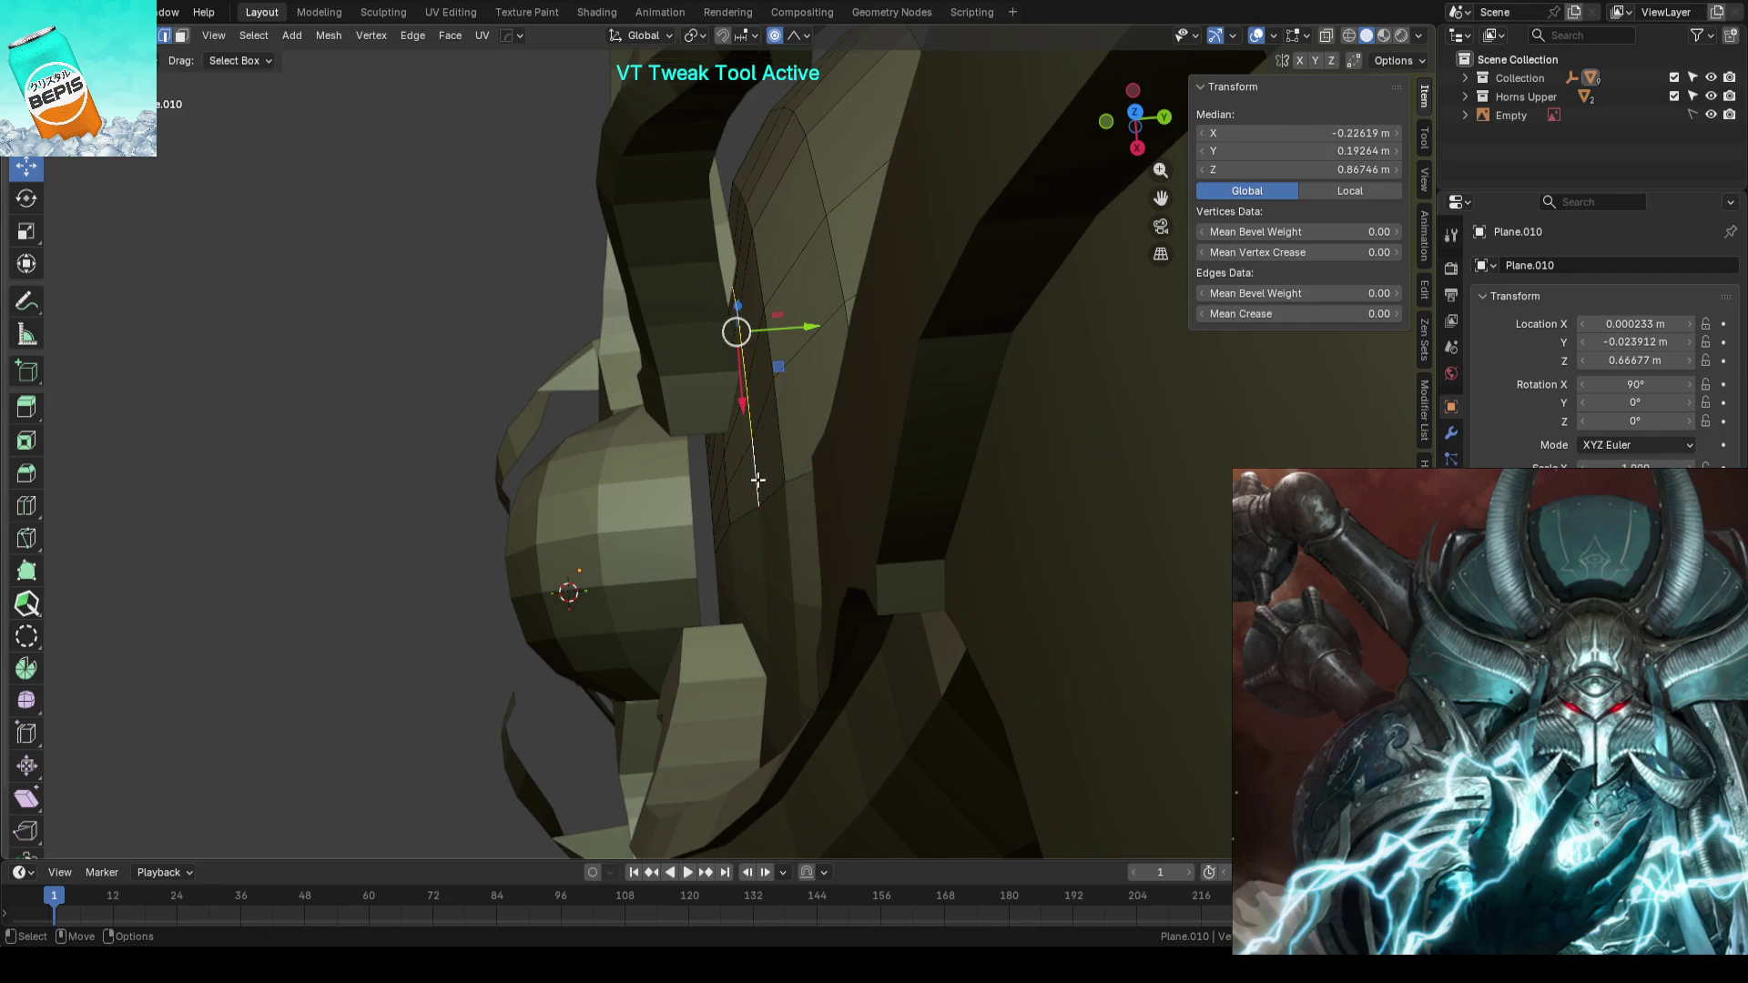
key("ctrl+z")
key("g")
key("y")
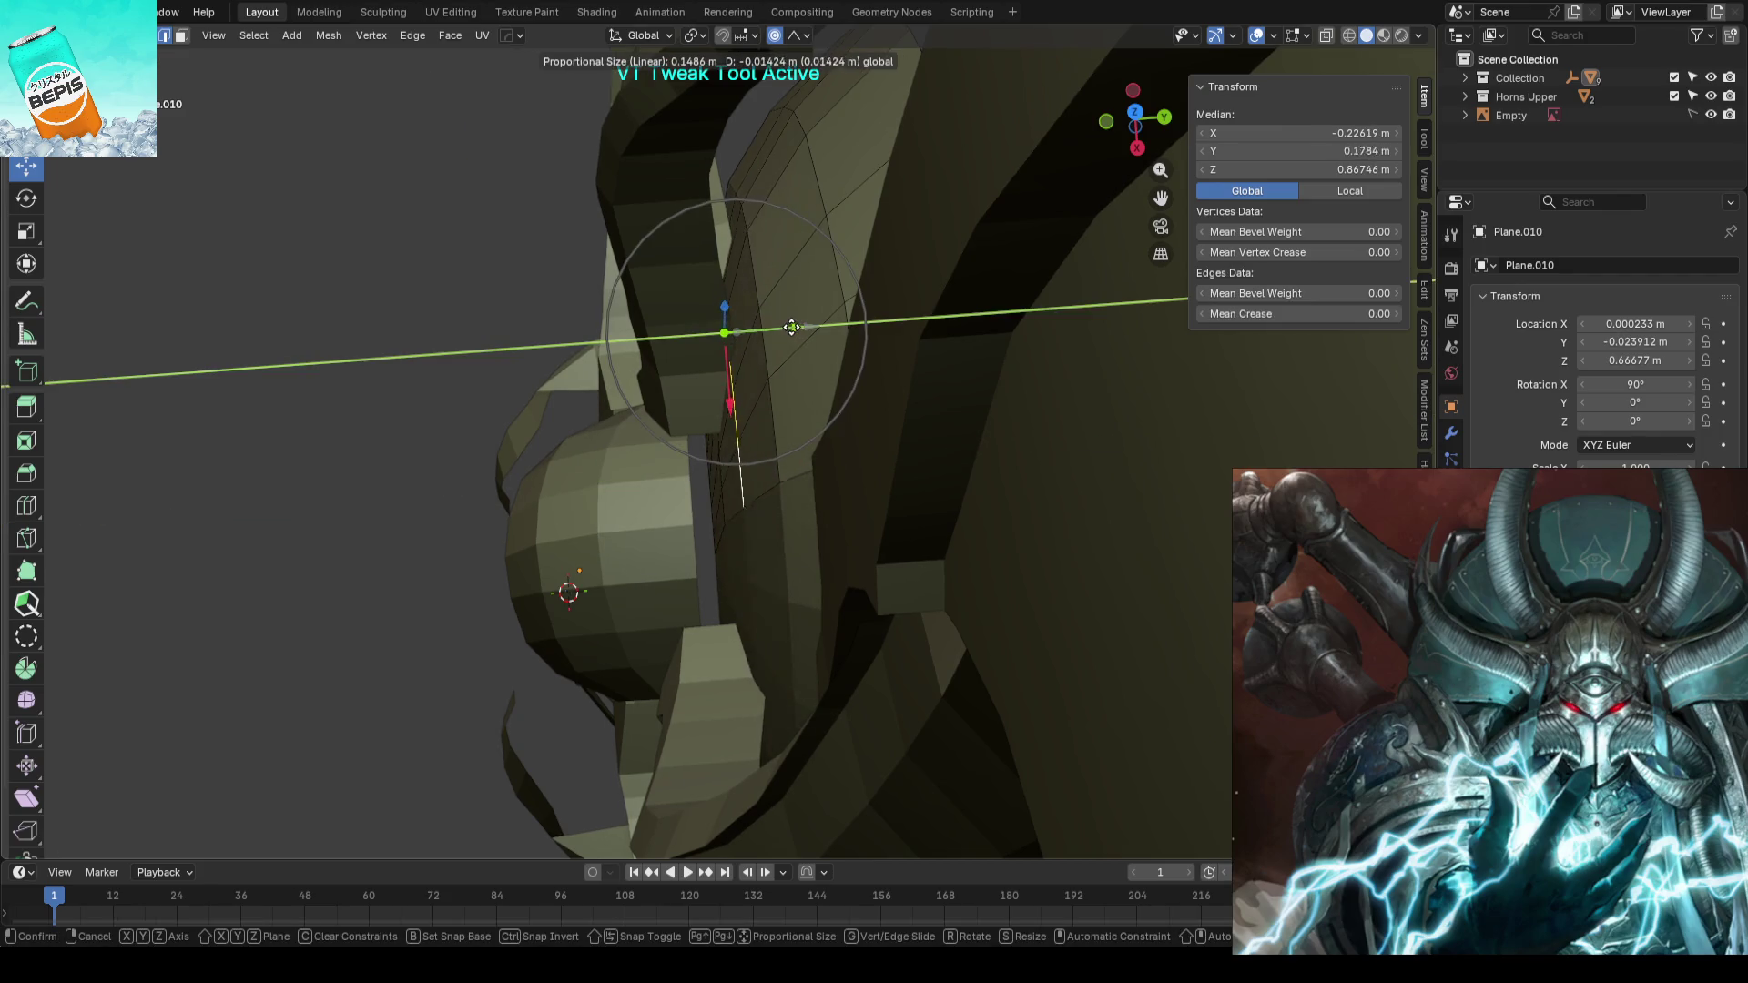
left_click(545, 390)
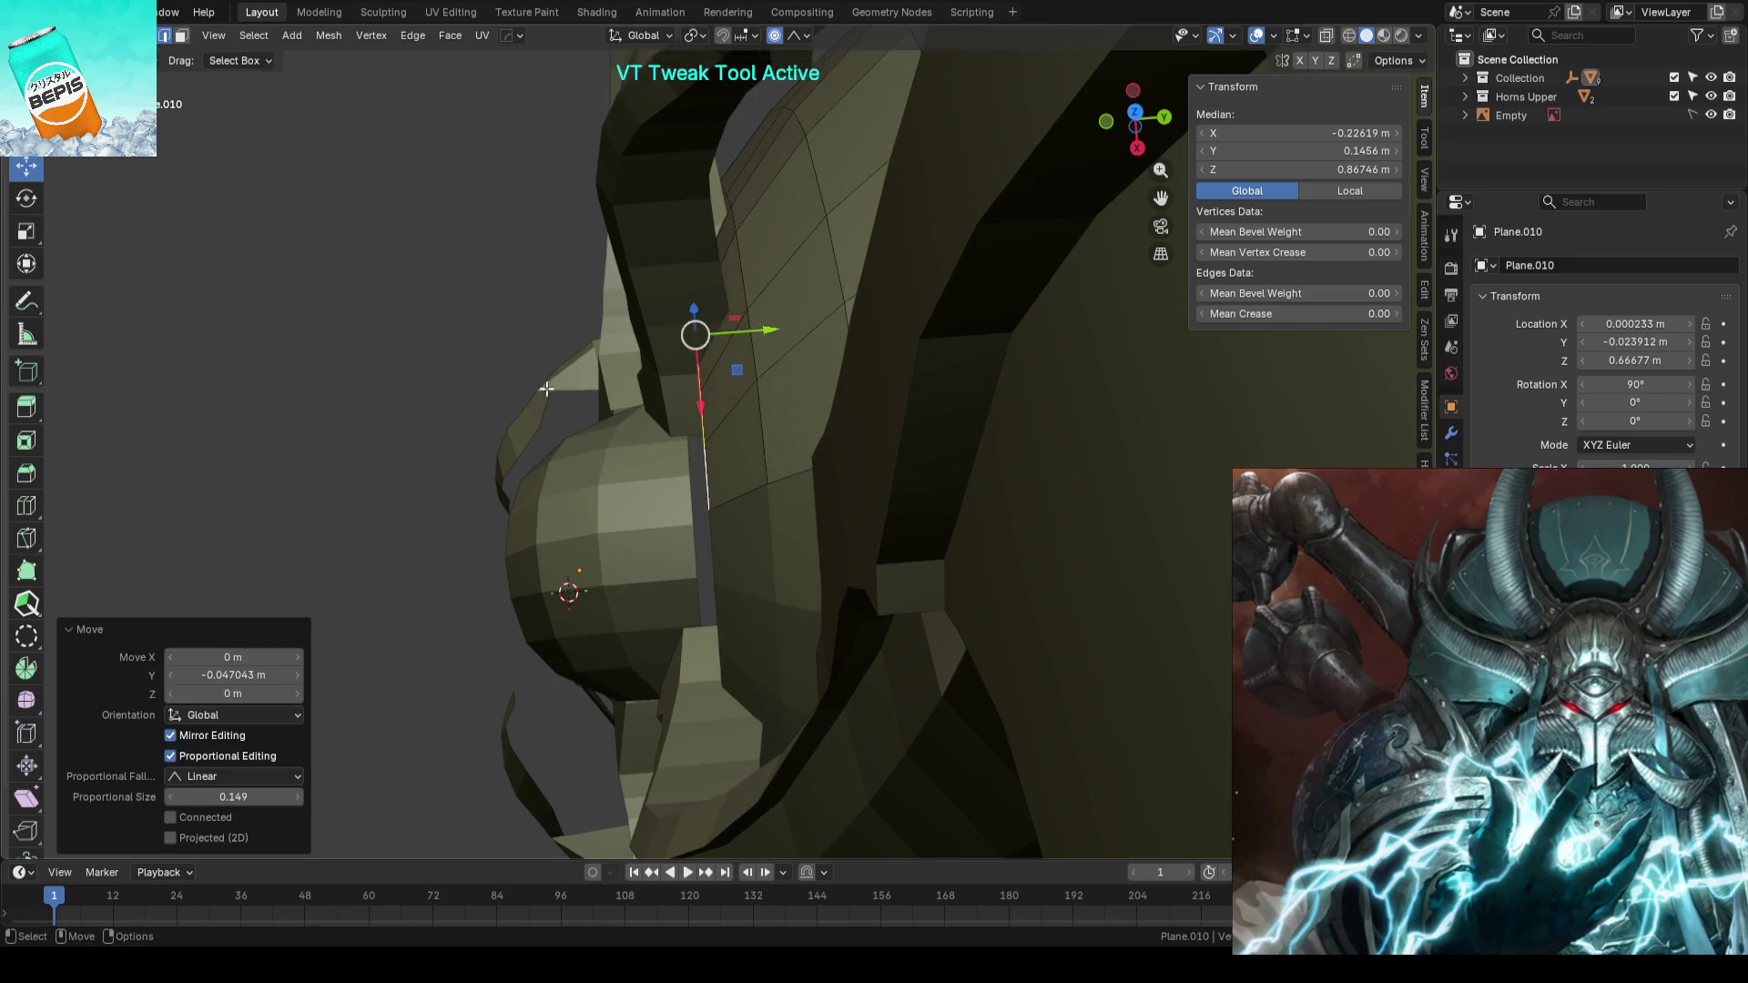
scroll(545, 388, "down", 6)
middle_click_drag(545, 390, 1003, 400)
key("Tab")
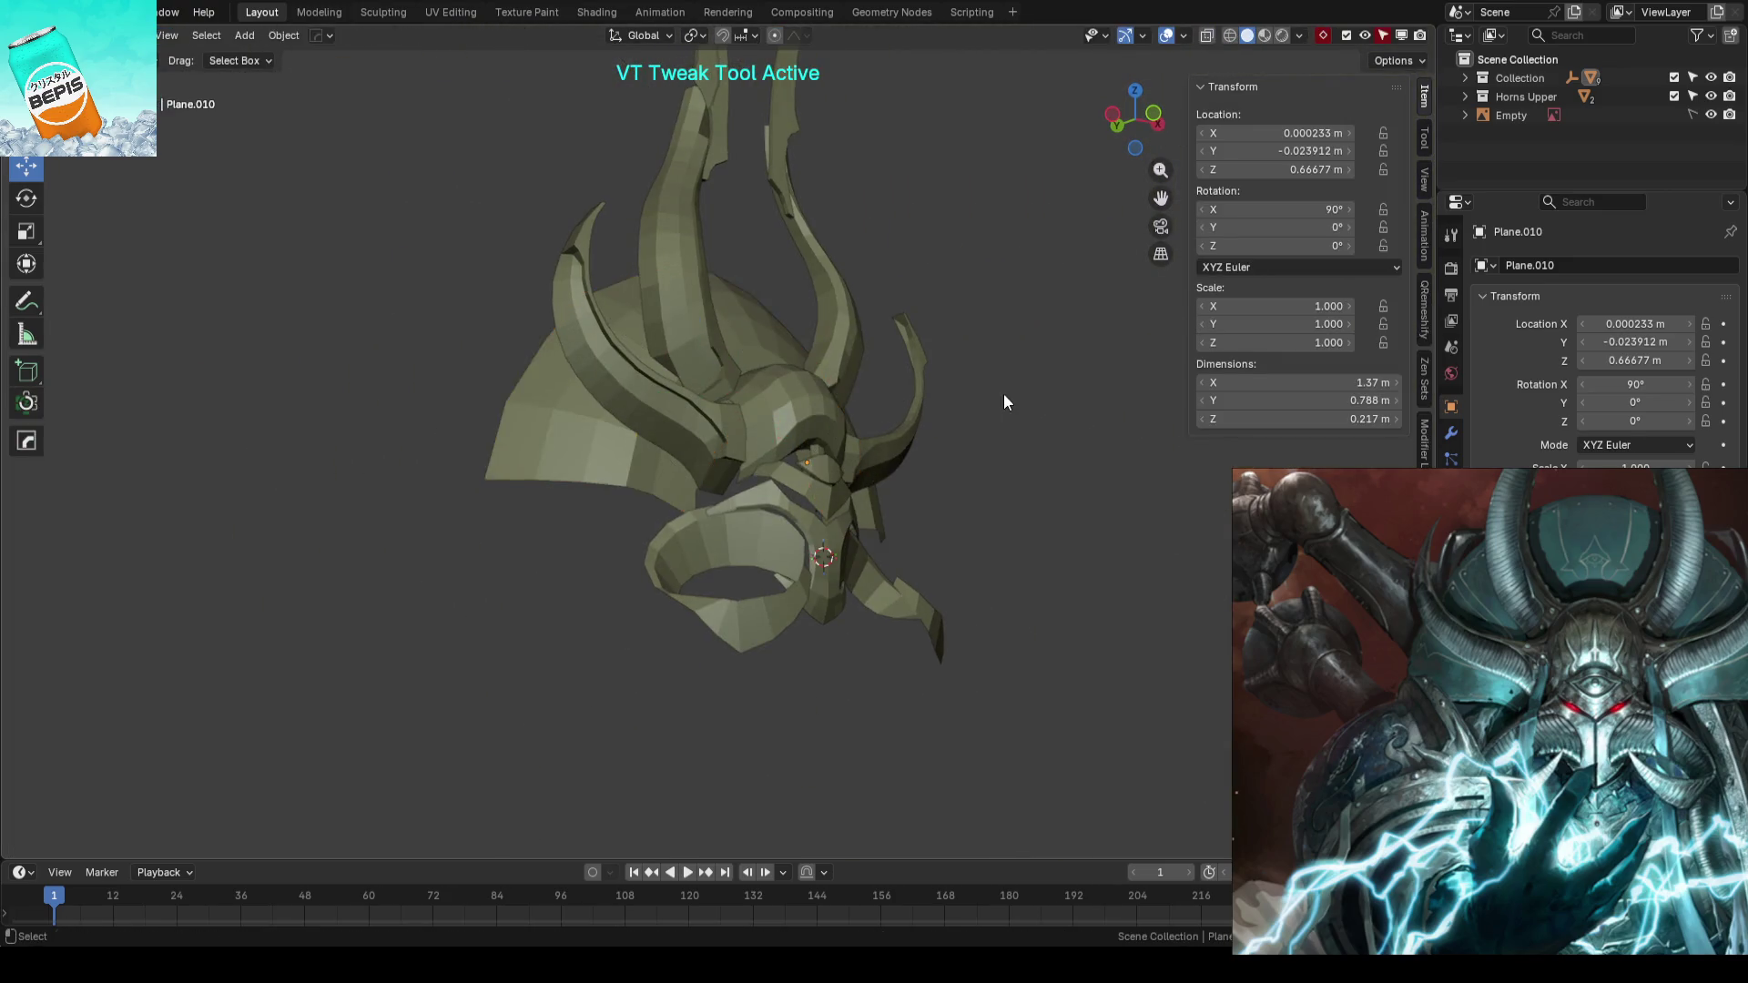
- Nudge a few horn vertices along Y with proportional editing and leave mesh editing
key("ctrl+s")
key("shift+z")
mouse_move(885, 393)
middle_mouse_down()
mouse_move(712, 446)
mouse_move(737, 461)
mouse_move(792, 396)
middle_mouse_up()
key("shift+z")
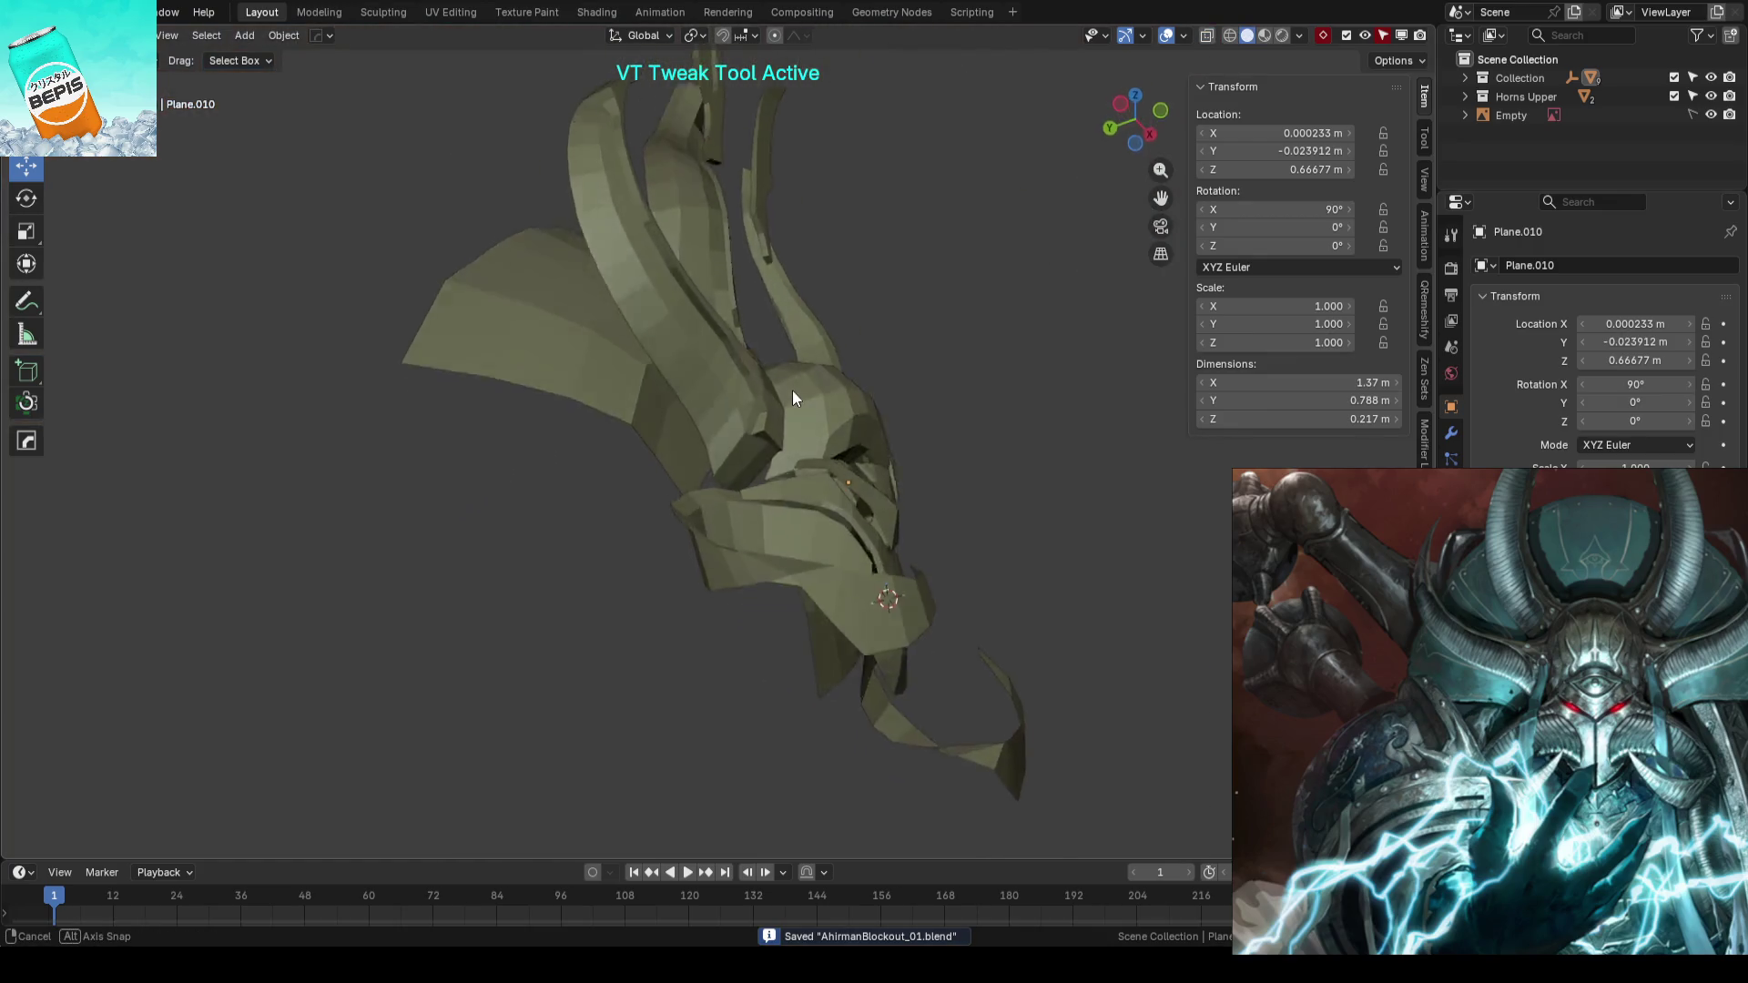
scroll(793, 396, "up", 5)
mouse_move(977, 429)
middle_mouse_down()
mouse_move(847, 383)
mouse_move(805, 397)
mouse_move(804, 417)
mouse_move(765, 390)
middle_mouse_up()
key("Tab")
key("g")
key("y")
left_click(811, 422)
left_click(730, 380)
key("g")
key("y")
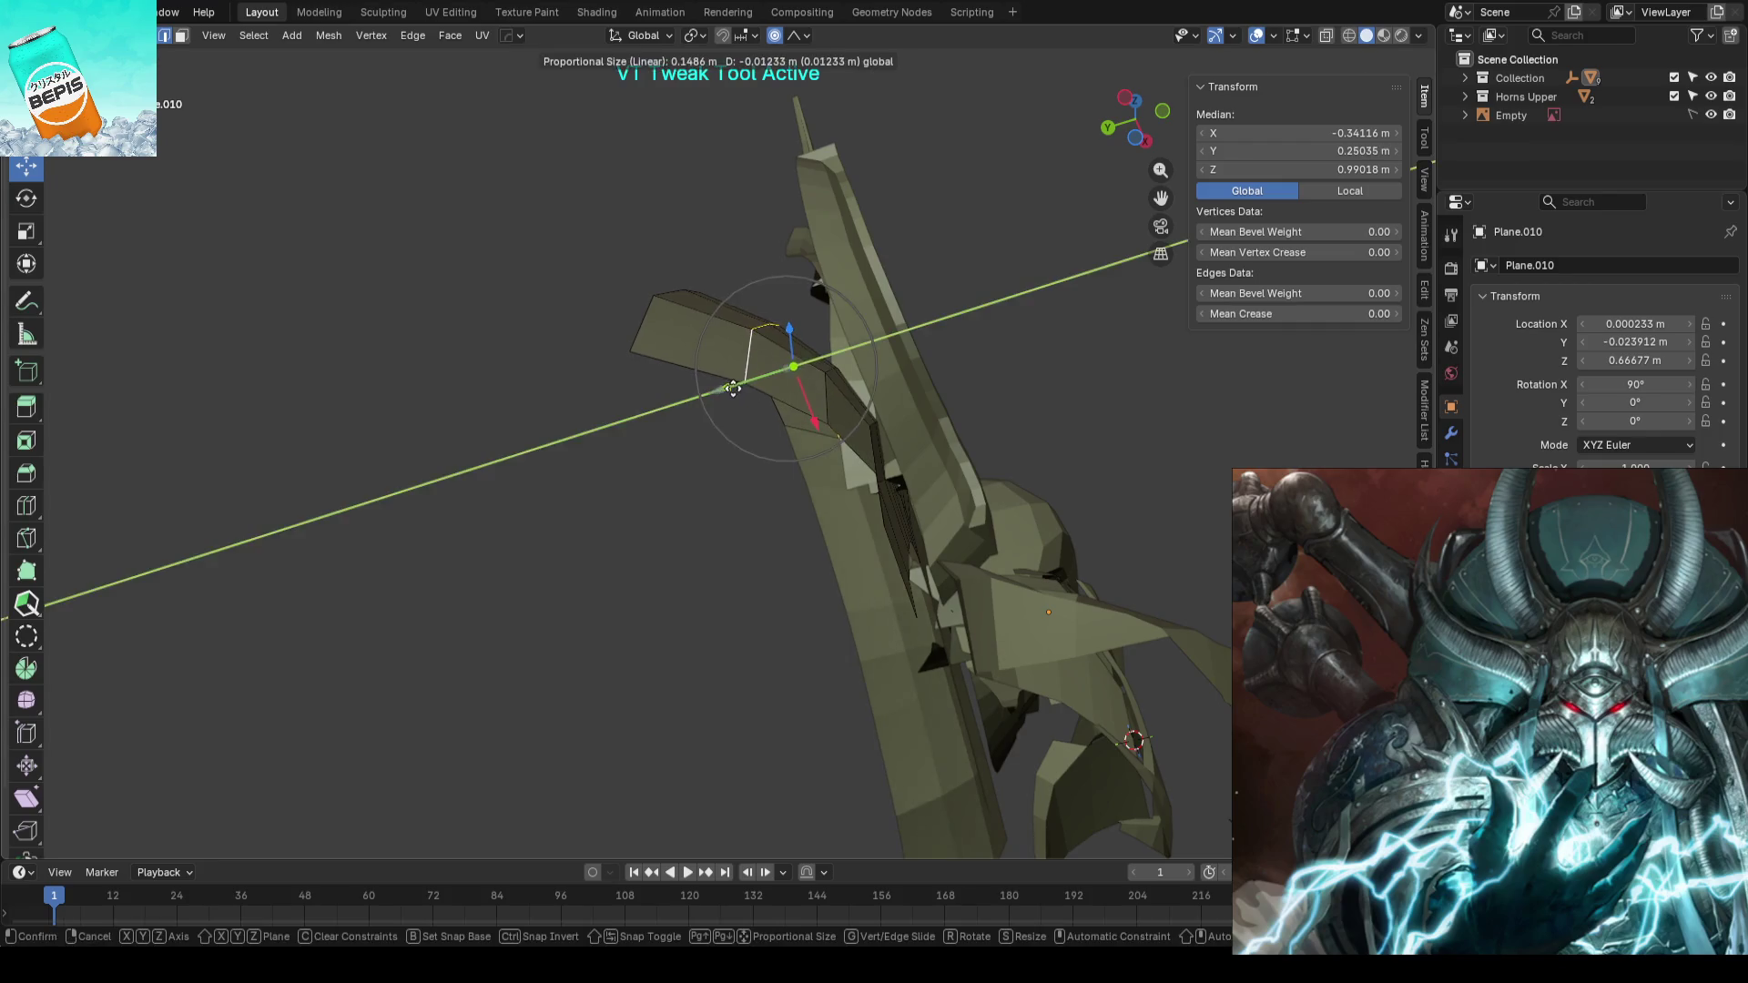
left_click(733, 387)
left_click(1004, 362)
key("Tab")
- Check the helmet front-on against the concept art and save it as AhrimanBlockout_01.blend
key("KP_1")
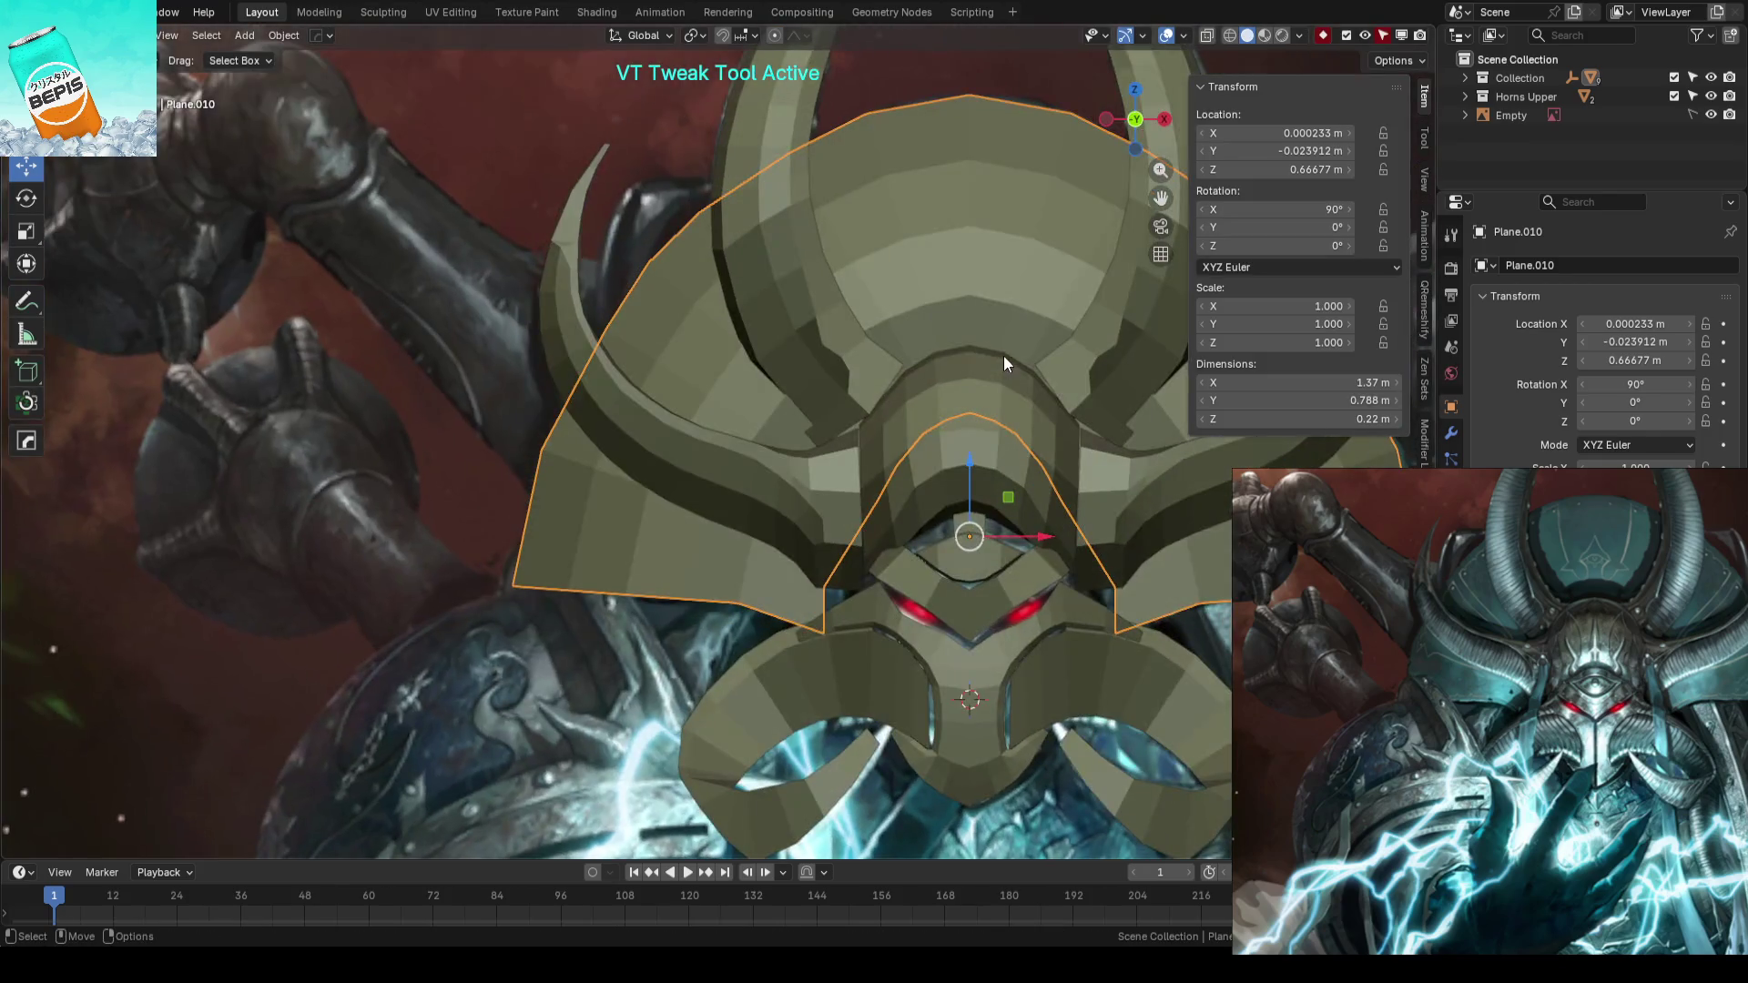
scroll(852, 367, "down", 2)
scroll(1039, 314, "down", 4)
key("alt+a")
key("ctrl+s")
scroll(942, 451, "up", 3)
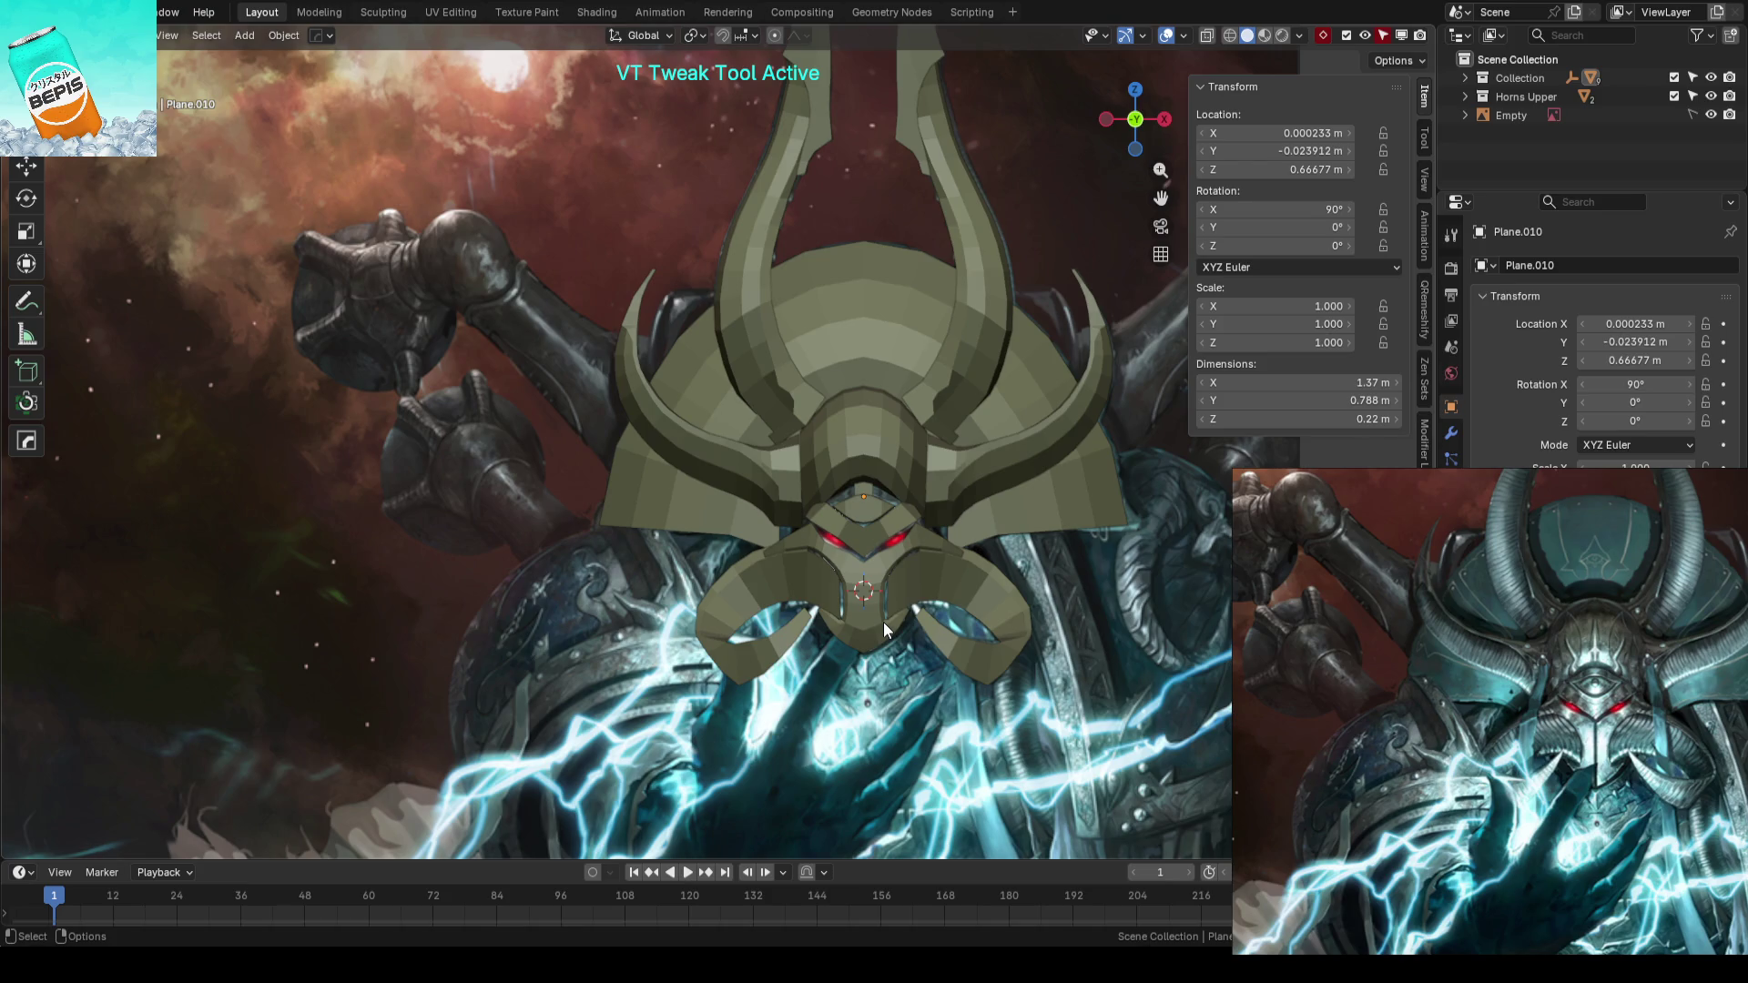
scroll(884, 621, "up", 3)
mouse_move(884, 622)
middle_mouse_down()
mouse_move(1010, 565)
mouse_move(996, 555)
mouse_move(1036, 498)
middle_mouse_up()
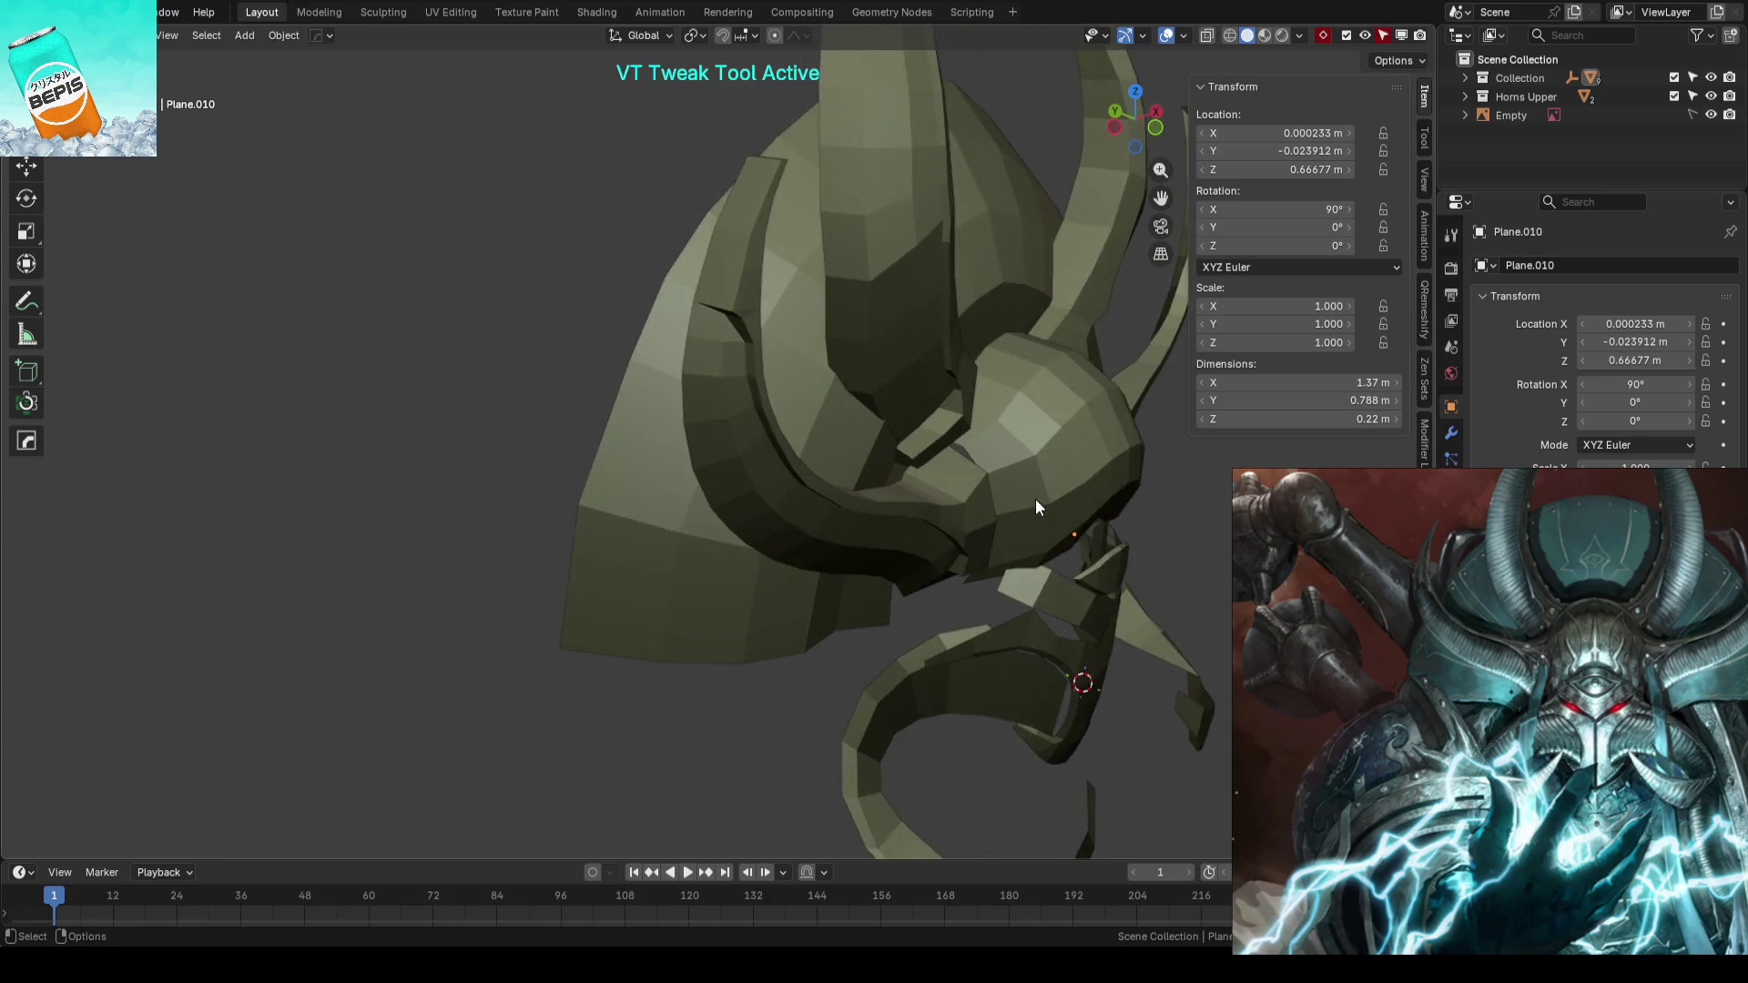
key("KP_1")
key("KP_5")
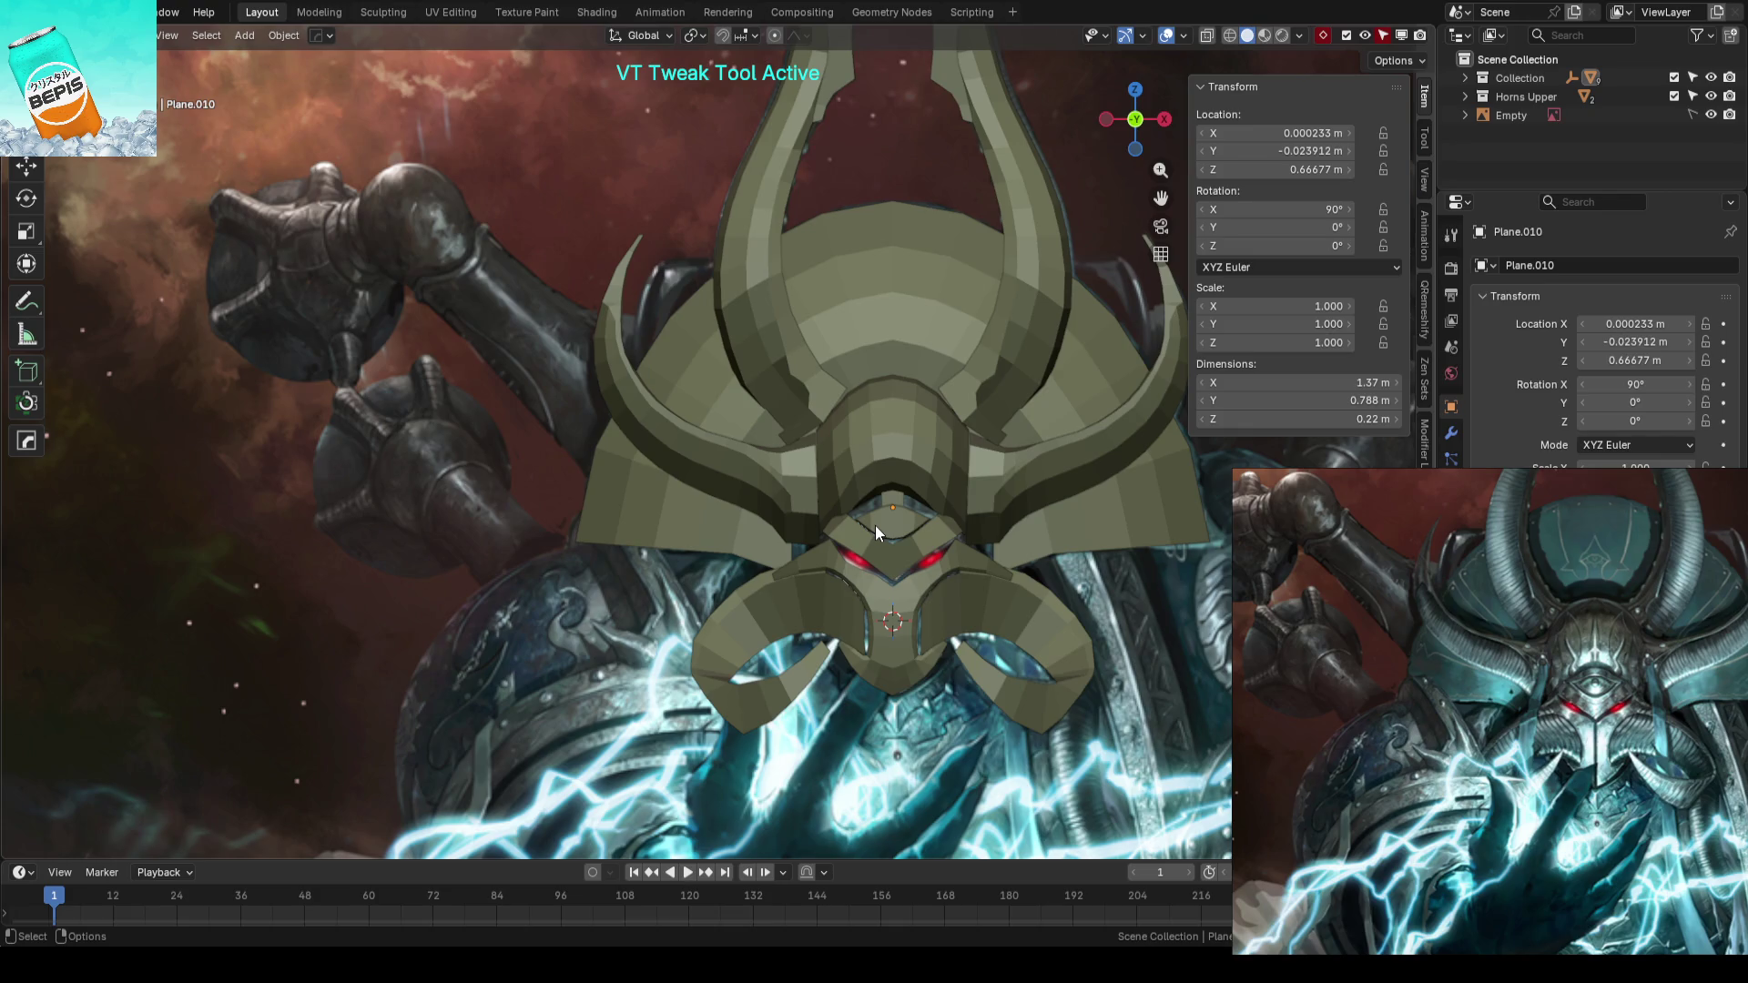
left_click(884, 255)
key("Tab")
scroll(904, 288, "up", 2)
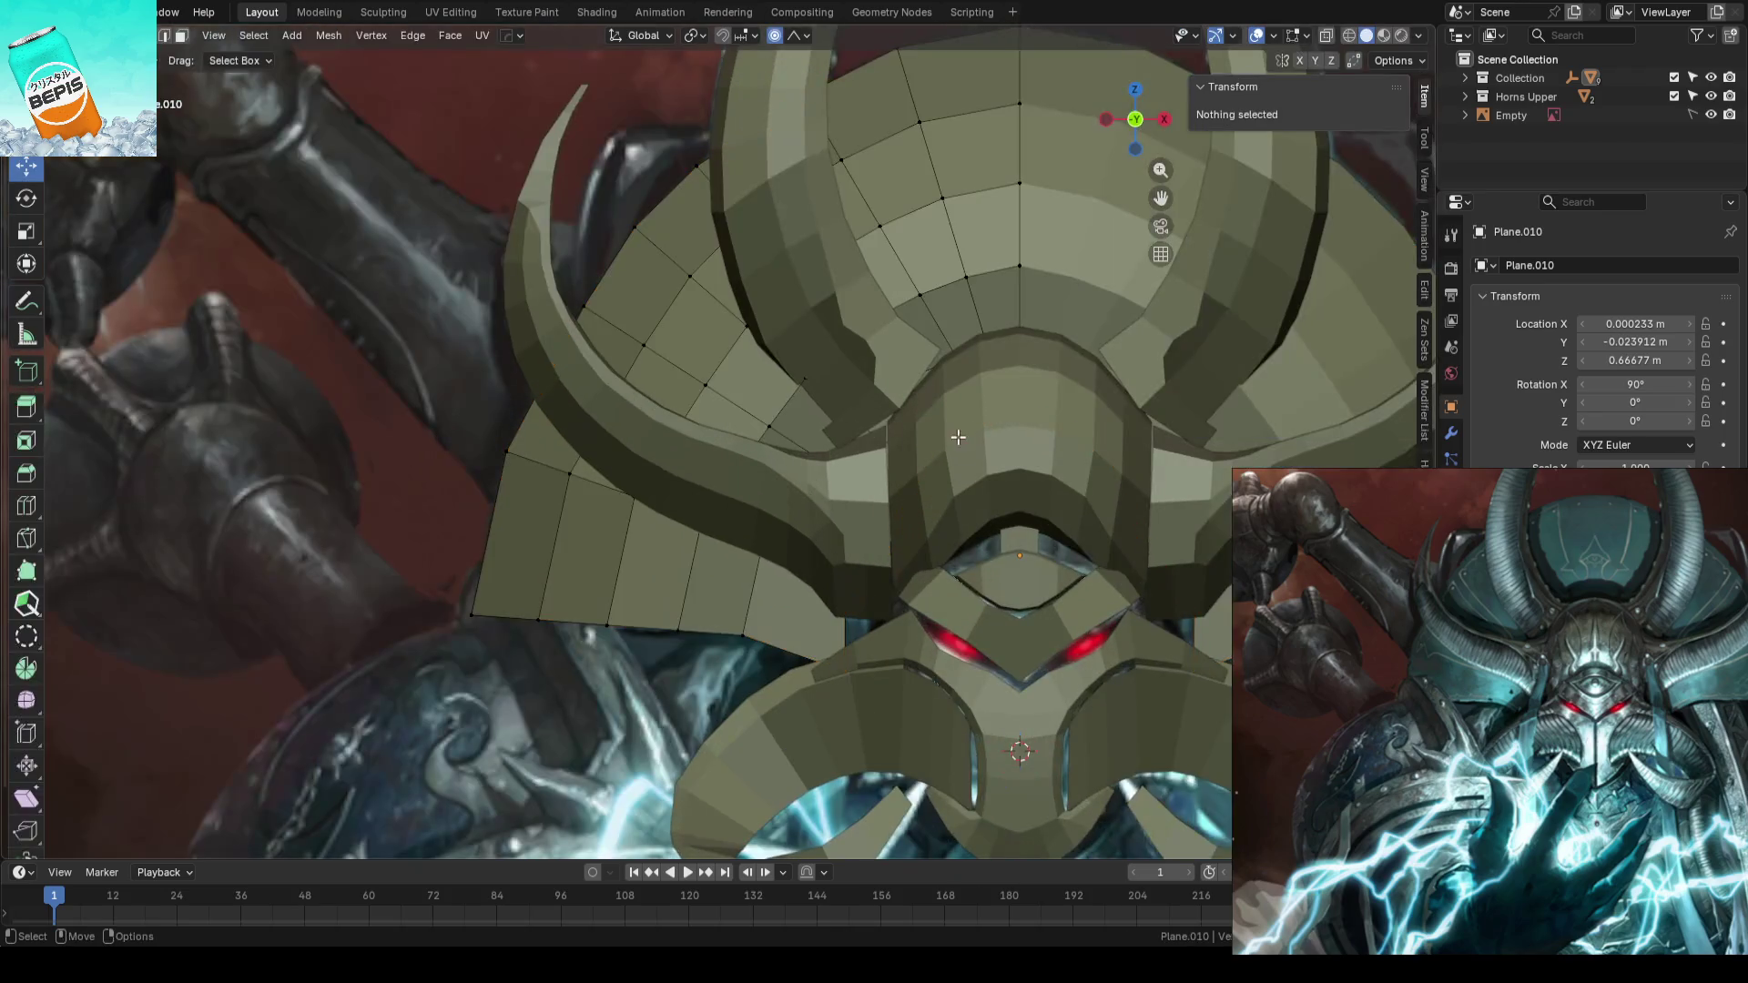
scroll(793, 525, "up", 2)
scroll(794, 526, "up", 2)
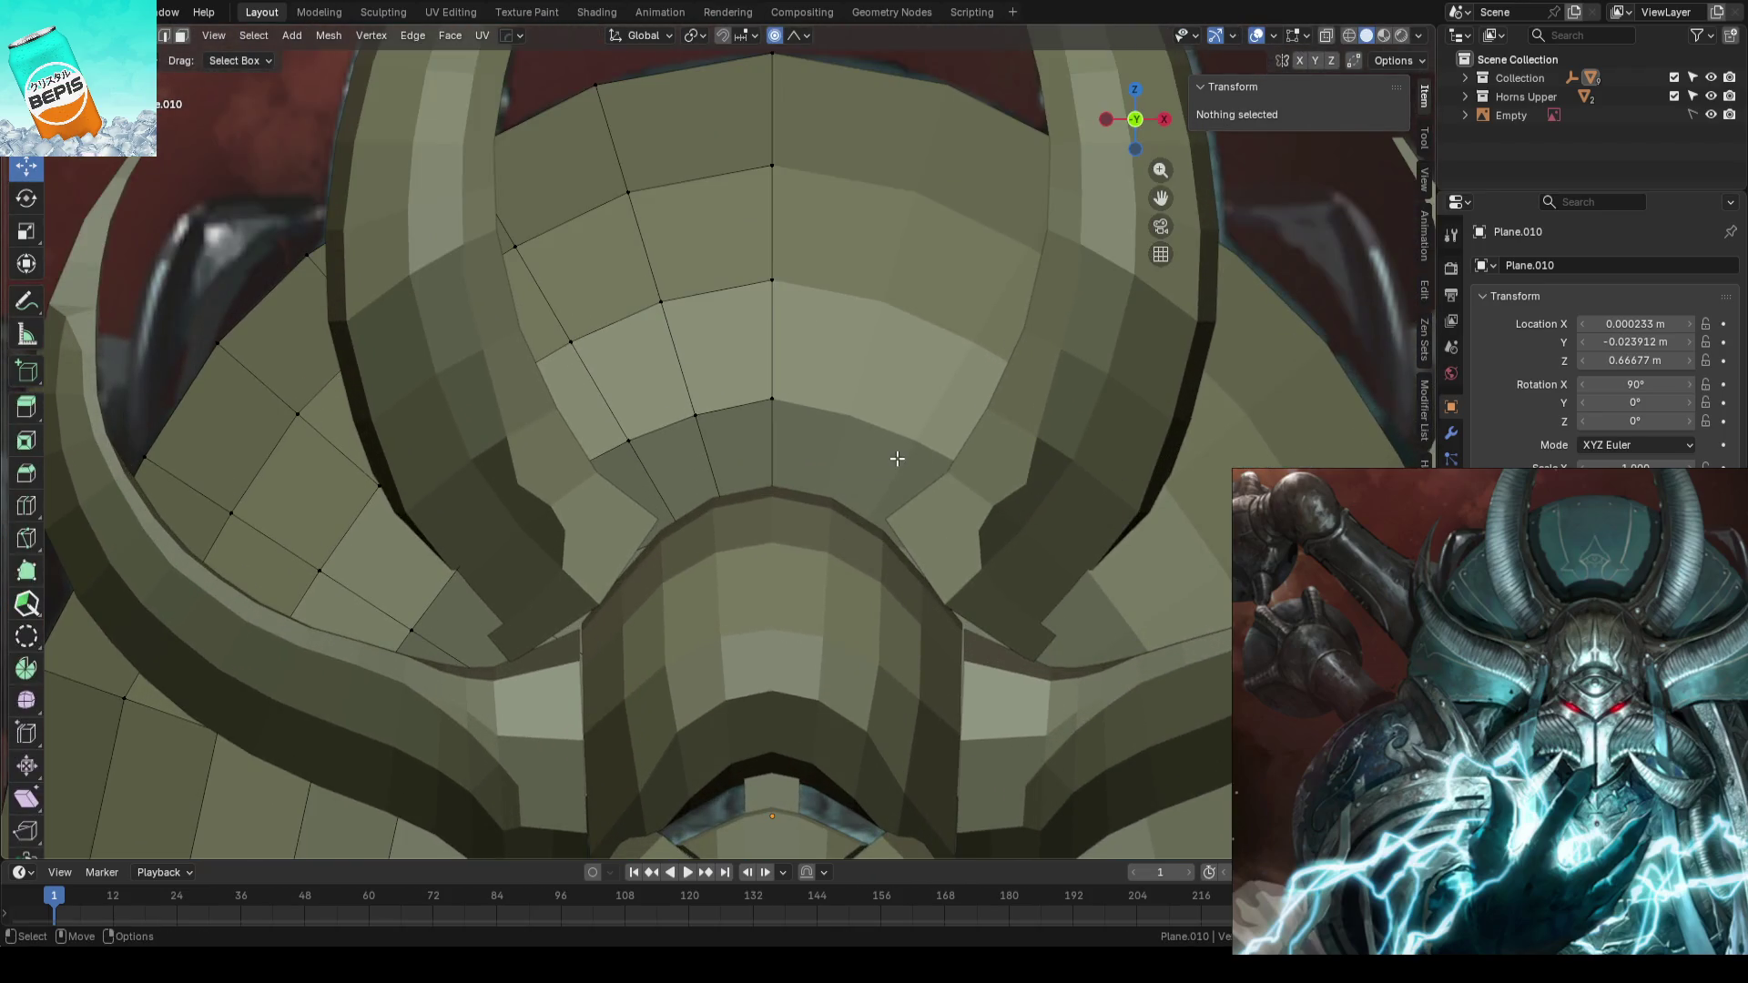
- Raise the dome's top centre vertices slightly along Z with proportional falloff and mirroring
left_click(788, 394)
key("m")
key("Escape")
key("g")
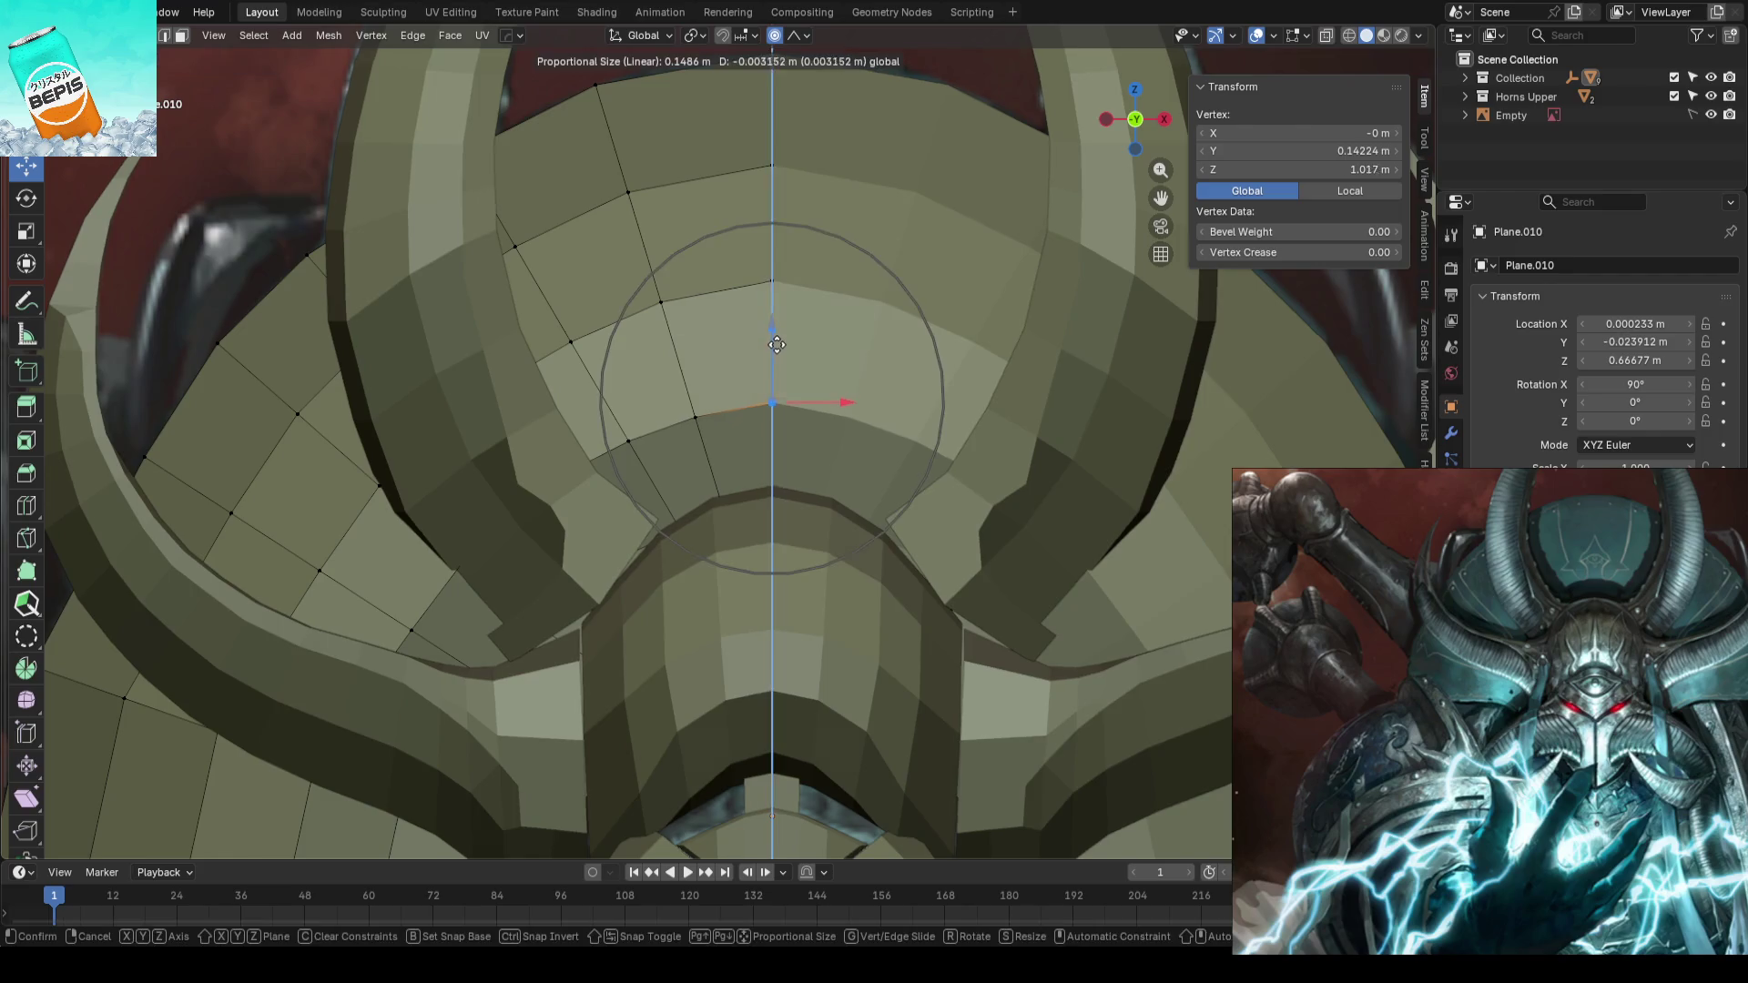
left_click(776, 344)
left_click(769, 281)
key("g")
left_click(792, 260)
- Raise a vertex on the dome's upper edge slightly and clear the selection
middle_click_drag(792, 259, 883, 210)
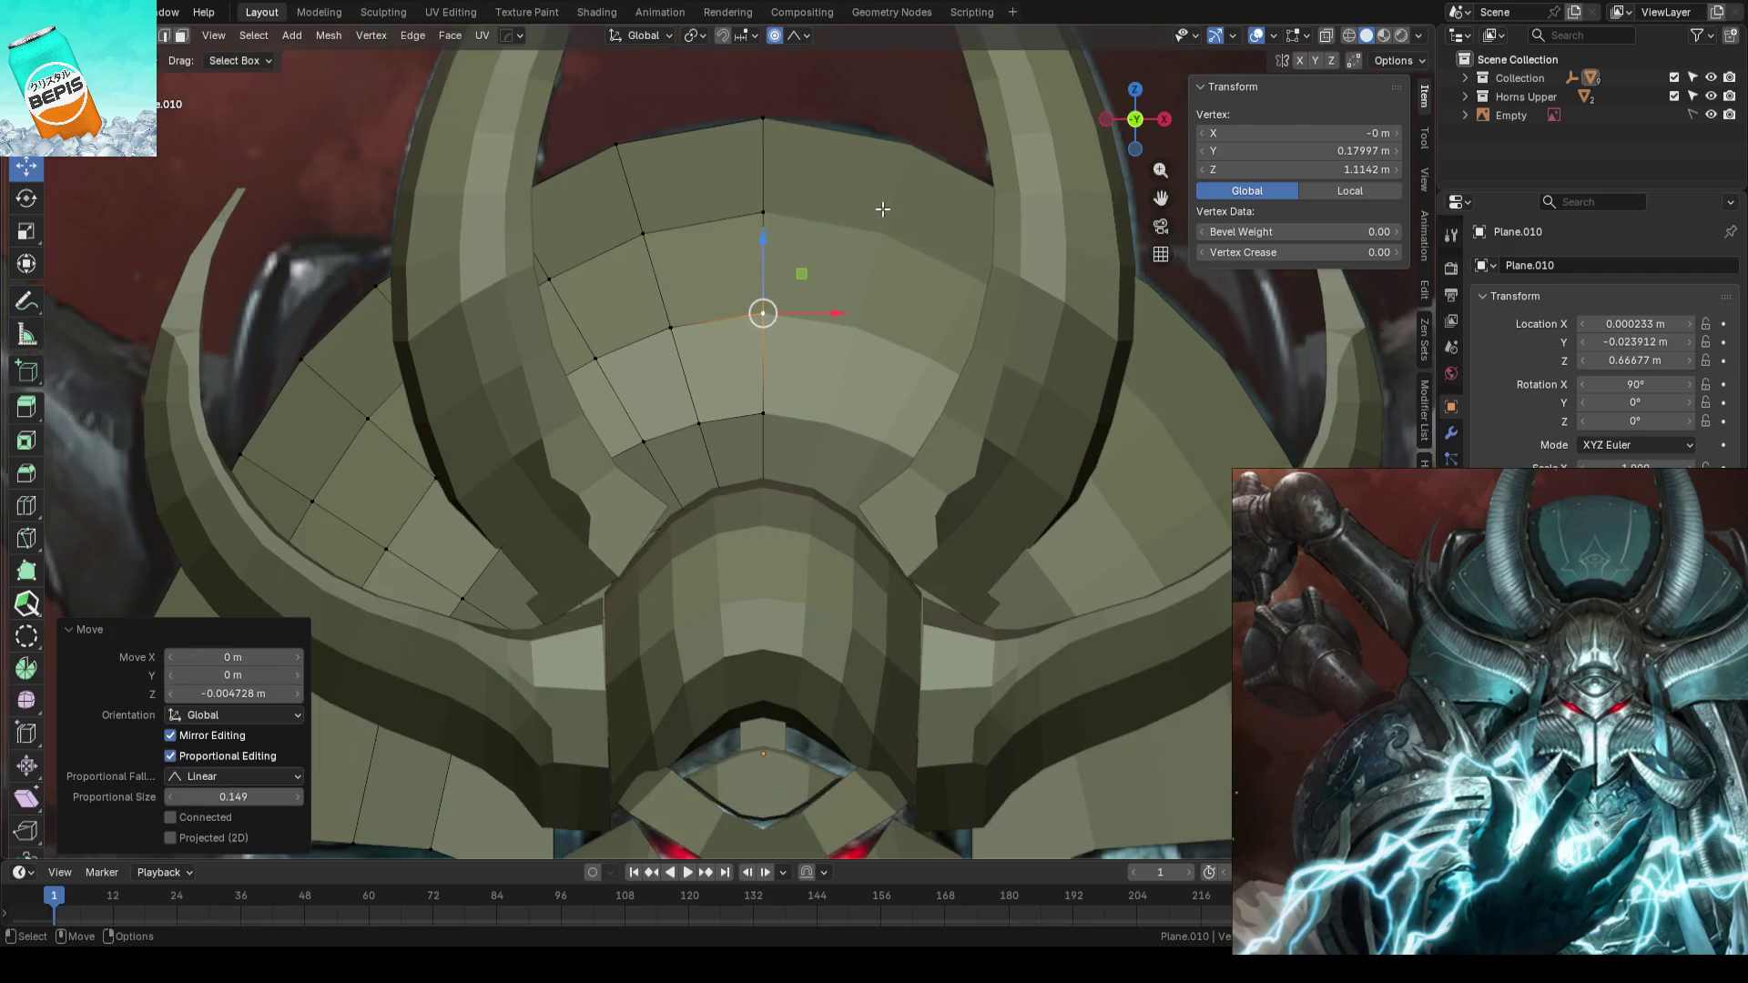
left_click(789, 121)
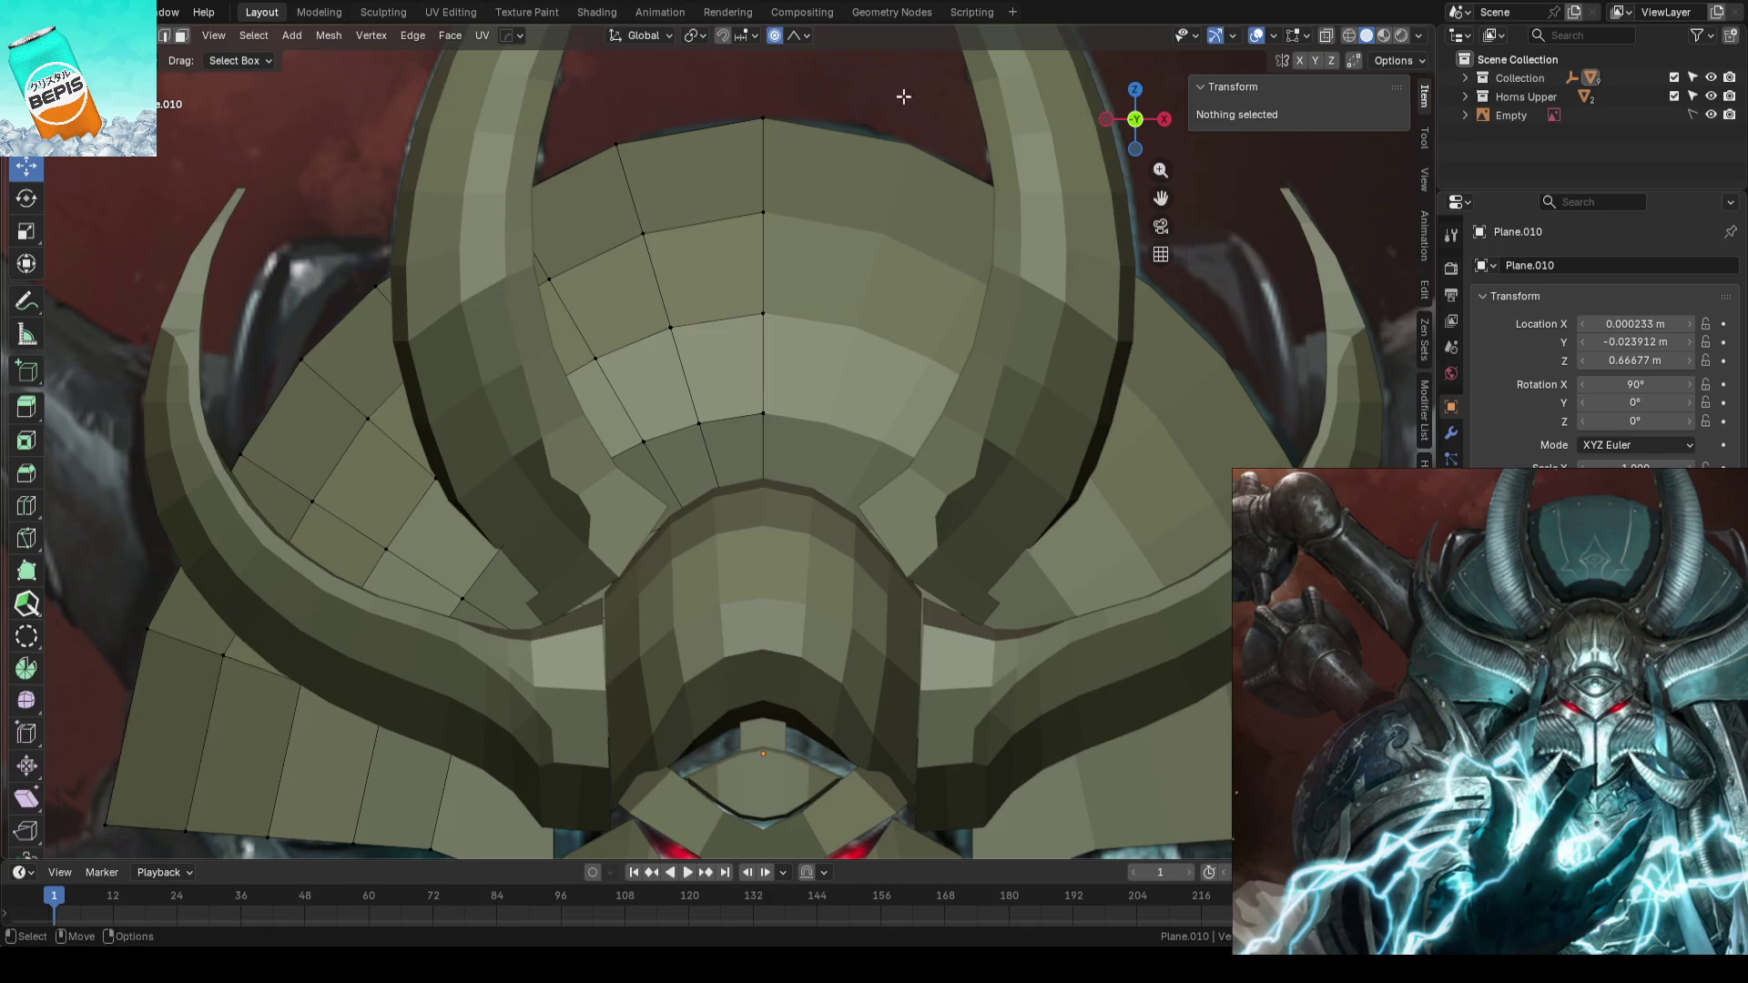
middle_click_drag(901, 96, 809, 274)
left_click(639, 259)
left_click_drag(652, 212, 648, 206)
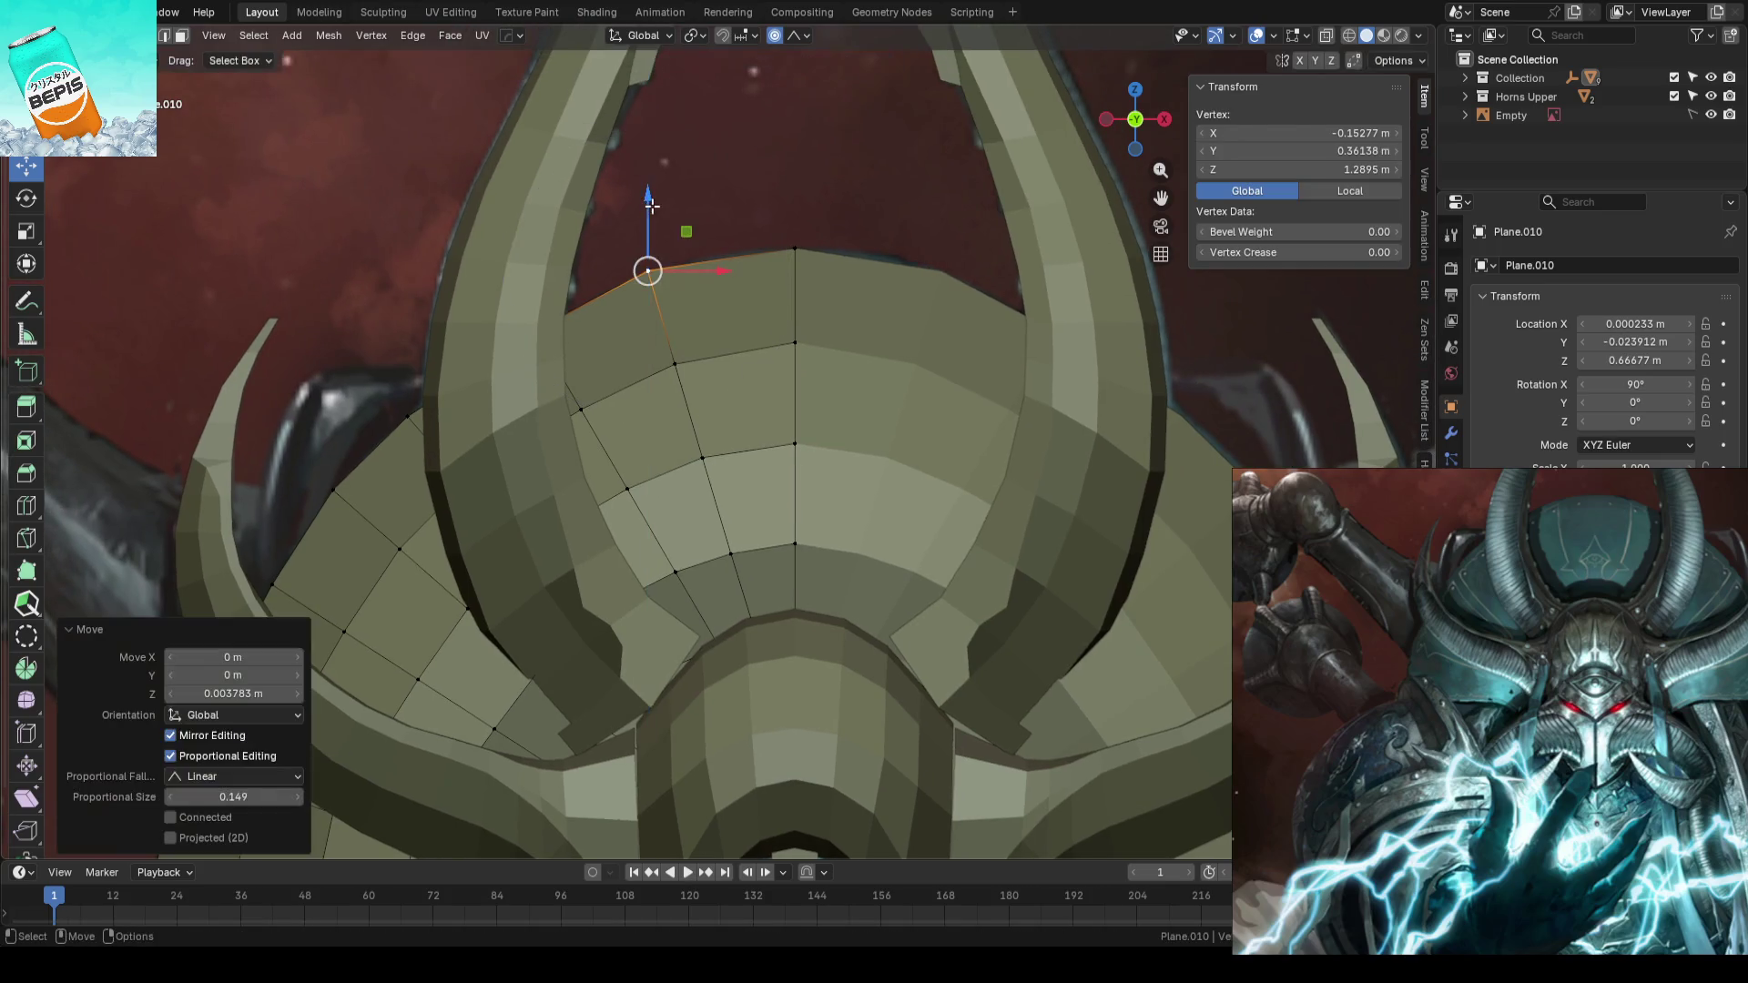
left_click(801, 239)
scroll(785, 248, "down", 5)
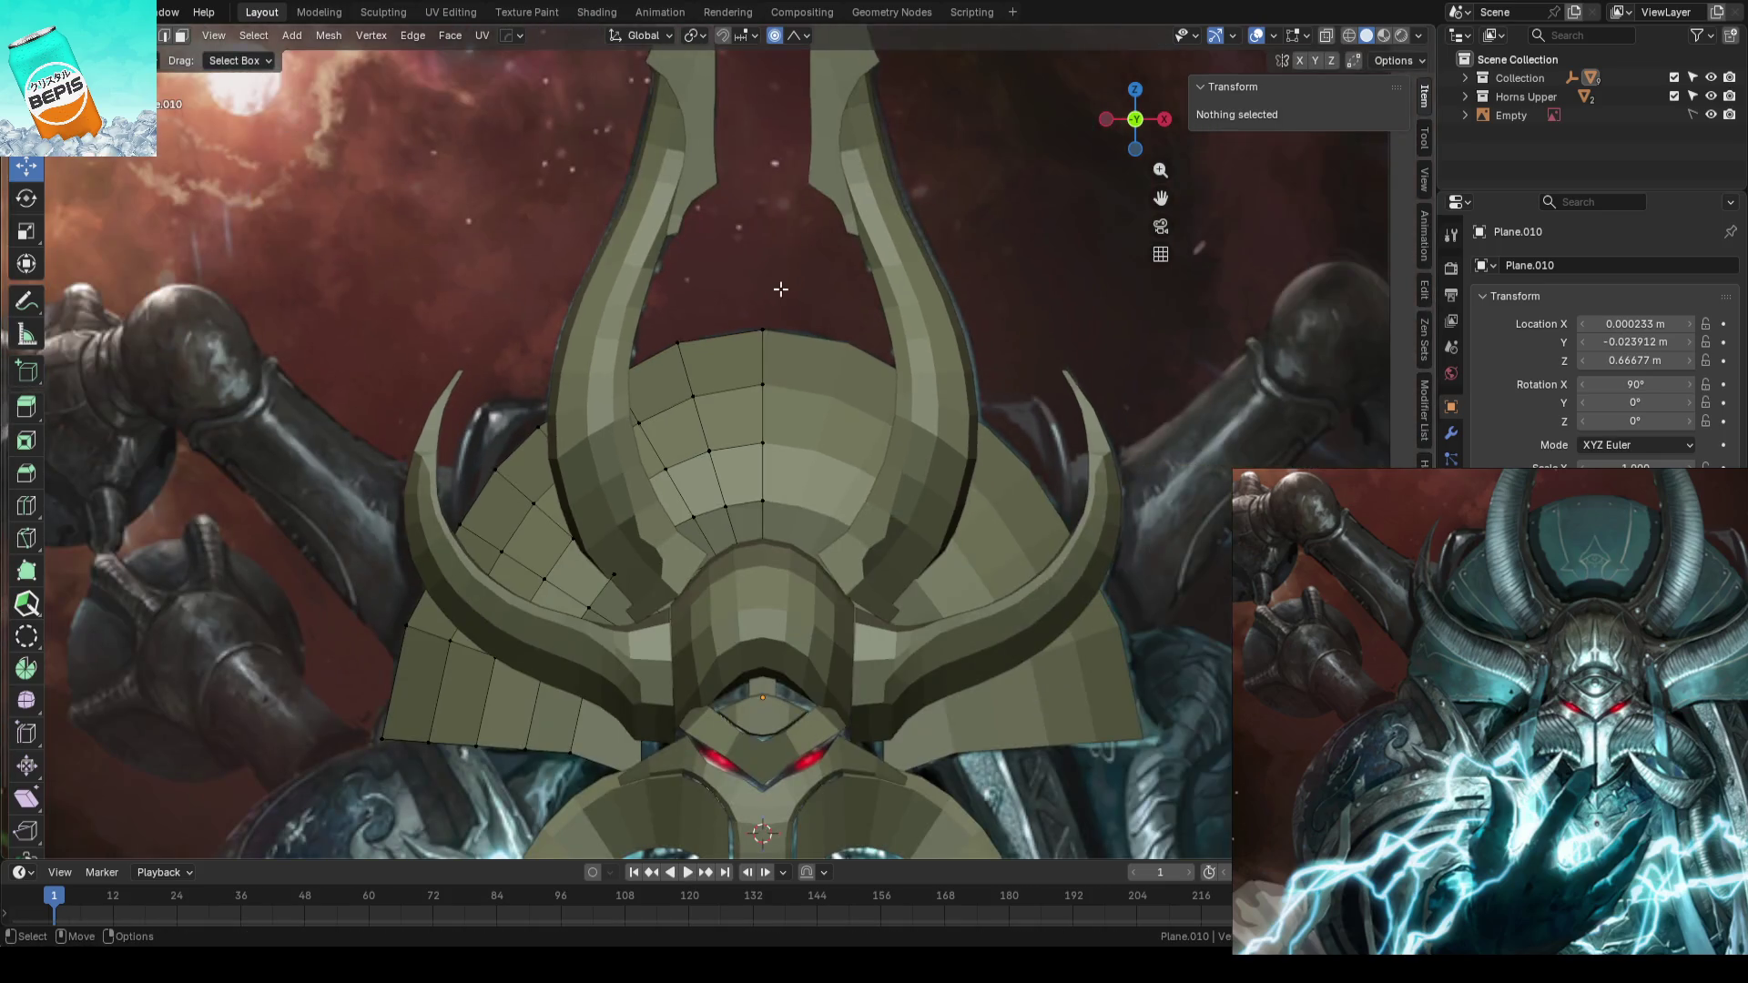
mouse_move(783, 249)
middle_mouse_down()
mouse_move(764, 344)
mouse_move(820, 349)
mouse_move(831, 447)
middle_mouse_up()
scroll(765, 342, "up", 6)
- Push a side flap vertex and its outer edge back about 0.07 m along Y, then view front-on
left_click(814, 398)
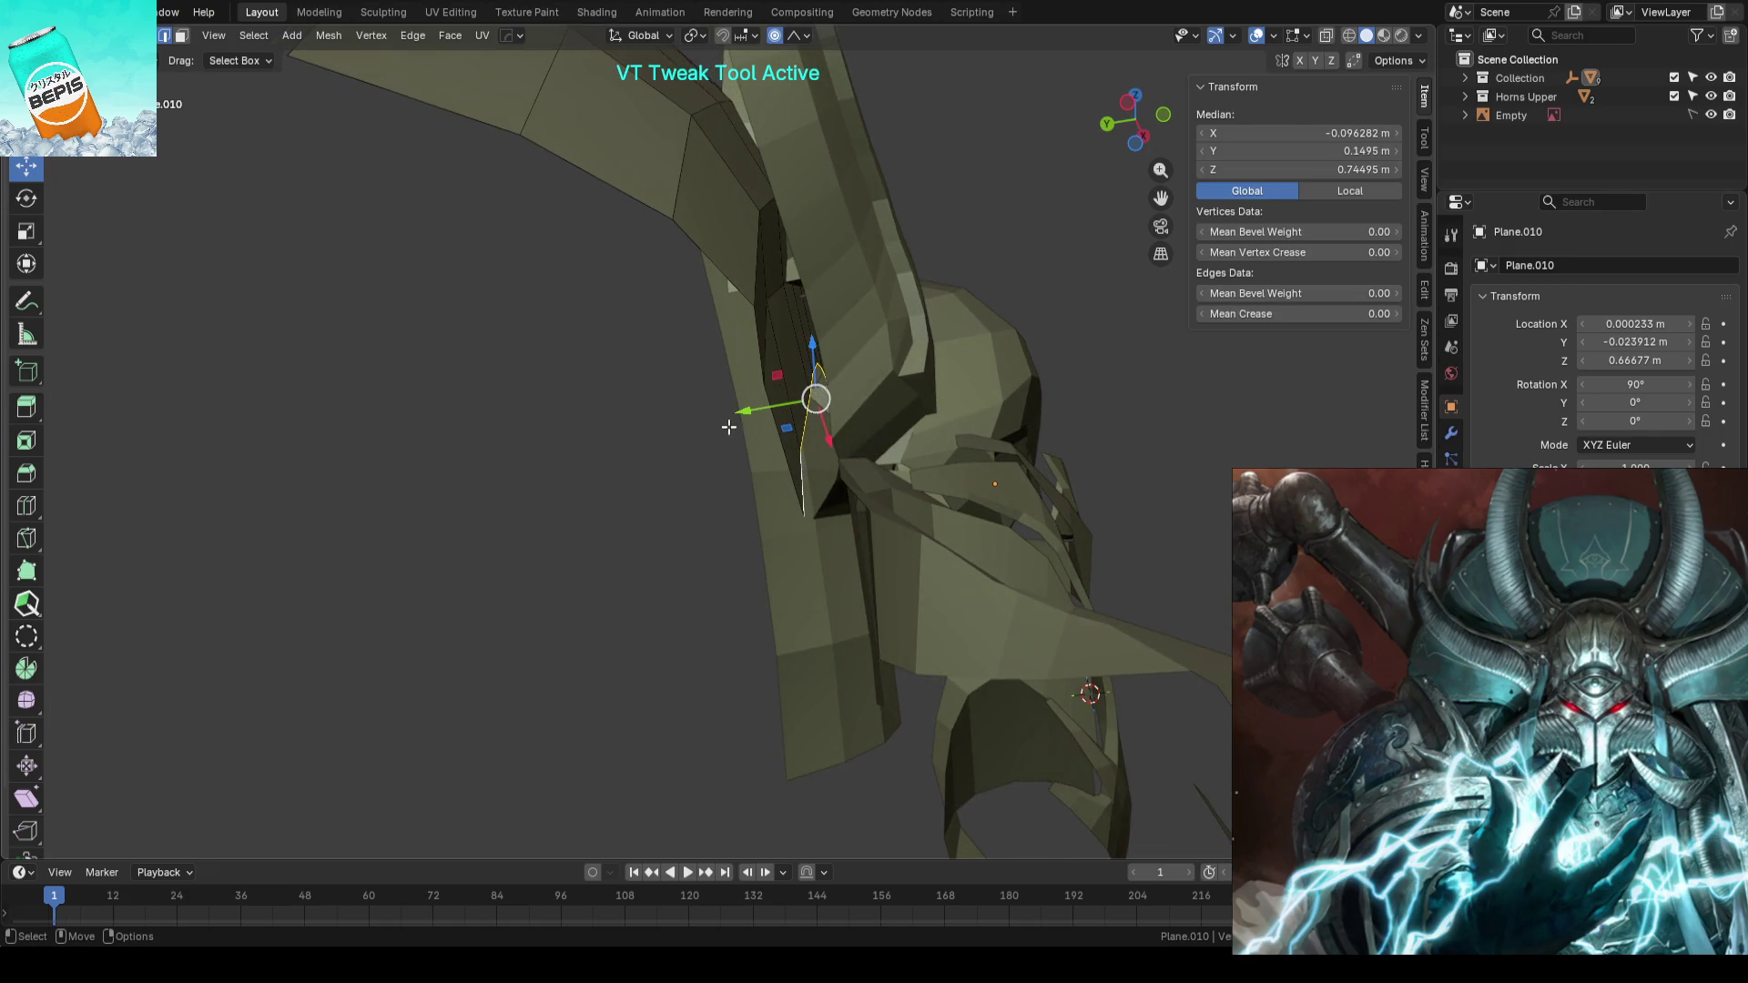
left_click_drag(727, 426, 678, 406)
scroll(674, 410, "down", 3)
mouse_move(679, 405)
middle_mouse_down()
mouse_move(666, 475)
mouse_move(534, 484)
mouse_move(928, 432)
mouse_move(852, 429)
middle_mouse_up()
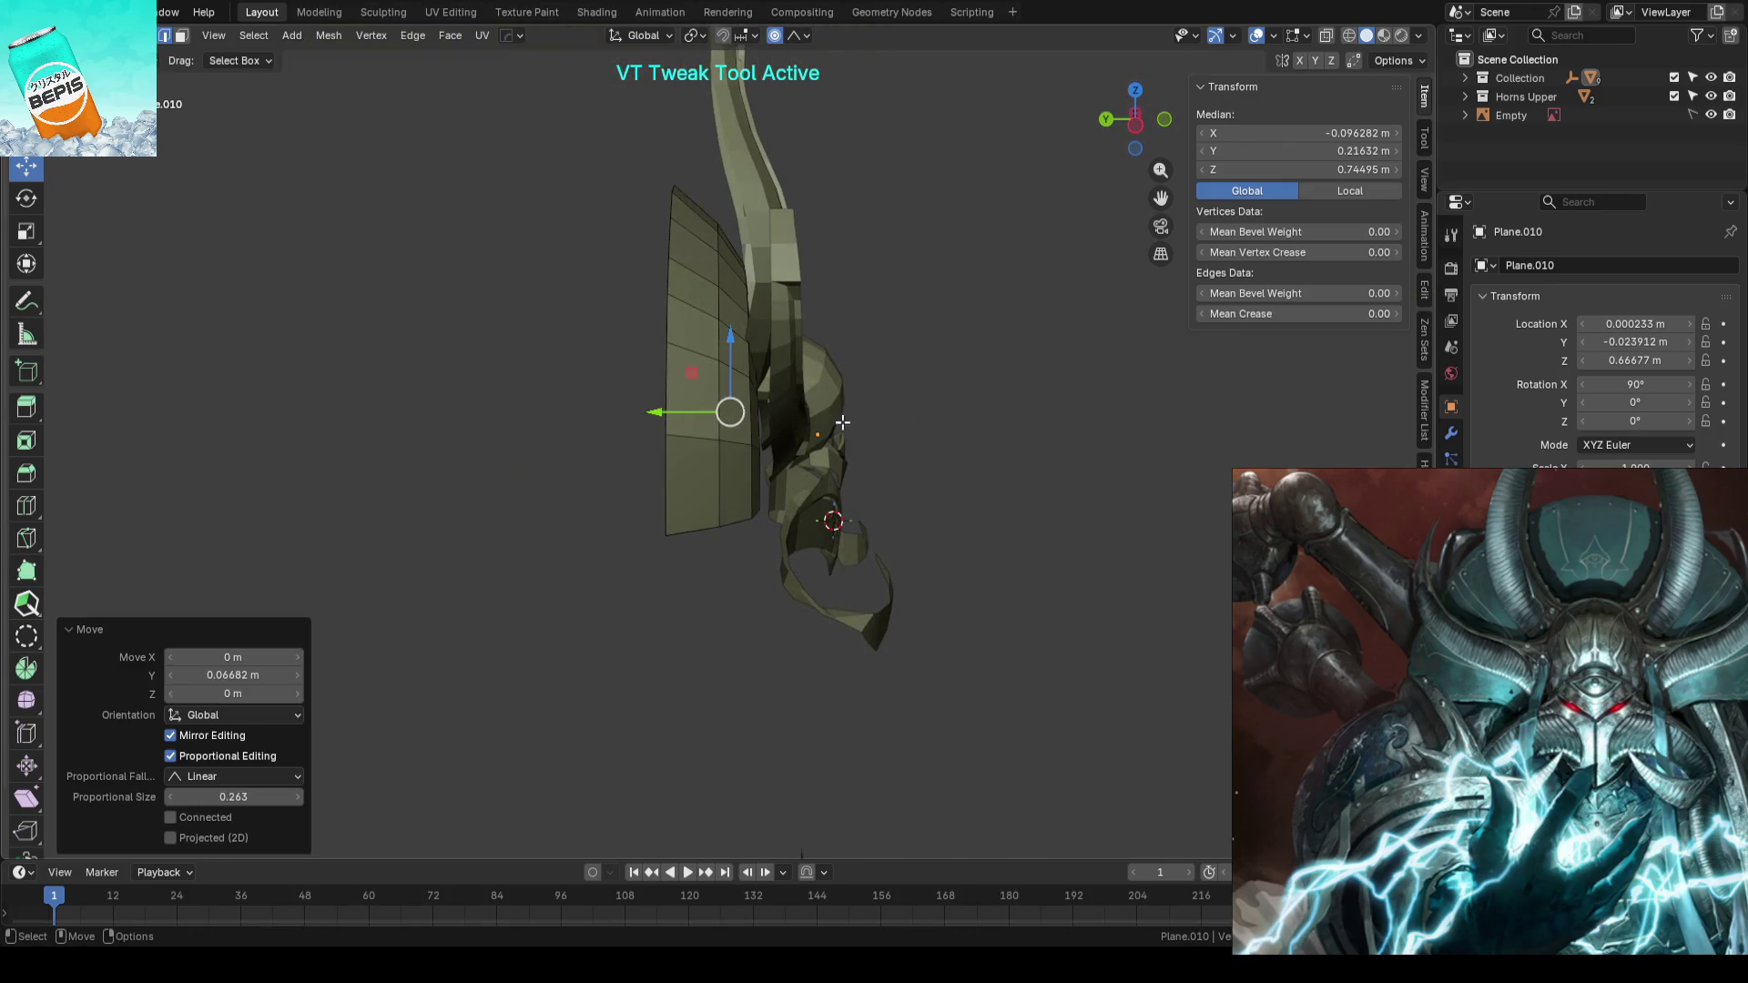
scroll(842, 423, "up", 2)
left_click(620, 317)
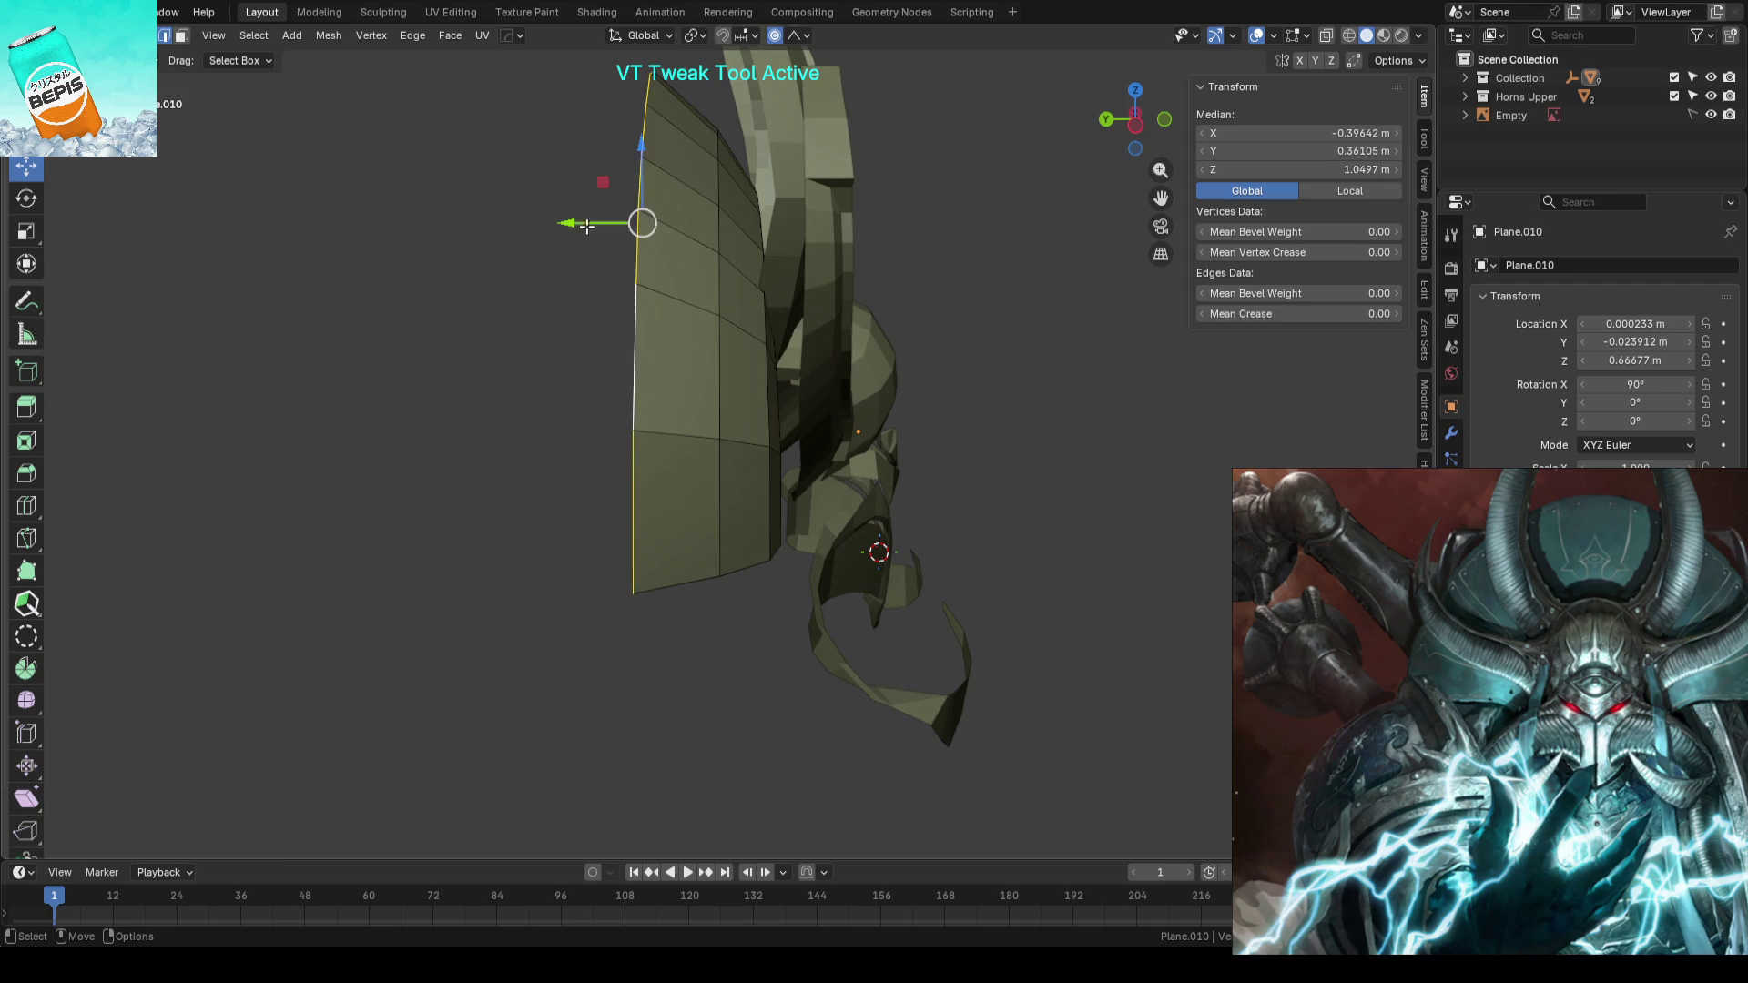
left_click_drag(585, 226, 585, 219)
left_click(1042, 364)
mouse_move(1041, 363)
middle_mouse_down()
mouse_move(622, 407)
mouse_move(964, 366)
middle_mouse_up()
key("Tab")
key("KP_1")
scroll(968, 373, "up", 2)
scroll(985, 489, "up", 4)
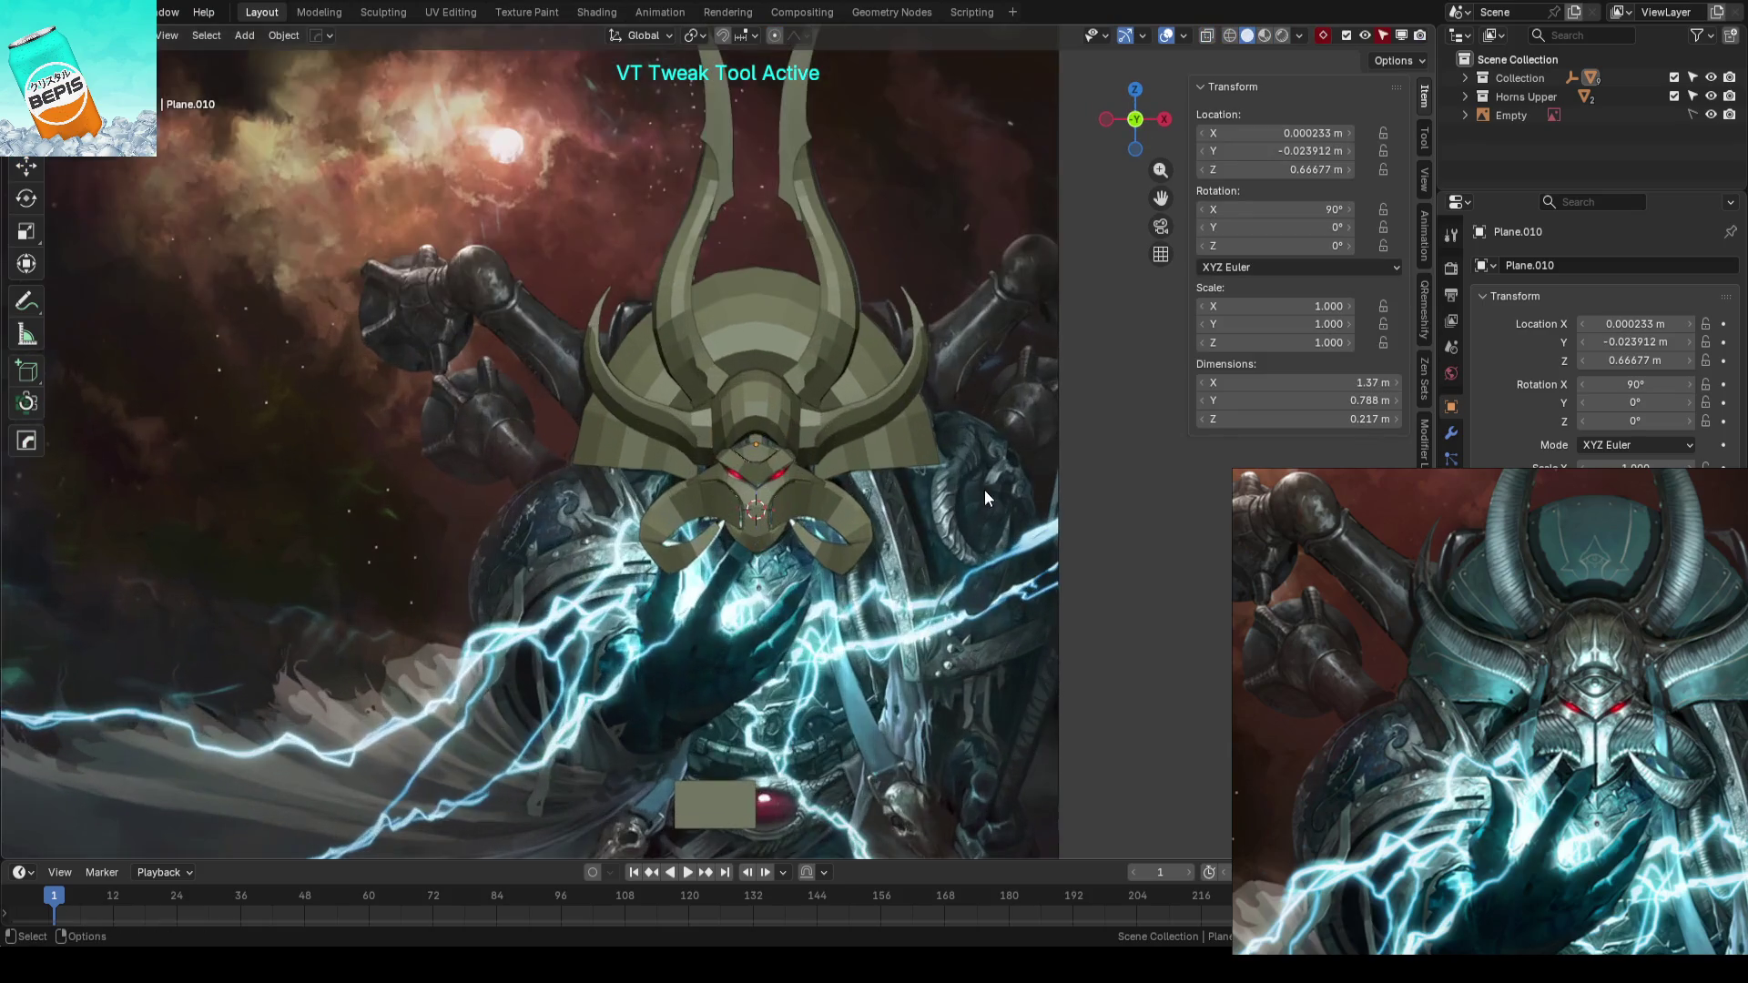
- Save, then select the whole side flap panel and shift it slightly along Y
key("ctrl+s")
mouse_move(985, 490)
middle_mouse_down()
mouse_move(862, 472)
mouse_move(987, 495)
mouse_move(893, 470)
middle_mouse_up()
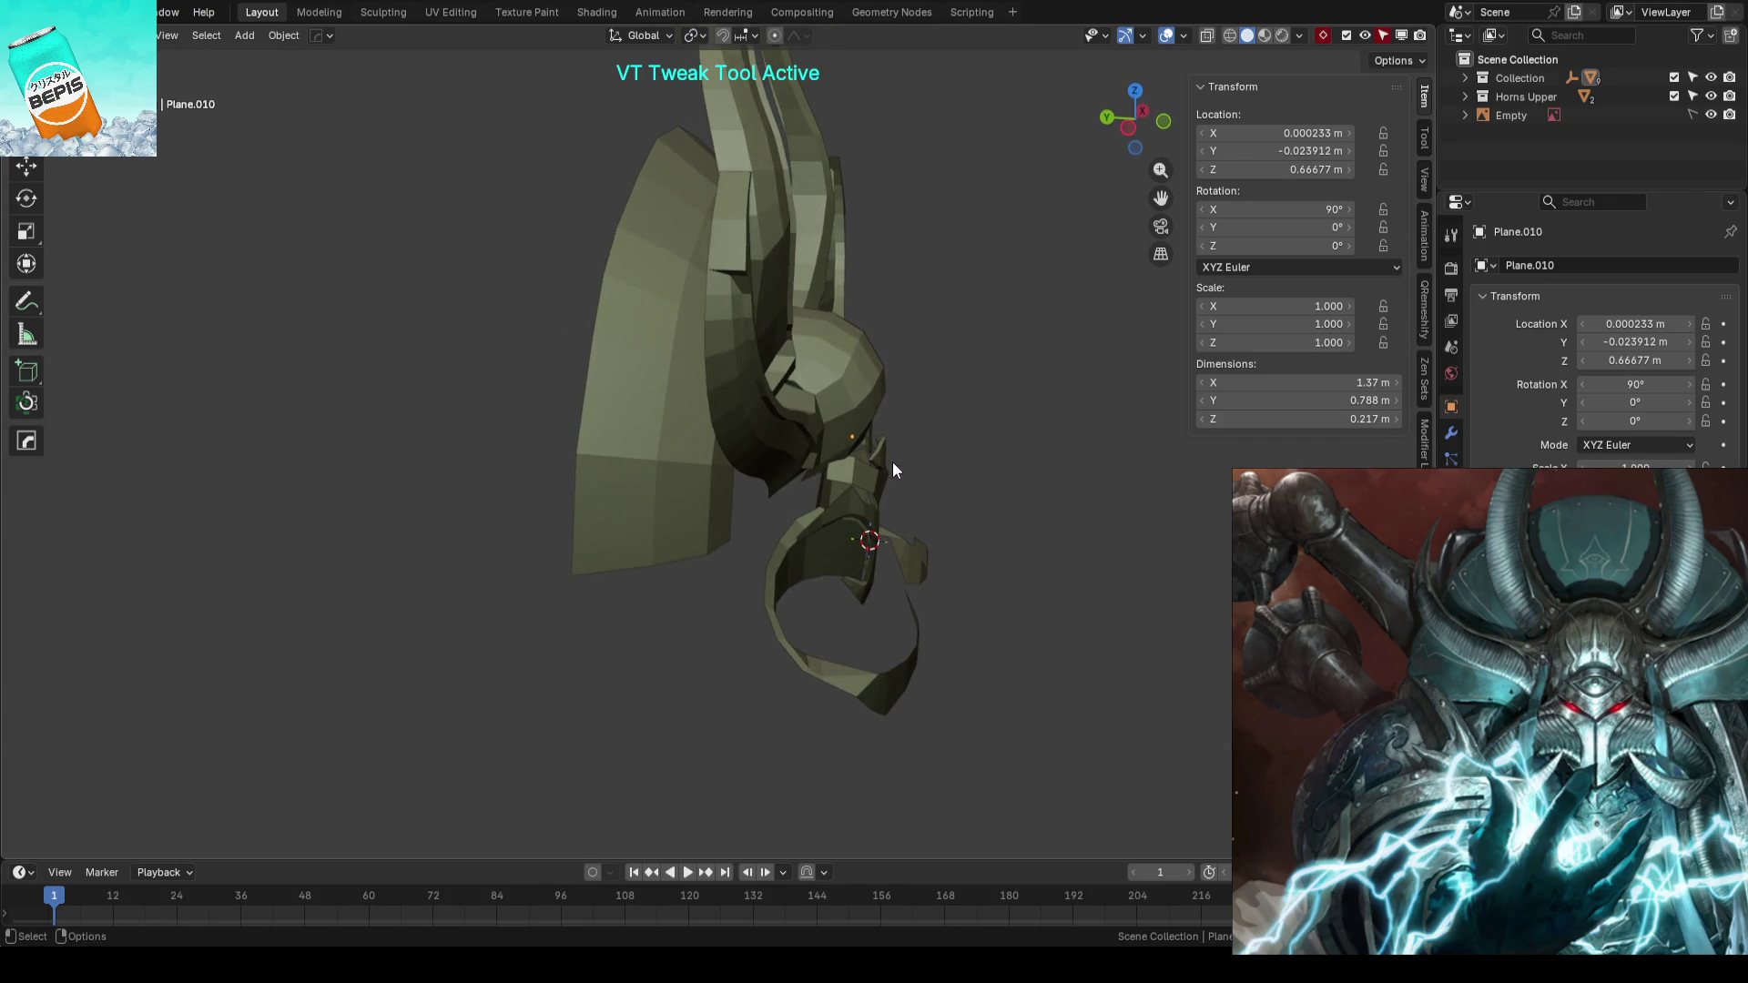
key("Tab")
key("a")
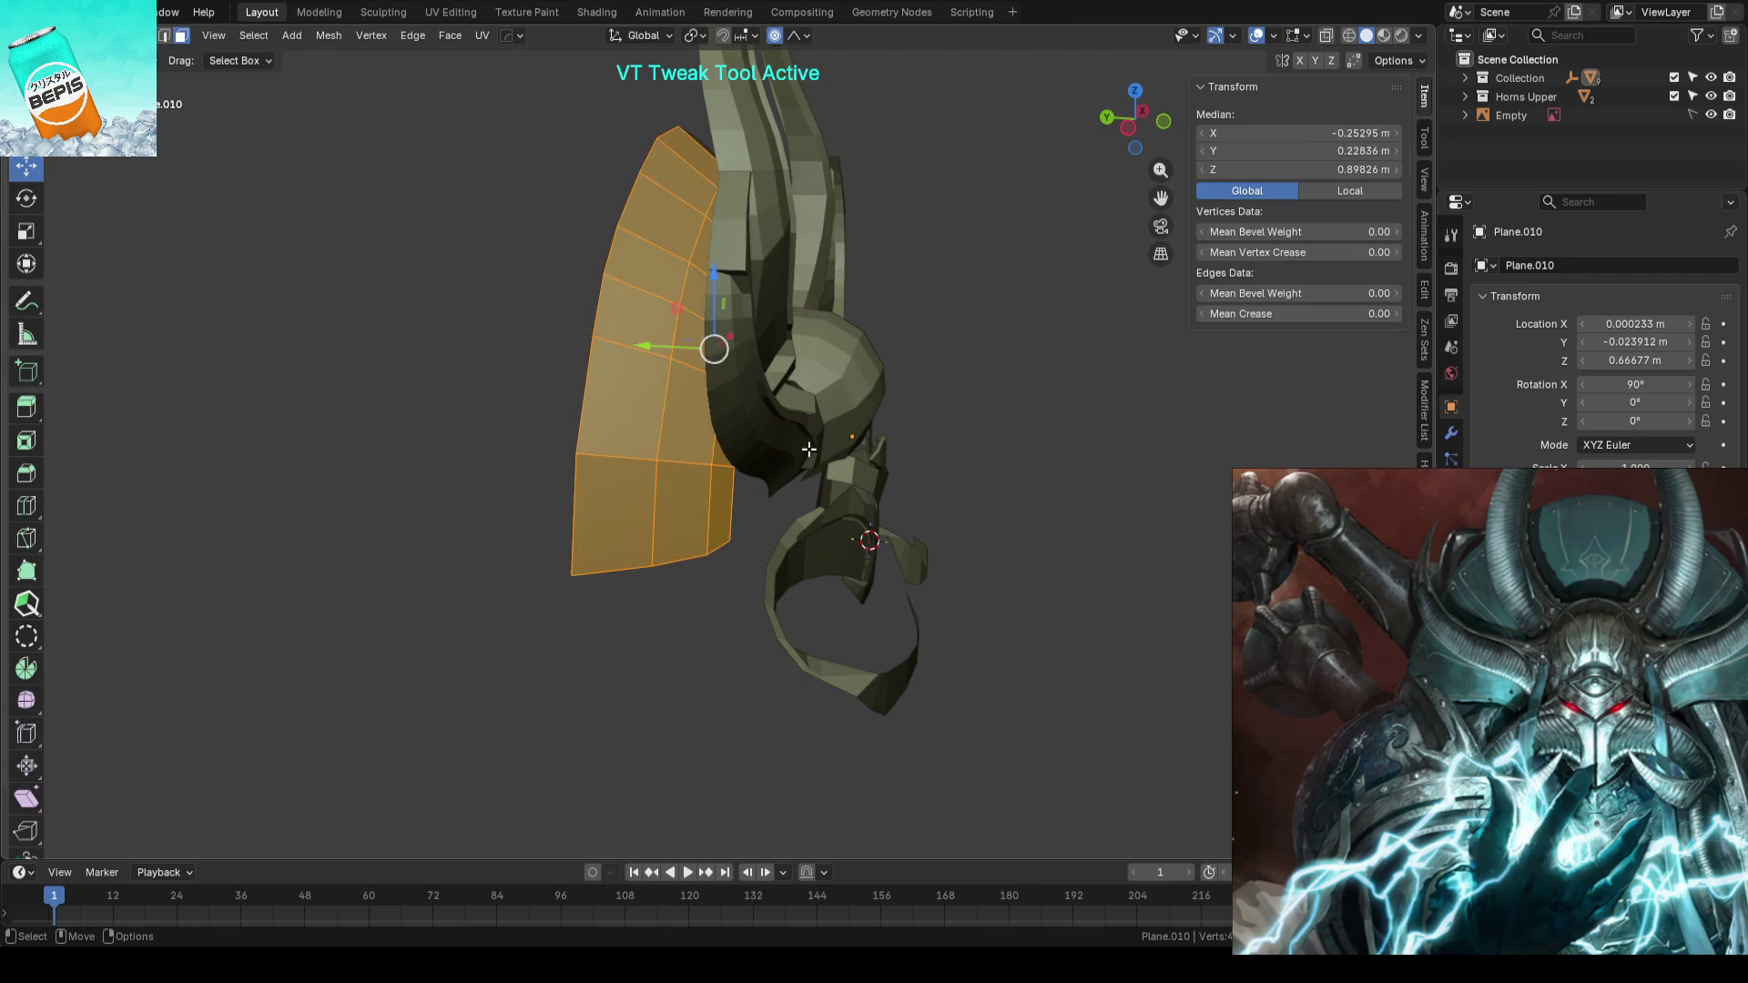
left_click_drag(641, 321, 683, 334)
mouse_move(704, 342)
middle_mouse_down()
mouse_move(769, 296)
mouse_move(730, 483)
middle_mouse_up()
left_click(948, 366)
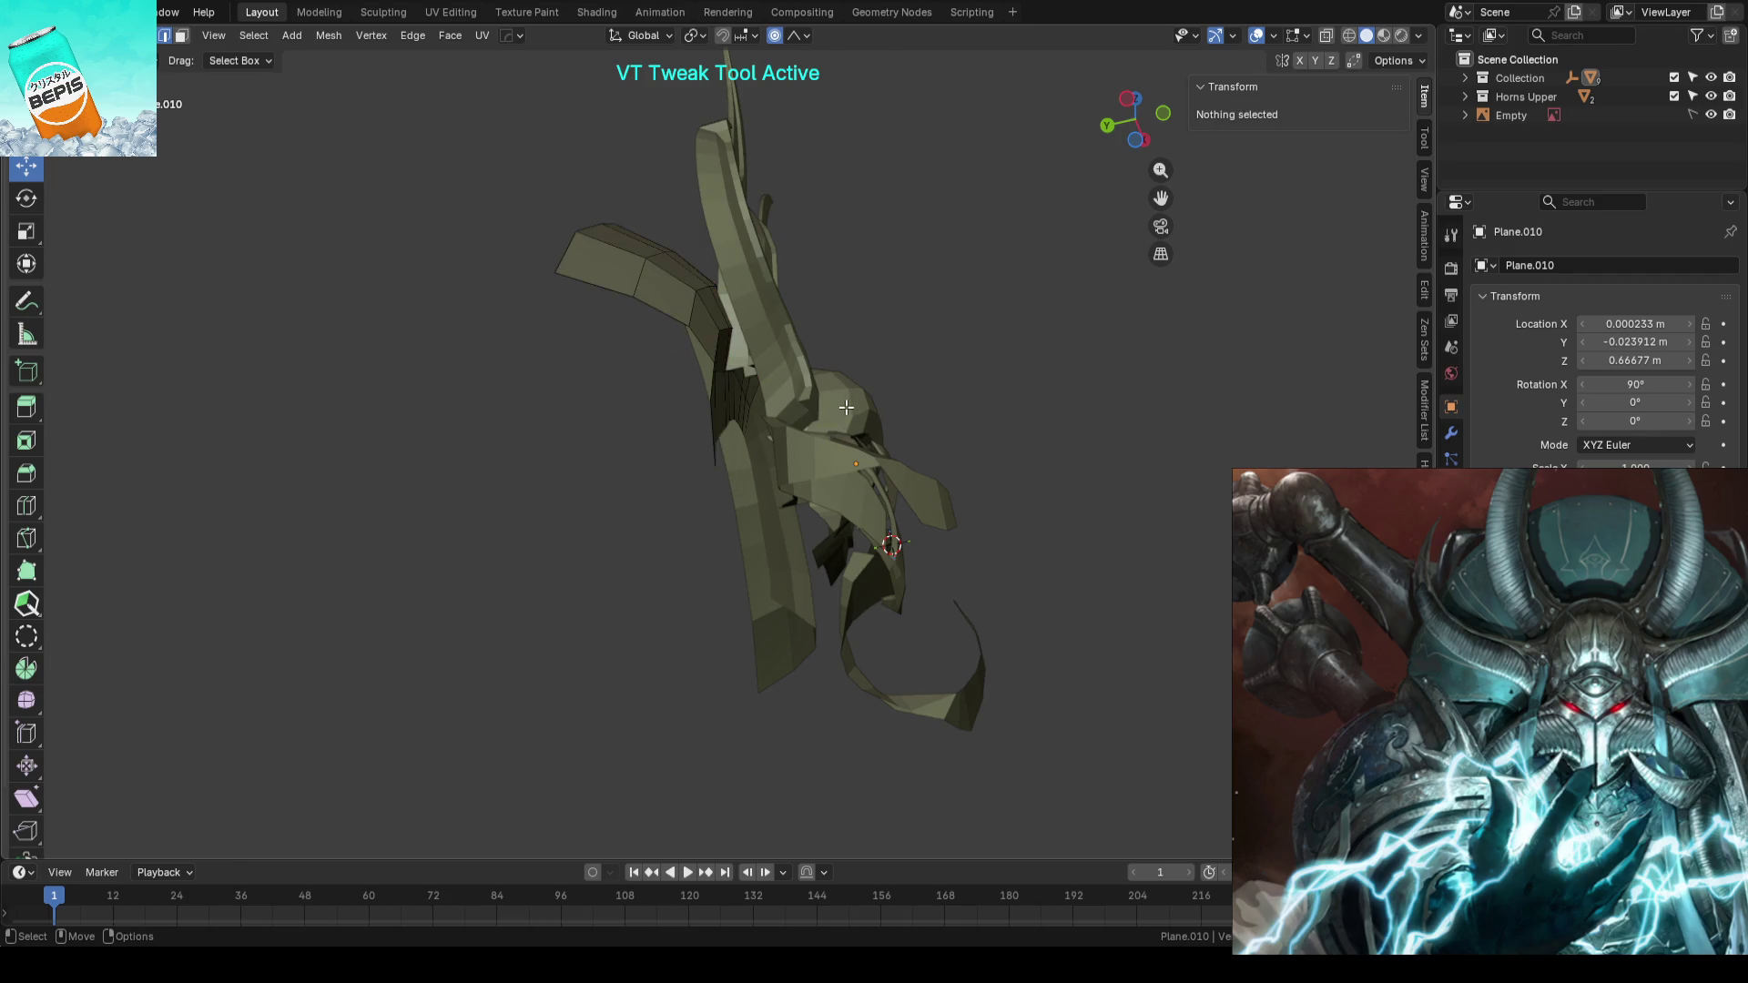
scroll(847, 407, "up", 2)
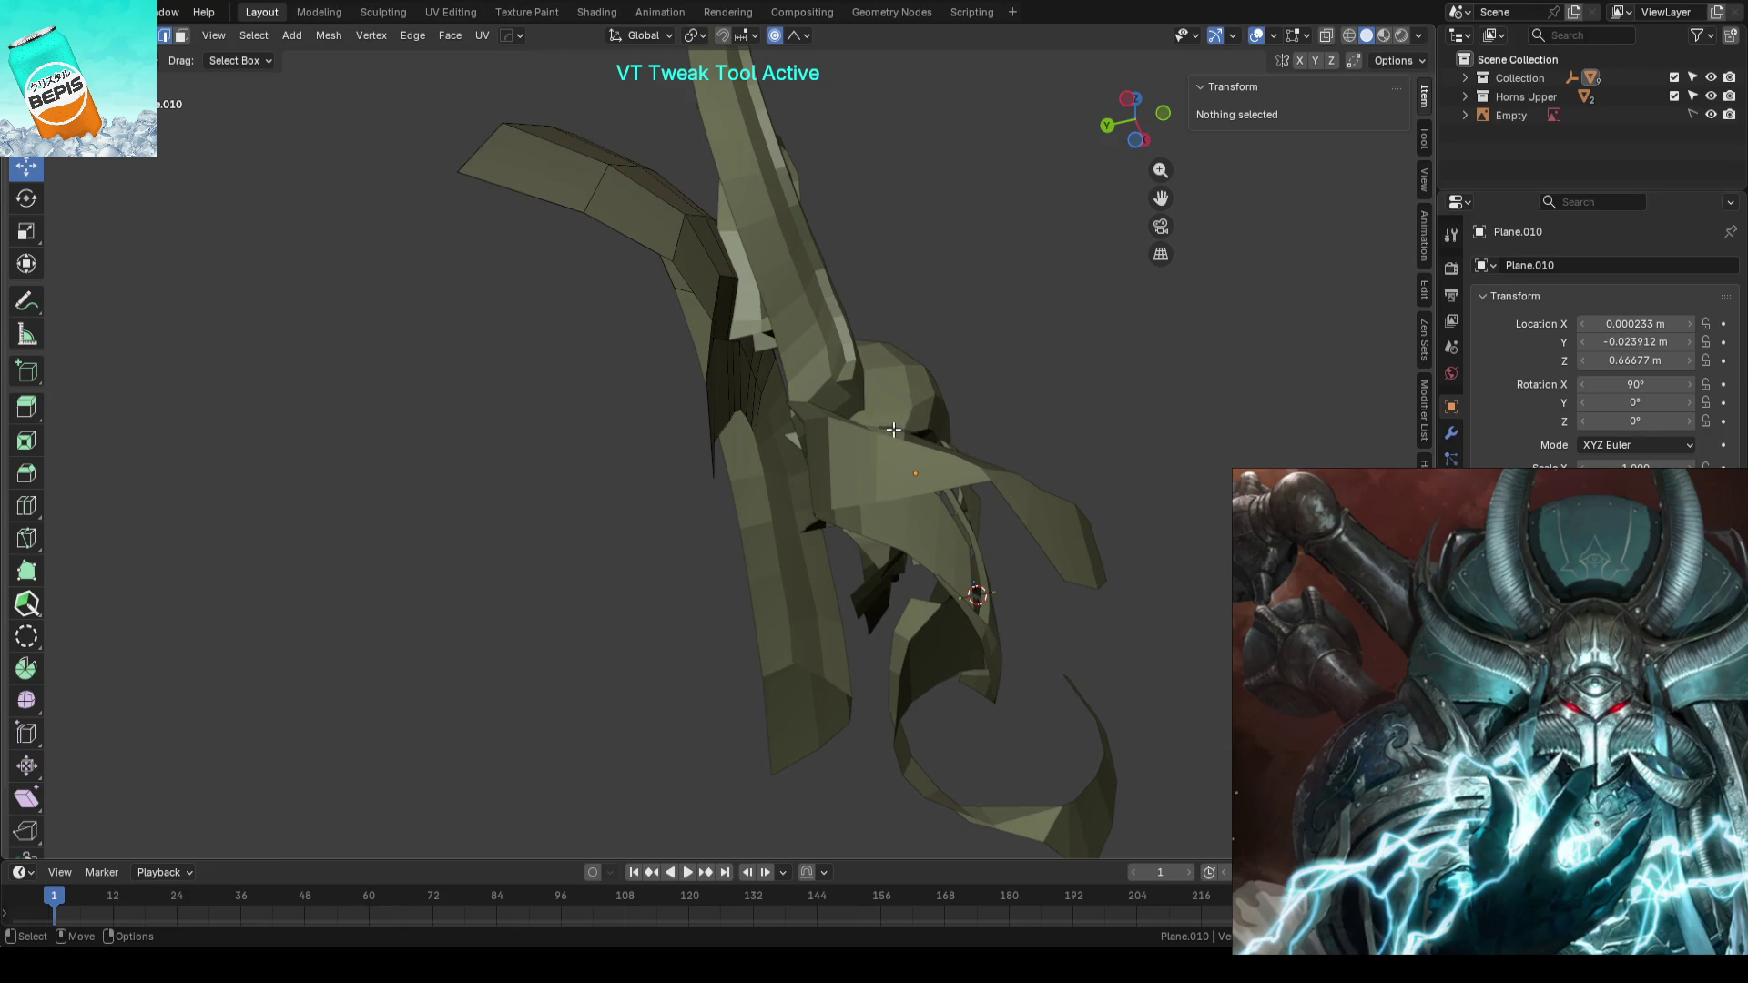
- Inspect the helmet from several angles against the concept art and save AhrimanBlockout_01.blend again
mouse_move(892, 430)
middle_mouse_down()
mouse_move(674, 279)
mouse_move(760, 321)
middle_mouse_up()
mouse_move(843, 354)
middle_mouse_down()
mouse_move(848, 397)
mouse_move(729, 475)
middle_mouse_up()
key("Tab")
key("KP_0")
scroll(729, 475, "down", 2)
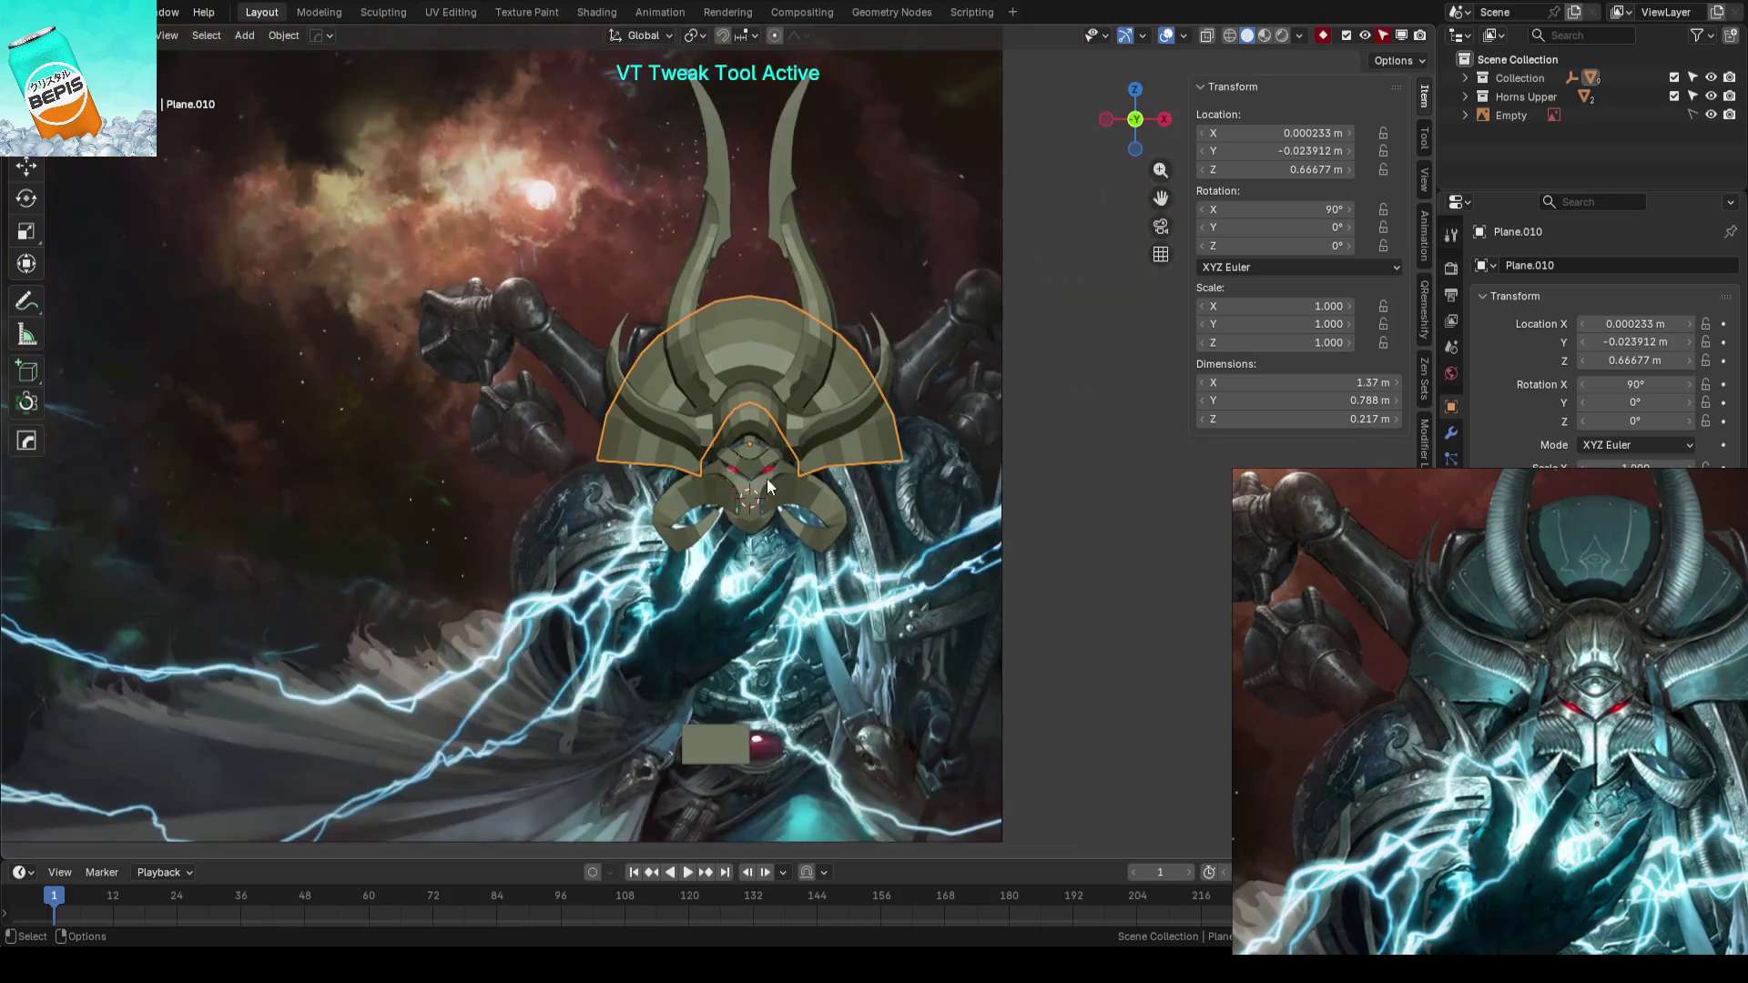
left_click(1073, 490)
key("ctrl+s")
scroll(804, 468, "up", 3)
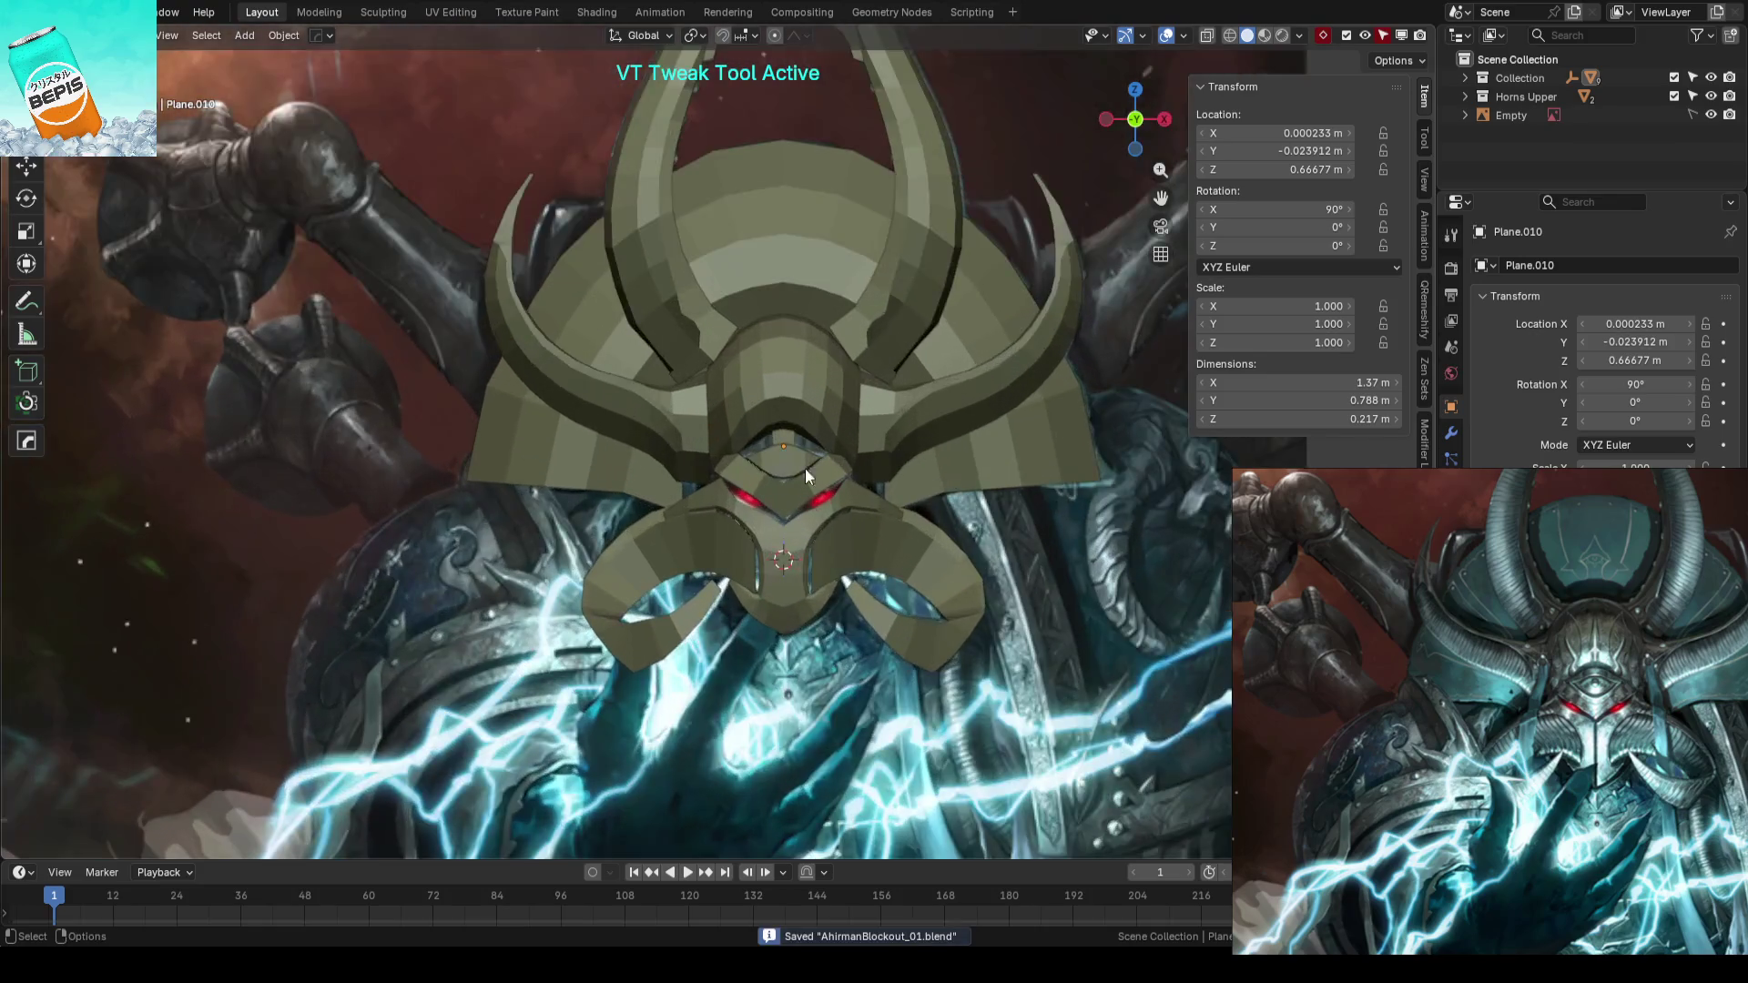
mouse_move(804, 469)
middle_mouse_down()
mouse_move(879, 510)
mouse_move(864, 407)
mouse_move(901, 446)
middle_mouse_up()
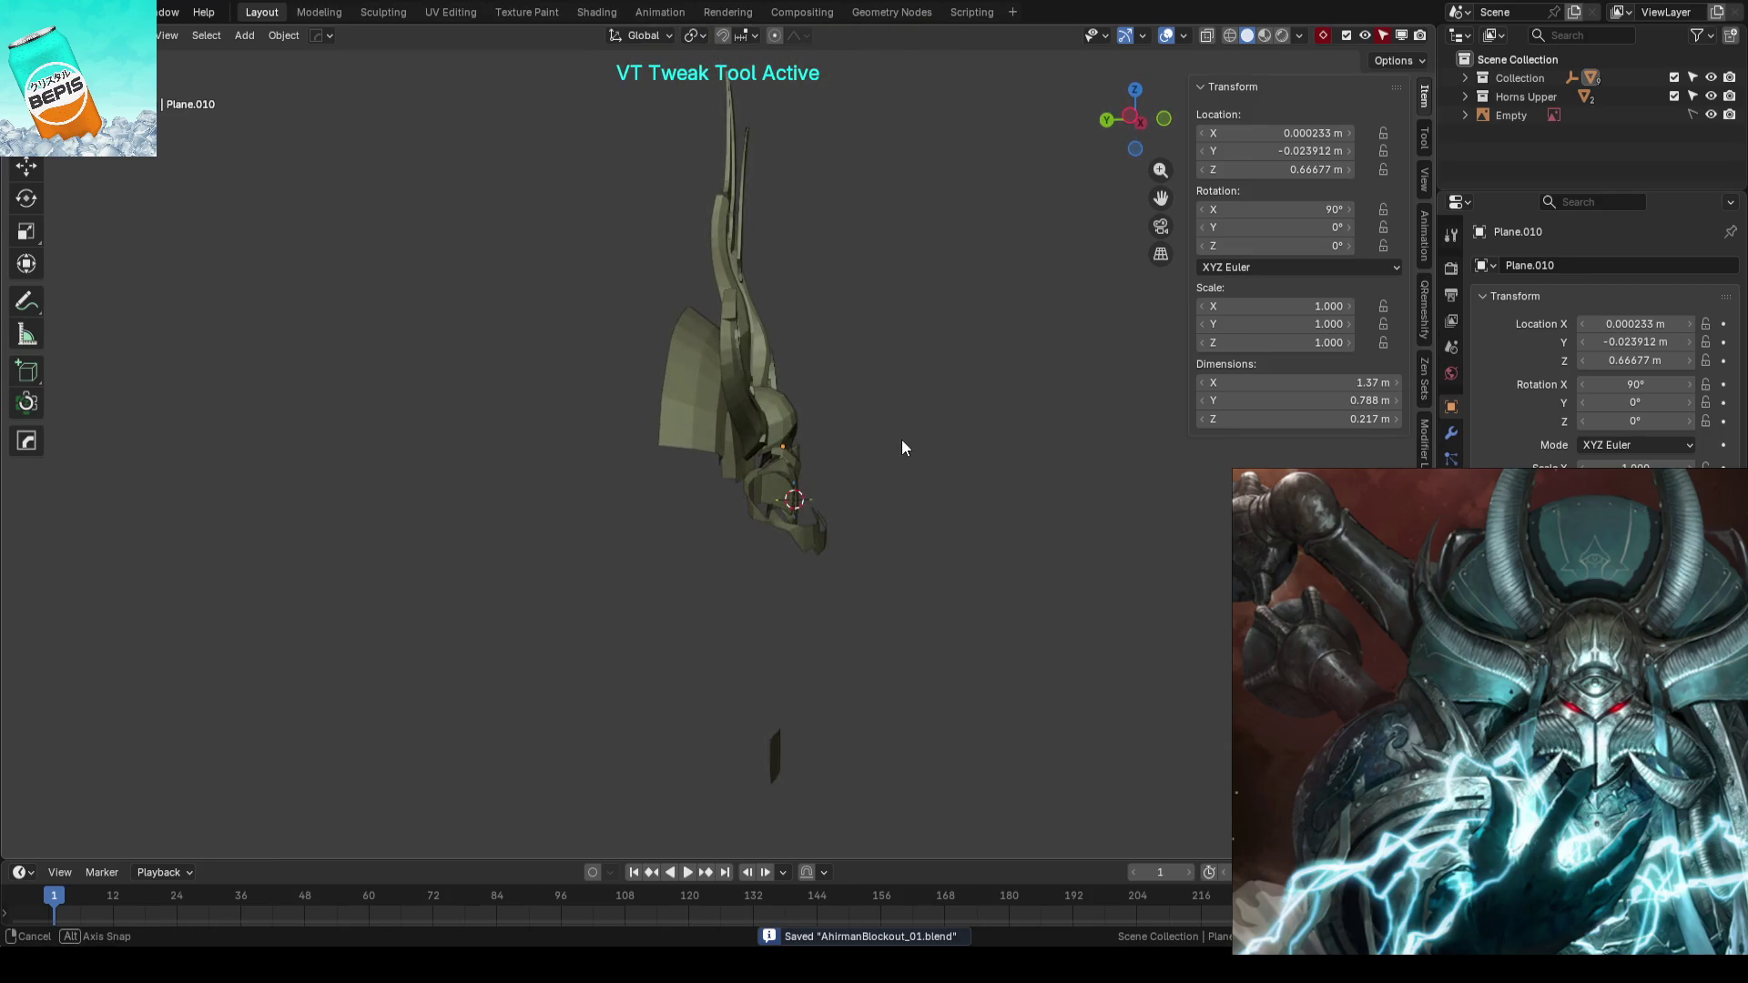
scroll(884, 477, "up", 2)
scroll(848, 449, "up", 1)
scroll(652, 441, "up", 2)
- Move two side flap vertices along Y to adjust the panel's depth
key("Tab")
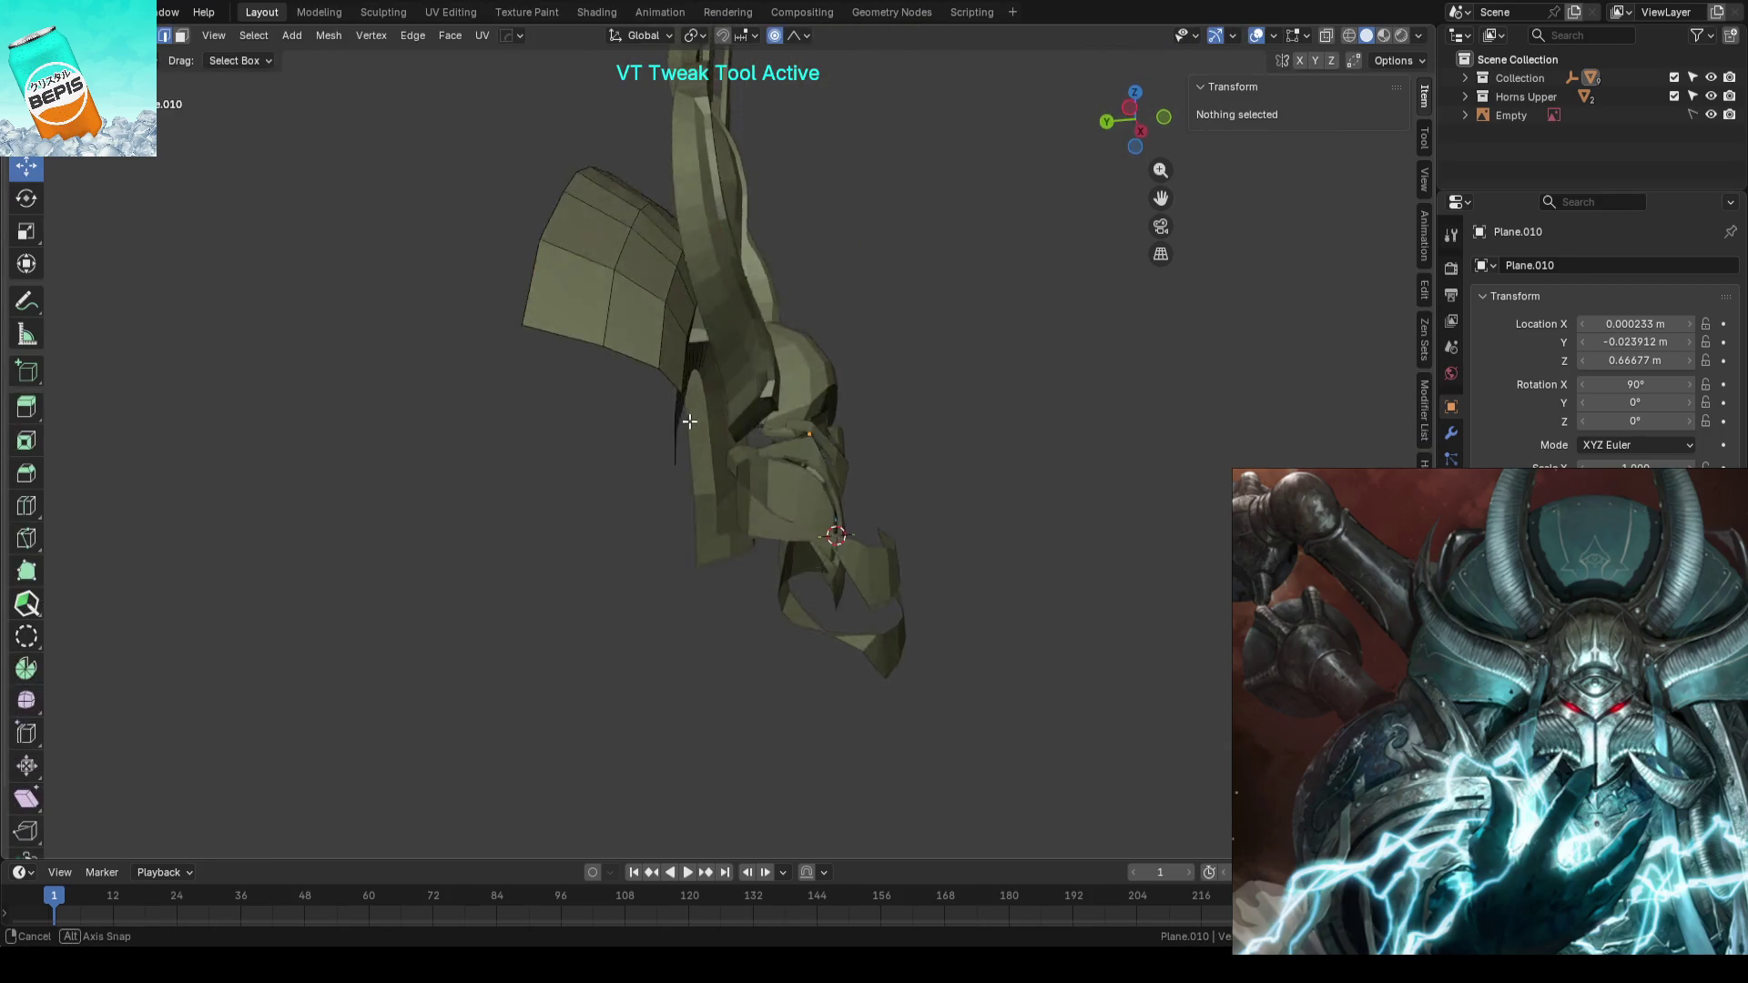
middle_click_drag(651, 441, 761, 469)
key("g")
key("y")
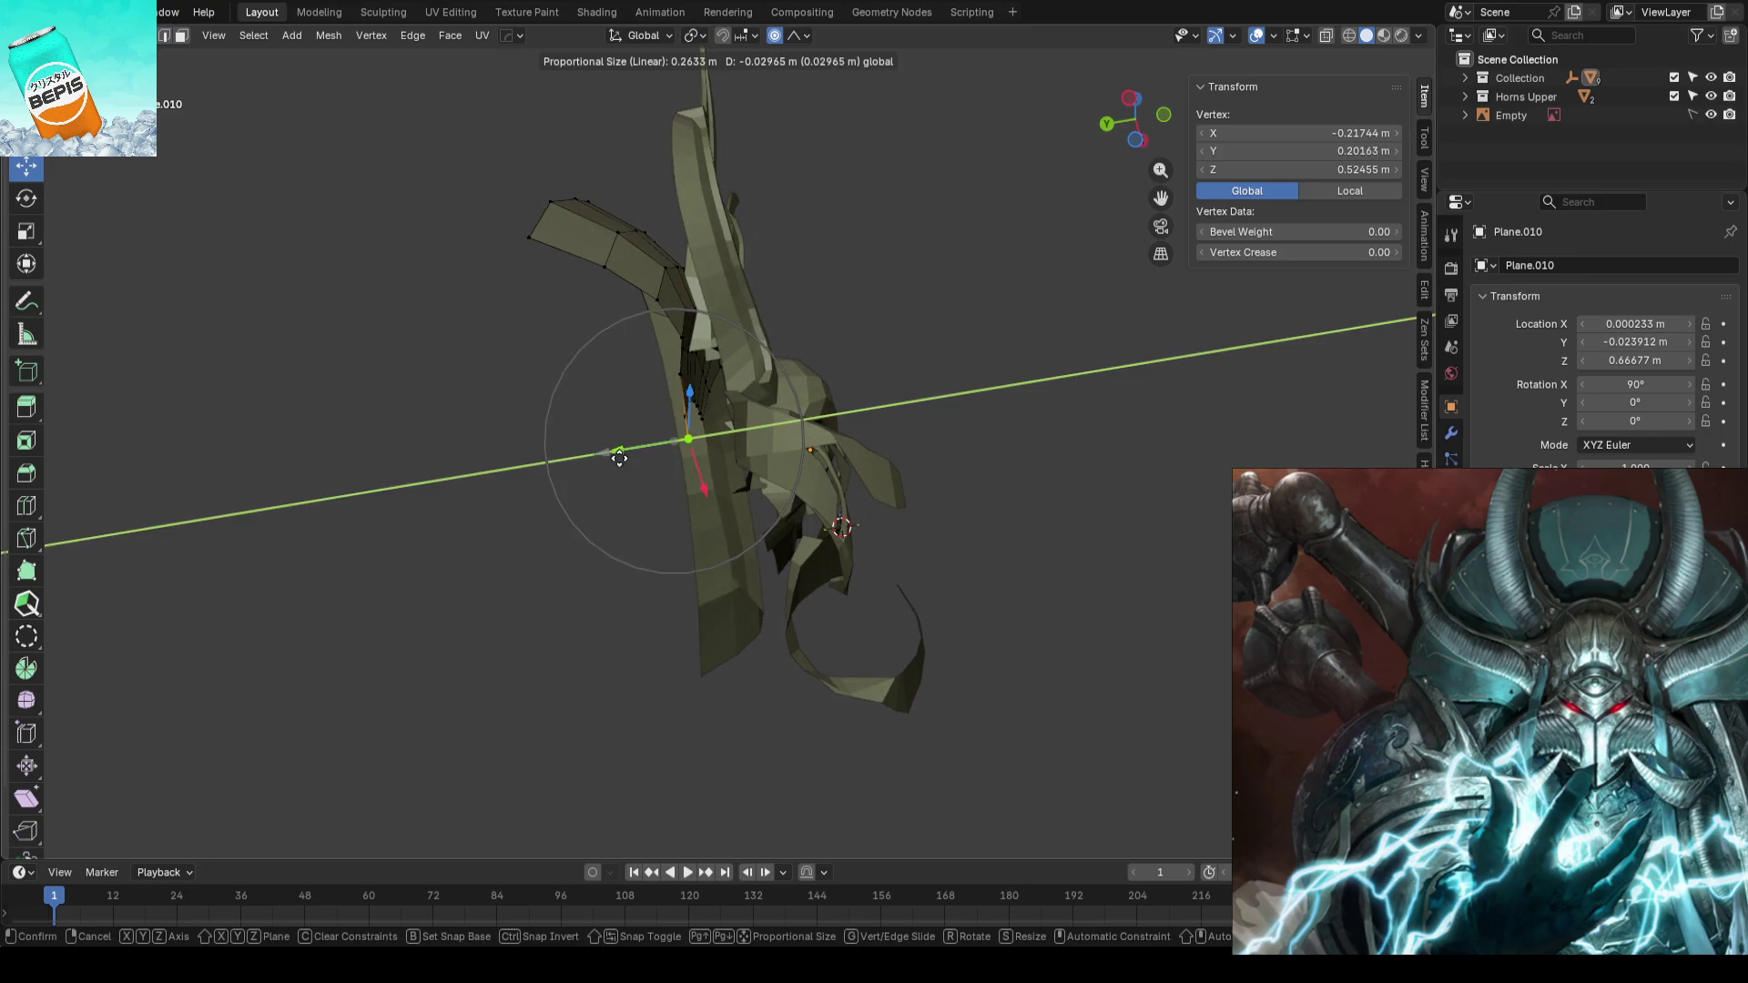
scroll(634, 466, "up", 2)
scroll(634, 466, "down", 2)
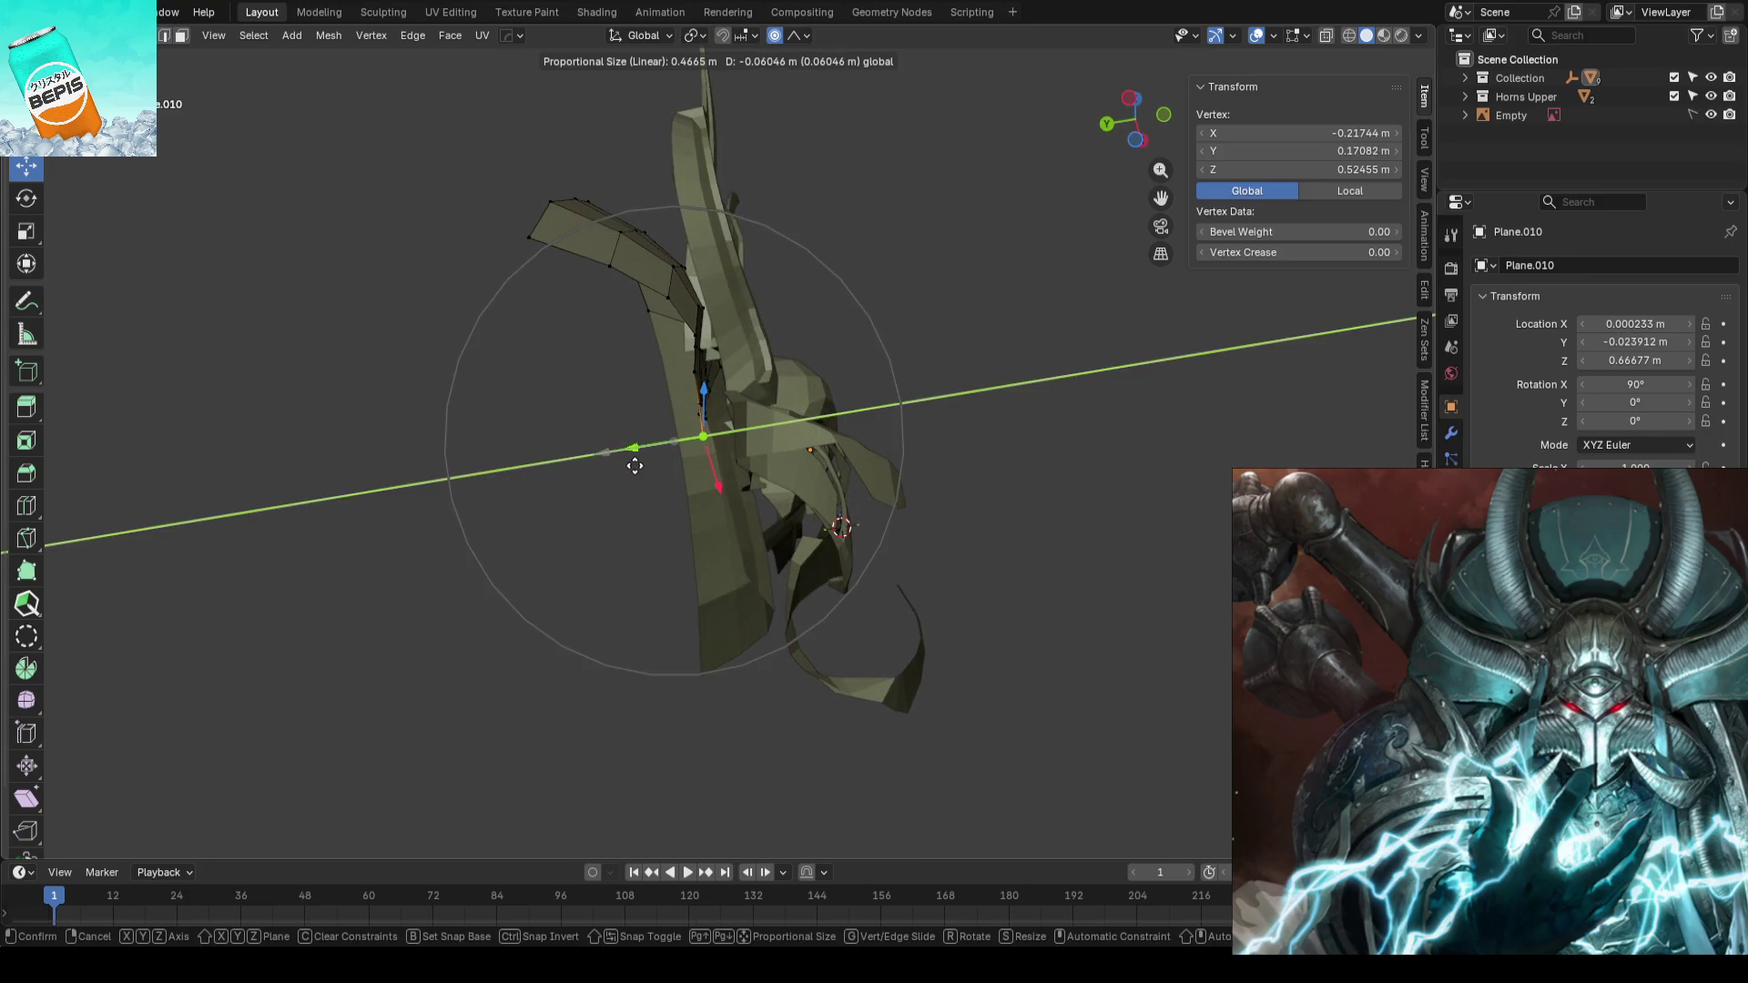
left_click(651, 468)
mouse_move(652, 468)
middle_mouse_down()
mouse_move(771, 383)
mouse_move(546, 440)
middle_mouse_up()
left_click(526, 389)
key("g")
key("y")
left_click(510, 437)
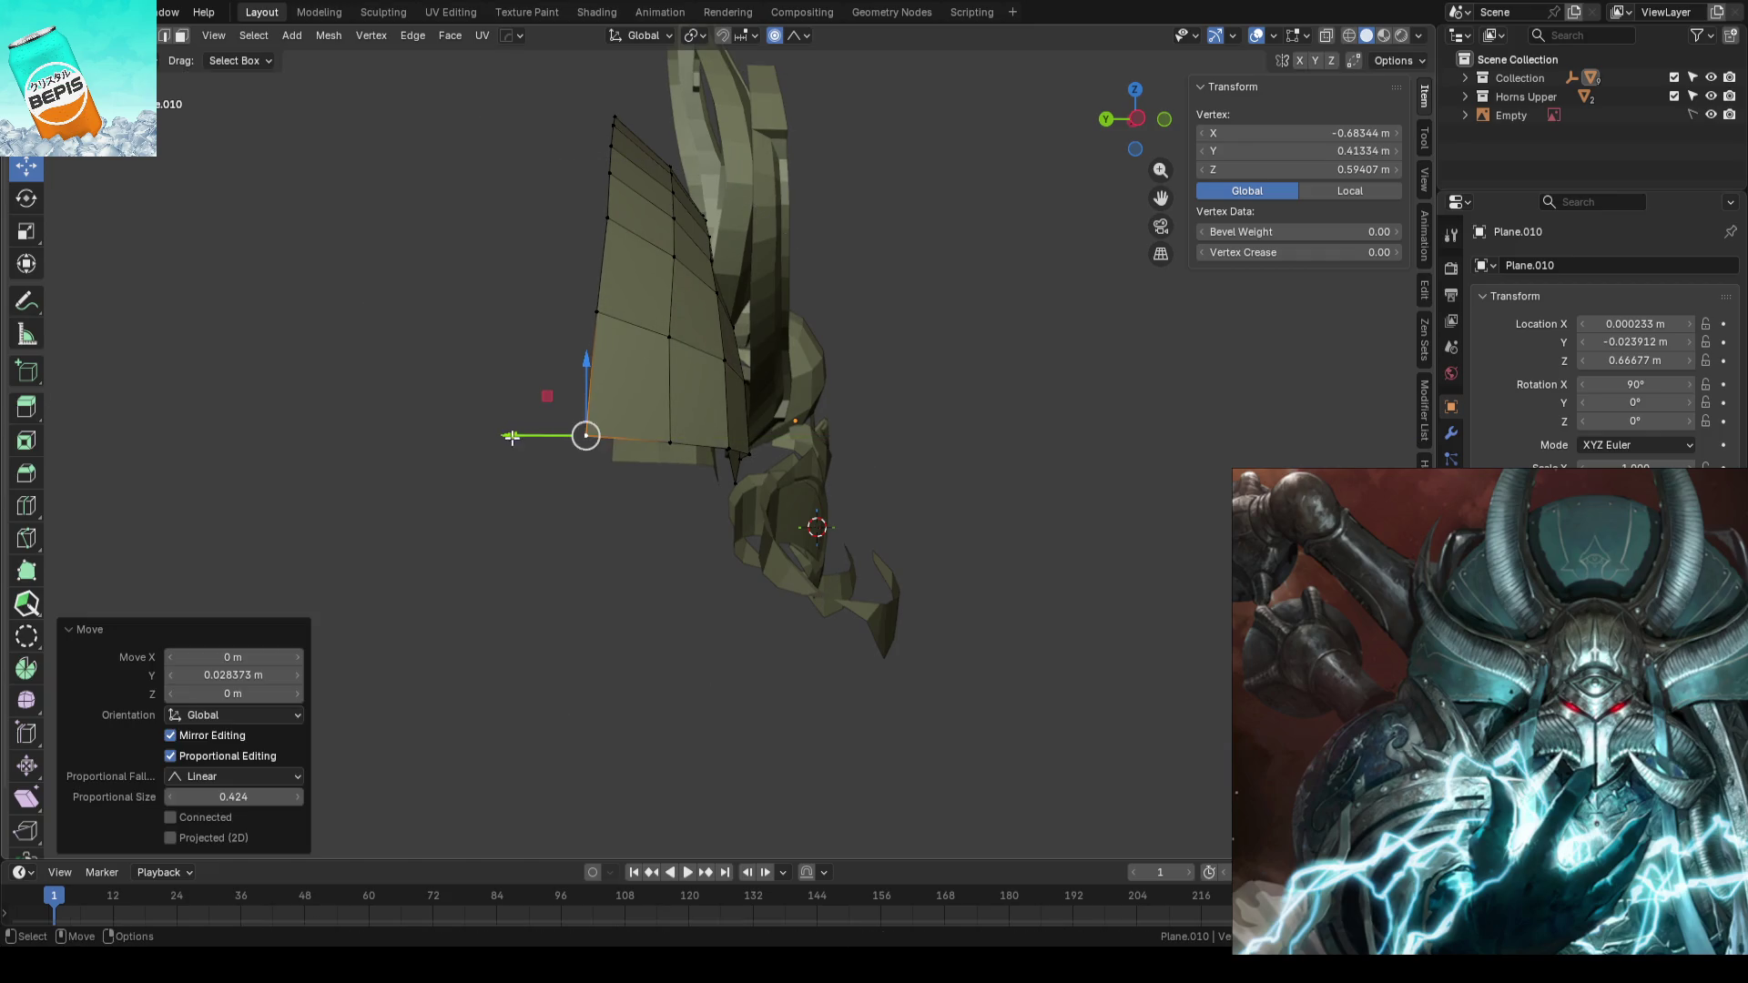
left_click(894, 378)
- Bend the crest plate's outer edge column along Y with soft falloff and save the file
mouse_move(894, 378)
middle_mouse_down()
mouse_move(842, 463)
mouse_move(805, 342)
middle_mouse_up()
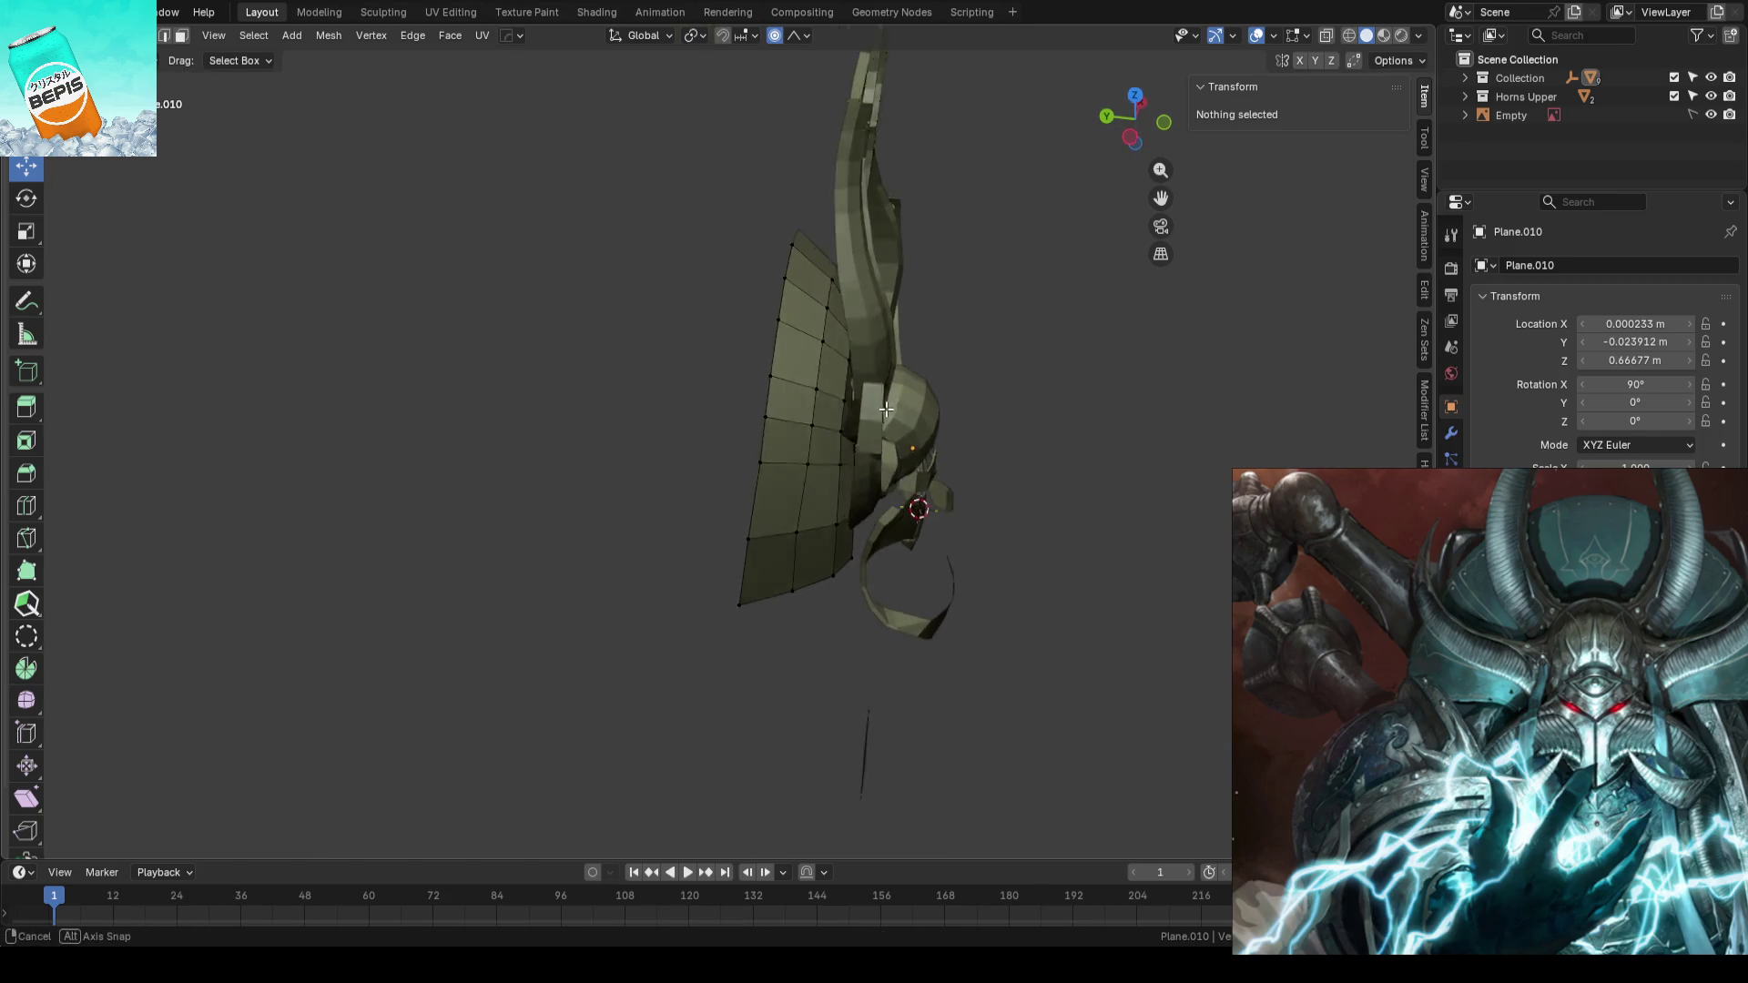
left_click(793, 261)
left_click(740, 597, "ctrl")
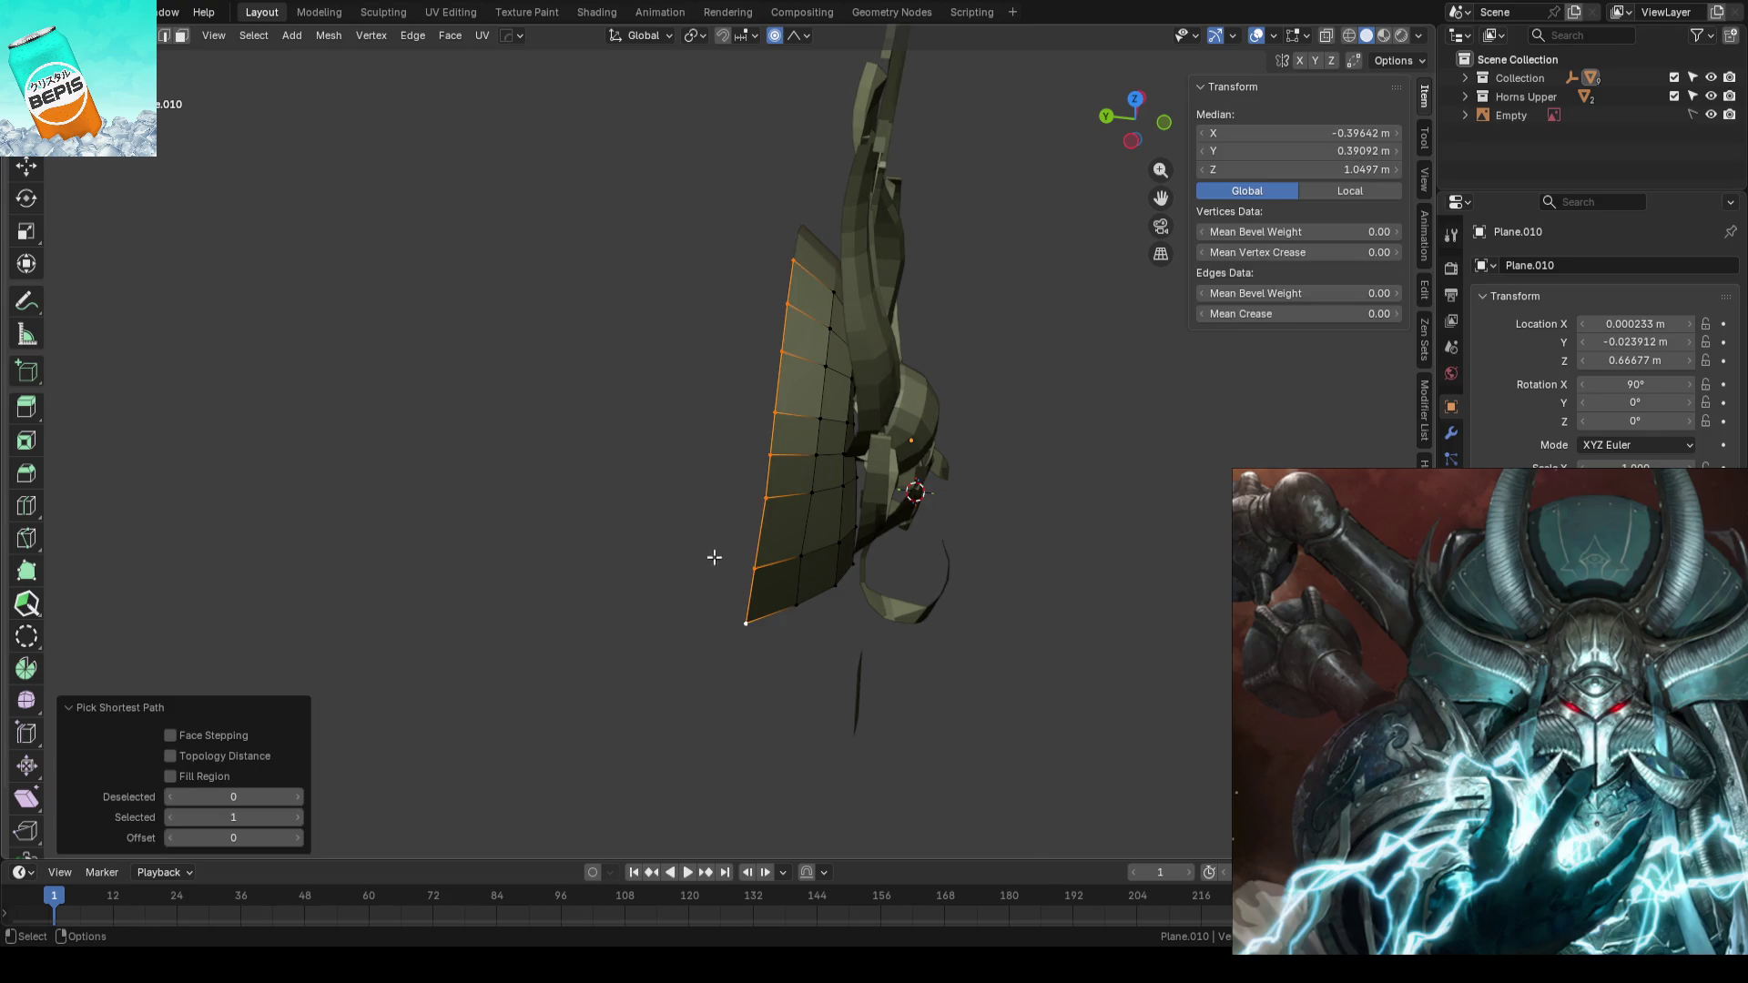
key("shift+space")
key("g")
left_click_drag(689, 428, 1087, 417)
left_click(1087, 416)
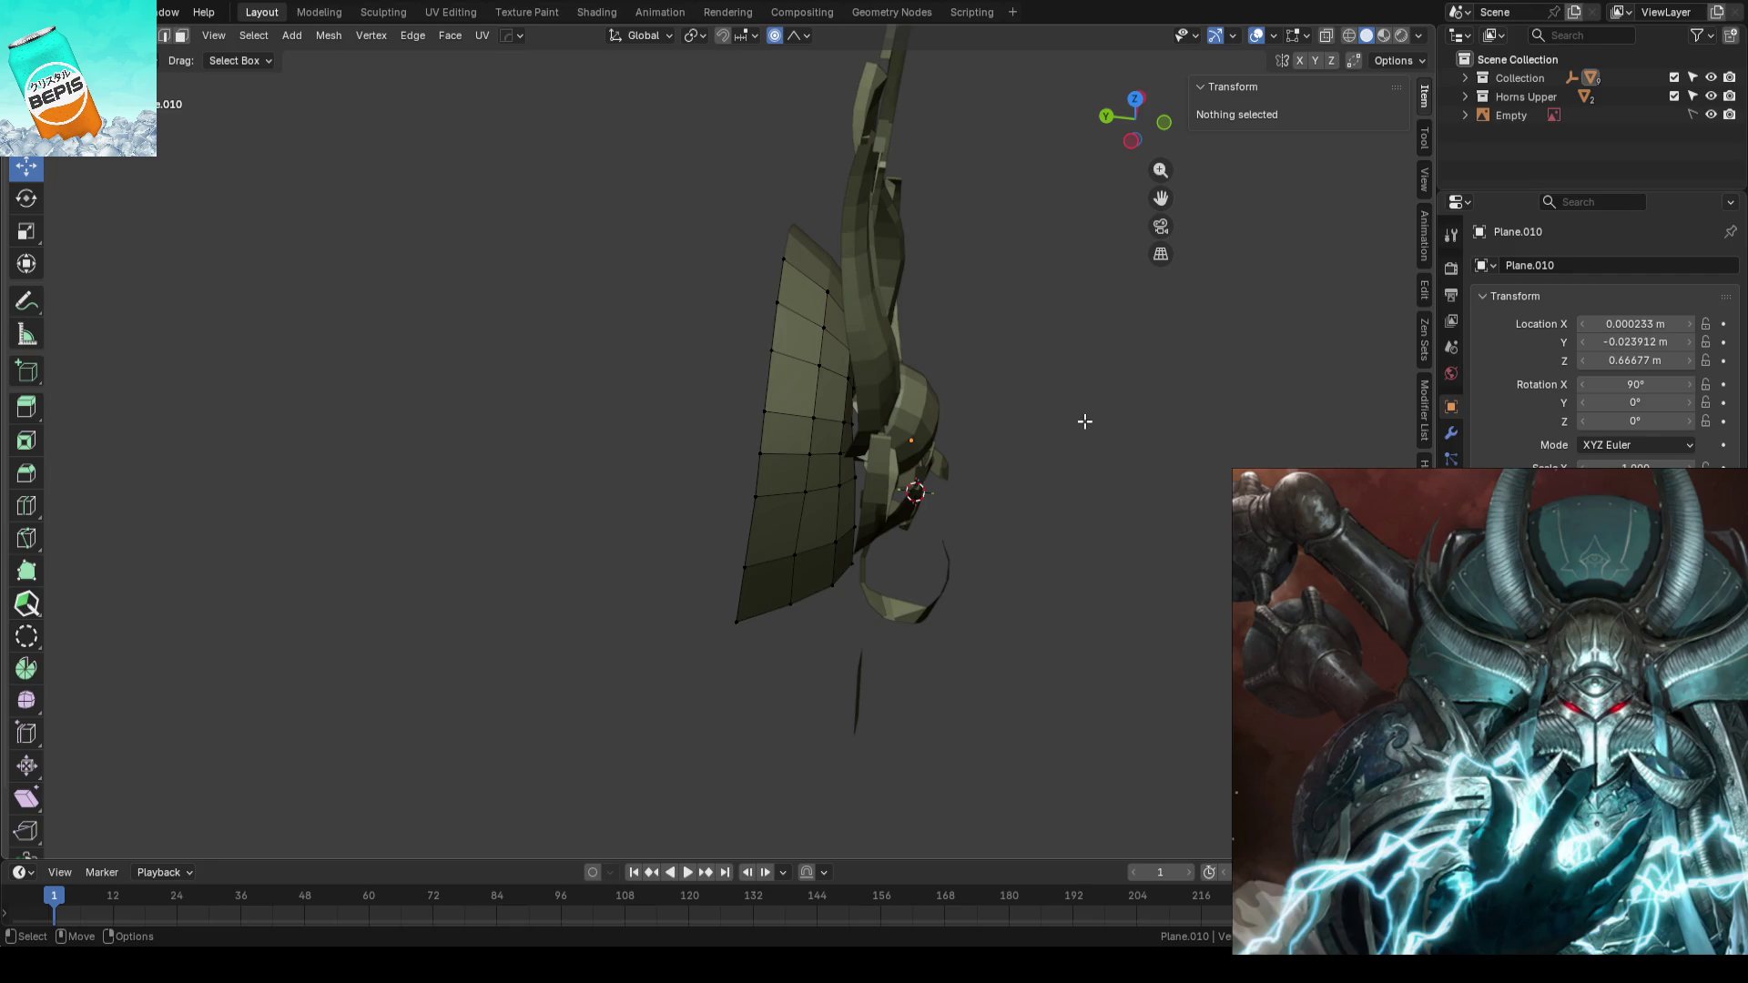
key("Tab")
key("KP_1")
key("ctrl+s")
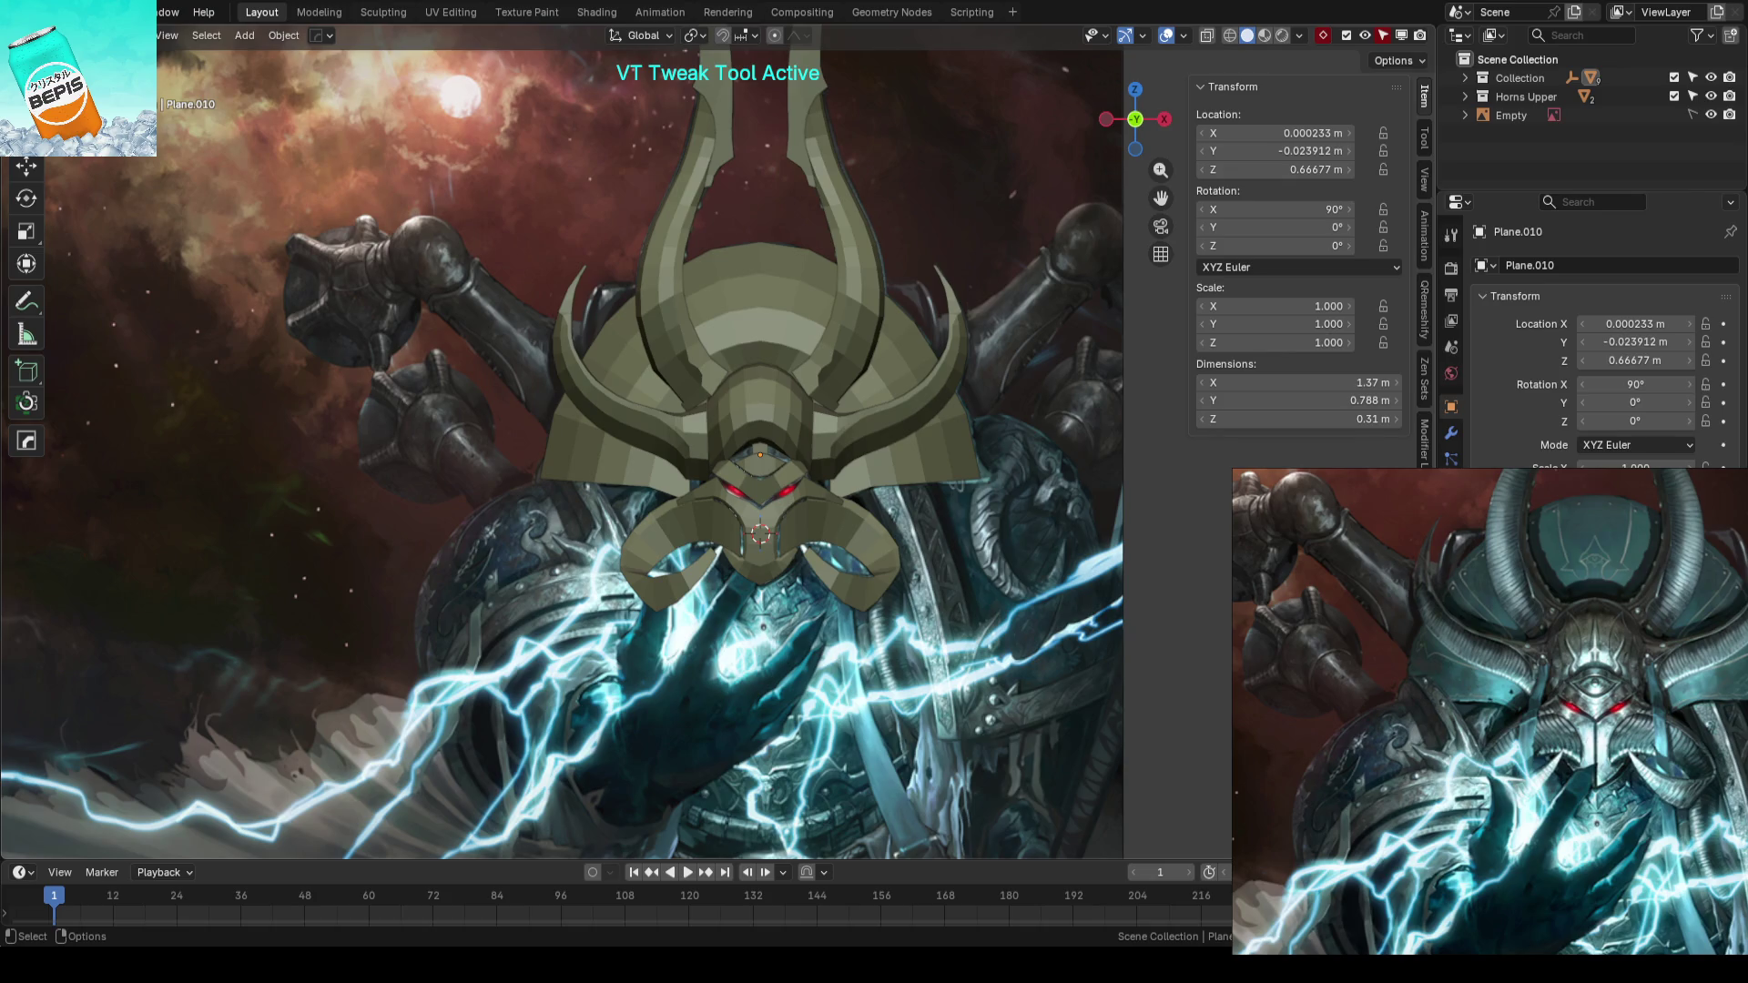
scroll(836, 407, "down", 2)
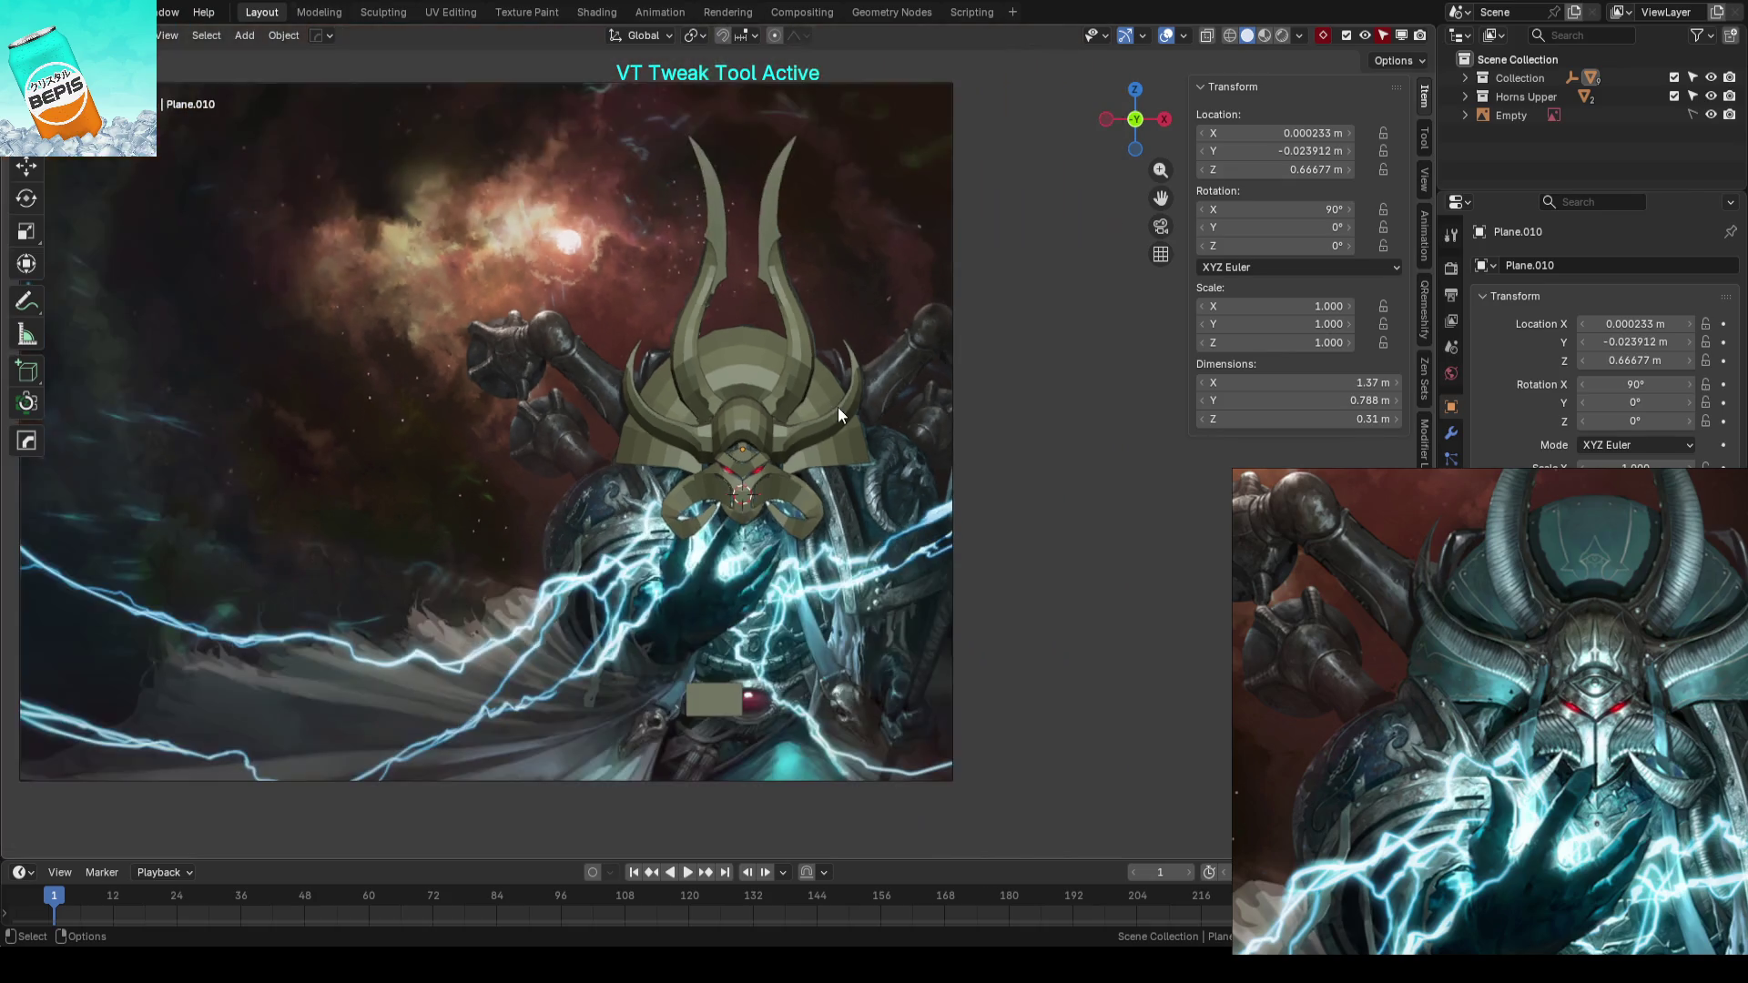
scroll(826, 390, "up", 2)
- Compare the crest plate with the concept art in wireframe, then enter edit mode on it in solid shading
key("KP_1")
key("alt+z")
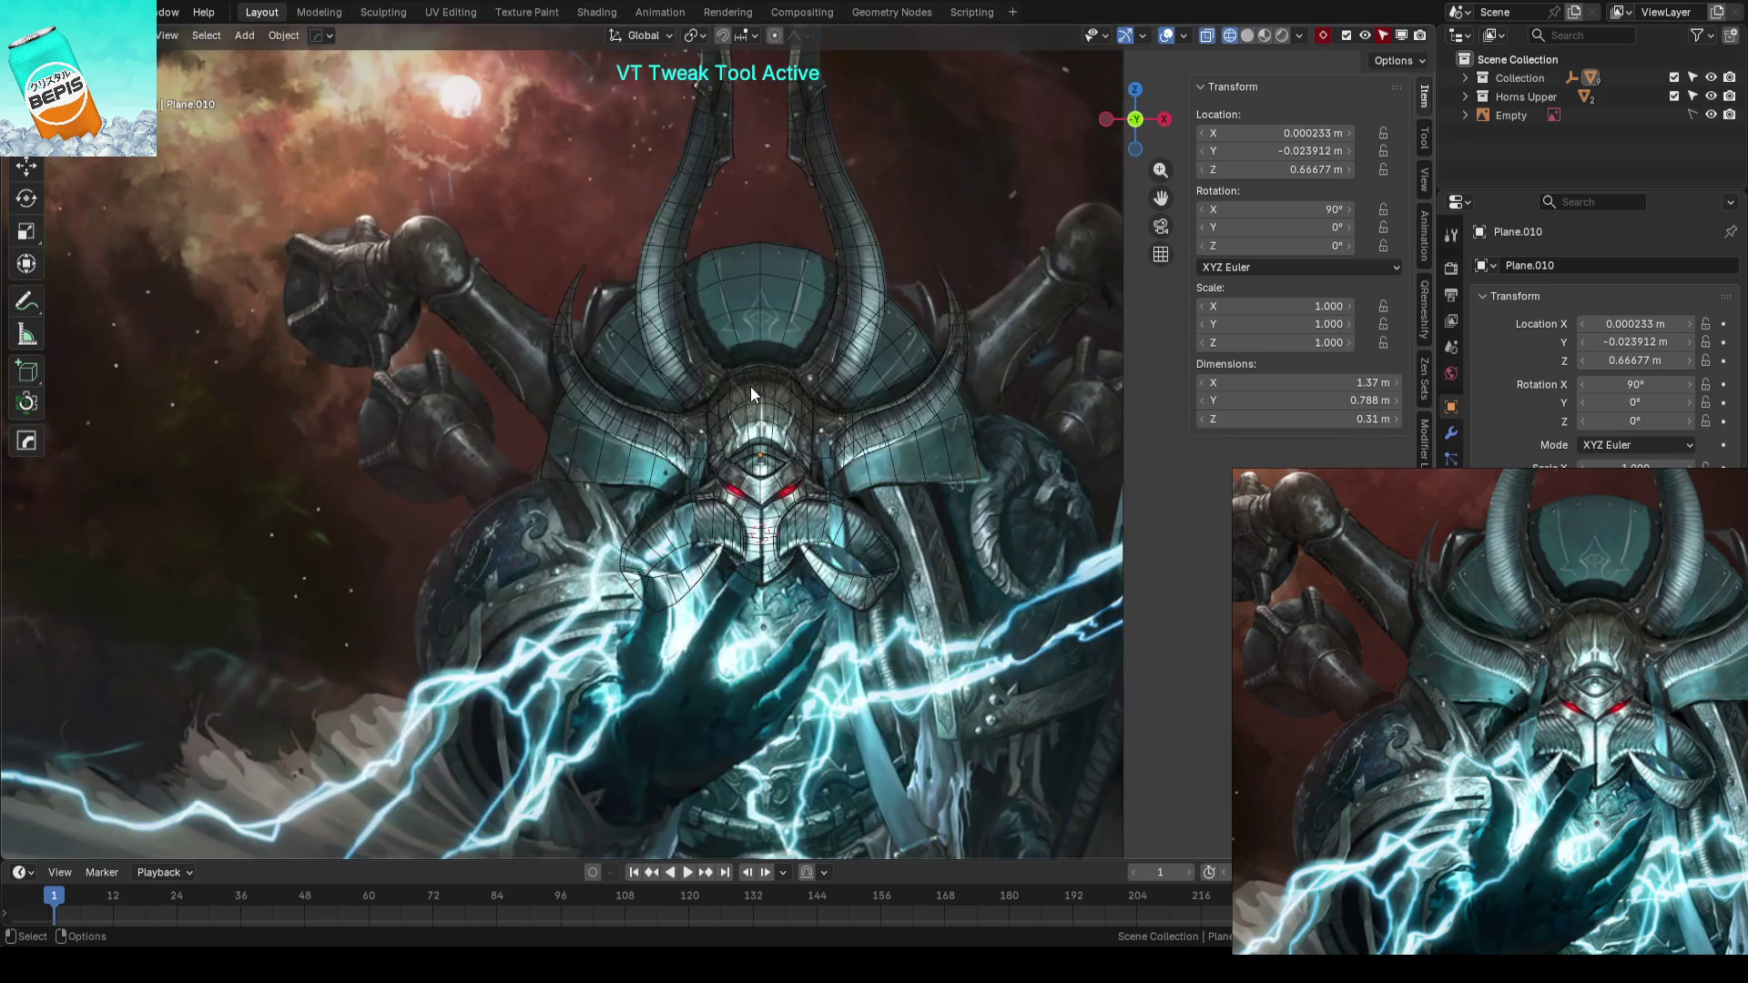
key("shift+z")
left_click(791, 277)
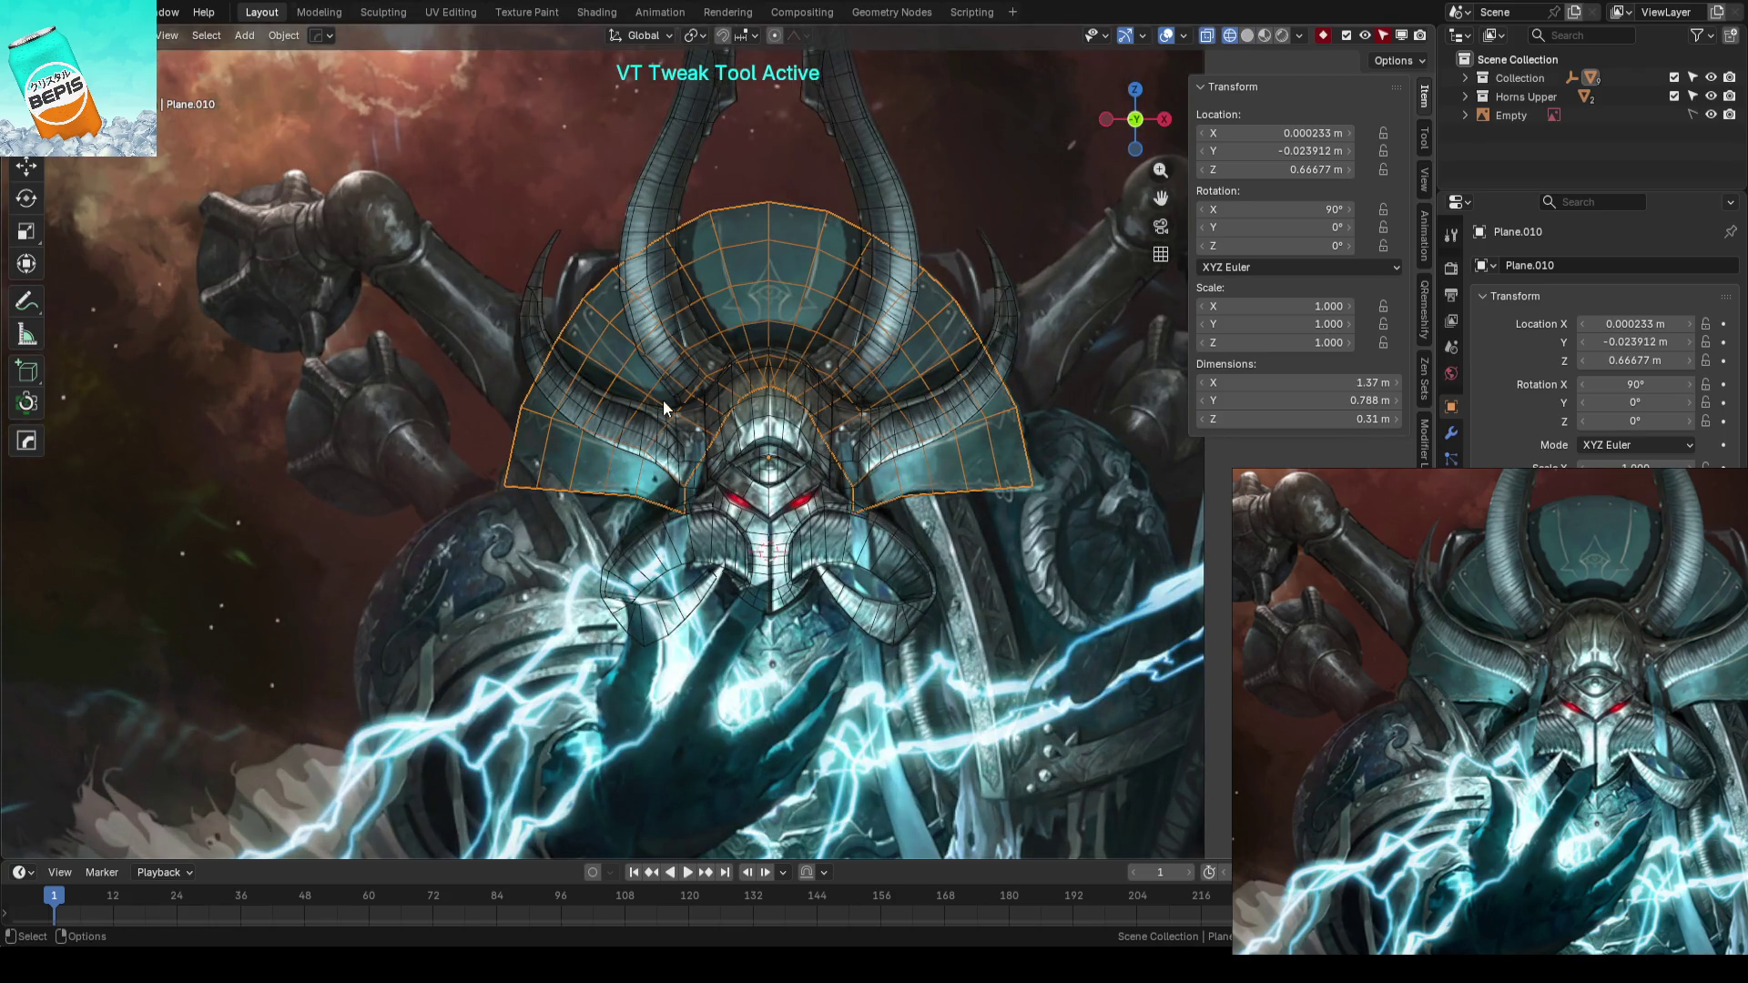
mouse_move(550, 431)
middle_mouse_down()
mouse_move(712, 490)
mouse_move(696, 414)
mouse_move(715, 461)
middle_mouse_up()
key("shift+z")
scroll(768, 461, "up", 2)
scroll(767, 461, "up", 1)
key("Tab")
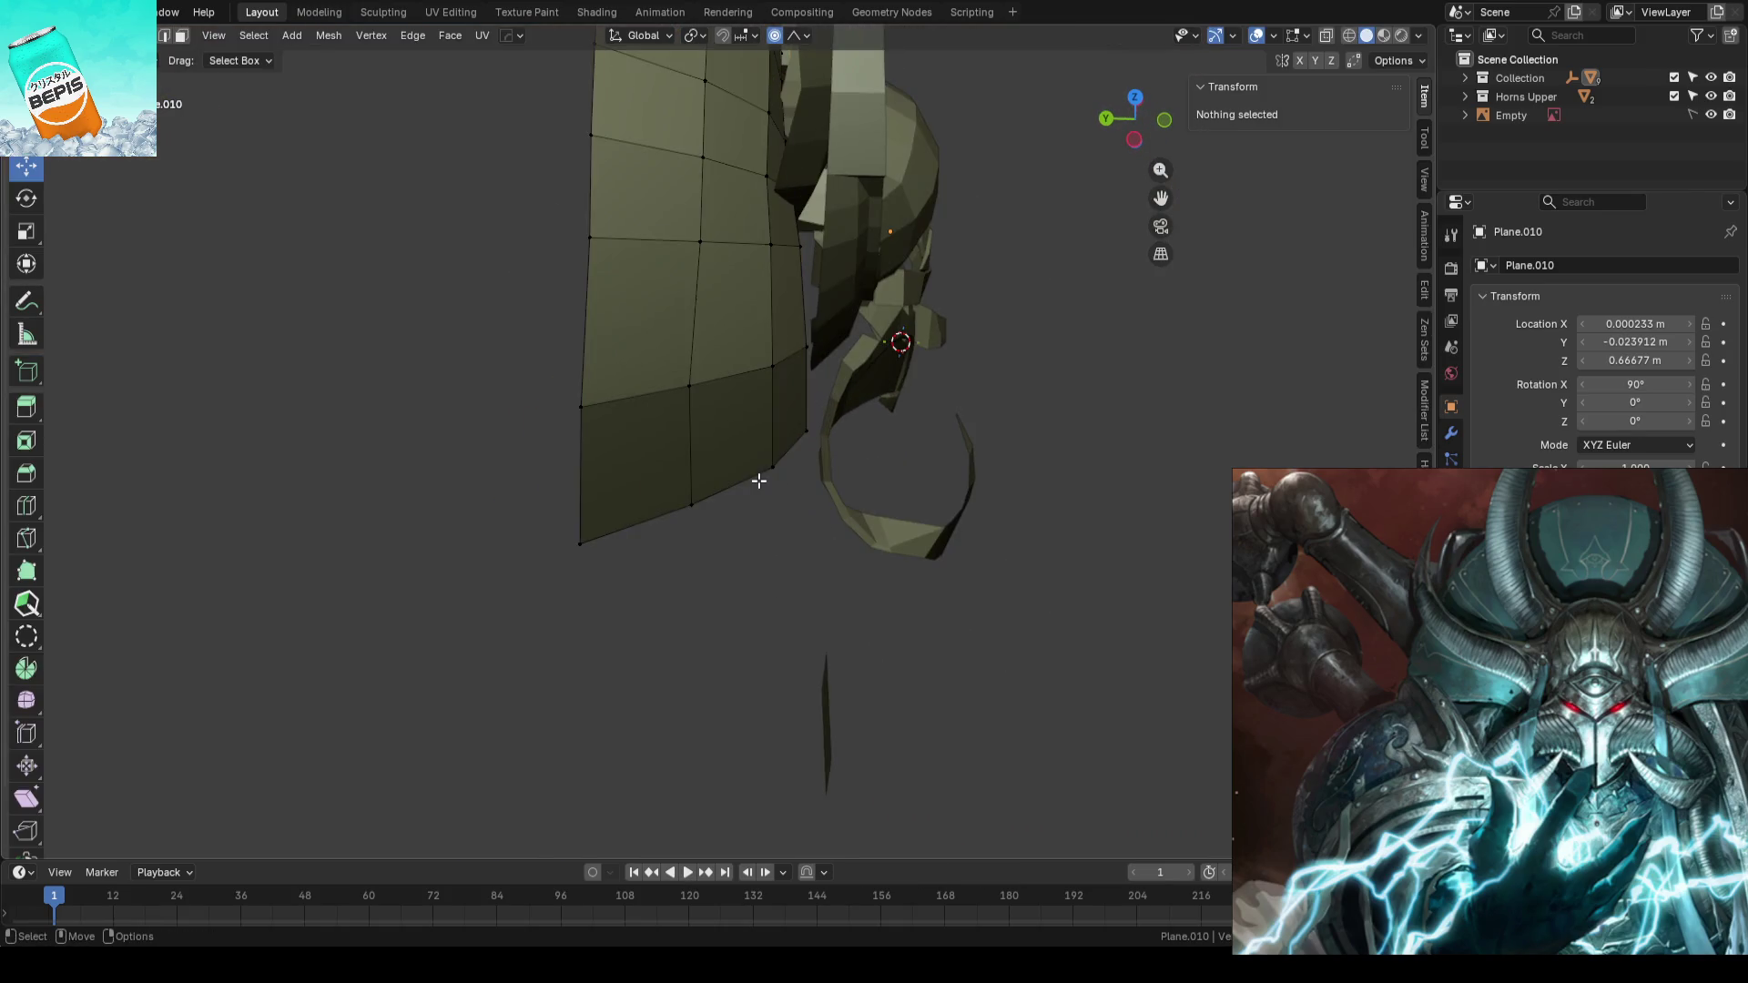
scroll(767, 463, "up", 1)
- Nudge two lower-edge vertices of the crest plate along Y with proportional falloff
left_click(775, 427)
key("g")
key("y")
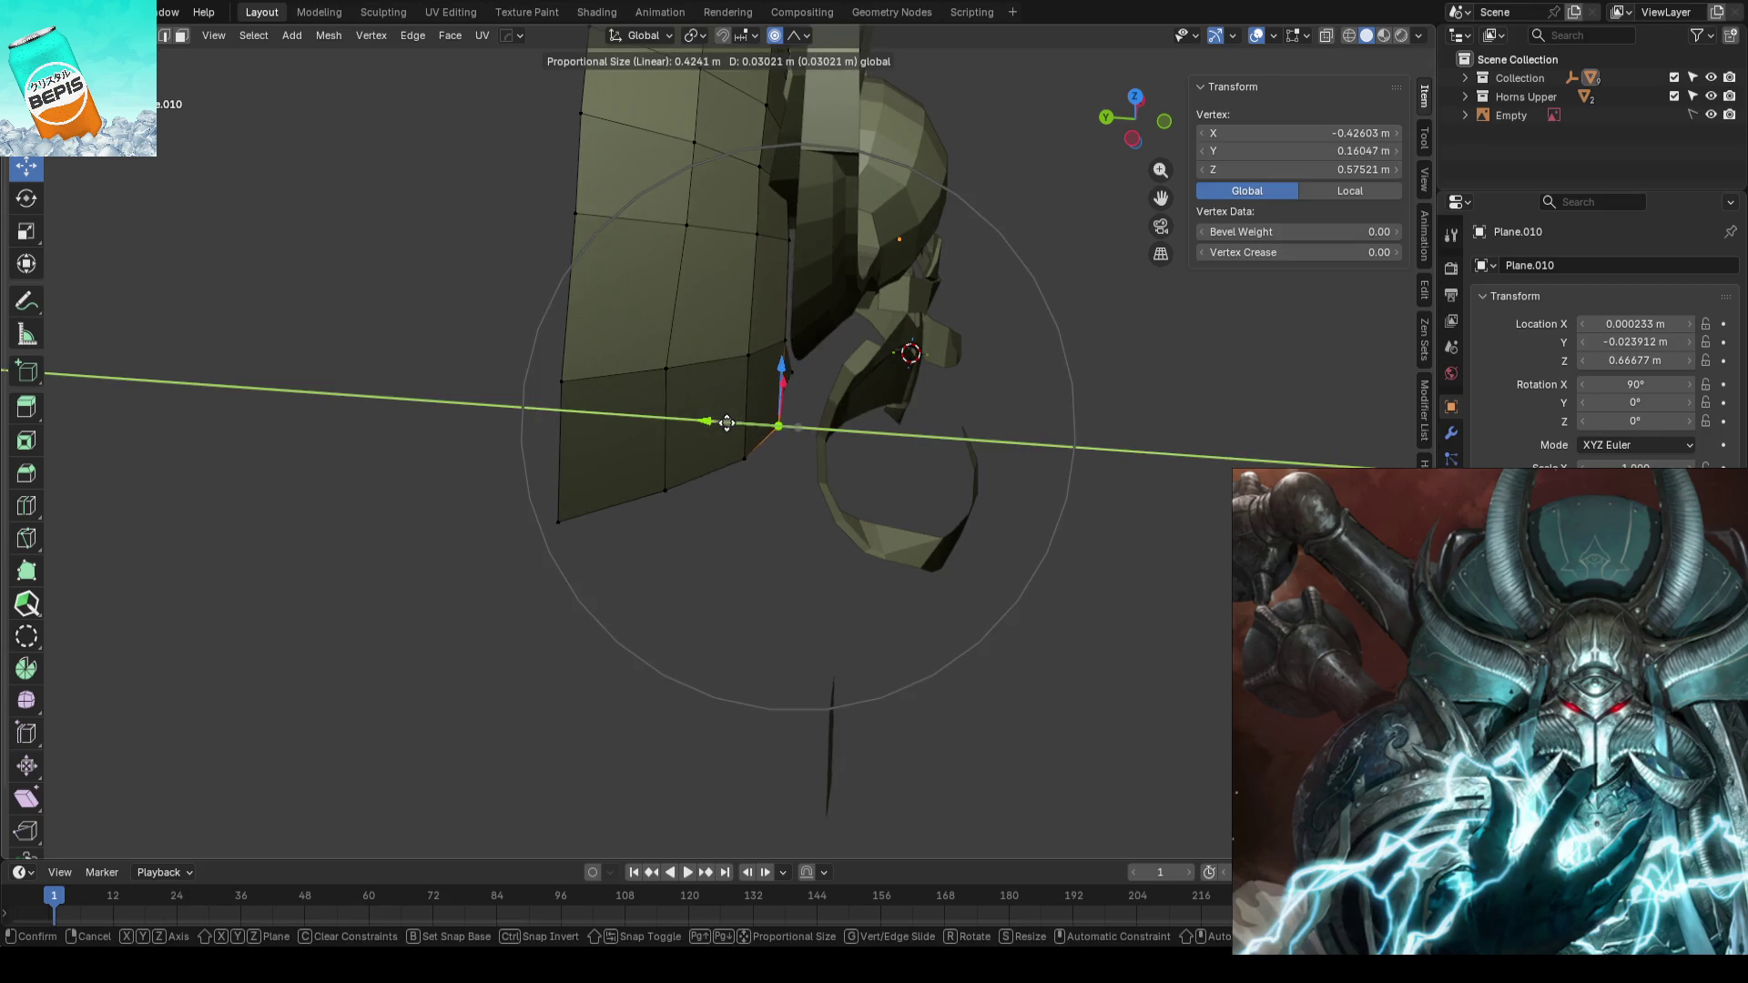
left_click(730, 421)
middle_click_drag(731, 421, 1025, 450)
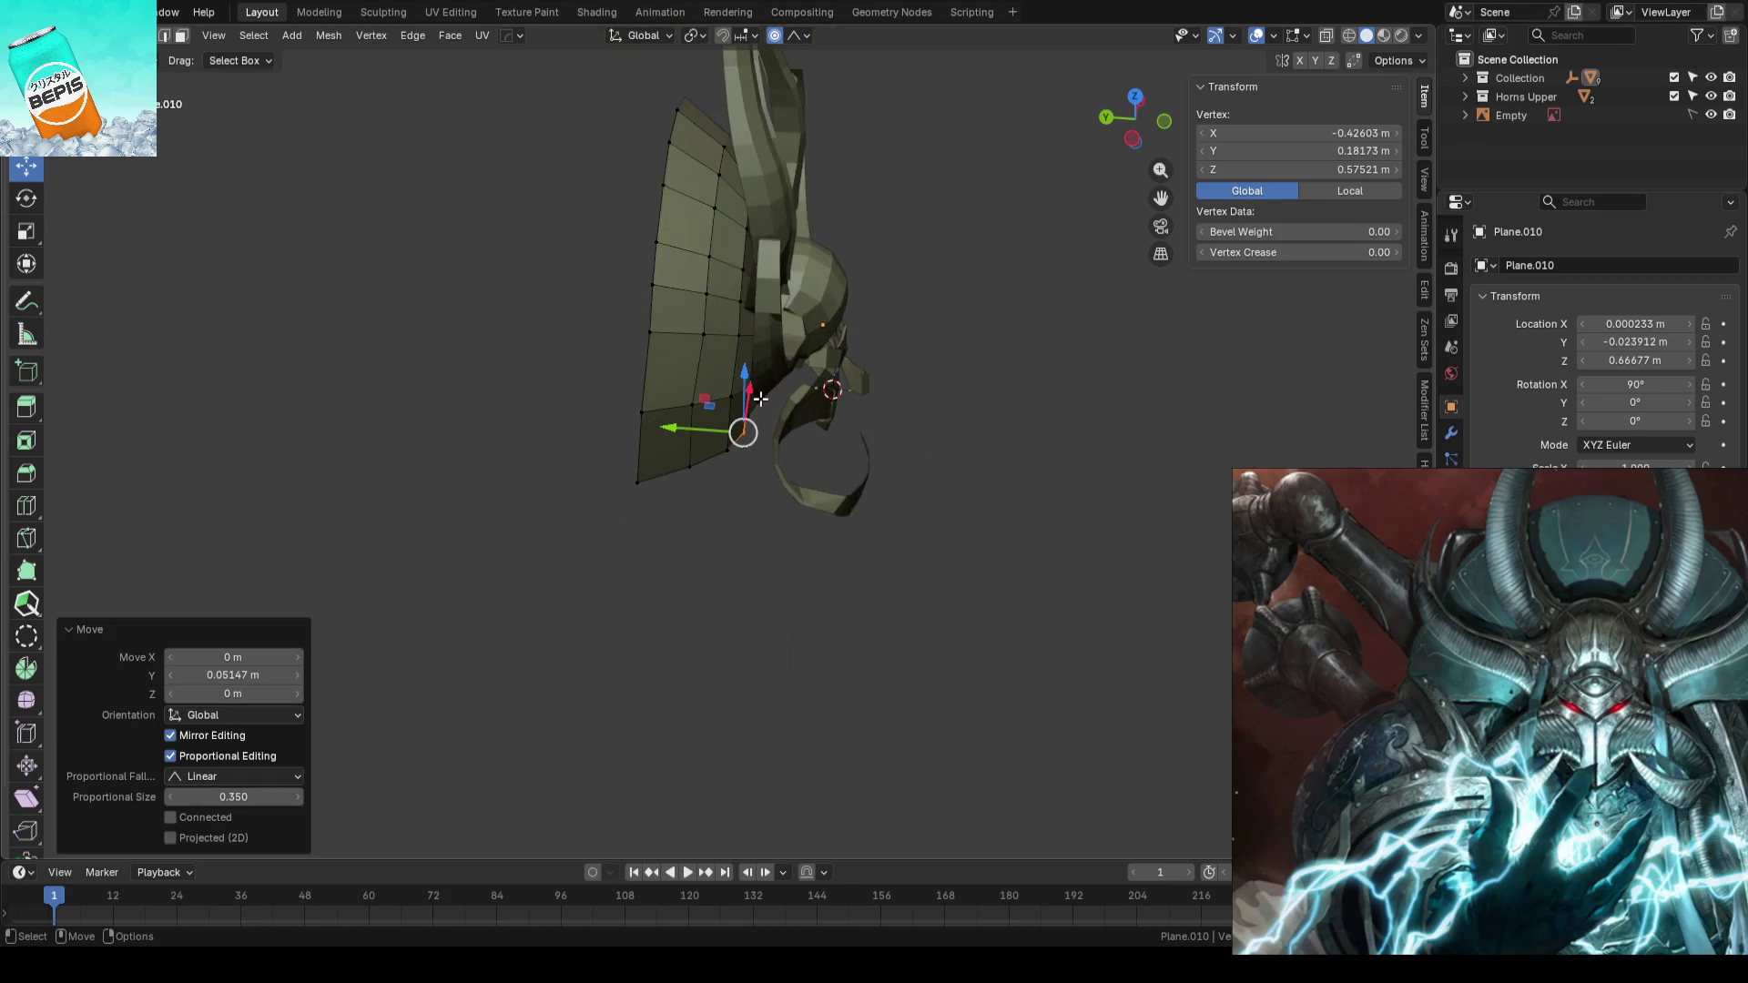
middle_click_drag(893, 437, 800, 387)
left_click(800, 387)
key("g")
key("y")
scroll(800, 387, "up", 2)
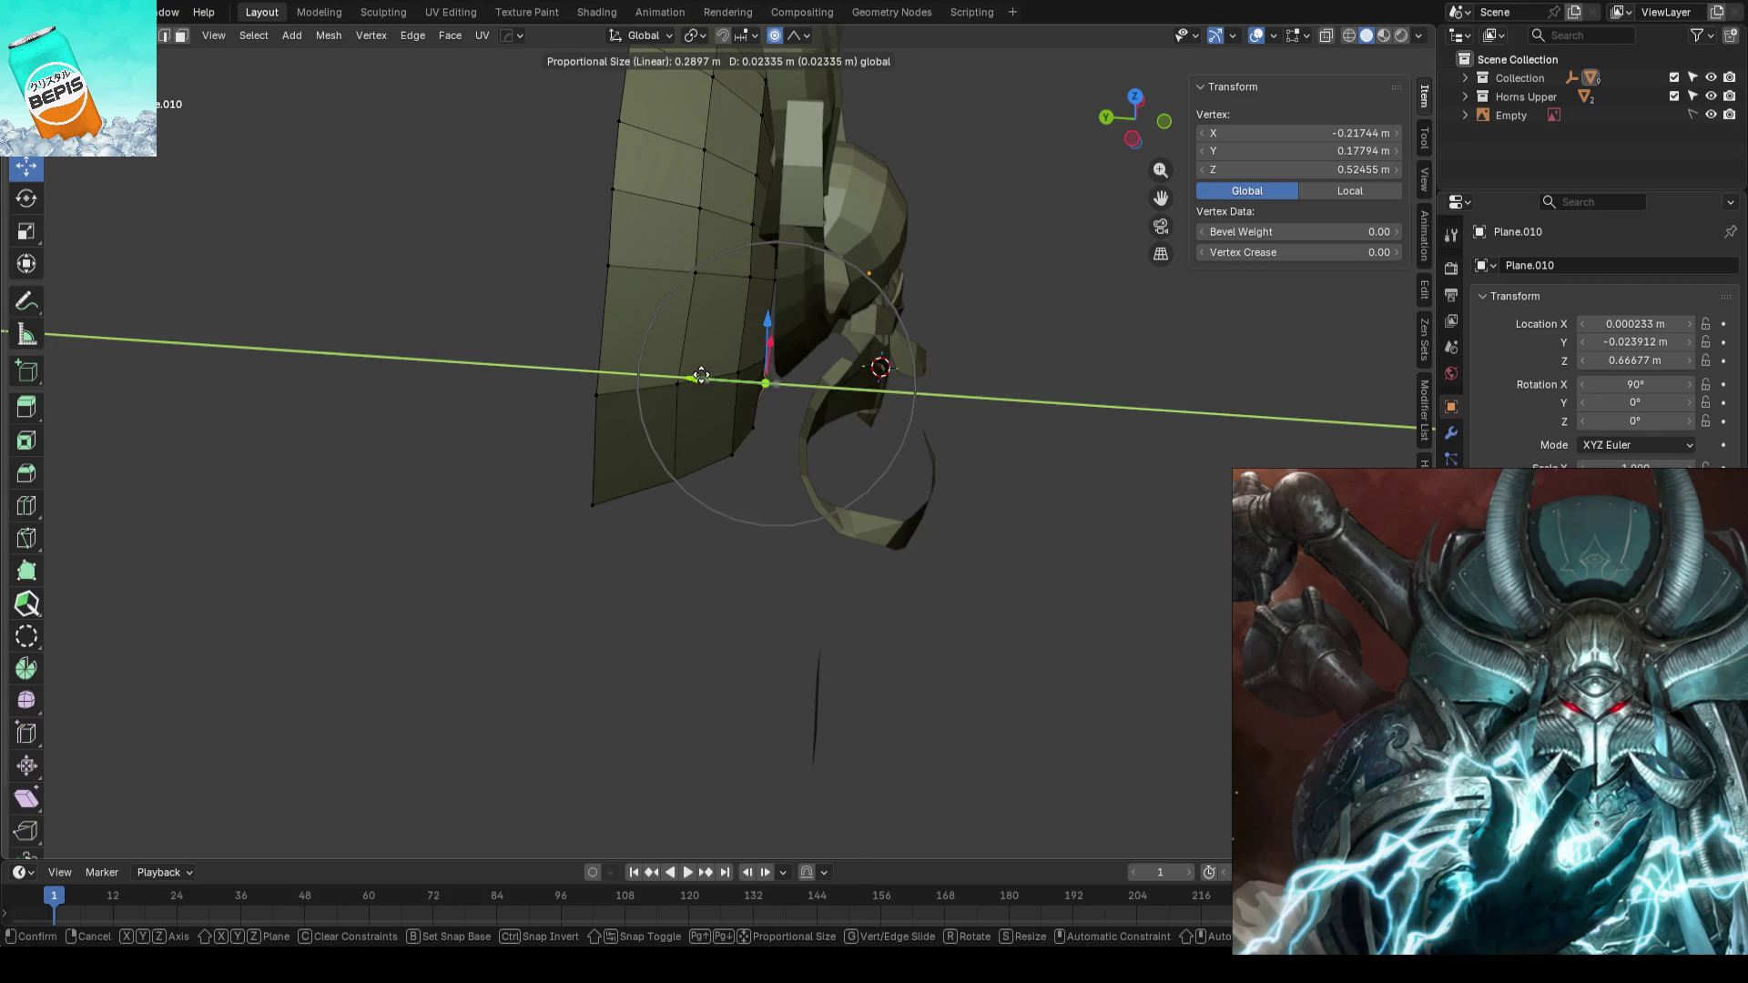
left_click(792, 386)
left_click(1088, 453)
- Shift the upper plate vertices along Y, check the helmet from the front over the concept, and save
middle_click_drag(1088, 453, 780, 301)
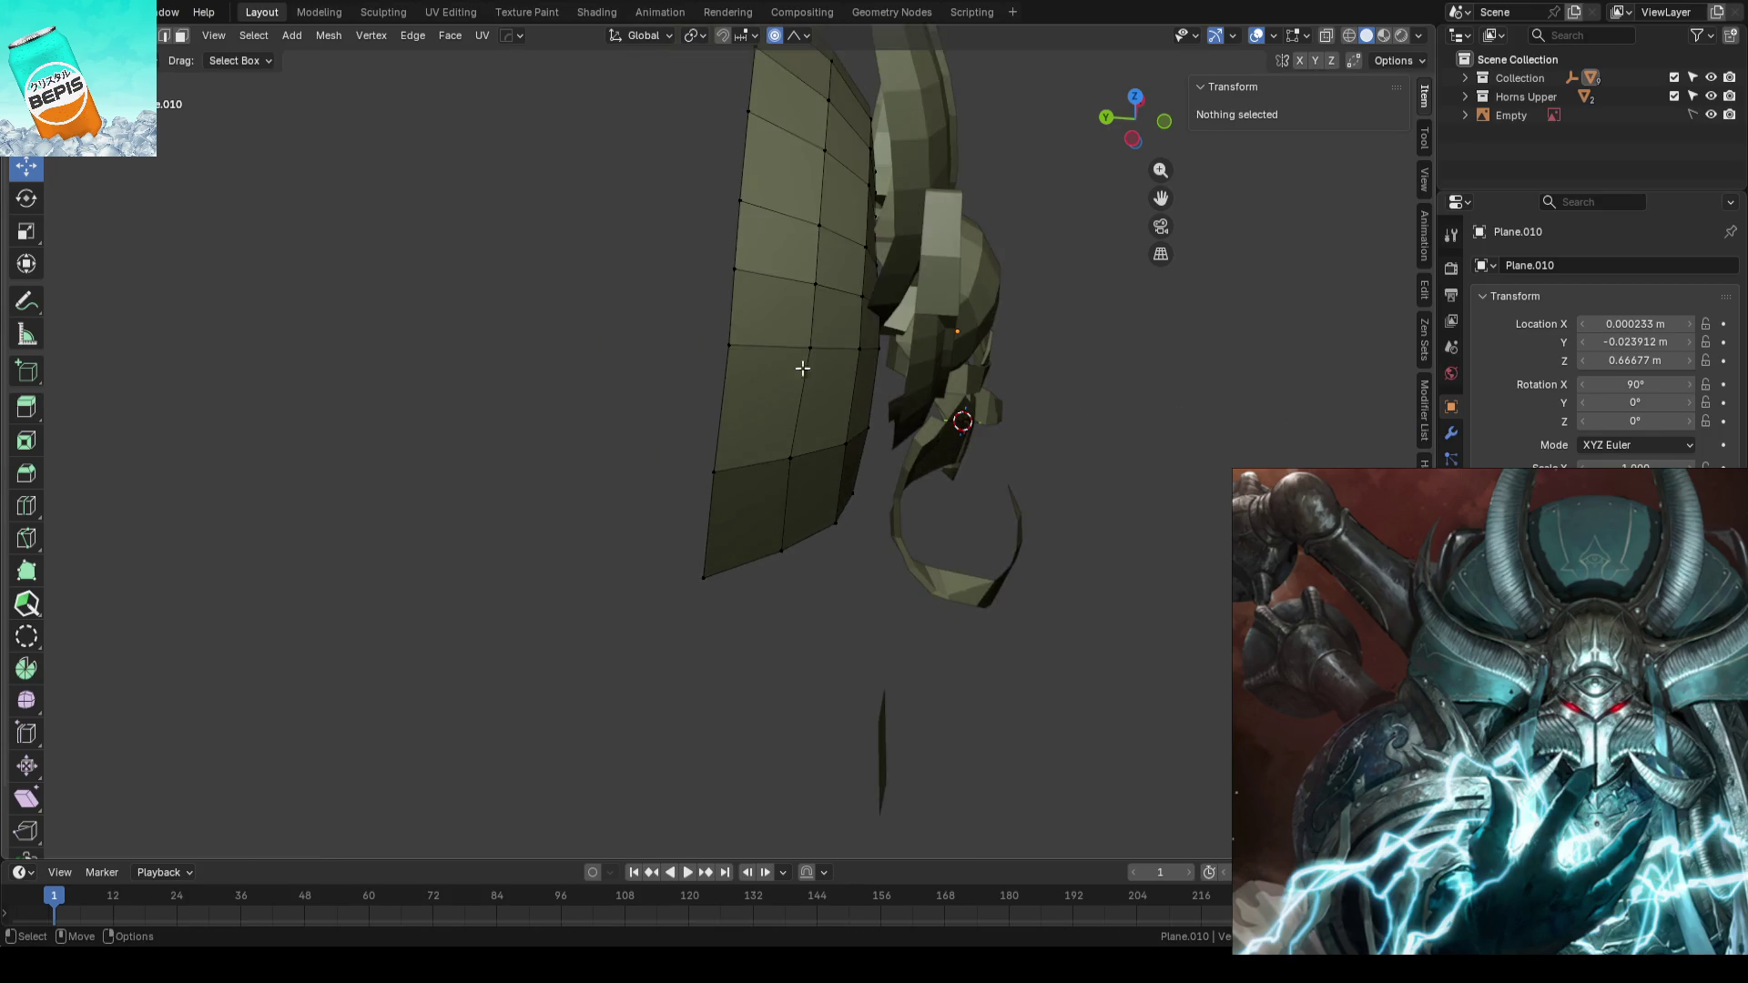
left_click(780, 300)
key("g")
key("y")
left_click(780, 301)
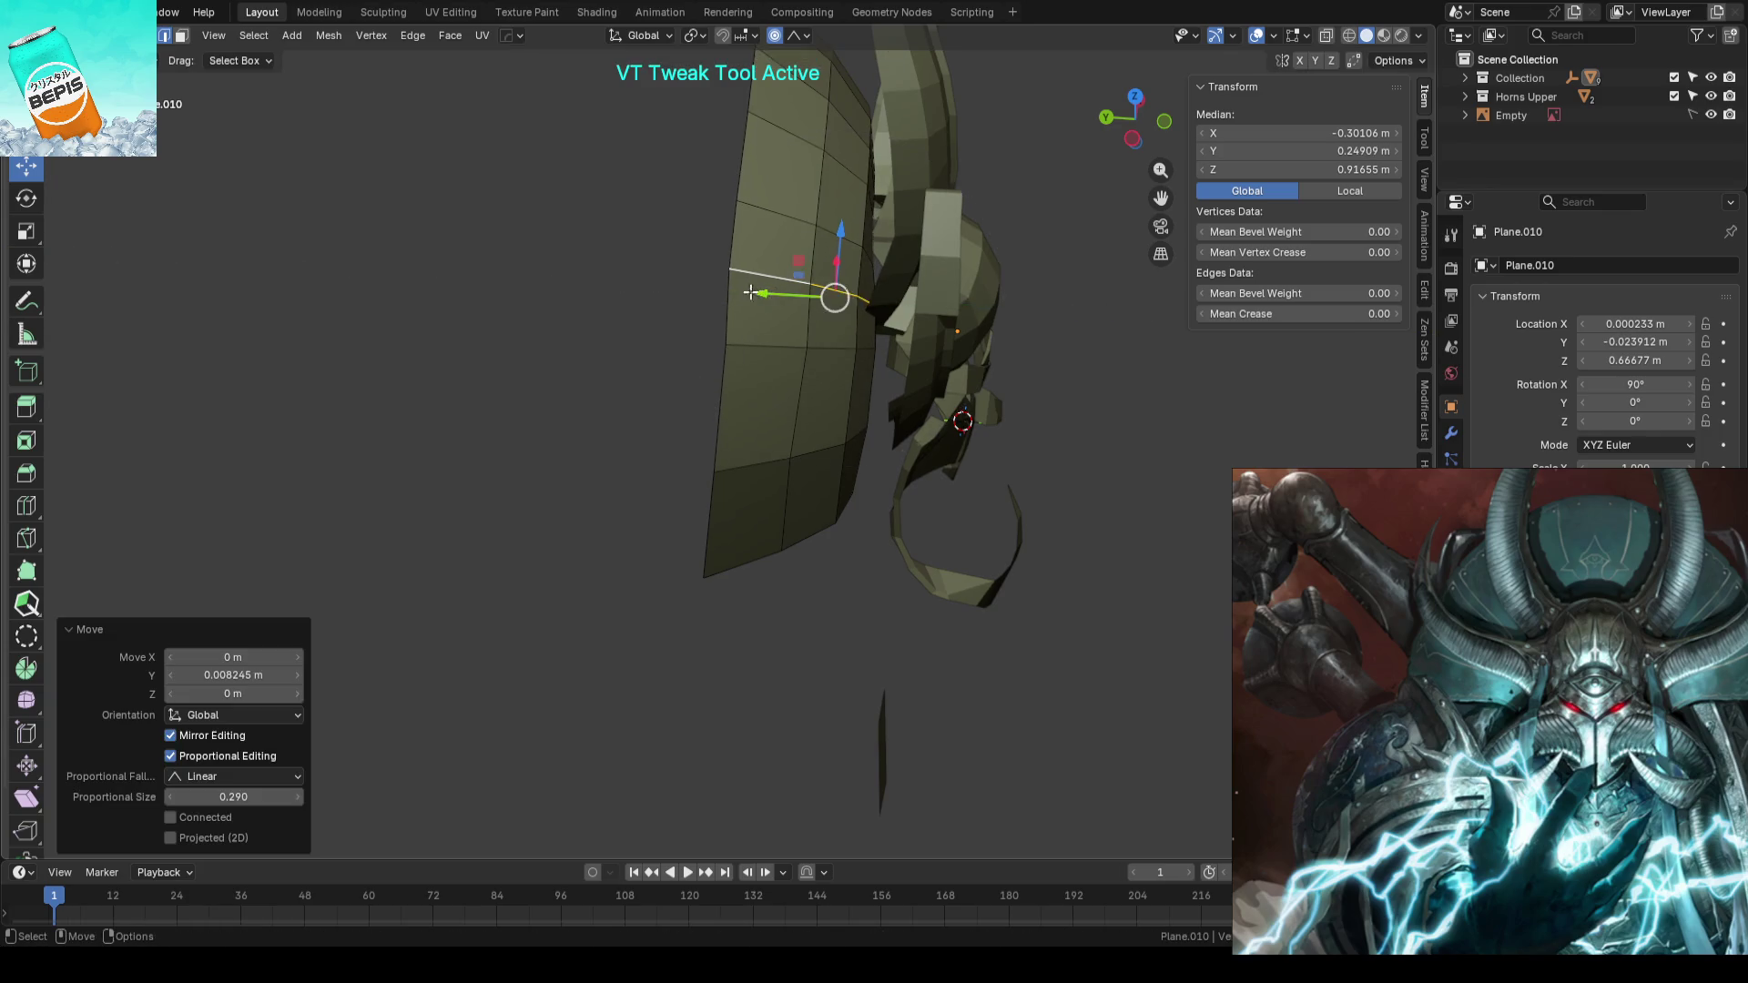
middle_click_drag(780, 301, 1032, 504)
key("Tab")
key("KP_1")
key("s")
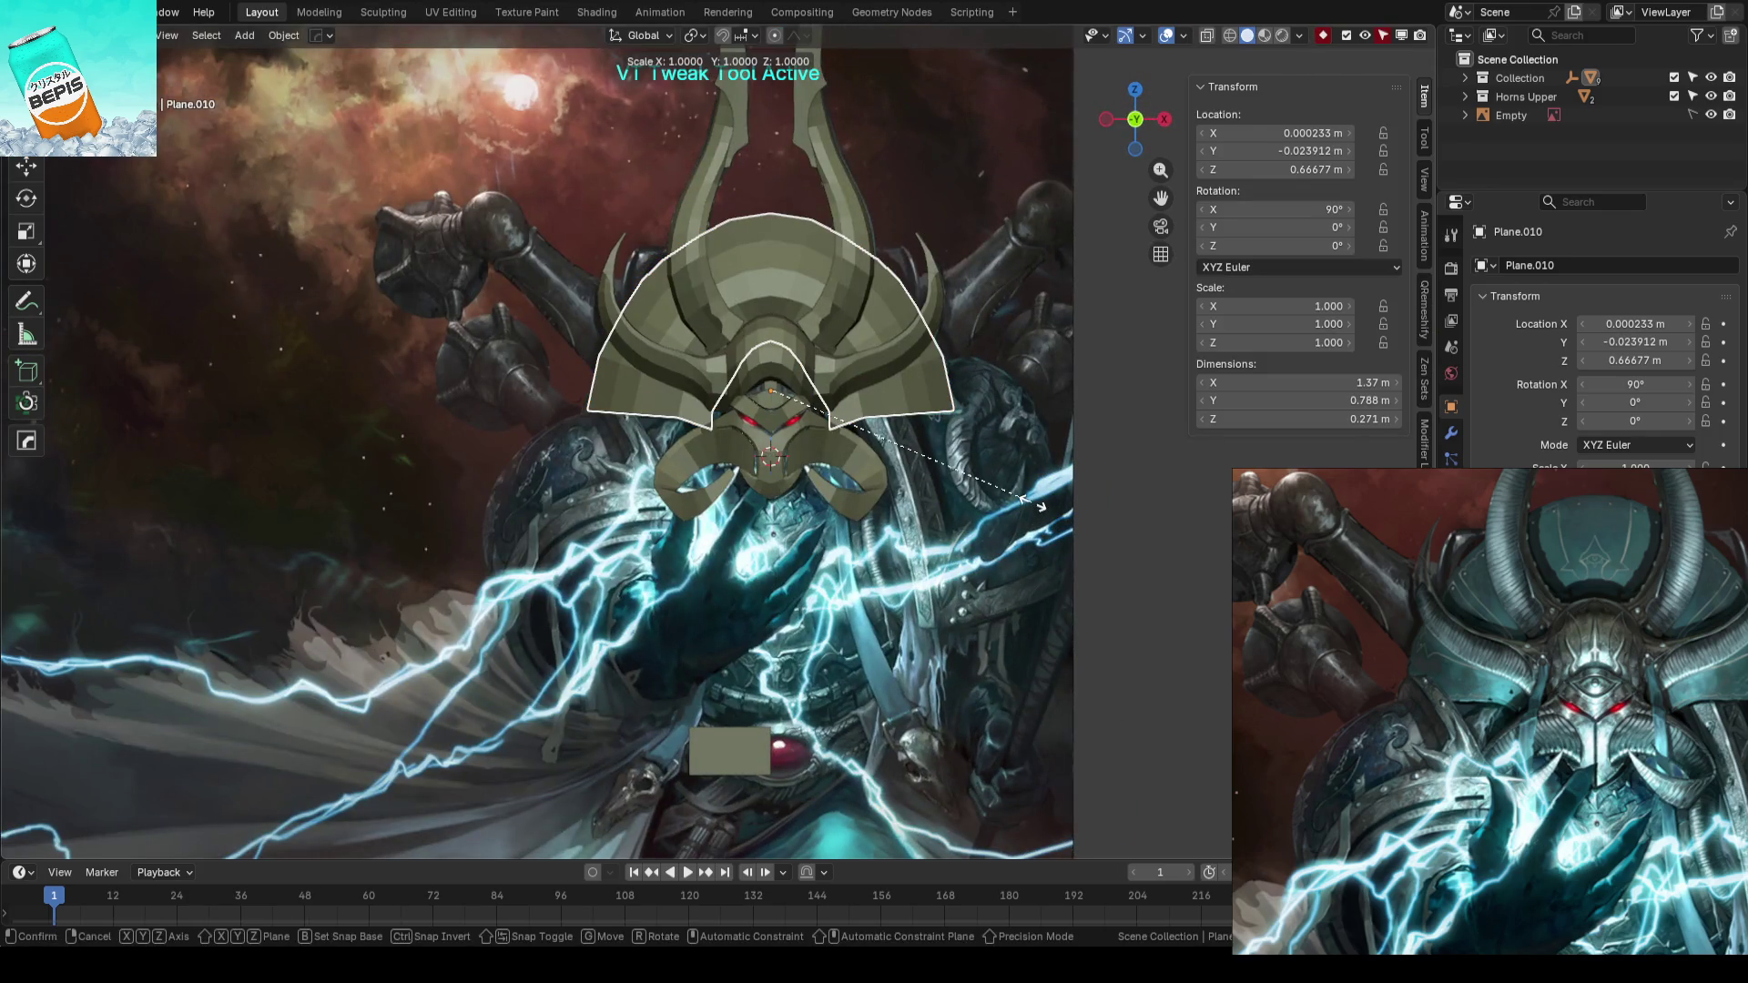
key("Escape")
key("ctrl+s")
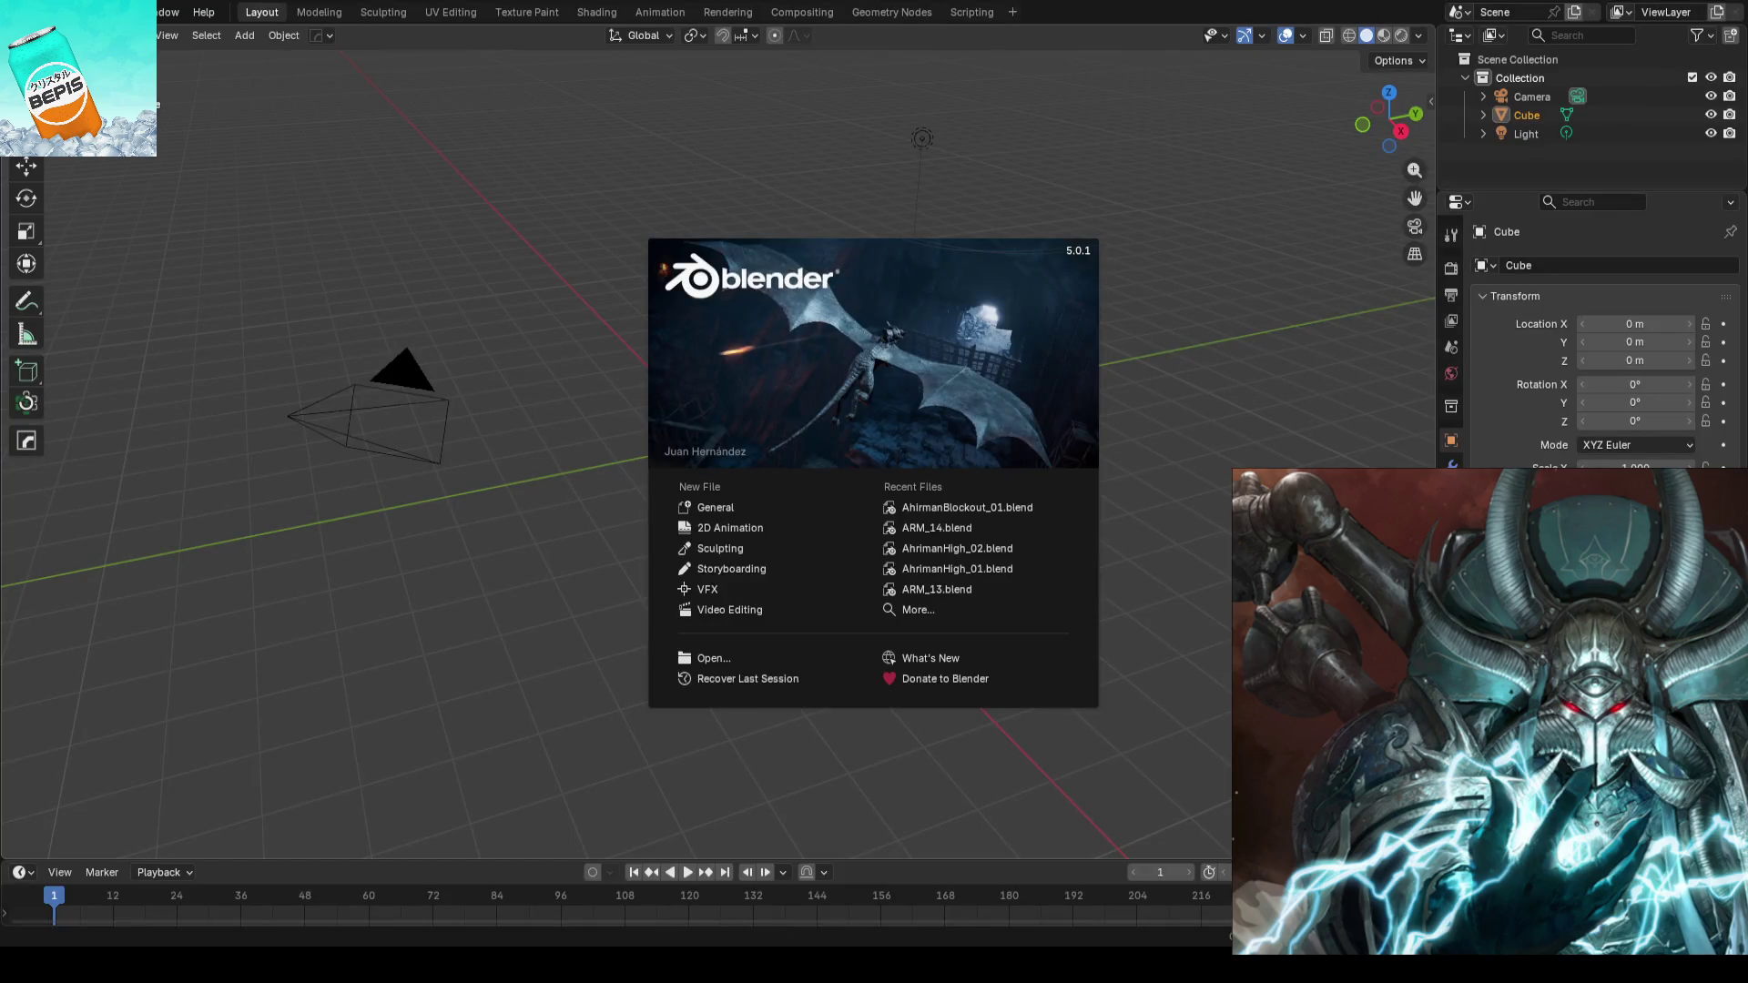
- Reopen AhrimanBlockout_01.blend from the splash screen's recent files
left_click(966, 507)
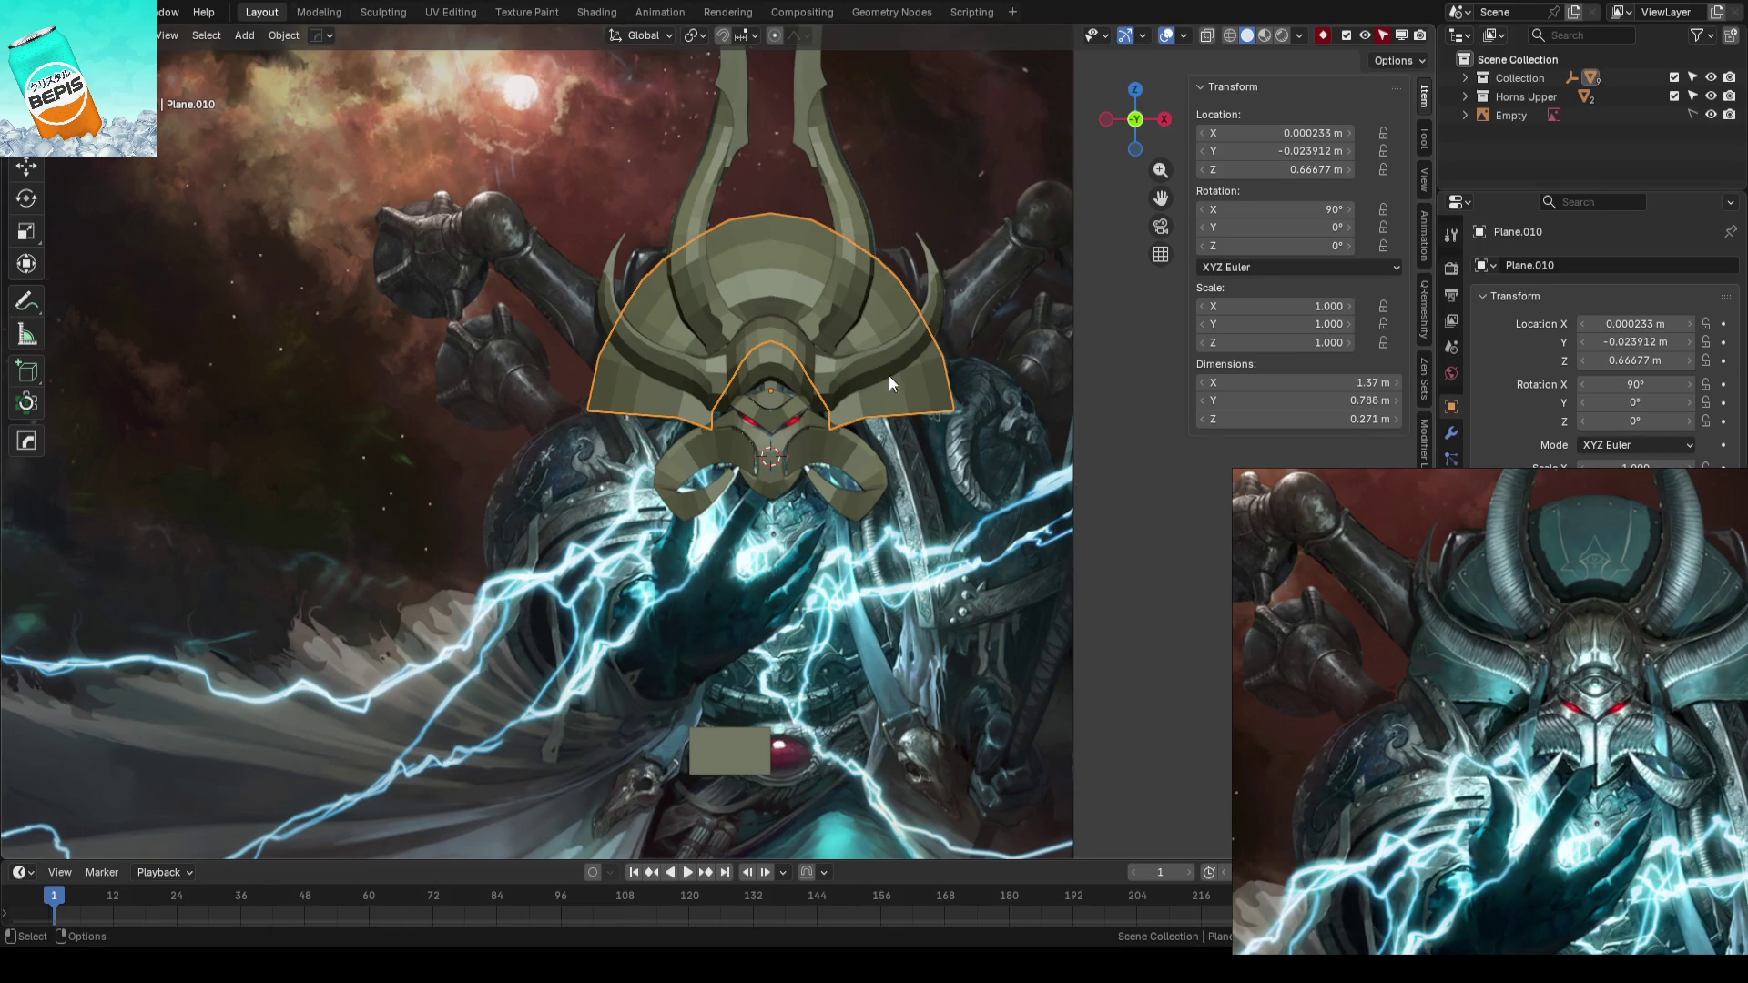
scroll(889, 375, "down", 2)
scroll(916, 415, "up", 2)
scroll(844, 463, "up", 2)
scroll(920, 444, "down", 2)
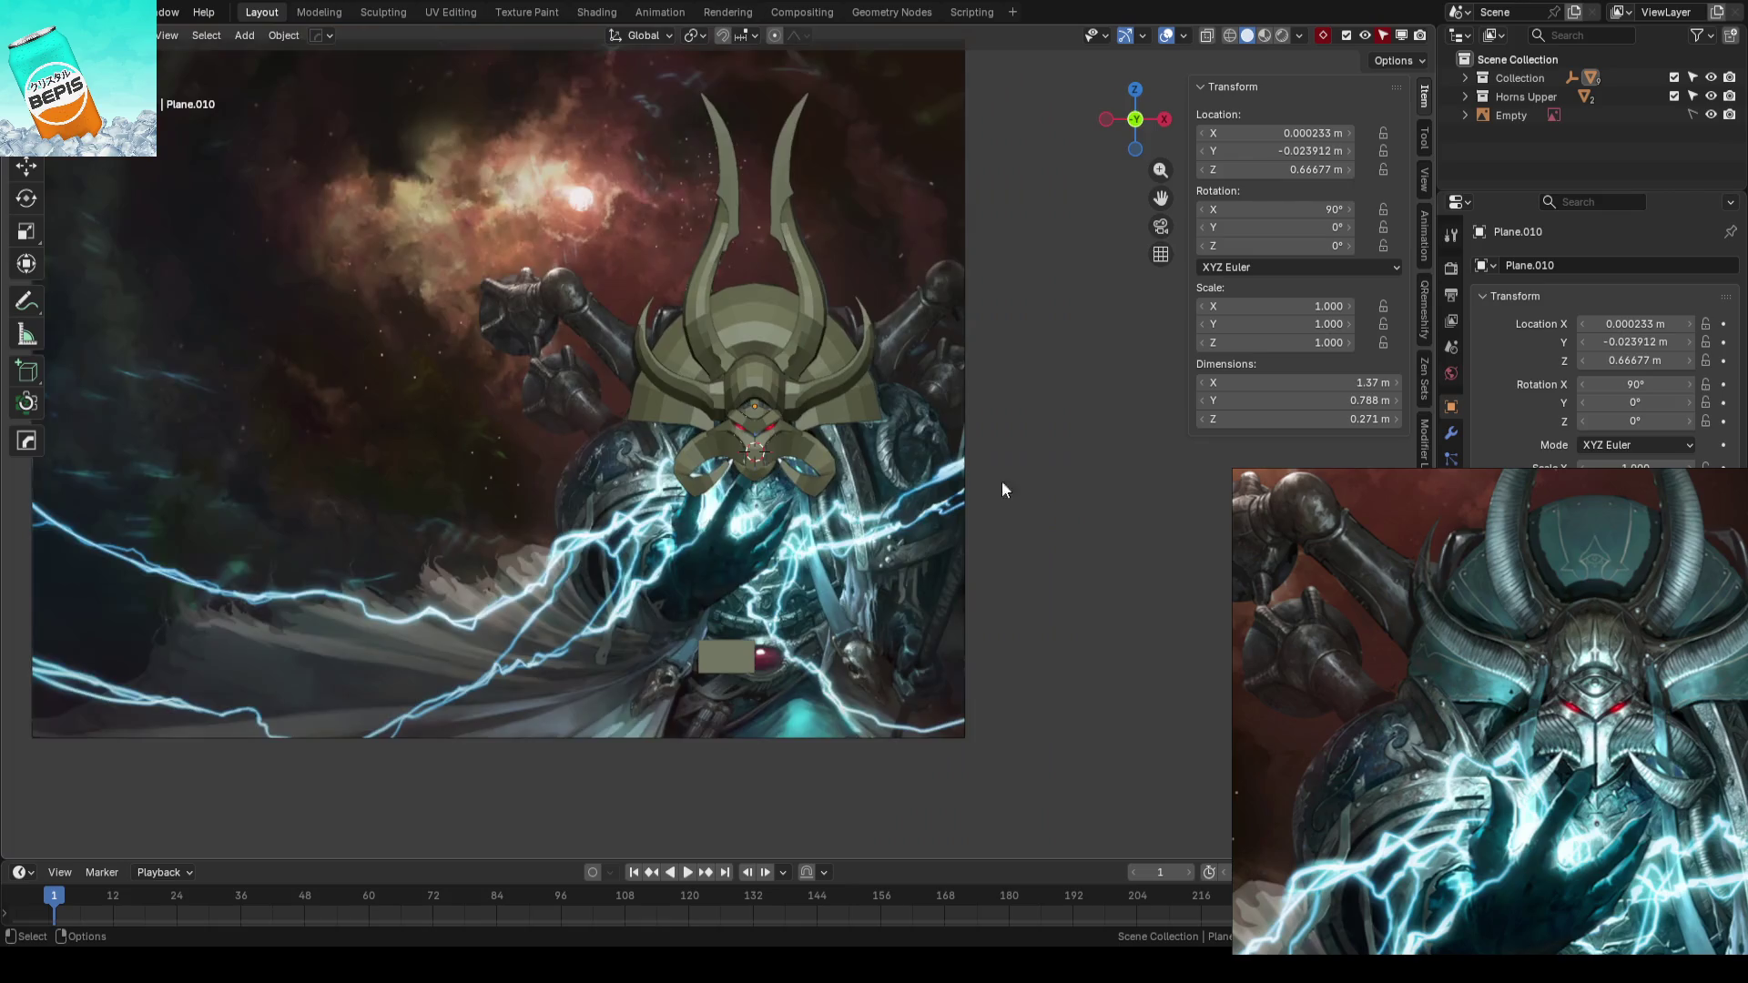
- Move the fan crest plate (Plane.010) slightly further along Y
mouse_move(1001, 481)
middle_mouse_down()
mouse_move(784, 496)
mouse_move(783, 457)
mouse_move(885, 382)
middle_mouse_up()
scroll(706, 436, "up", 2)
left_click(707, 424)
key("Tab")
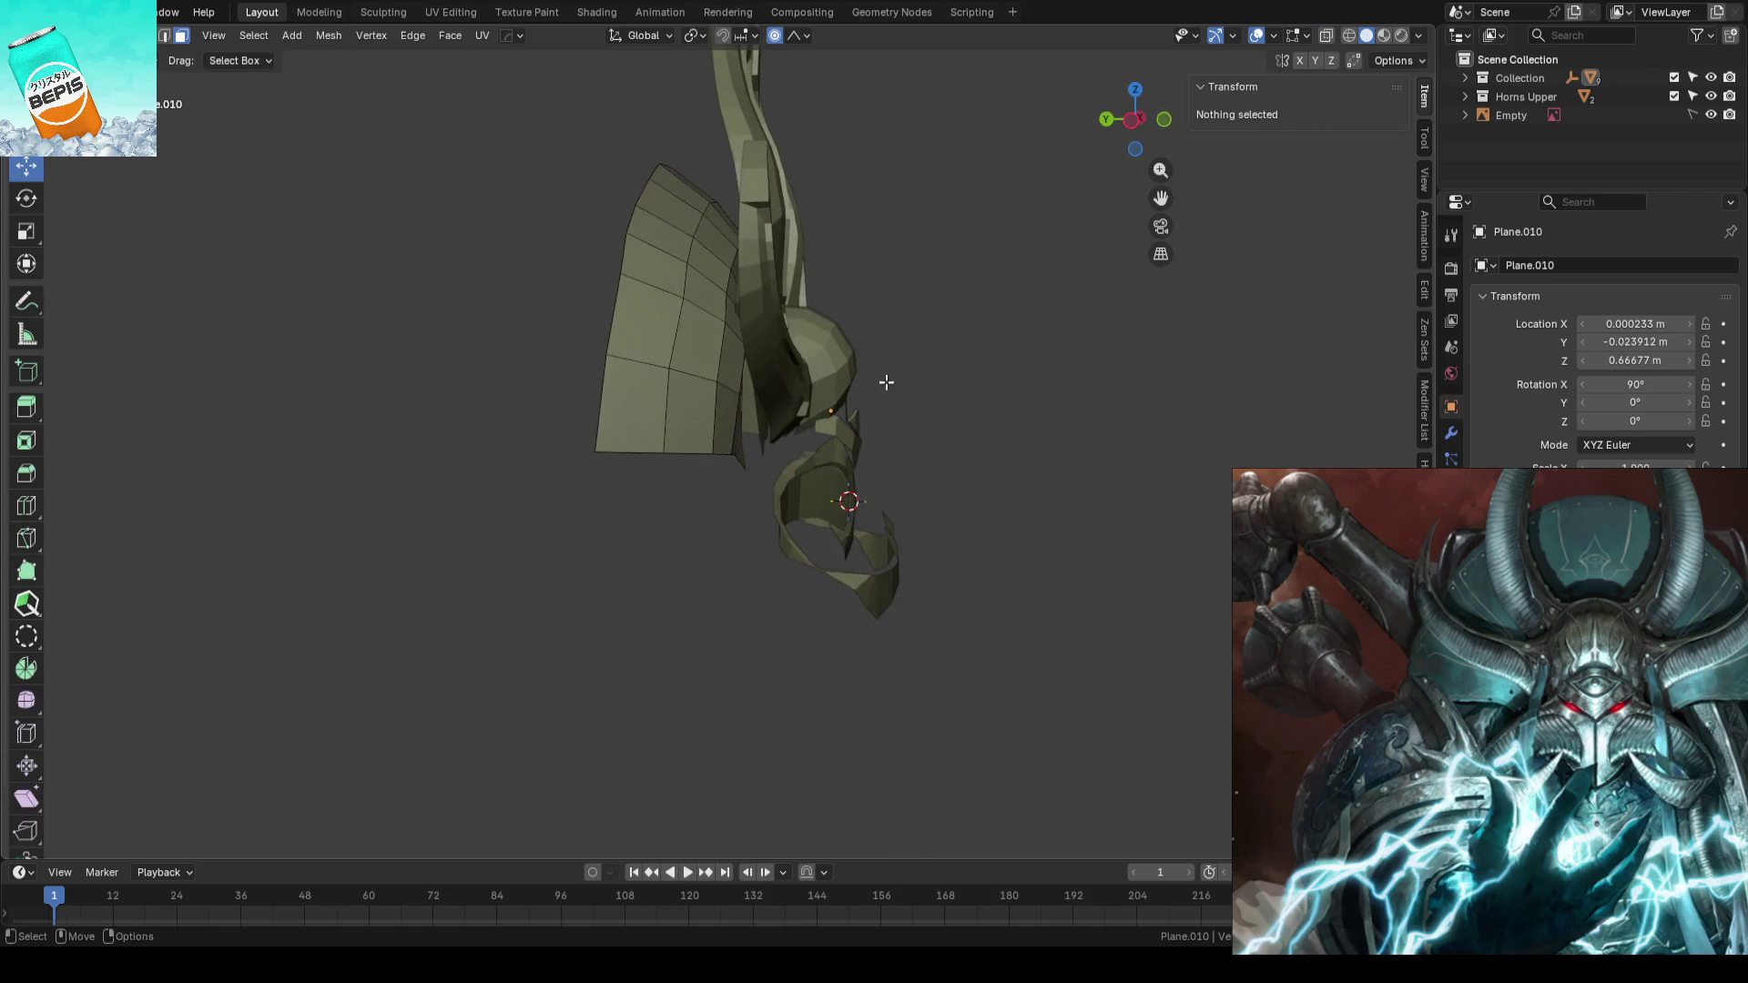
key("Tab")
key("g")
key("y")
left_click(738, 407)
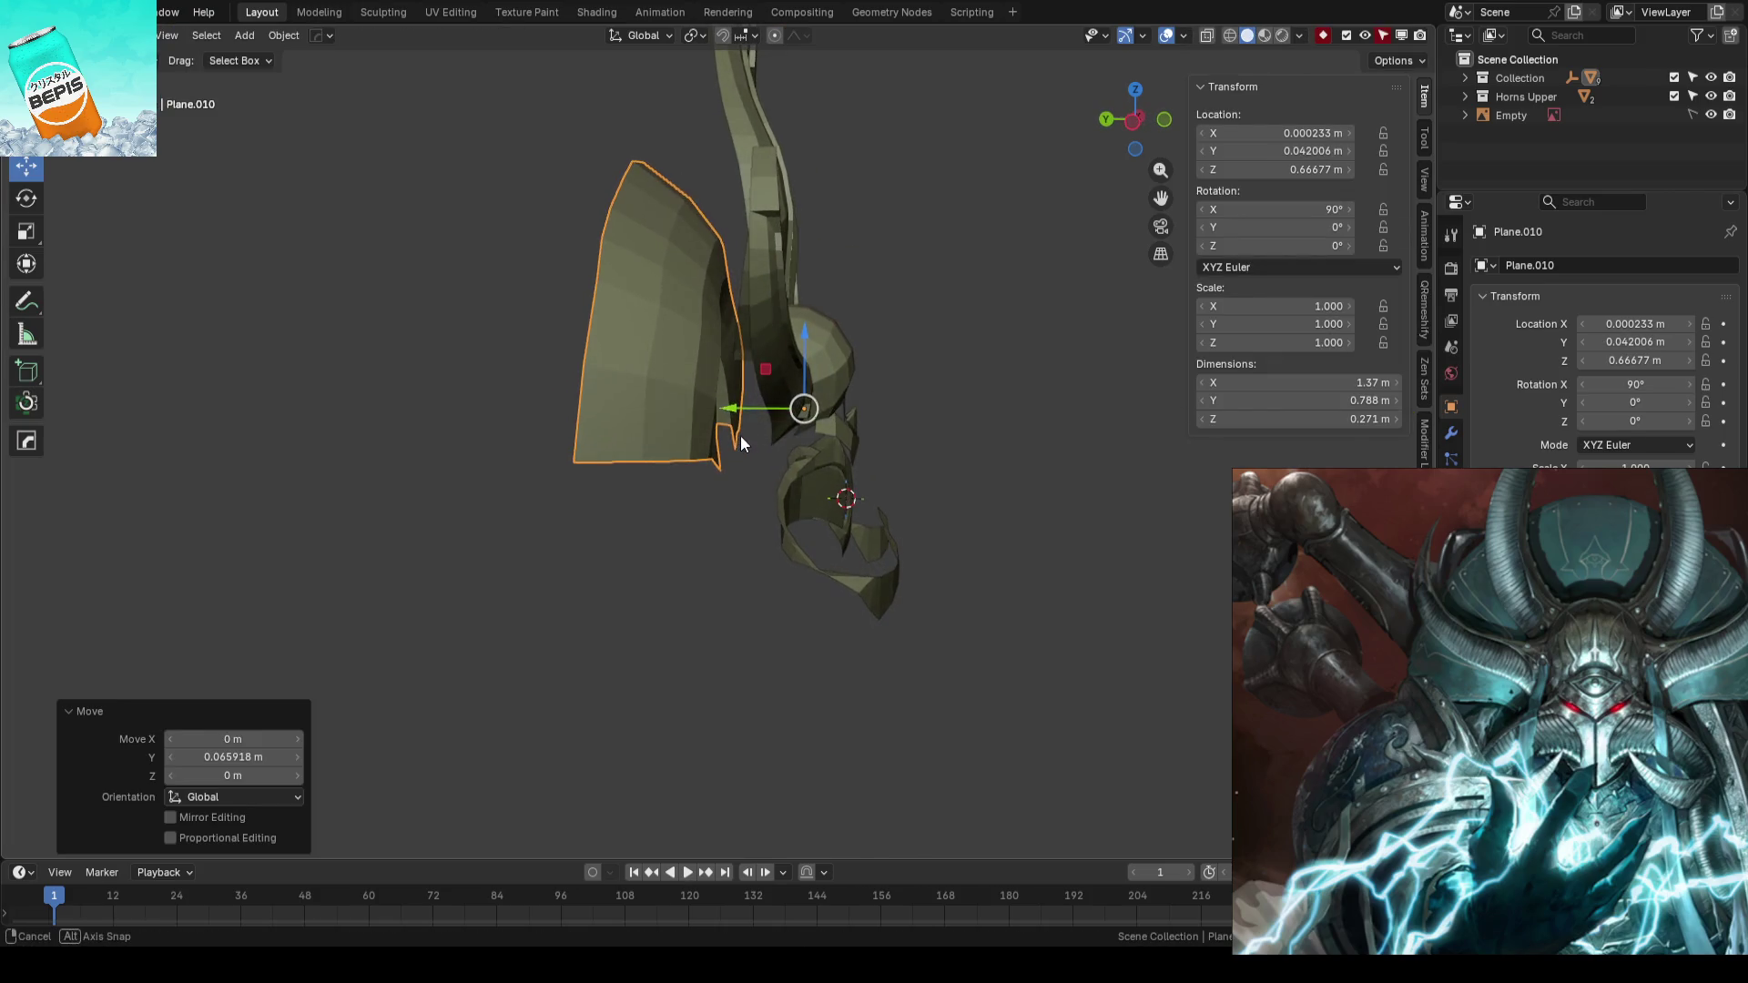
- In wireframe, push the plate's lower vertices along Y with soft falloff to bend the fan
key("Tab")
middle_click_drag(788, 434, 771, 444)
key("shift+z")
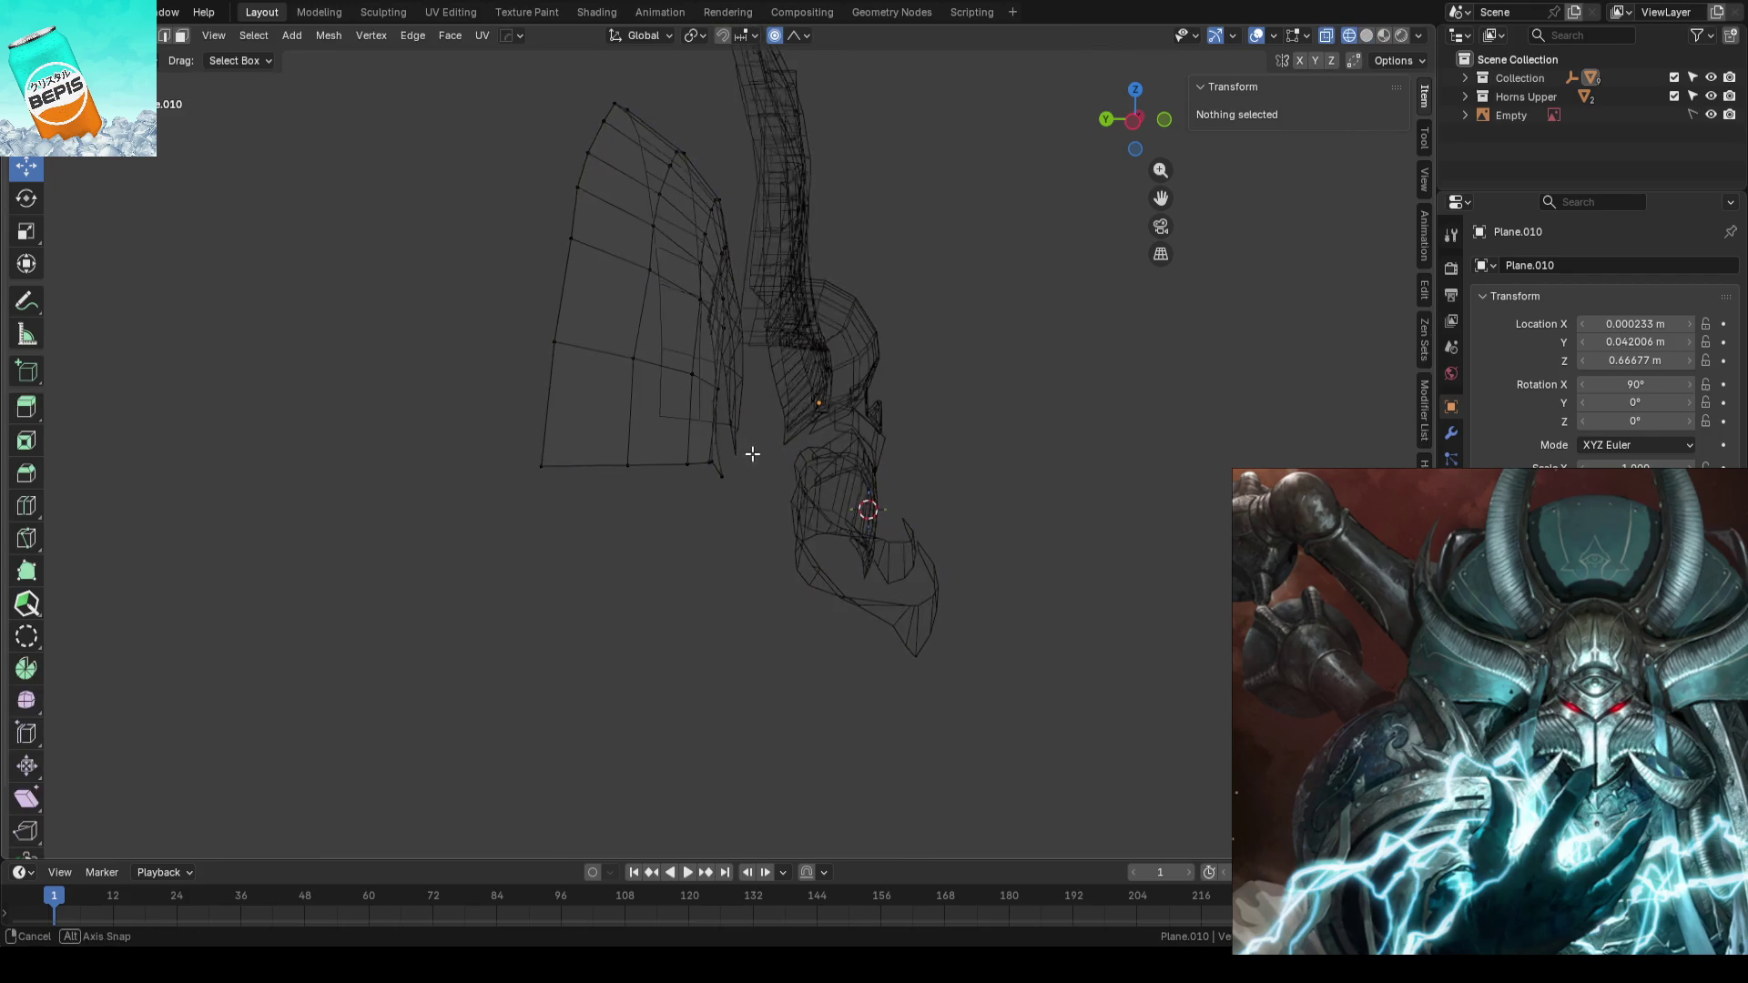
left_click_drag(648, 534, 779, 422)
left_click_drag(654, 464, 694, 475)
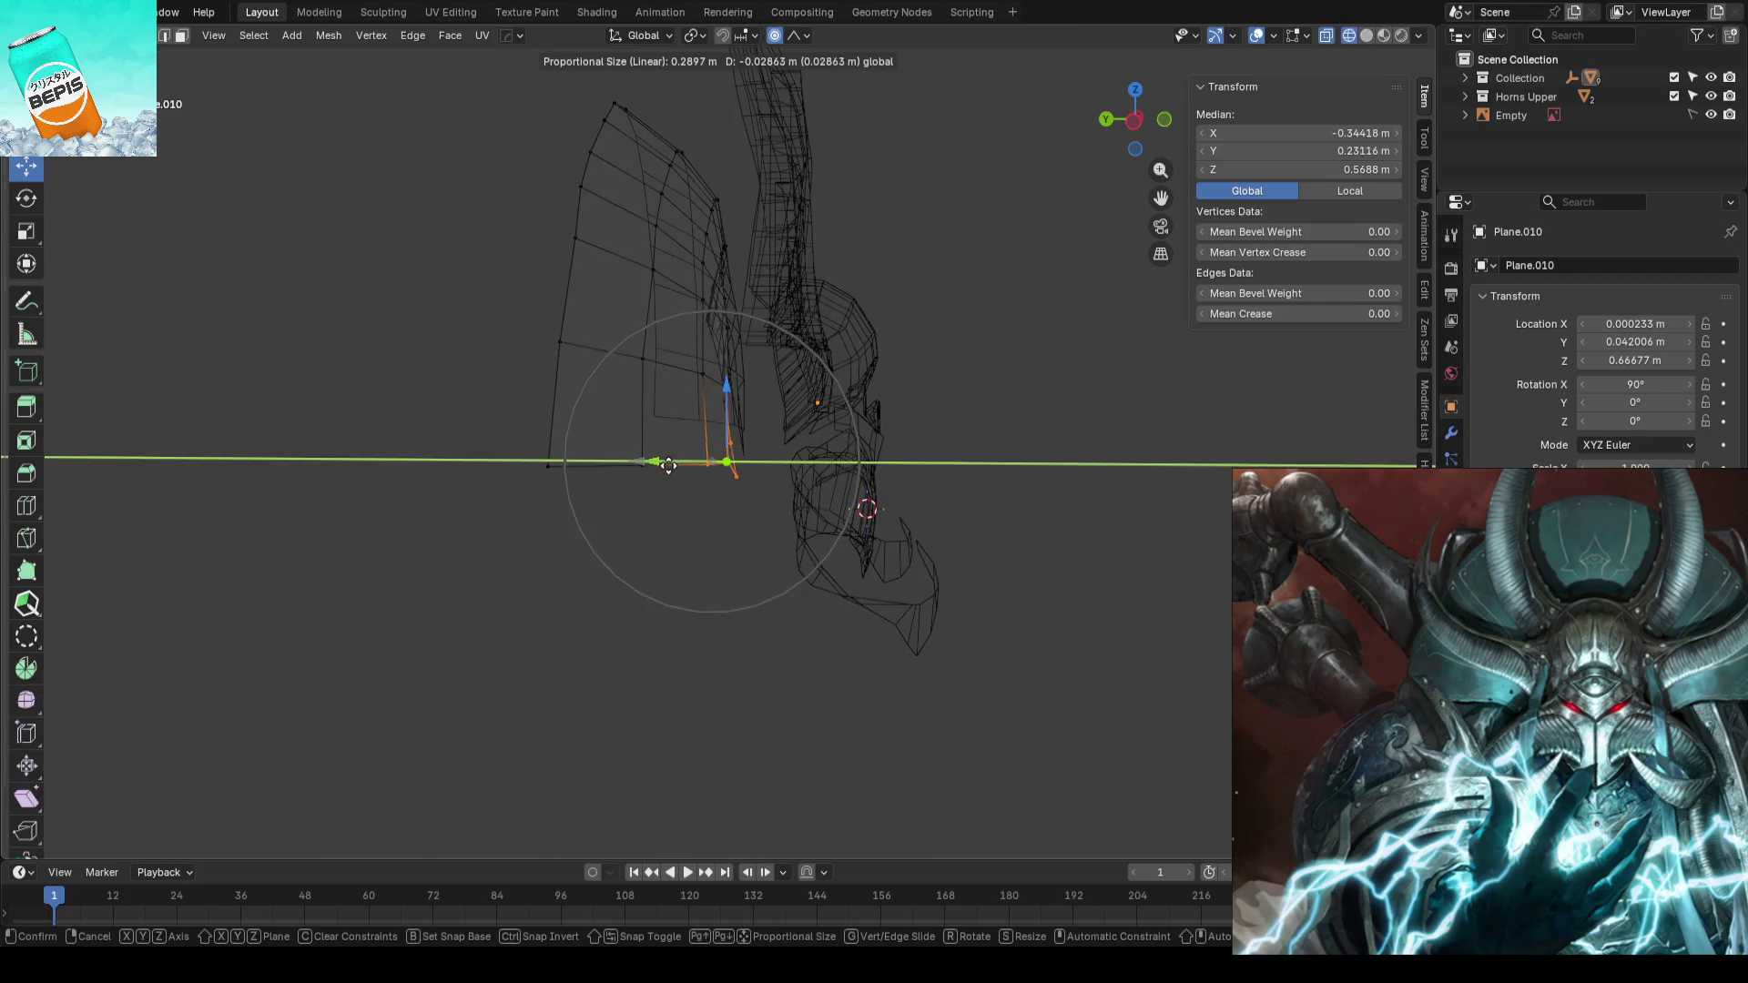
scroll(694, 476, "down", 3)
scroll(693, 475, "up", 1)
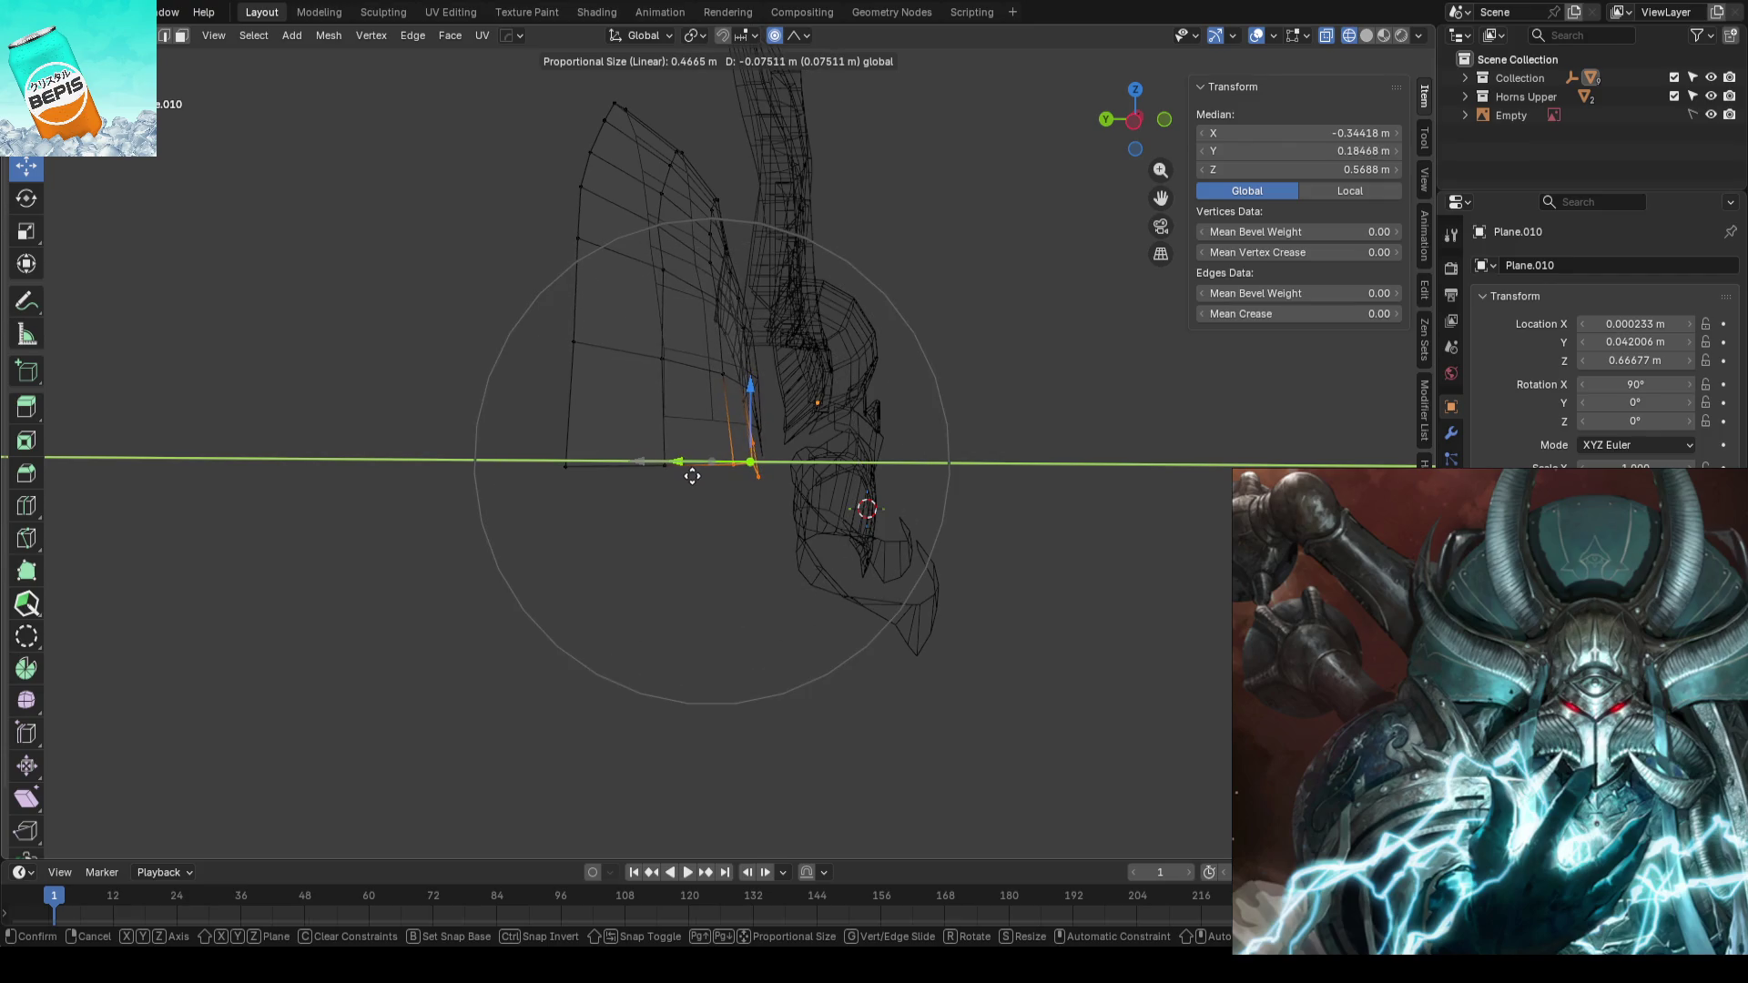
left_click_drag(694, 476, 690, 473)
key("Tab")
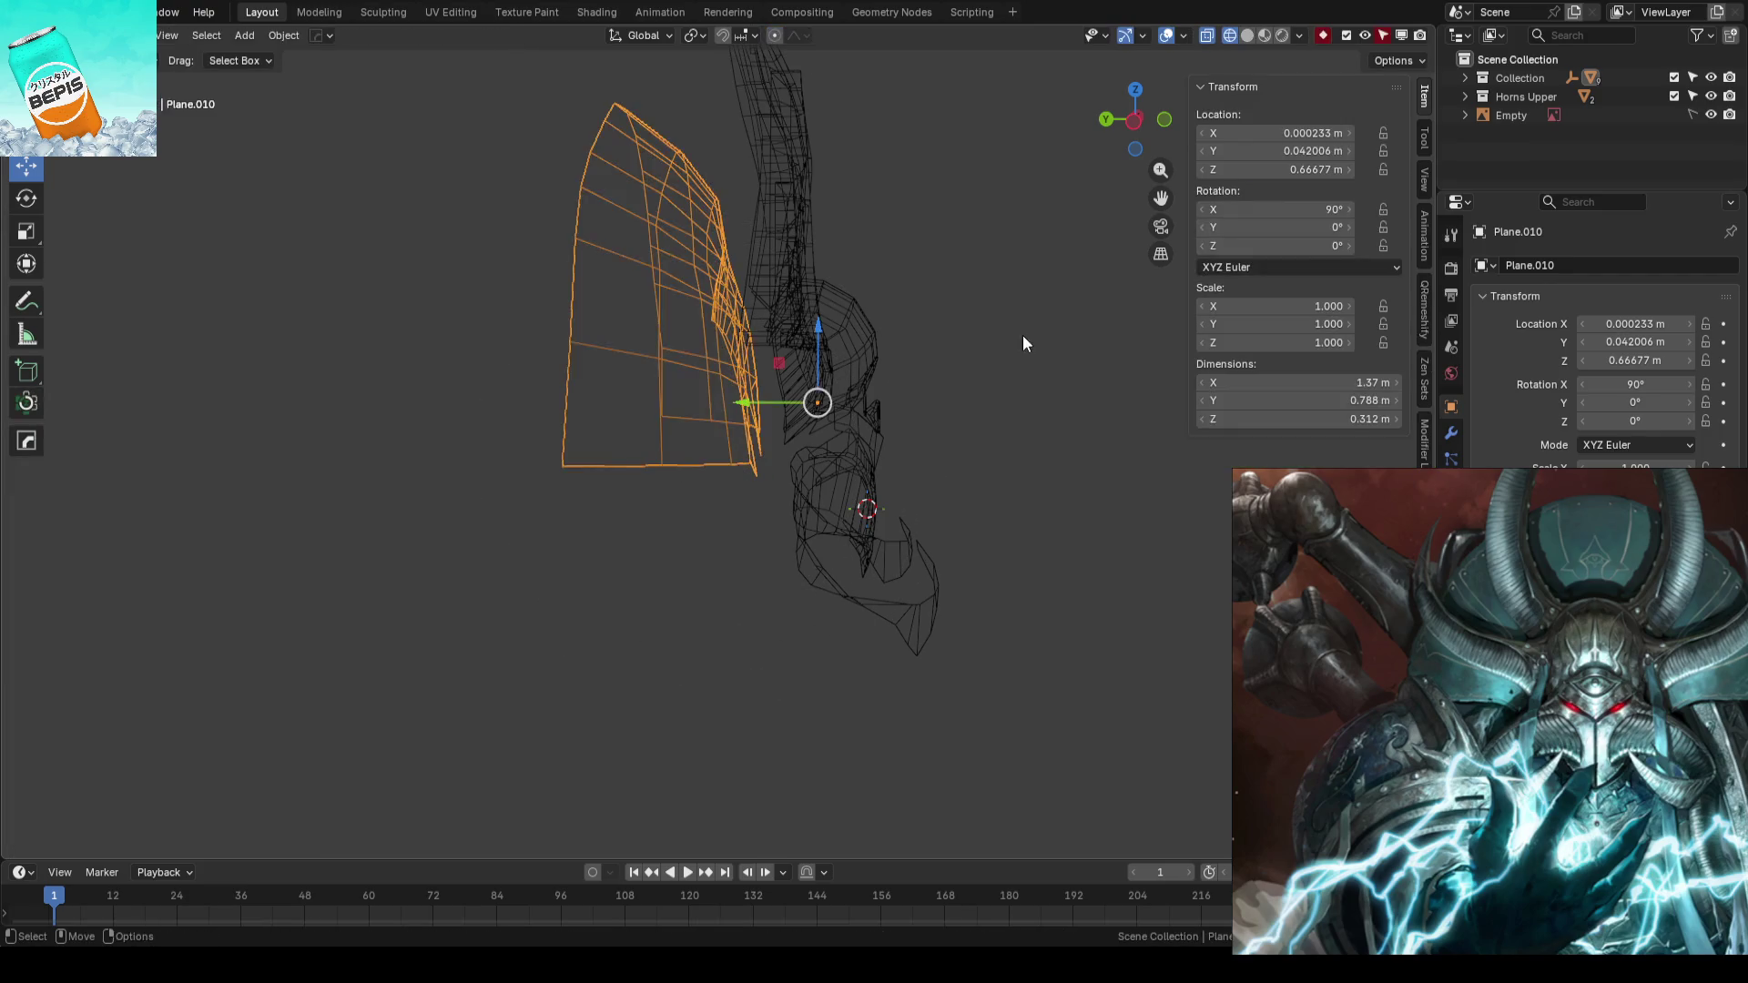
key("shift+z")
mouse_move(988, 356)
middle_mouse_down()
mouse_move(790, 374)
mouse_move(784, 413)
middle_mouse_up()
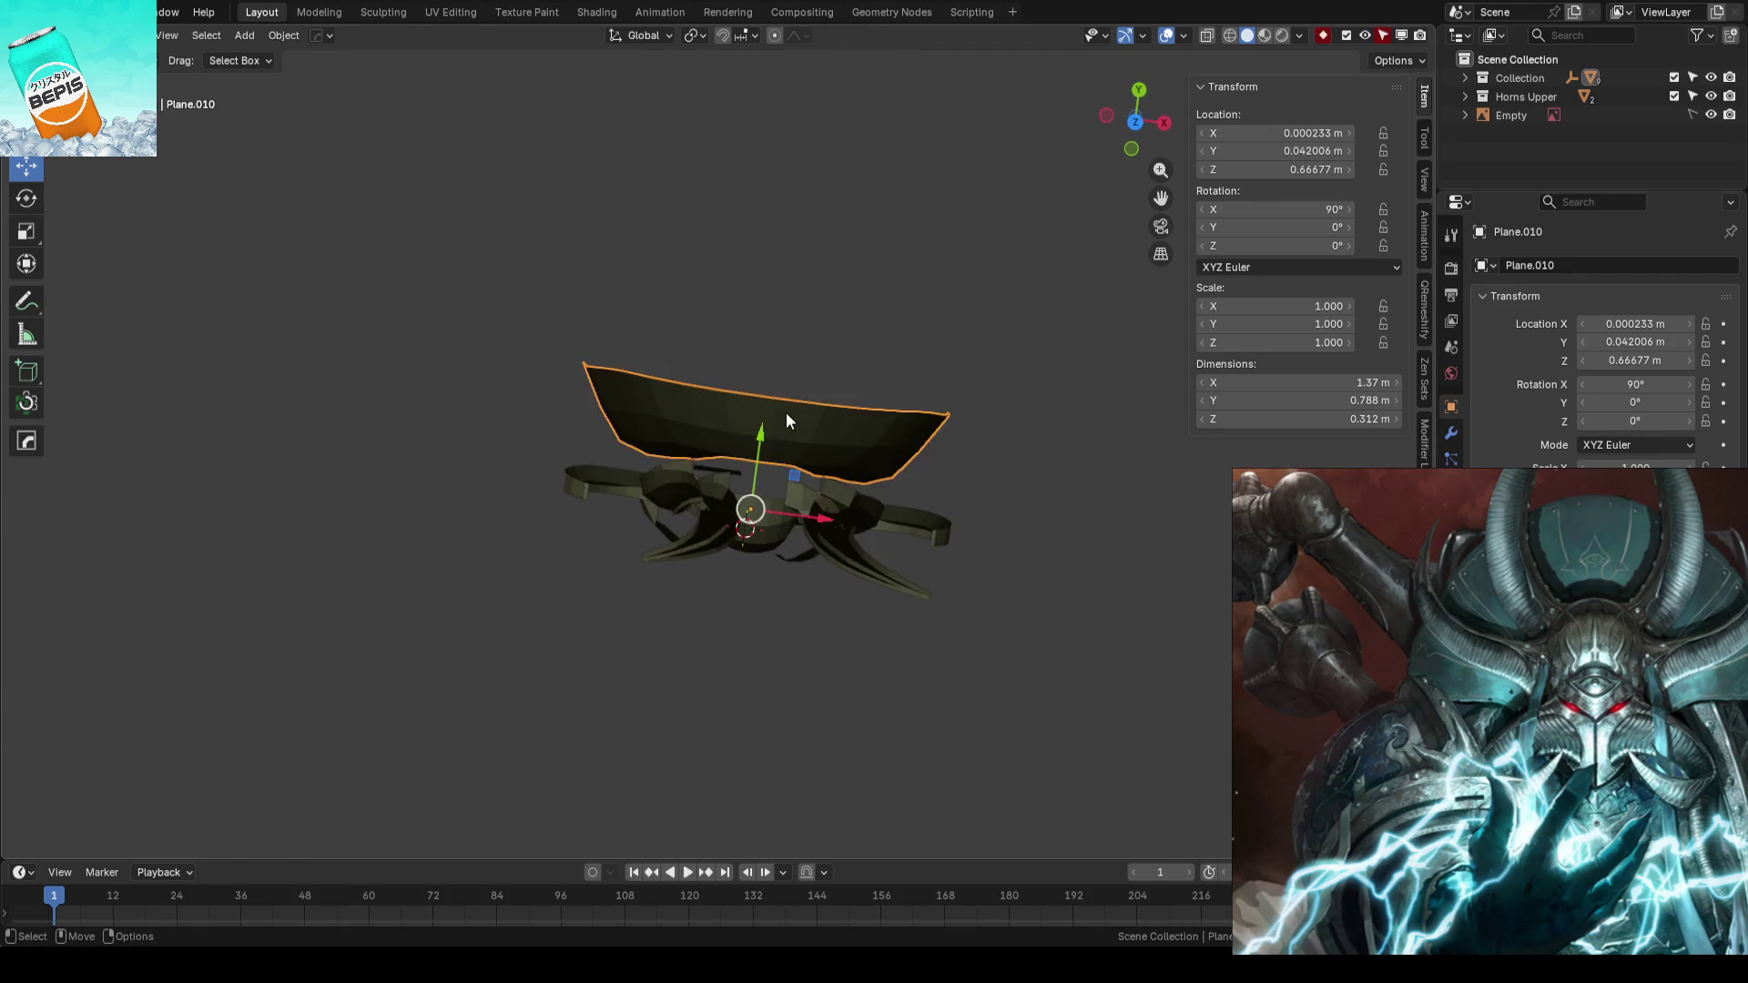
- Select an edge path from the plate's corner vertex for the next adjustment
key("Tab")
left_click(813, 371)
left_click(629, 304, "ctrl")
middle_click_drag(630, 305, 697, 200)
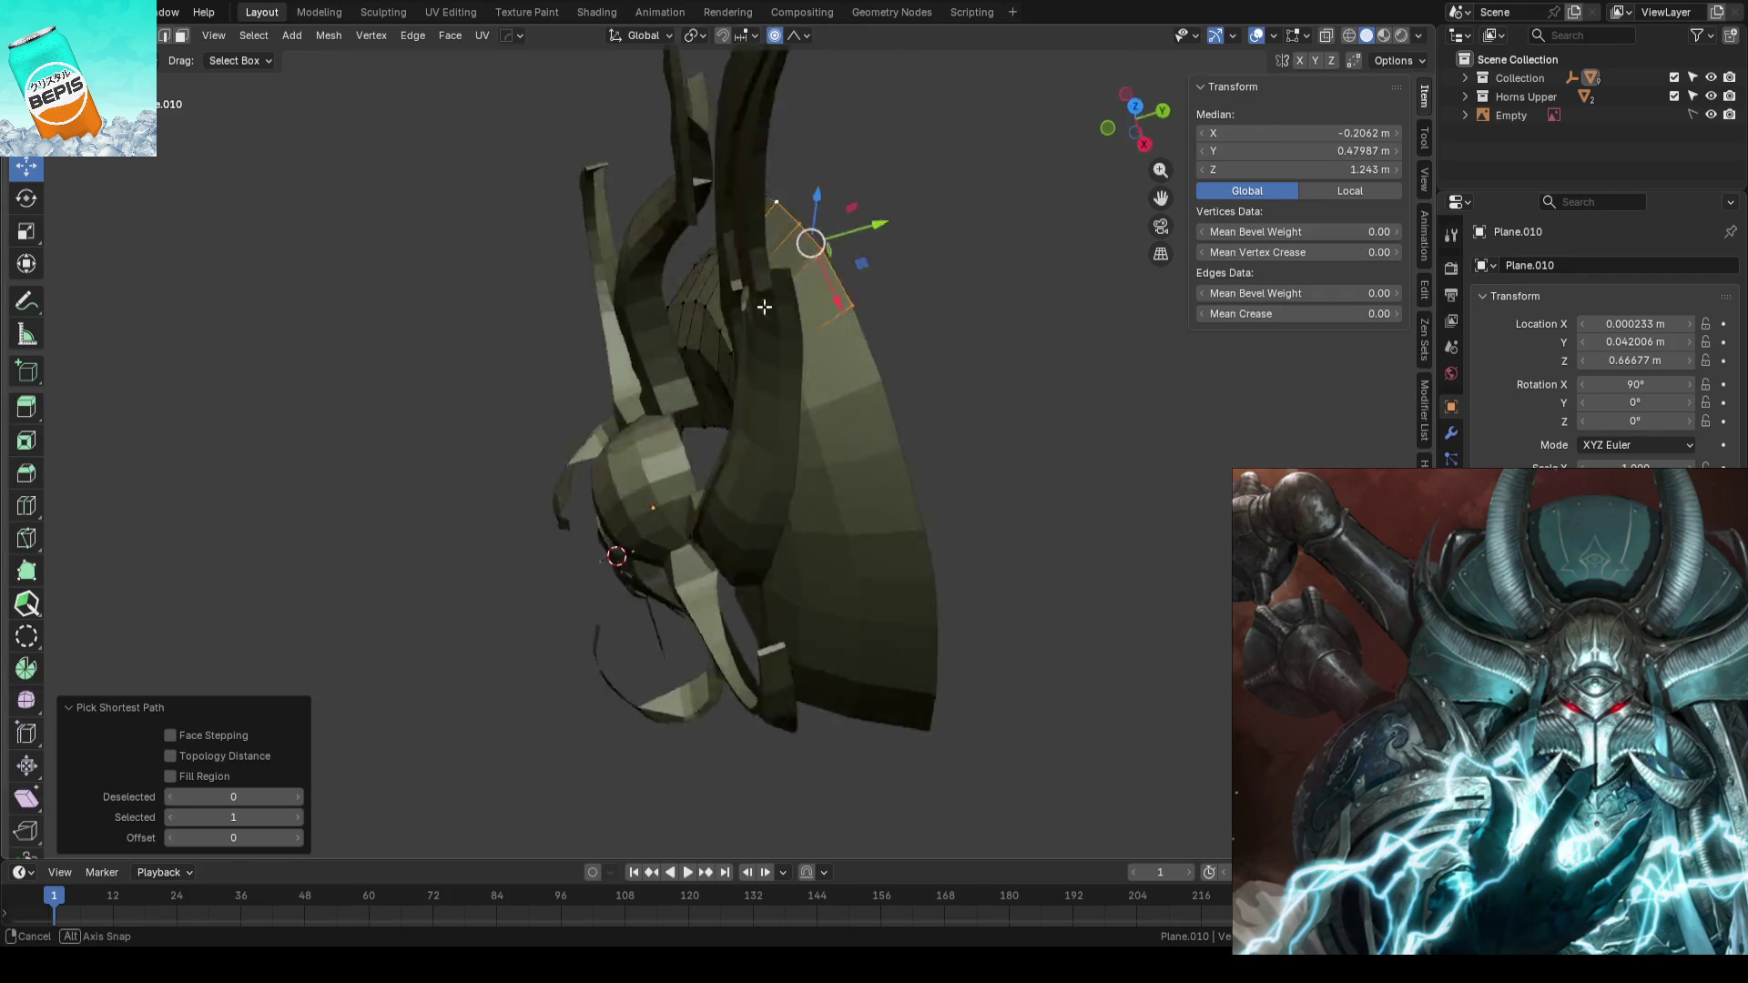
- Pull the selected edge path and a top vertex of the plate in along Y with falloff
key("g")
key("y")
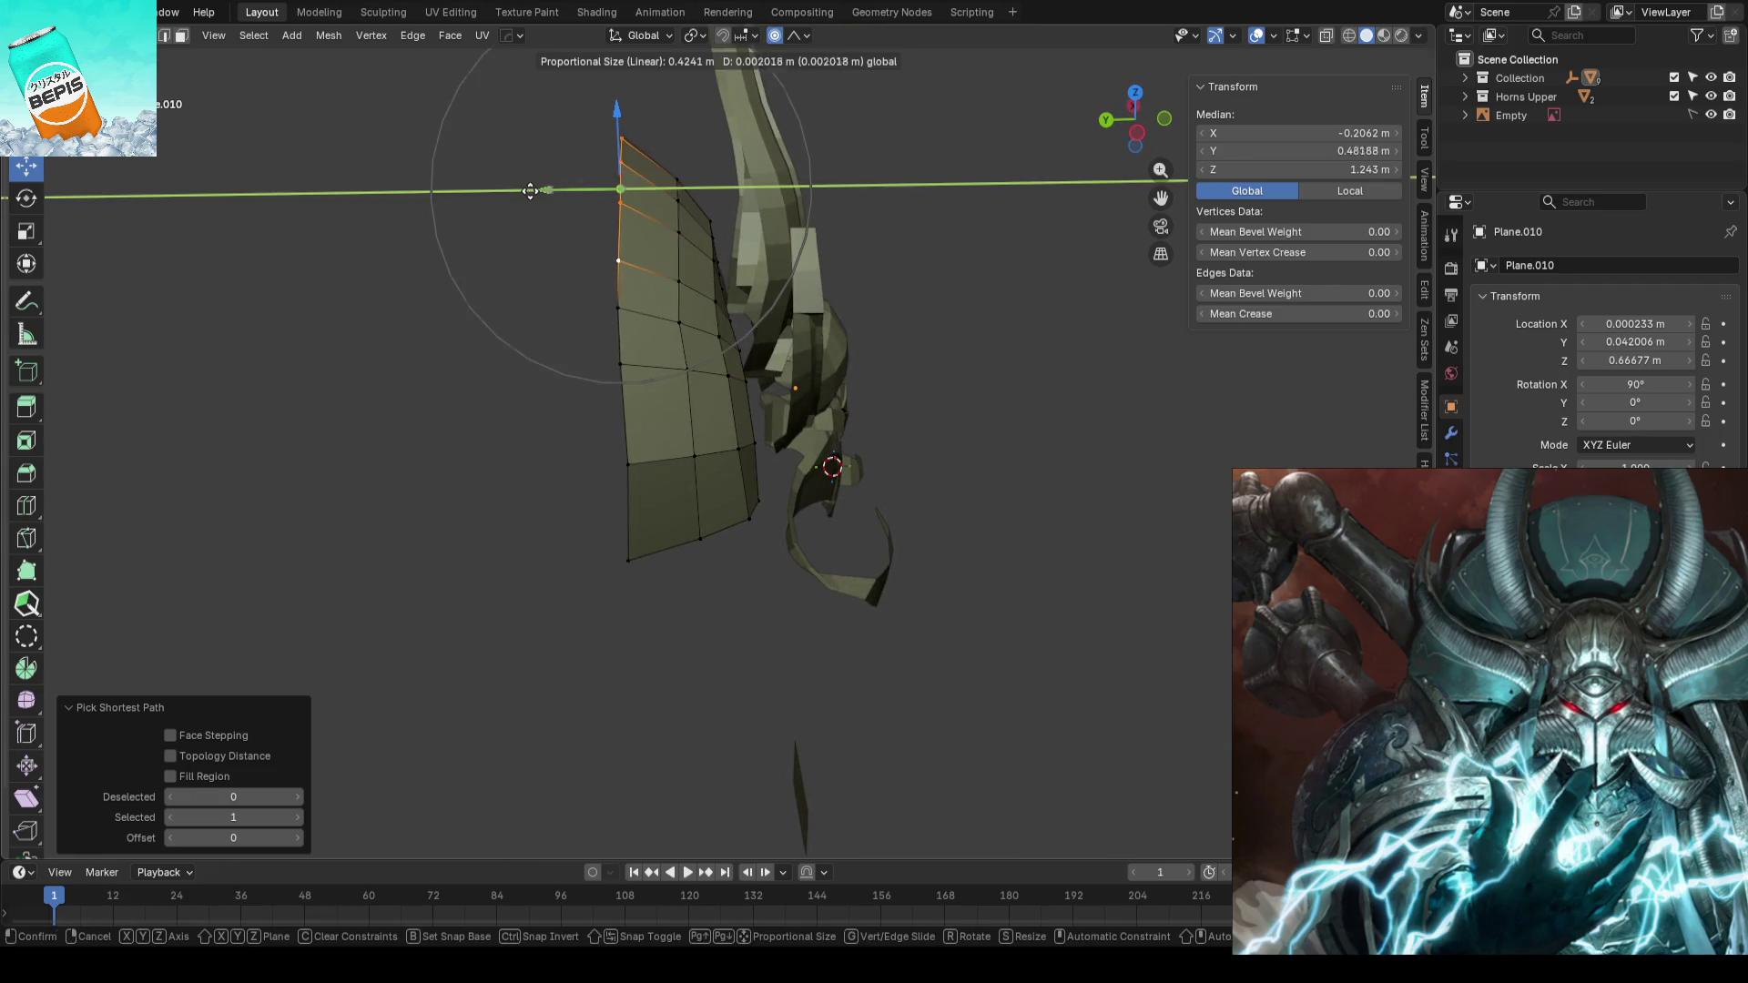
left_click(482, 258)
middle_click_drag(482, 257, 488, 234)
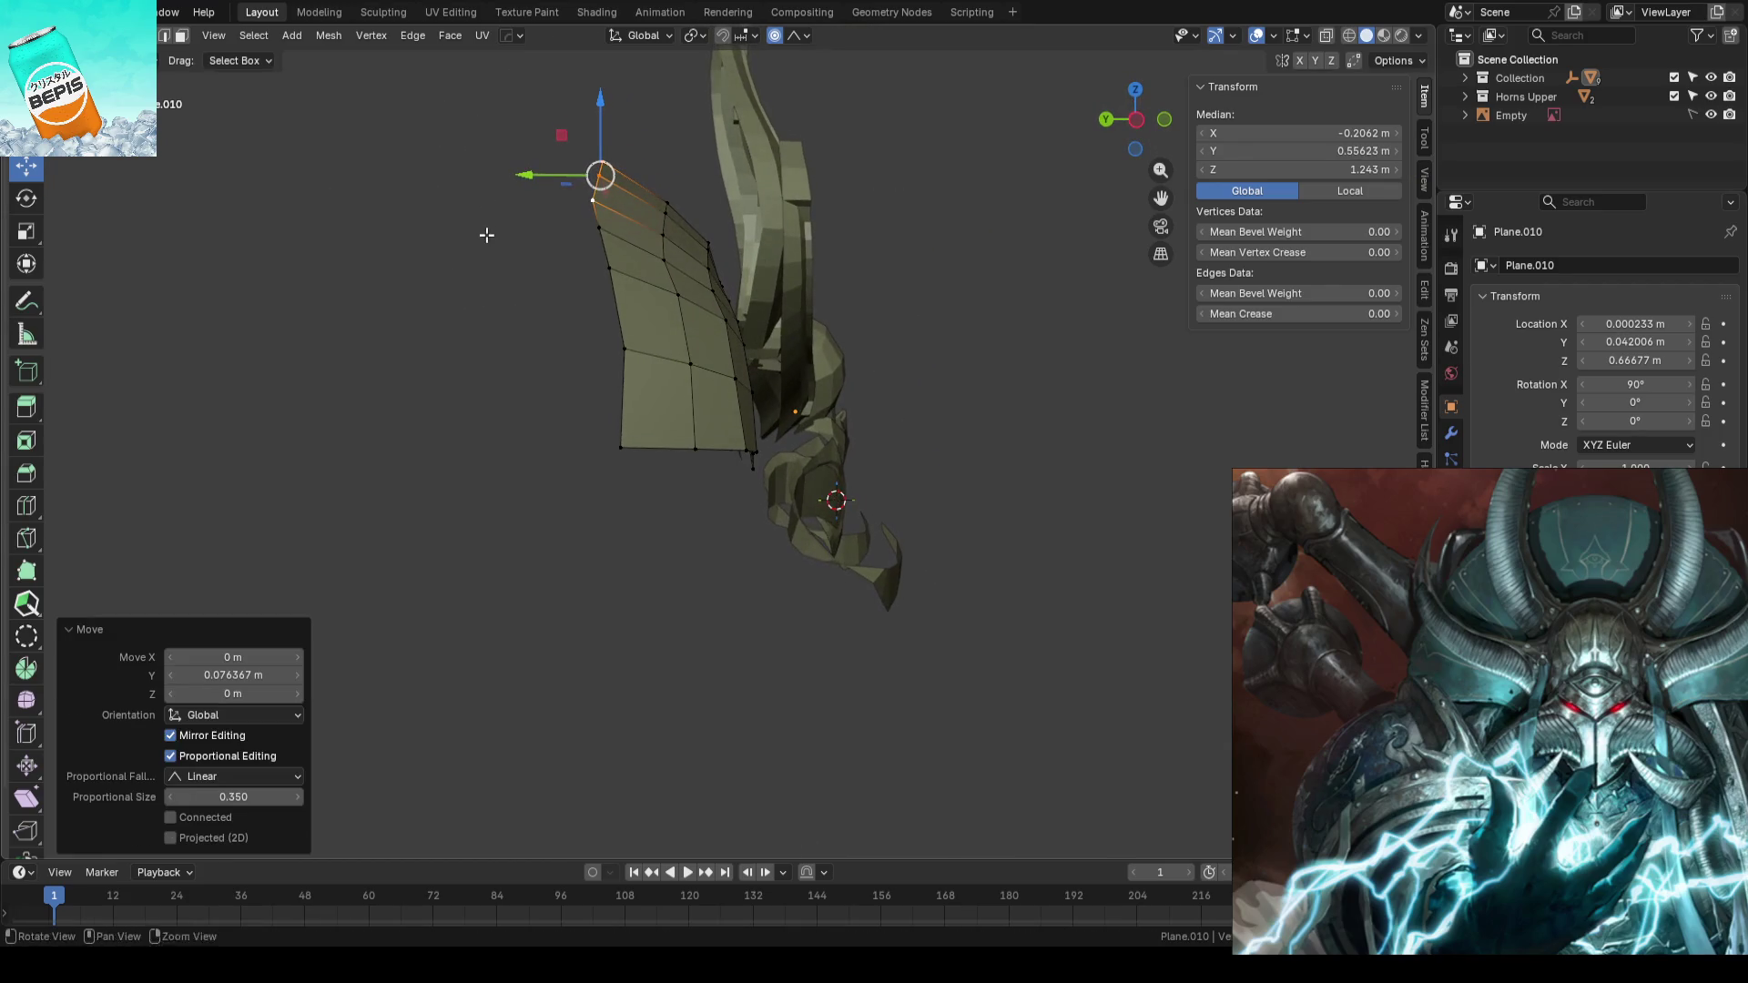
left_click(705, 236)
key("g")
key("y")
left_click(651, 244)
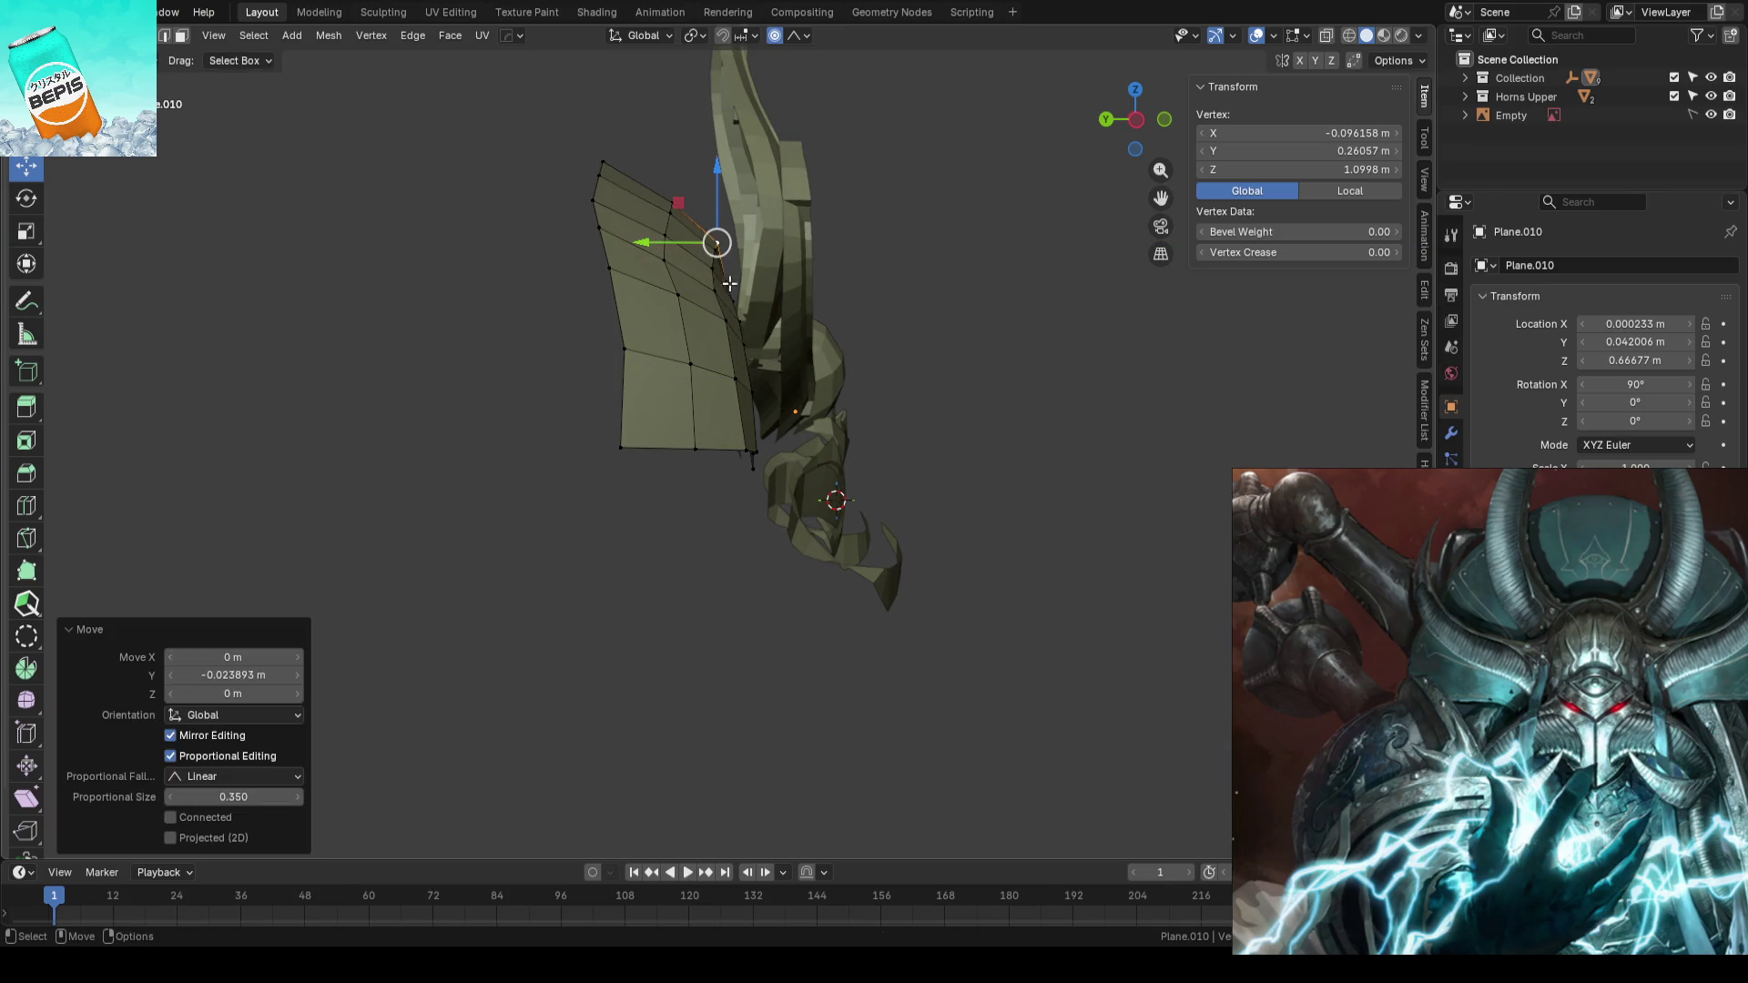
left_click(714, 241)
- Shift an edge path along the plate's inner column along Y with proportional falloff
middle_click_drag(856, 234, 707, 351)
left_click(706, 351, "ctrl")
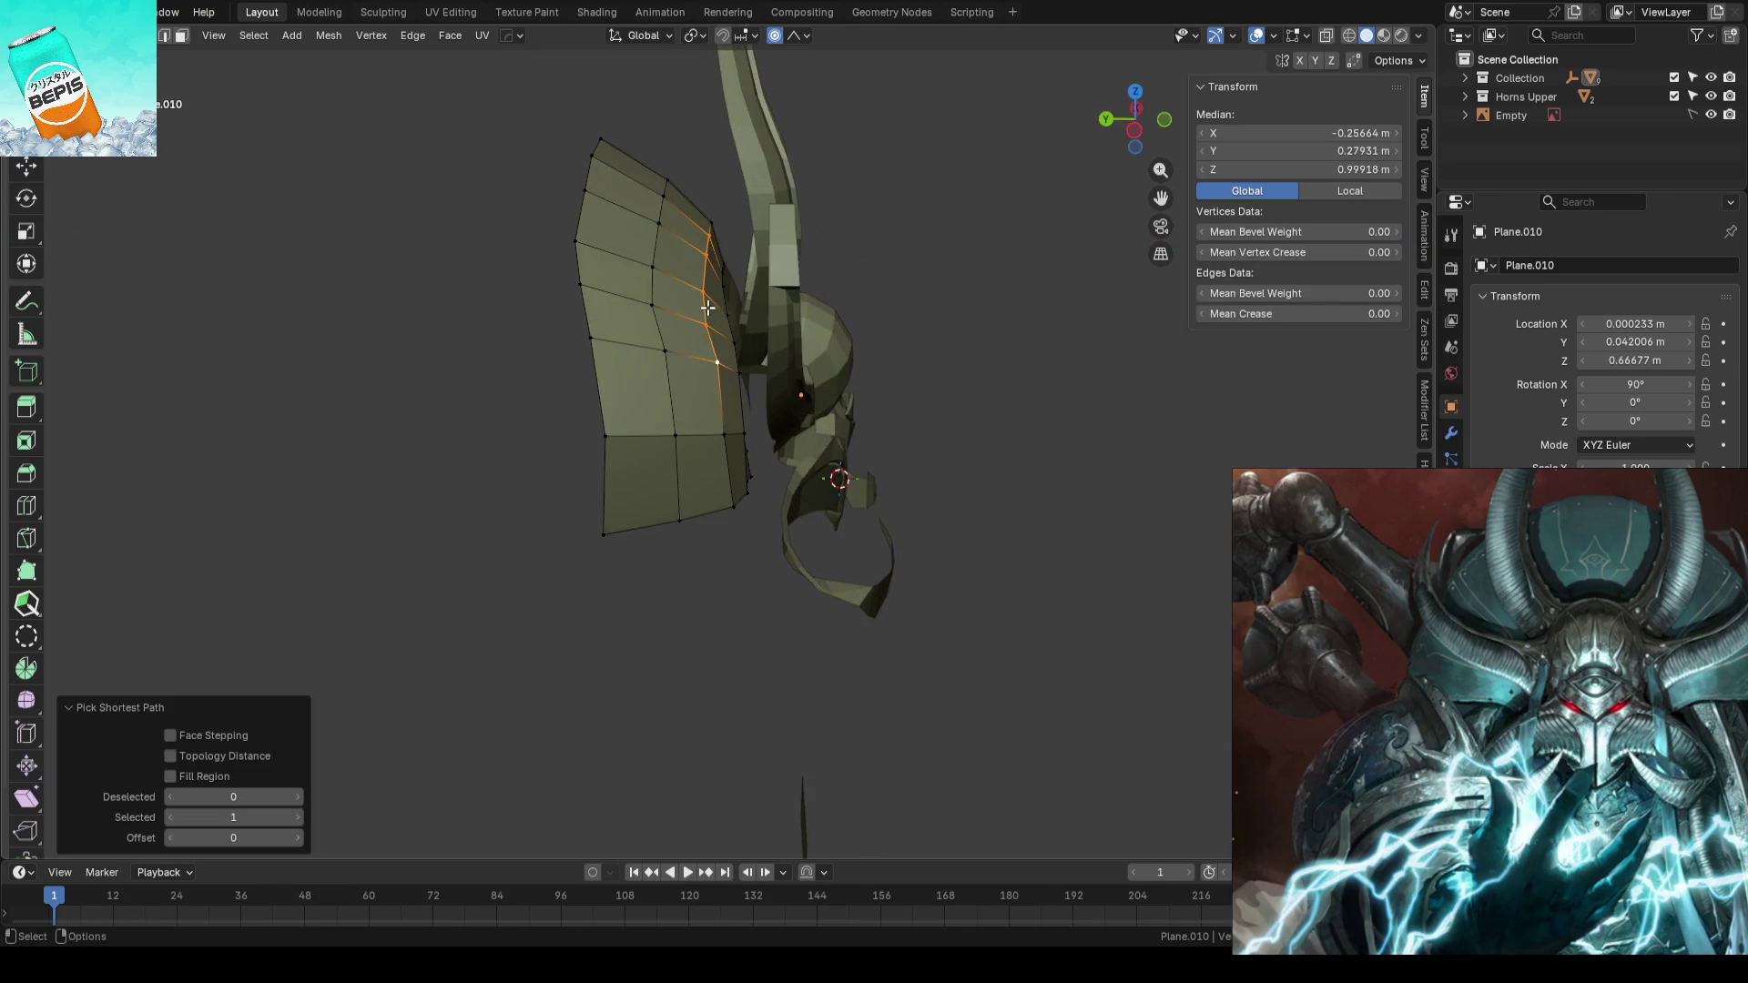
left_click(707, 310)
left_click(707, 214, "ctrl")
left_click(709, 222)
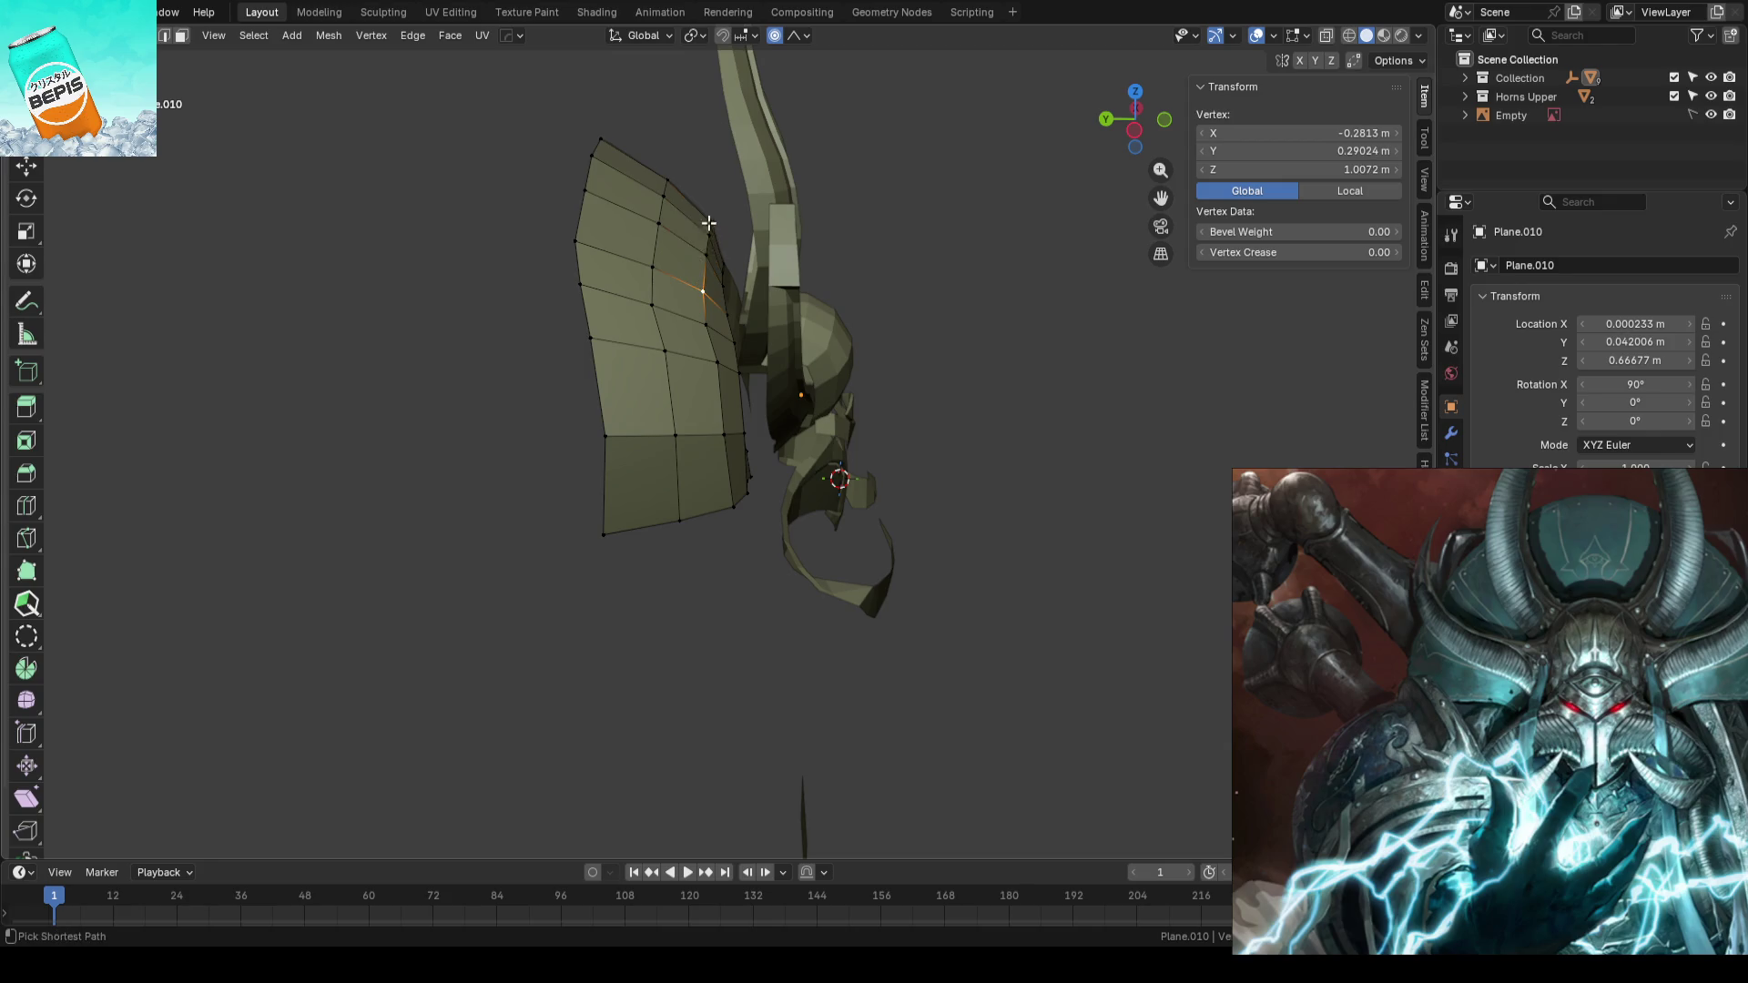
left_click(702, 287, "ctrl")
middle_click_drag(704, 288, 706, 253)
key("shift+space")
key("g")
left_click_drag(643, 254, 664, 243)
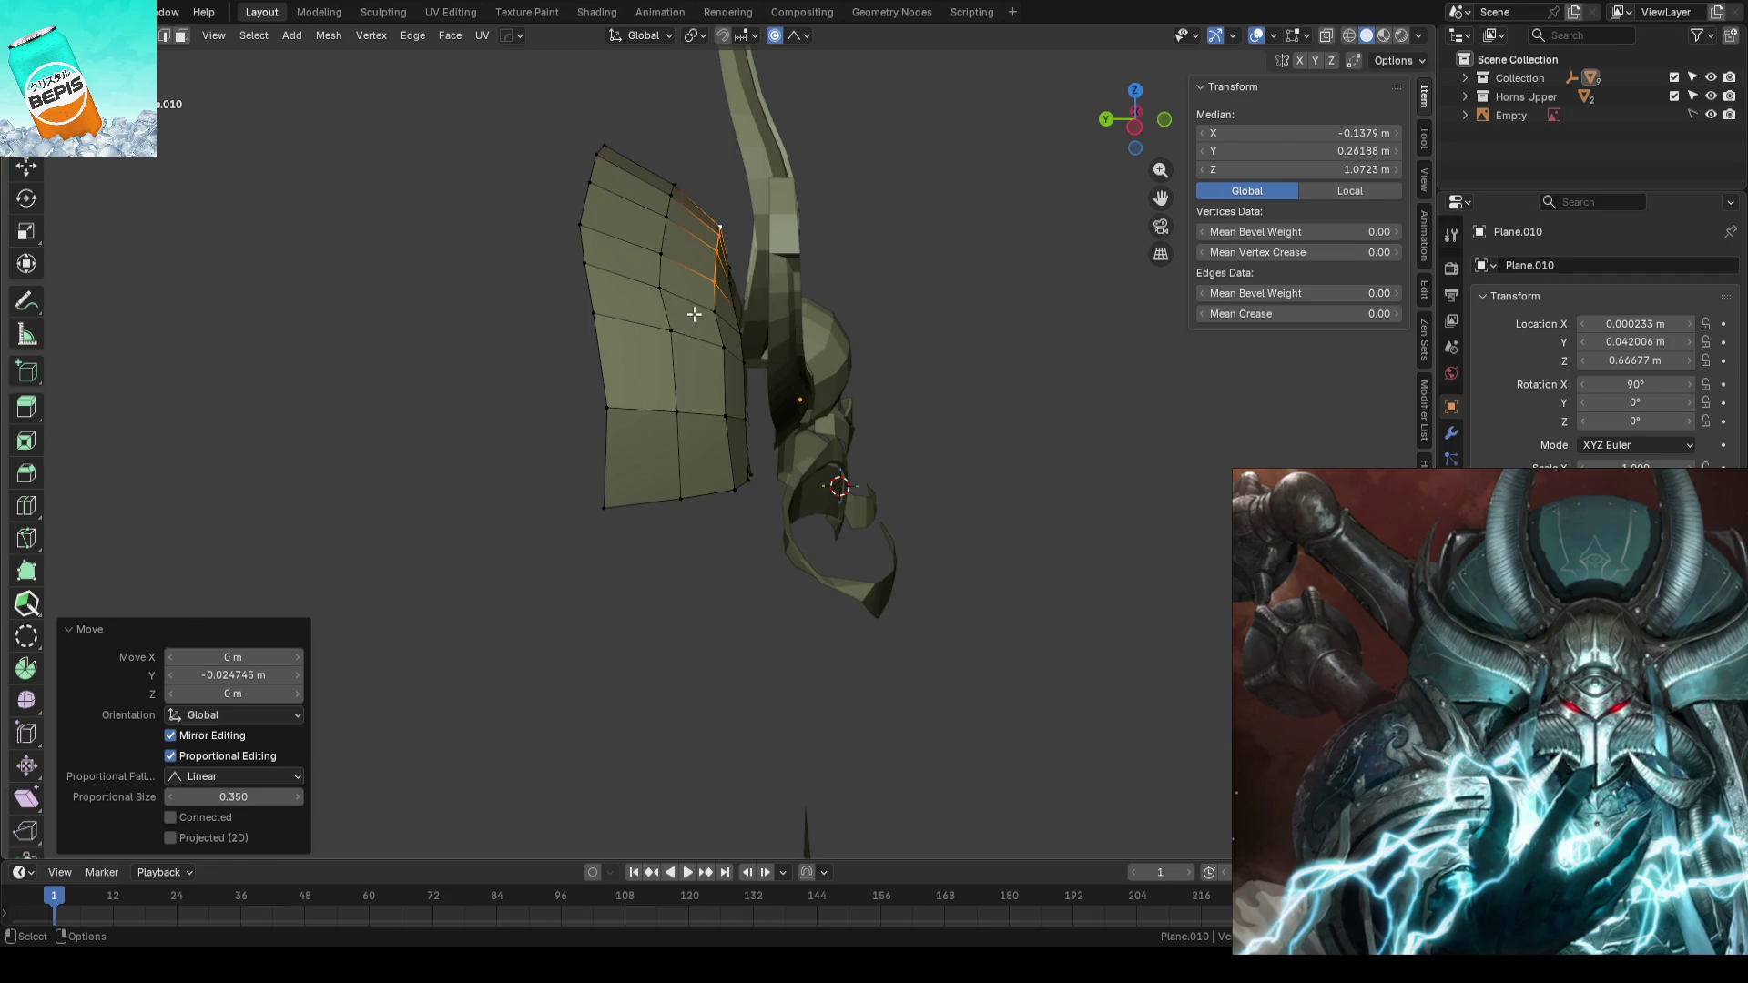
- Adjust lower and higher side-plate vertices along Y, then frame the helmet through the camera over the concept
left_click(710, 312)
mouse_move(642, 312)
left_mouse_down()
mouse_move(667, 315)
mouse_move(589, 282)
left_mouse_up()
left_click(658, 286)
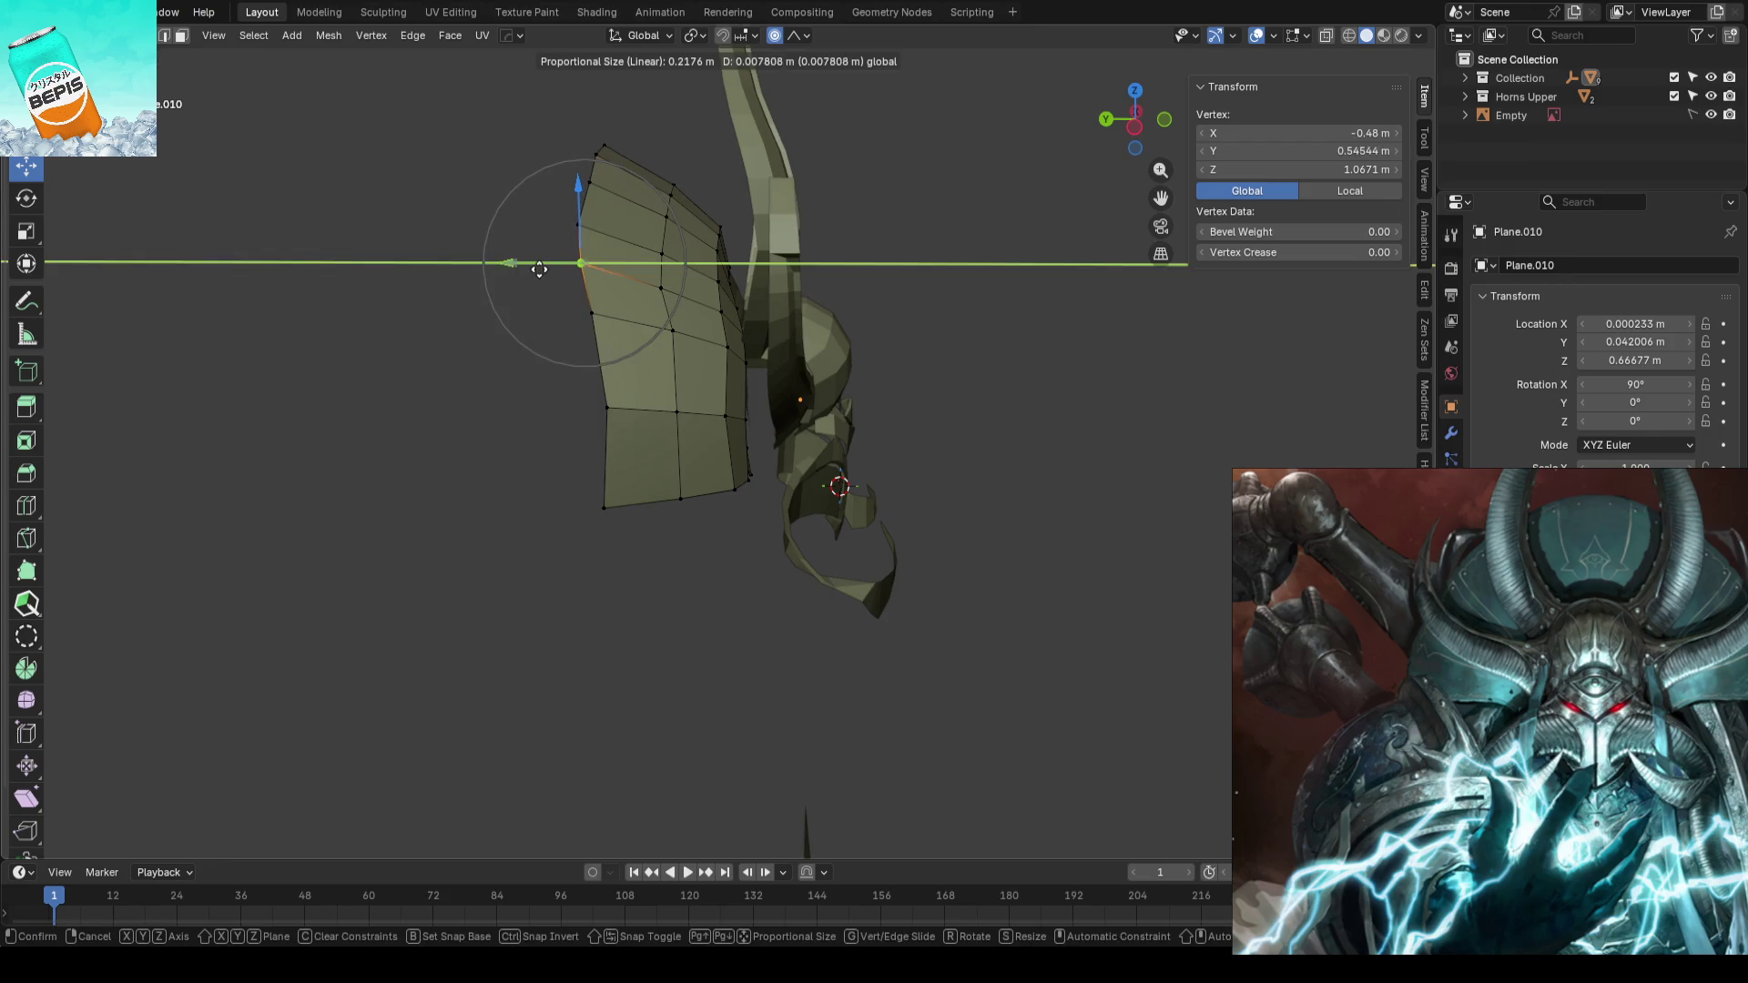
left_click(939, 288)
middle_click_drag(939, 288, 776, 474)
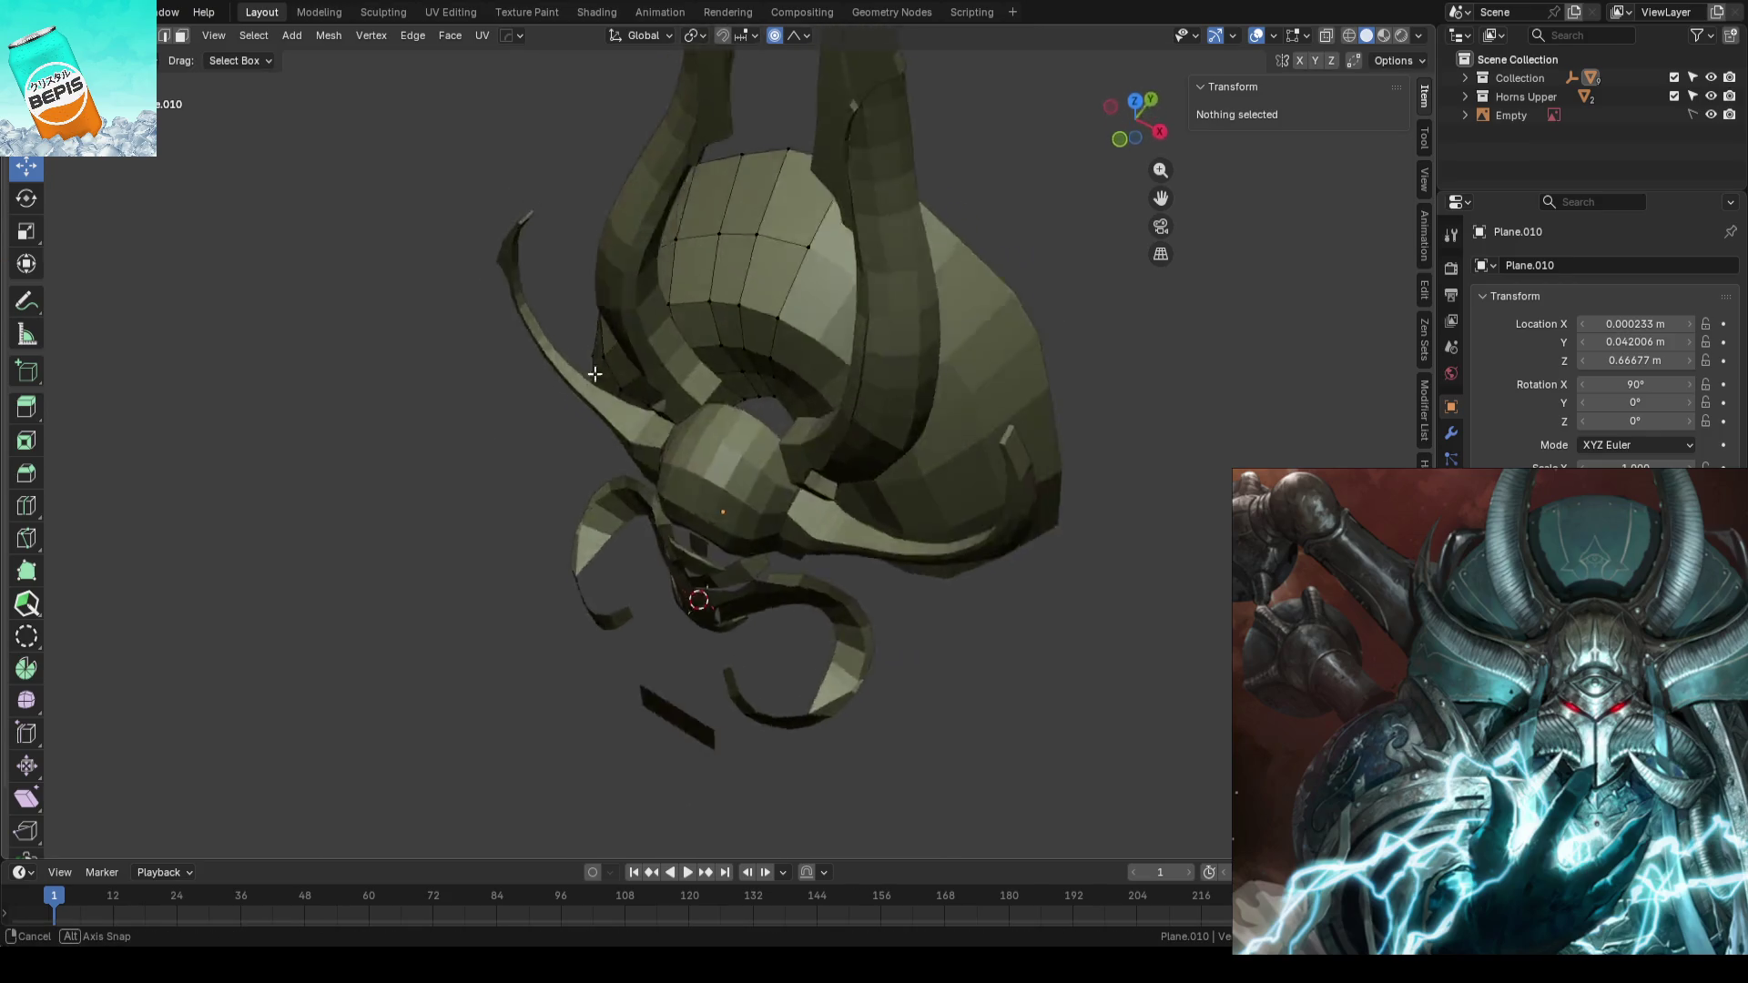
left_click_drag(670, 467, 681, 483)
key("KP_1")
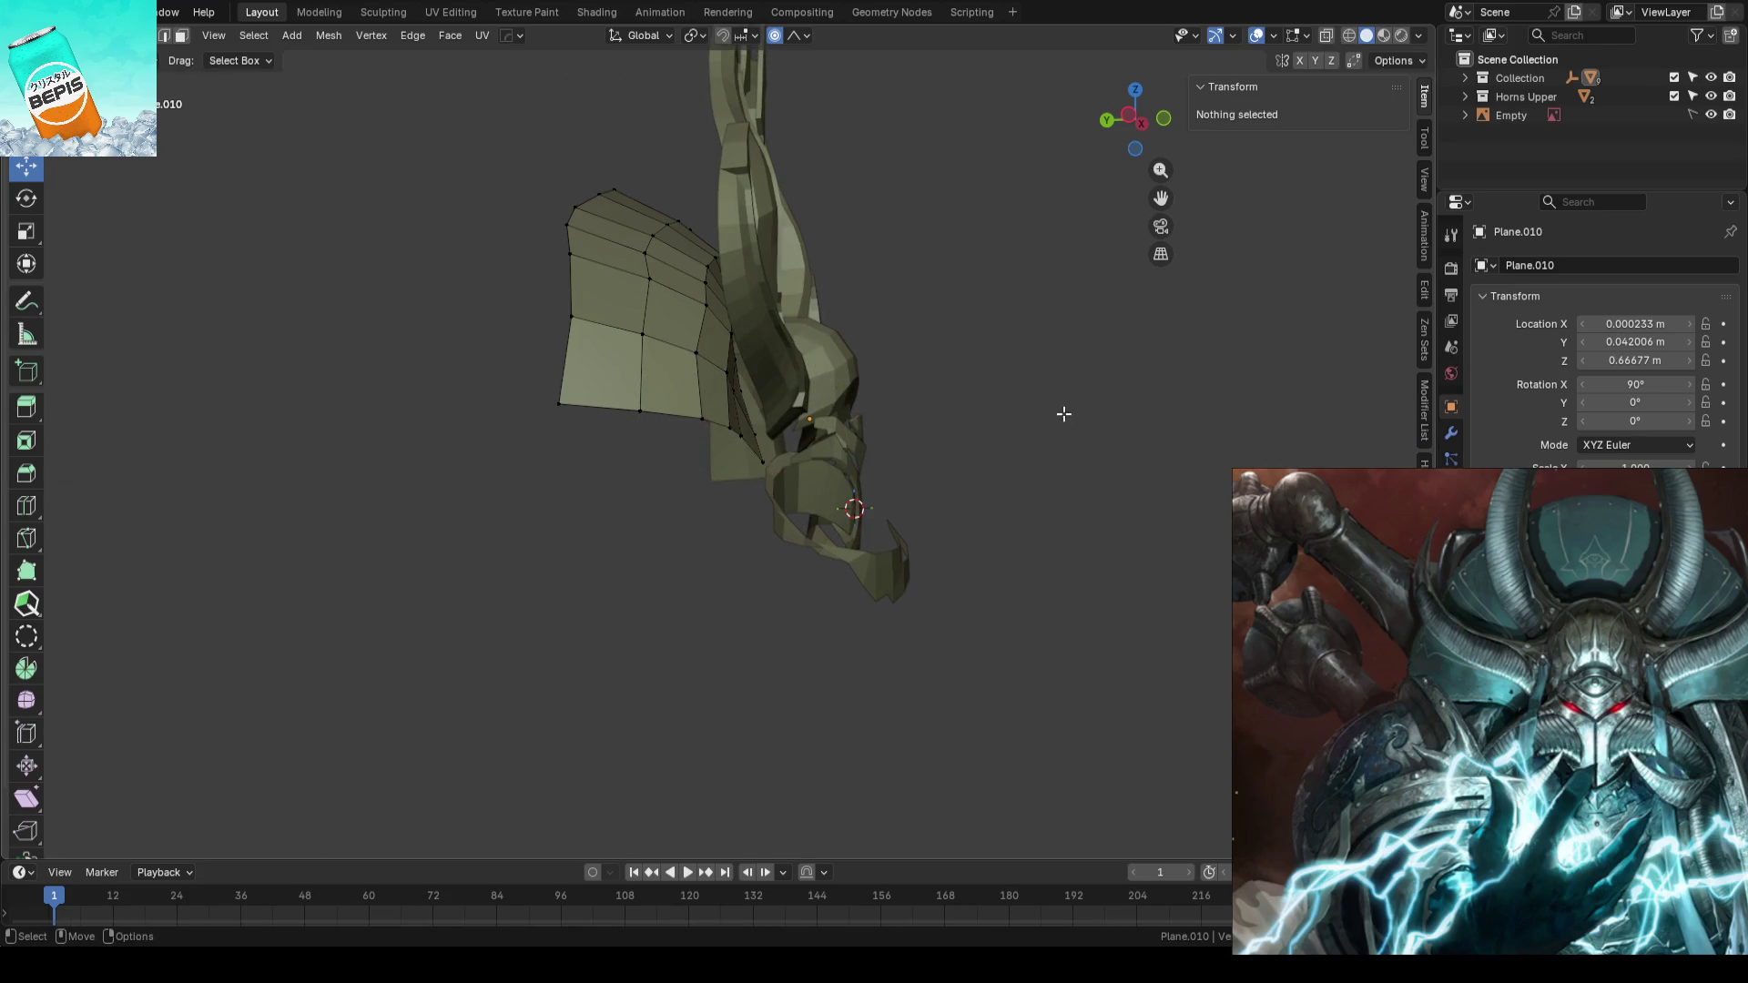
key("KP_0")
key("Tab")
left_click(1073, 383)
scroll(955, 387, "up", 2)
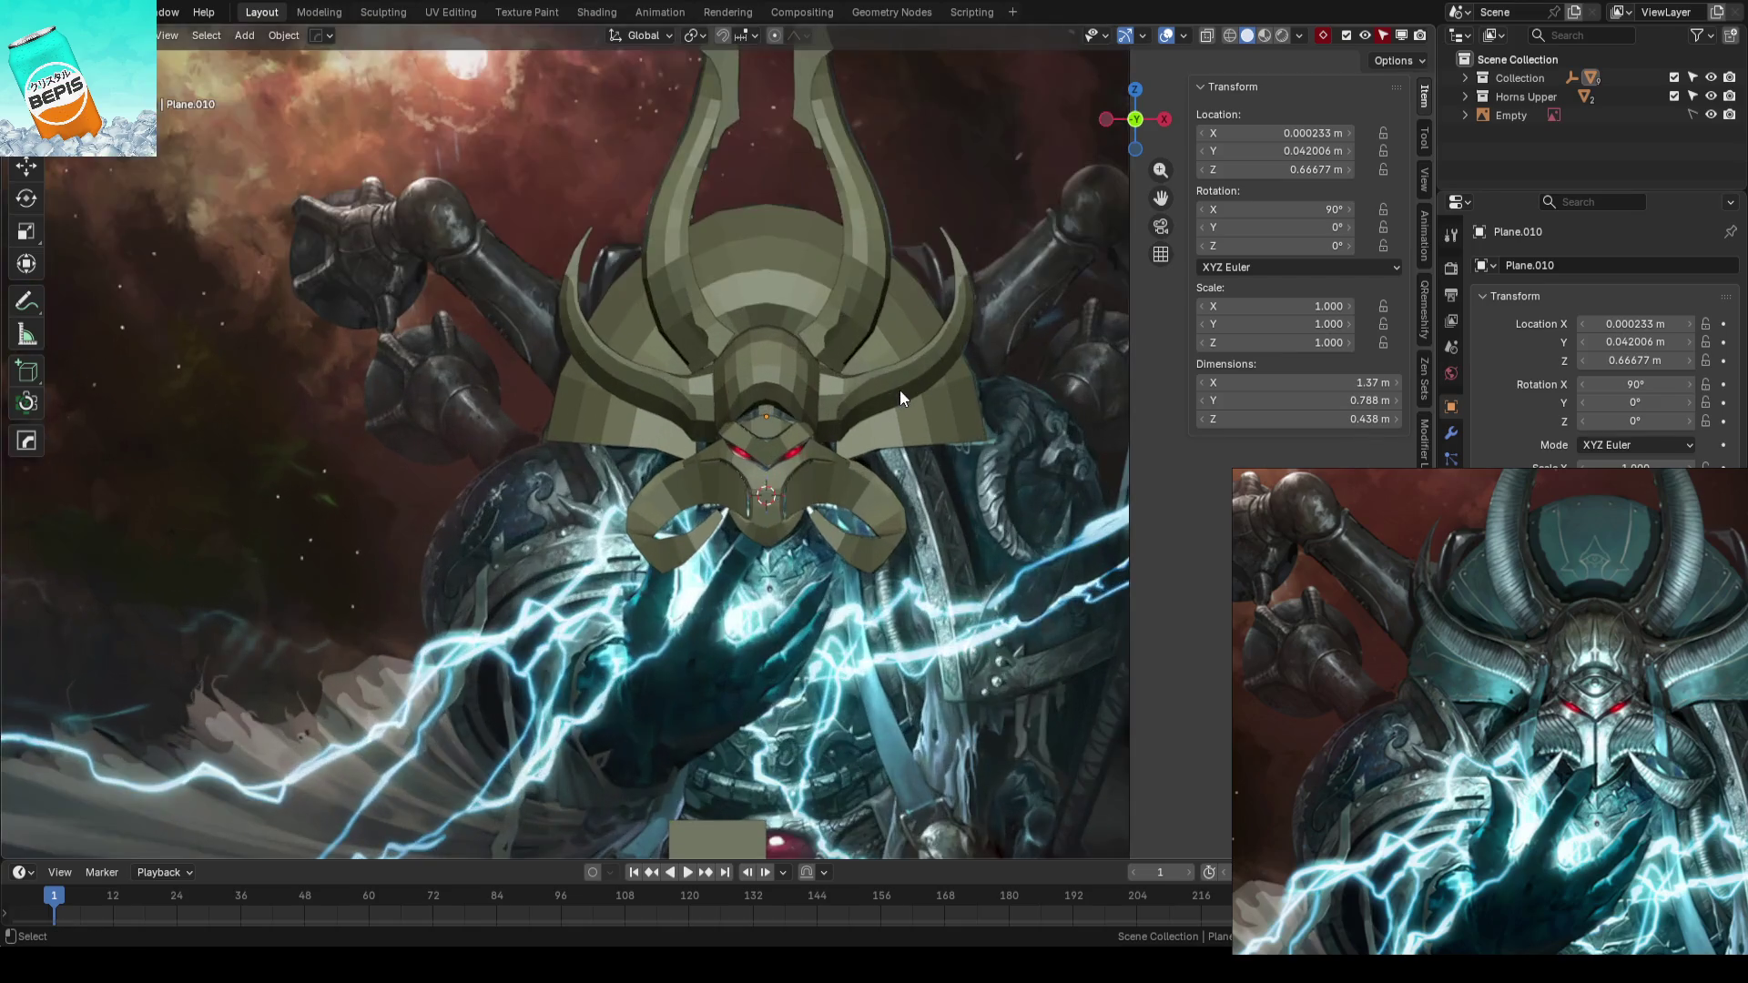
- Save, then move a vertex on the horn curl along Y with proportional falloff
key("ctrl+s")
middle_click_drag(899, 390, 982, 427)
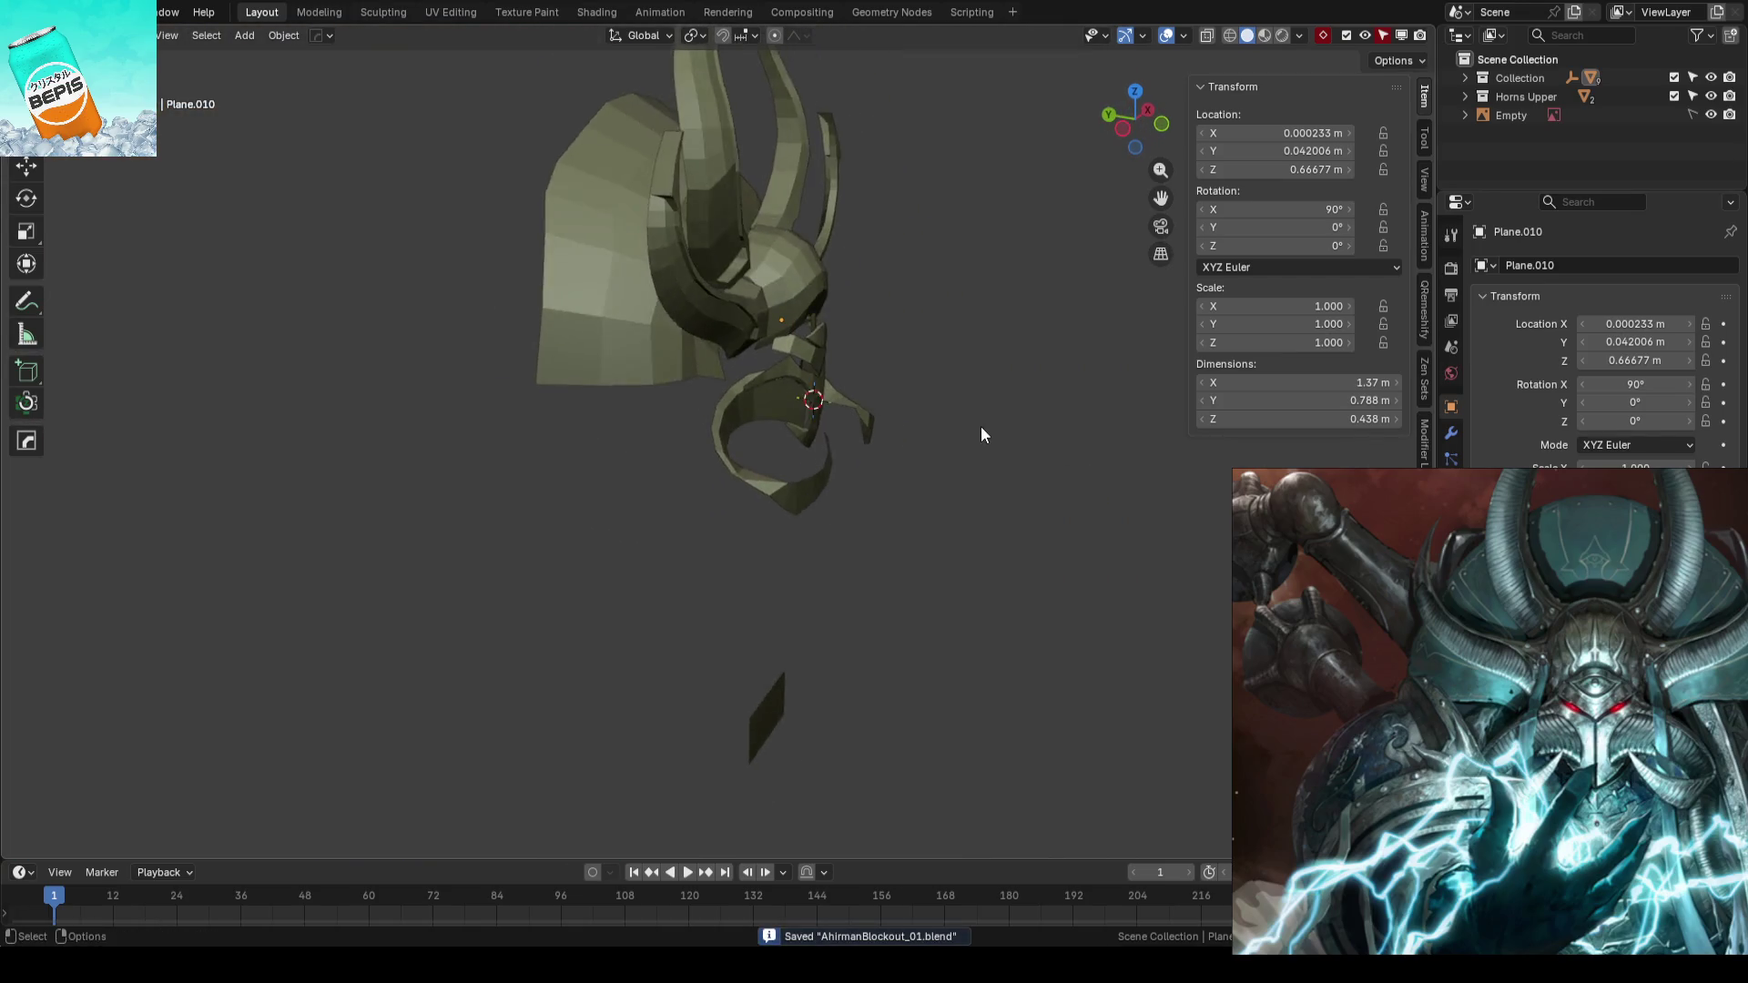
scroll(961, 416, "up", 3)
left_click(775, 499)
mouse_move(773, 499)
middle_mouse_down()
mouse_move(915, 473)
mouse_move(687, 414)
mouse_move(715, 364)
mouse_move(826, 364)
middle_mouse_up()
left_click(725, 430)
key("Tab")
left_click(716, 335)
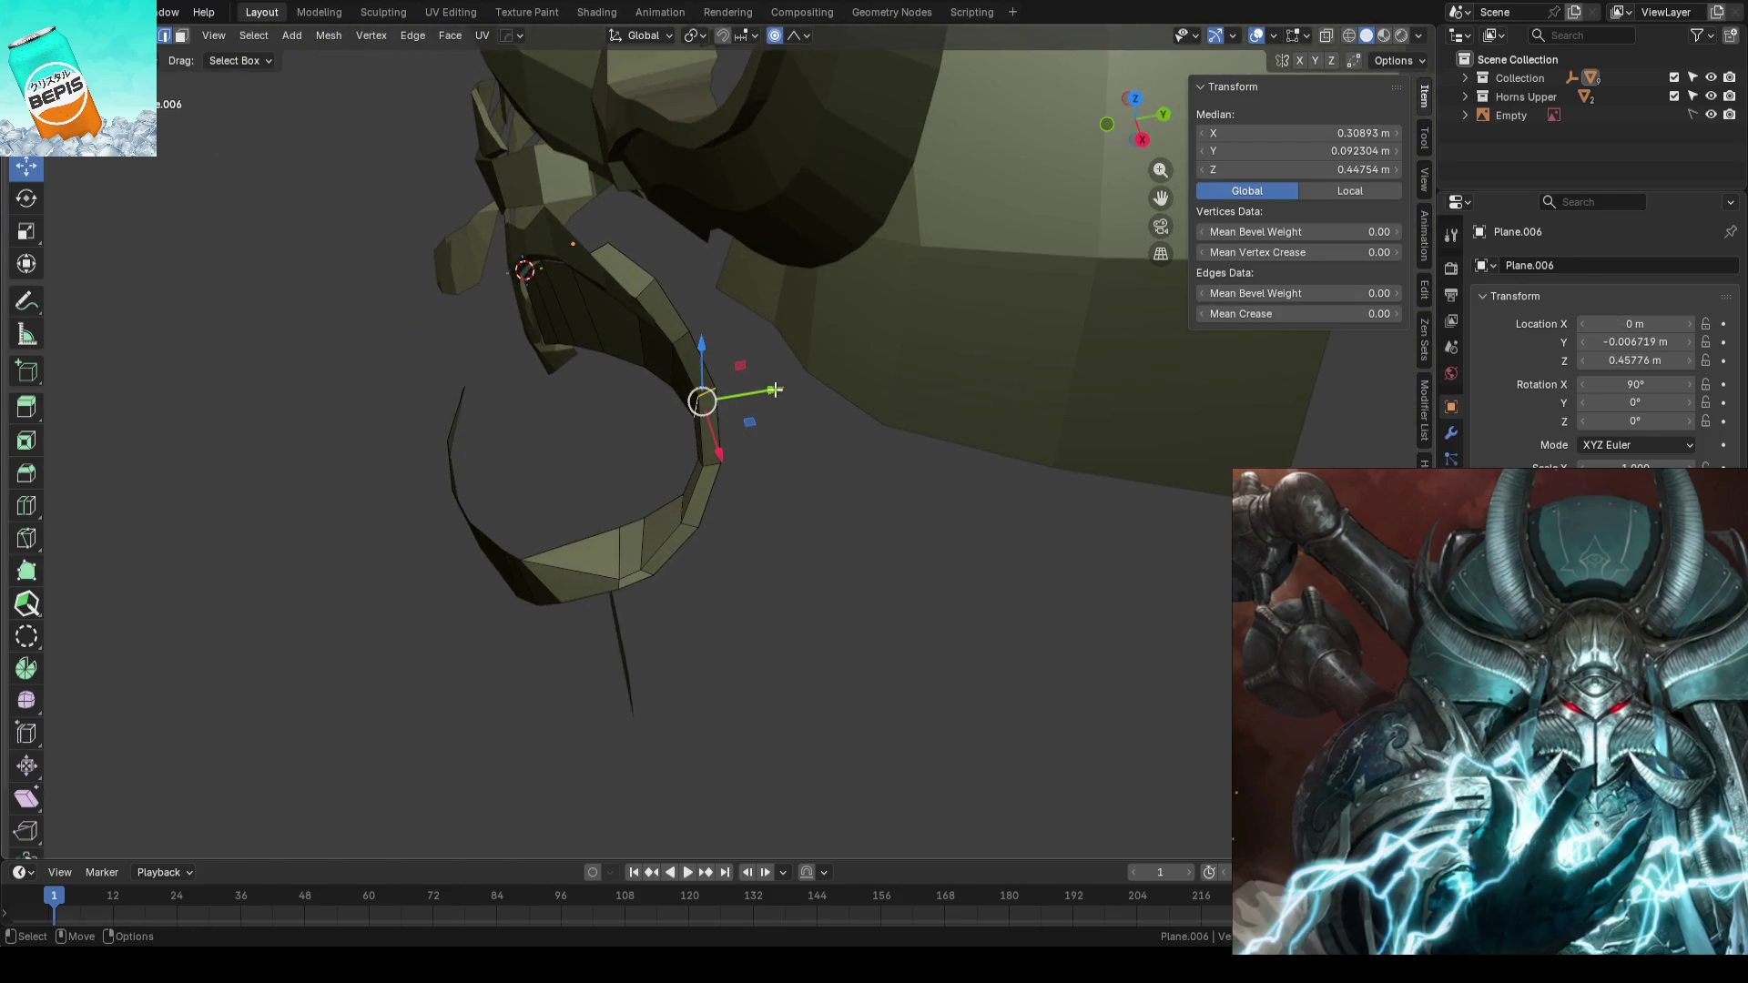
left_click_drag(774, 390, 788, 387)
mouse_move(856, 472)
middle_mouse_down()
mouse_move(812, 504)
mouse_move(665, 285)
mouse_move(683, 313)
middle_mouse_up()
- Tweak a vertex on the other curl piece along Y with smaller falloff, check the front view, and save
left_click(666, 284)
left_click(682, 312)
left_click_drag(720, 324, 720, 323)
left_click(720, 324)
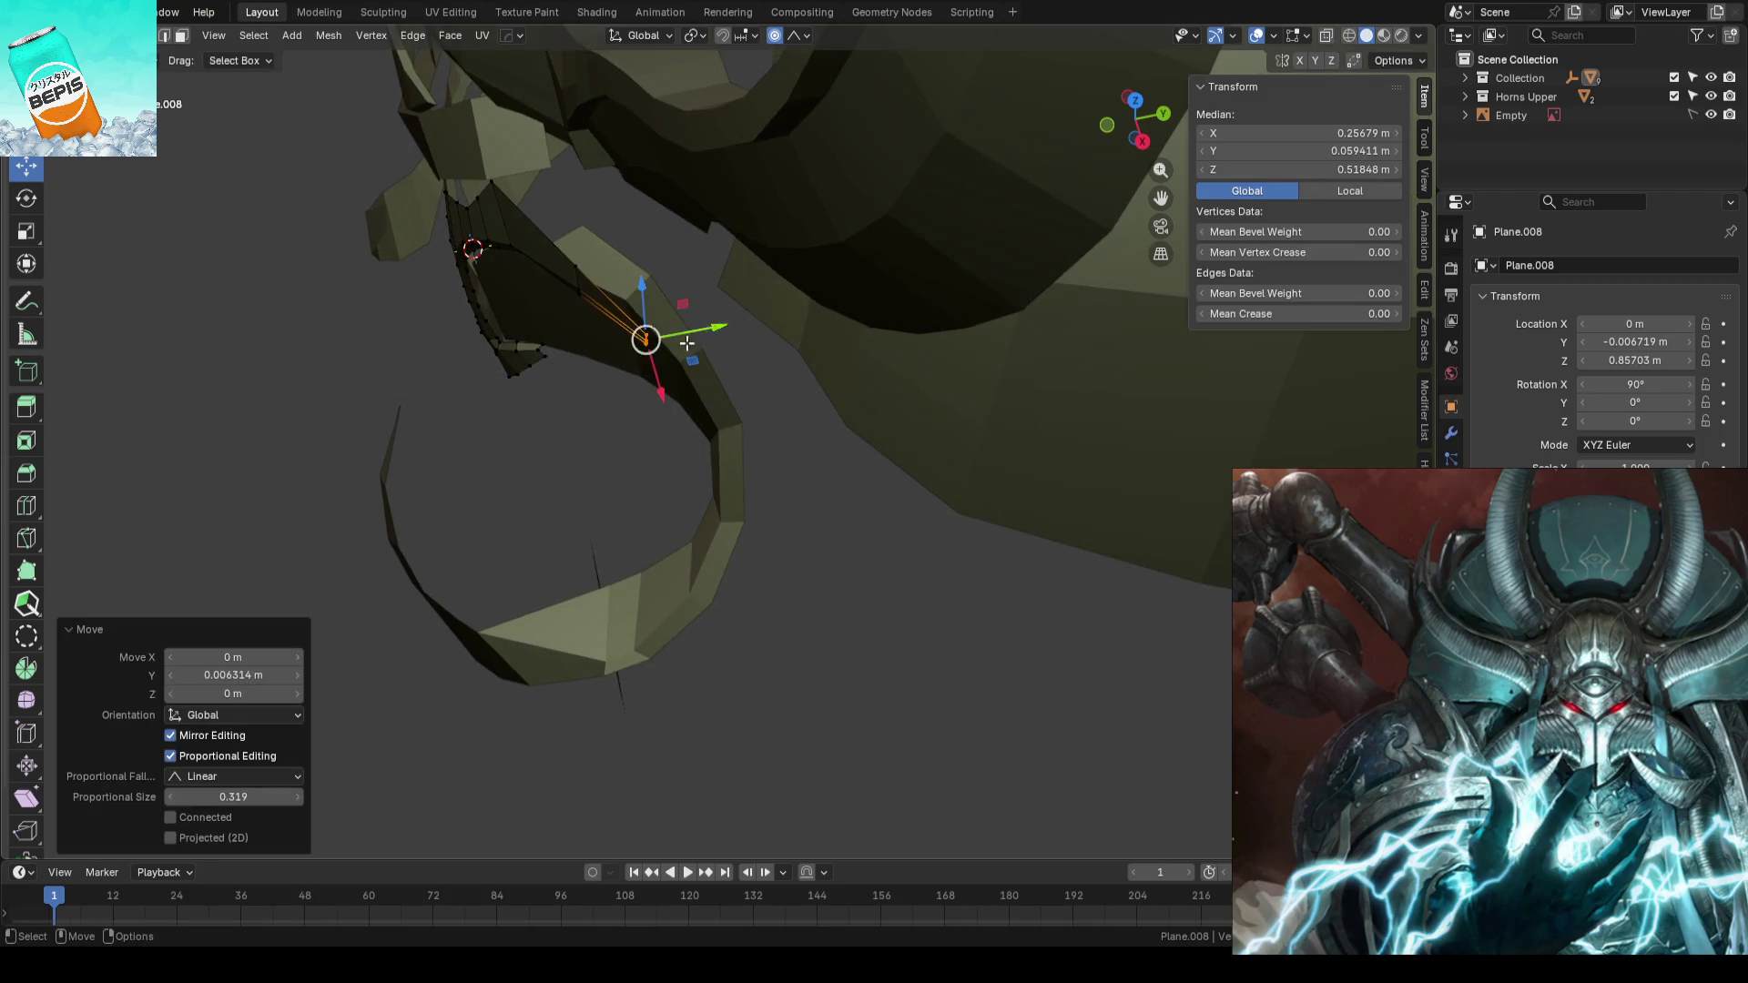
mouse_move(720, 325)
middle_mouse_down()
mouse_move(792, 286)
mouse_move(722, 330)
middle_mouse_up()
key("ctrl+z")
left_click_drag(723, 331, 723, 328)
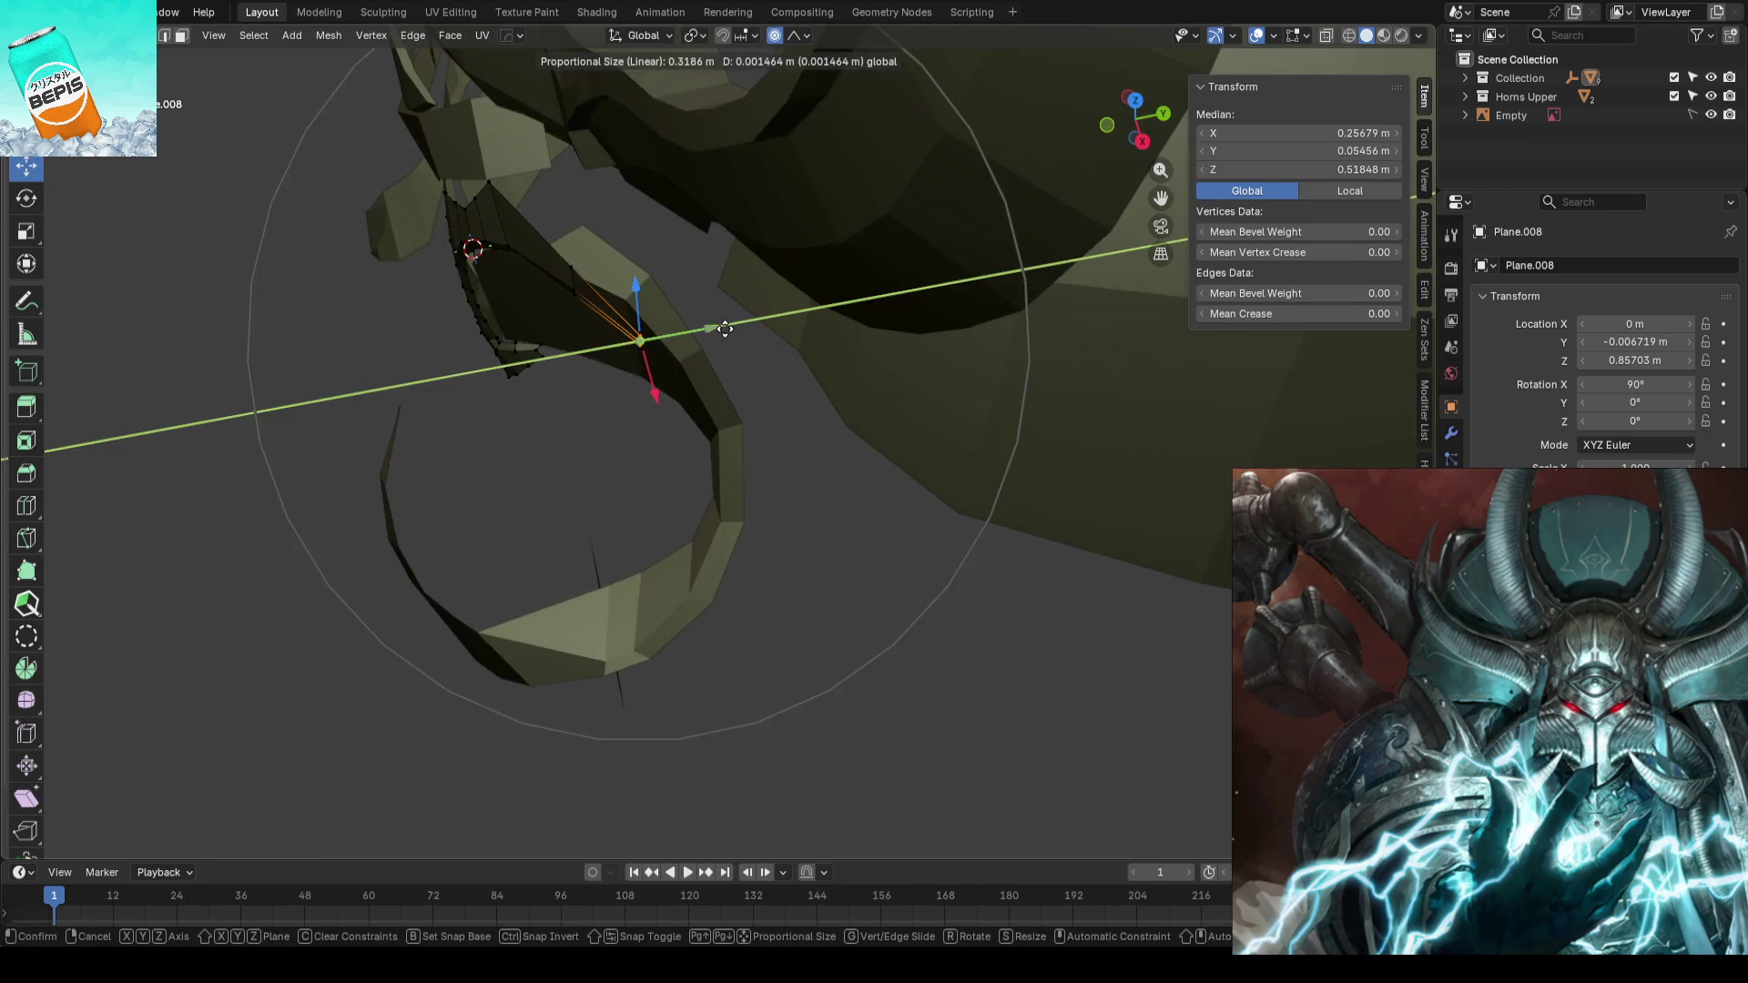
scroll(723, 328, "up", 2)
scroll(722, 328, "up", 1)
key("Tab")
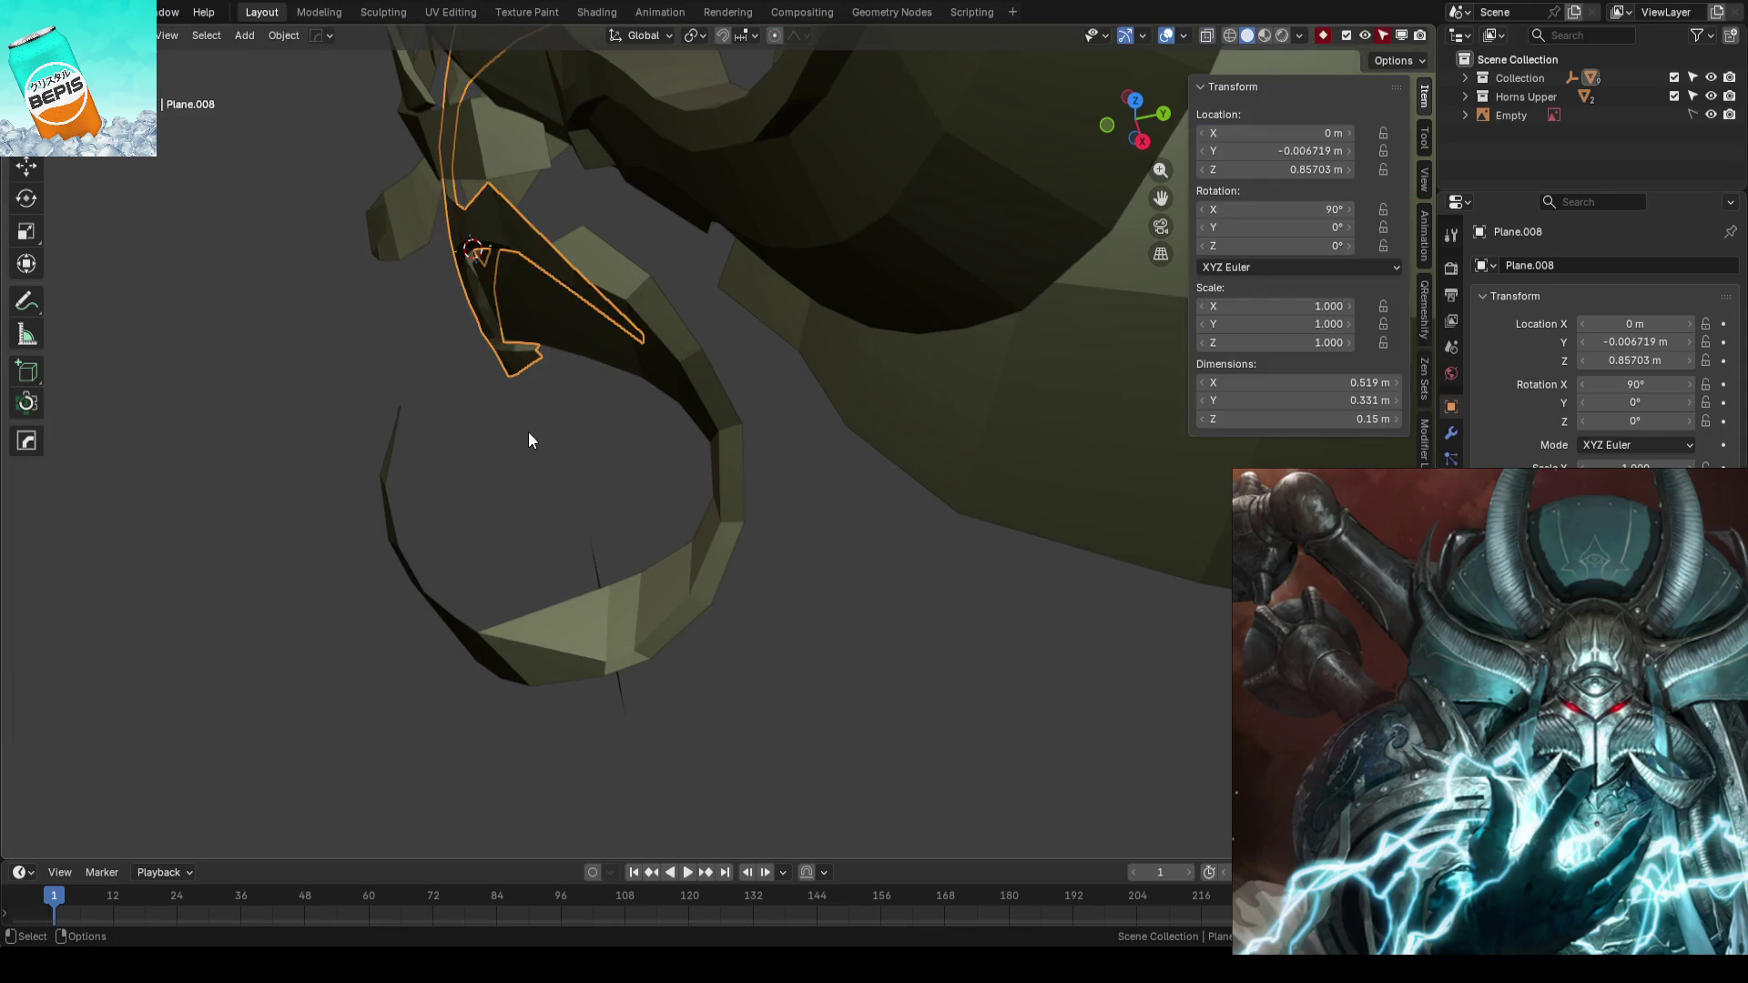
key("KP_1")
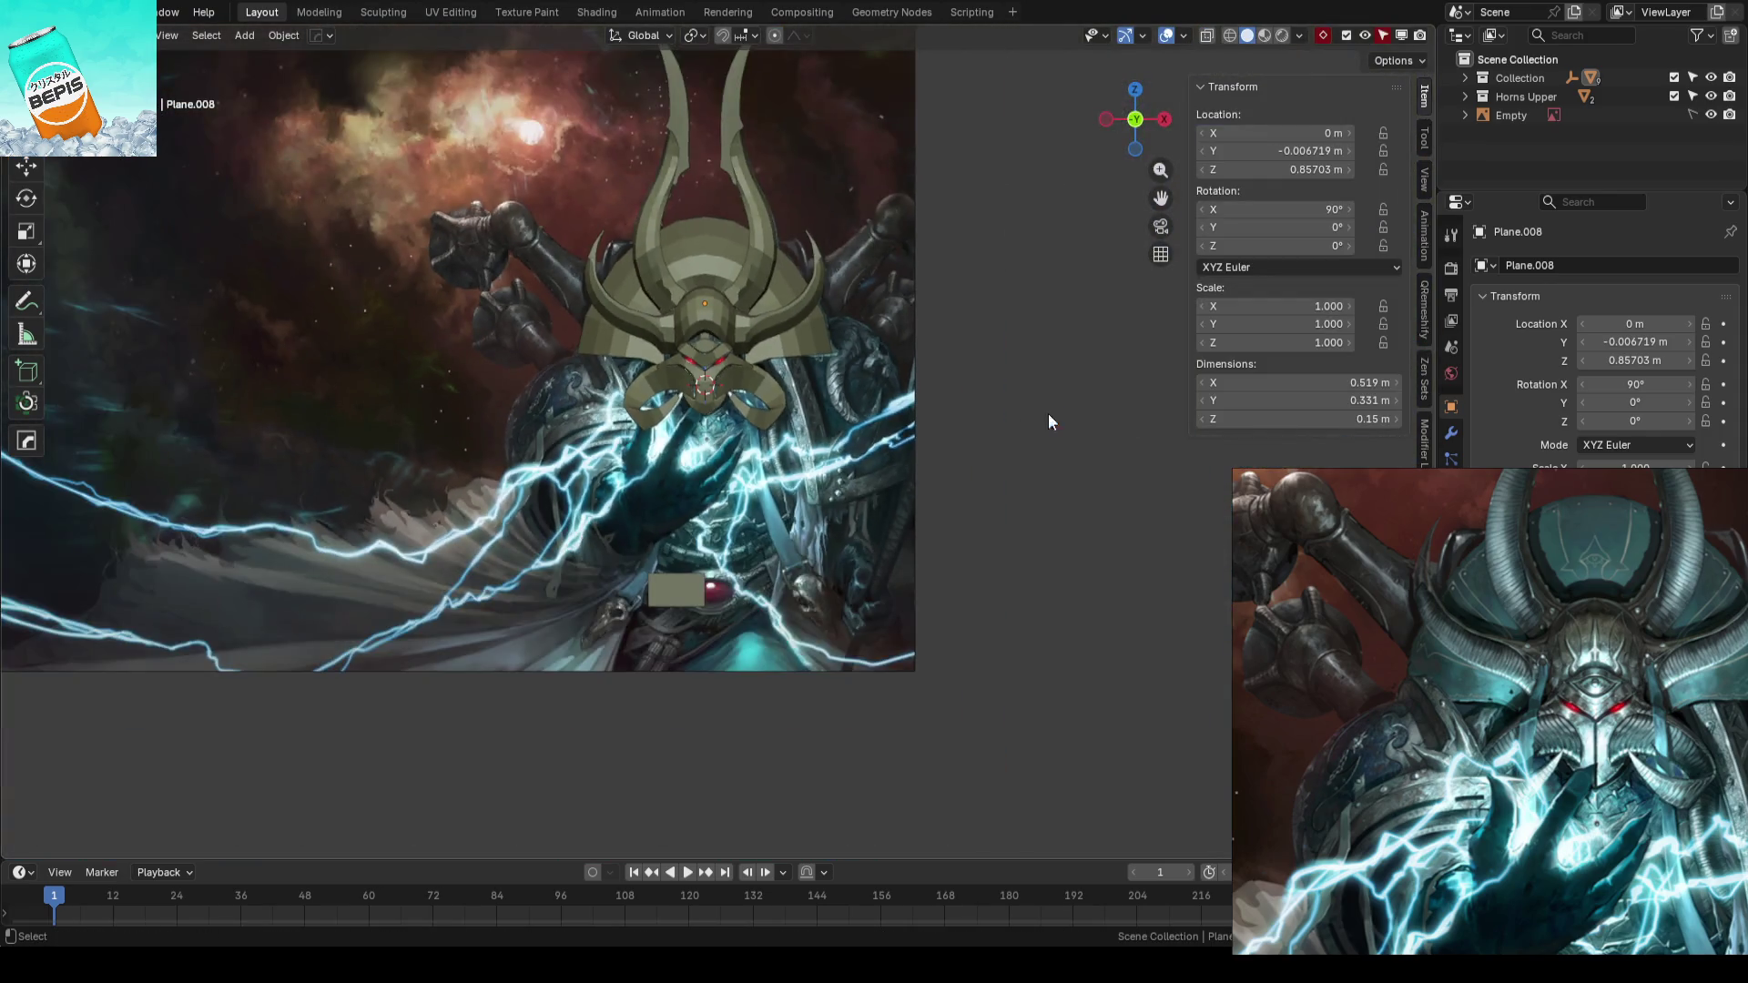
key("ctrl+s")
mouse_move(1048, 414)
middle_mouse_down()
mouse_move(796, 420)
mouse_move(963, 400)
middle_mouse_up()
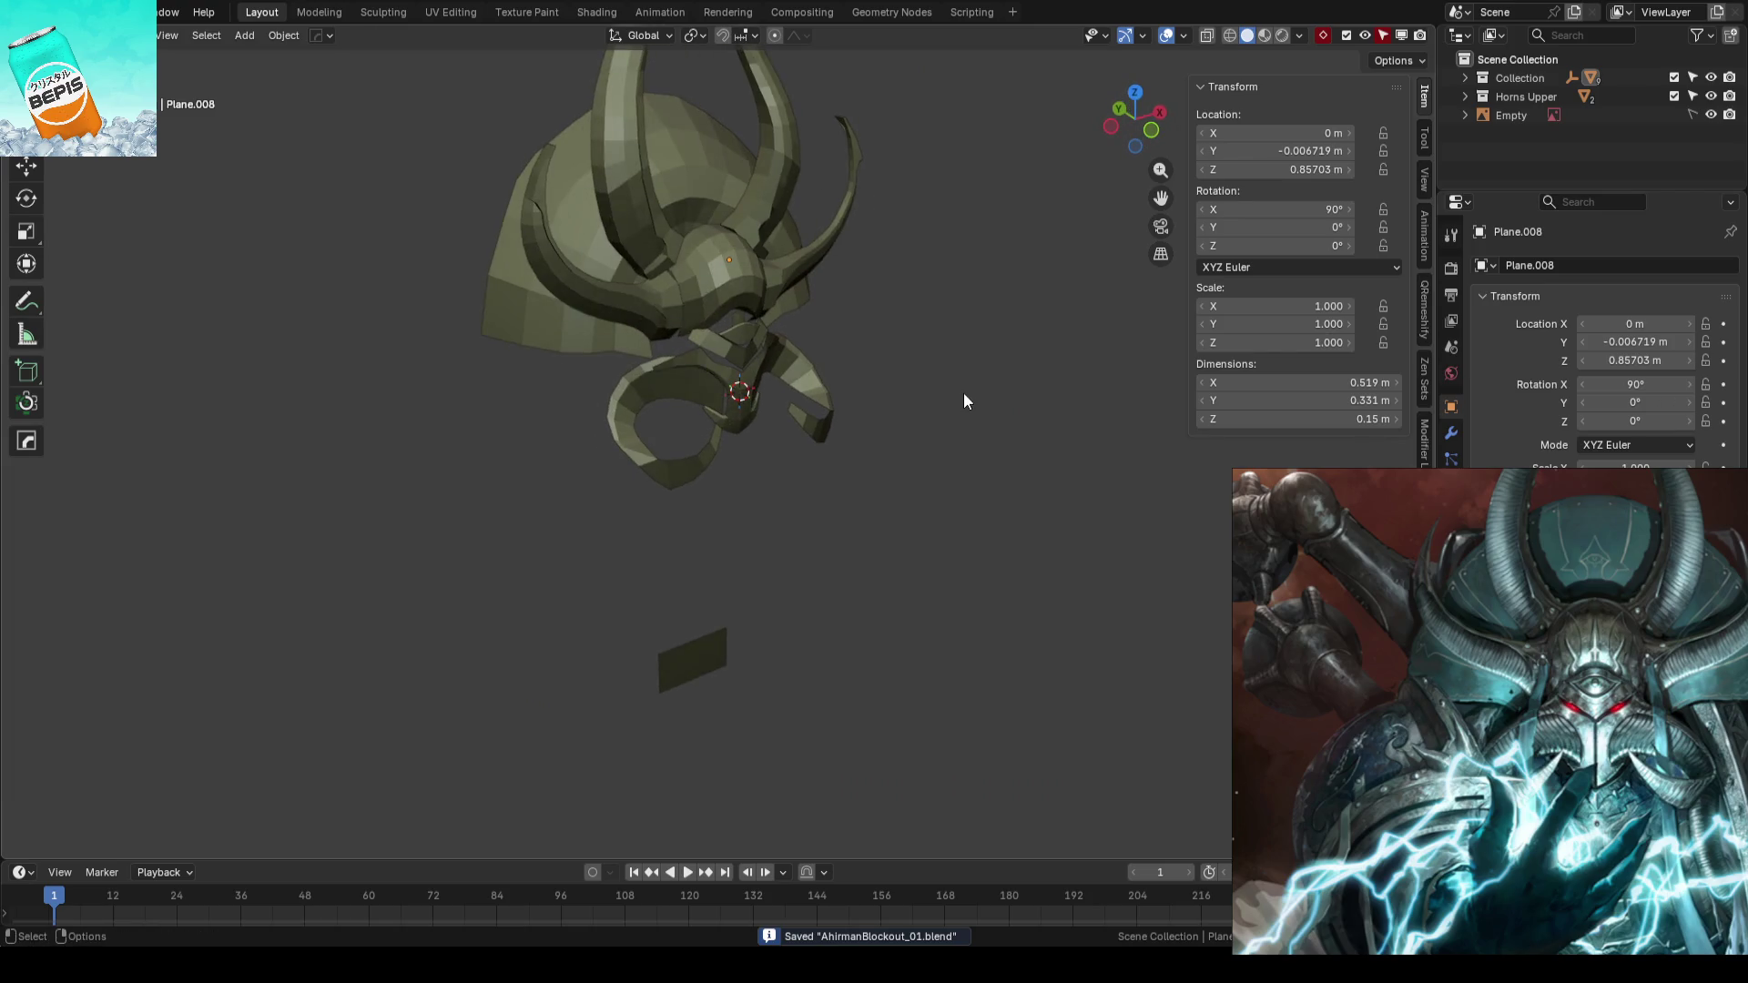
key("n")
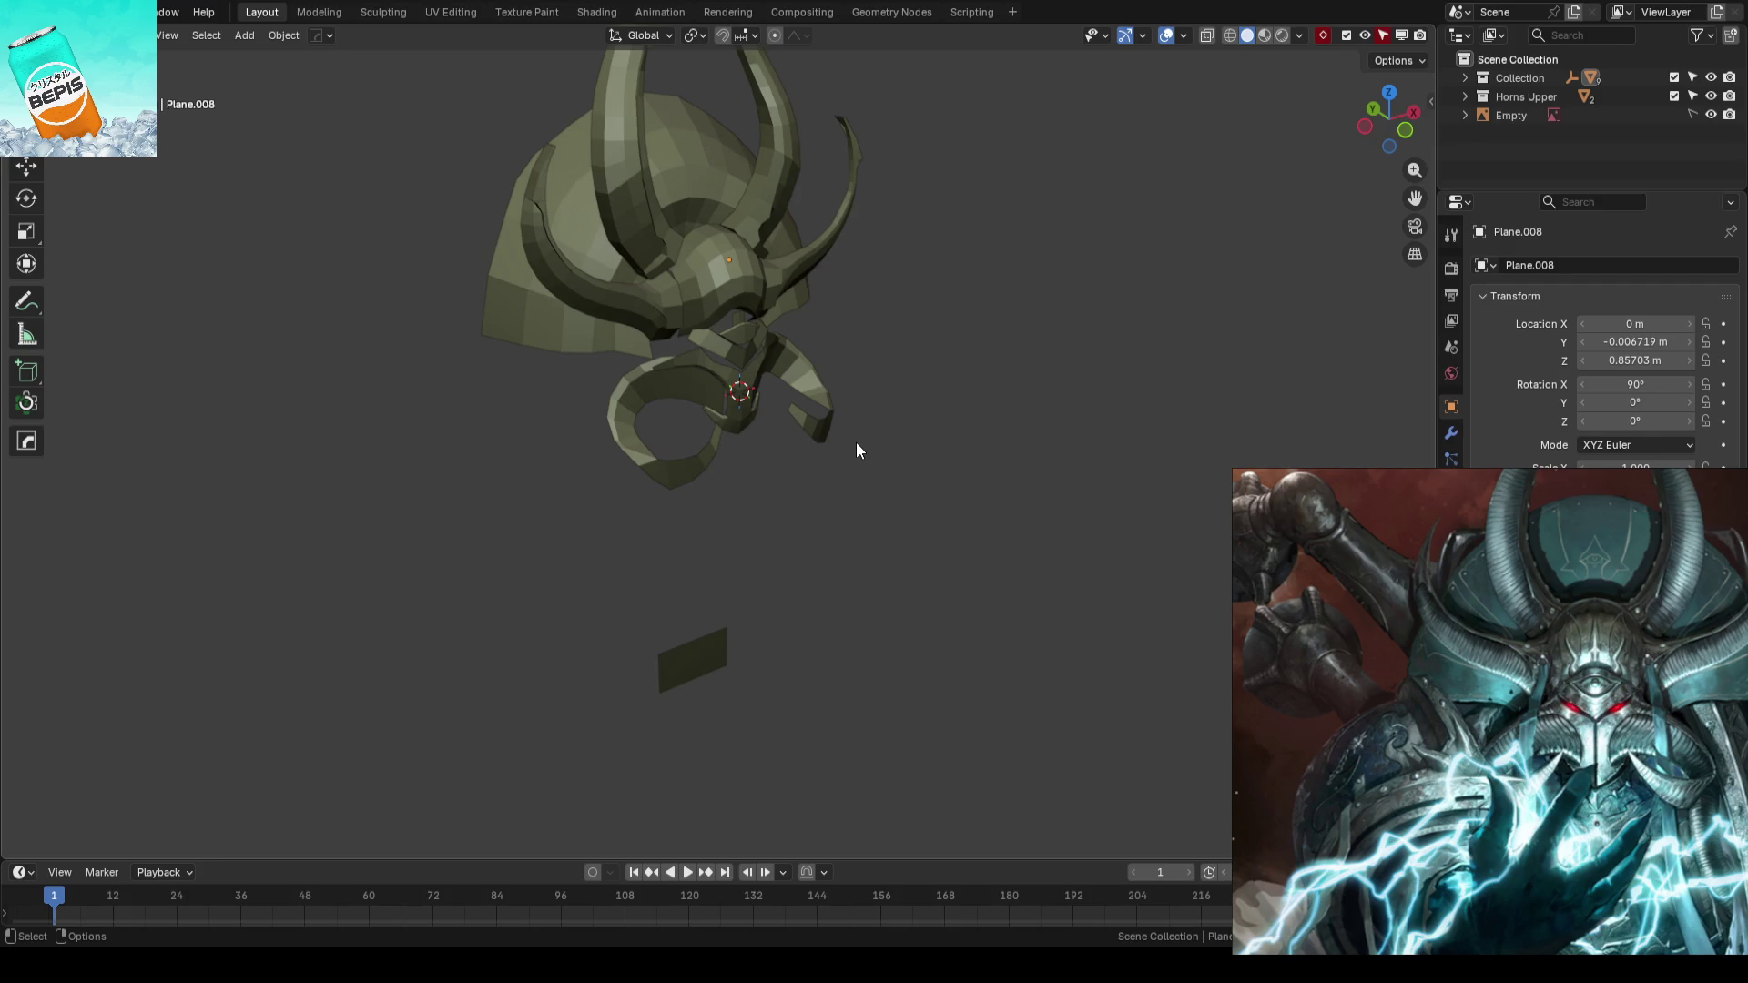
- Select the lower curled cheek guard piece, Plane.006
left_click(857, 442)
scroll(857, 442, "up", 5)
- Move the curl ring's selected and lower vertices along Y to tighten the curl
mouse_move(955, 380)
middle_mouse_down()
mouse_move(789, 398)
mouse_move(915, 405)
middle_mouse_up()
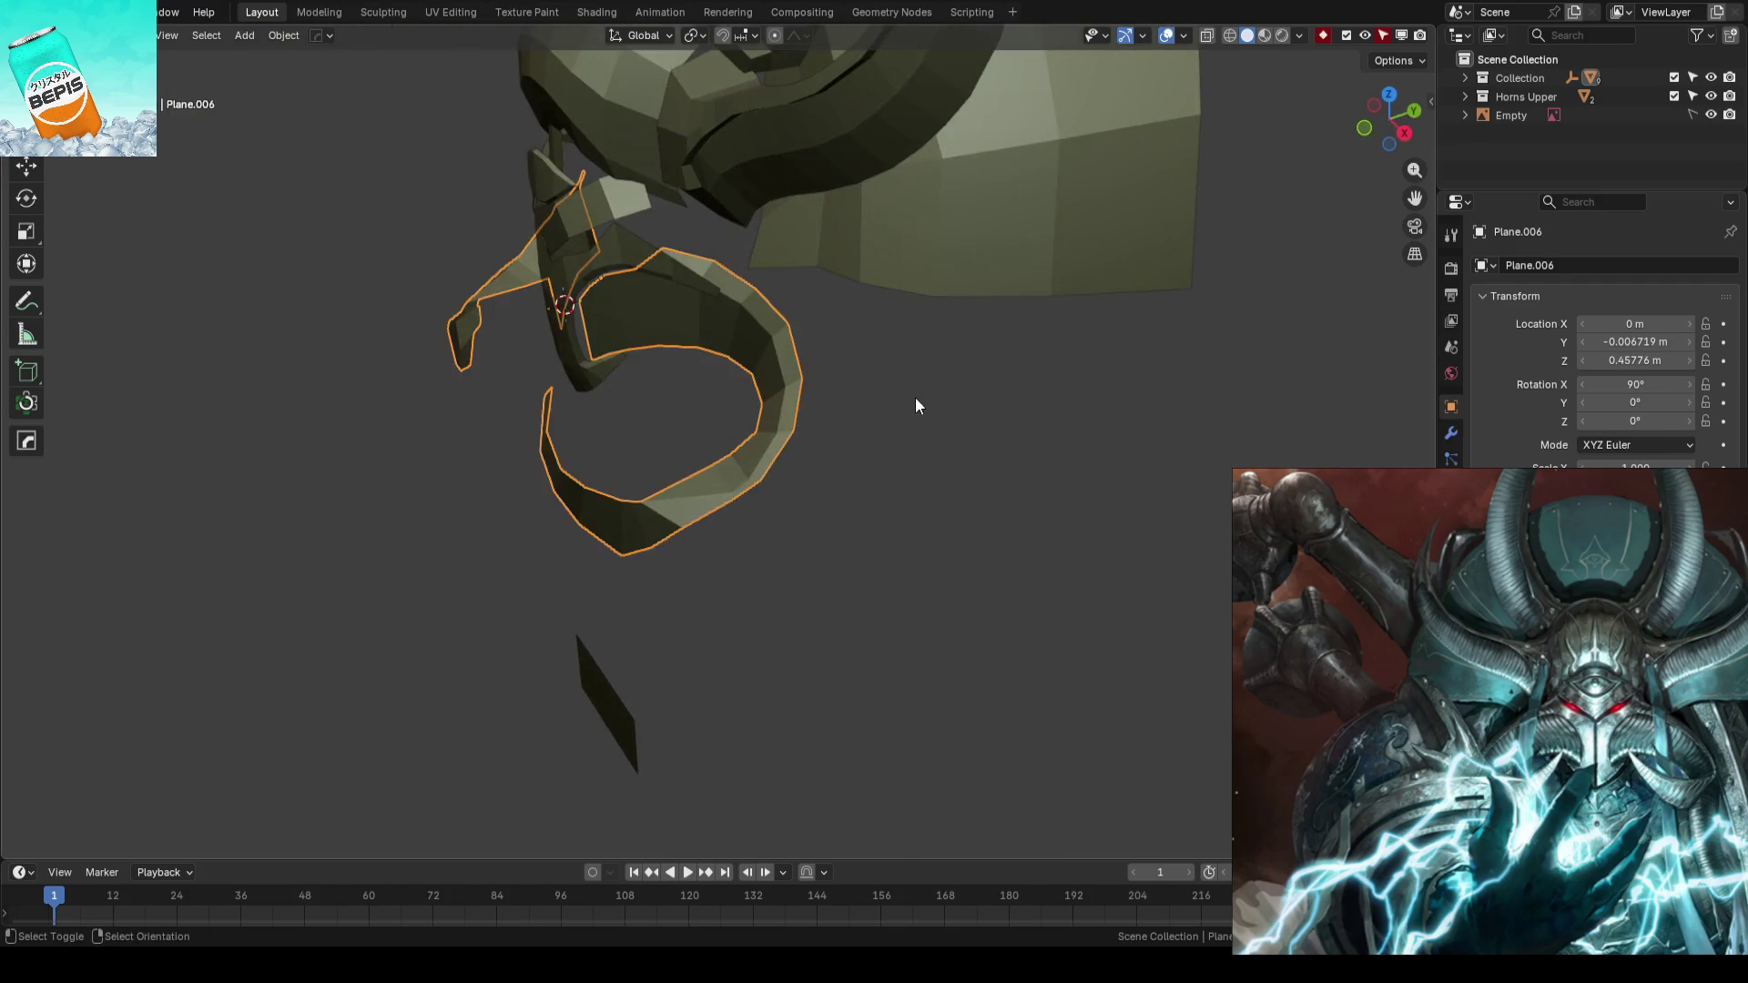
scroll(915, 405, "up", 2)
key("Tab")
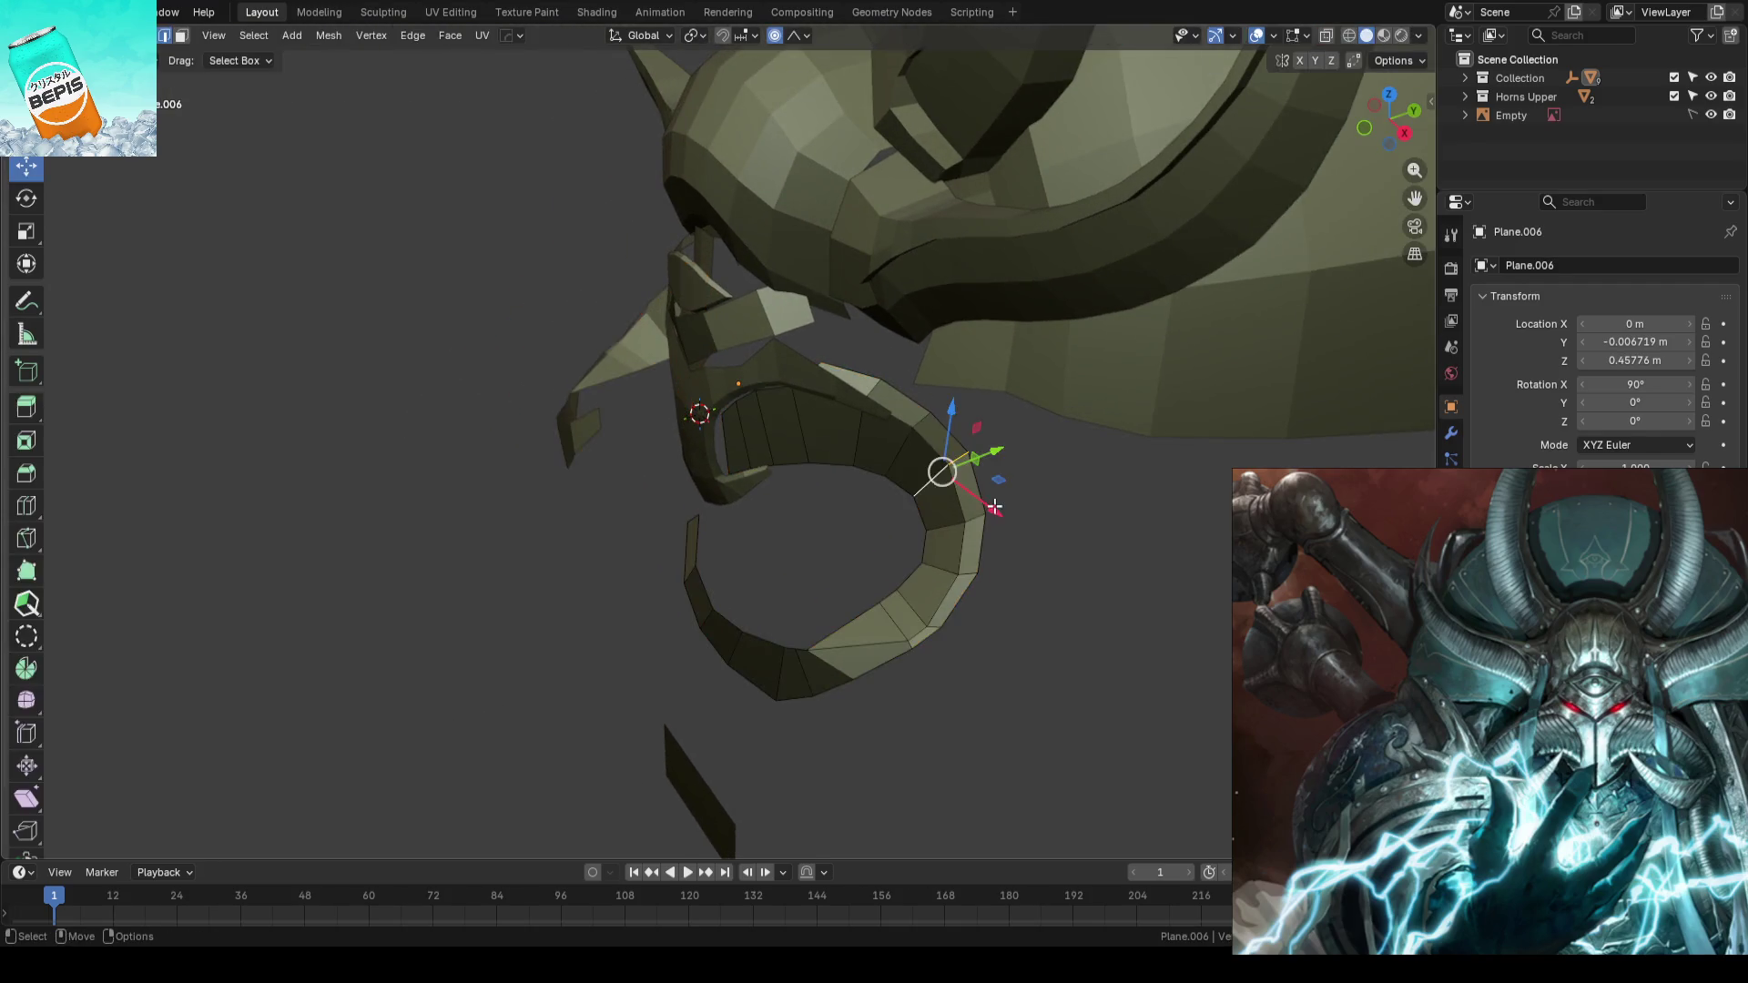
middle_click_drag(994, 513, 899, 425)
key("g")
key("y")
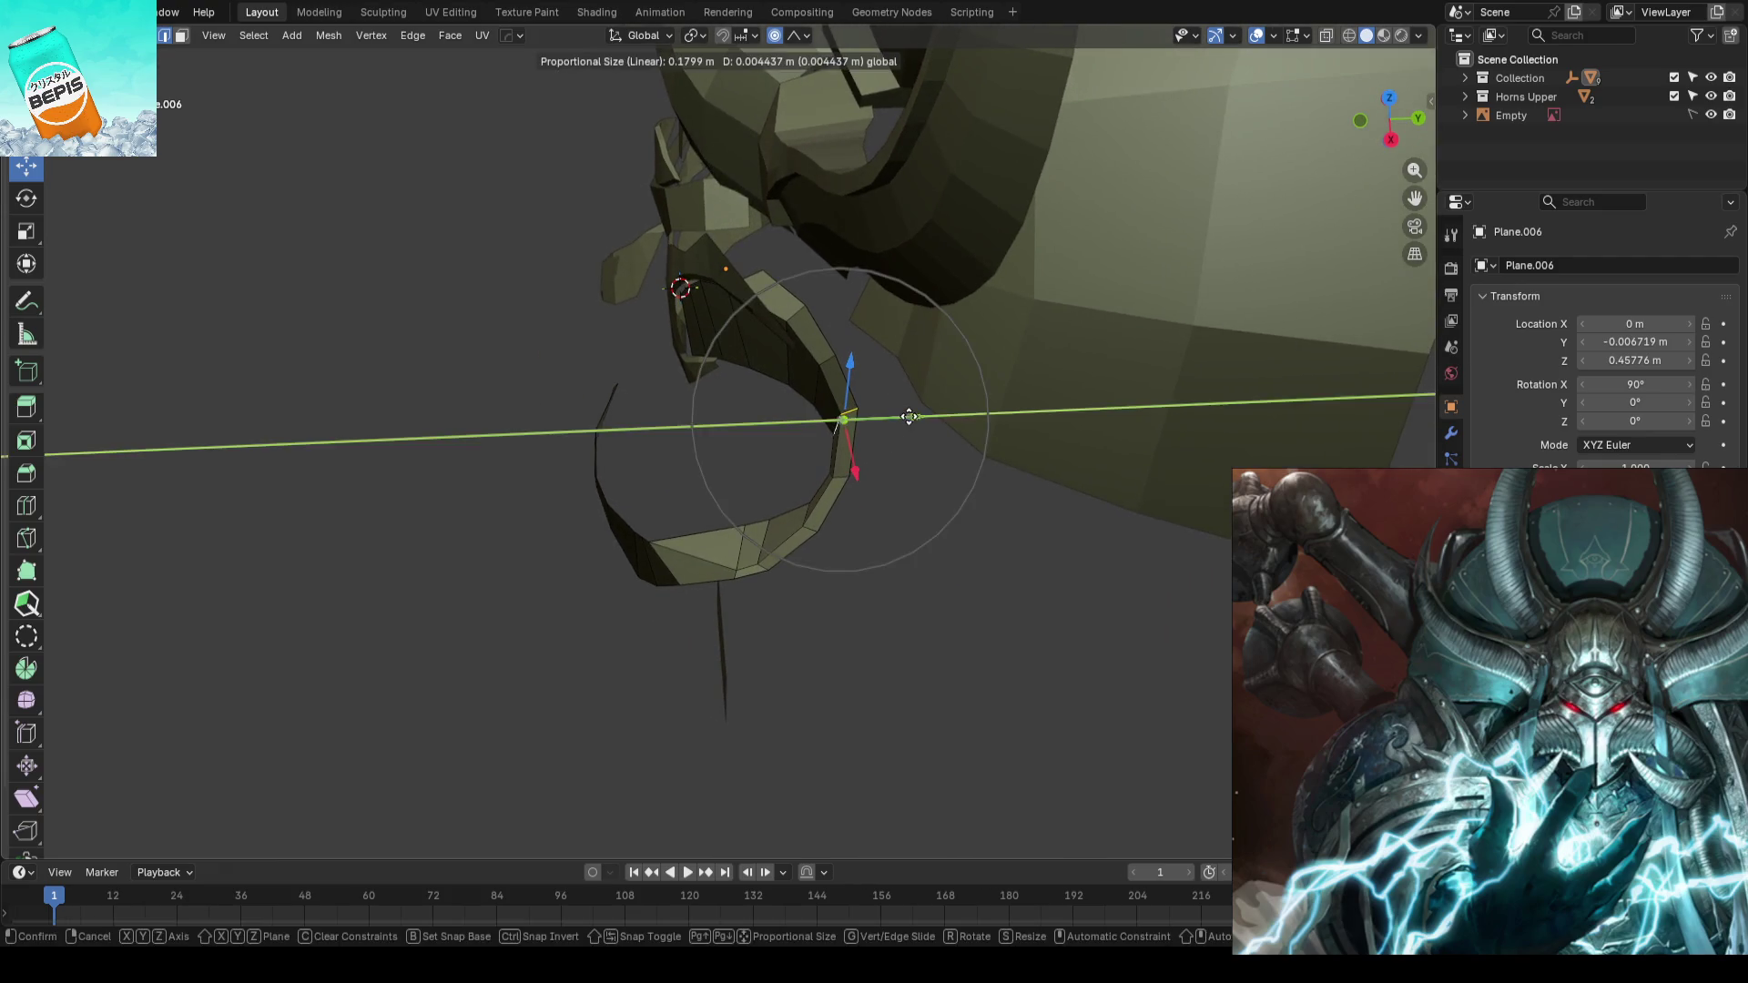
left_click(898, 424)
left_click(904, 467)
key("g")
key("y")
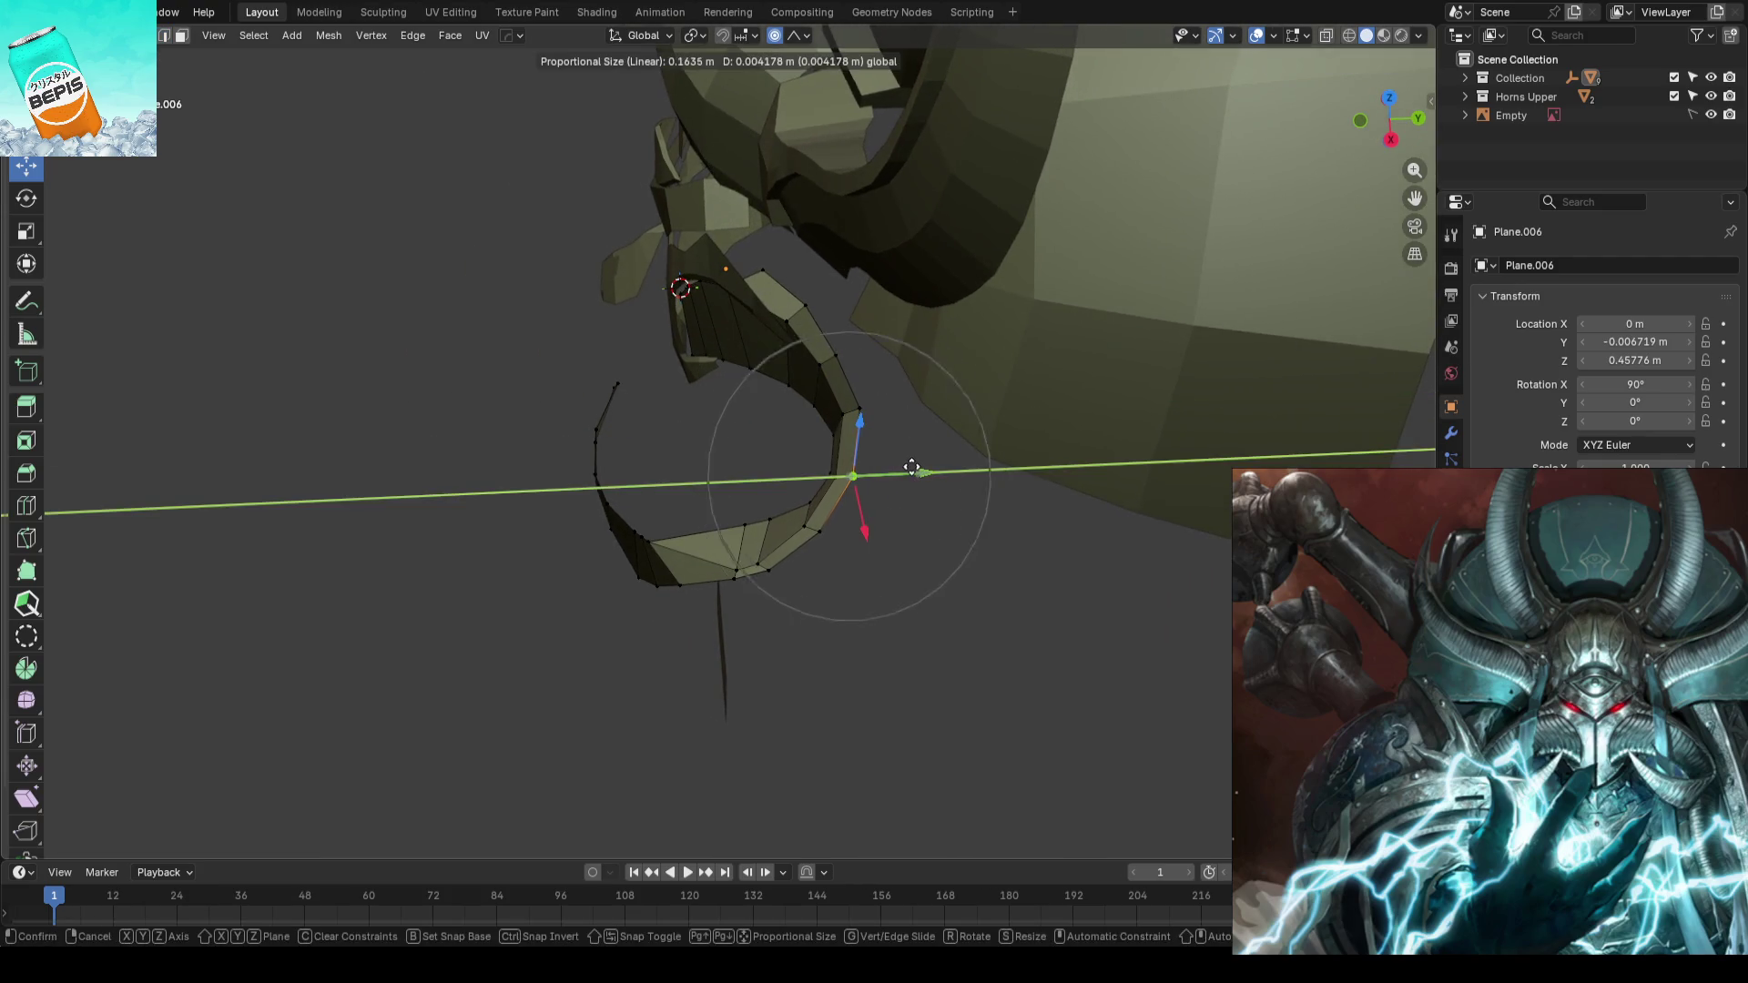
left_click(914, 526)
key("g")
key("y")
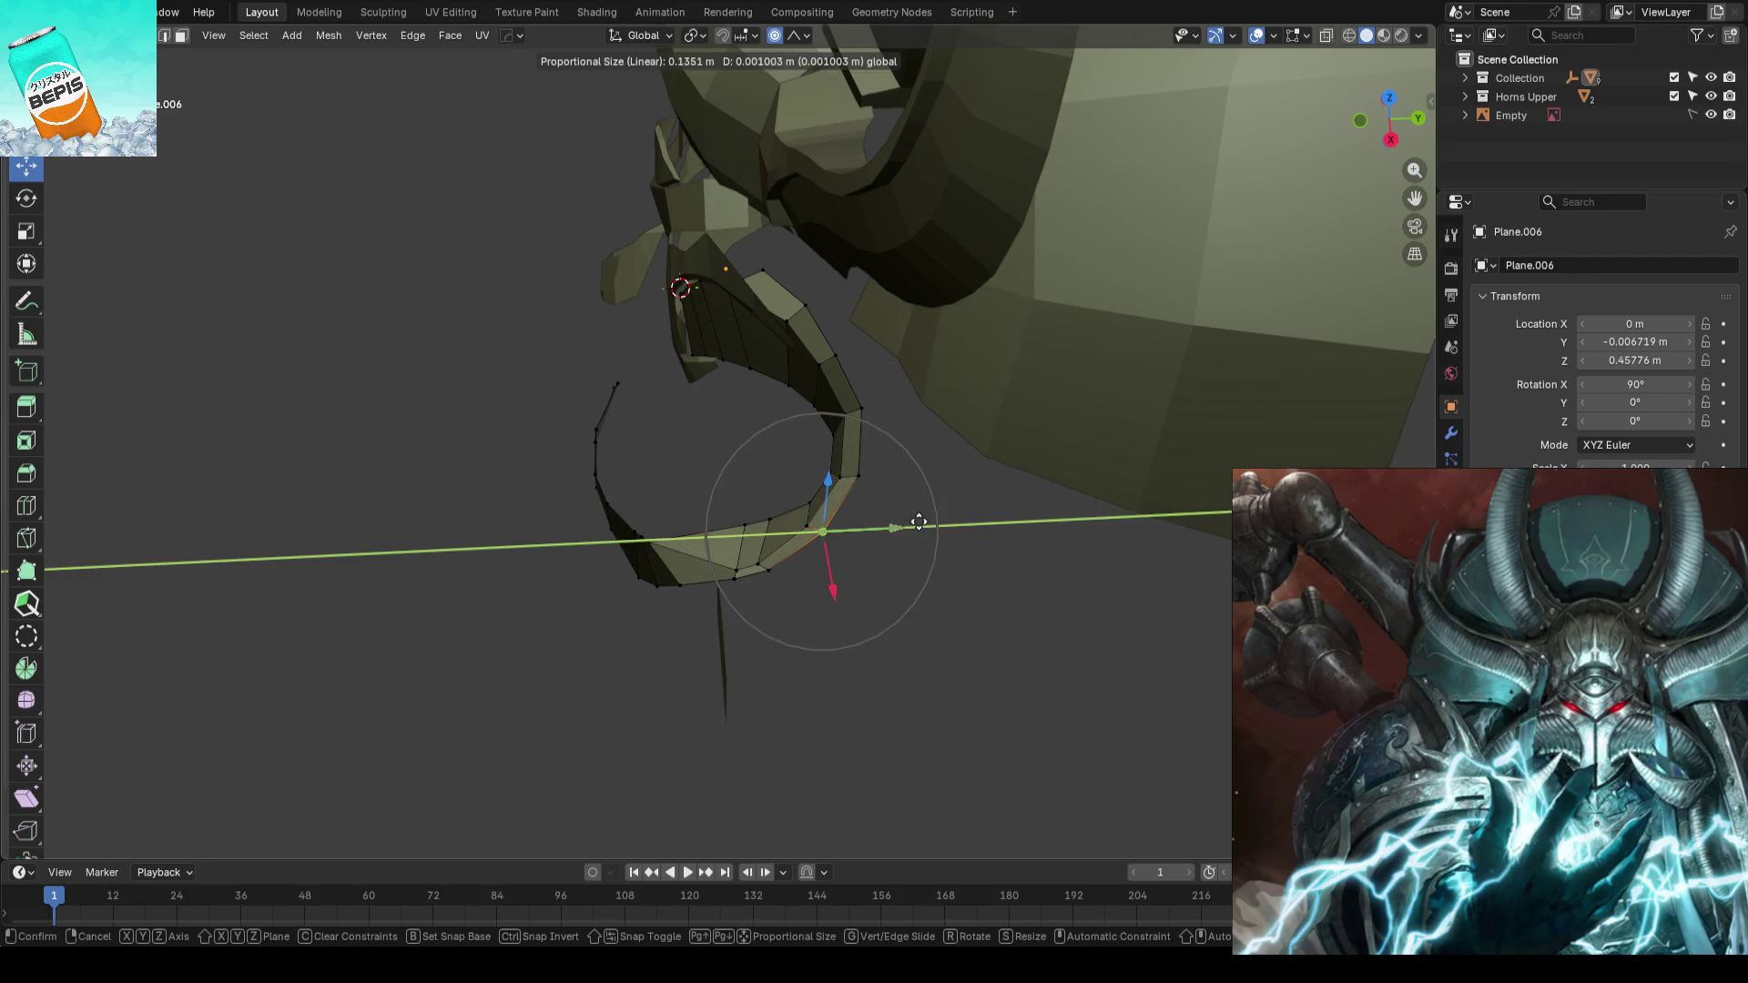
left_click(942, 527)
- Nudge one more ring vertex along Y, return to object mode, and save the file
key("alt+a")
left_click(827, 426)
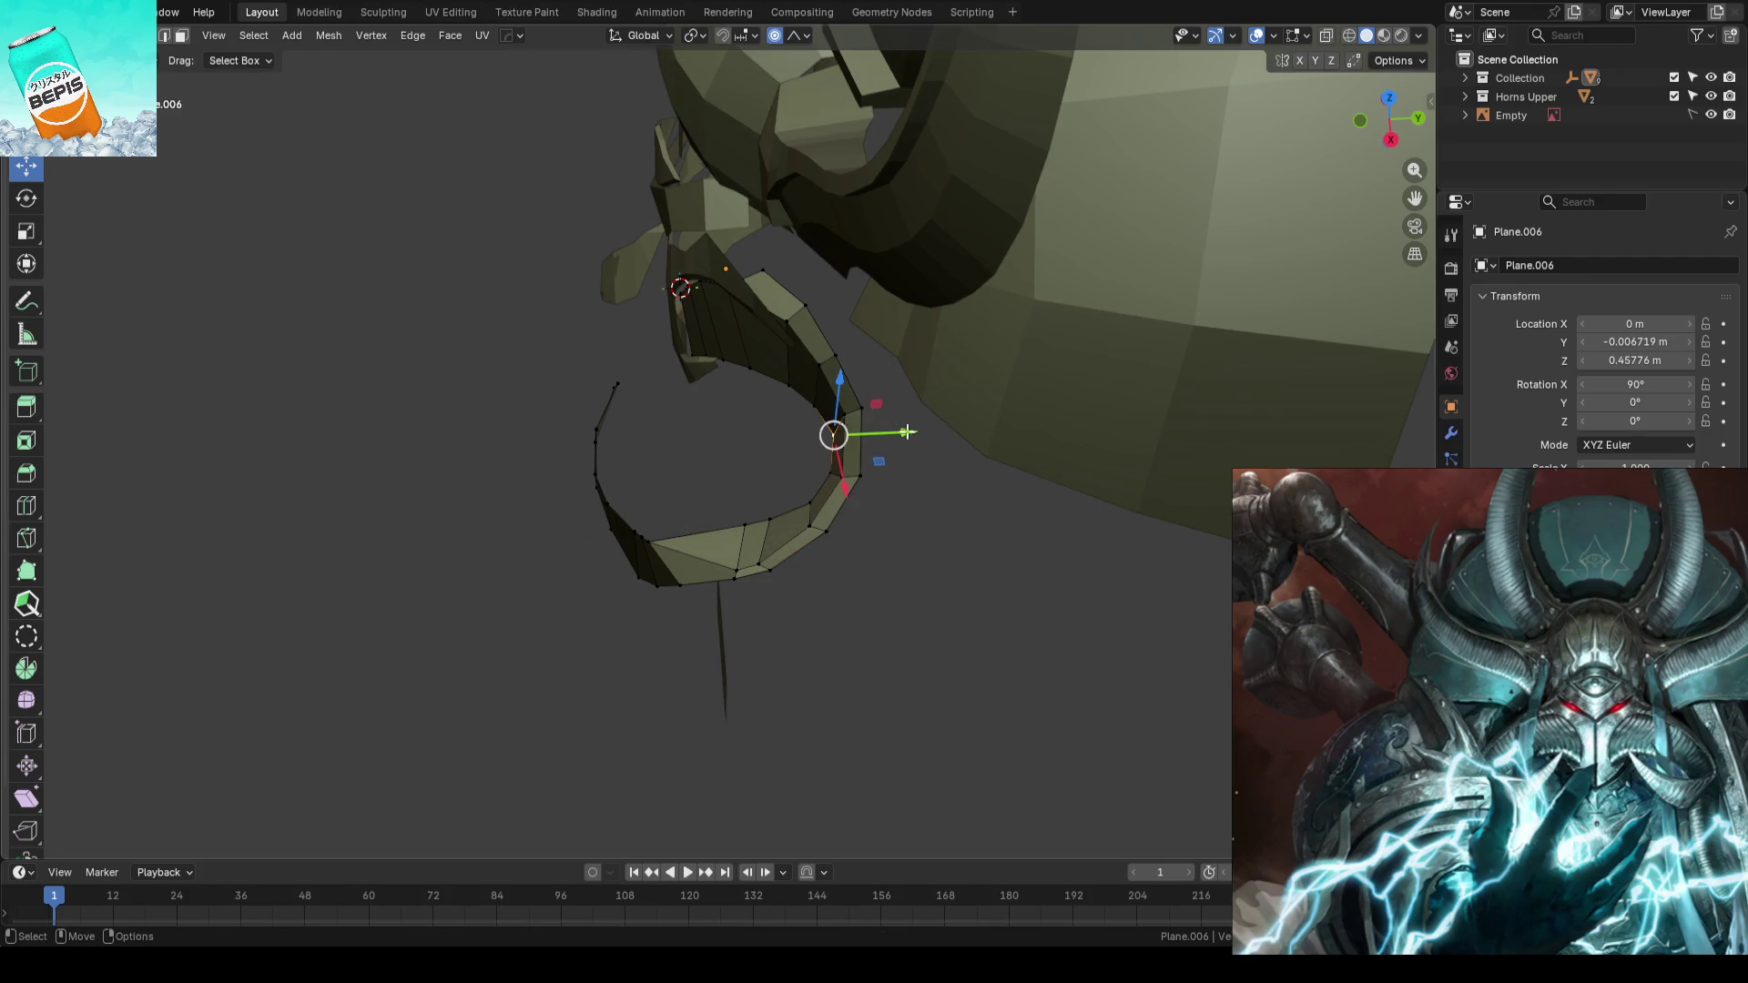
key("g")
key("y")
key("alt+a")
mouse_move(832, 435)
middle_mouse_down()
mouse_move(966, 336)
mouse_move(871, 408)
mouse_move(627, 466)
mouse_move(663, 491)
middle_mouse_up()
key("Tab")
key("ctrl+s")
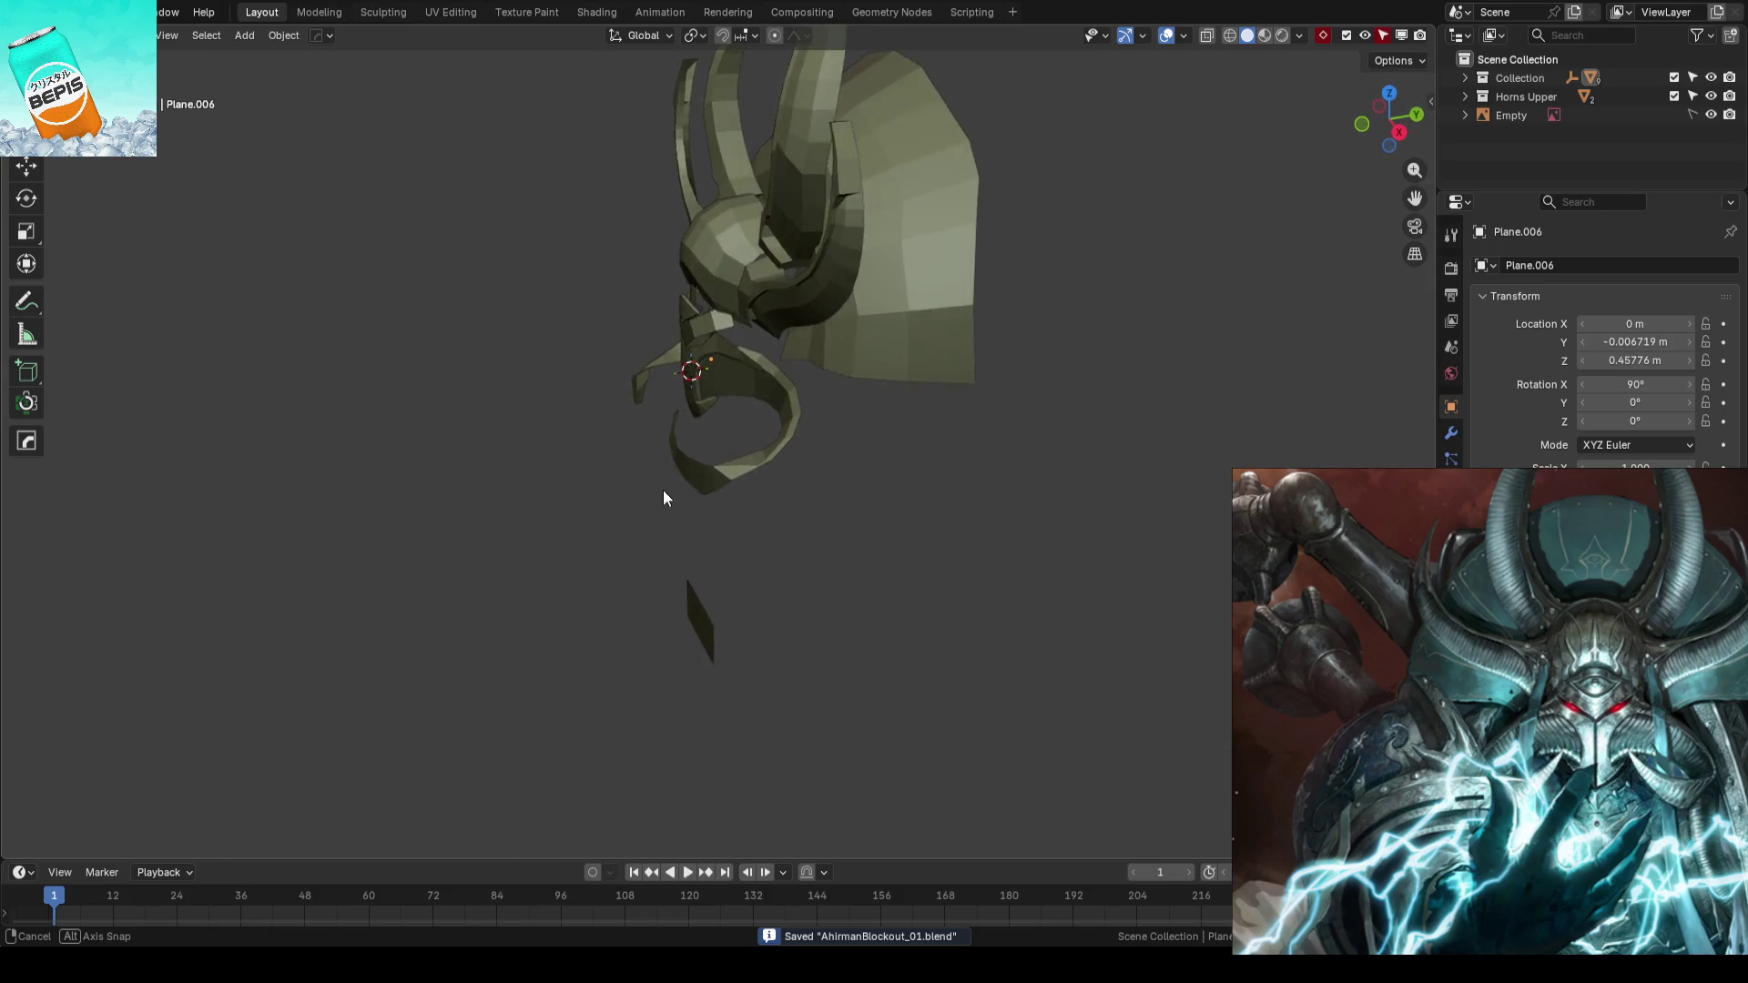
scroll(779, 449, "up", 4)
scroll(771, 460, "up", 2)
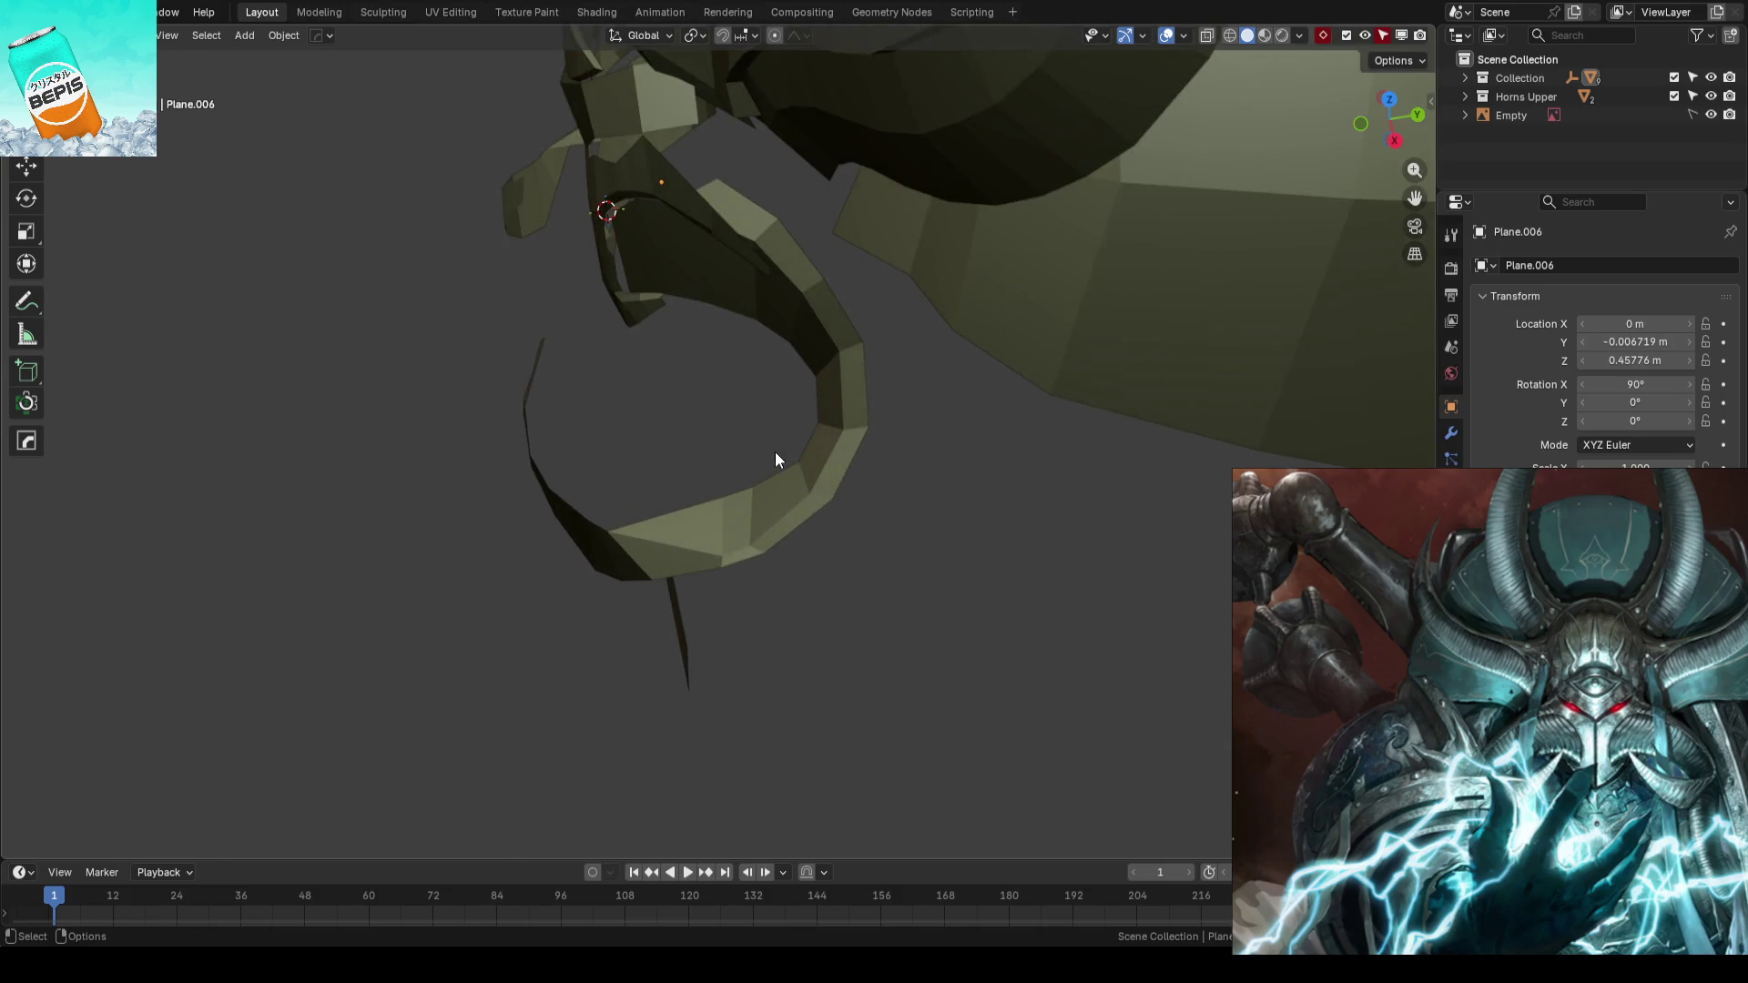
- Smooth the curl's inner bend by moving its edges along Y with soft falloff
key("Tab")
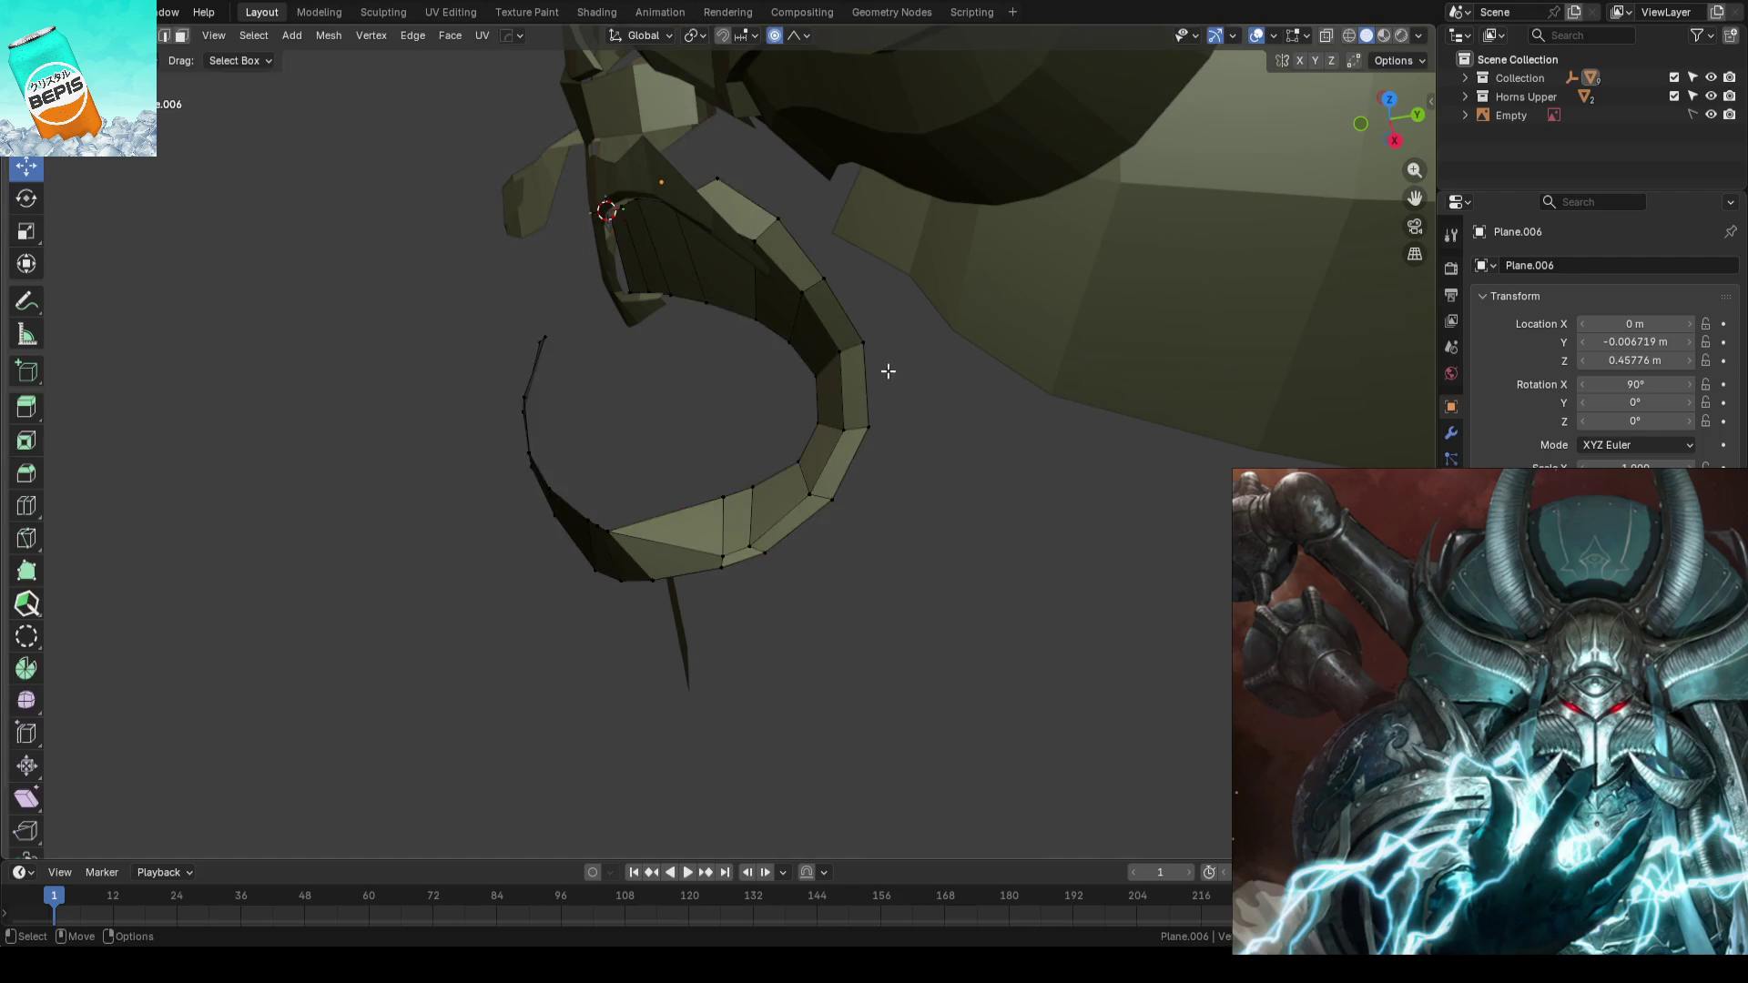
mouse_move(889, 369)
middle_mouse_down()
mouse_move(876, 333)
mouse_move(821, 392)
middle_mouse_up()
left_click(820, 391)
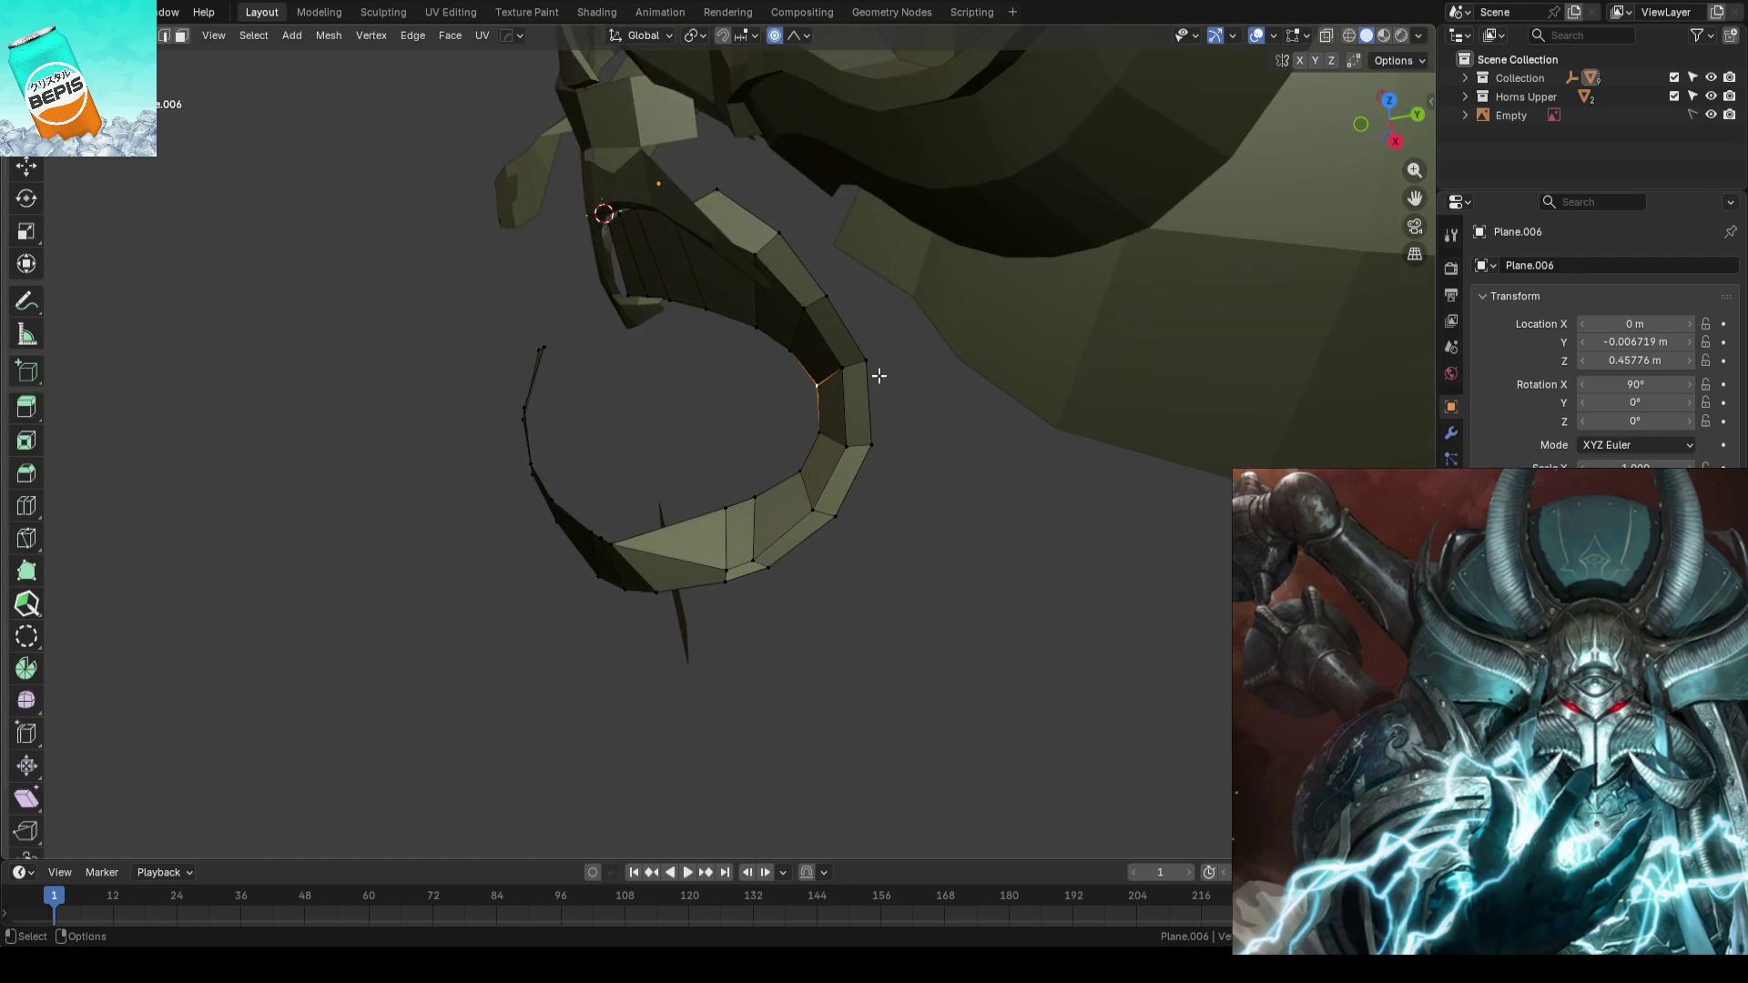
mouse_move(900, 370)
left_mouse_down()
mouse_move(819, 436)
mouse_move(822, 386)
mouse_move(898, 350)
left_mouse_up()
mouse_move(898, 351)
middle_mouse_down()
mouse_move(934, 290)
mouse_move(910, 343)
middle_mouse_up()
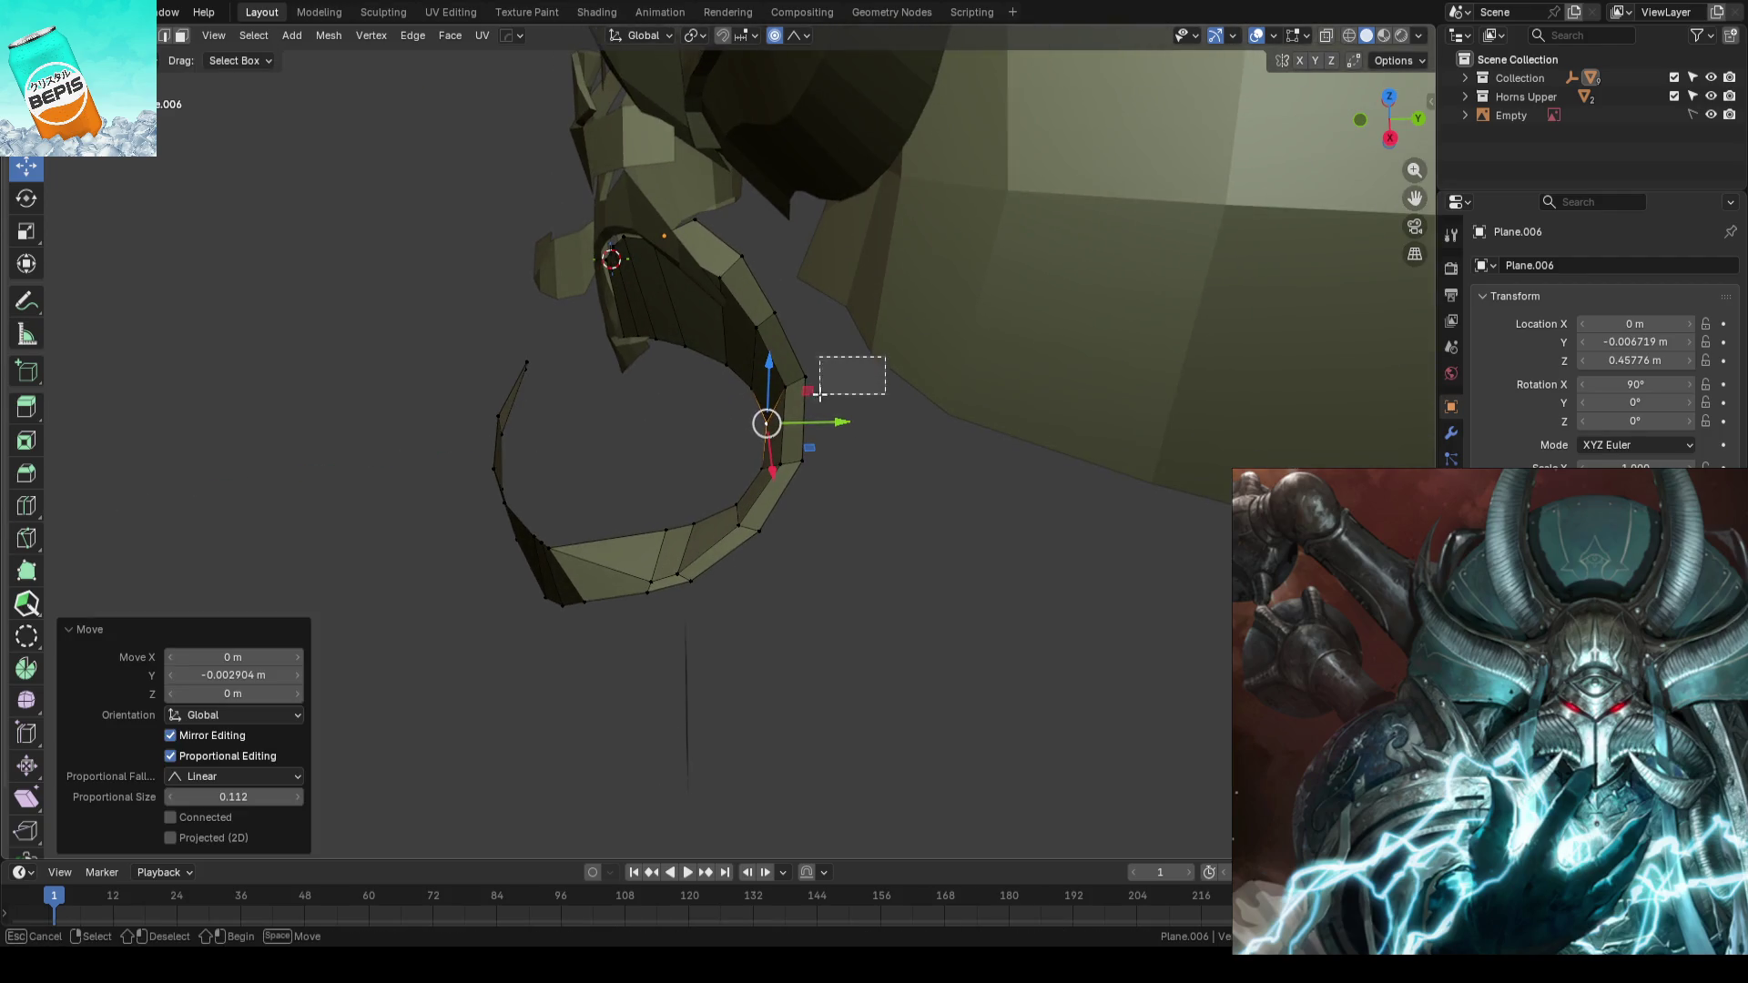
mouse_move(891, 349)
left_mouse_down()
mouse_move(847, 382)
mouse_move(871, 375)
left_mouse_up()
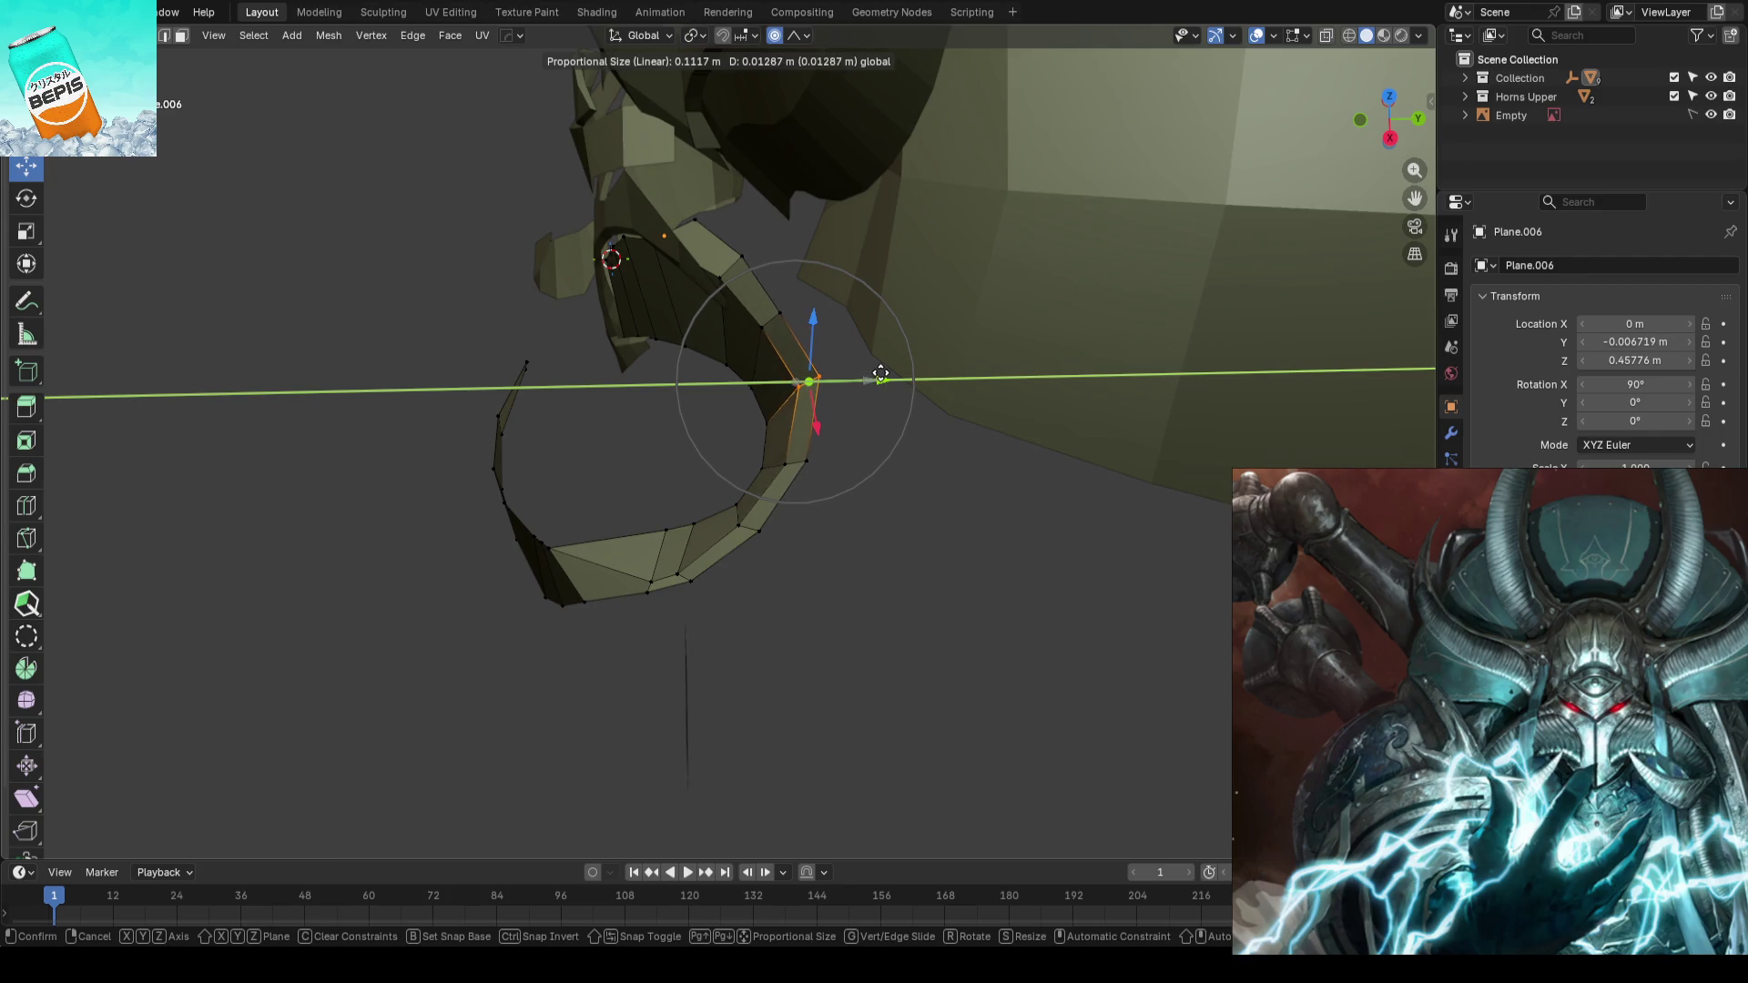
left_click_drag(871, 374, 883, 372)
left_click_drag(841, 465, 878, 466)
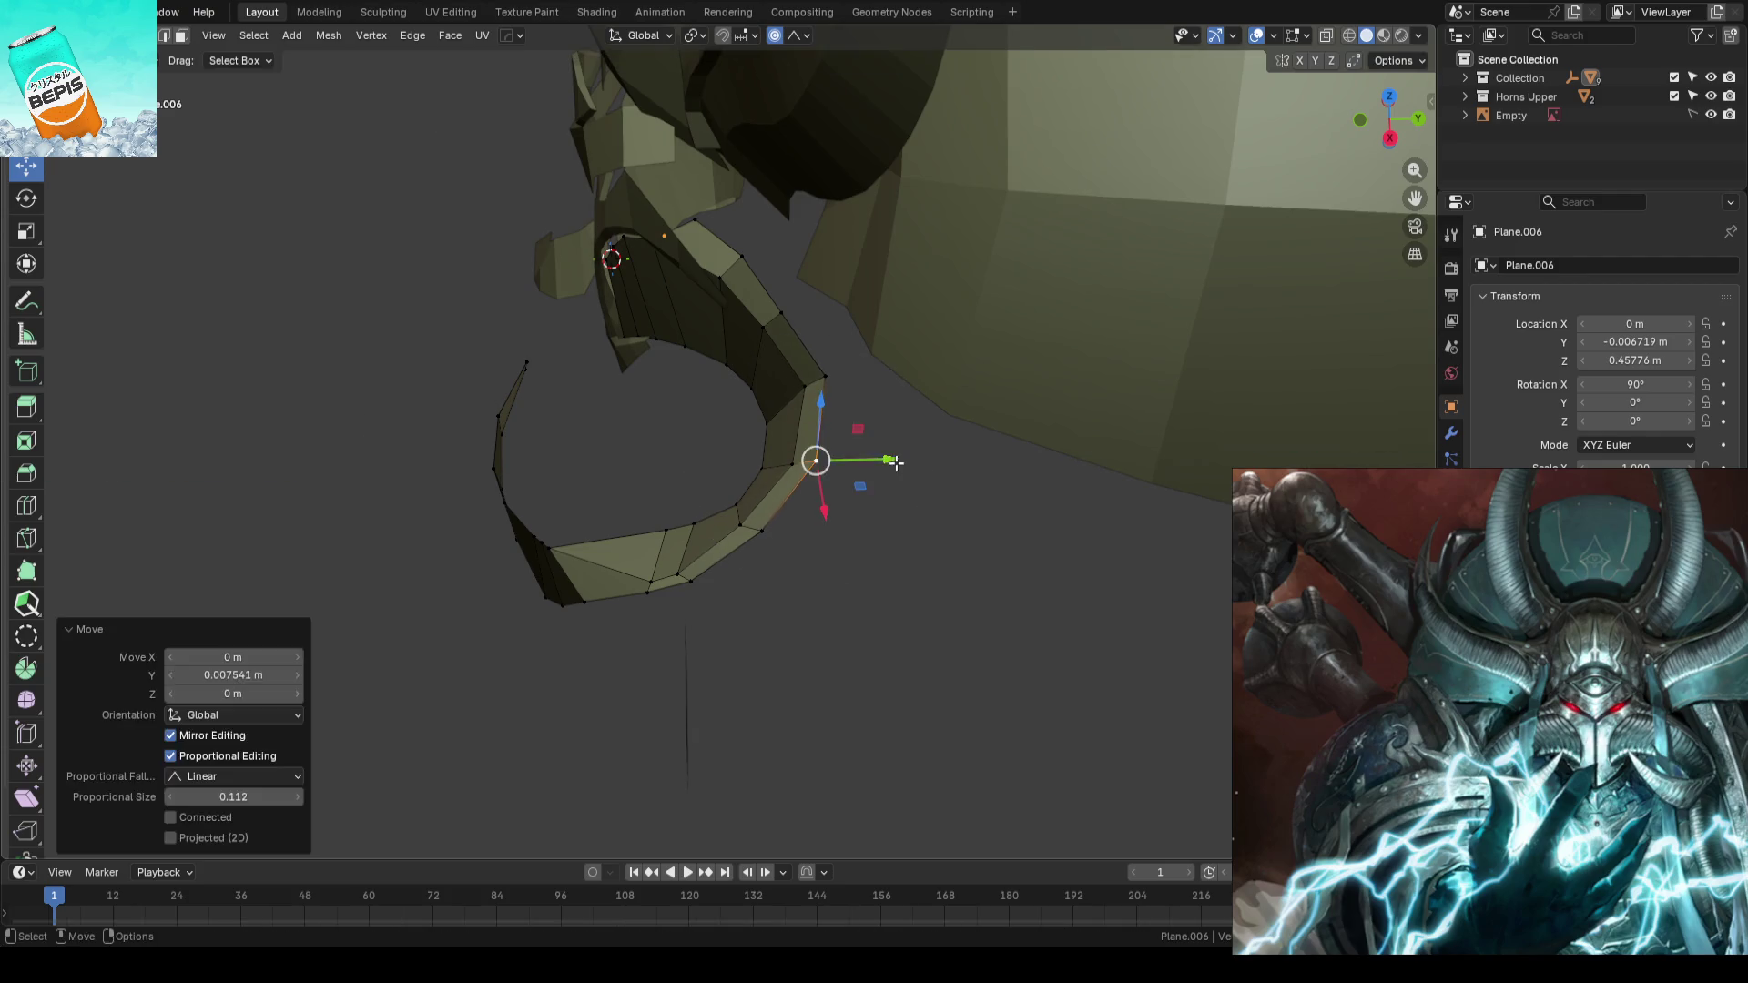
mouse_move(878, 466)
middle_mouse_down()
mouse_move(893, 500)
mouse_move(976, 435)
mouse_move(821, 411)
mouse_move(884, 426)
mouse_move(969, 328)
mouse_move(1079, 343)
mouse_move(979, 363)
mouse_move(956, 324)
mouse_move(851, 425)
mouse_move(738, 437)
mouse_move(669, 417)
middle_mouse_up()
scroll(894, 437, "up", 3)
key("Tab")
left_click(884, 444)
scroll(848, 446, "up", 3)
- Select the upper horn strip Plane.008 and start editing its vertices
left_click(783, 440)
key("Tab")
scroll(819, 429, "up", 3)
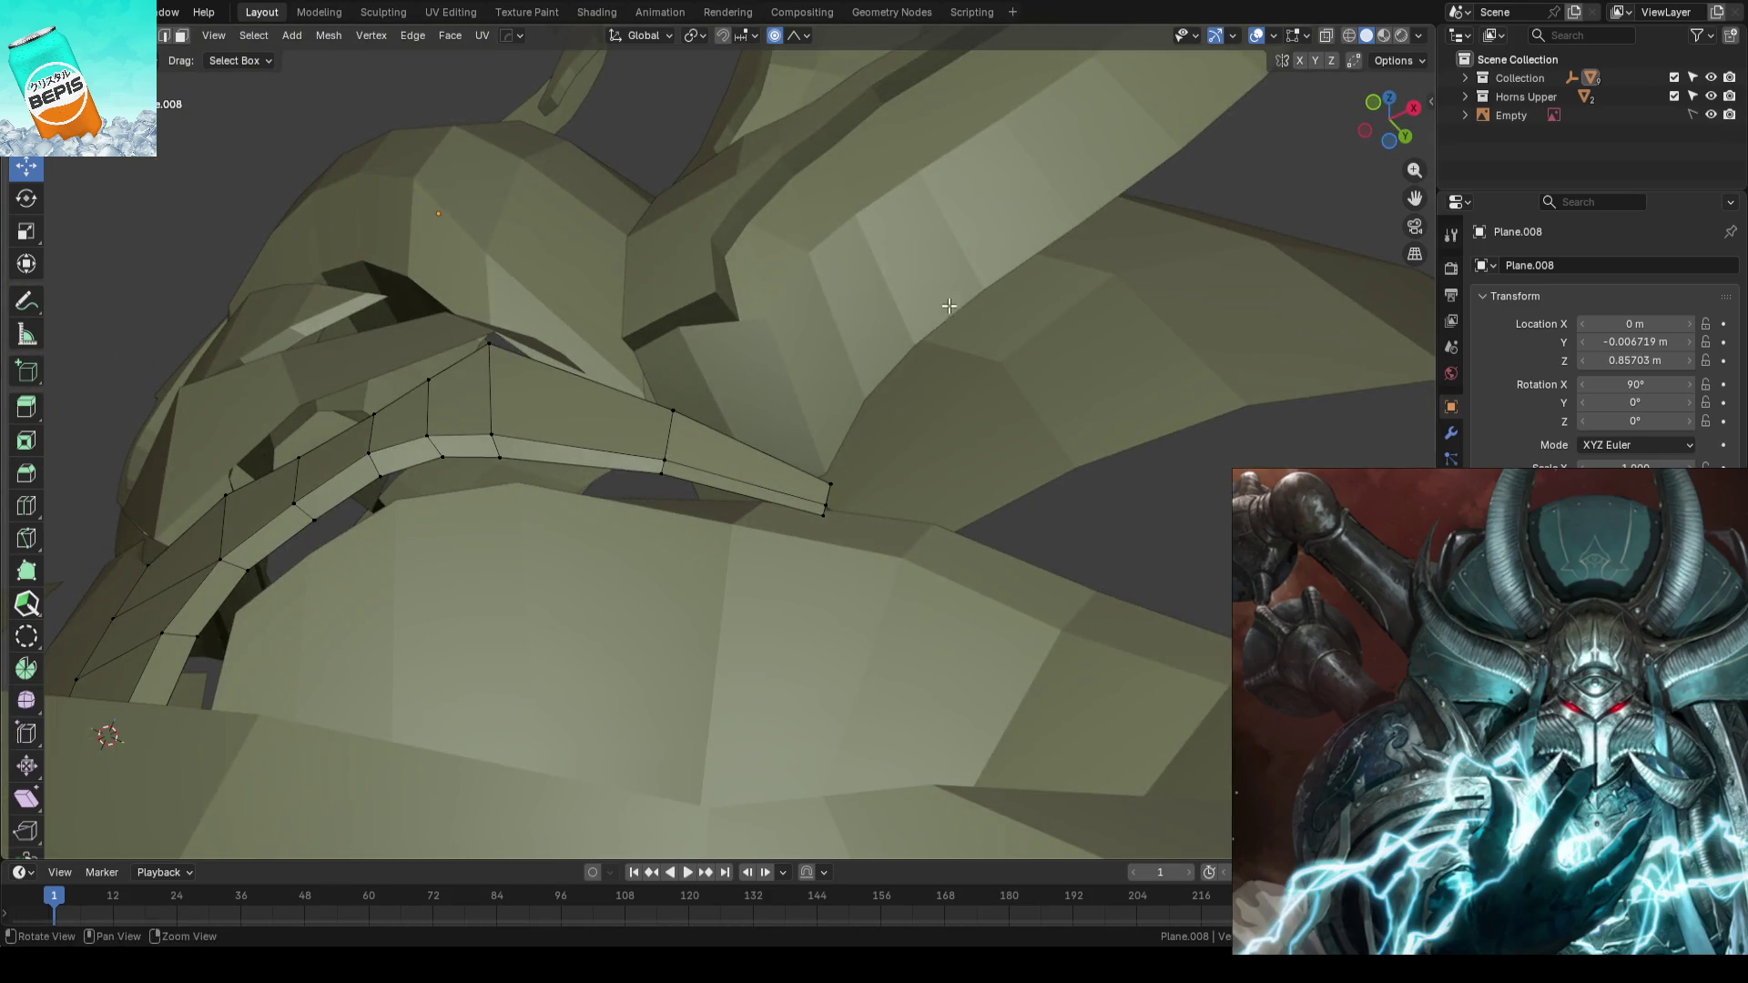
- Shift the strip's lower edge vertices slightly along Y
mouse_move(909, 301)
middle_mouse_down()
mouse_move(952, 265)
mouse_move(855, 400)
middle_mouse_up()
left_click(765, 440)
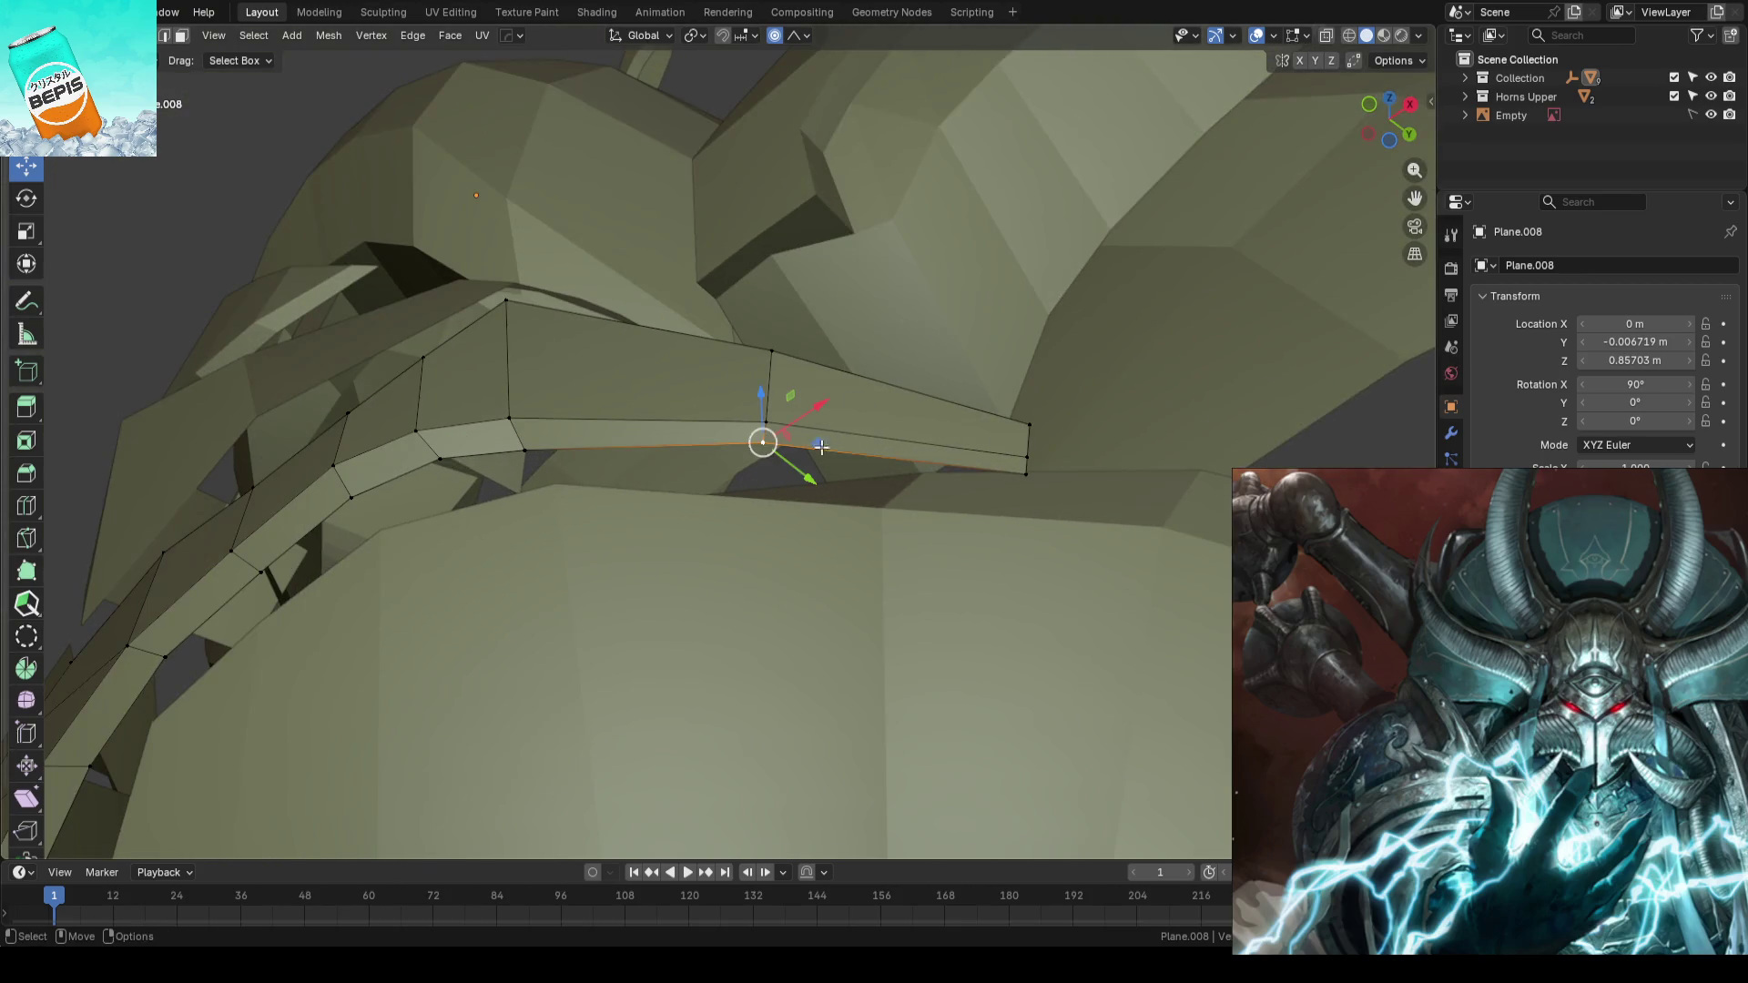
left_click(1023, 475, "shift")
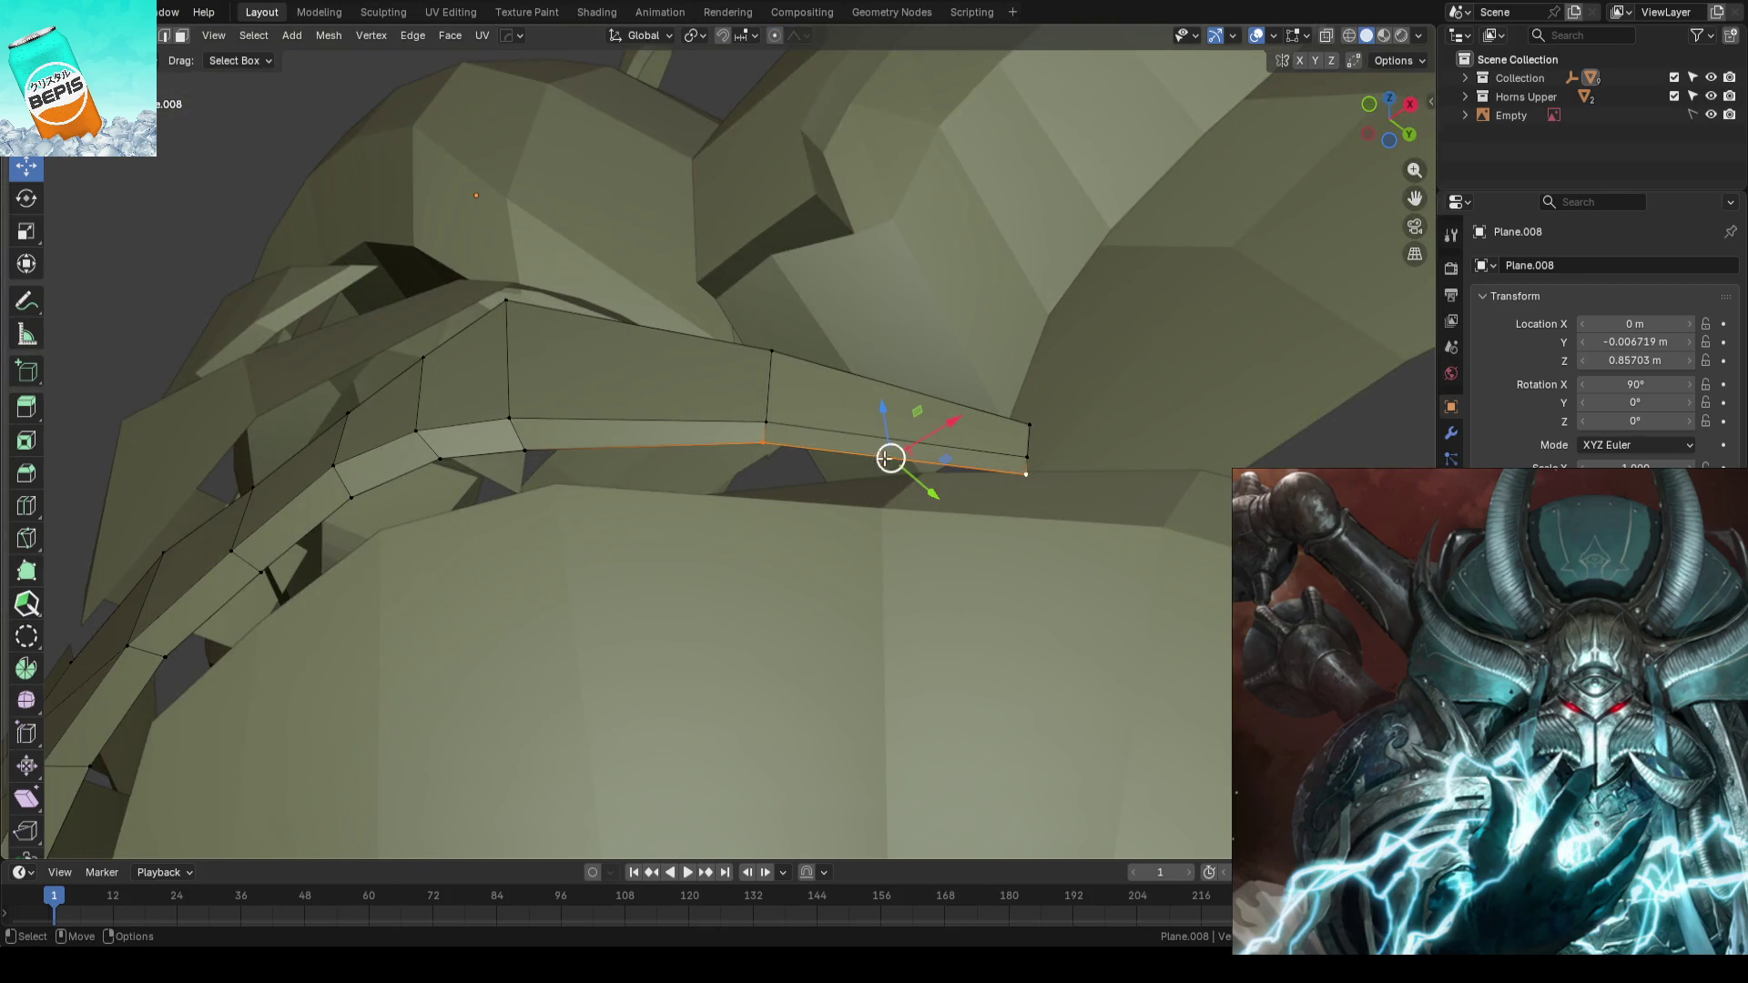
mouse_move(889, 456)
middle_mouse_down()
mouse_move(925, 450)
mouse_move(1011, 500)
mouse_move(1106, 494)
middle_mouse_up()
key("g")
key("y")
left_click(943, 499)
left_click_drag(1106, 494, 1053, 492)
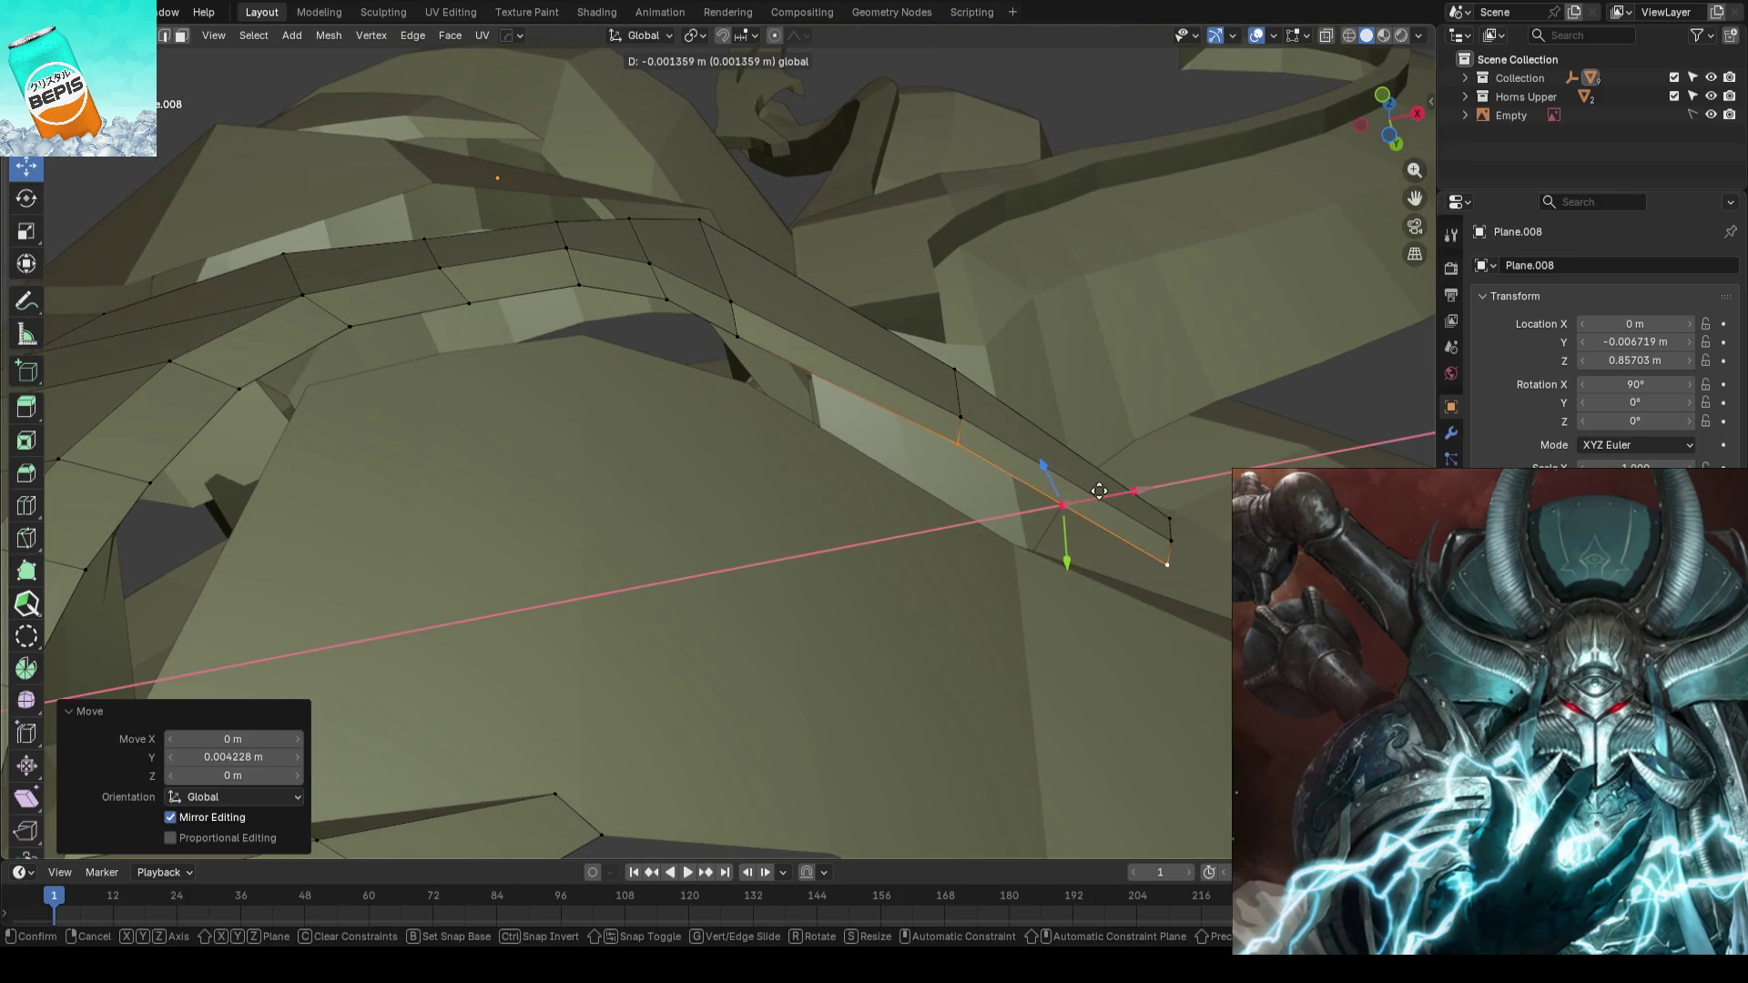
- Nudge three horn ridge vertices sideways along X to reshape the ridge
left_click(674, 314)
left_click_drag(730, 284, 731, 284)
left_click(724, 284)
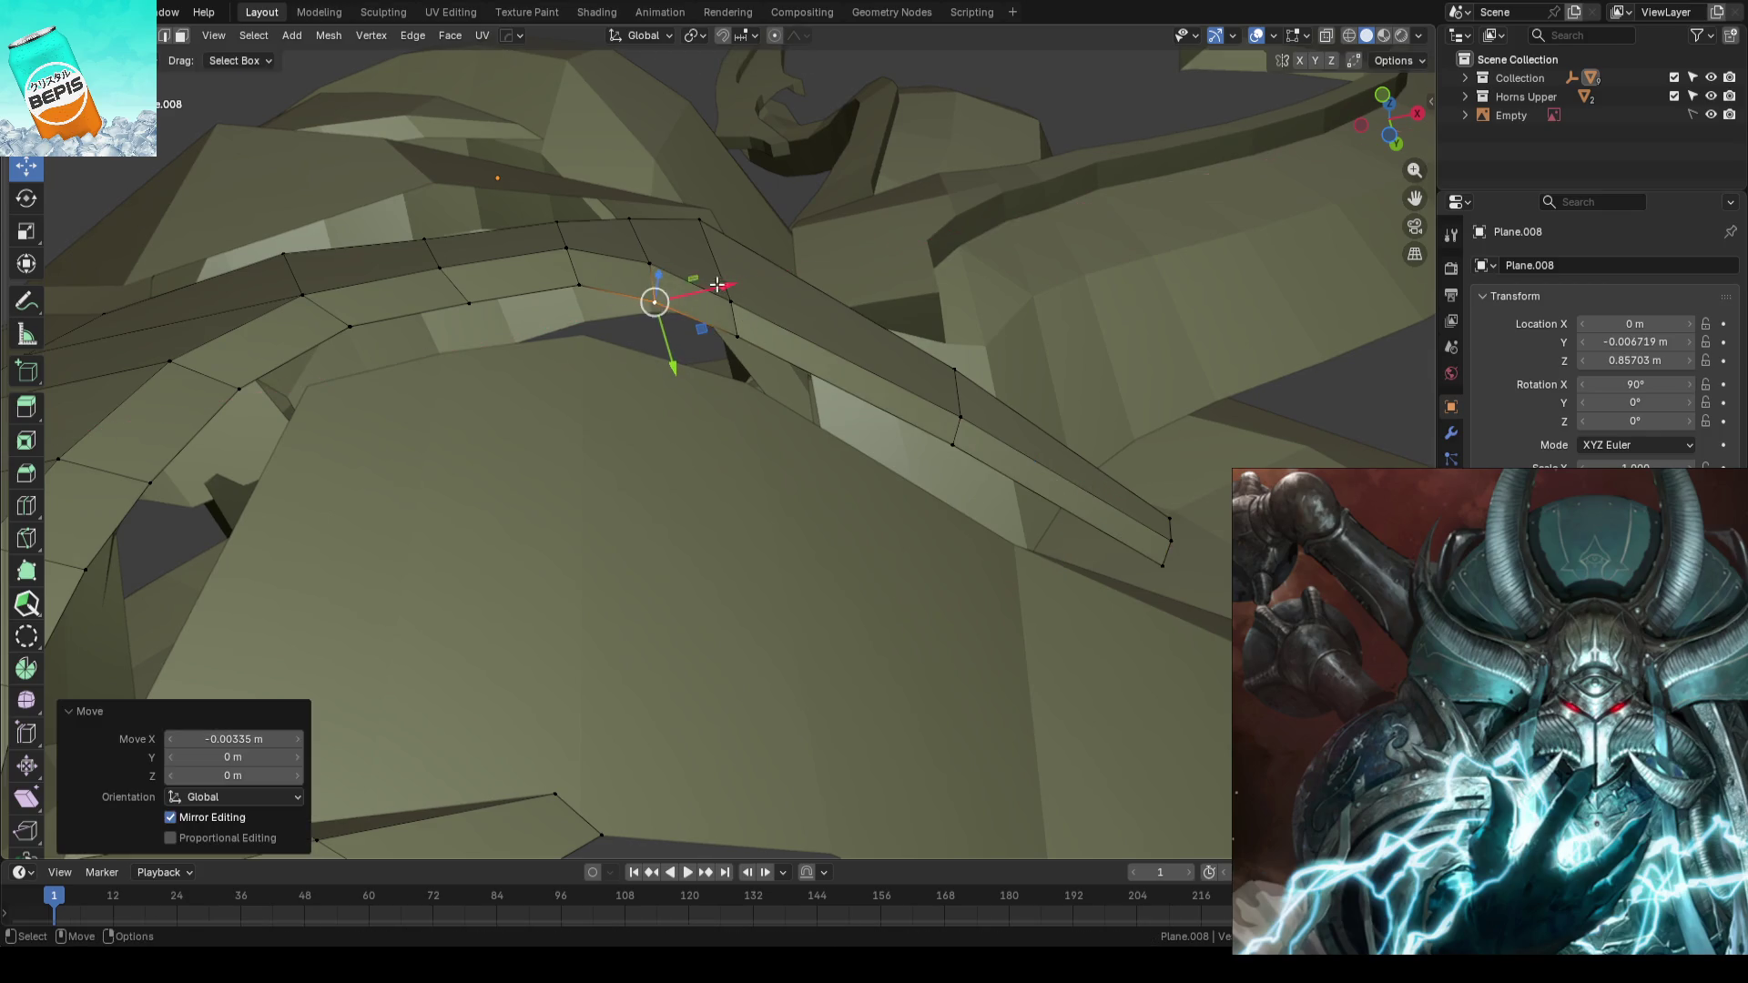
left_click(575, 284)
key("g")
key("x")
left_click(502, 287)
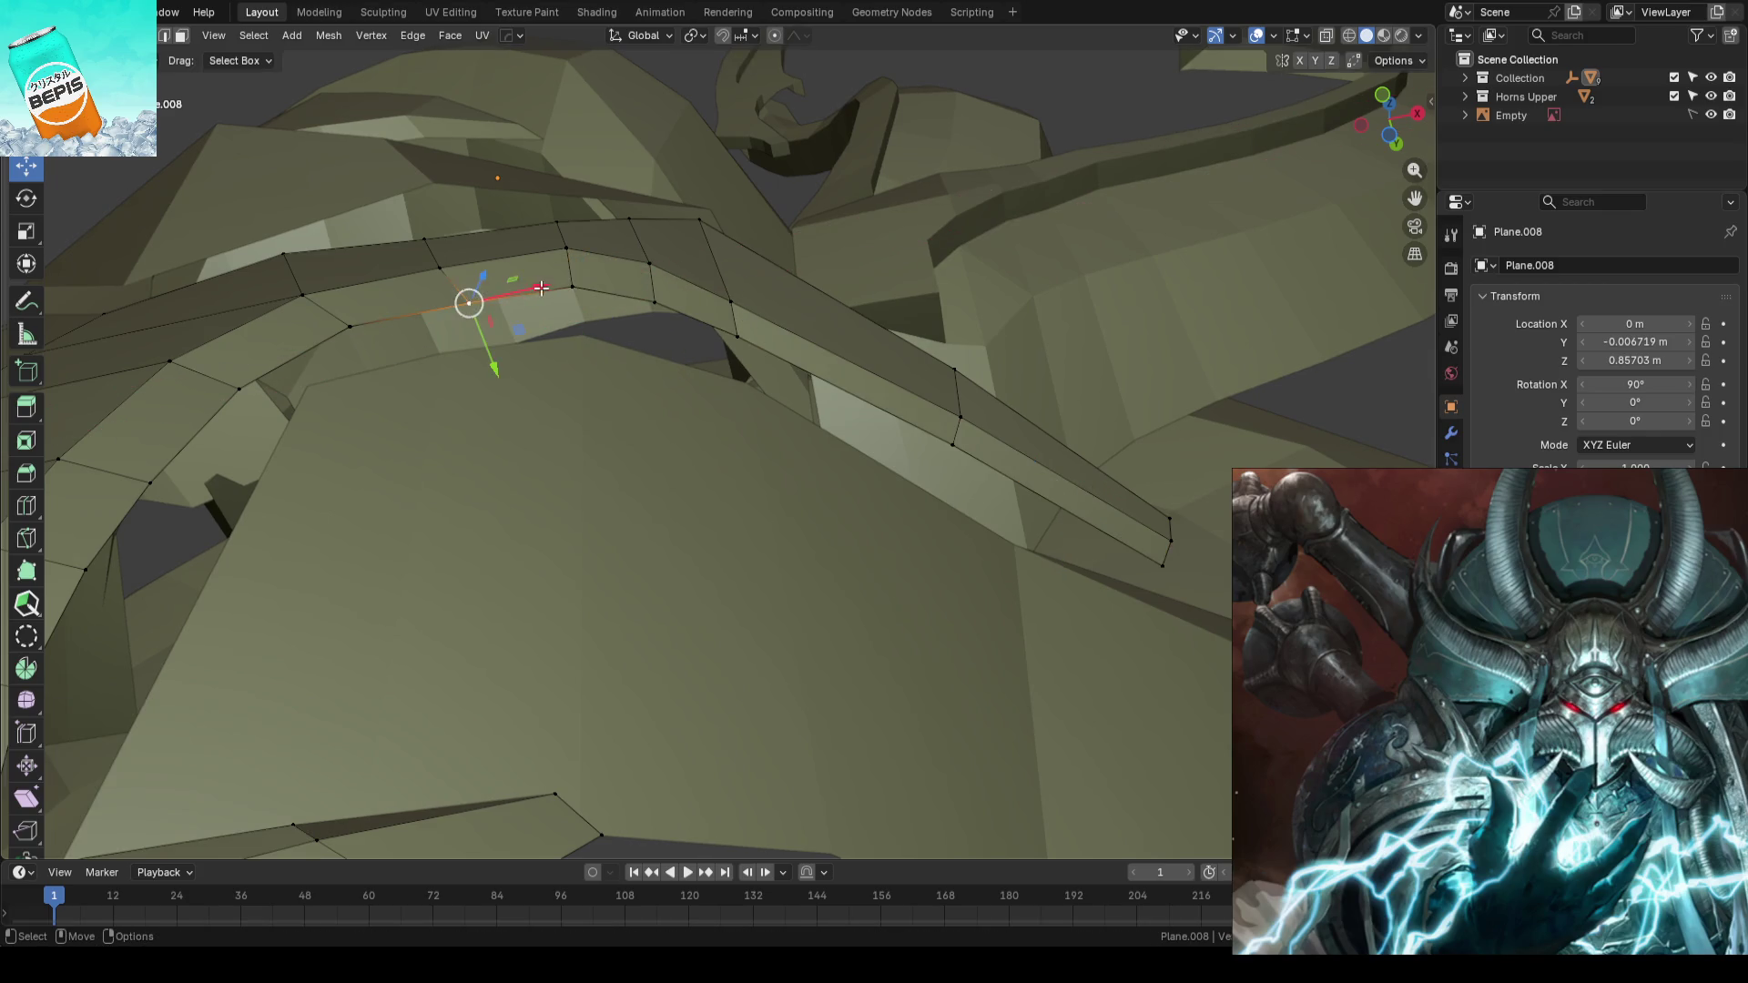
key("g")
key("x")
left_click(506, 291)
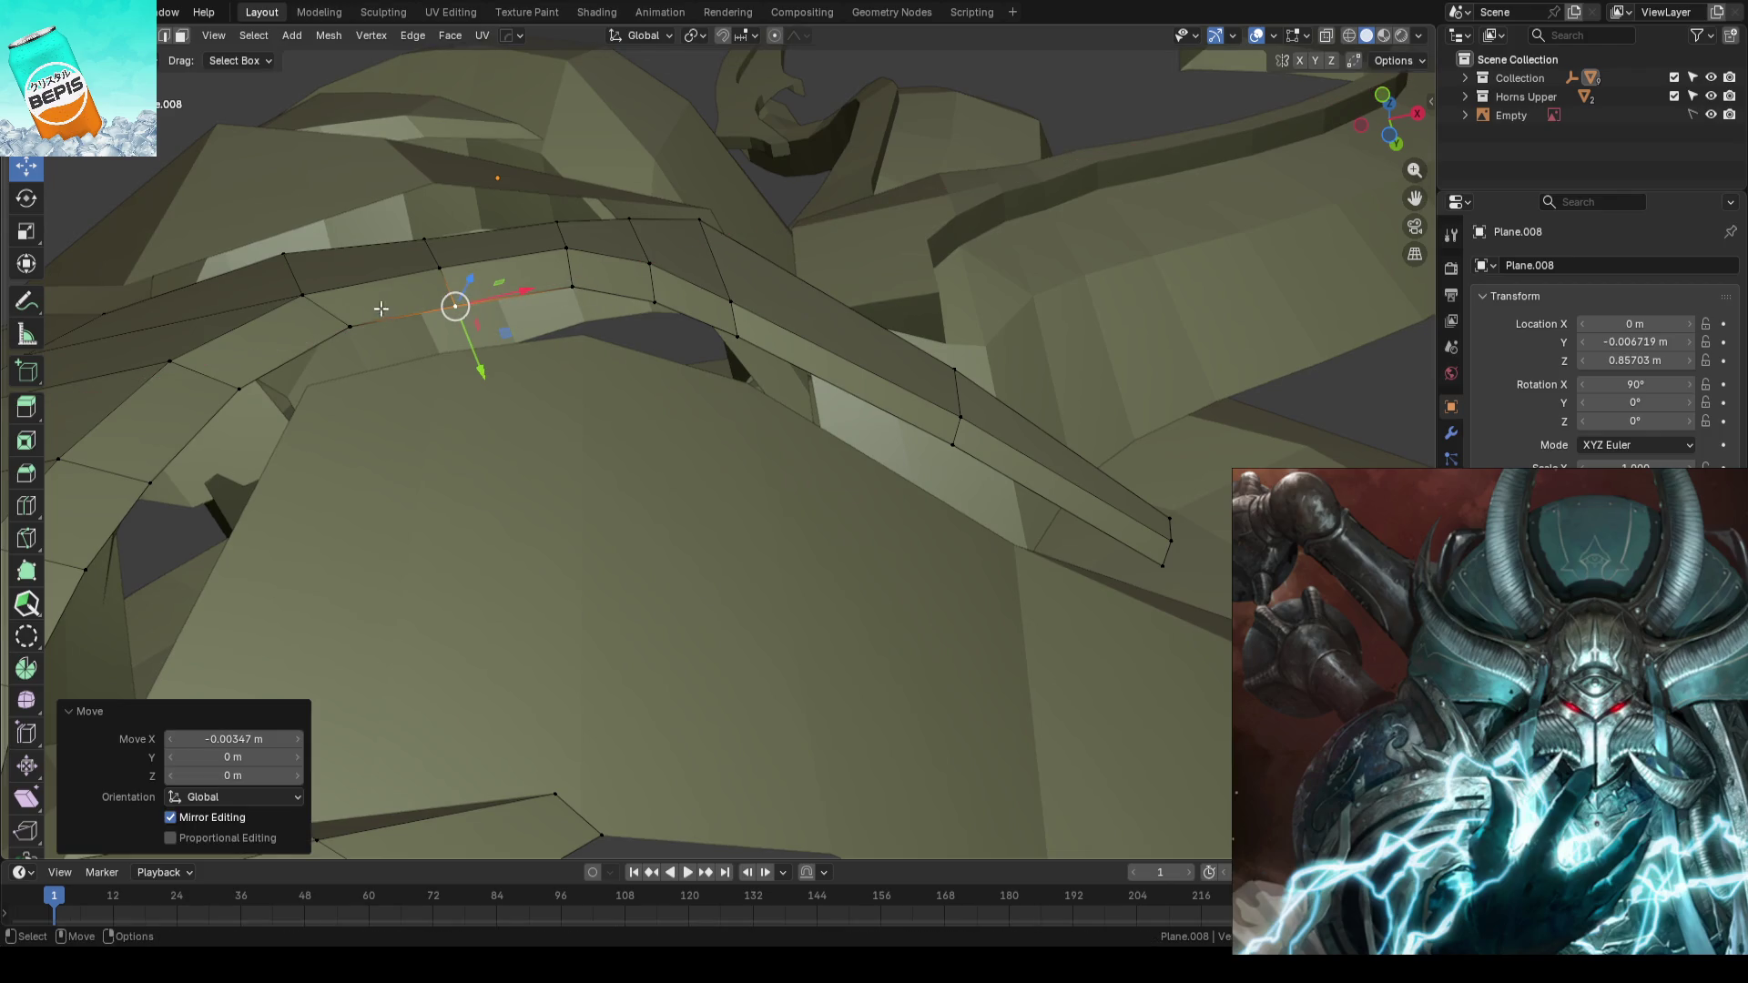
- Move the whole horn edge path along Y, return to object mode and save
left_click(350, 324)
left_click(1159, 573, "ctrl")
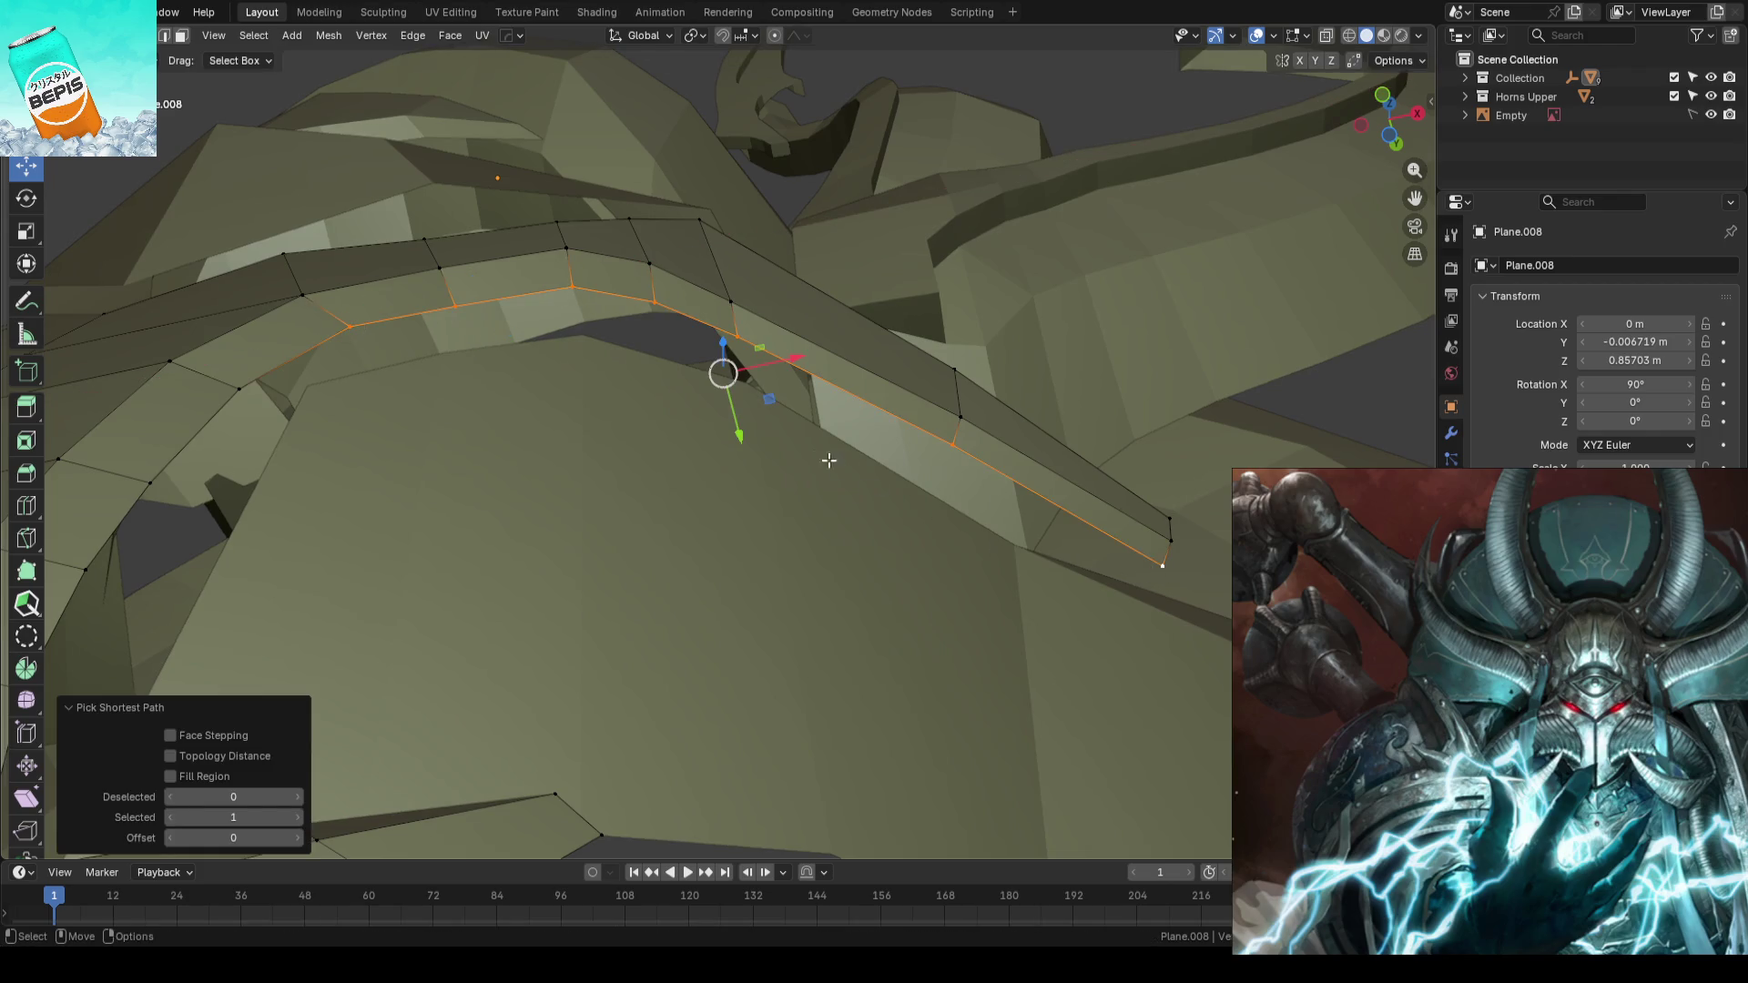
key("g")
key("y")
left_click(737, 440)
scroll(737, 441, "down", 4)
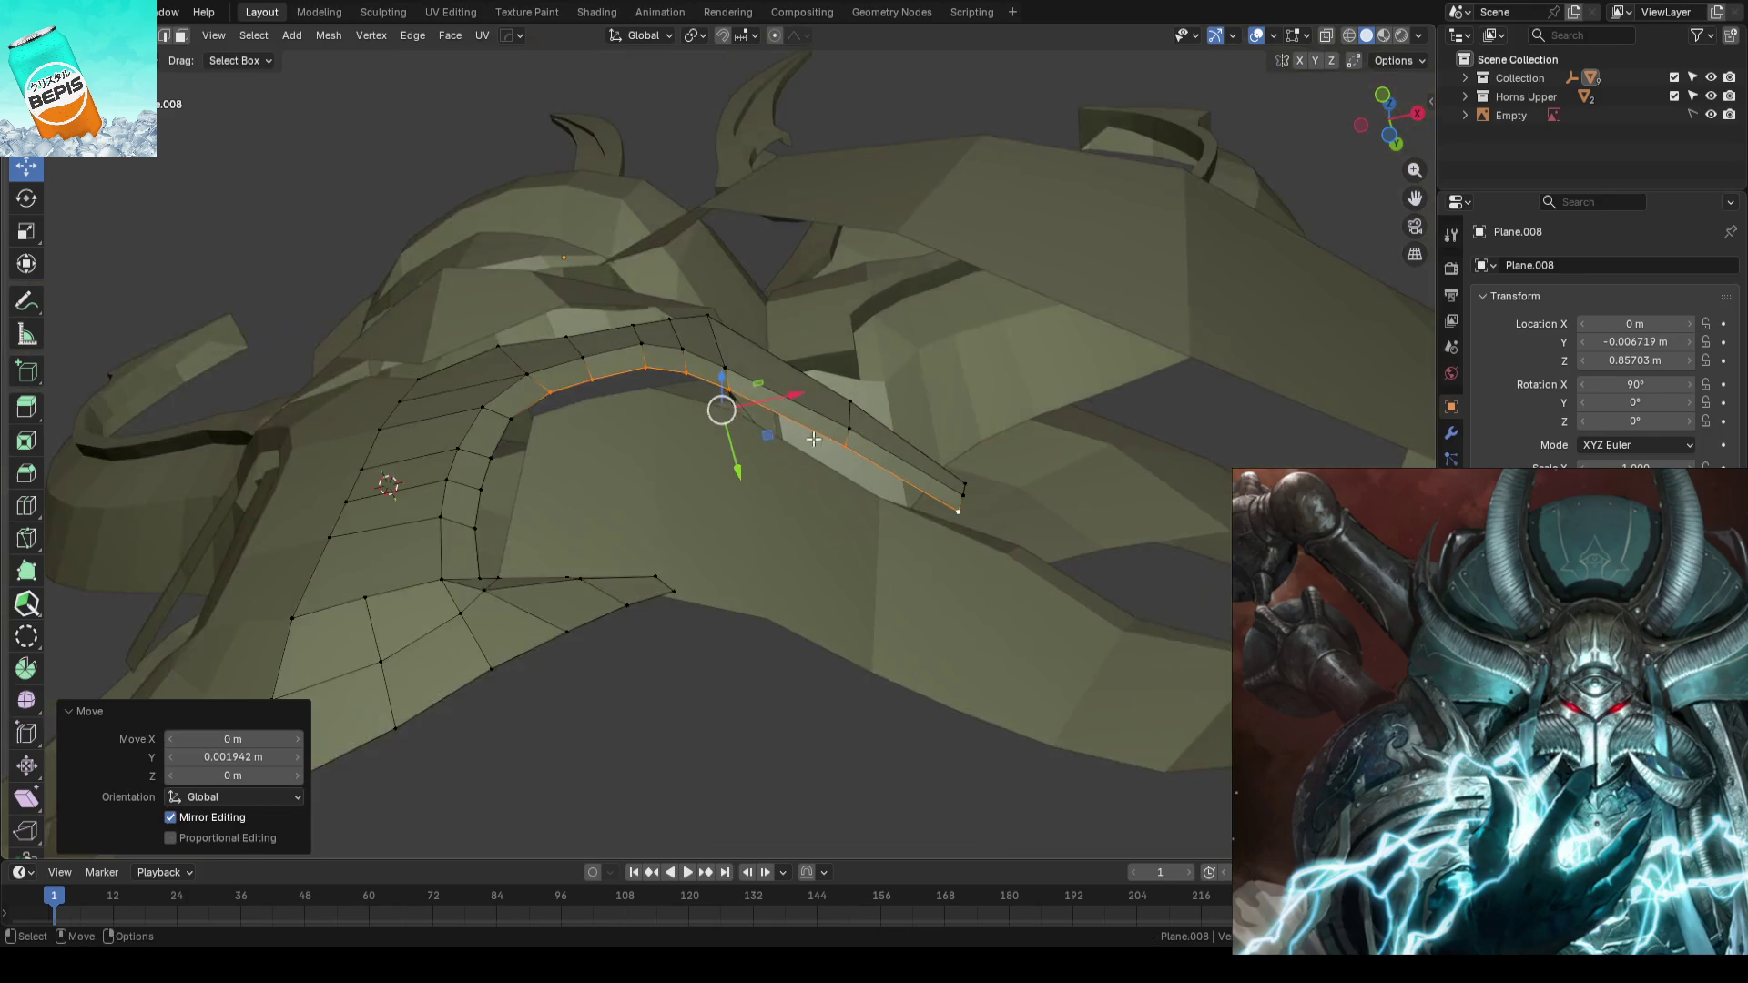
mouse_move(737, 441)
middle_mouse_down()
mouse_move(1060, 401)
mouse_move(1143, 547)
mouse_move(1050, 573)
middle_mouse_up()
key("Tab")
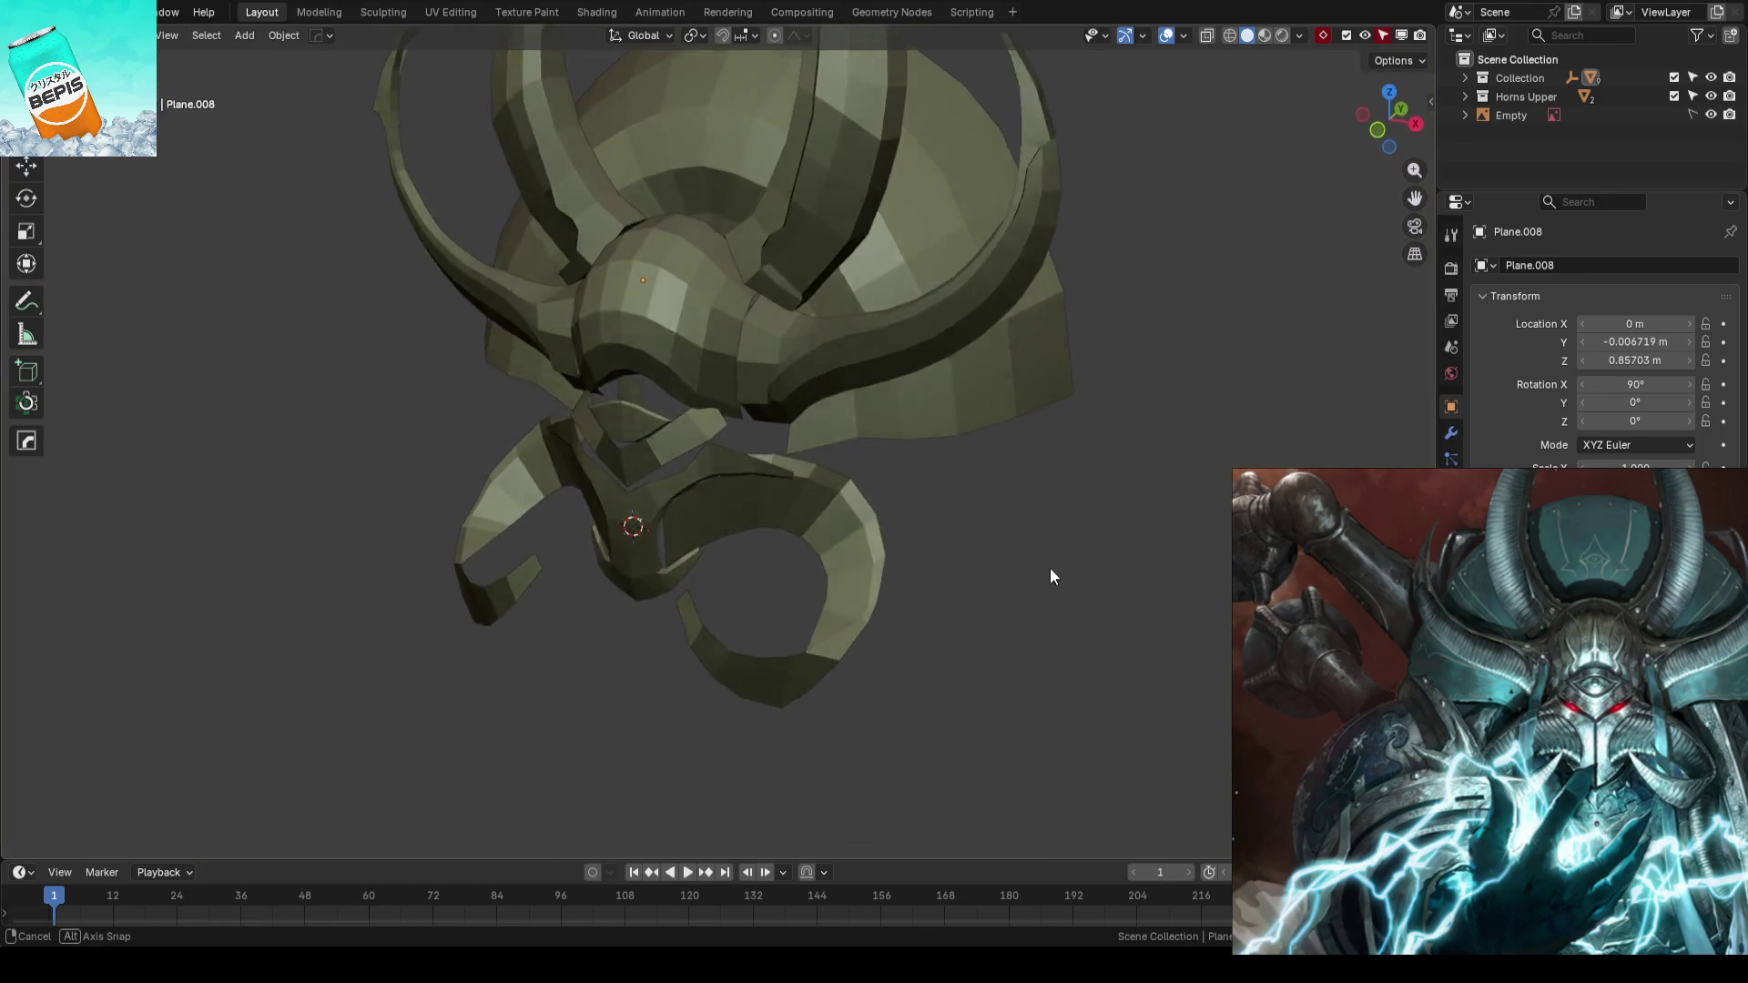
scroll(1044, 580, "up", 2)
key("ctrl+s")
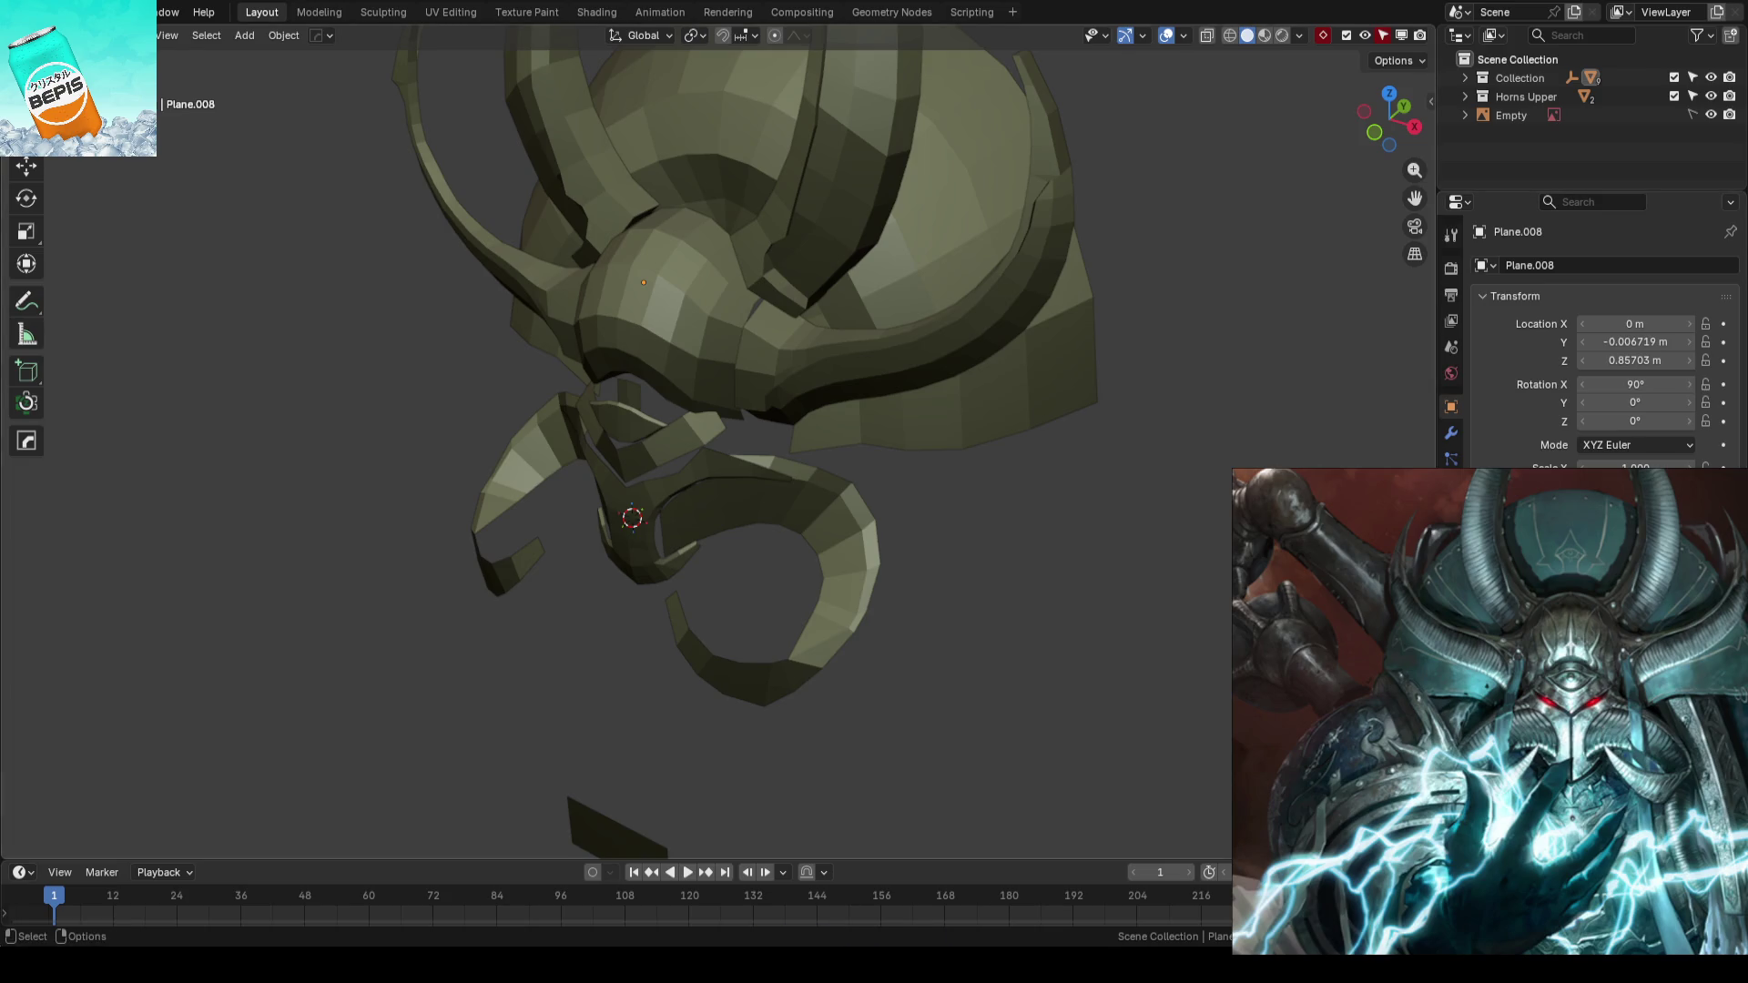
scroll(1048, 578, "down", 3)
- Shift an edge loop across the curled cheek guard along Y and inspect the helmet
mouse_move(983, 588)
middle_mouse_down()
mouse_move(1047, 578)
mouse_move(1106, 533)
middle_mouse_up()
scroll(1106, 533, "up", 4)
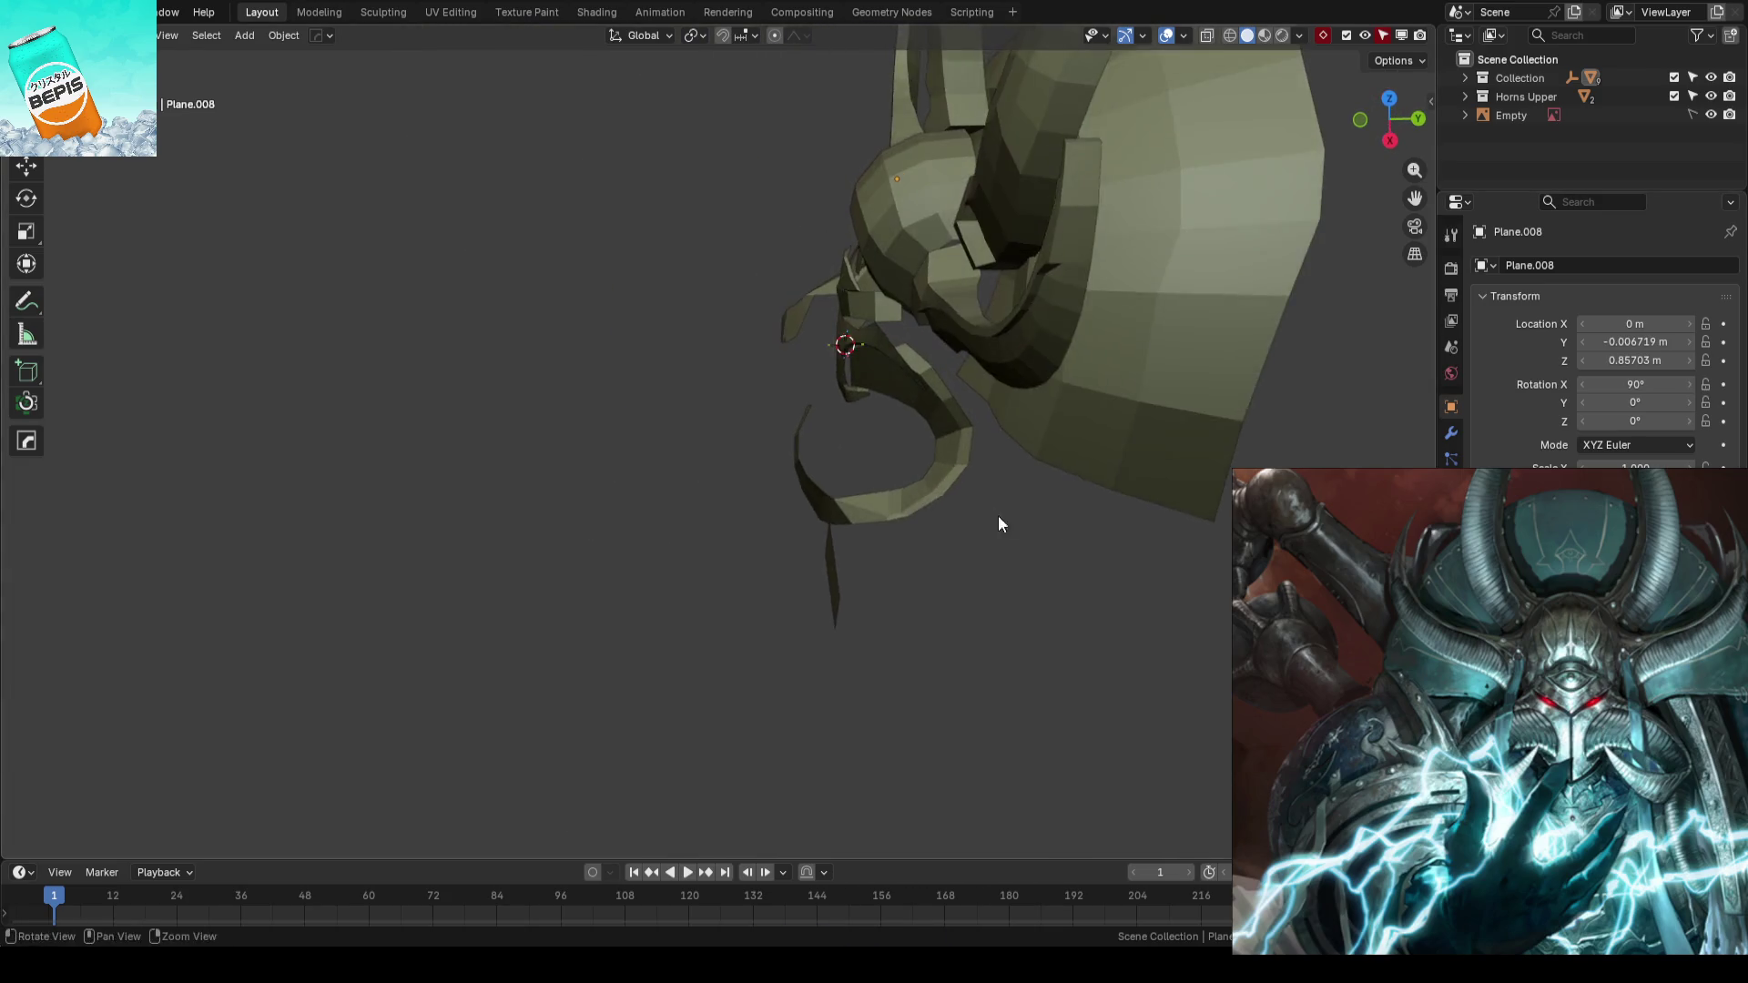
mouse_move(998, 514)
middle_mouse_down()
mouse_move(1113, 500)
mouse_move(902, 535)
middle_mouse_up()
left_click(894, 450)
key("Tab")
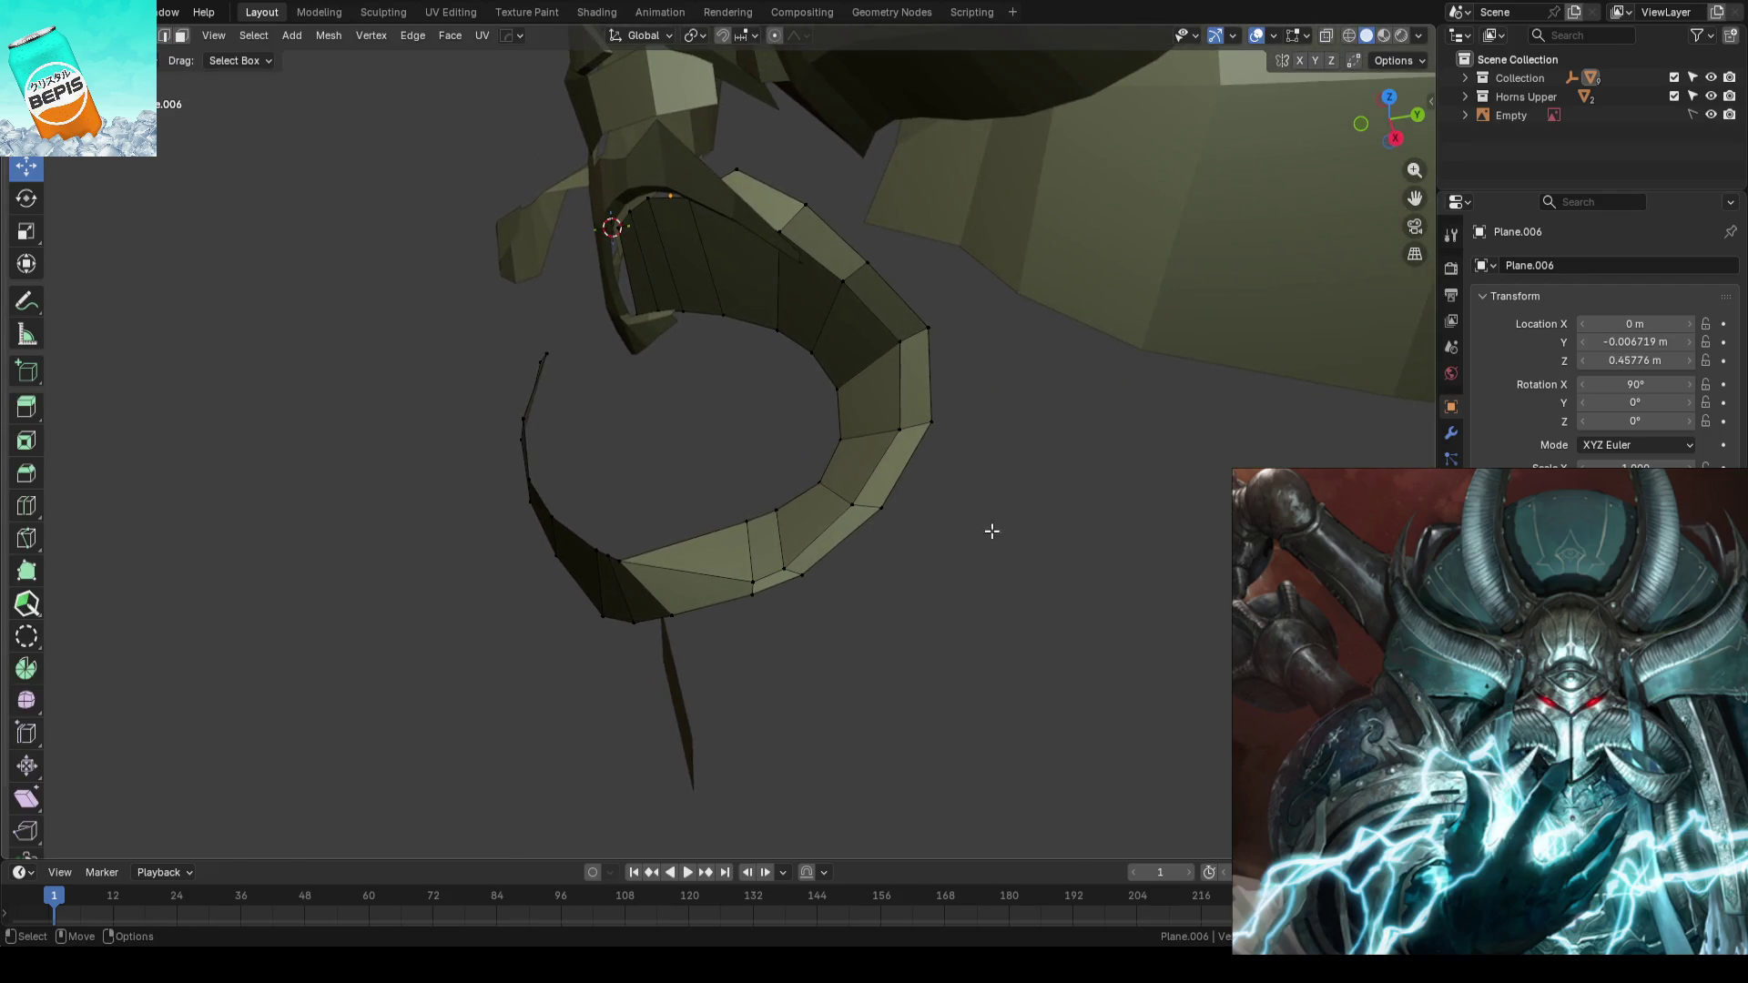
left_click(882, 507, "alt")
mouse_move(915, 500)
left_mouse_down()
mouse_move(904, 529)
mouse_move(1026, 581)
left_mouse_up()
key("Tab")
scroll(1026, 580, "down", 5)
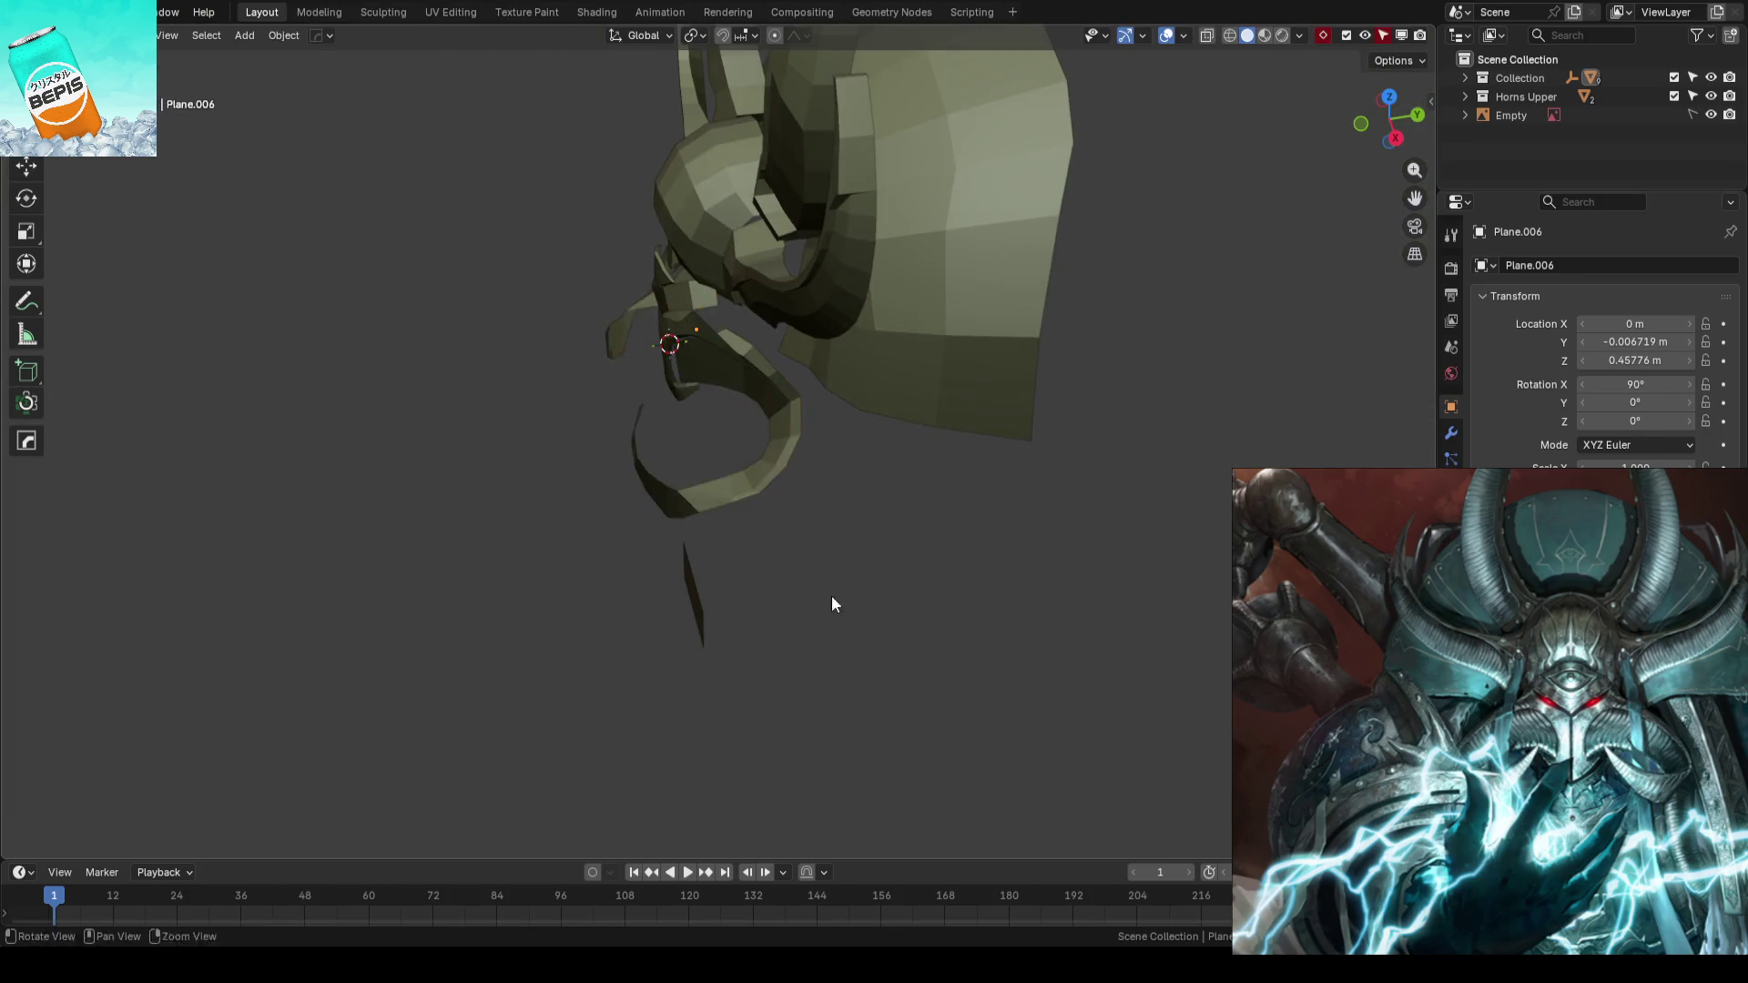
mouse_move(832, 596)
middle_mouse_down()
mouse_move(953, 538)
mouse_move(1050, 539)
middle_mouse_up()
mouse_move(1015, 543)
middle_mouse_down()
mouse_move(892, 574)
mouse_move(711, 461)
mouse_move(971, 458)
mouse_move(995, 486)
mouse_move(947, 493)
mouse_move(957, 483)
mouse_move(821, 380)
middle_mouse_up()
- Push the back panel's top vertex row and a stray vertex outward along Y
left_click(821, 380)
key("Tab")
scroll(950, 410, "up", 2)
mouse_move(950, 411)
middle_mouse_down()
mouse_move(874, 425)
mouse_move(809, 382)
mouse_move(814, 410)
mouse_move(780, 305)
middle_mouse_up()
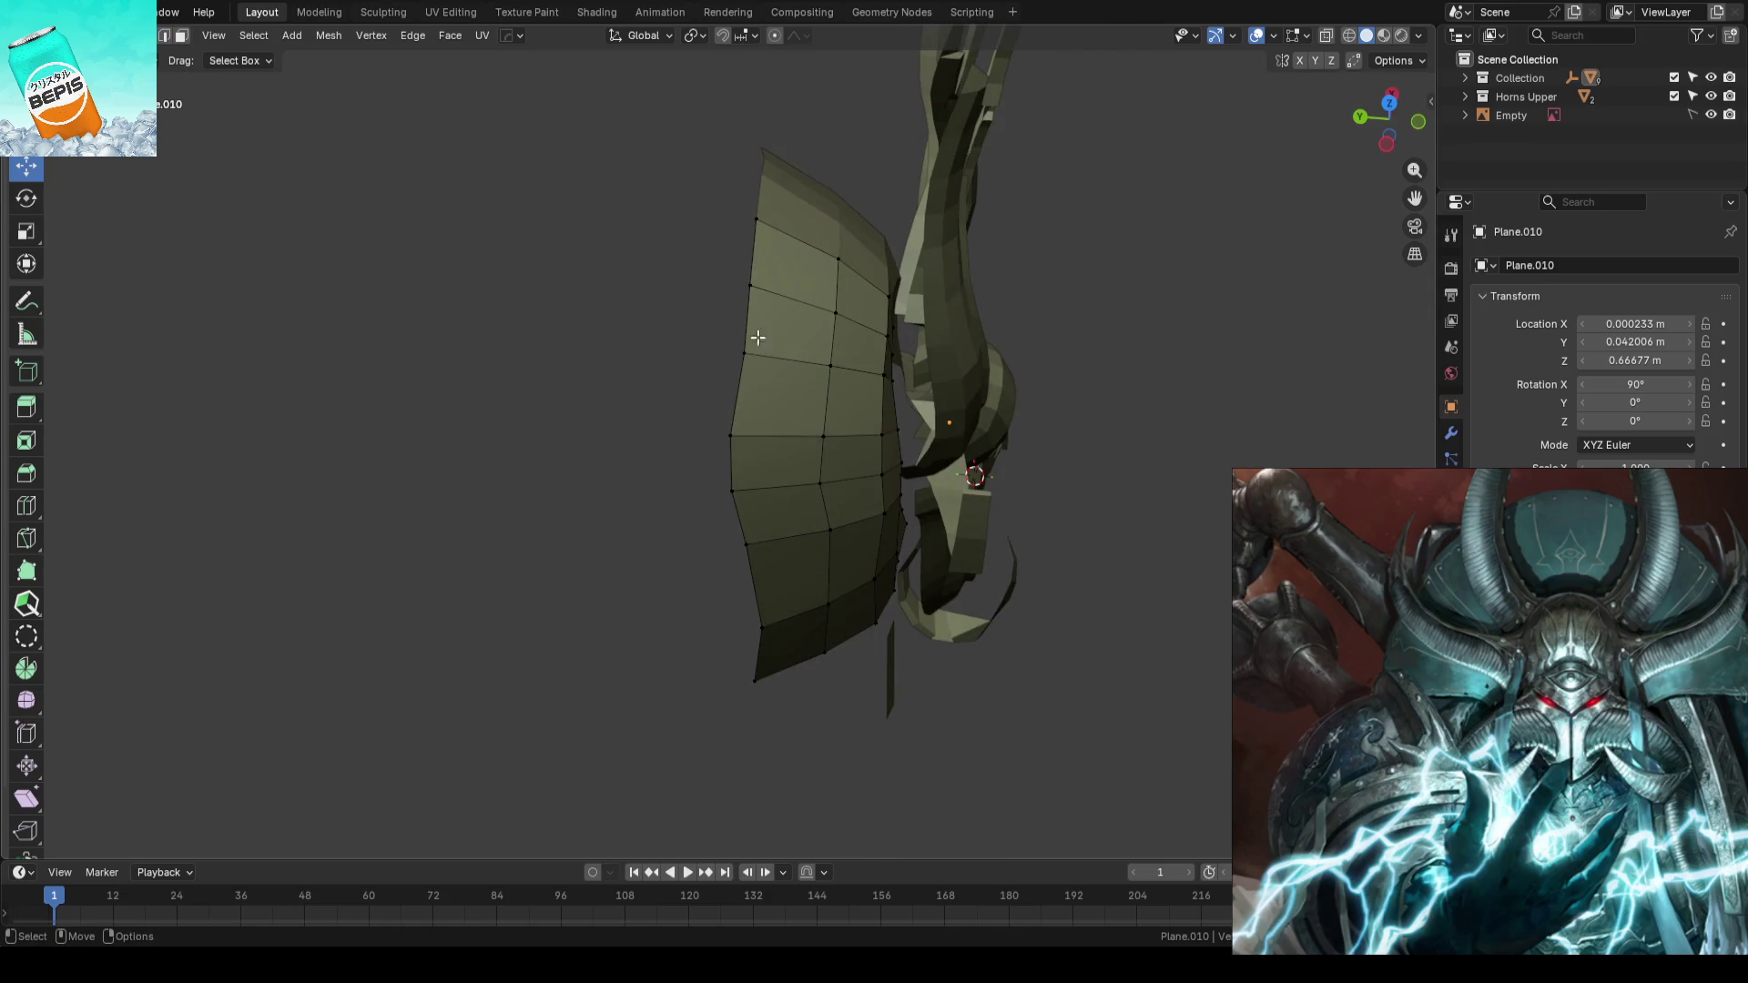
left_click_drag(781, 305, 664, 196)
key("g")
key("y")
left_click(662, 240)
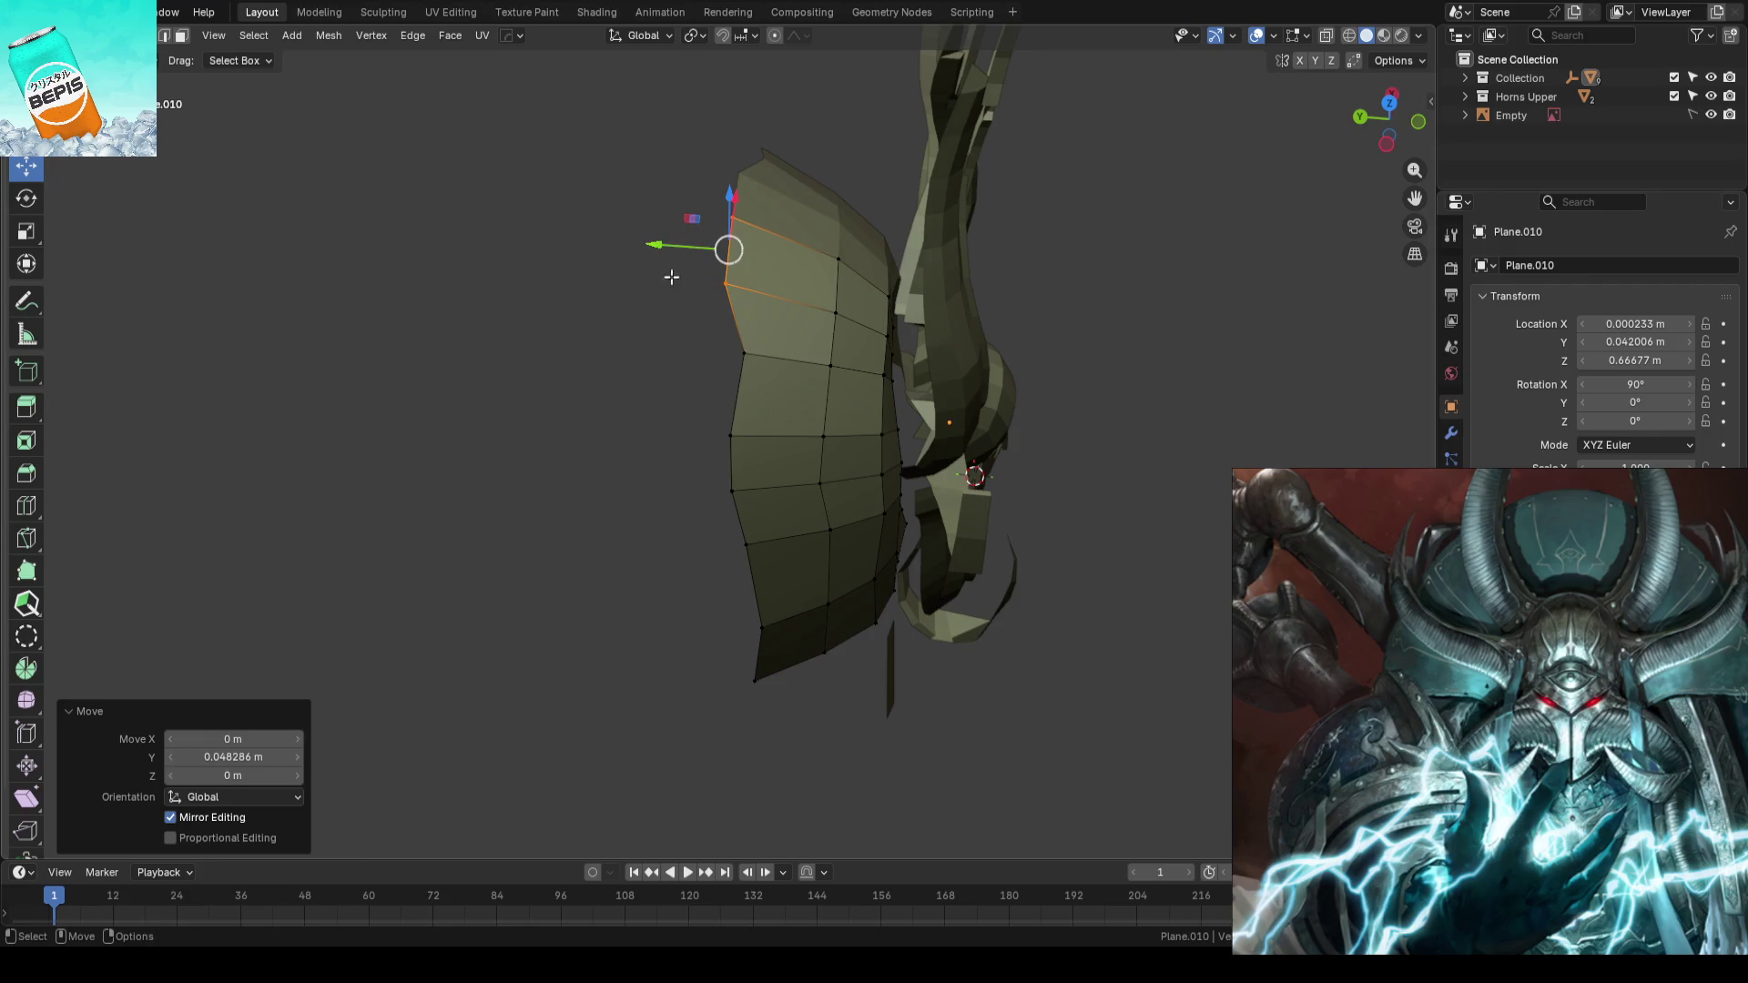
left_click(738, 349)
key("g")
key("y")
left_click(652, 343)
- Move another back panel vertex row along Y, leave edit mode and save
left_click(748, 471)
left_click_drag(677, 452, 806, 420)
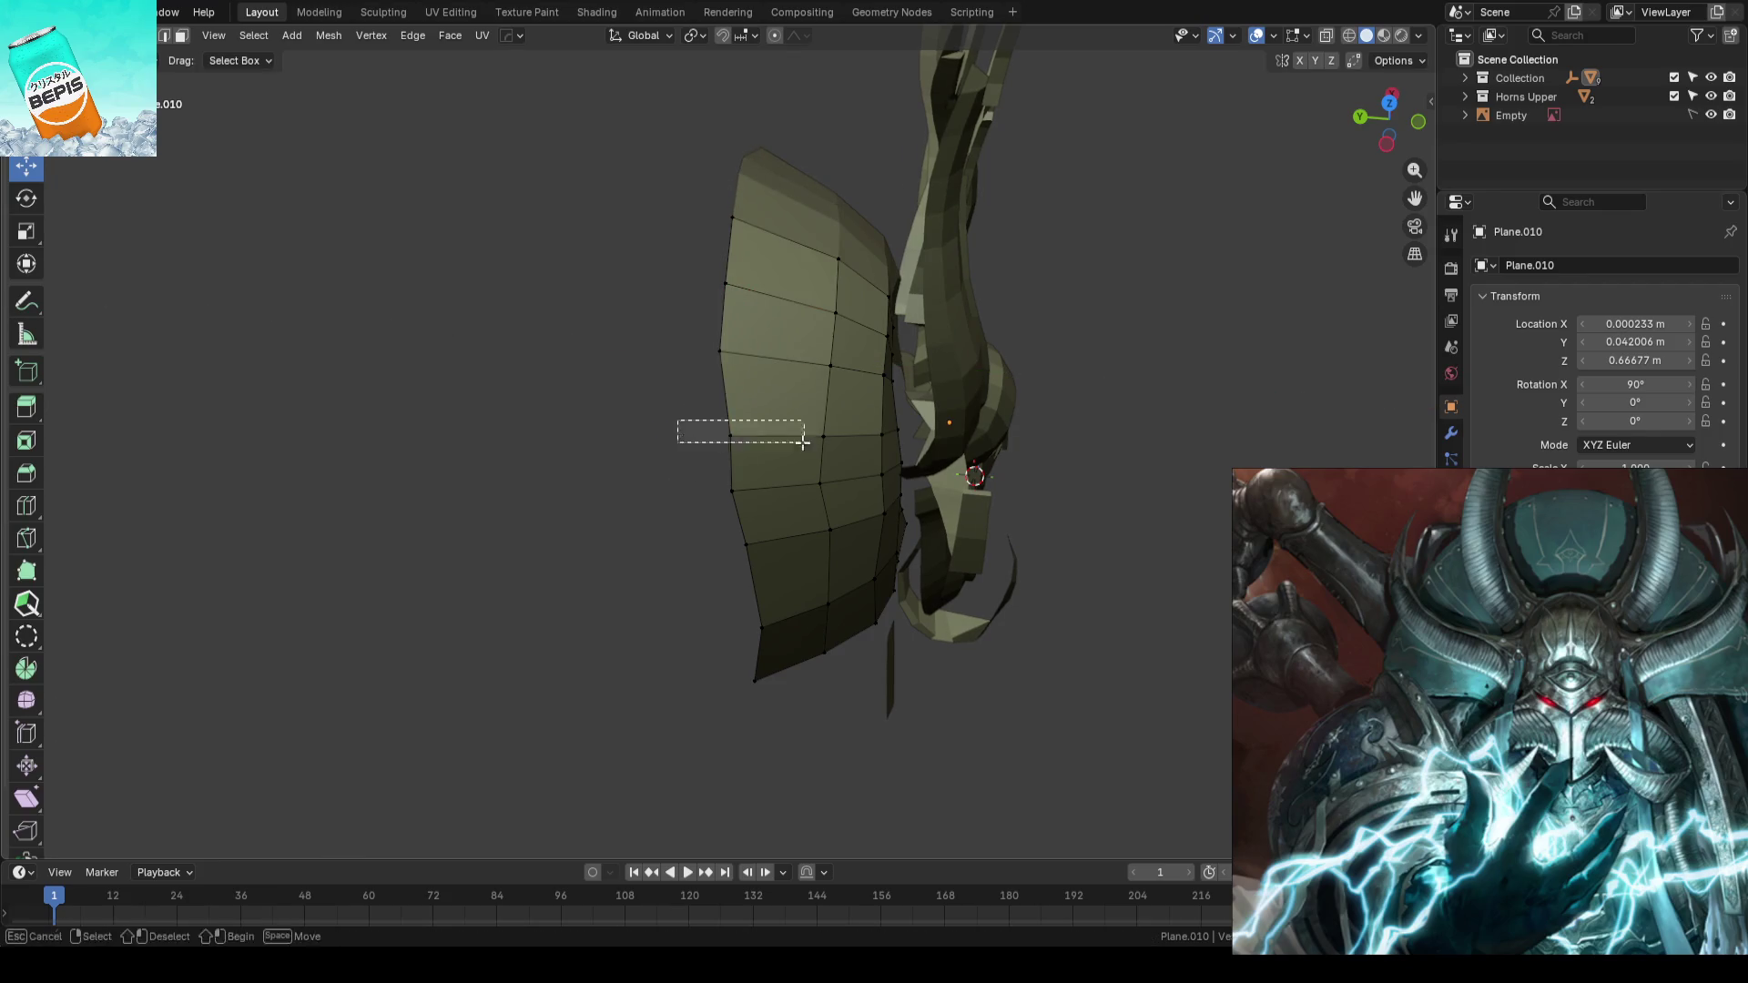
key("g")
key("y")
left_click(677, 430)
scroll(738, 477, "down", 3)
middle_click_drag(739, 478, 752, 448)
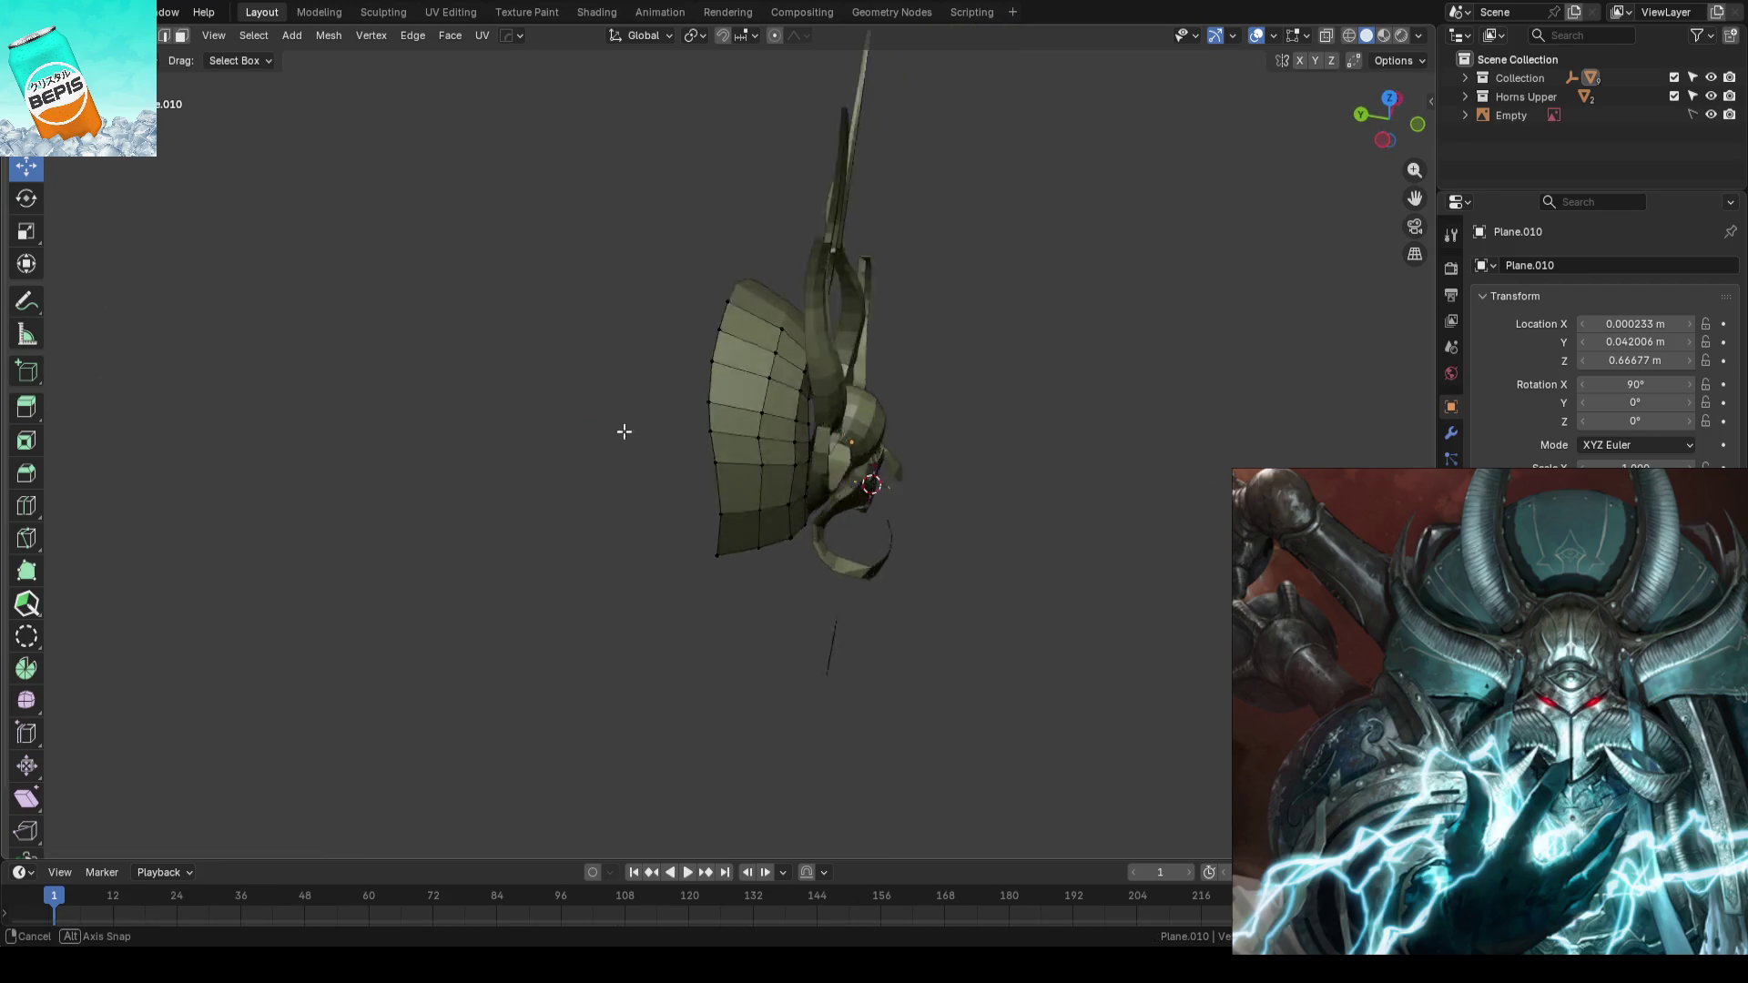
key("Tab")
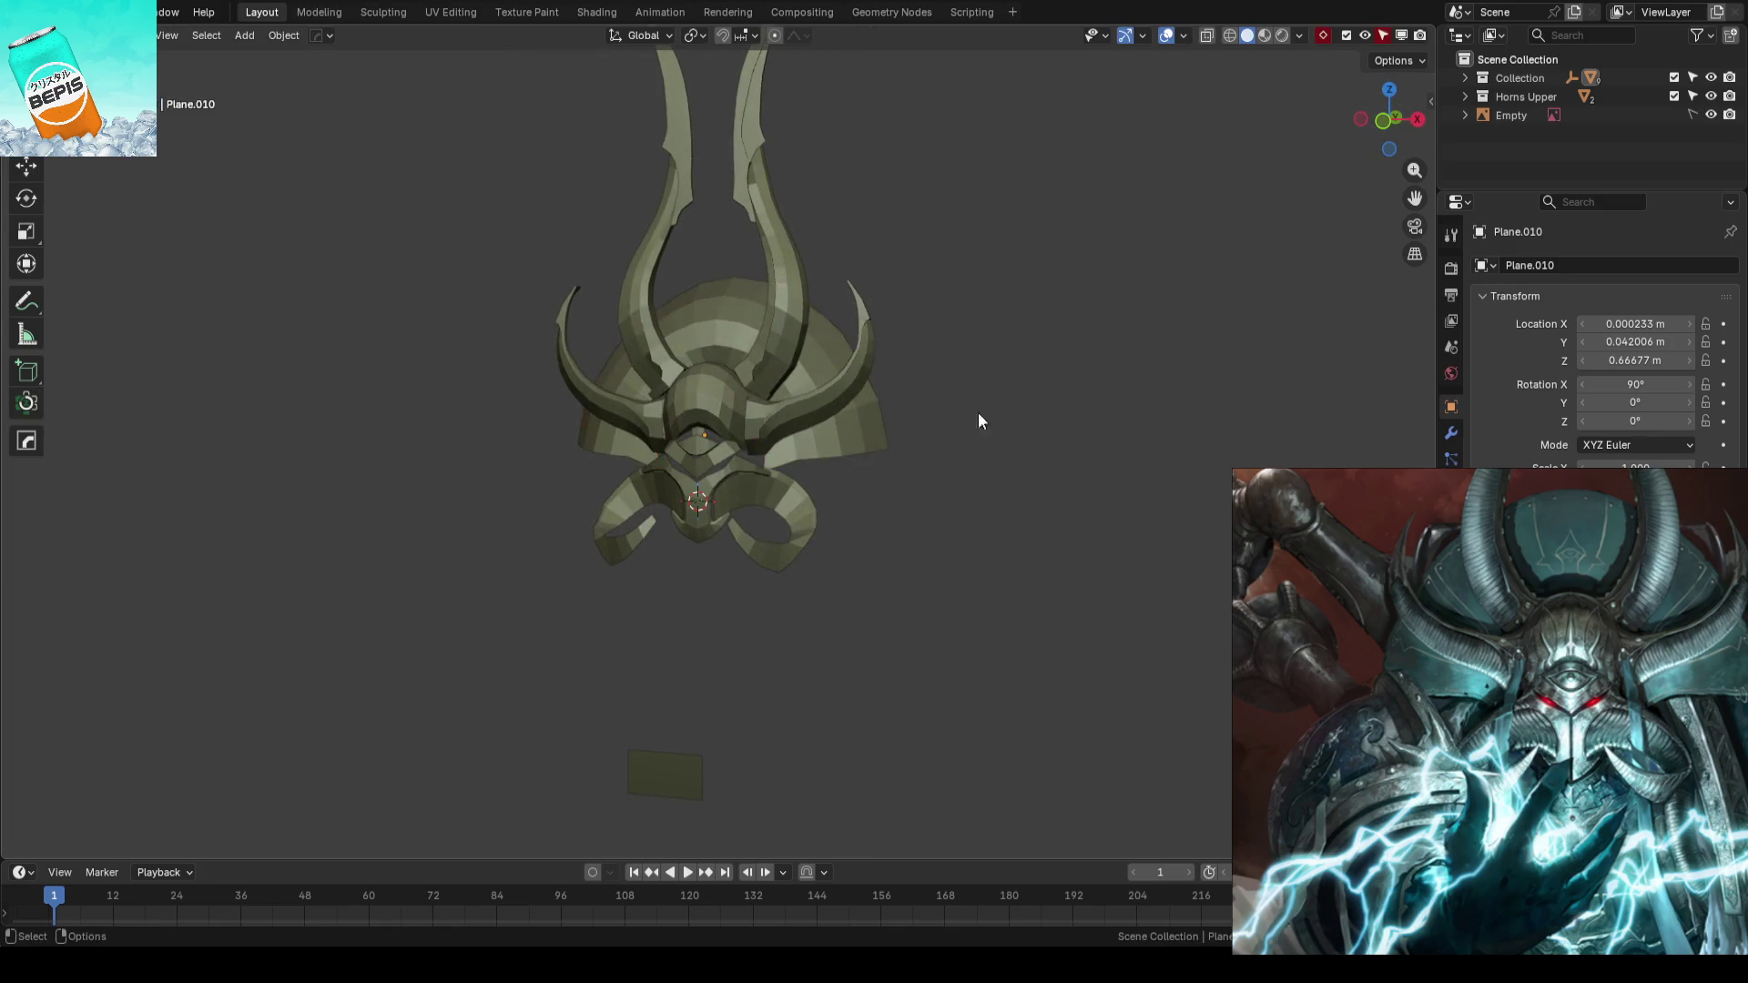
key("ctrl+s")
mouse_move(975, 418)
middle_mouse_down()
mouse_move(924, 414)
mouse_move(1114, 180)
mouse_move(1172, 430)
mouse_move(874, 495)
mouse_move(980, 272)
mouse_move(948, 309)
mouse_move(1042, 382)
middle_mouse_up()
key("a")
key("alt+a")
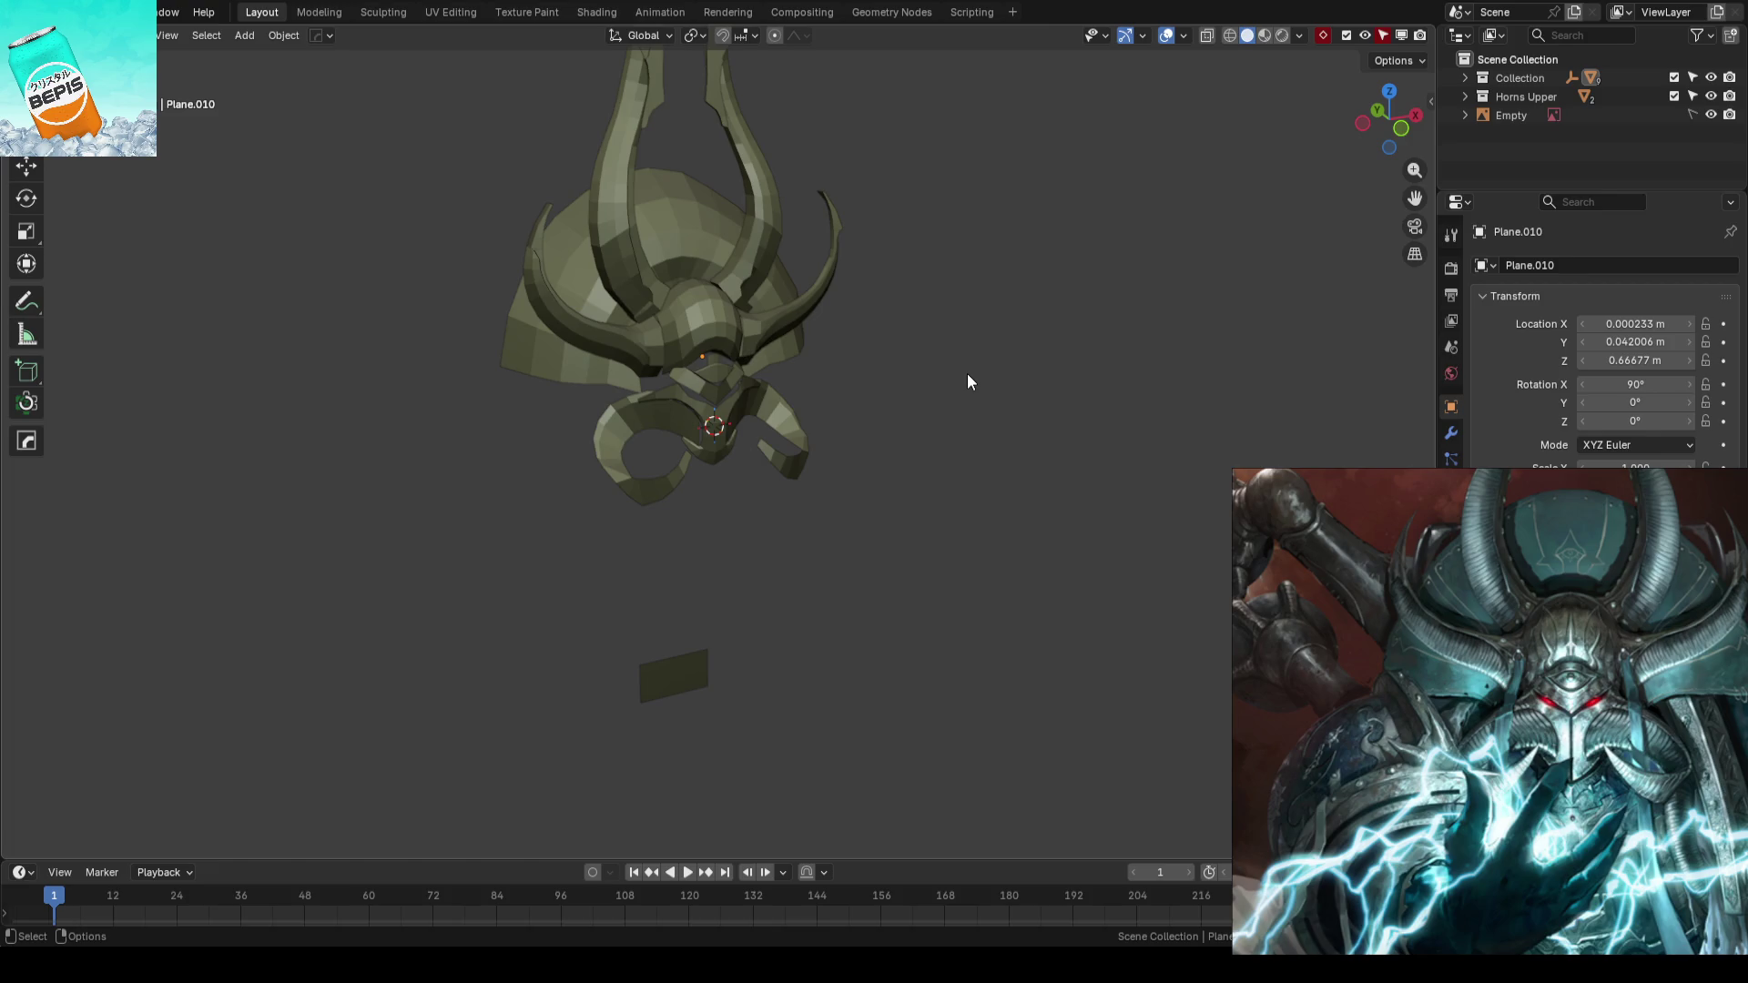
scroll(966, 382, "up", 3)
scroll(967, 380, "up", 2)
mouse_move(967, 381)
middle_mouse_down()
mouse_move(770, 461)
mouse_move(730, 450)
middle_mouse_up()
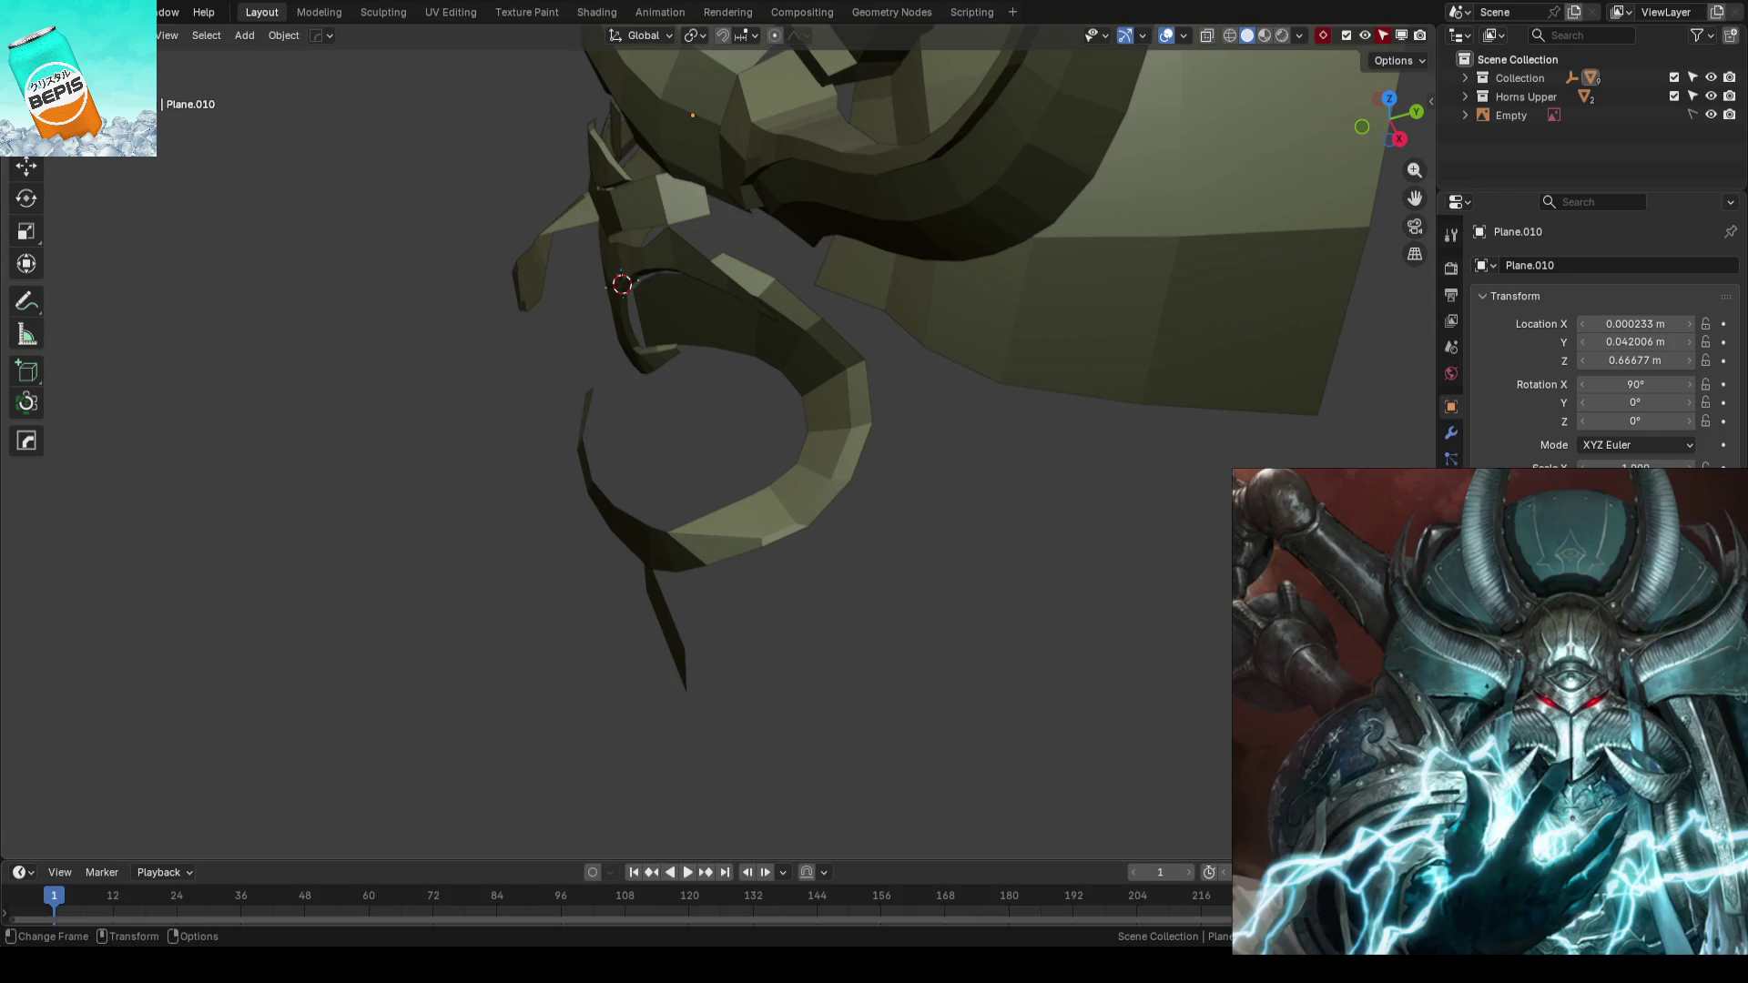
middle_click_drag(904, 363, 910, 629)
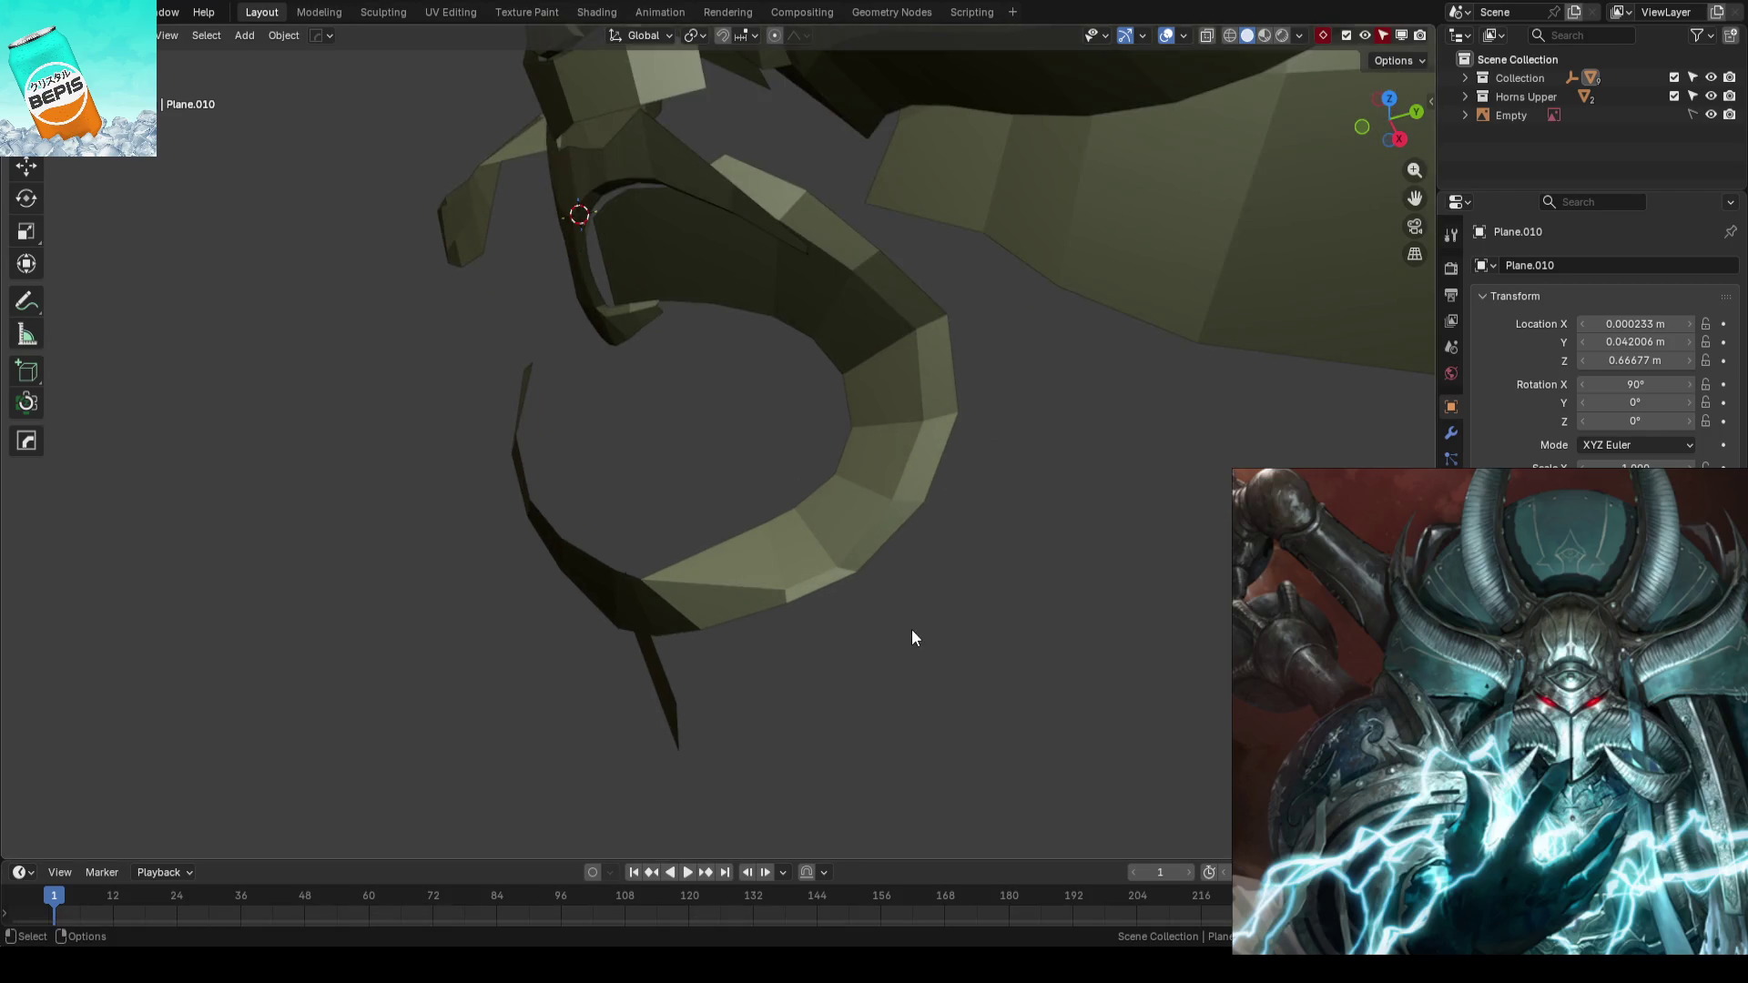
left_click(943, 551)
key("Tab")
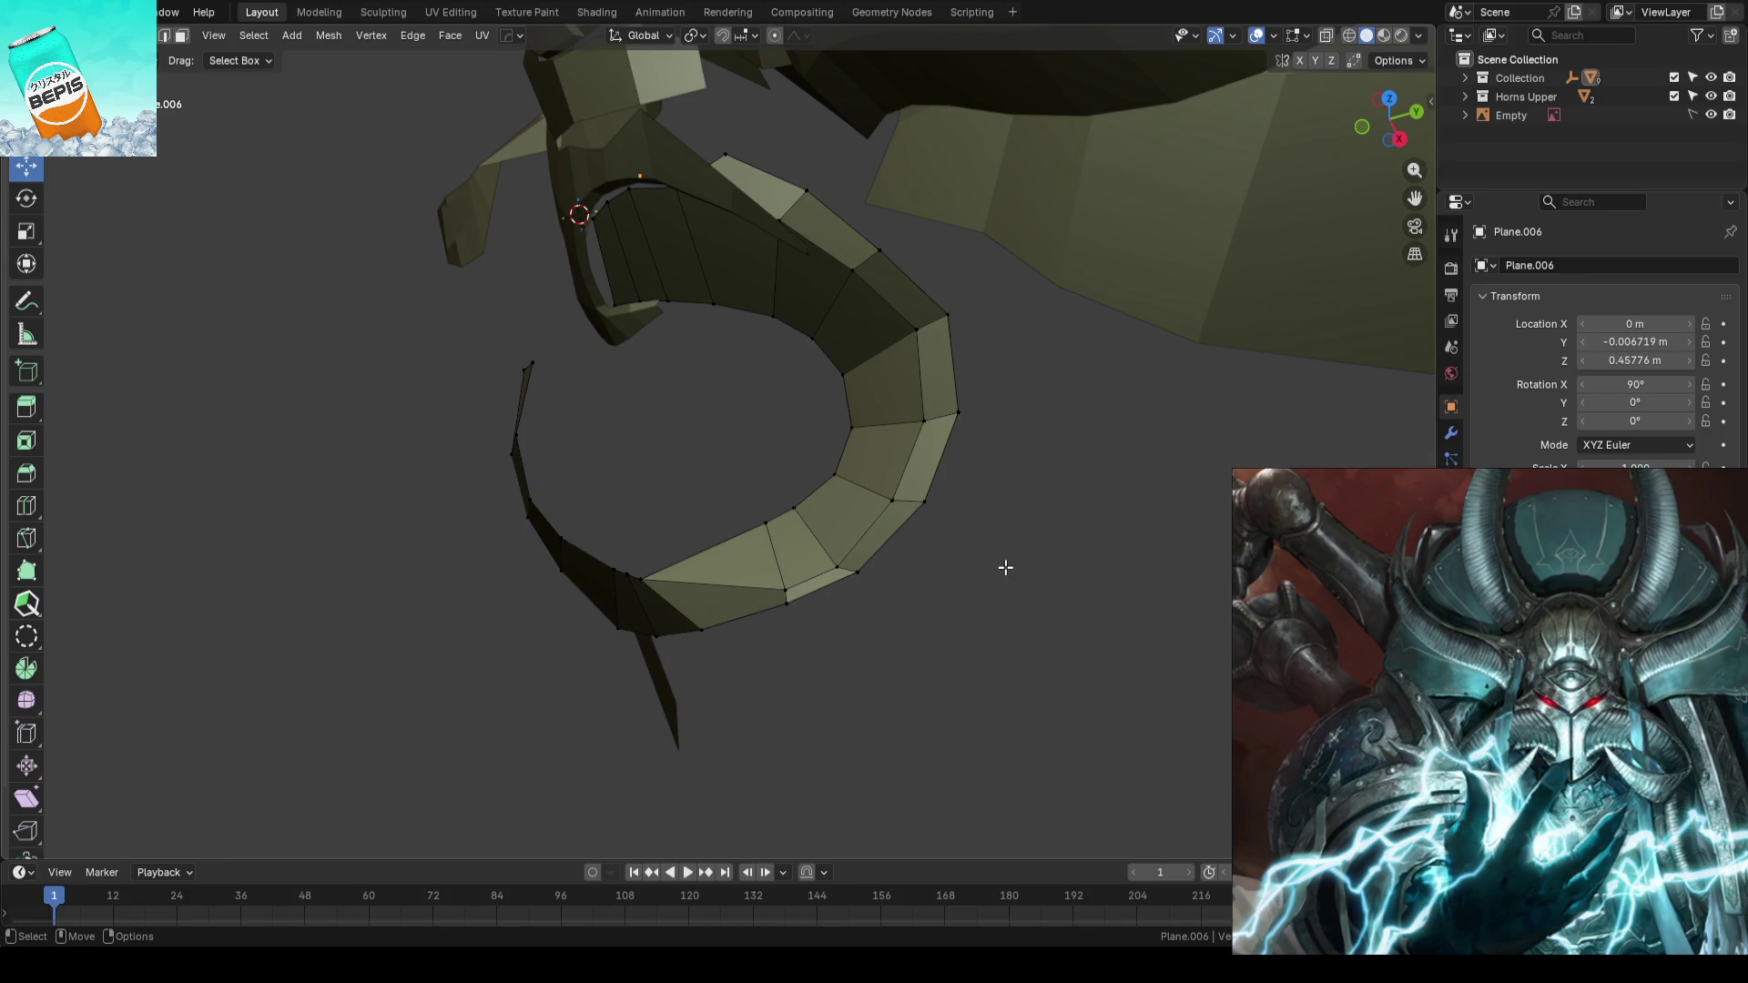
- Nudge a lower cheek guard vertex along Y, cancelling a follow-up X move
left_click_drag(1185, 416, 550, 703)
mouse_move(551, 702)
middle_mouse_down()
mouse_move(1023, 647)
mouse_move(955, 548)
mouse_move(1022, 578)
mouse_move(866, 585)
mouse_move(746, 567)
middle_mouse_up()
left_click(1023, 648)
left_click(747, 567)
middle_click_drag(878, 592, 866, 566)
key("ctrl+shift+Tab")
left_click(867, 567)
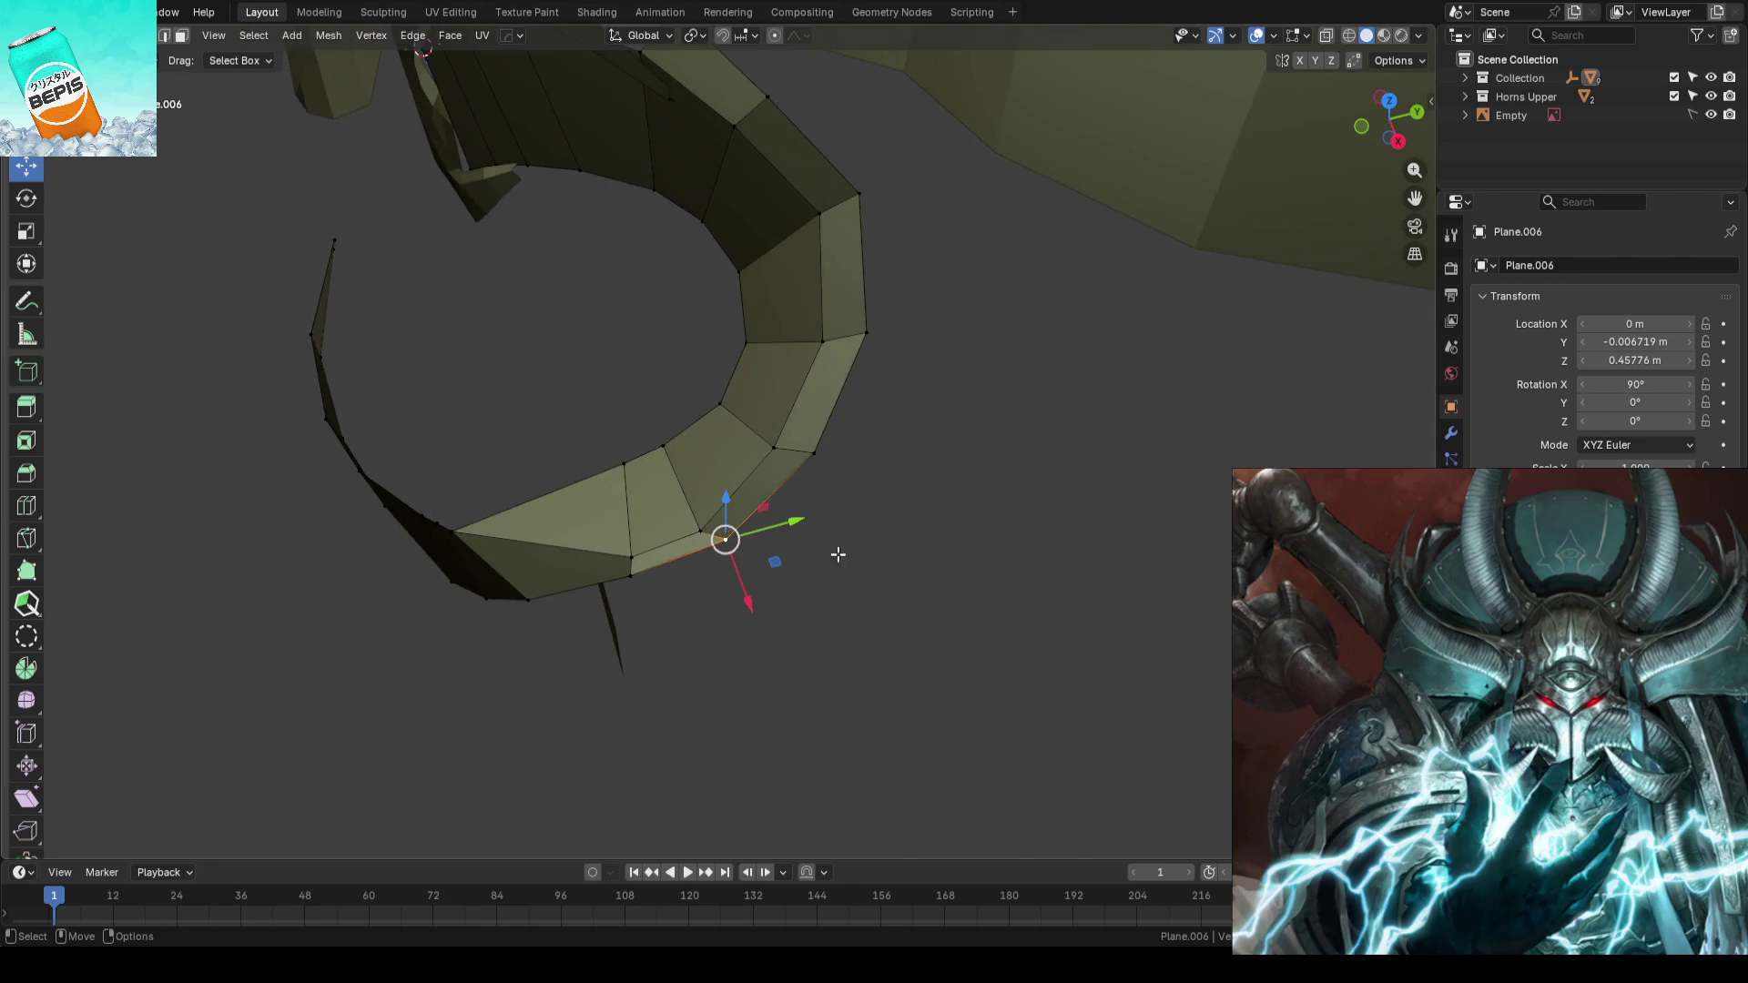
key("g")
key("y")
left_click(786, 532)
key("g")
key("x")
key("Escape")
left_click(880, 579)
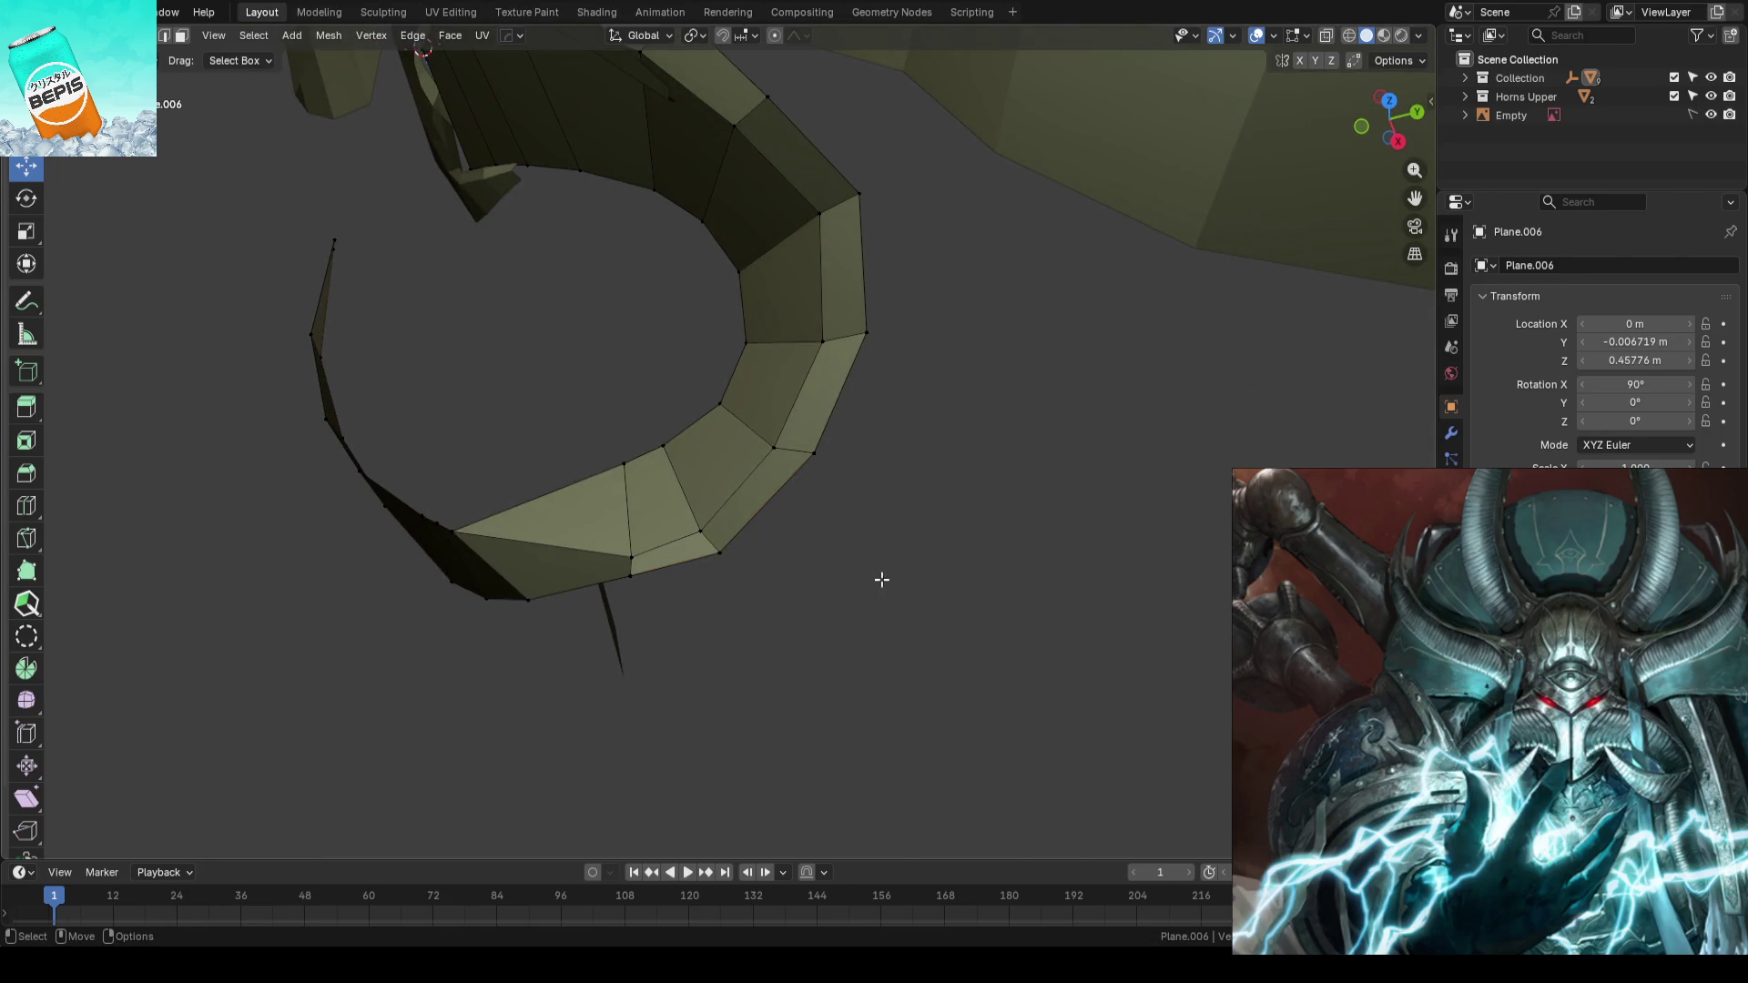
- Raise a cheek guard edge vertex along Z and check it from another angle
left_click(628, 588)
key("g")
left_click(645, 631)
key("g")
key("z")
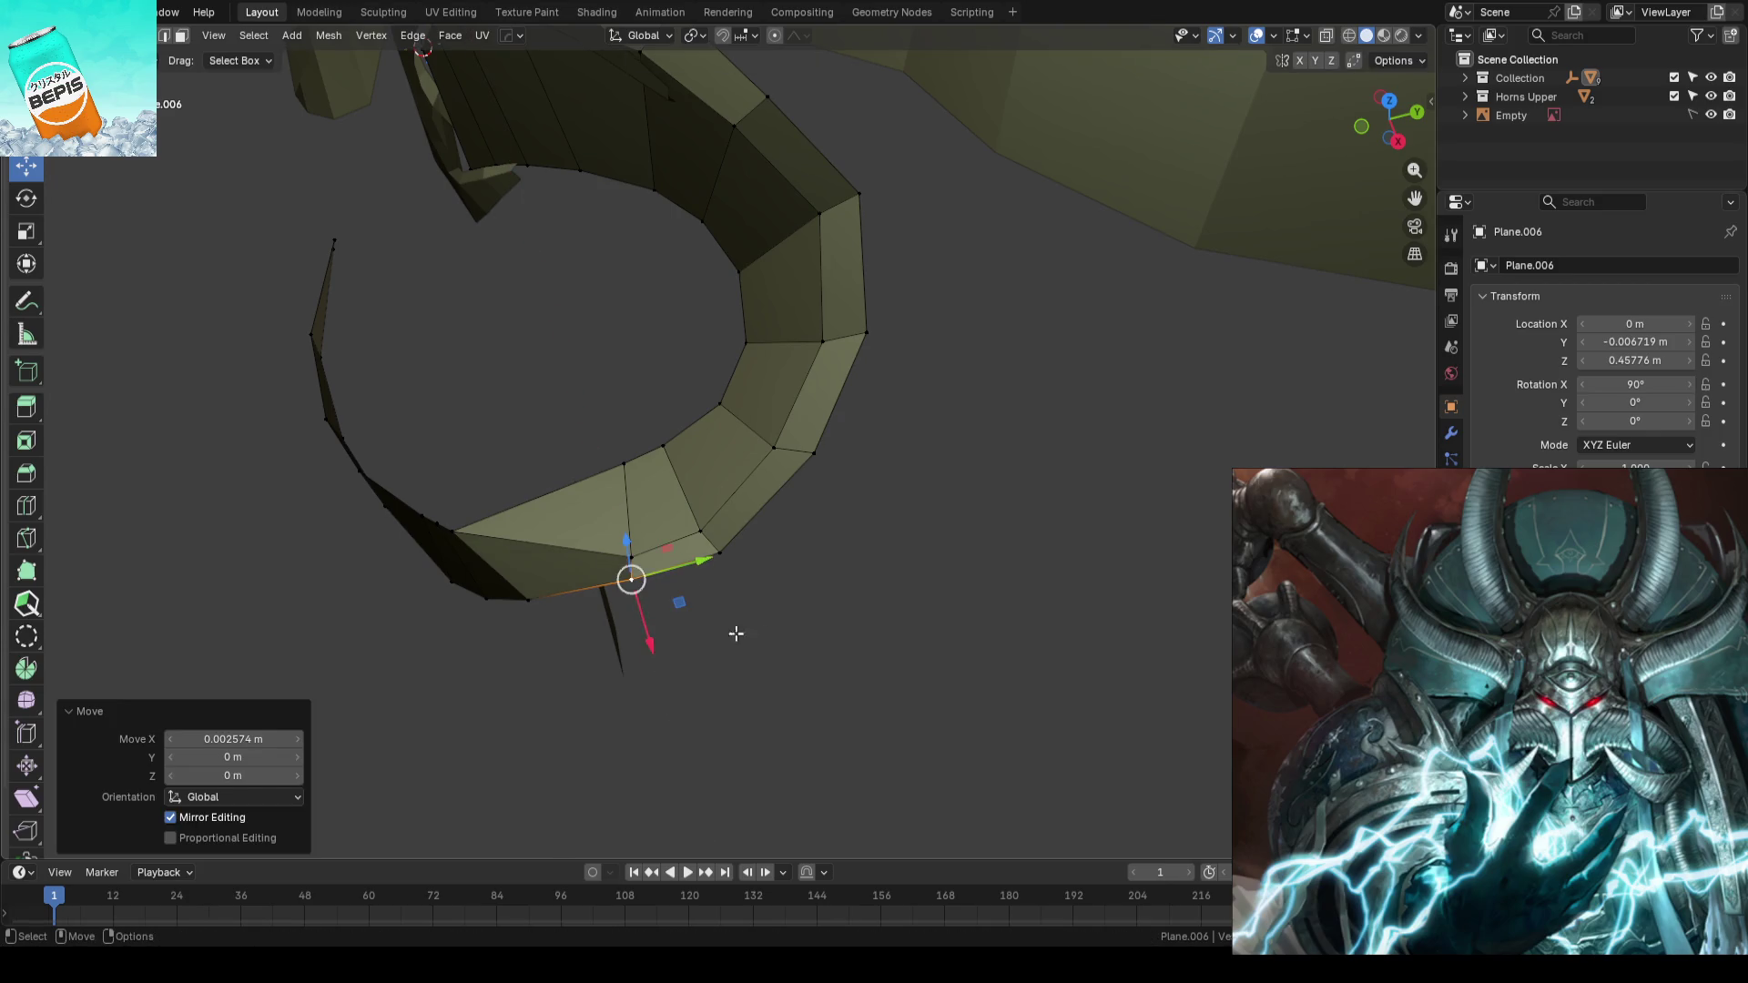
left_click(899, 613)
left_click(815, 452)
mouse_move(815, 453)
middle_mouse_down()
mouse_move(997, 422)
mouse_move(988, 432)
middle_mouse_up()
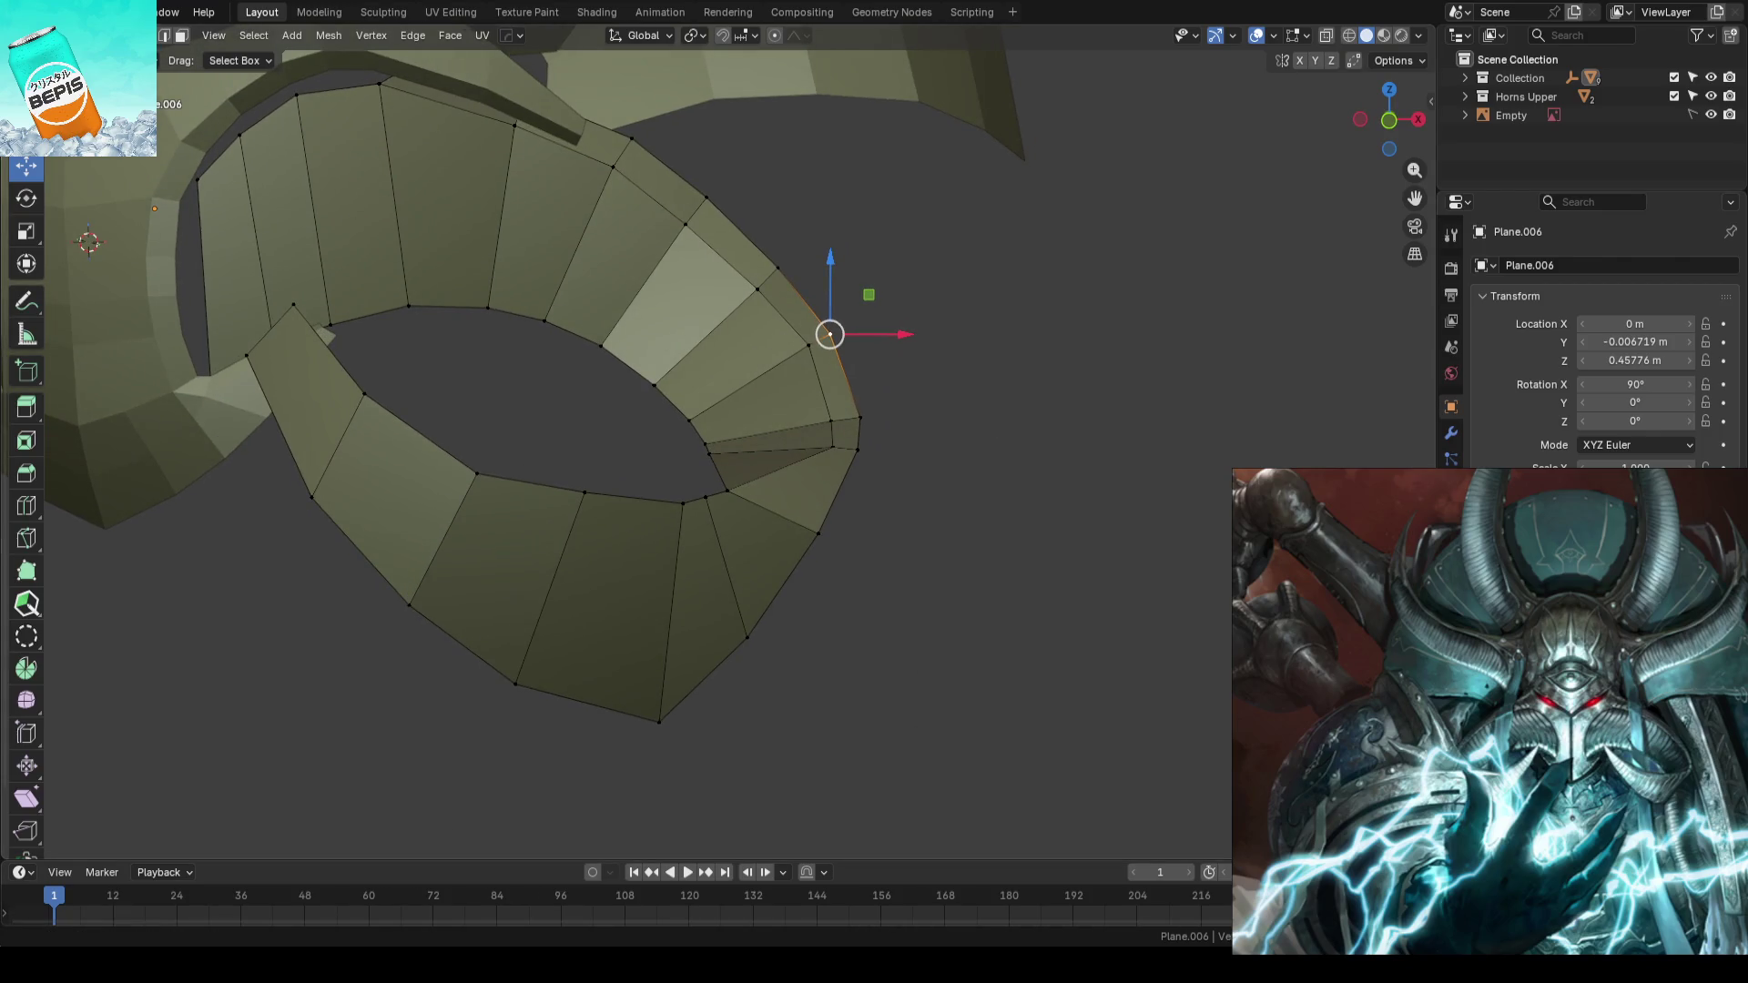
left_click(1080, 429)
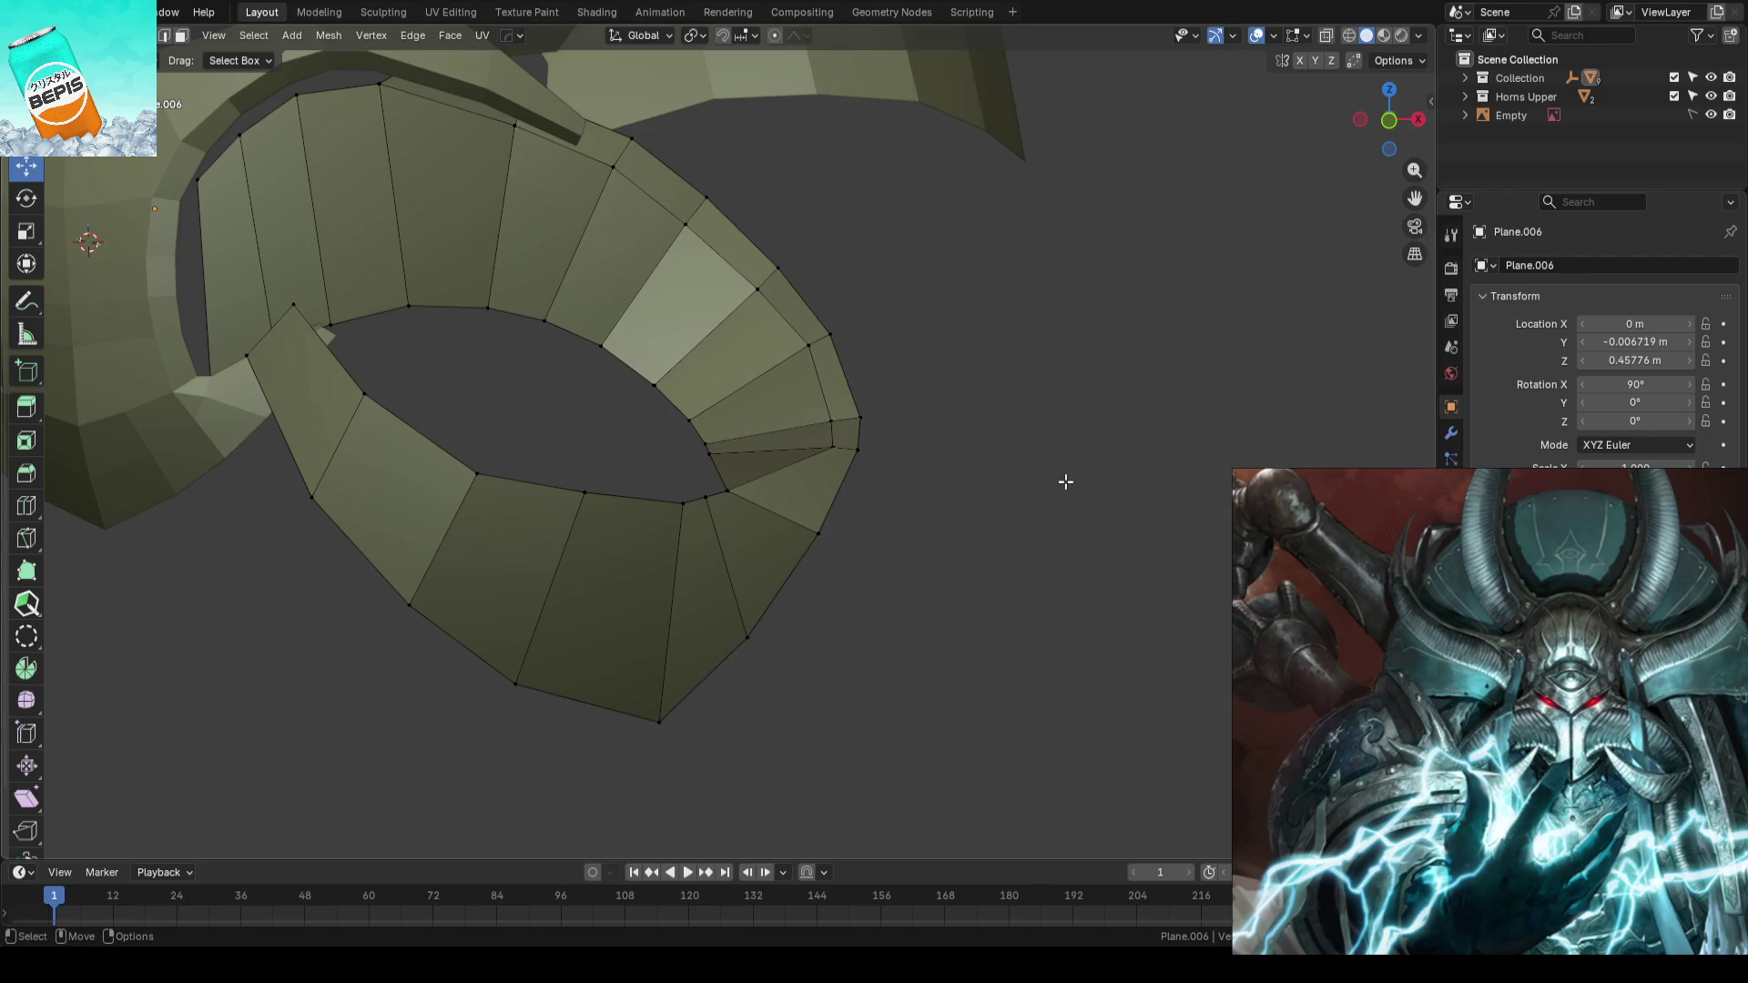
- Move two more cheek guard vertices along Y for mirrored depth nudges
mouse_move(1065, 480)
middle_mouse_down()
mouse_move(1025, 422)
mouse_move(819, 452)
mouse_move(768, 531)
mouse_move(828, 512)
mouse_move(828, 527)
middle_mouse_up()
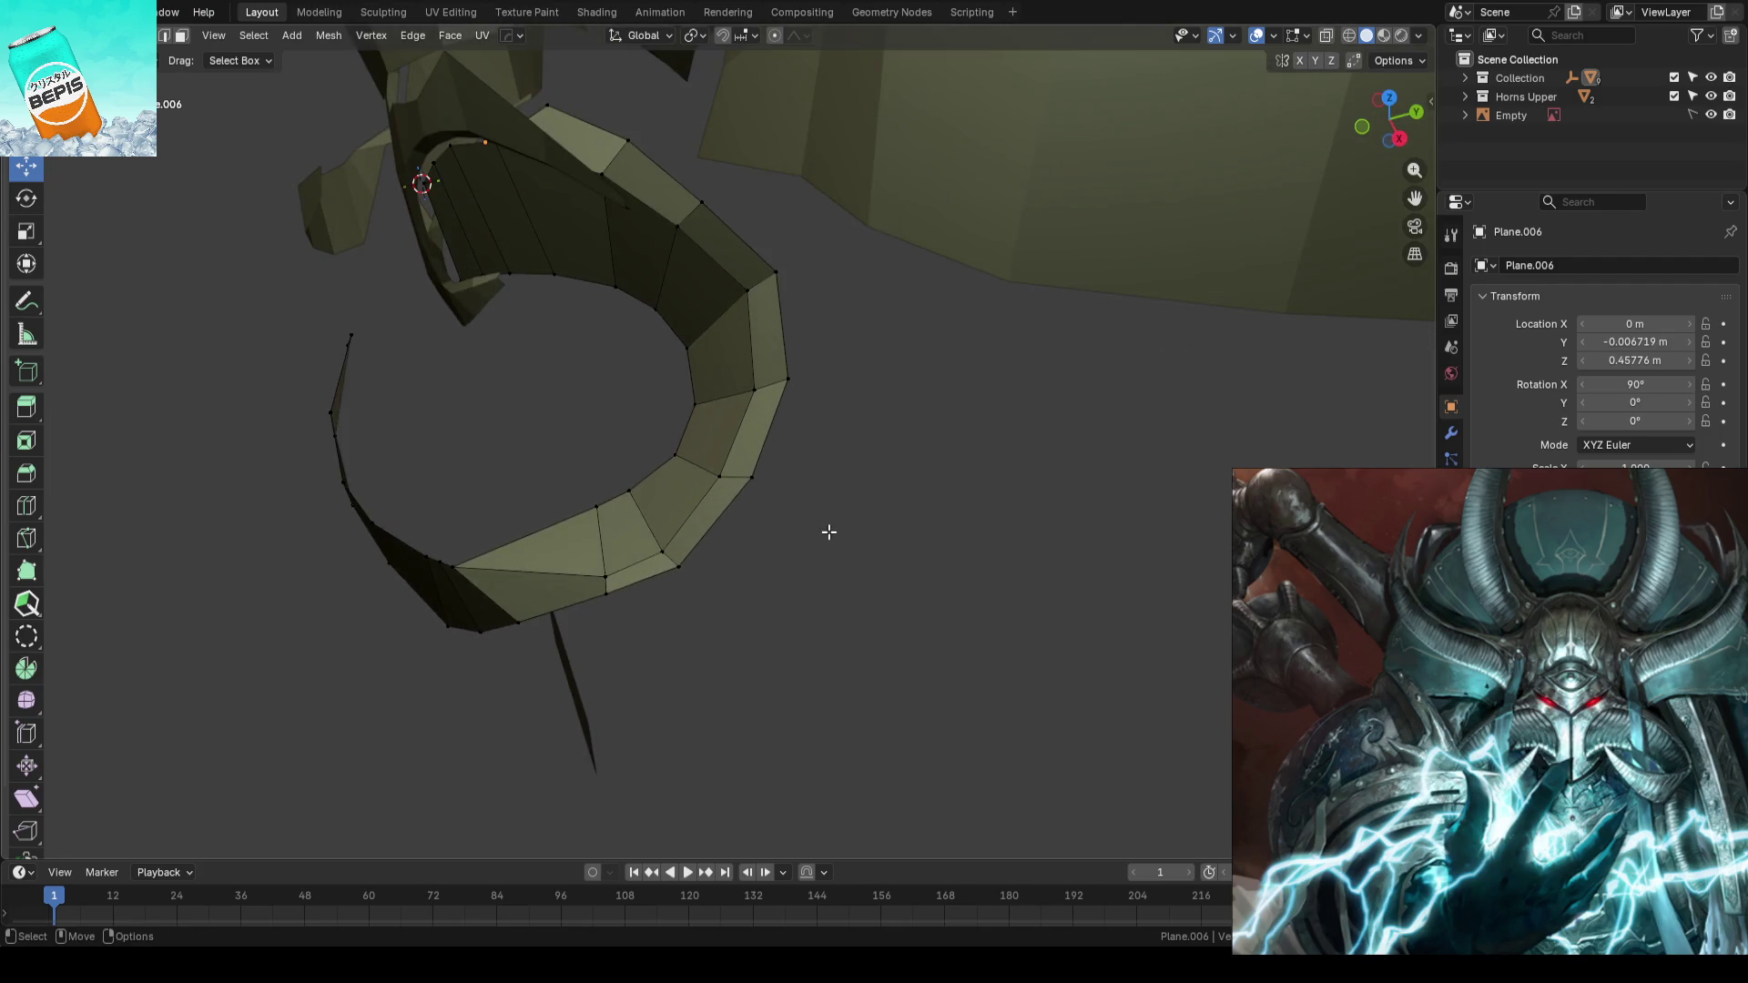
left_click(716, 468)
key("g")
key("y")
left_click(781, 455)
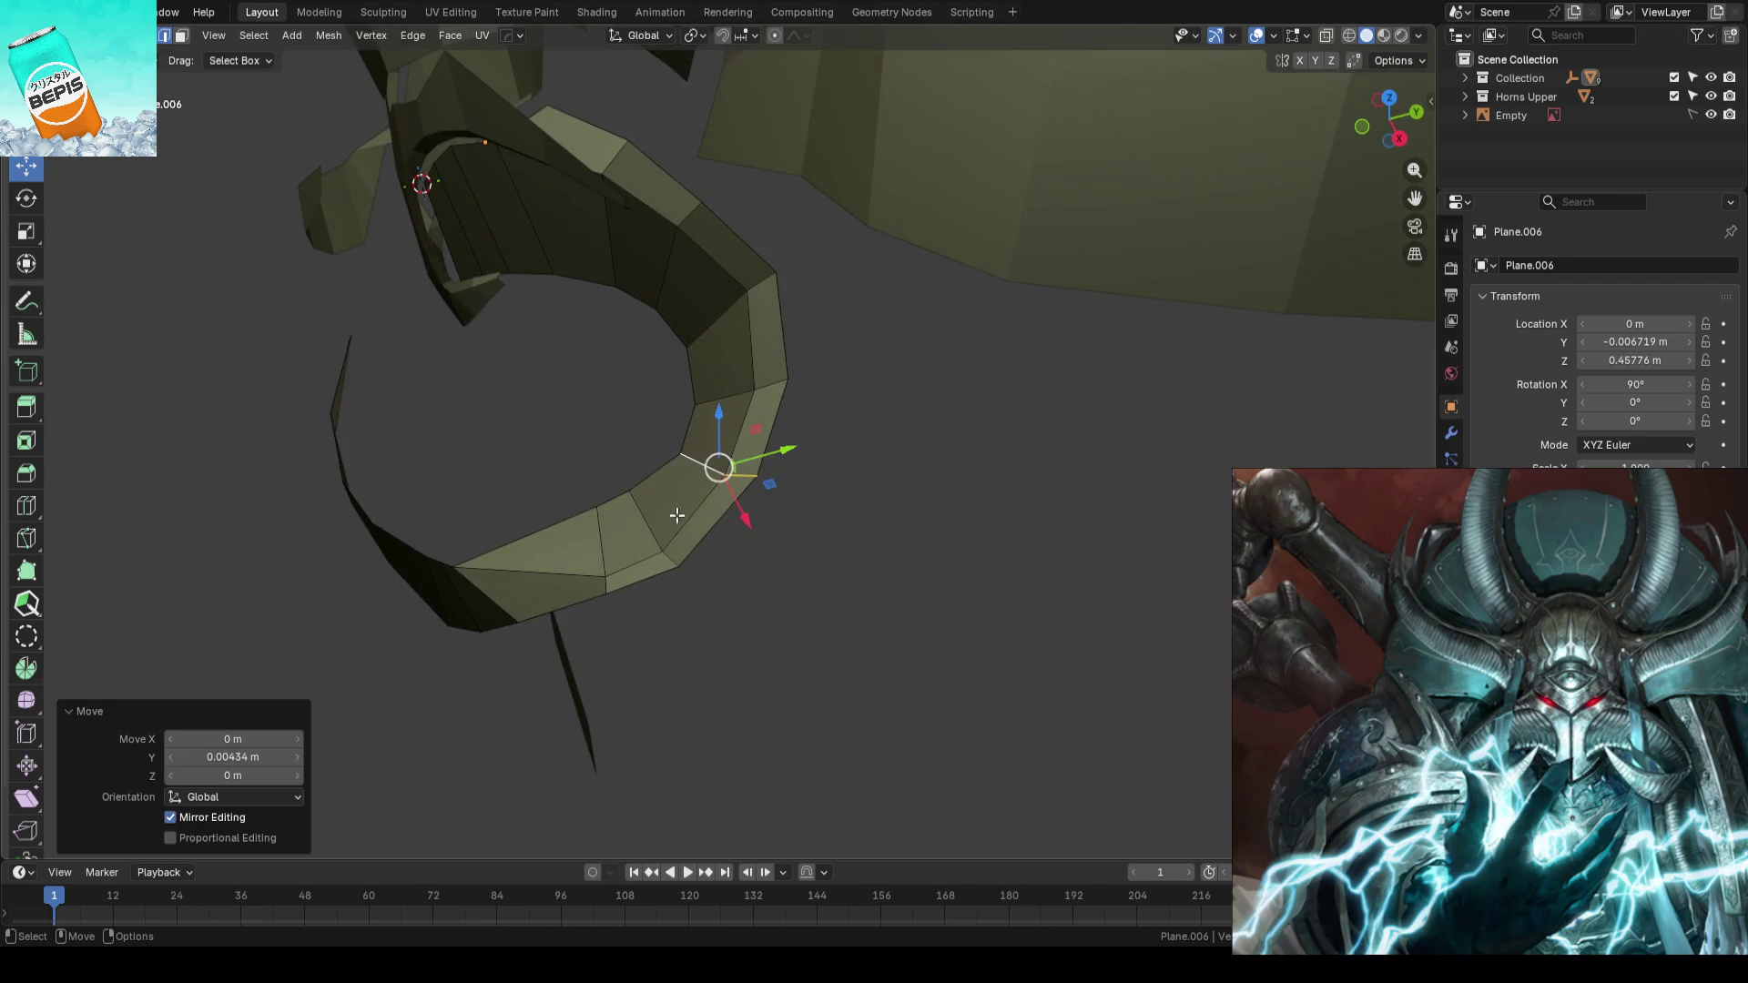
left_click(656, 528)
key("g")
key("y")
left_click(900, 499)
scroll(900, 499, "down", 5)
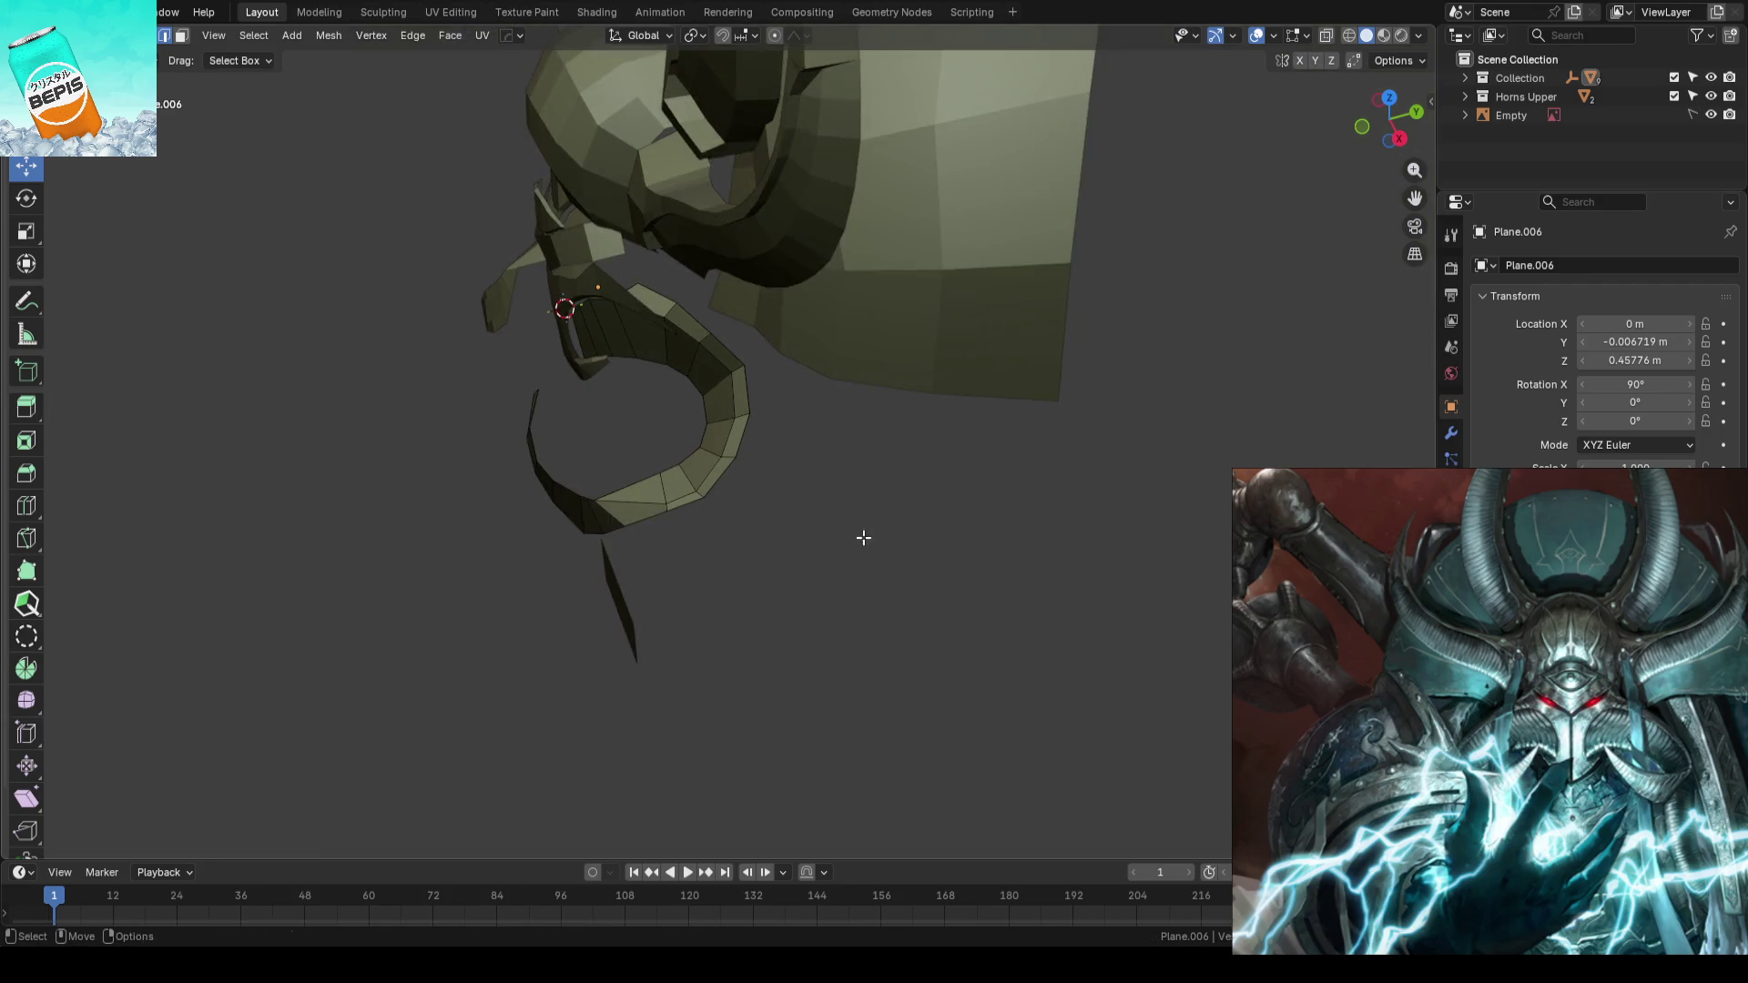
mouse_move(859, 539)
middle_mouse_down()
mouse_move(1018, 500)
mouse_move(670, 547)
middle_mouse_up()
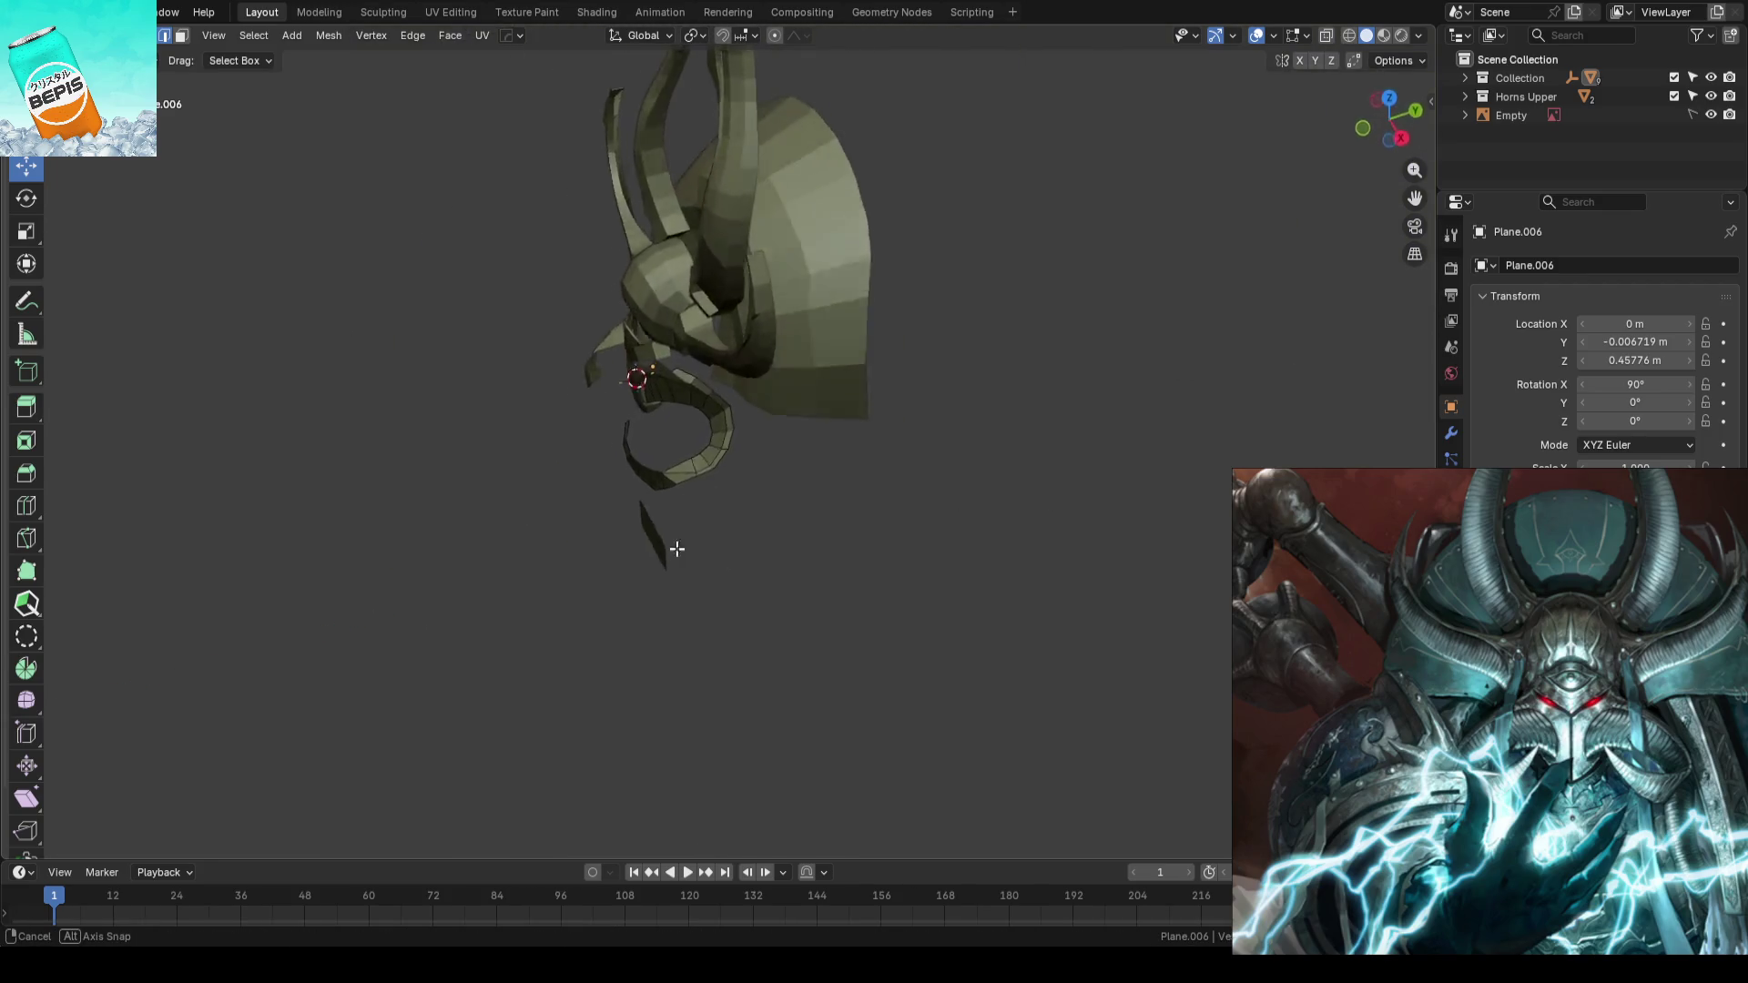
scroll(776, 520, "up", 3)
scroll(722, 527, "up", 2)
scroll(812, 447, "up", 2)
- Shift a curl vertex along Y with the gizmo, go to front view and leave edit mode
mouse_move(812, 446)
middle_mouse_down()
mouse_move(968, 477)
mouse_move(832, 477)
middle_mouse_up()
scroll(928, 488, "up", 2)
left_click(760, 464)
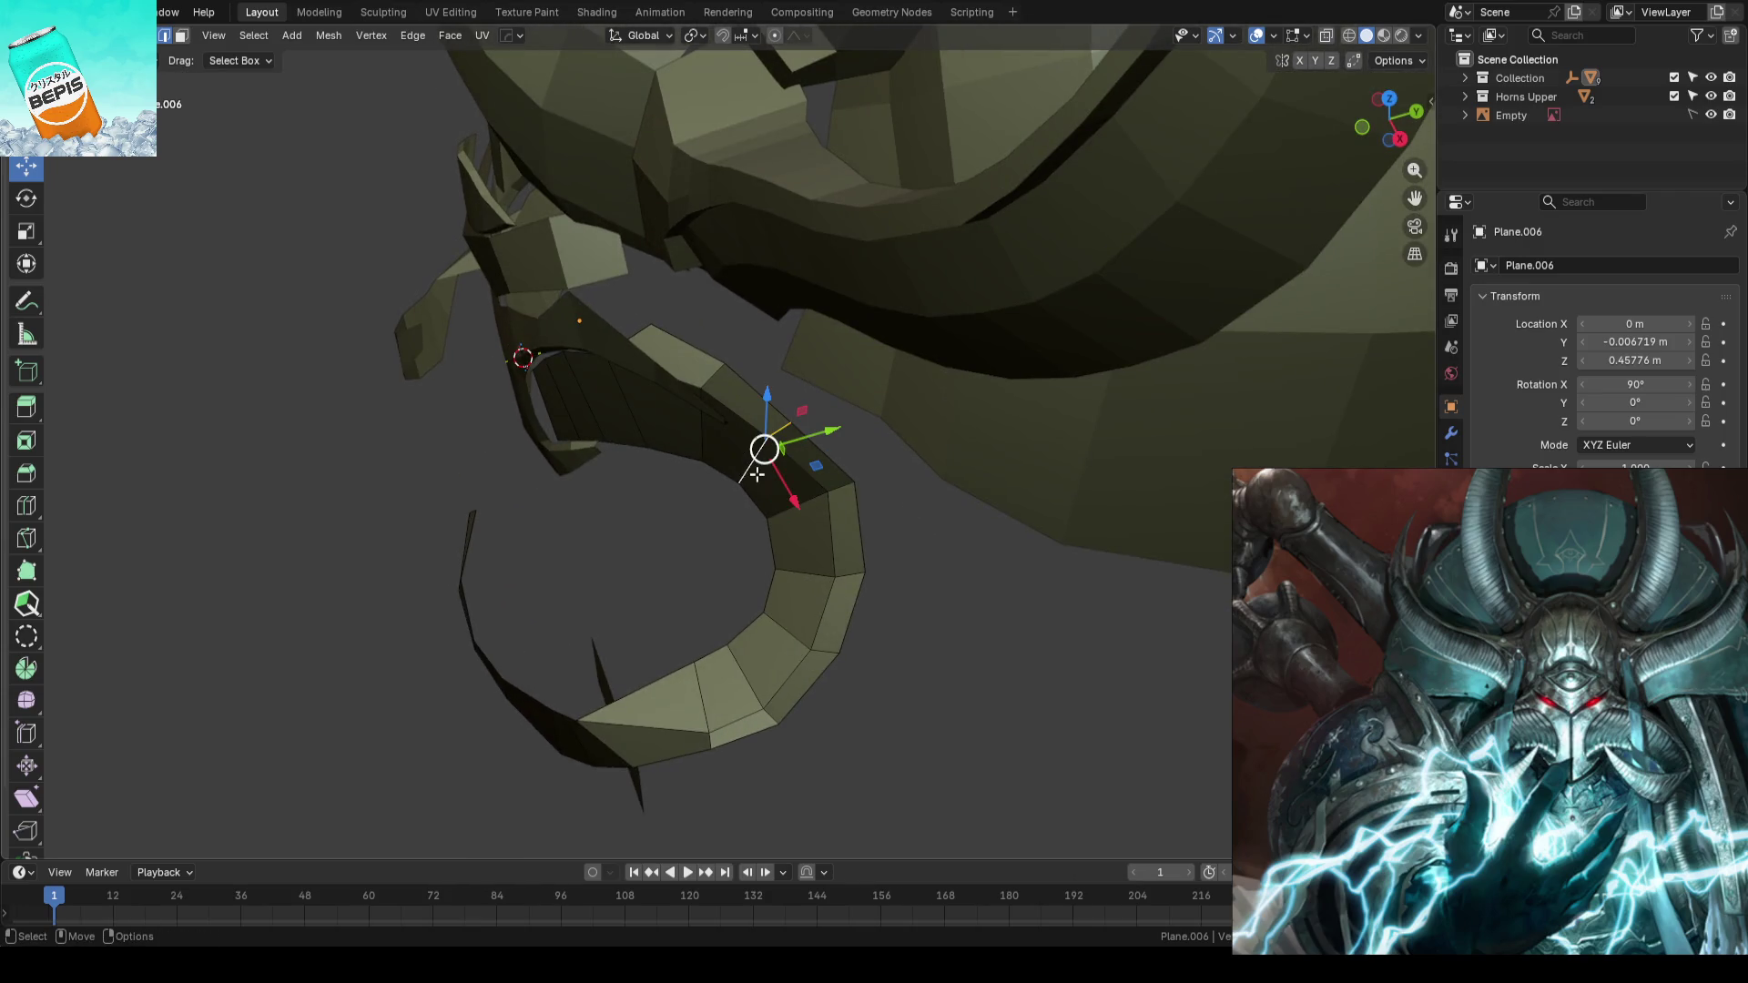
left_click_drag(830, 433, 816, 444)
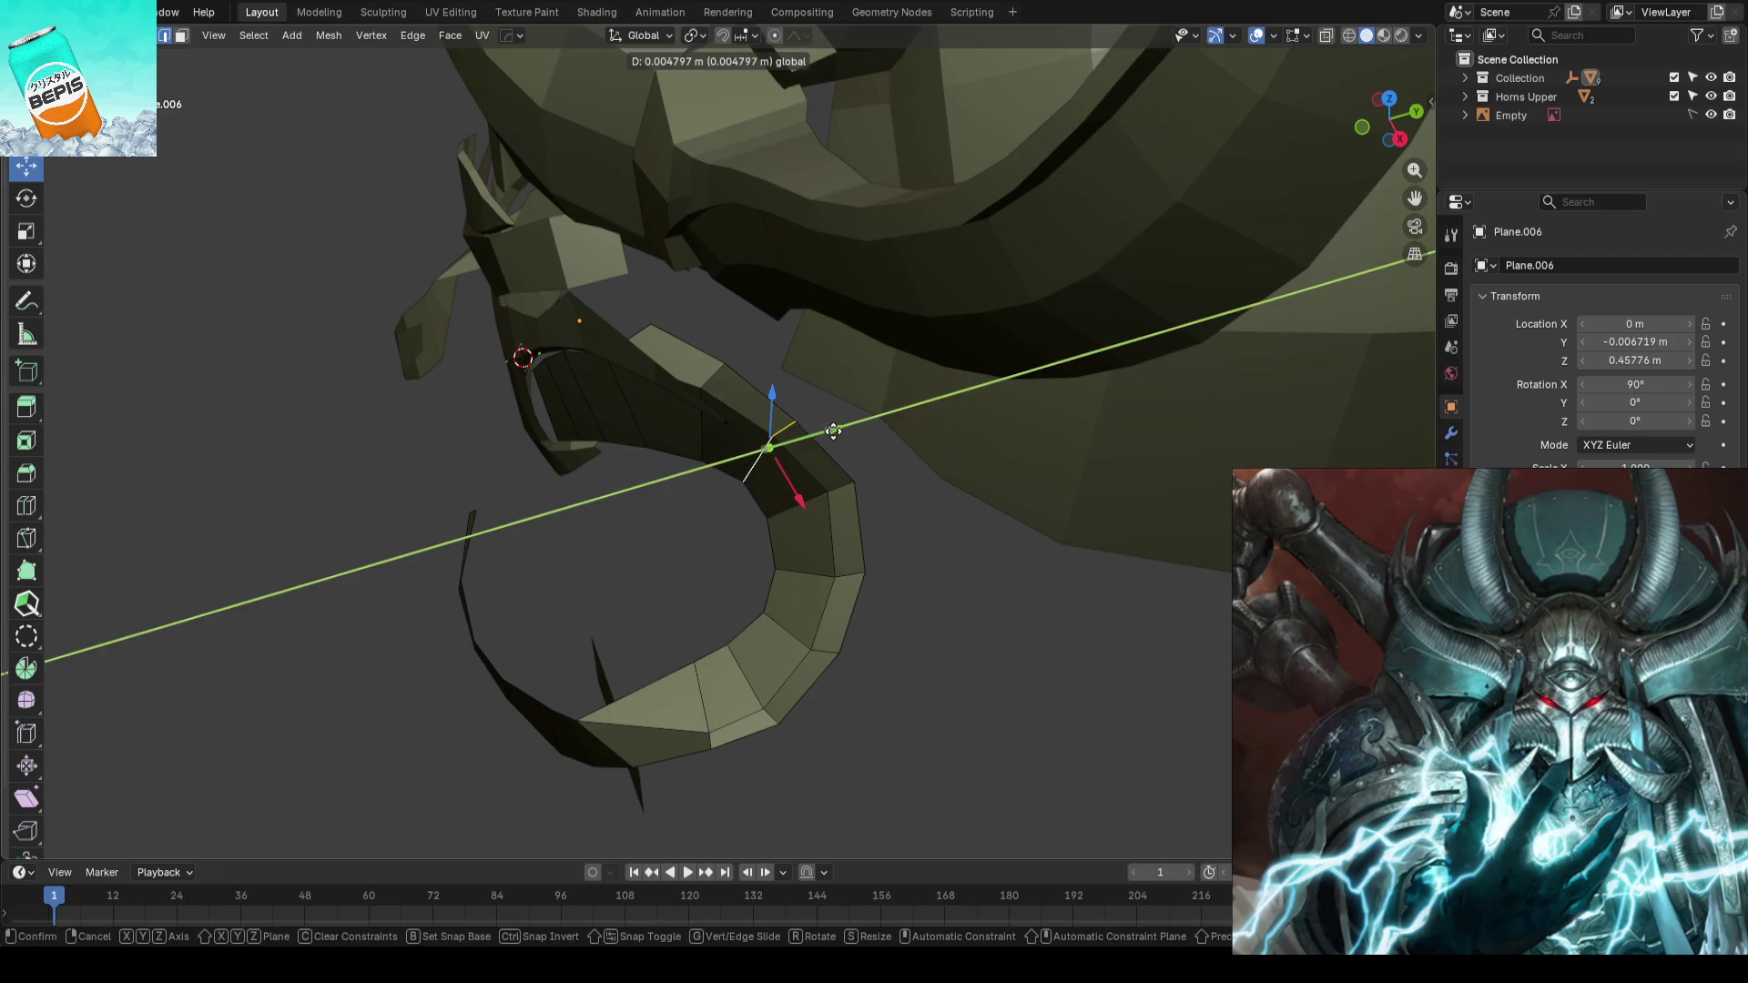
middle_click_drag(640, 534, 802, 581)
key("KP_1")
key("Tab")
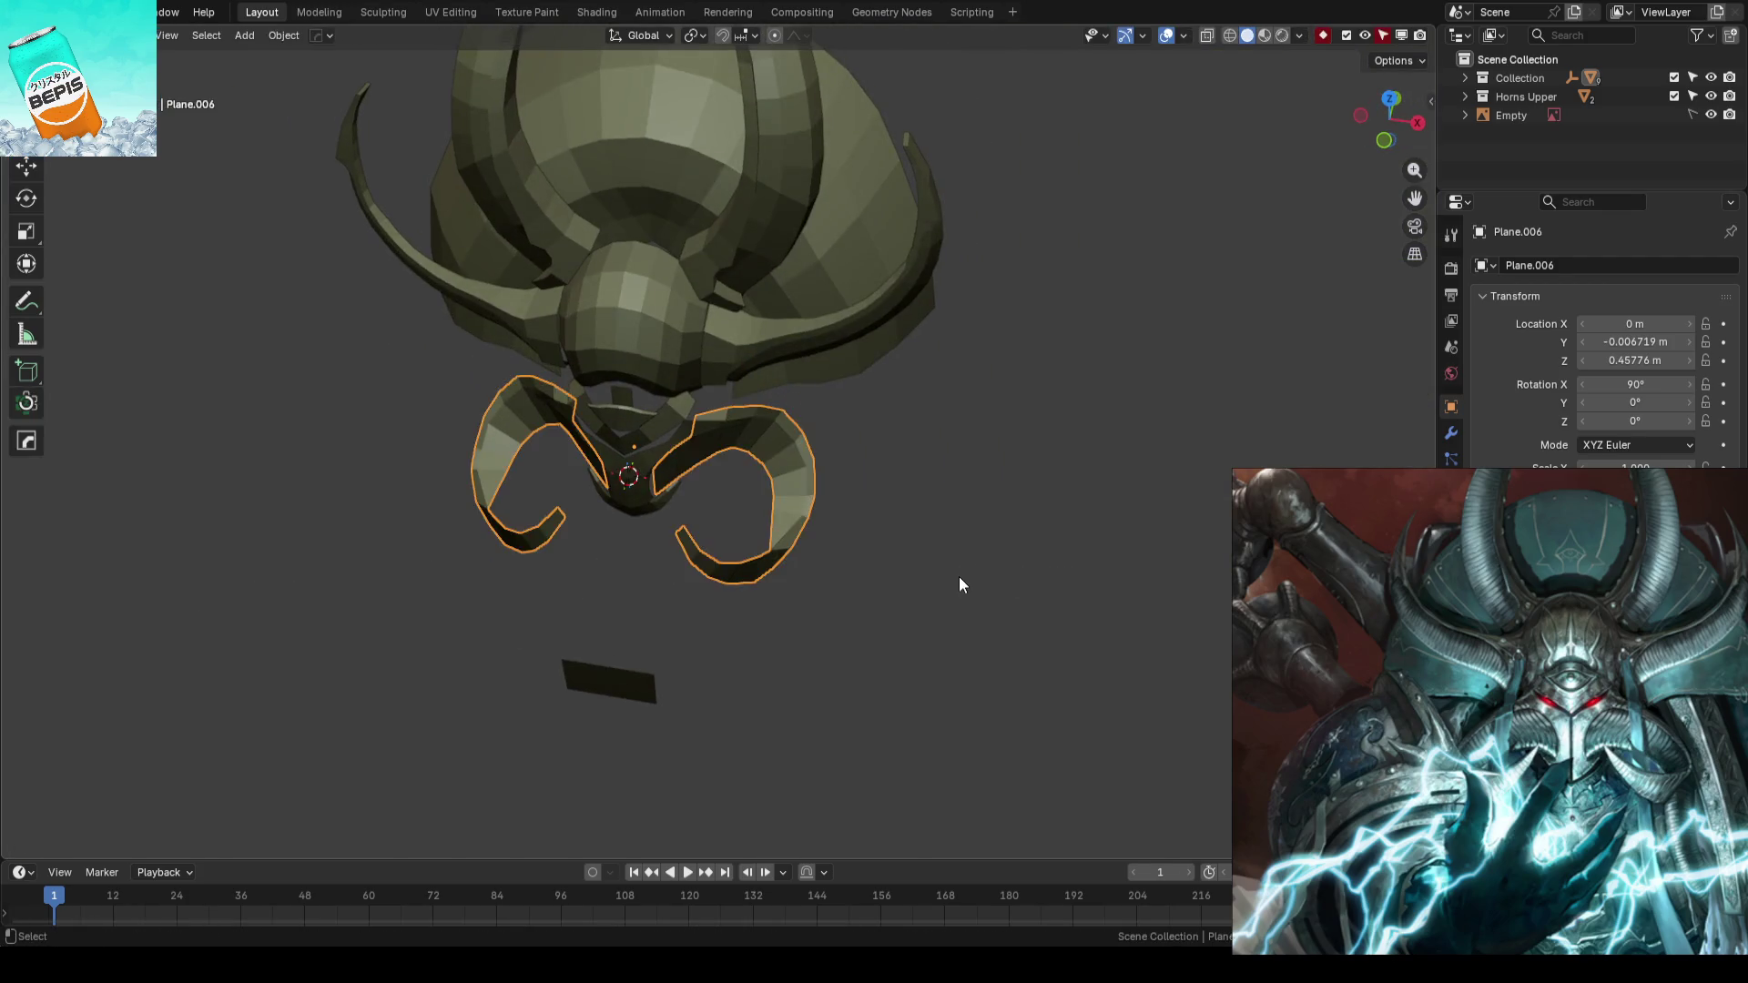
key("KP_0")
key("ctrl+s")
middle_click_drag(989, 491, 902, 393)
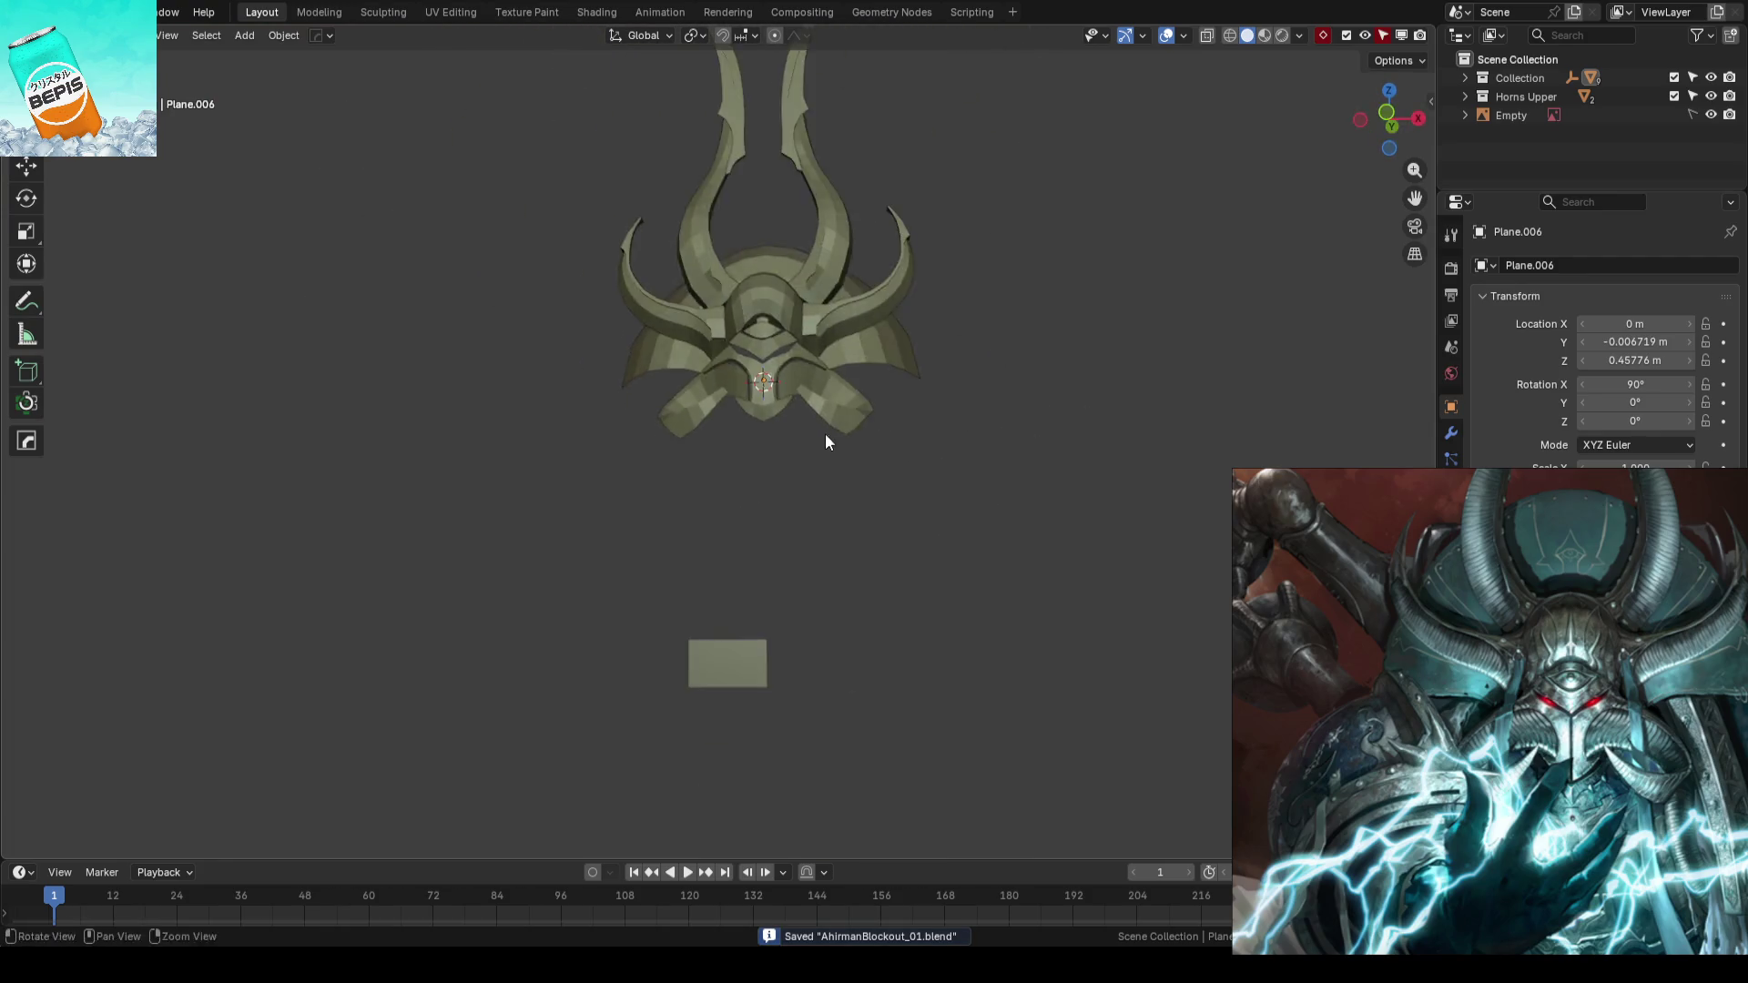
mouse_move(902, 393)
middle_mouse_down()
mouse_move(1012, 453)
mouse_move(882, 503)
middle_mouse_up()
left_click(819, 475)
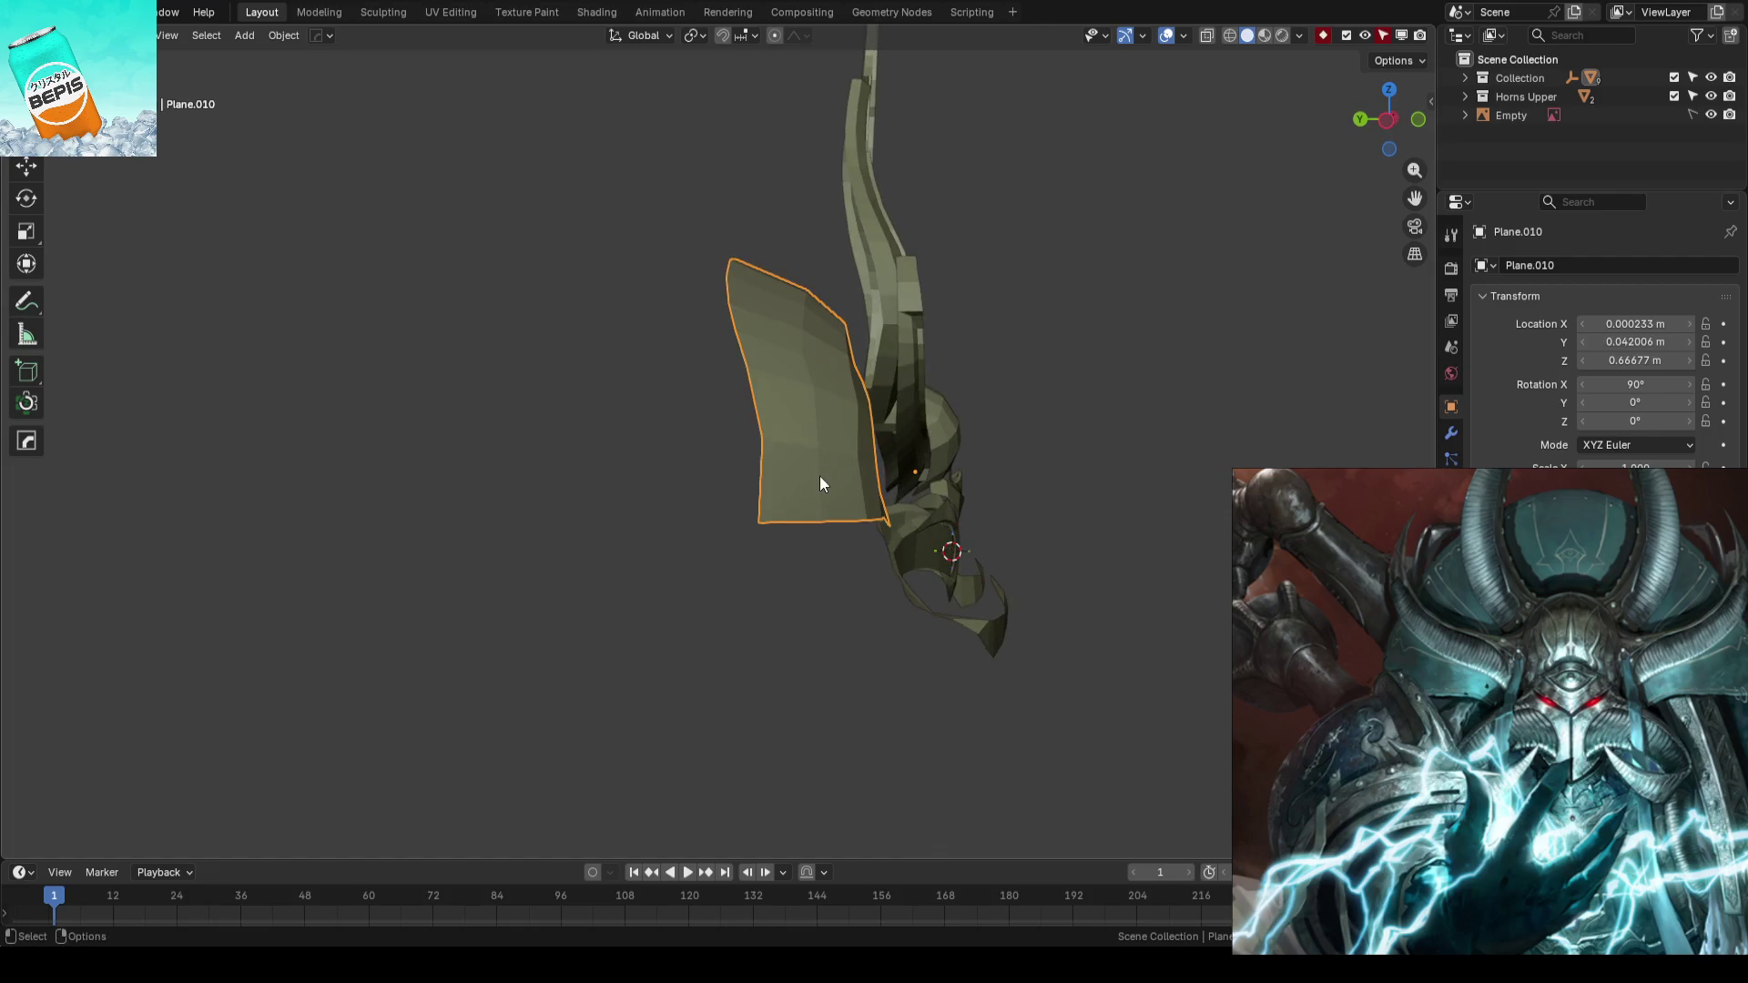
key("shift+d")
right_click(841, 474)
key("ctrl+z")
key("ctrl+z")
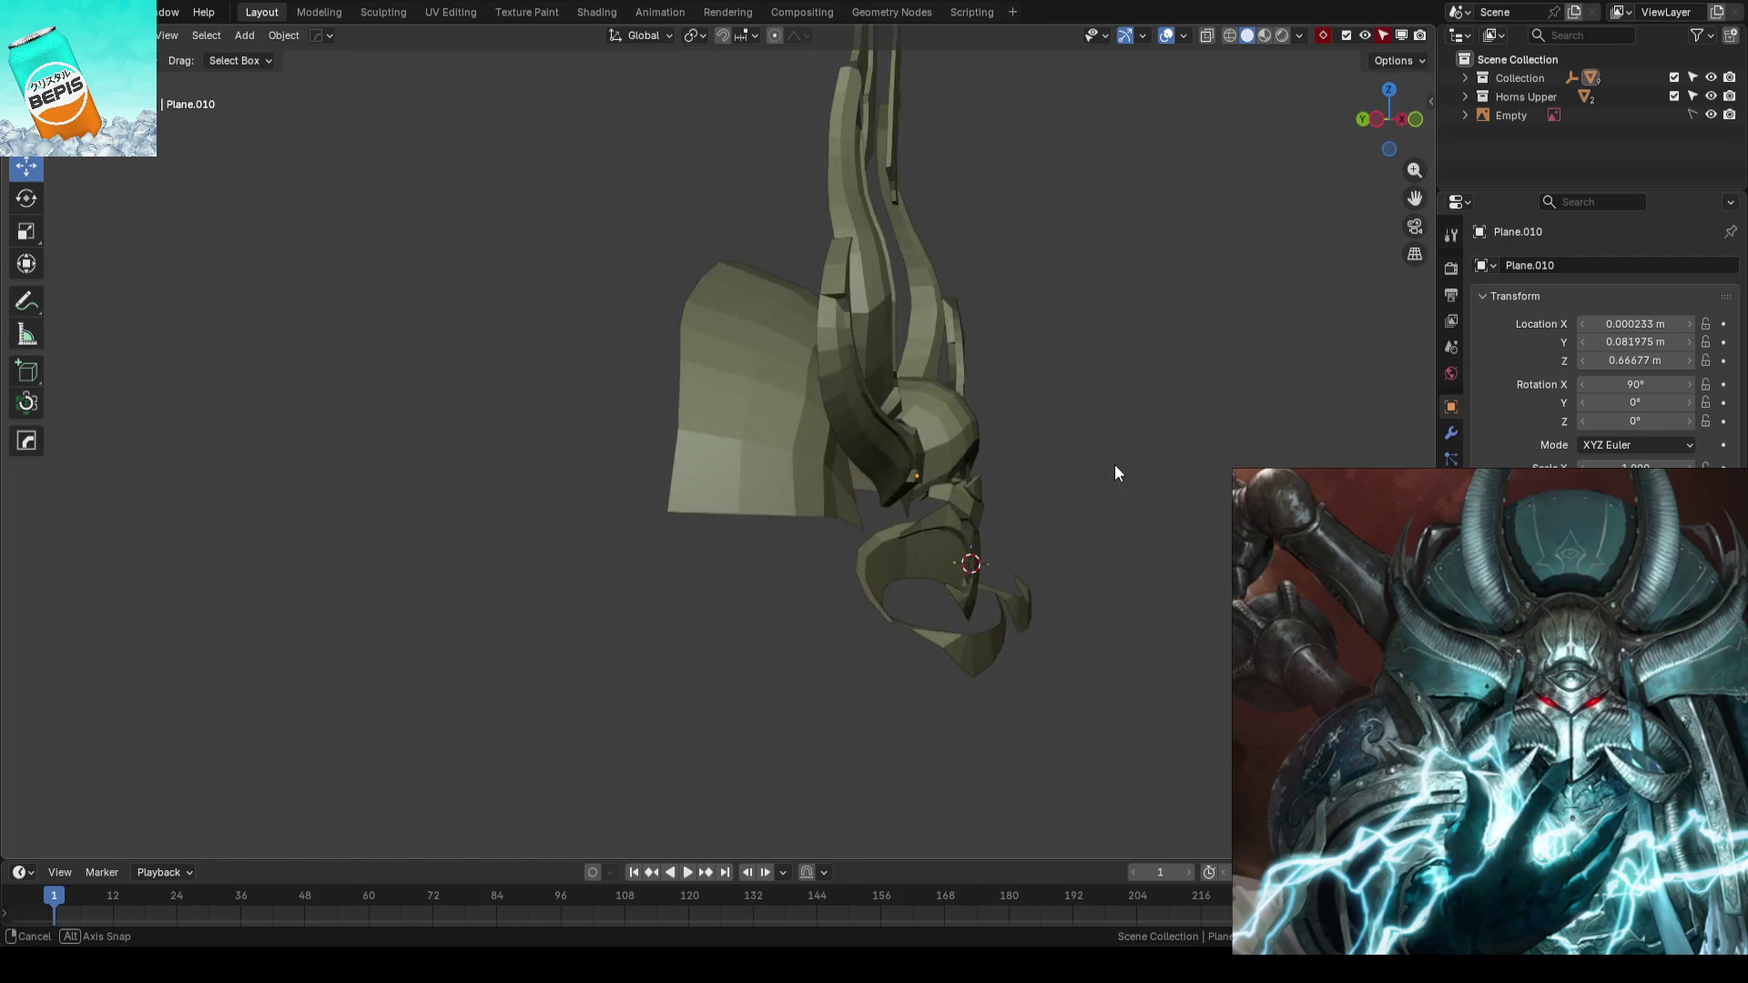
middle_click_drag(1014, 356, 878, 252)
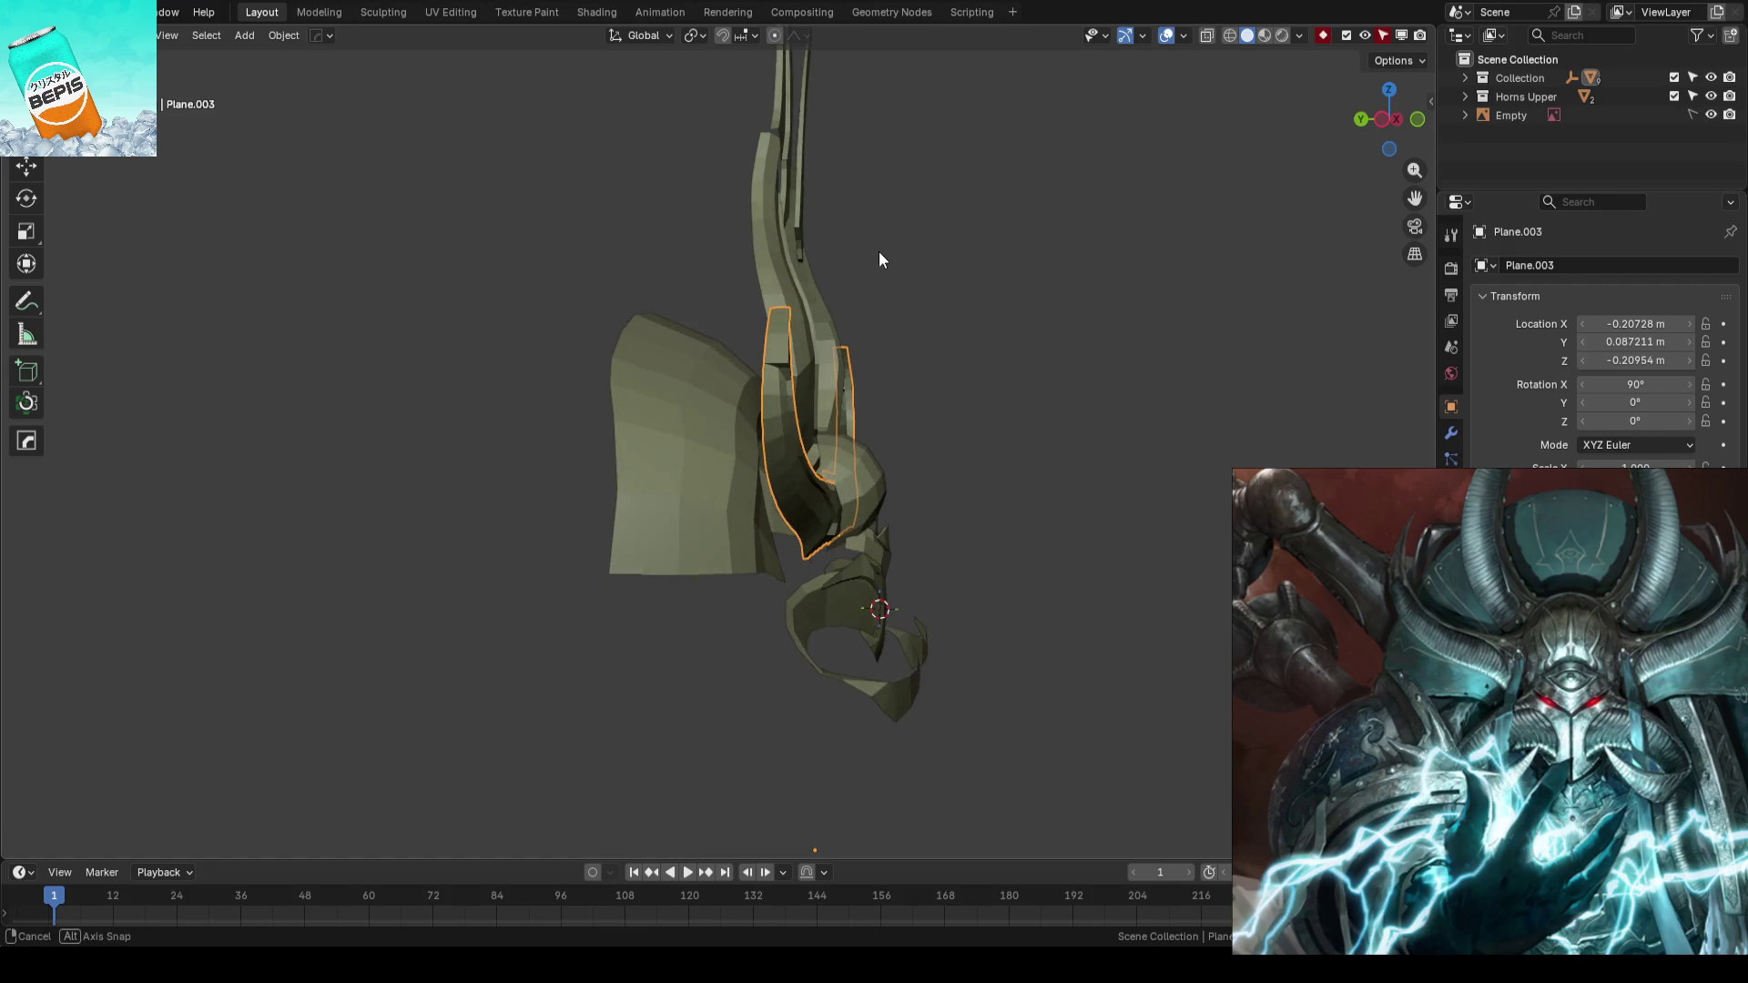
- Nudge the side horn strip along Y with the gizmo, cancelling an extra move
mouse_move(802, 646)
middle_mouse_down()
mouse_move(922, 528)
mouse_move(802, 433)
mouse_move(916, 438)
mouse_move(775, 711)
middle_mouse_up()
left_click_drag(750, 735, 744, 736)
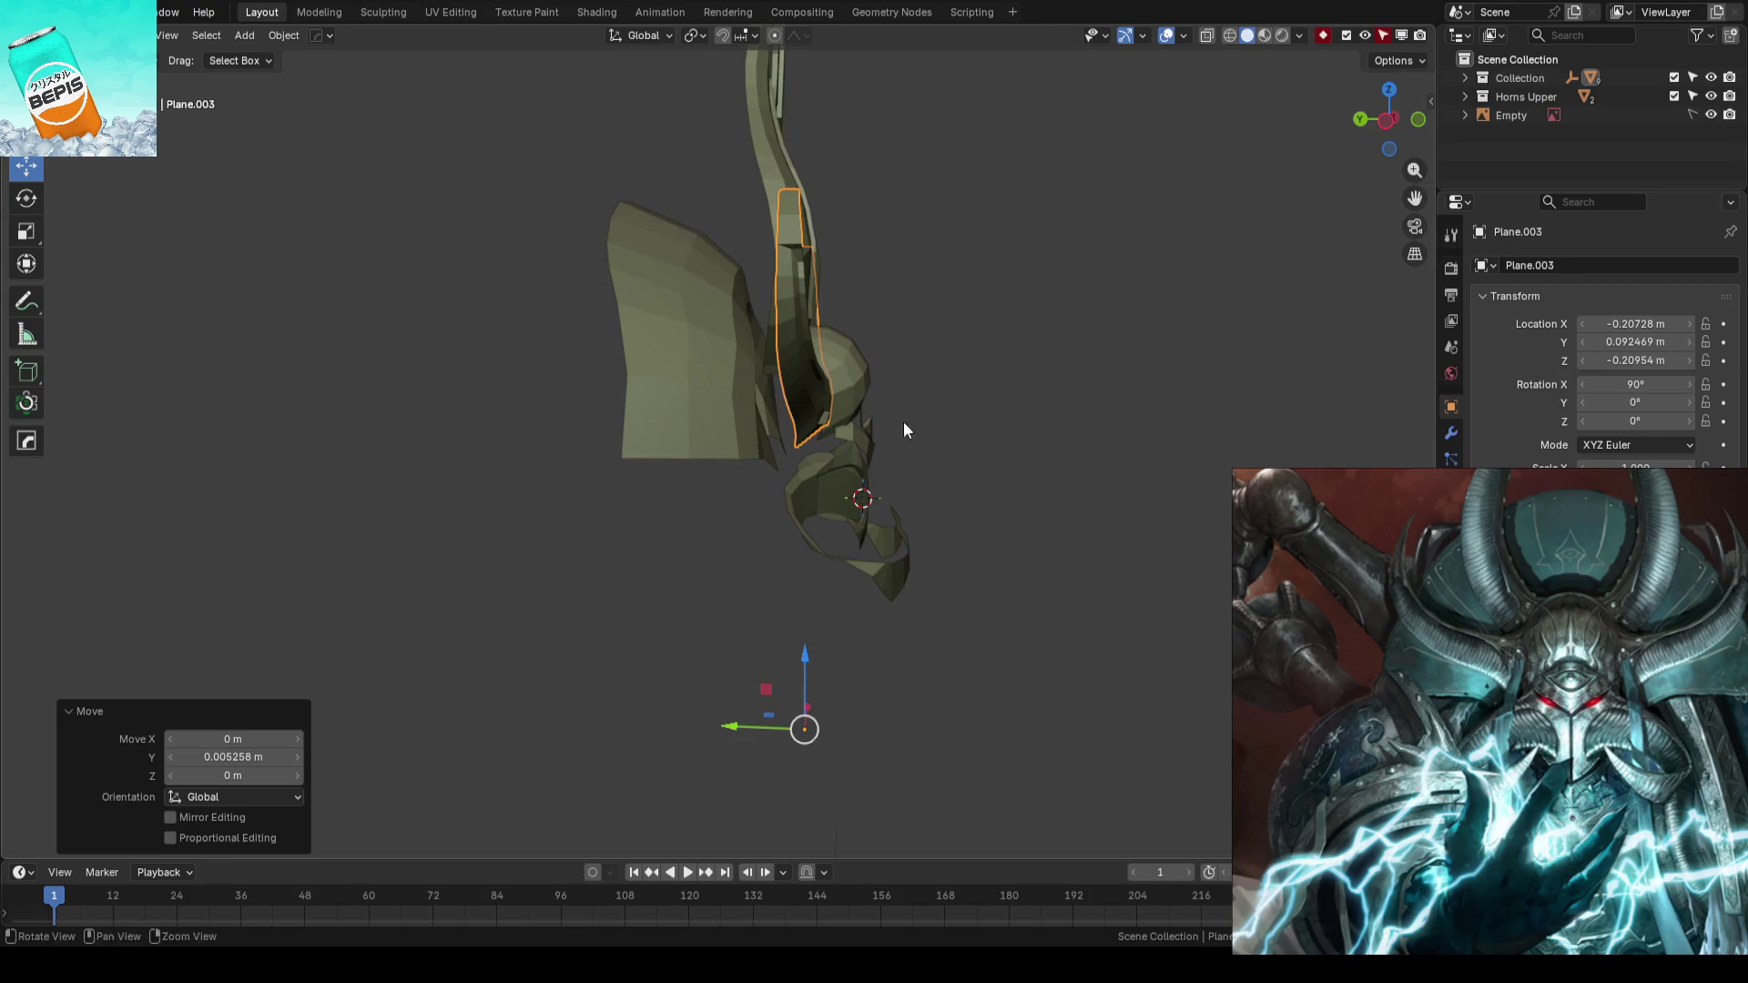
middle_click_drag(903, 422, 622, 254)
key("g")
key("y")
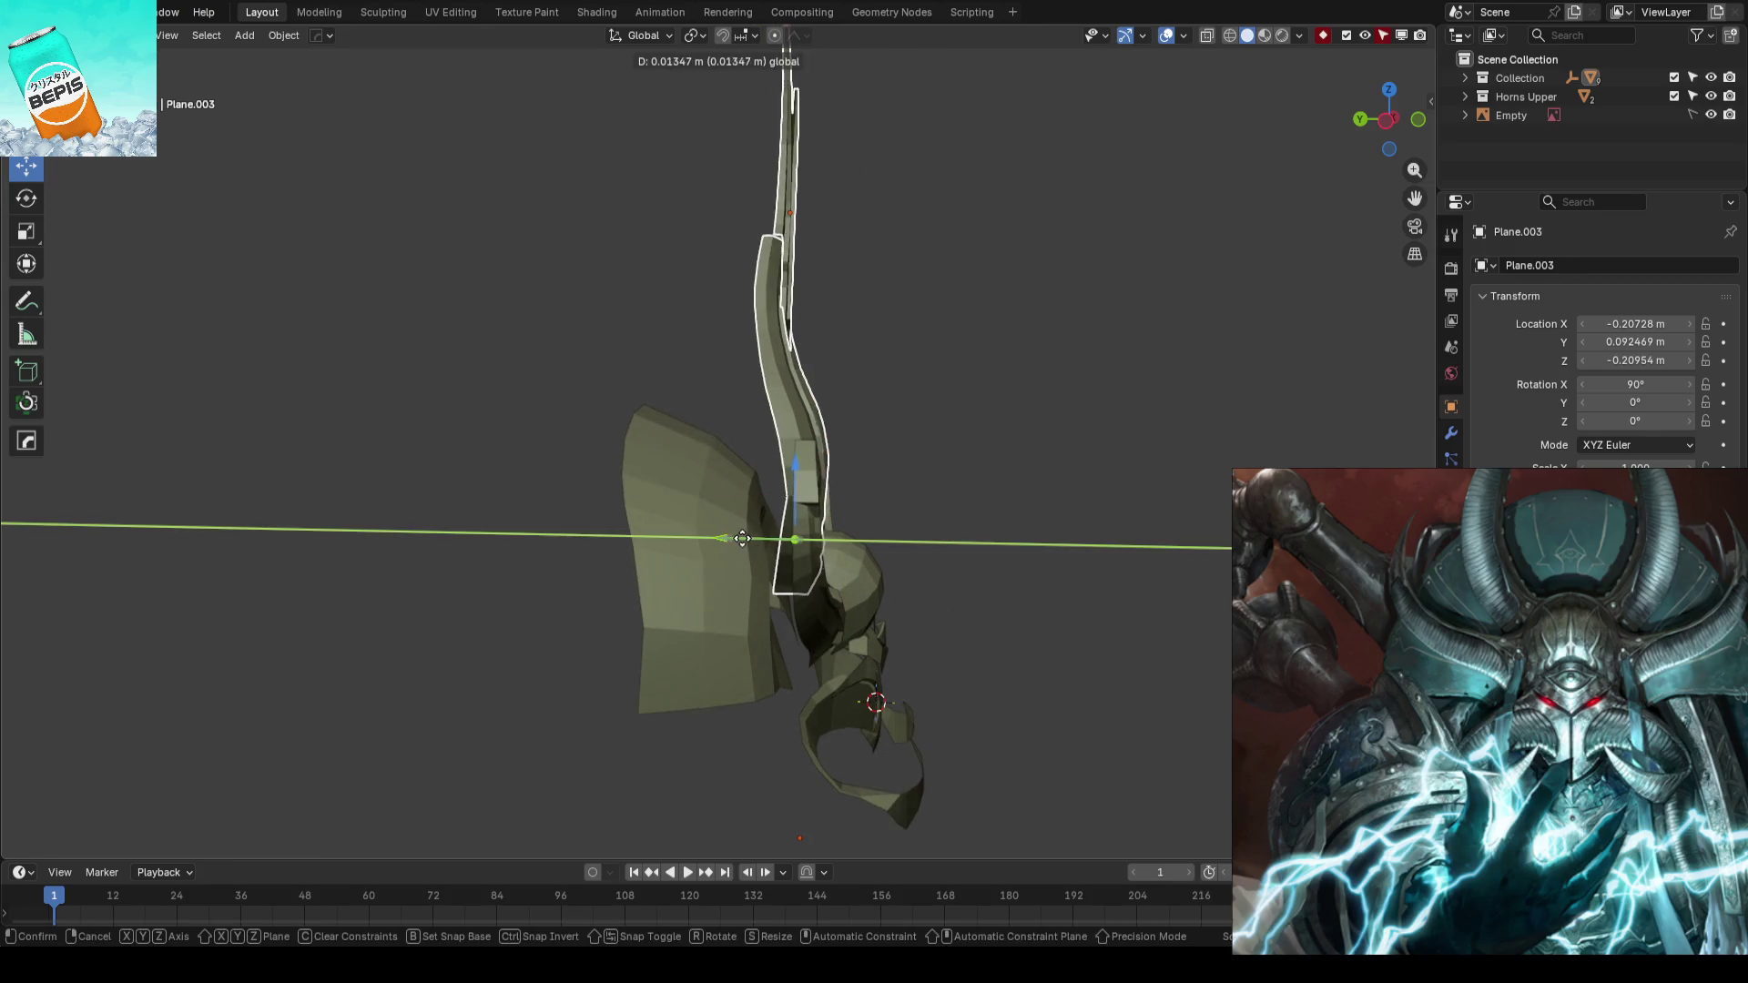
key("Escape")
mouse_move(1019, 502)
middle_mouse_down()
mouse_move(778, 534)
mouse_move(888, 342)
mouse_move(1014, 297)
mouse_move(1046, 593)
mouse_move(1107, 663)
mouse_move(1133, 625)
mouse_move(964, 528)
middle_mouse_up()
- Adjust the horns along Y, inspect the helmet from below and save the blockout
left_click(669, 453)
key("s")
key("y")
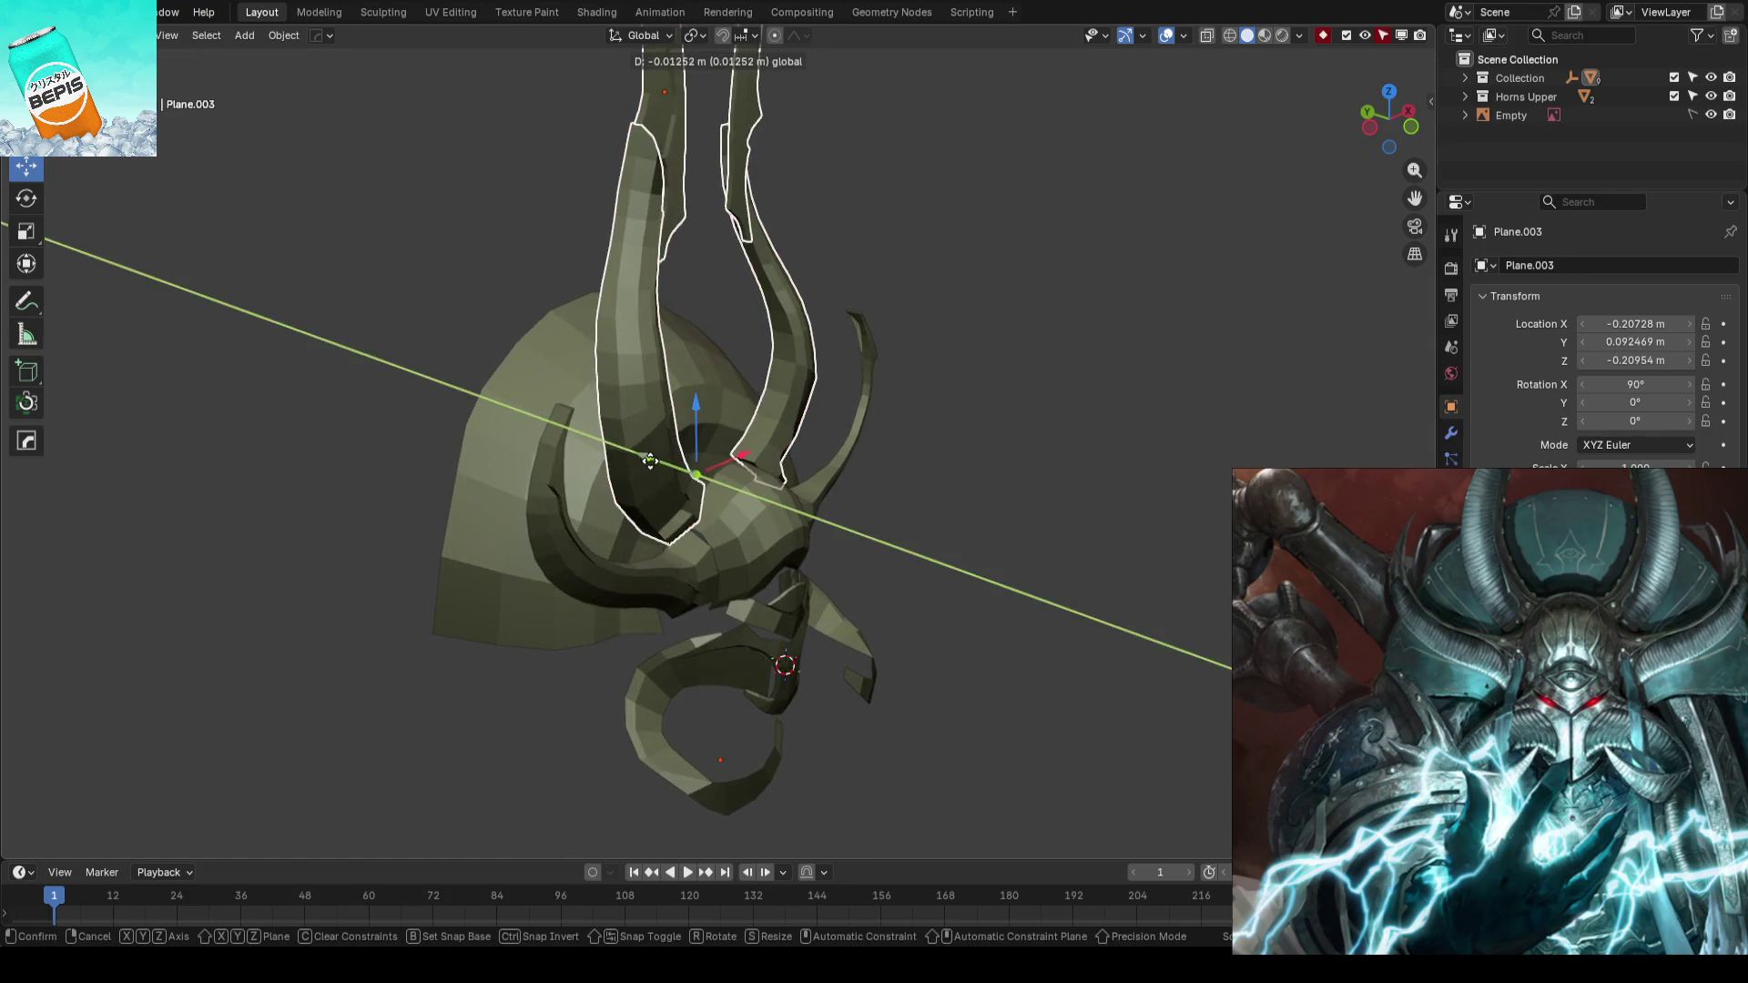
left_click(1077, 470)
key("ctrl+s")
mouse_move(1076, 470)
middle_mouse_down()
mouse_move(979, 565)
mouse_move(778, 500)
middle_mouse_up()
left_click(779, 501)
left_click(1009, 703)
scroll(1008, 704, "up", 3)
mouse_move(1008, 703)
middle_mouse_down()
mouse_move(1143, 534)
mouse_move(1024, 640)
mouse_move(1101, 558)
middle_mouse_up()
scroll(1032, 641, "down", 2)
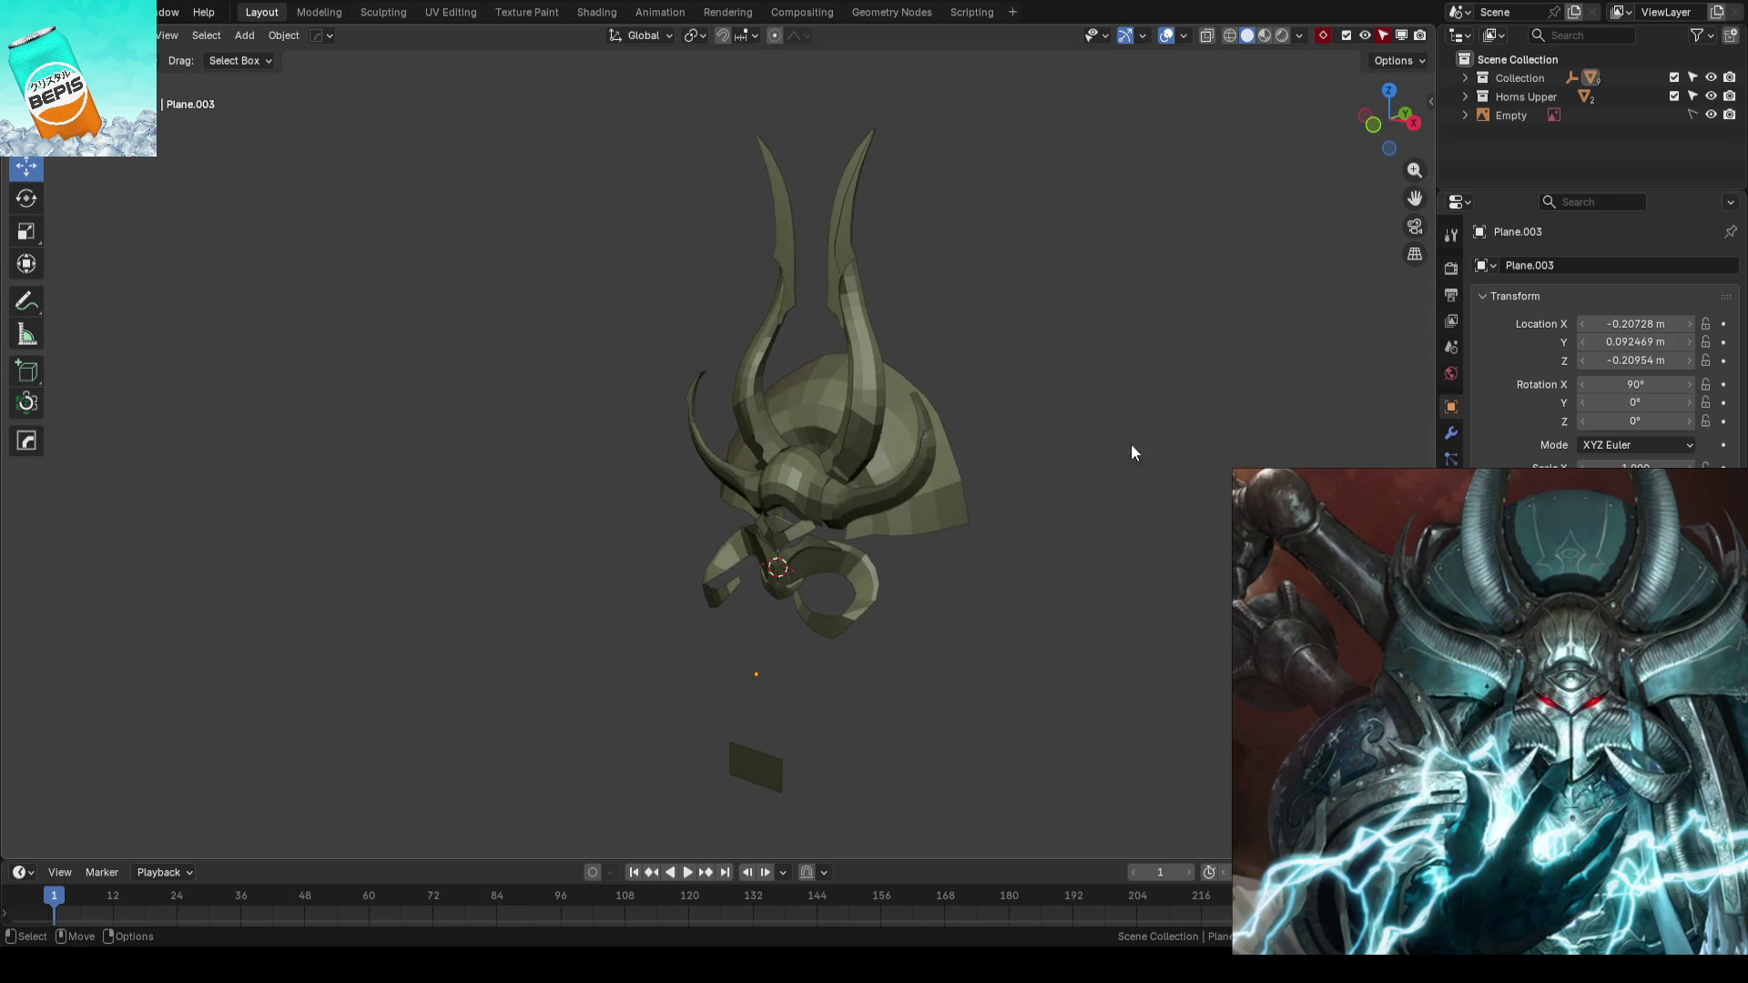
key("ctrl+s")
left_click(826, 585)
key("KP_Decimal")
left_click(1134, 552)
key("ctrl+s")
scroll(780, 439, "down", 2)
mouse_move(780, 441)
middle_mouse_down()
mouse_move(780, 484)
mouse_move(709, 479)
middle_mouse_up()
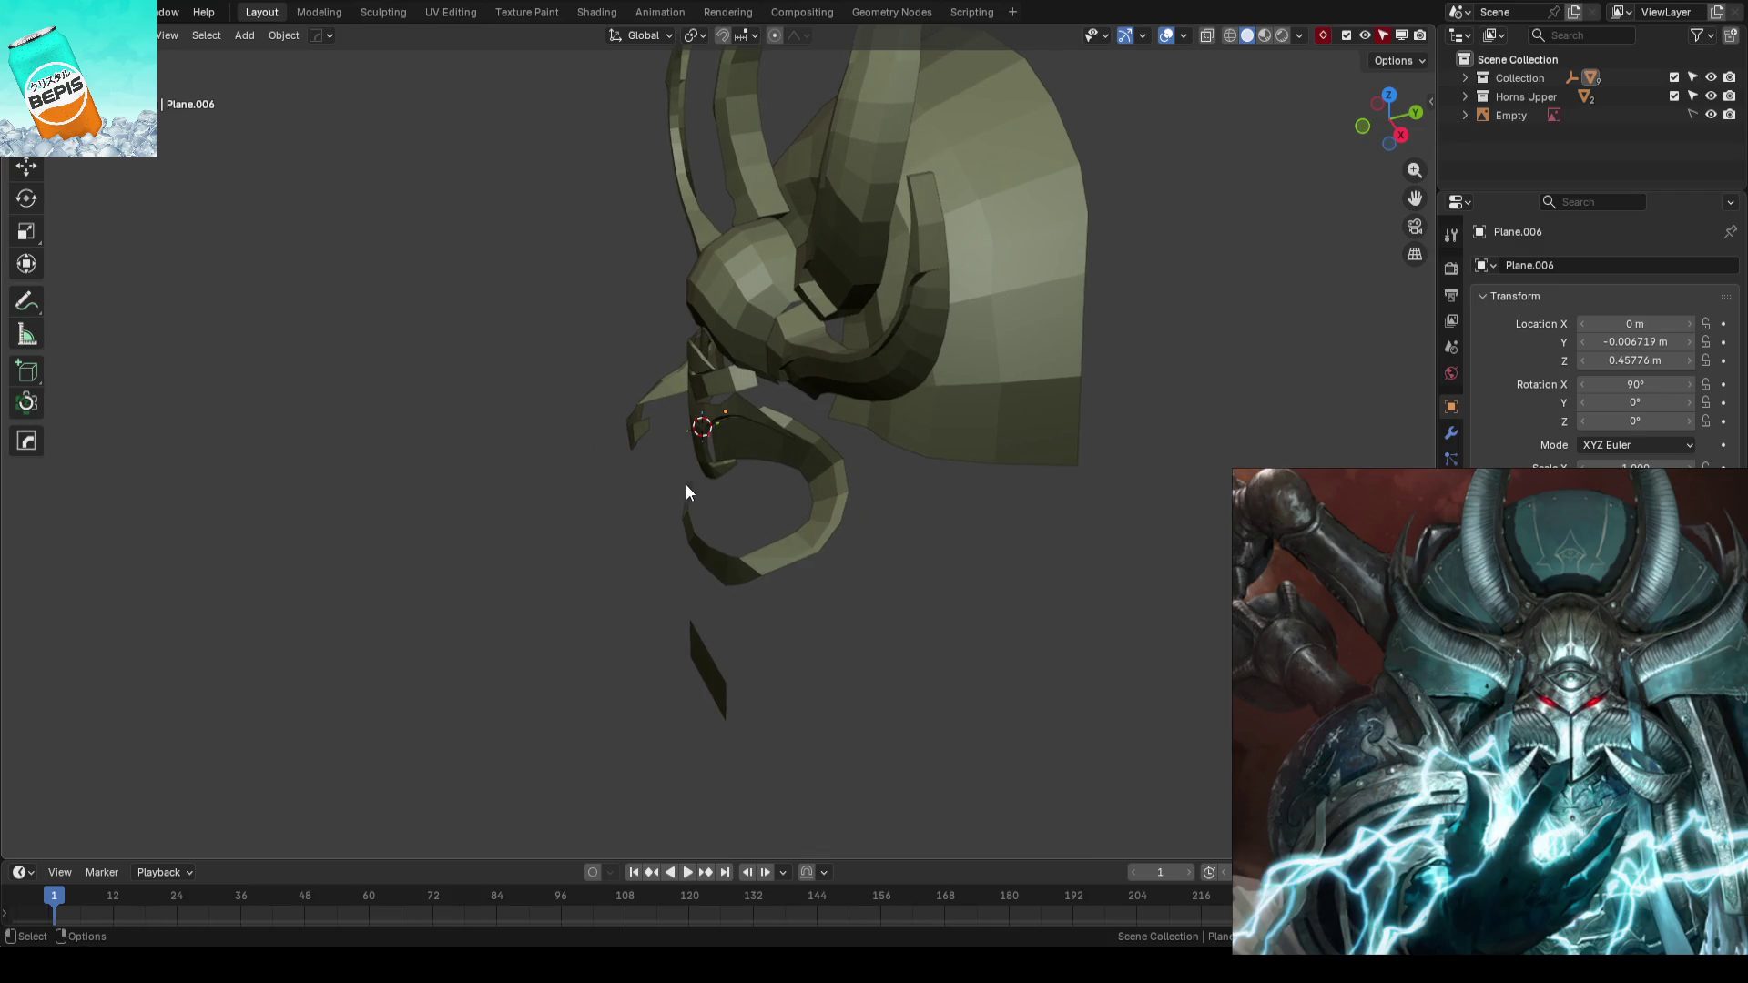
mouse_move(687, 489)
middle_mouse_down()
mouse_move(842, 358)
mouse_move(765, 395)
mouse_move(792, 429)
mouse_move(930, 345)
mouse_move(818, 392)
mouse_move(924, 383)
middle_mouse_up()
key("KP_1")
- In wireframe over the reference, move cheek guard curl vertices to follow the artwork
key("shift+z")
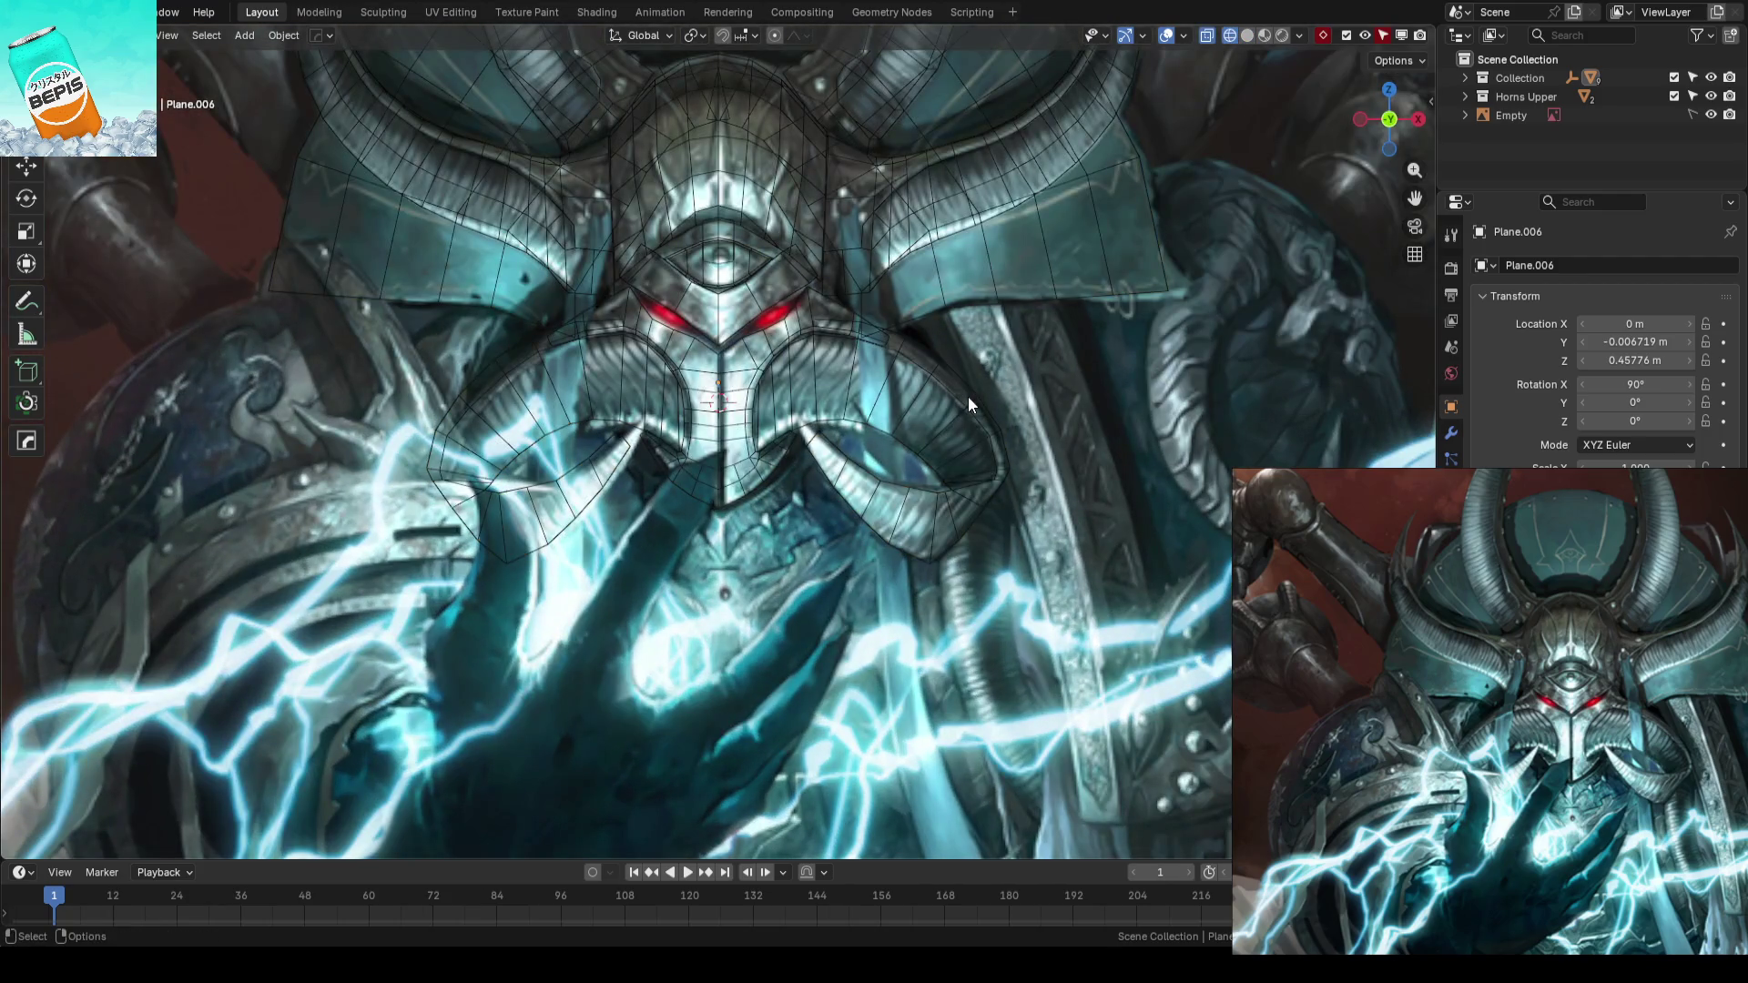
scroll(832, 400, "down", 3)
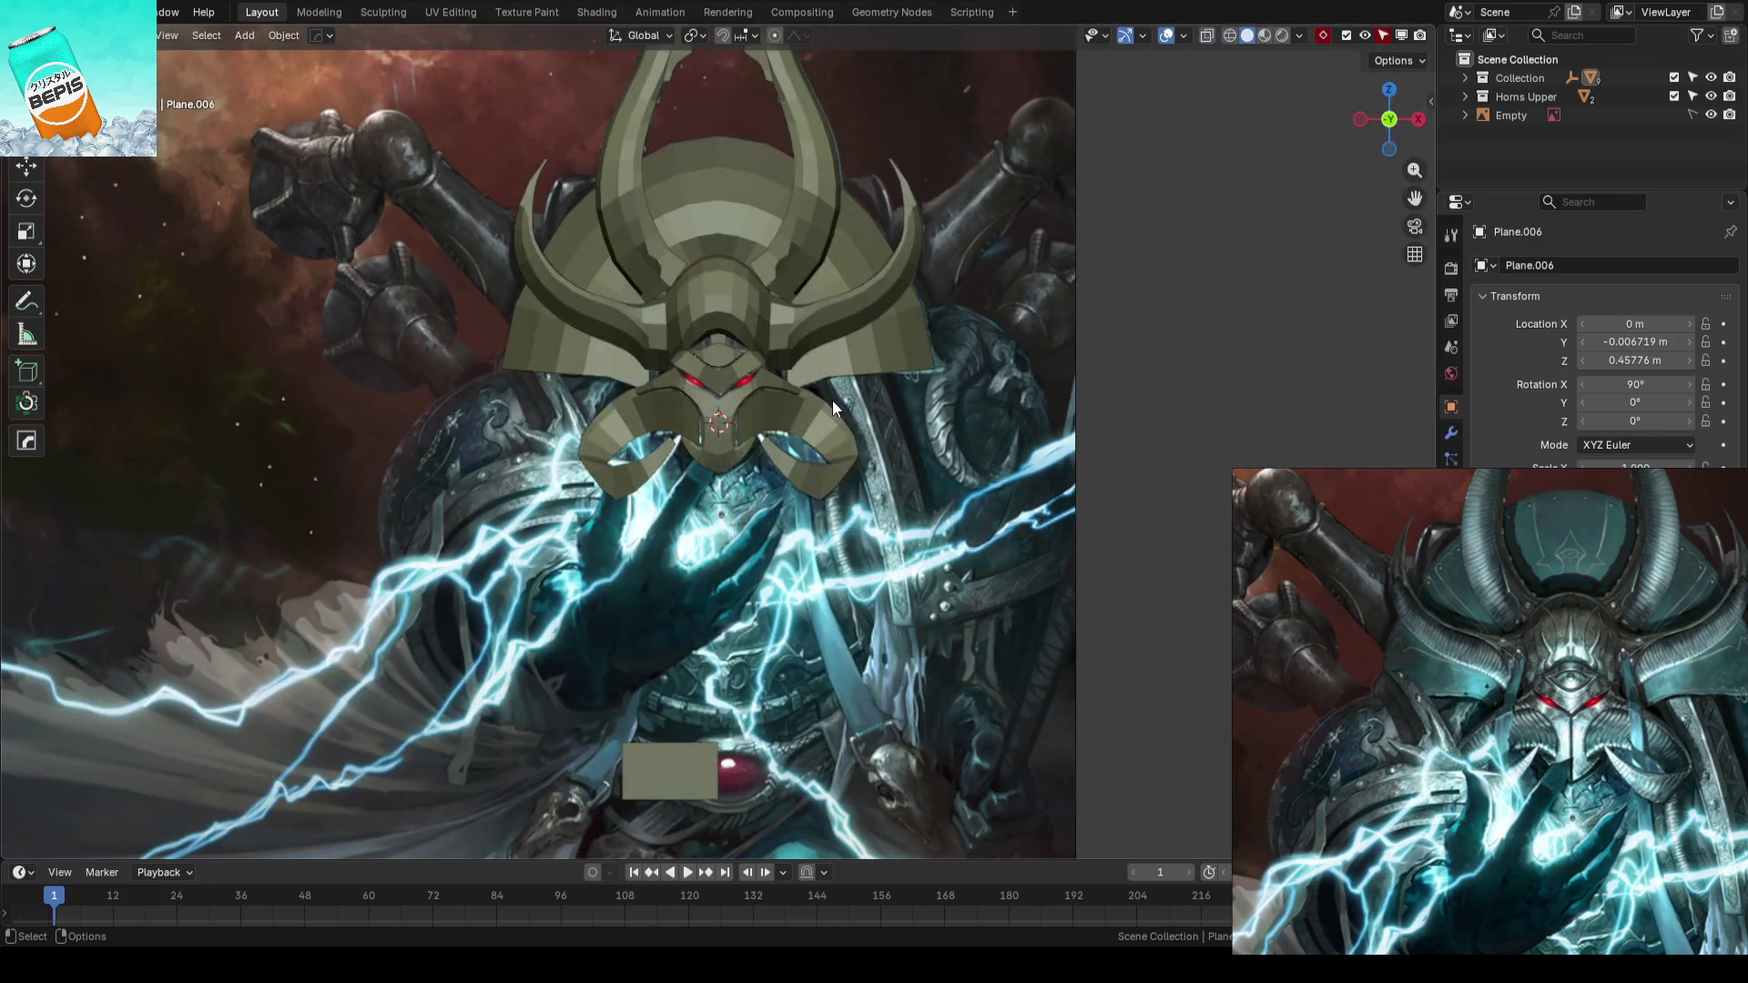
scroll(831, 400, "up", 2)
scroll(790, 403, "up", 5)
mouse_move(781, 401)
middle_mouse_down("shift")
mouse_move(927, 368)
mouse_move(836, 343)
mouse_move(903, 416)
mouse_move(822, 448)
middle_mouse_up("shift")
left_click(1017, 409)
key("Tab")
scroll(902, 380, "up", 2)
scroll(902, 381, "up", 1)
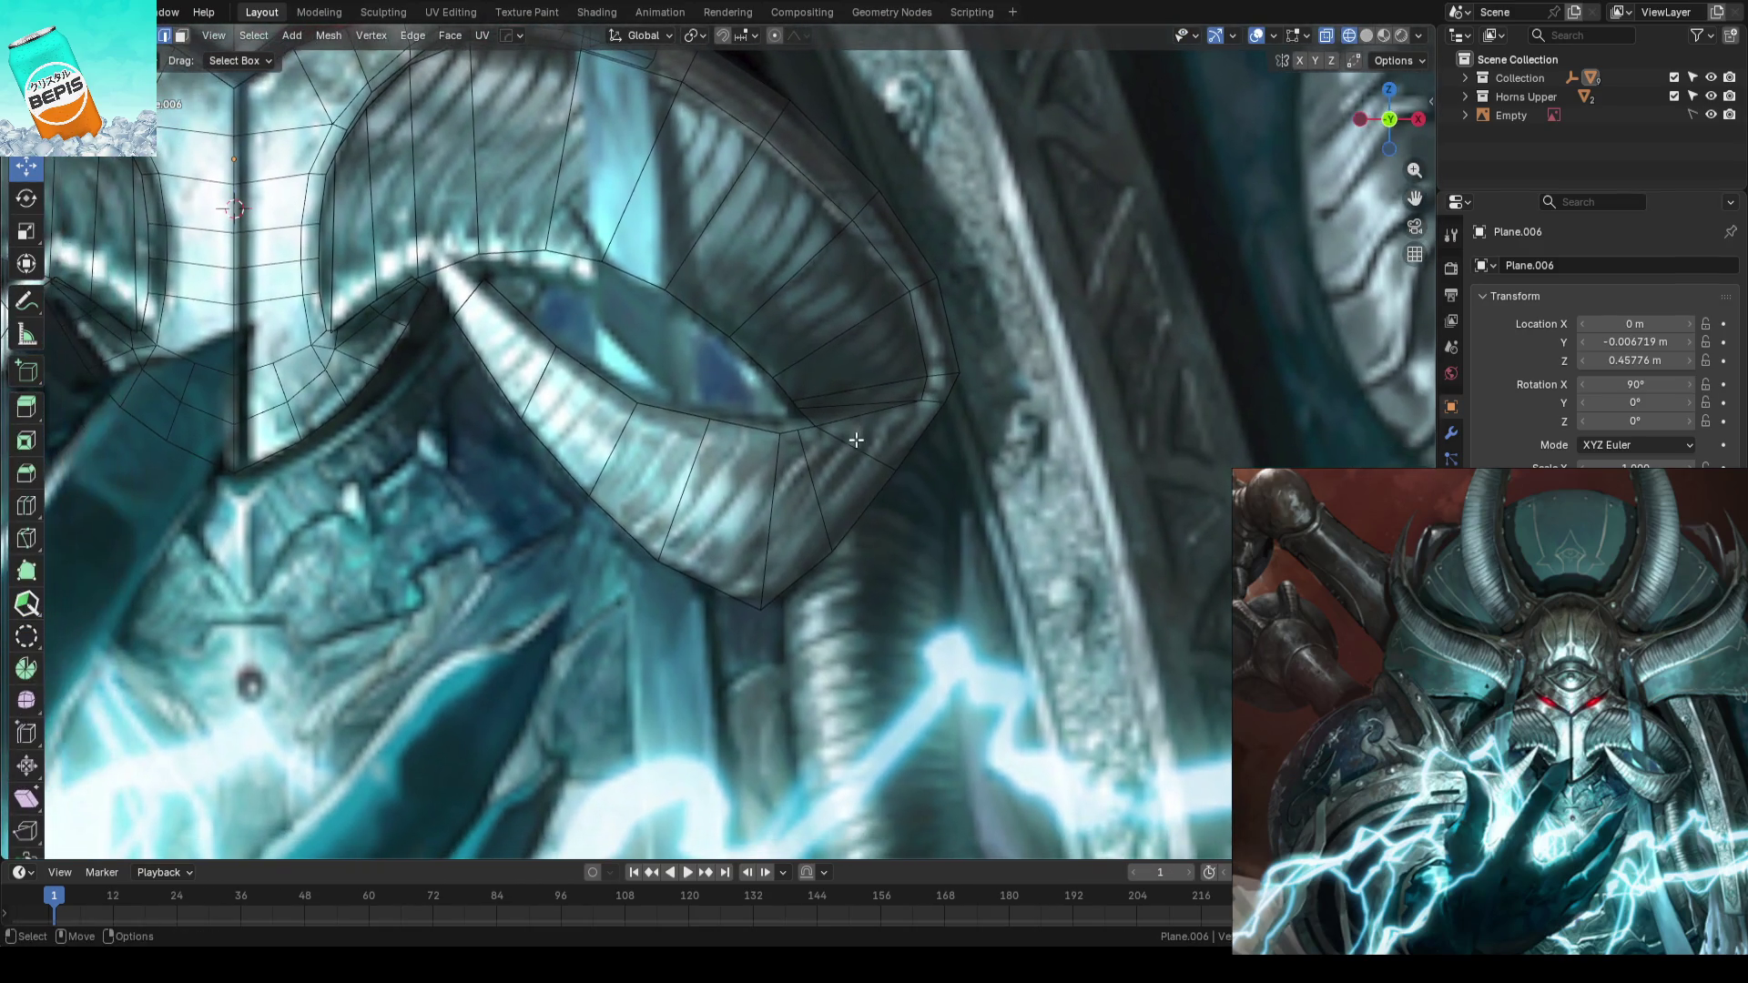
left_click(781, 436)
key("g")
left_click(779, 436)
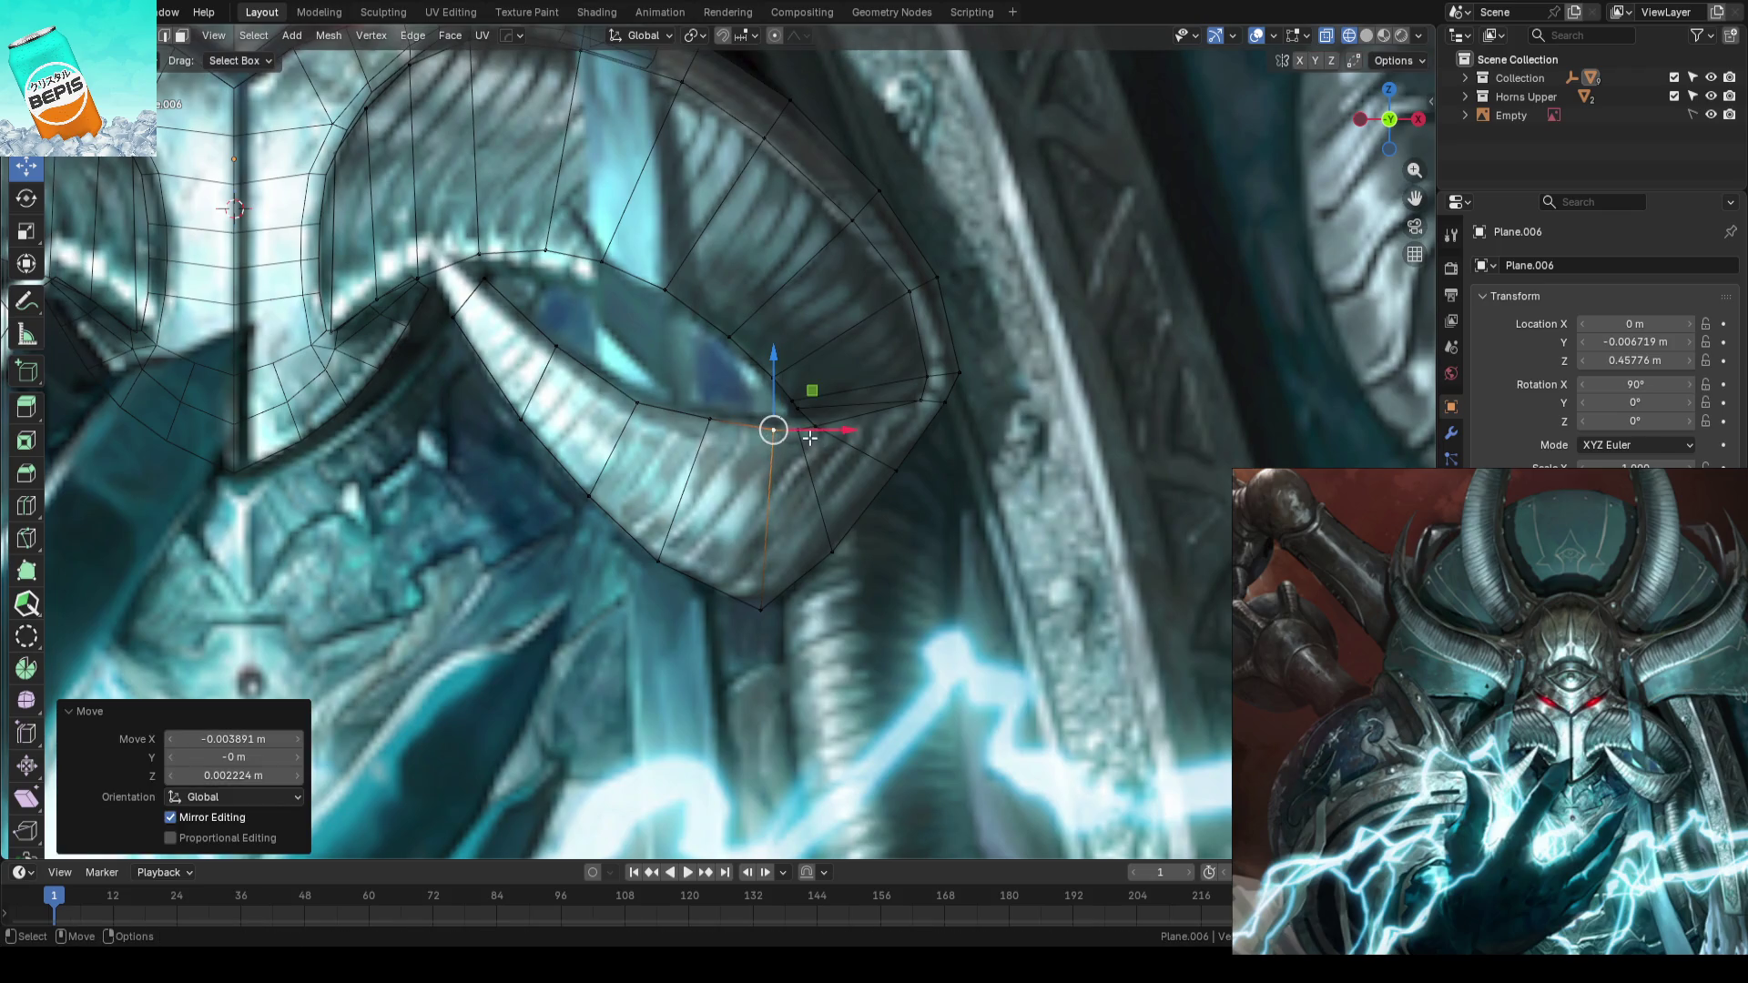
key("g")
left_click(803, 435)
- Match an inner curl vertex to the art, turn off see-through and save
left_click(715, 414)
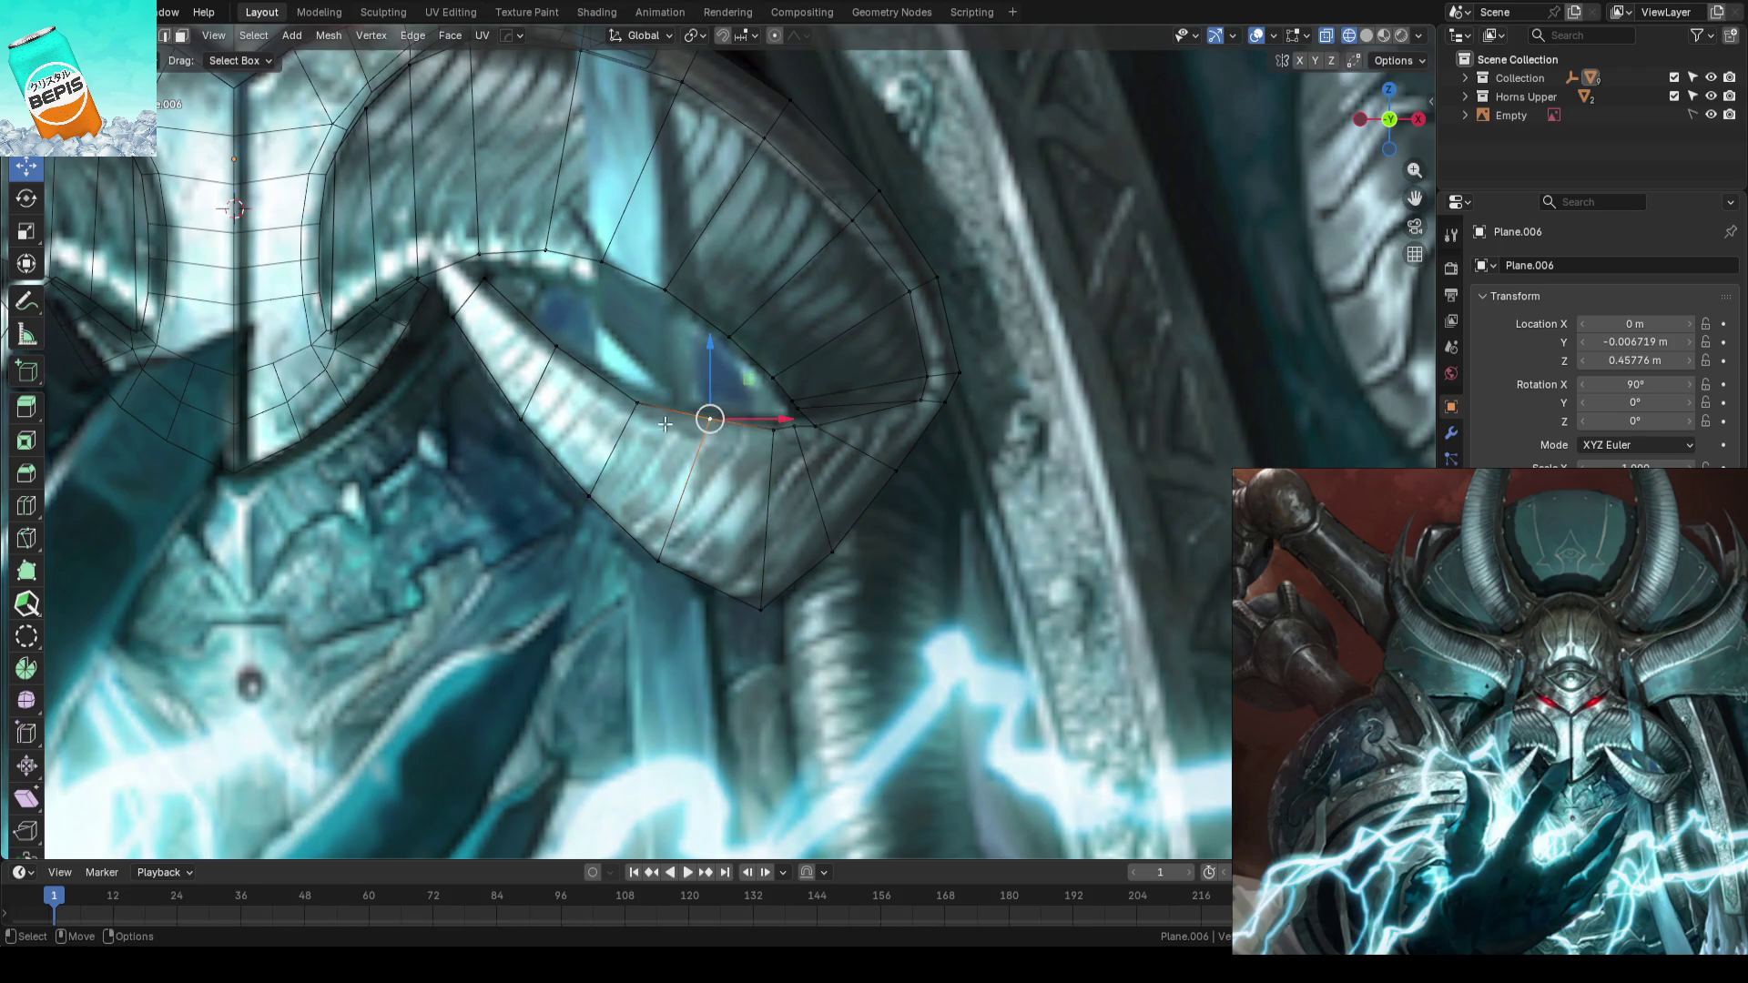
key("g")
left_click(640, 413)
key("Tab")
scroll(1116, 417, "down", 4)
key("alt+z")
scroll(1039, 418, "down", 2)
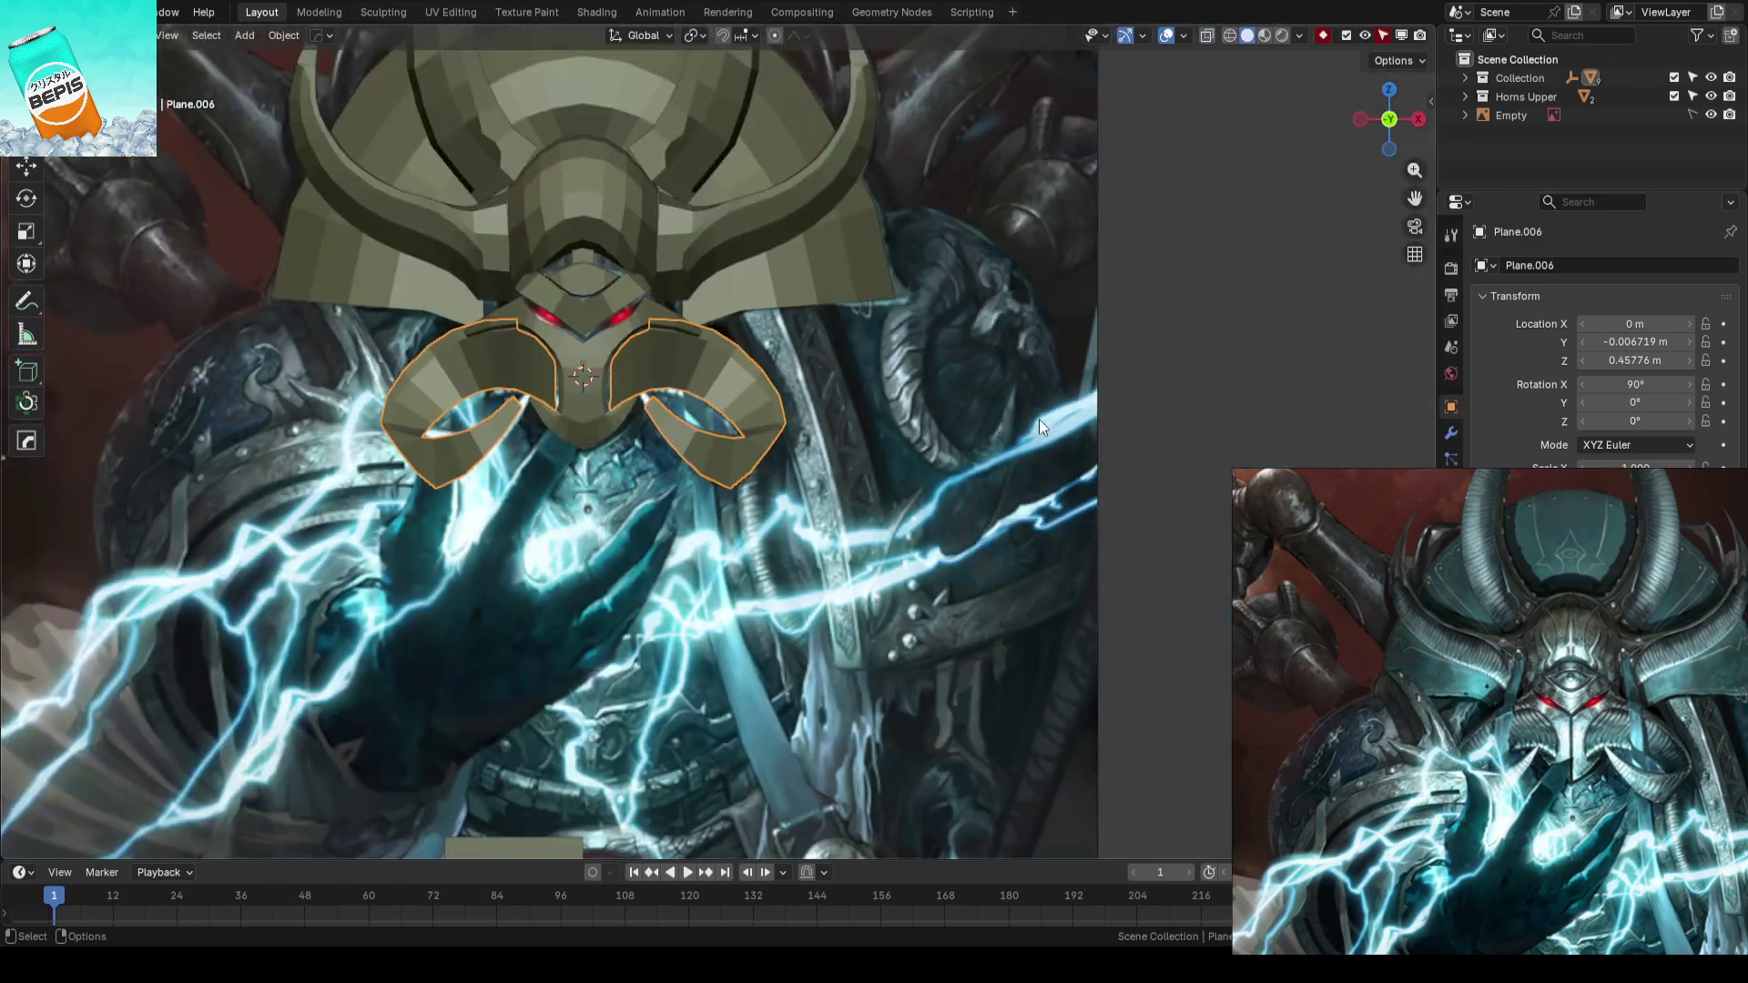
key("ctrl+s")
mouse_move(1170, 406)
middle_mouse_down()
mouse_move(881, 521)
mouse_move(1178, 172)
middle_mouse_up()
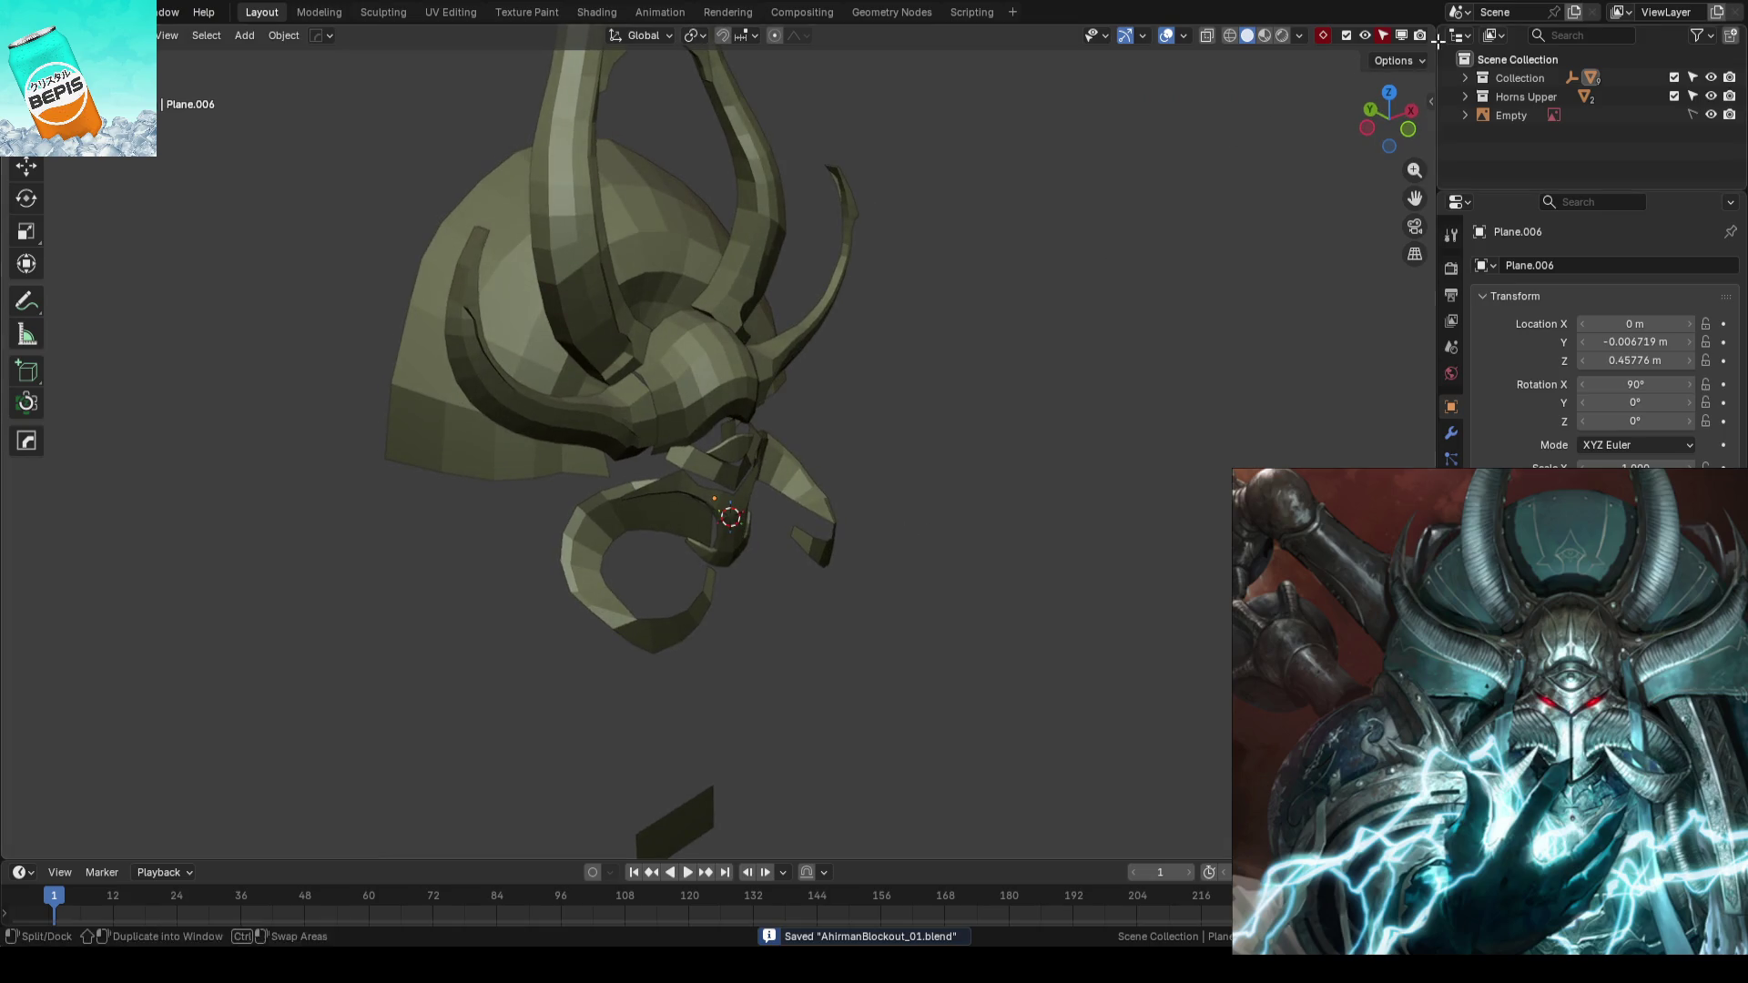
- Preview the helmet with the dark matcap, then the matte grey matcap
left_click(1297, 35)
left_click(1296, 163)
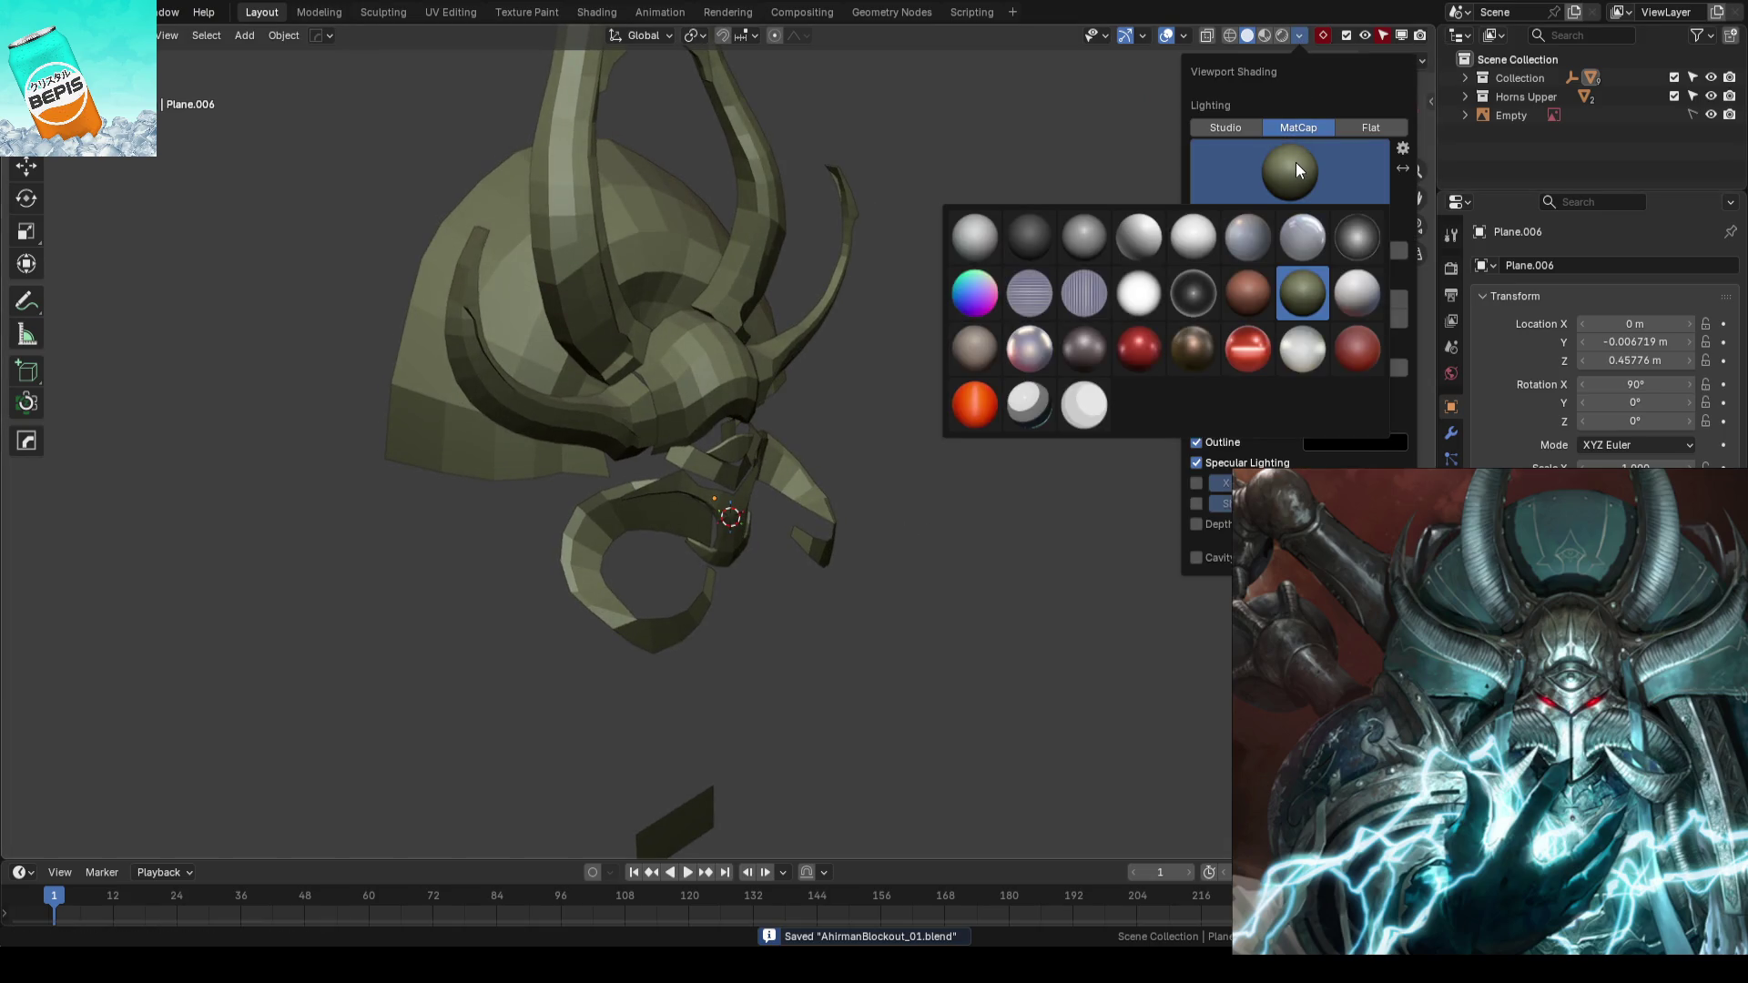
left_click(1192, 295)
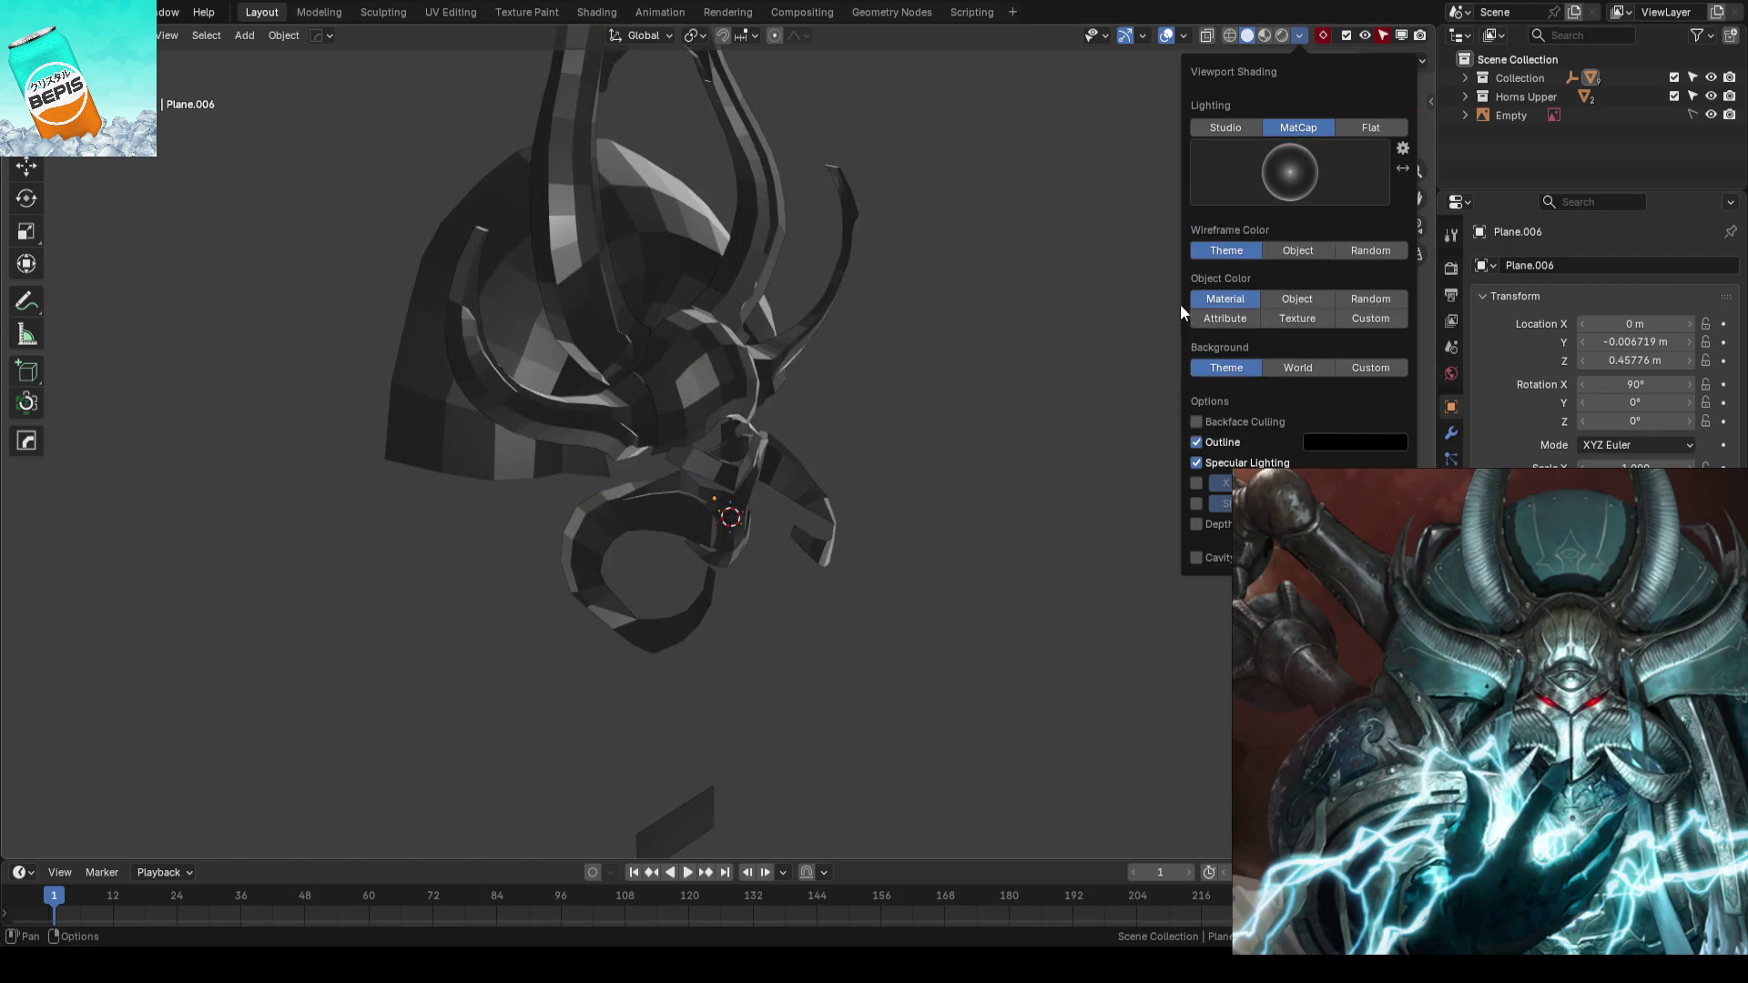
middle_click_drag(1023, 389, 887, 373)
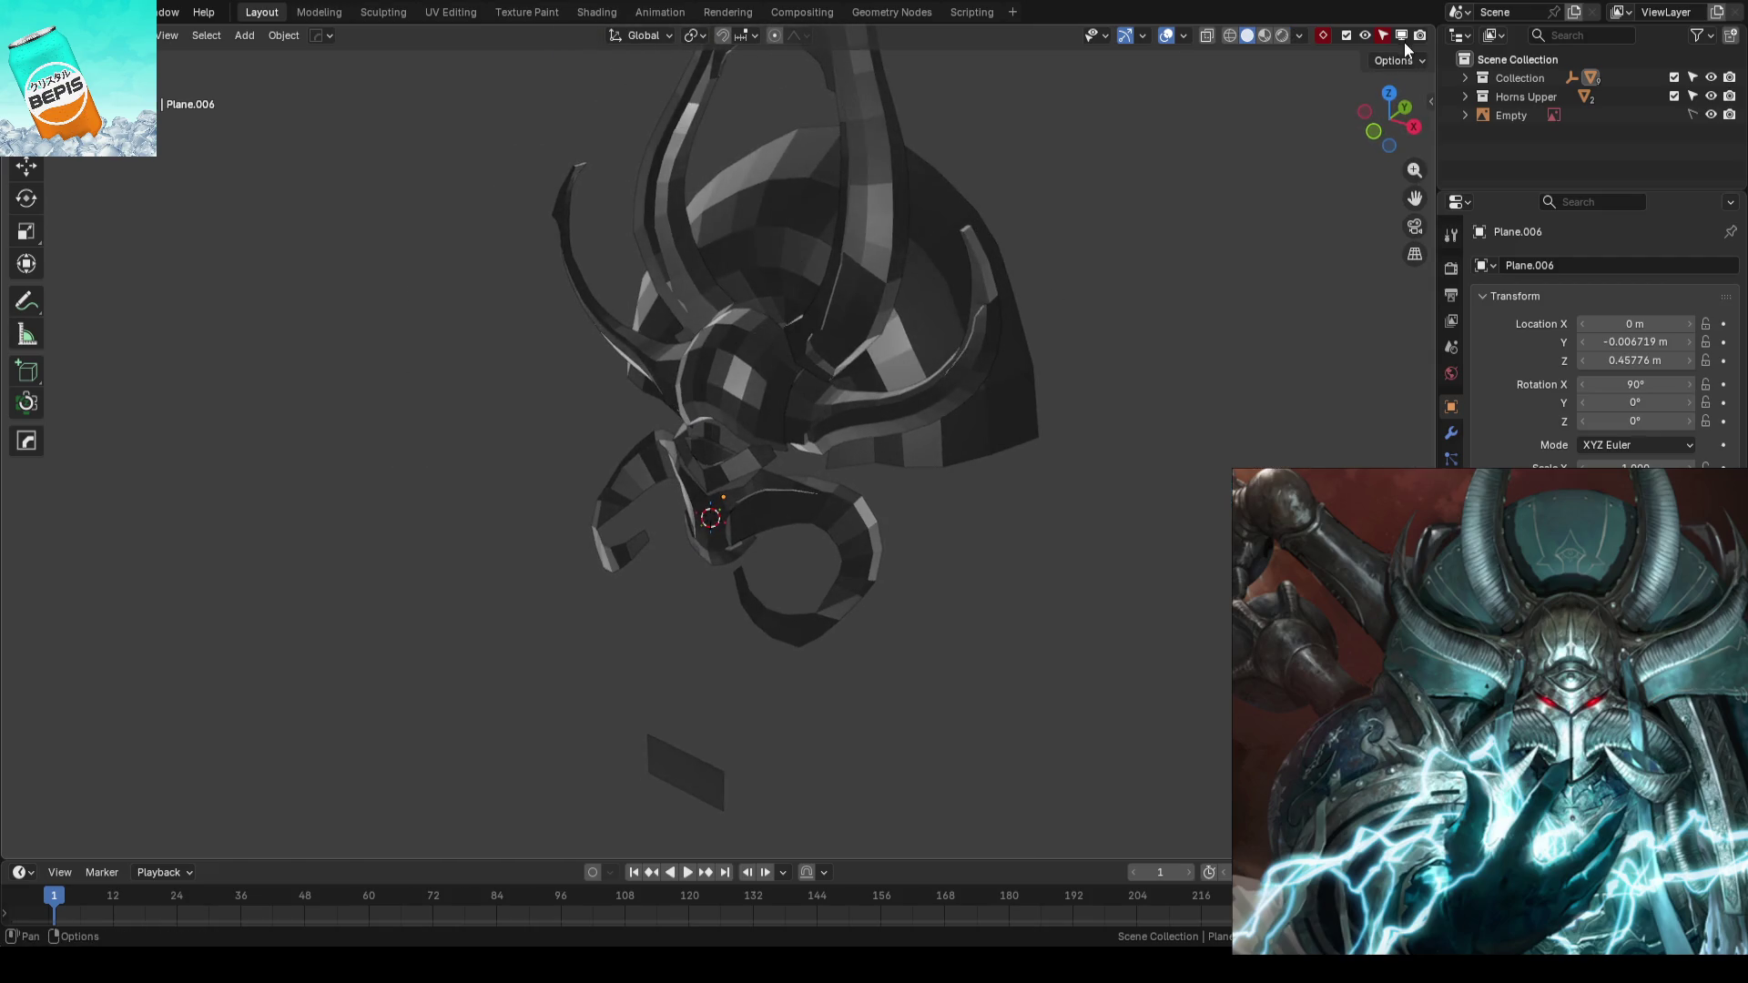
left_click(1298, 35)
left_click(1285, 183)
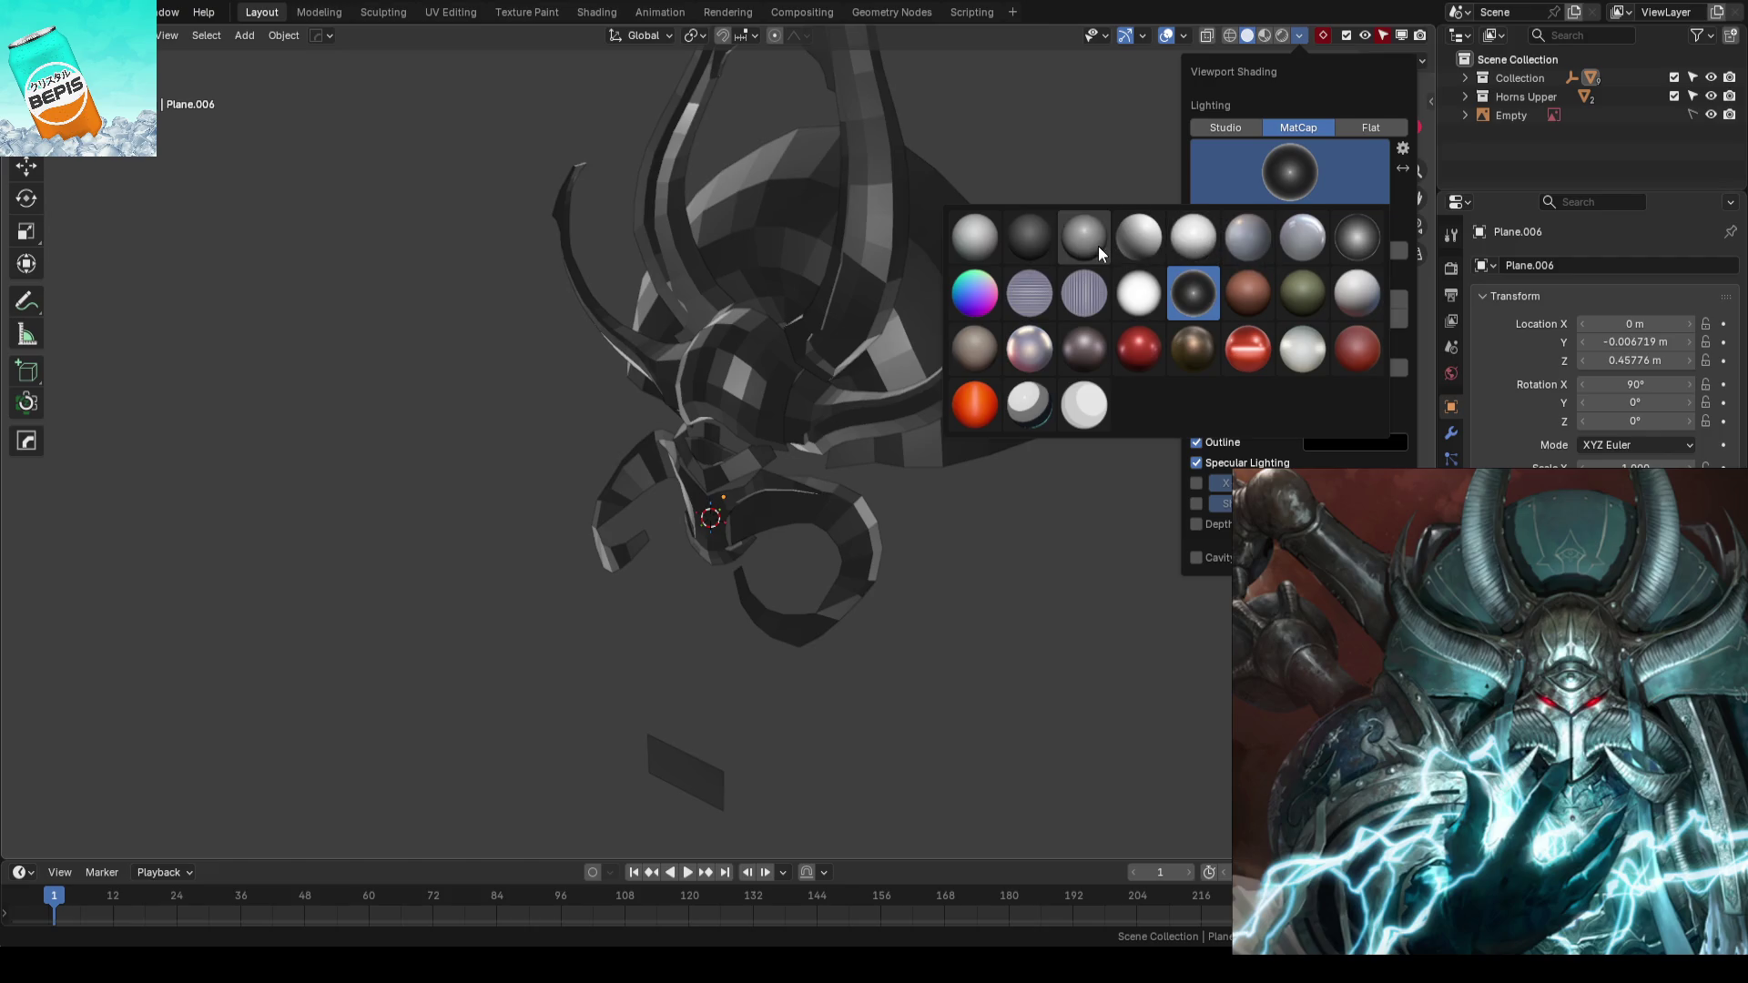
left_click(1097, 247)
middle_click_drag(917, 369, 1052, 384)
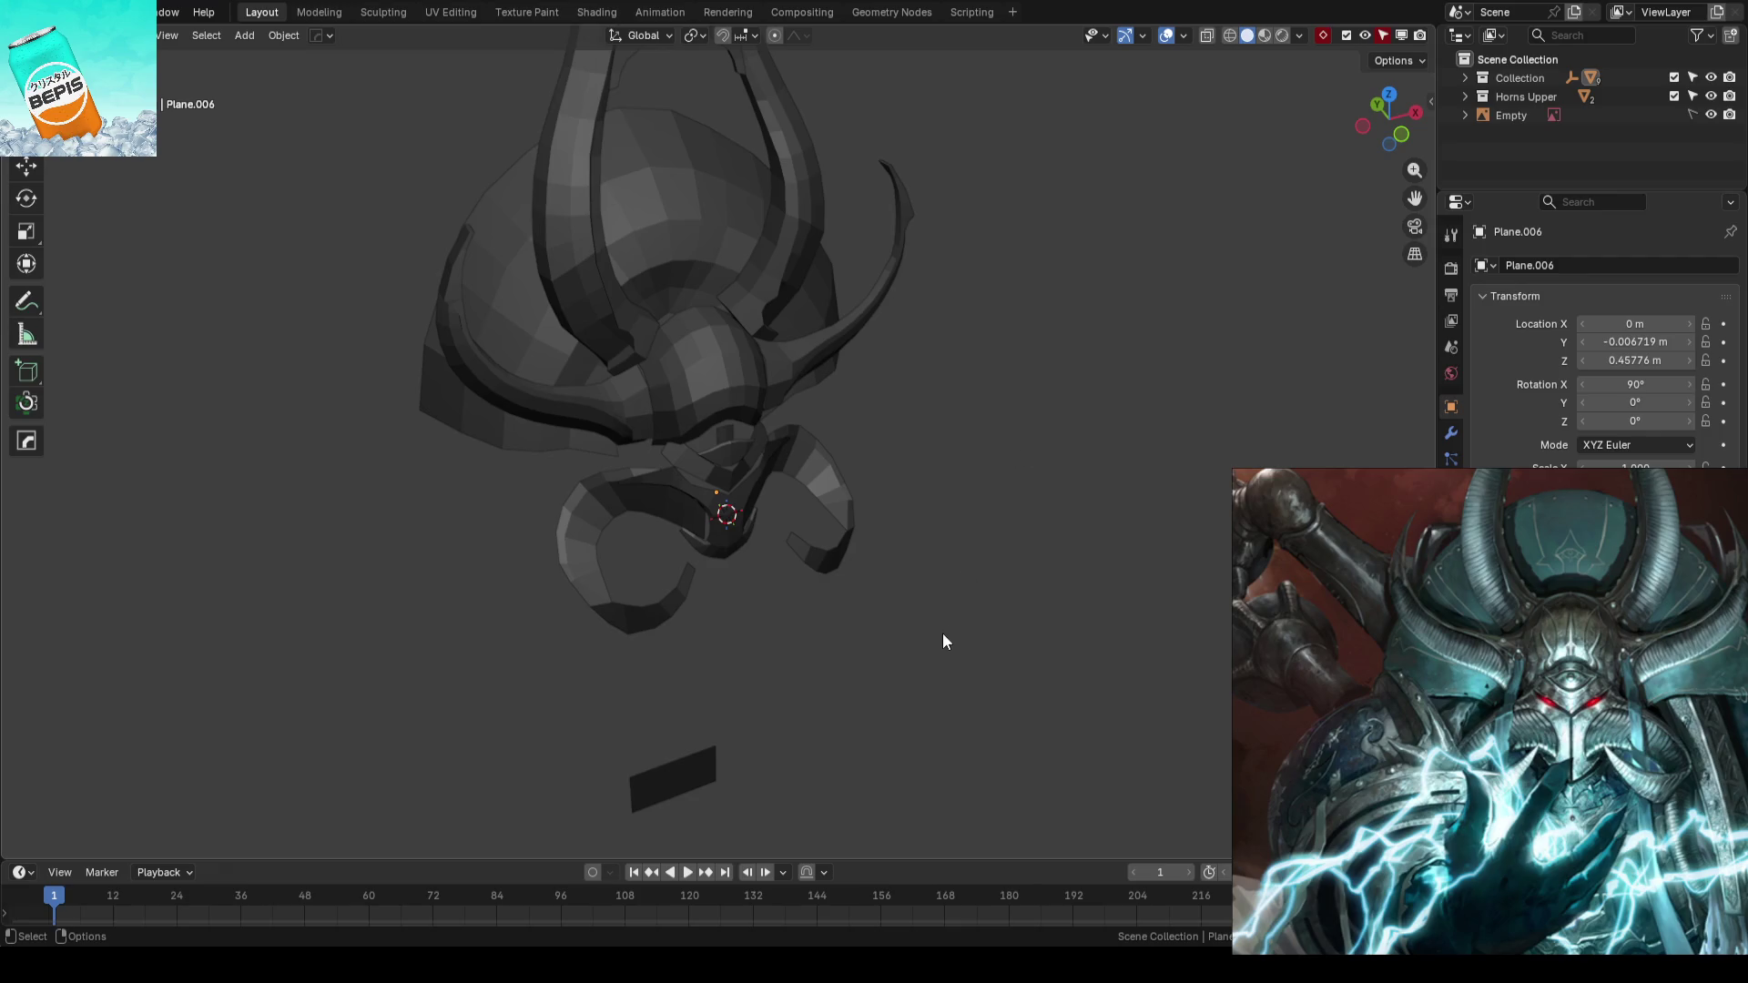
- Settle on the brown matcap for the helmet and save AhrimanBlockout_01.blend
left_click(1297, 35)
left_click(1288, 193)
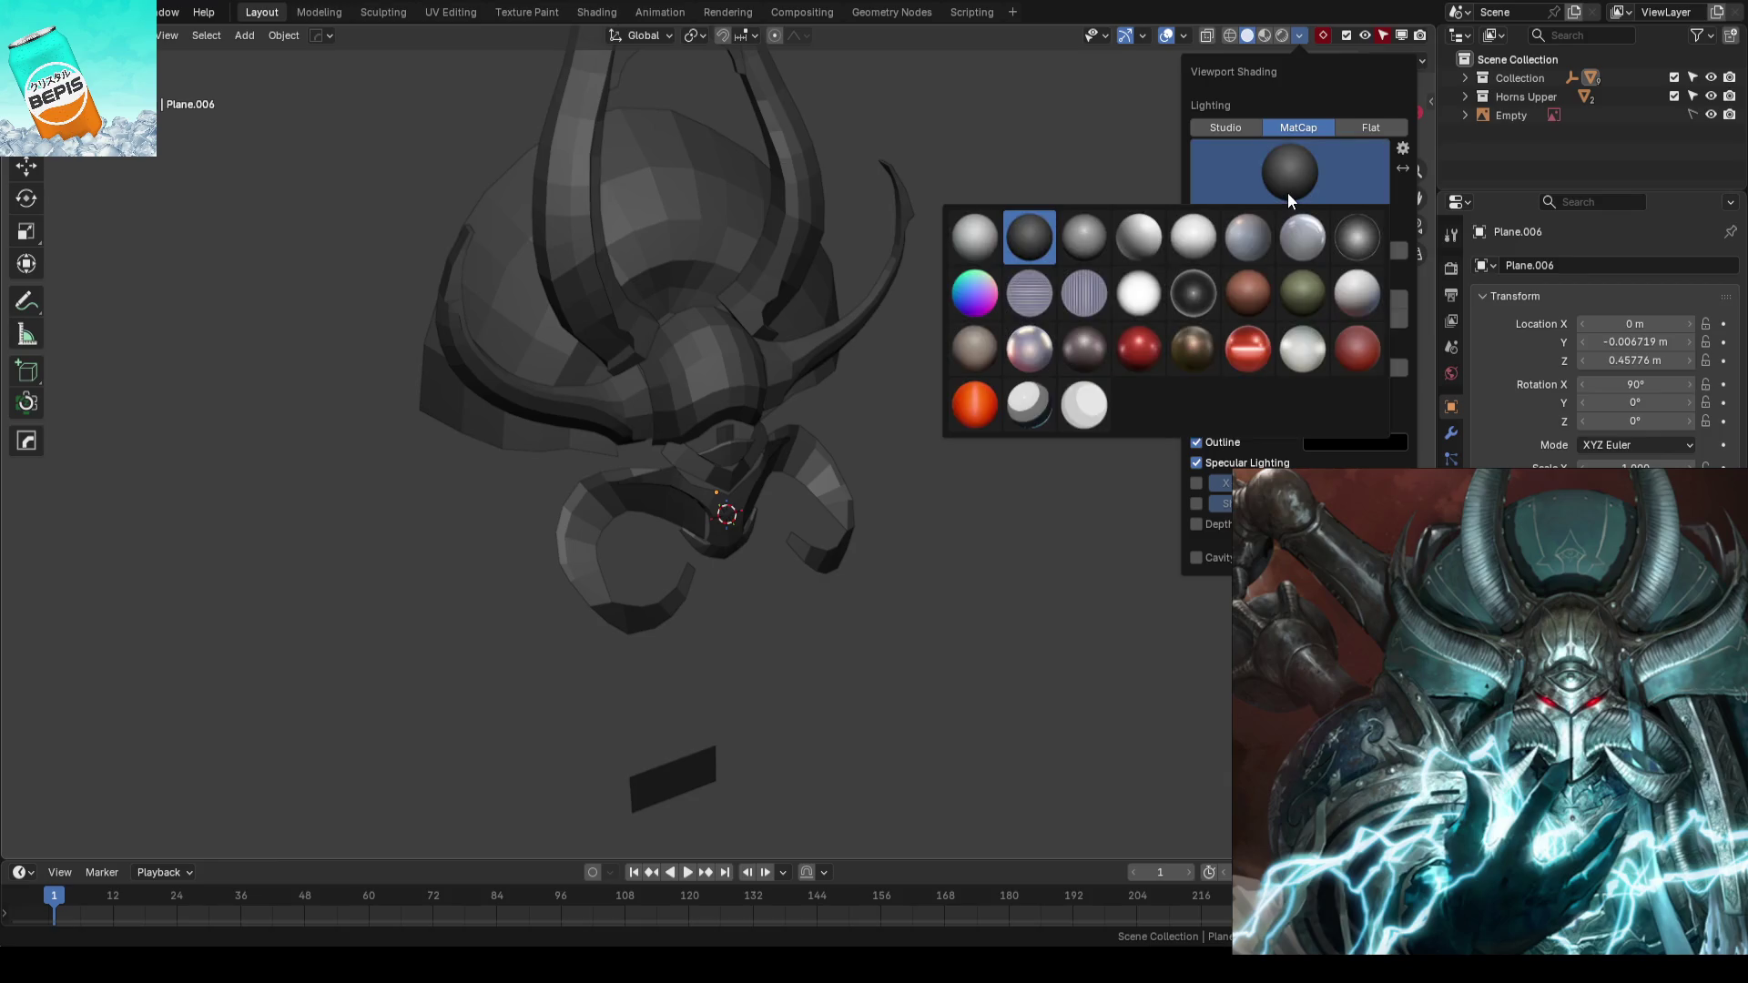
left_click(1261, 308)
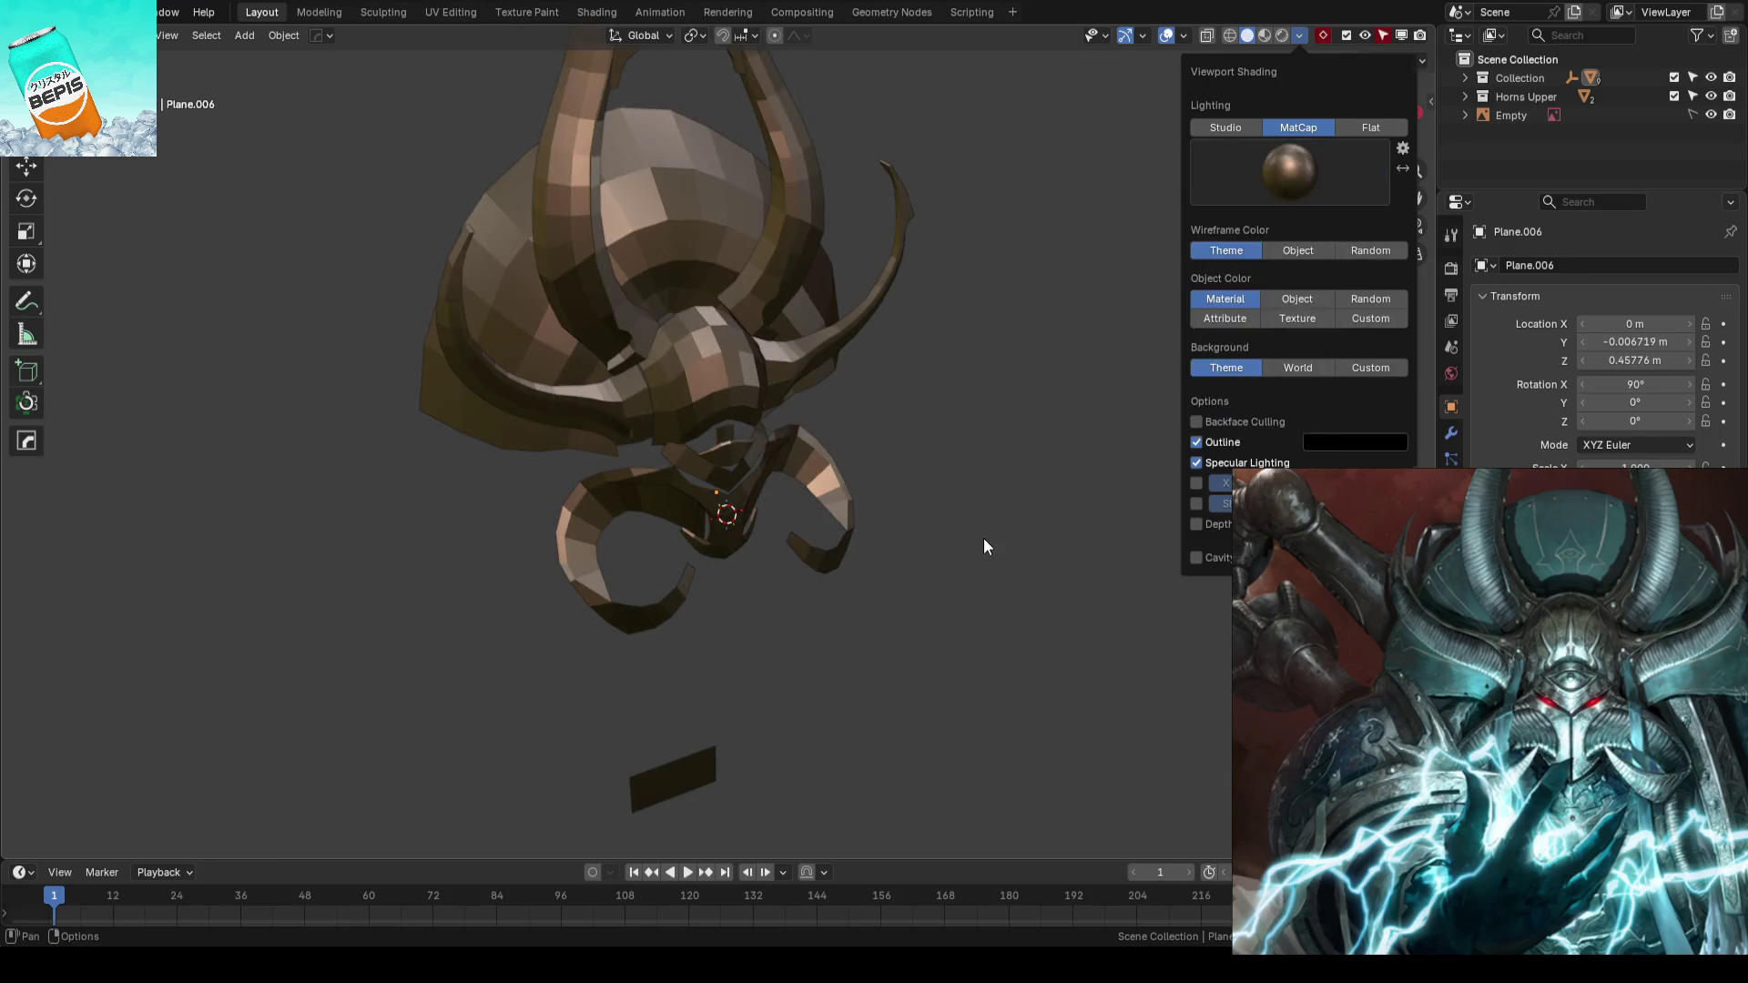
key("ctrl+s")
mouse_move(942, 542)
middle_mouse_down()
mouse_move(892, 503)
mouse_move(838, 515)
middle_mouse_up()
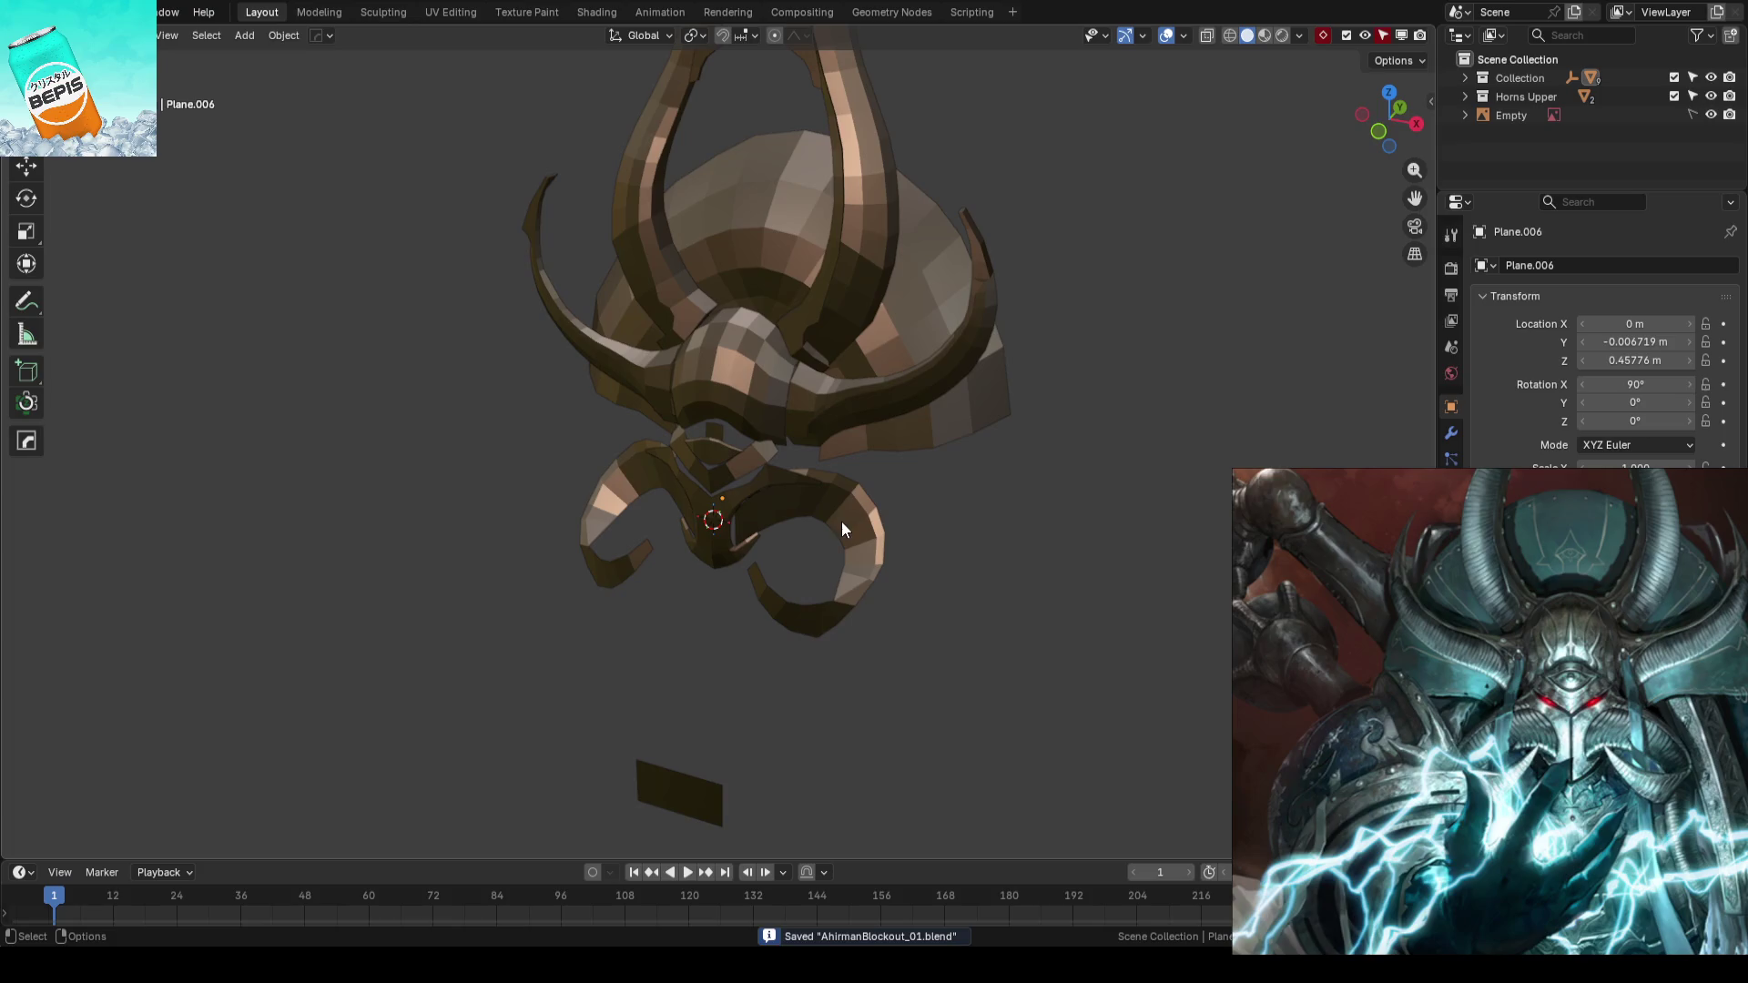